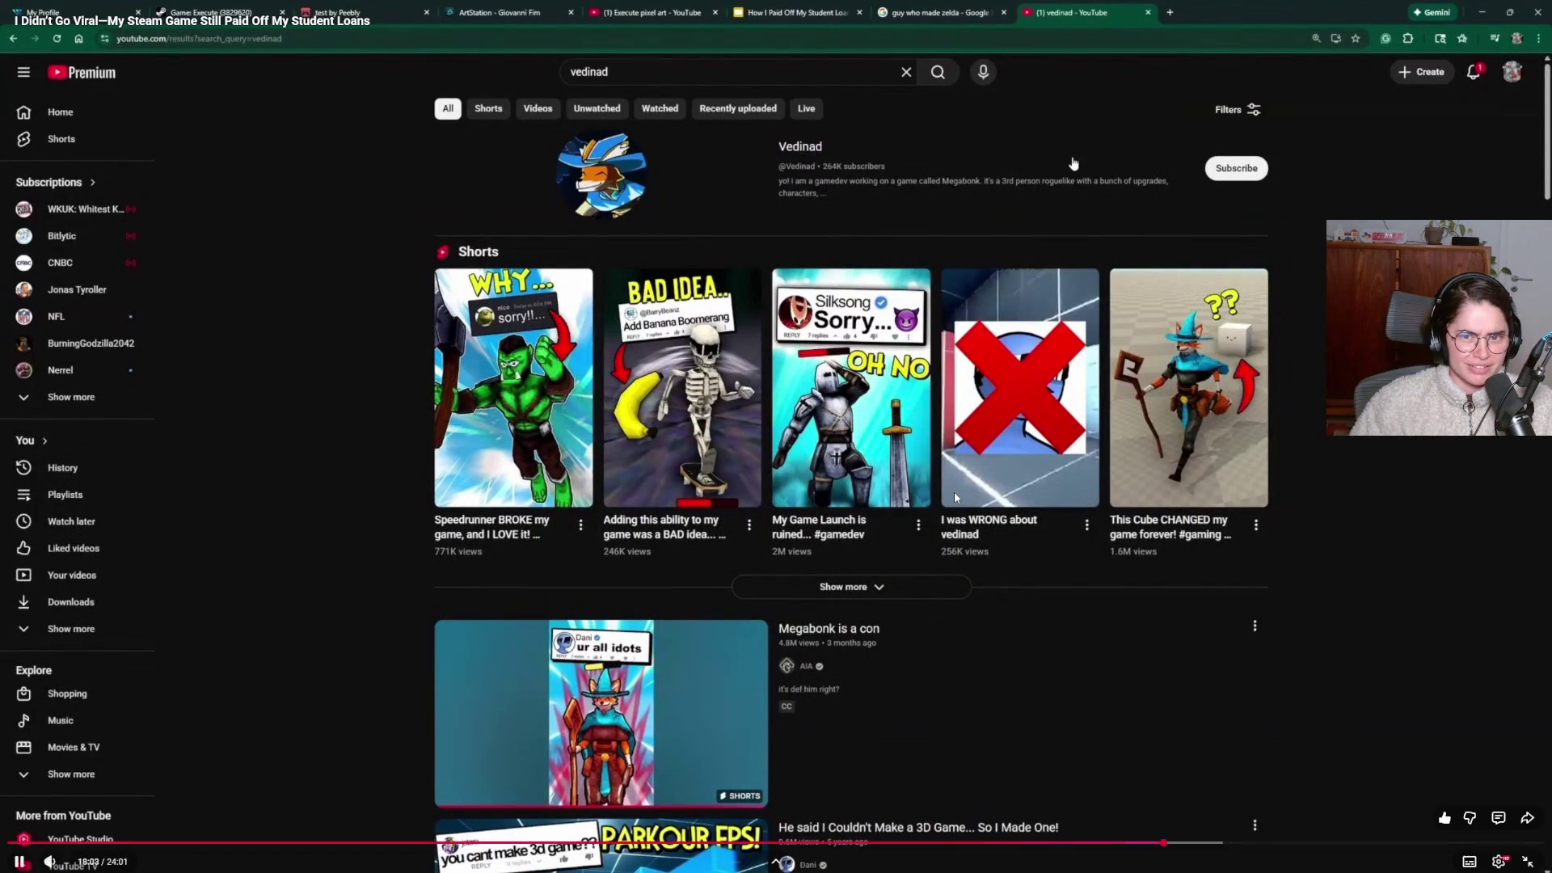
# Play, pause and resume the full-screen video until it reaches the Outreach Steps 1–4 slide.
pyautogui.click(902, 447)
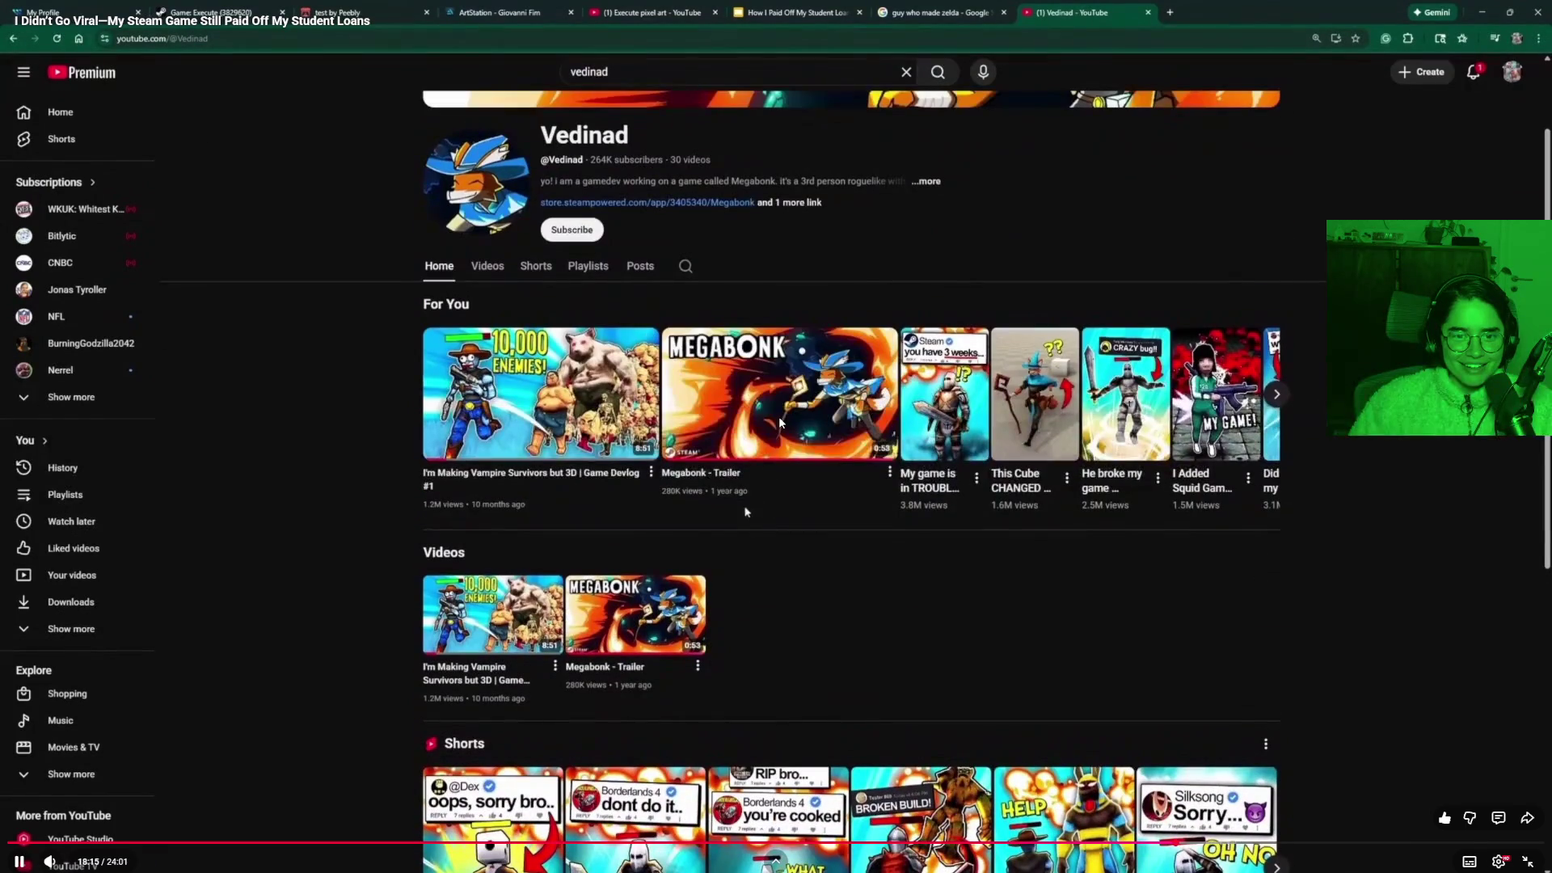
pyautogui.click(752, 550)
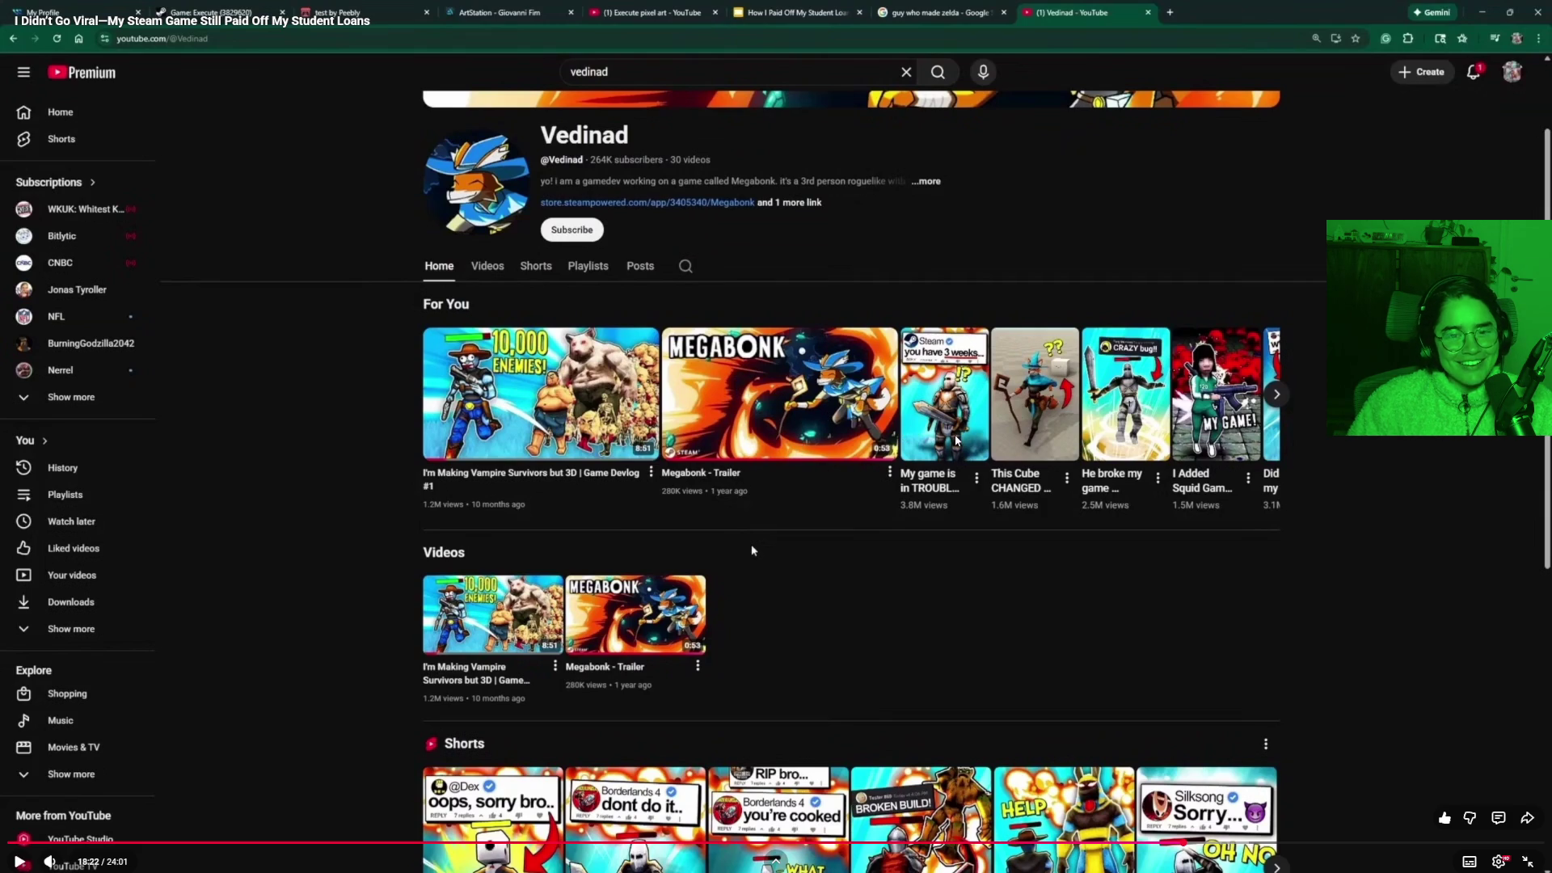
pyautogui.click(752, 550)
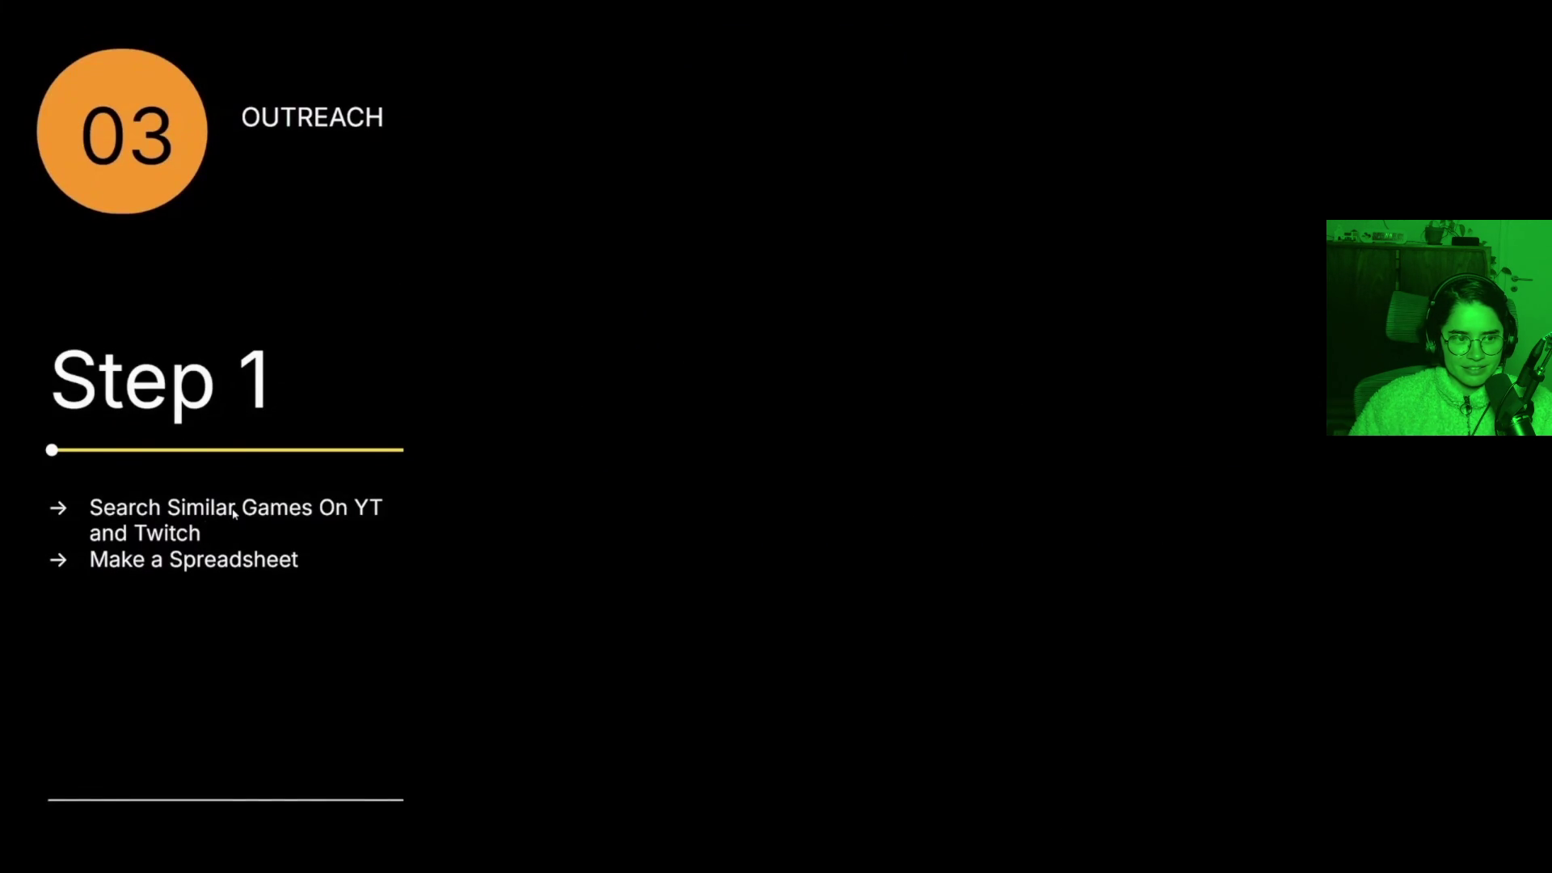
# Pause the video at 20:01 on the Step 2 demo-email slide, then resume playback.
pyautogui.moveTo(997, 449)
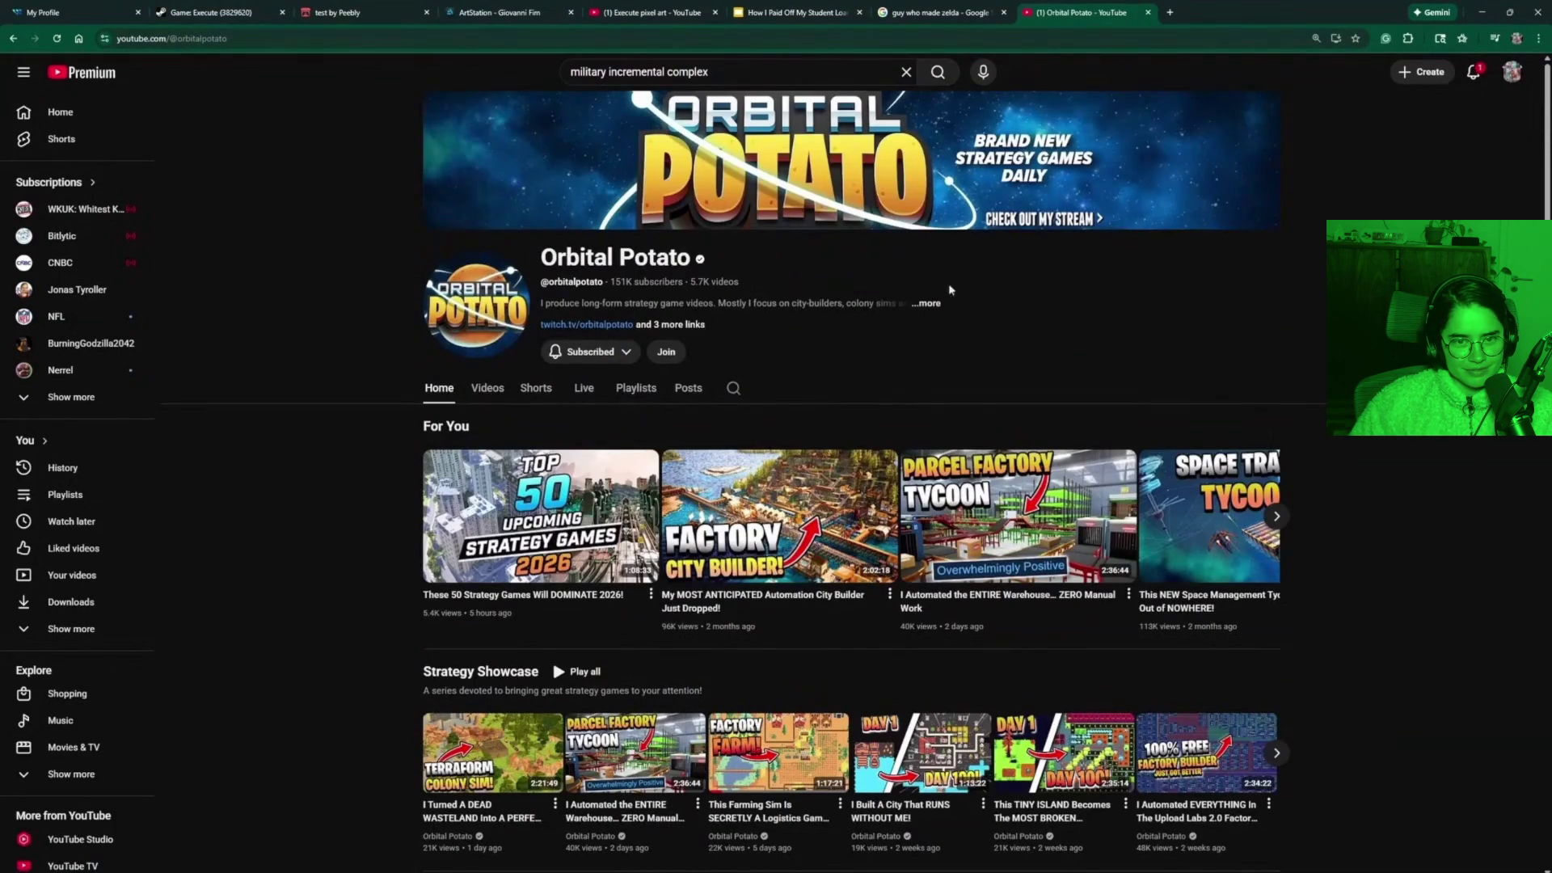
pyautogui.click(934, 306)
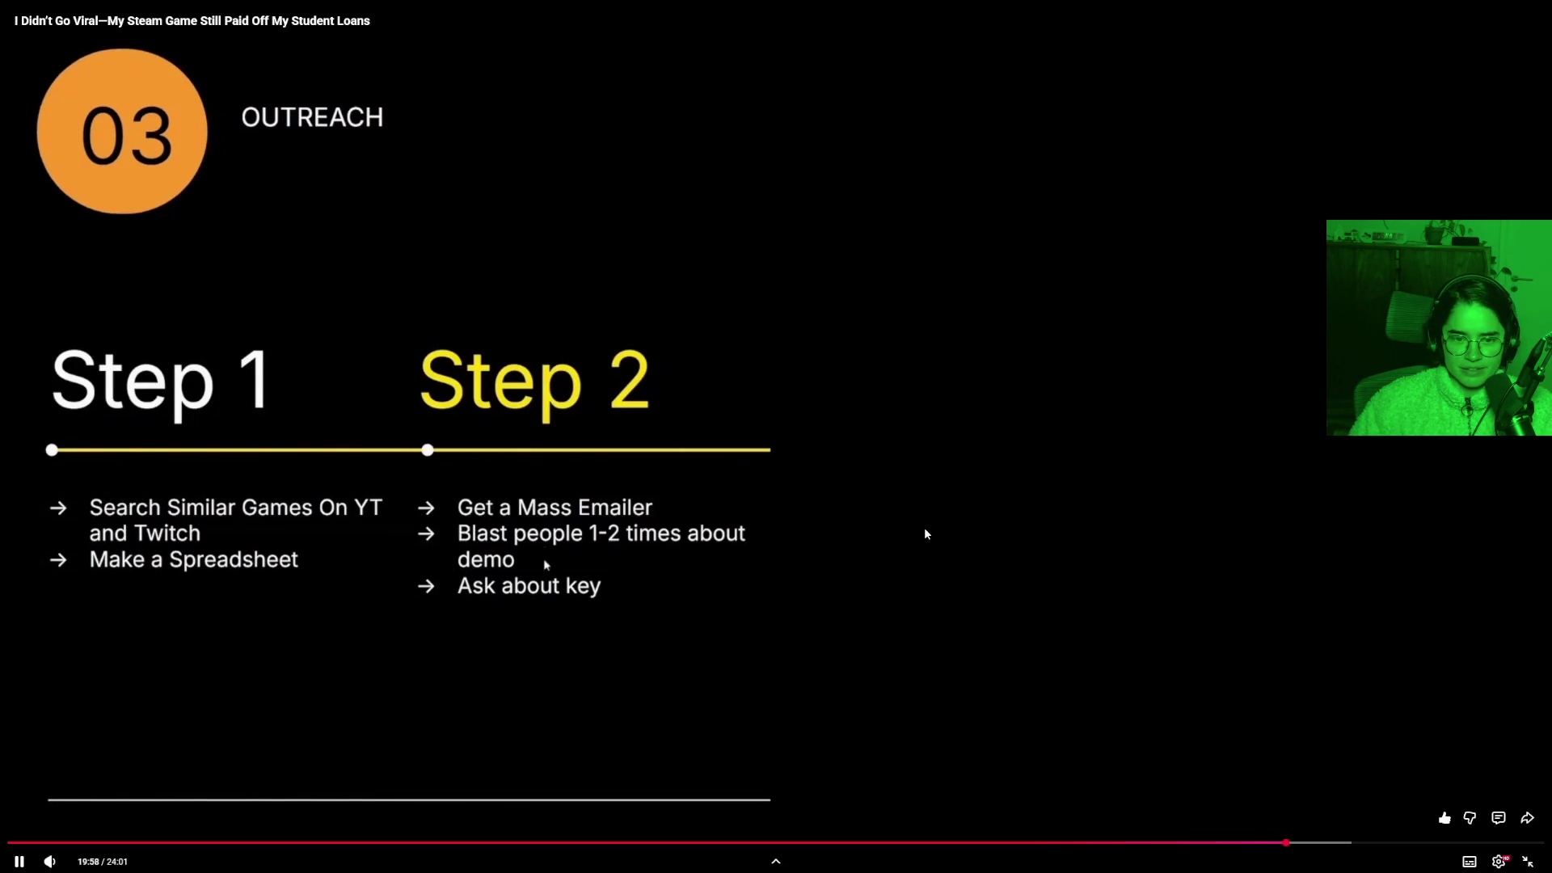
pyautogui.click(755, 517)
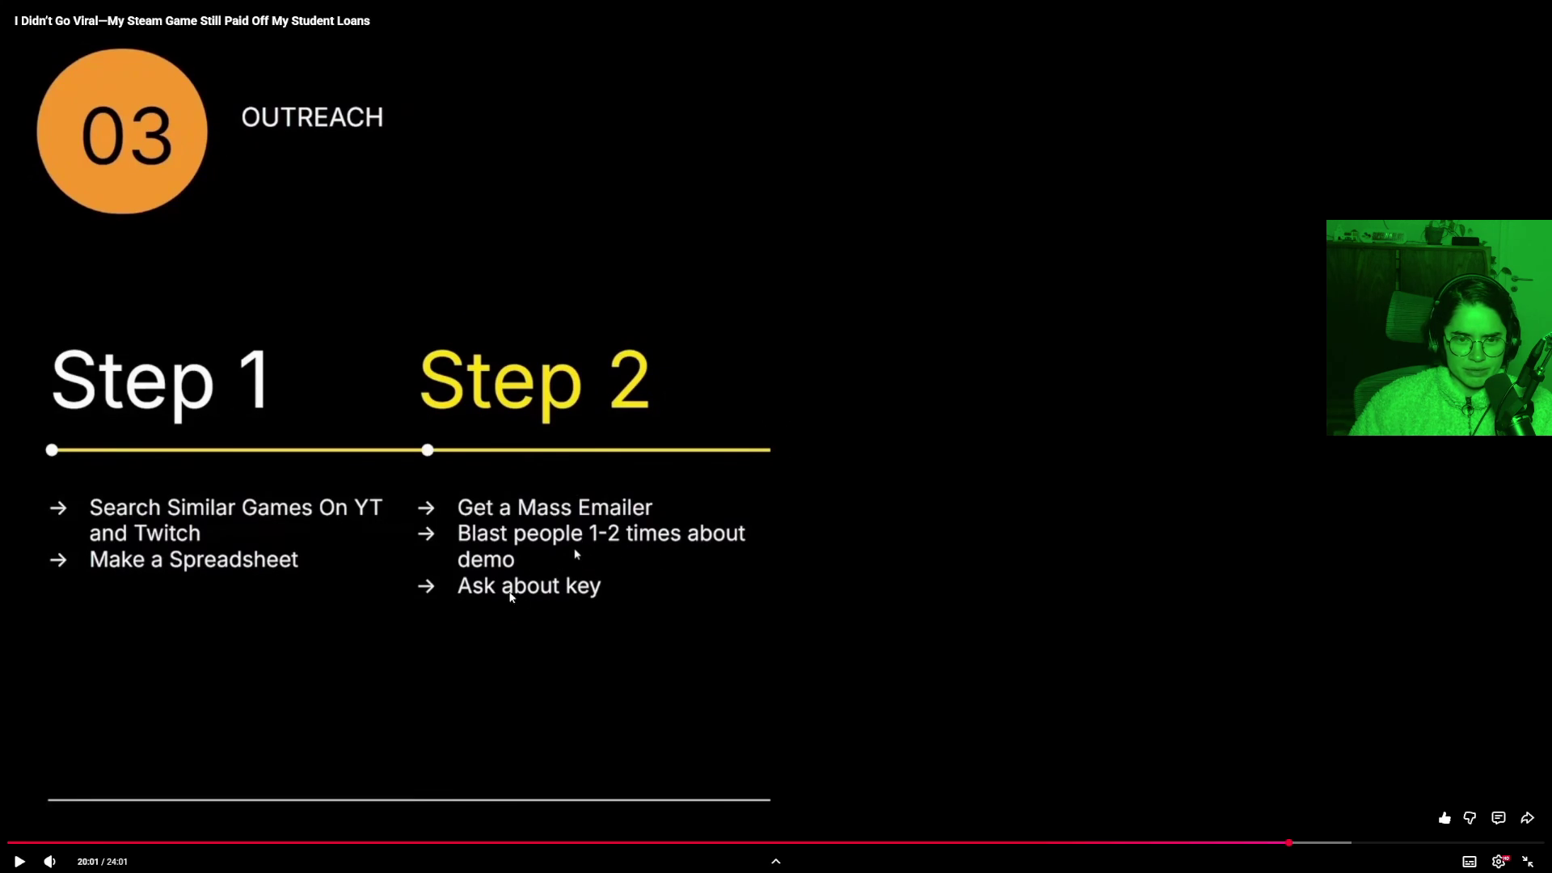
pyautogui.click(694, 585)
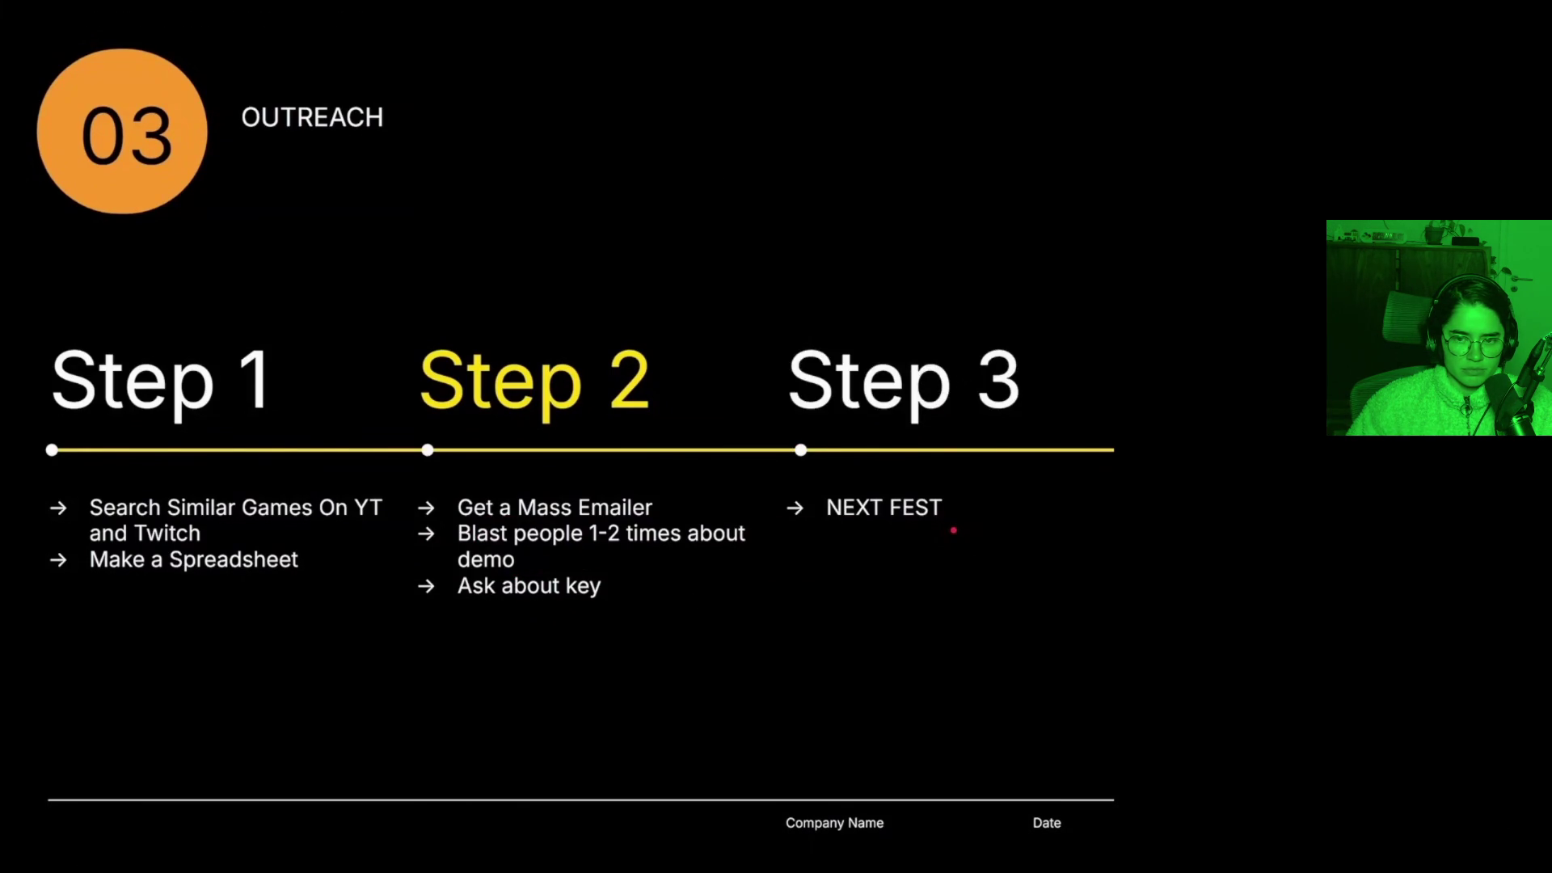
# Let the video play on to its closing 'Thank You Patrons' credits.
pyautogui.moveTo(693, 598)
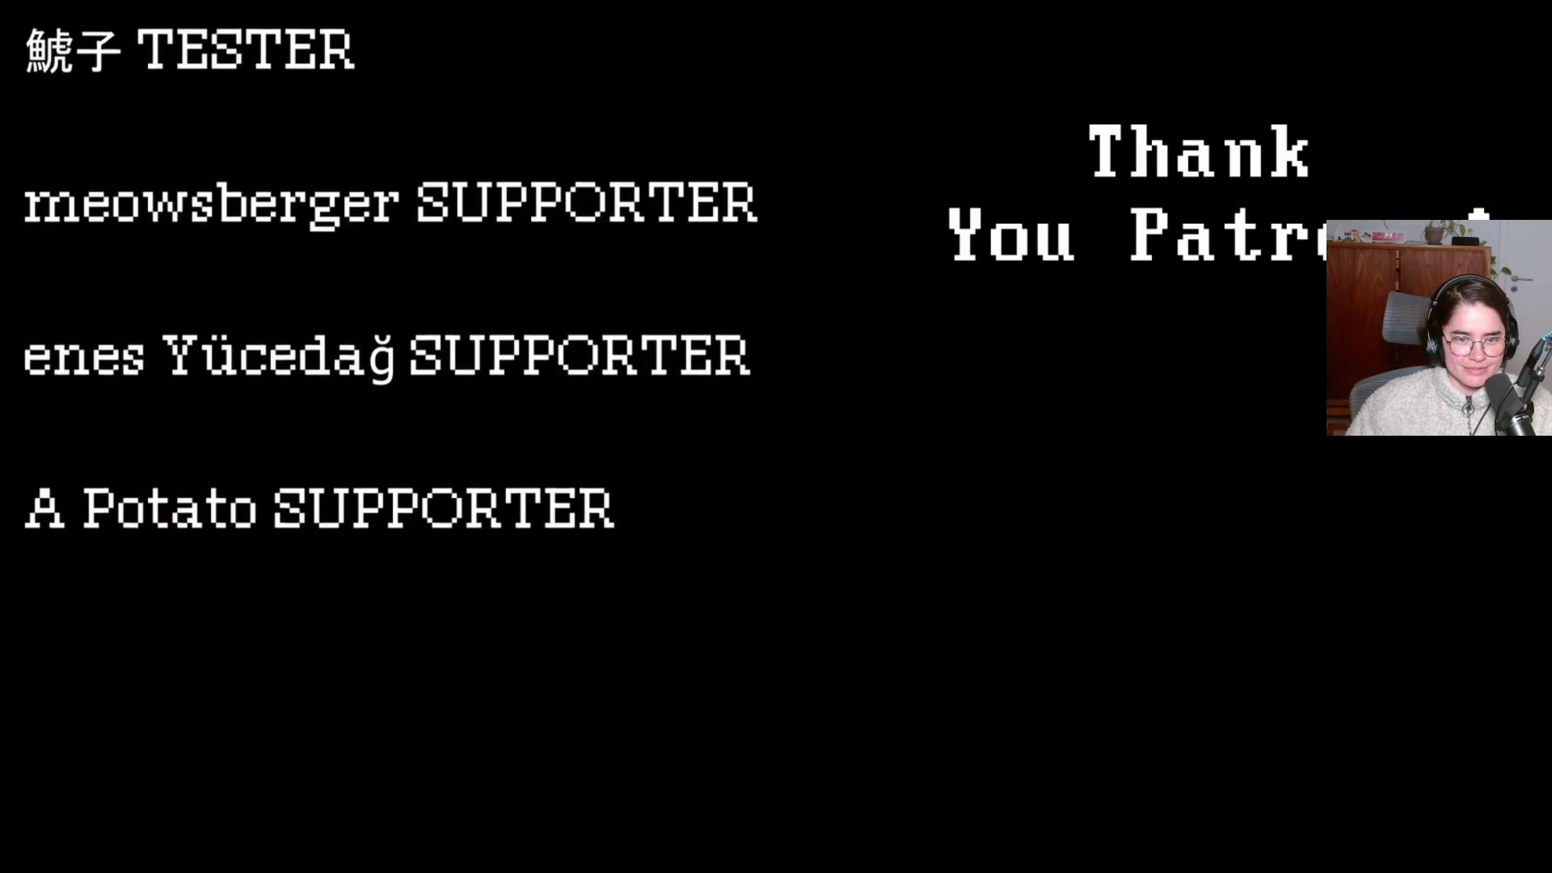
# Pause on the credits at 23:54, exit fullscreen and switch to the Godot Project Manager.
pyautogui.click(884, 571)
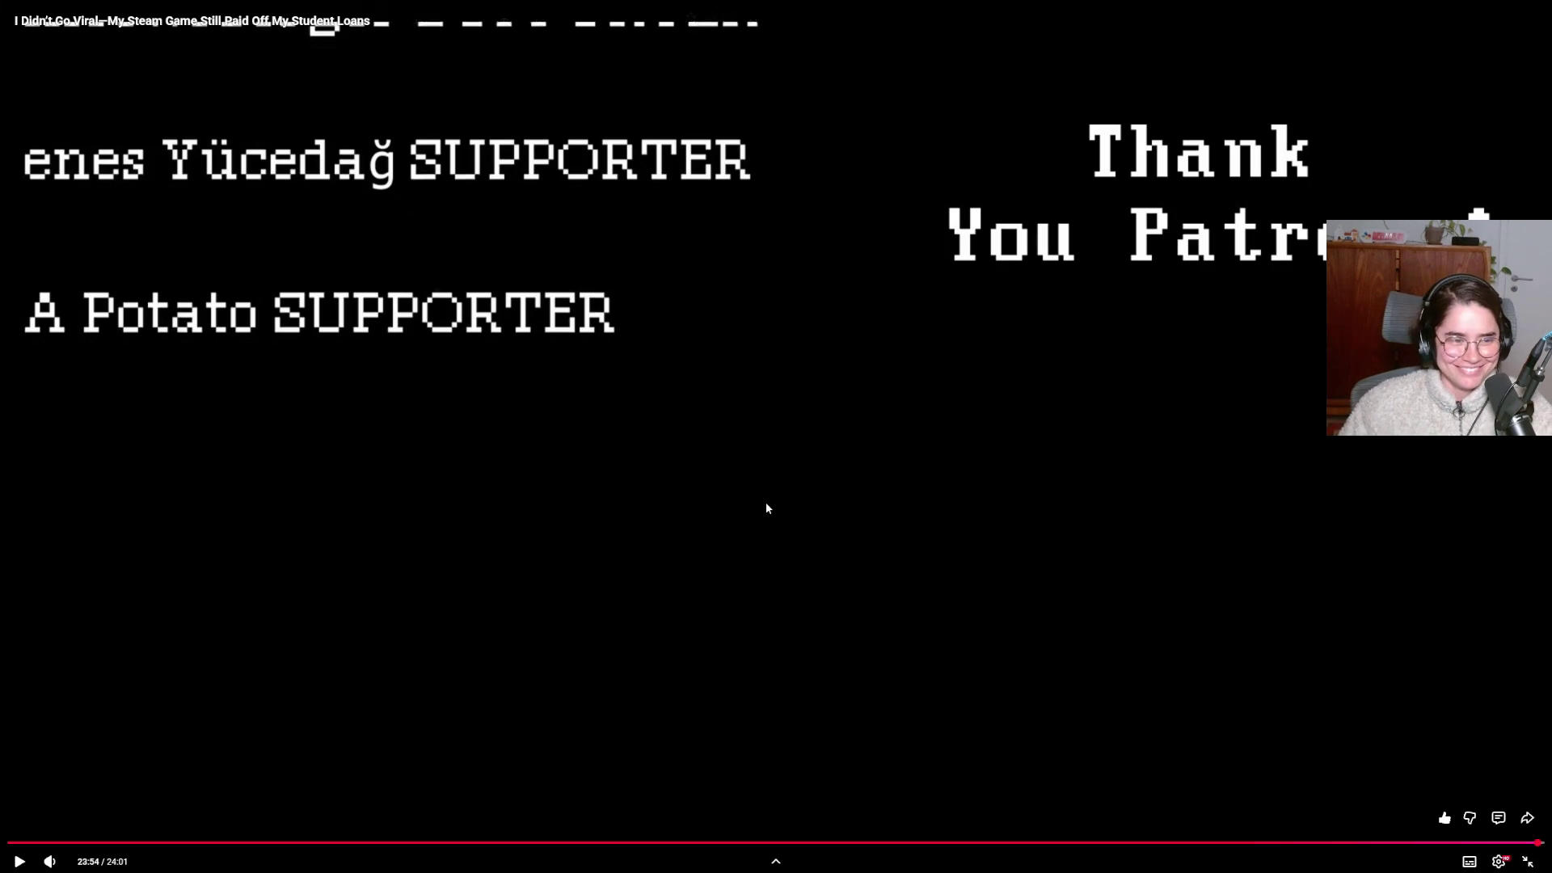
pyautogui.press('Escape')
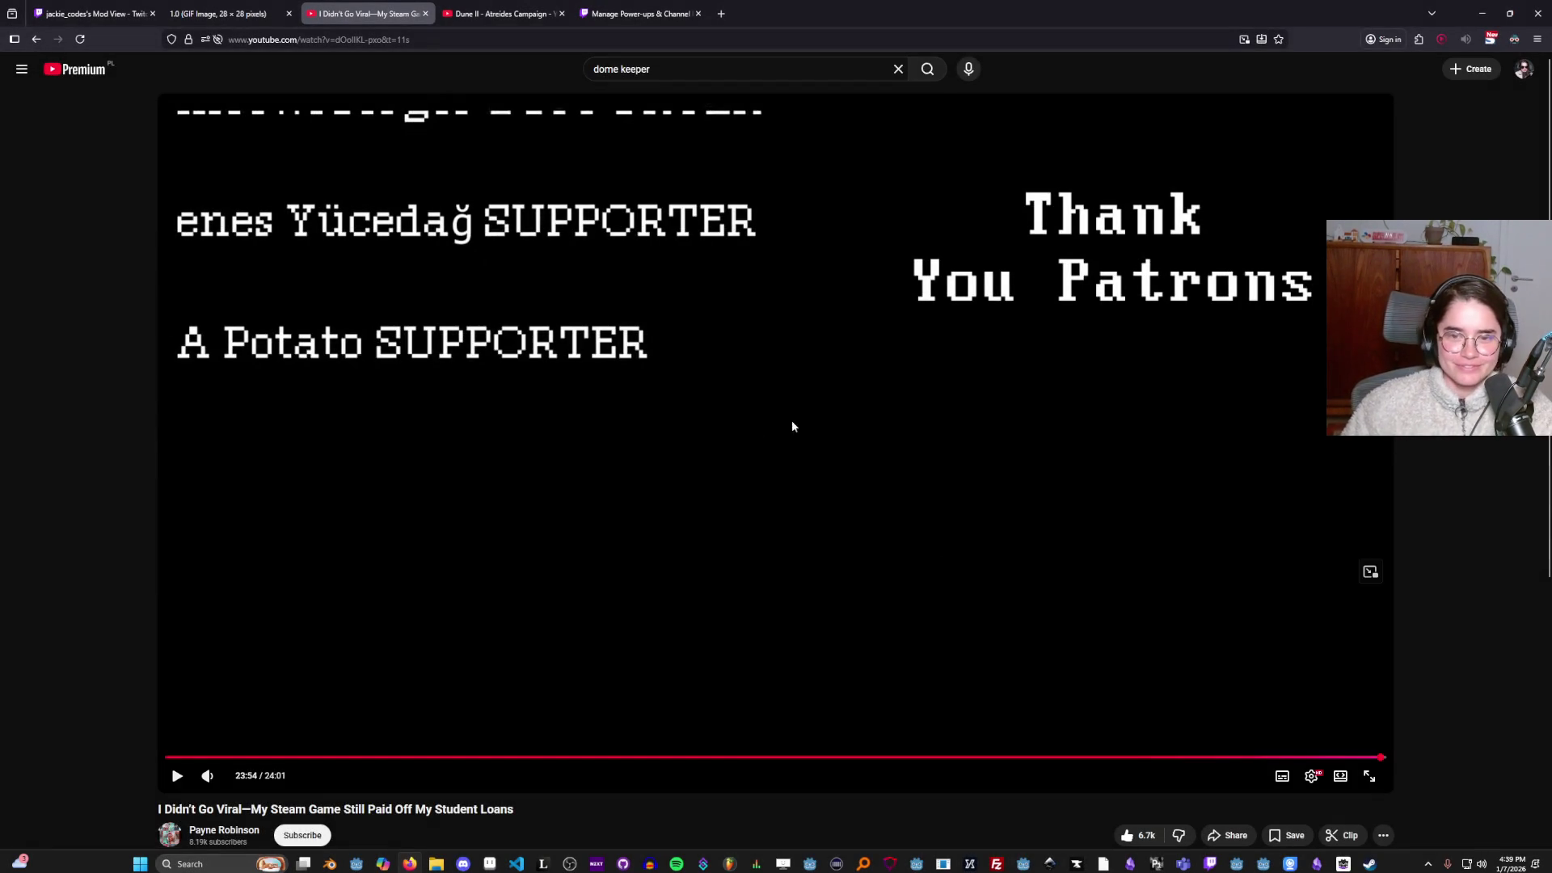
pyautogui.hotkey('alt', 'Tab')
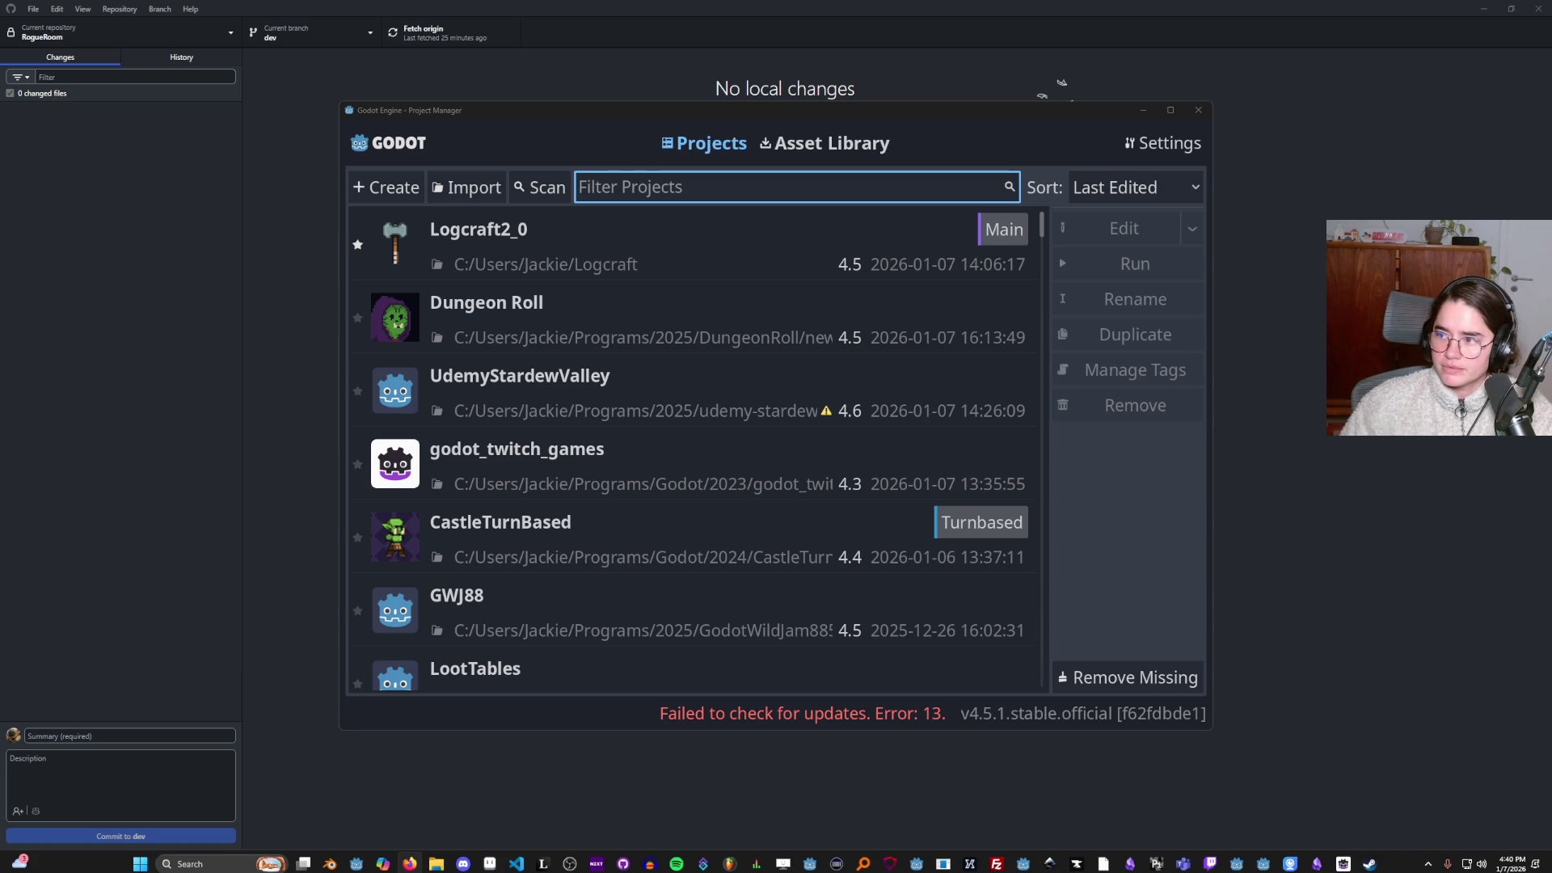
# Return to Firefox and play the 'I was WRONG about vedinad' Short.
pyautogui.hotkey('alt', 'Tab')
pyautogui.click(713, 461)
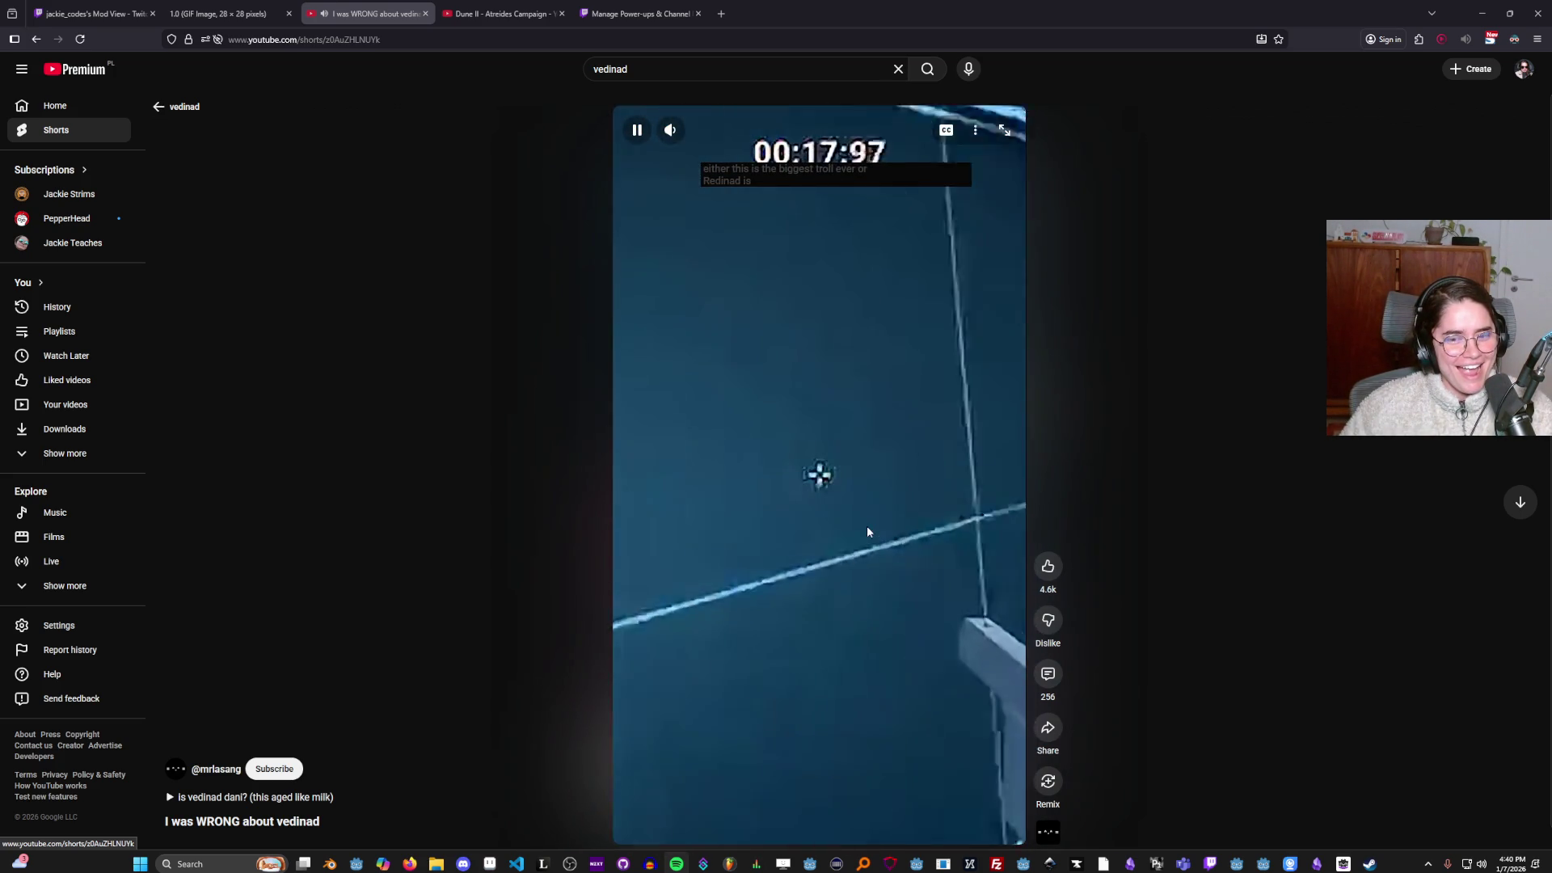
# Pause the Short, view its comments, then go back to the vedinad search results.
pyautogui.click(835, 544)
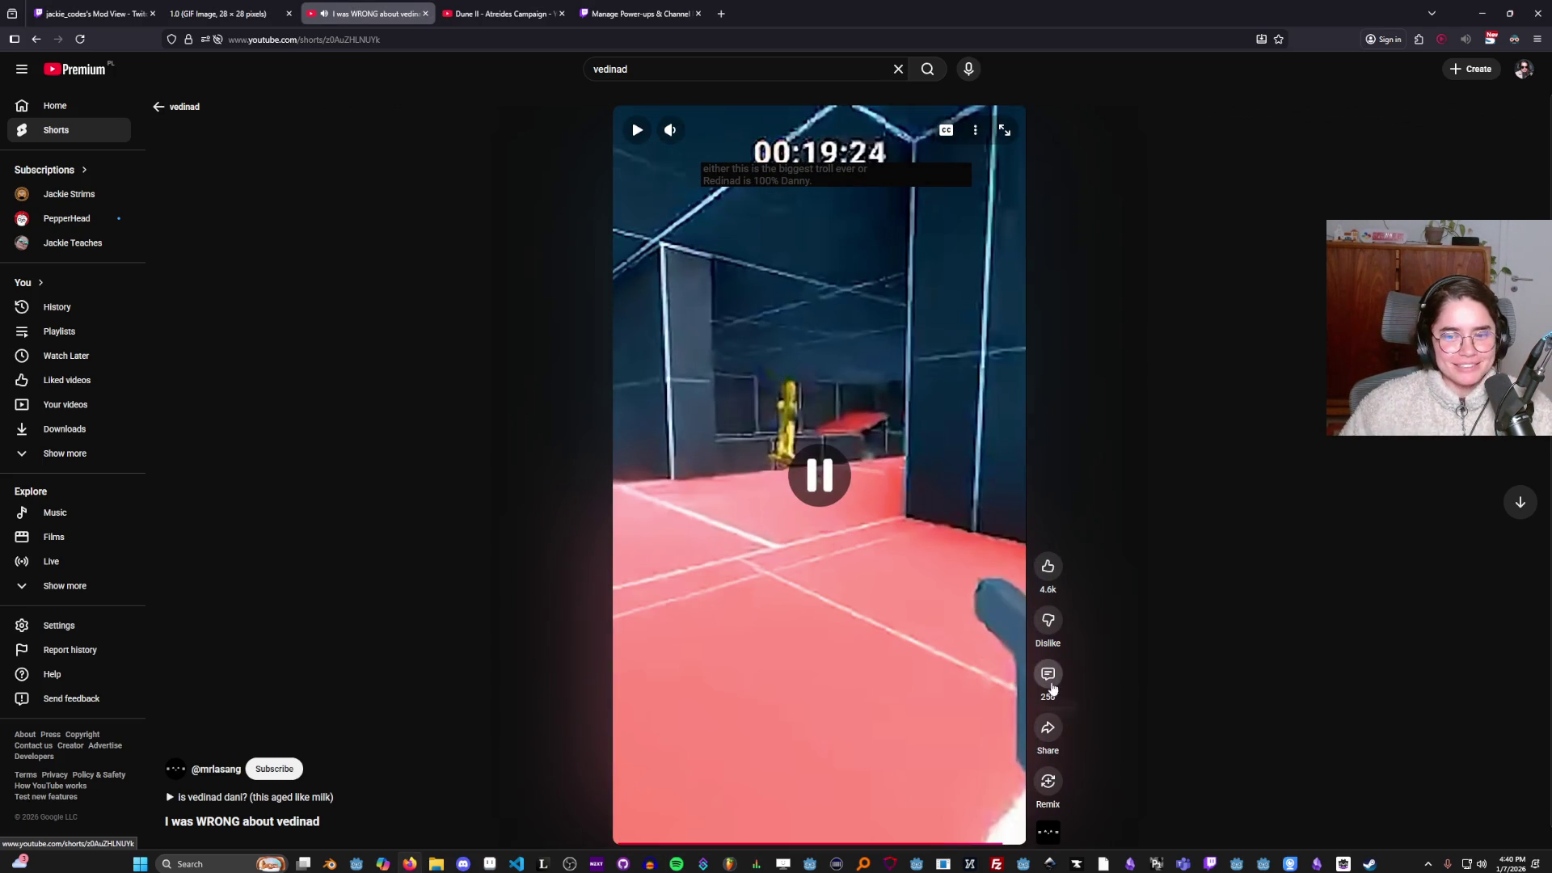
pyautogui.click(1048, 673)
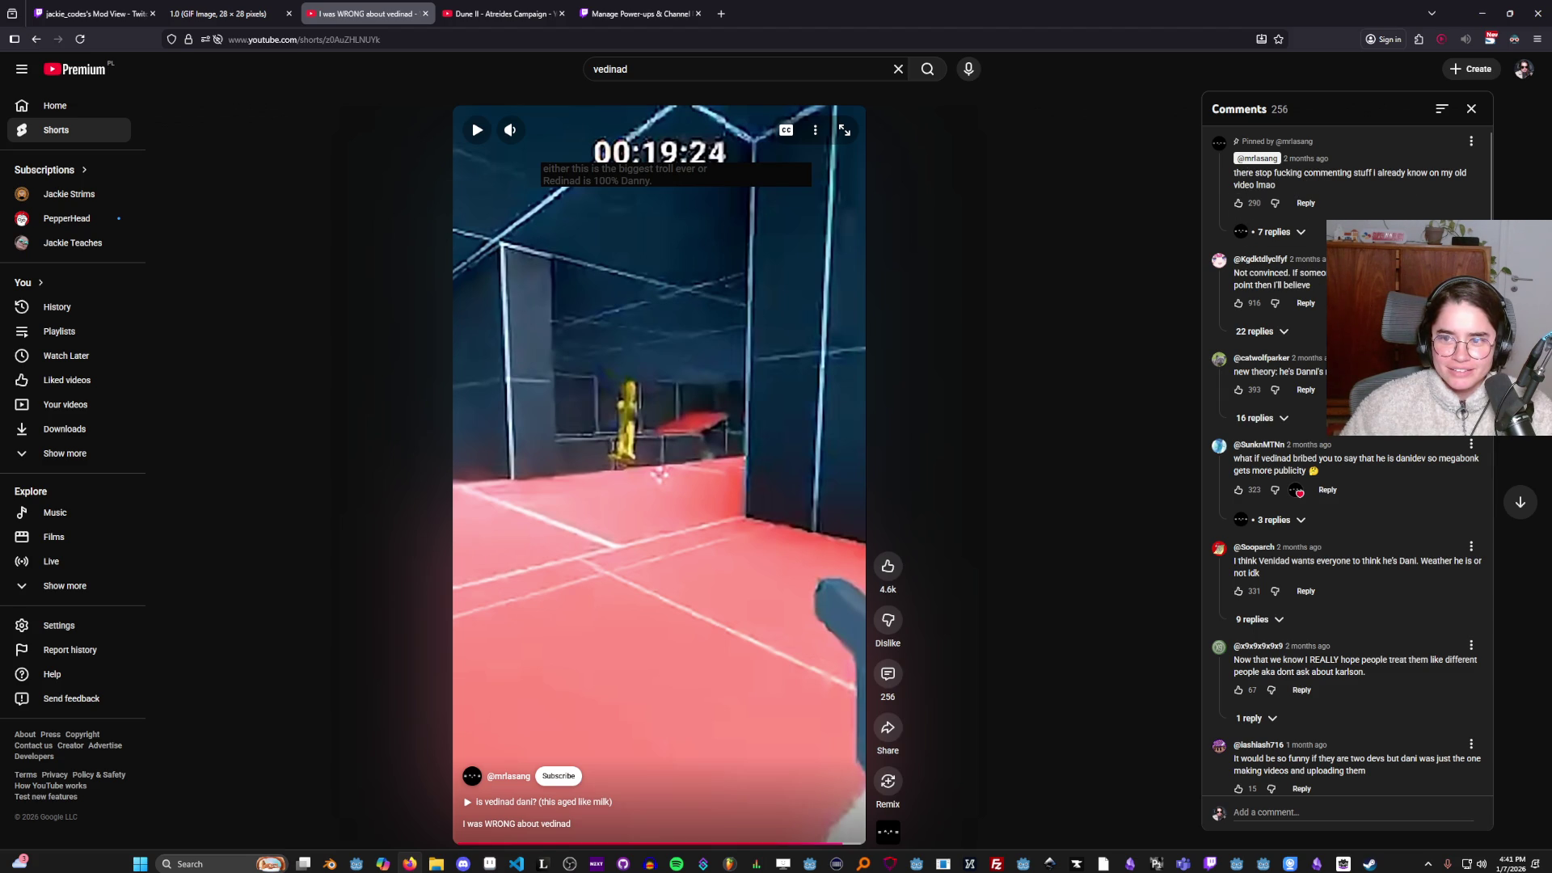
pyautogui.click(36, 39)
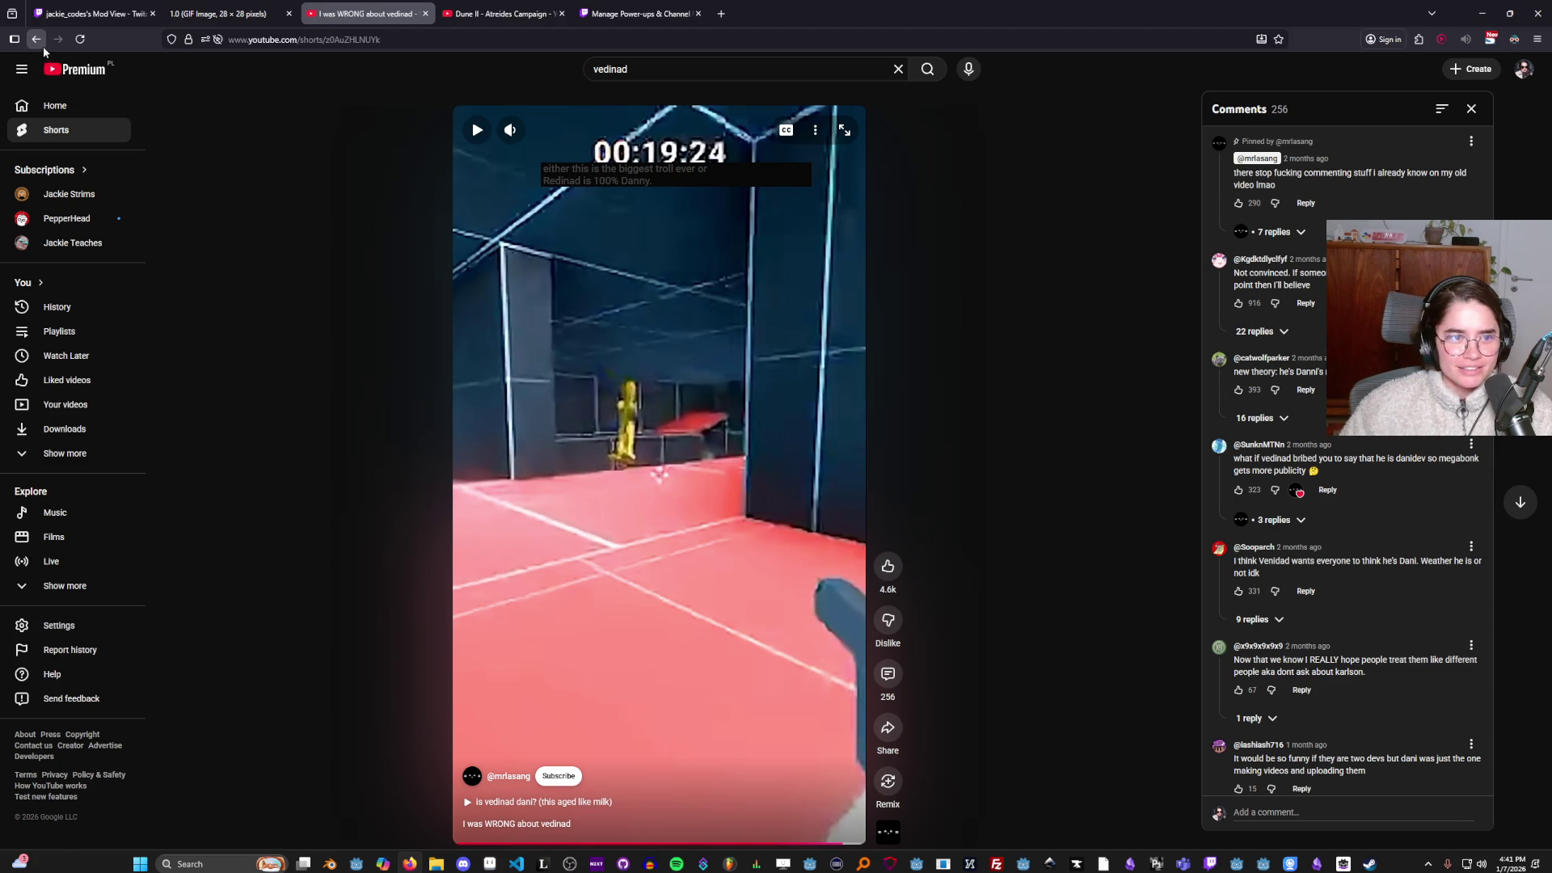
# Open and pause the 'I'm Making Vampire Survivors but 3D' devlog, then follow its Steam description link.
pyautogui.scroll(-1, 745, 522)
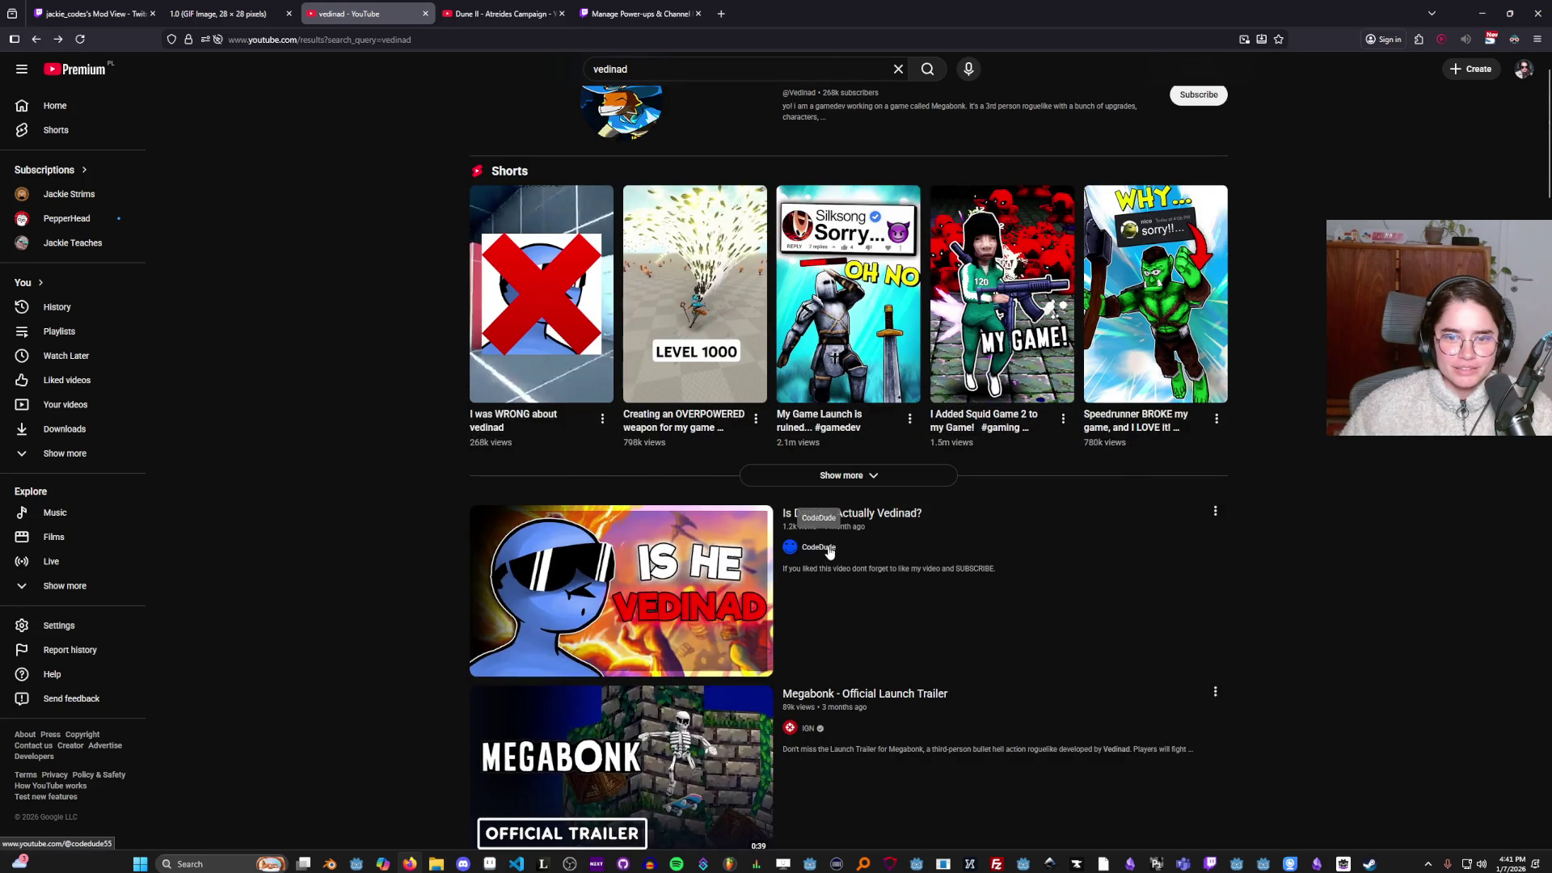
pyautogui.click(621, 555)
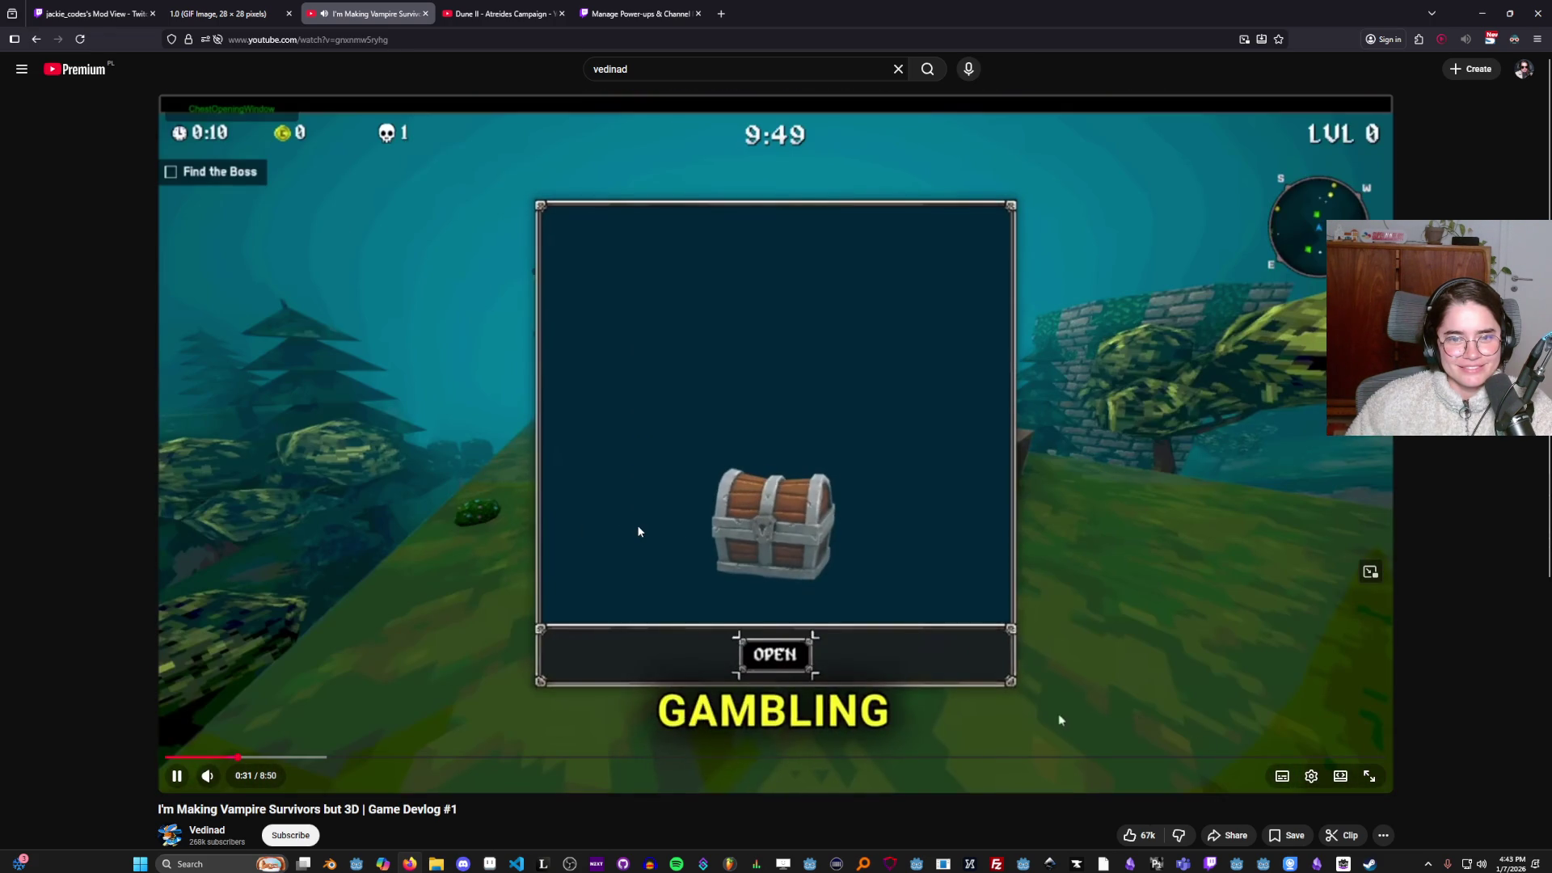
pyautogui.click(638, 530)
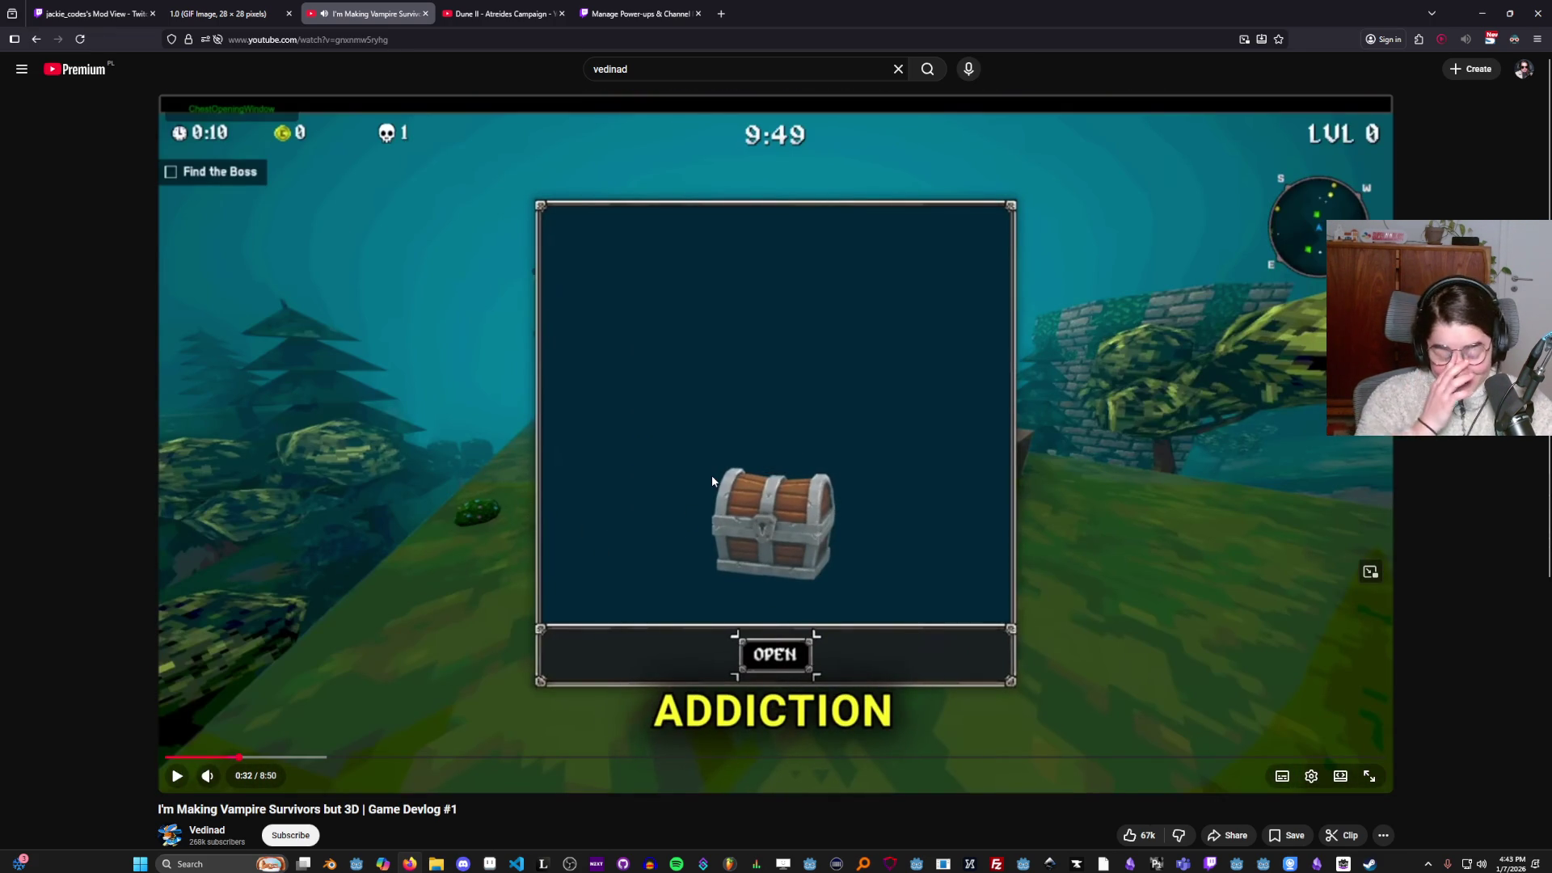
pyautogui.scroll(-5, 491, 535)
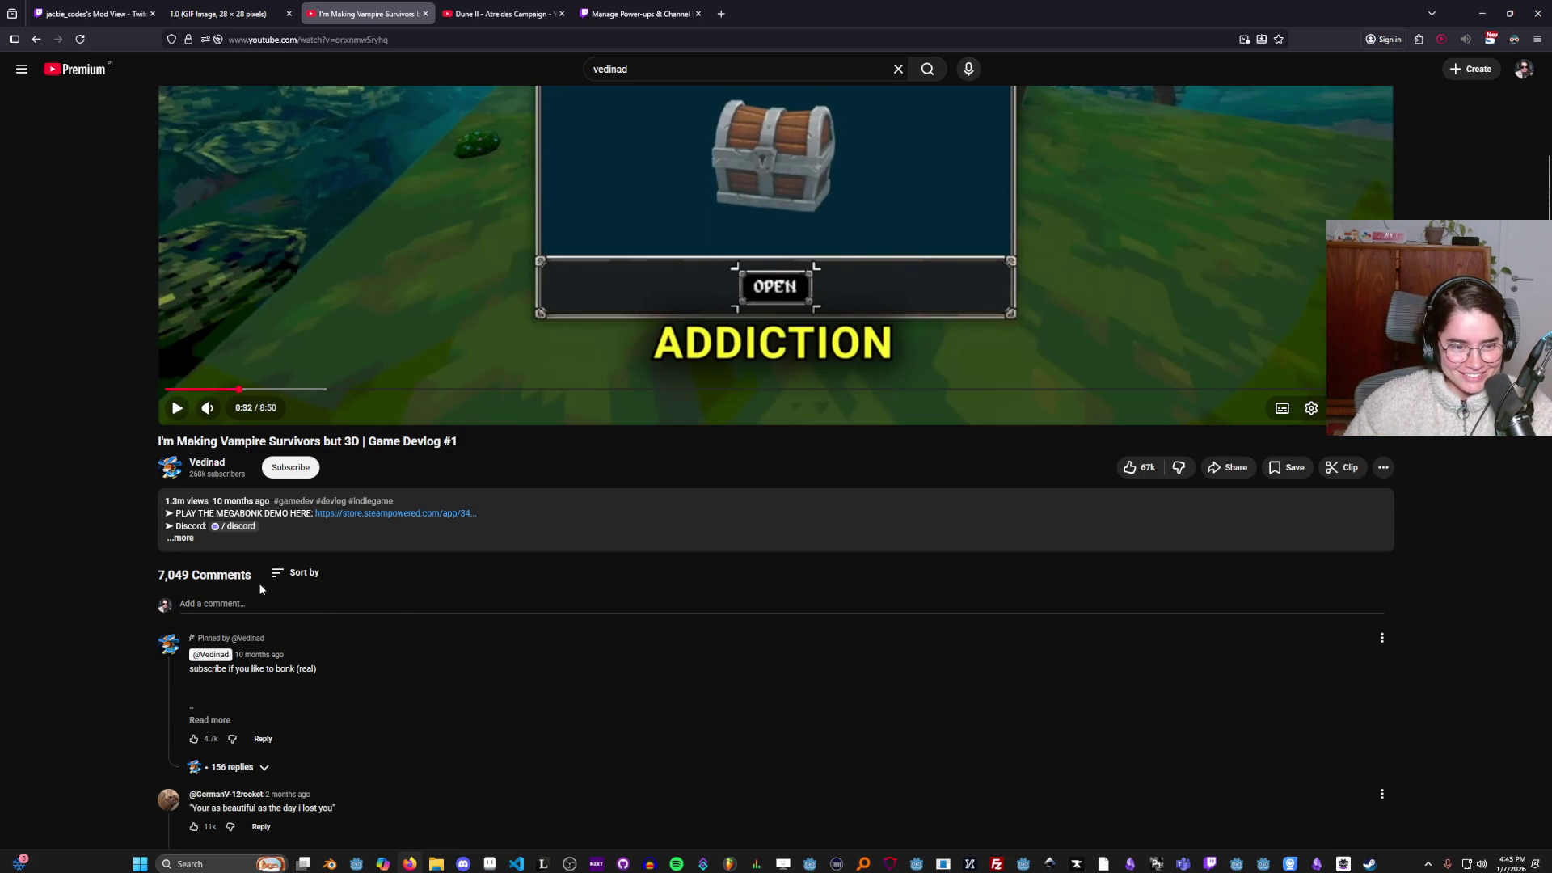
pyautogui.click(384, 532)
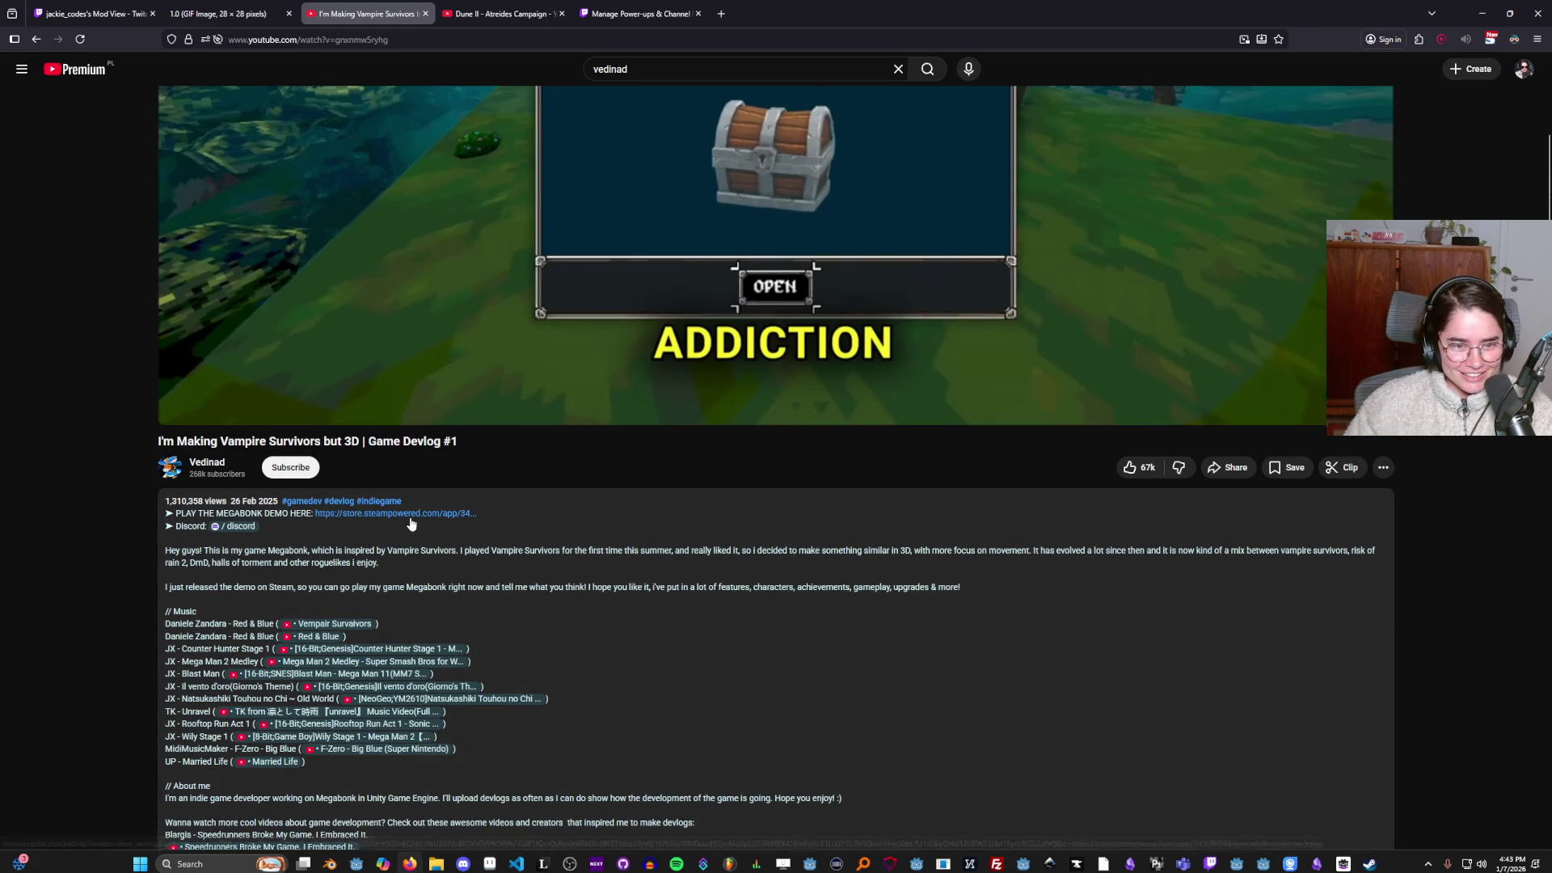
pyautogui.click(414, 514)
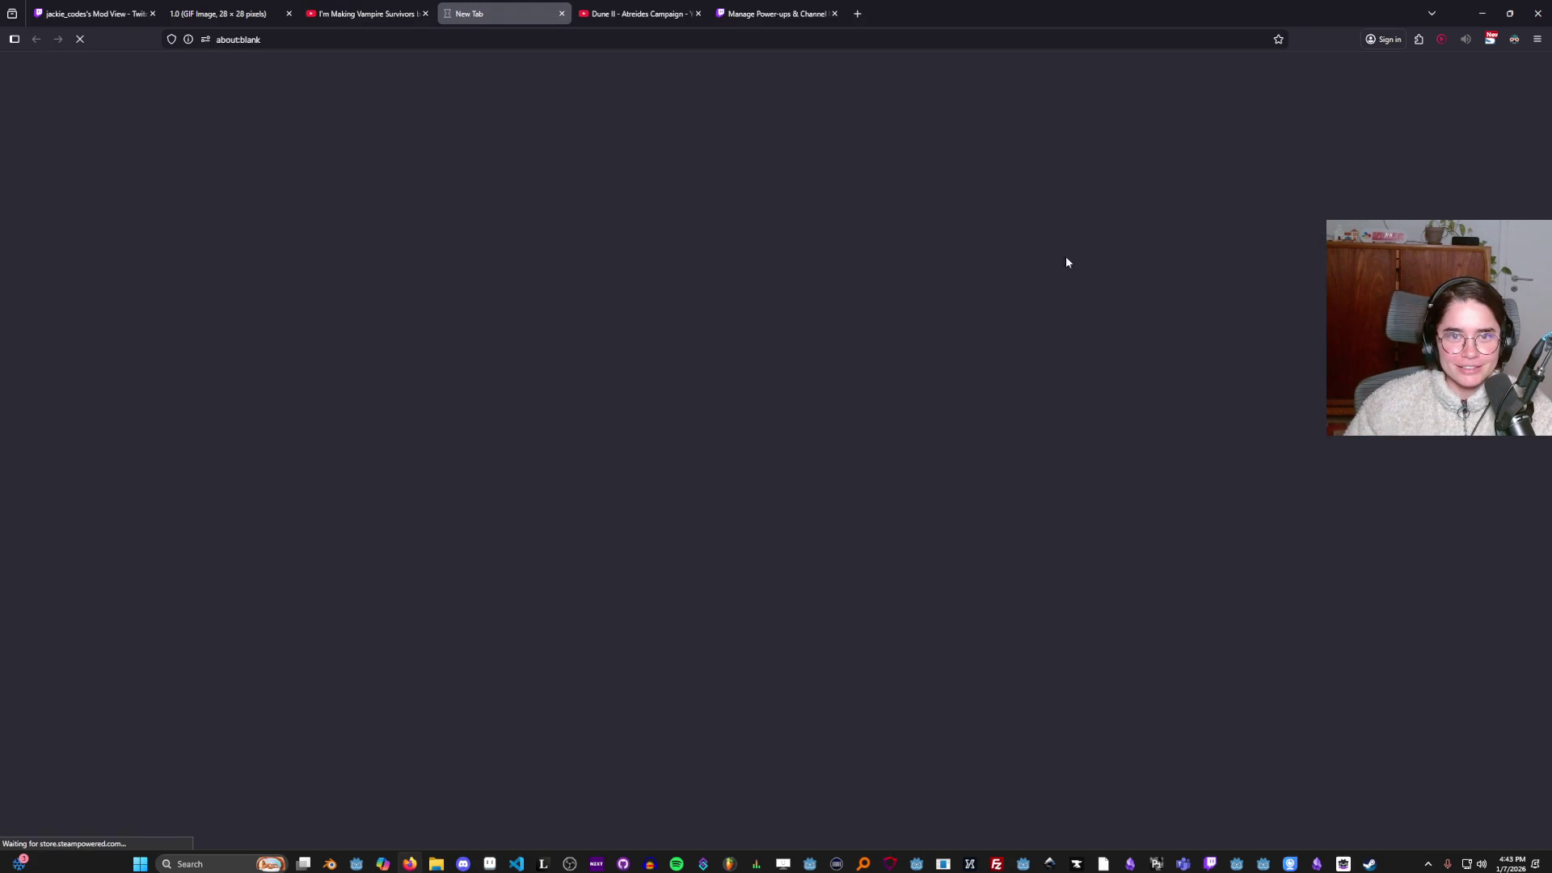
# Switch between Godot and the Megabonk Steam search, start and cancel a region screenshot, then return to Godot.
pyautogui.hotkey('alt', 'Tab')
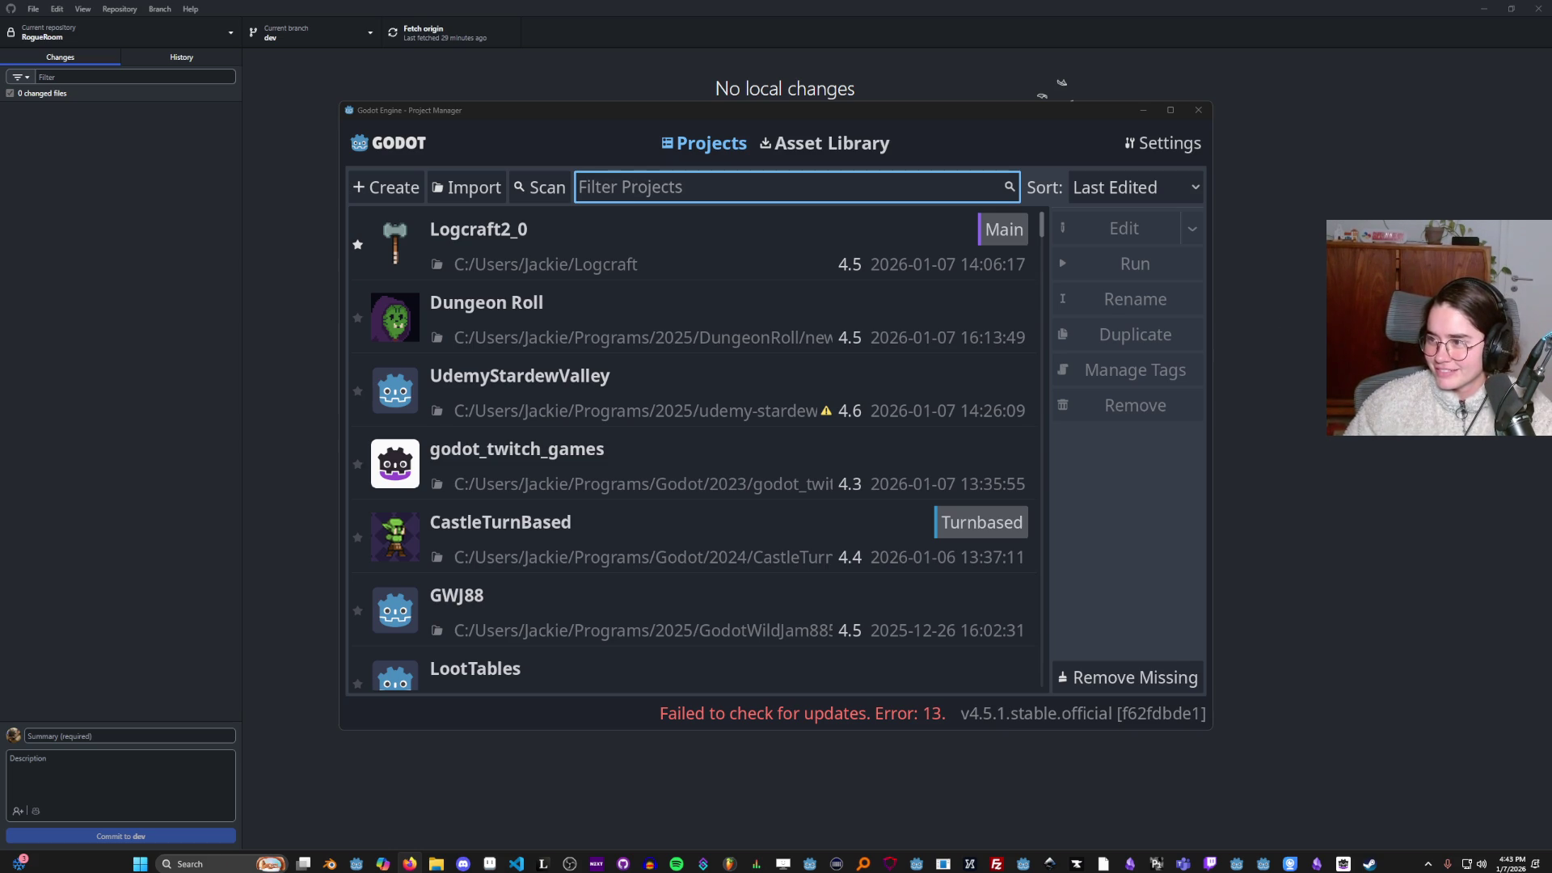
pyautogui.hotkey('alt', 'Tab')
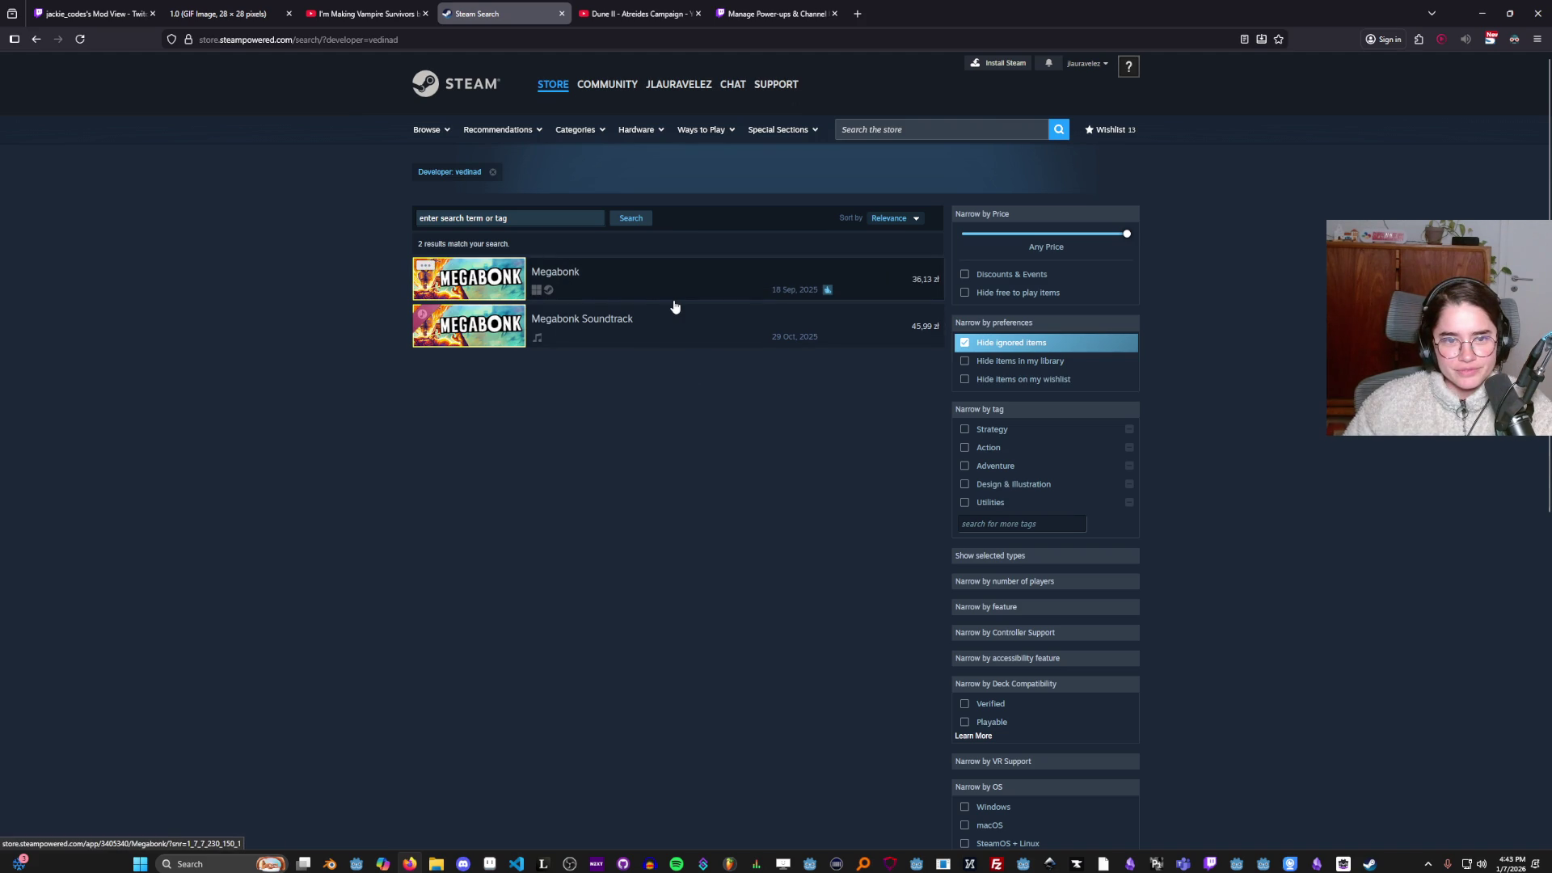
pyautogui.press('Print')
pyautogui.moveTo(964, 398); pyautogui.dragTo(1551, 812)
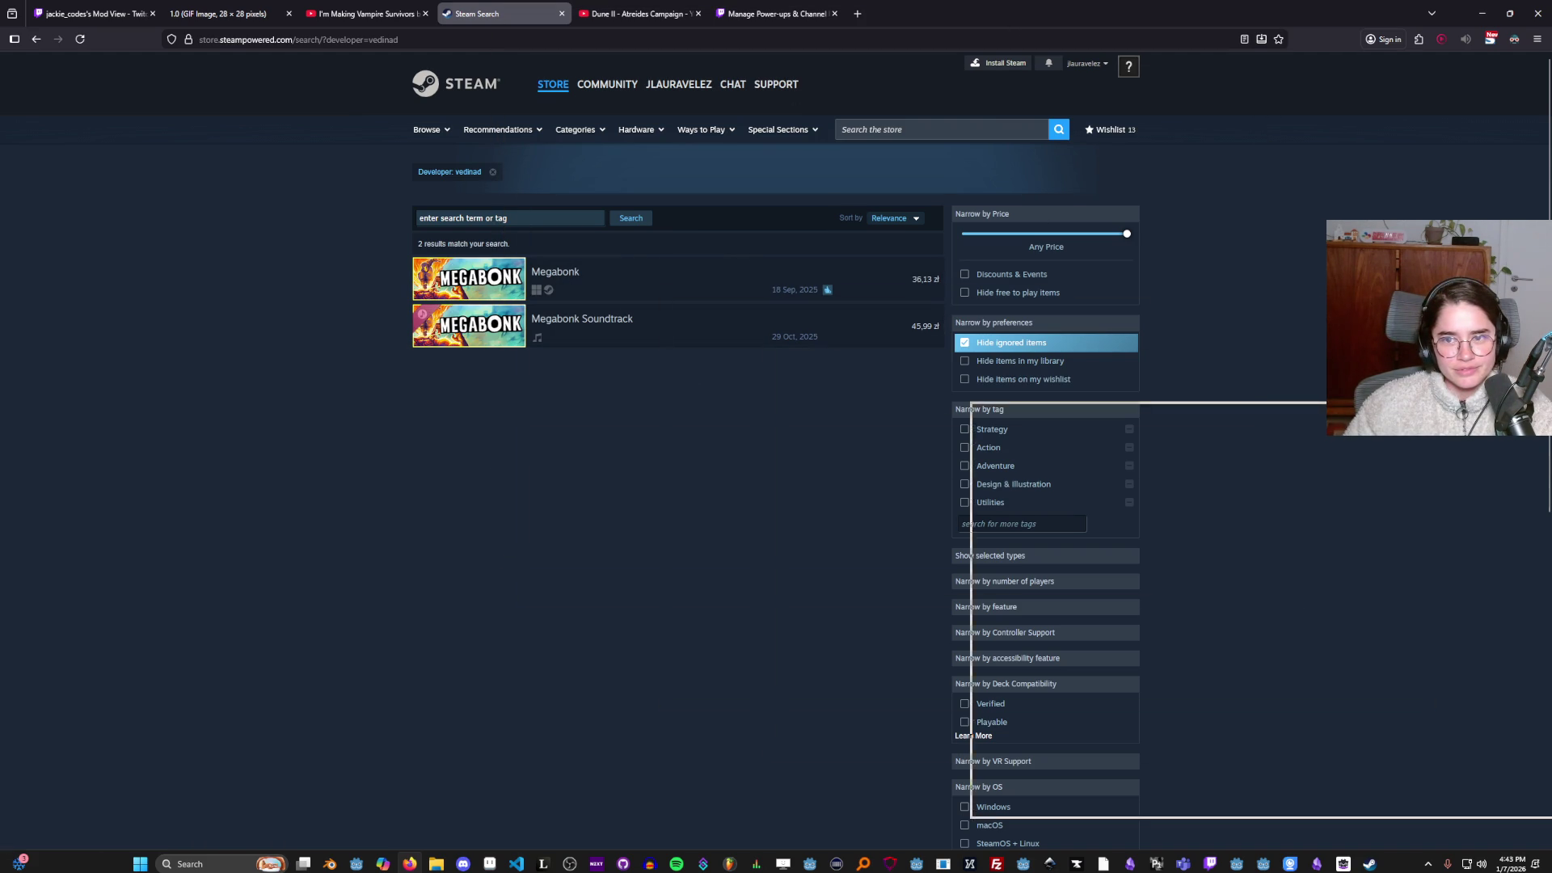
pyautogui.hotkey('alt', 'Tab')
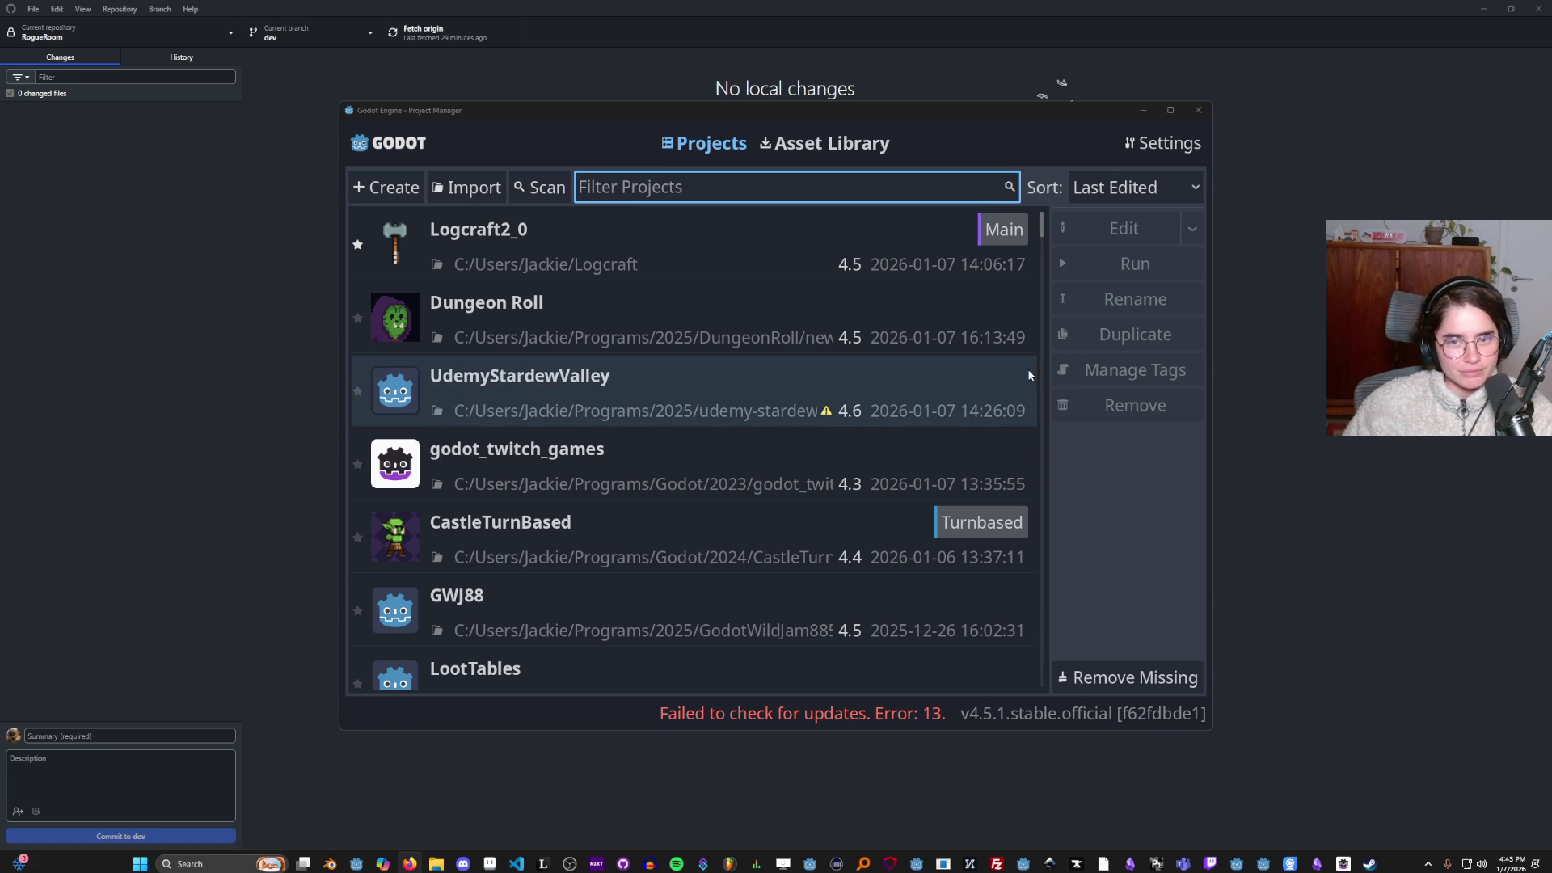
# Maximize the Project Manager, then bring up the Dani channel's full video list in YouTube.
pyautogui.click(1170, 111)
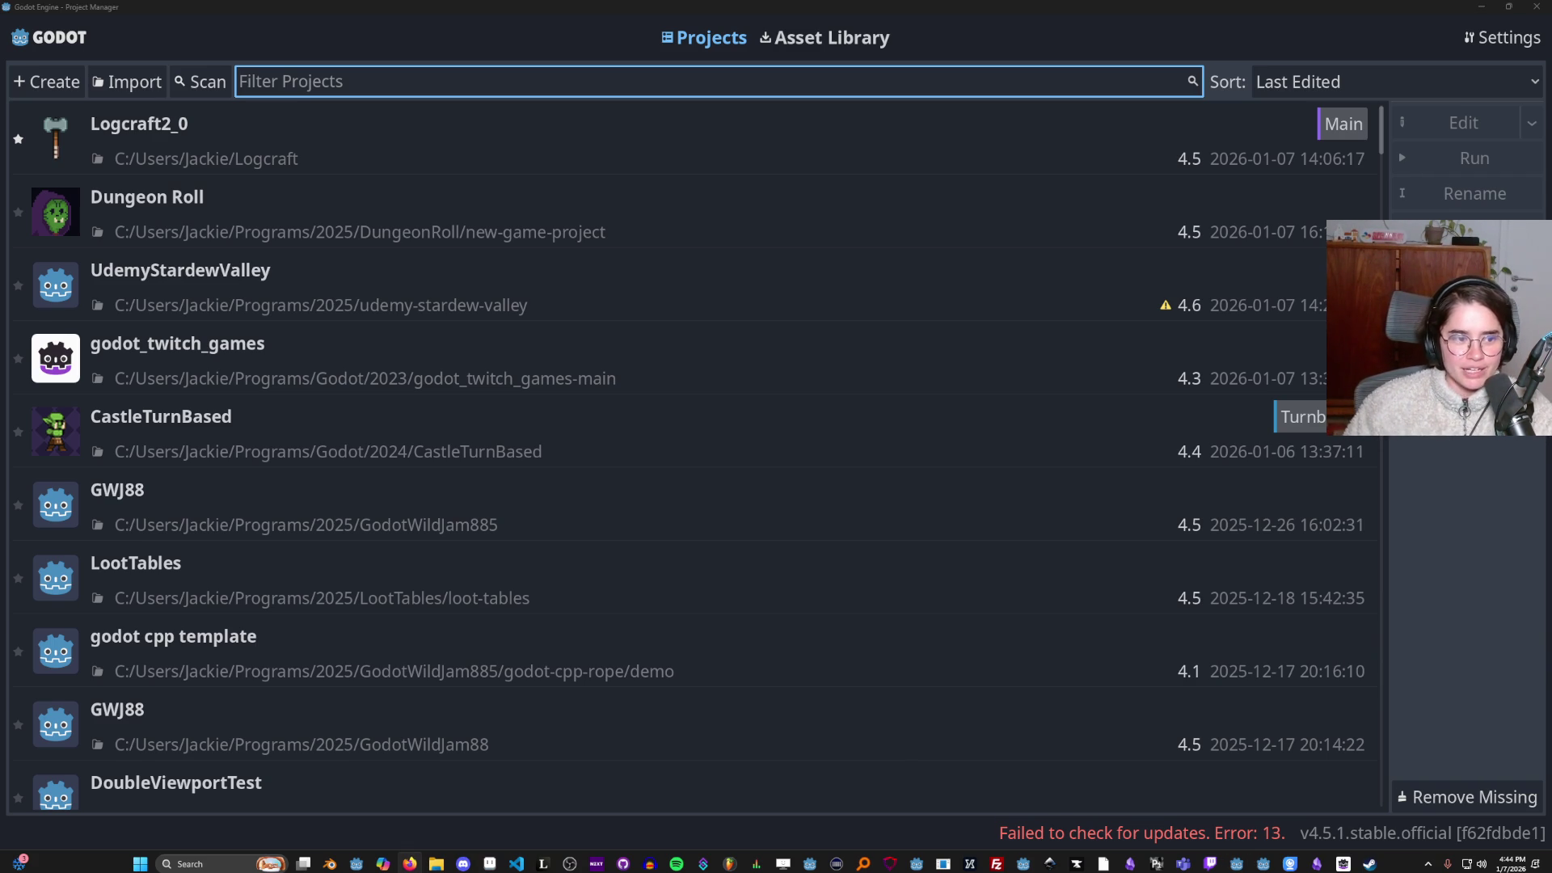
pyautogui.press('super+shift+Left')
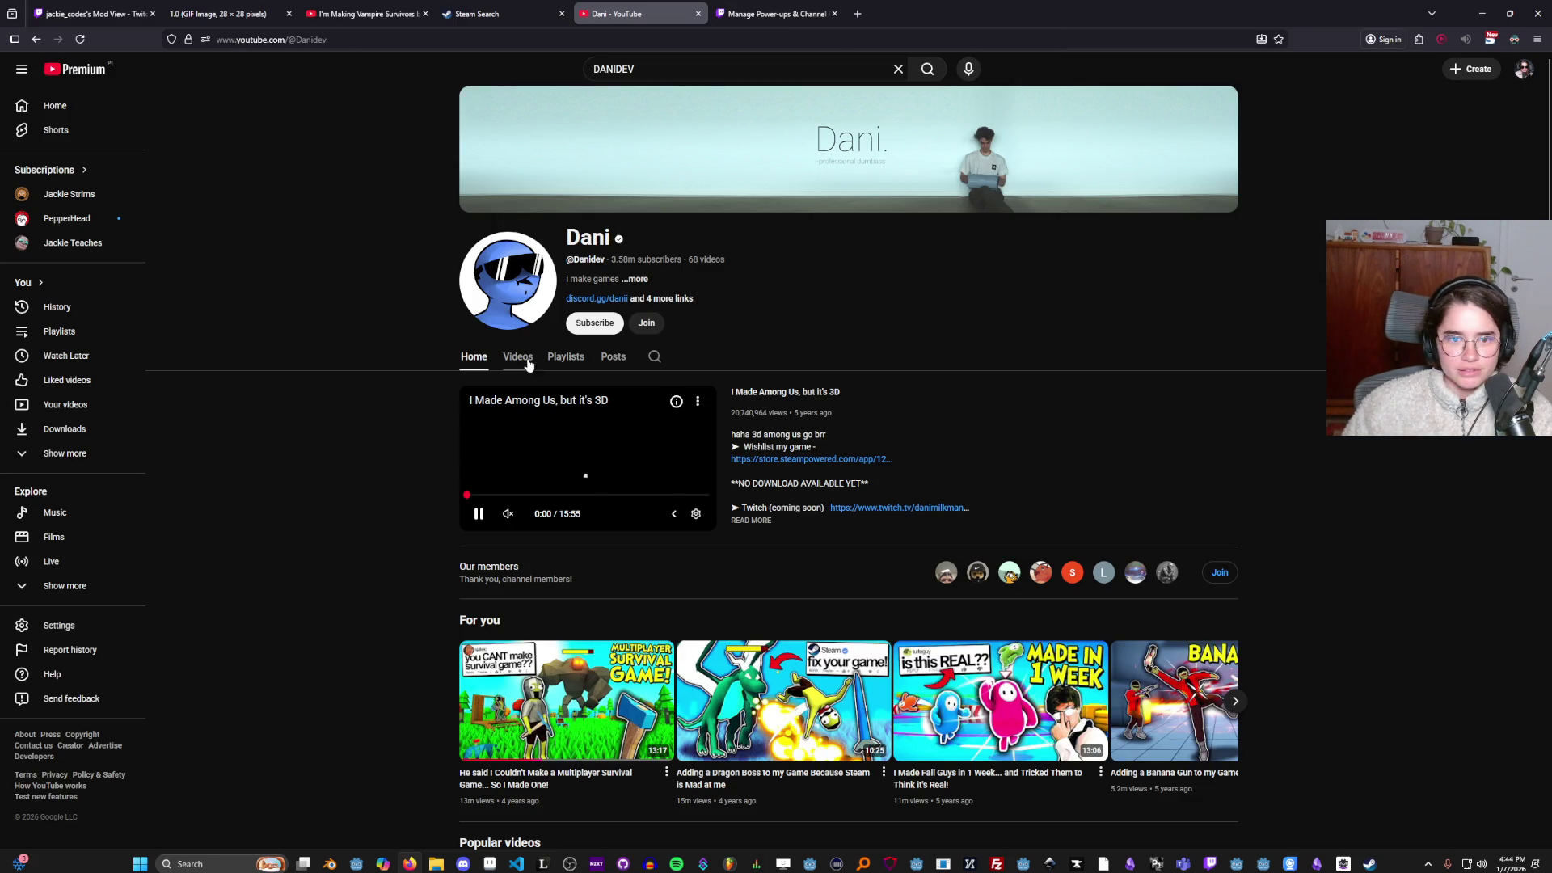
pyautogui.click(518, 358)
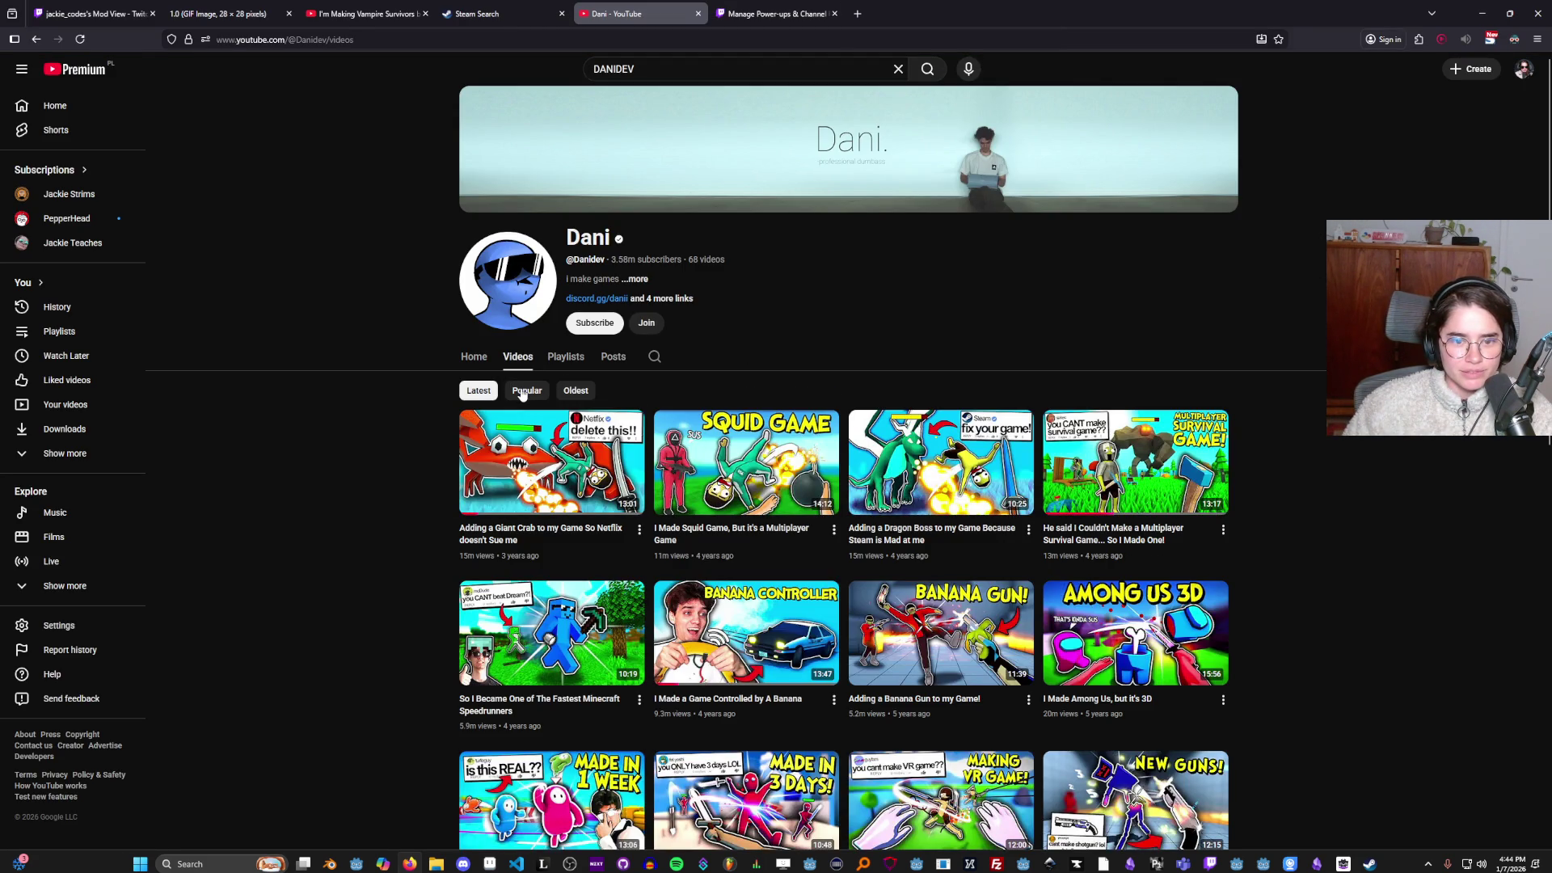
# Sort Dani's videos by Popular, with Among Us 3D first, then return to the Project Manager.
pyautogui.click(523, 391)
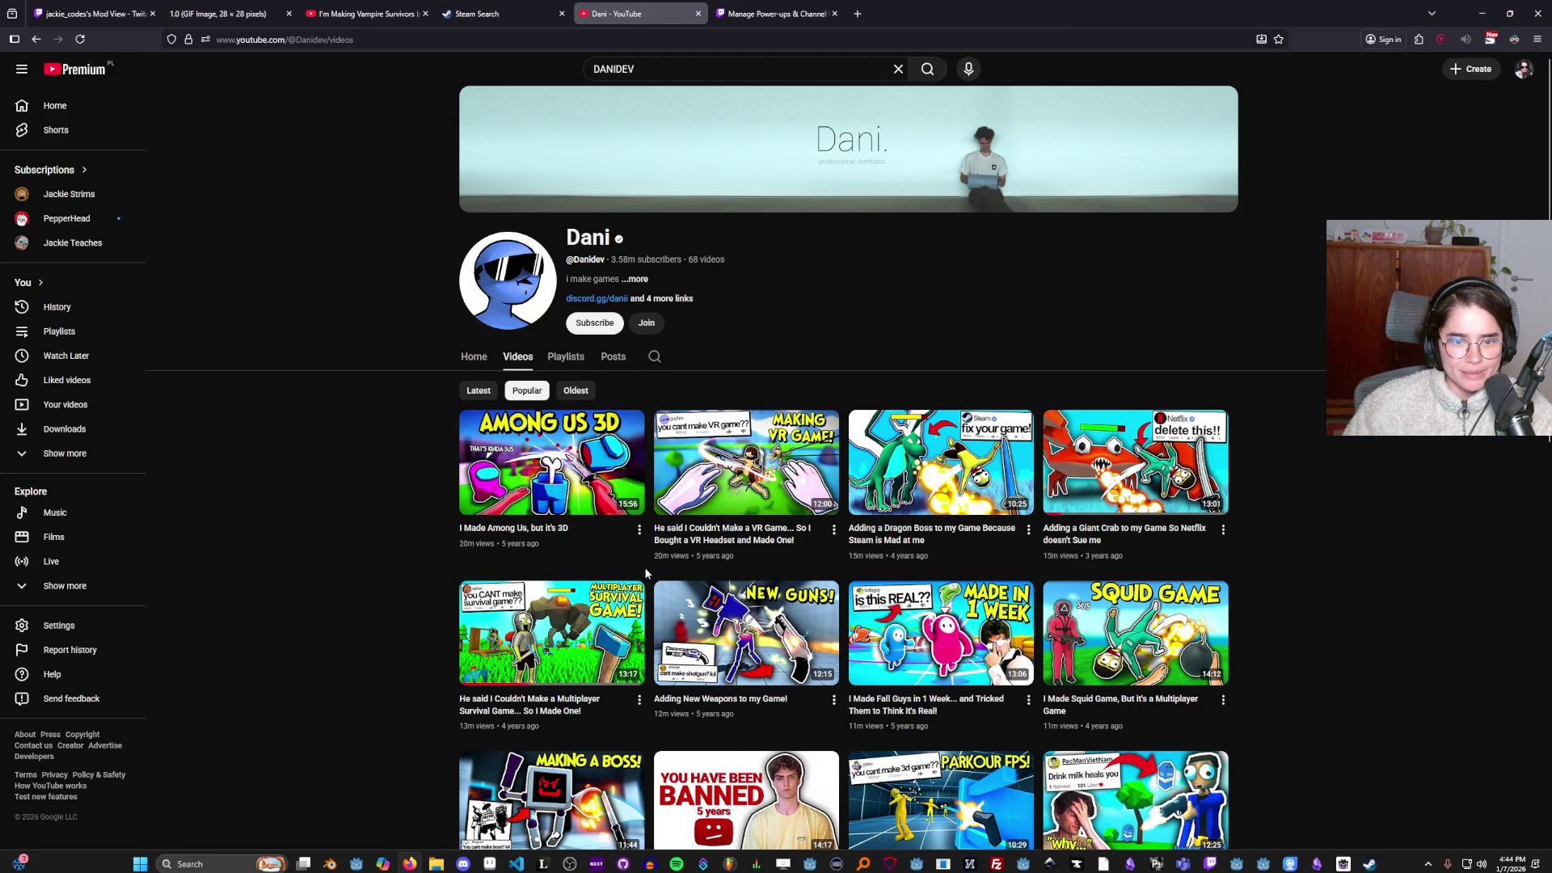
pyautogui.scroll(-1, 647, 526)
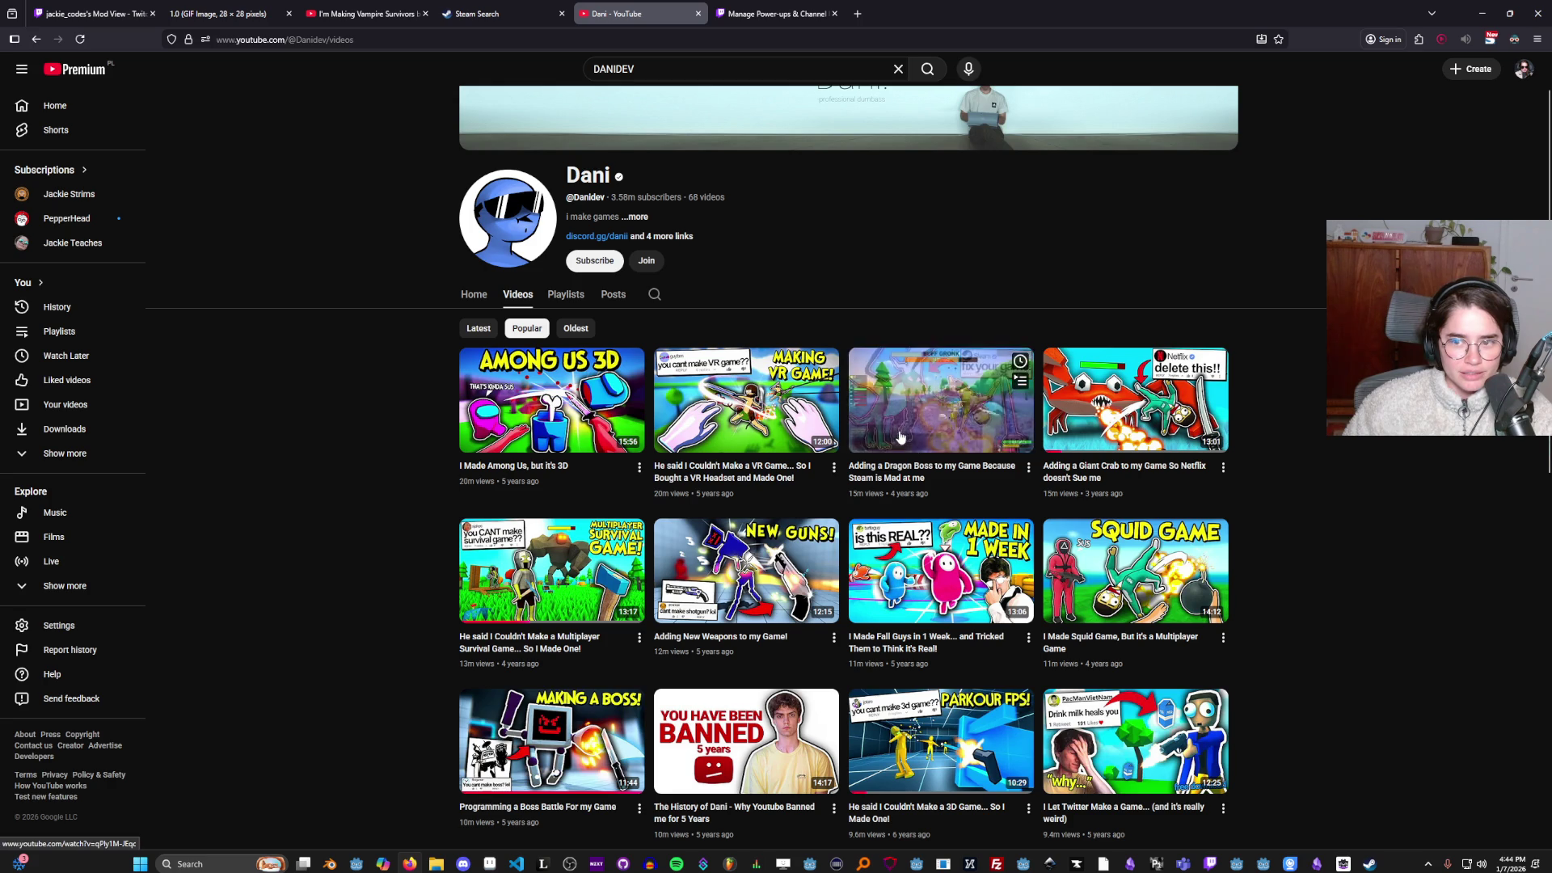
pyautogui.hotkey('alt', 'Tab')
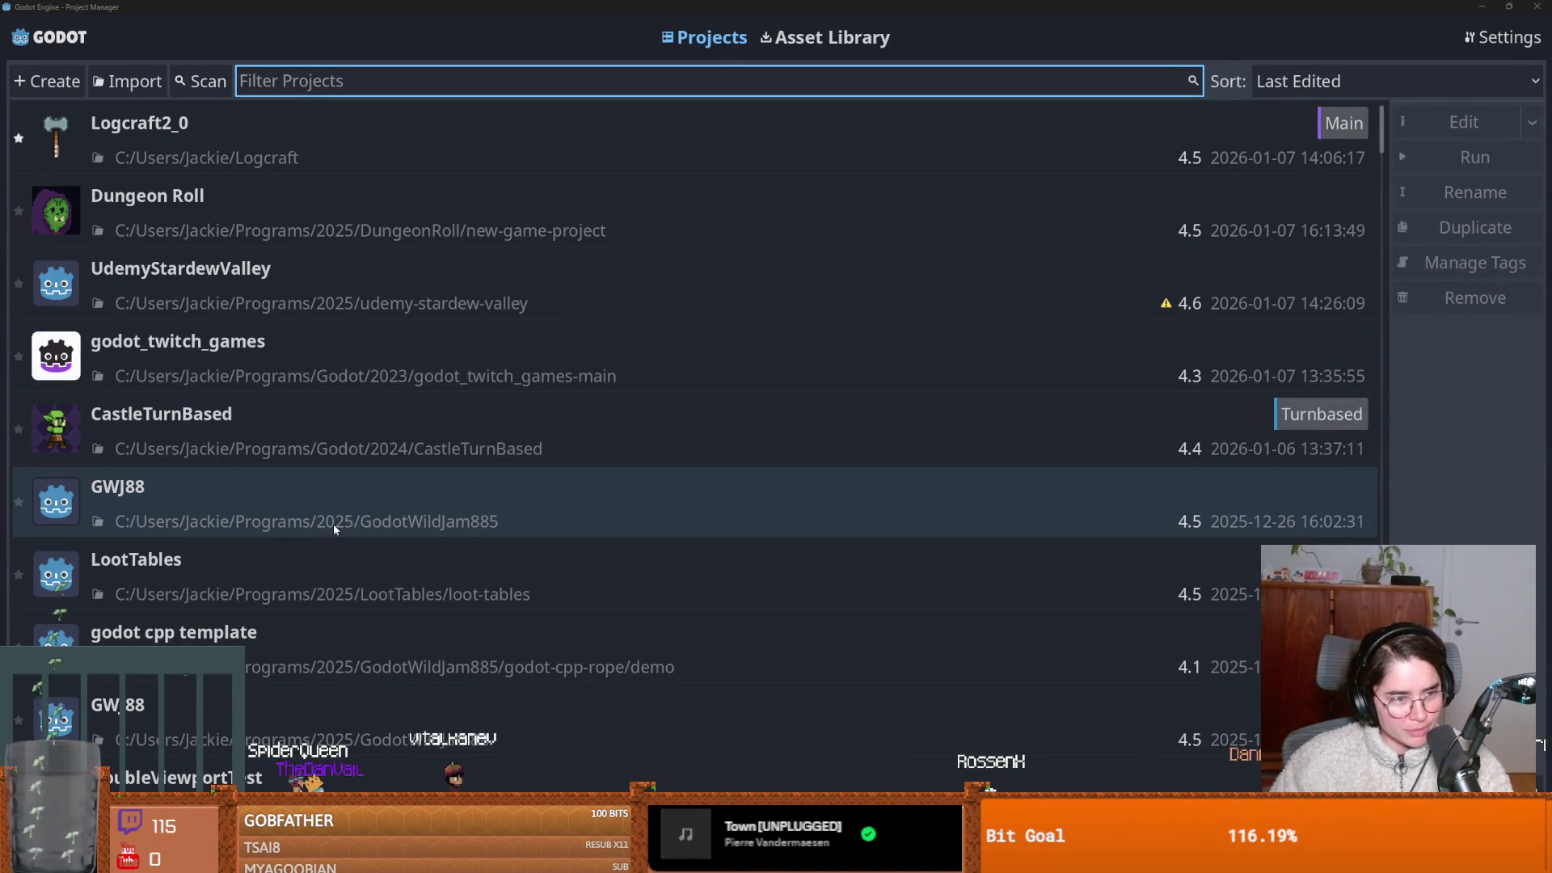
# Open the Dungeon Roll project in the Godot editor.
pyautogui.doubleClick(391, 199)
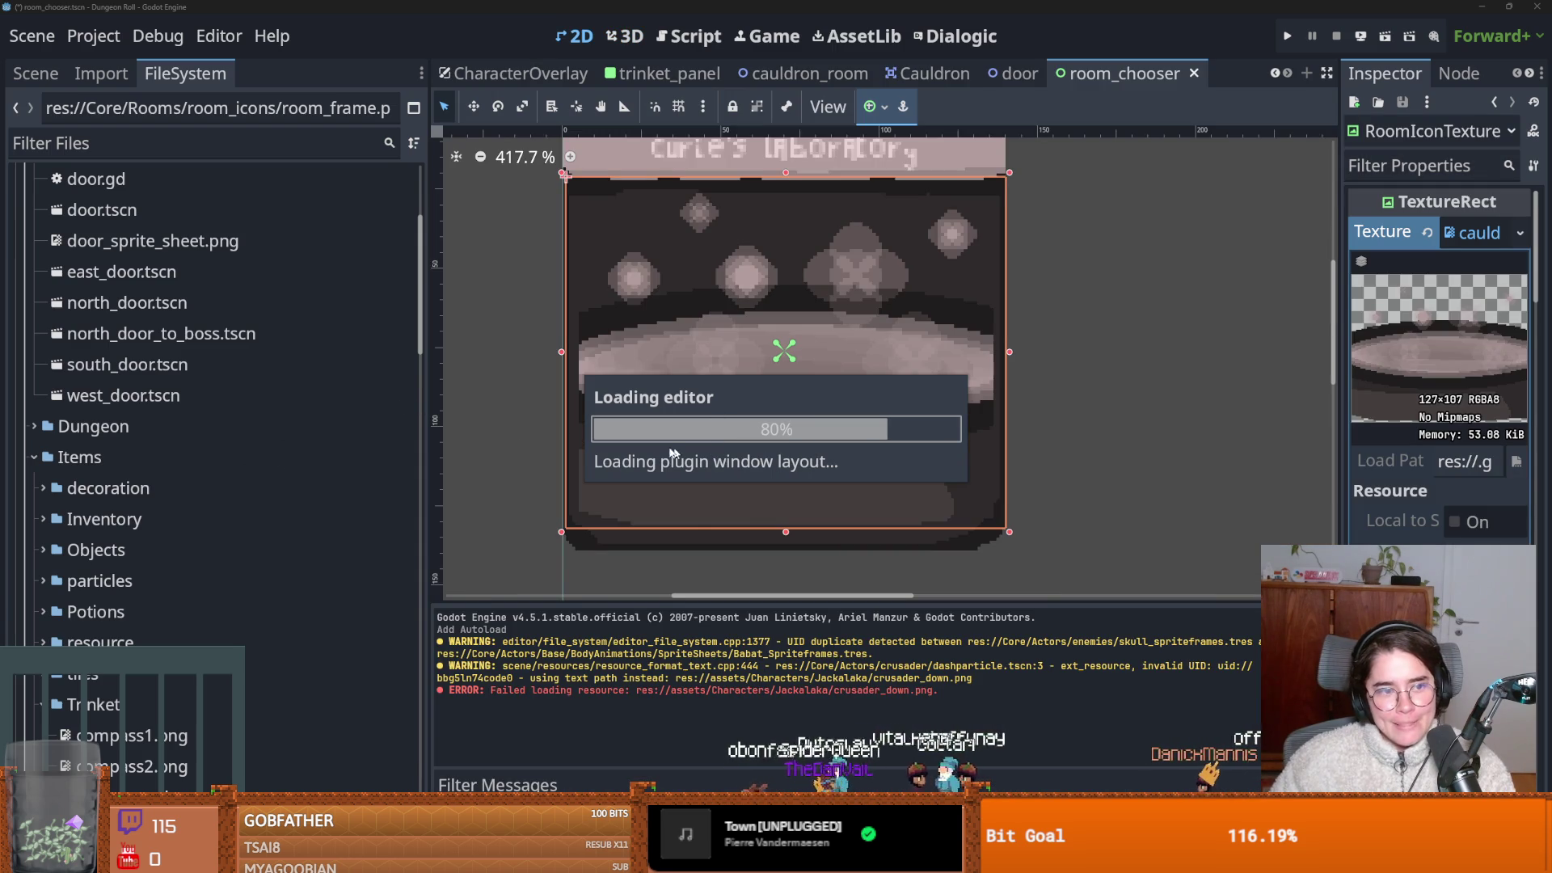
# While Dungeon Roll loads, check the RogueRoom branch list in GitHub Desktop, then minimize it.
pyautogui.hotkey('alt', 'Tab')
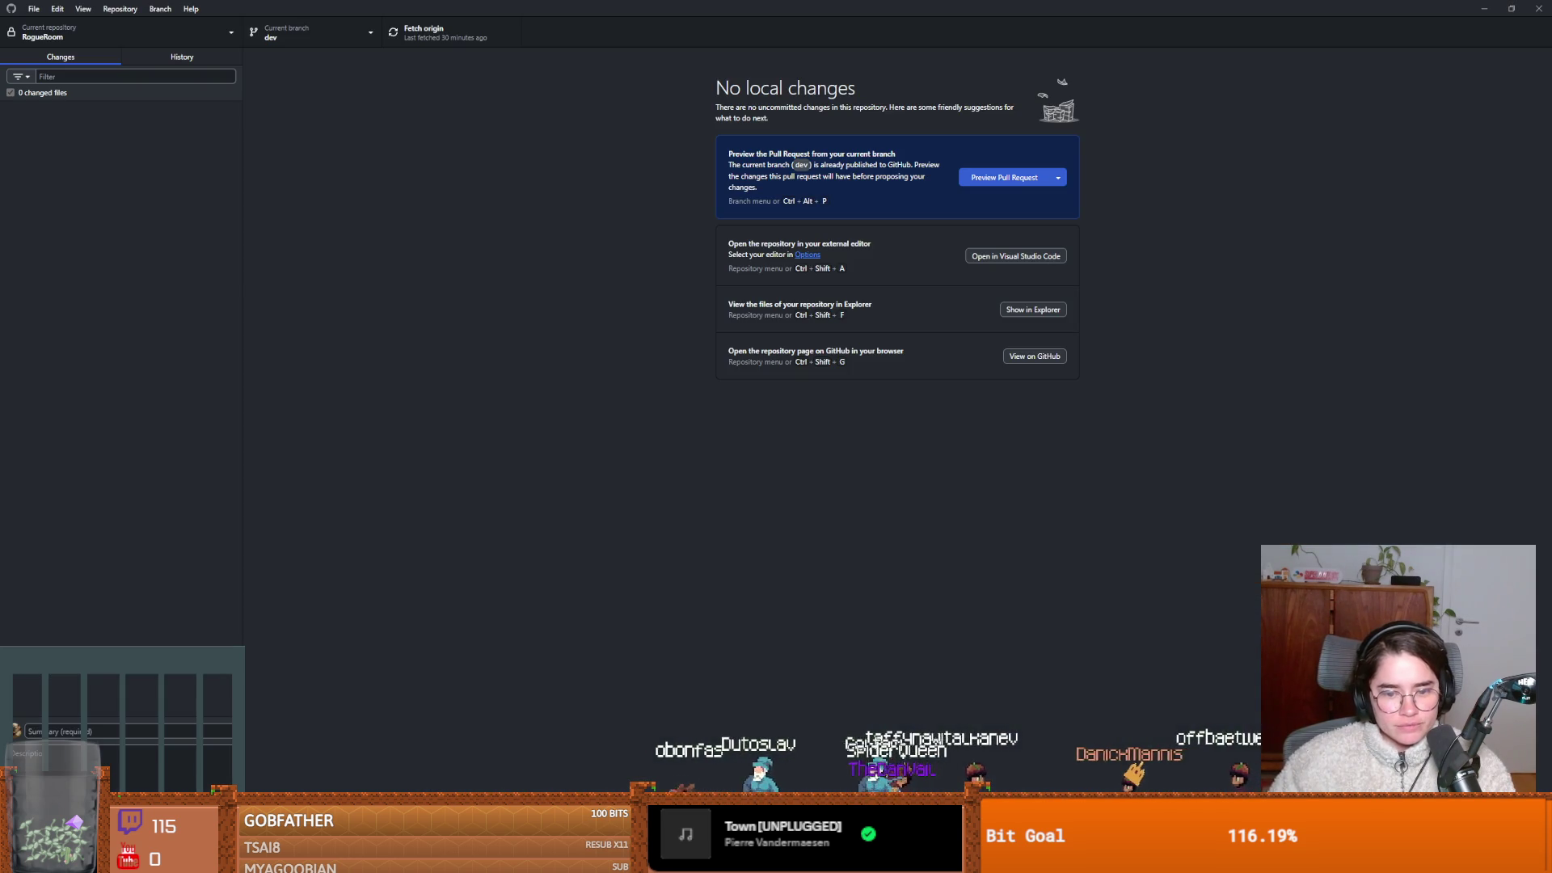
pyautogui.click(315, 38)
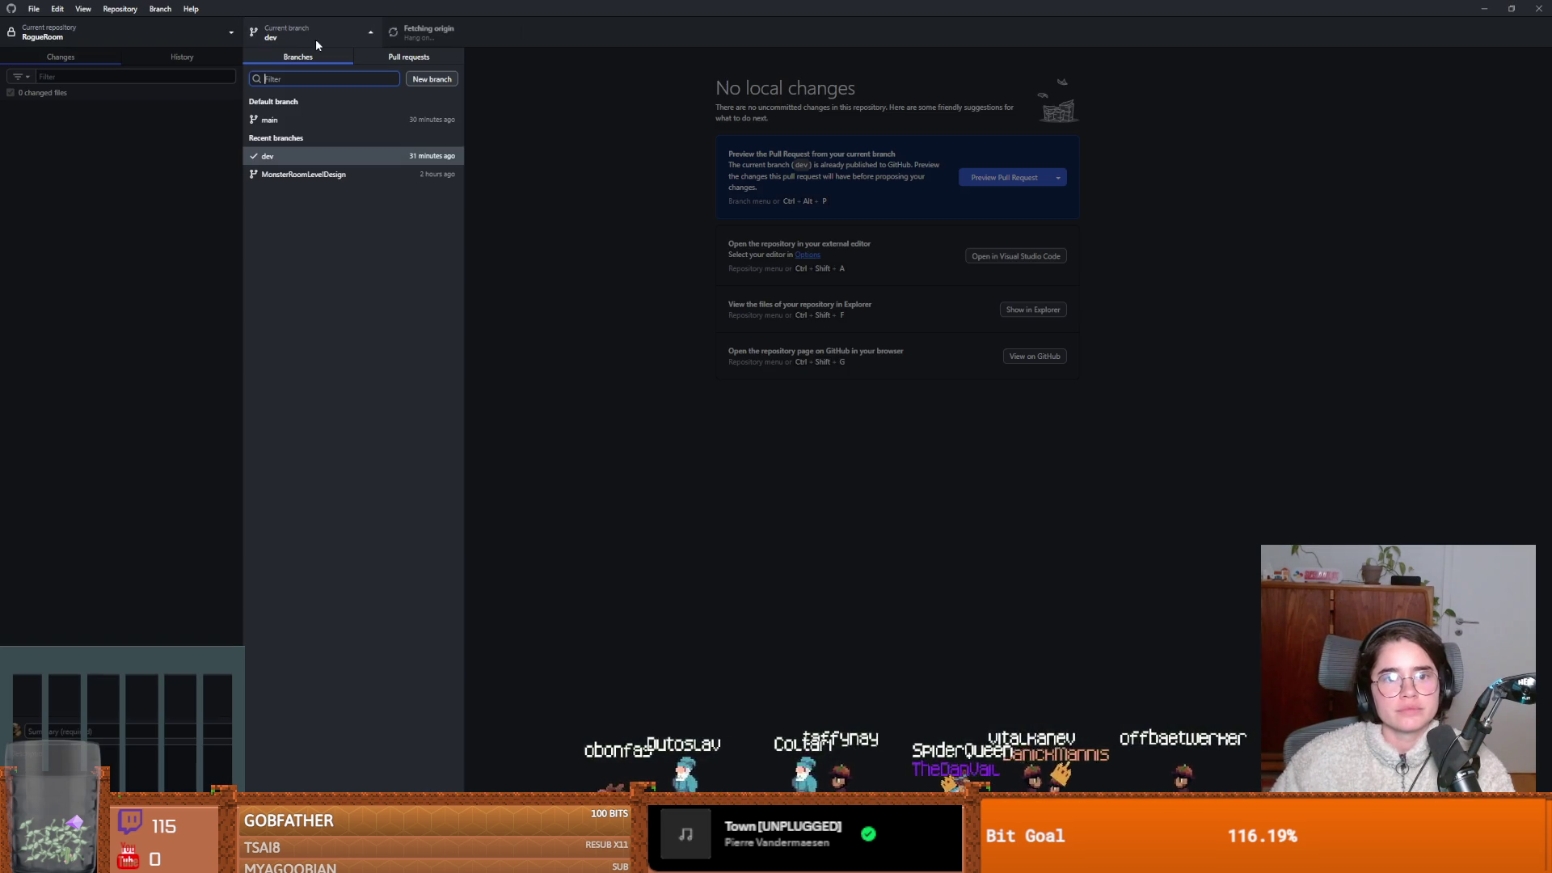
pyautogui.click(586, 46)
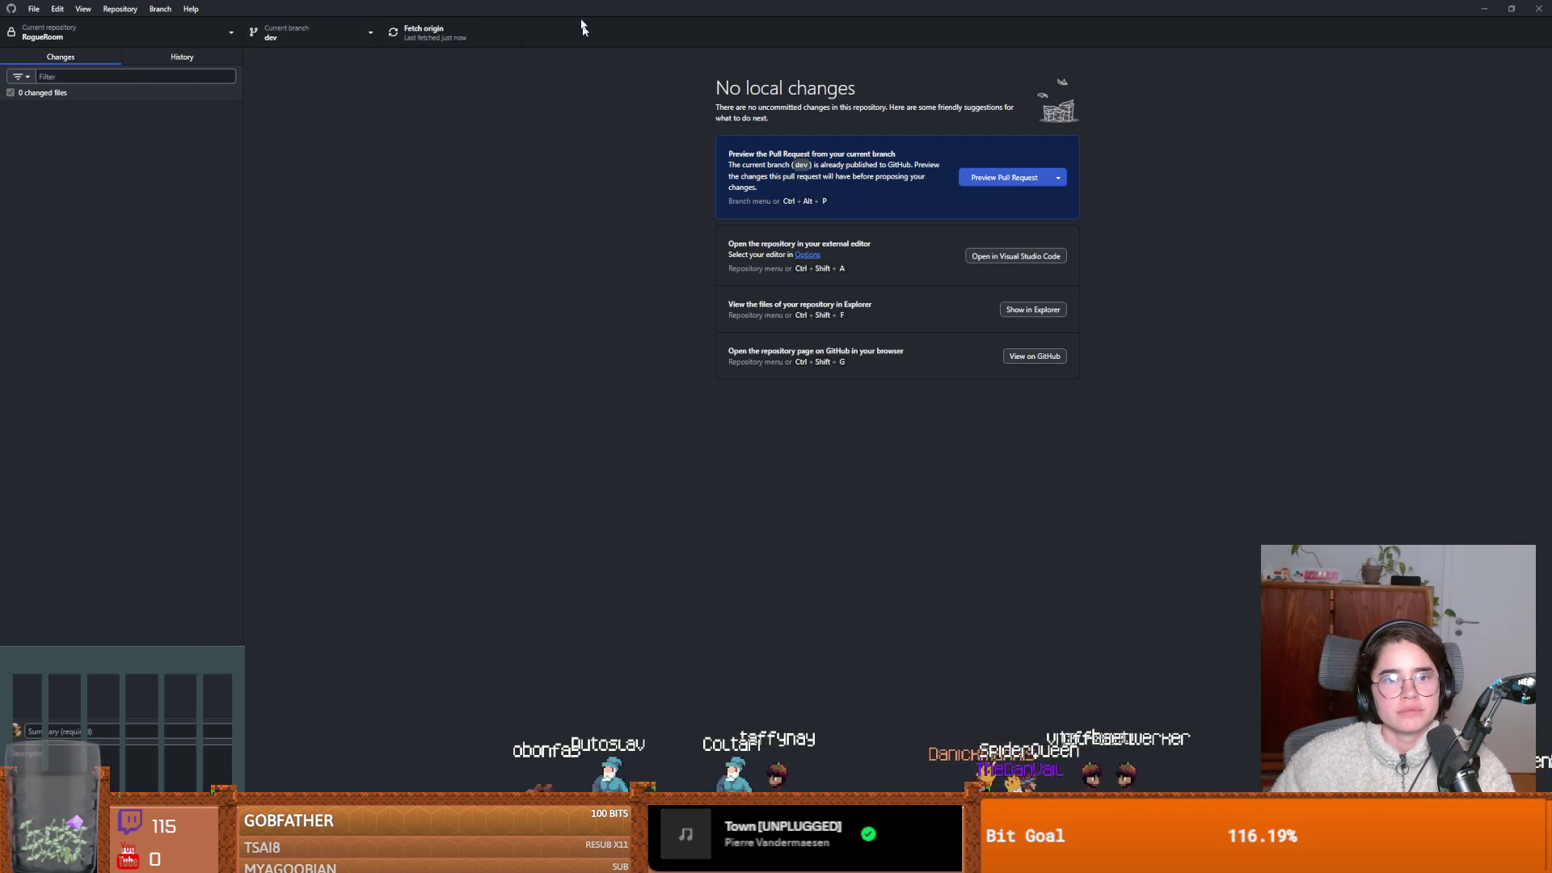
pyautogui.press('super+Down')
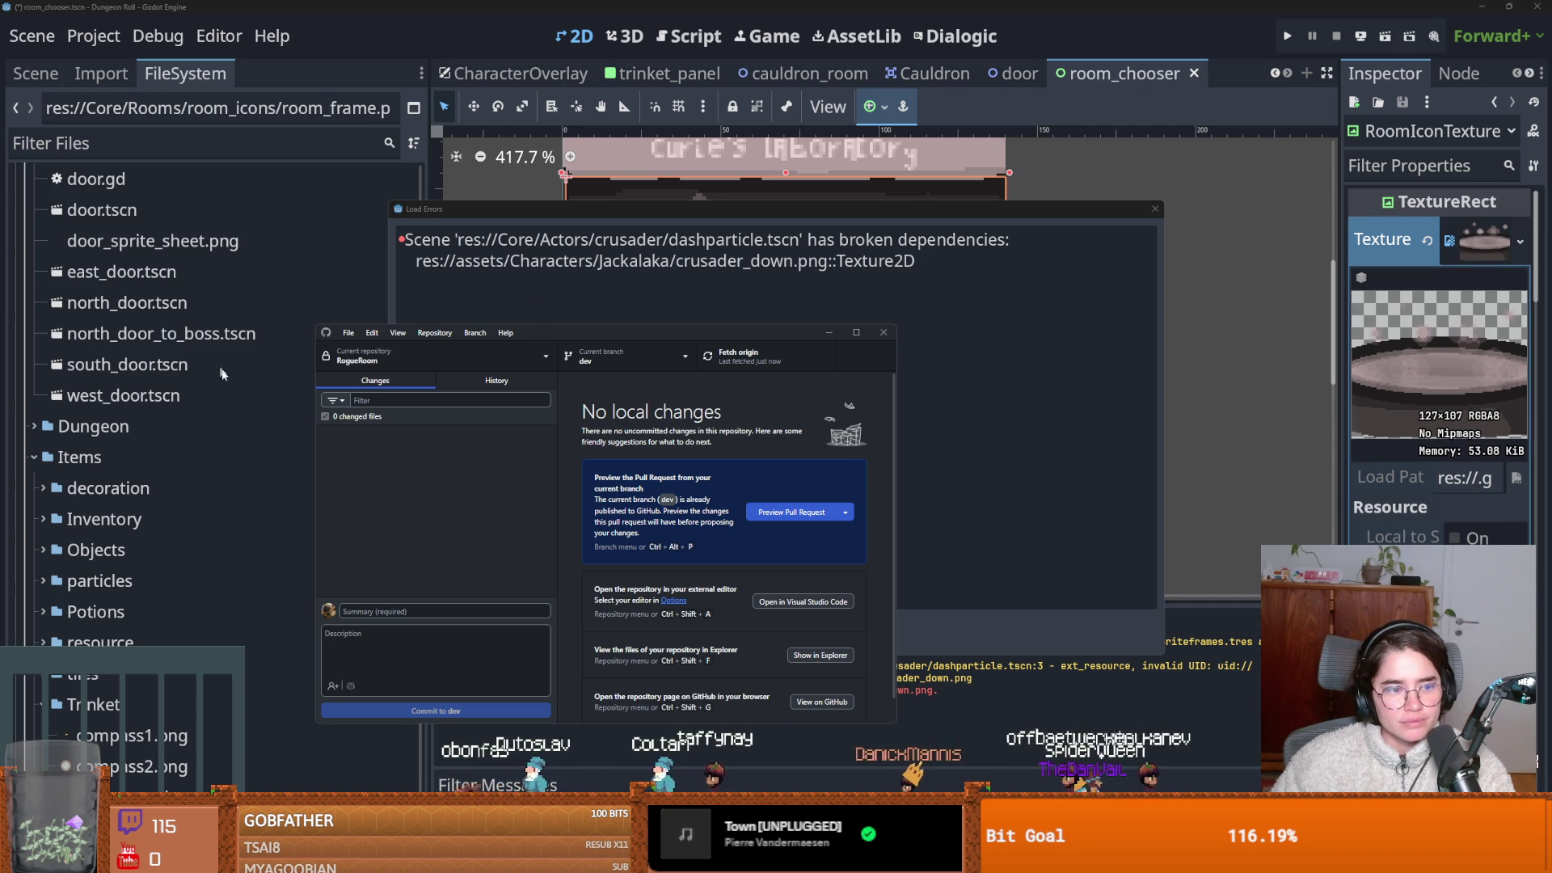
# Dismiss the Load Errors notice and save the room_chooser scene.
pyautogui.press('super+Down')
pyautogui.click(746, 626)
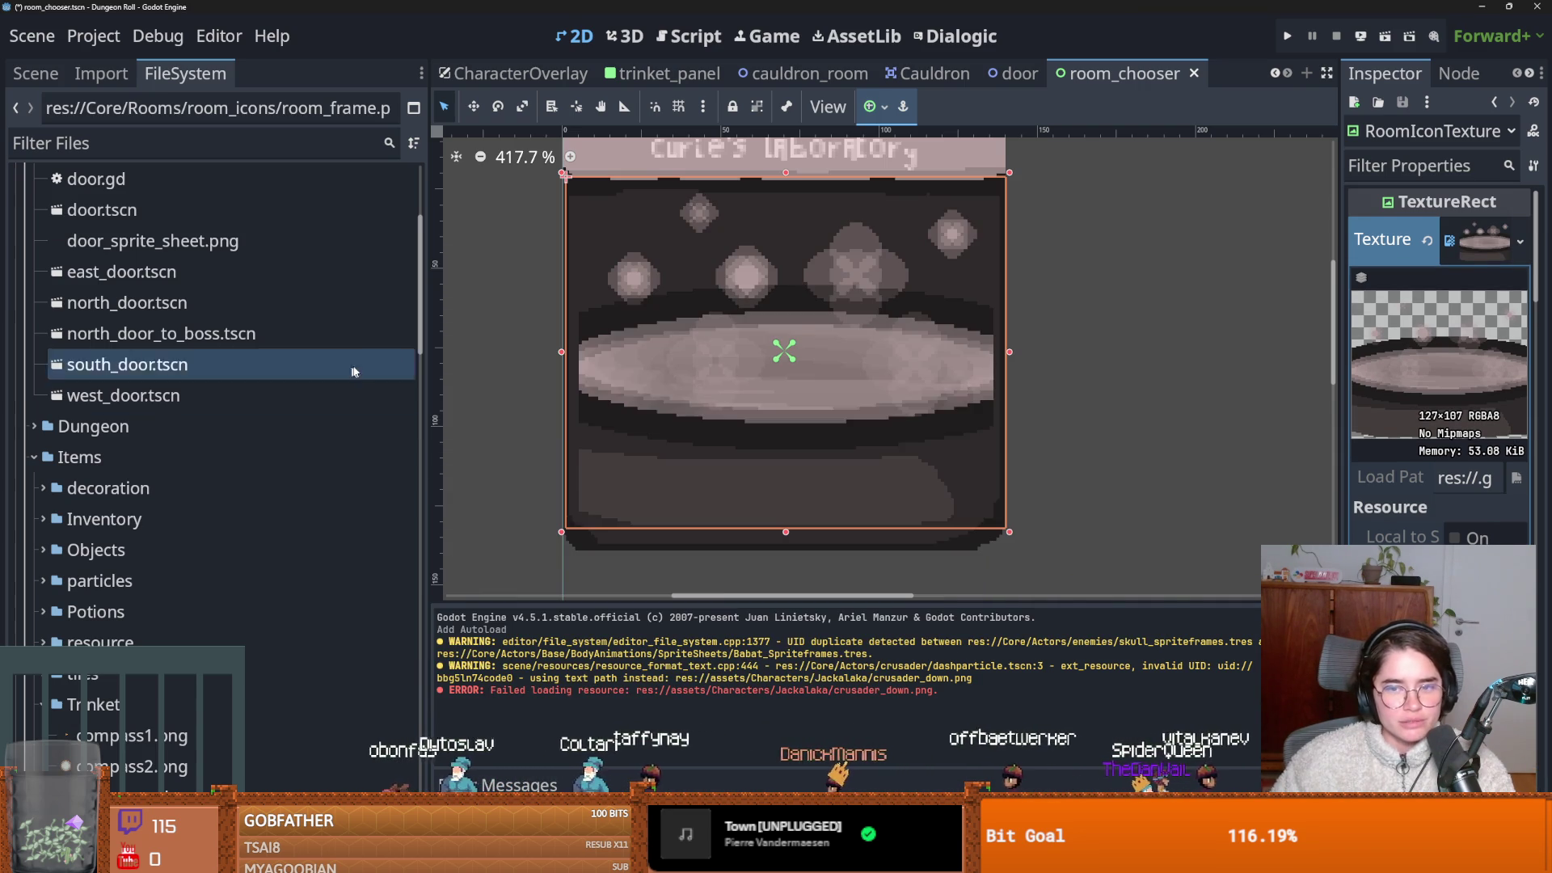
pyautogui.hotkey('ctrl', 's')
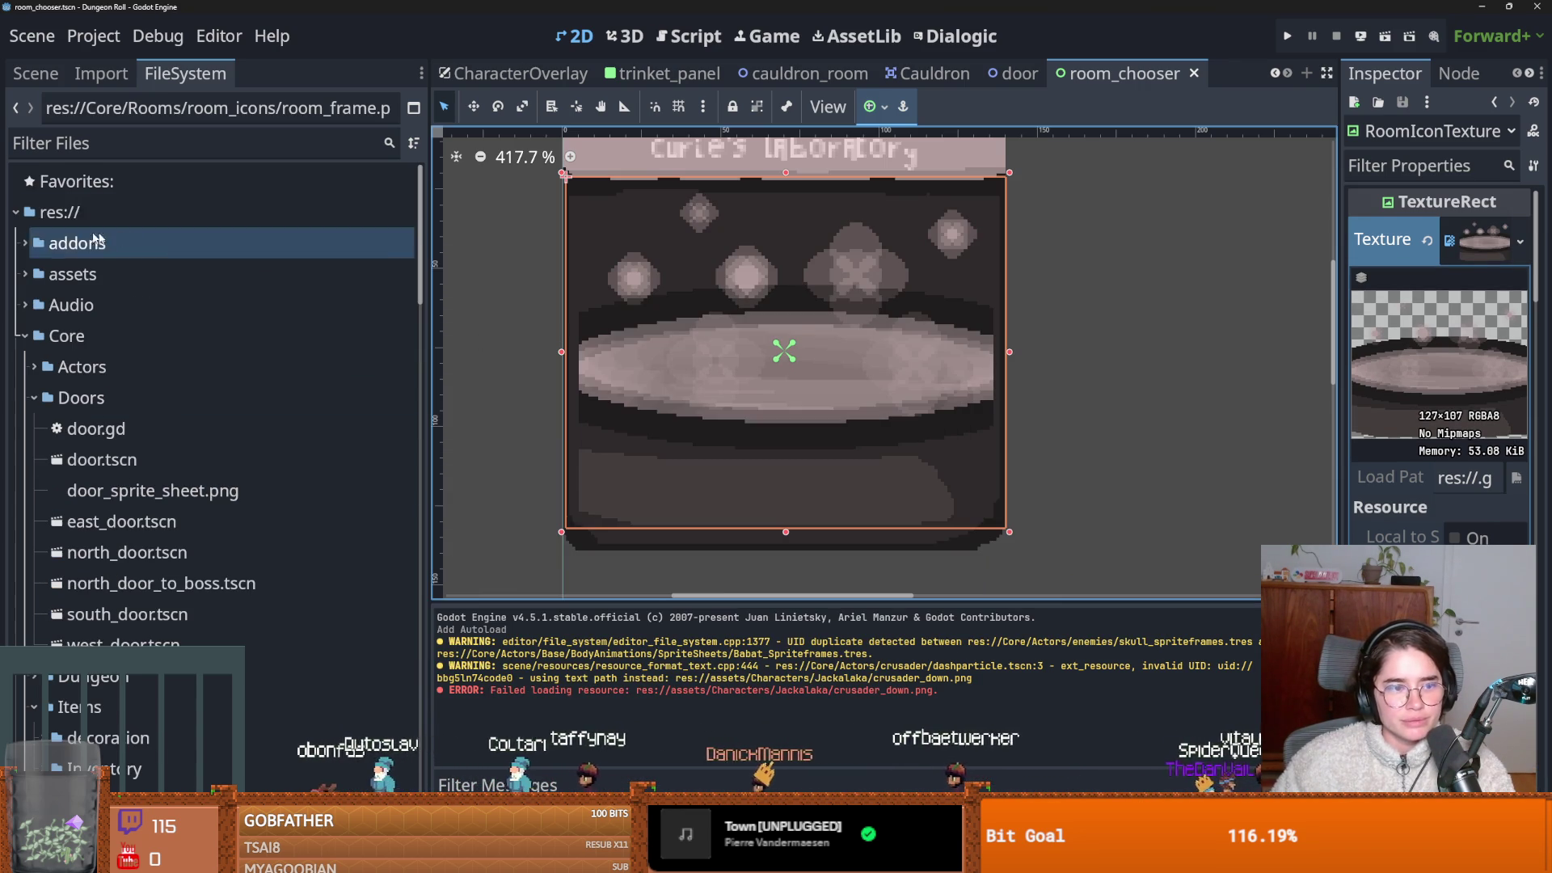
pyautogui.click(36, 73)
pyautogui.hotkey('ctrl', 's')
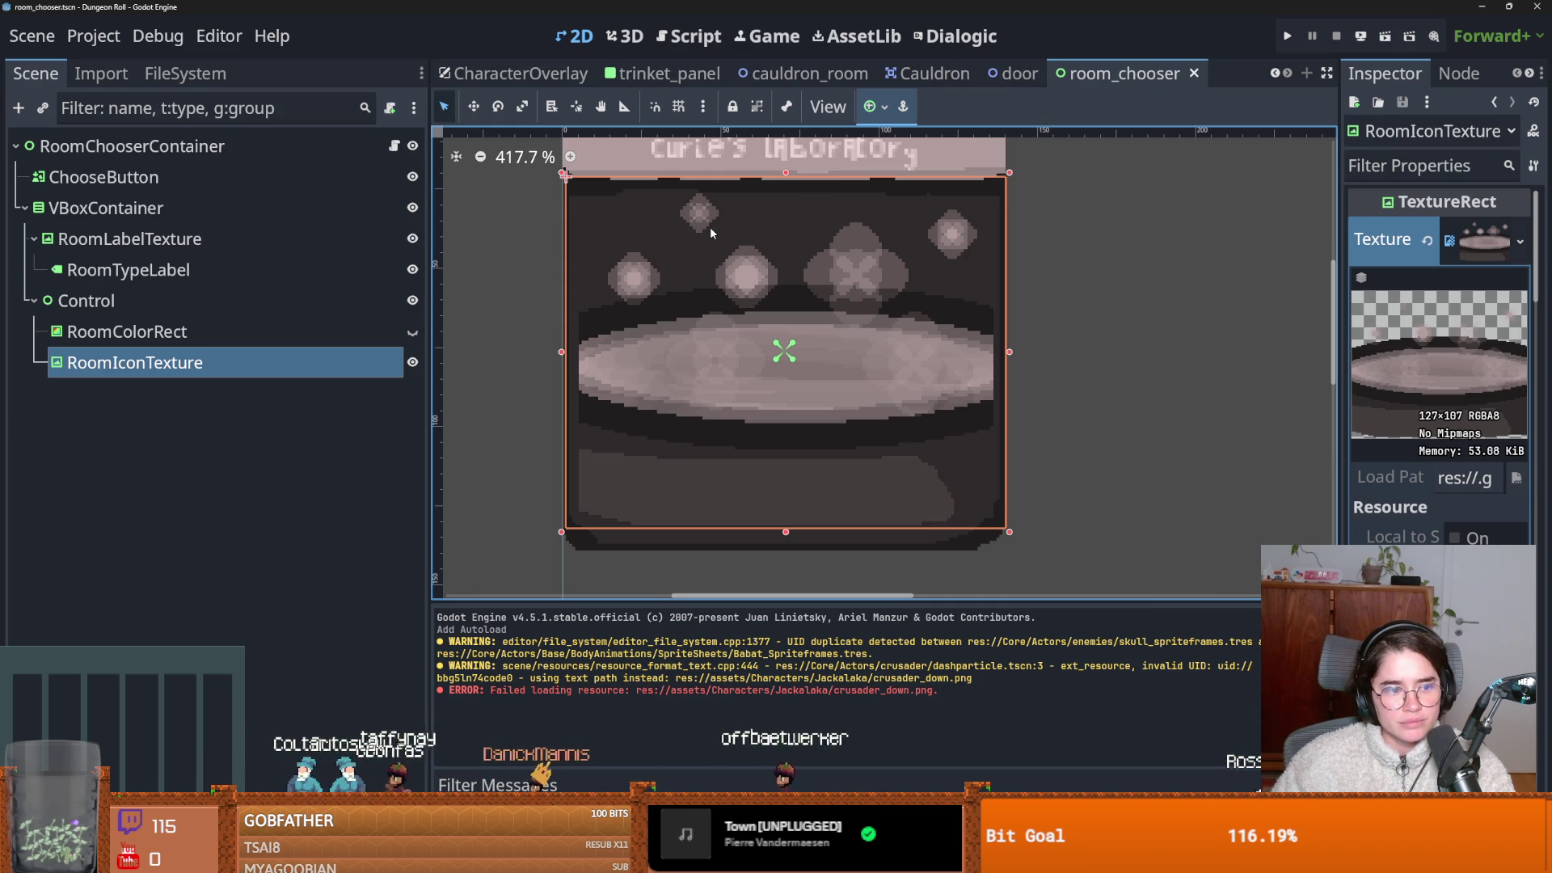
# Return to the FileSystem dock and scroll the scene tabs left to reveal earlier scenes.
pyautogui.click(185, 74)
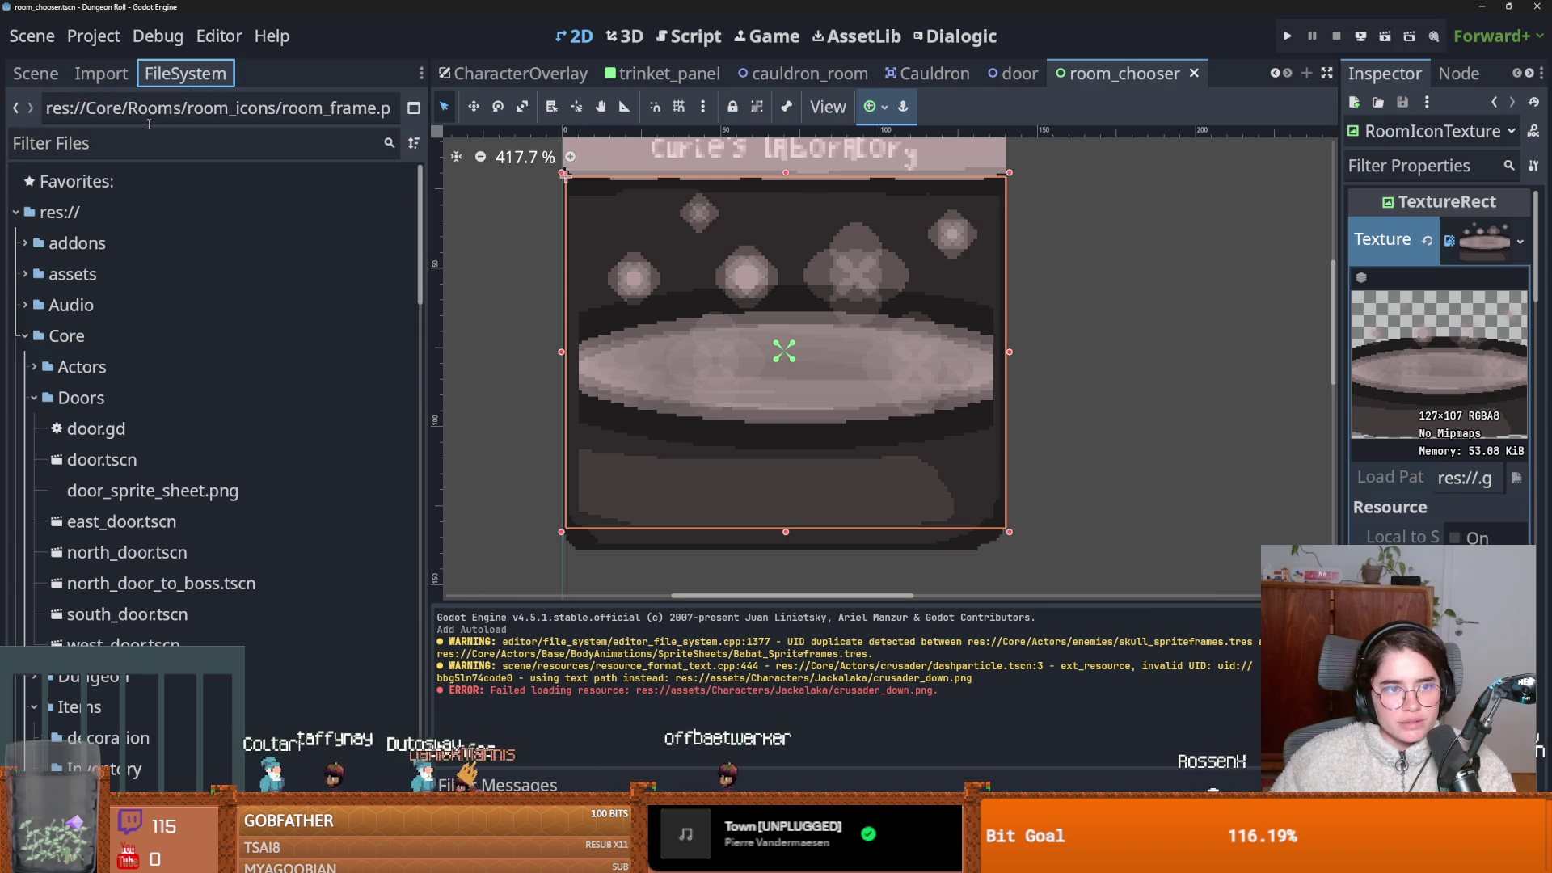
pyautogui.click(1276, 74)
pyautogui.doubleClick(1276, 74)
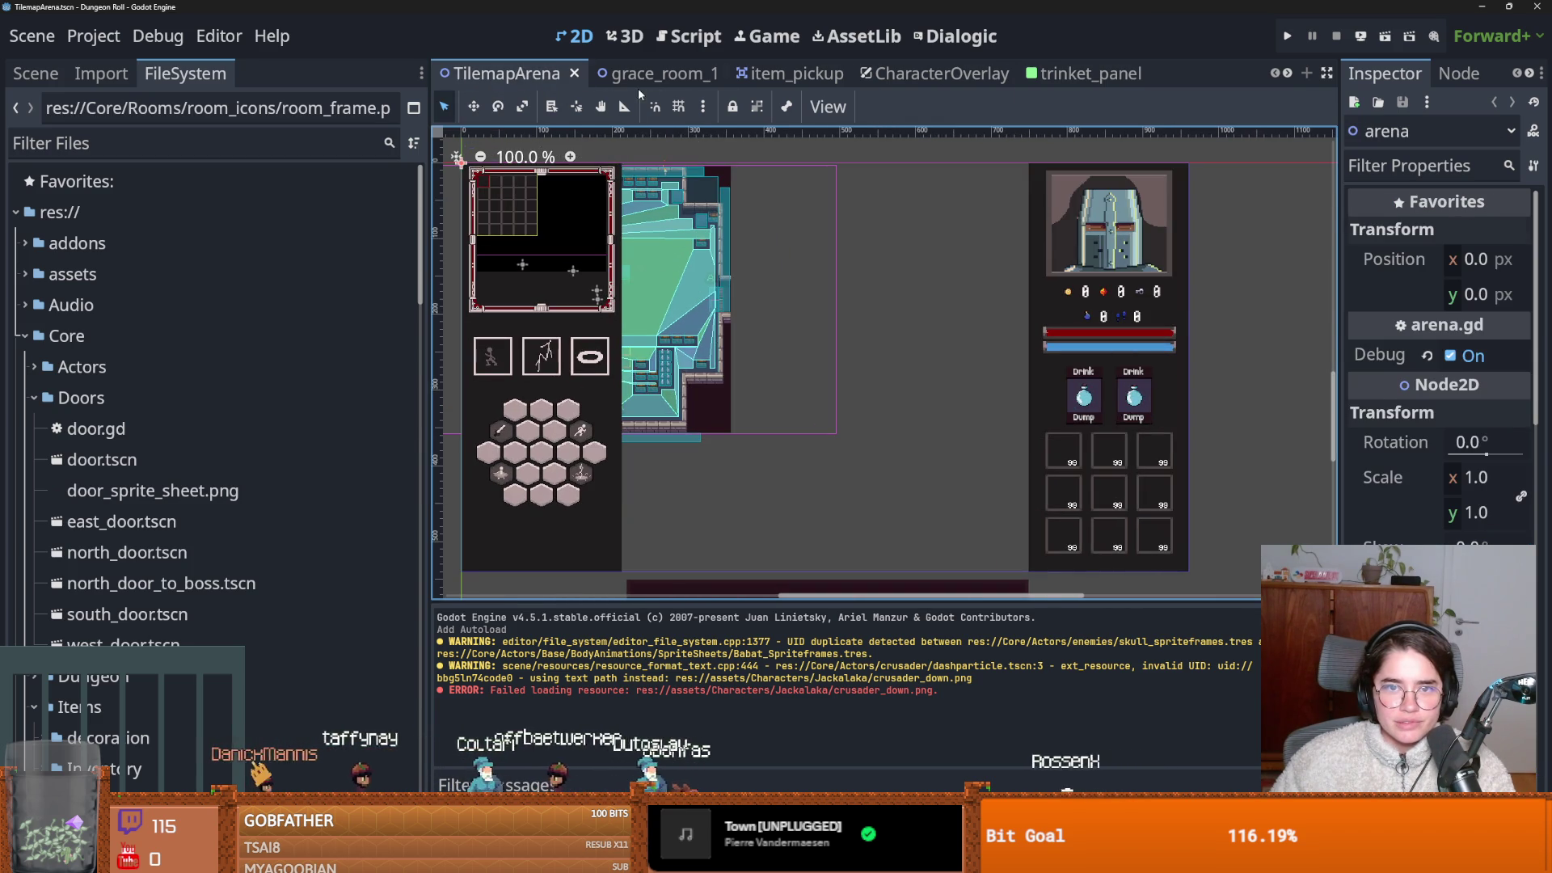
# Look through the grace_room_1, item_pickup and CharacterOverlay scene tabs.
pyautogui.click(637, 73)
pyautogui.click(768, 74)
pyautogui.click(929, 73)
# Filter project files by 'door' and open Core/Doors/door.tscn.
pyautogui.click(138, 146)
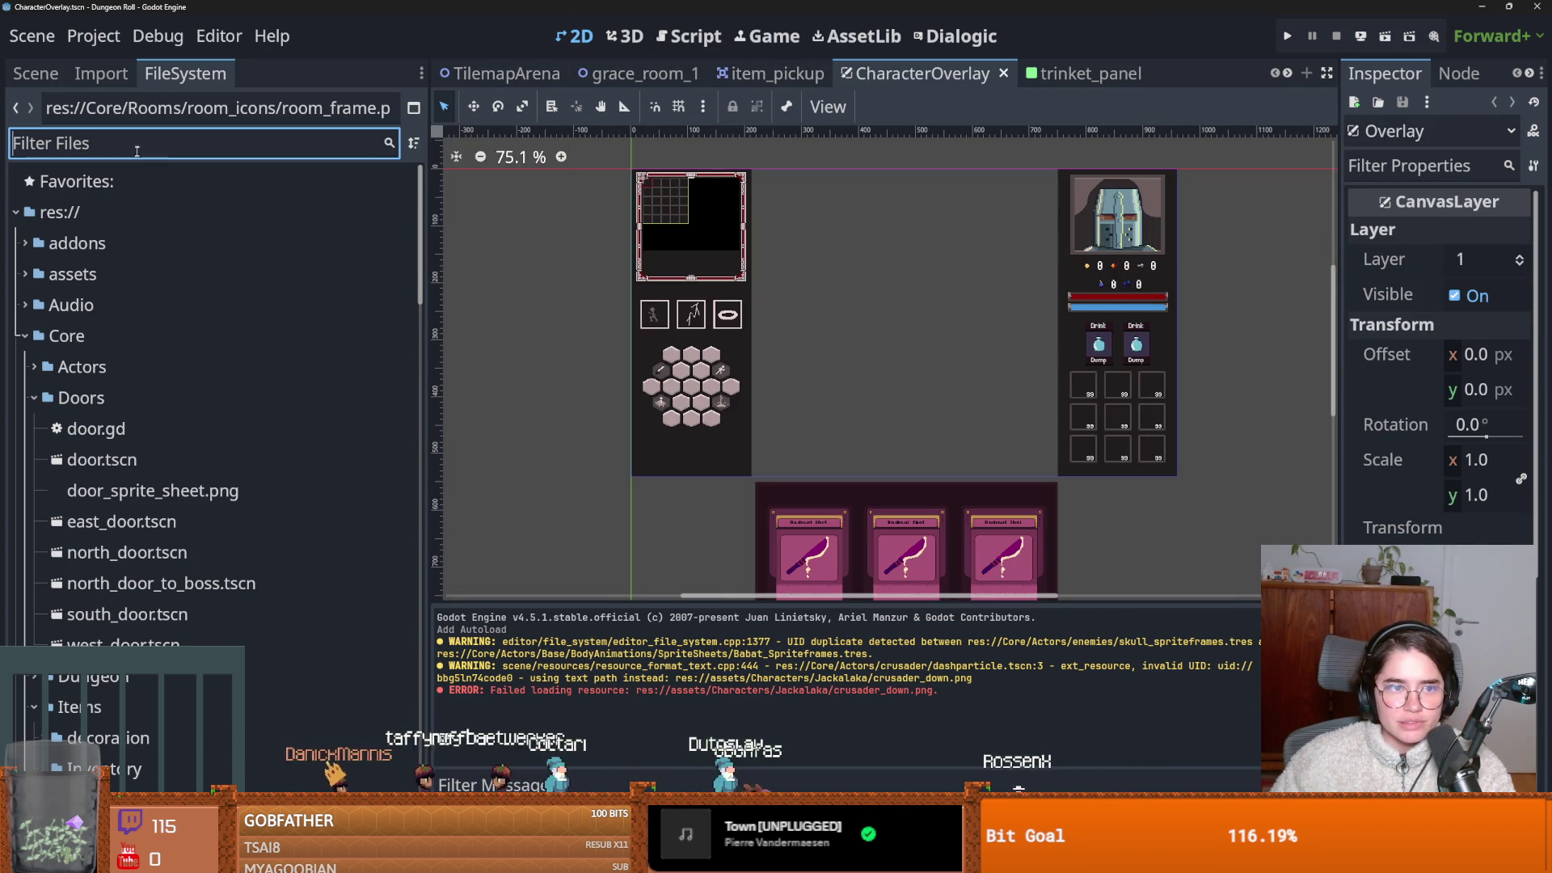
pyautogui.write('door')
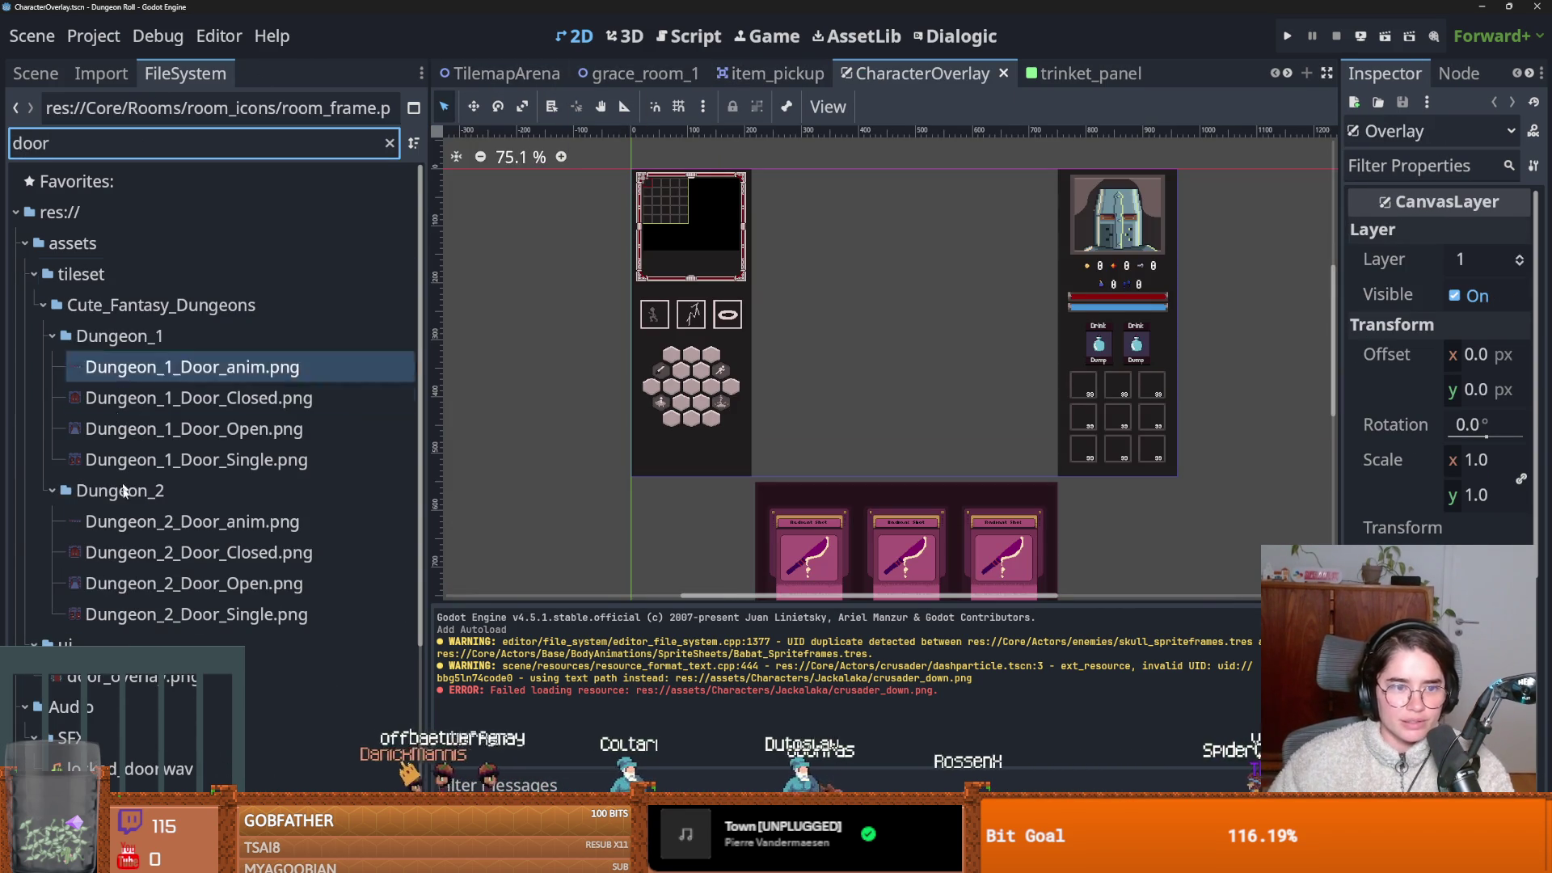
pyautogui.scroll(-3, 166, 540)
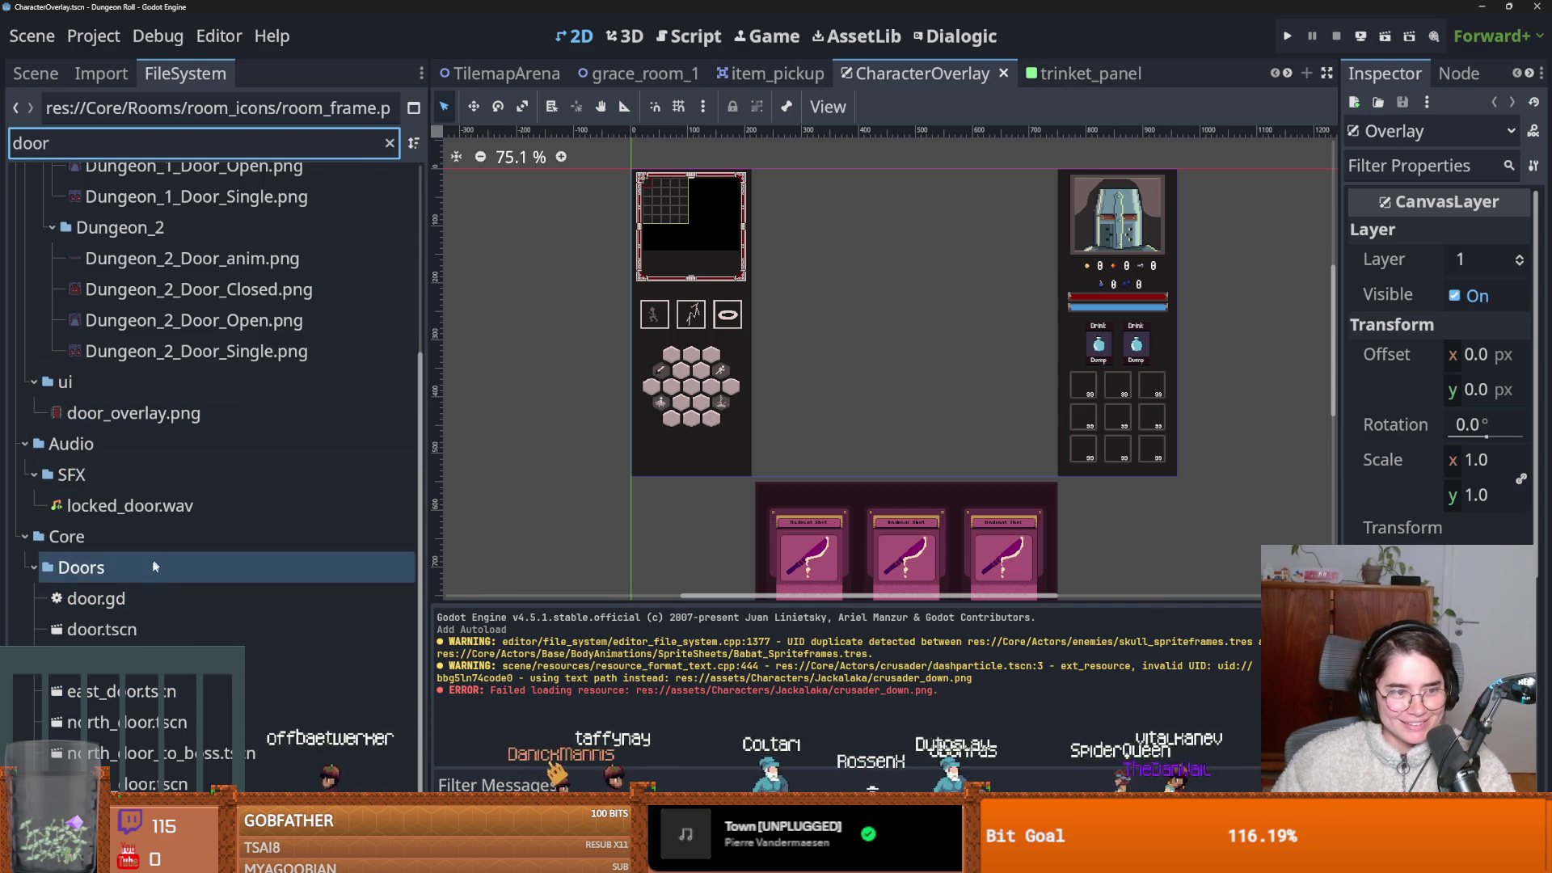
pyautogui.doubleClick(145, 630)
# Select and expand RoomChooserCanvas, then hide and re-show the RoomChooserControl overlay.
pyautogui.click(35, 73)
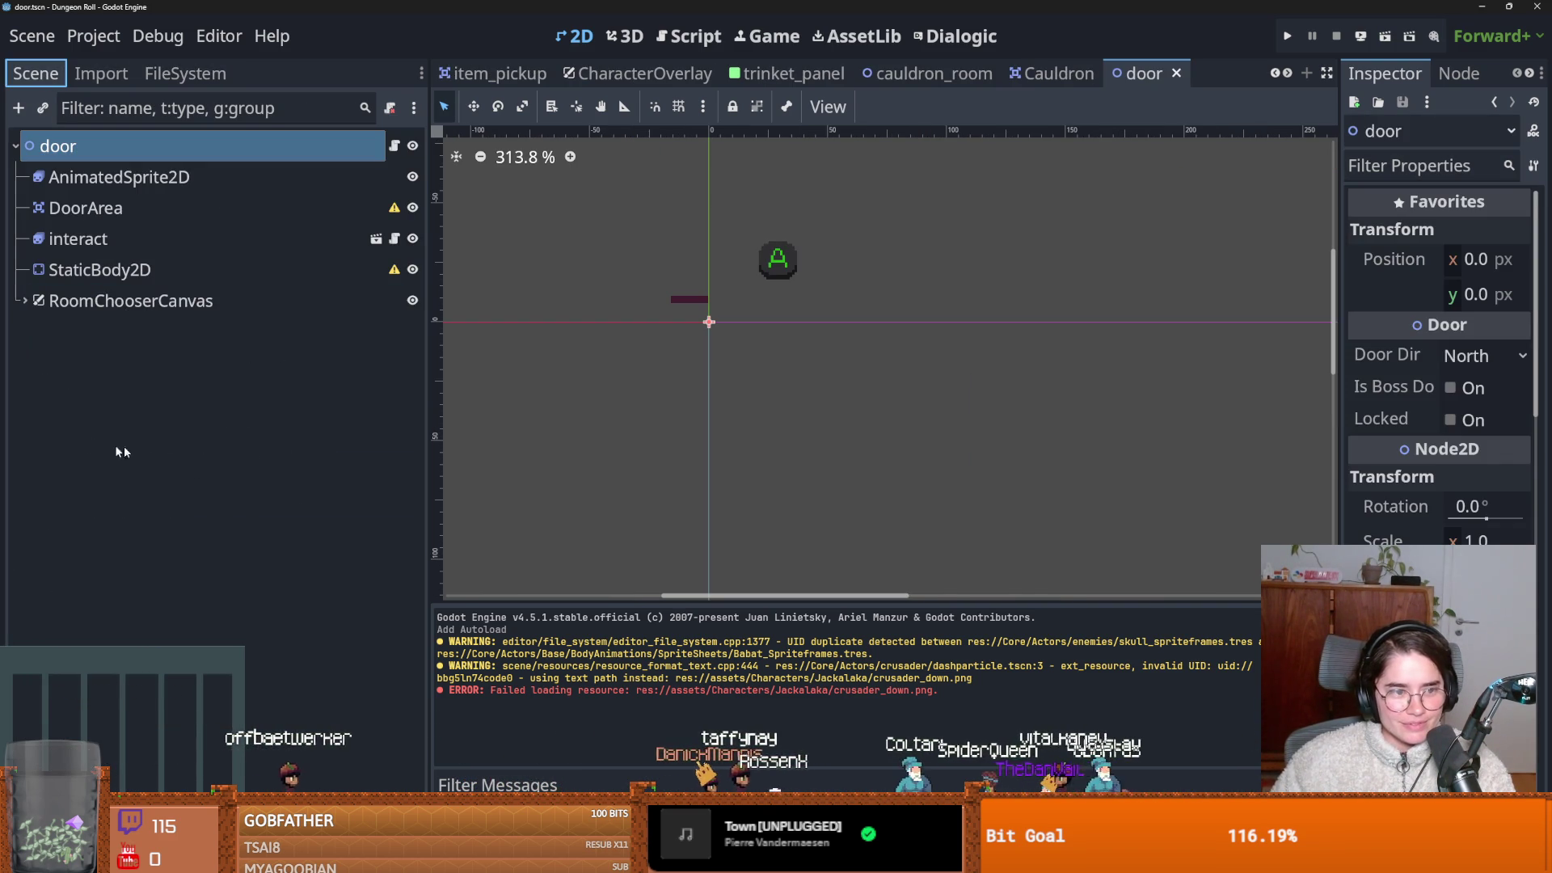
pyautogui.click(129, 301)
pyautogui.click(25, 301)
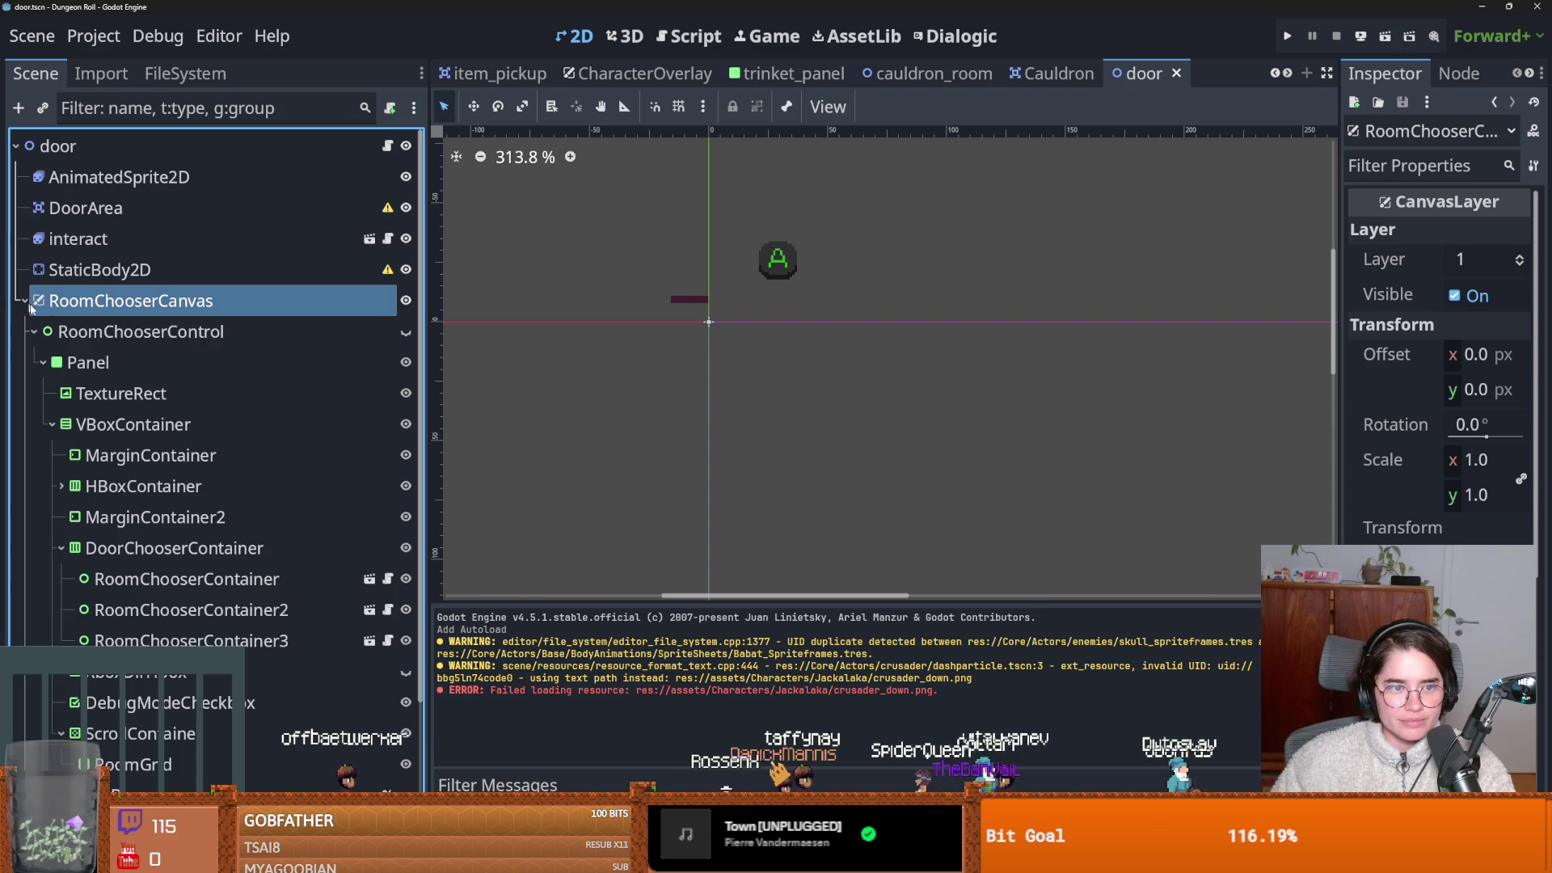
pyautogui.click(405, 331)
pyautogui.click(405, 331)
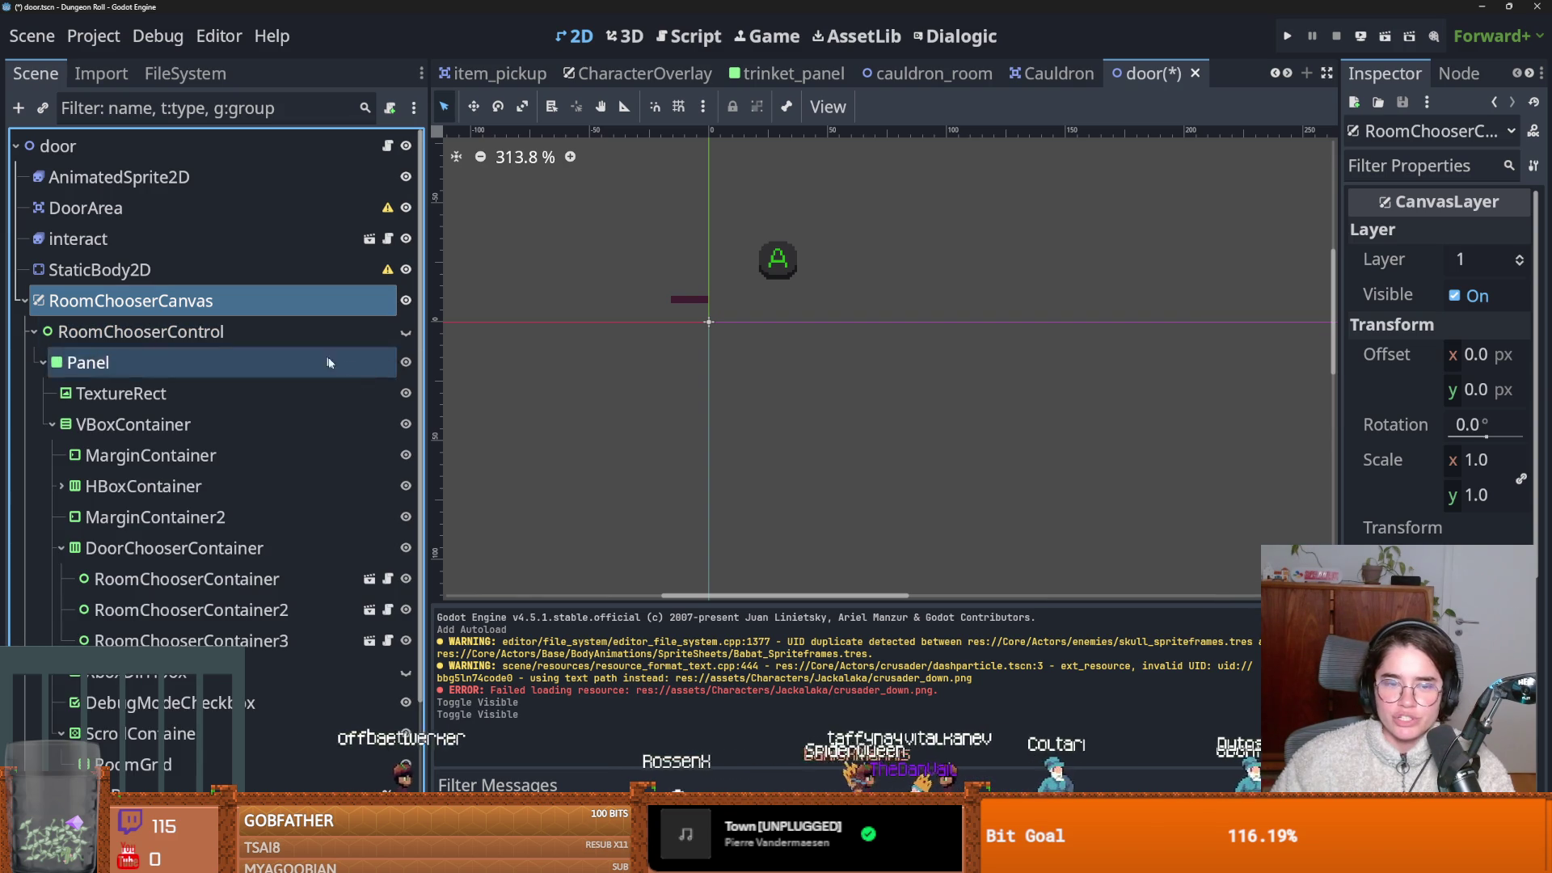
pyautogui.scroll(-5, 779, 513)
pyautogui.scroll(-6, 819, 391)
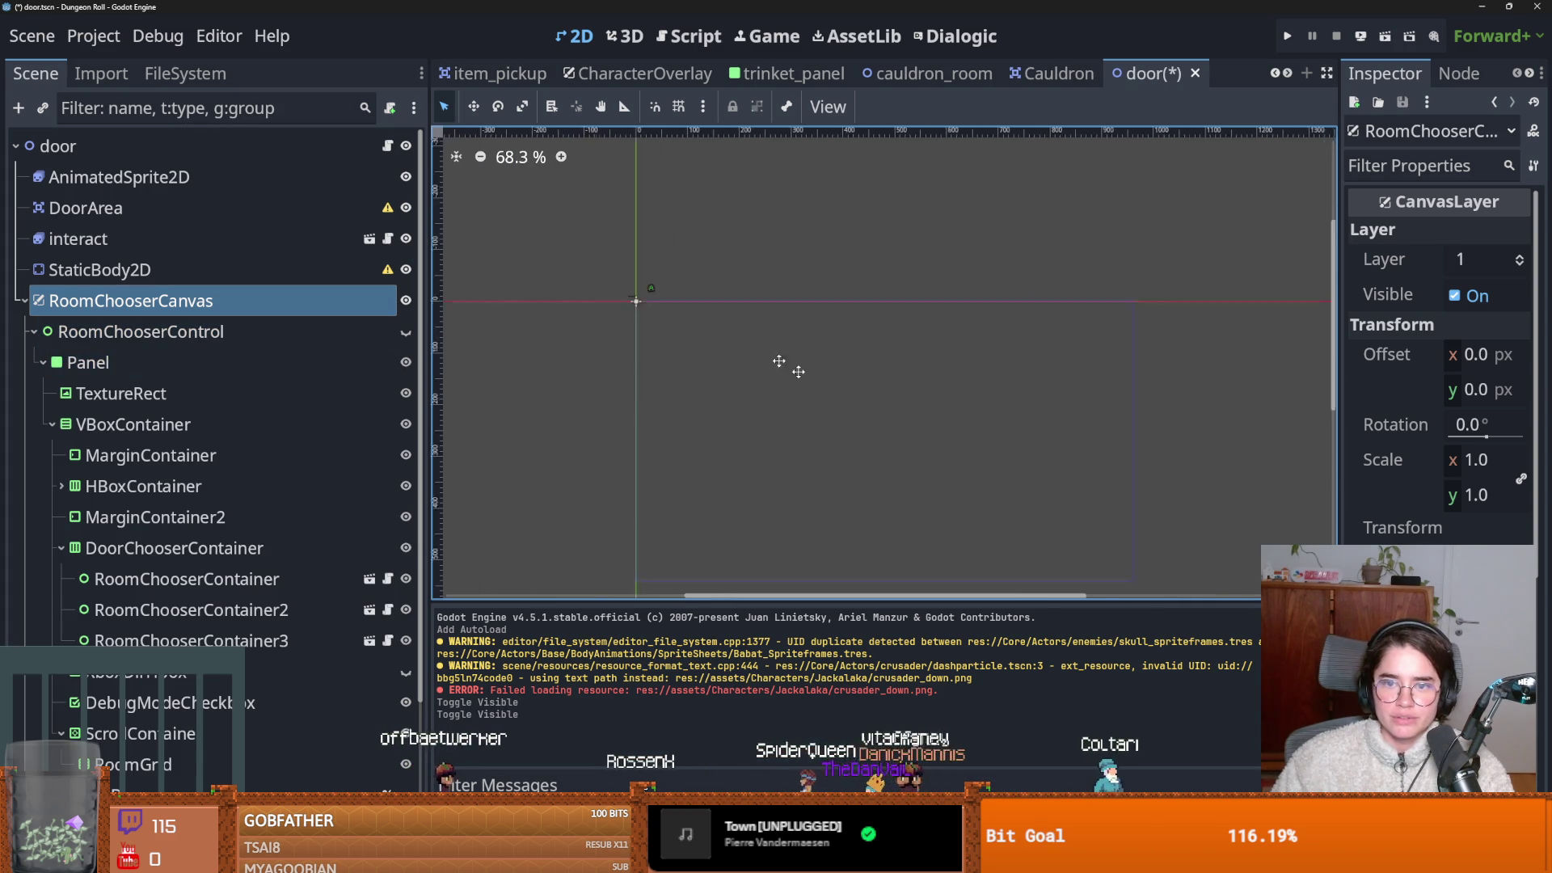
pyautogui.click(406, 332)
# Zoom the 2D viewport to inspect the overlay's three room cards and debug bar.
pyautogui.scroll(5, 757, 332)
pyautogui.scroll(-1, 618, 338)
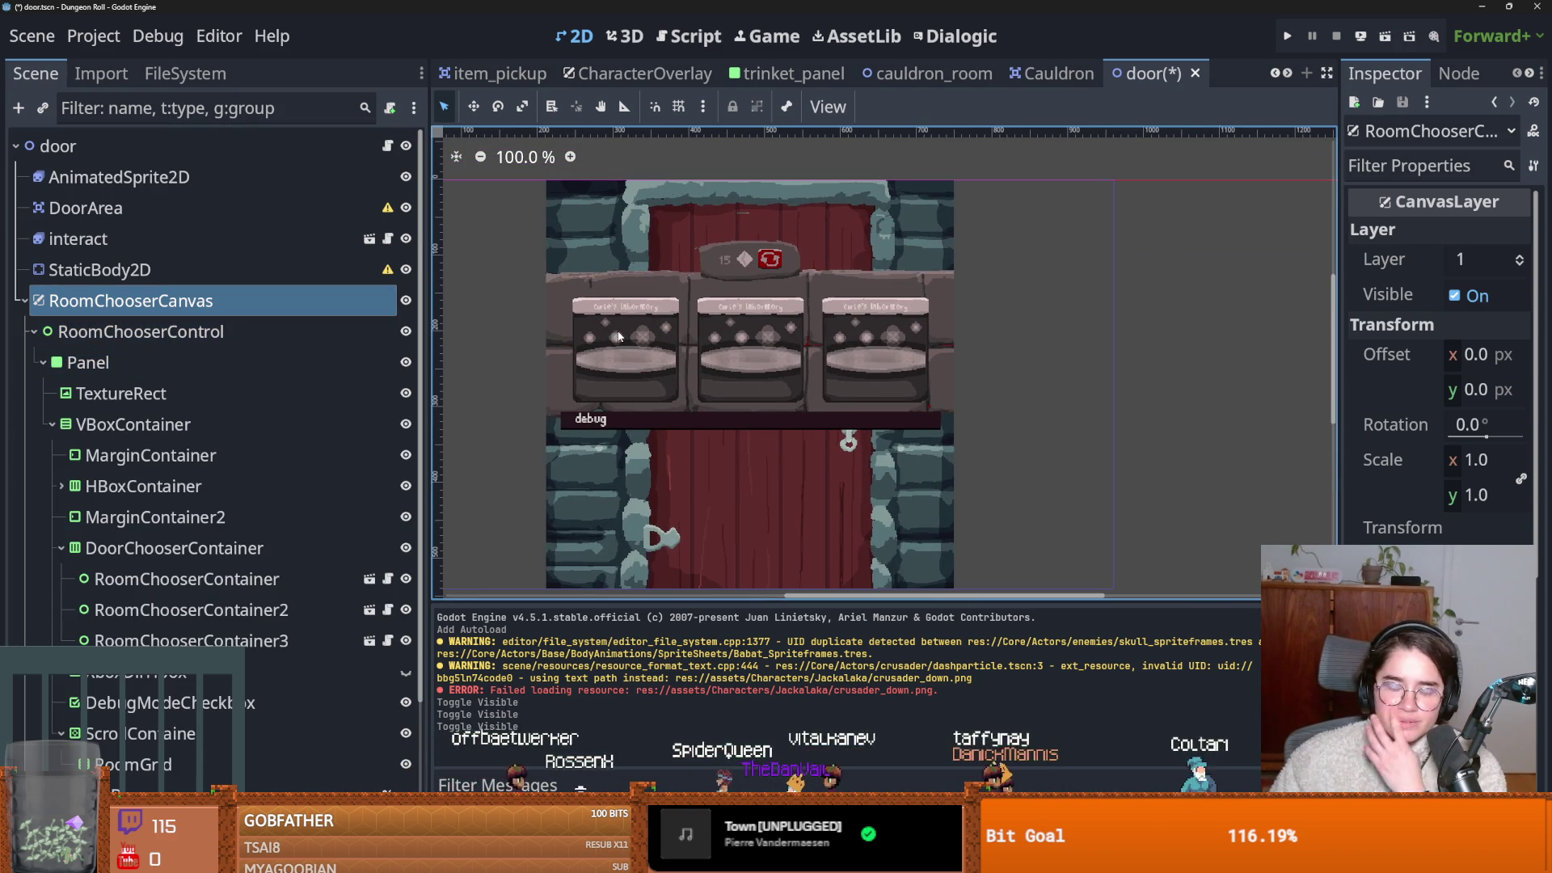
pyautogui.scroll(-1, 753, 388)
pyautogui.scroll(3, 750, 376)
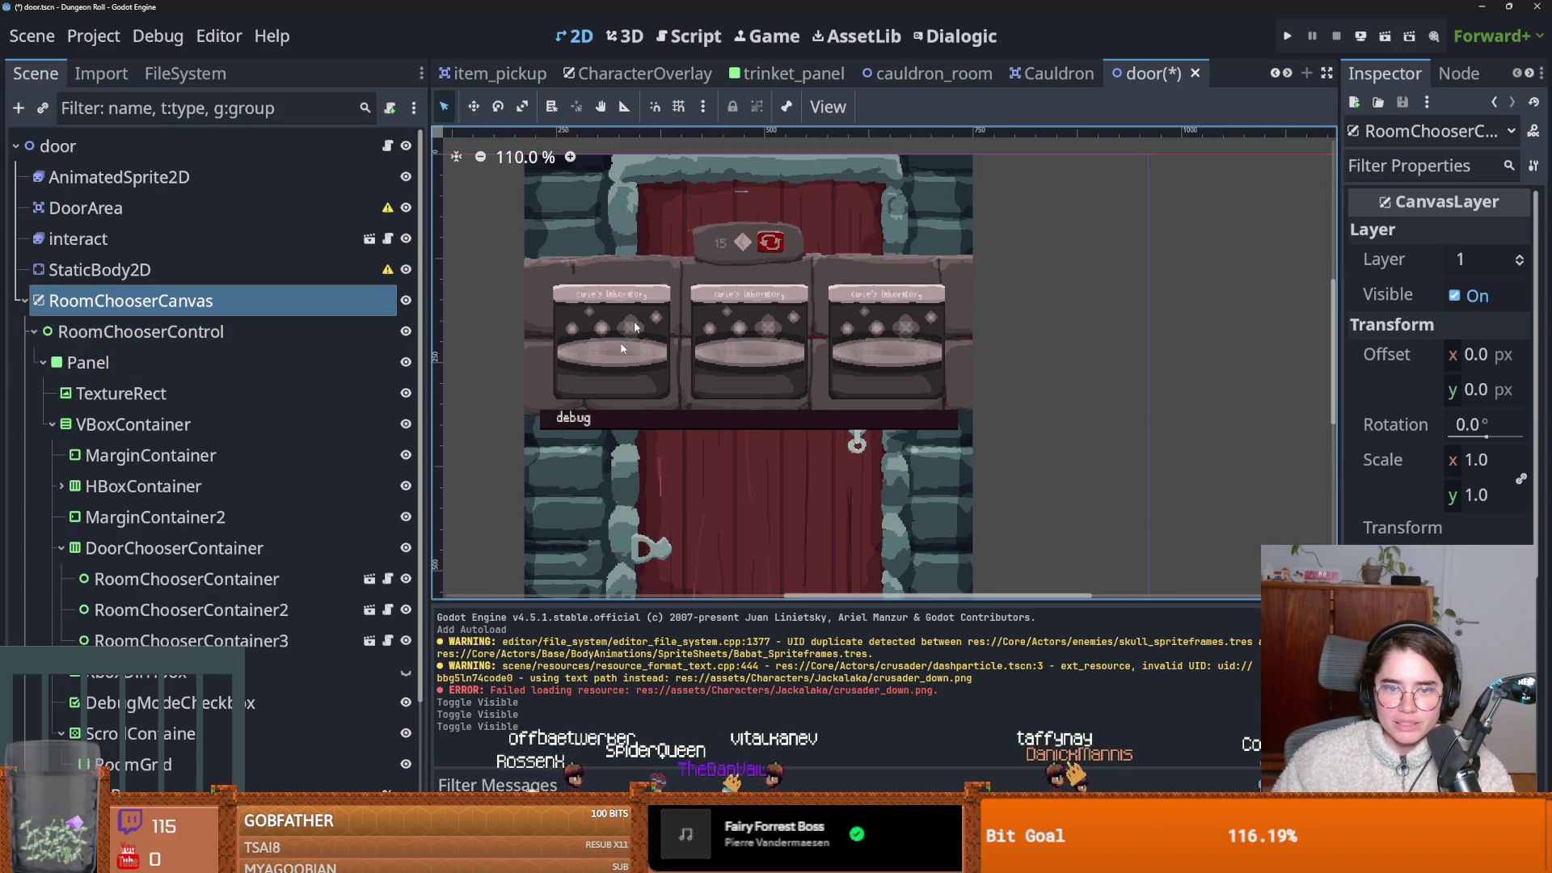
pyautogui.scroll(3, 614, 426)
pyautogui.scroll(-2, 580, 483)
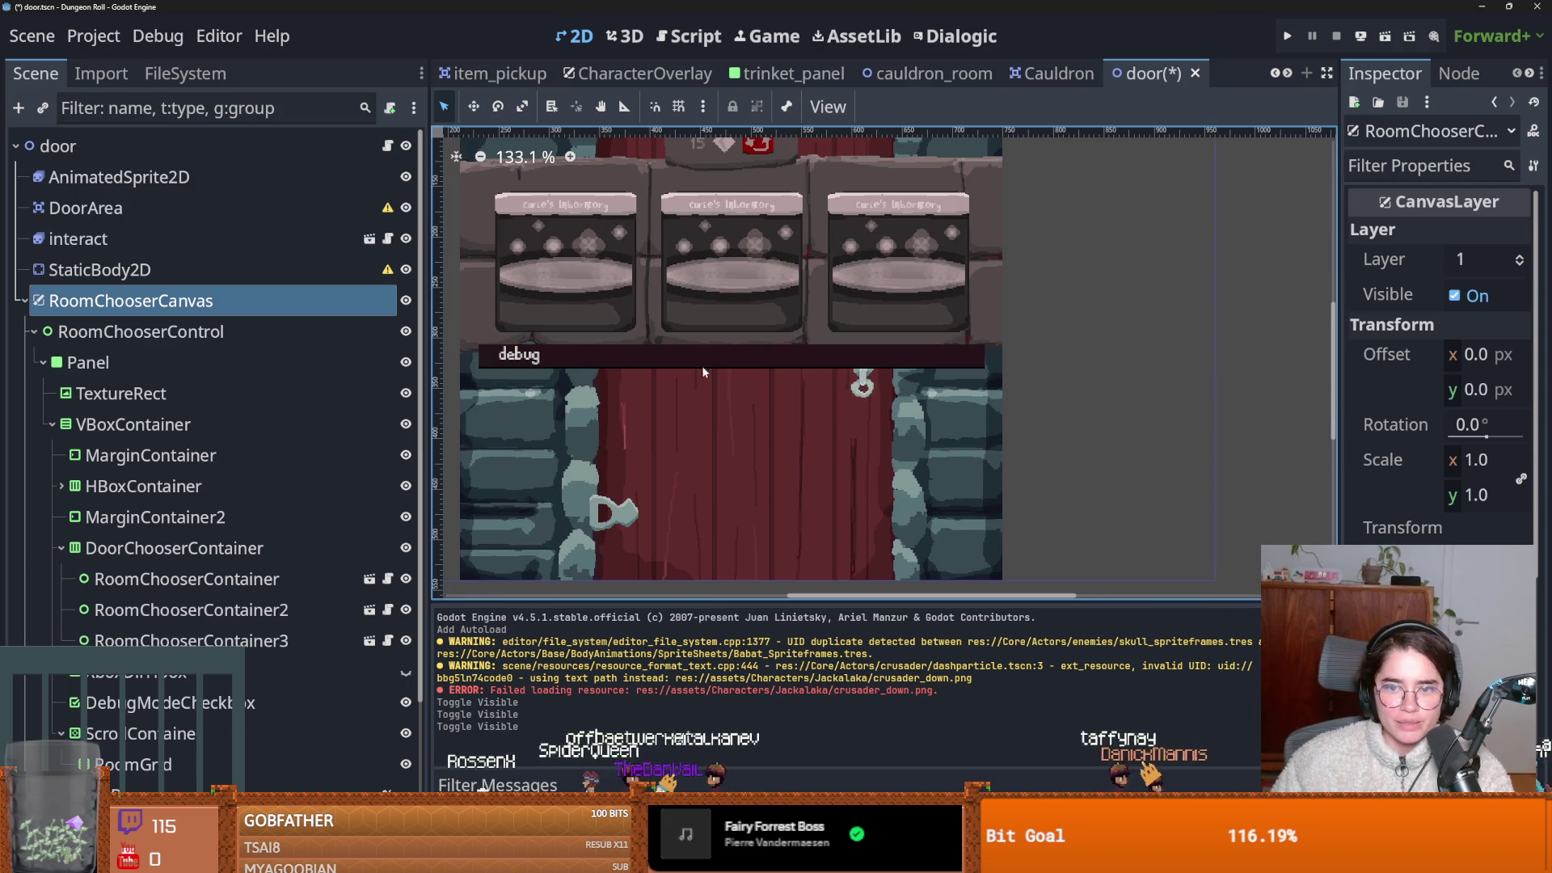
pyautogui.scroll(-2, 684, 381)
pyautogui.scroll(2, 695, 392)
pyautogui.scroll(1, 708, 400)
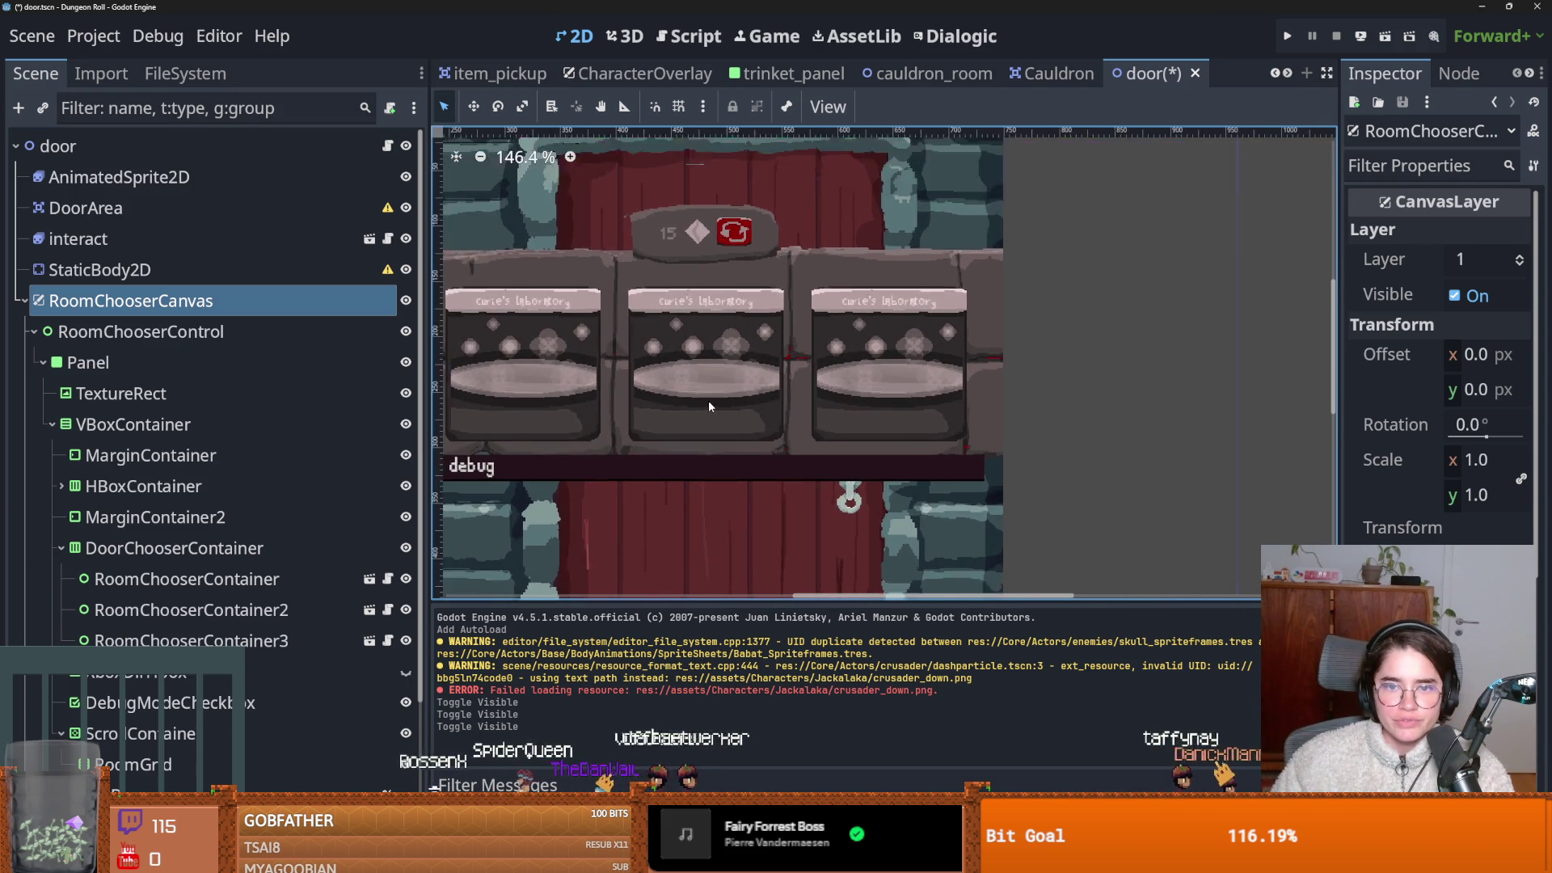
pyautogui.scroll(1, 708, 400)
pyautogui.scroll(-2, 781, 382)
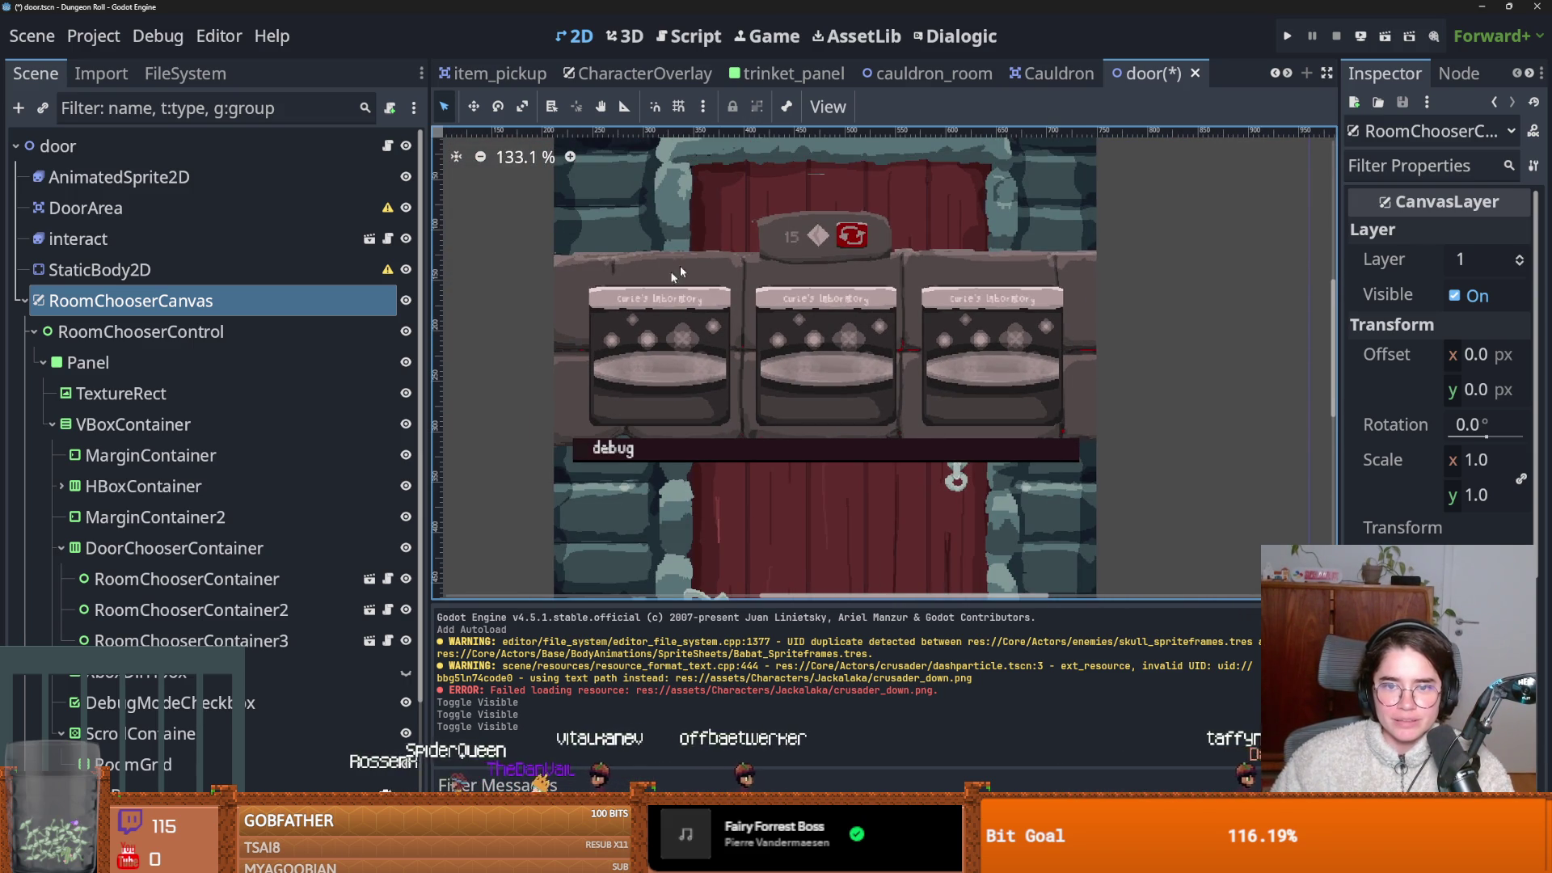
pyautogui.scroll(1, 728, 324)
pyautogui.scroll(-1, 906, 337)
pyautogui.scroll(2, 848, 348)
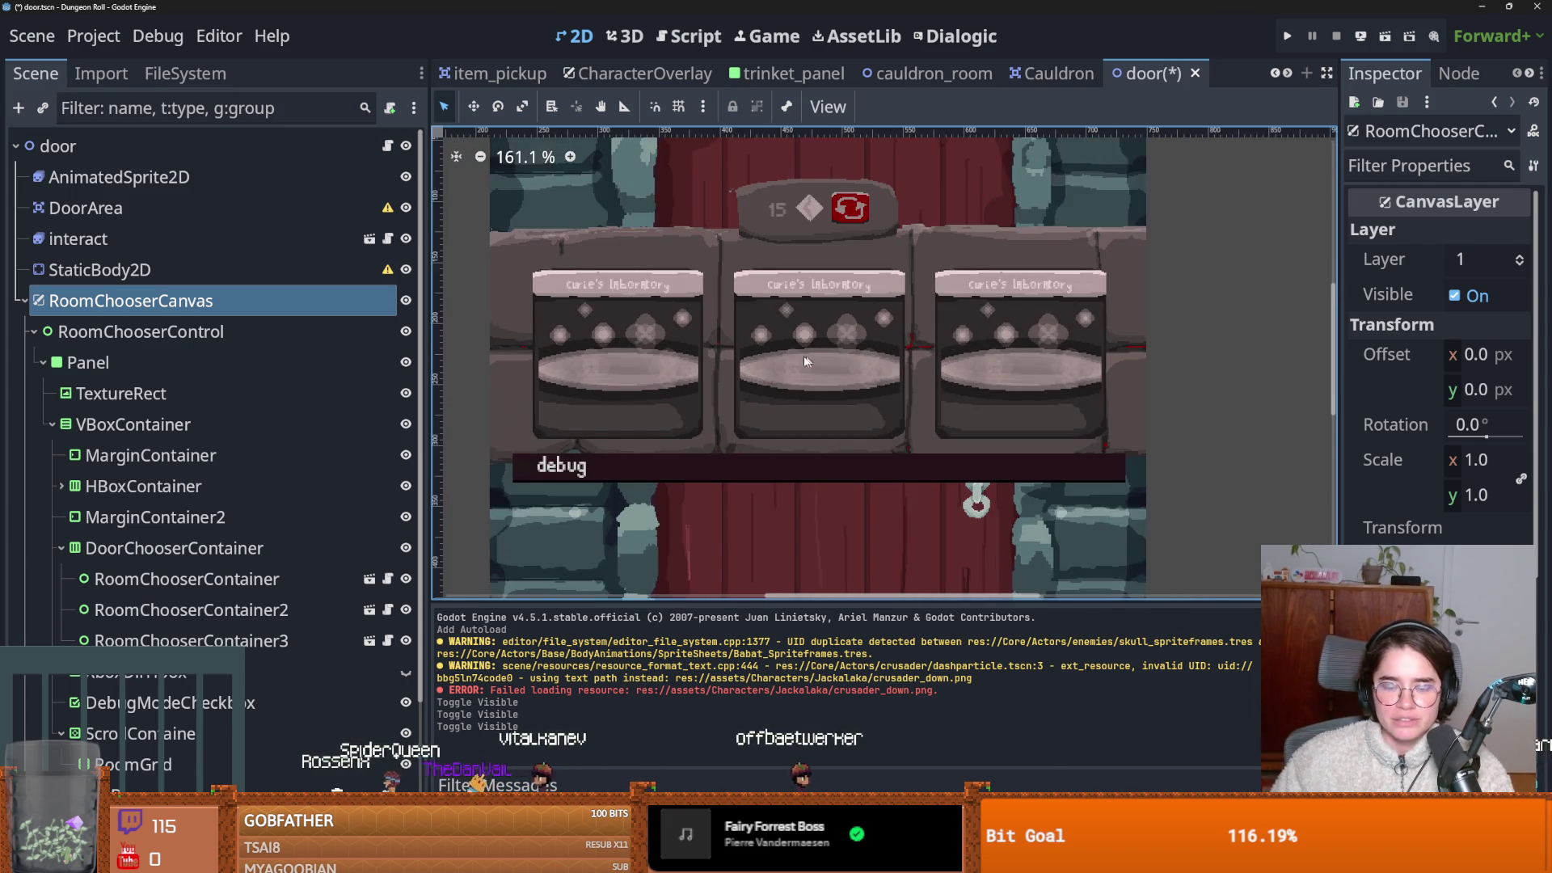
pyautogui.scroll(1, 822, 353)
pyautogui.hscroll(-2, 822, 354)
pyautogui.scroll(-1, 857, 377)
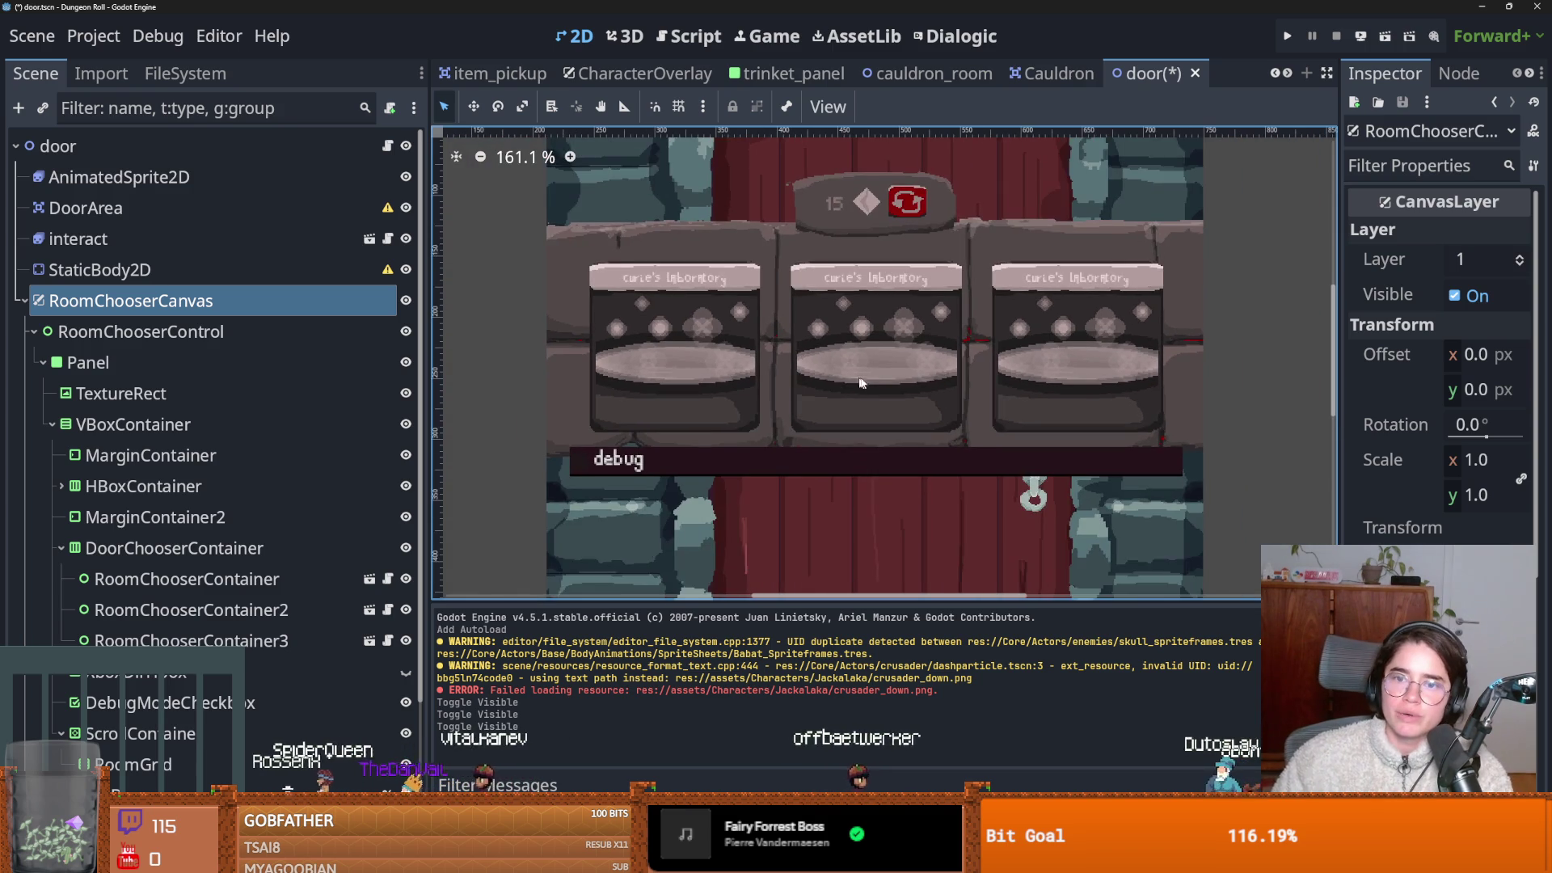
pyautogui.scroll(-1, 837, 381)
pyautogui.scroll(1, 849, 388)
pyautogui.scroll(-1, 849, 388)
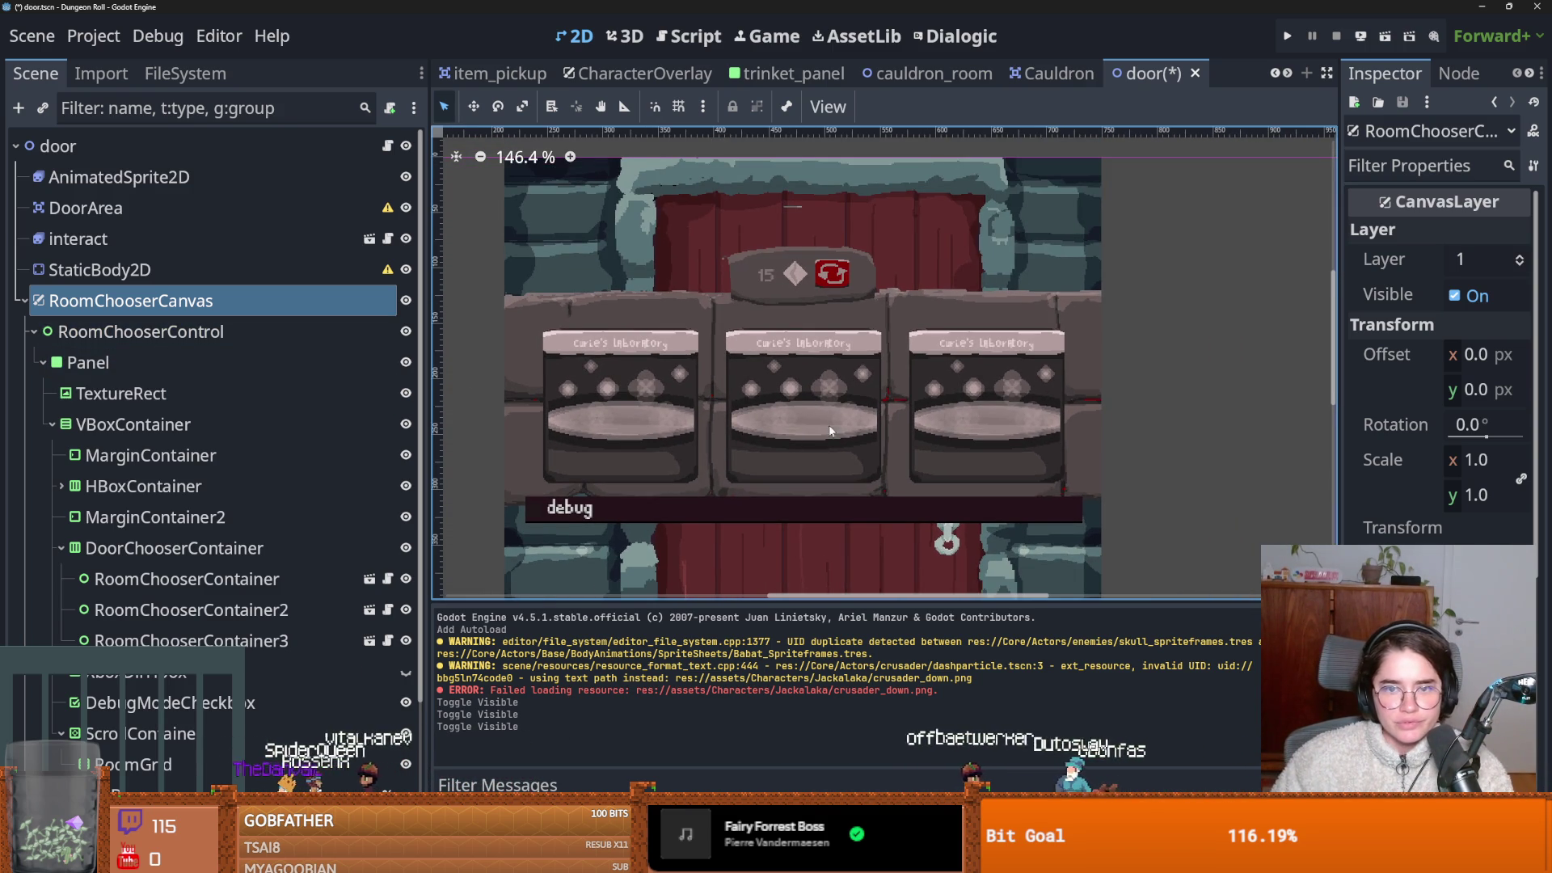
pyautogui.scroll(1, 734, 496)
pyautogui.scroll(-6, 733, 496)
pyautogui.click(732, 493)
# Select RoomChooserControl and the overlay's background TextureRect, zooming the viewport to inspect them.
pyautogui.click(153, 332)
pyautogui.click(177, 392)
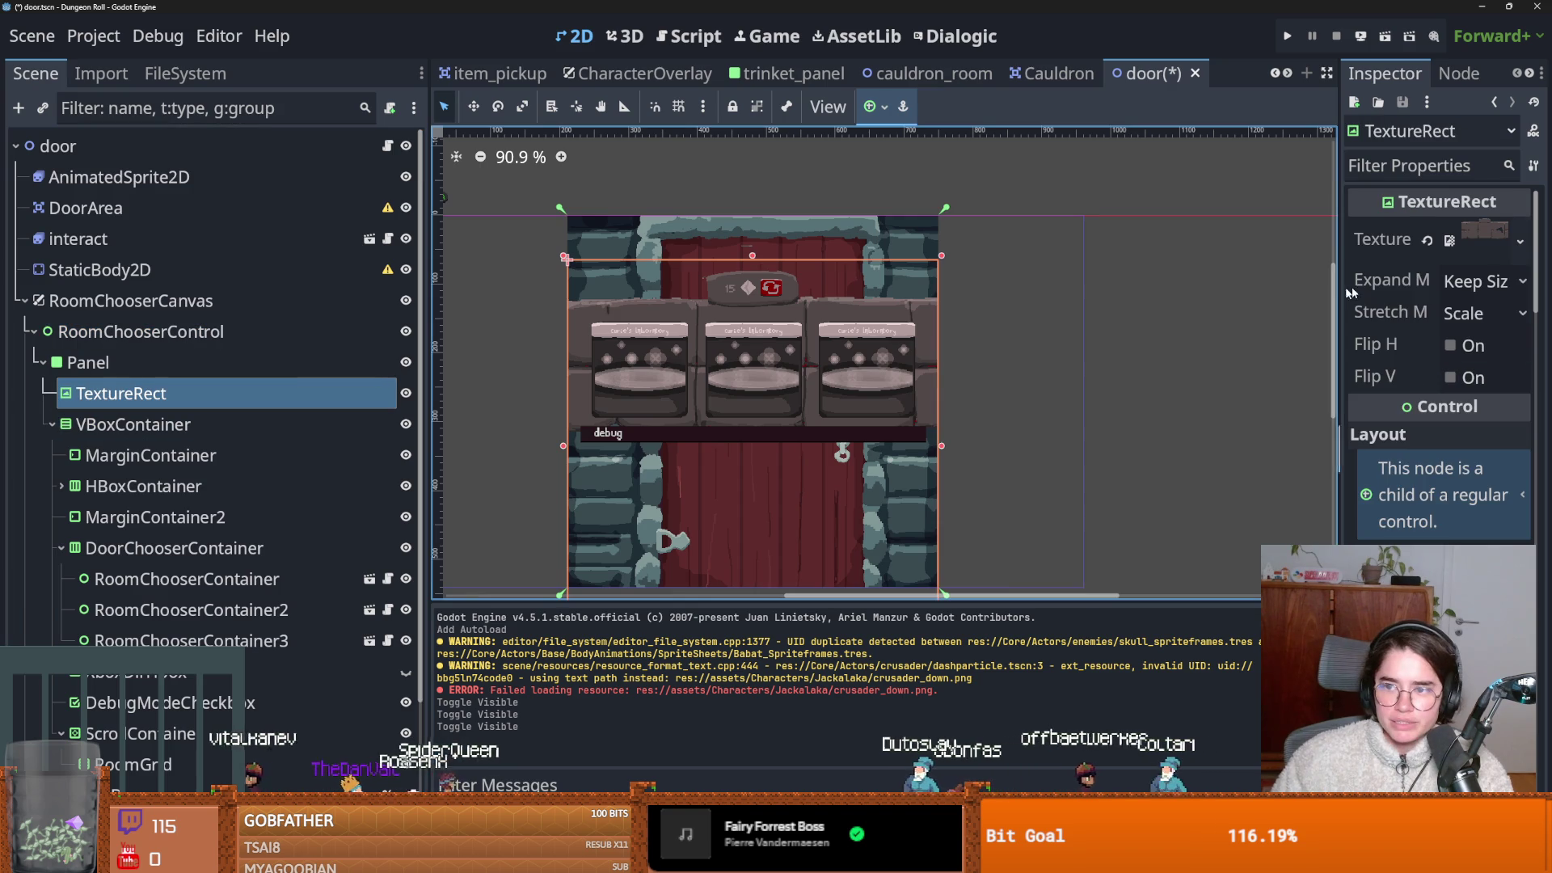
pyautogui.moveTo(1339, 295); pyautogui.dragTo(994, 295)
pyautogui.scroll(-2, 196, 507)
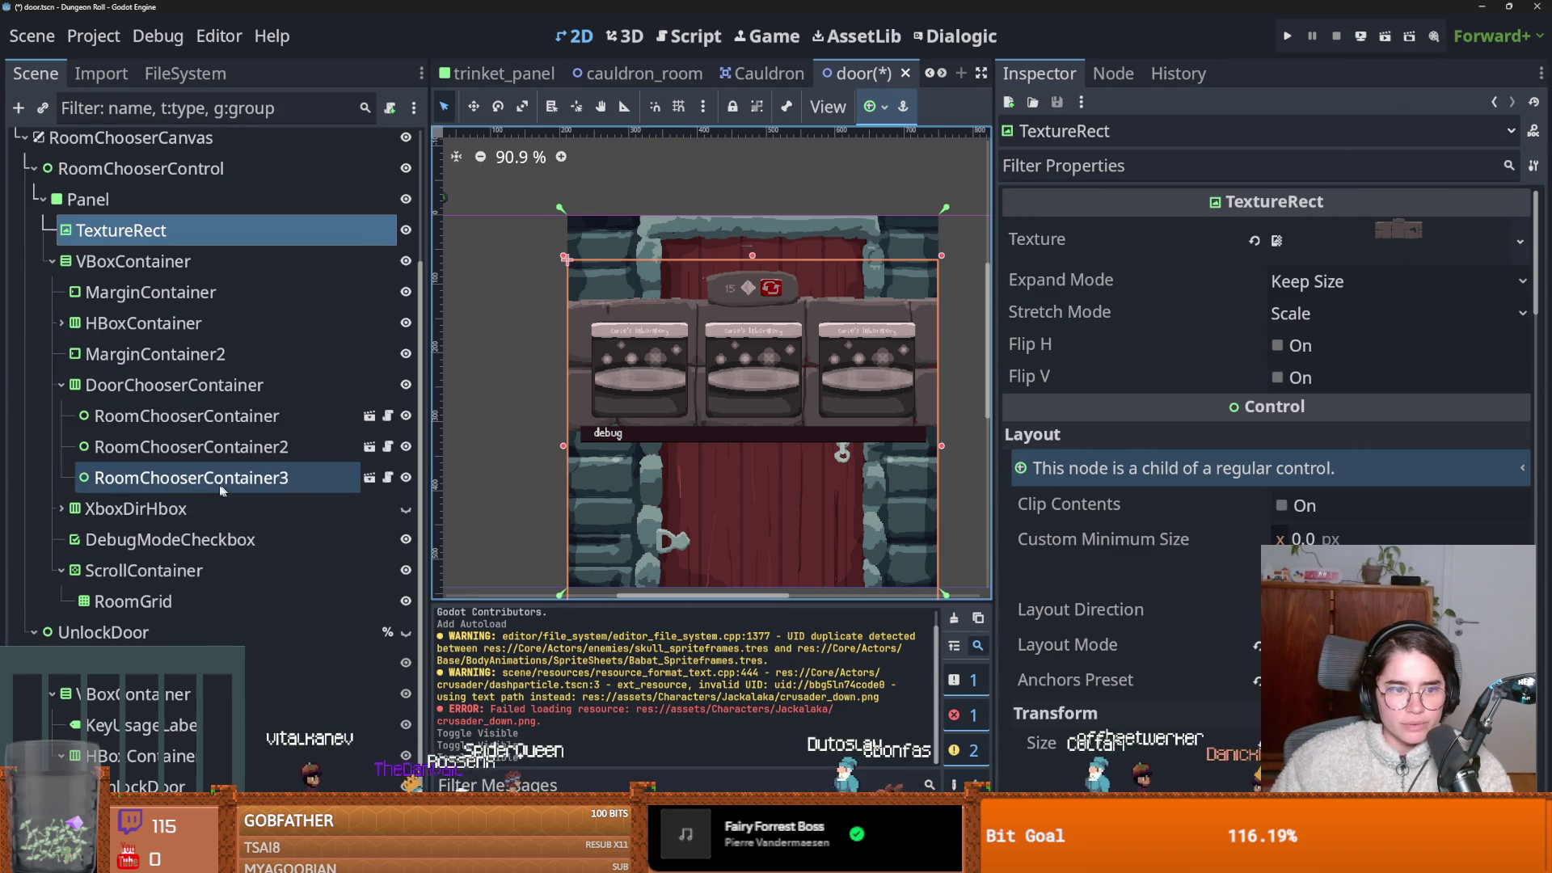
pyautogui.scroll(2, 196, 507)
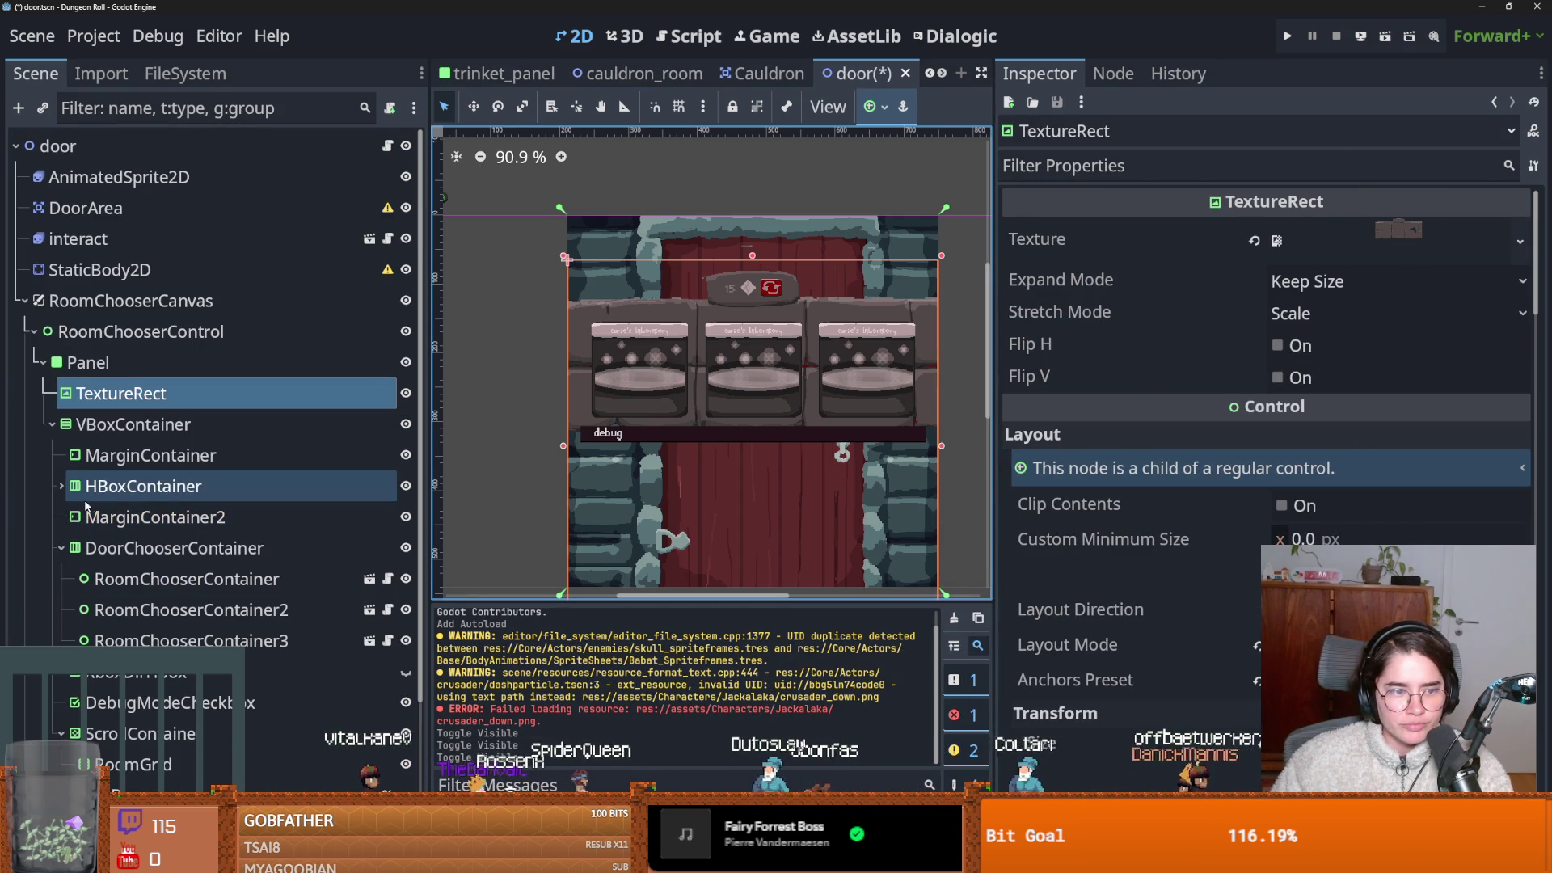
pyautogui.scroll(2, 711, 424)
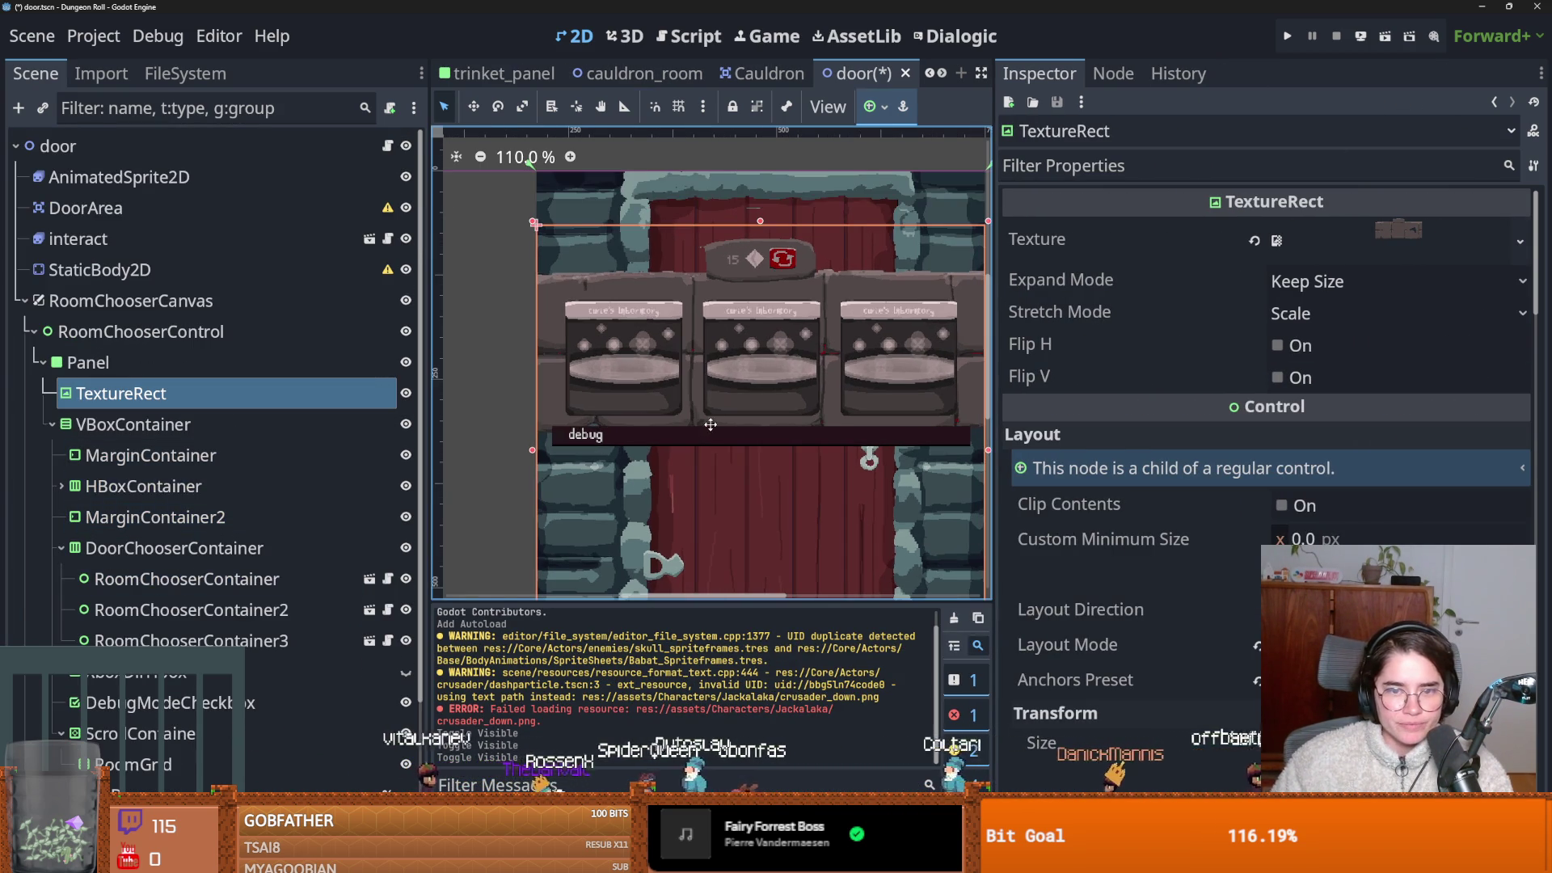
pyautogui.scroll(-2, 166, 590)
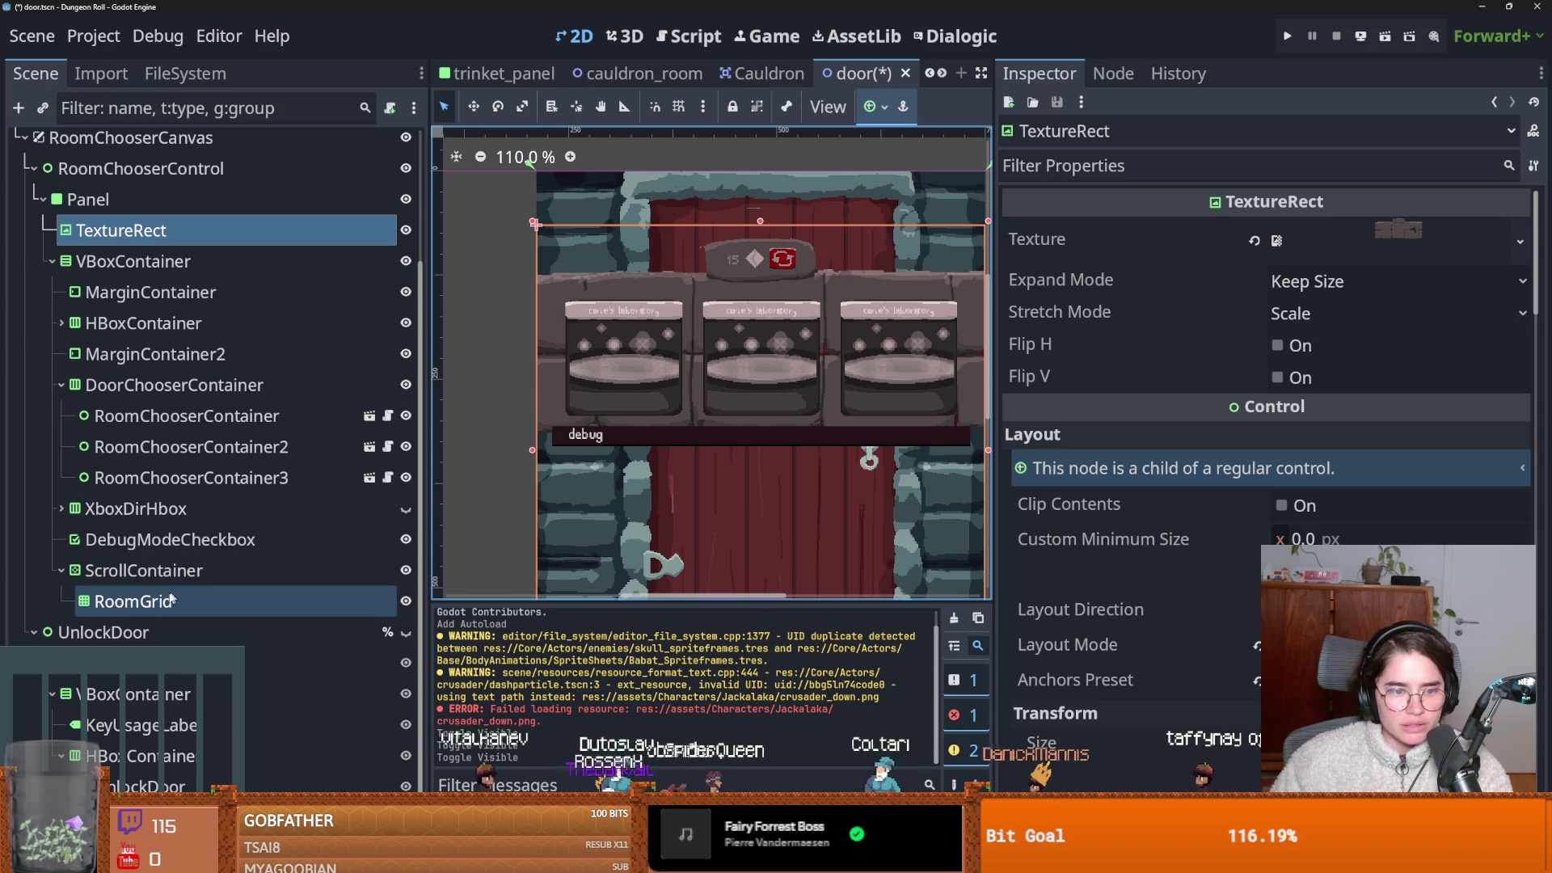
pyautogui.scroll(1, 707, 356)
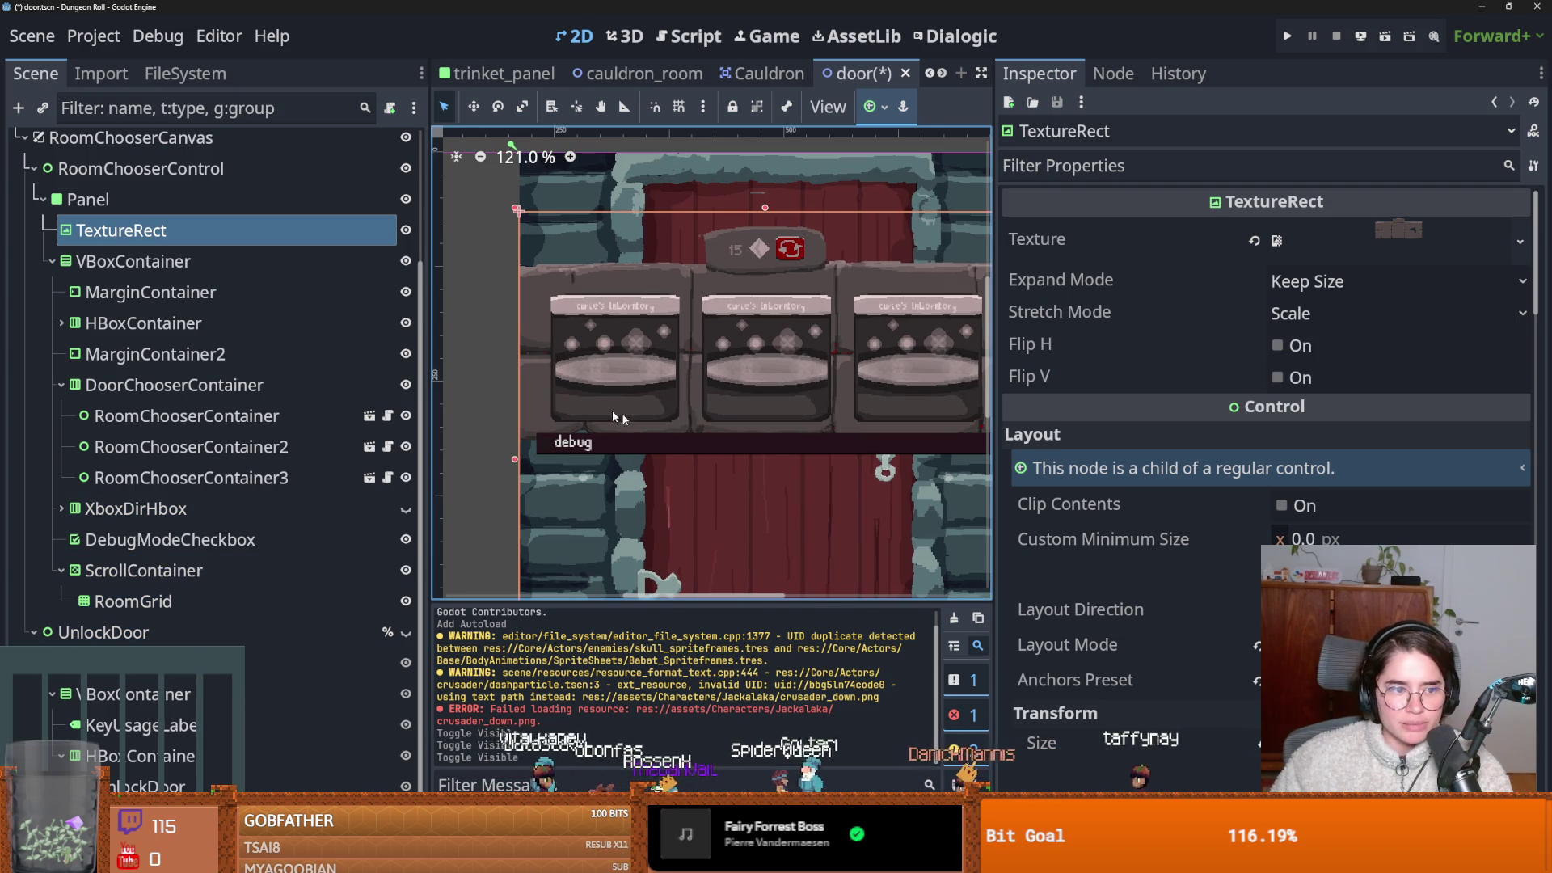
pyautogui.scroll(1, 659, 359)
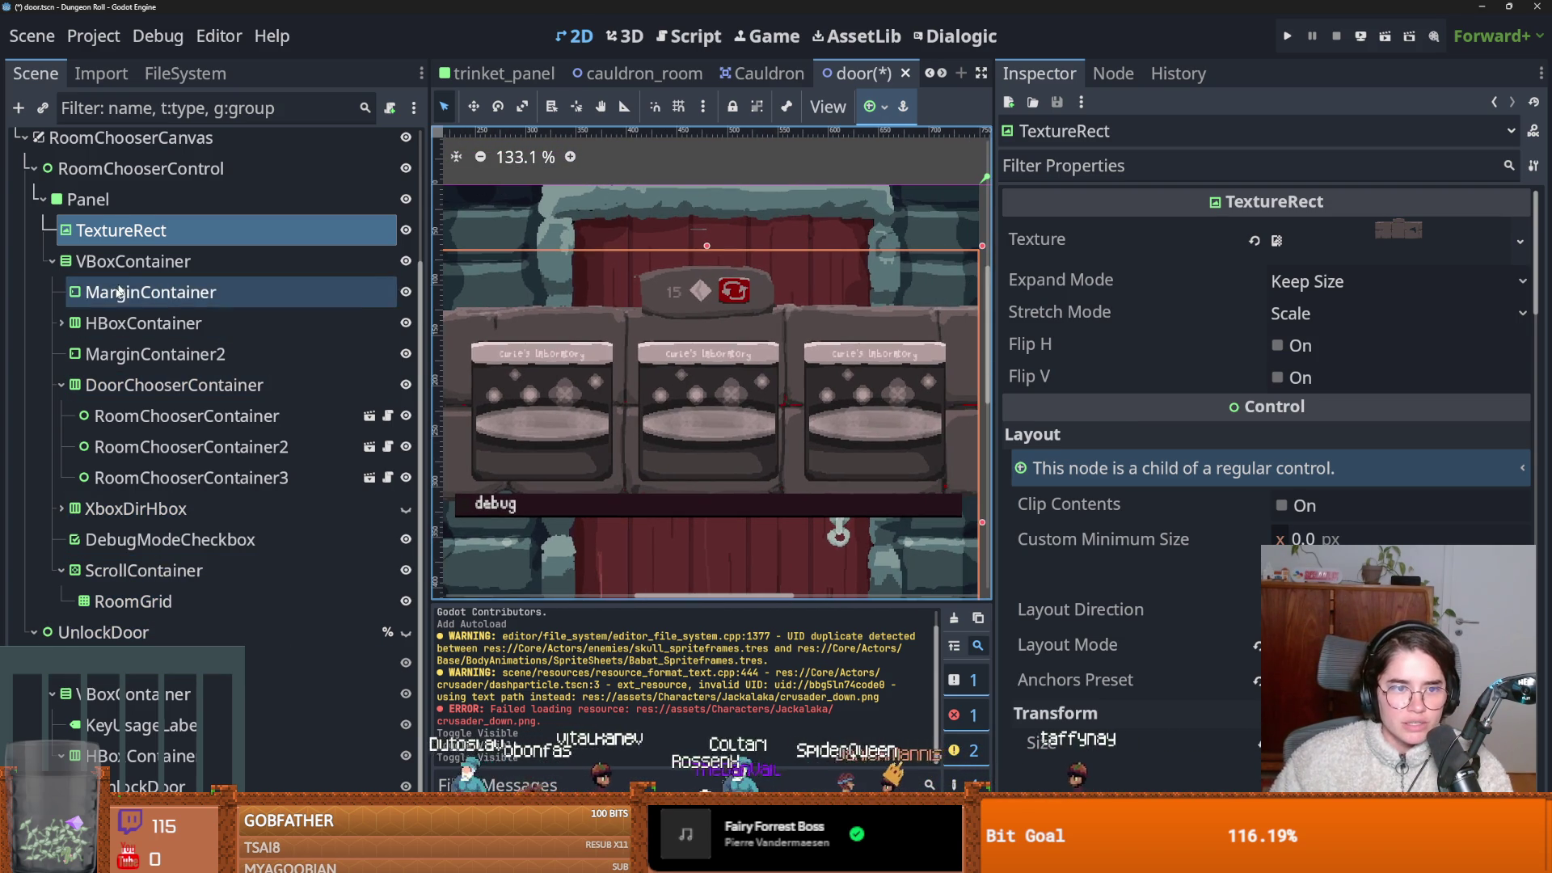
# Inspect the MarginContainer, MarginContainer2 and TextureRect nodes.
pyautogui.click(133, 292)
pyautogui.click(138, 356)
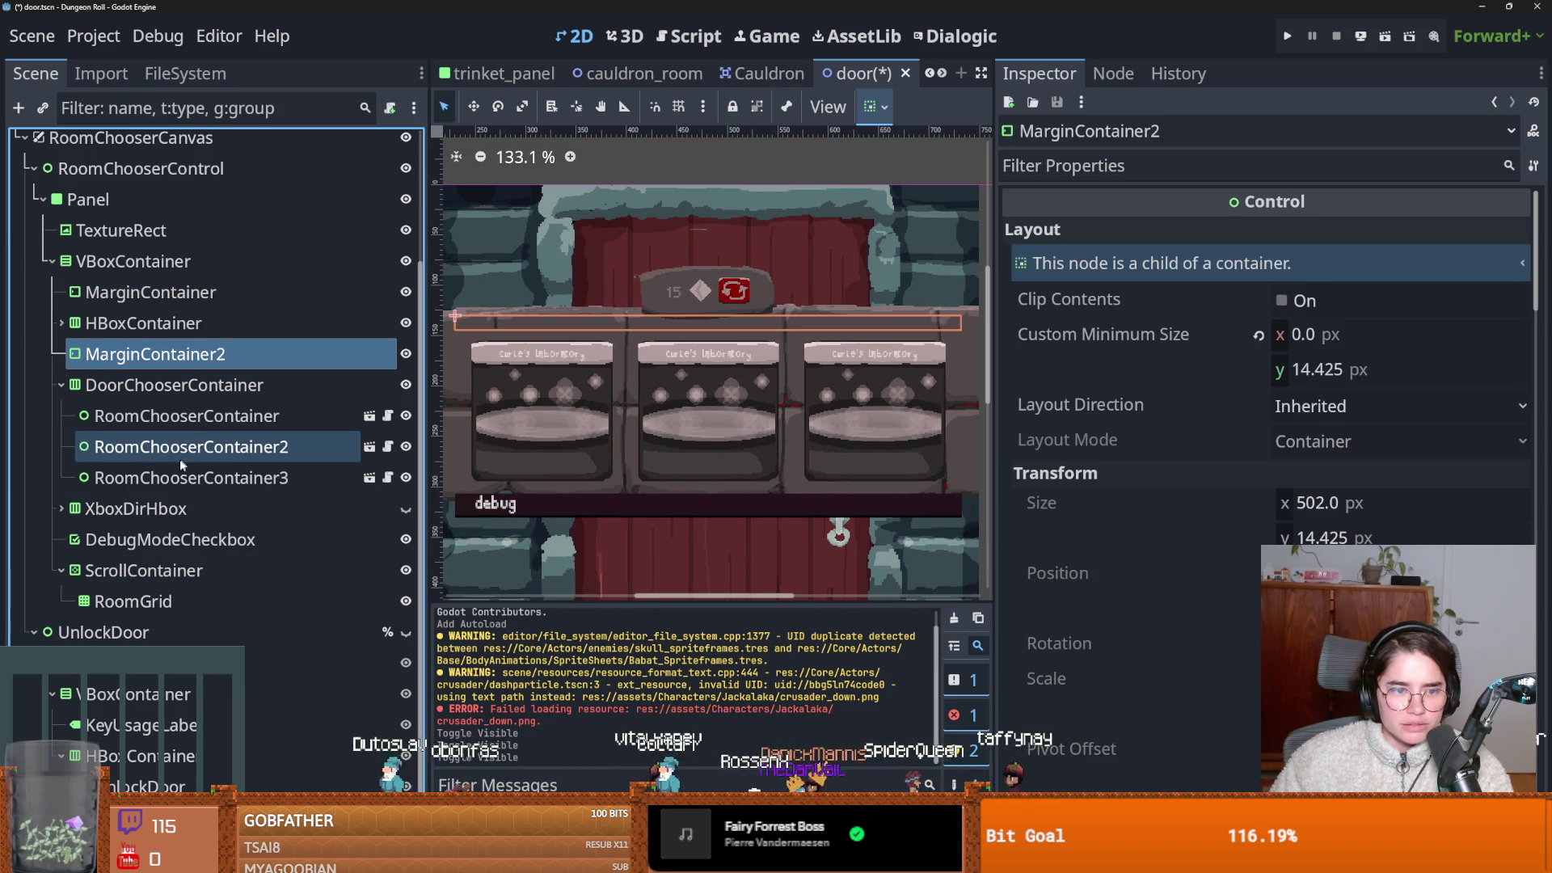
pyautogui.scroll(2, 207, 553)
pyautogui.scroll(-3, 207, 553)
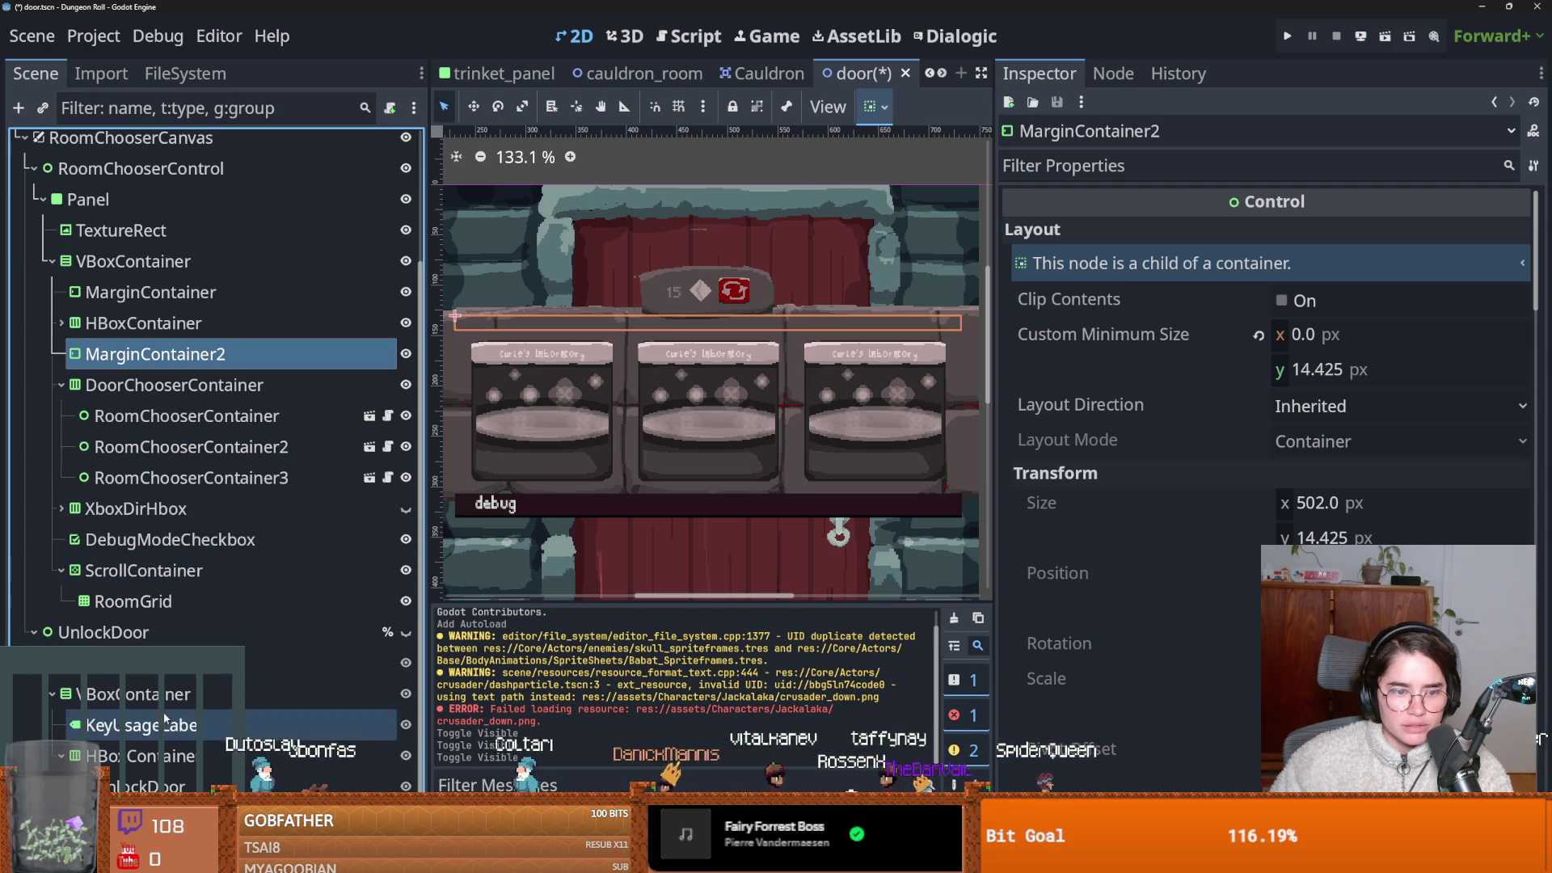
pyautogui.click(121, 230)
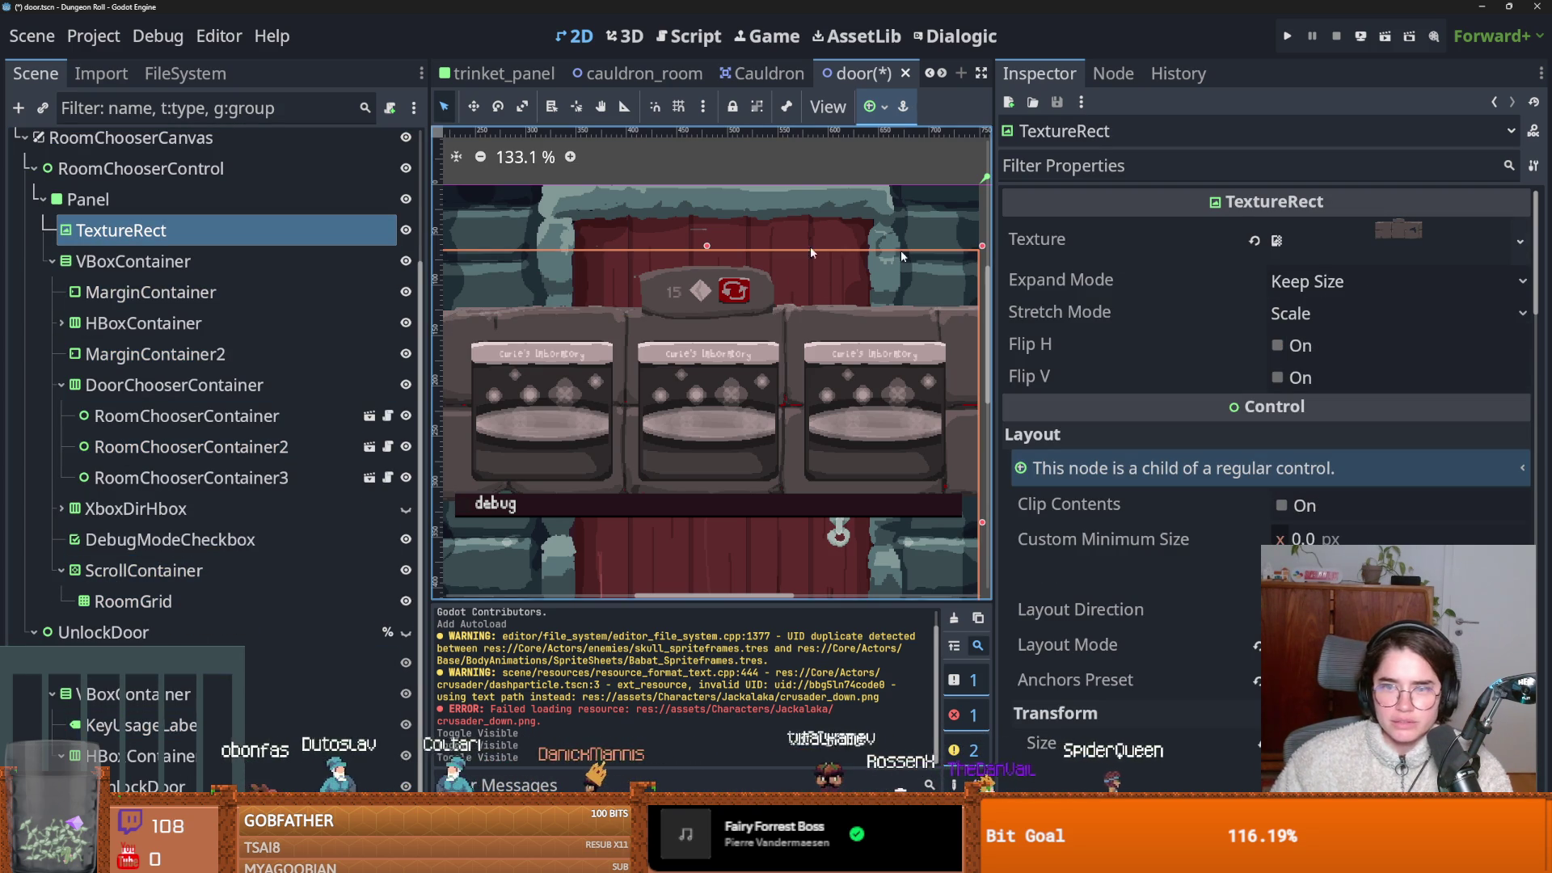
# Fold and unfold the Panel, collapse VBoxContainer, and toggle its visibility off and on.
pyautogui.click(42, 200)
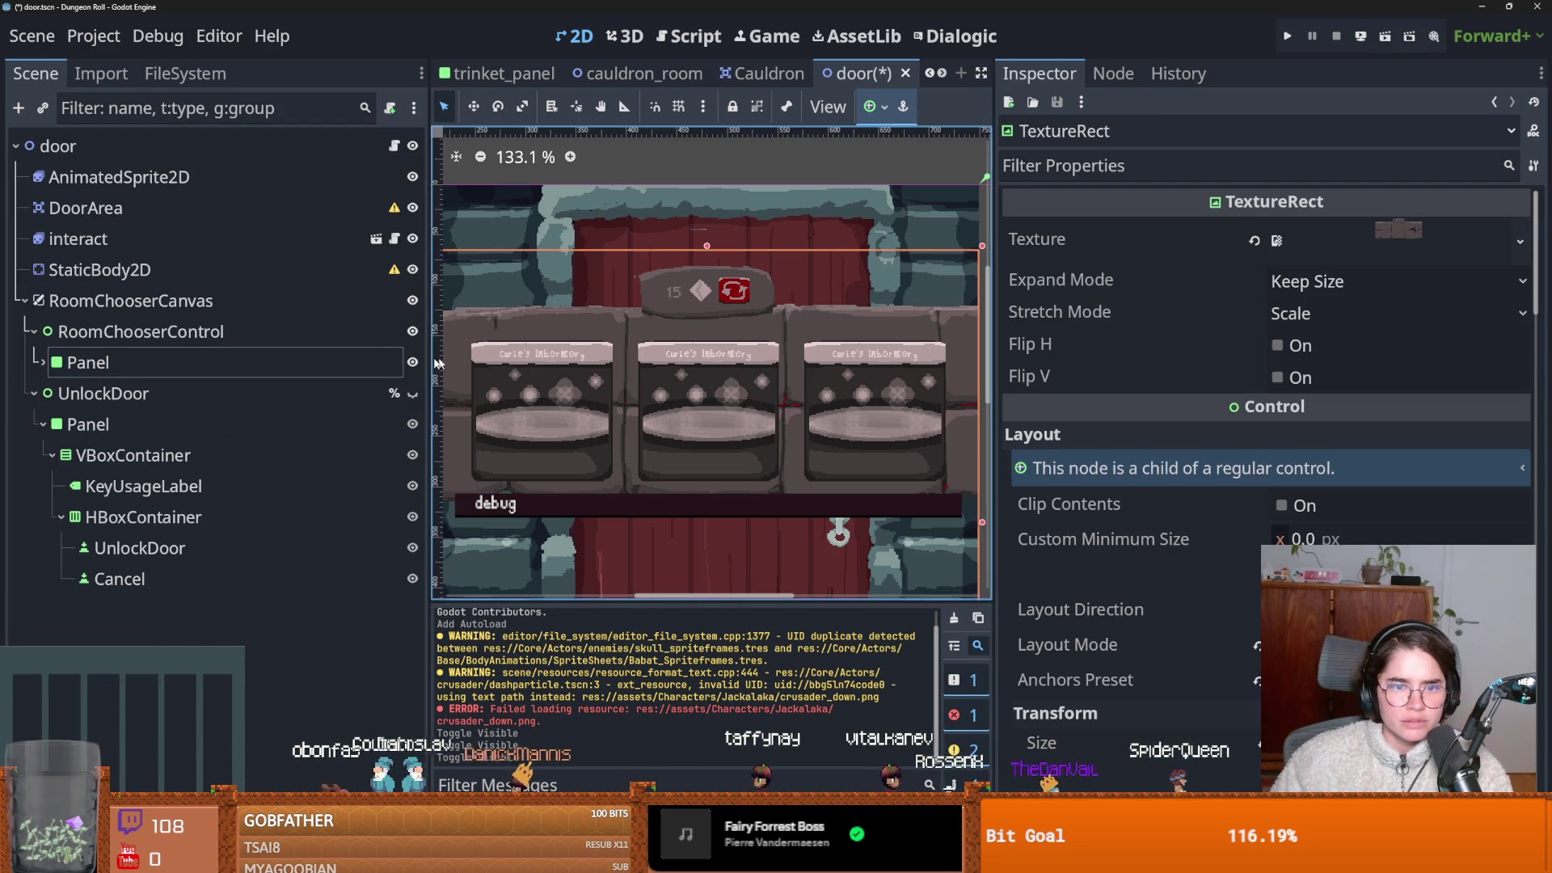
pyautogui.click(42, 362)
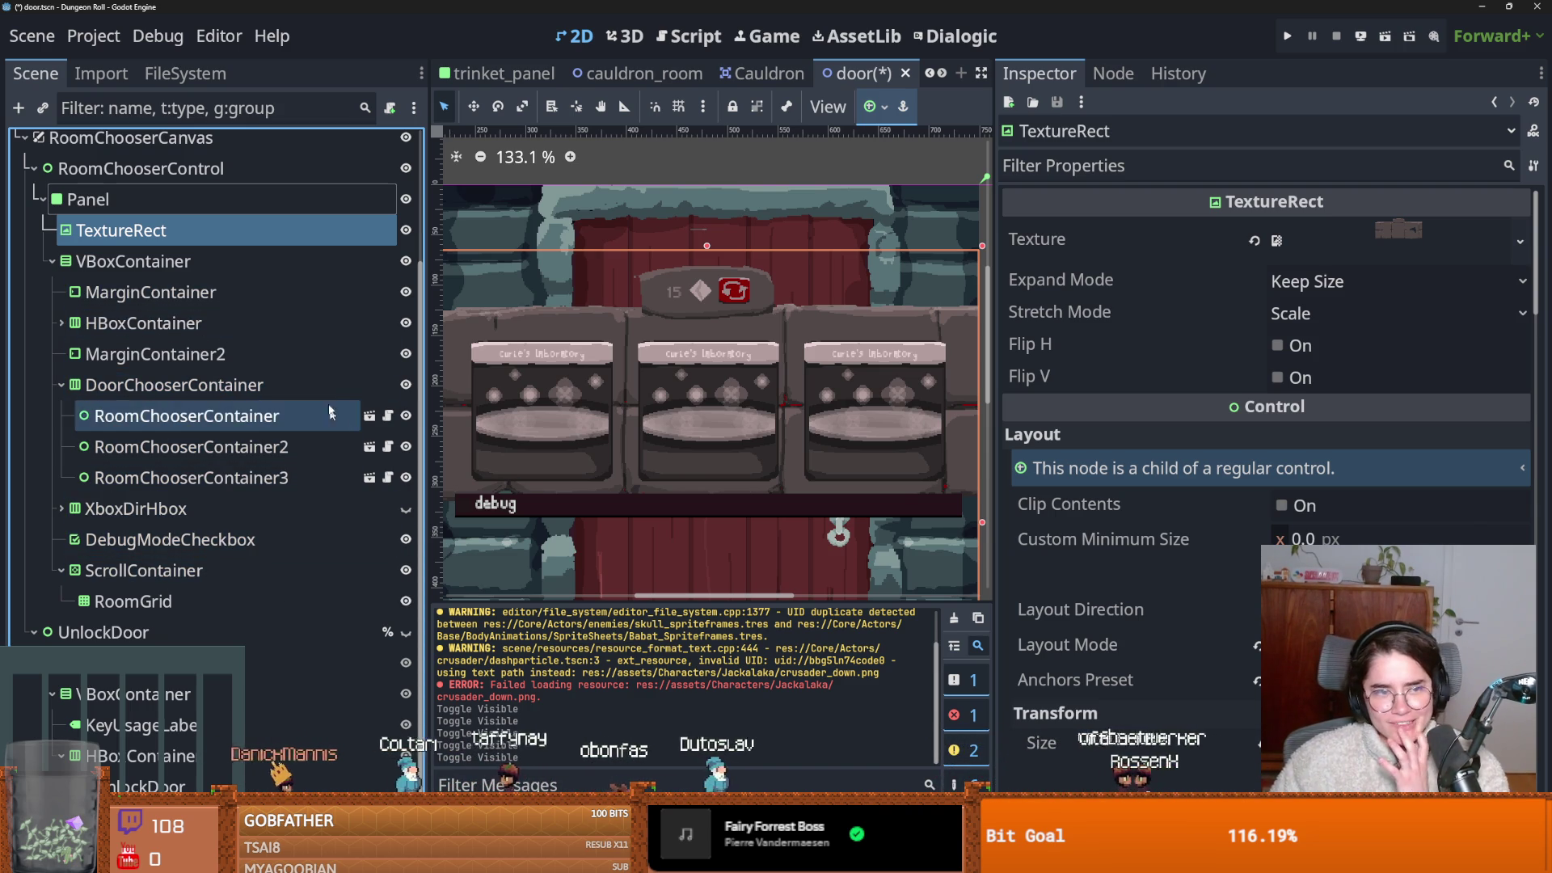
pyautogui.click(54, 260)
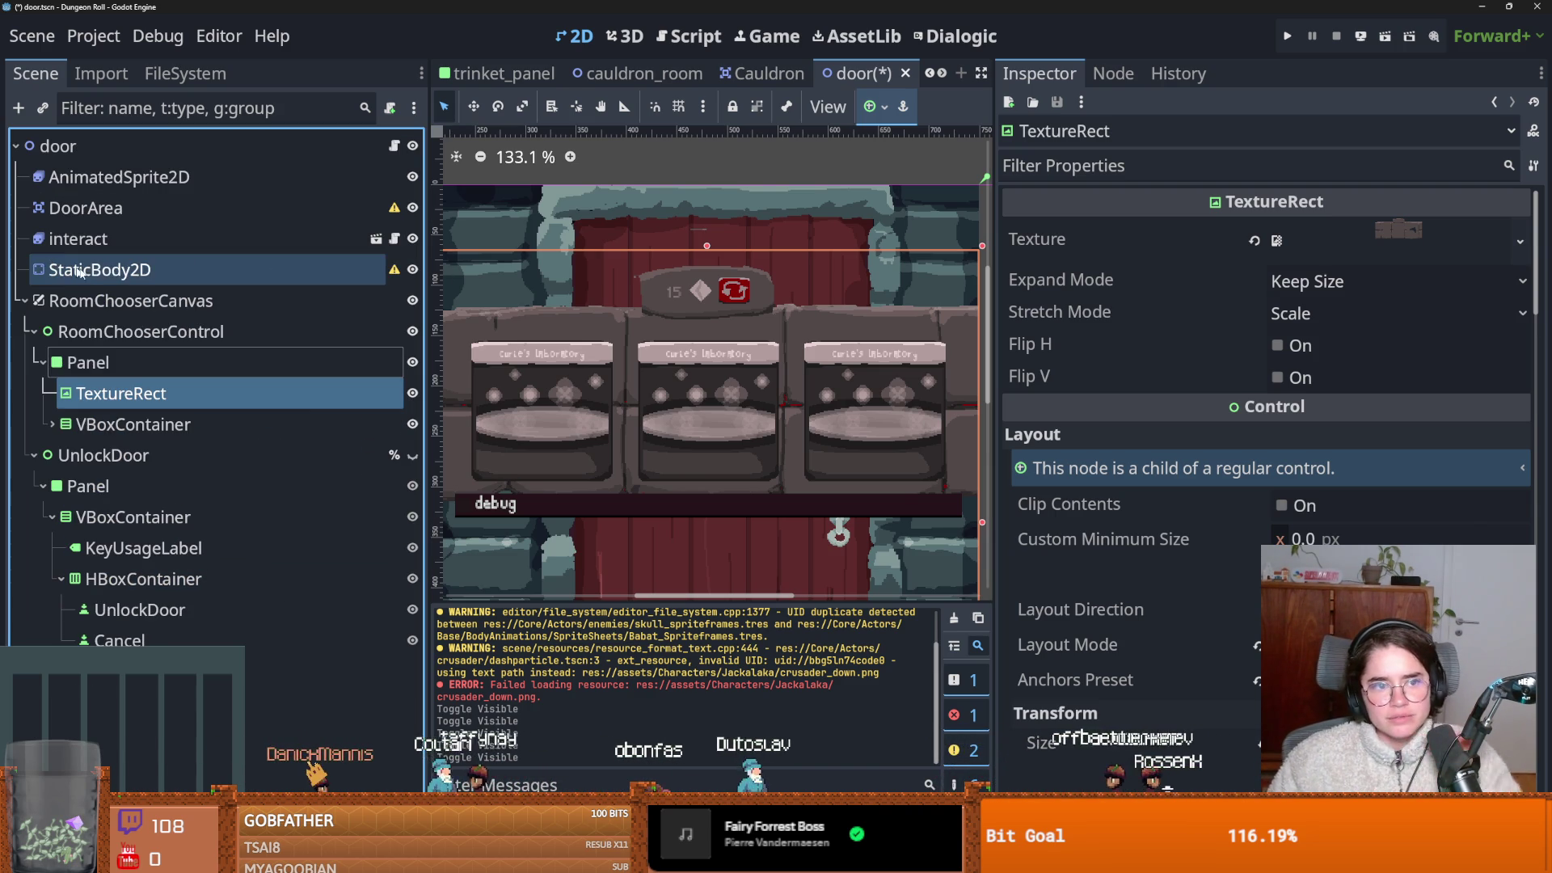
pyautogui.click(413, 426)
pyautogui.click(413, 426)
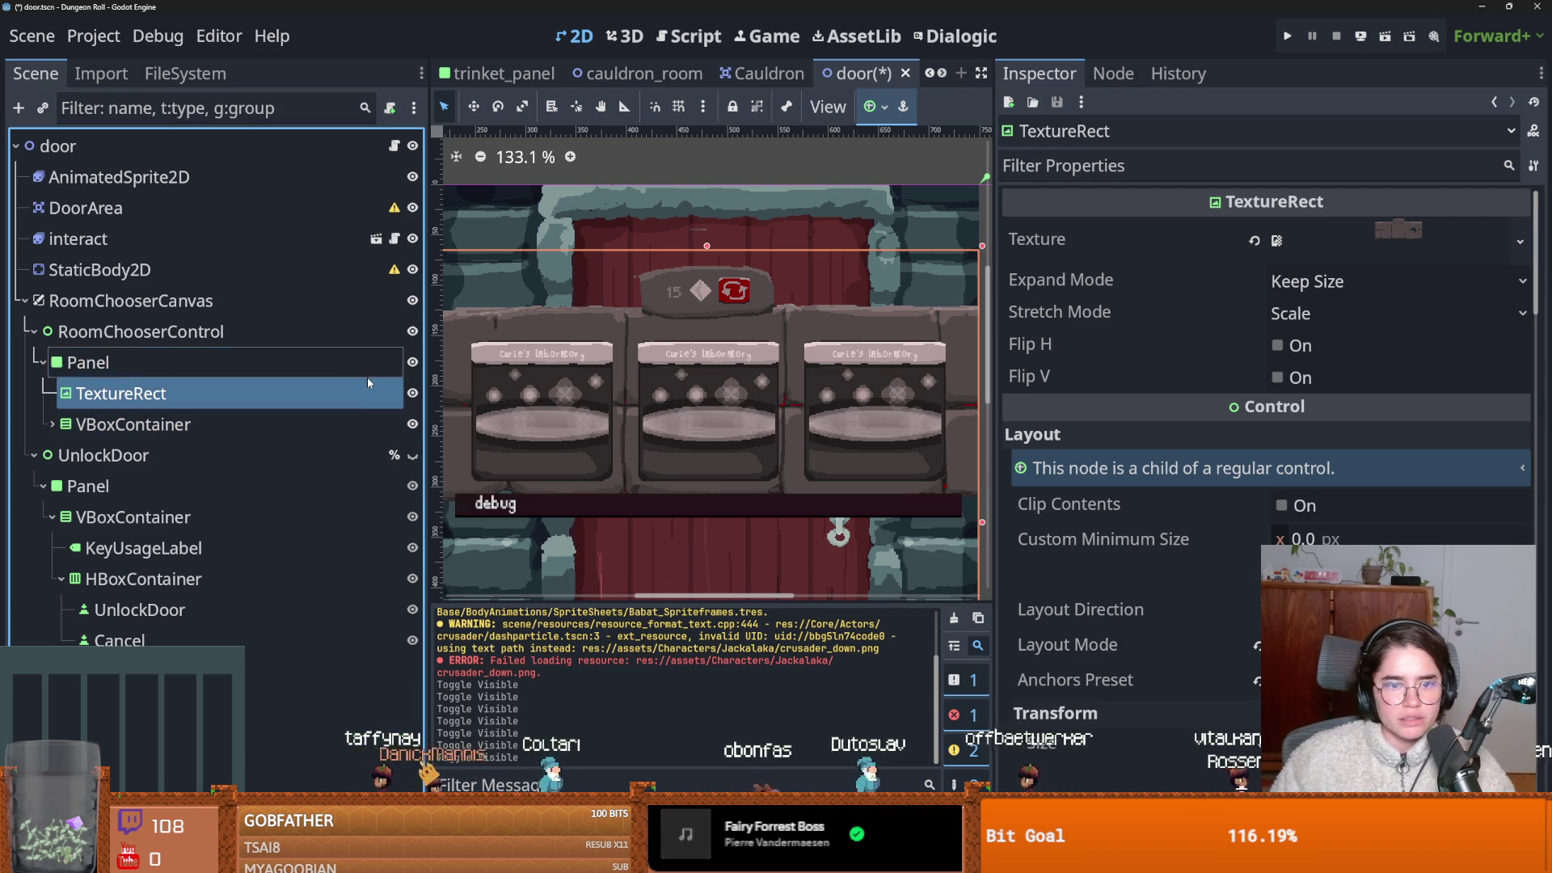
pyautogui.click(245, 366)
# Locate the Panel's StyleBox texture, door_overlay.png, in the FileSystem dock.
pyautogui.scroll(-15, 1261, 404)
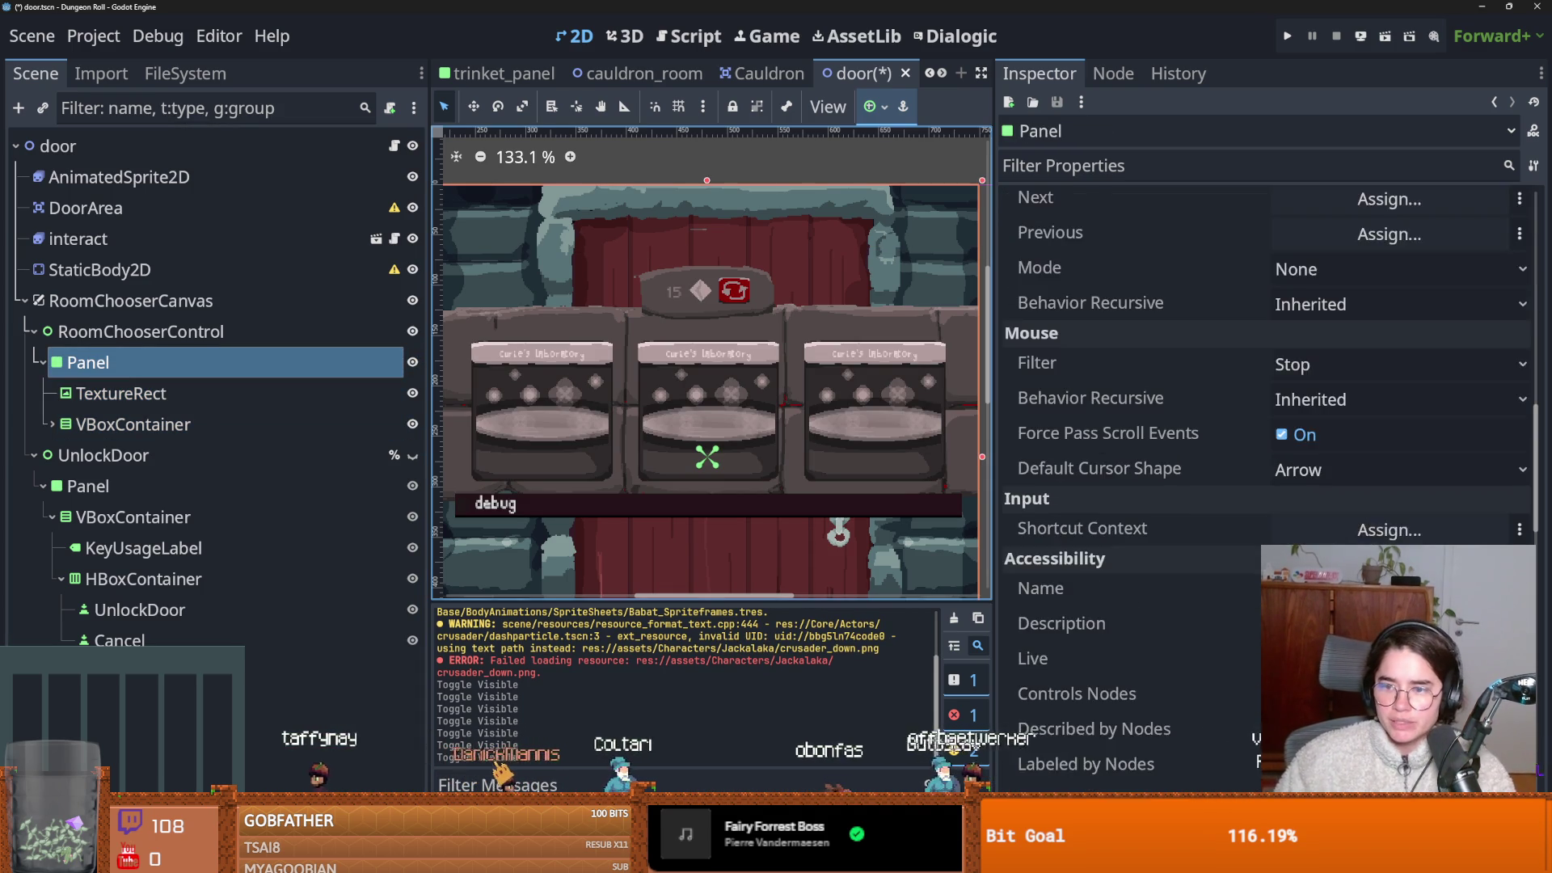
pyautogui.scroll(5, 1384, 477)
pyautogui.click(1382, 417)
pyautogui.click(1326, 571)
pyautogui.scroll(-3, 1374, 558)
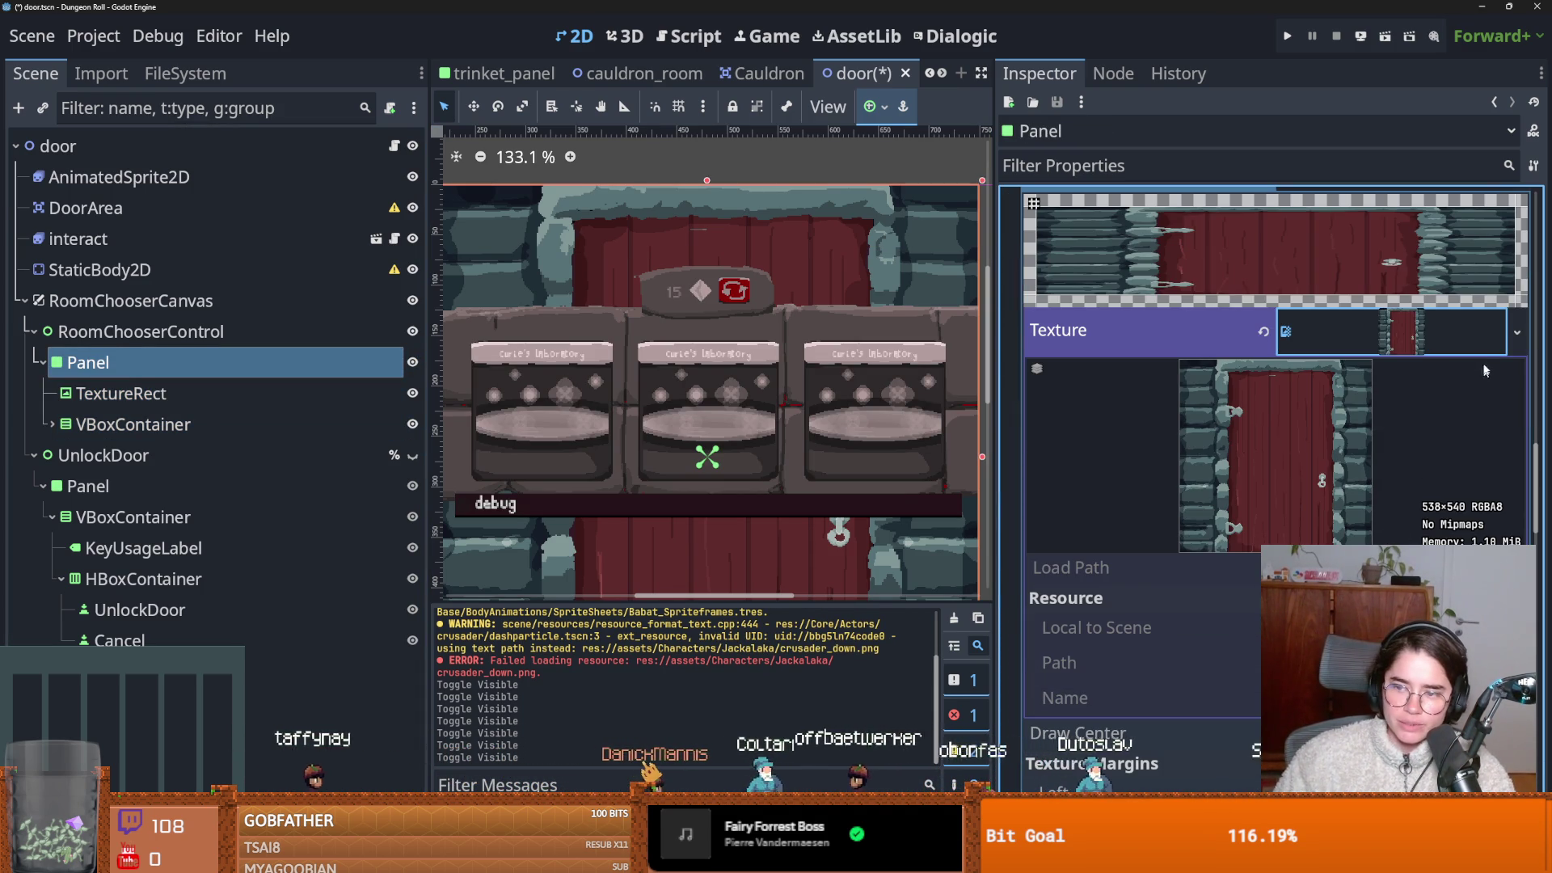
pyautogui.click(1517, 331)
pyautogui.click(1325, 679)
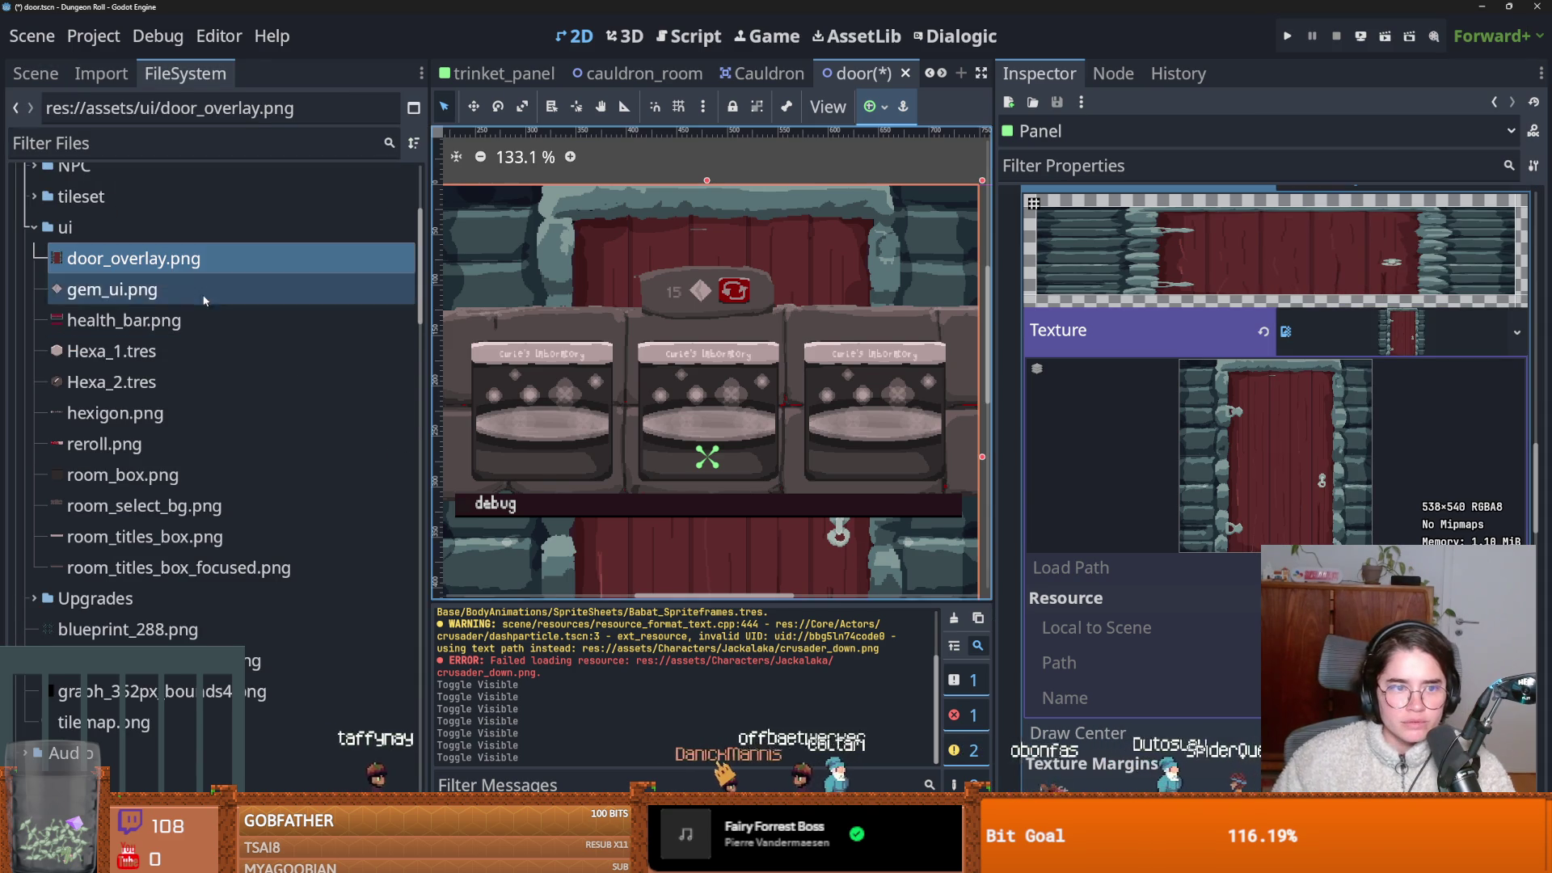
# Start renaming door_overlay.png but cancel to keep its name, then save the door scene.
pyautogui.rightClick(181, 258)
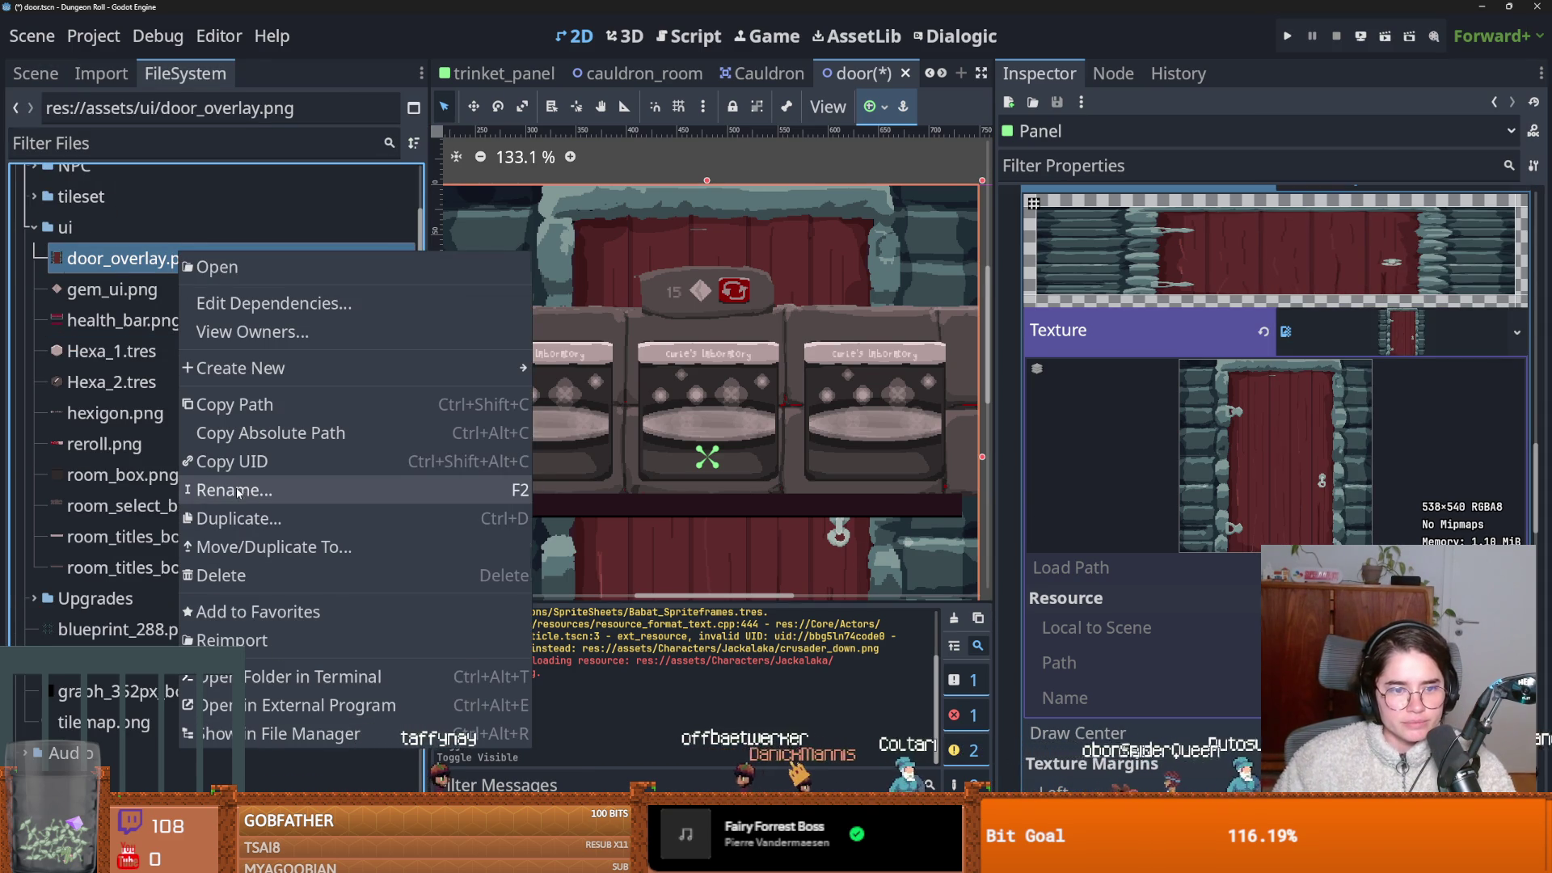
pyautogui.click(234, 489)
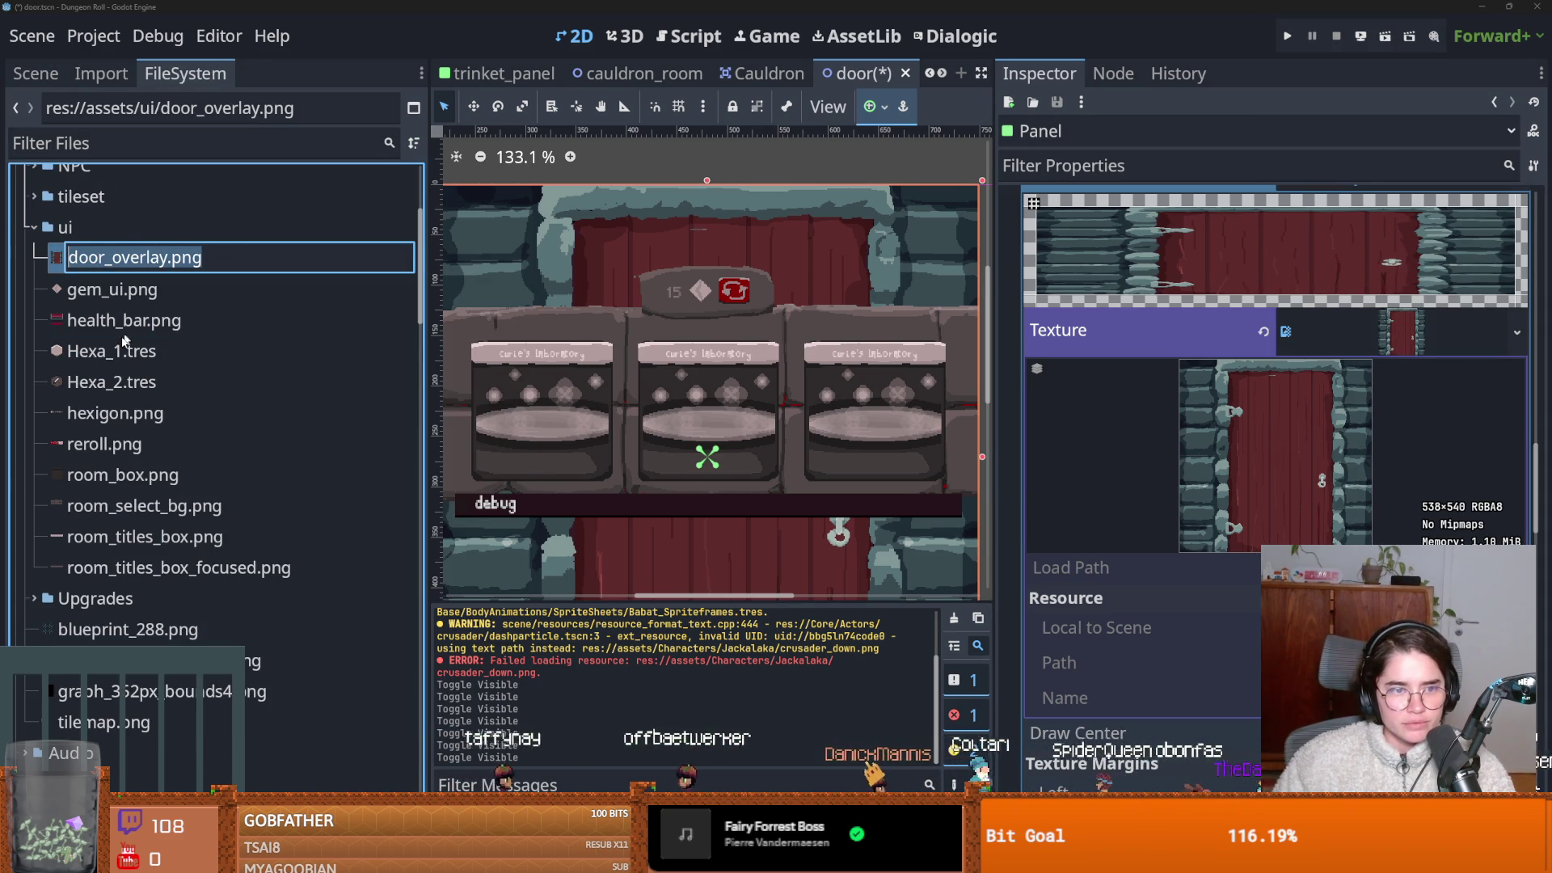
pyautogui.press('Escape')
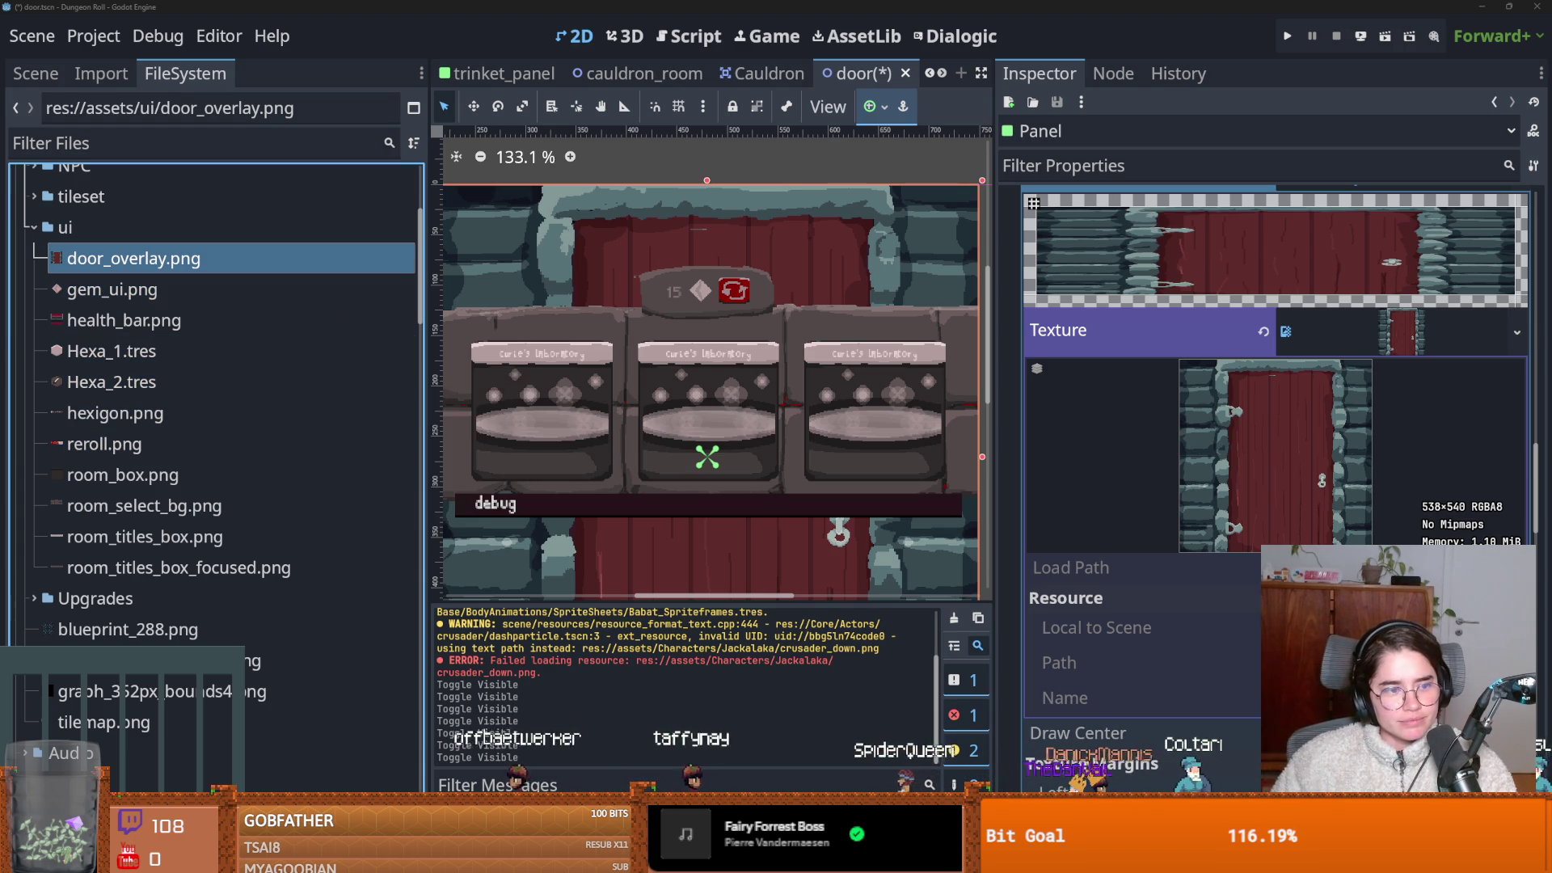
pyautogui.click(81, 290)
pyautogui.hotkey('ctrl', 's')
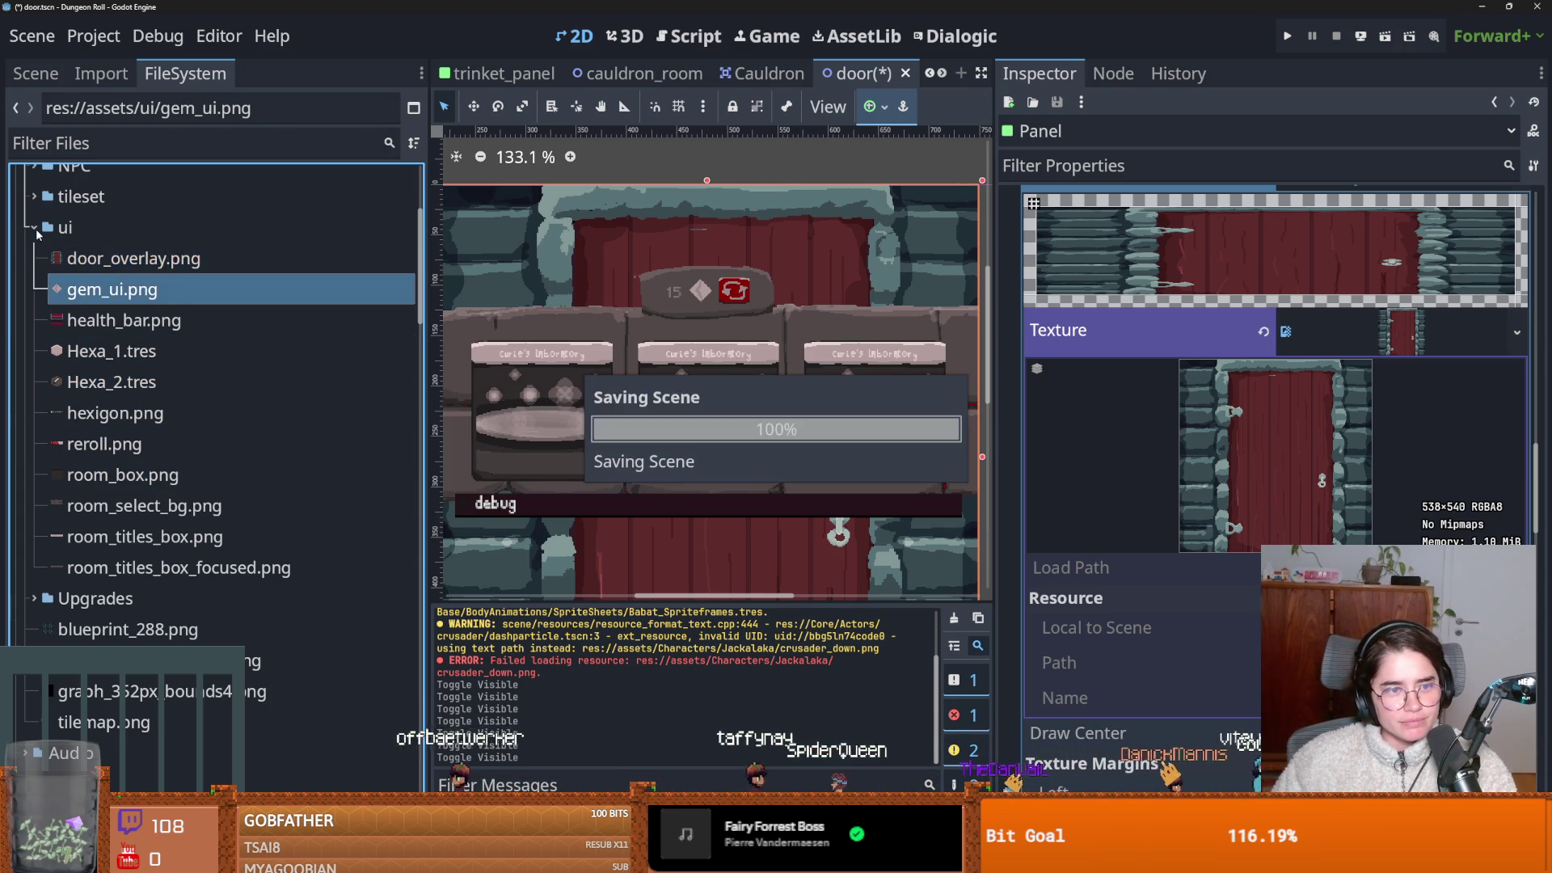
# Collapse the ui, assets and Core folders, saving the door scene.
pyautogui.click(30, 229)
pyautogui.hotkey('ctrl', 's')
pyautogui.scroll(5, 167, 401)
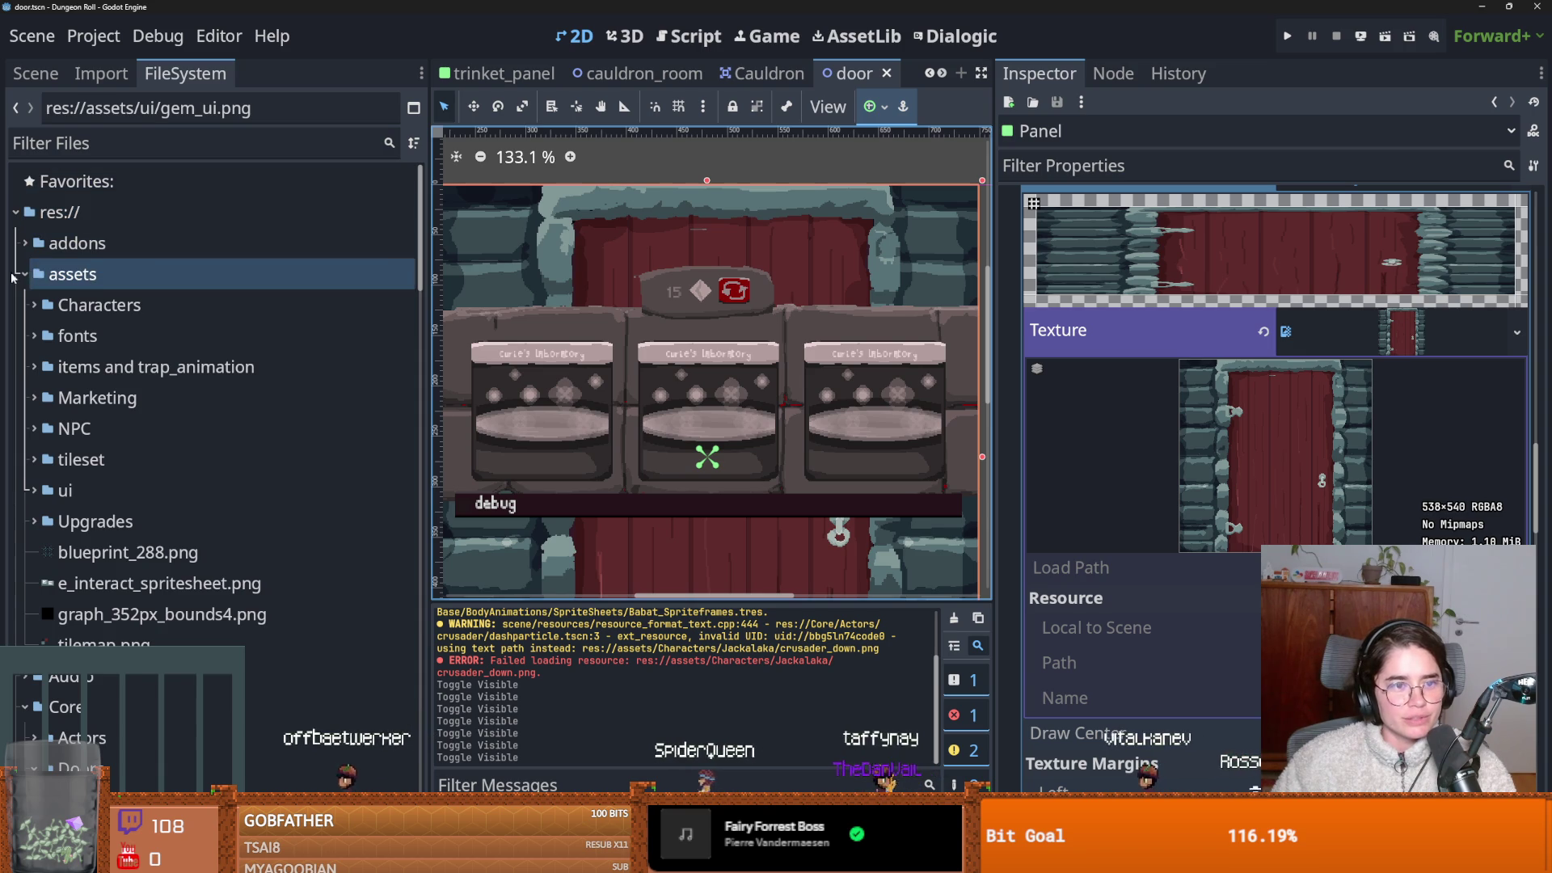
pyautogui.doubleClick(126, 281)
pyautogui.hotkey('ctrl', 's')
pyautogui.doubleClick(66, 336)
pyautogui.click(72, 274)
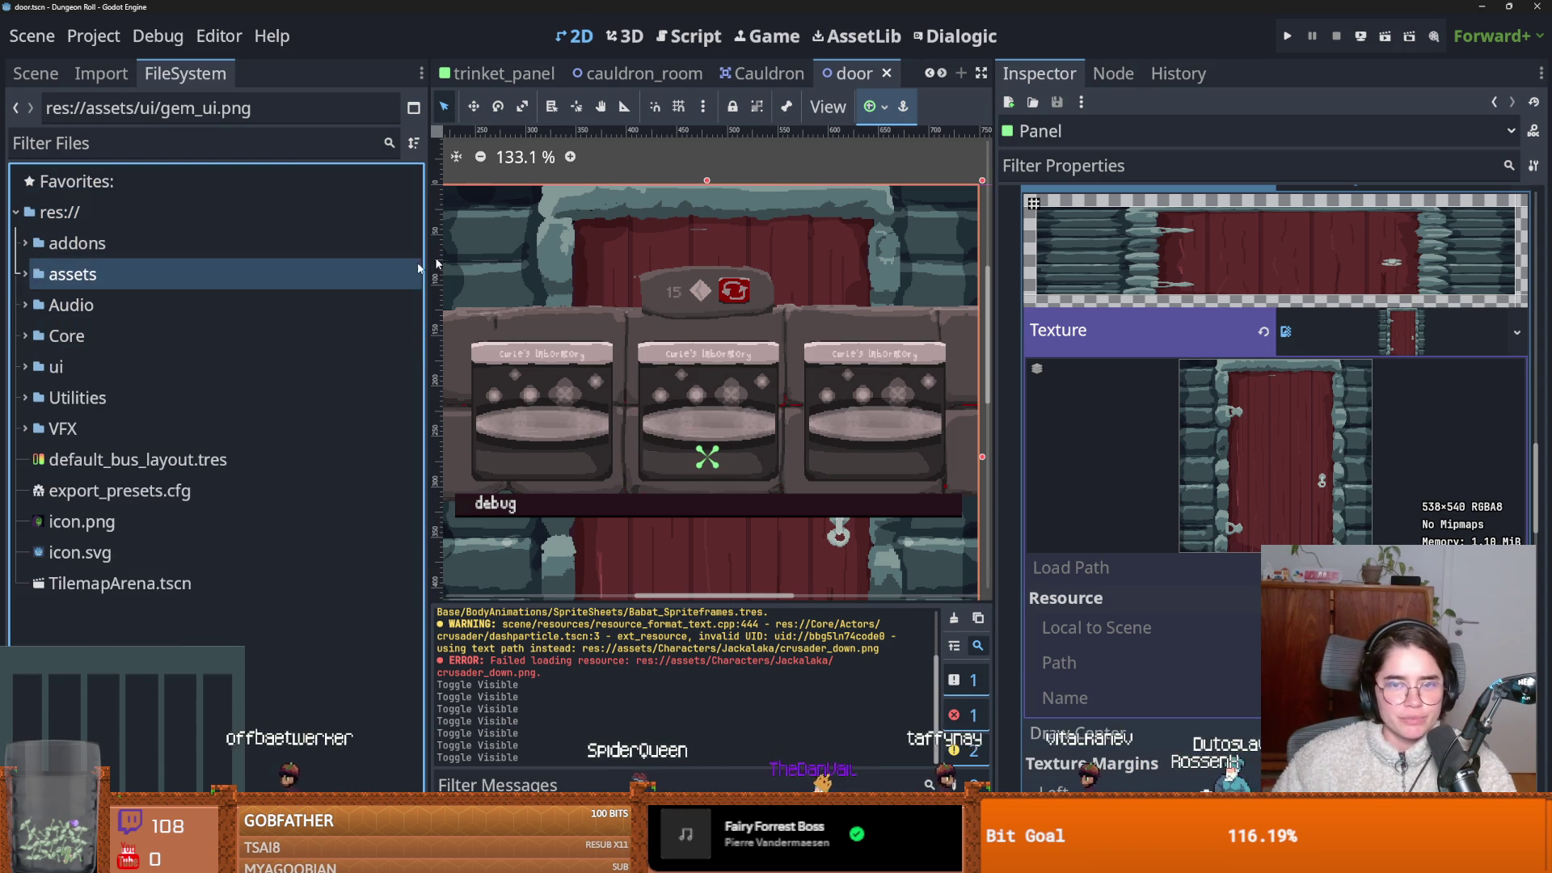
# Widen the scene viewport, open and close the room_chooser tab, and save again.
pyautogui.click(1011, 167)
pyautogui.moveTo(992, 191); pyautogui.dragTo(1280, 190)
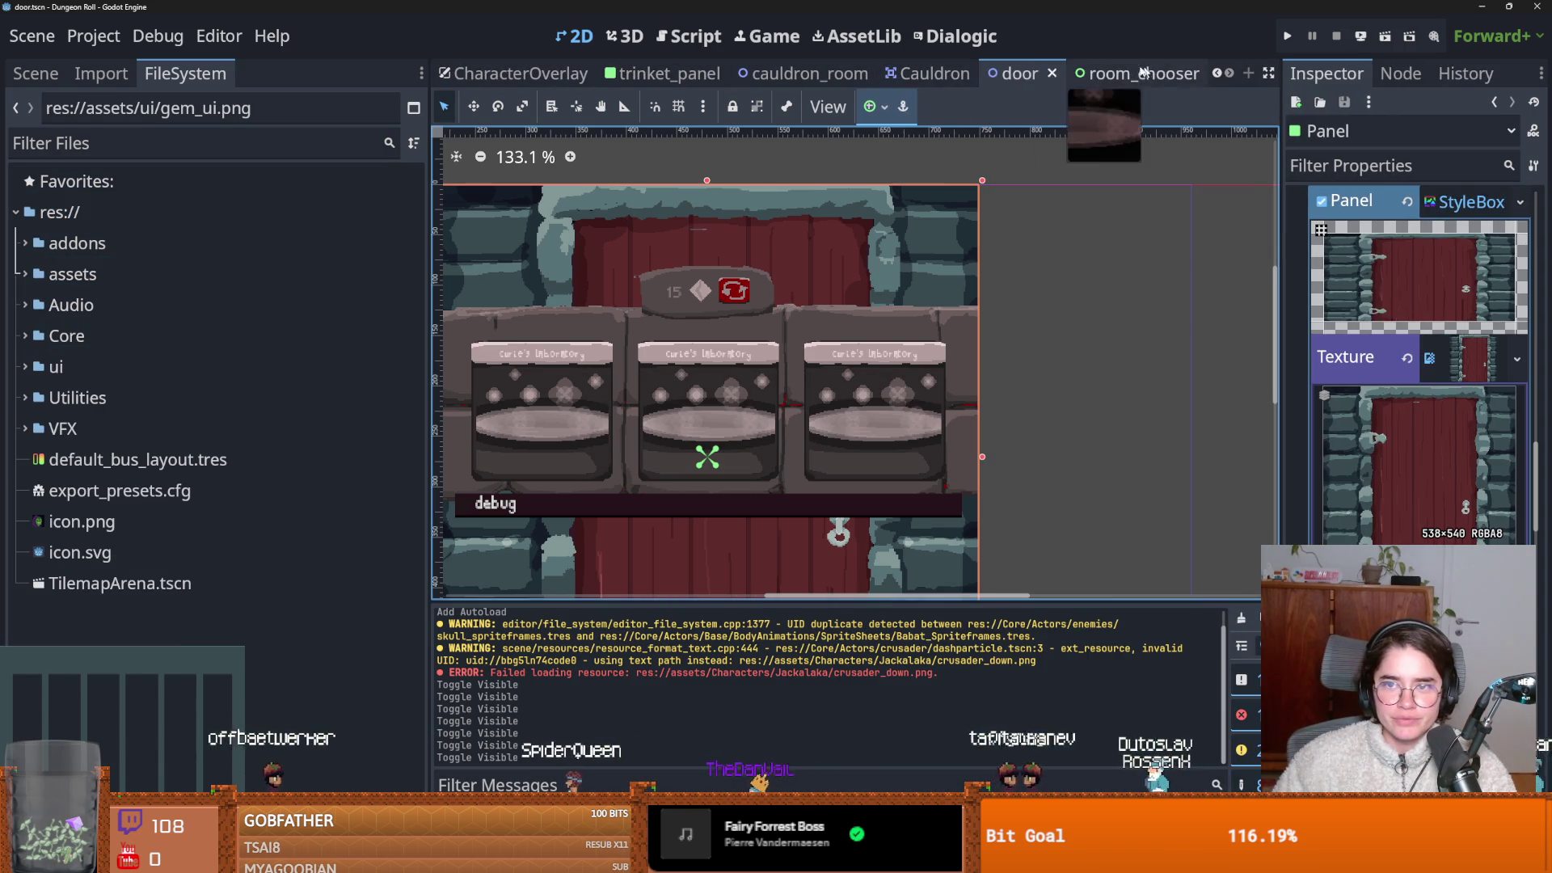
pyautogui.click(1169, 83)
pyautogui.click(1192, 74)
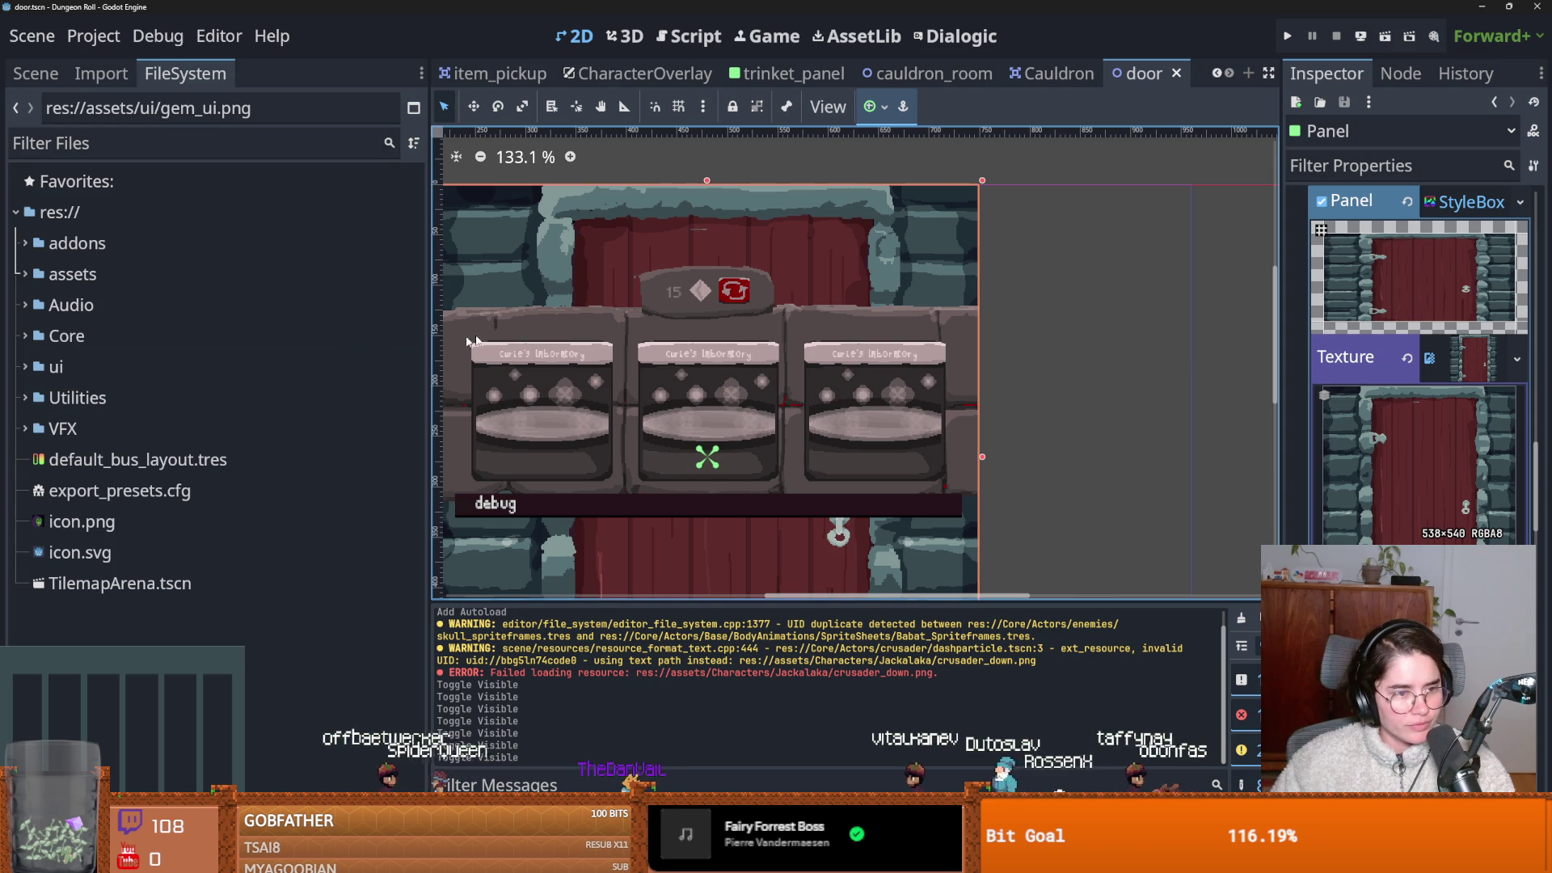
pyautogui.scroll(2, 805, 369)
pyautogui.hotkey('ctrl', 's')
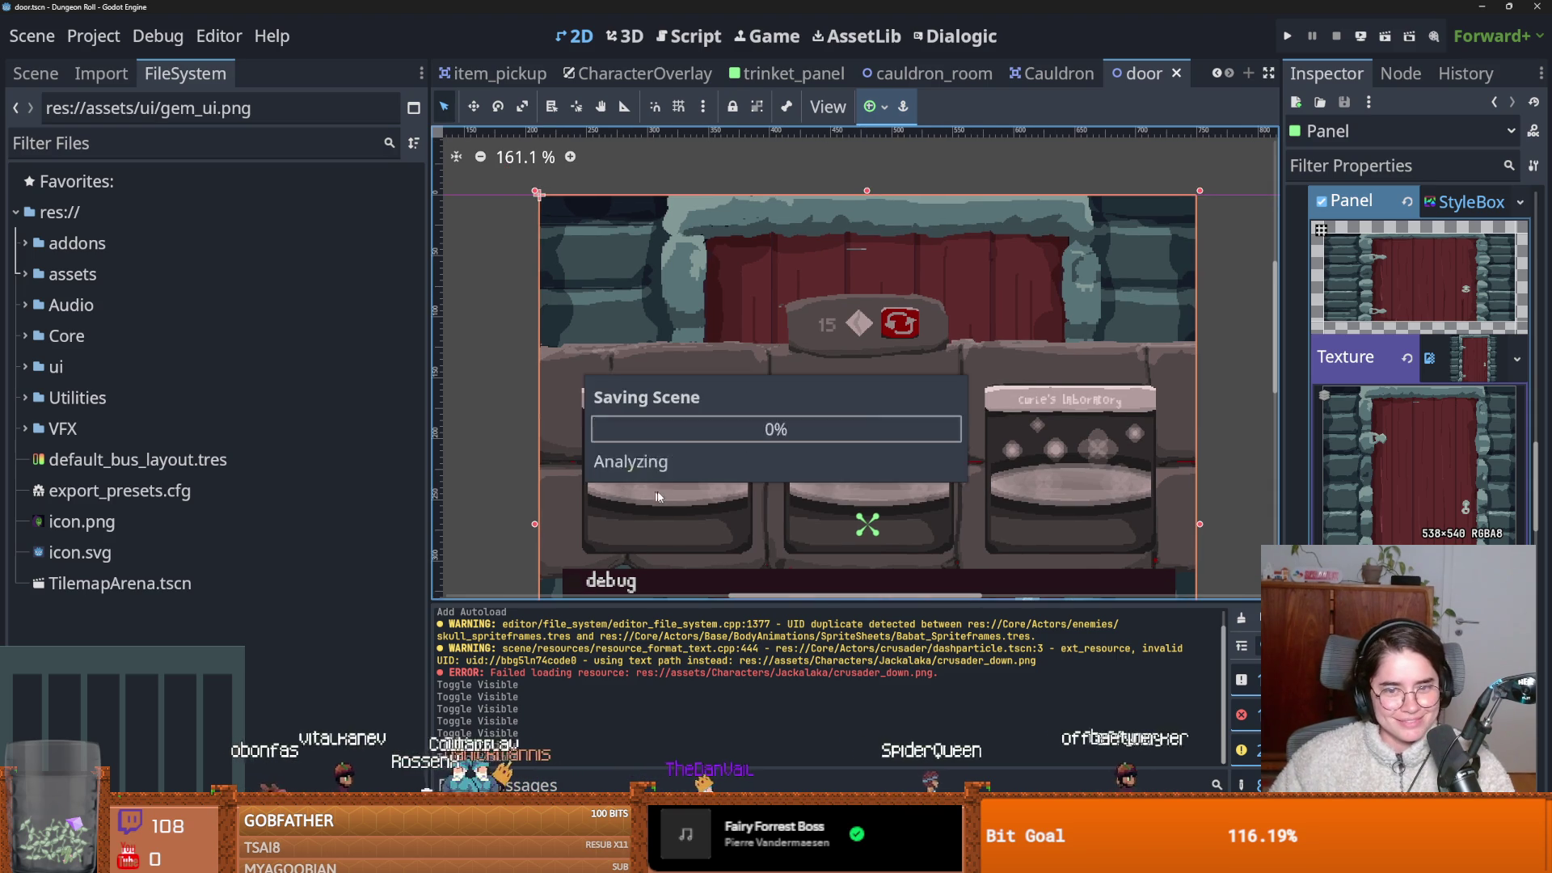
# Expand the addons folder to show dialogic, limbo_console and script_spliter.
pyautogui.click(22, 244)
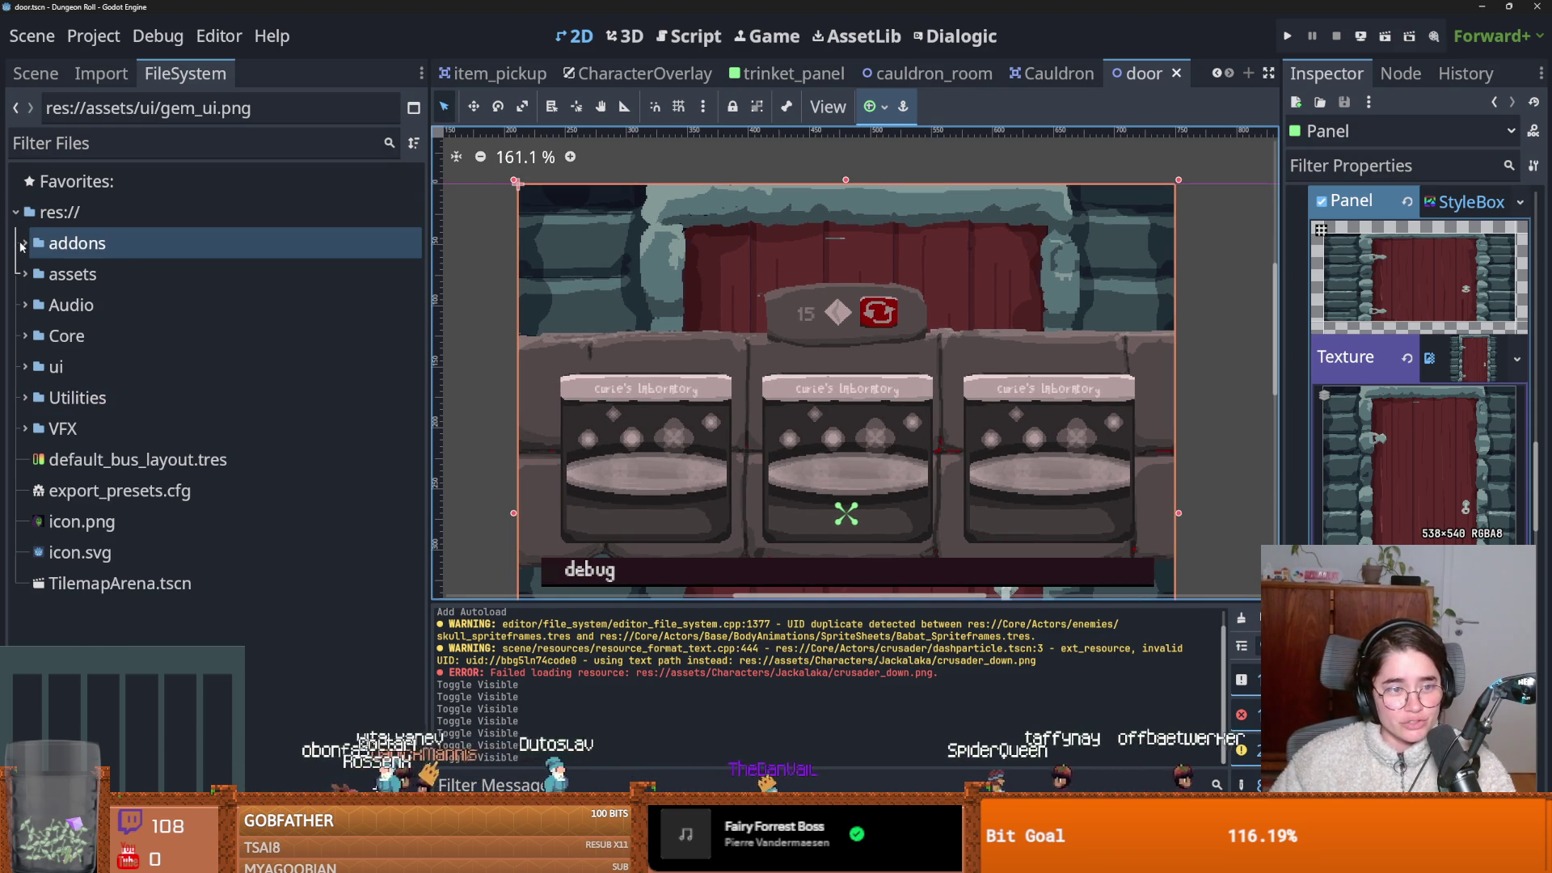
pyautogui.click(23, 244)
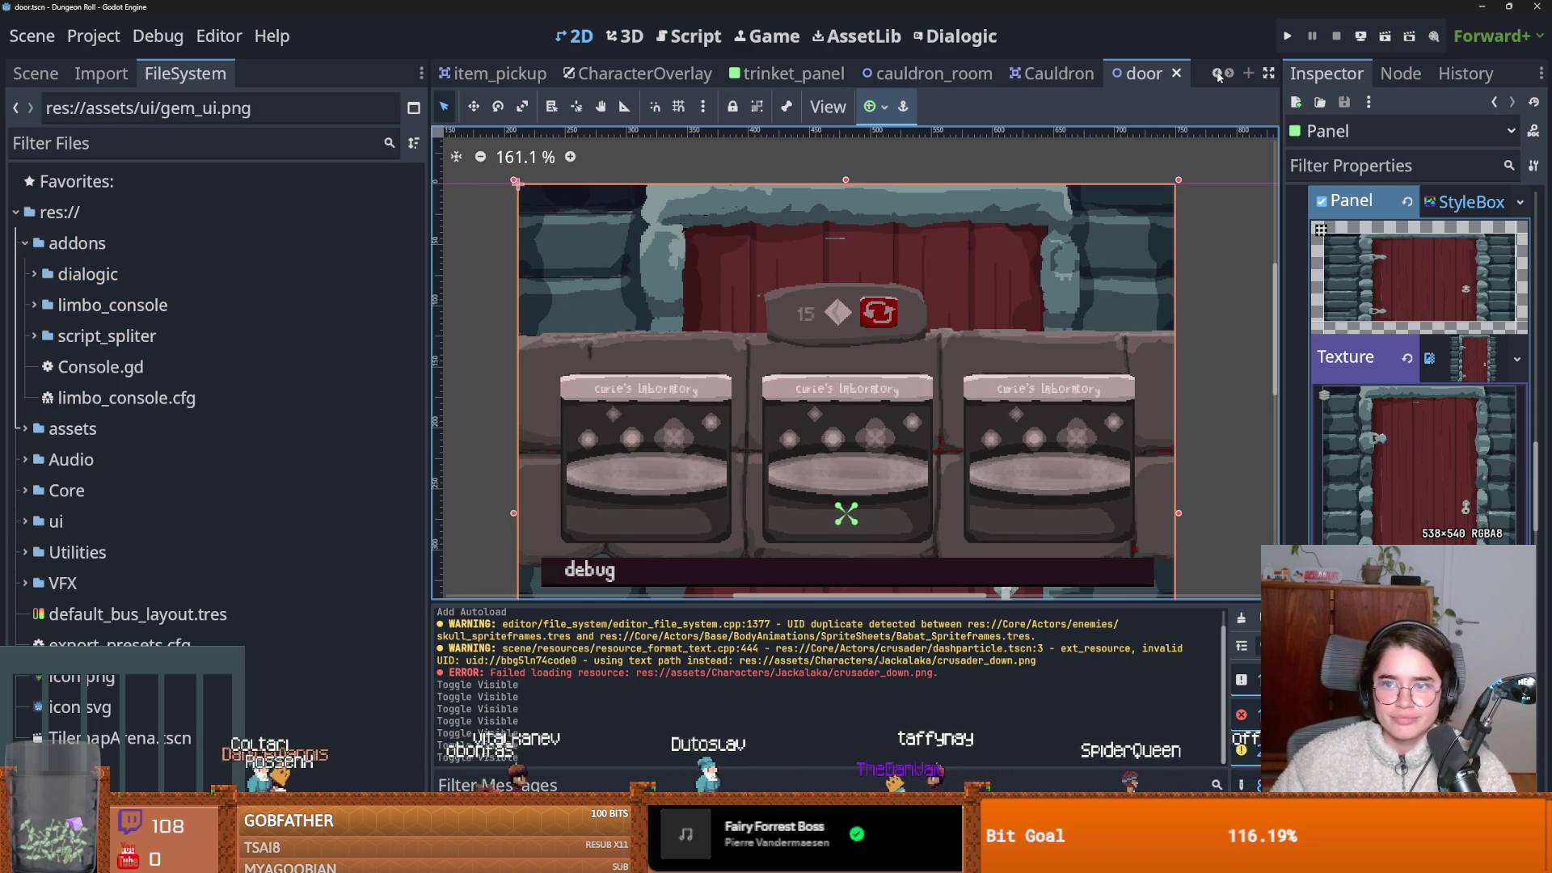
pyautogui.scroll(2, 889, 73)
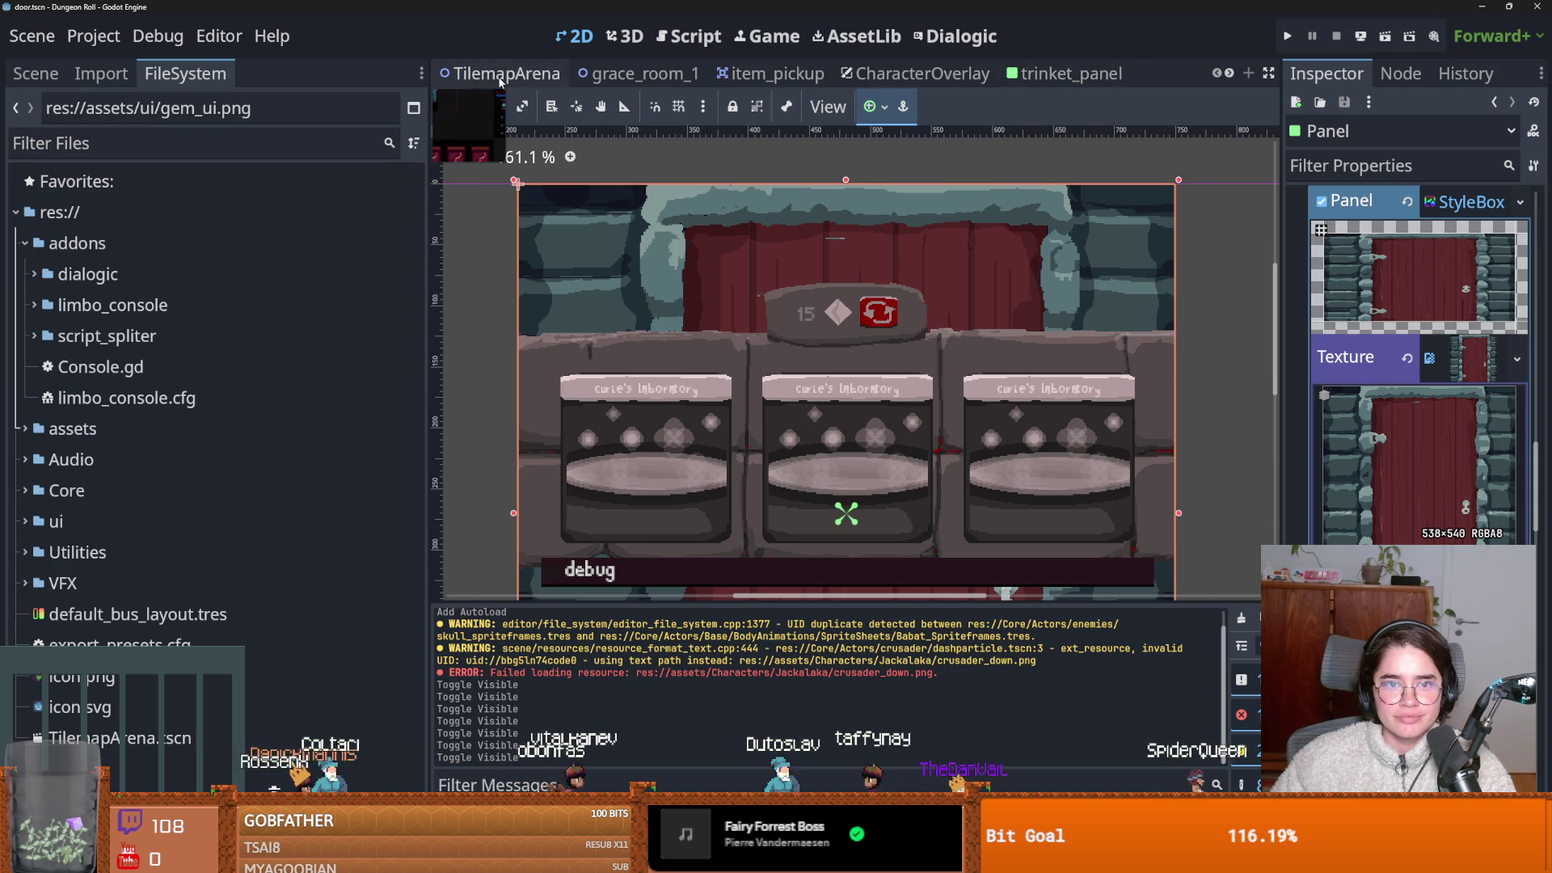
# Switch to the TilemapArena scene, save it, and fold the addons folder back up.
pyautogui.click(501, 74)
pyautogui.hotkey('ctrl', 's')
pyautogui.scroll(1, 762, 339)
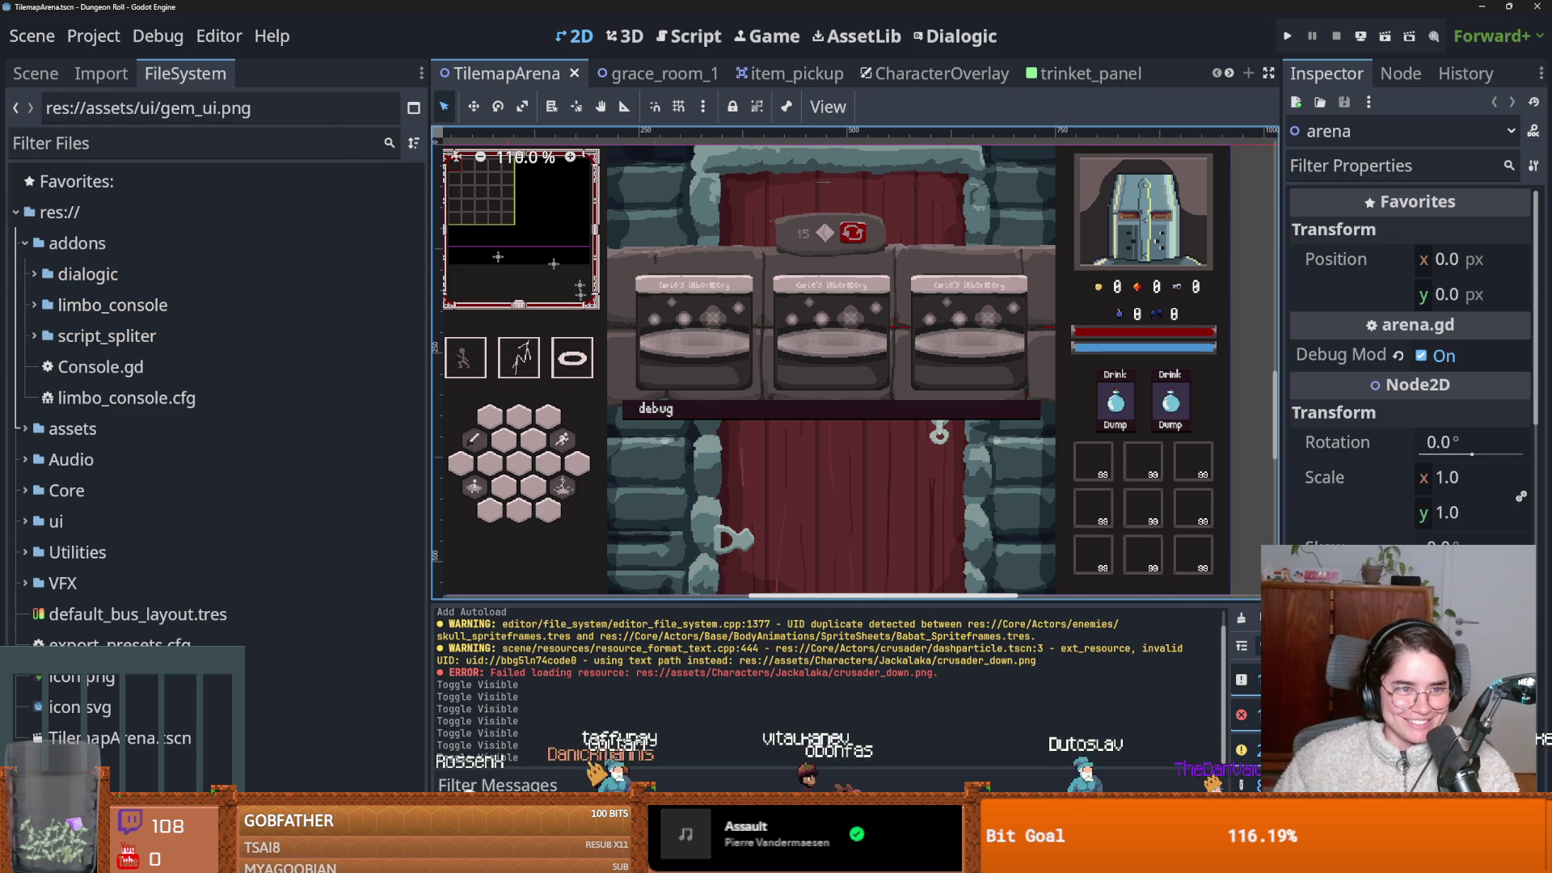
pyautogui.click(36, 247)
pyautogui.hotkey('ctrl', 's')
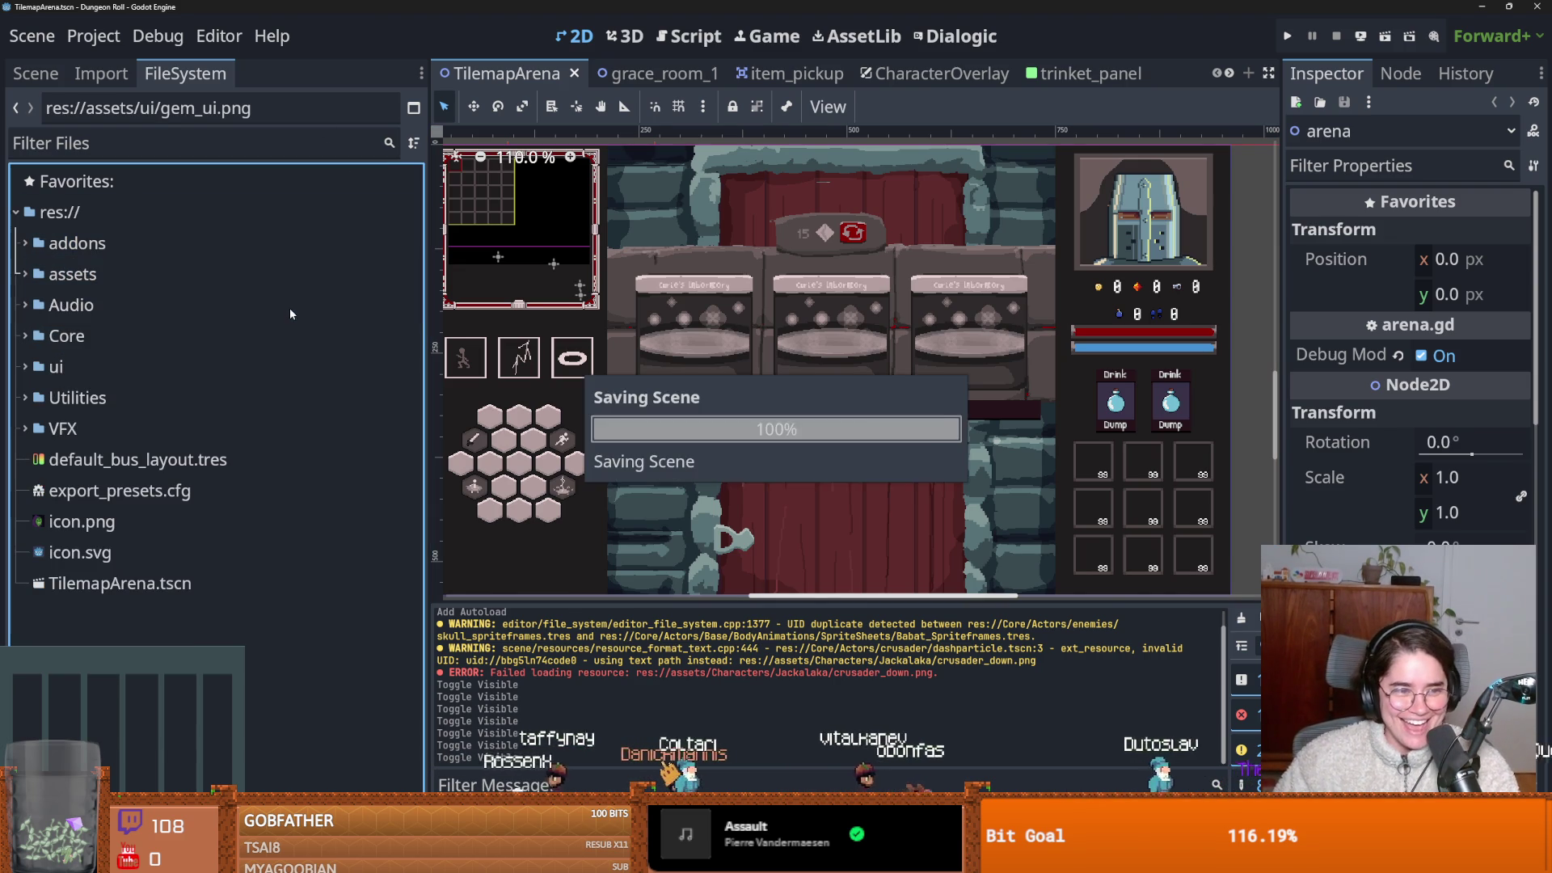
pyautogui.click(290, 308)
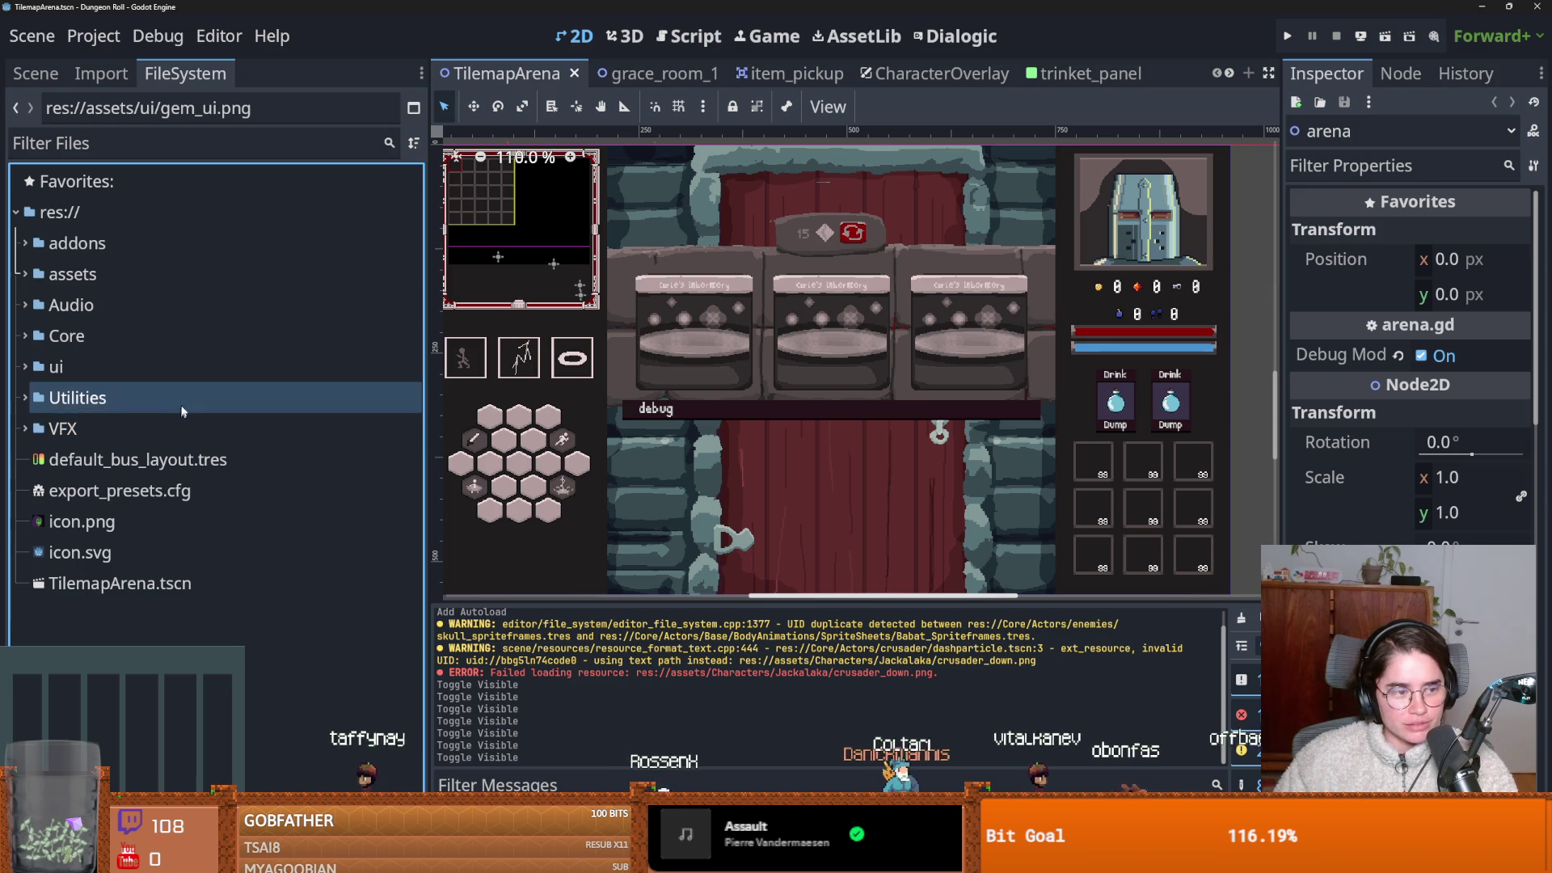
pyautogui.hotkey('ctrl', 's')
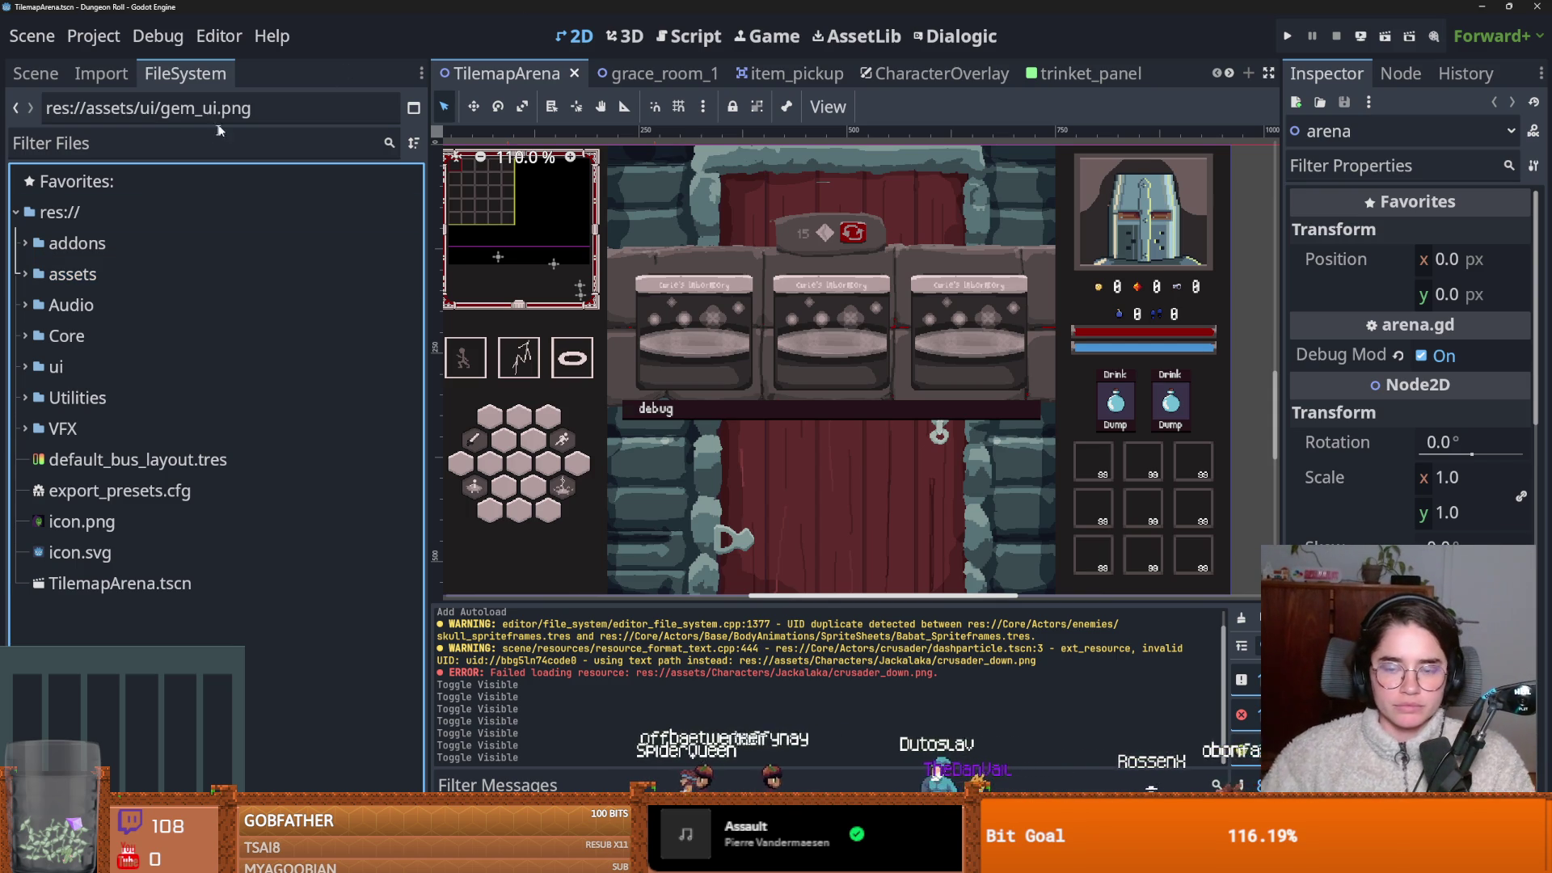
pyautogui.scroll(-4, 768, 291)
pyautogui.scroll(4, 797, 323)
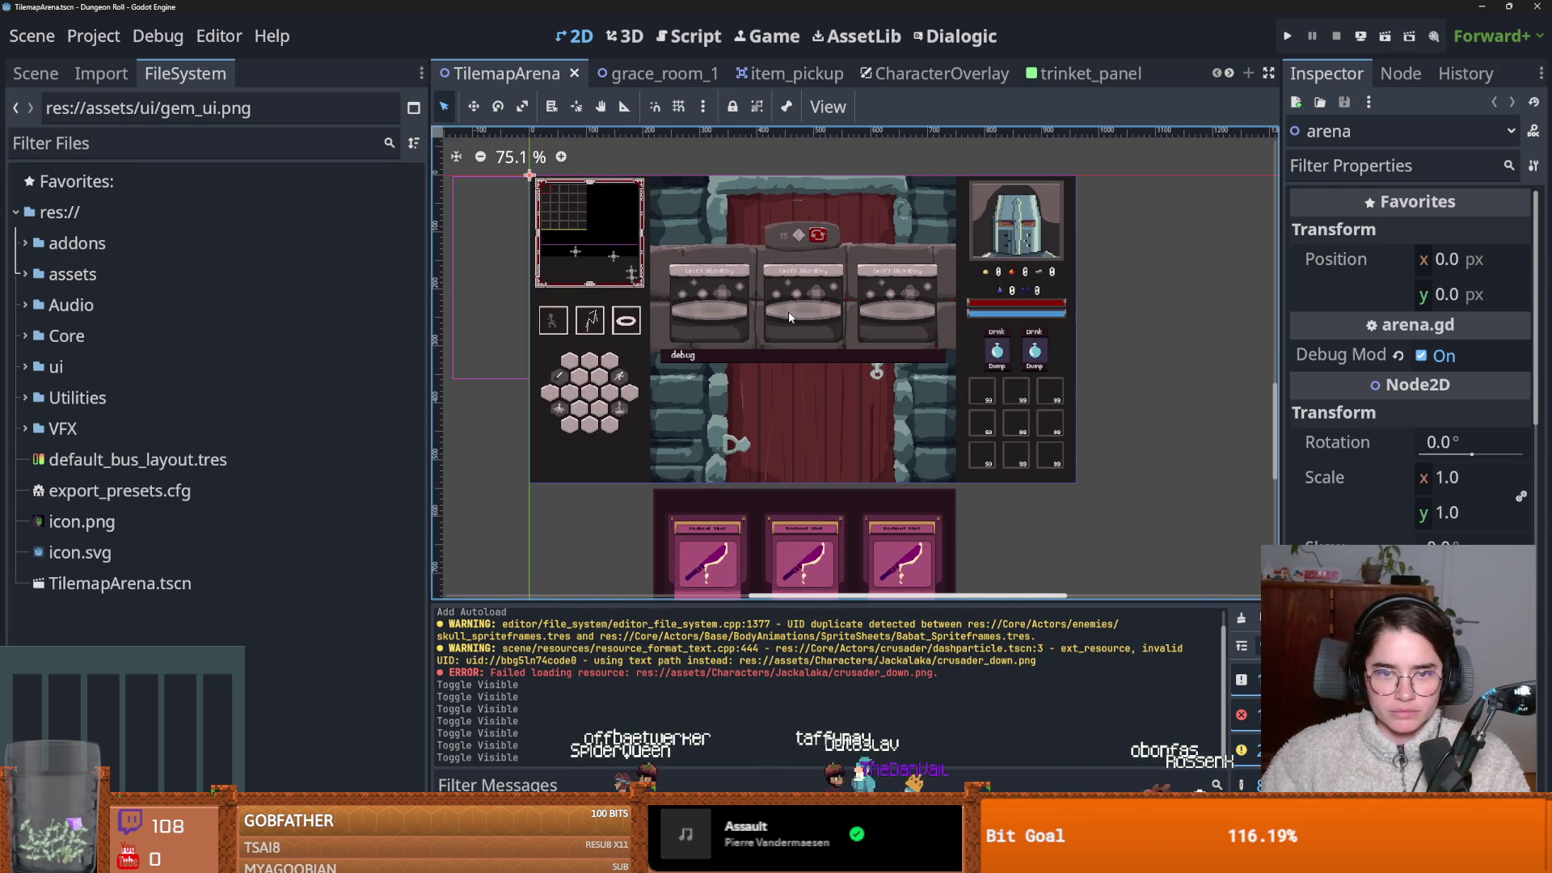
# Run the game and start a new game as the Crusader.
pyautogui.click(1298, 34)
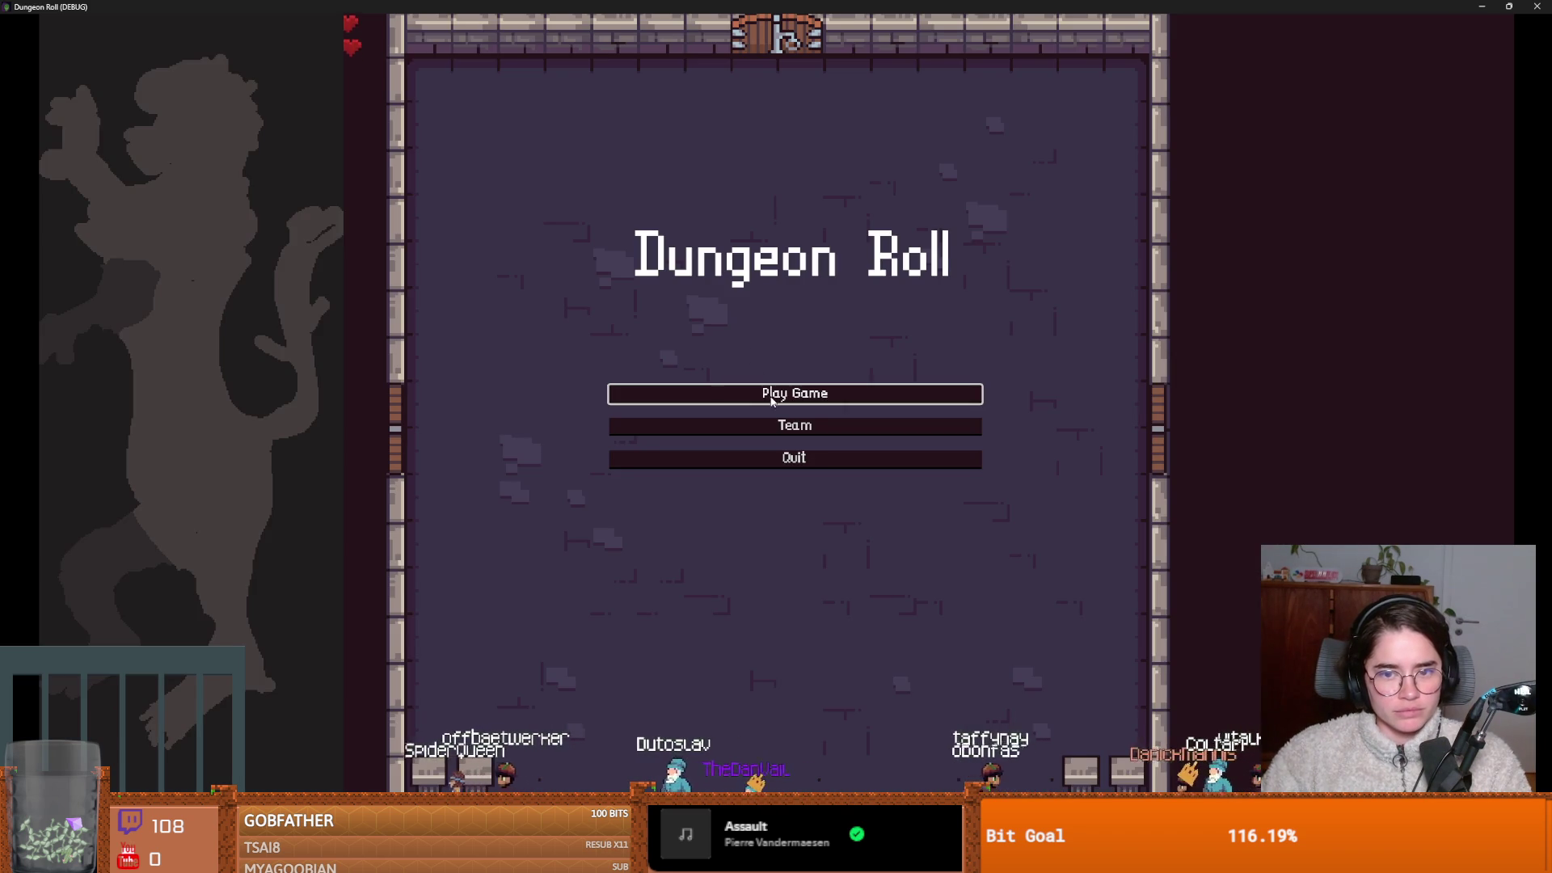
pyautogui.click(772, 401)
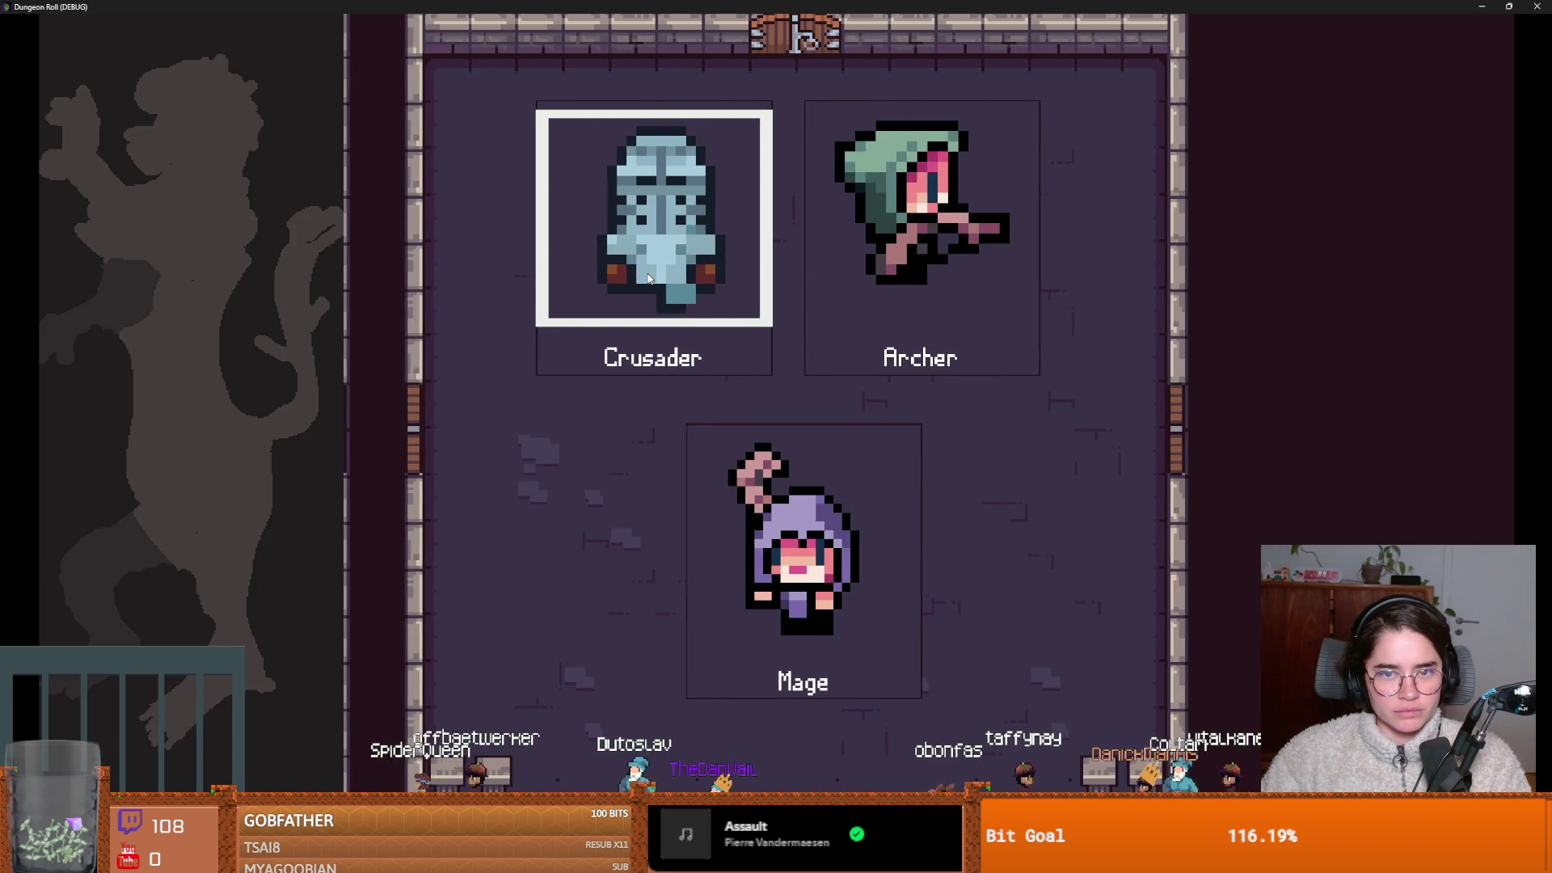
pyautogui.click(647, 279)
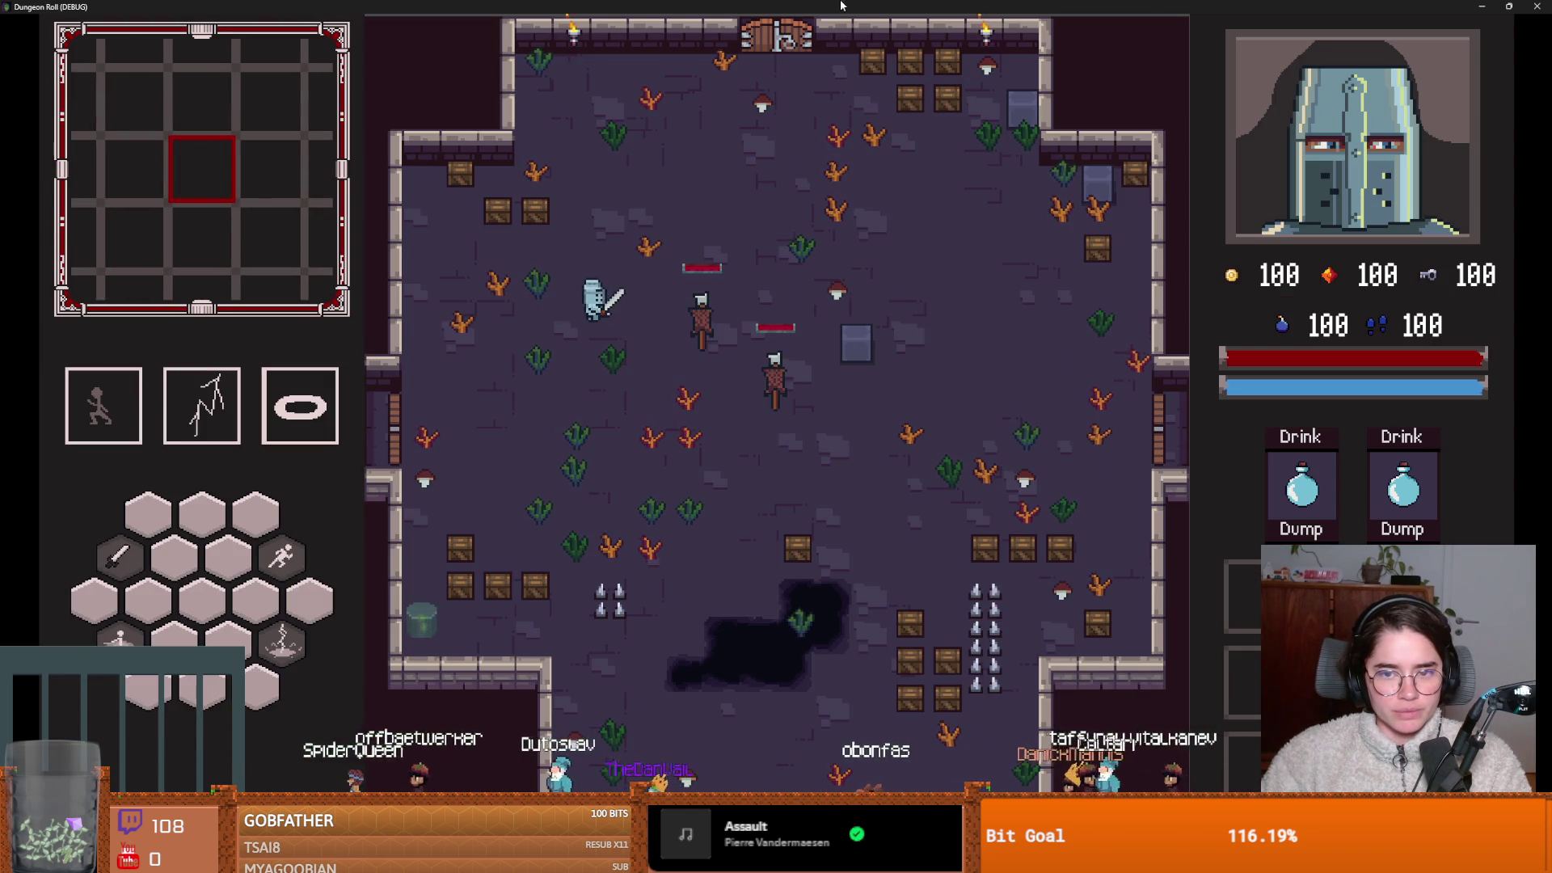
# Walk the knight to the training dummies, strike them several times, then stop with F8.
pyautogui.press('d')
pyautogui.click(870, 192)
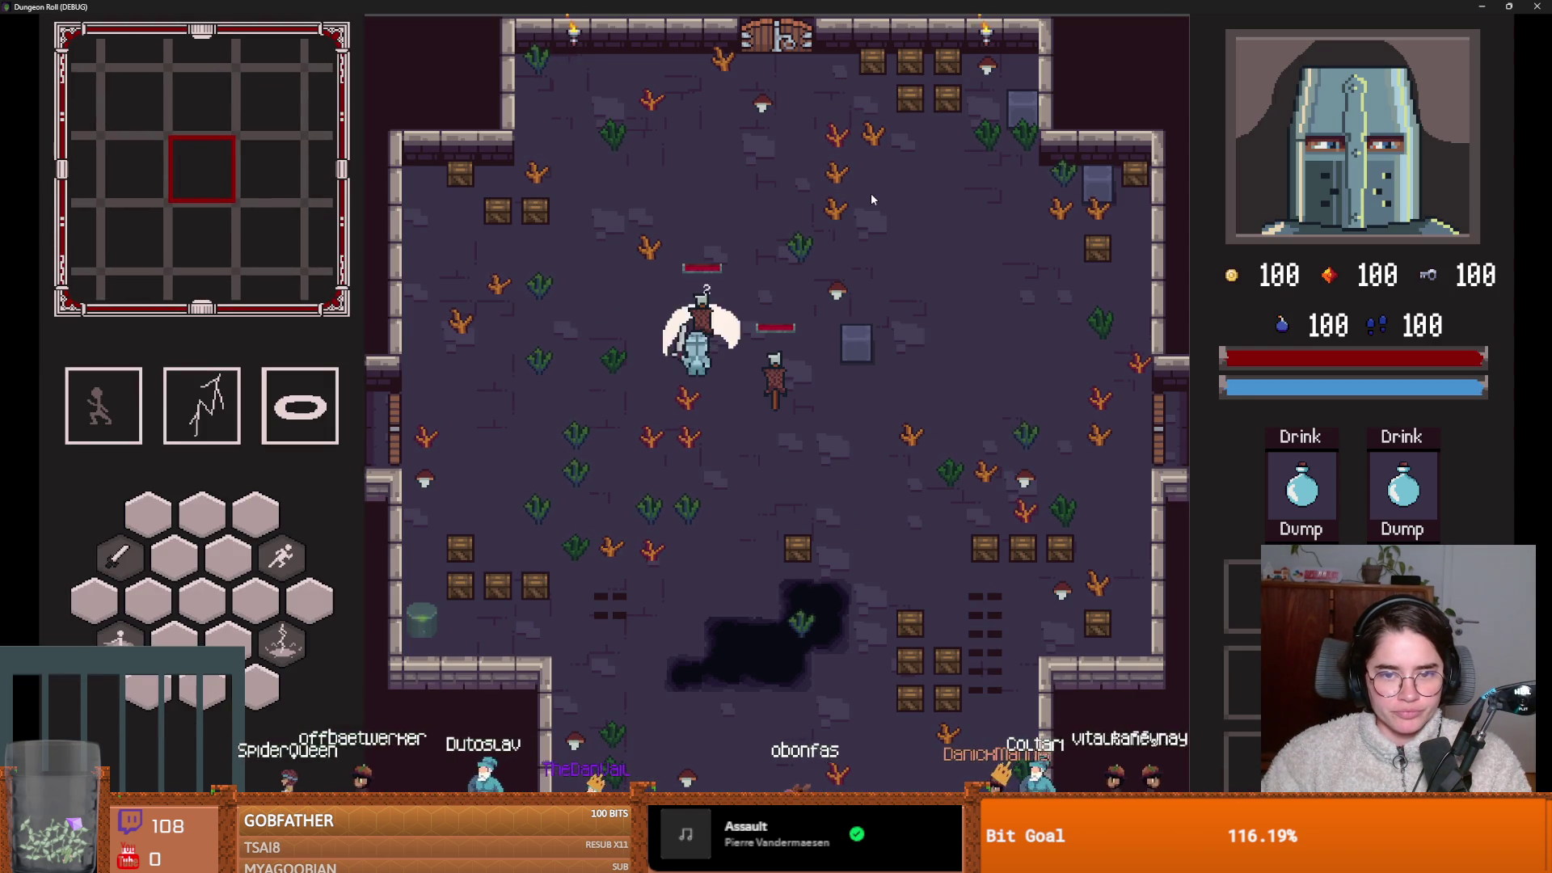
pyautogui.click(870, 193)
pyautogui.click(886, 347)
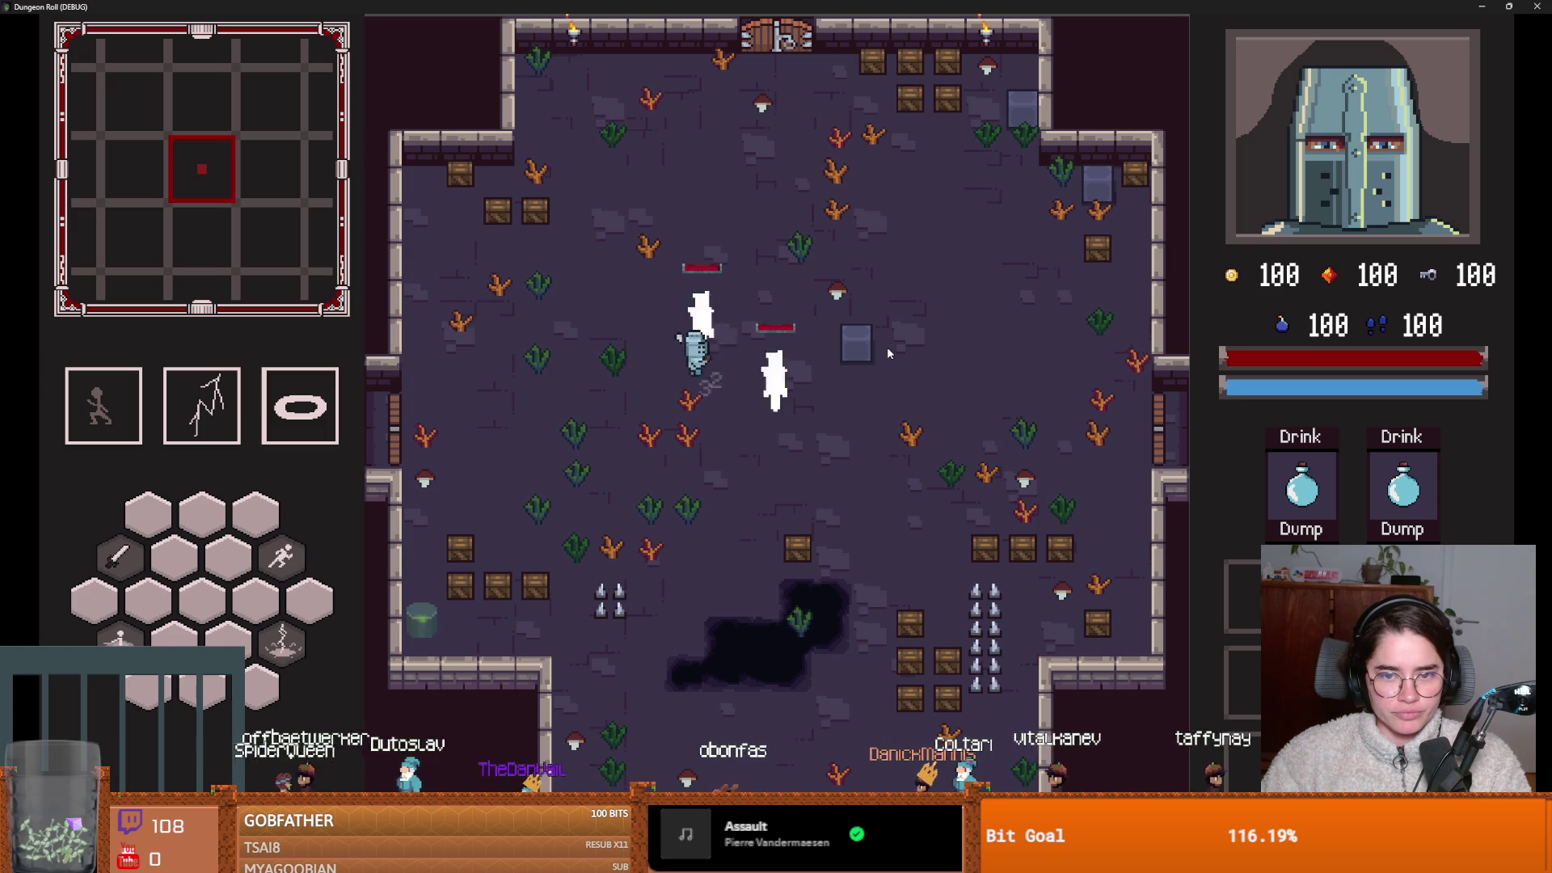
pyautogui.click(888, 350)
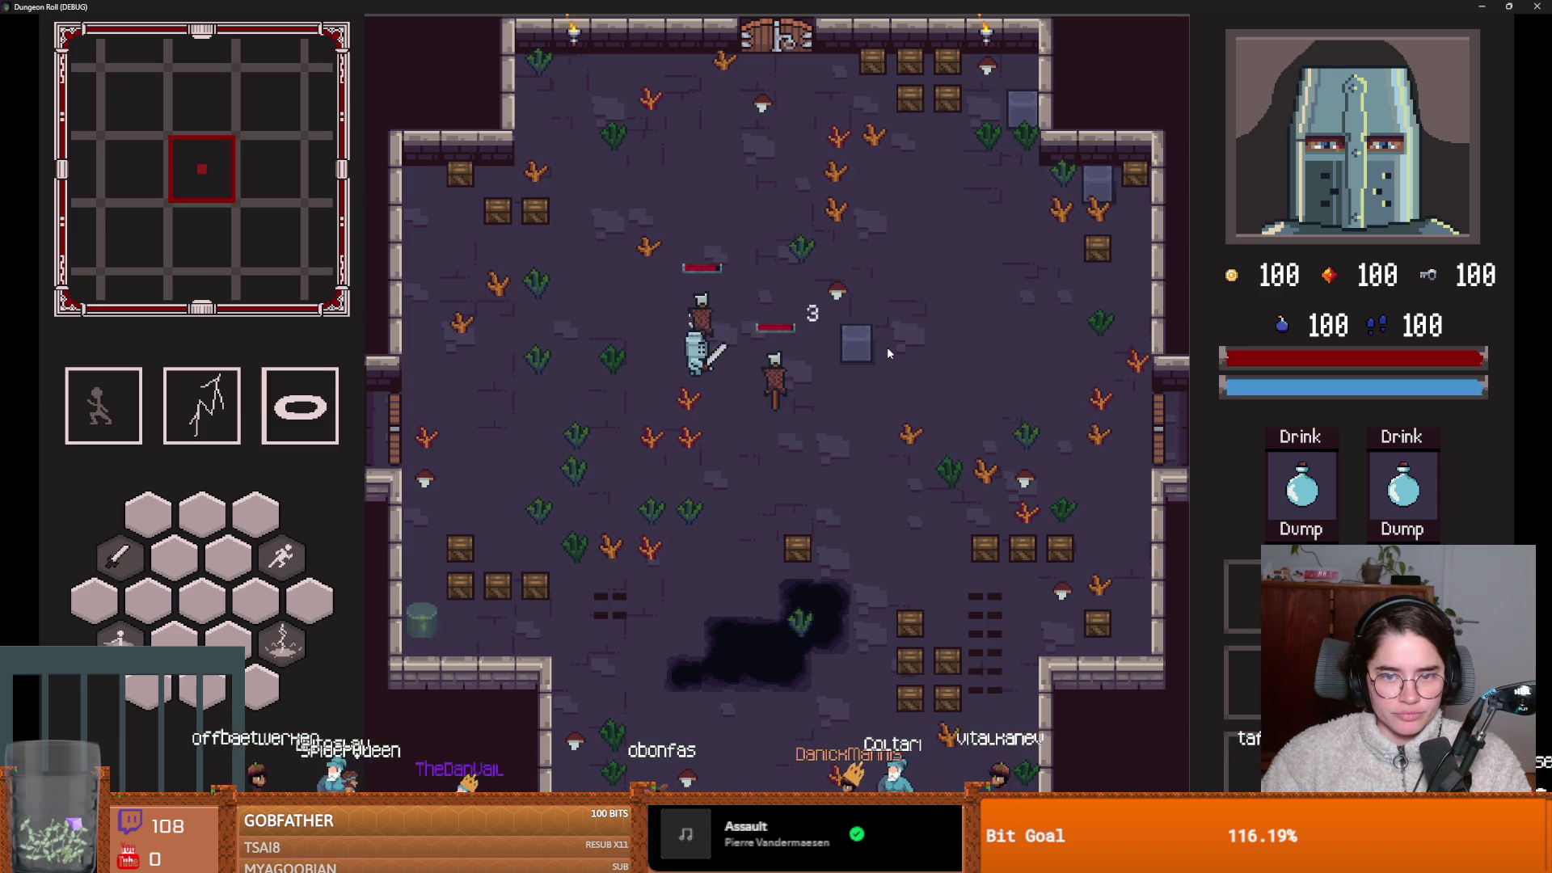
pyautogui.press('F8')
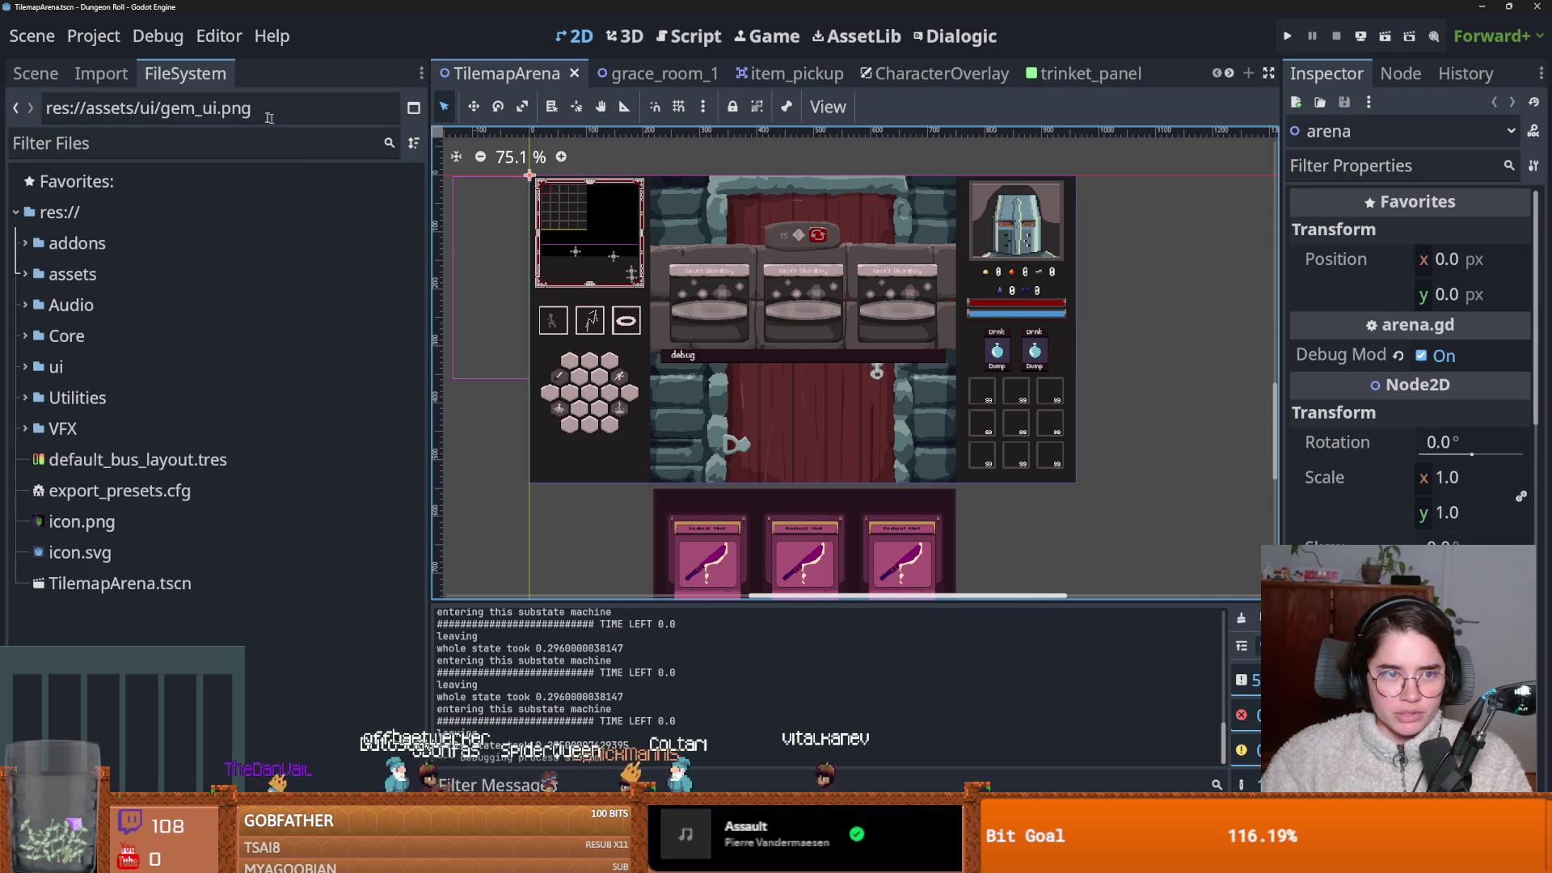
# Close TilemapArena, grace_room_1, CharacterOverlay and tabs right of trinket_panel, then open item_pickup.gd.
pyautogui.click(575, 73)
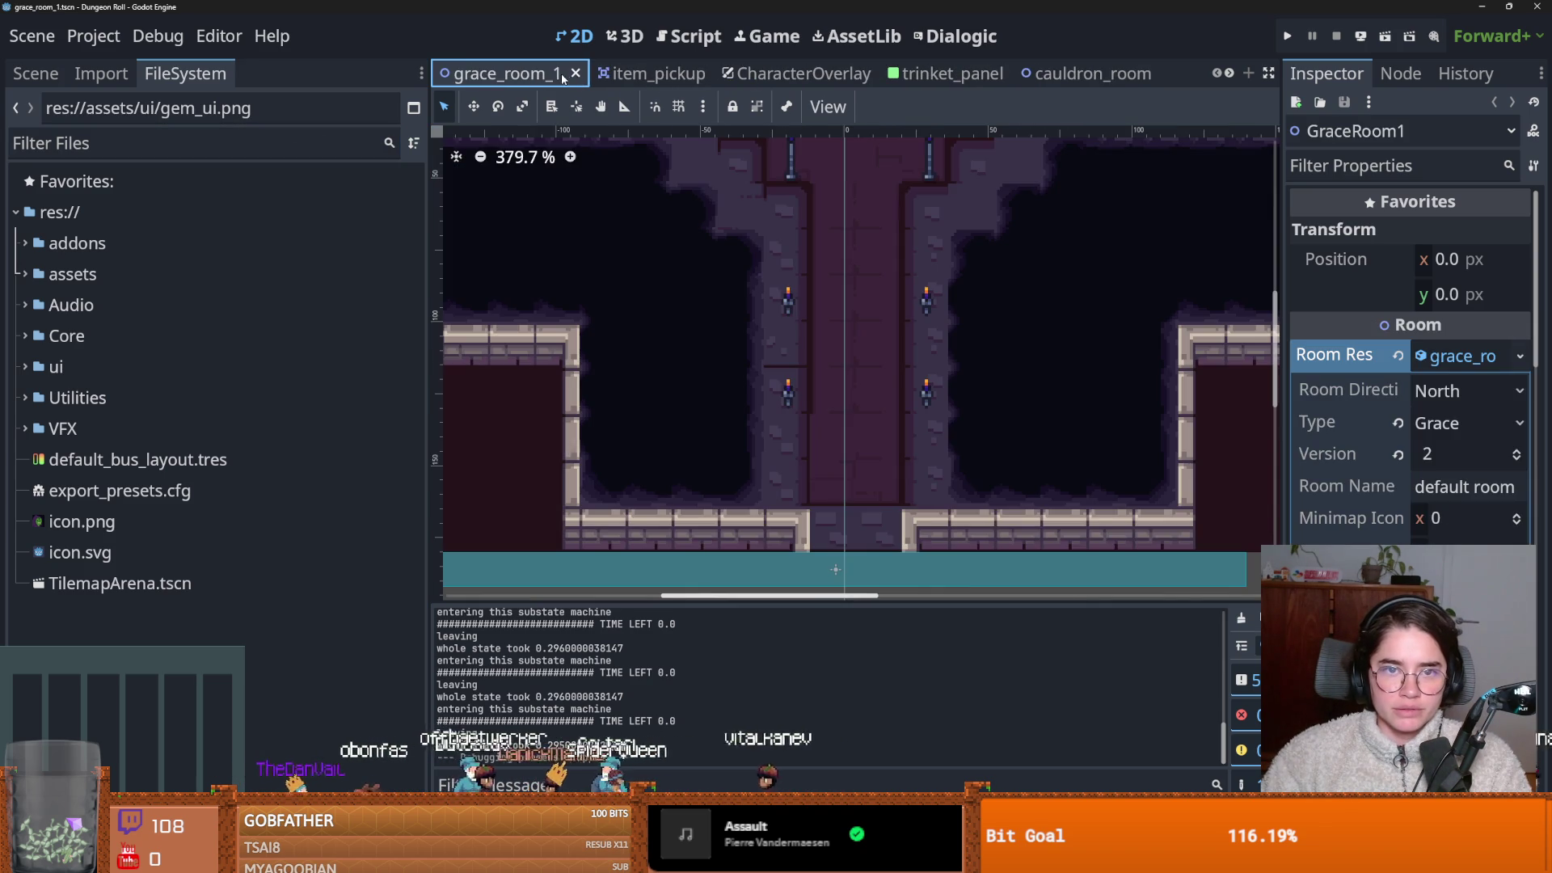
pyautogui.middleClick(563, 77)
pyautogui.middleClick(692, 76)
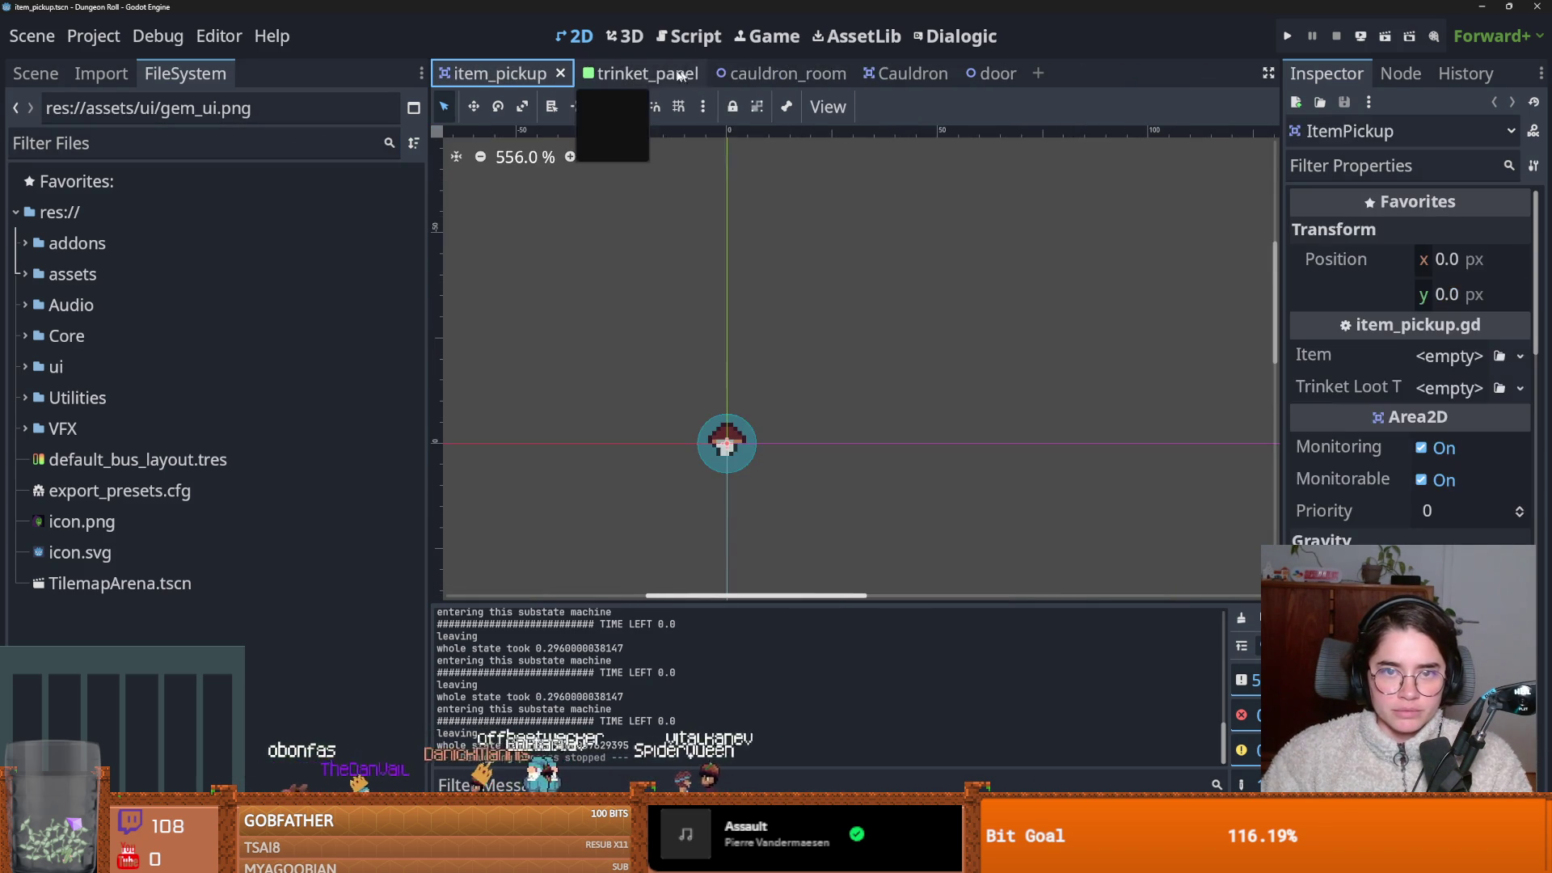
pyautogui.rightClick(638, 75)
pyautogui.click(694, 357)
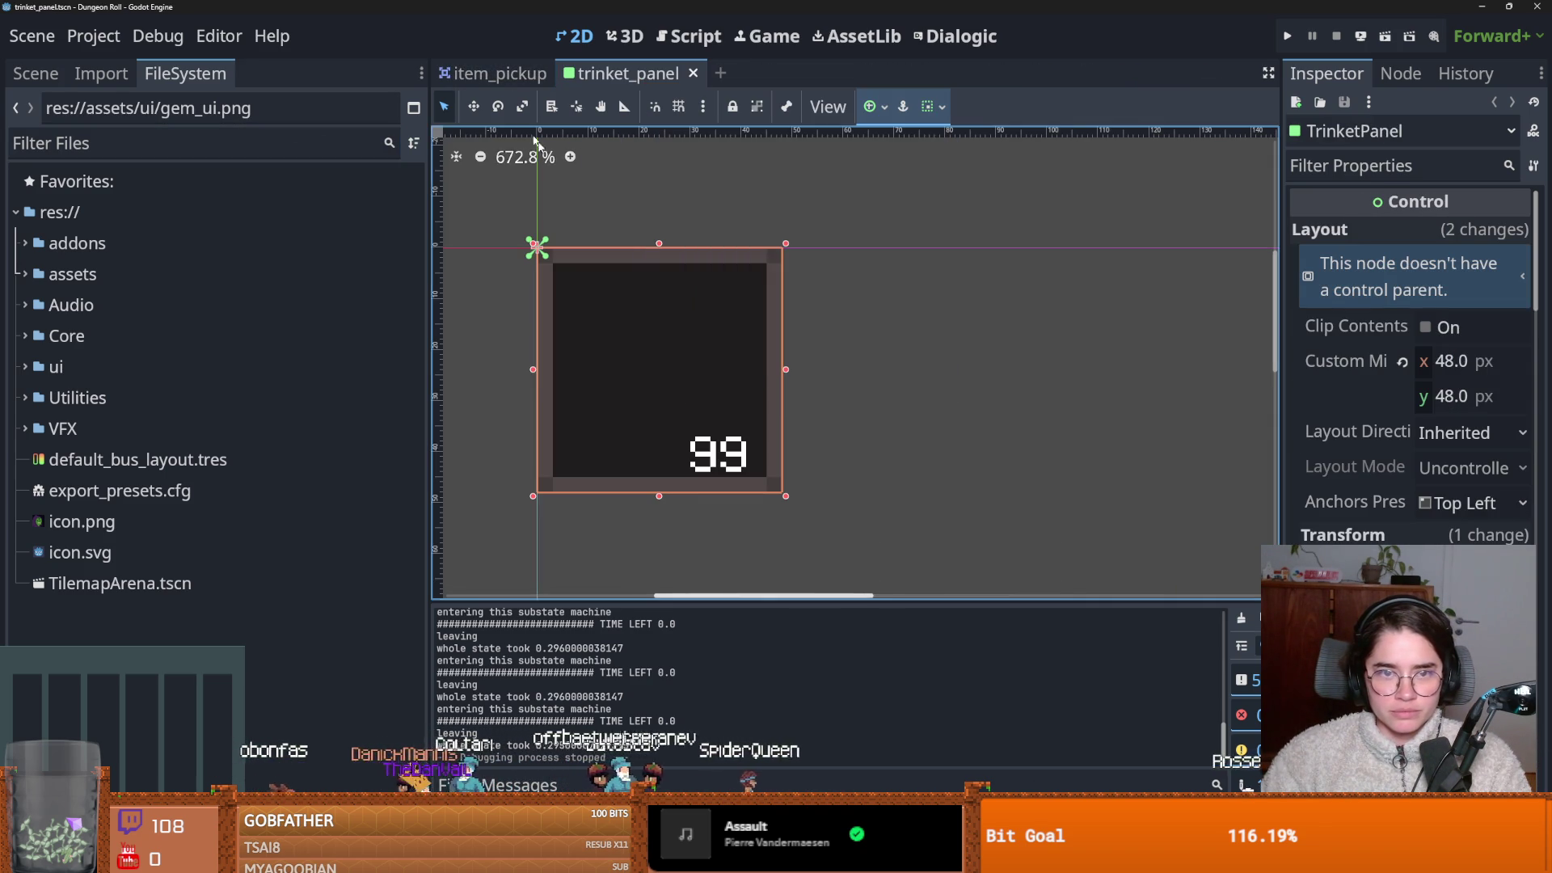
pyautogui.click(495, 74)
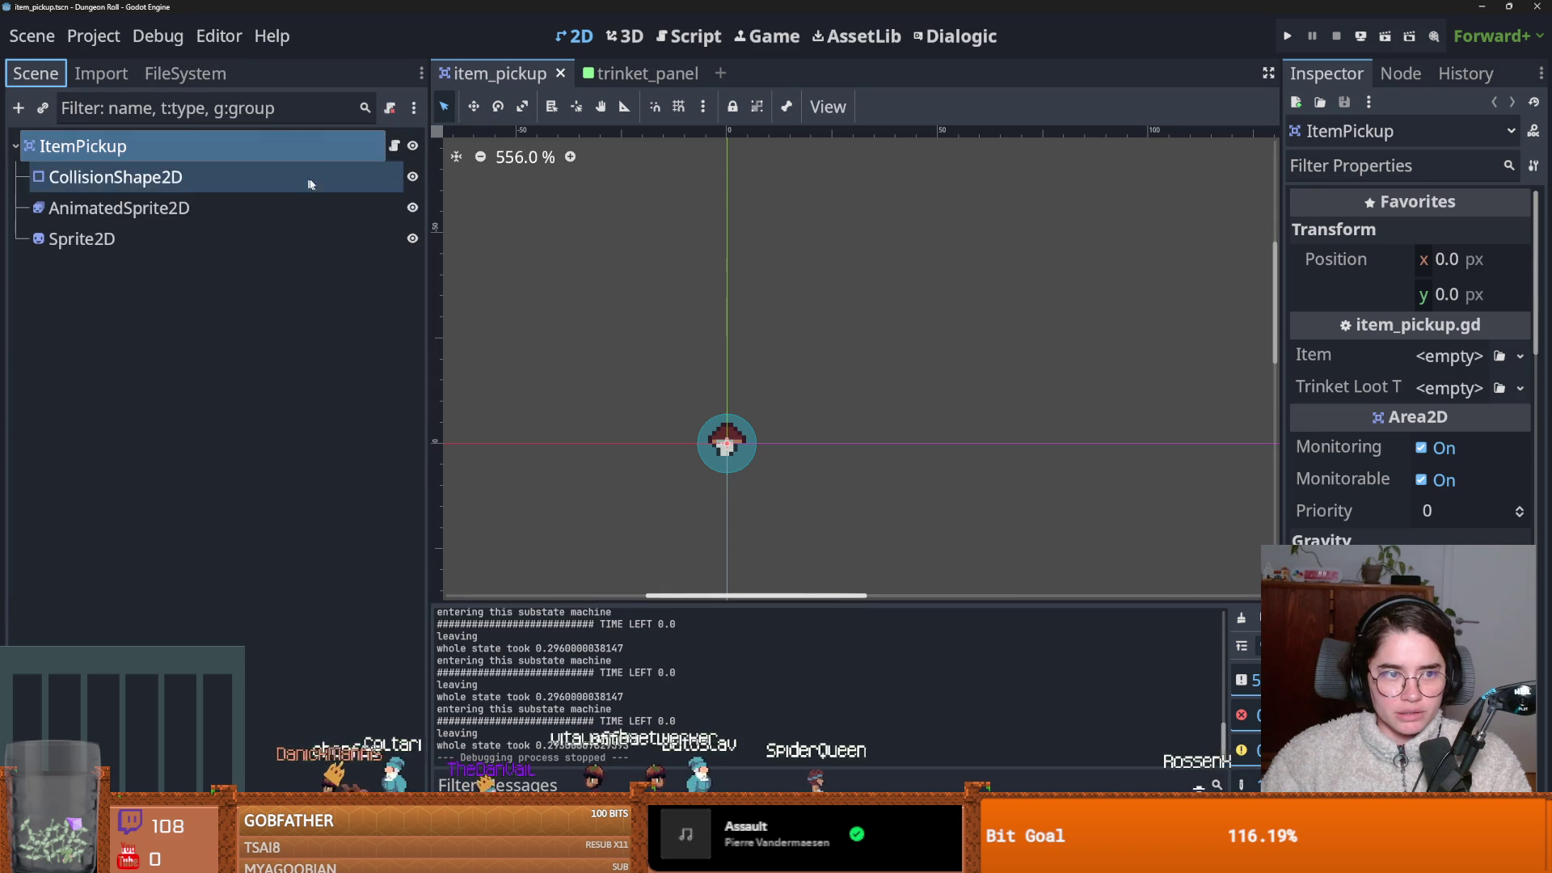
pyautogui.click(395, 146)
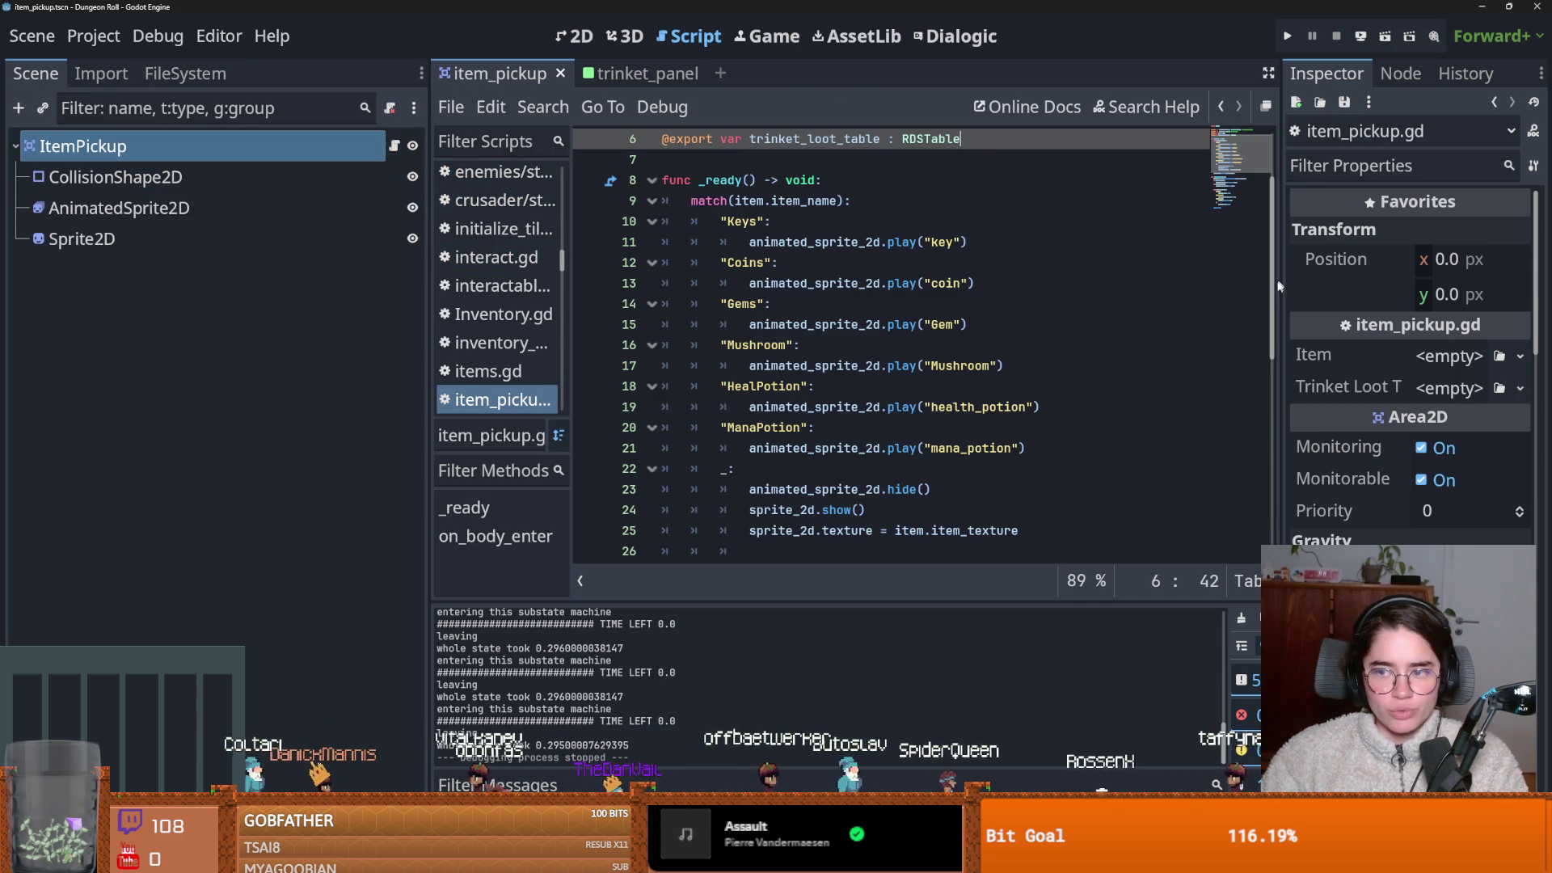
# Assign a new RDSTable as Trinket Loot Table with Rds Count 1 and Rds Contents size 1.
pyautogui.moveTo(1279, 320); pyautogui.dragTo(1020, 320)
pyautogui.click(1398, 388)
pyautogui.click(1463, 444)
pyautogui.click(1398, 395)
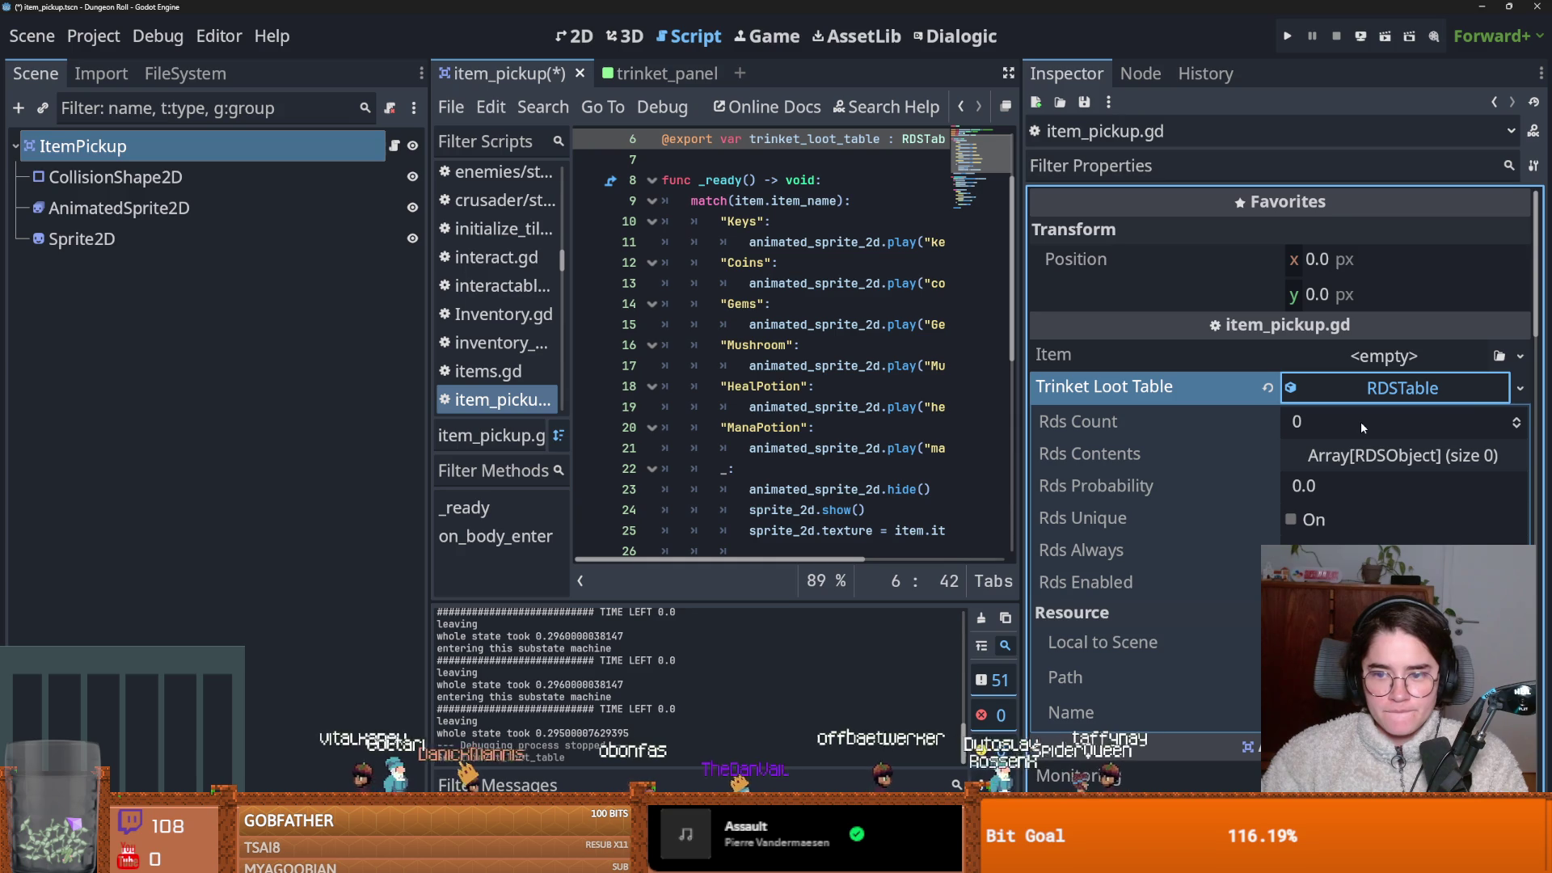
pyautogui.click(1517, 420)
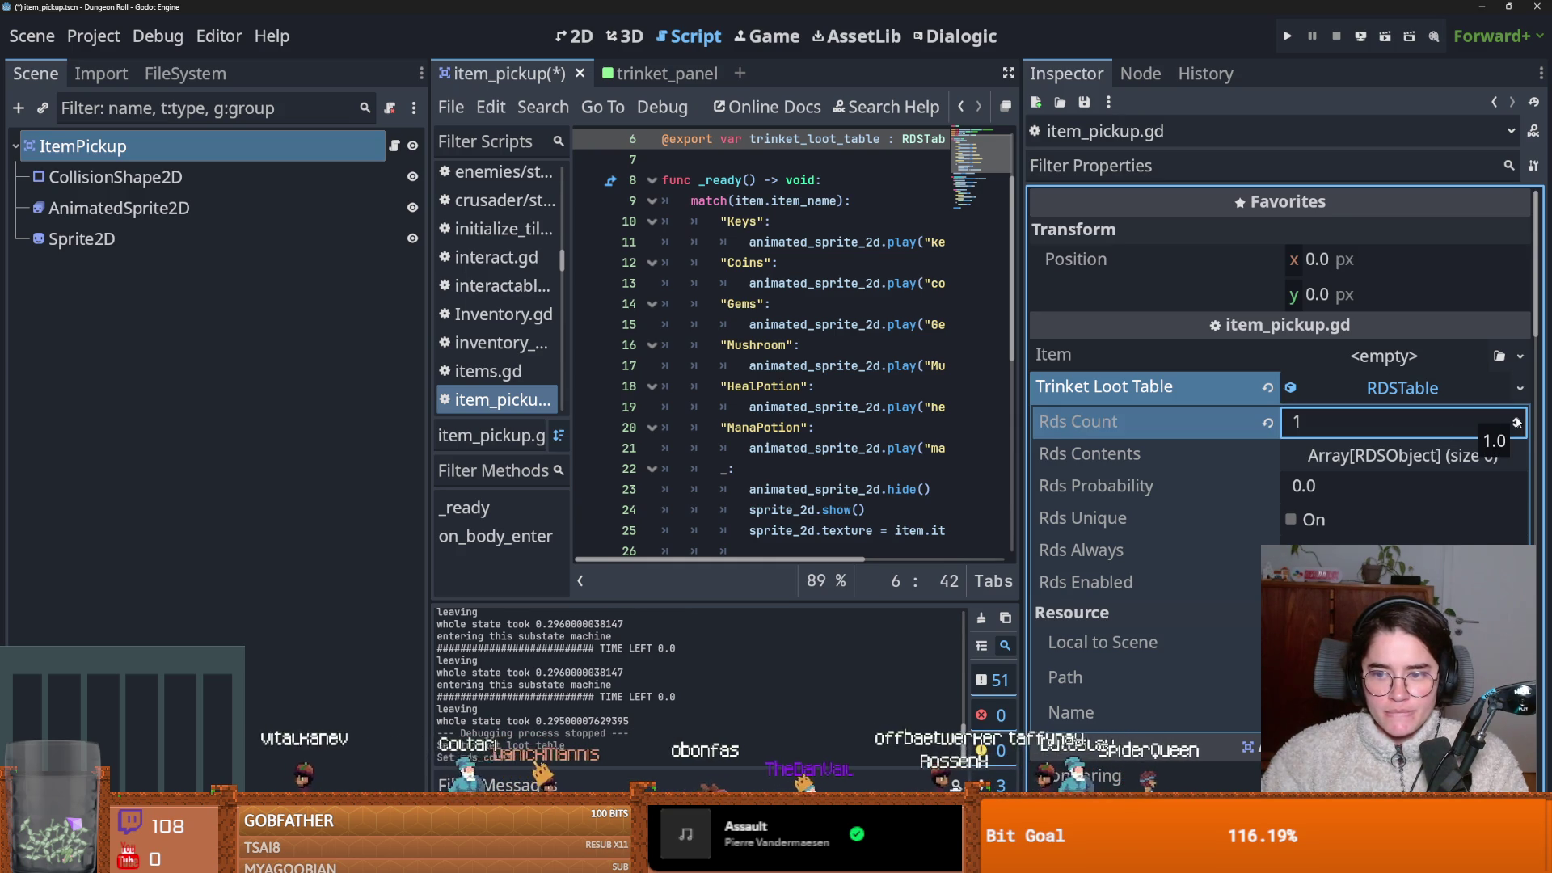
pyautogui.click(1358, 457)
pyautogui.click(1356, 488)
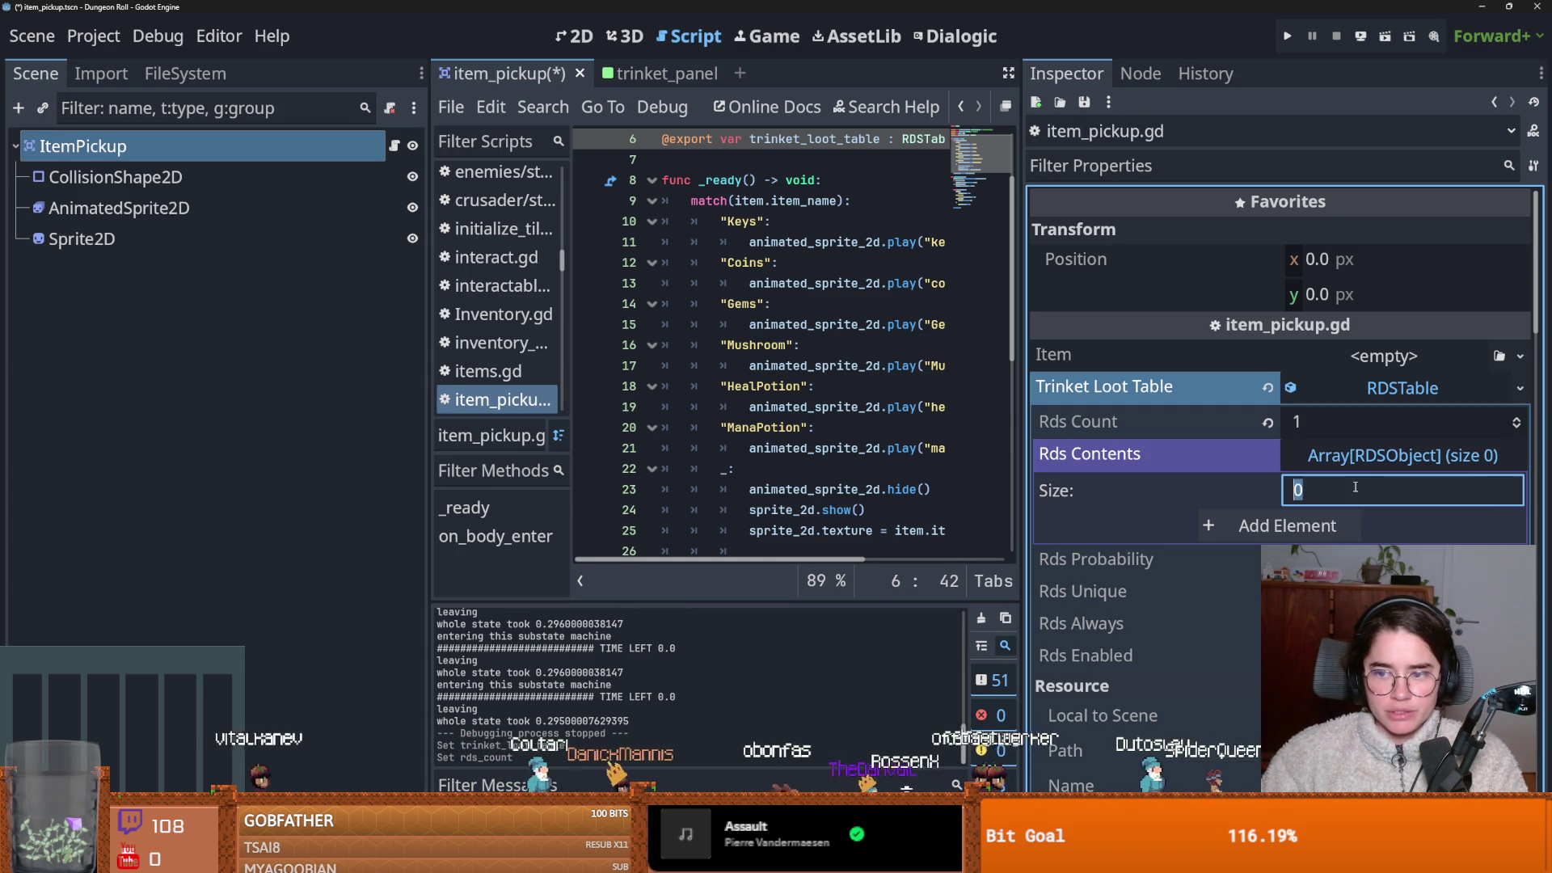
pyautogui.write('1')
pyautogui.press('Return')
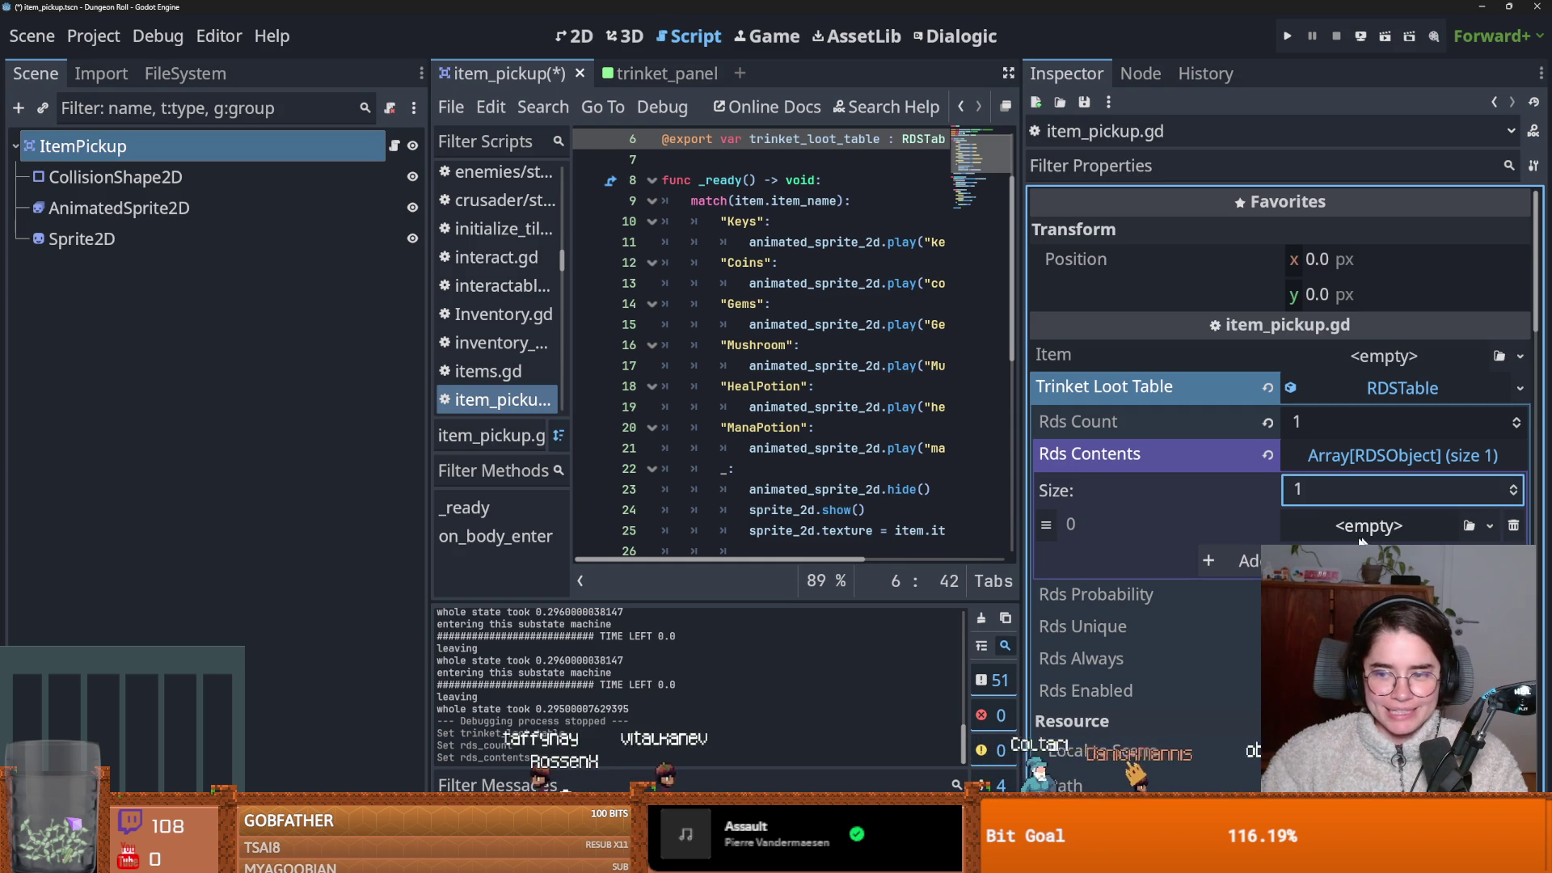
# Quick Load GravityCube.tres into Rds Contents element 0 and save item_pickup.
pyautogui.click(1377, 527)
pyautogui.click(1269, 505)
pyautogui.click(1376, 527)
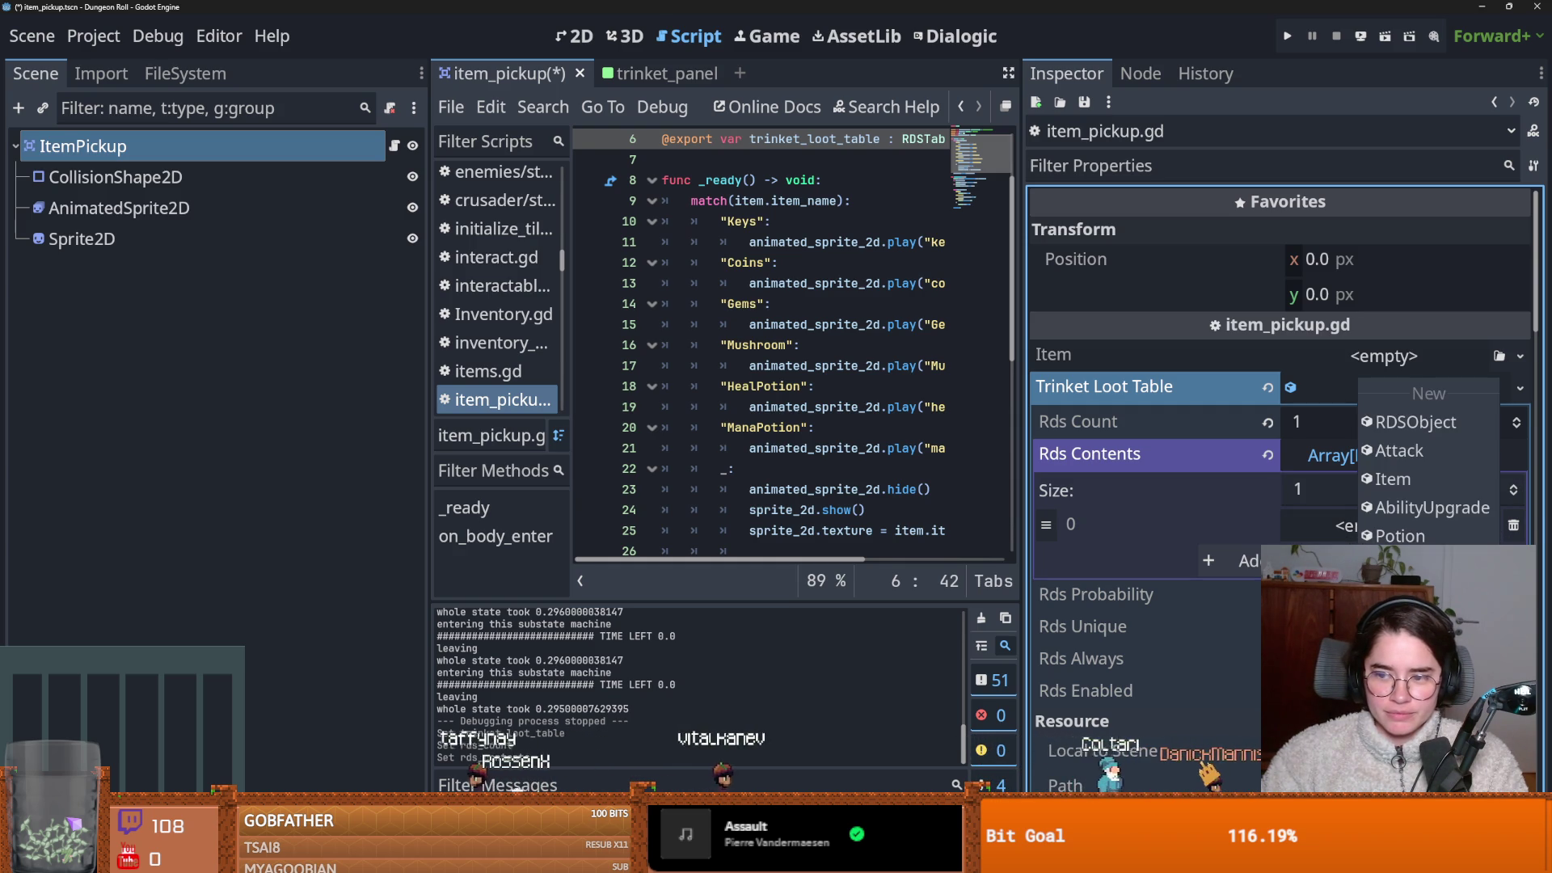
pyautogui.click(1423, 599)
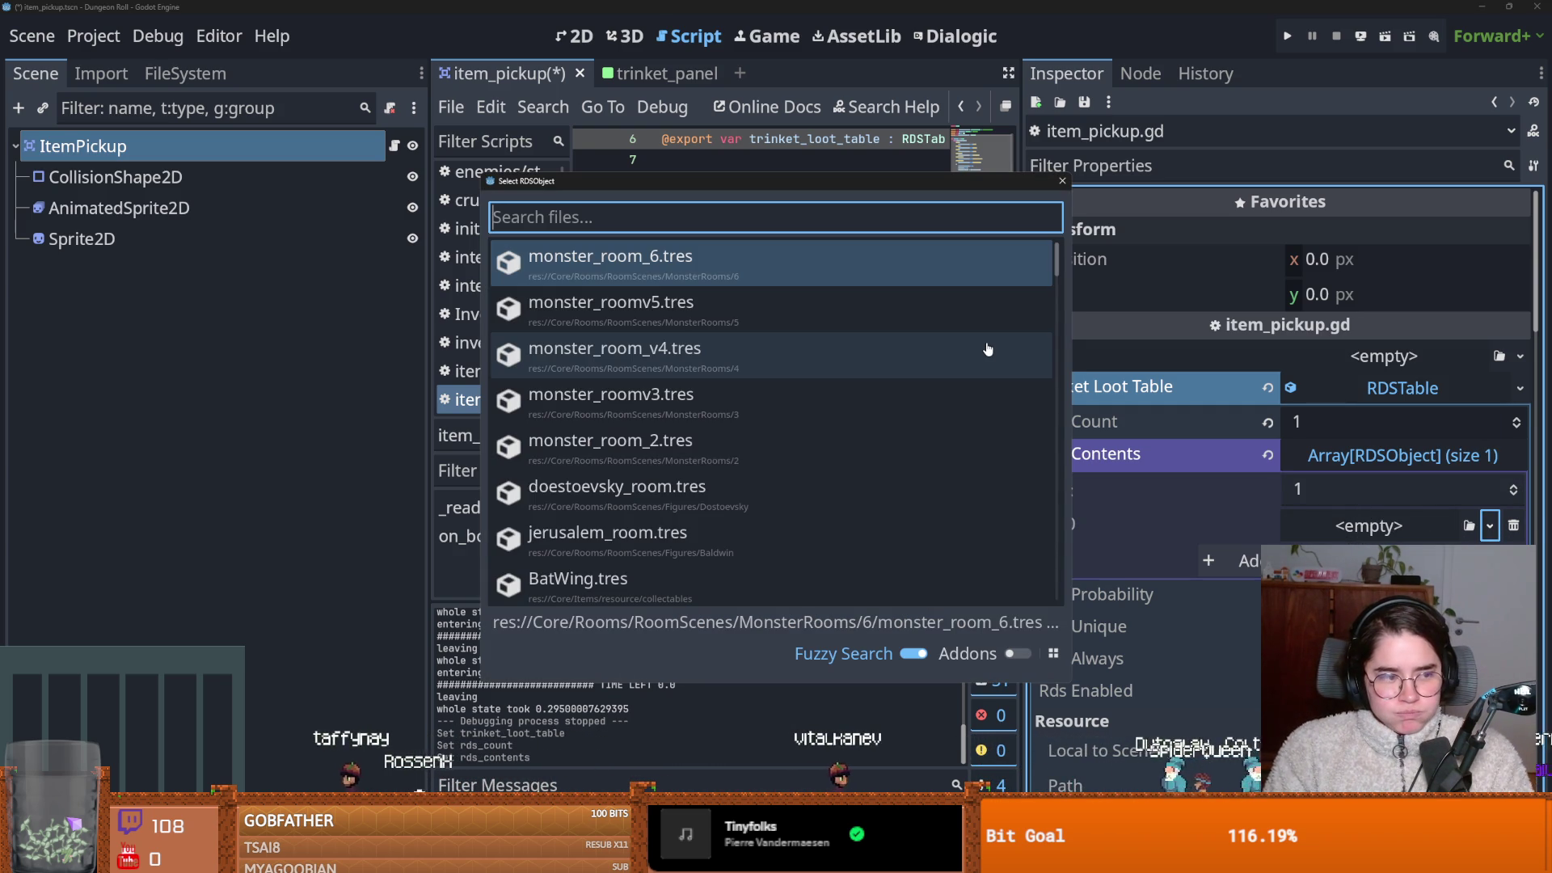
pyautogui.write('gravi')
pyautogui.press('Return')
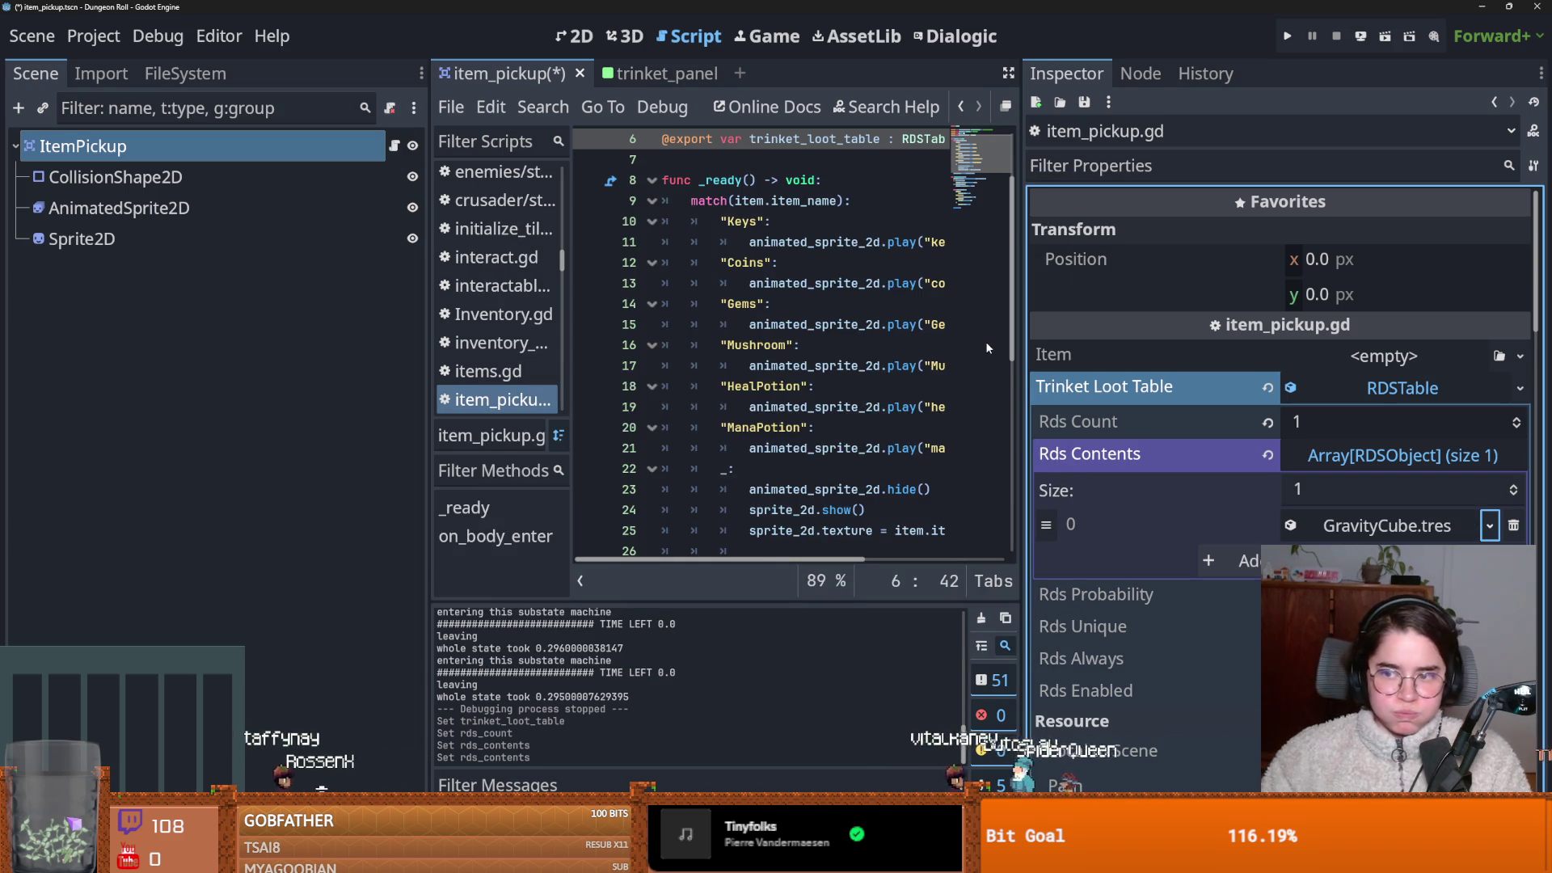
pyautogui.click(1378, 396)
pyautogui.hotkey('ctrl', 's')
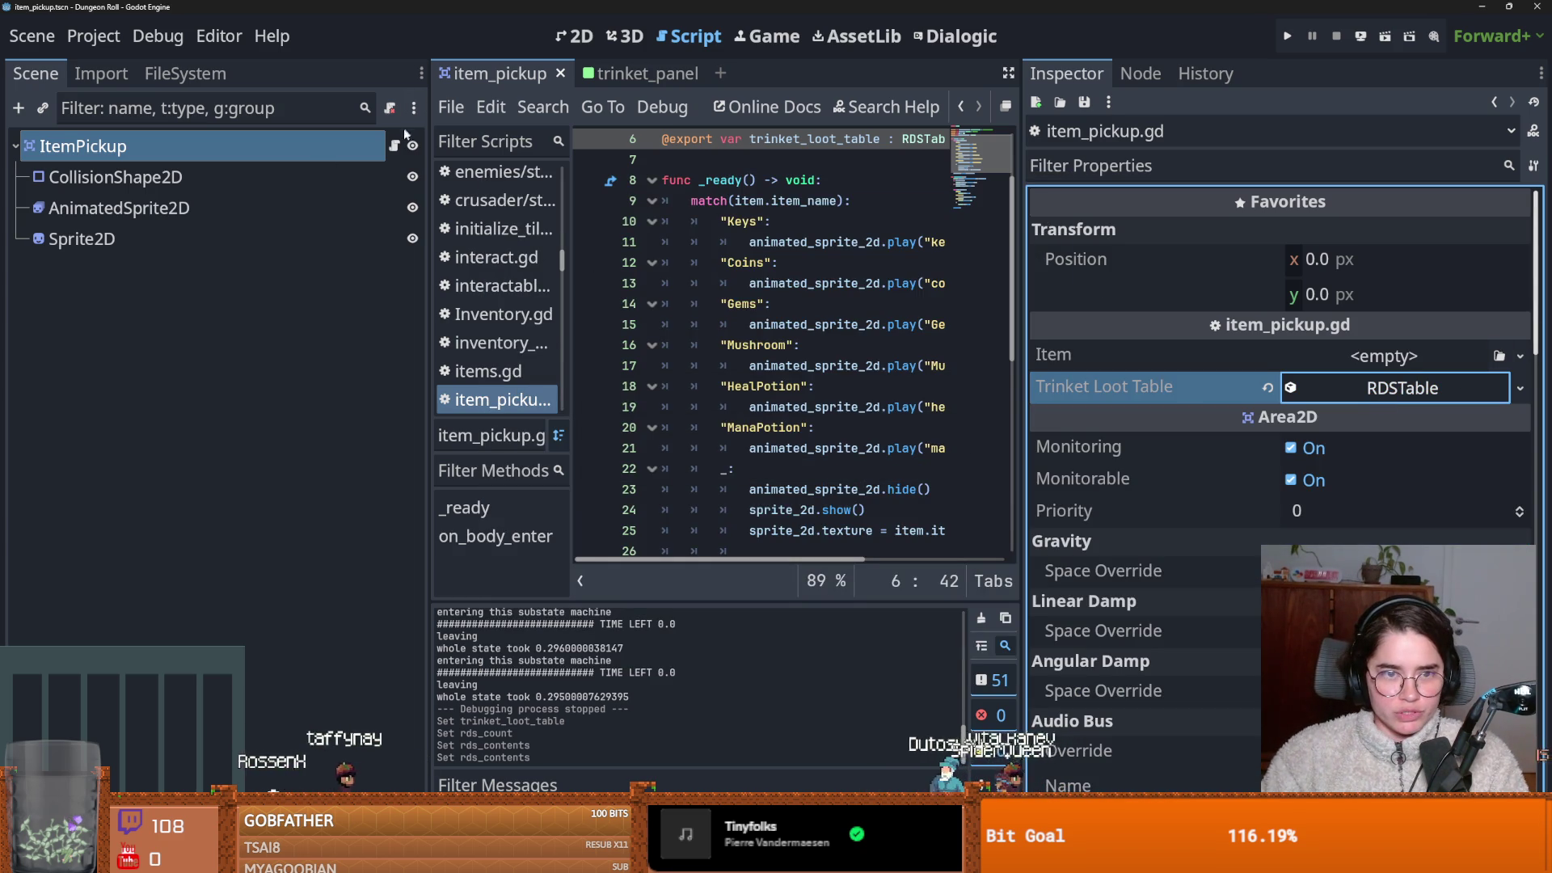
pyautogui.moveTo(1023, 394); pyautogui.dragTo(1305, 390)
# Insert a blank line above the trinket_loot_table export in item_pickup.gd and save.
pyautogui.click(879, 241)
pyautogui.hotkey('ctrl', 's')
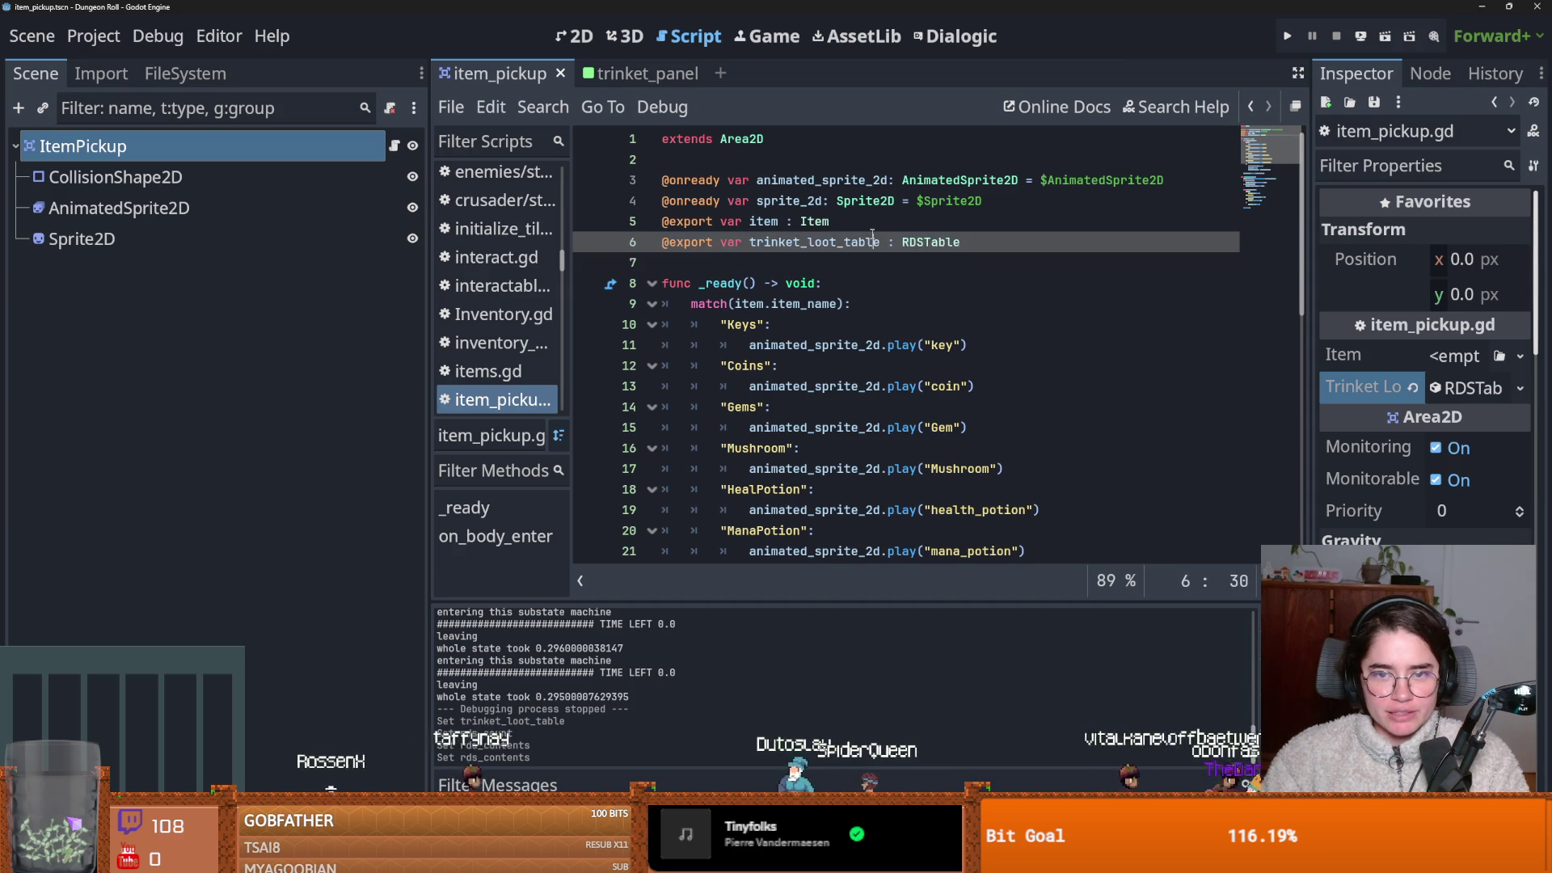
pyautogui.press('Up')
pyautogui.press('Return')
pyautogui.hotkey('ctrl', 's')
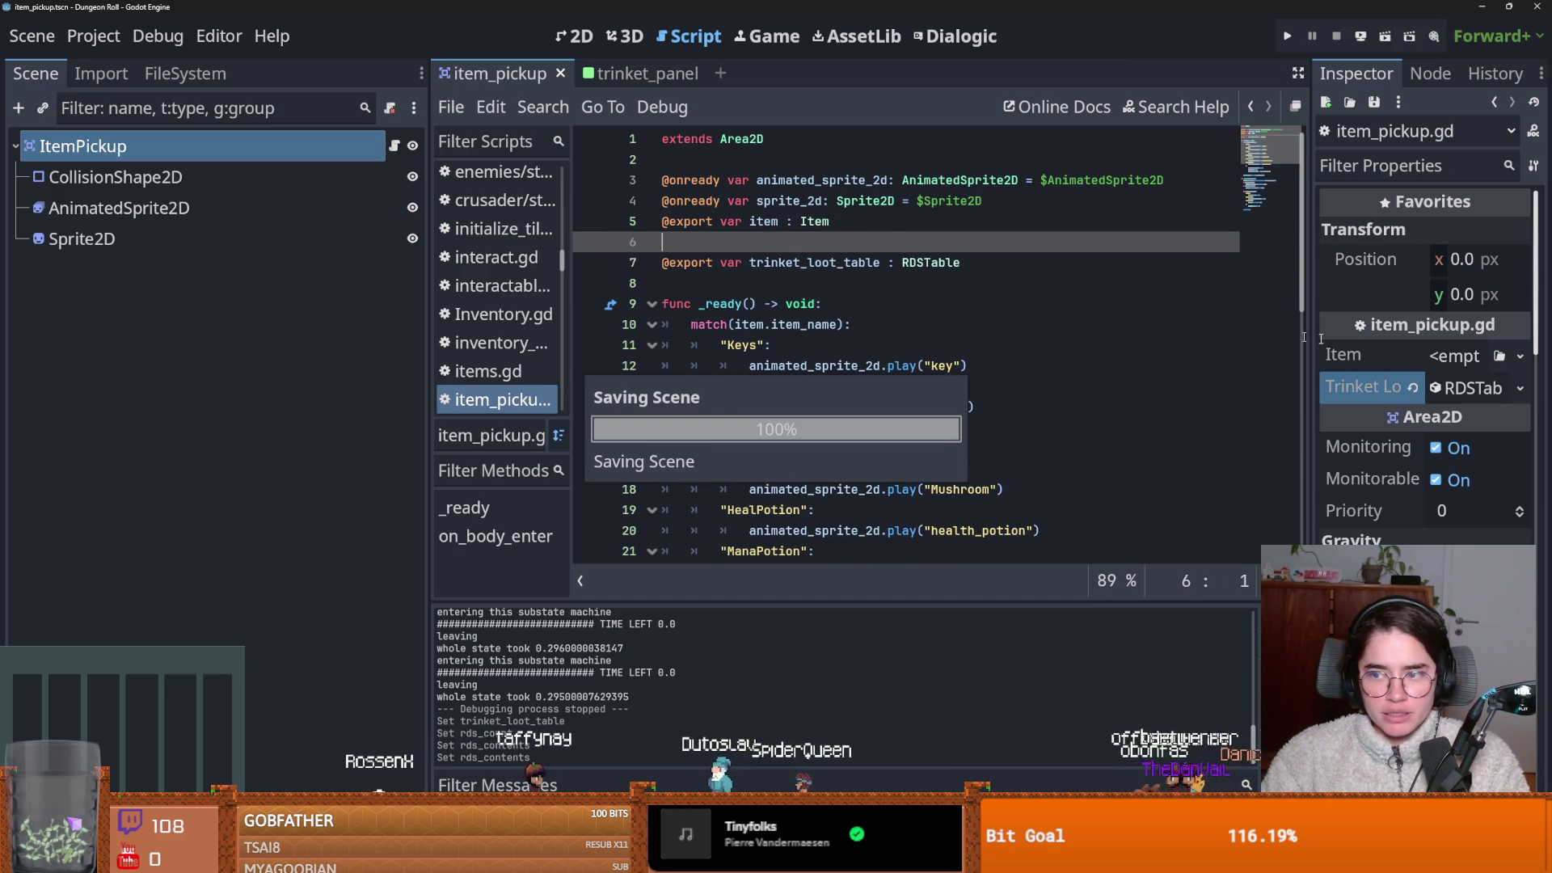
# Choose Save As for the Trinket Loot Table resource.
pyautogui.moveTo(1305, 348); pyautogui.dragTo(1020, 355)
pyautogui.click(1519, 388)
pyautogui.click(1455, 627)
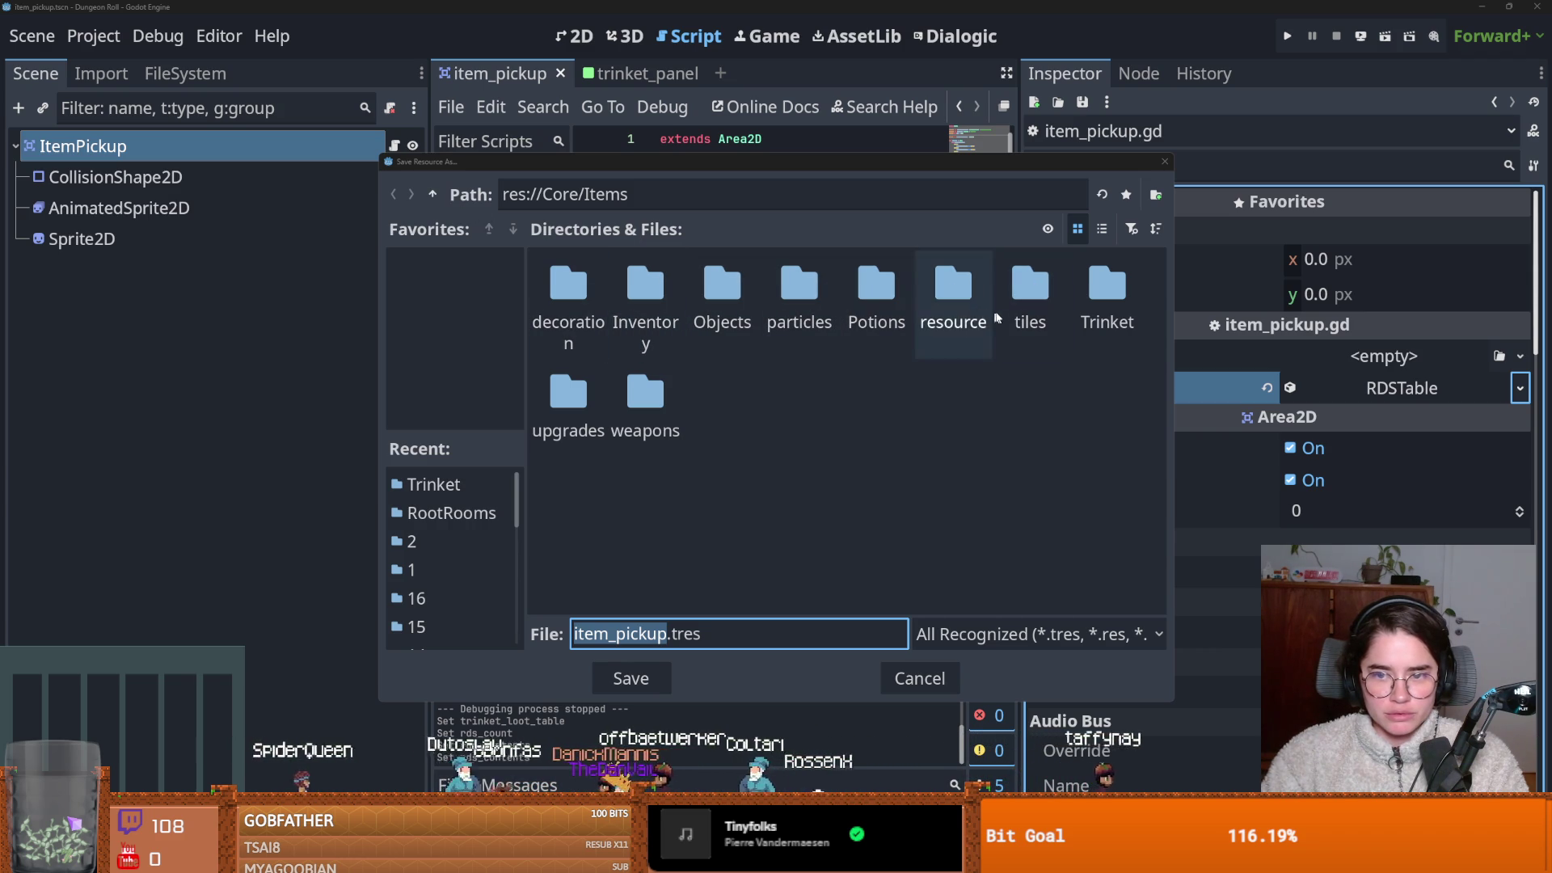
# Save the loot table as trinket_loot_table.tres in res://Core/Items/Trinket.
pyautogui.doubleClick(1114, 289)
pyautogui.click(433, 194)
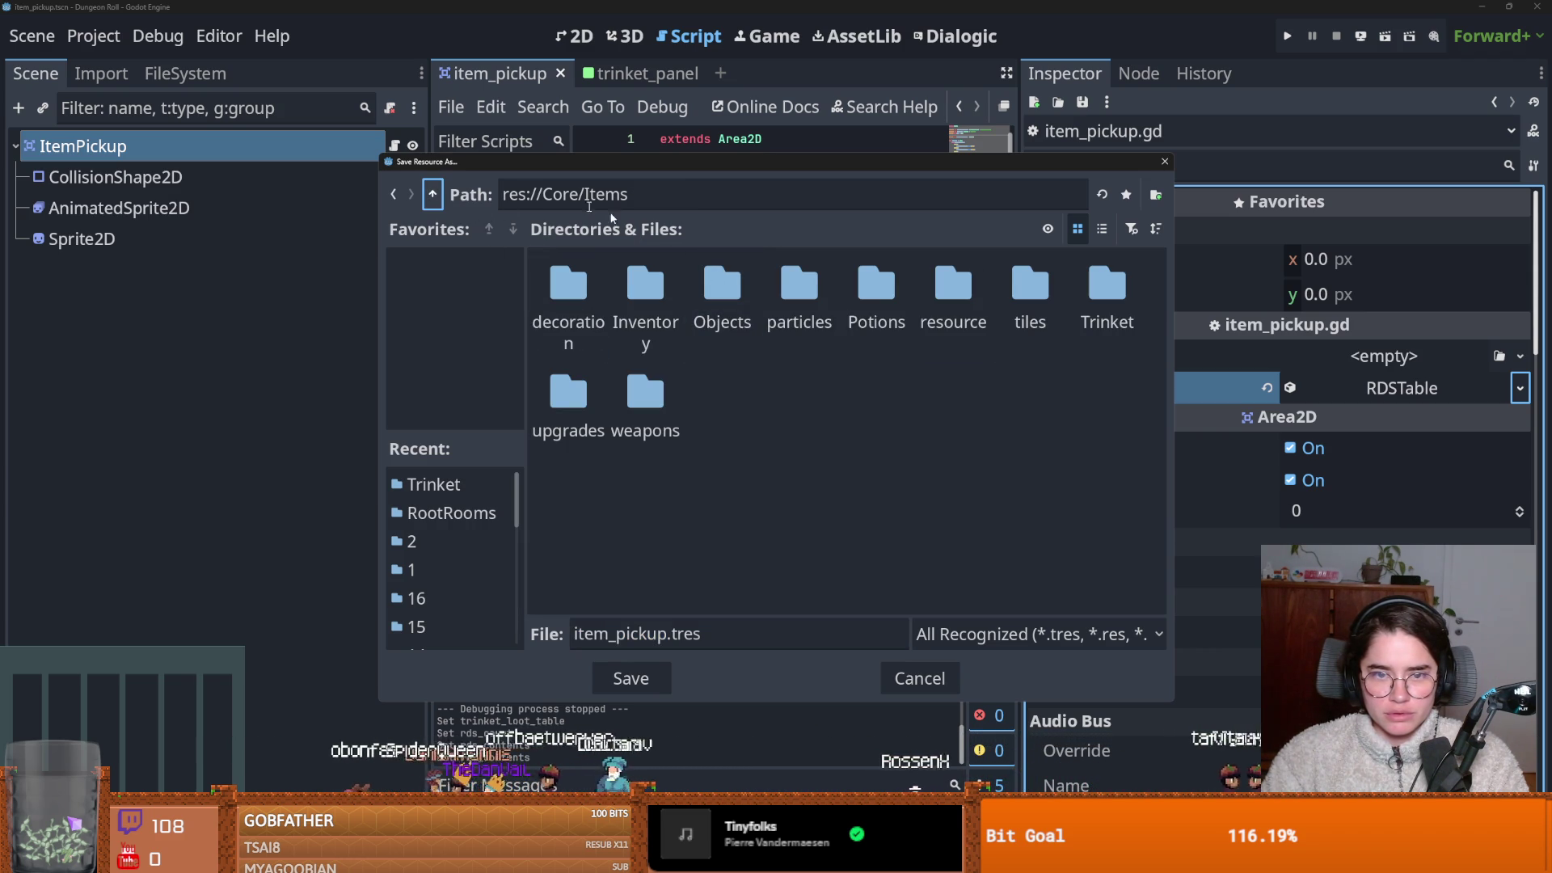
pyautogui.click(433, 194)
pyautogui.click(432, 194)
pyautogui.doubleClick(876, 287)
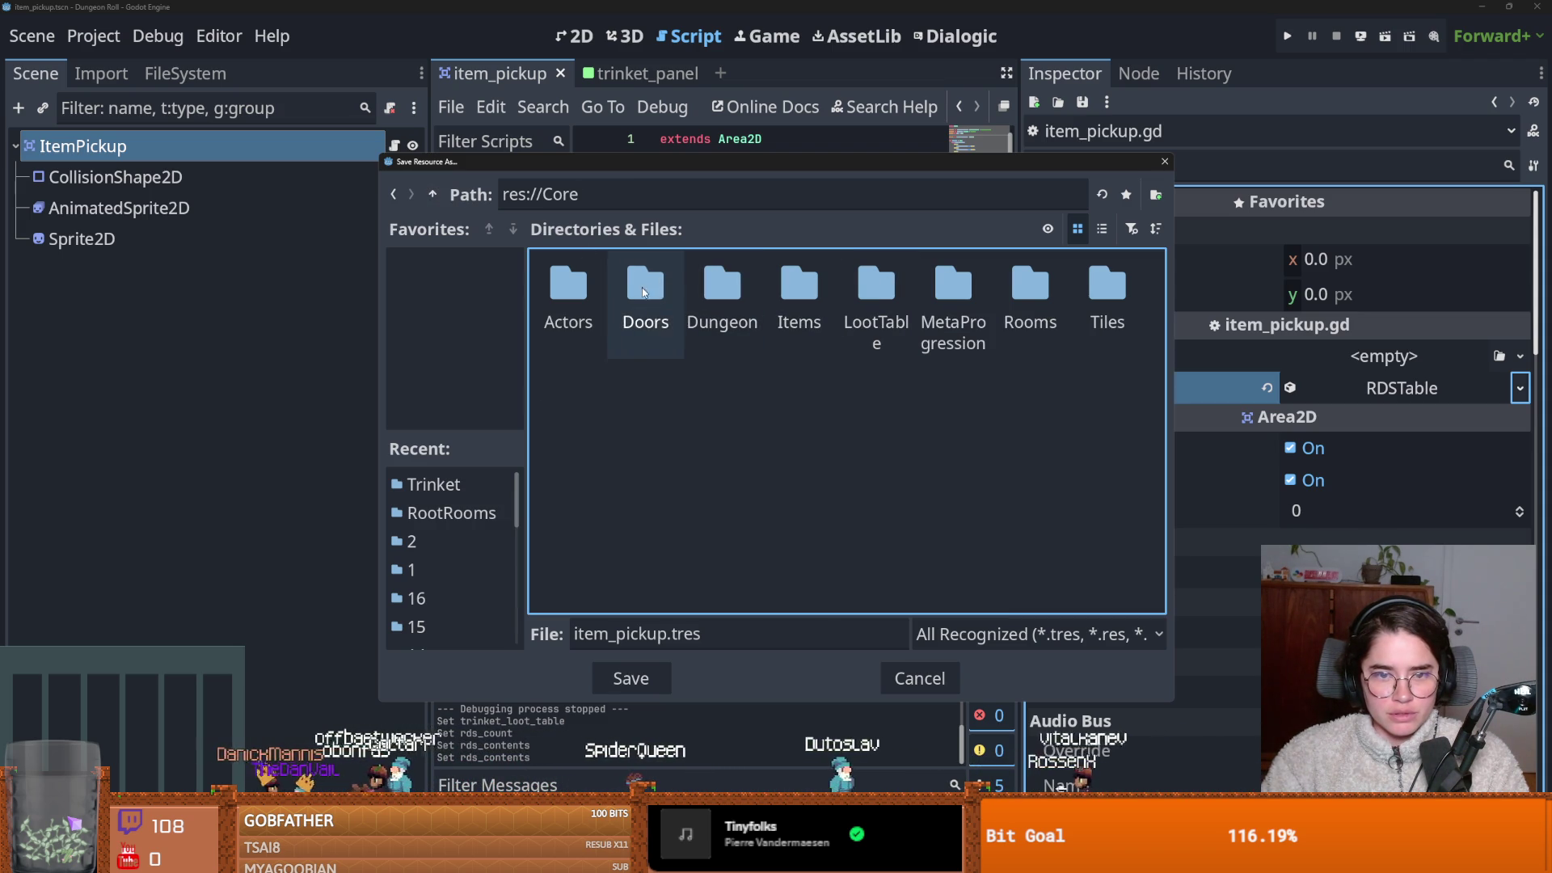
pyautogui.click(584, 282)
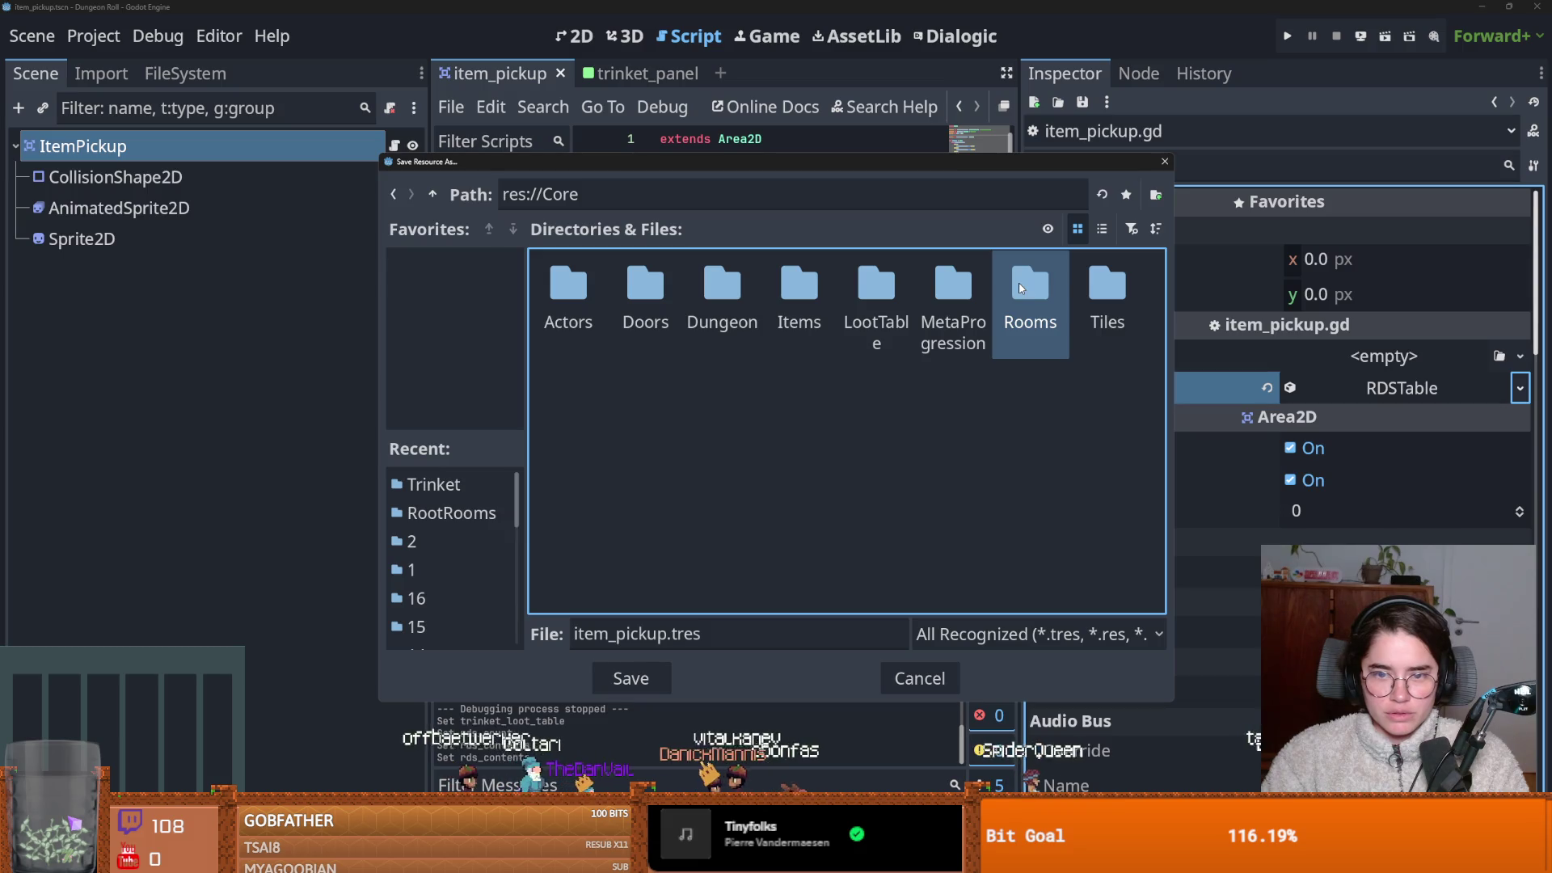
pyautogui.doubleClick(799, 290)
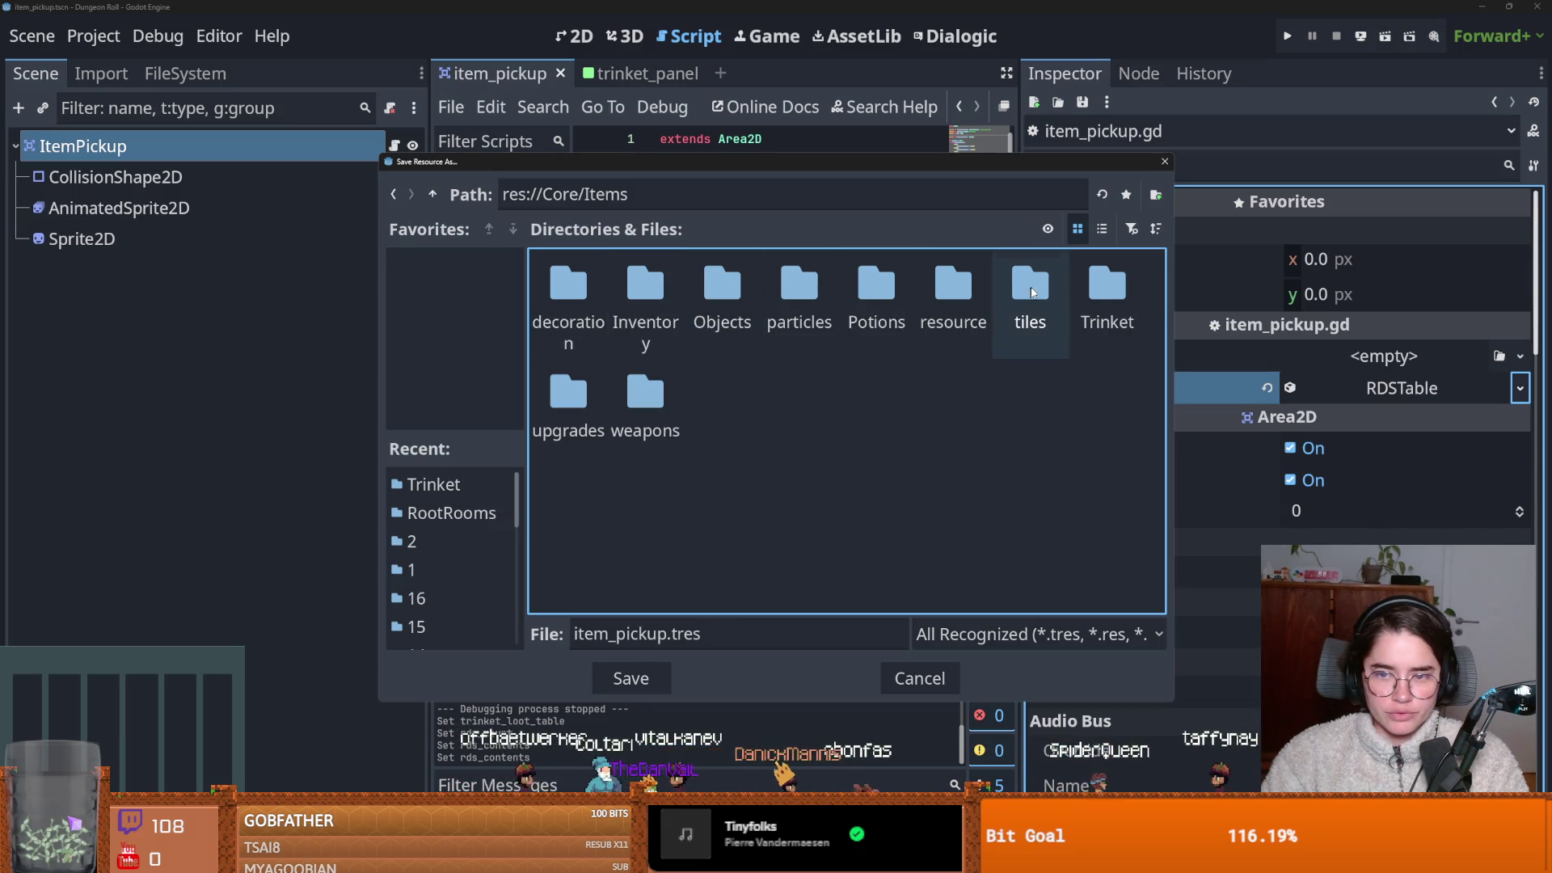
pyautogui.doubleClick(1104, 288)
pyautogui.doubleClick(663, 633)
pyautogui.write('trinket_')
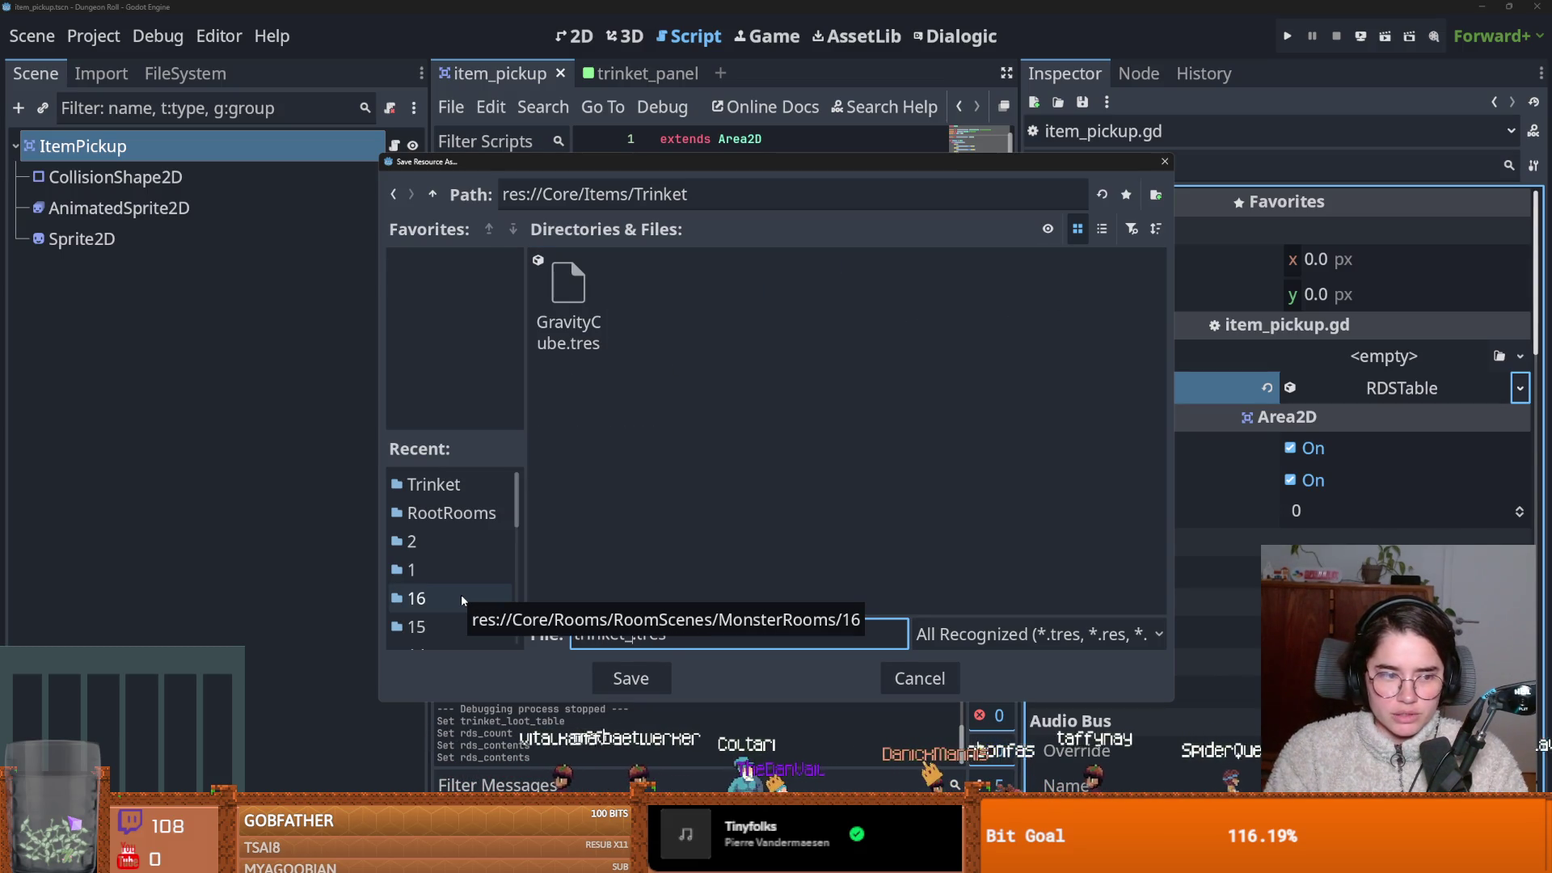
pyautogui.write('loot_table')
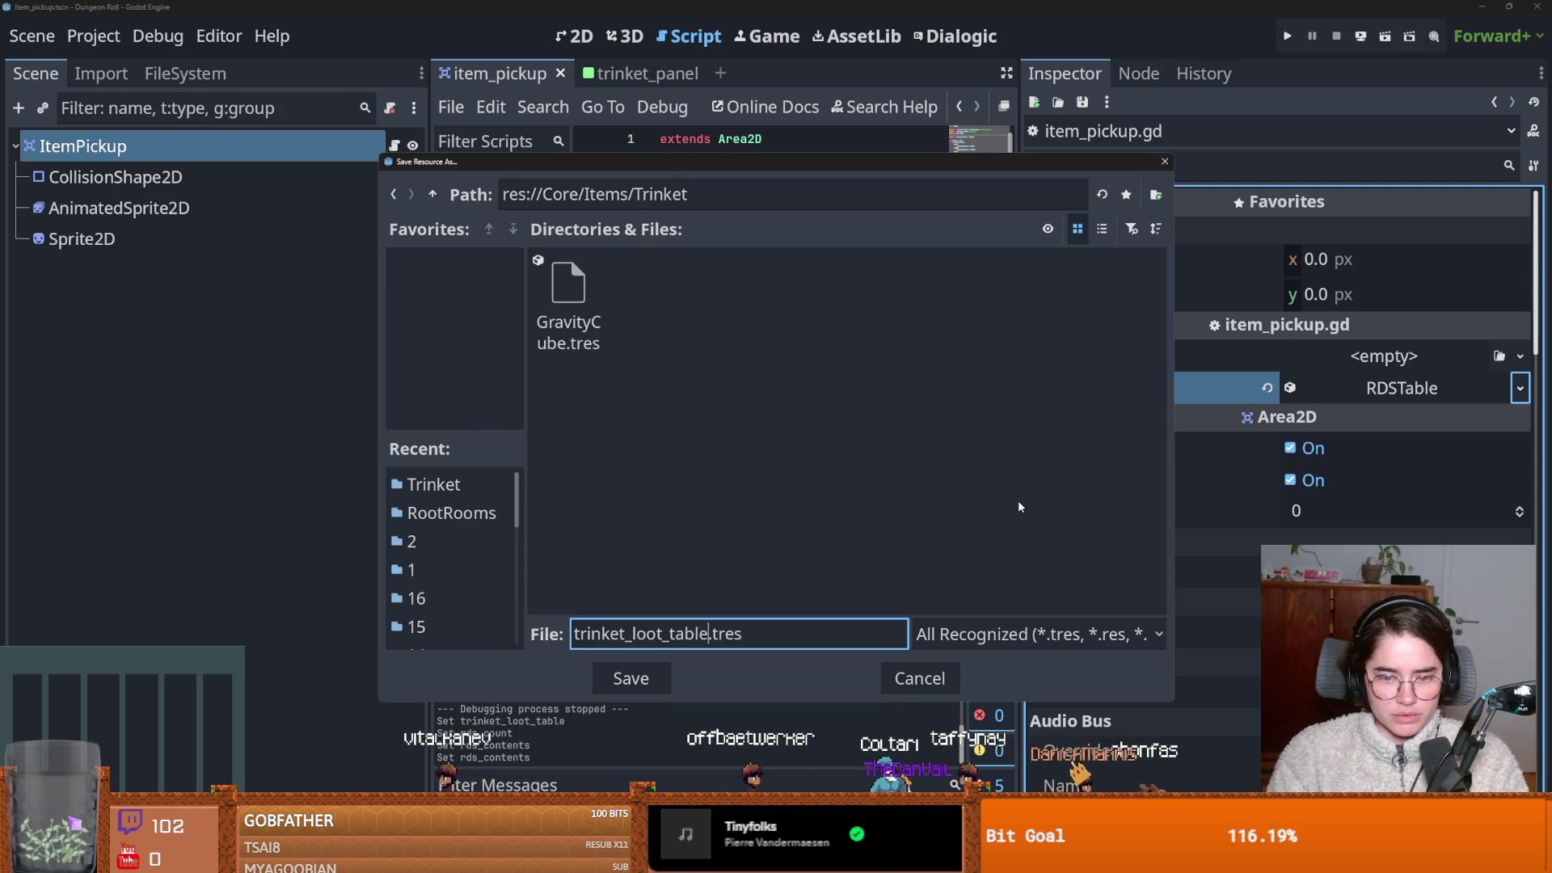
pyautogui.press('Return')
# Widen the code view and save the item_pickup scene.
pyautogui.moveTo(1018, 332)
pyautogui.mouseDown()
pyautogui.moveTo(1447, 332)
pyautogui.moveTo(1192, 333)
pyautogui.mouseUp()
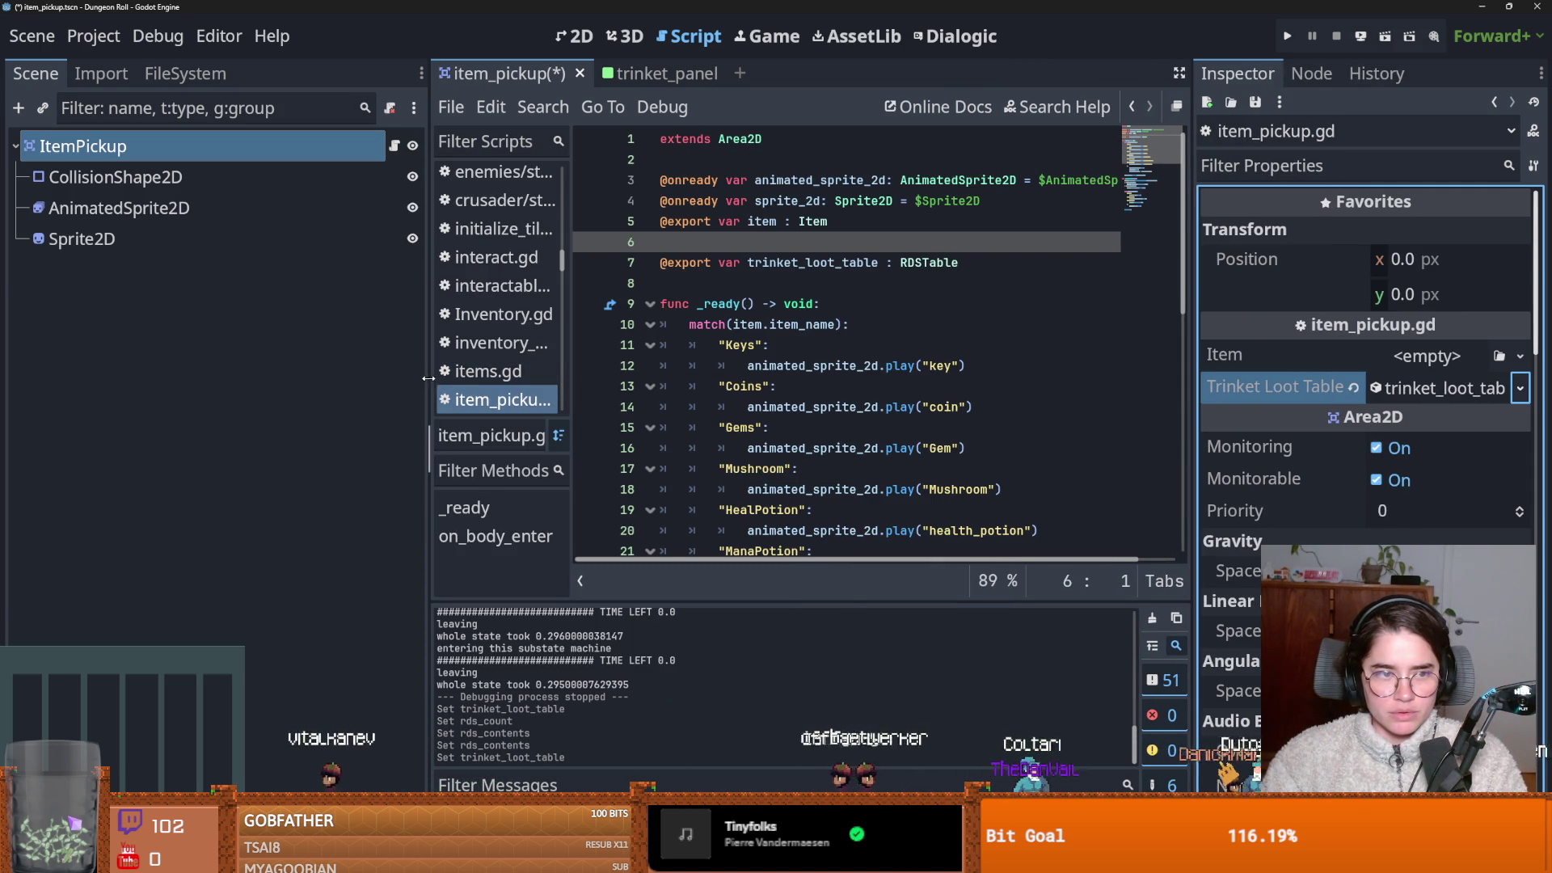
pyautogui.moveTo(428, 378); pyautogui.dragTo(328, 377)
pyautogui.hotkey('ctrl', 's')
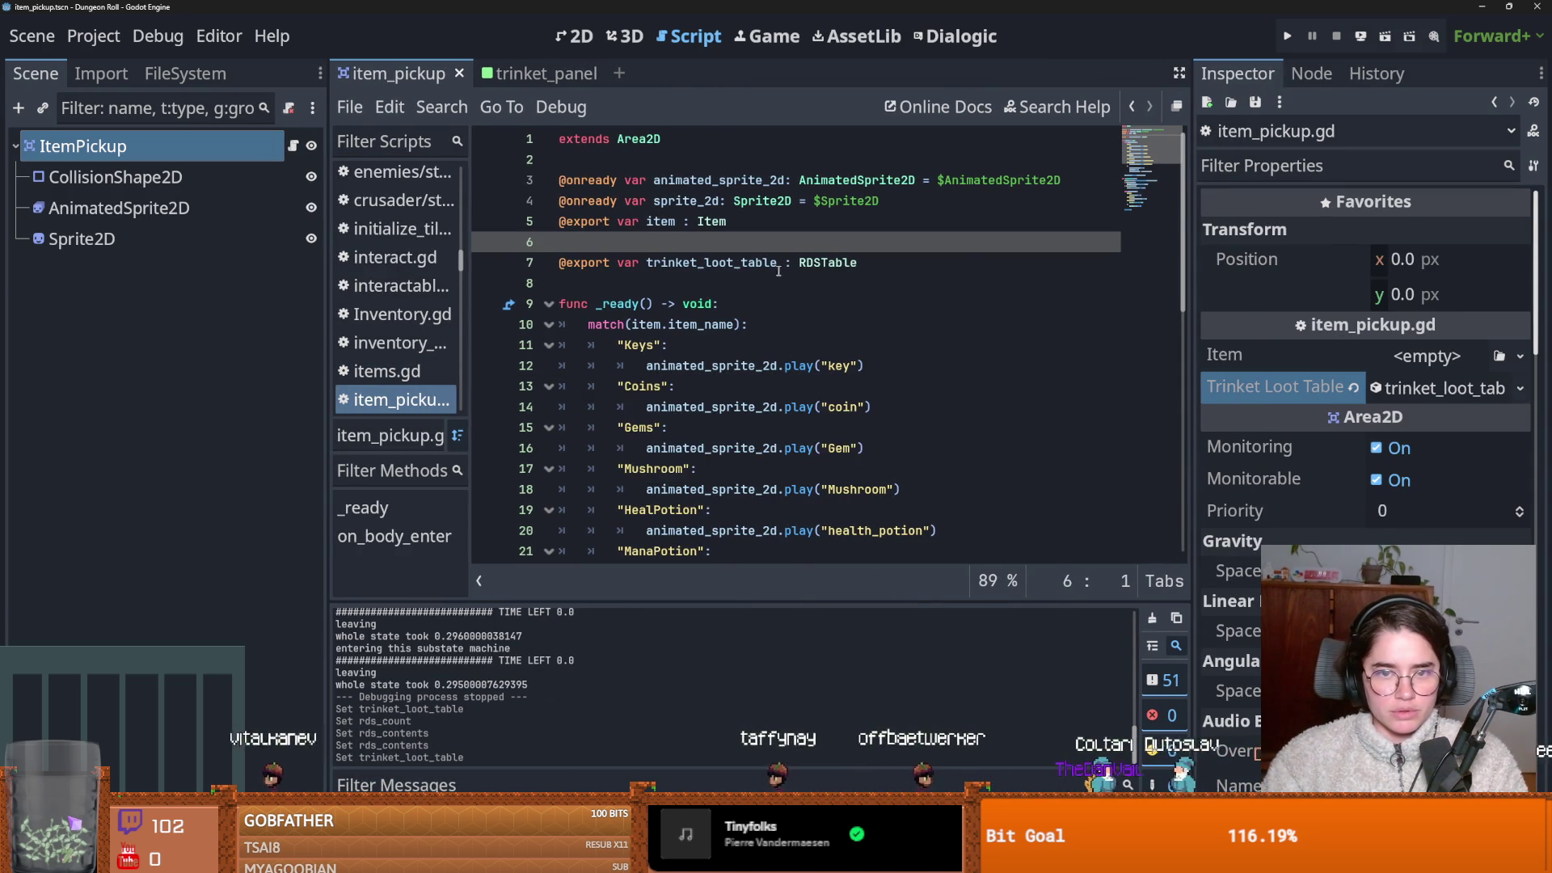
pyautogui.hotkey('ctrl', 's')
pyautogui.hotkey('ctrl', 's')
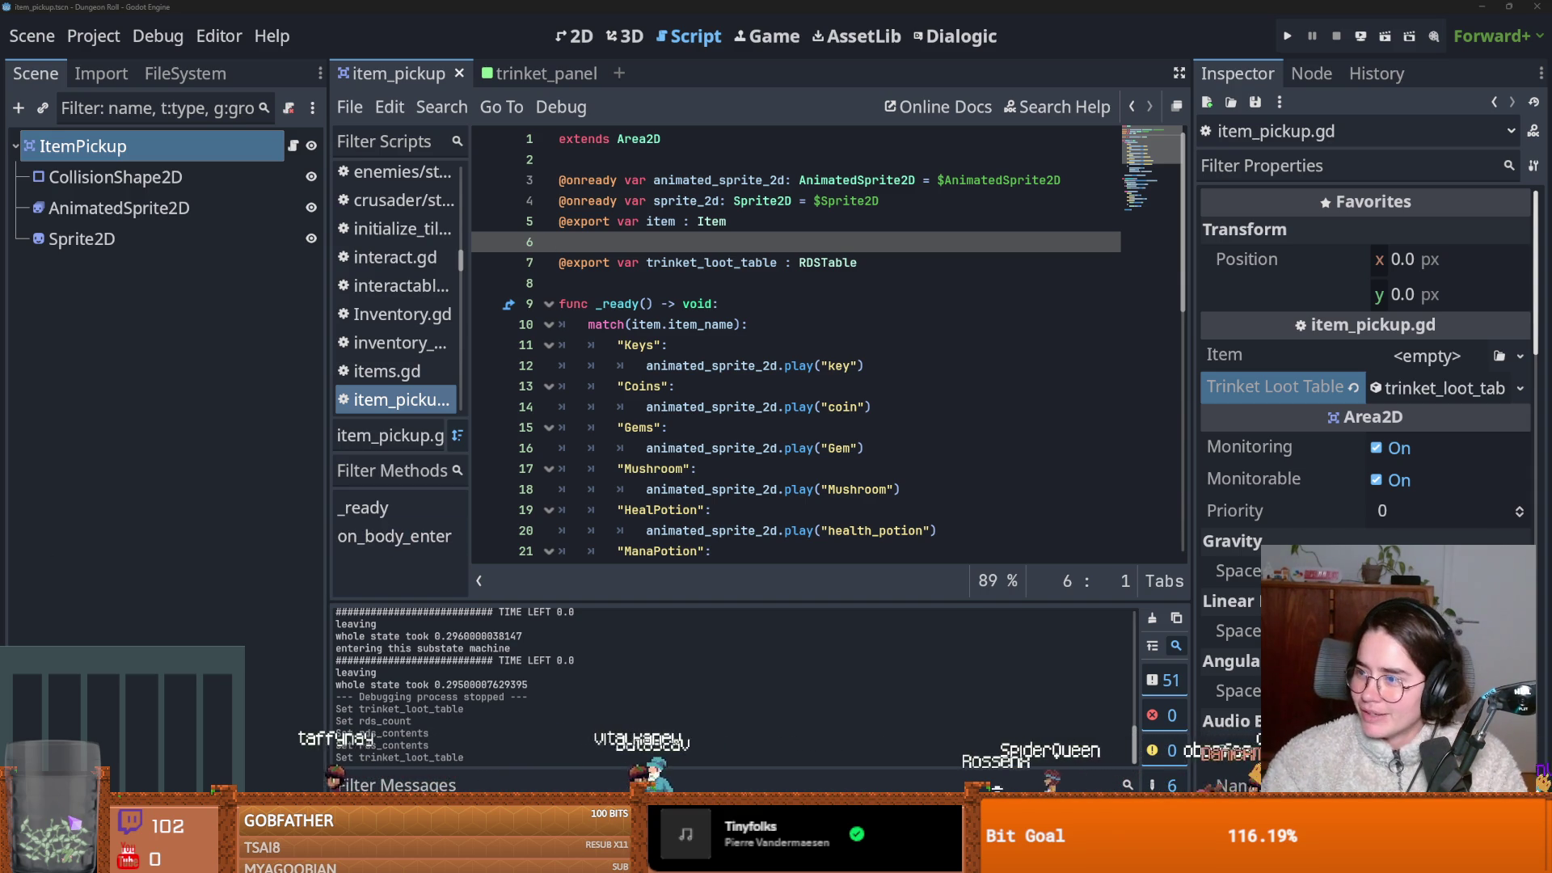
pyautogui.click(732, 262)
pyautogui.hotkey('ctrl', 's')
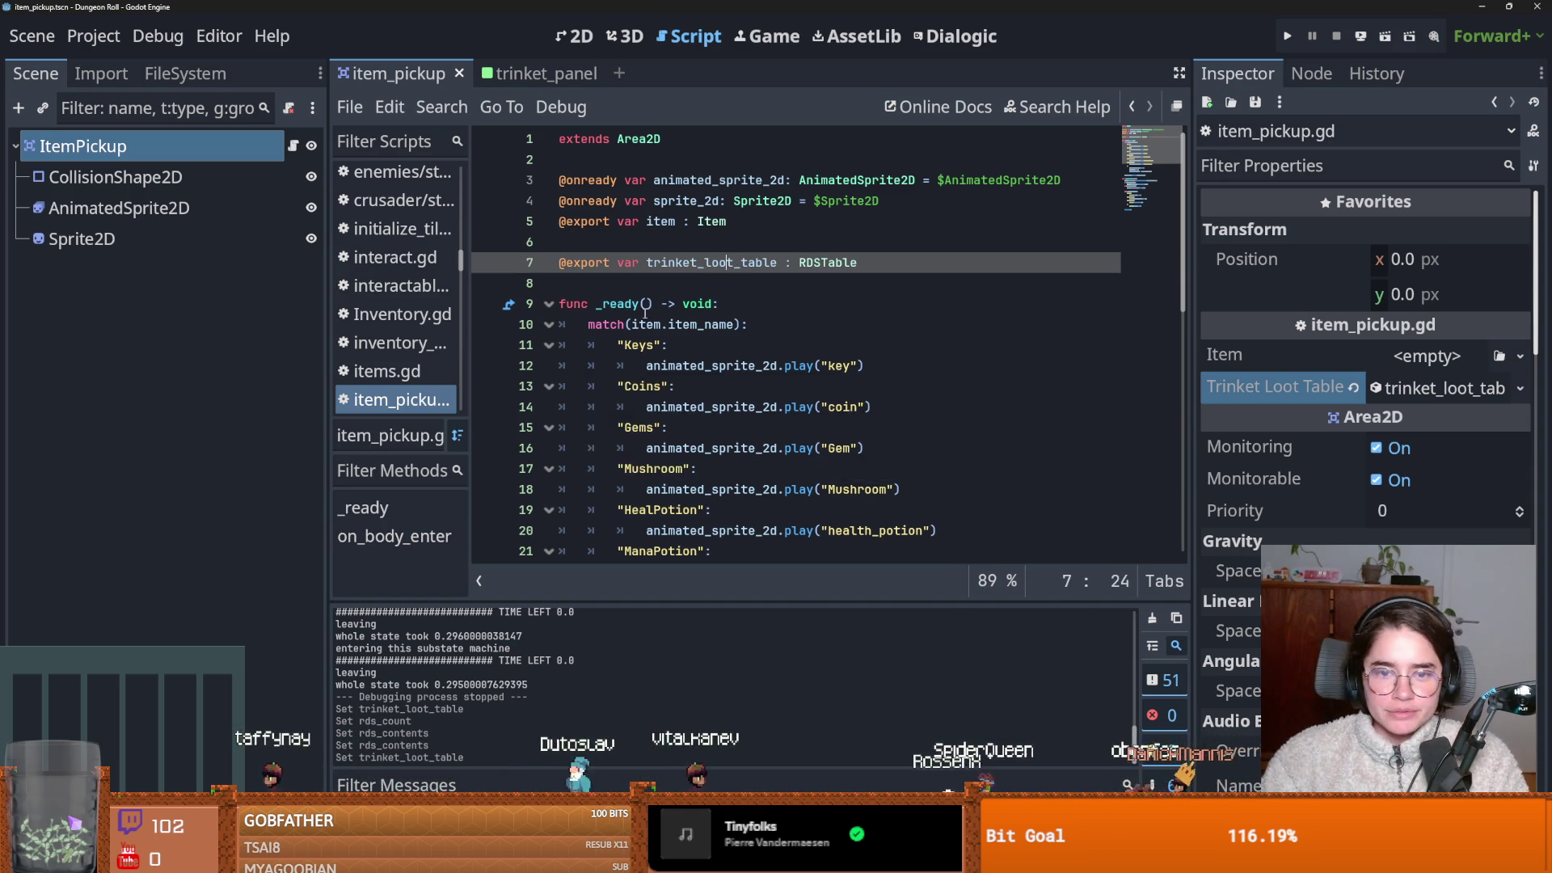
# Check the assigned trinket loot table in the Inspector and save the scene.
pyautogui.scroll(-1, 642, 310)
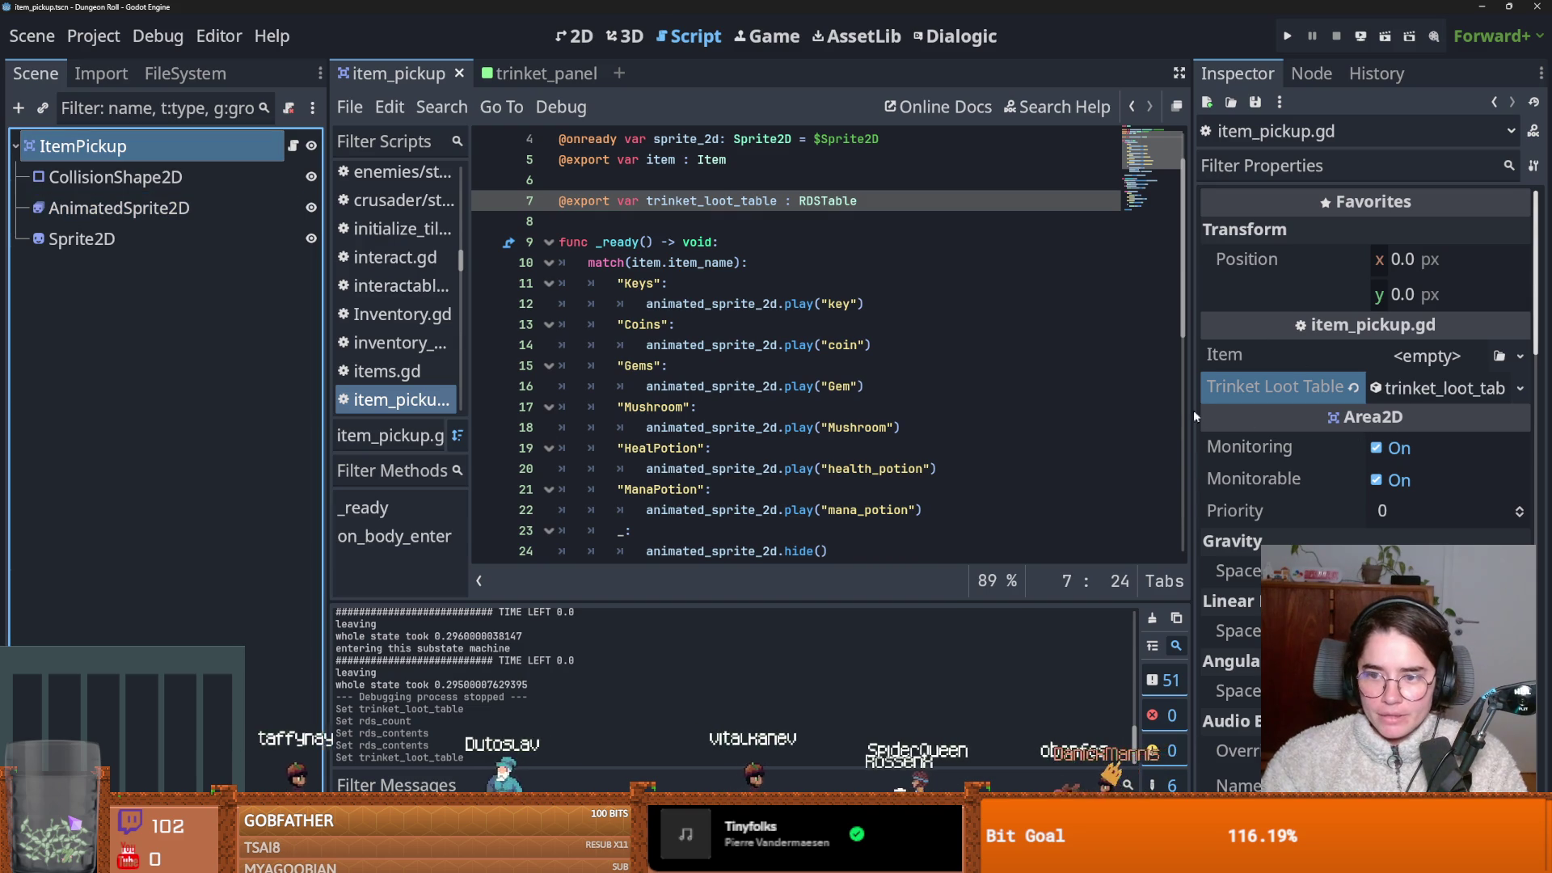
pyautogui.moveTo(1201, 415); pyautogui.dragTo(940, 415)
pyautogui.click(1374, 388)
pyautogui.click(1375, 388)
pyautogui.hotkey('ctrl', 's')
pyautogui.moveTo(944, 332); pyautogui.dragTo(1048, 372)
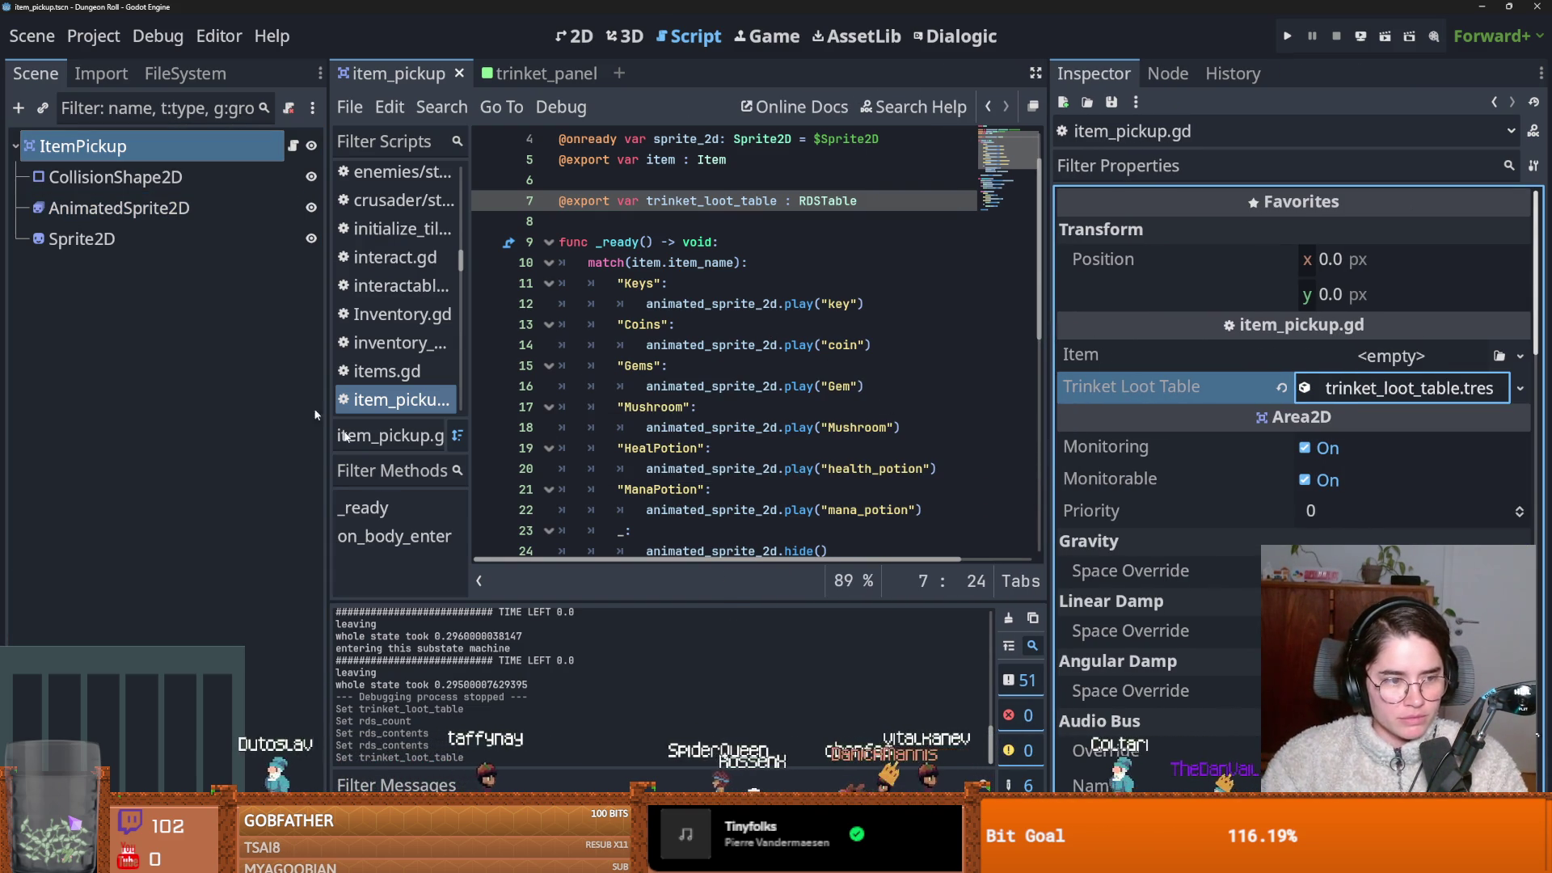
# In FileSystem, expand Core > Items > Trinket and open GravityCube.tres.
pyautogui.click(233, 75)
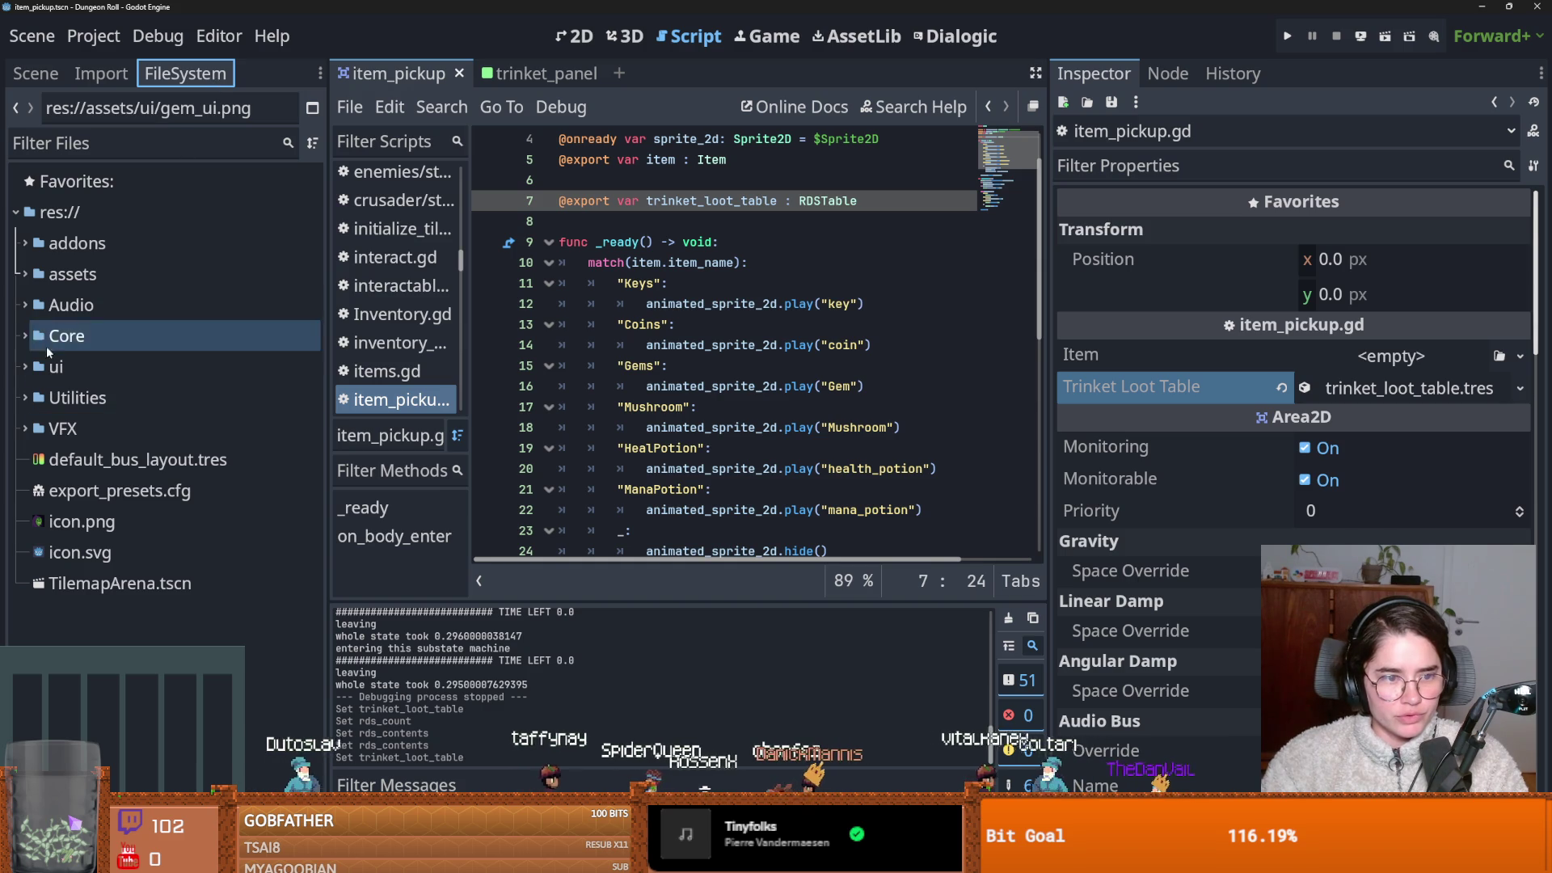
pyautogui.click(23, 335)
pyautogui.scroll(-3, 24, 335)
pyautogui.scroll(-2, 32, 420)
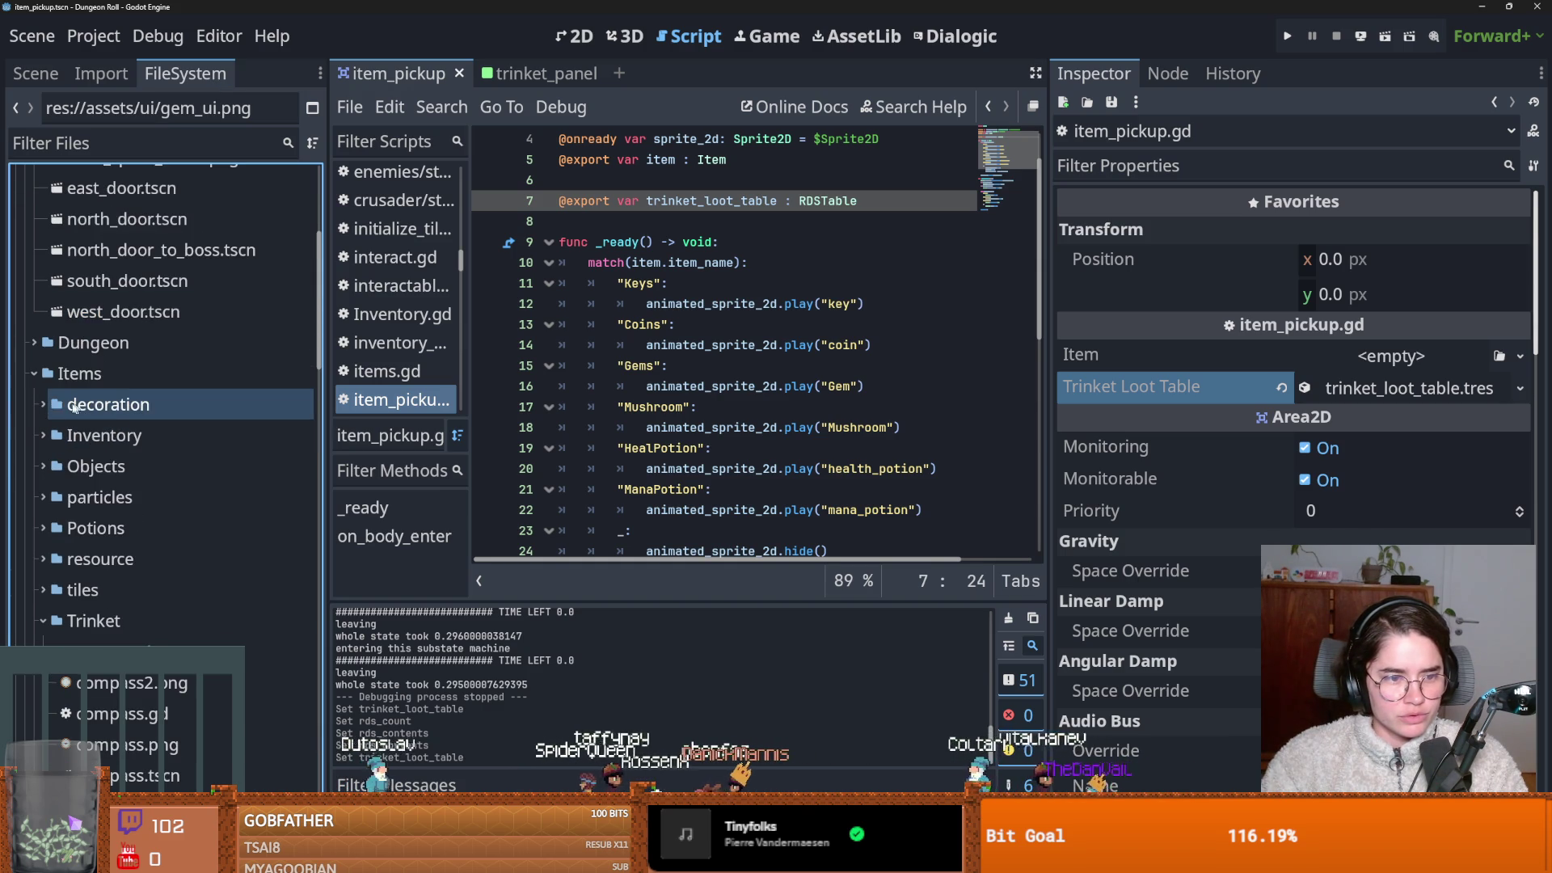
pyautogui.scroll(-4, 29, 618)
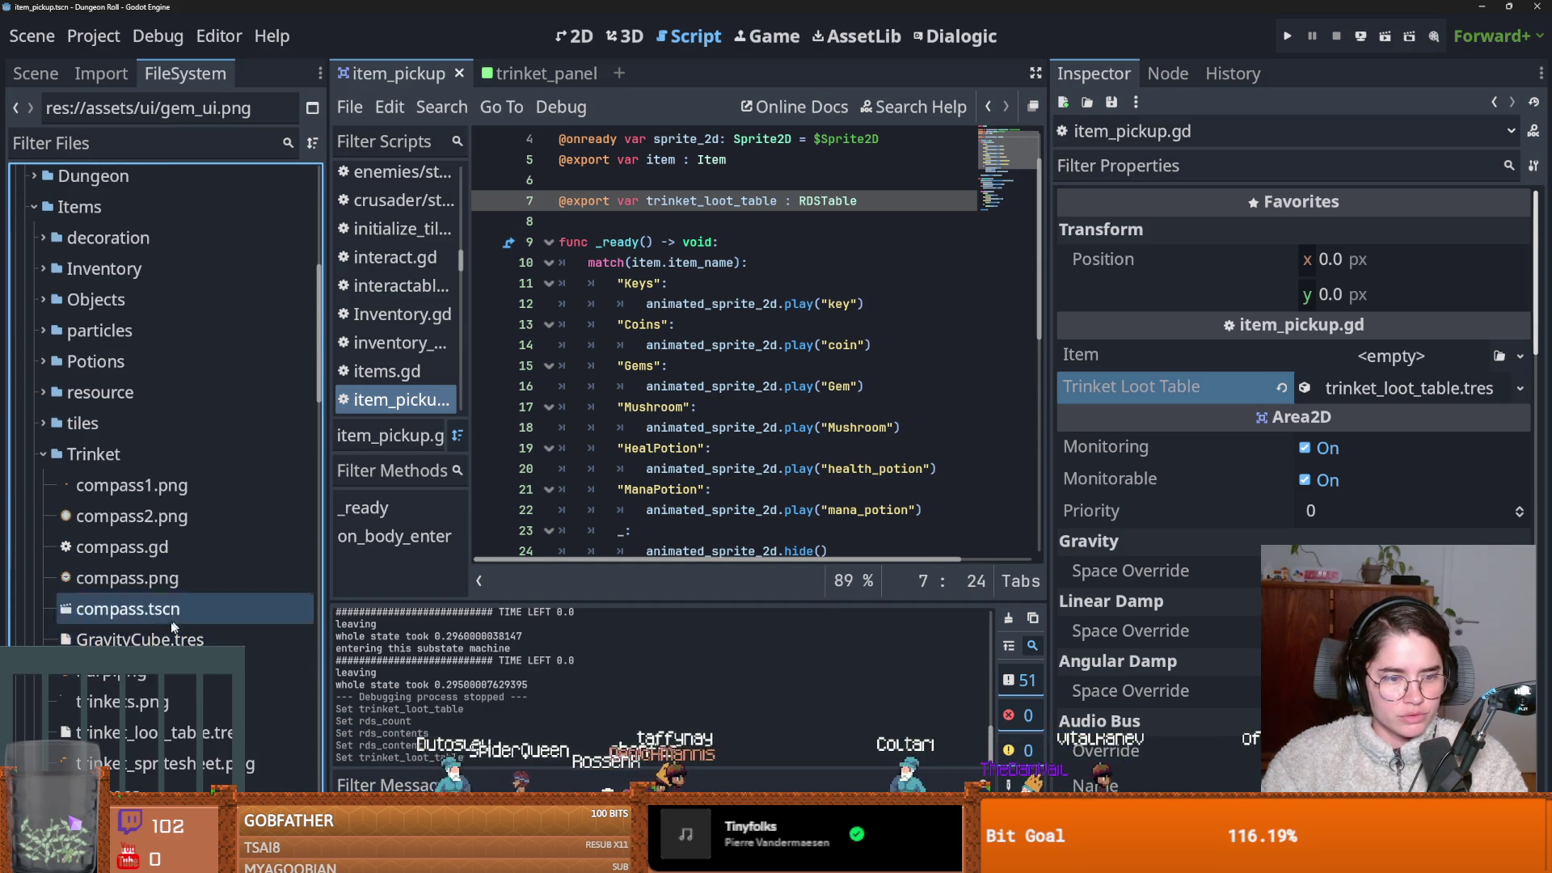
pyautogui.click(202, 638)
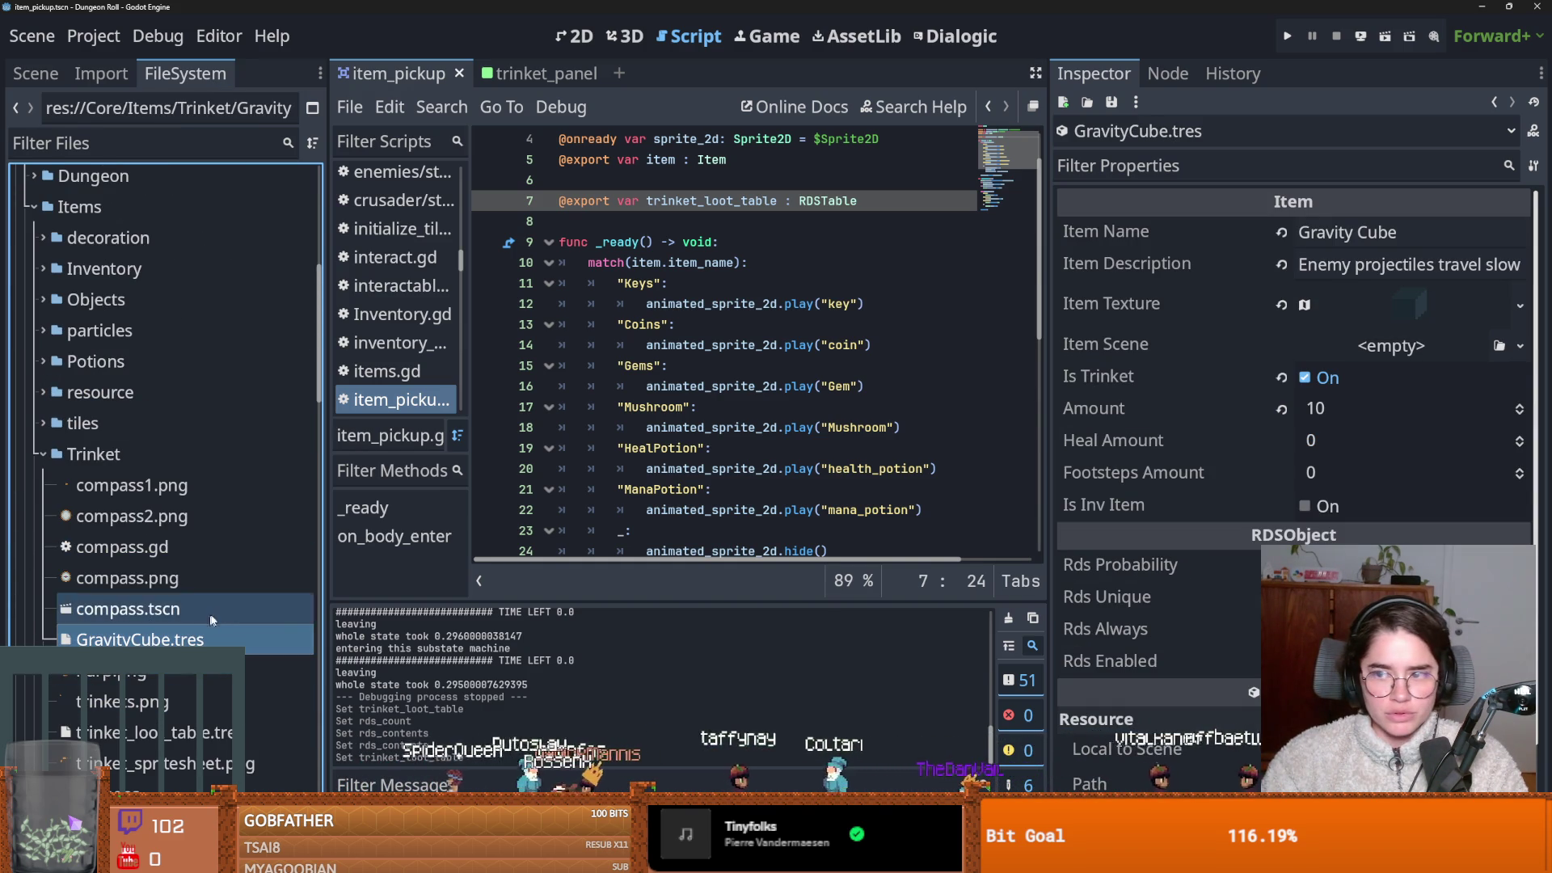
# Create a new Item resource in the Trinket folder.
pyautogui.rightClick(125, 455)
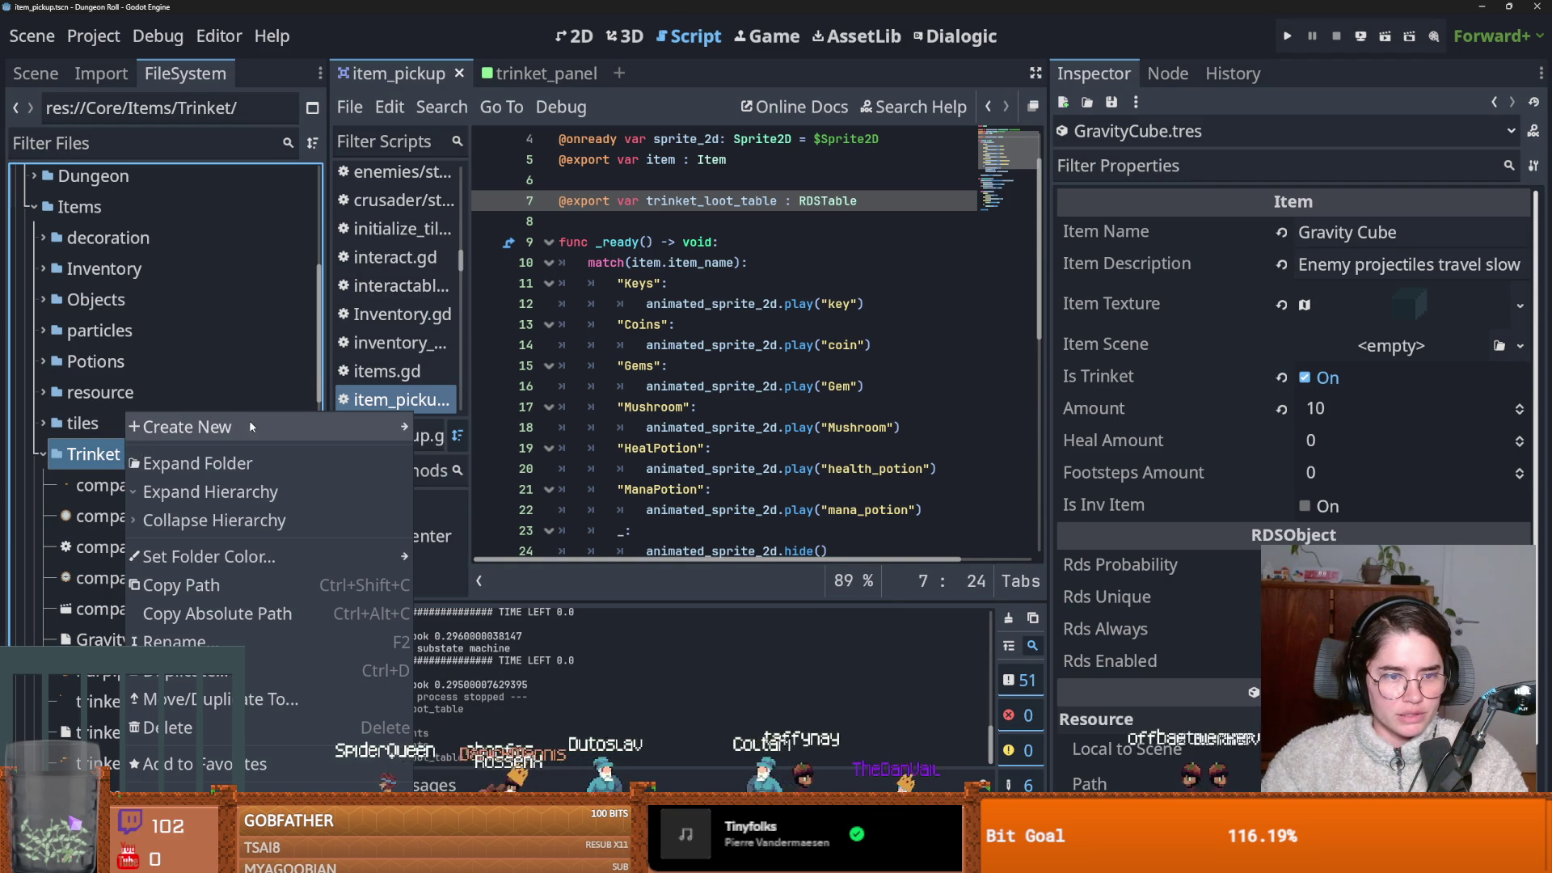
pyautogui.moveTo(249, 426)
pyautogui.click(472, 503)
pyautogui.write('item')
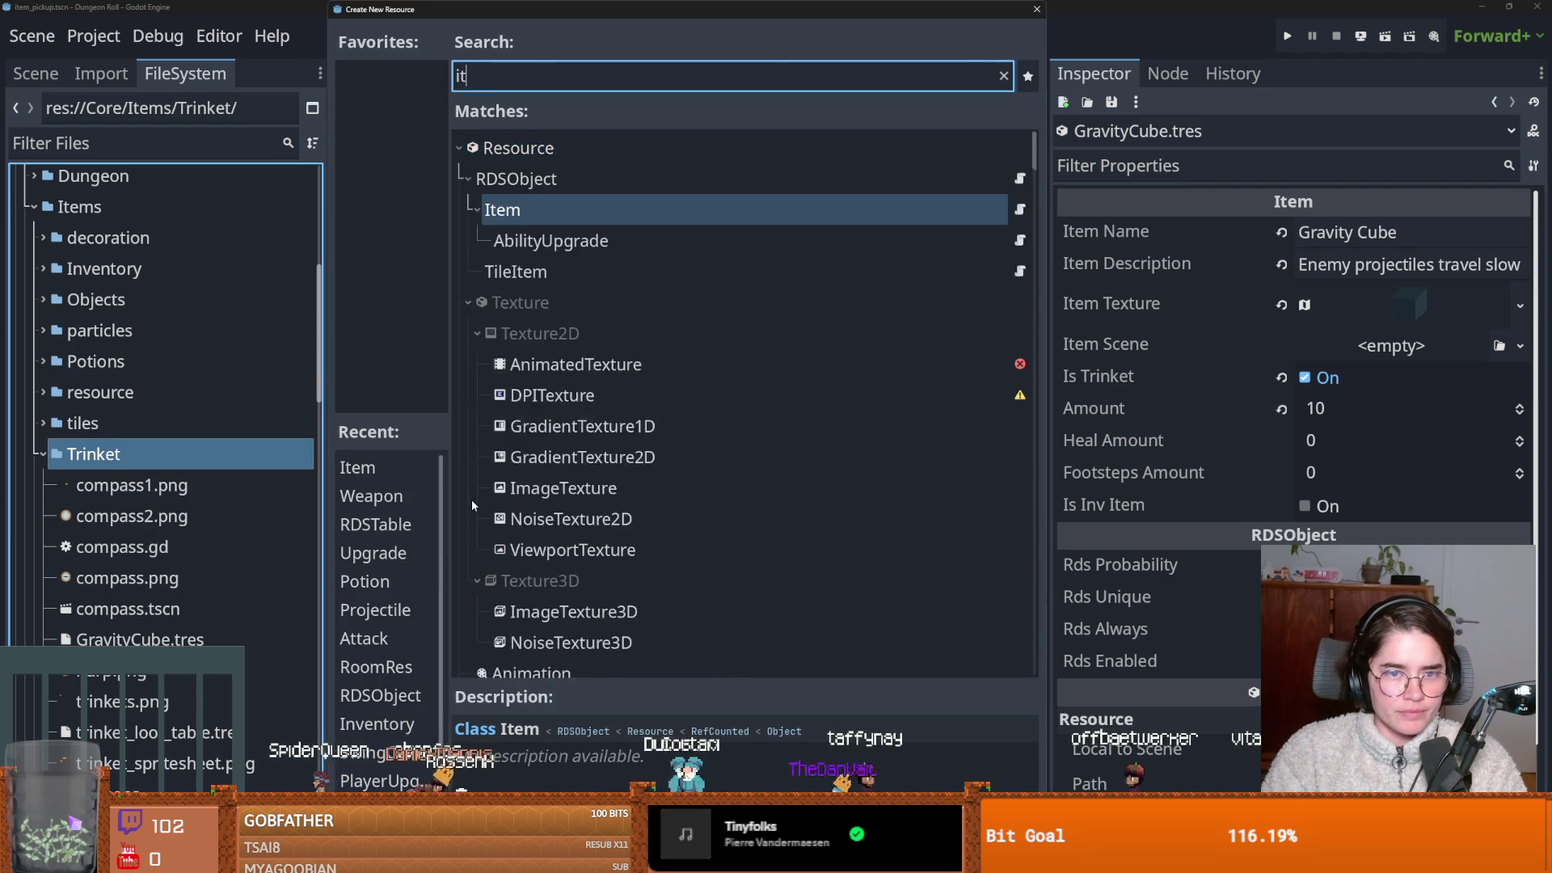
pyautogui.press('Return')
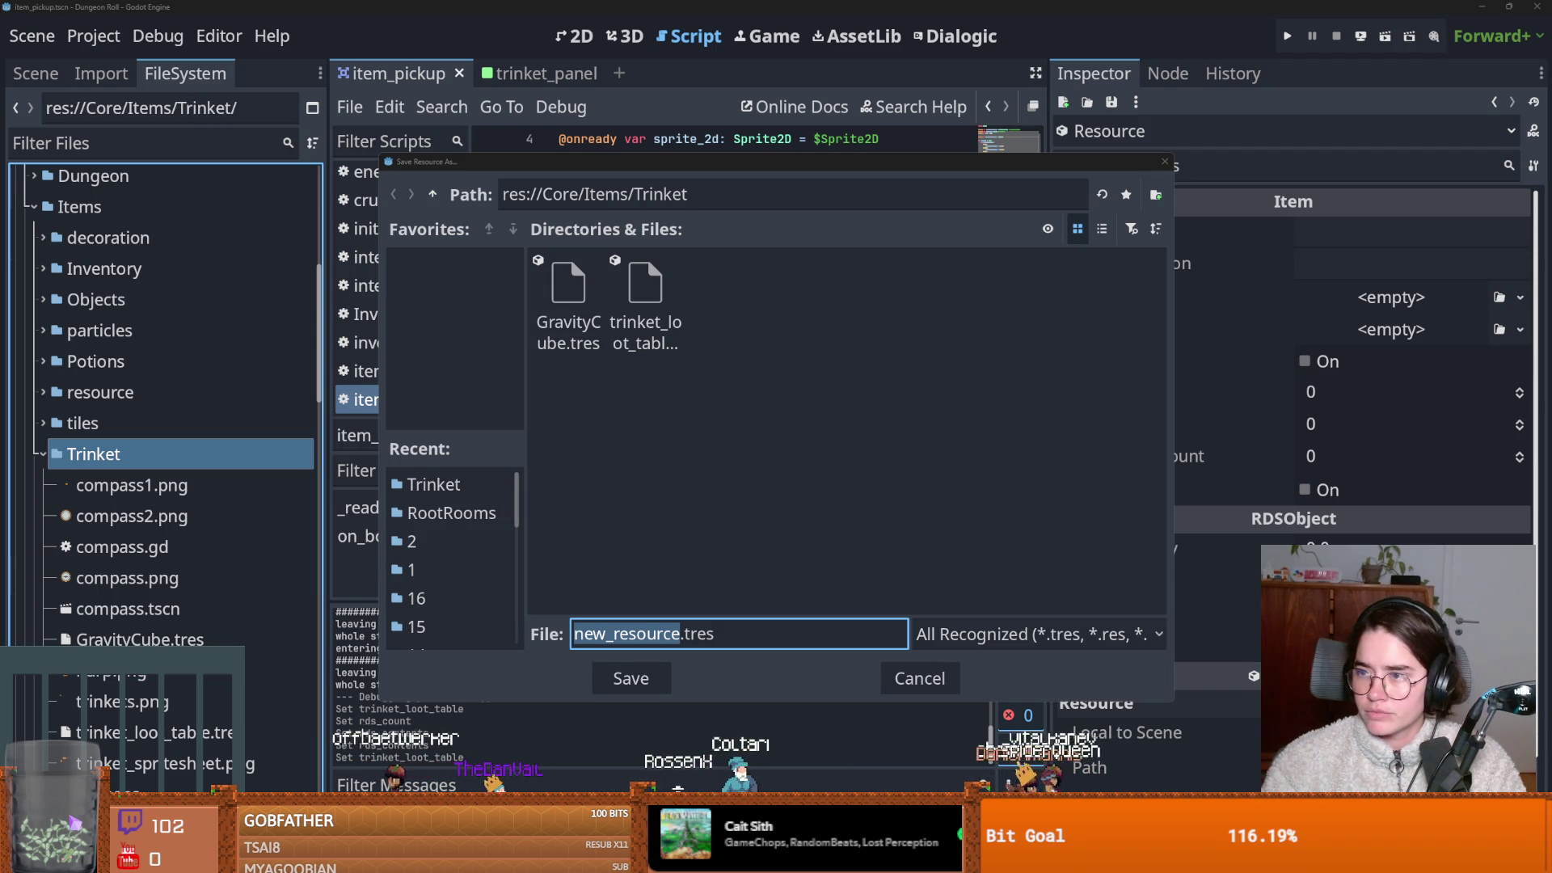
# Name the new resource ChestofAvarice.tres and save it.
pyautogui.click(663, 634)
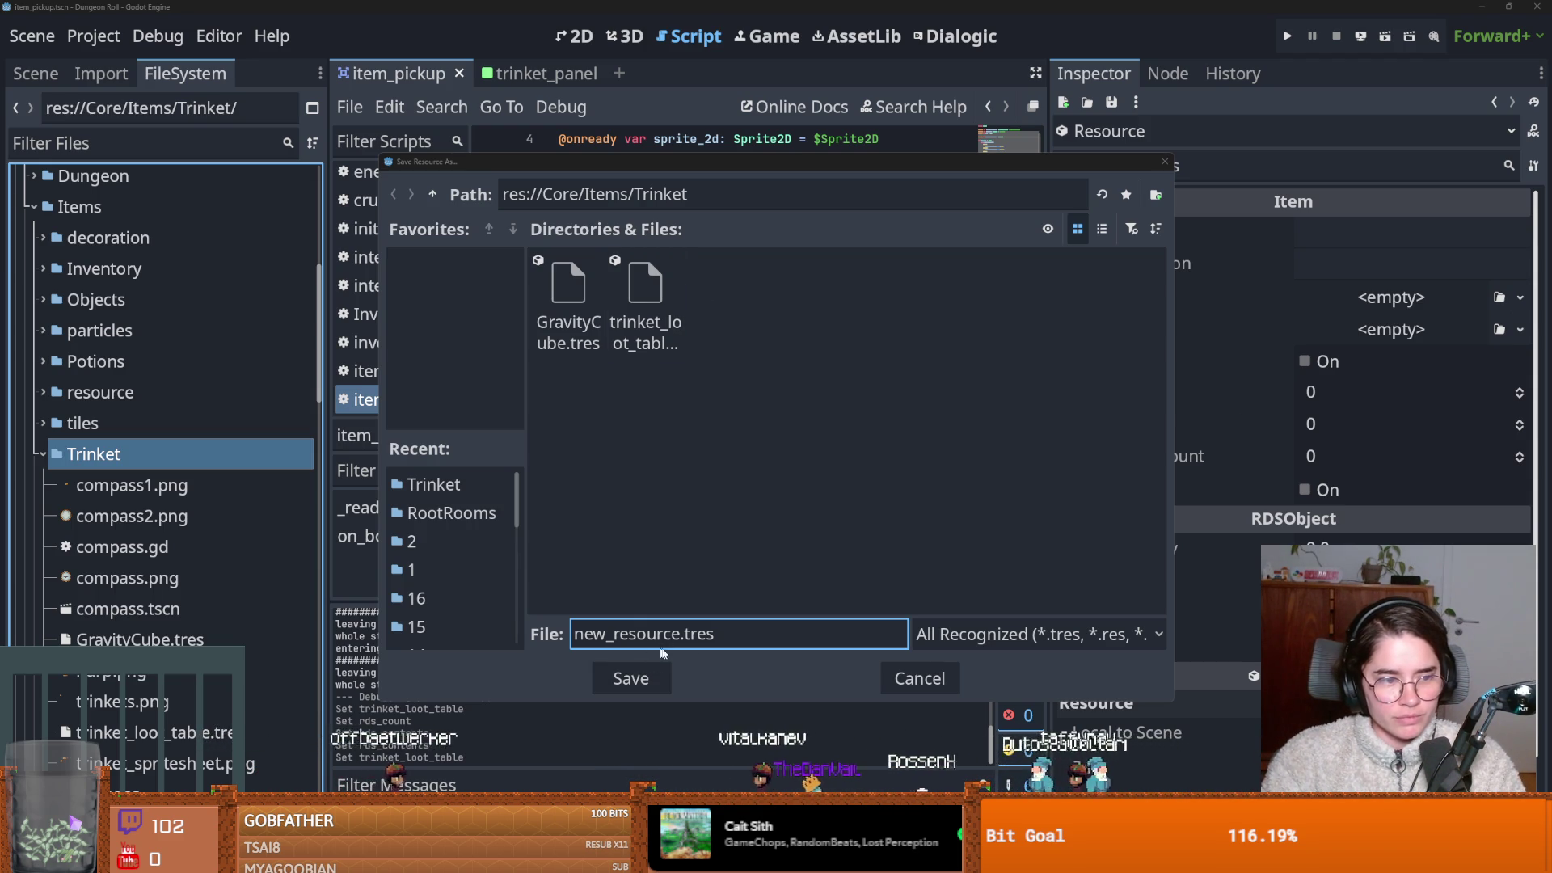
pyautogui.write('Chest of Avarice')
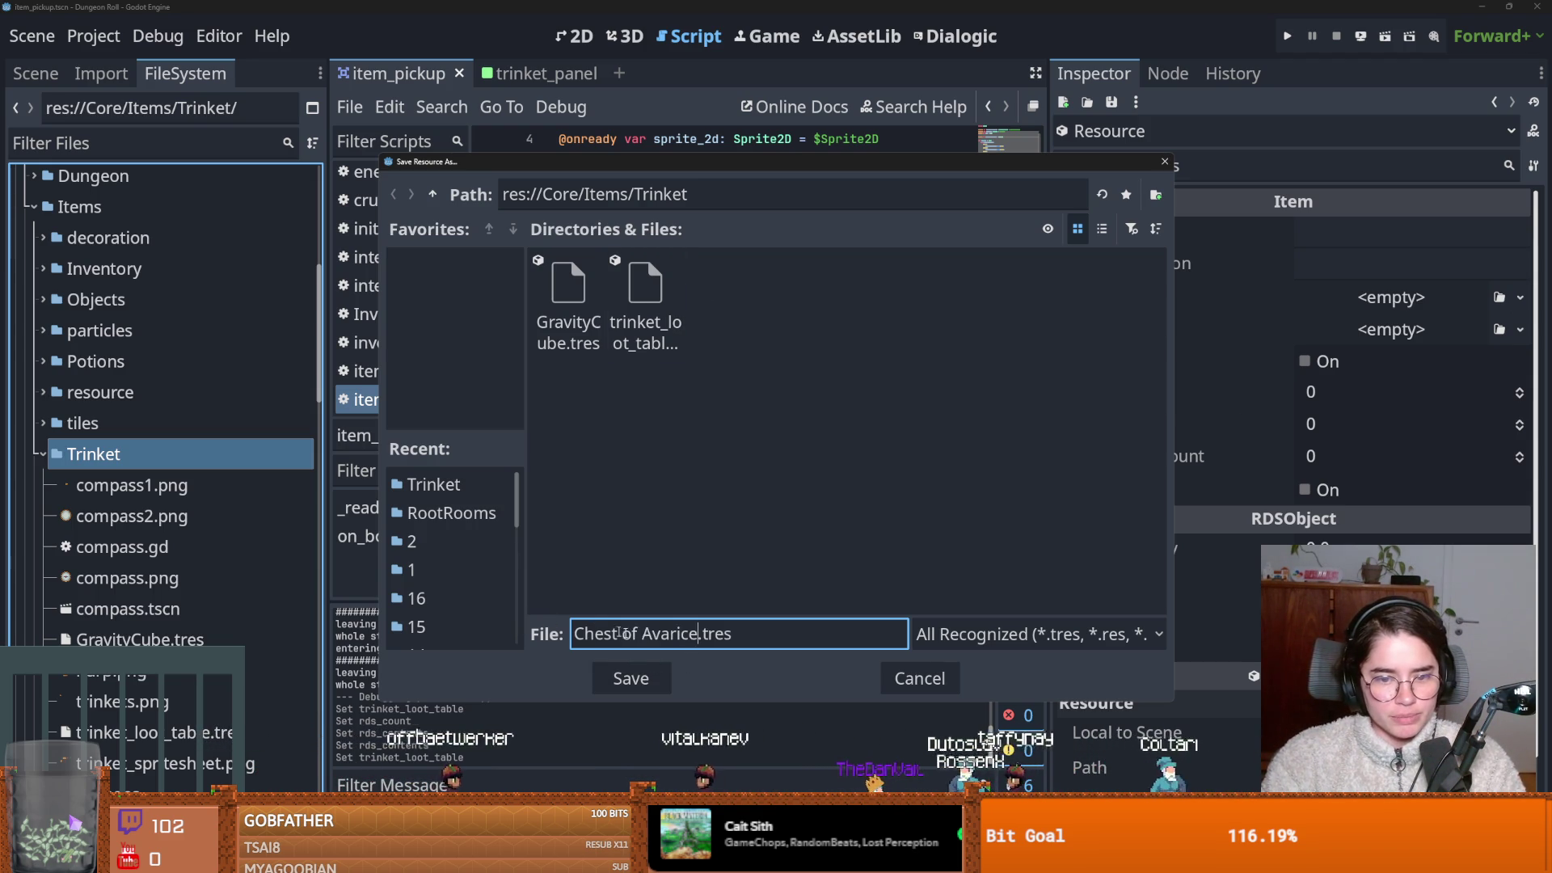
pyautogui.click(645, 636)
pyautogui.press('BackSpace')
pyautogui.click(624, 635)
pyautogui.press('BackSpace')
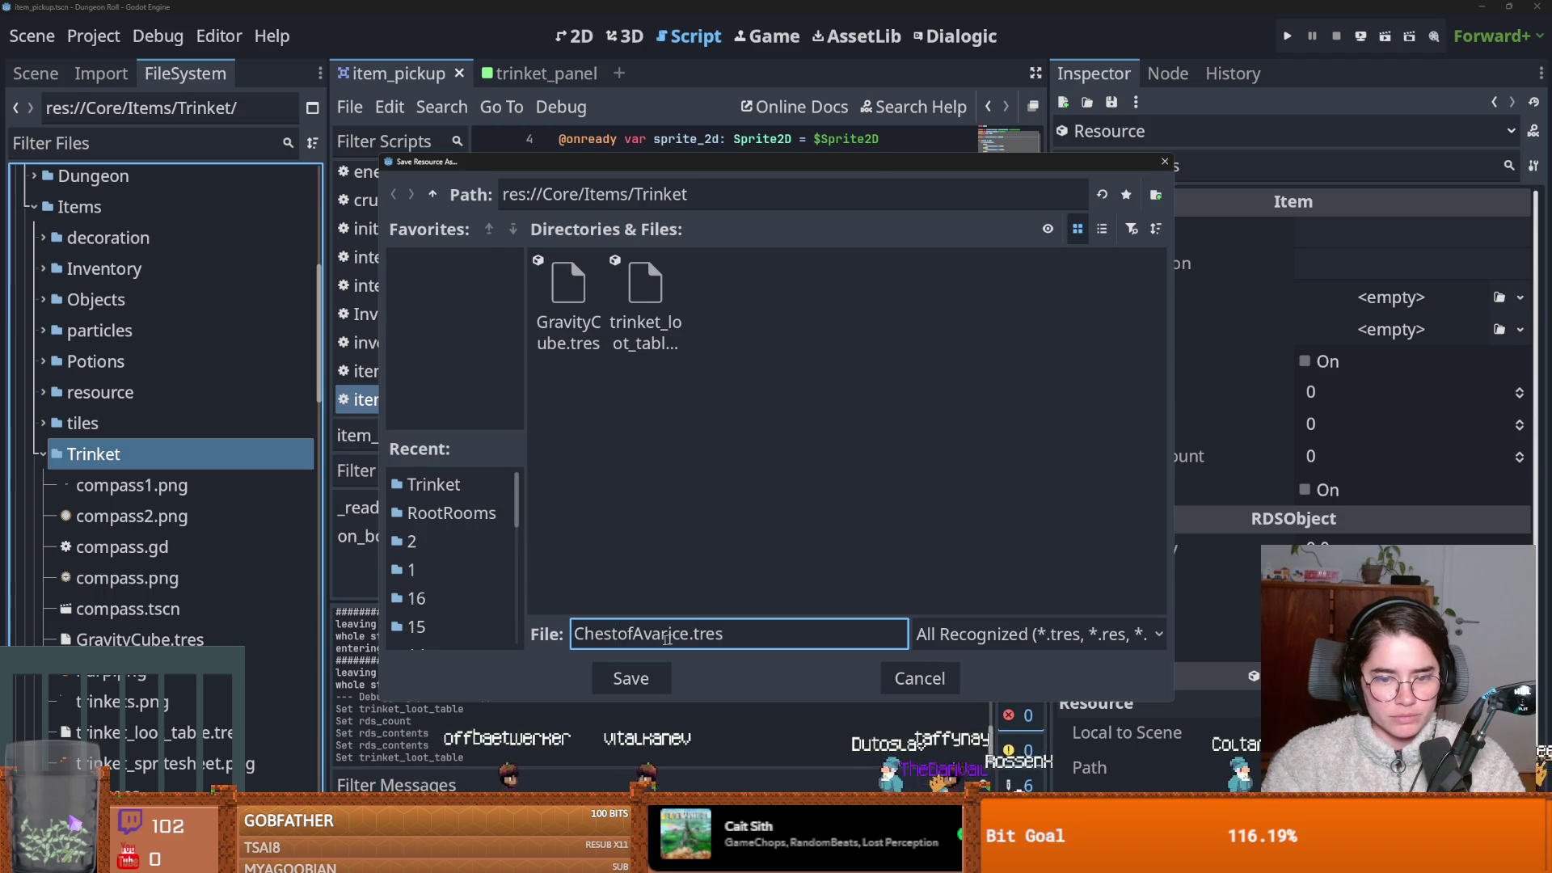
pyautogui.click(648, 668)
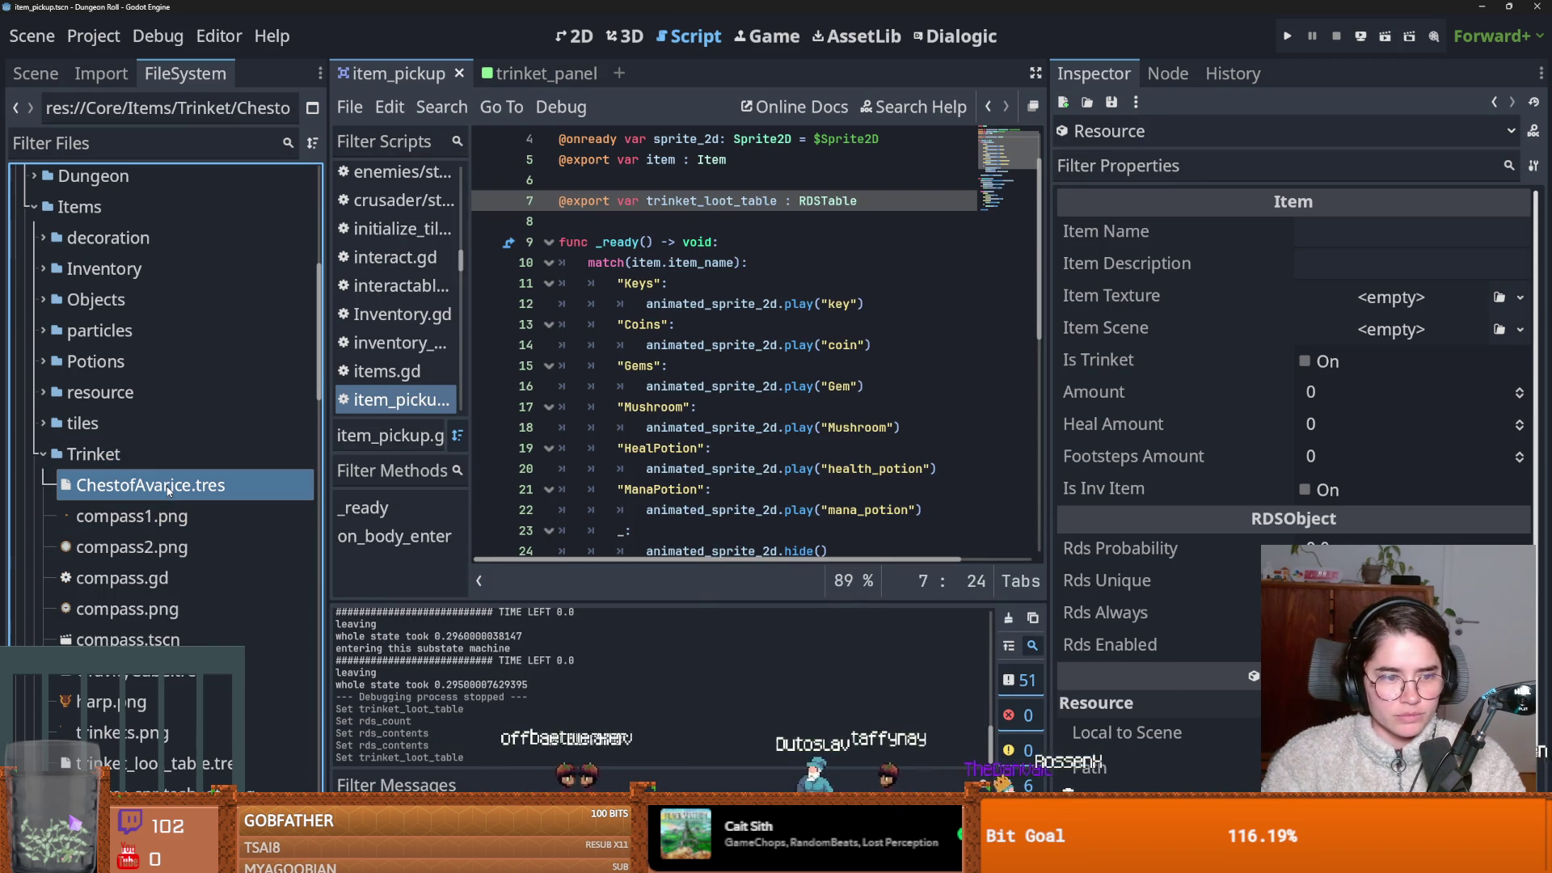
# Set Item Name to 'Chest of Avarice' and paste its gold-reward description.
pyautogui.click(1358, 229)
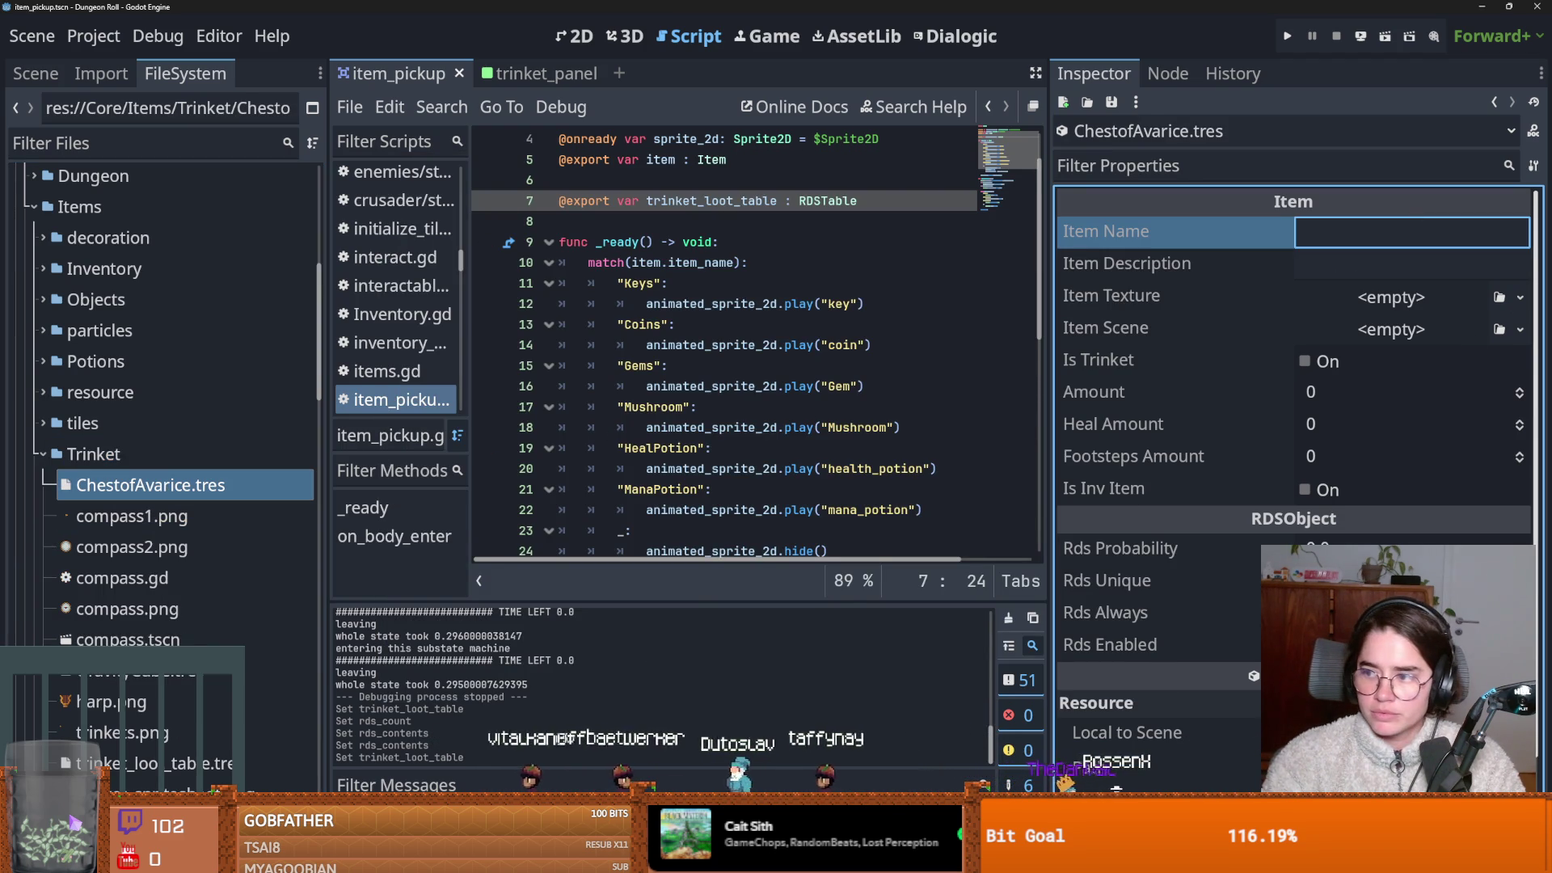
pyautogui.write('Chest of Avarice')
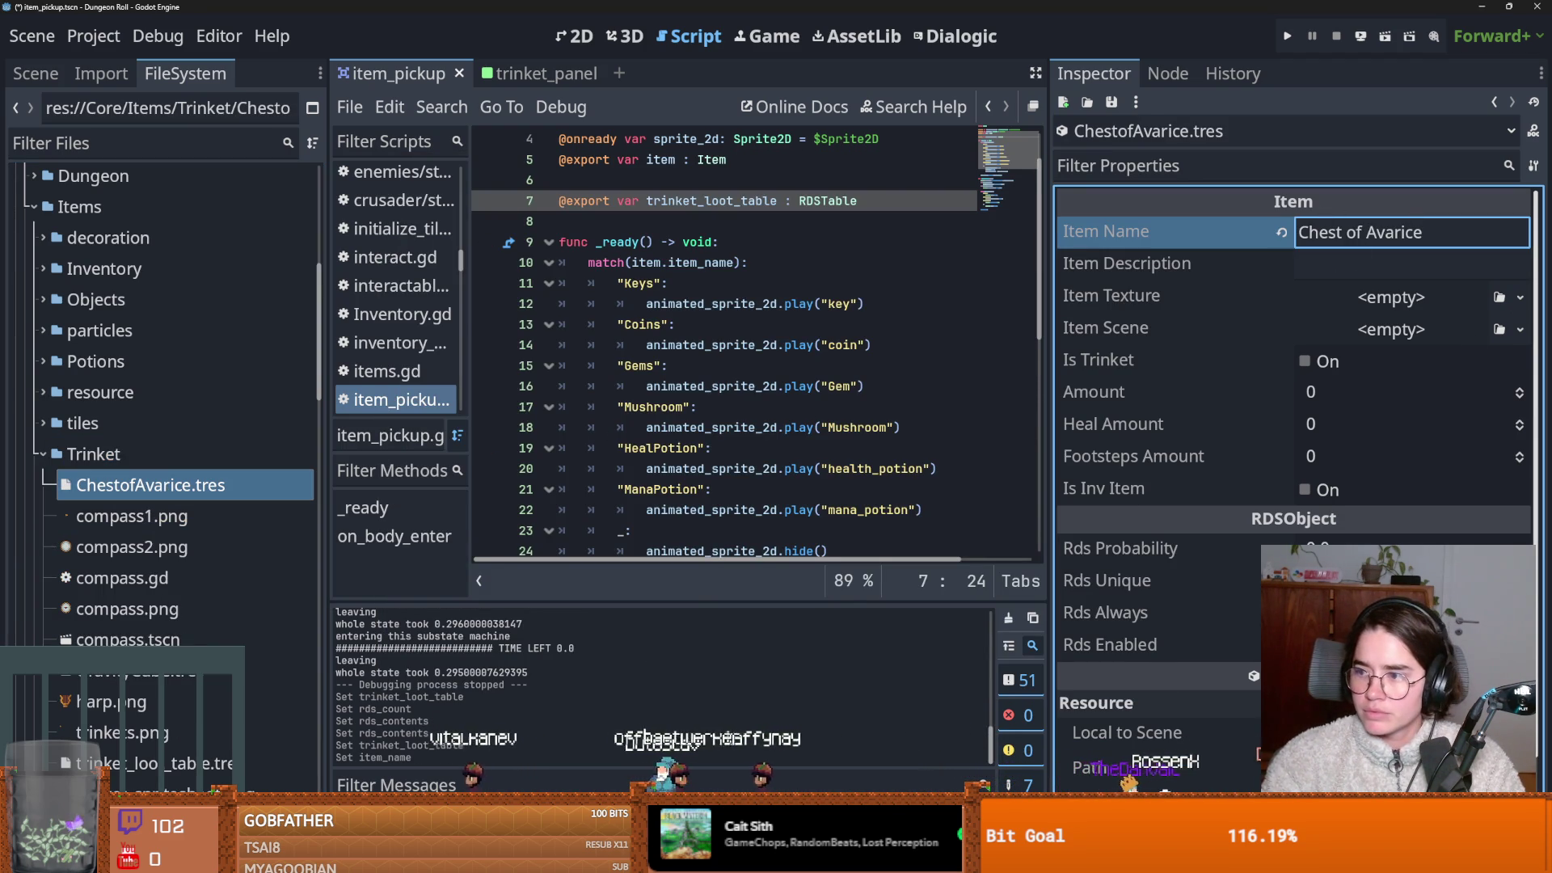
pyautogui.press('Tab')
pyautogui.hotkey('ctrl', 'v')
# Quick Load an atlas texture for the Item Texture.
pyautogui.moveTo(1049, 316); pyautogui.dragTo(761, 326)
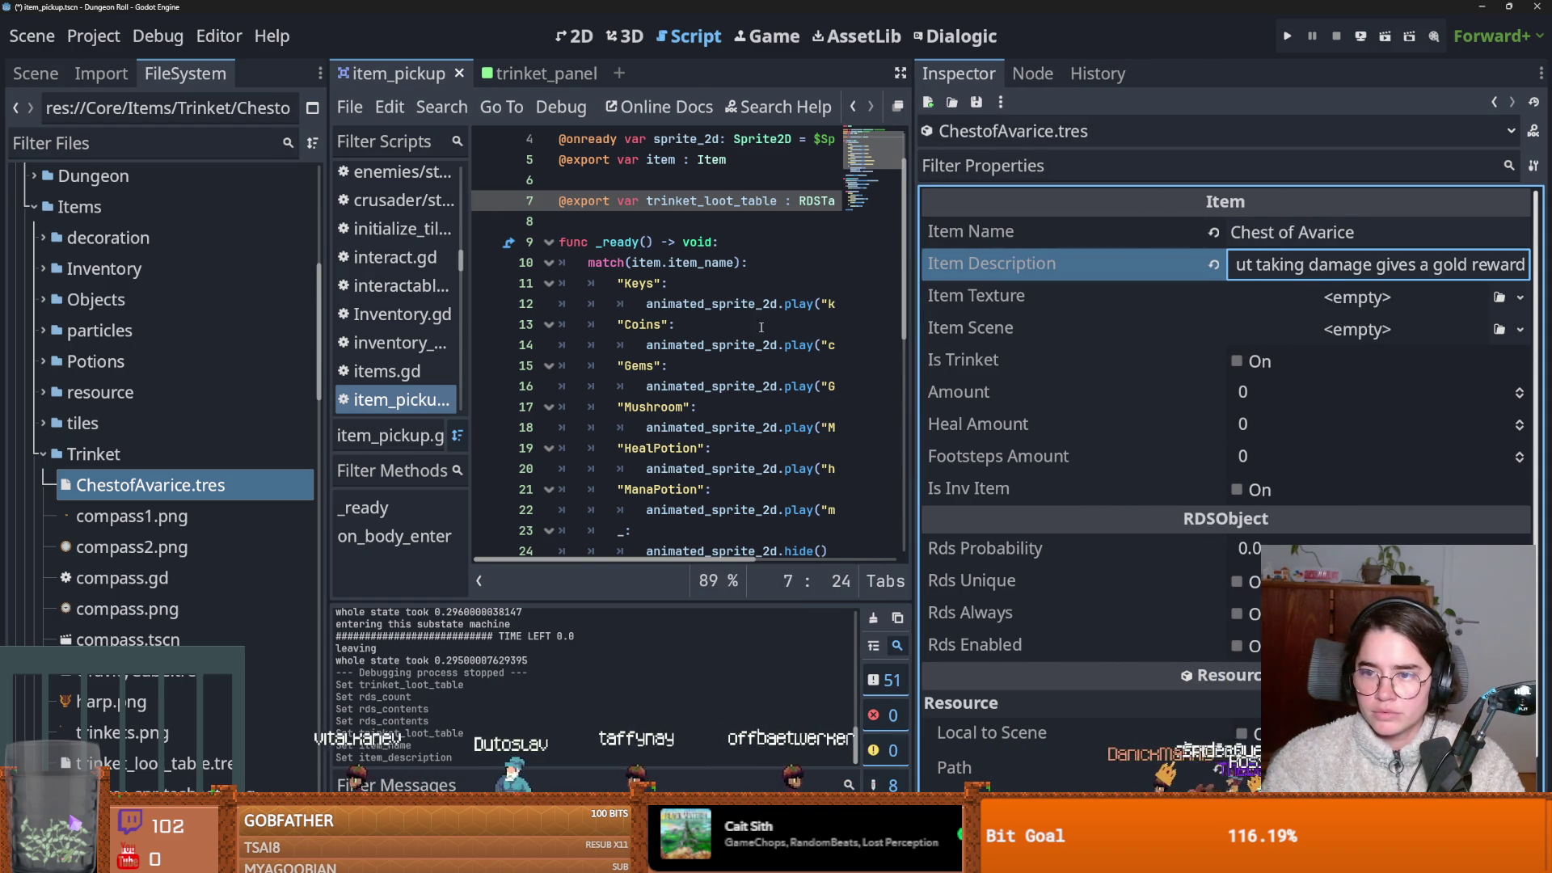
pyautogui.click(1520, 297)
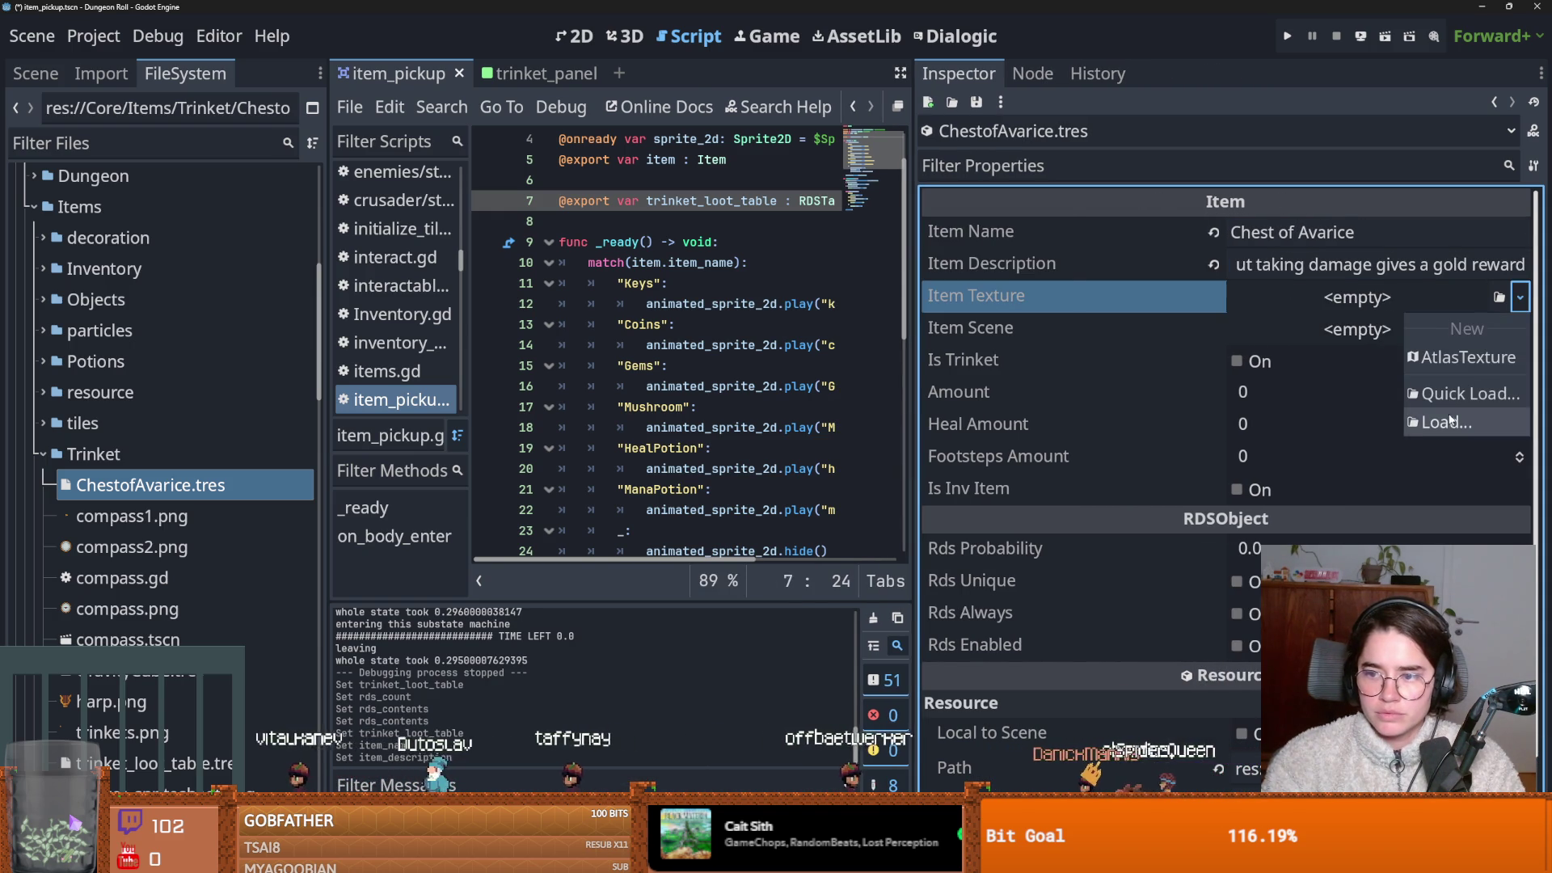
pyautogui.click(1454, 392)
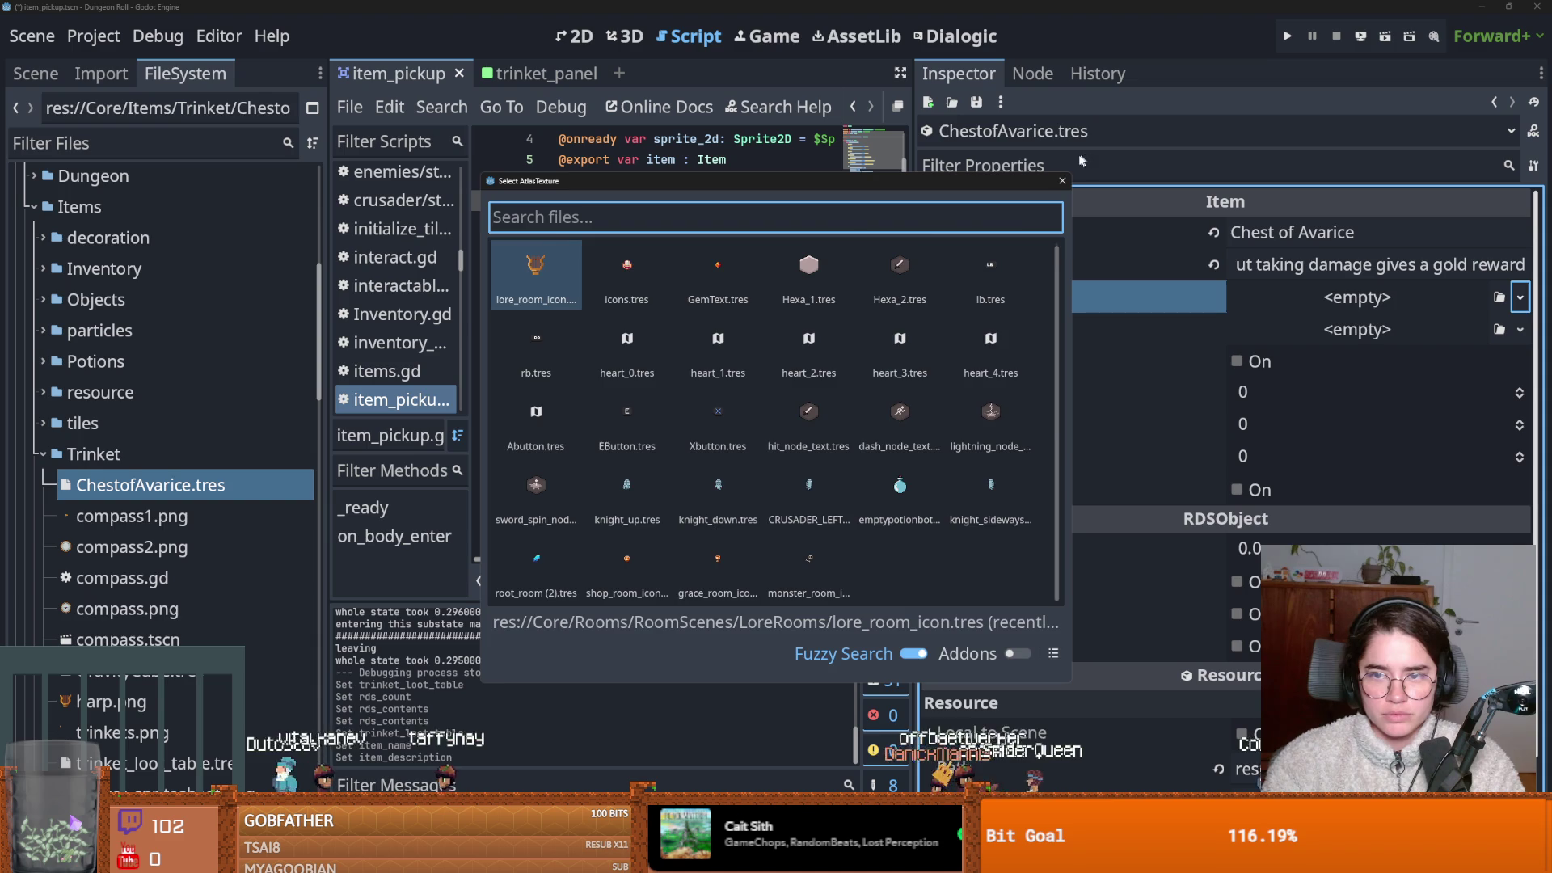
# Give the item a new AtlasTexture using the trinket sprite sheet as its atlas.
pyautogui.click(1062, 181)
pyautogui.click(1519, 298)
pyautogui.click(1427, 358)
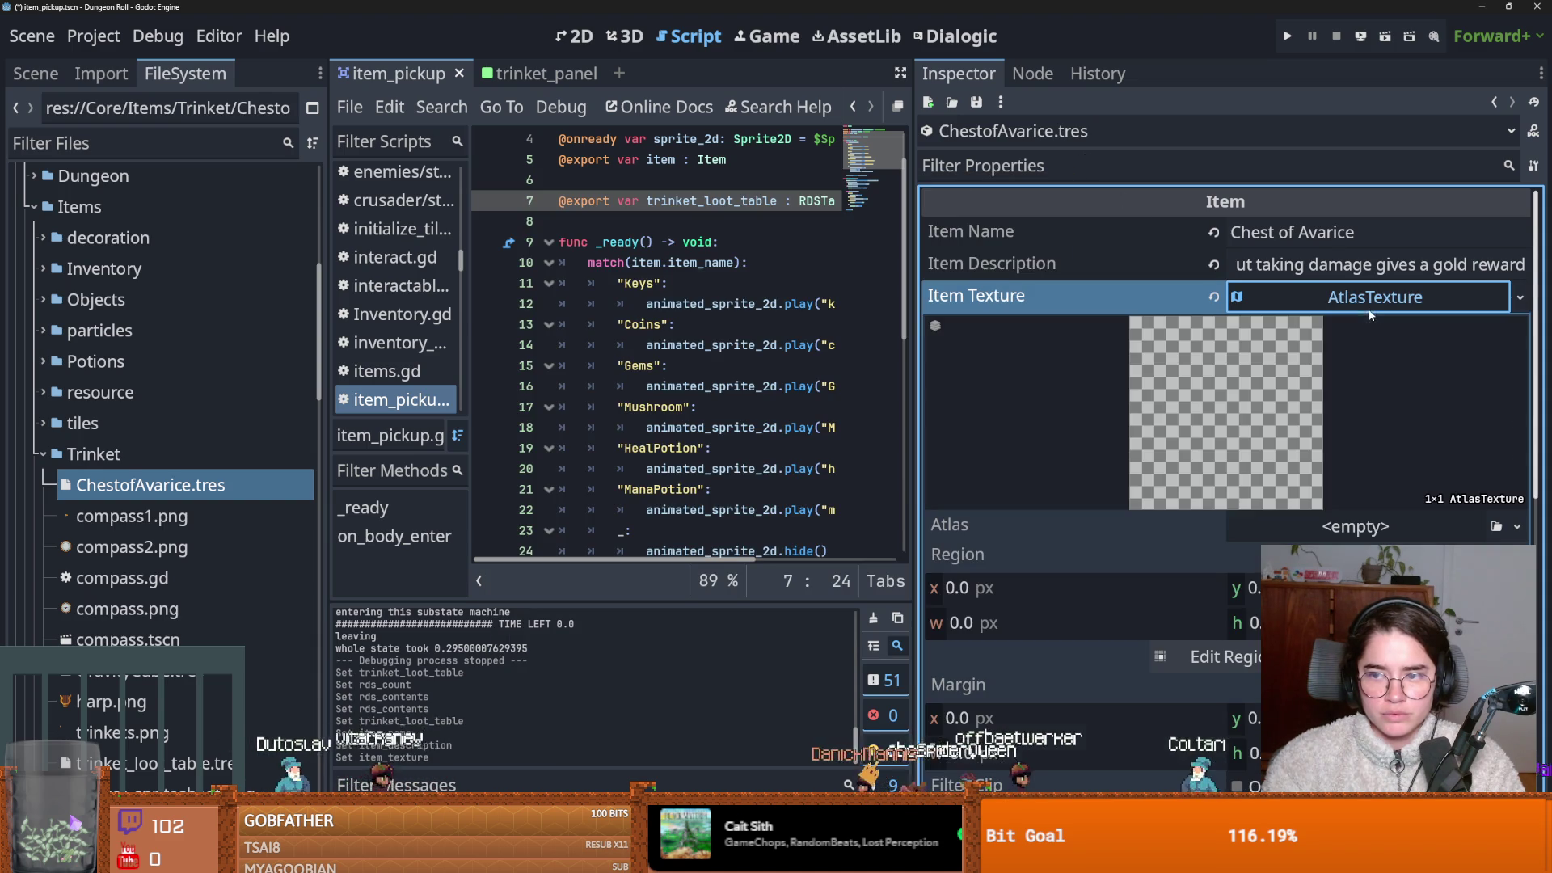
pyautogui.click(1520, 298)
pyautogui.click(1334, 623)
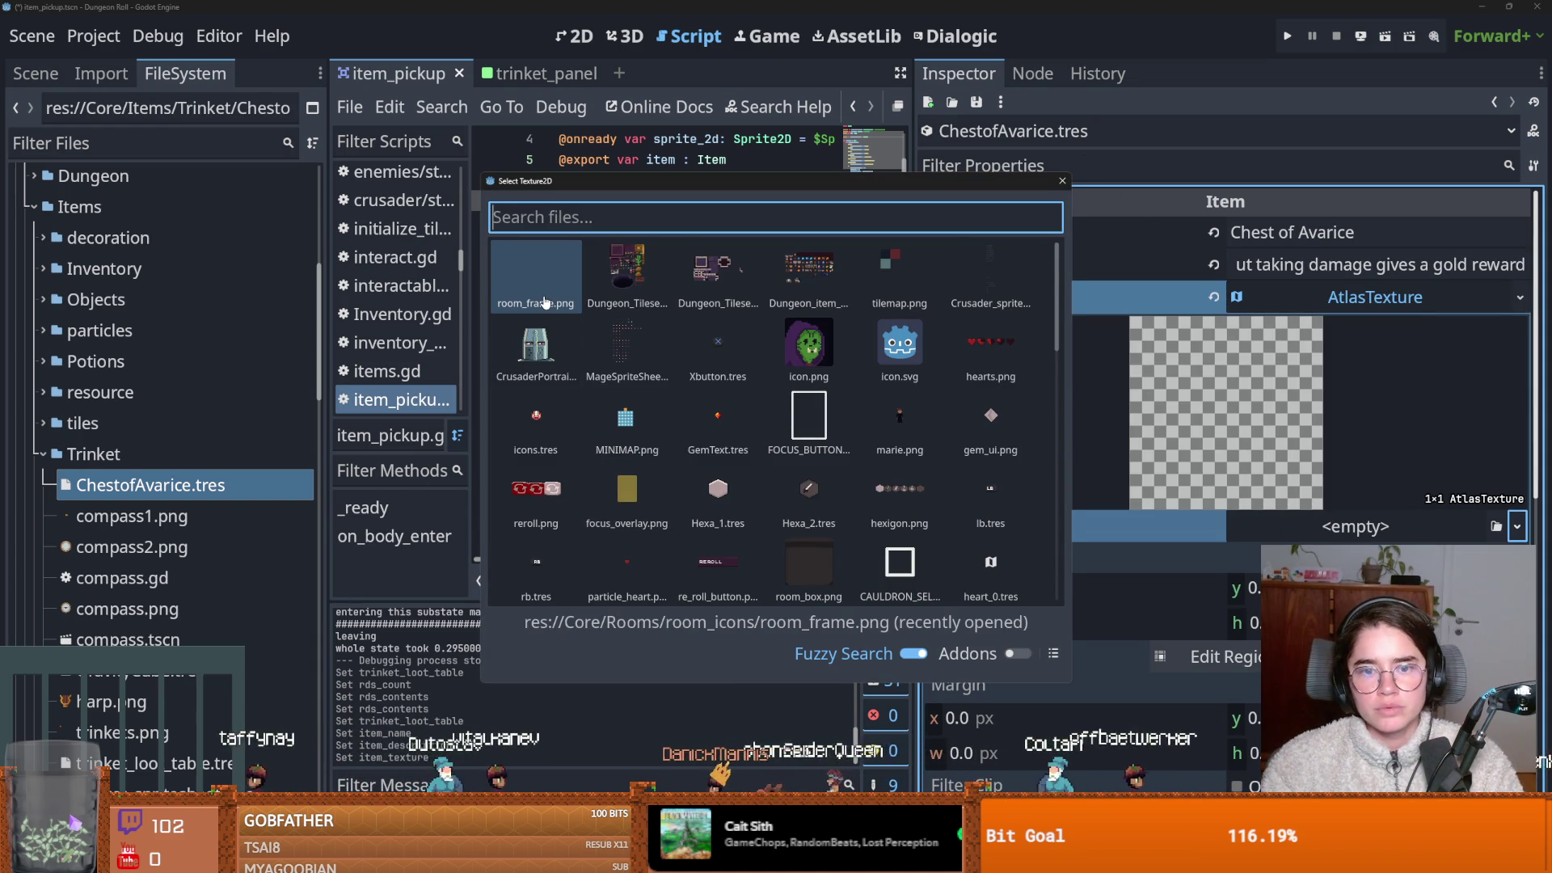
pyautogui.write('t')
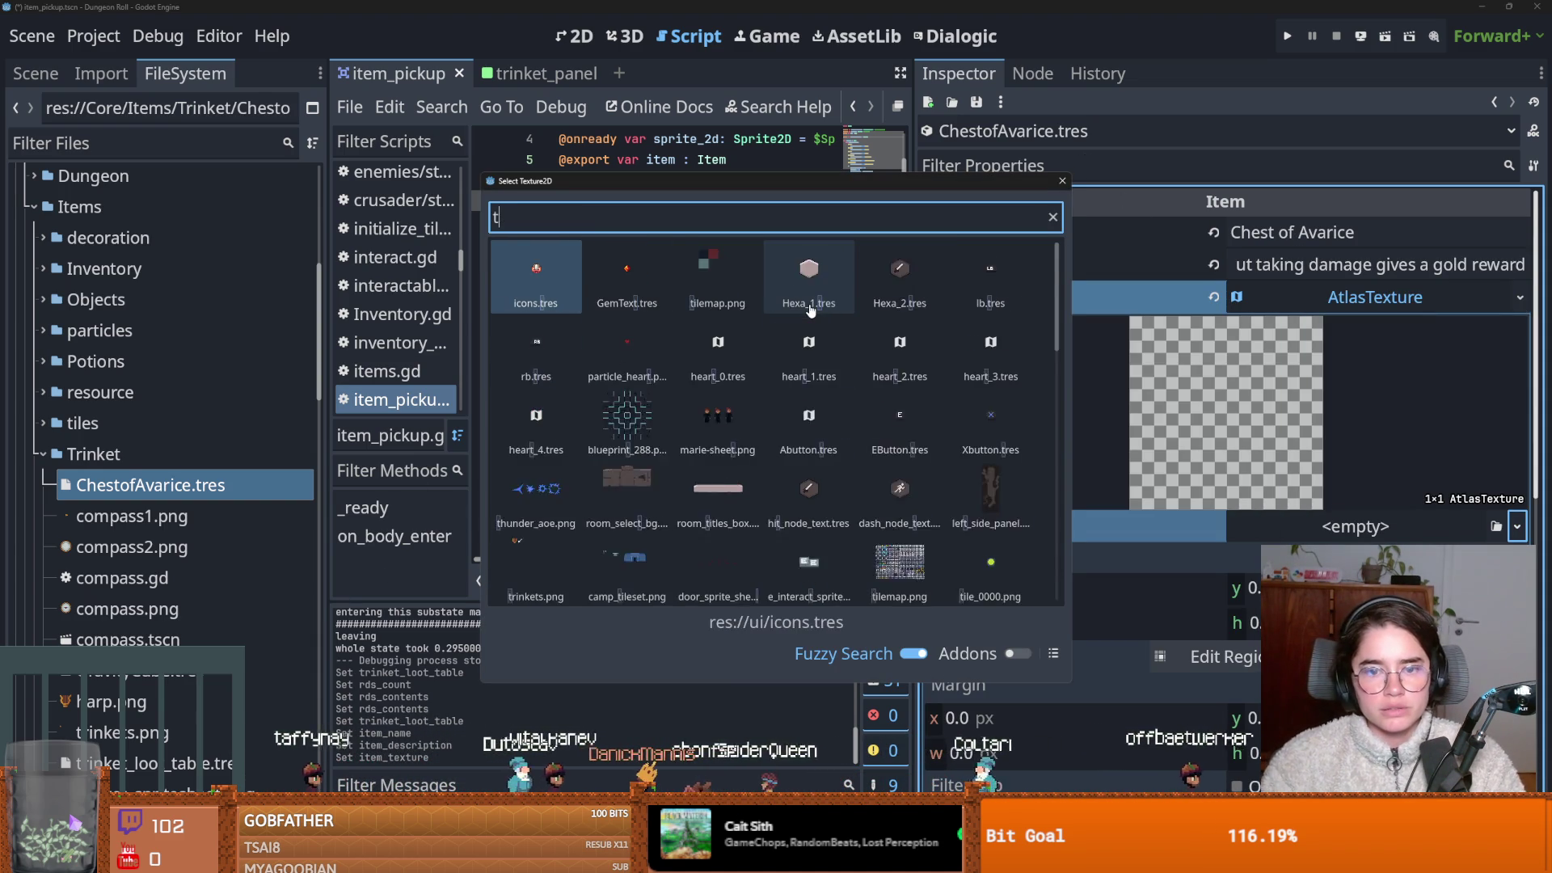
pyautogui.write('rink')
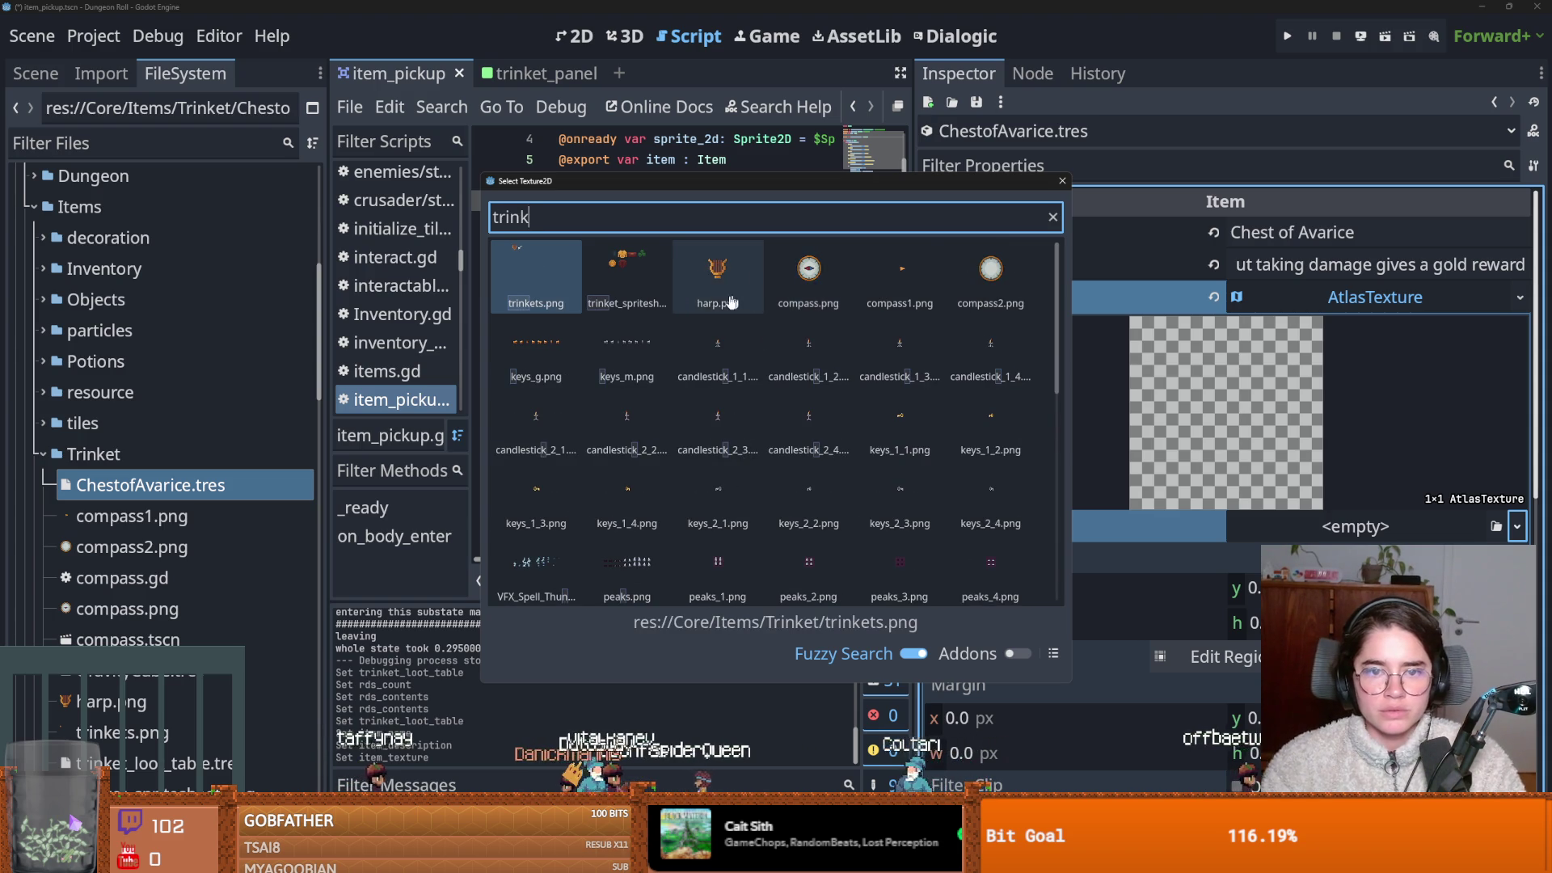
pyautogui.doubleClick(627, 275)
# Set the atlas region to the 16×16 red chest sprite.
pyautogui.click(1389, 311)
pyautogui.click(1389, 314)
pyautogui.click(1208, 672)
pyautogui.scroll(4, 725, 443)
pyautogui.moveTo(842, 368); pyautogui.dragTo(794, 326)
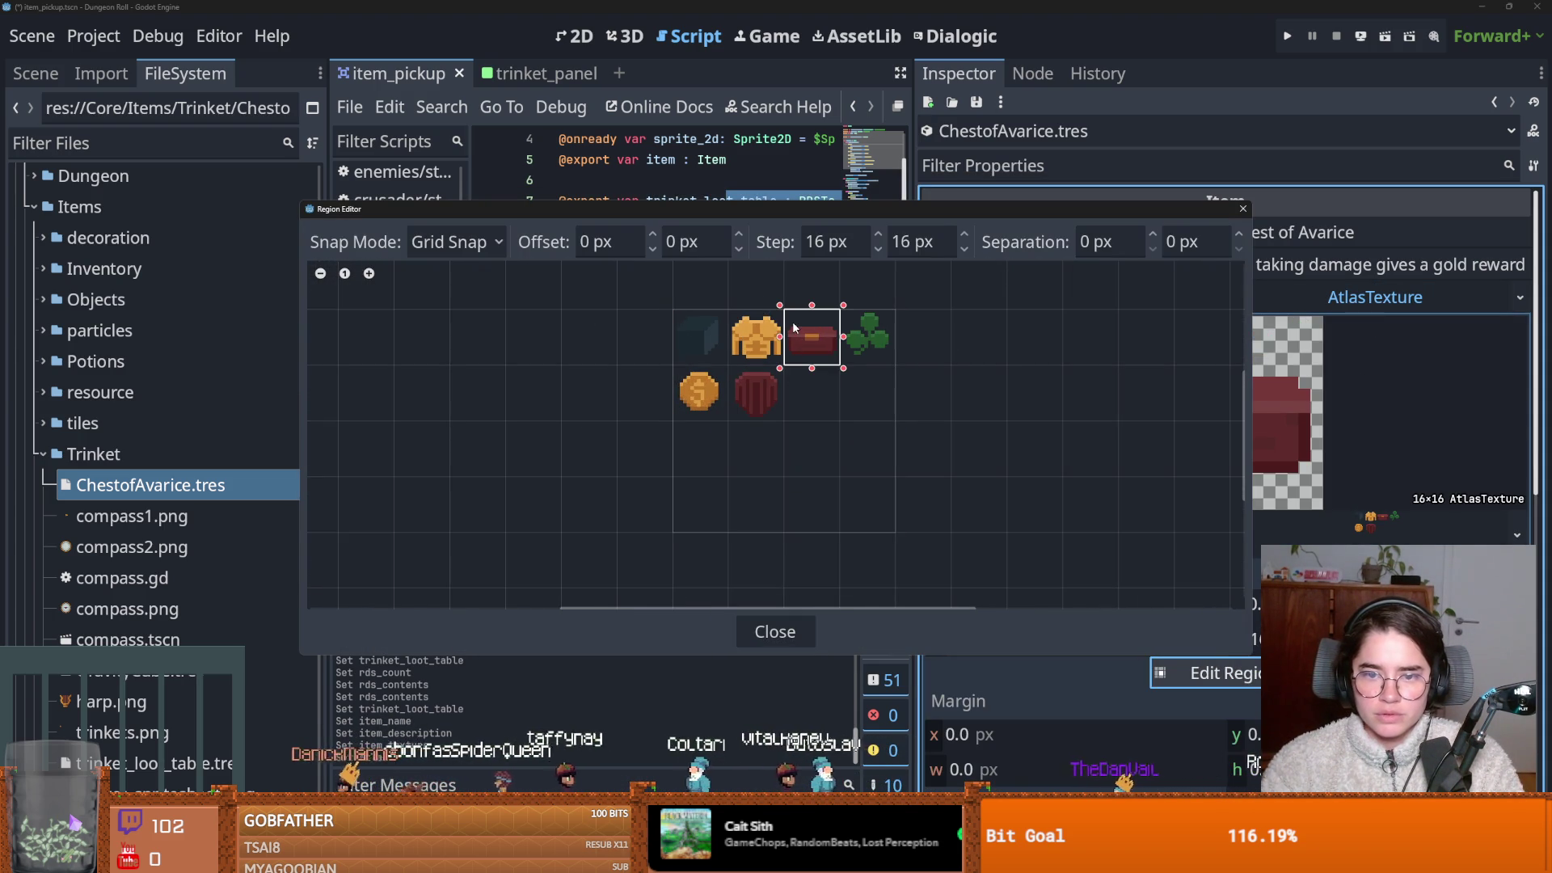
pyautogui.click(1242, 209)
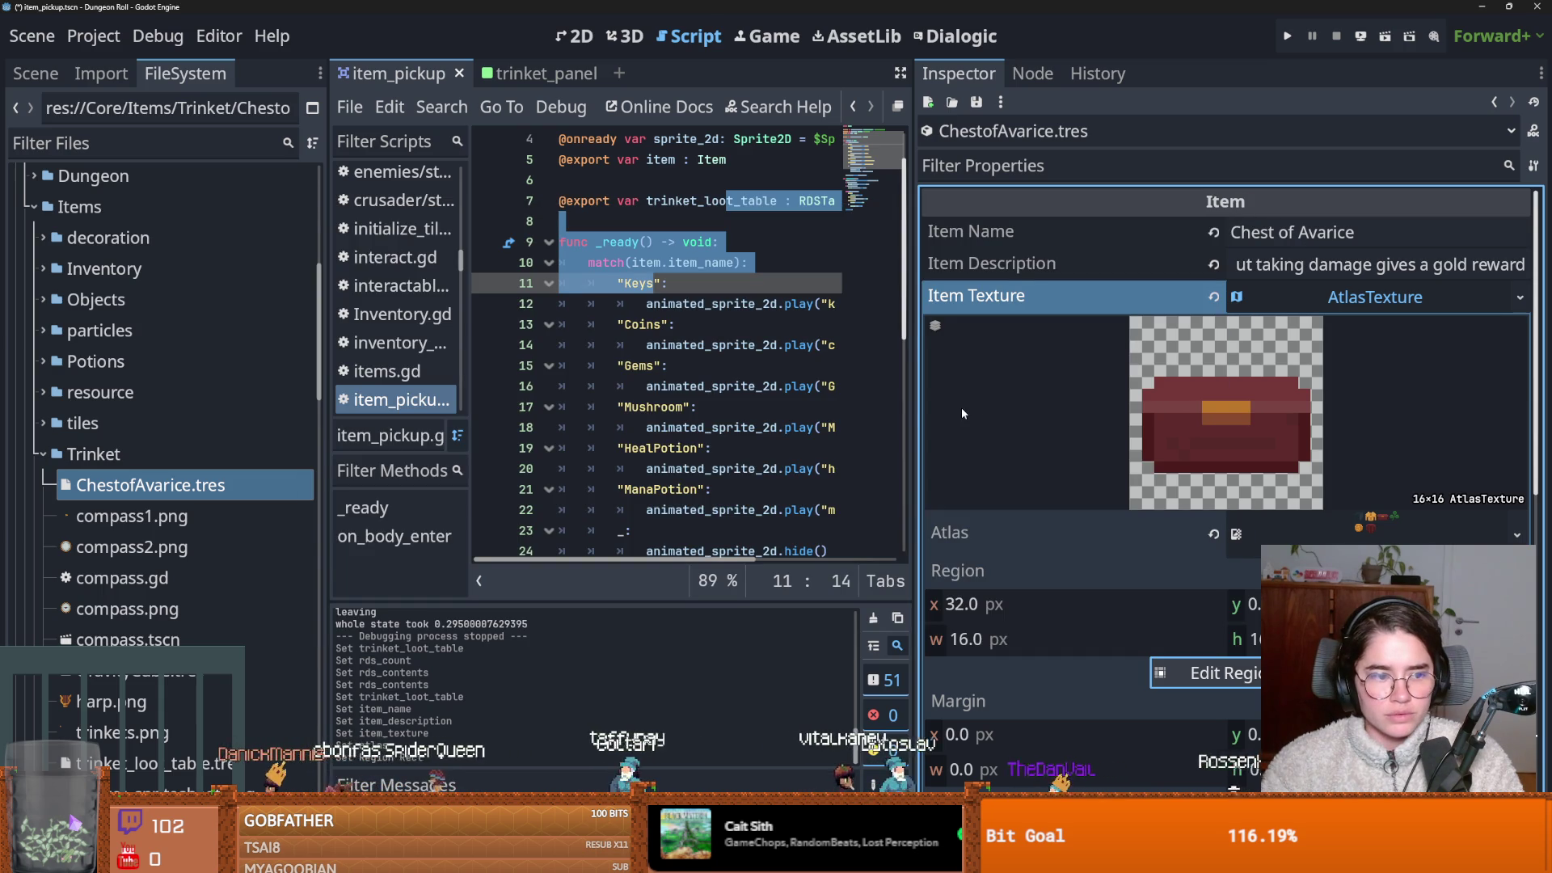
pyautogui.click(1282, 305)
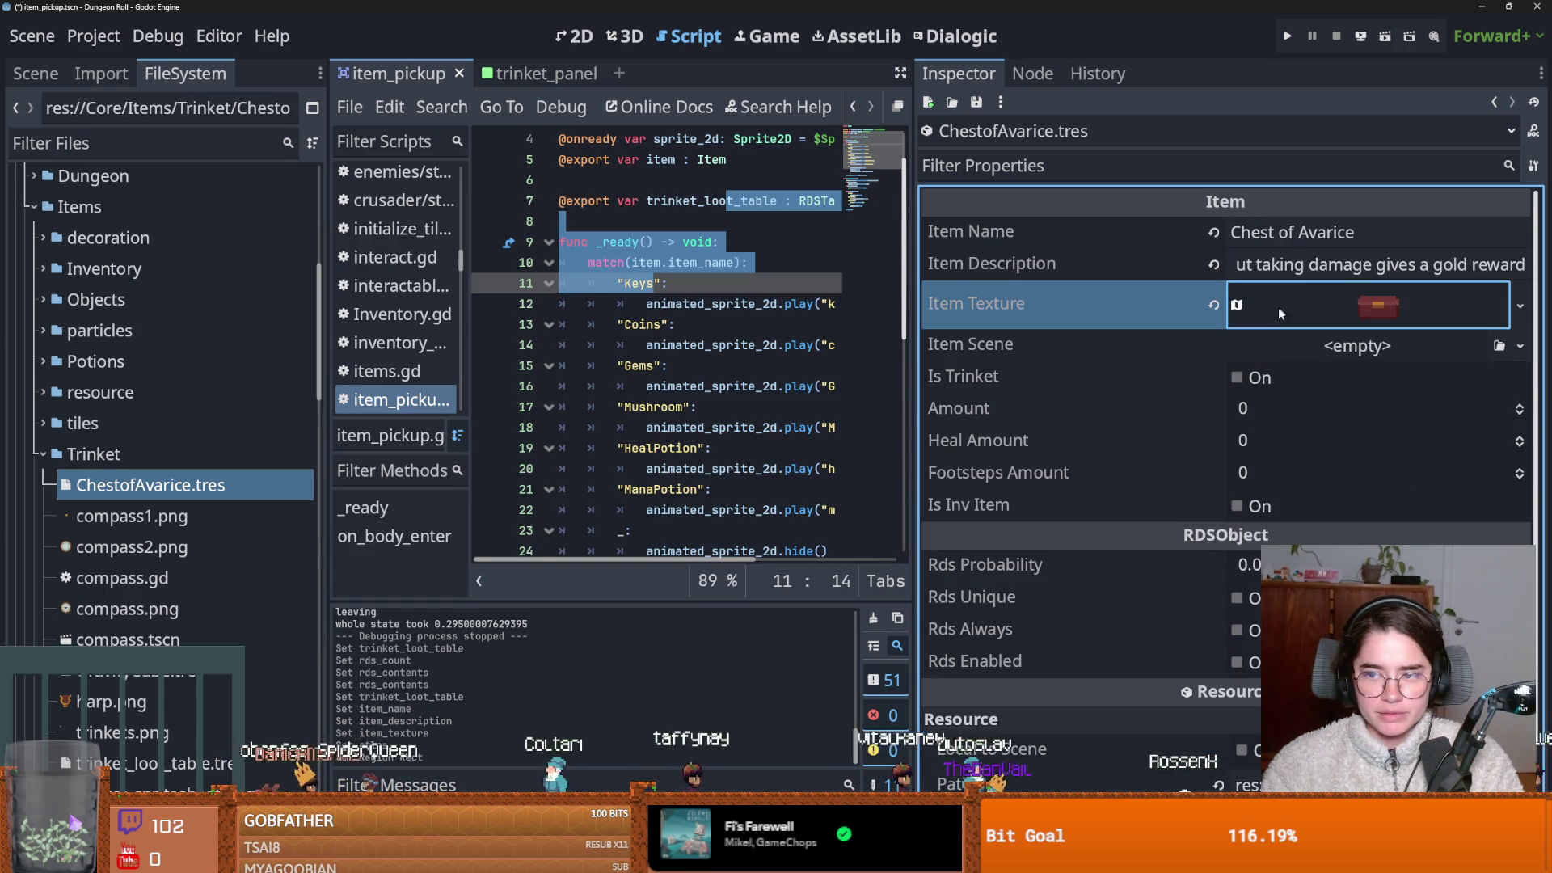
# Turn on Is Trinket, set Amount to 20, and save.
pyautogui.click(1237, 378)
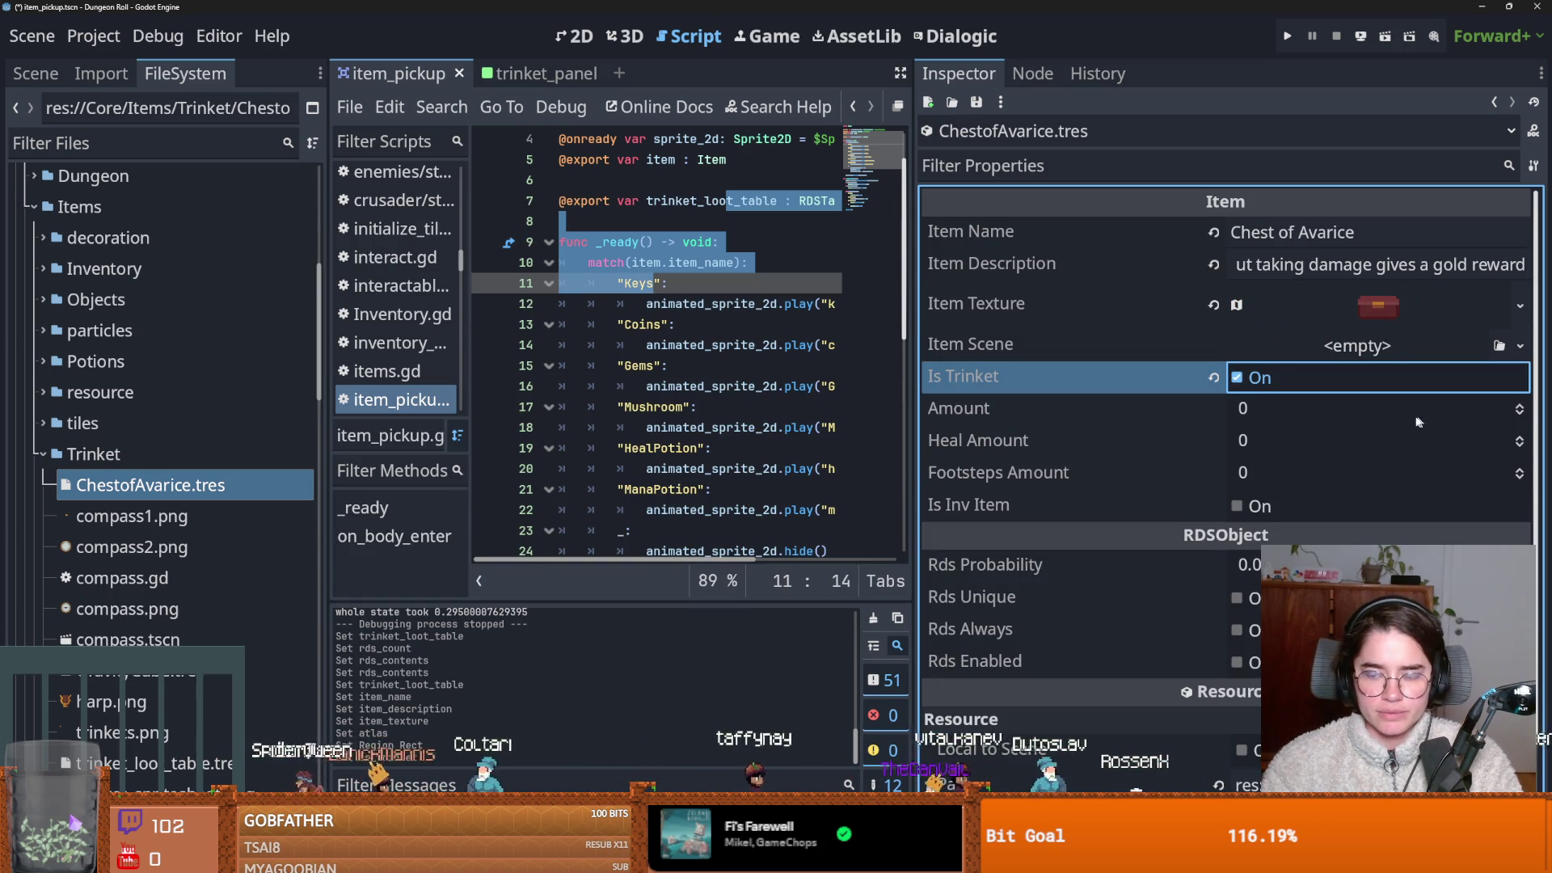
pyautogui.moveTo(1421, 414); pyautogui.dragTo(1370, 410)
pyautogui.click(1371, 404)
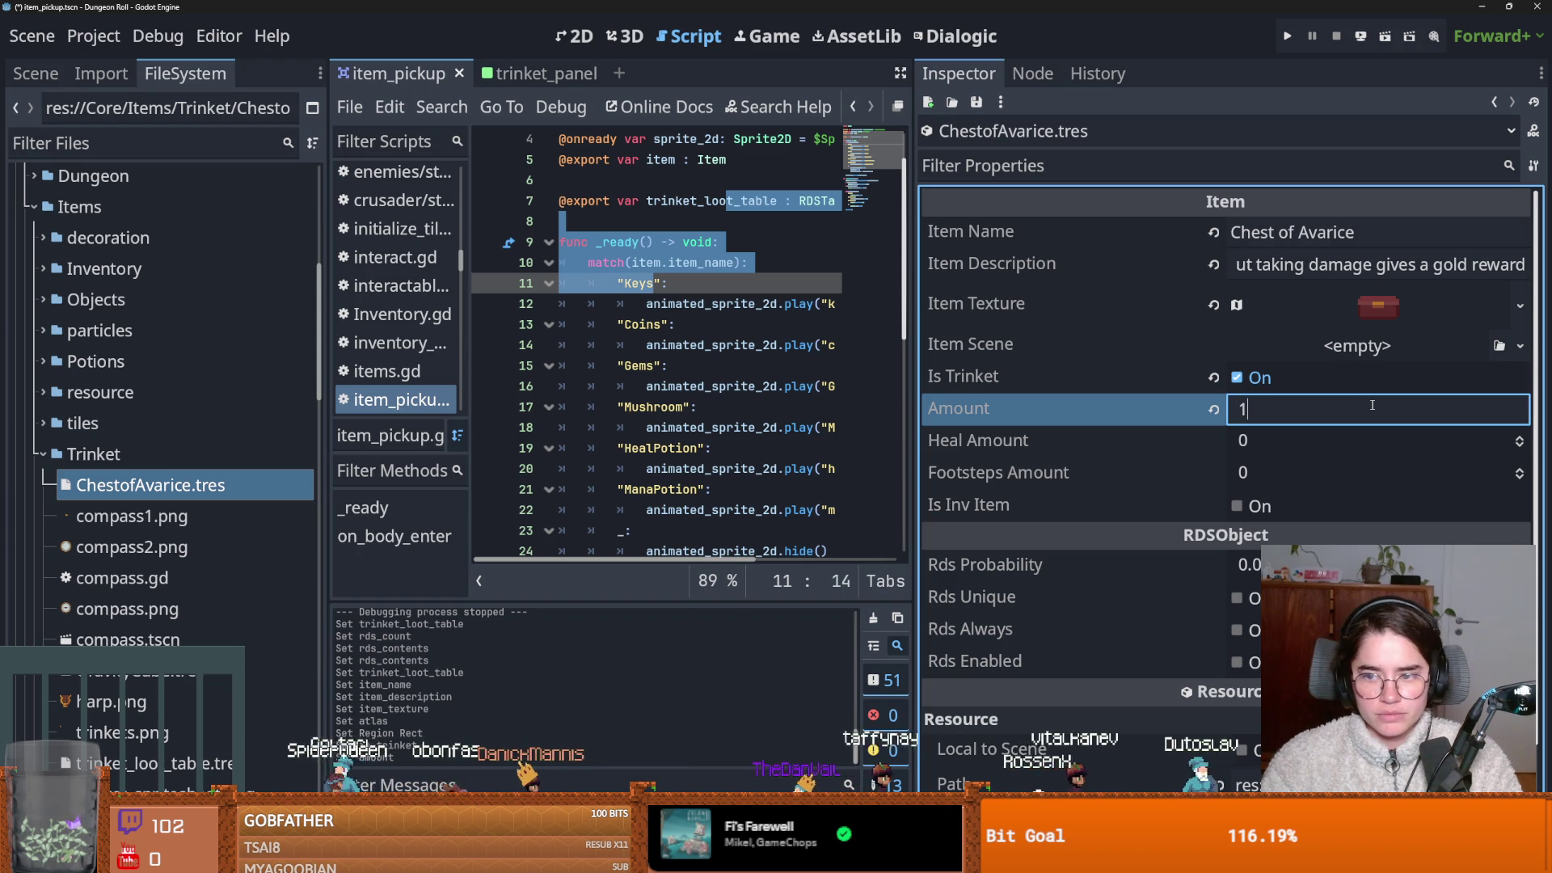
pyautogui.write('20')
pyautogui.press('Return')
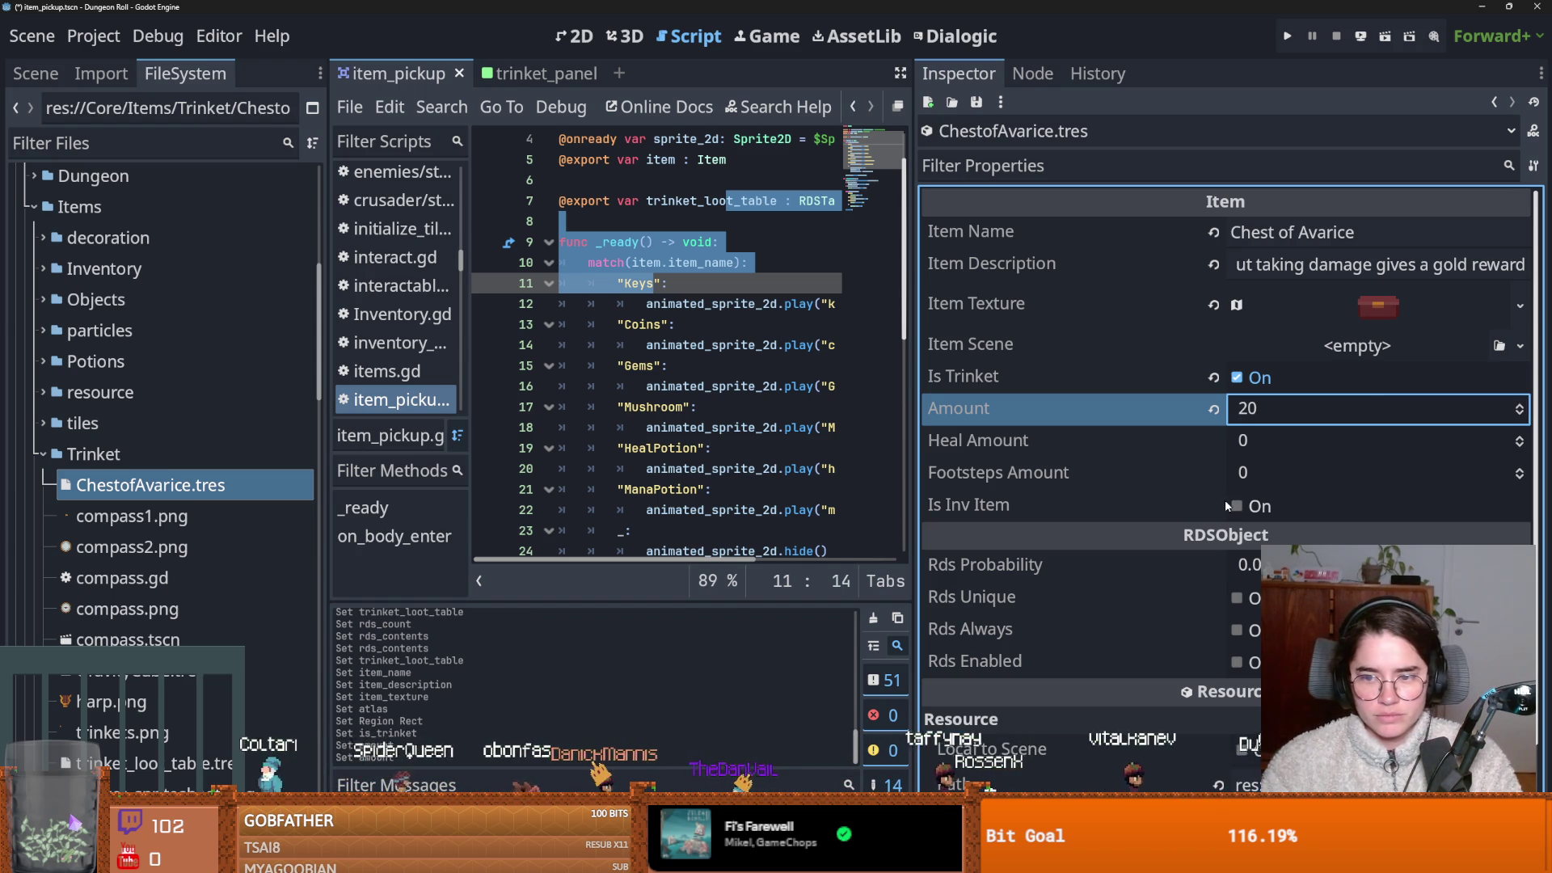
pyautogui.hotkey('ctrl', 's')
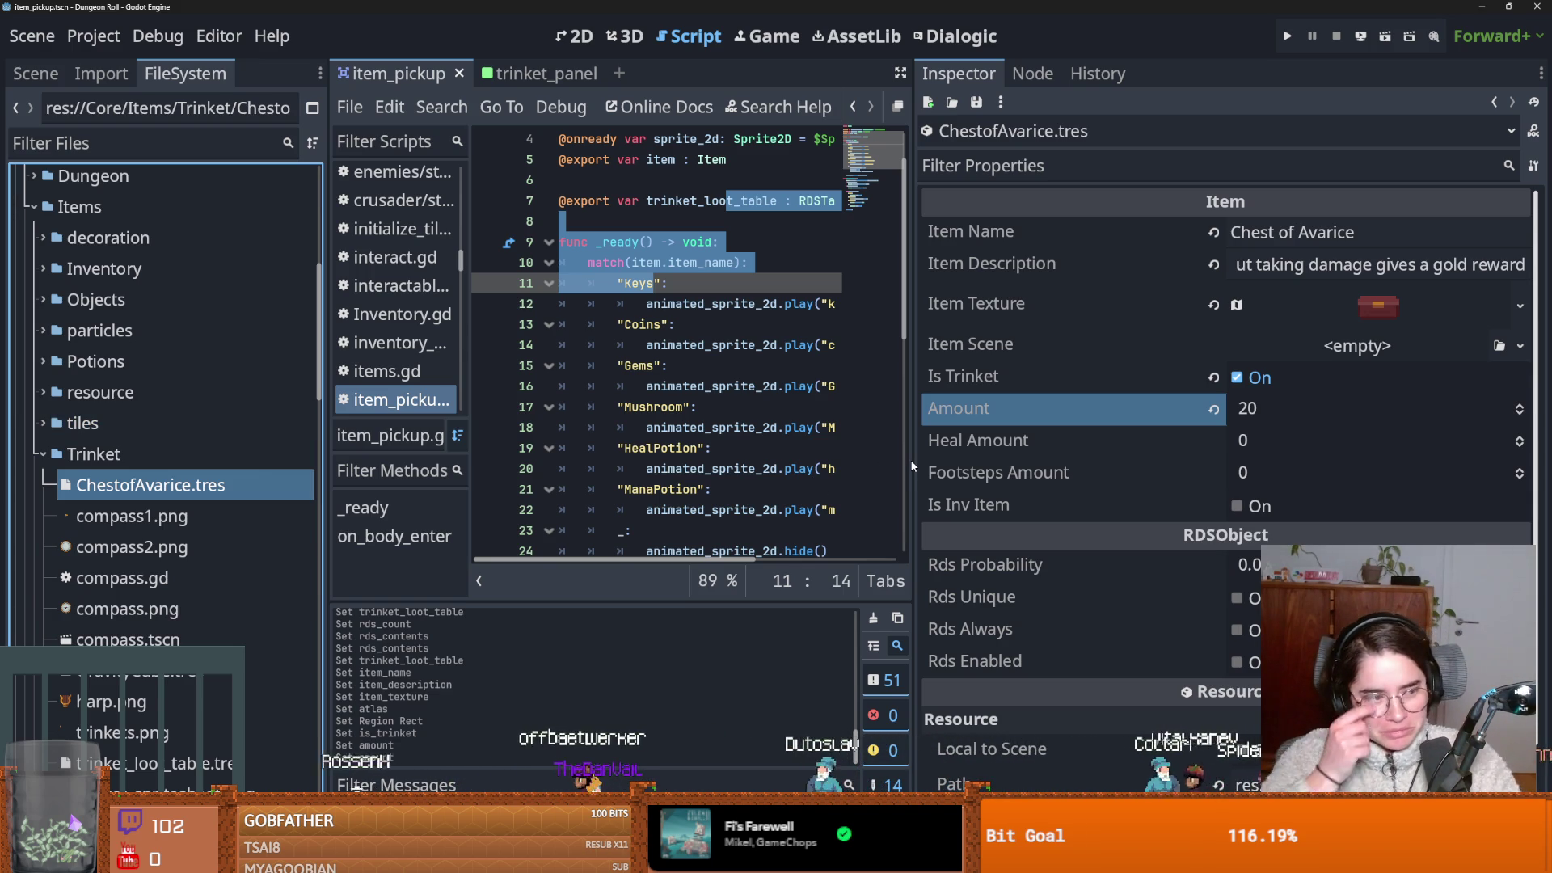
# Review the item's drop probability and drop enabled settings and save.
pyautogui.moveTo(911, 489)
pyautogui.mouseDown()
pyautogui.moveTo(1091, 492)
pyautogui.moveTo(1020, 492)
pyautogui.mouseUp()
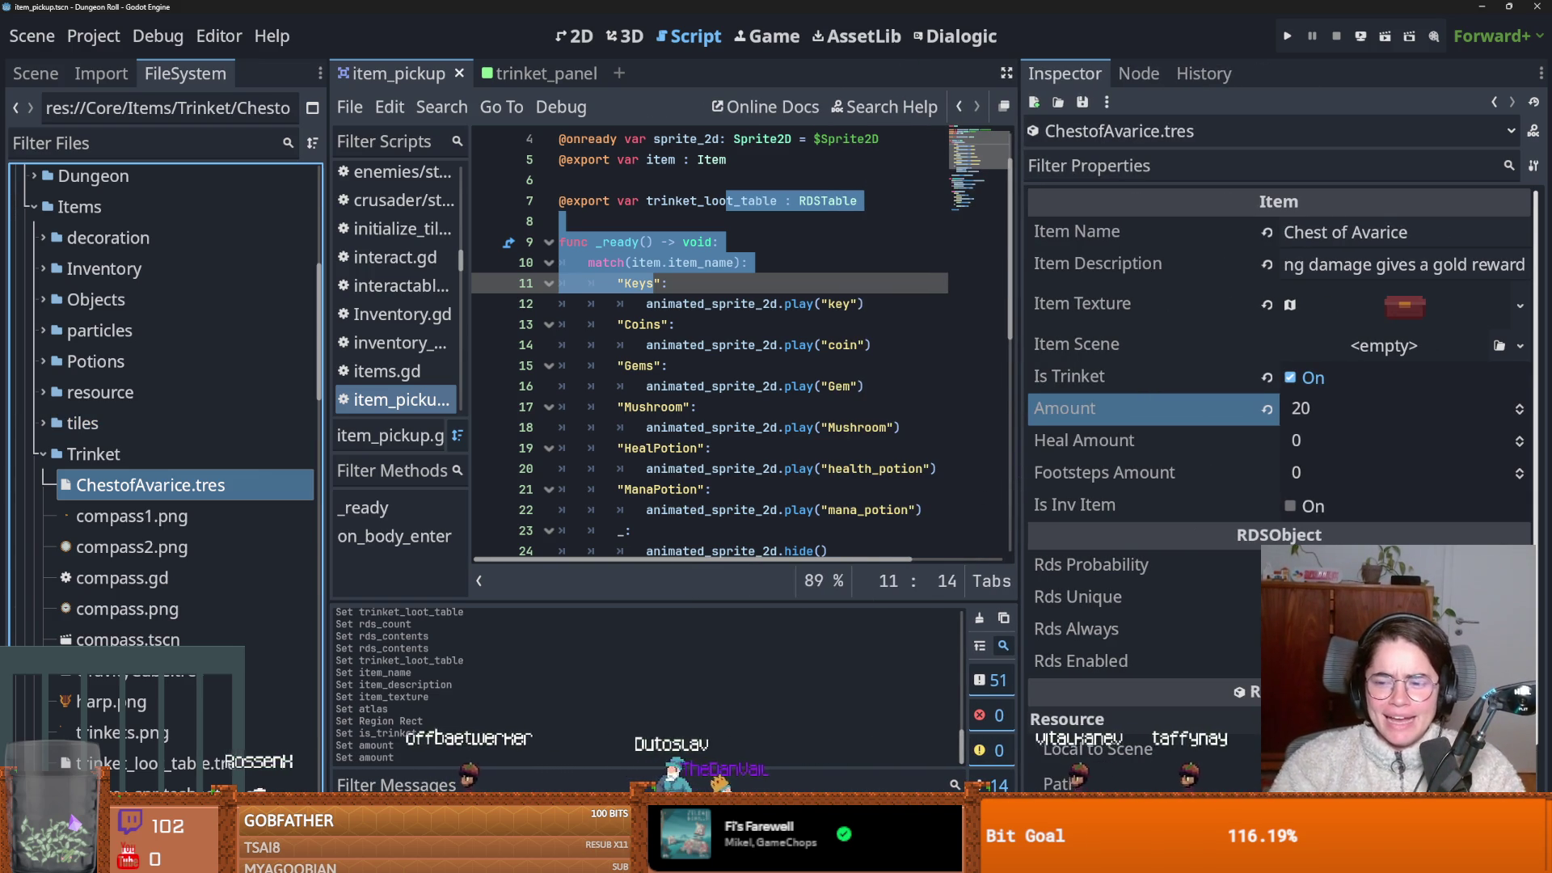
pyautogui.click(1374, 564)
pyautogui.click(1195, 660)
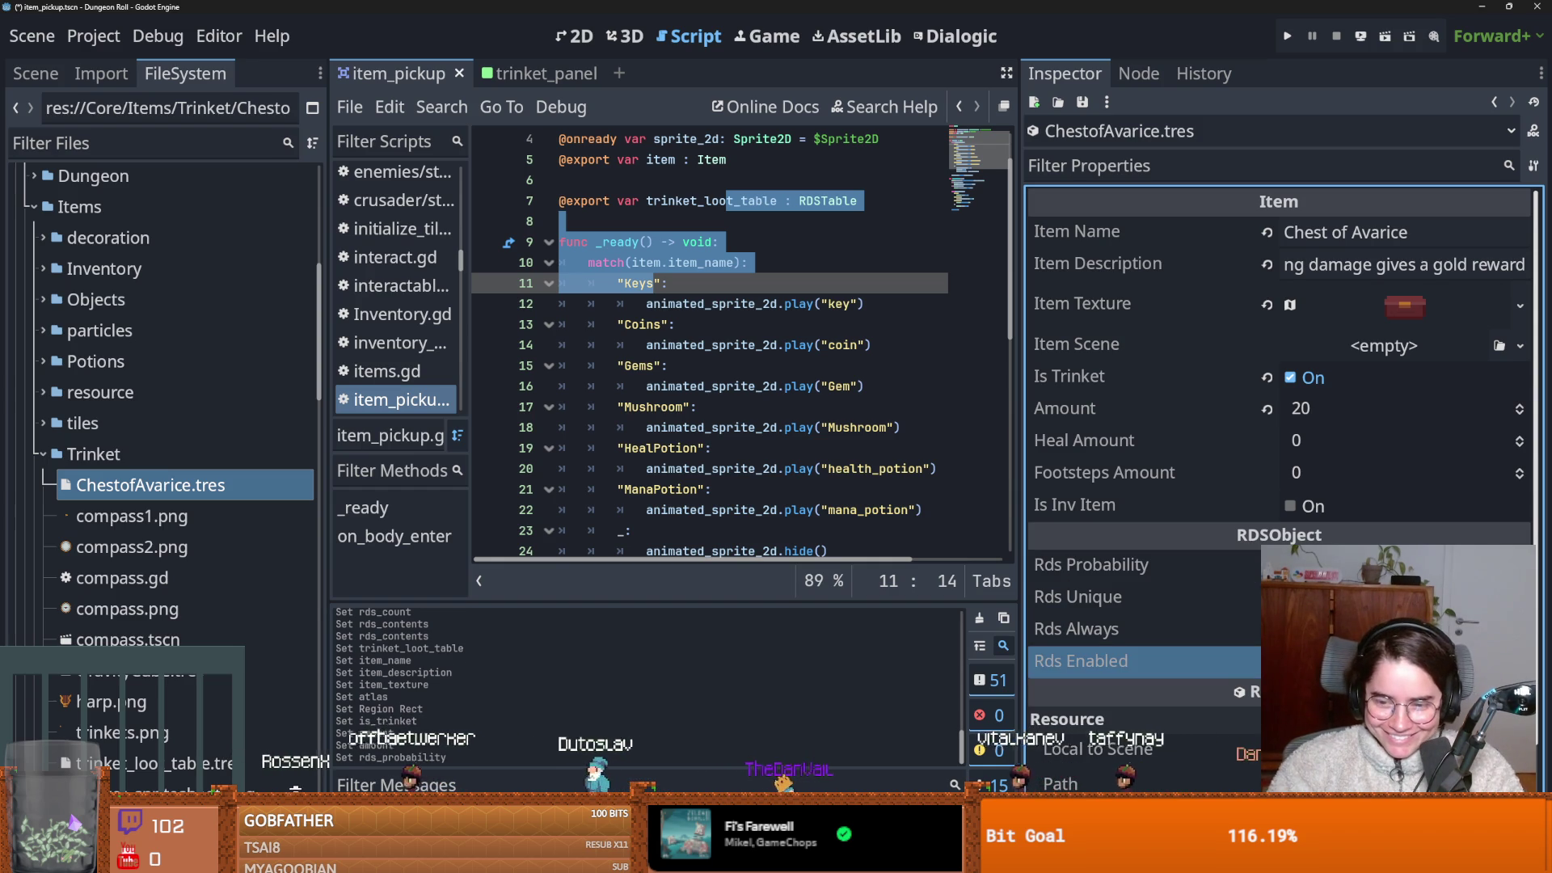
pyautogui.hotkey('ctrl', 's')
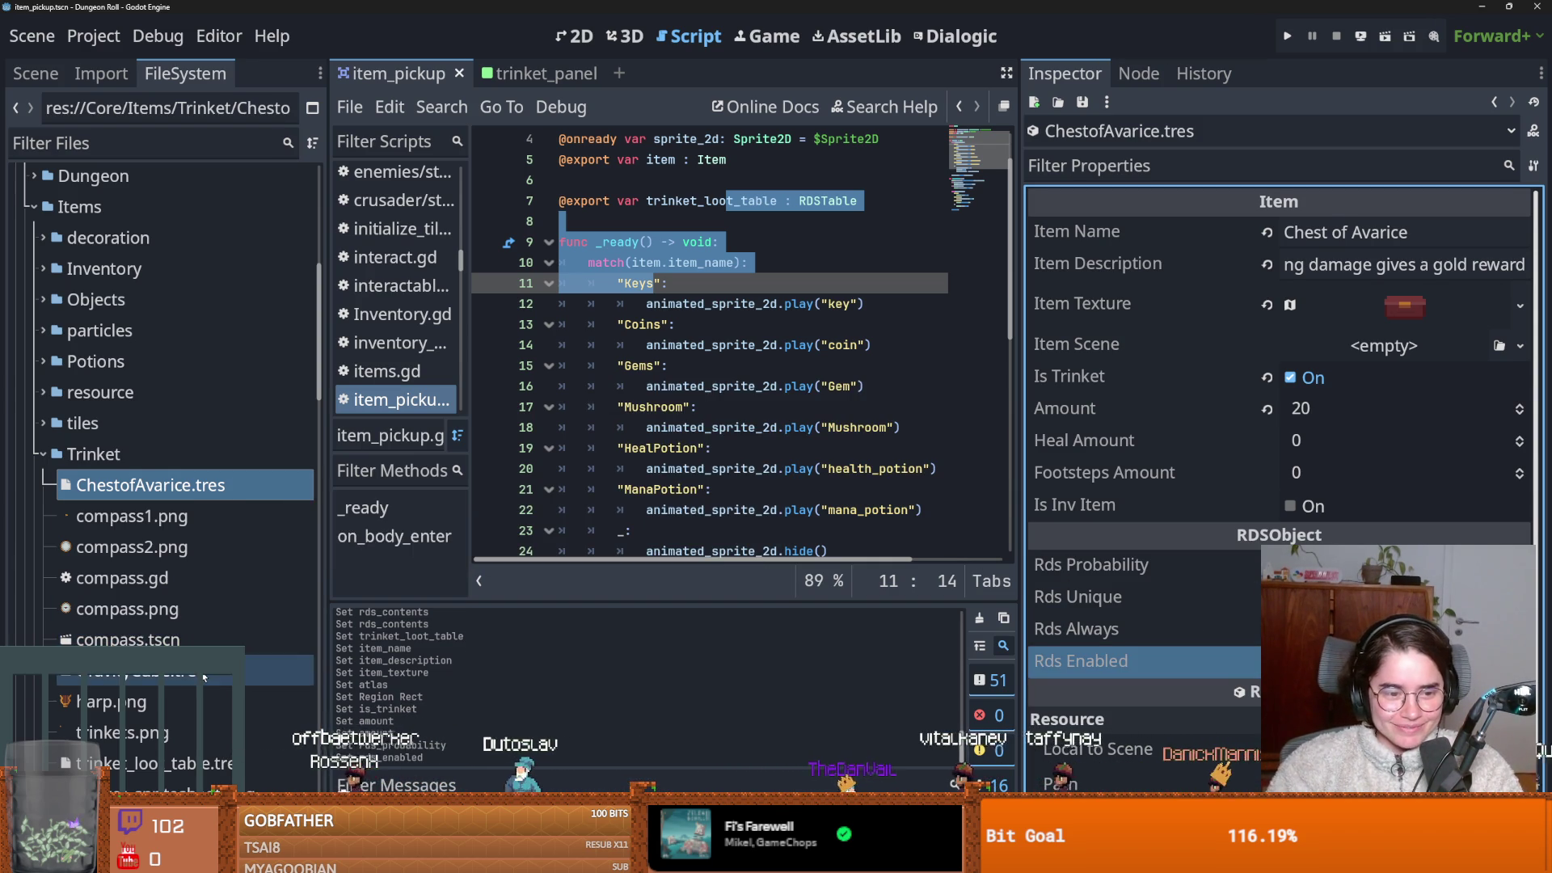
# Compare GravityCube and Chest of Avarice Rds Probability, then save the project.
pyautogui.click(203, 671)
pyautogui.doubleClick(152, 497)
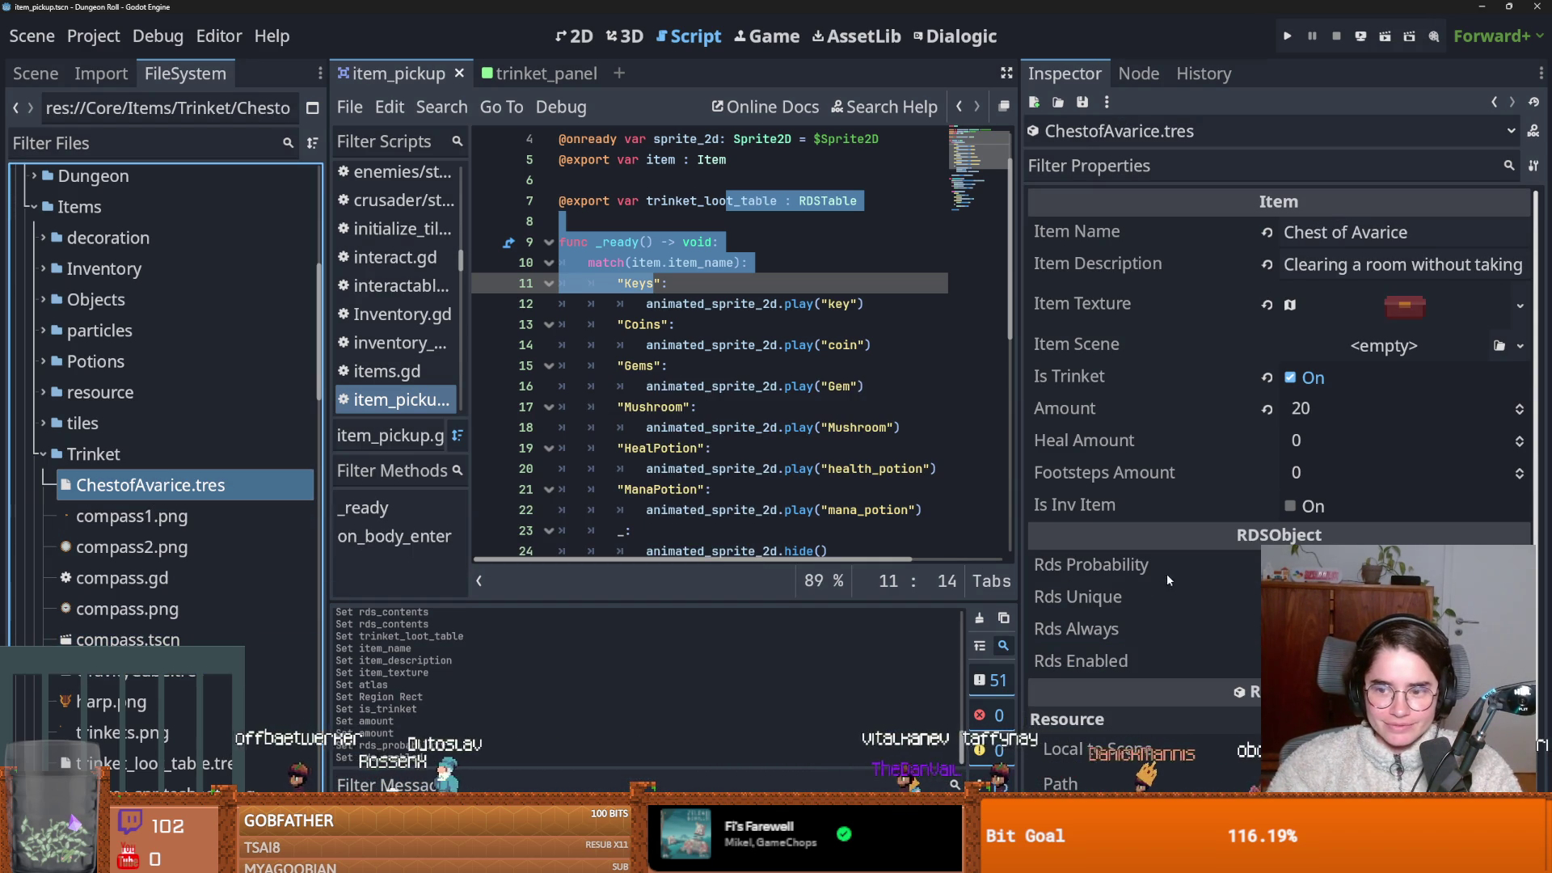
pyautogui.click(1091, 565)
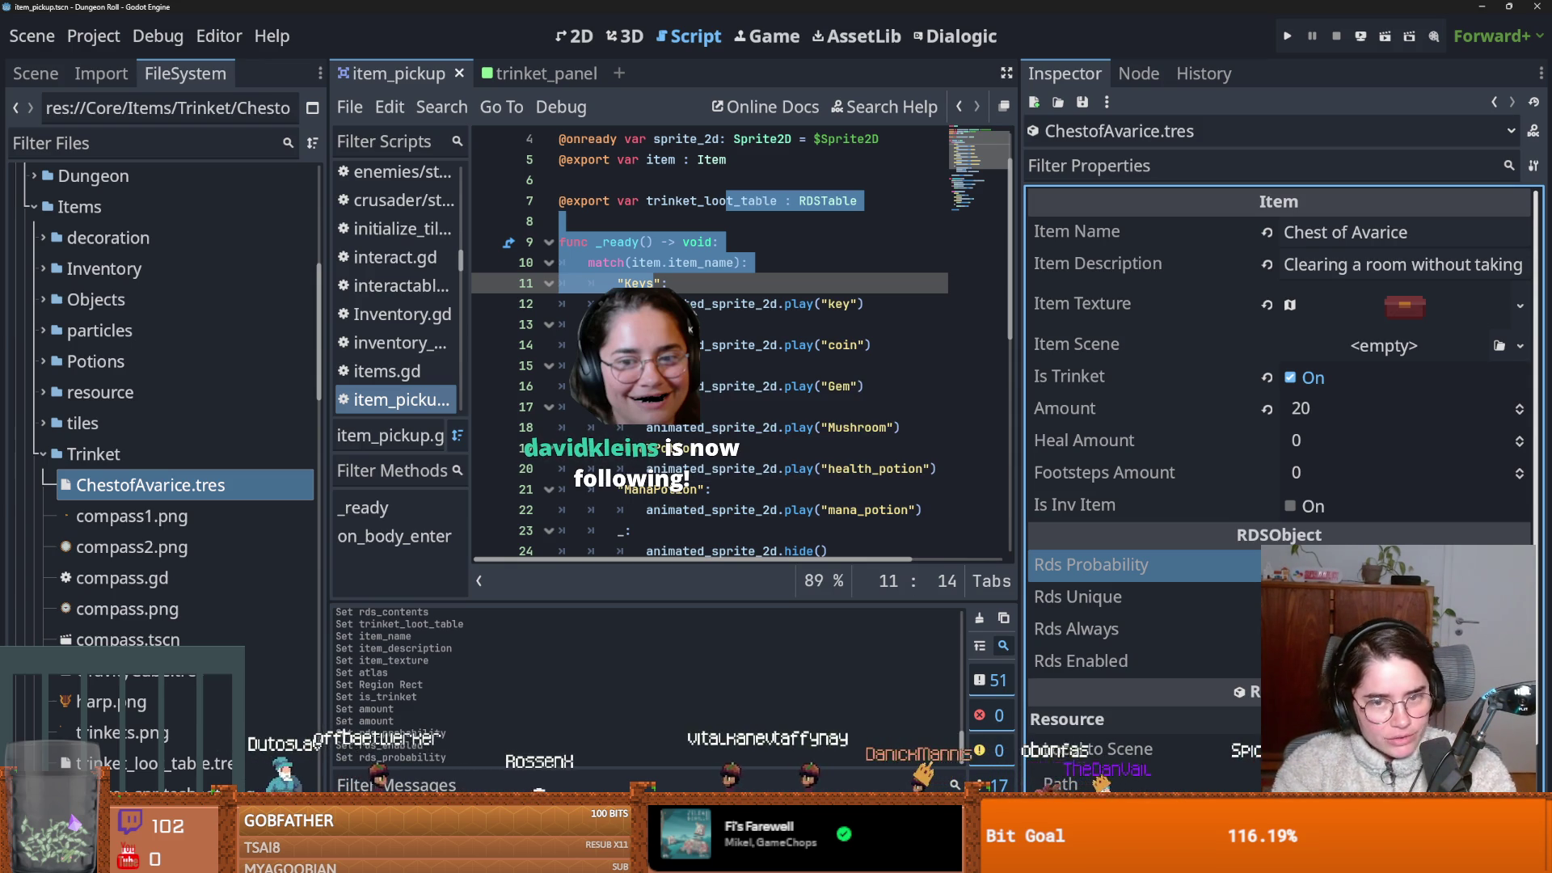
pyautogui.click(832, 365)
pyautogui.hotkey('ctrl', 's')
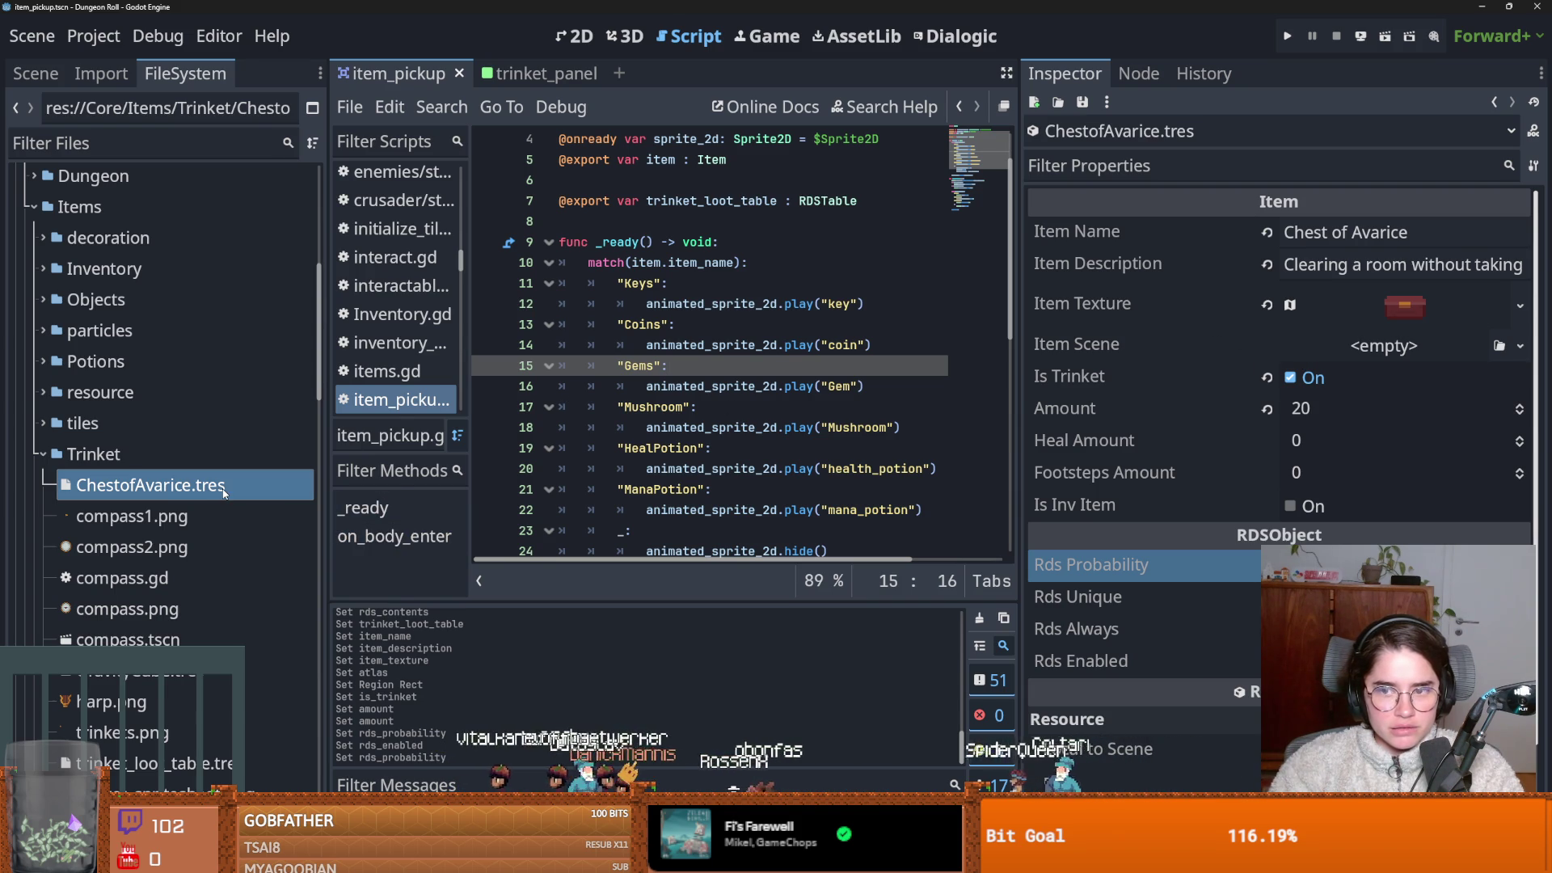
pyautogui.rightClick(112, 458)
# Create a new Item resource in Trinket named Gravedigger Charm and save it.
pyautogui.moveTo(202, 428)
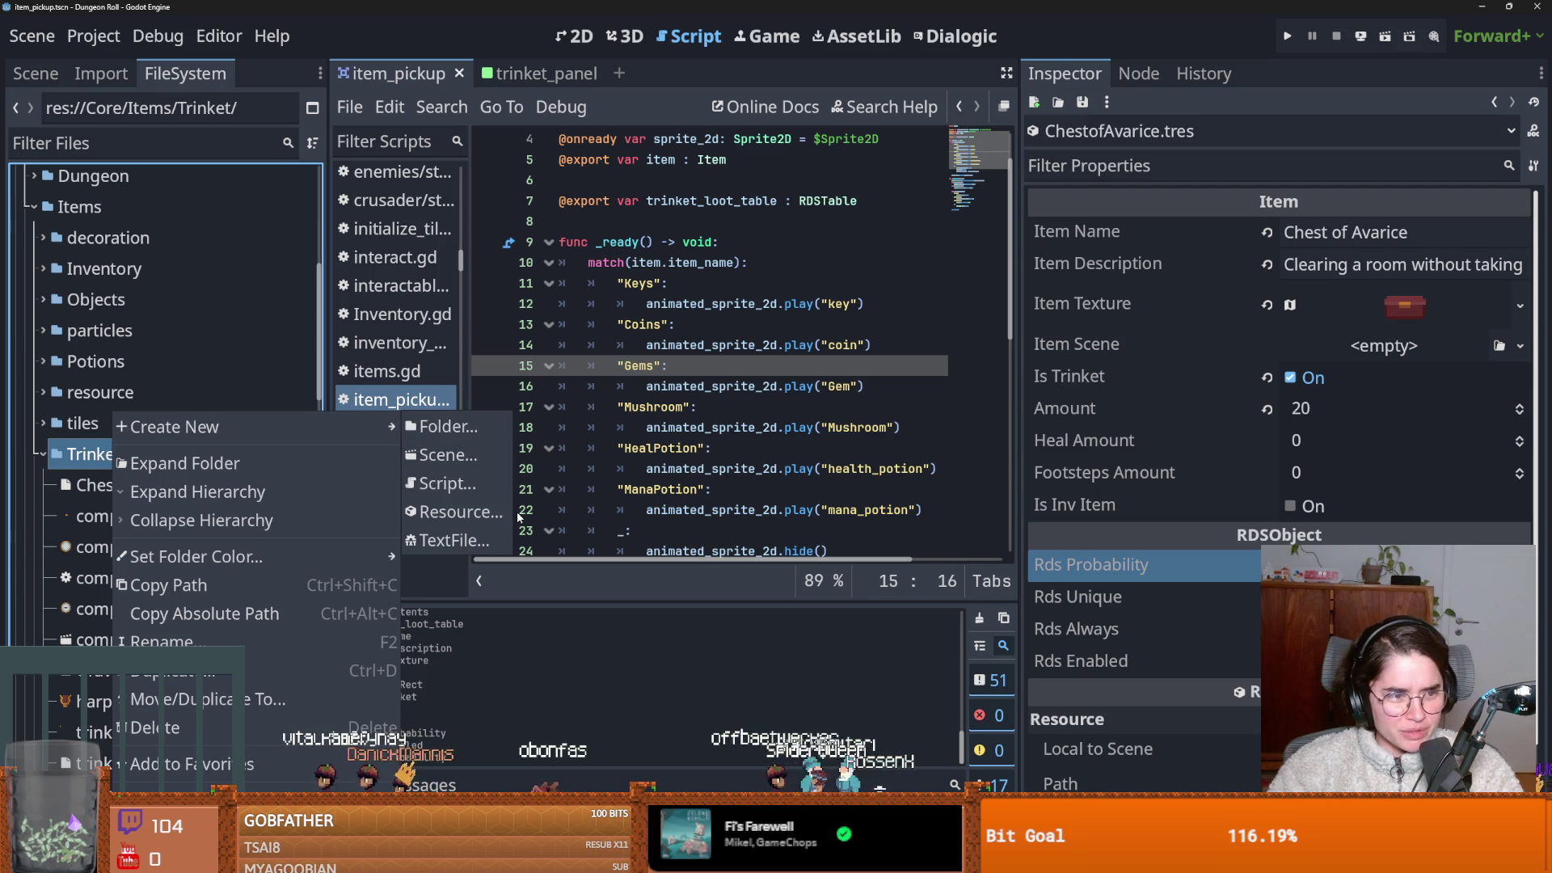
pyautogui.click(481, 512)
pyautogui.write('item')
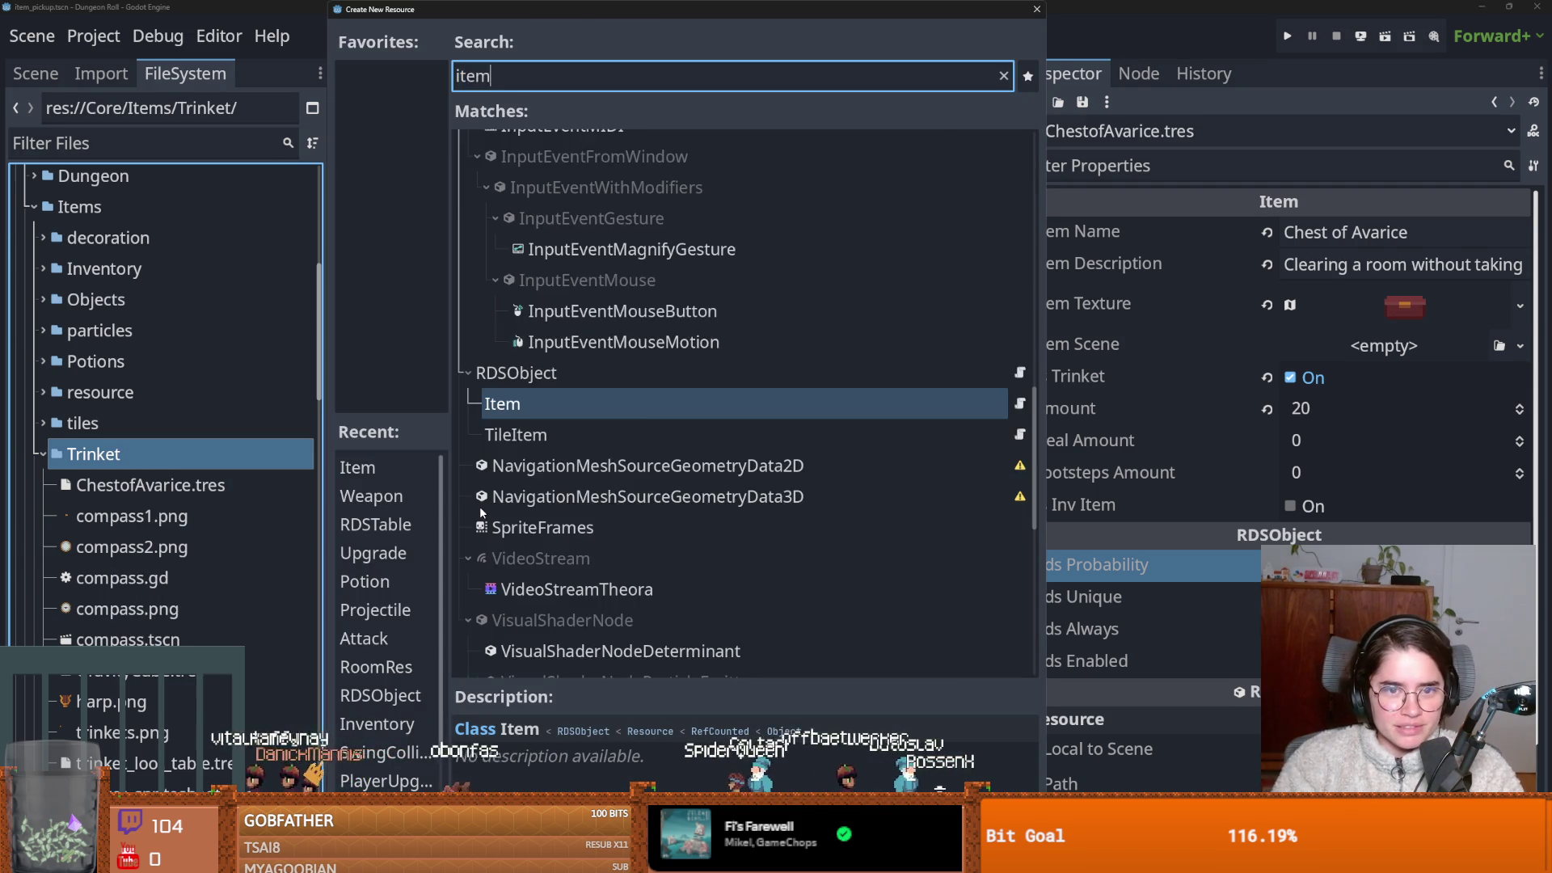
pyautogui.press('Return')
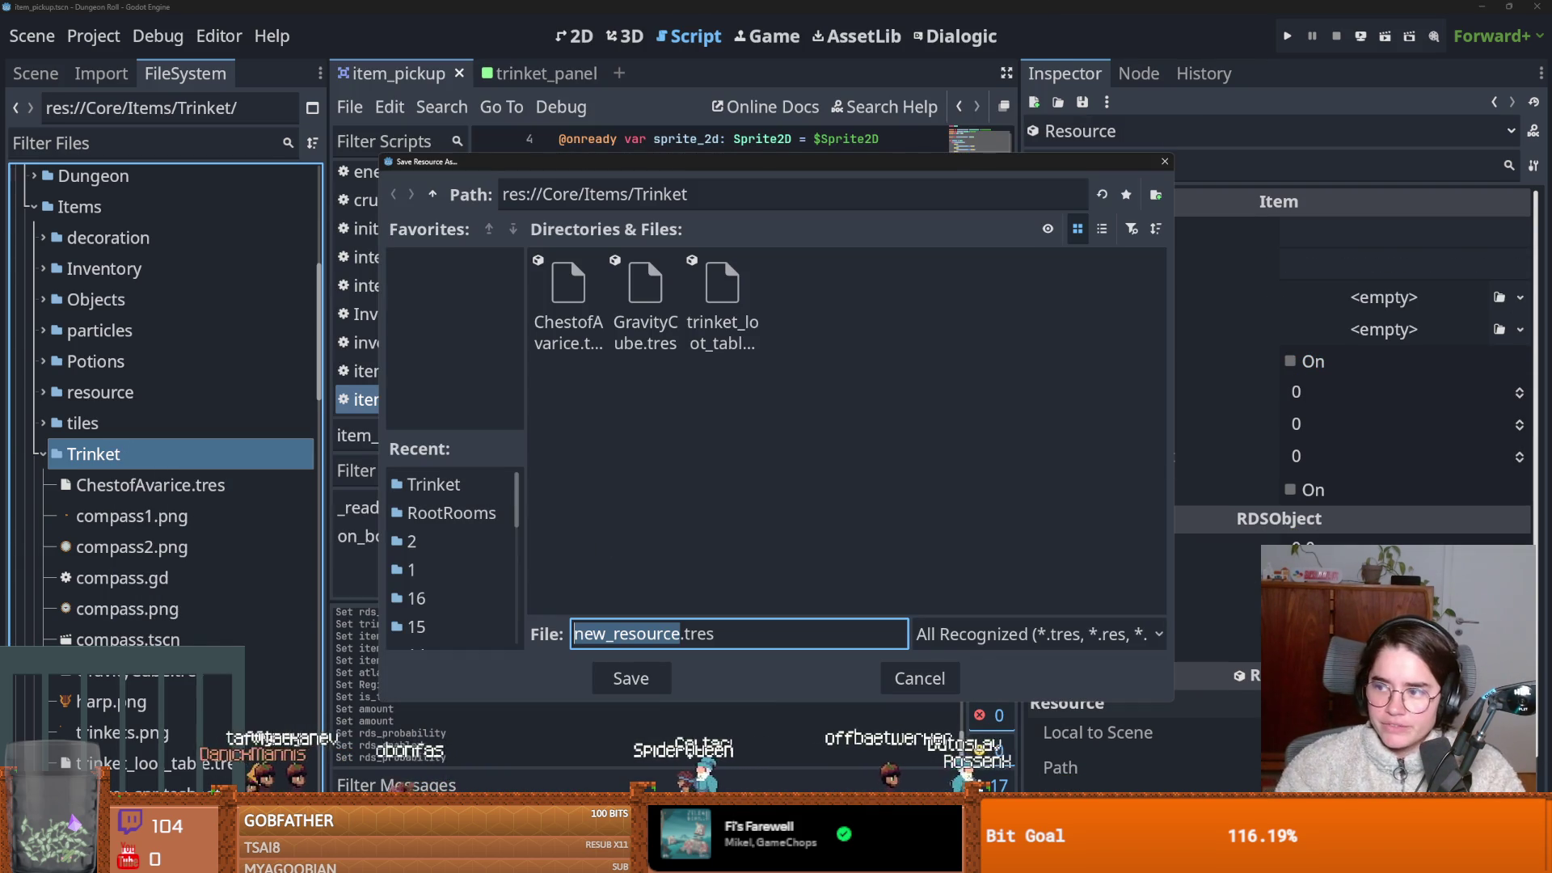
pyautogui.click(674, 633)
pyautogui.doubleClick(674, 634)
pyautogui.write('Gravedigger Charm')
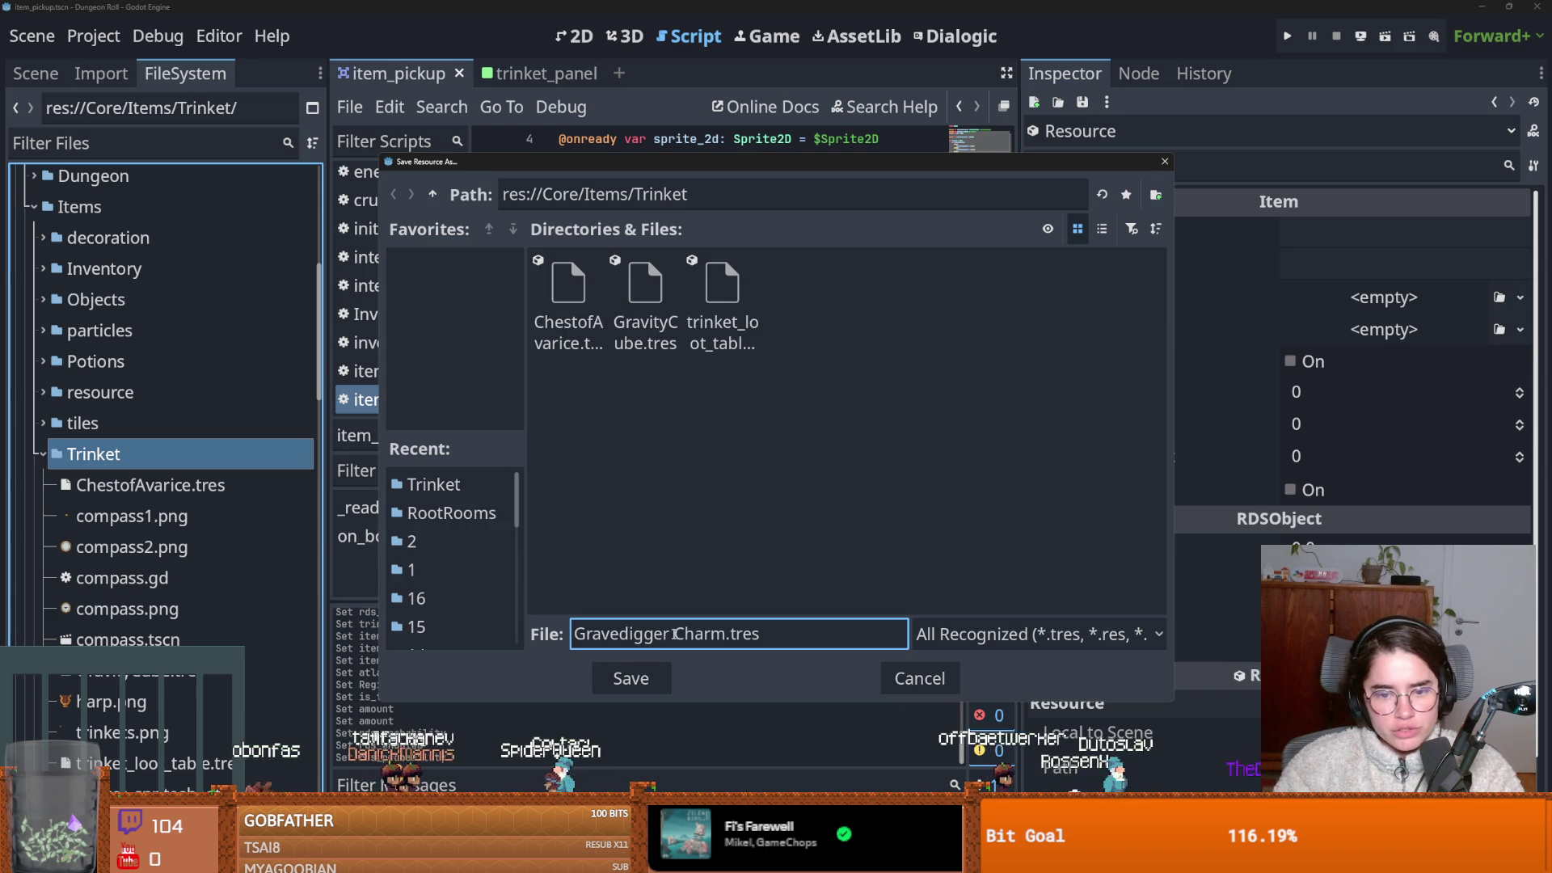
pyautogui.press('Return')
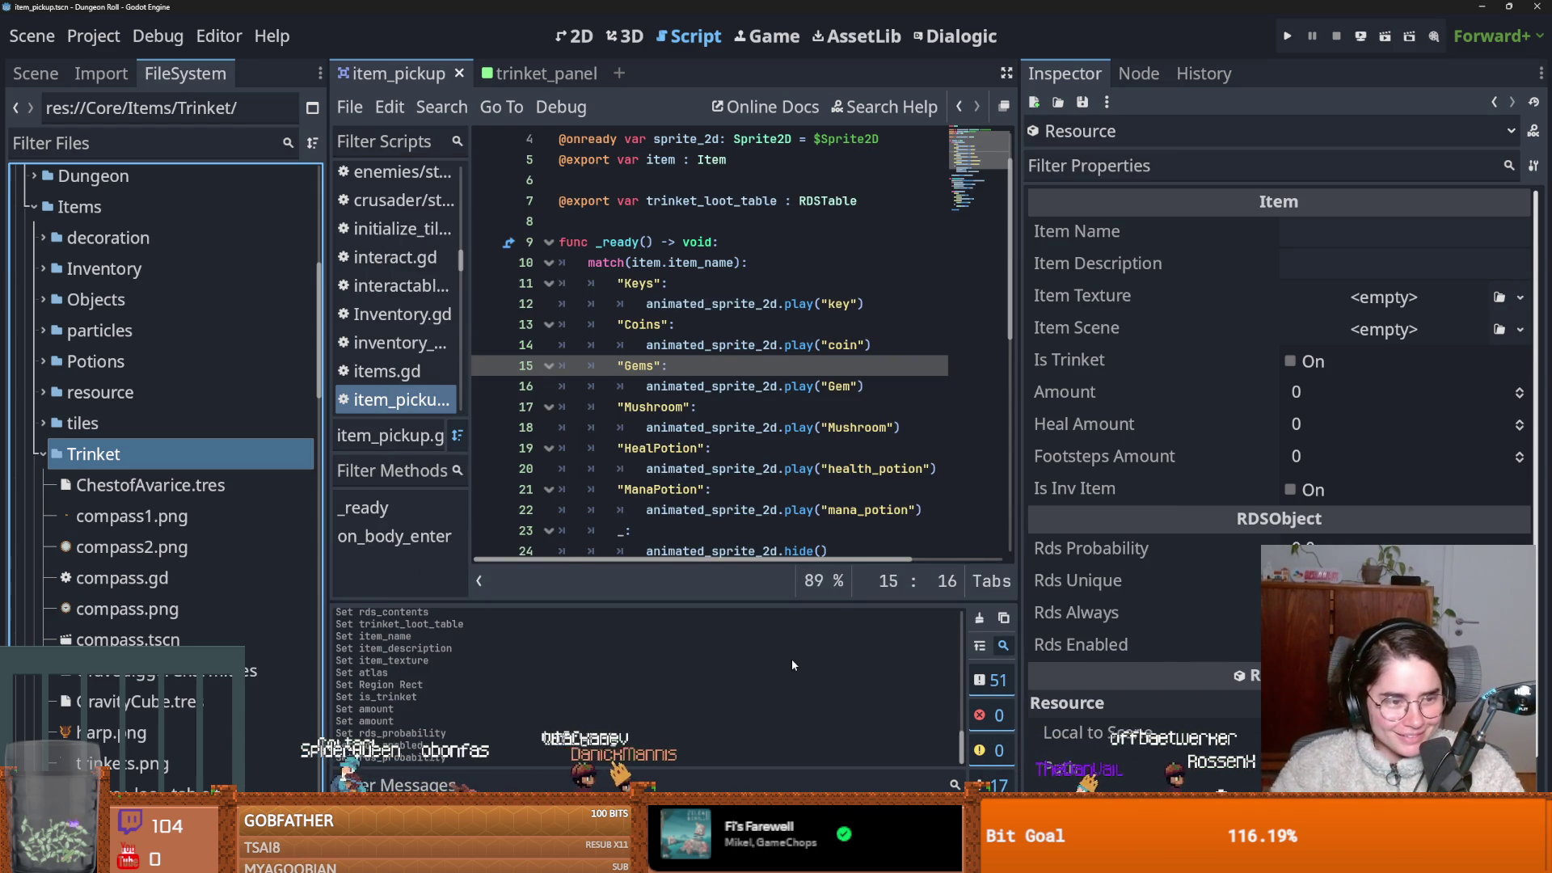
# Save the script and open GravediggerCharm.tres in the Inspector.
pyautogui.click(659, 469)
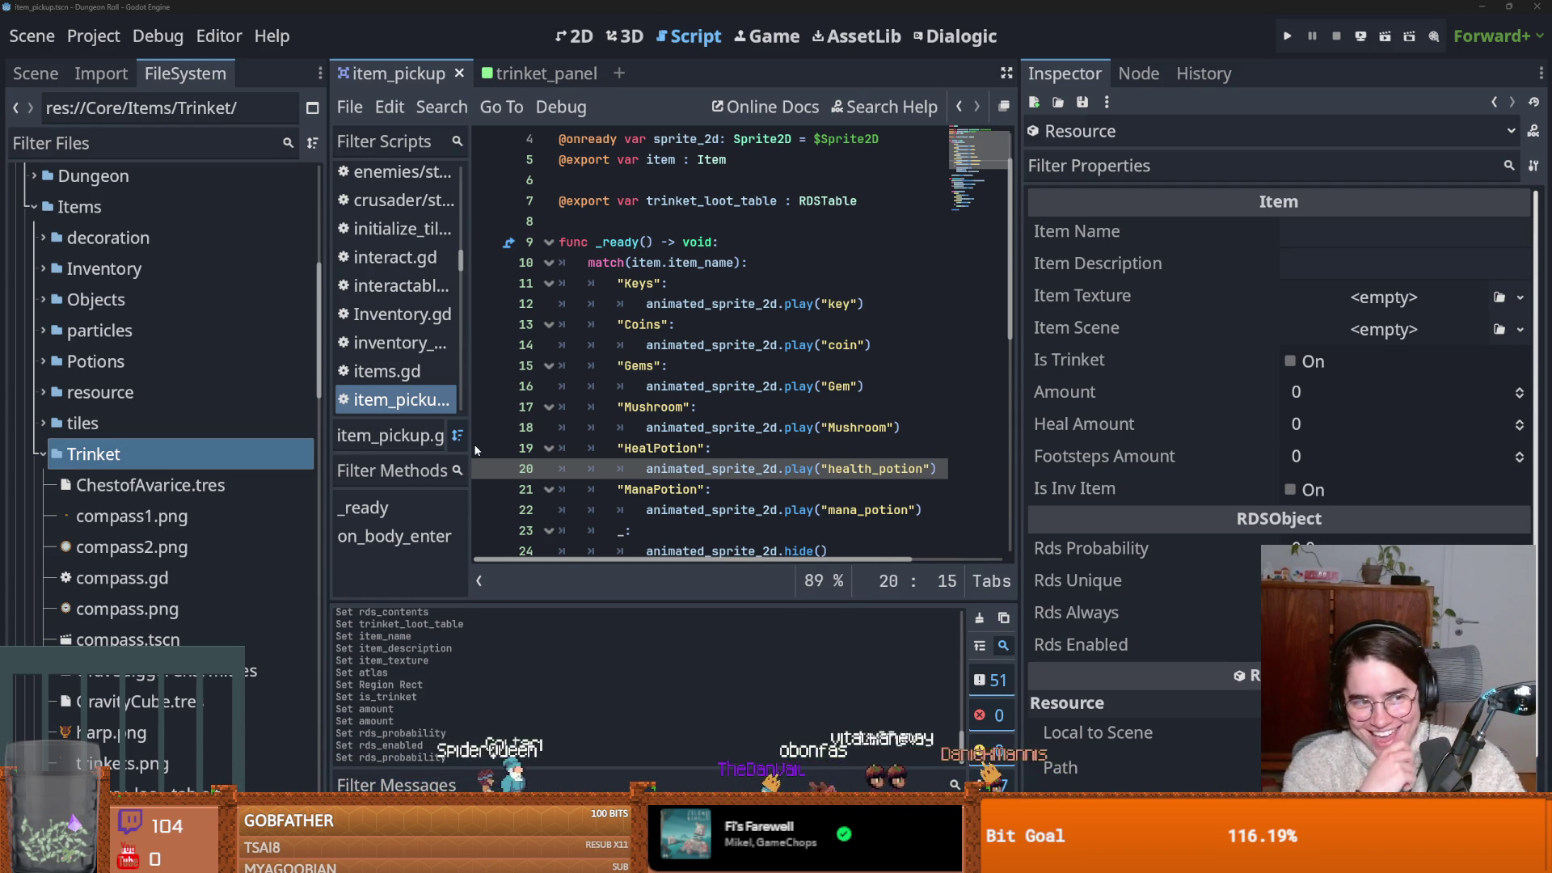
pyautogui.click(755, 385)
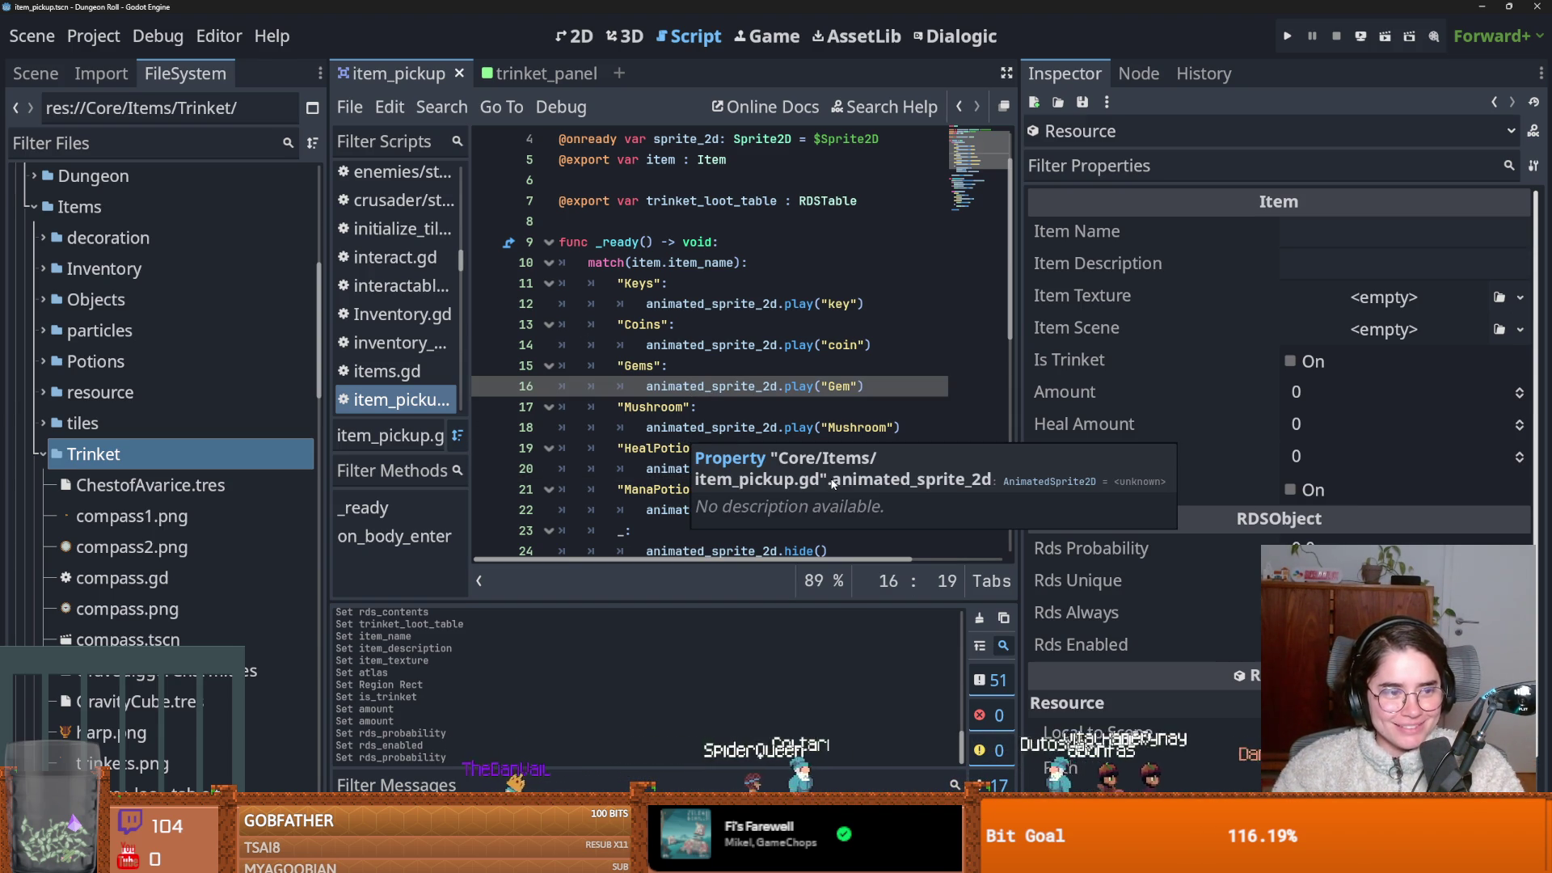
pyautogui.hotkey('ctrl', 's')
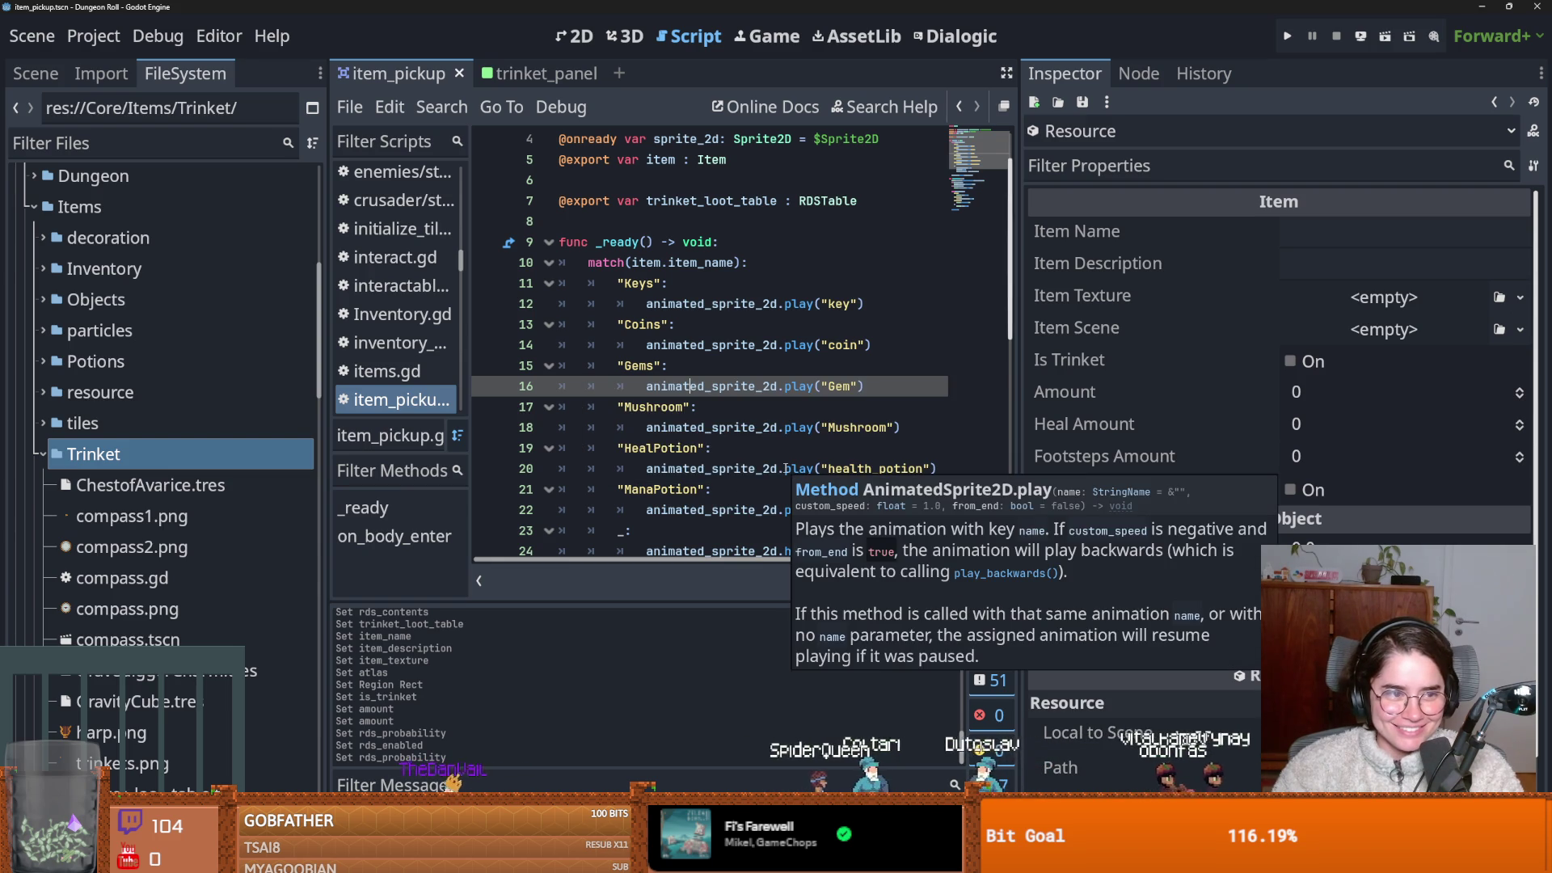
pyautogui.click(938, 451)
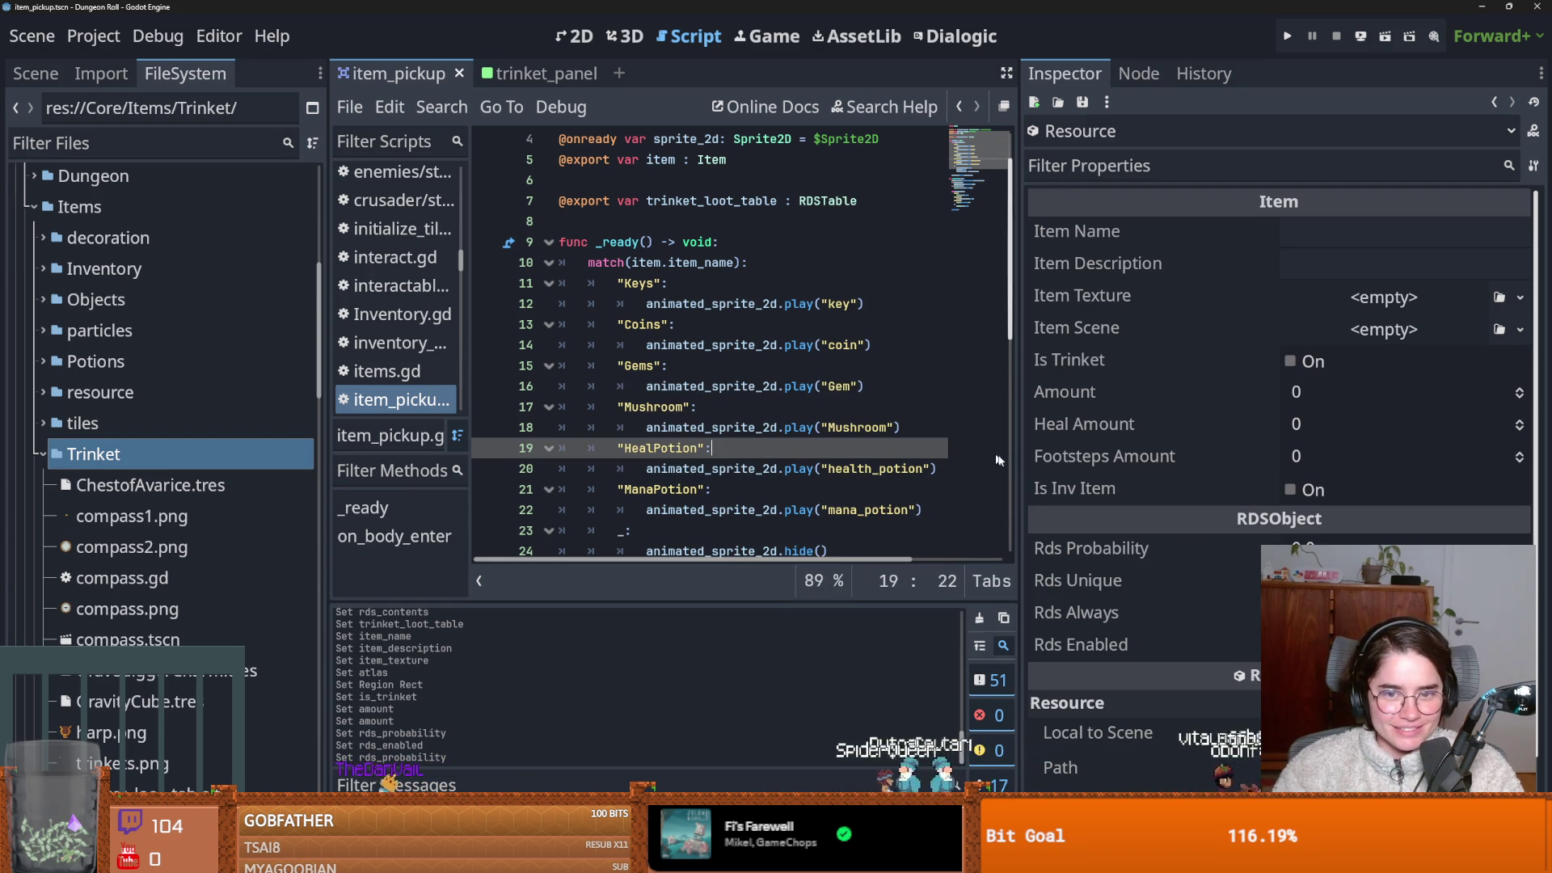
pyautogui.moveTo(1011, 473); pyautogui.dragTo(1067, 473)
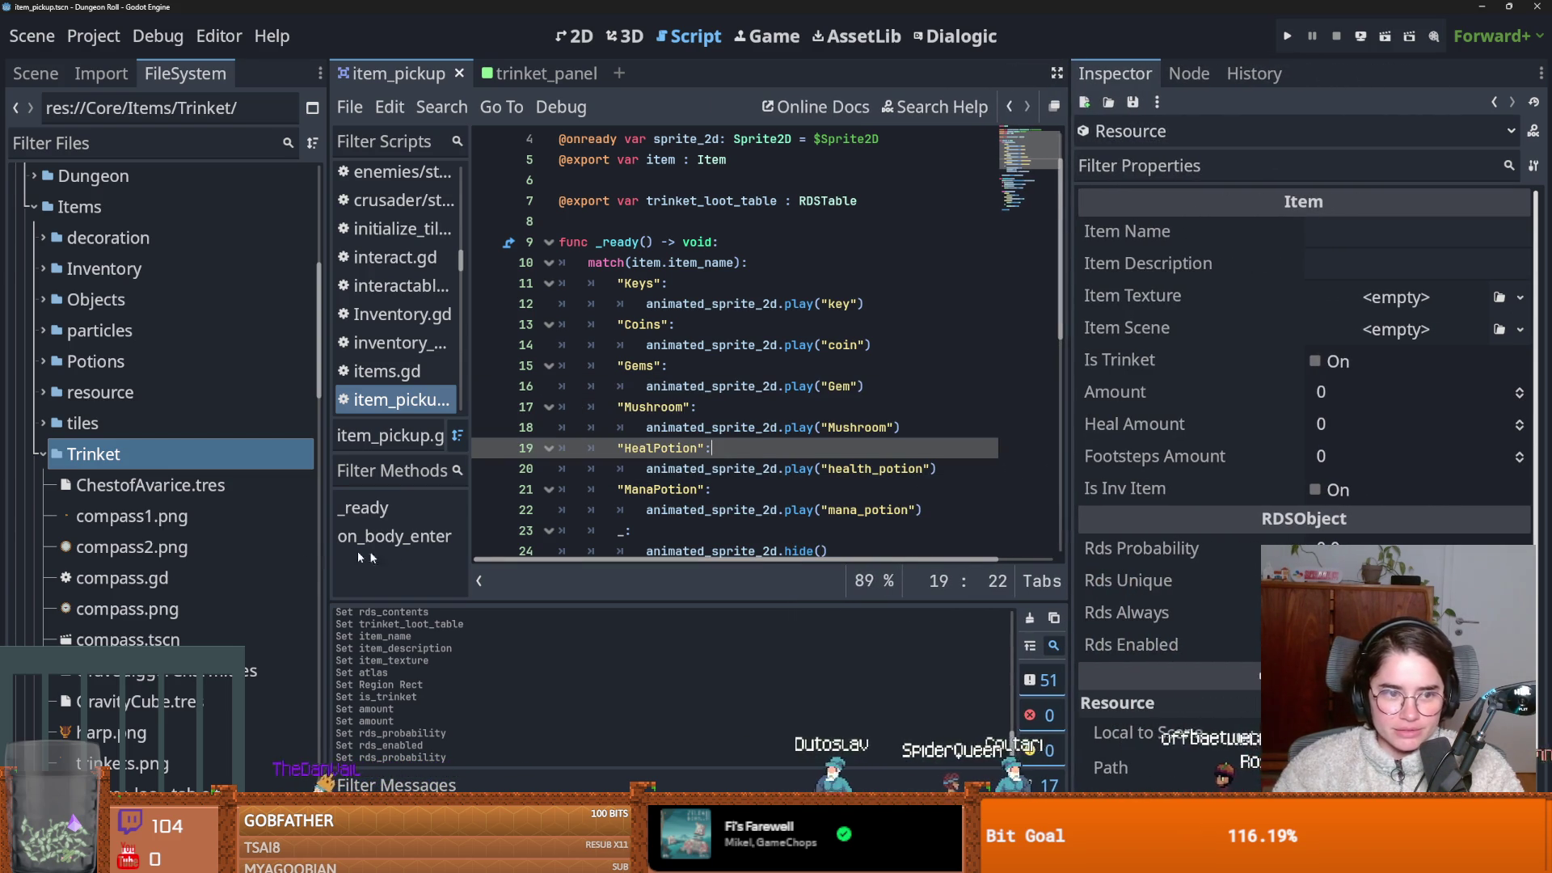
pyautogui.click(194, 671)
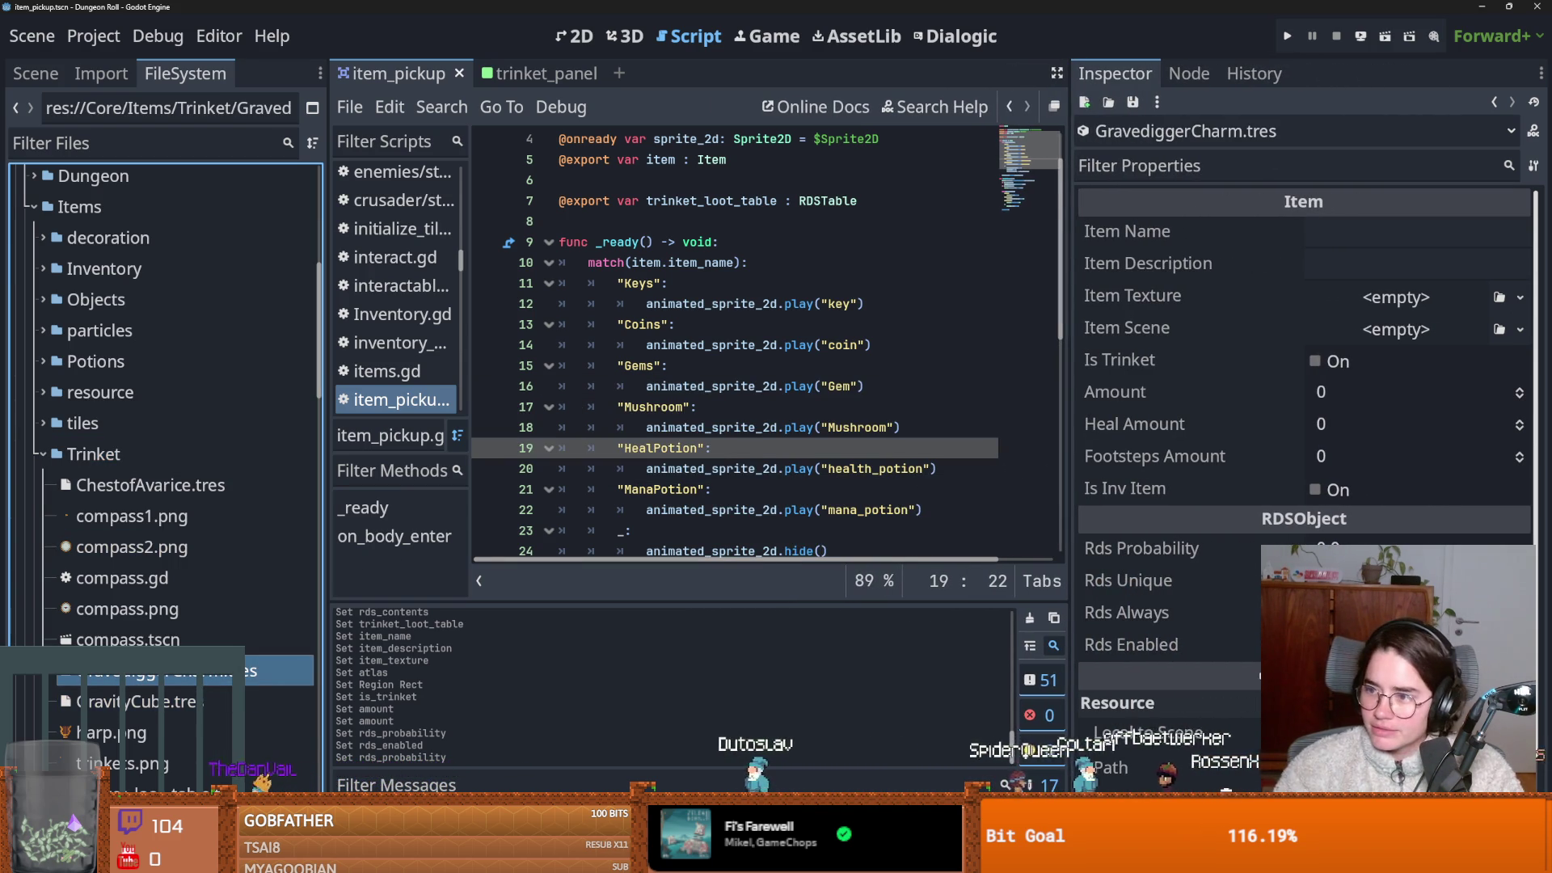
# Paste the Gravedigger Charm name and its crates description.
pyautogui.click(1414, 232)
pyautogui.write('Gravedigger Charm')
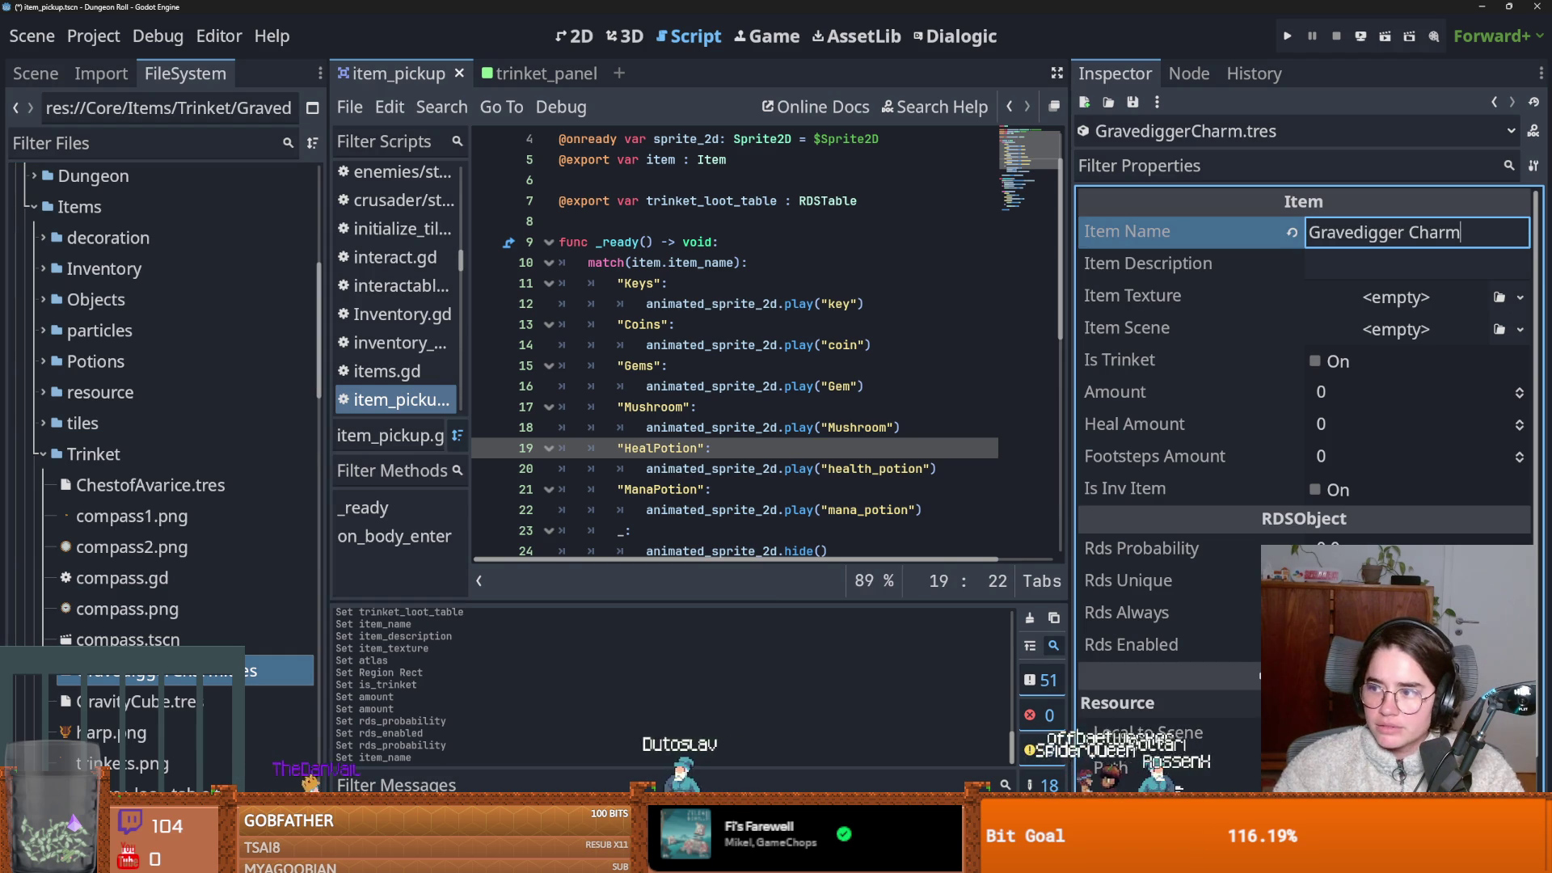
pyautogui.click(1415, 264)
pyautogui.hotkey('ctrl', 'v')
# Set Item Texture to a new AtlasTexture cropped to the clover from trinket_spritesheet, then save.
pyautogui.click(1519, 297)
pyautogui.click(1456, 335)
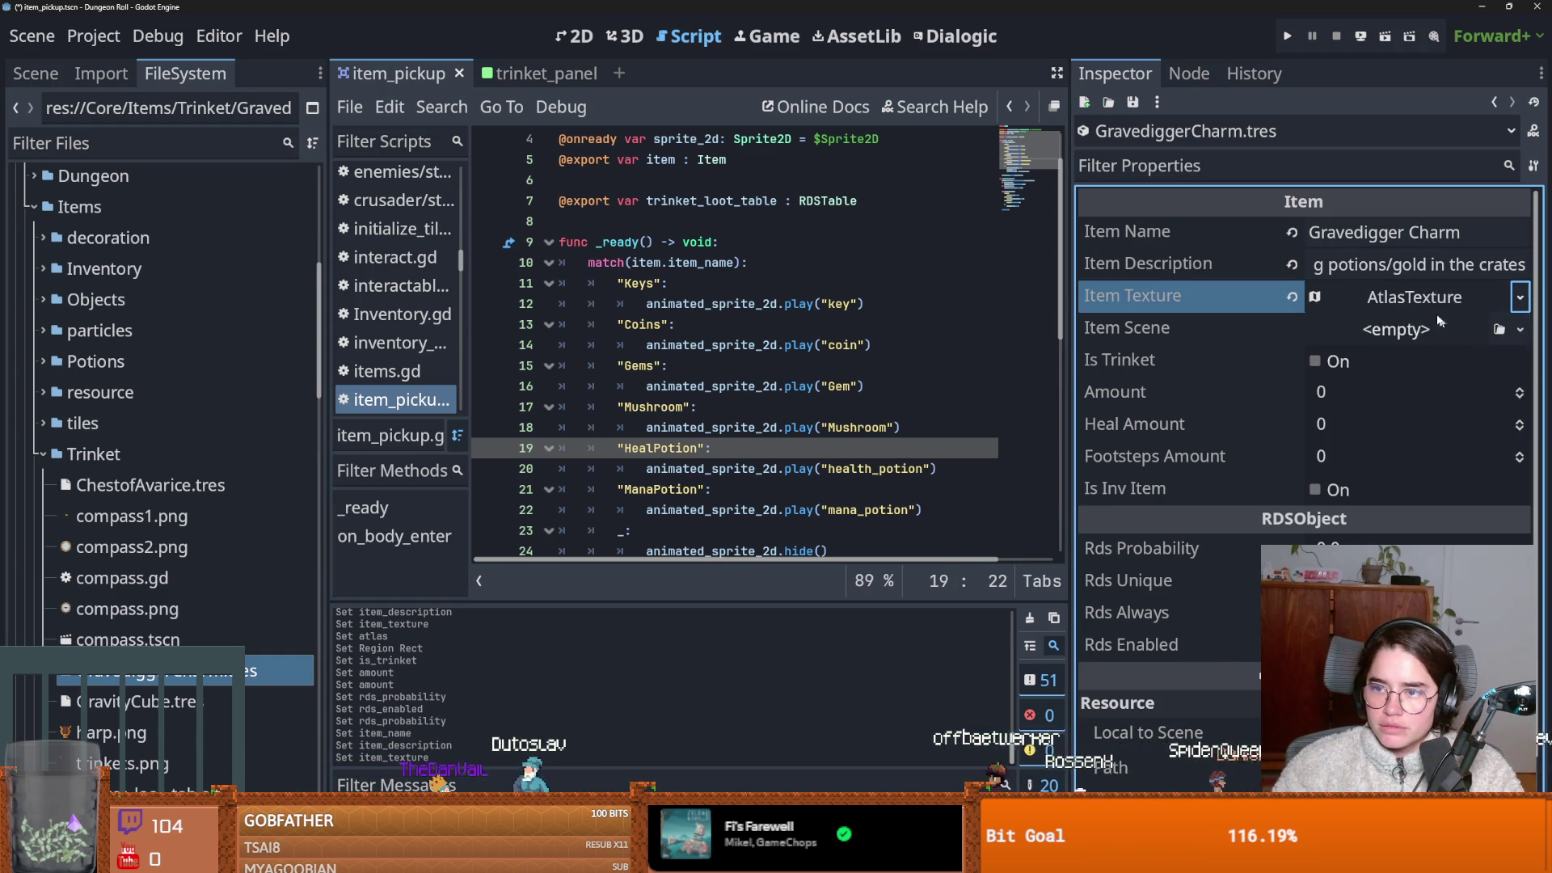
pyautogui.click(1517, 526)
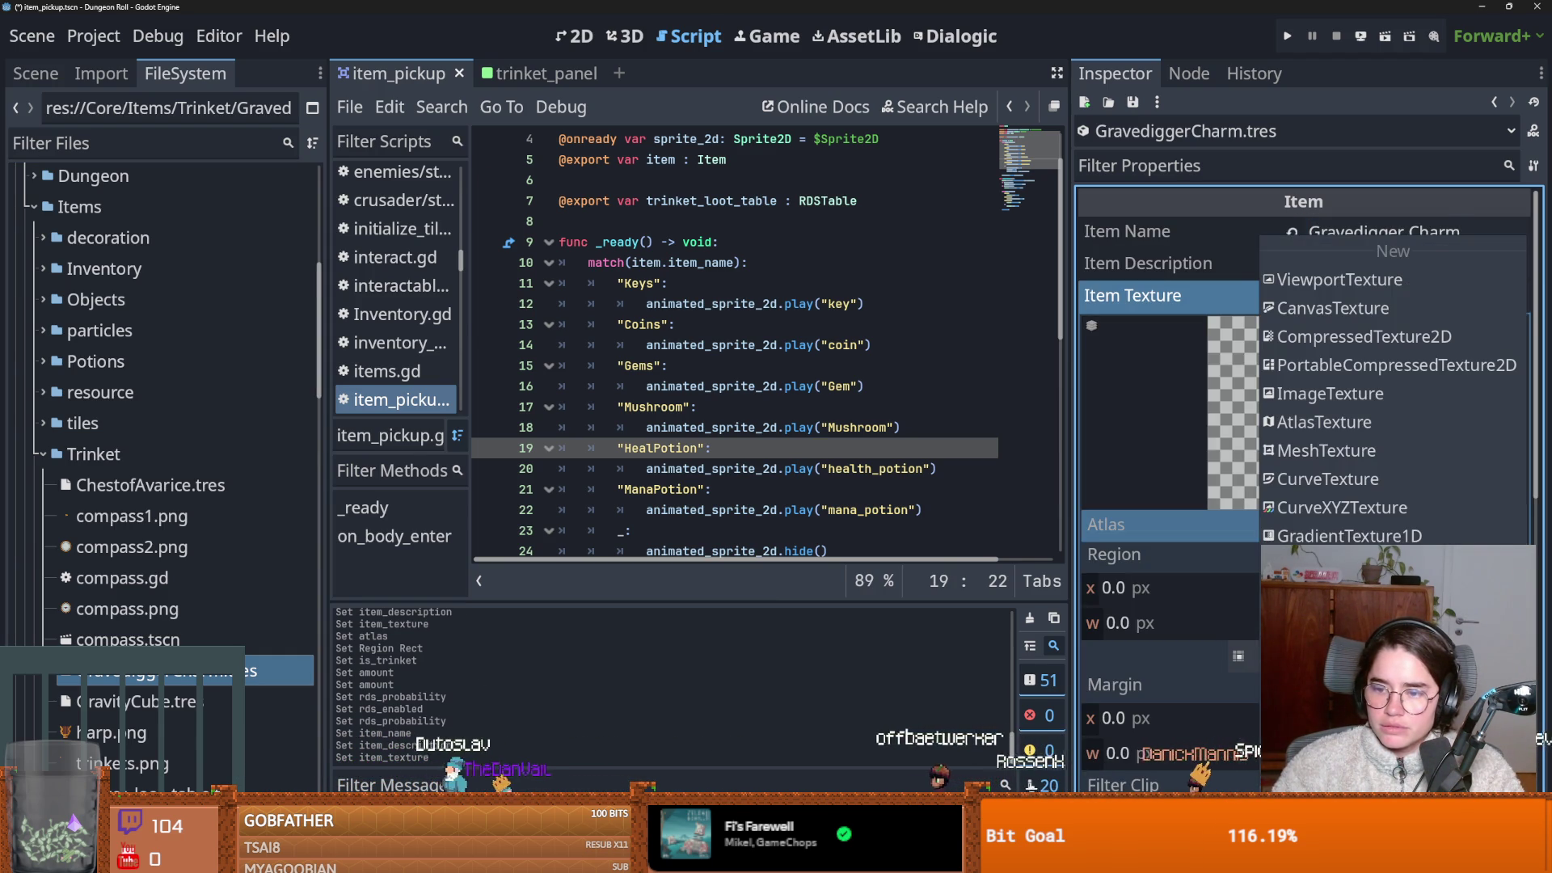
pyautogui.click(1411, 728)
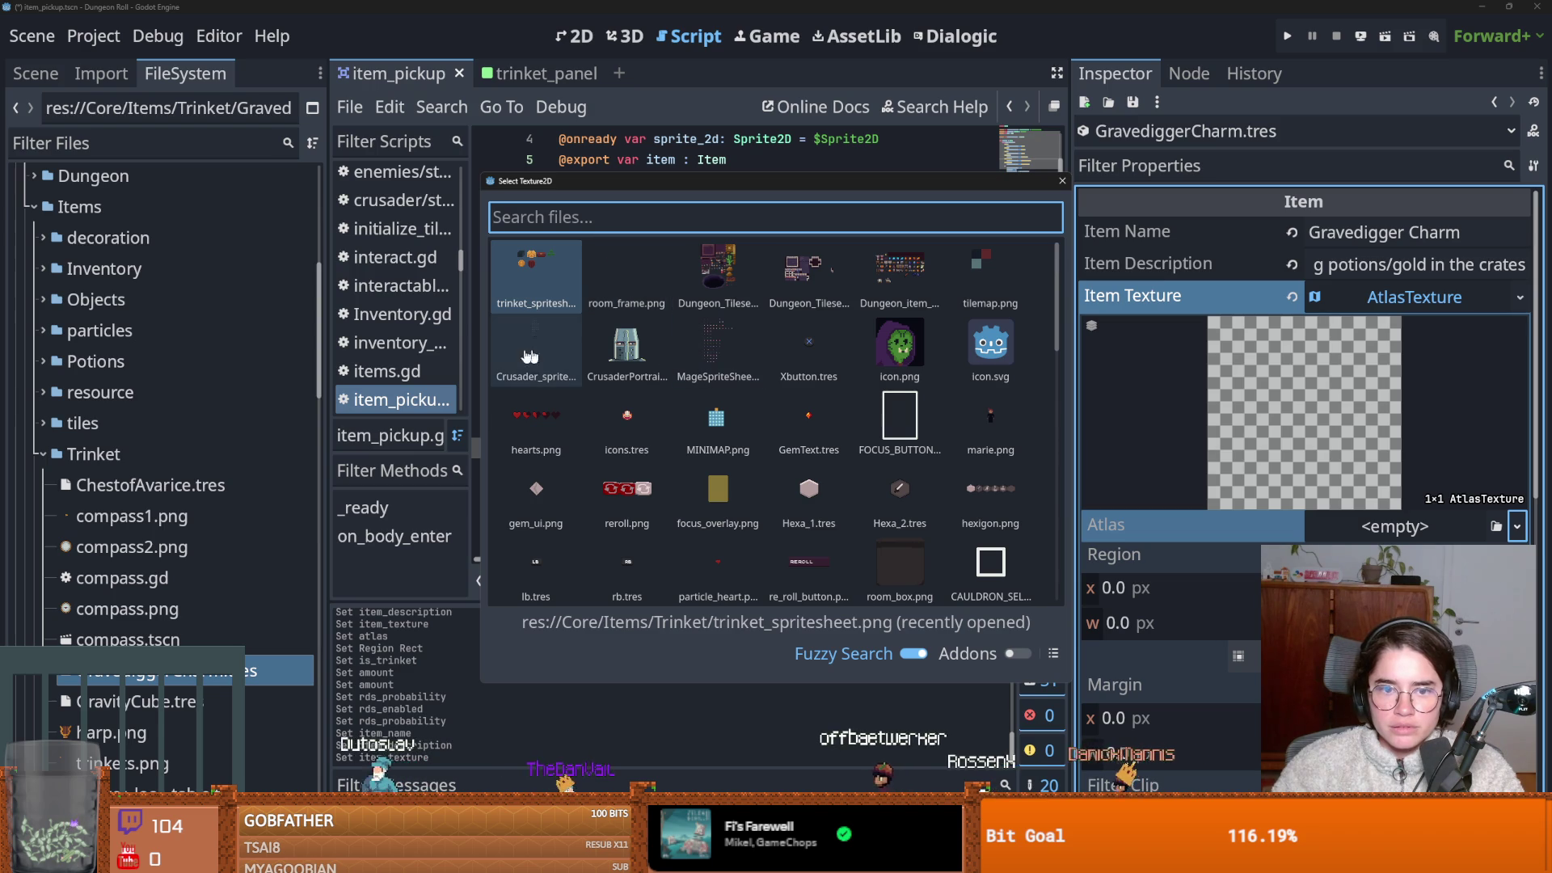
pyautogui.write('trin')
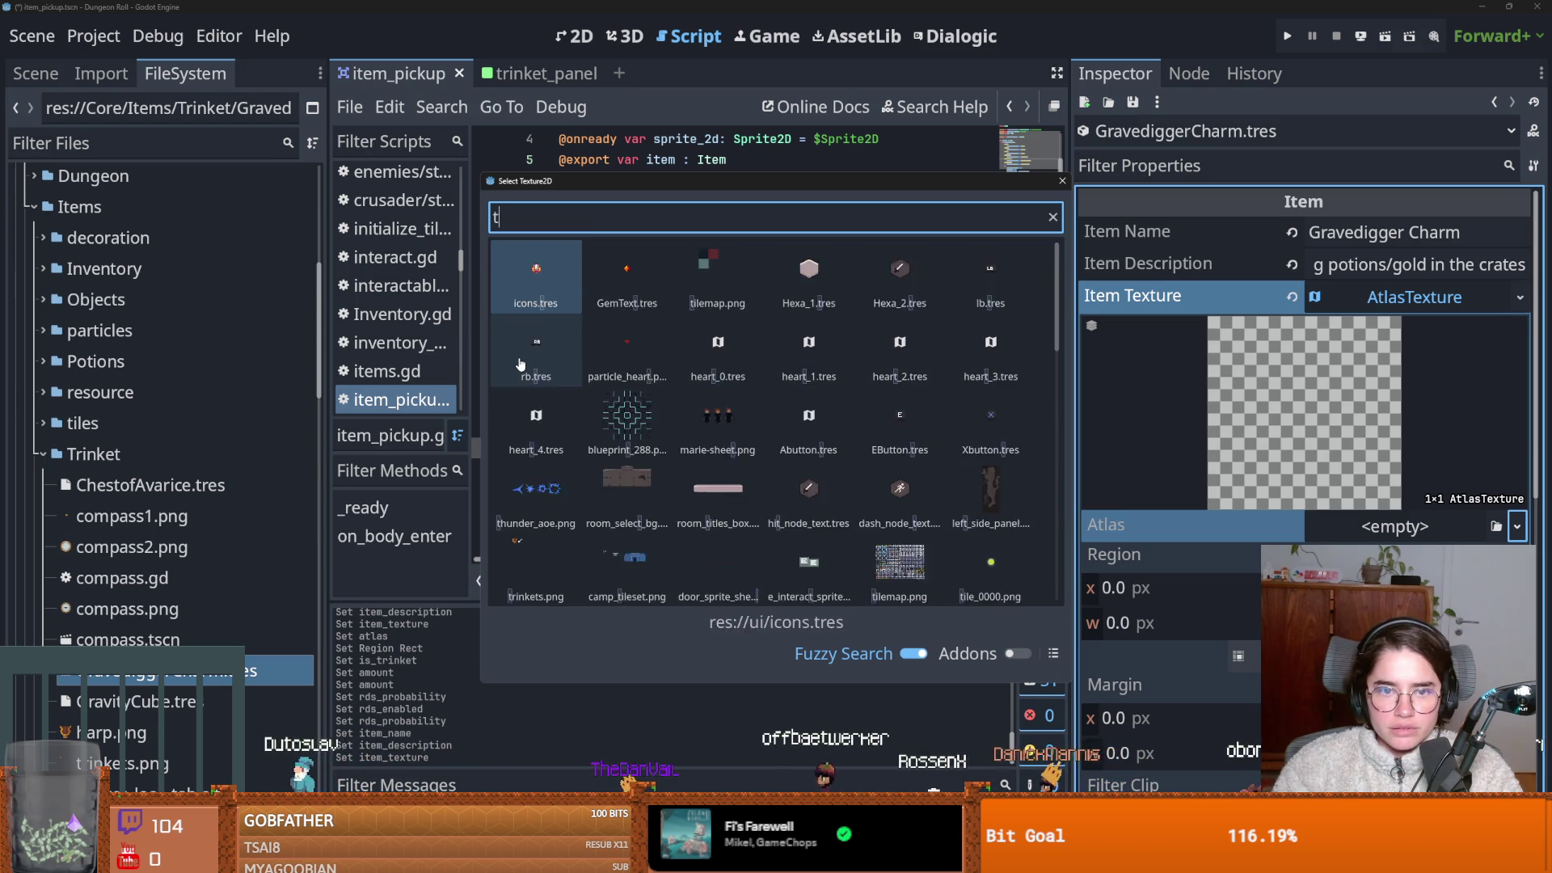
pyautogui.doubleClick(627, 275)
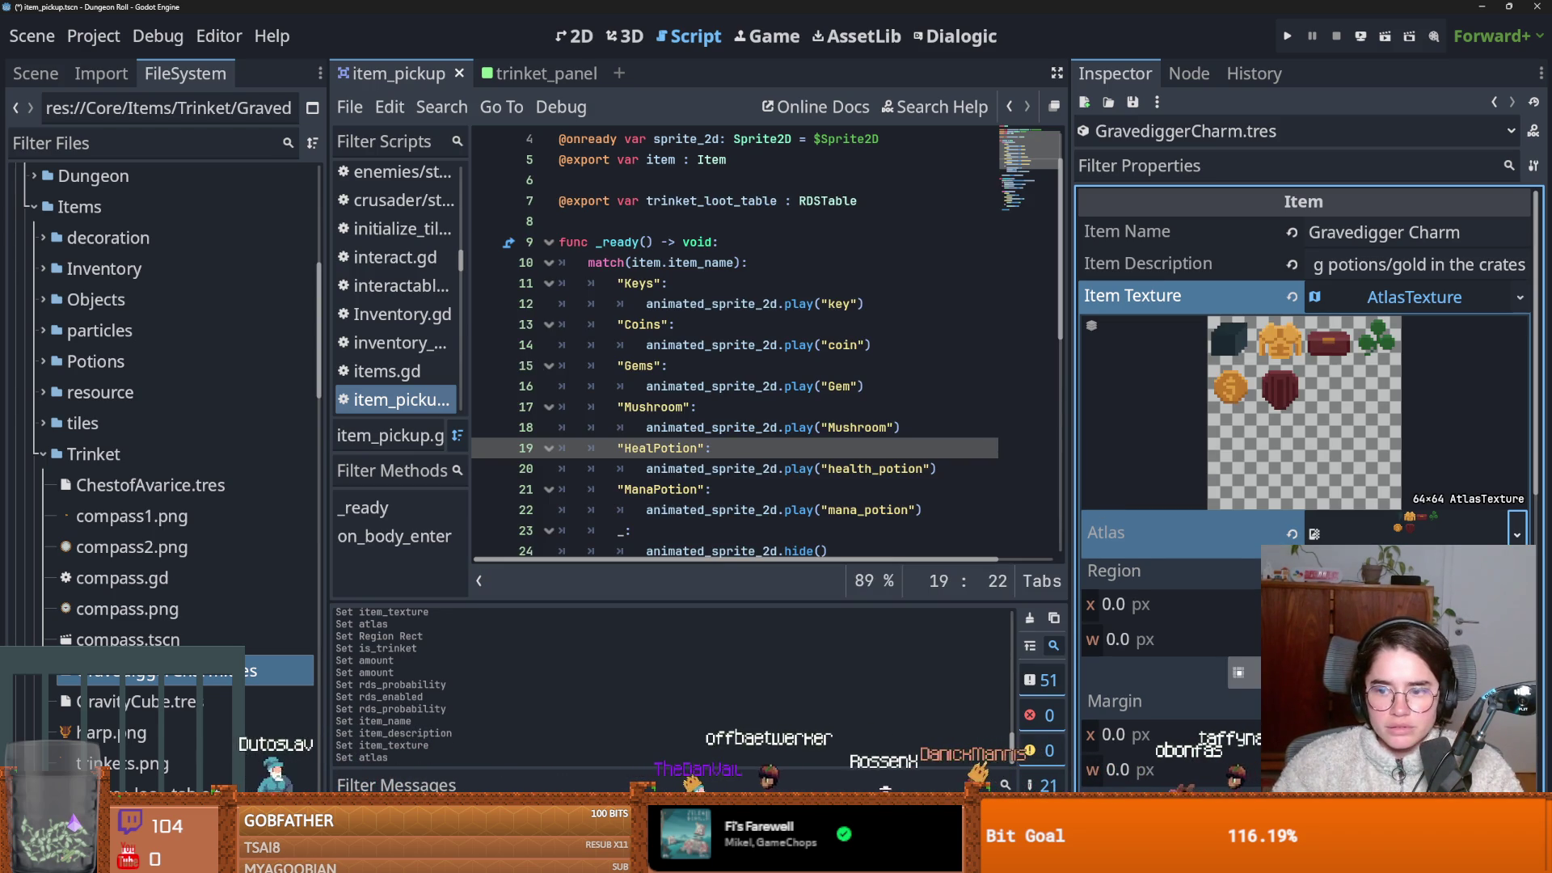
pyautogui.click(1238, 672)
pyautogui.scroll(2, 927, 336)
pyautogui.moveTo(789, 393); pyautogui.dragTo(911, 307)
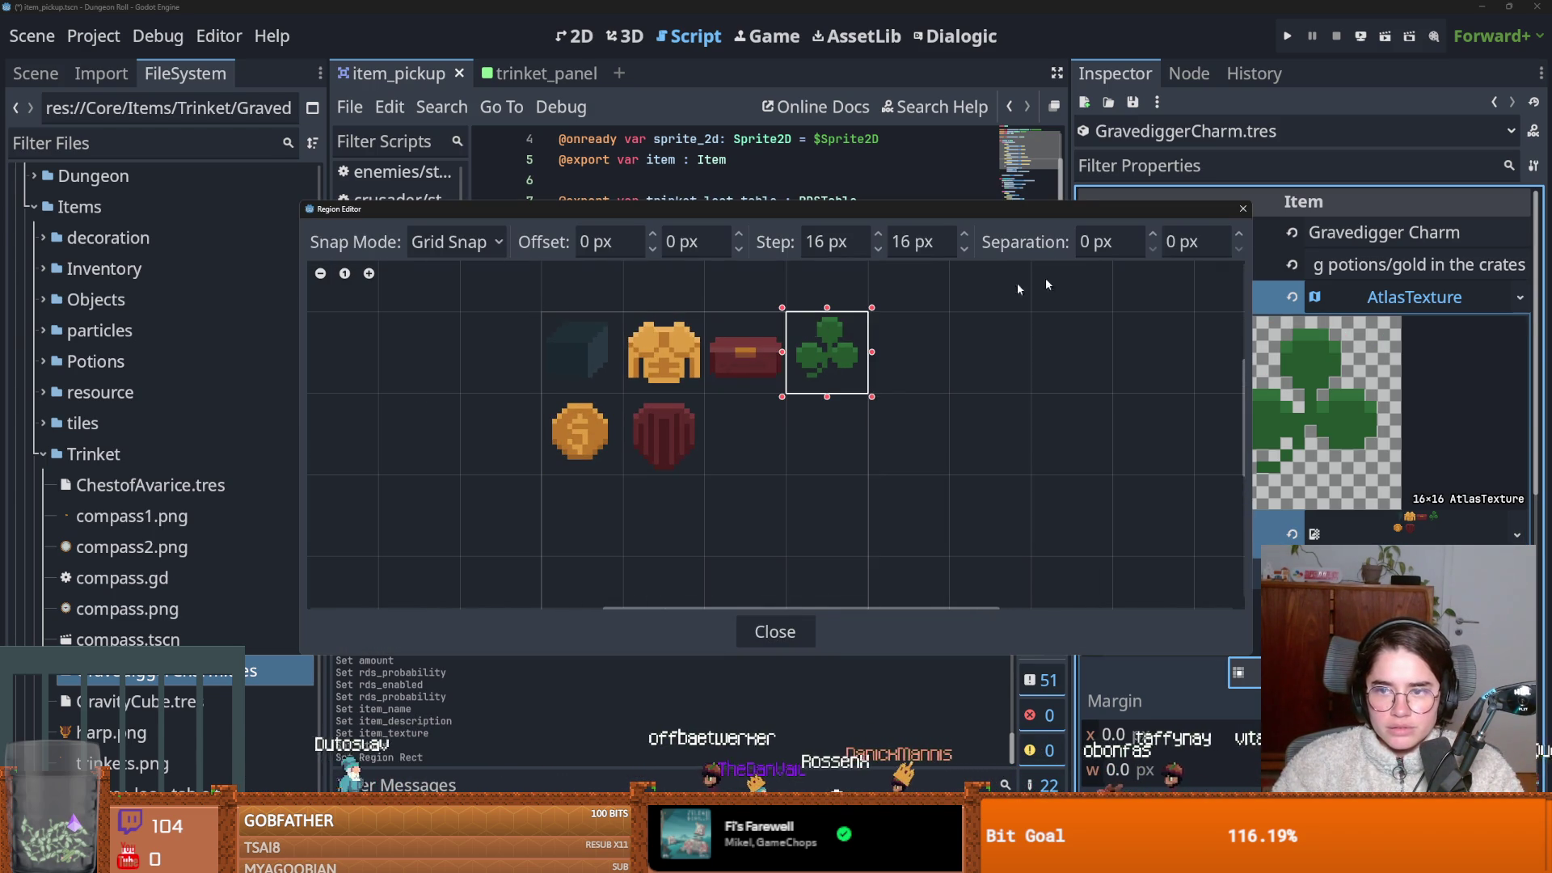
pyautogui.click(1243, 209)
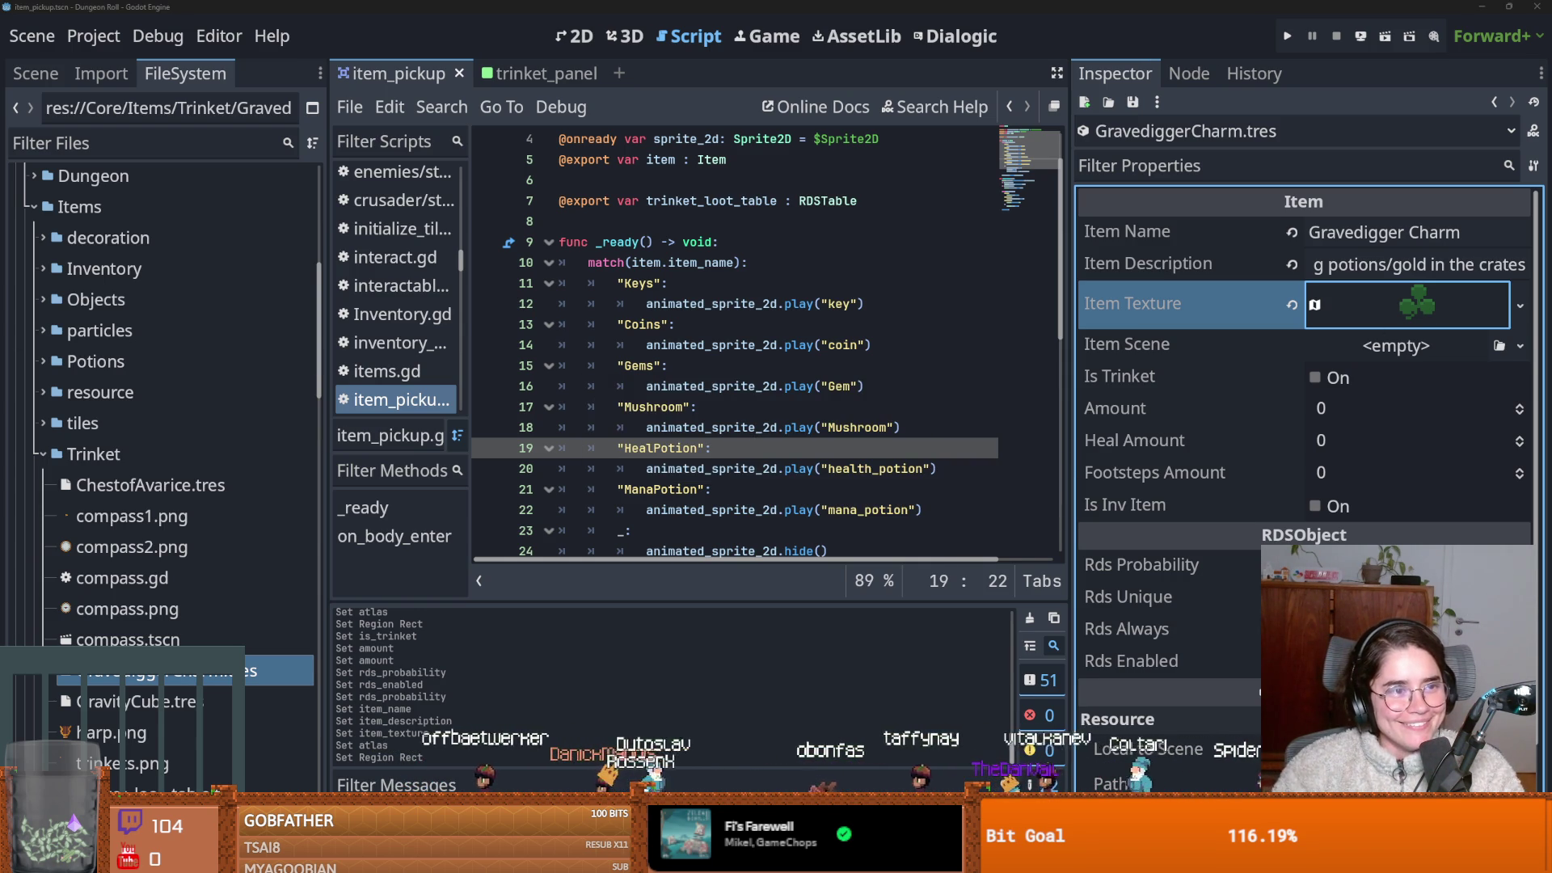
pyautogui.click(698, 427)
pyautogui.hotkey('ctrl', 's')
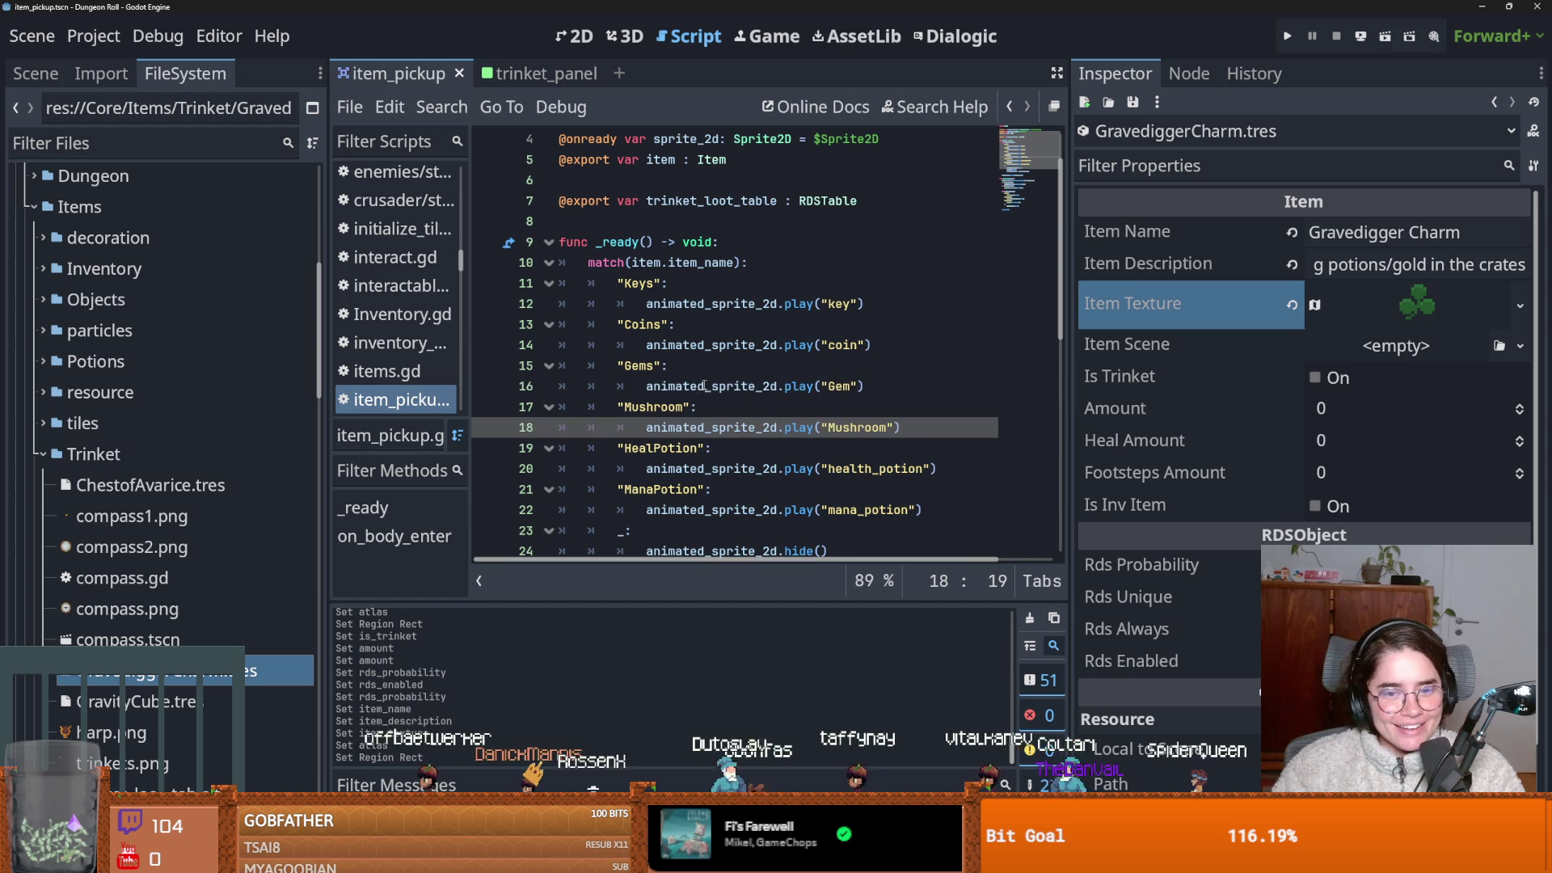
pyautogui.click(704, 385)
pyautogui.hotkey('ctrl', 's')
# Turn on Is Trinket, set Amount to 10, and save.
pyautogui.click(1366, 378)
pyautogui.hotkey('ctrl', 's')
pyautogui.click(1339, 409)
pyautogui.write('10')
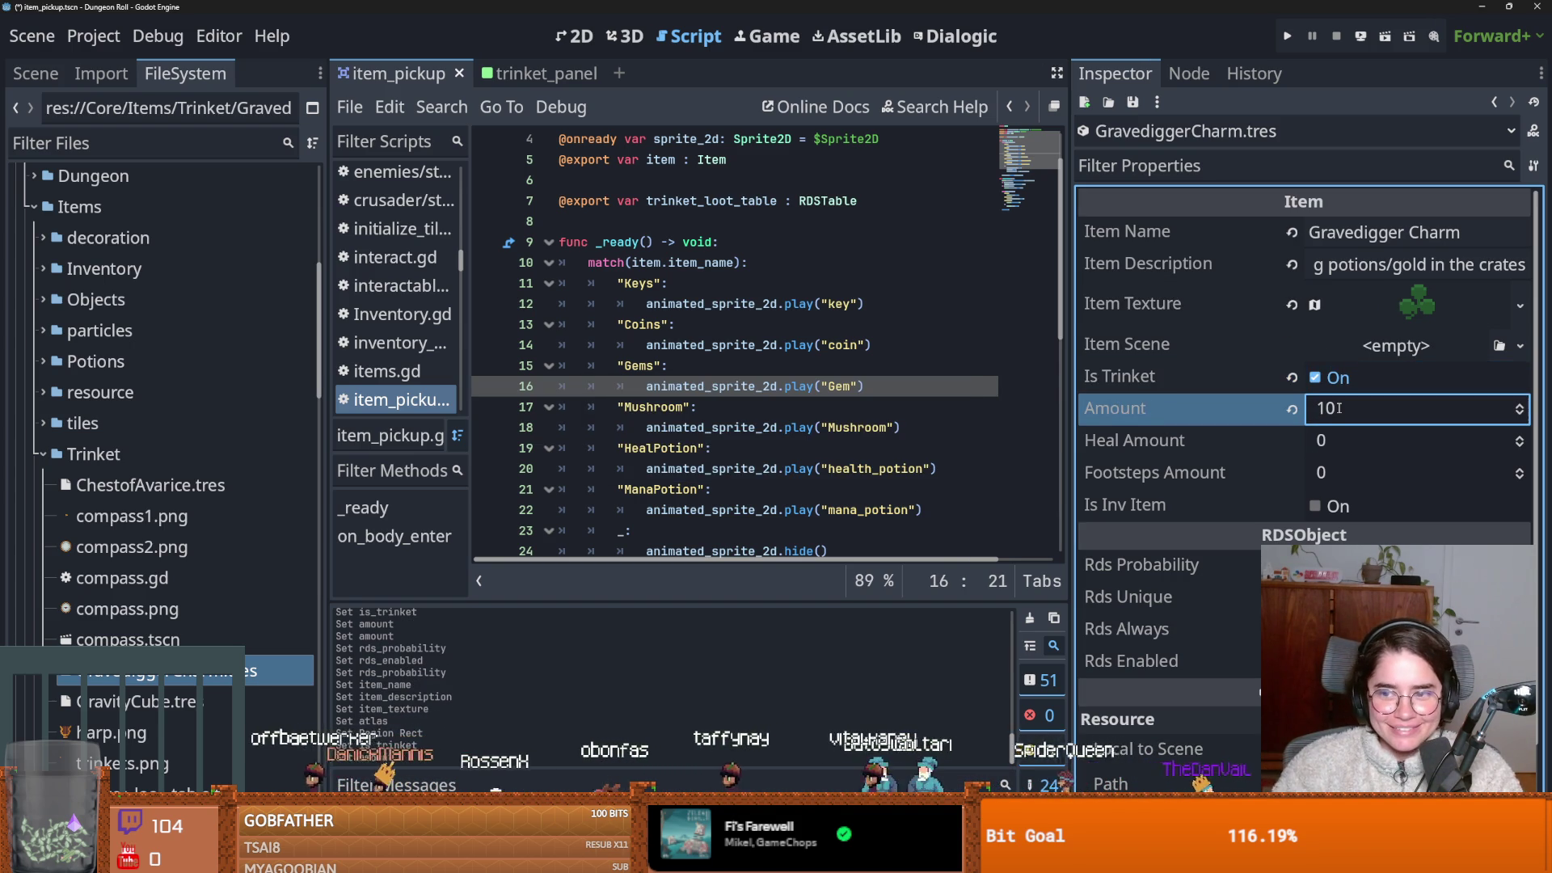
pyautogui.click(1374, 564)
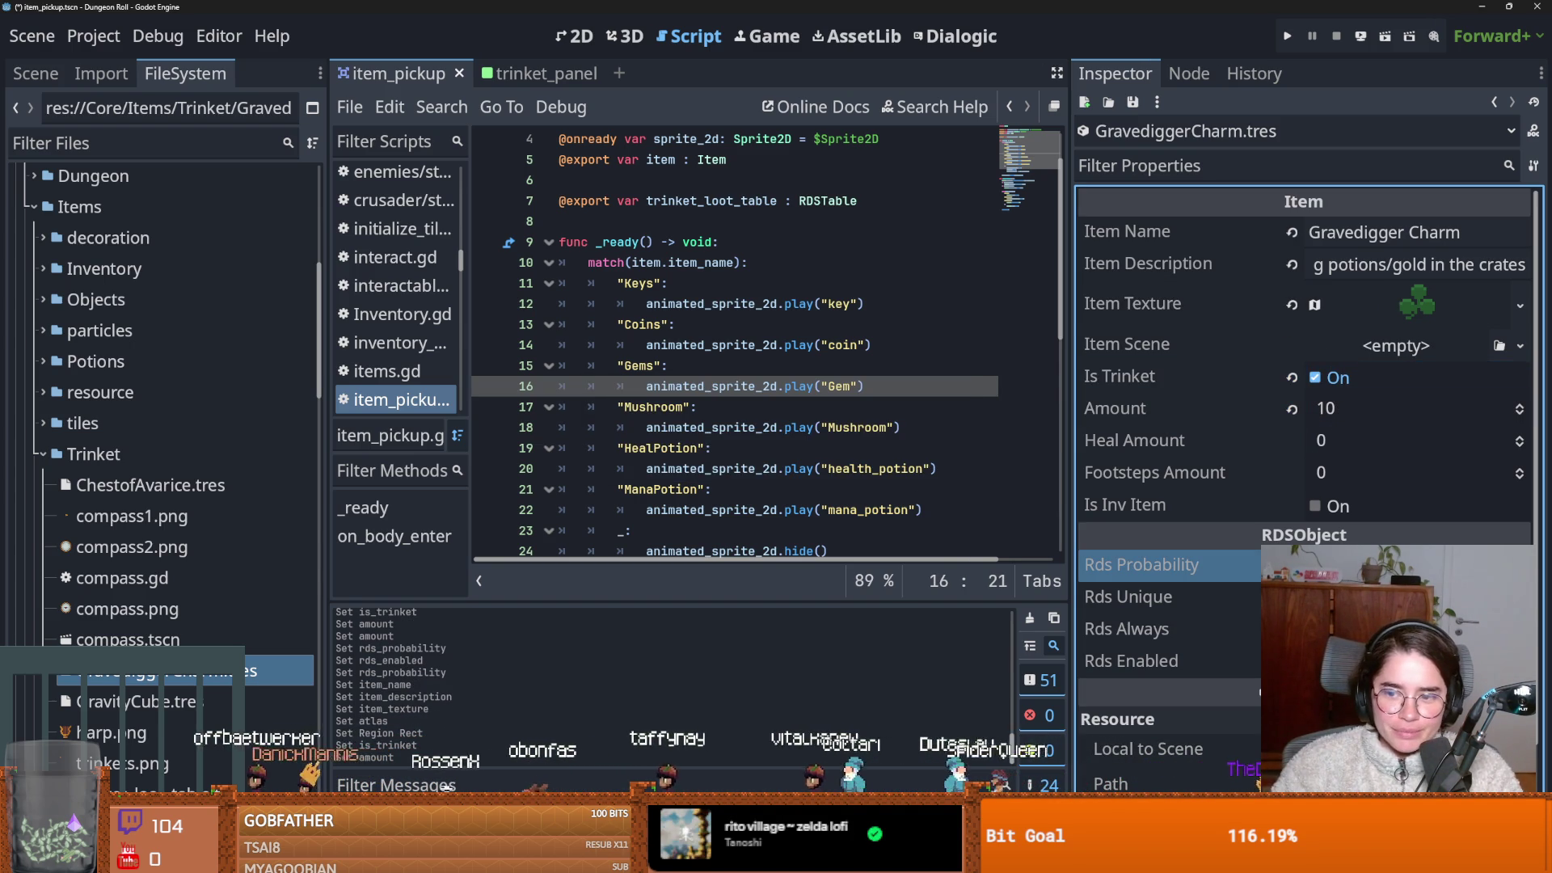
pyautogui.click(1334, 661)
pyautogui.hotkey('ctrl', 's')
pyautogui.click(796, 386)
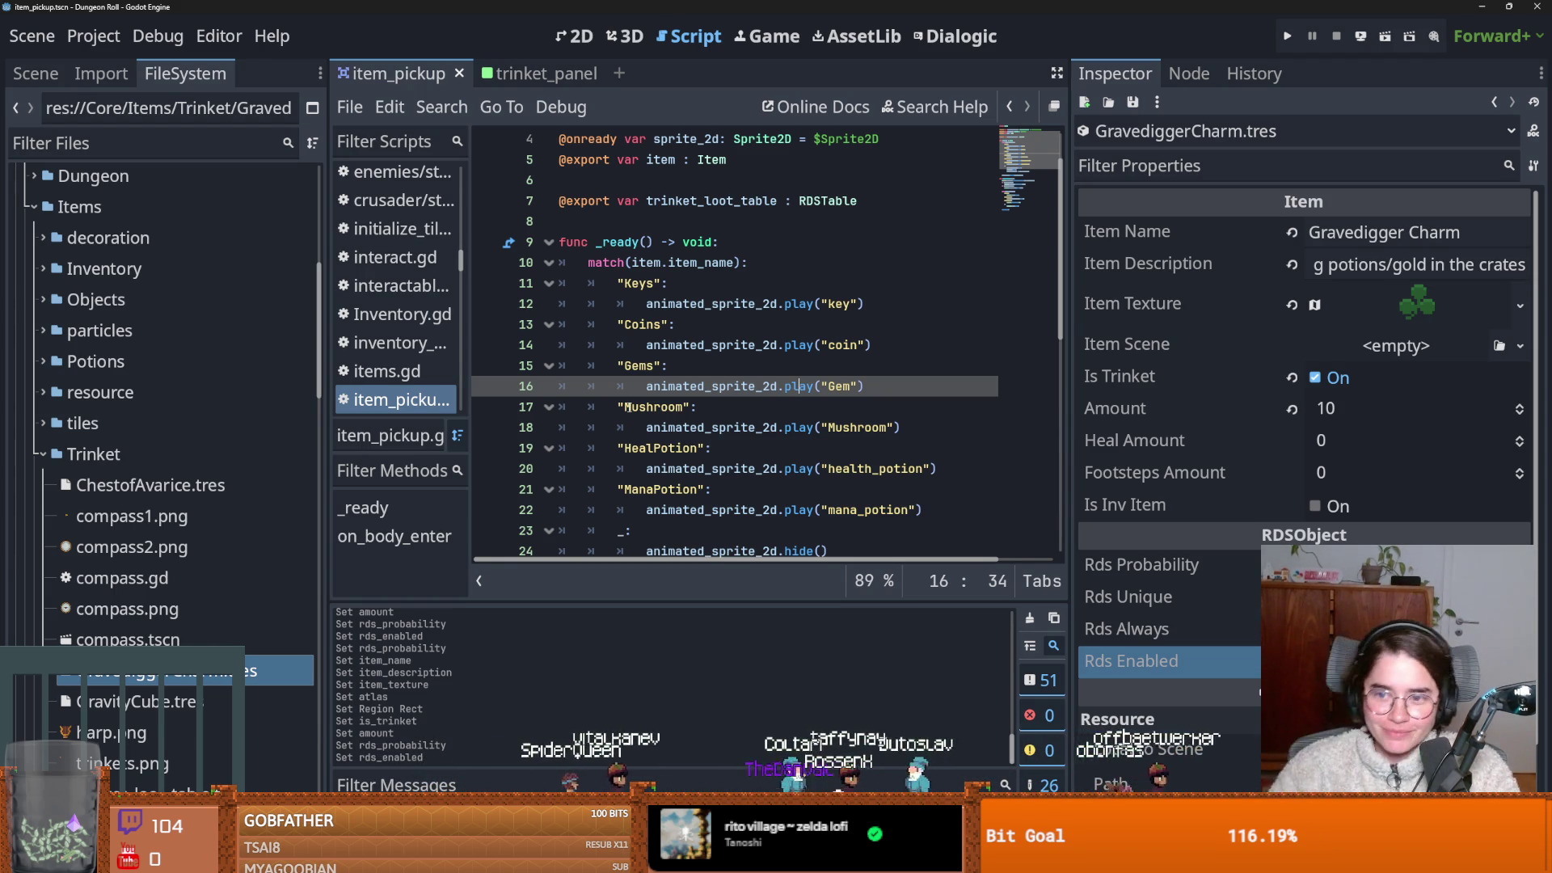
# Create a new Item resource in the Trinket folder and save it as LuckyCharm.tres.
pyautogui.rightClick(150, 444)
pyautogui.moveTo(388, 427)
pyautogui.click(471, 509)
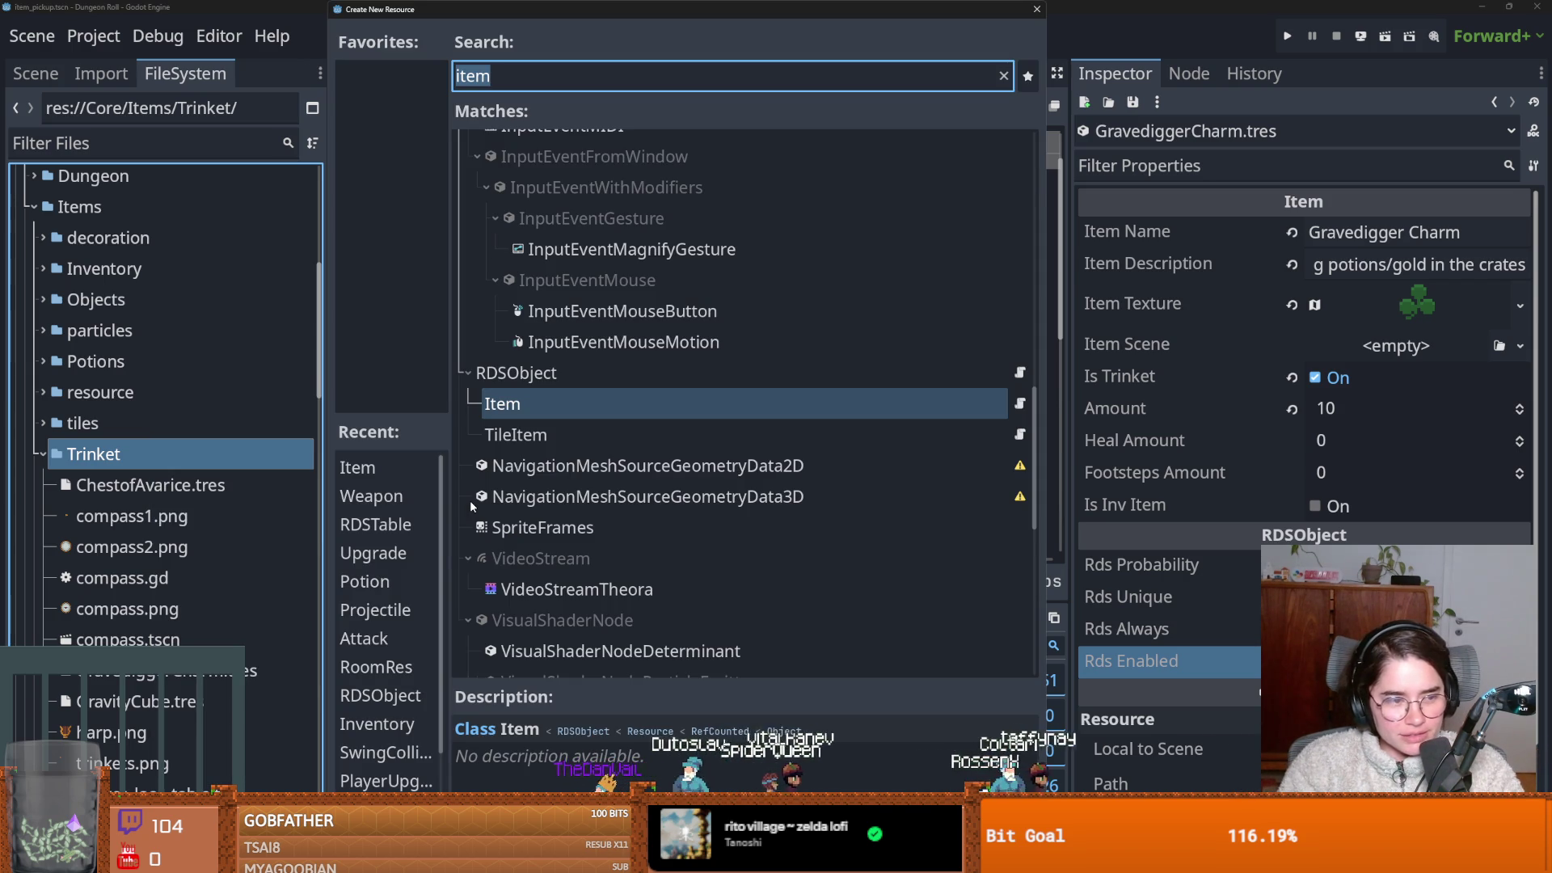
pyautogui.write('item')
pyautogui.press('BackSpace')
pyautogui.press('BackSpace')
pyautogui.press('BackSpace')
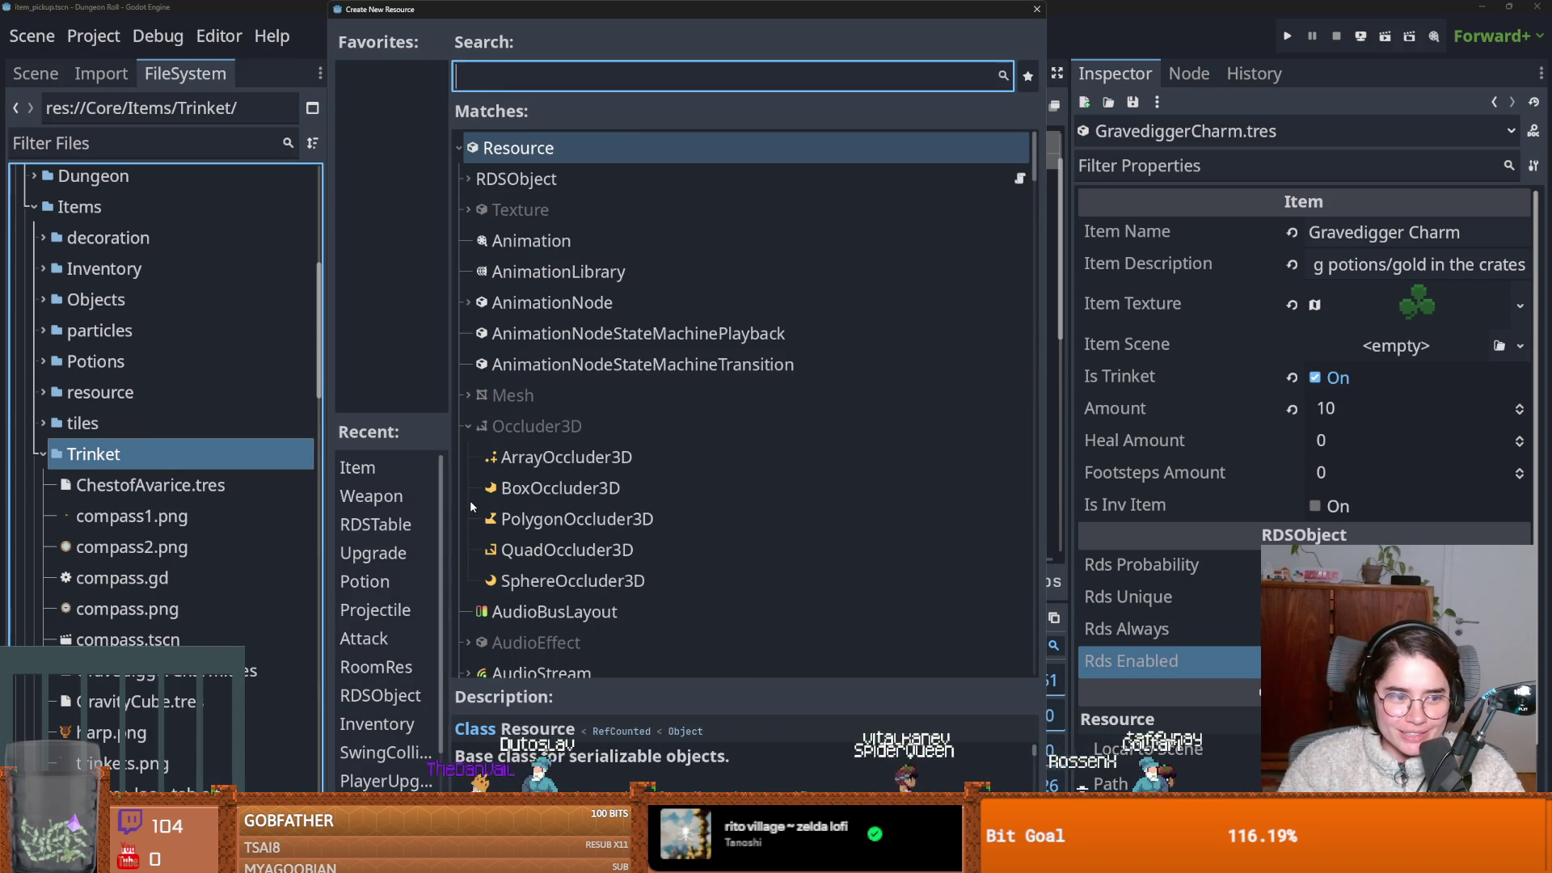
pyautogui.write('item')
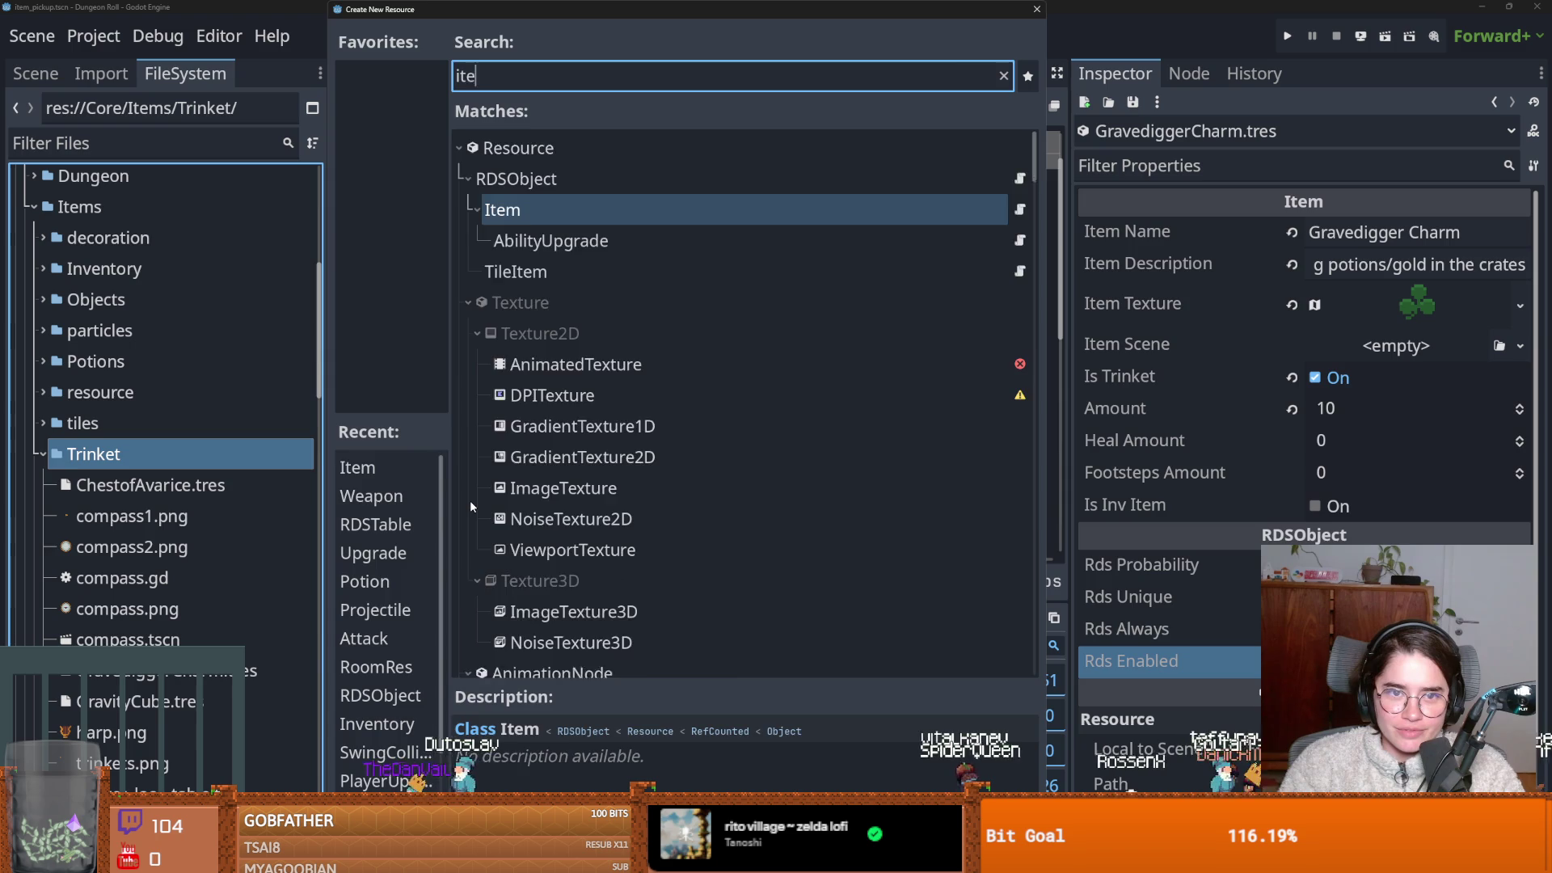
pyautogui.press('Return')
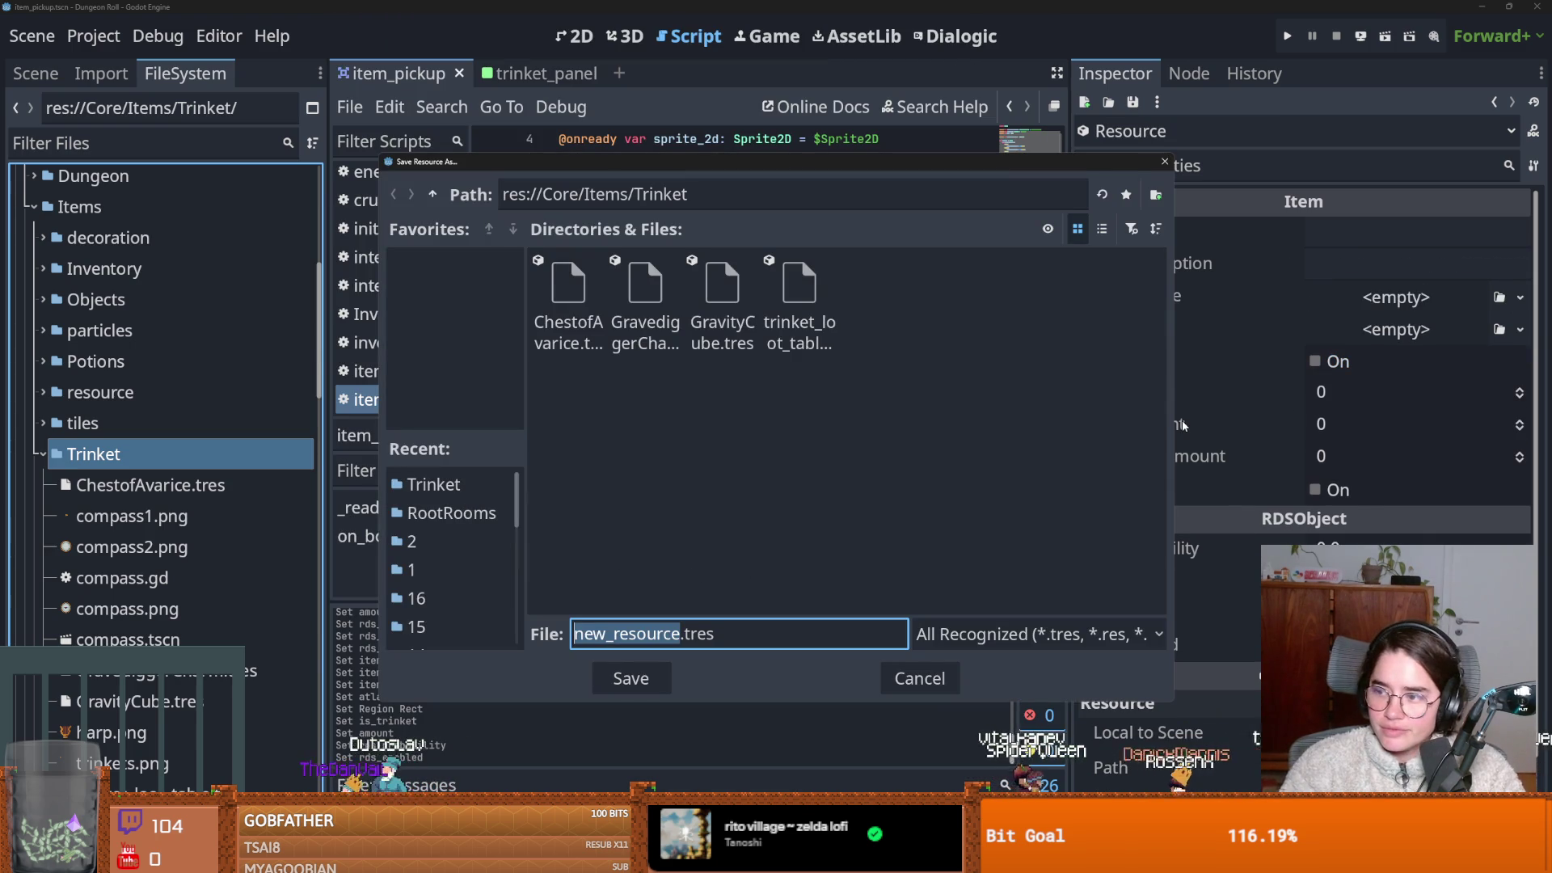
pyautogui.write('LuckyCharm')
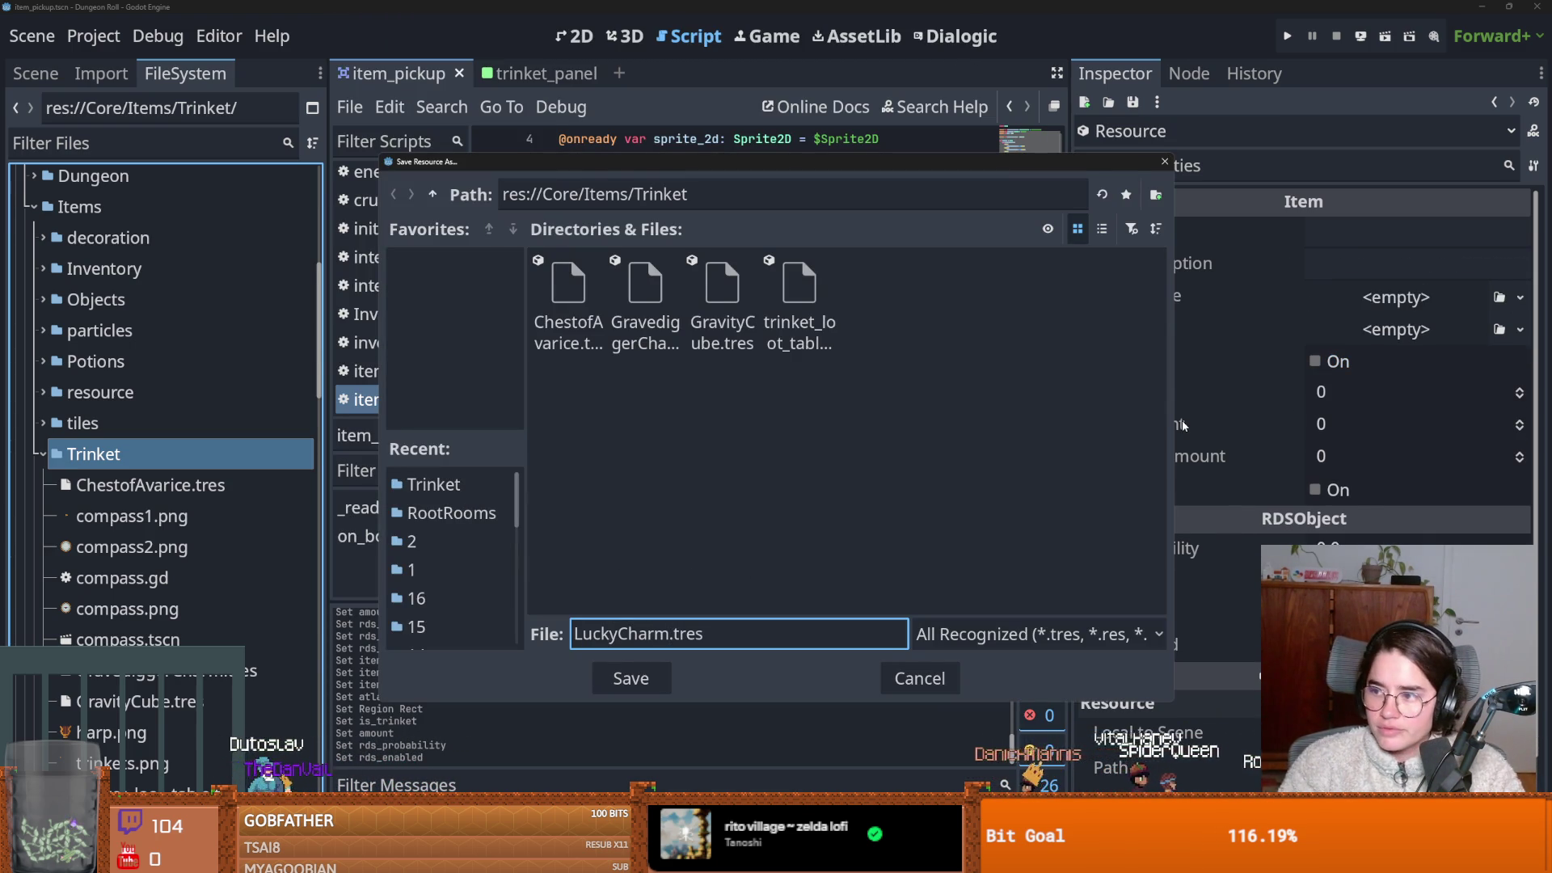
pyautogui.press('Return')
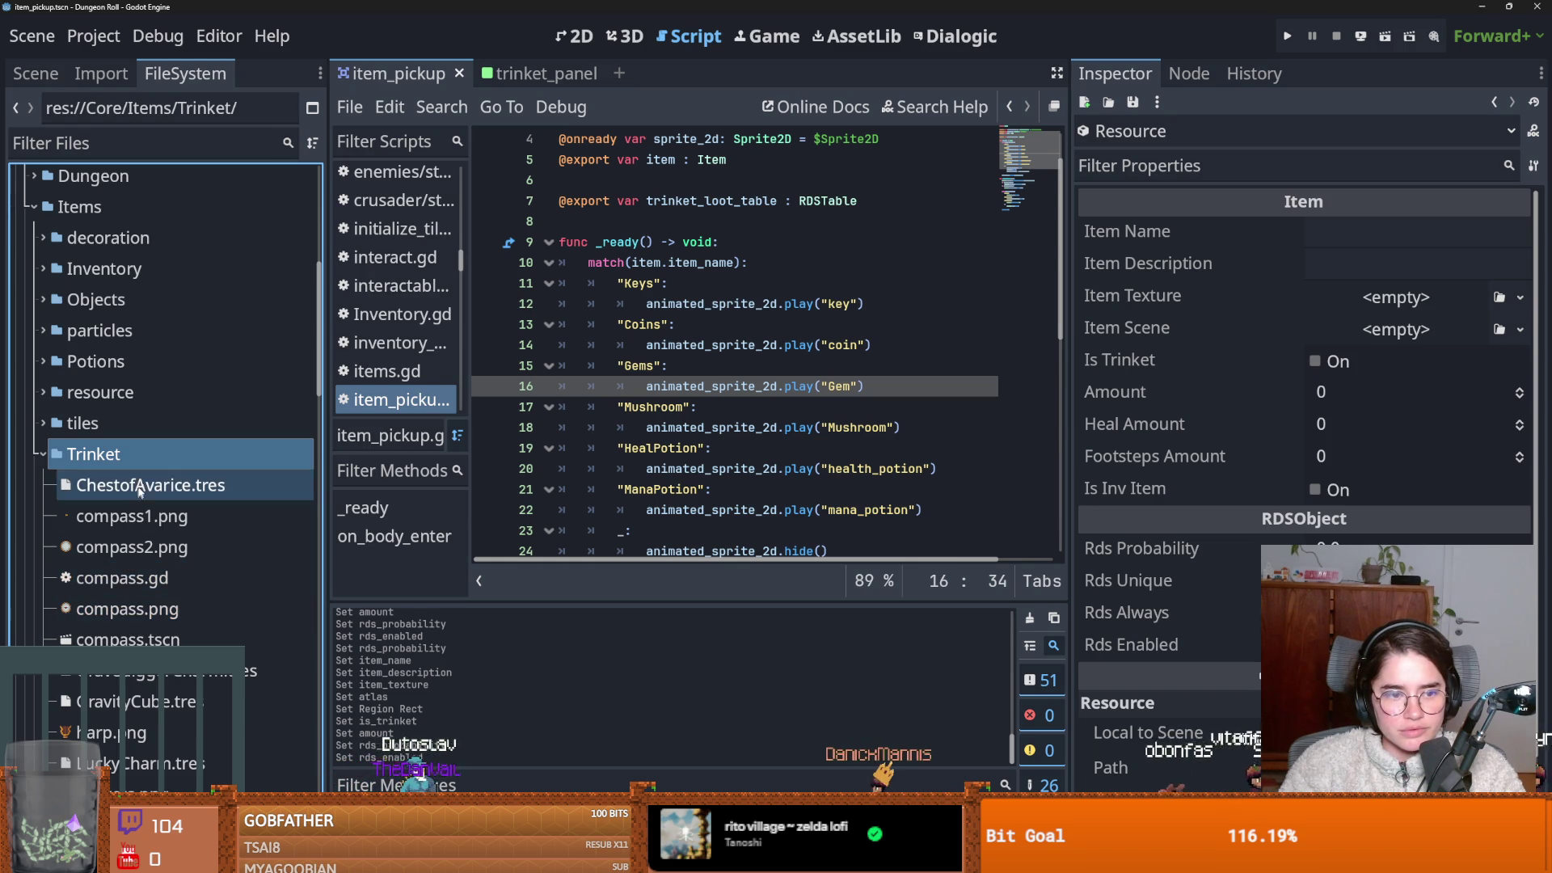
pyautogui.scroll(-5, 156, 619)
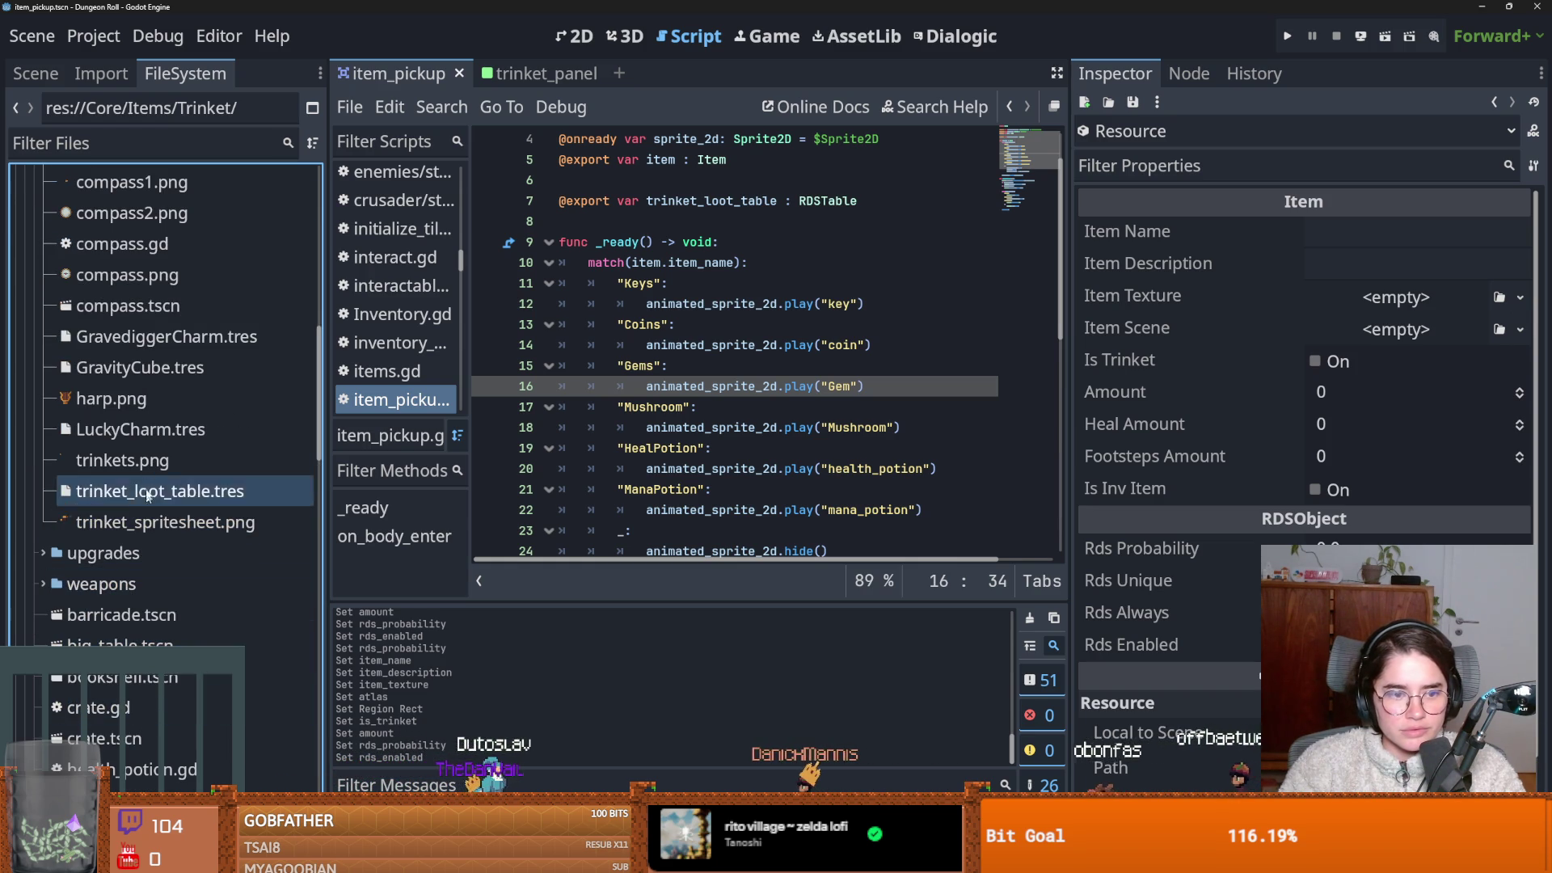
# Name LuckyCharm.tres 'Lucky Charm' with the description 'Shops give discounts'.
pyautogui.click(141, 430)
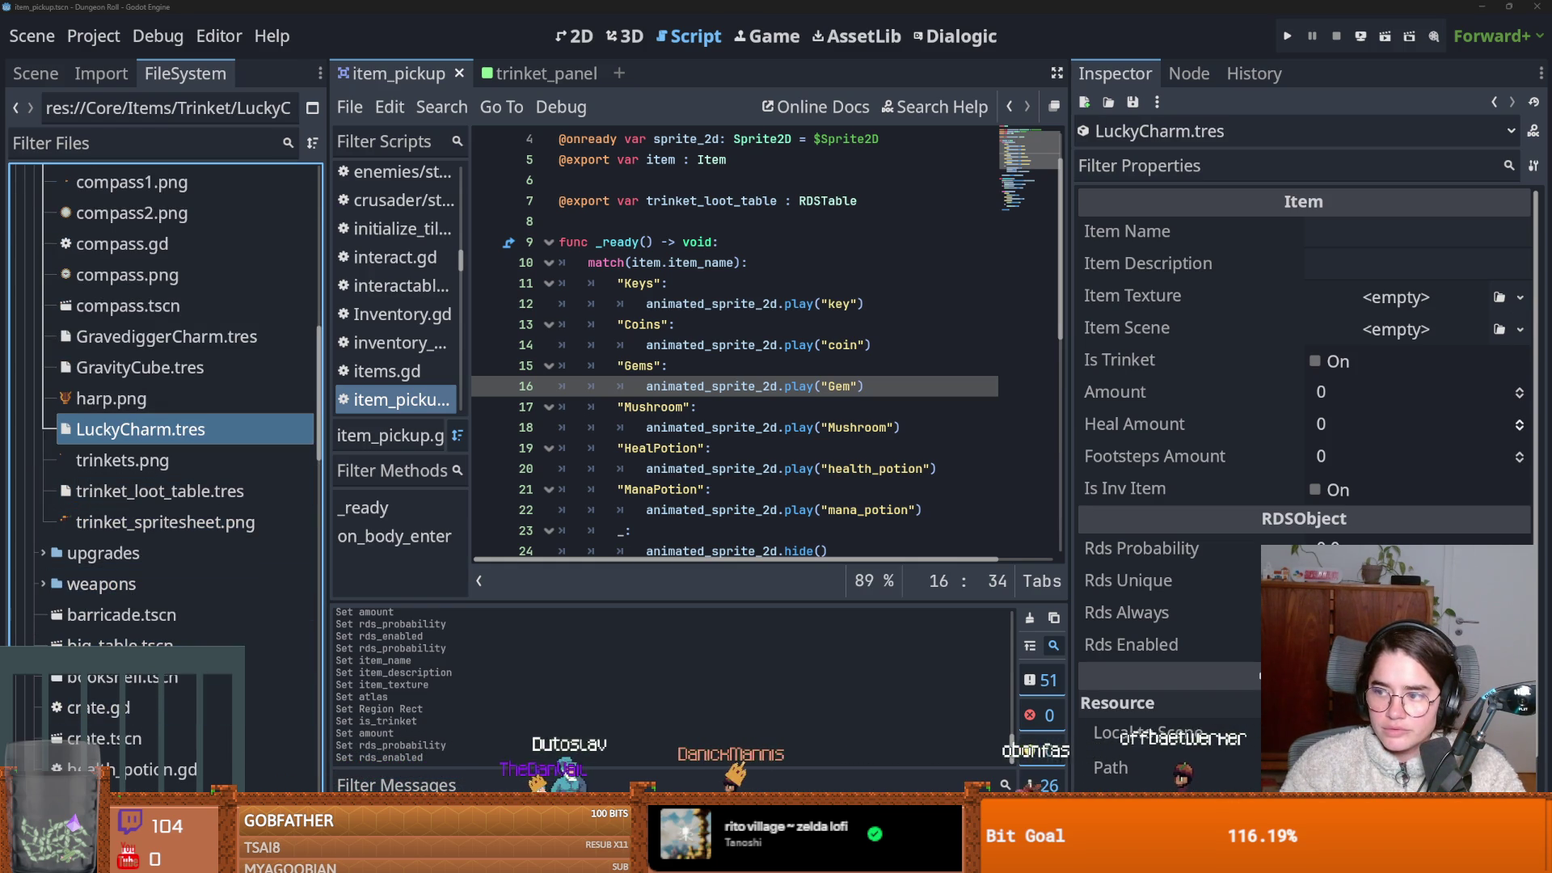
pyautogui.click(1402, 237)
pyautogui.write('Lucky Charm')
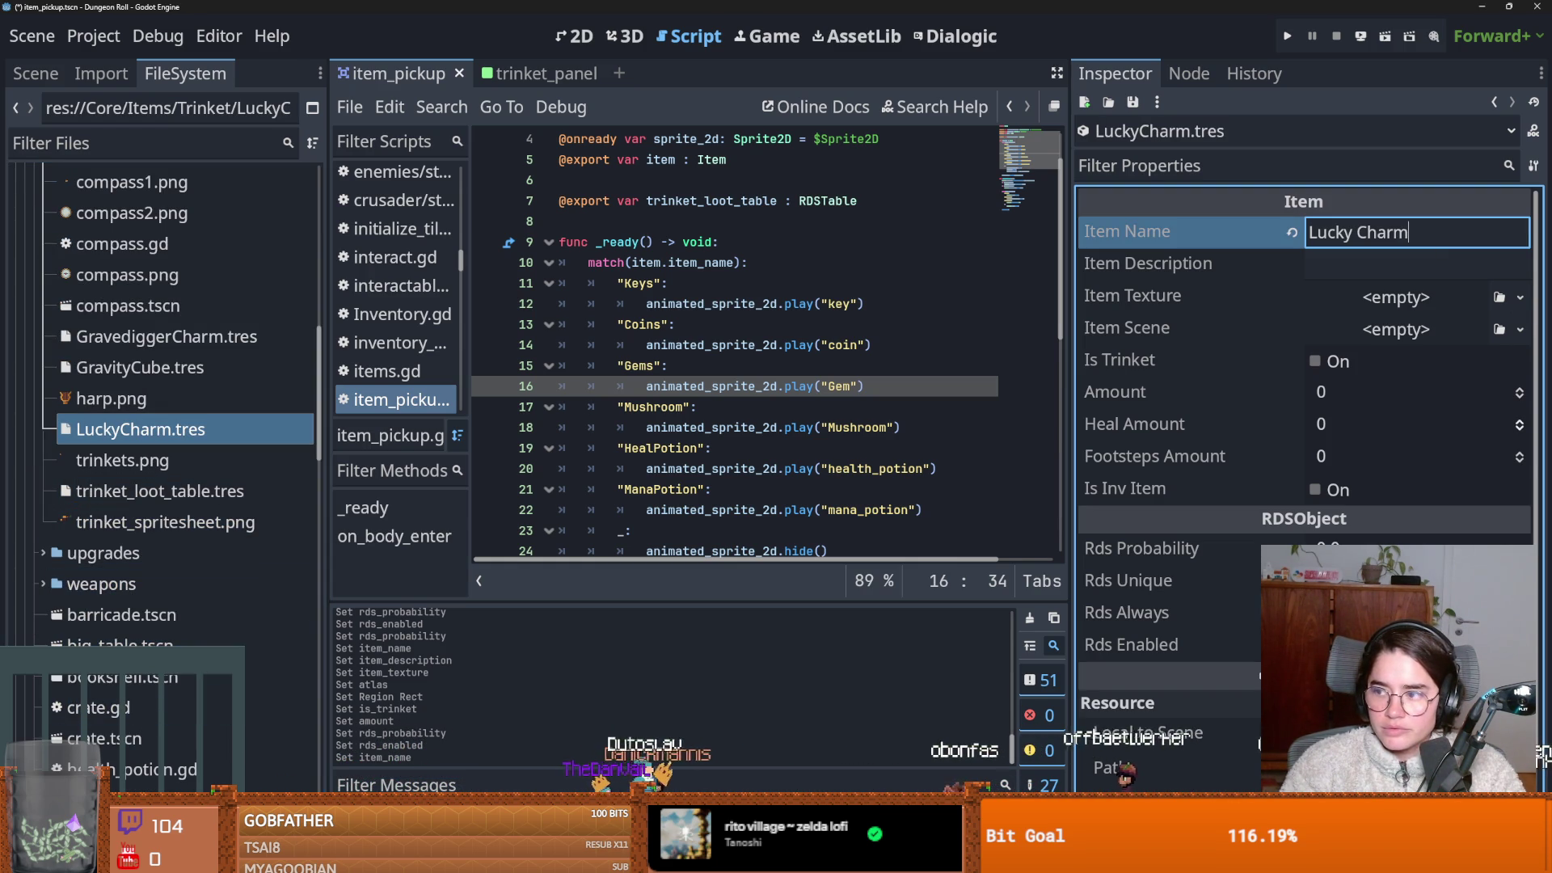
pyautogui.click(1419, 264)
pyautogui.write('Shops give discounts')
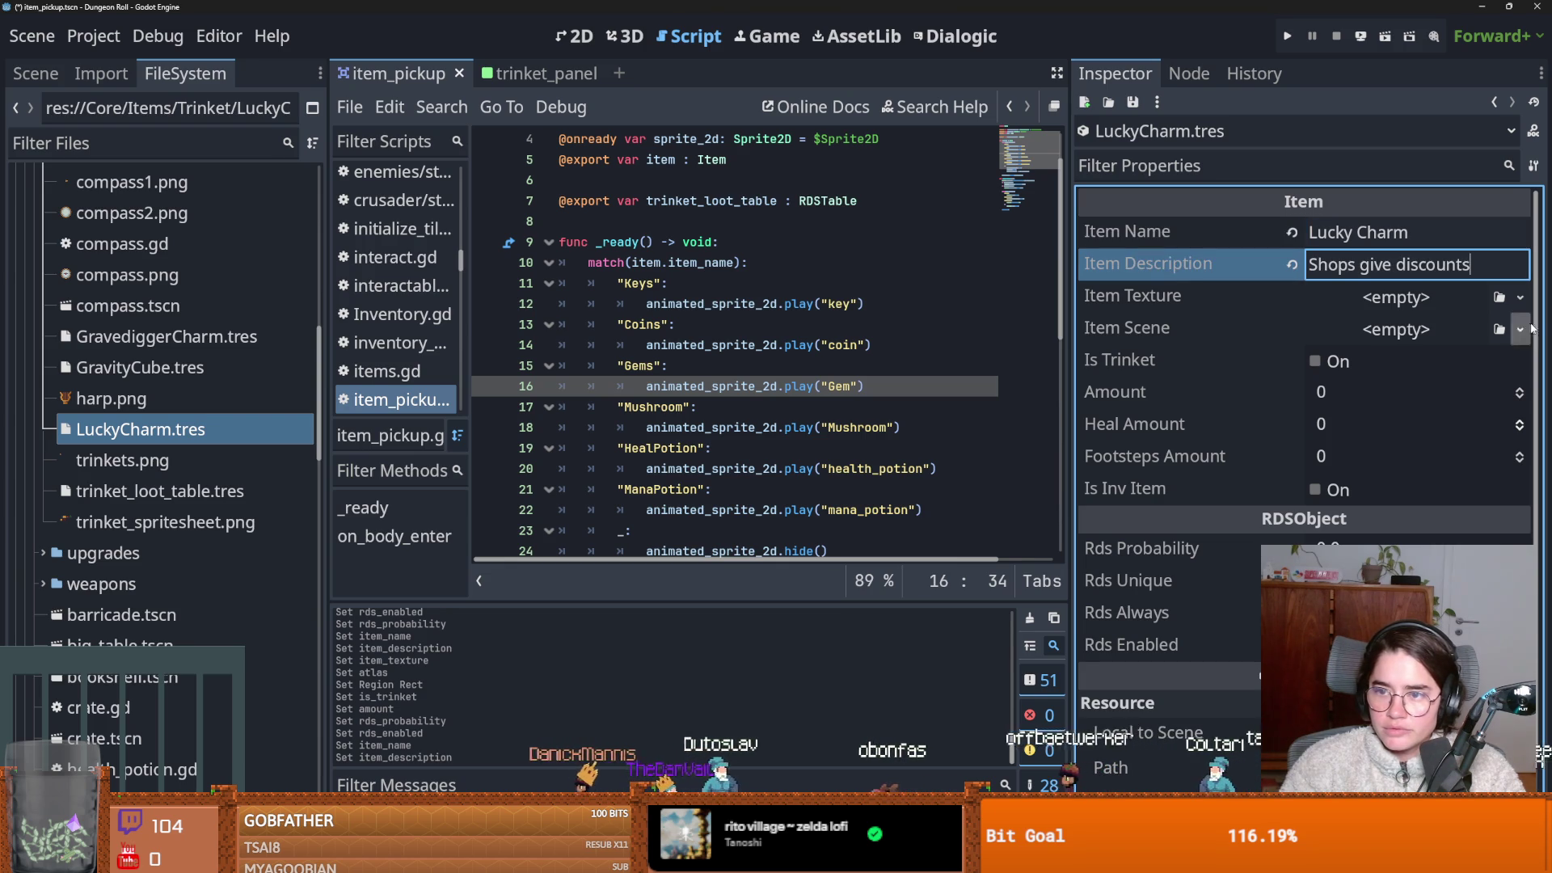
# Give it a new AtlasTexture from trinket_spritesheet with the region cropped to the coin sprite.
pyautogui.click(1426, 295)
pyautogui.click(1427, 297)
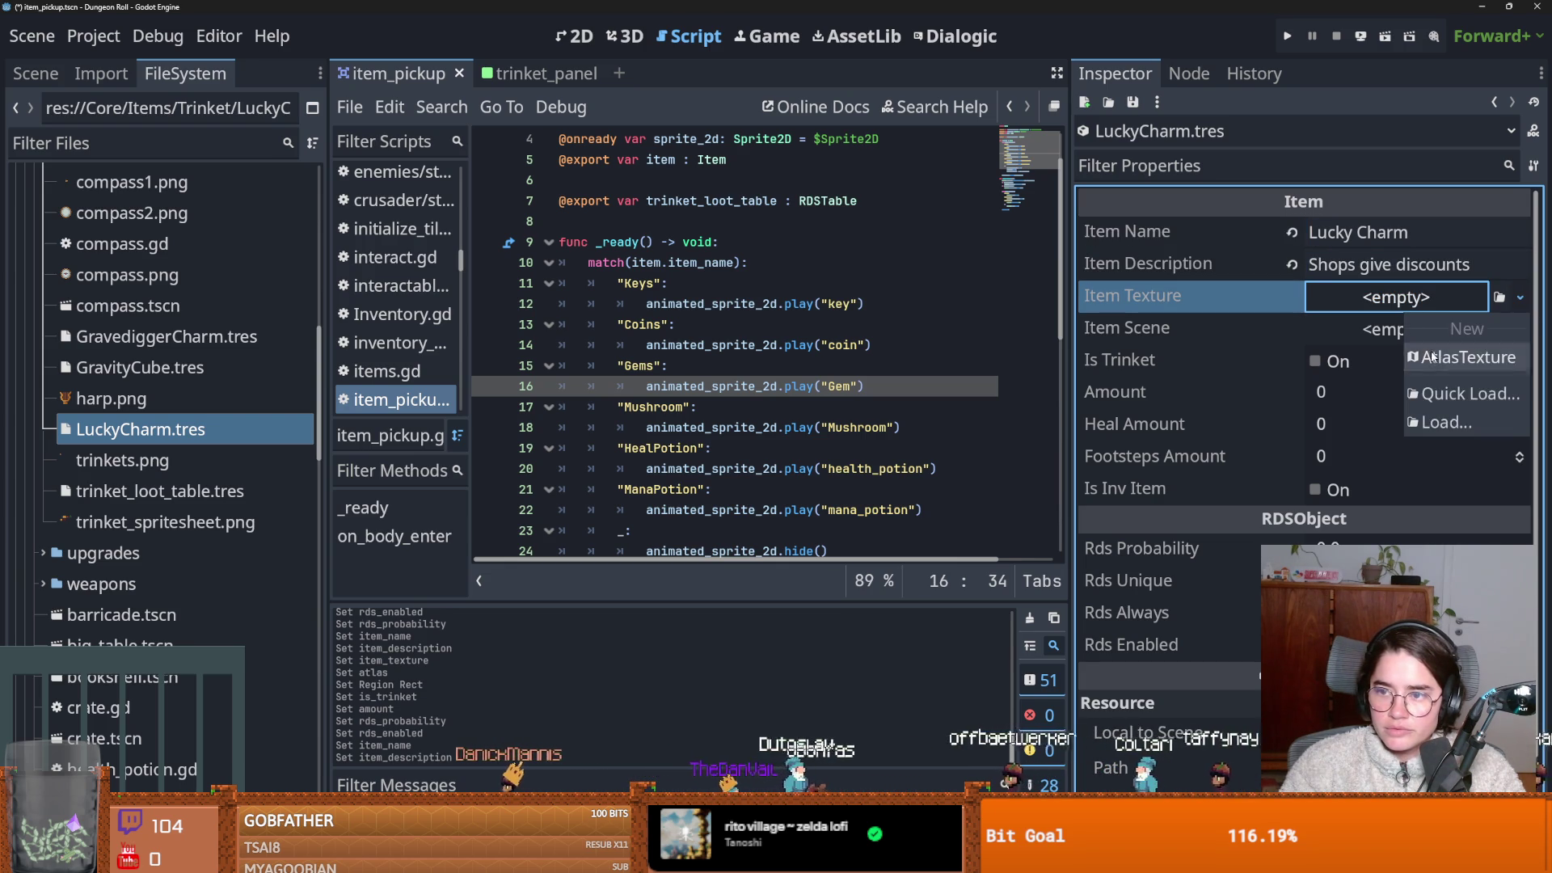
pyautogui.click(1459, 350)
pyautogui.click(1520, 297)
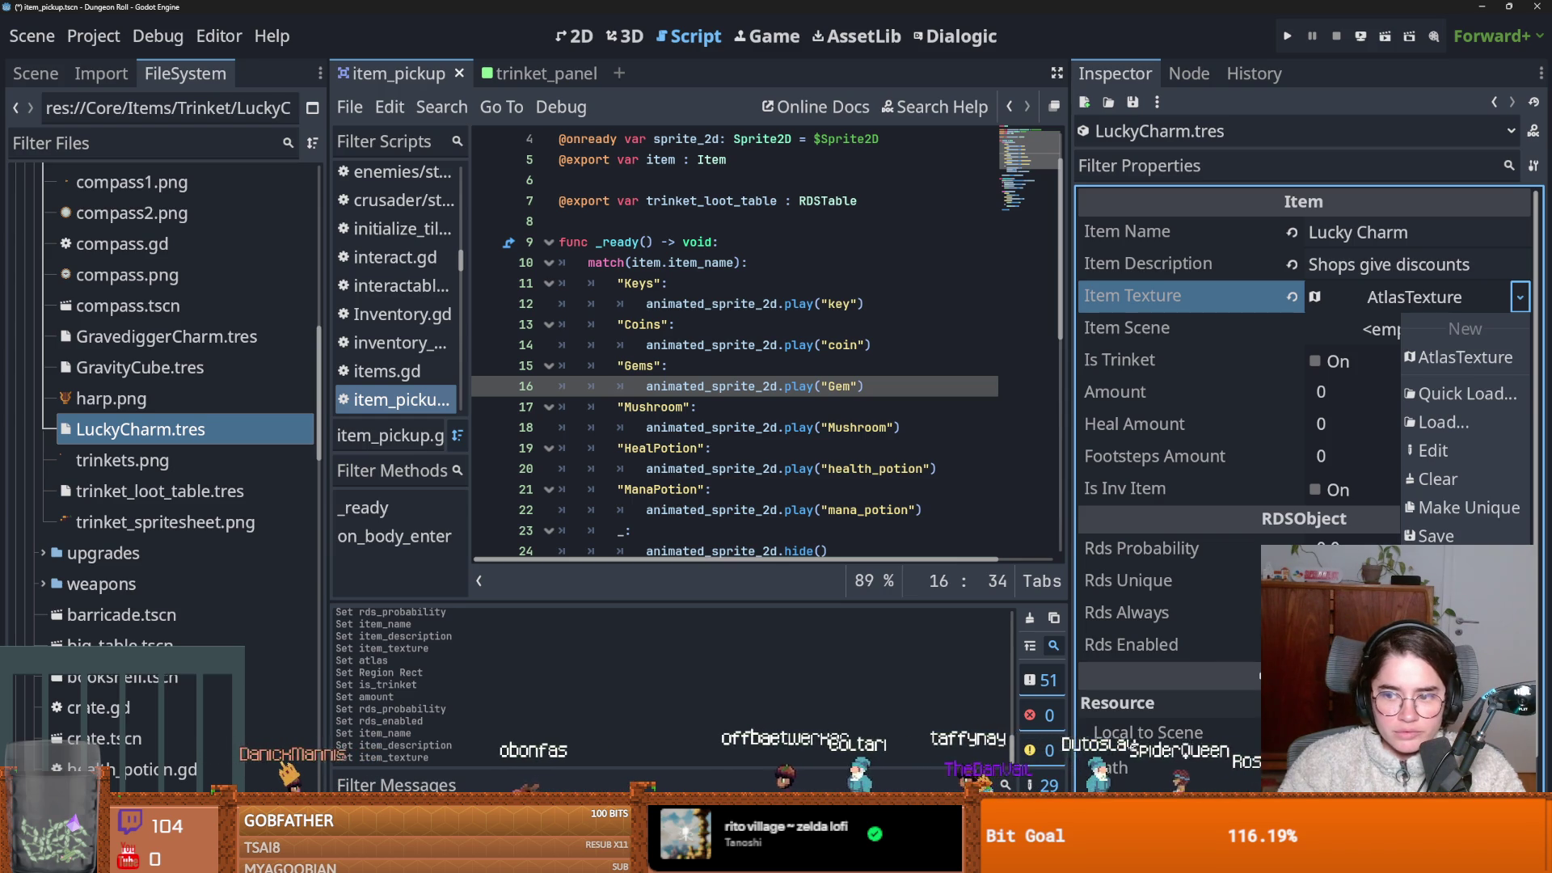
pyautogui.click(1447, 399)
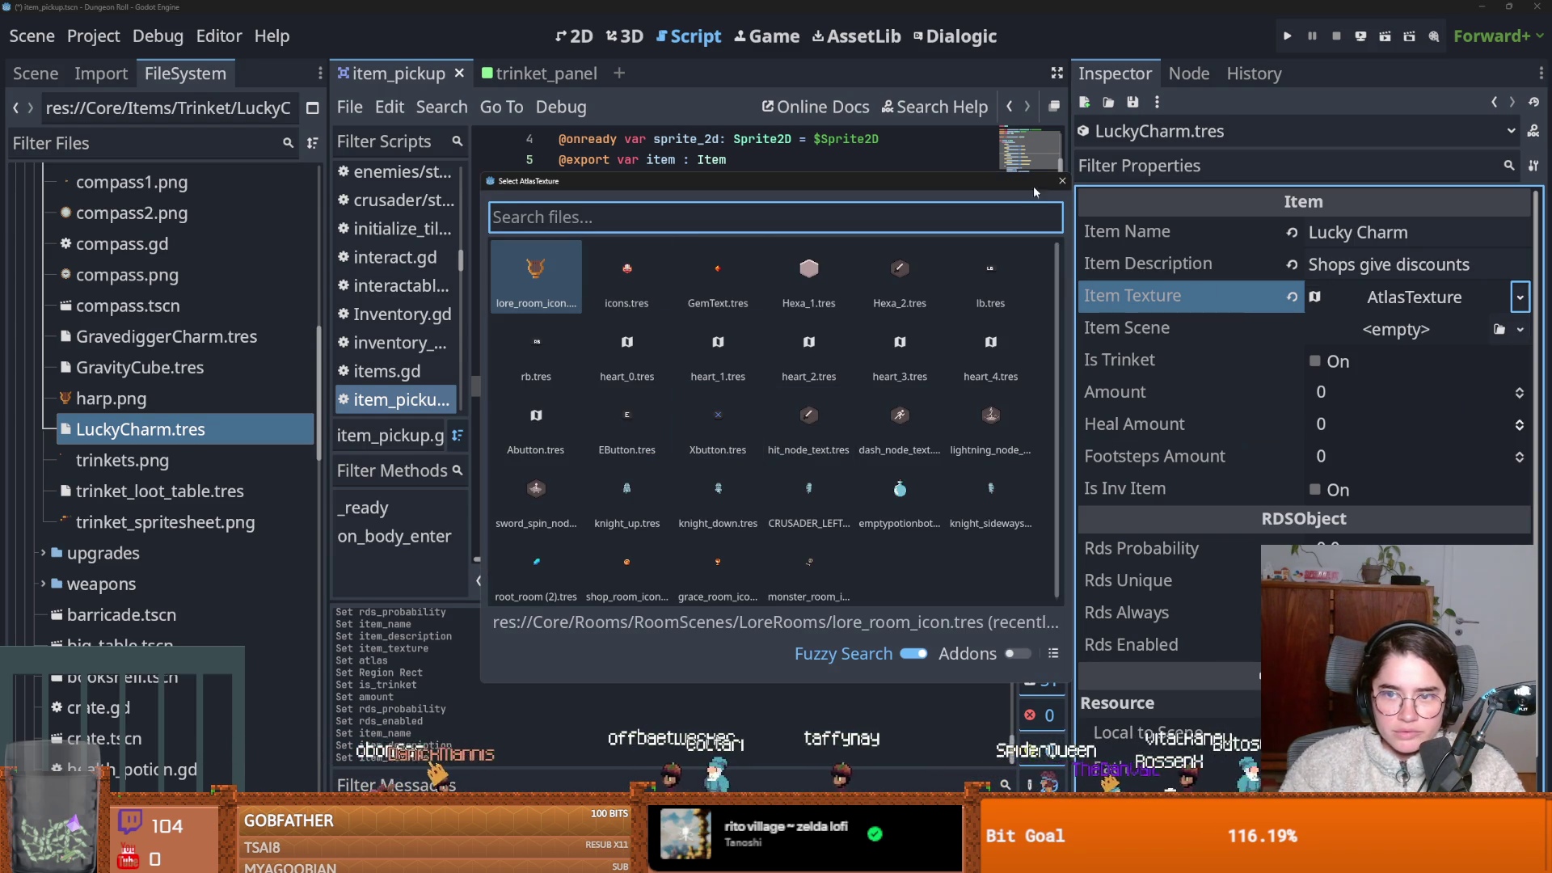
pyautogui.click(1061, 181)
pyautogui.click(1415, 297)
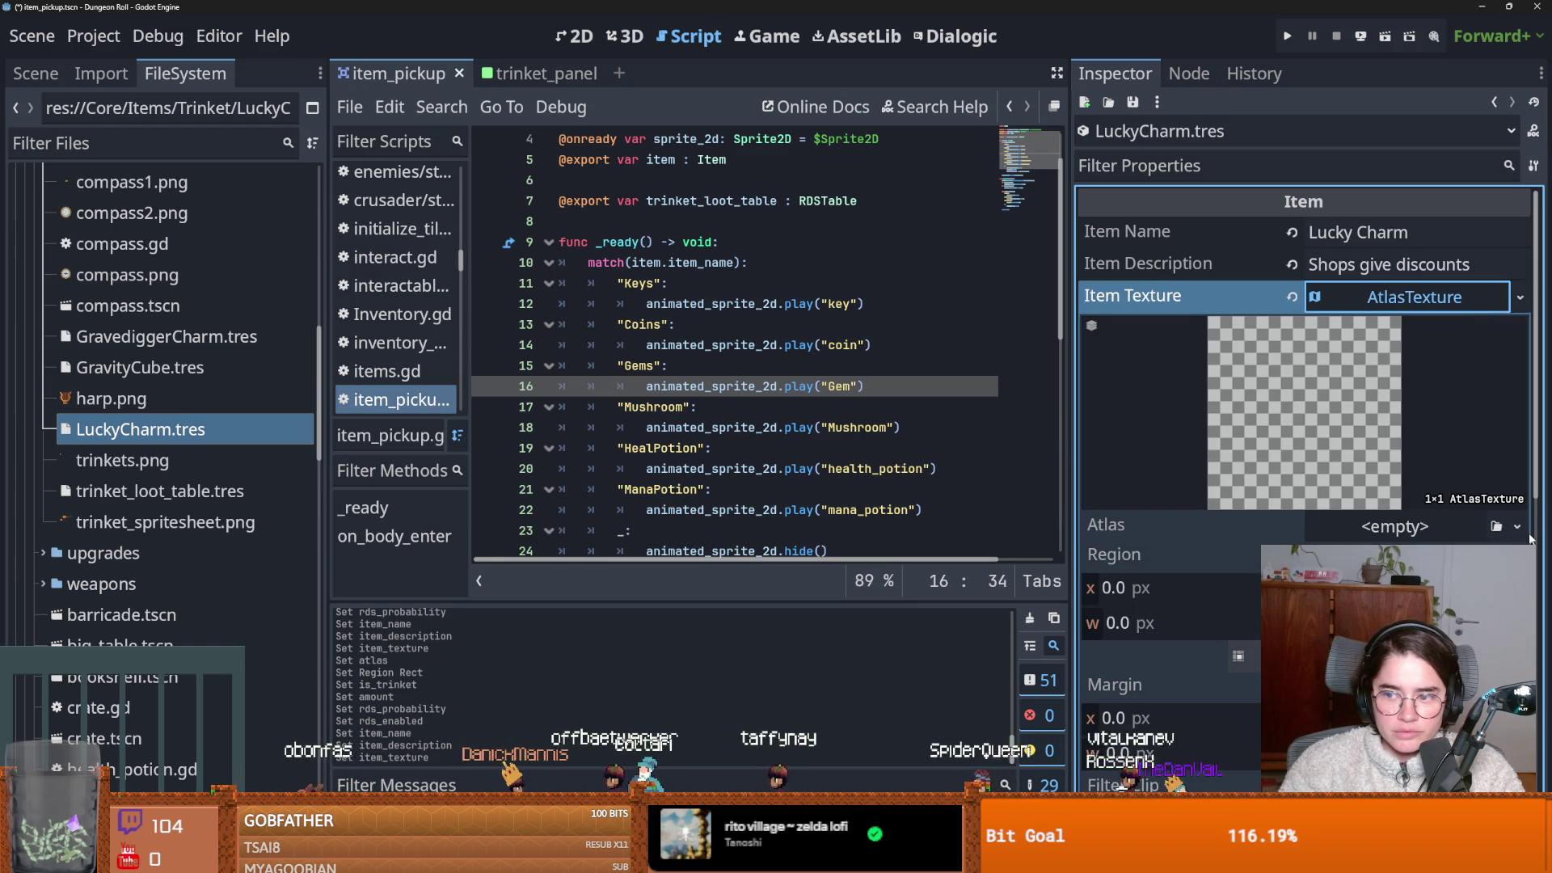
pyautogui.click(1520, 297)
pyautogui.click(1390, 736)
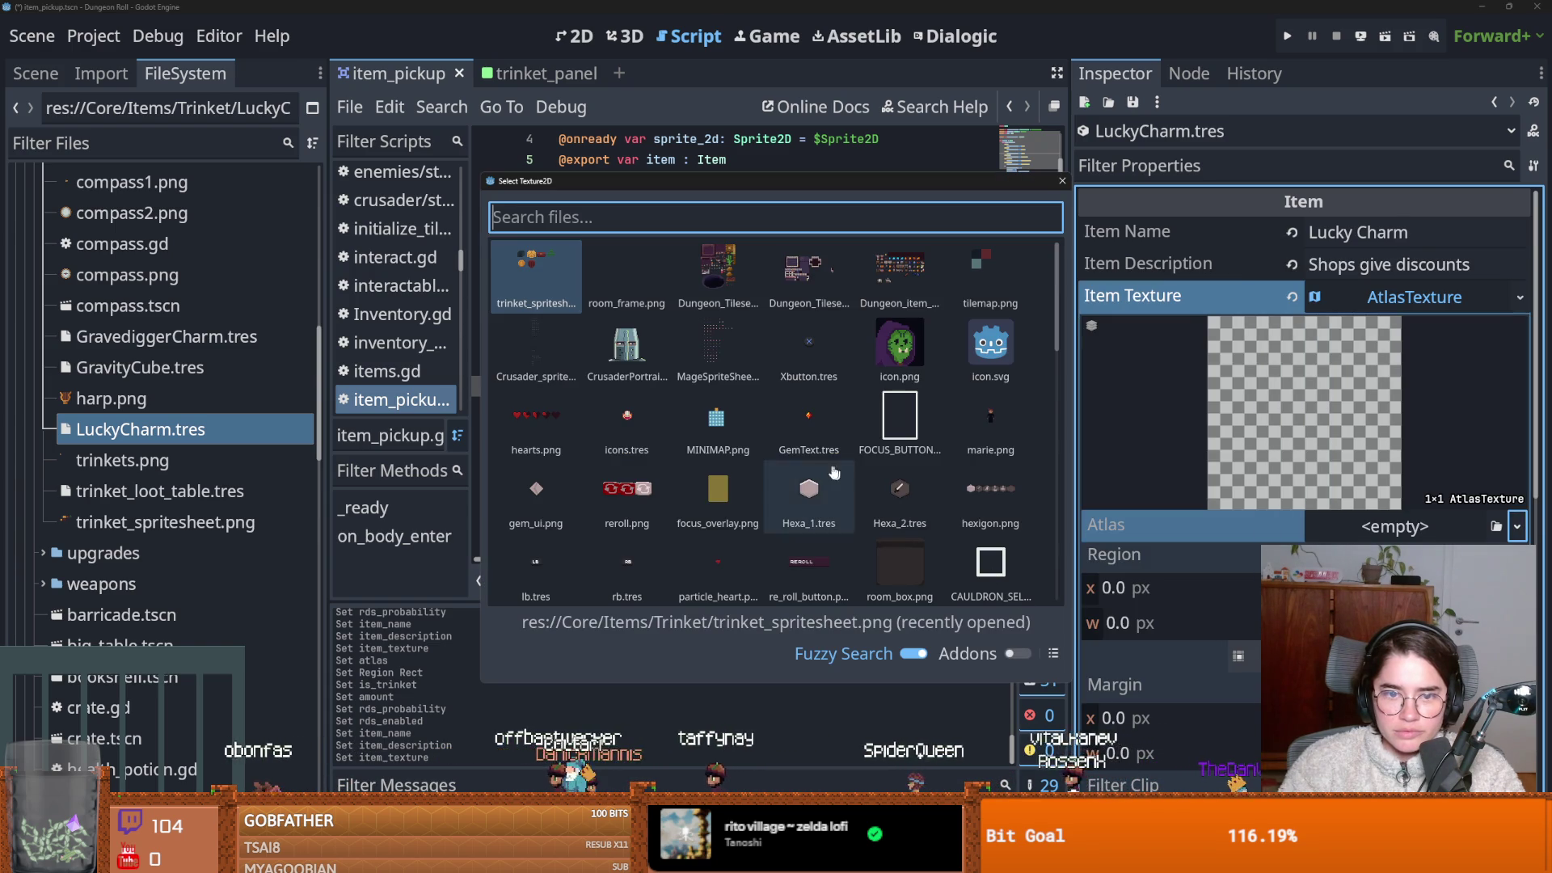
pyautogui.press('Return')
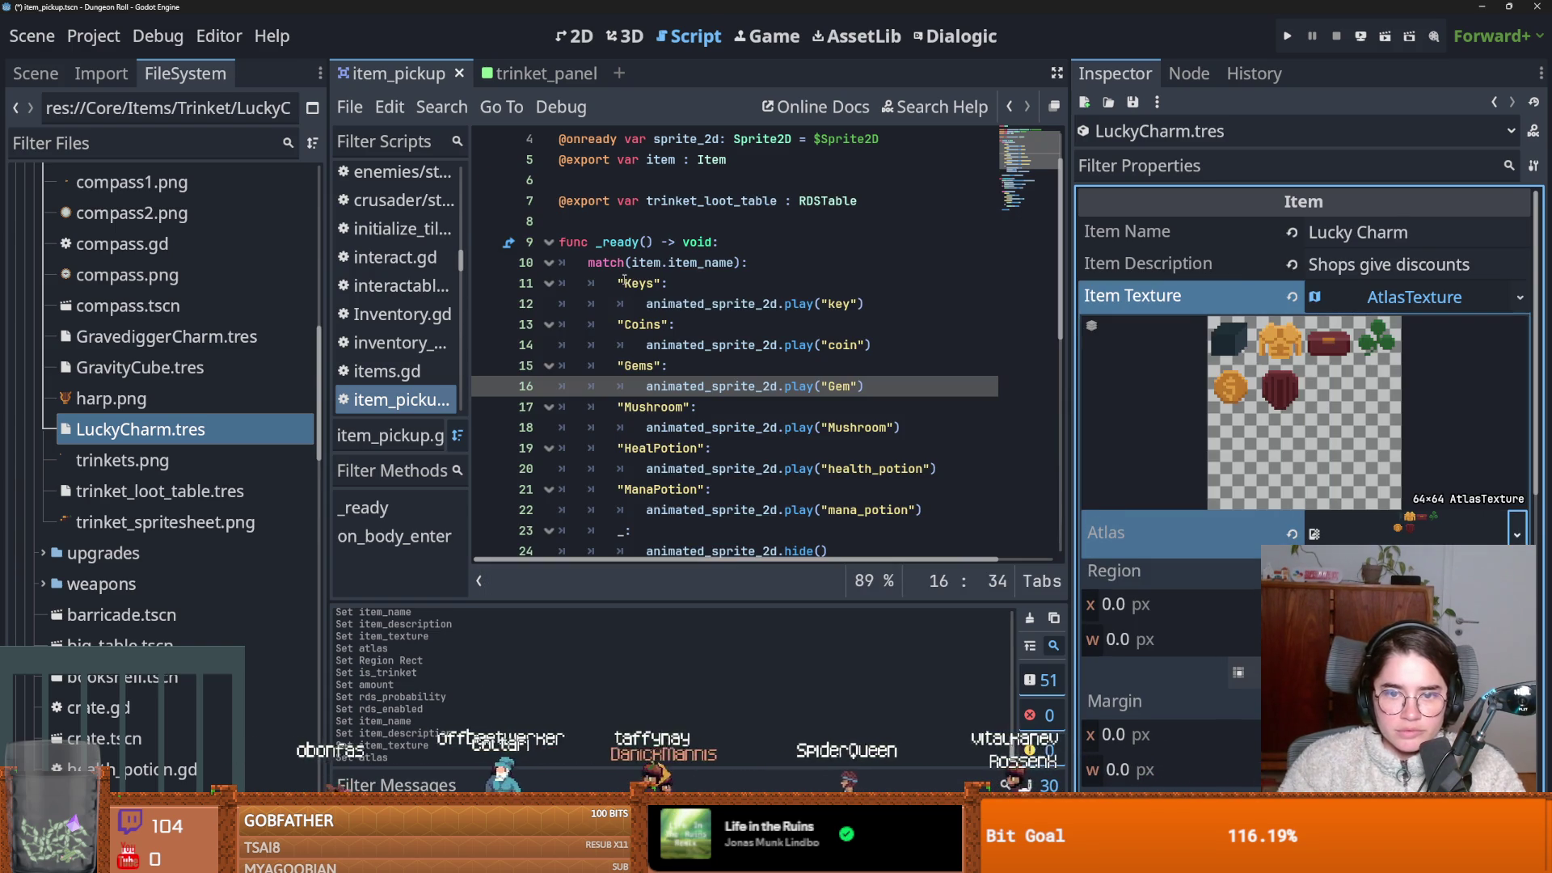
pyautogui.click(1240, 672)
pyautogui.click(634, 400)
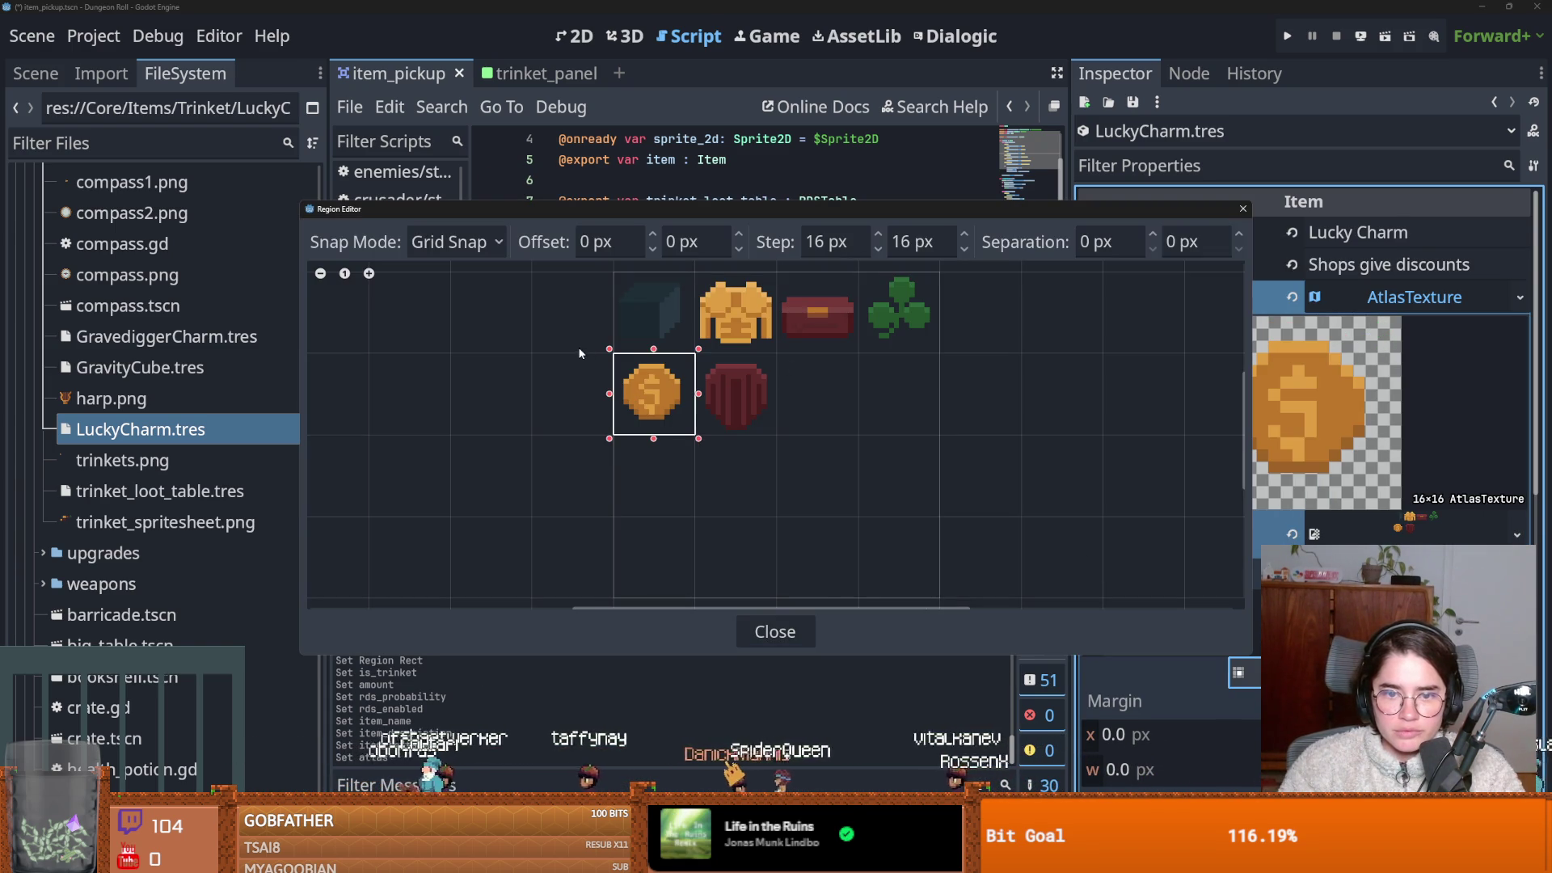
pyautogui.click(1245, 210)
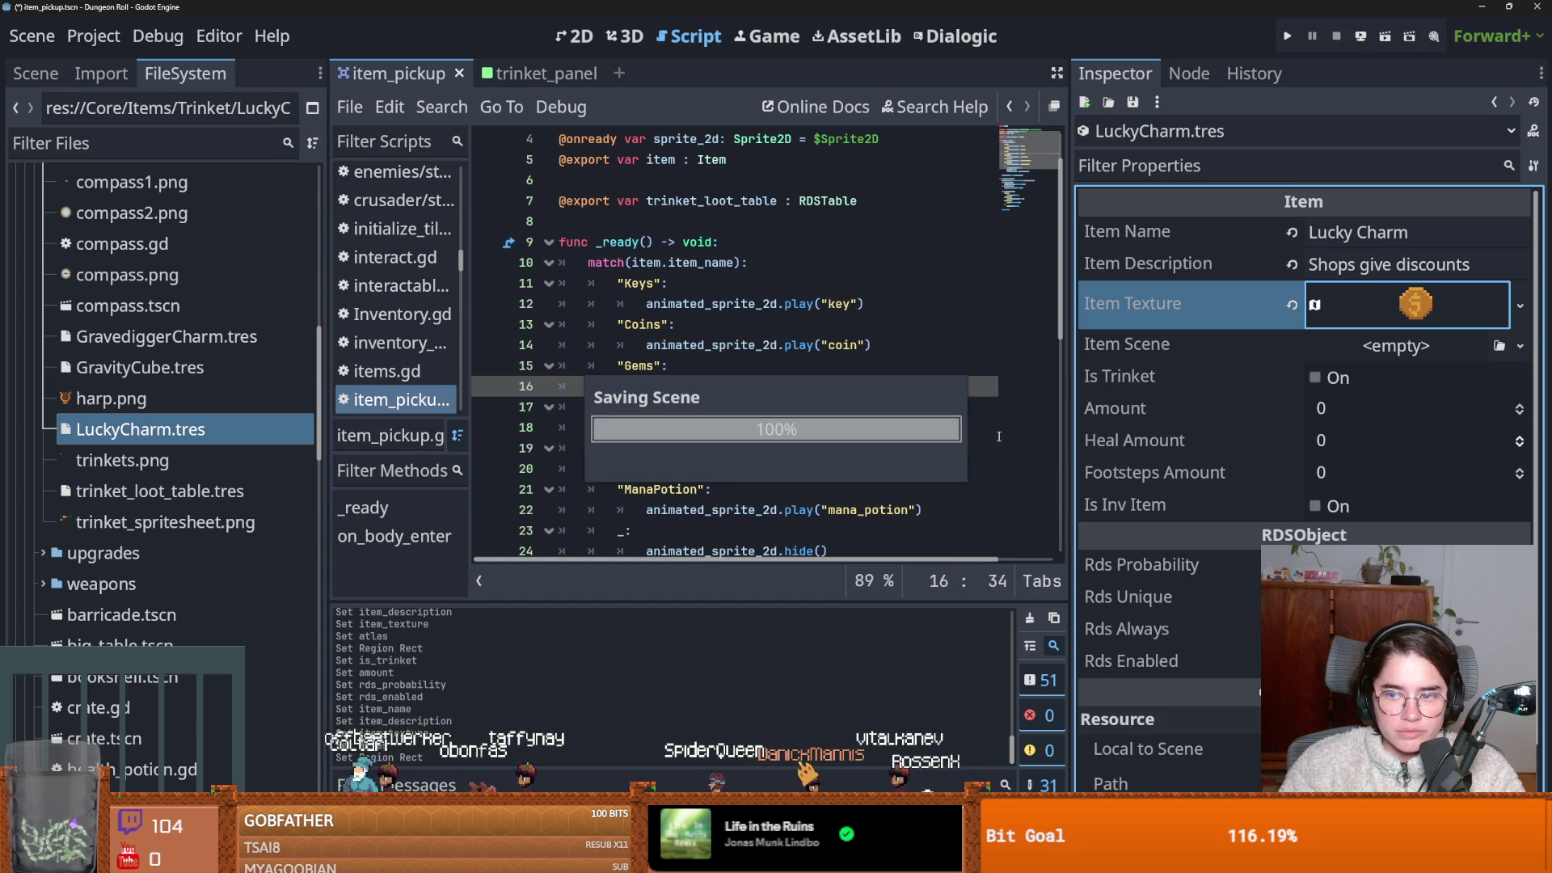
# Mark Lucky Charm as a trinket with Amount 10 and save the resource.
pyautogui.click(1315, 377)
pyautogui.click(1332, 410)
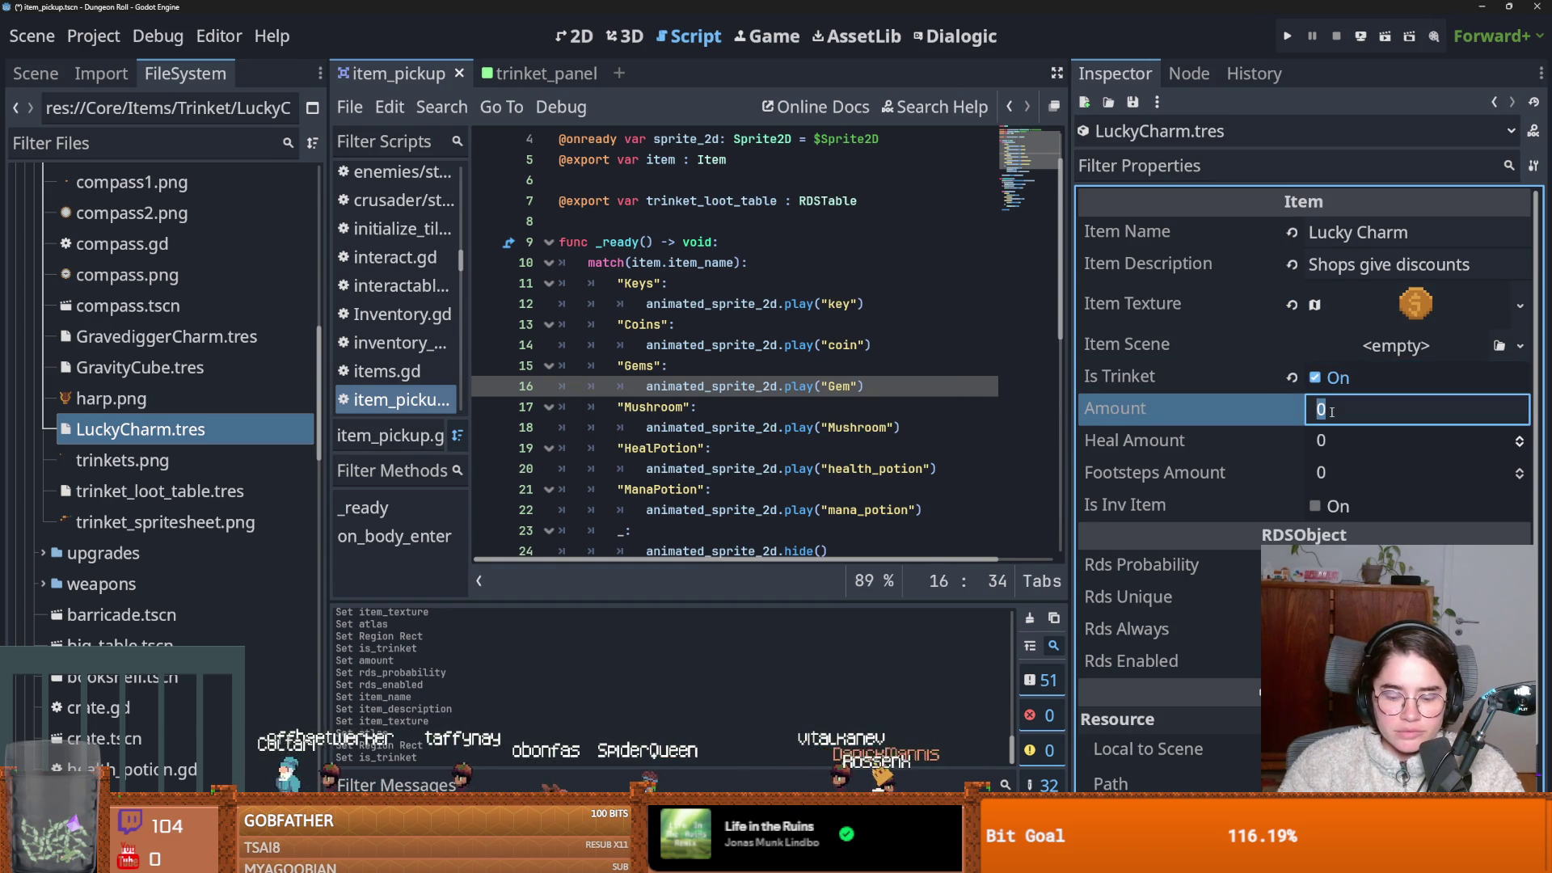
pyautogui.write('10')
pyautogui.press('Return')
pyautogui.click(1141, 564)
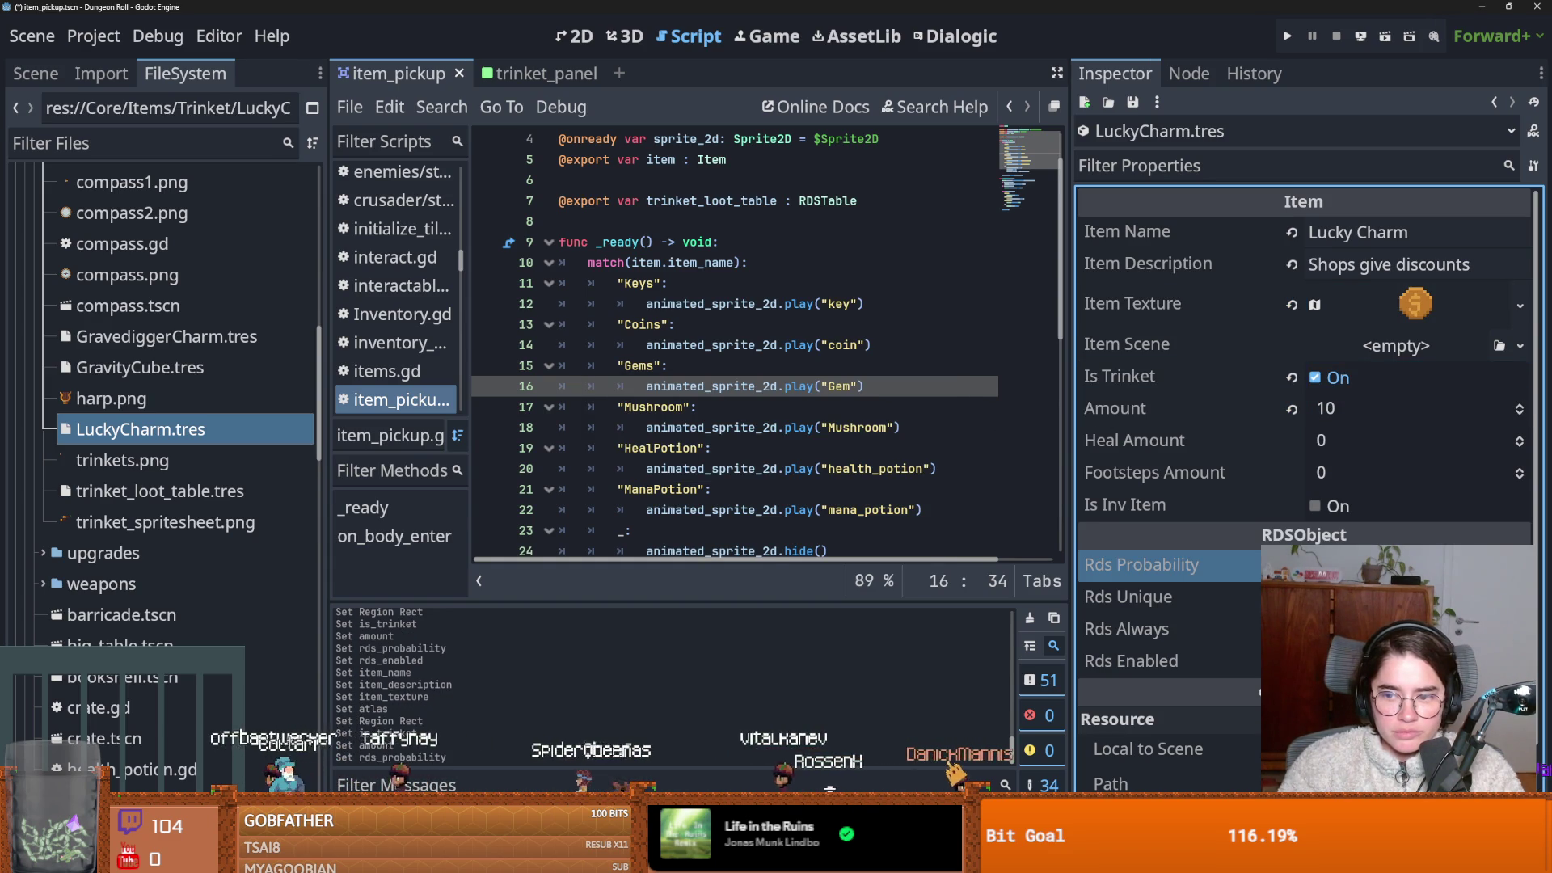
pyautogui.click(1132, 662)
pyautogui.hotkey('ctrl', 's')
pyautogui.click(166, 436)
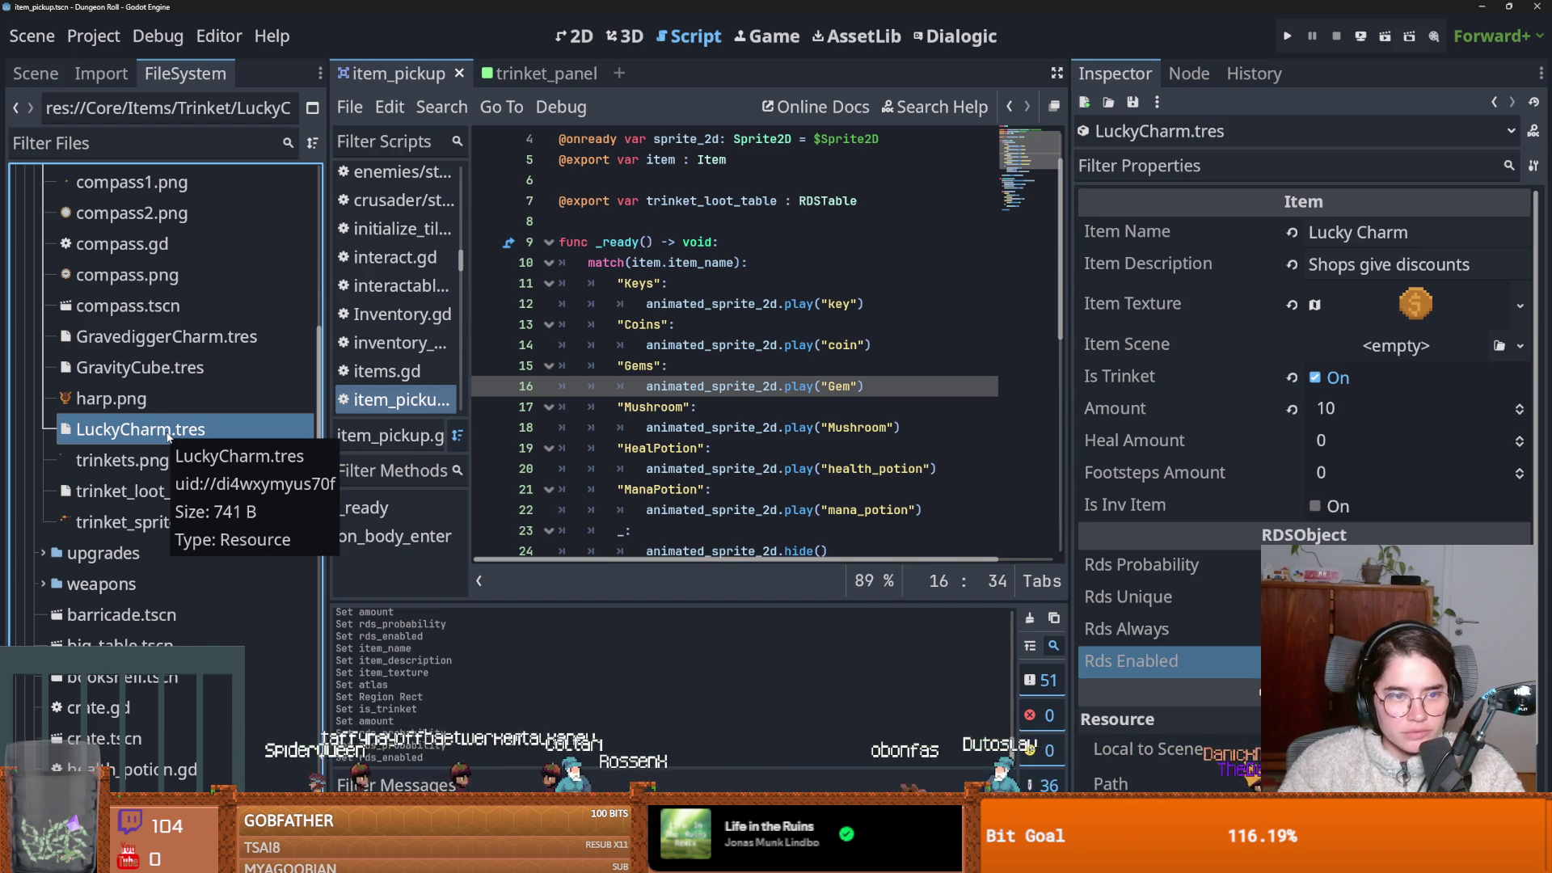
pyautogui.scroll(4, 161, 404)
pyautogui.rightClick(123, 373)
# Create another Item resource in the Trinket folder, saved as WardensShield.tres without apostrophe or space.
pyautogui.moveTo(174, 386)
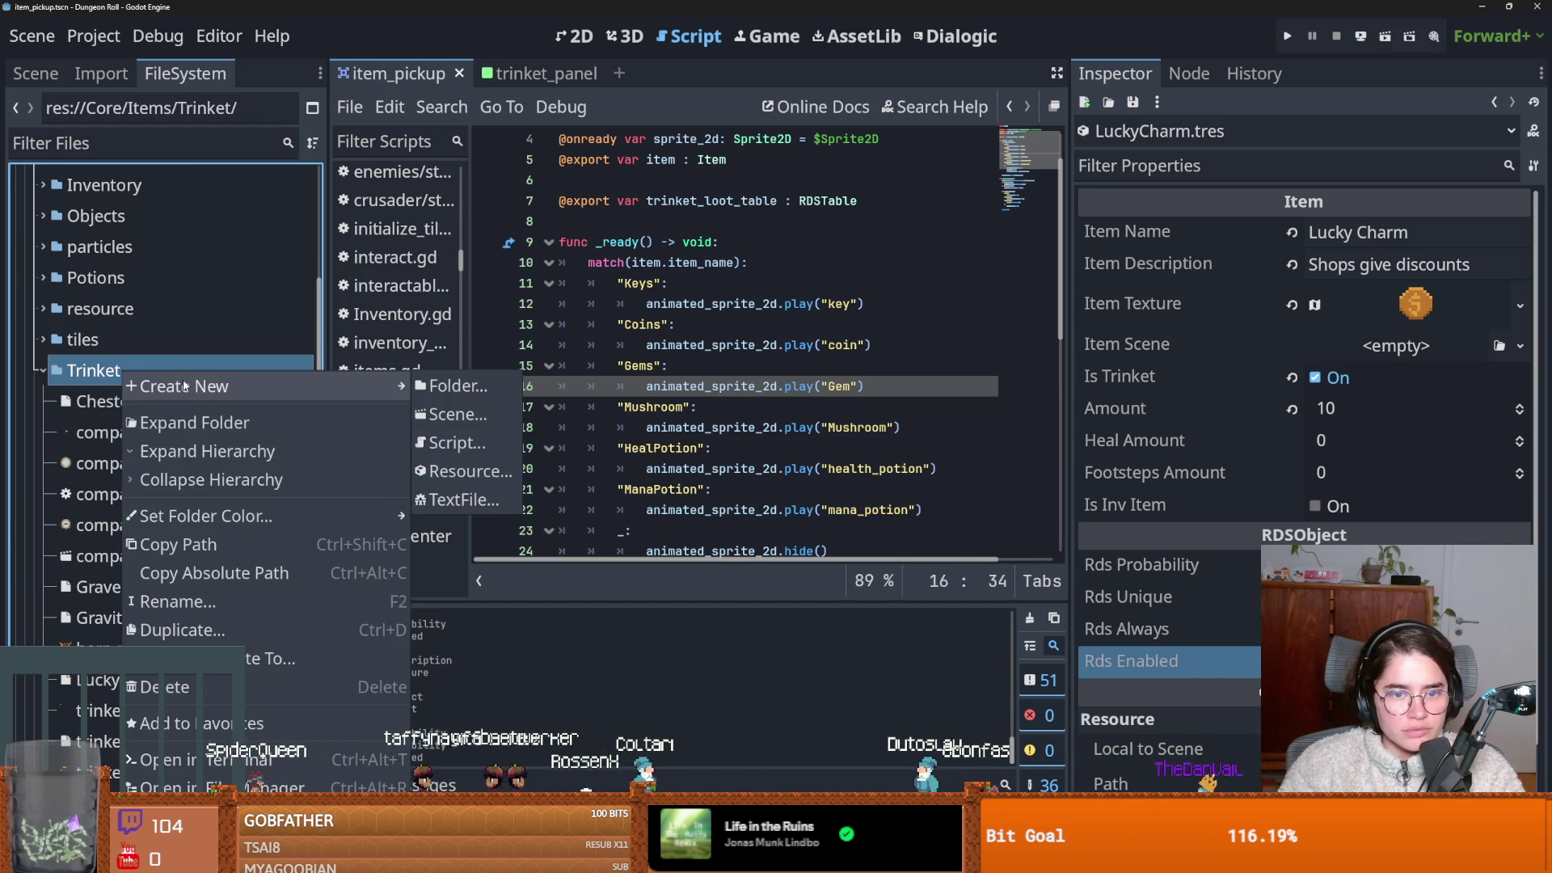
pyautogui.click(457, 470)
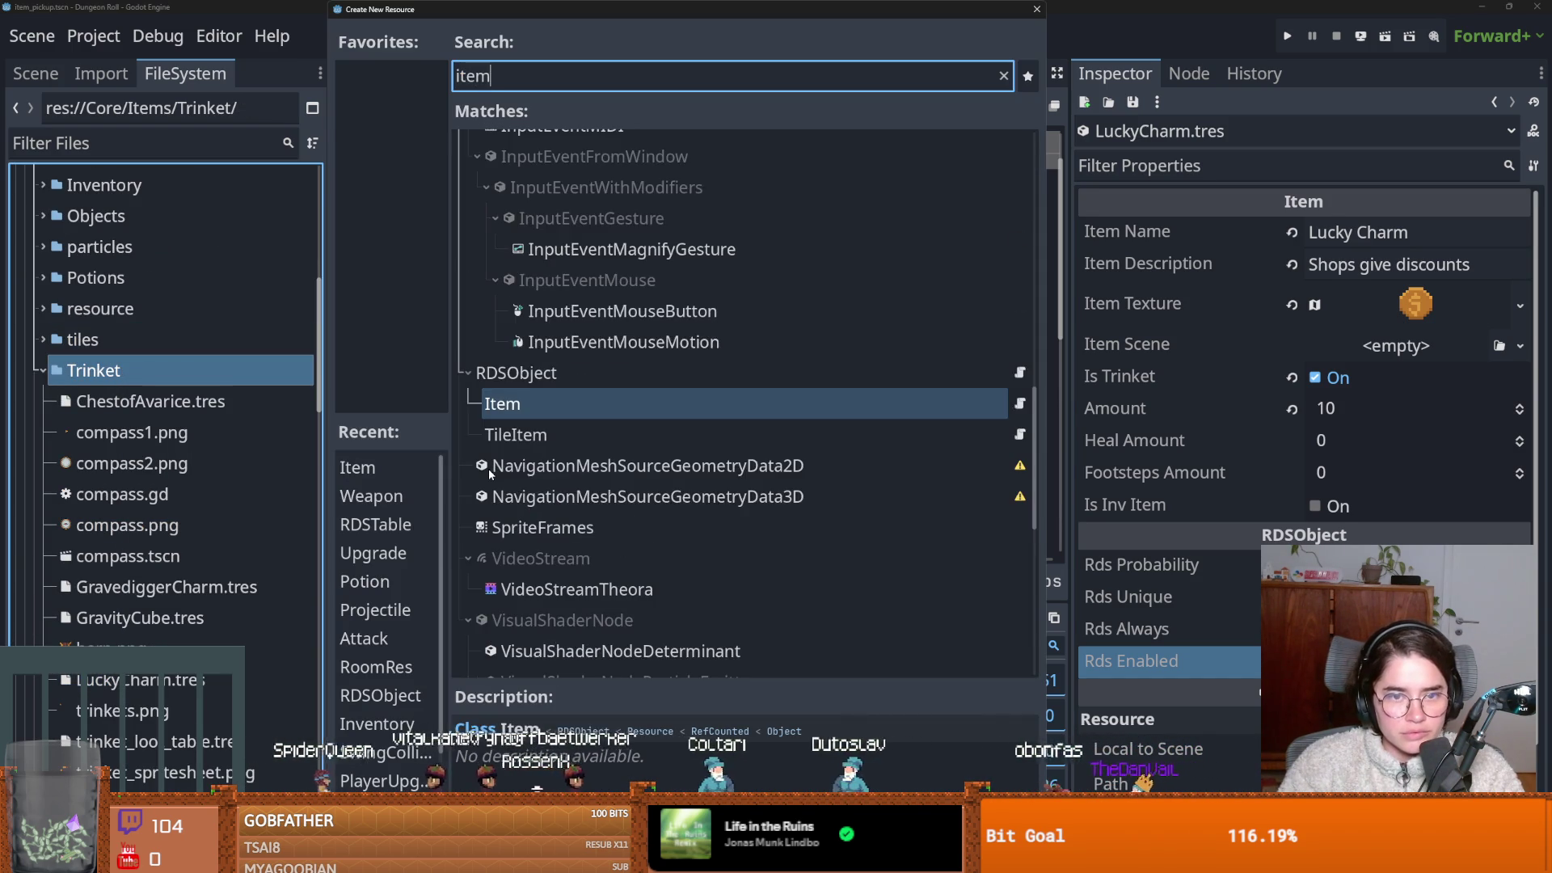
pyautogui.press('Return')
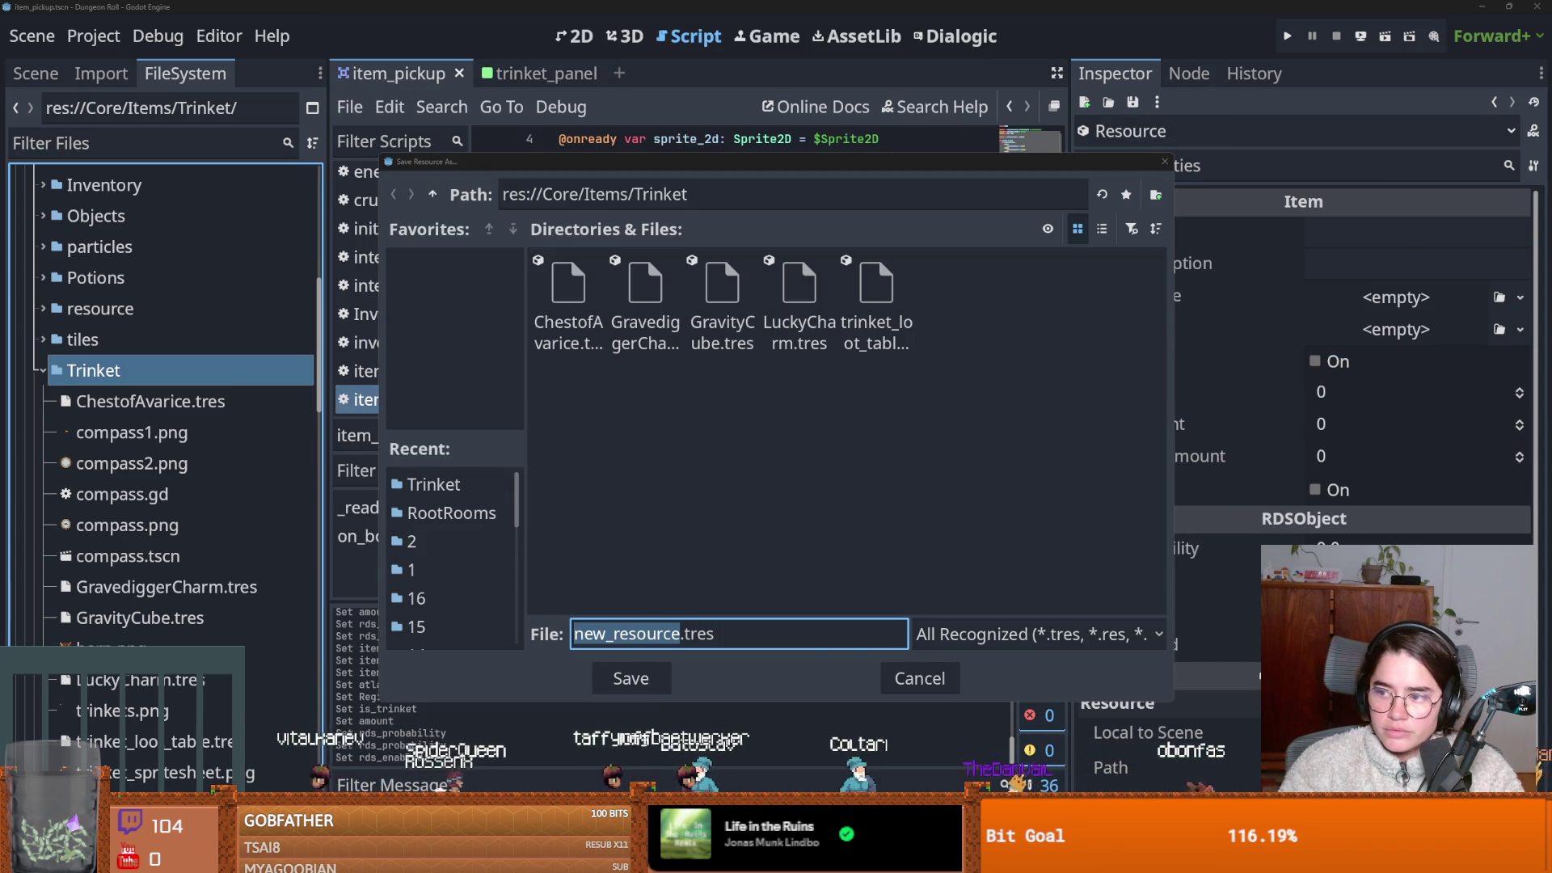
pyautogui.write("Warden's Shield")
pyautogui.click(646, 636)
pyautogui.press('BackSpace')
pyautogui.press('Left')
pyautogui.press('BackSpace')
pyautogui.press('Right')
pyautogui.click(644, 675)
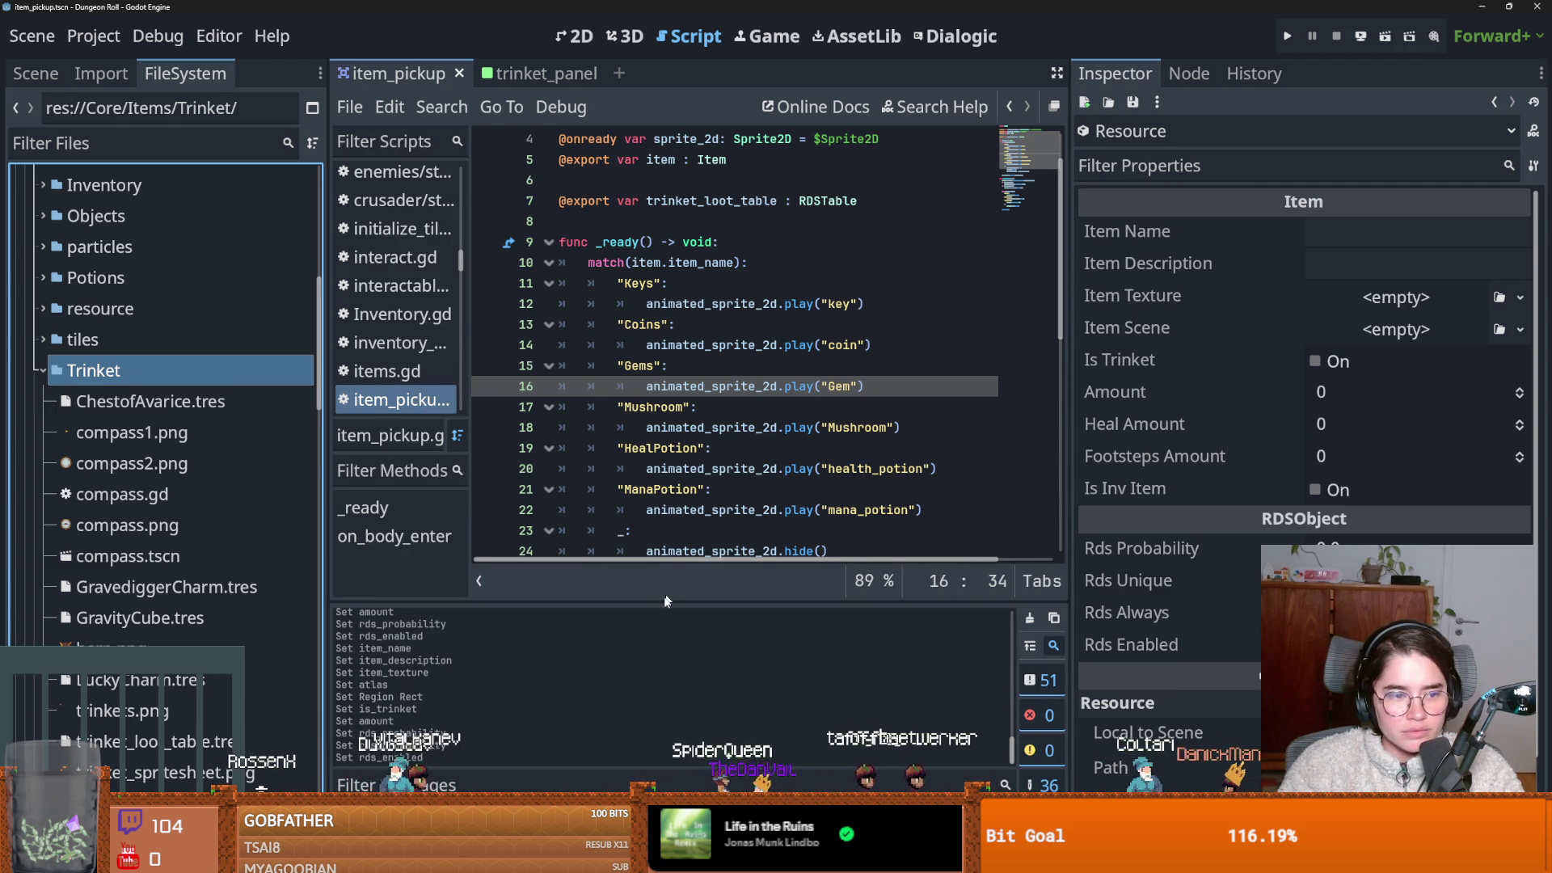
pyautogui.moveTo(694, 507)
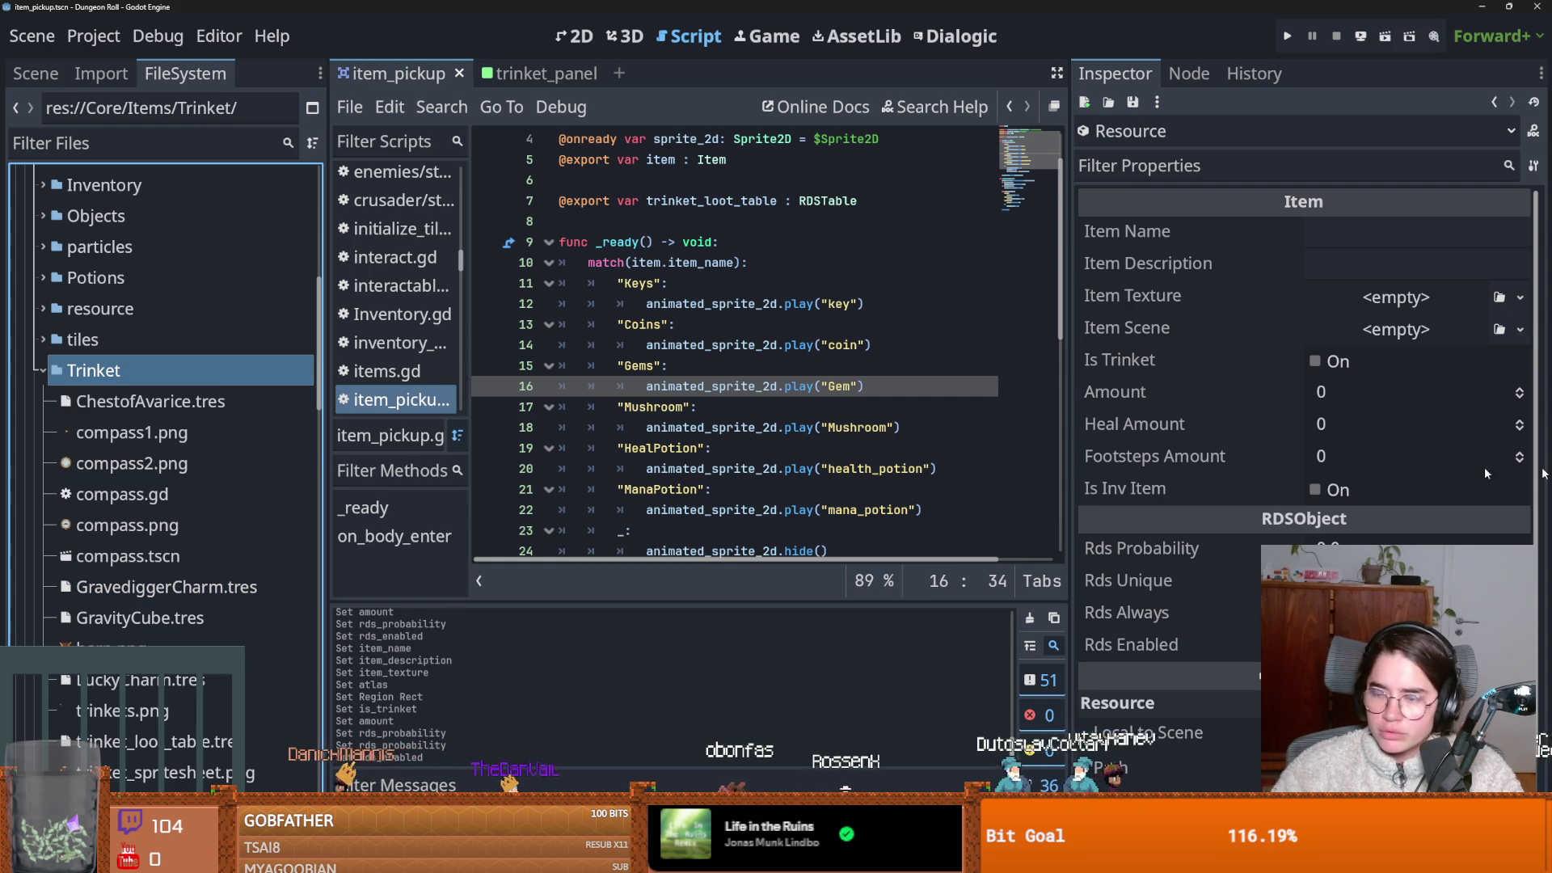
pyautogui.scroll(-4, 199, 589)
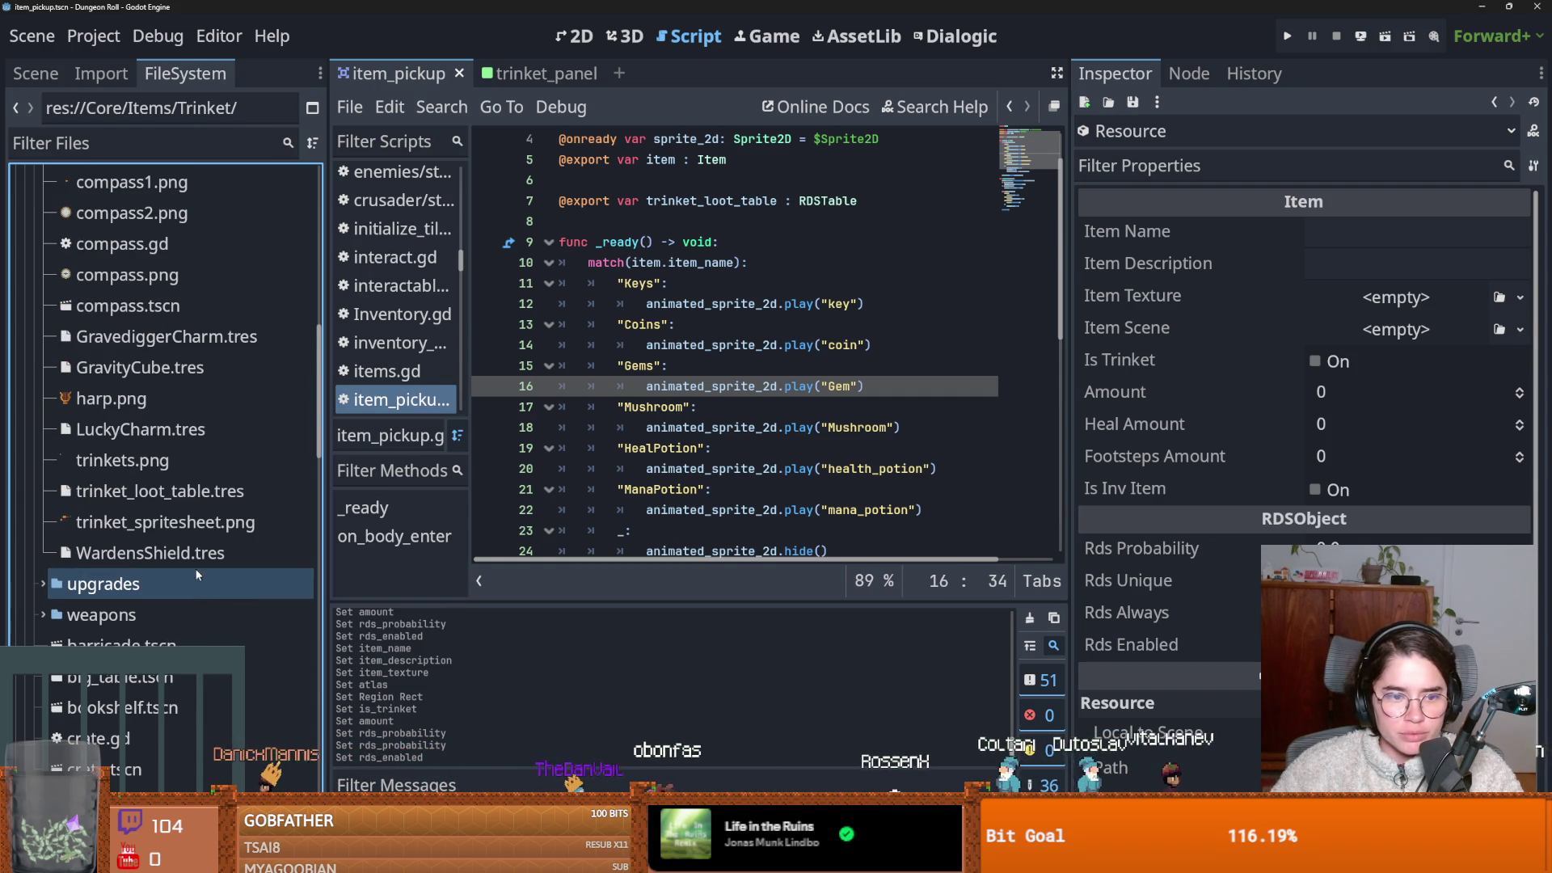
# Name WardensShield.tres 'Warden's Shield' and paste in its 'deals no damage' description.
pyautogui.click(194, 553)
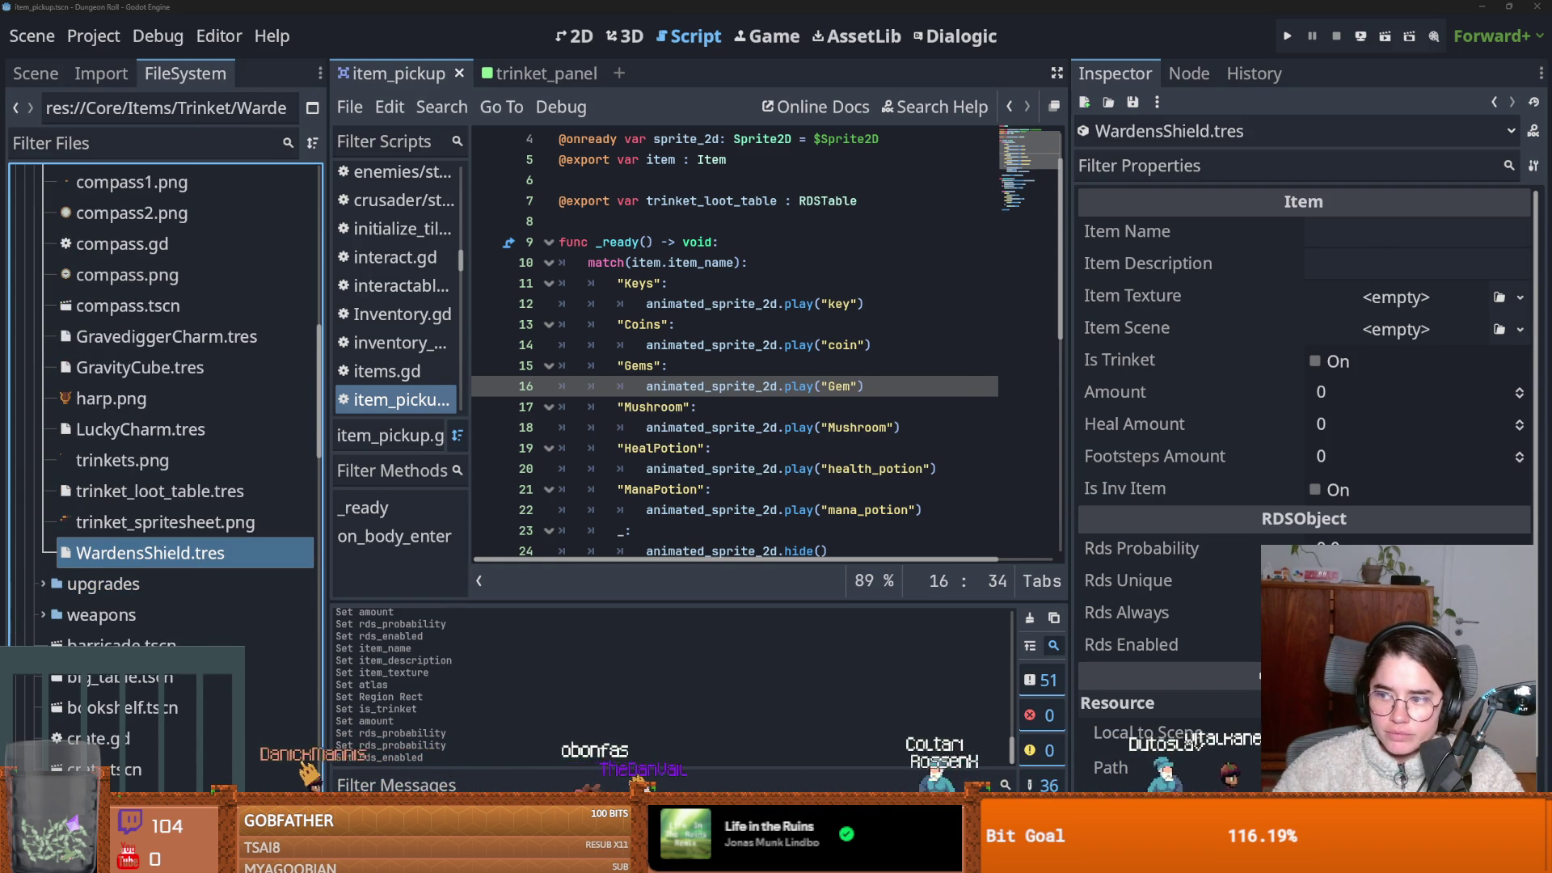
pyautogui.click(1395, 231)
pyautogui.write("Warden's Shield")
pyautogui.press('Return')
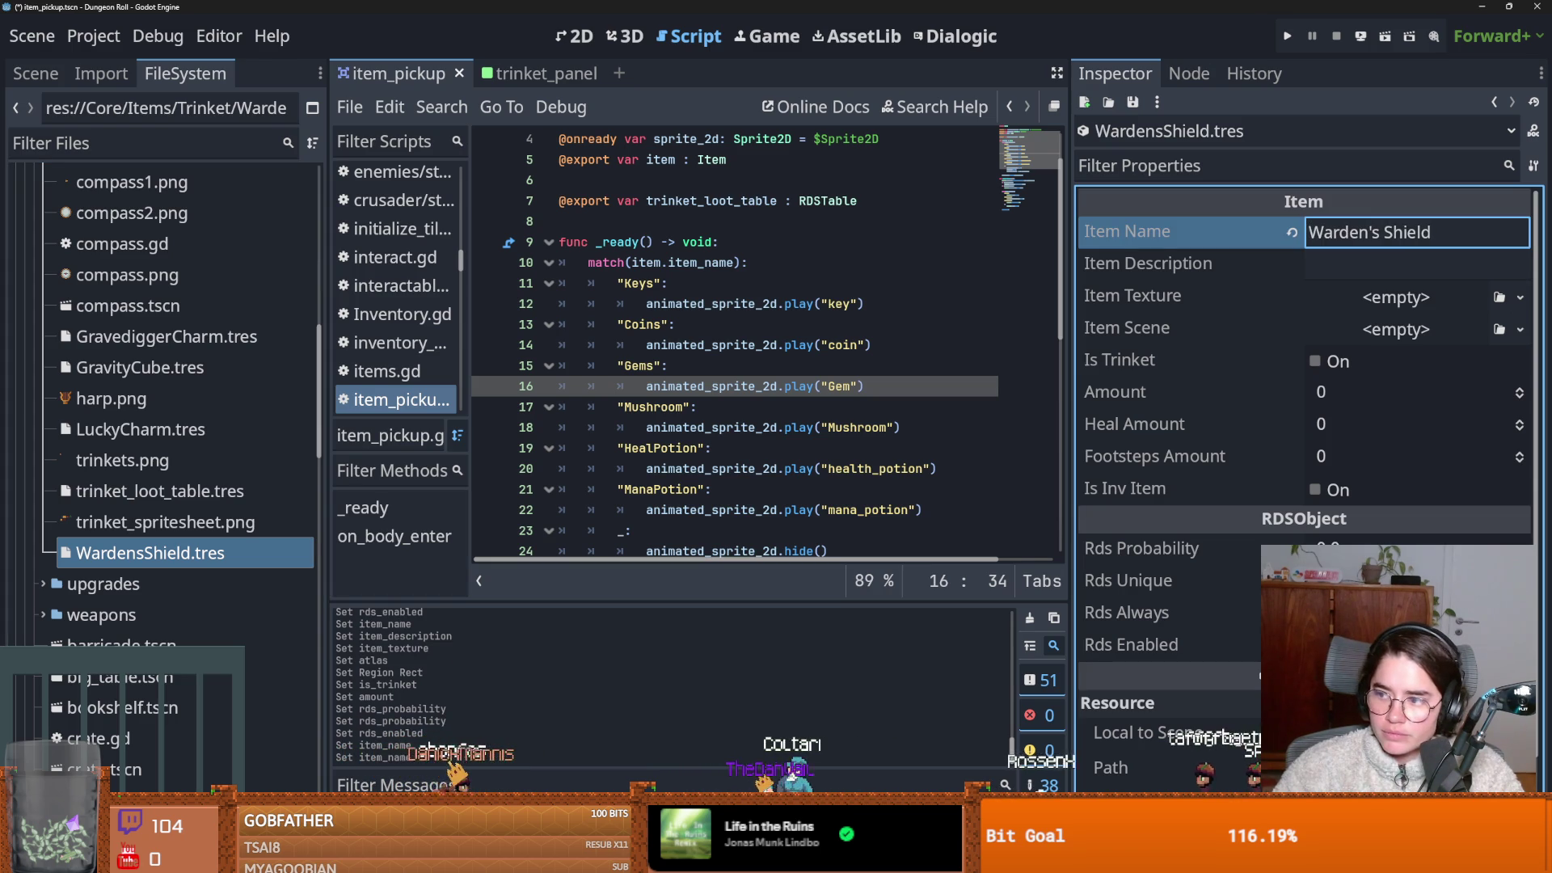
pyautogui.click(1333, 257)
pyautogui.hotkey('ctrl', 'v')
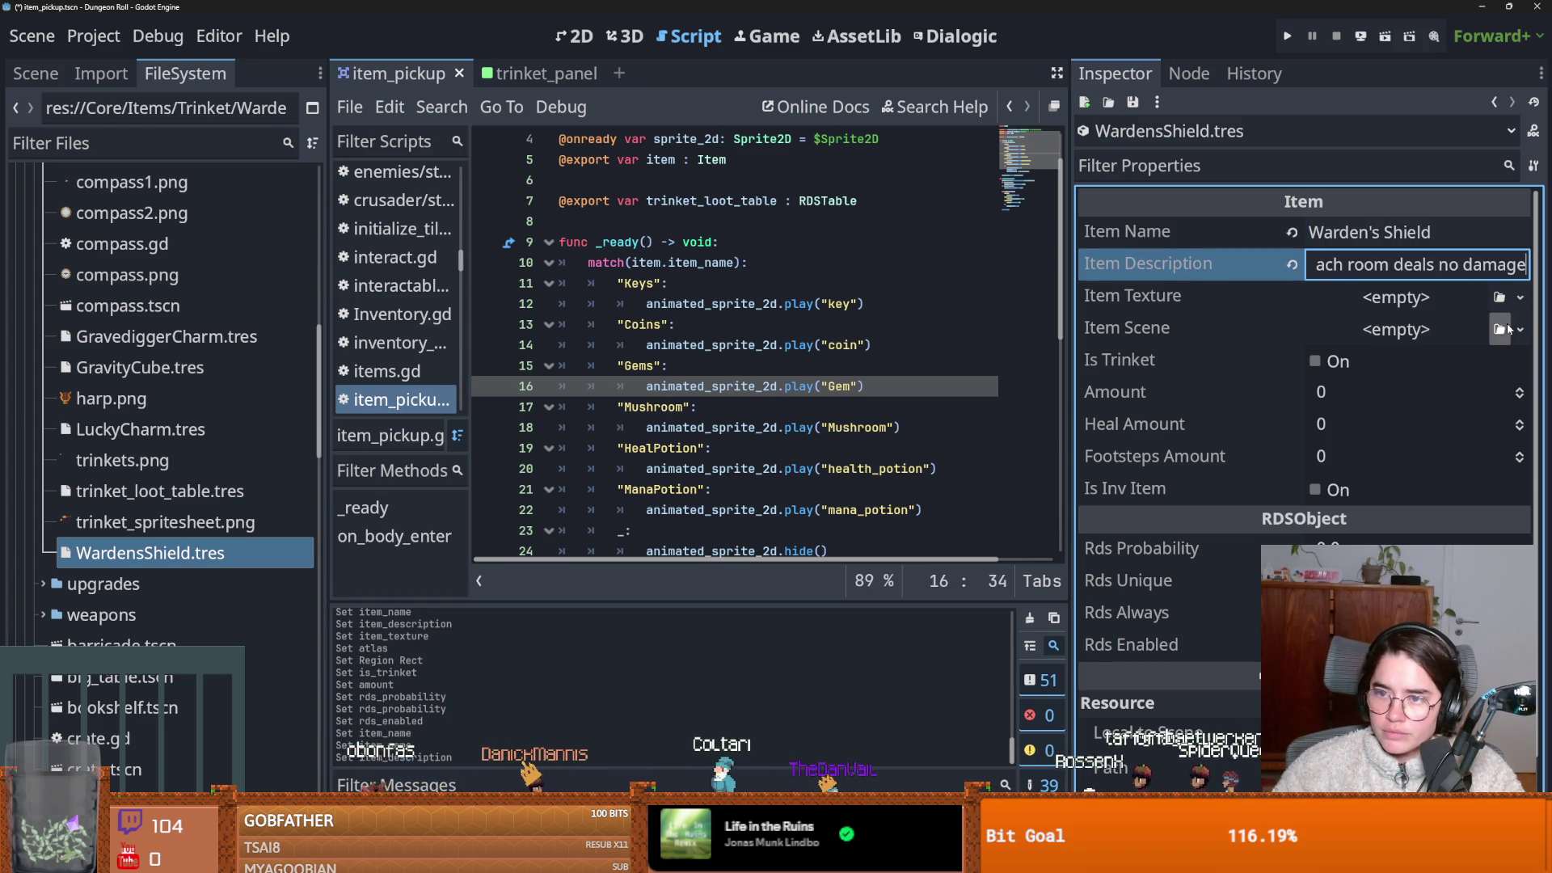
# Give it a new AtlasTexture from trinket_spritesheet.png cropped to the red shield sprite, and save.
pyautogui.moveTo(1069, 352); pyautogui.dragTo(914, 352)
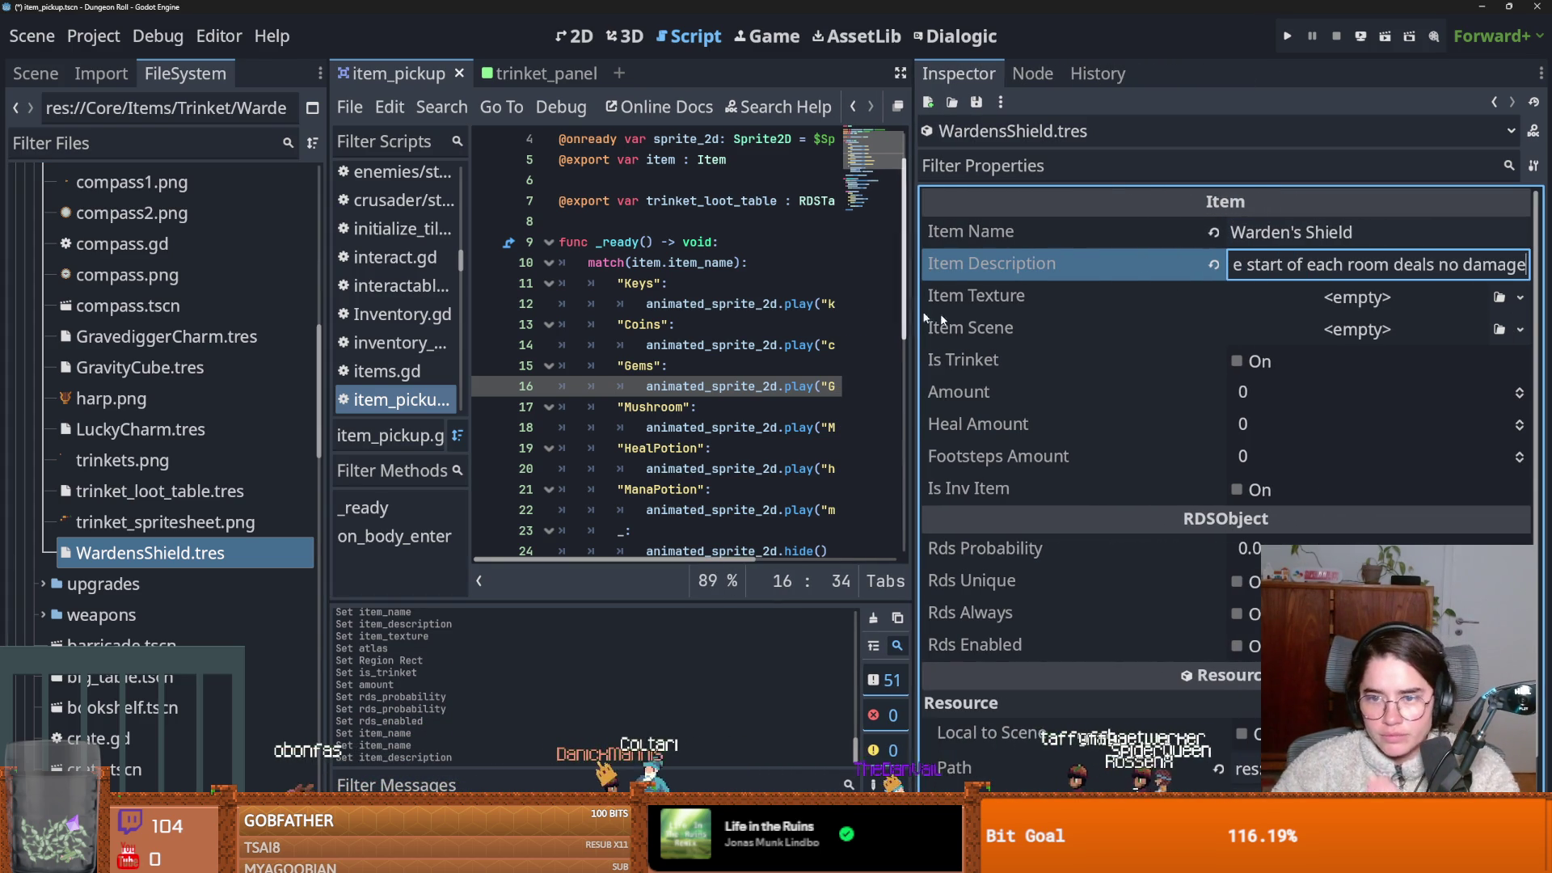
pyautogui.click(1520, 296)
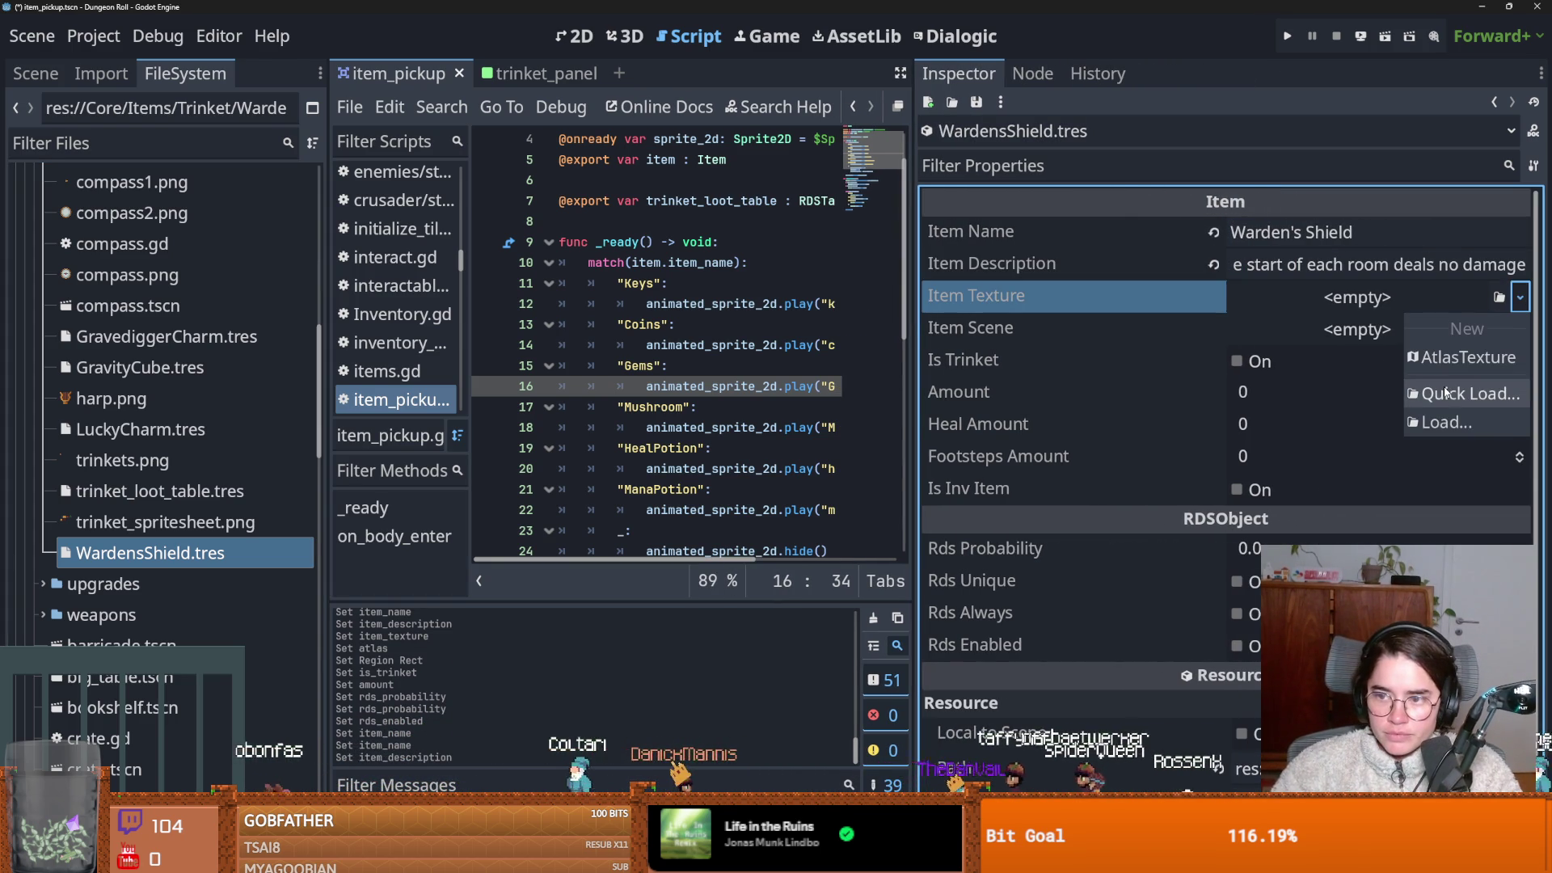
pyautogui.click(1446, 358)
pyautogui.click(1517, 526)
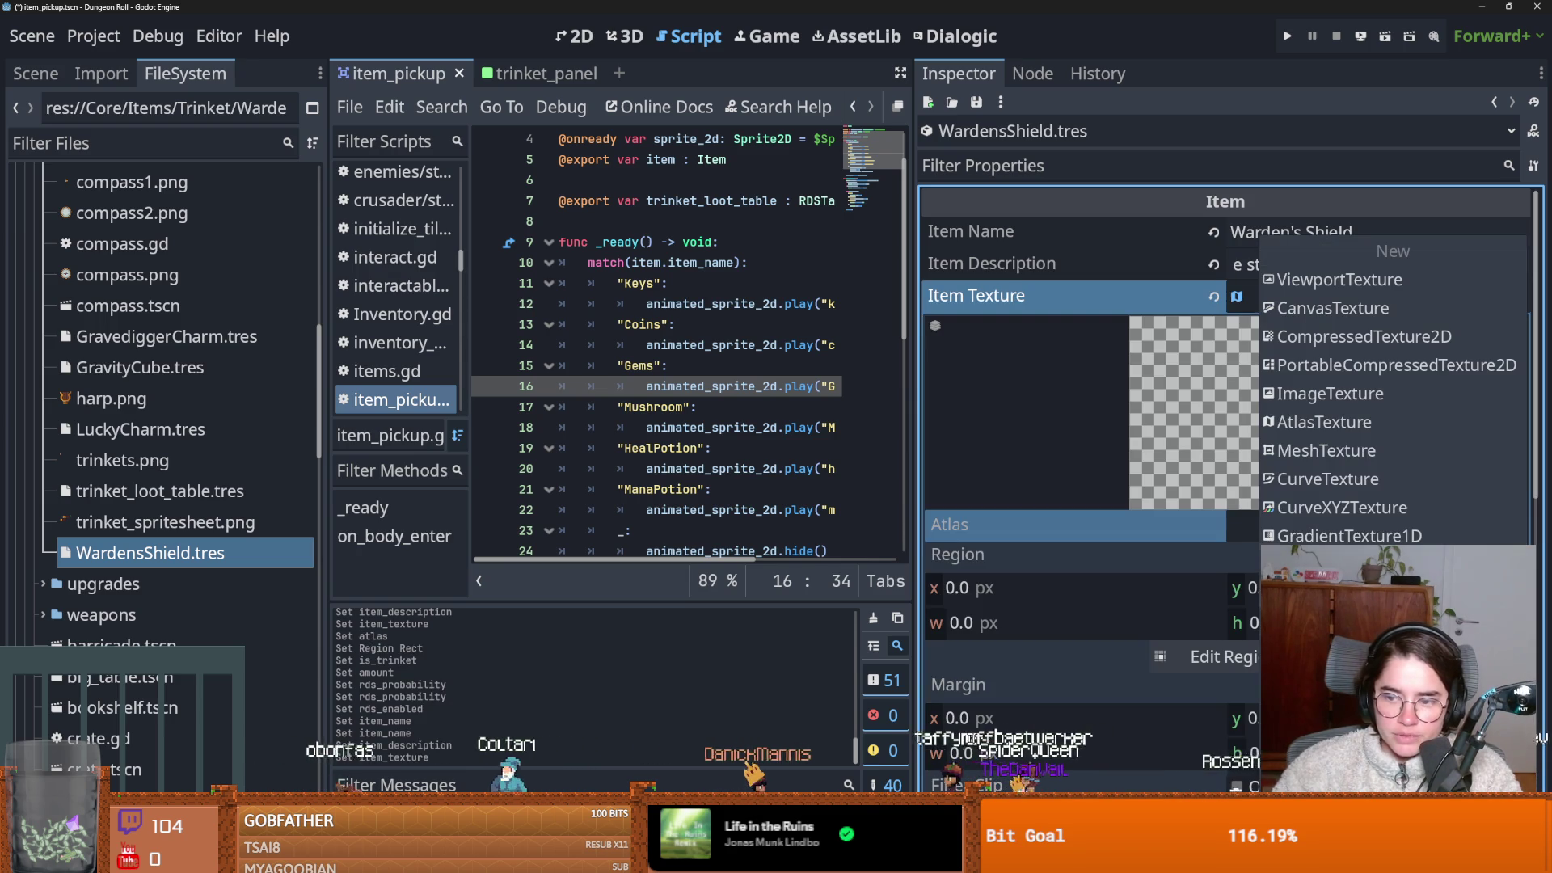
pyautogui.click(1422, 485)
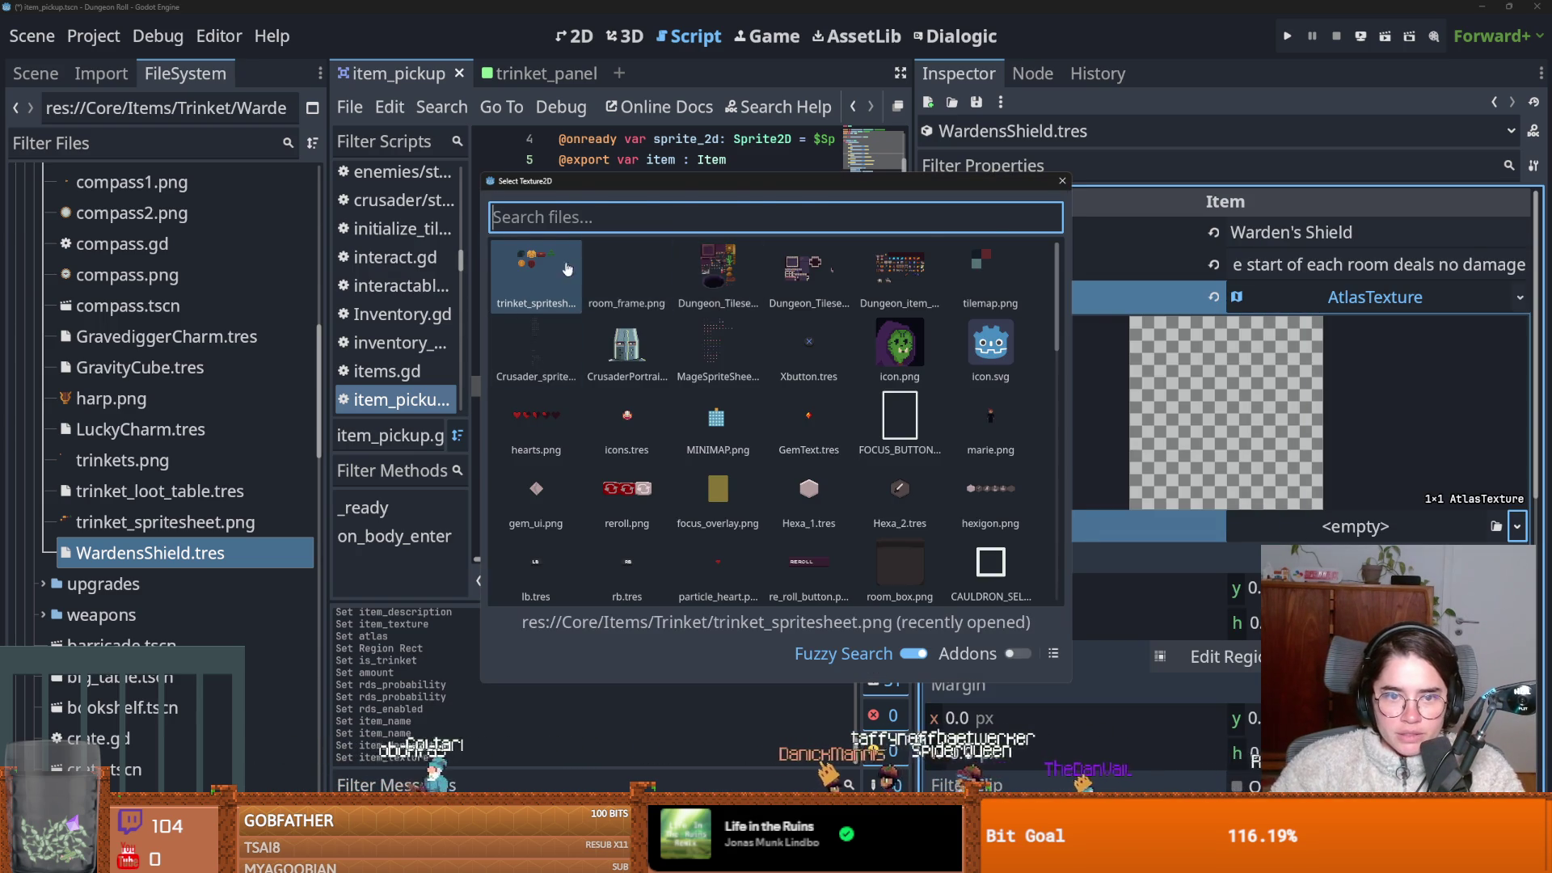
pyautogui.doubleClick(536, 275)
pyautogui.click(1208, 673)
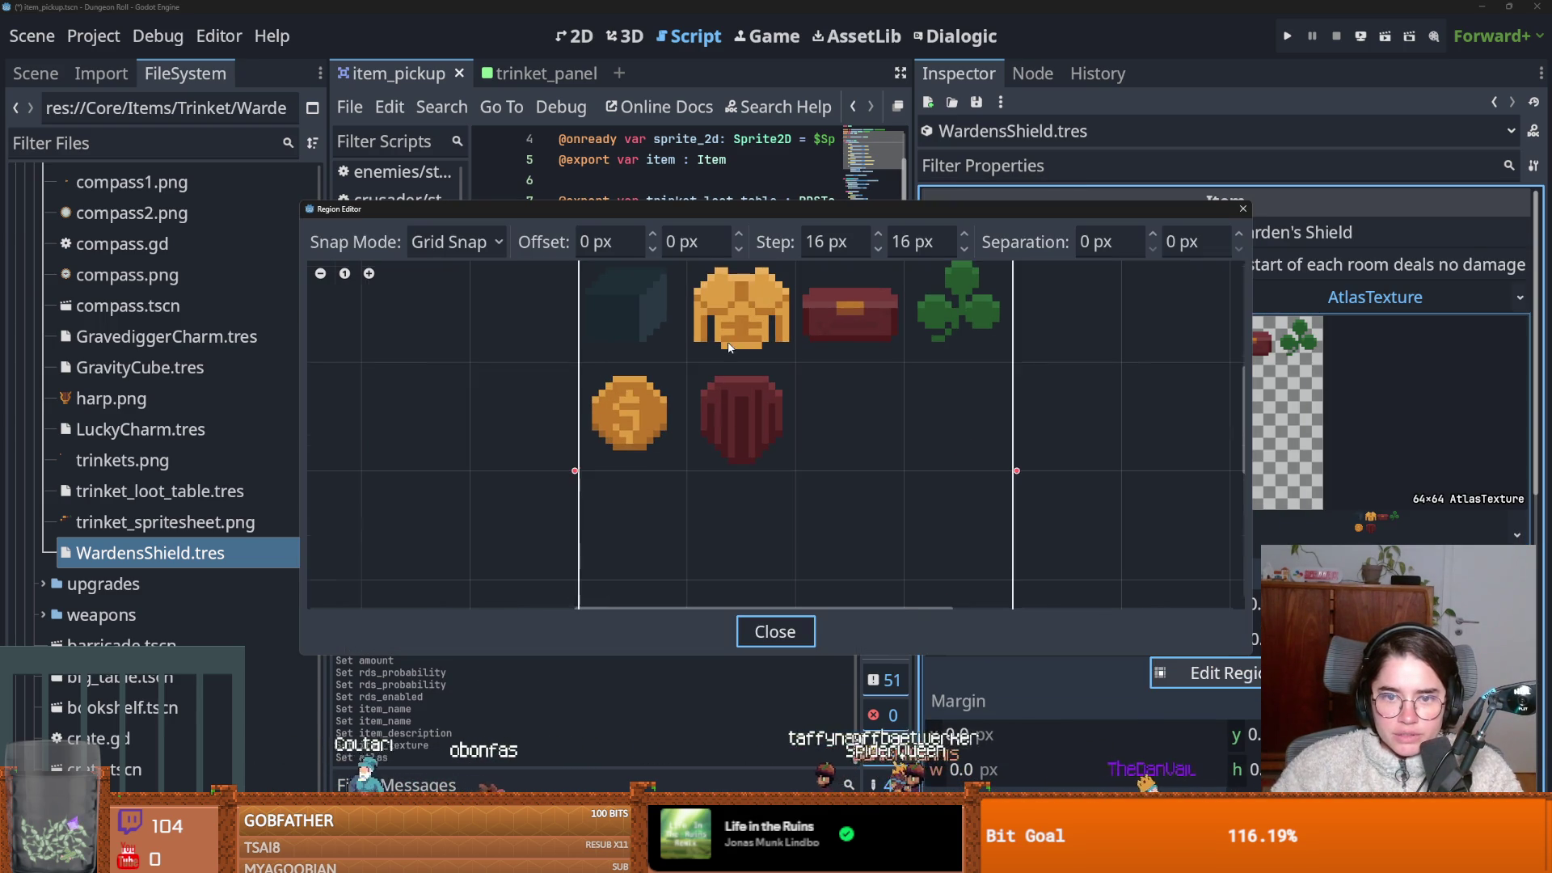
pyautogui.moveTo(779, 467); pyautogui.dragTo(691, 366)
pyautogui.click(1244, 208)
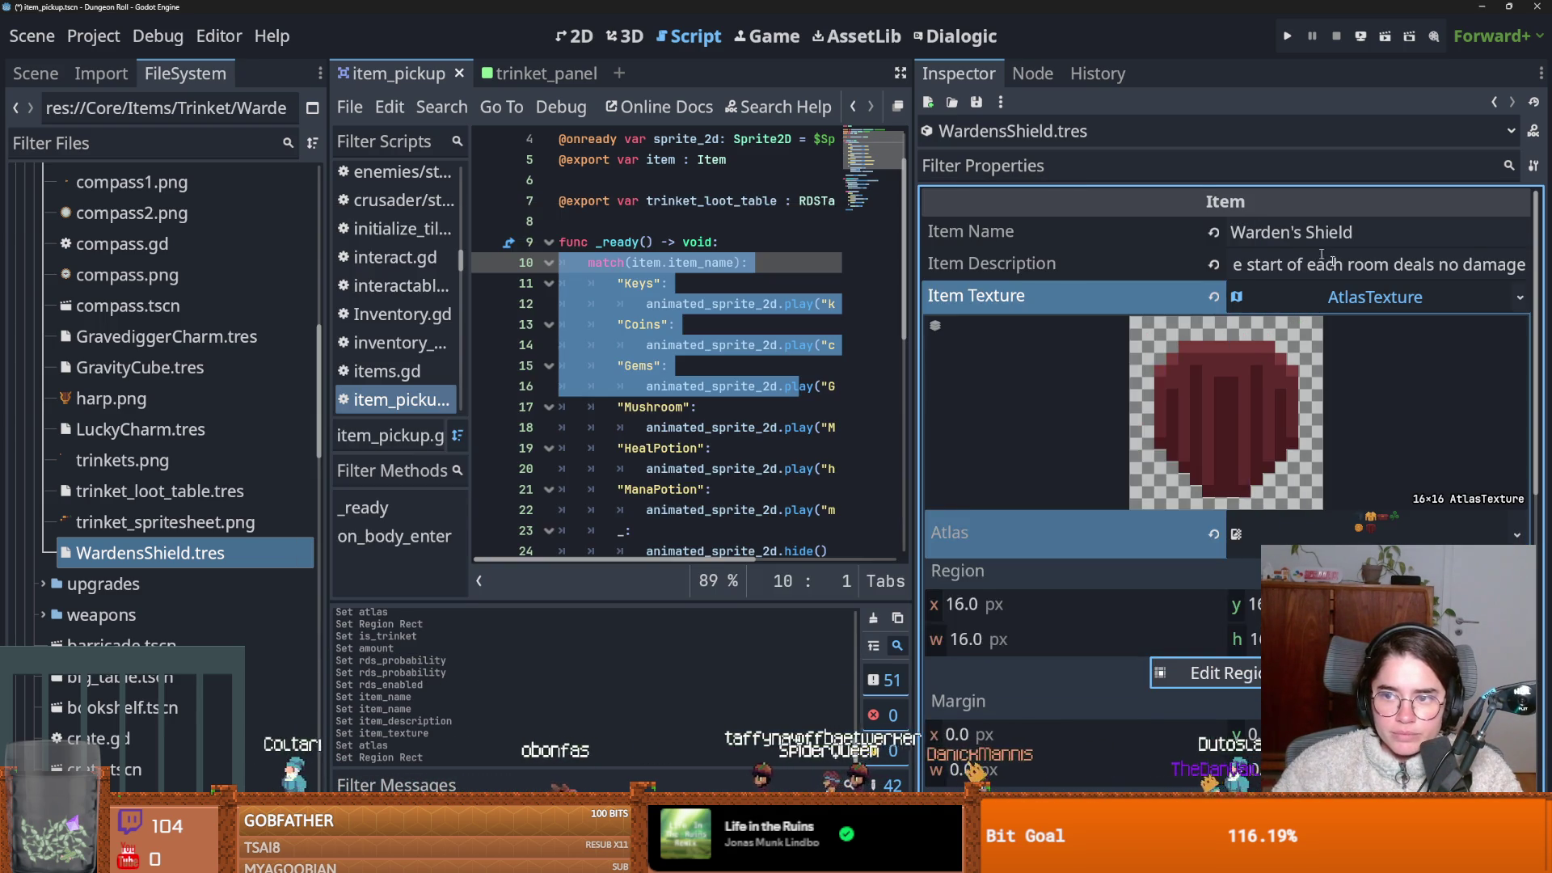
pyautogui.click(1359, 289)
pyautogui.hotkey('ctrl', 's')
# Mark the shield as a trinket with Amount 10, Rds Probability 3 and Rds Enabled, then save.
pyautogui.click(1252, 378)
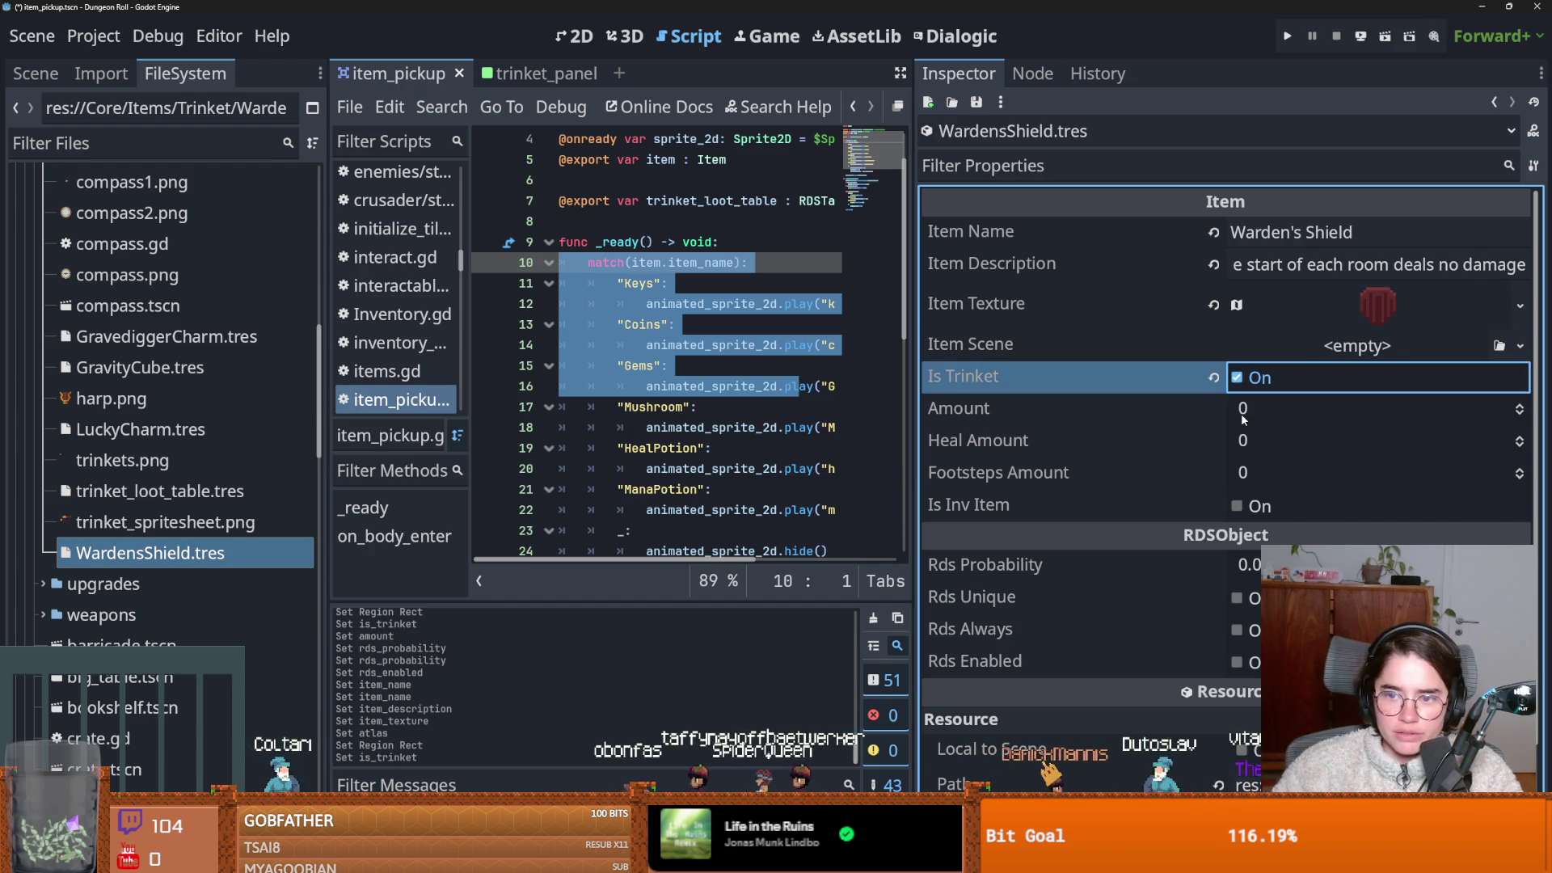
pyautogui.click(1241, 409)
pyautogui.write('10')
pyautogui.press('Return')
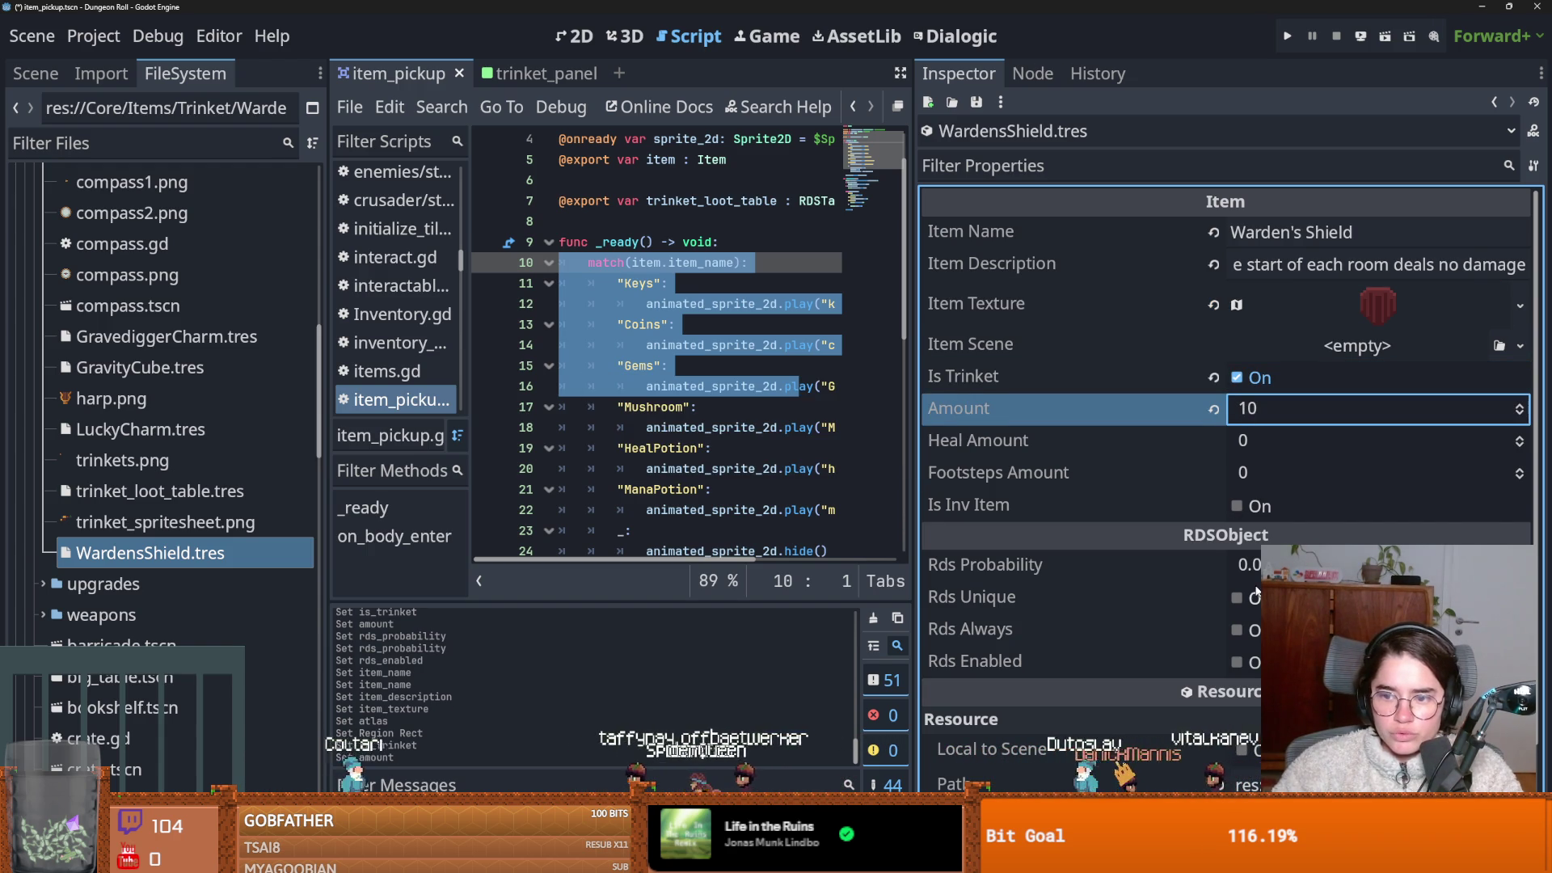
pyautogui.click(1251, 579)
pyautogui.write('3')
pyautogui.click(1238, 656)
pyautogui.hotkey('ctrl', 's')
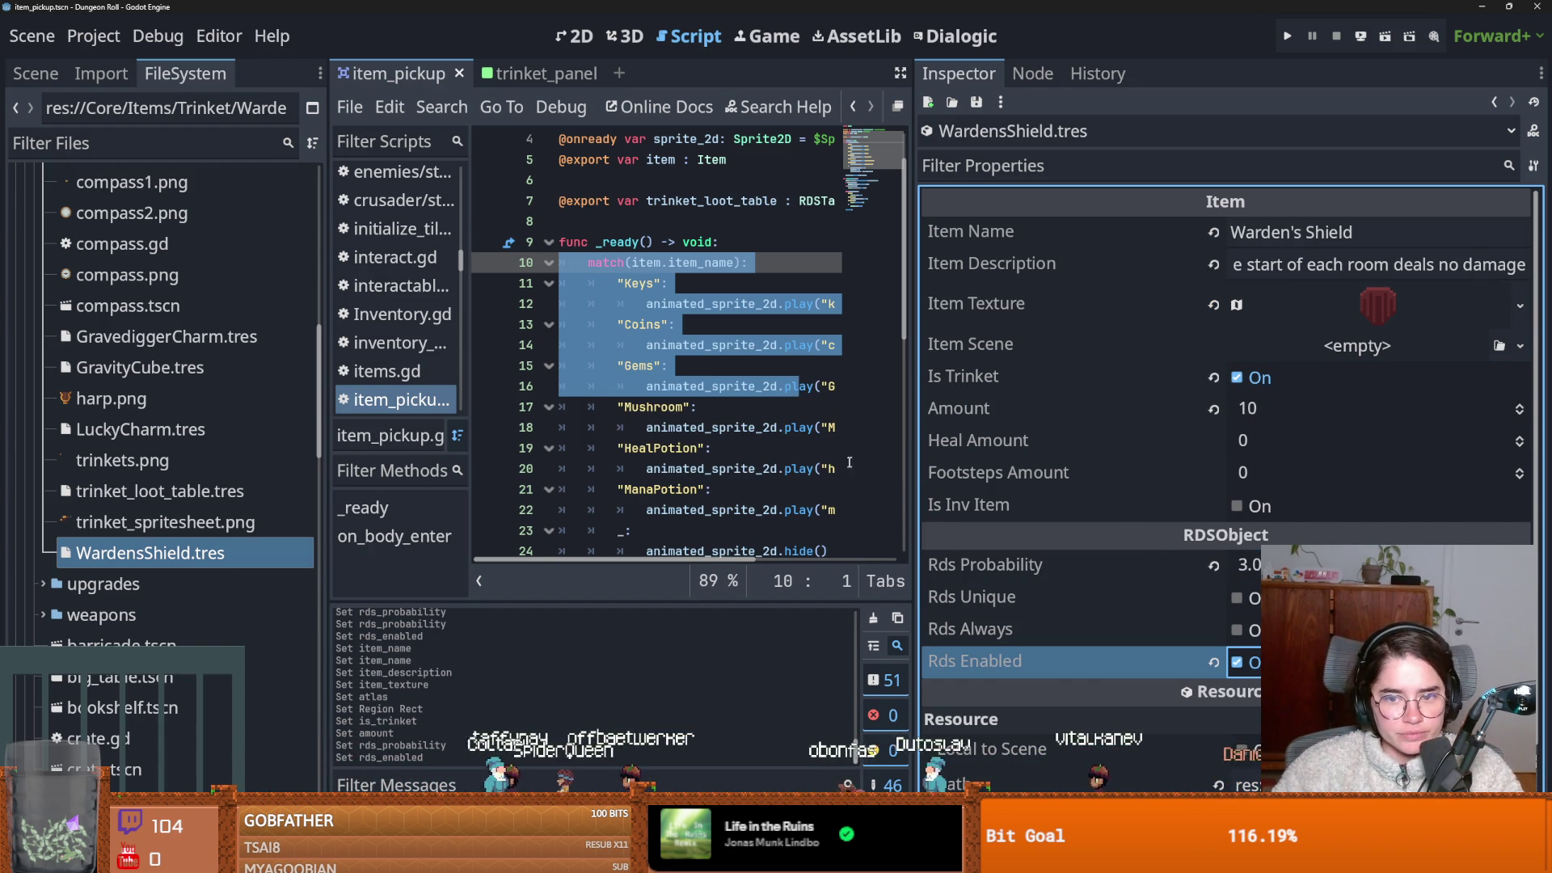
# Widen the code area to review the script and save it again.
pyautogui.moveTo(910, 444); pyautogui.dragTo(1205, 430)
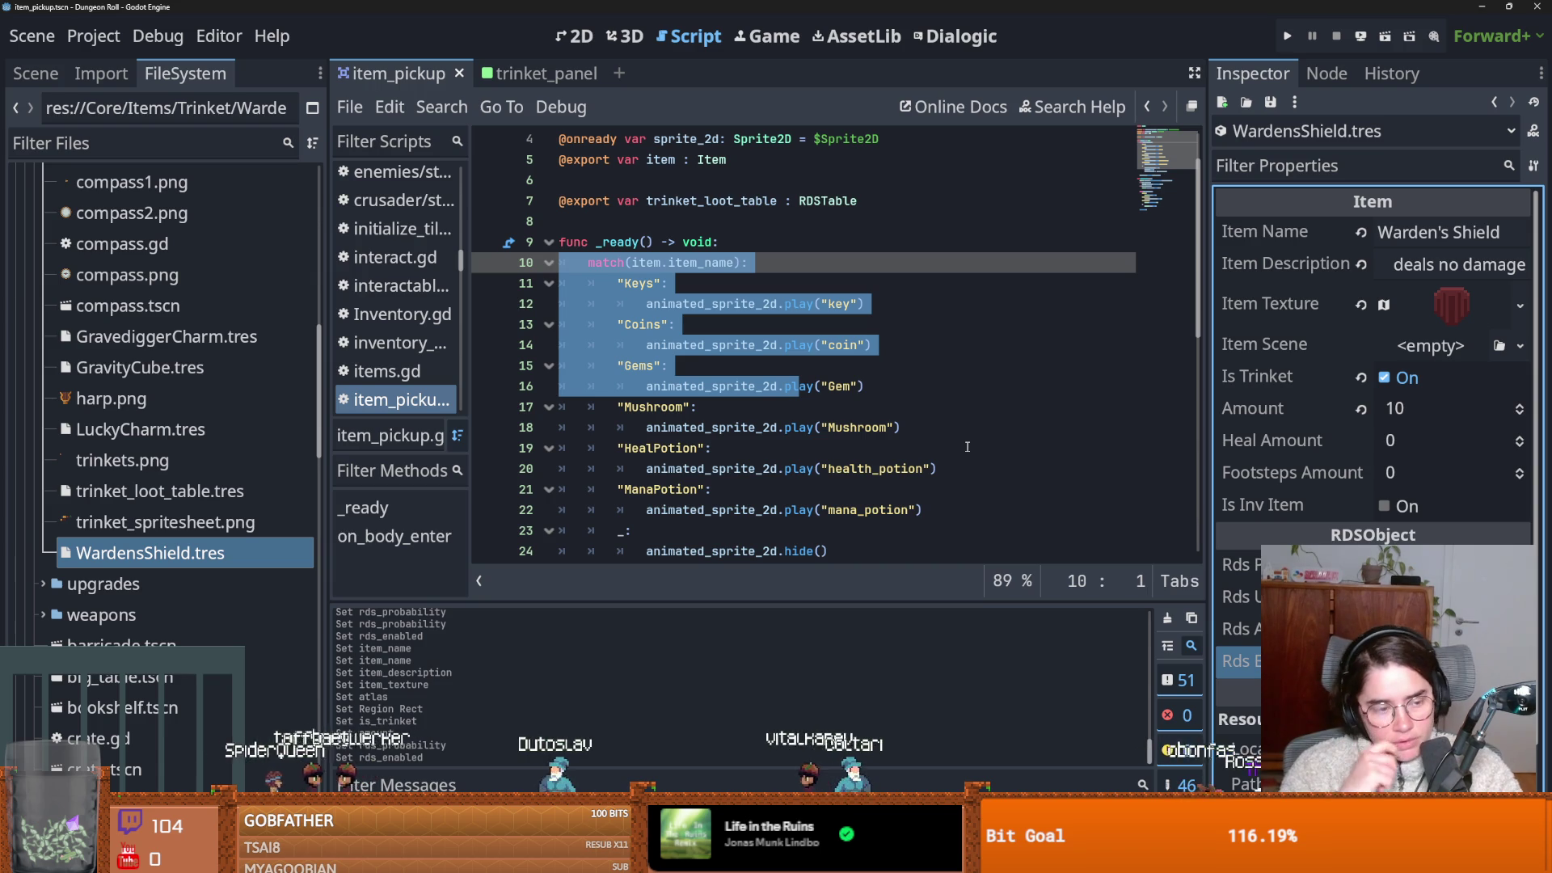
pyautogui.click(921, 414)
pyautogui.hotkey('ctrl', 's')
pyautogui.moveTo(1206, 380); pyautogui.dragTo(1218, 382)
pyautogui.hotkey('ctrl', 's')
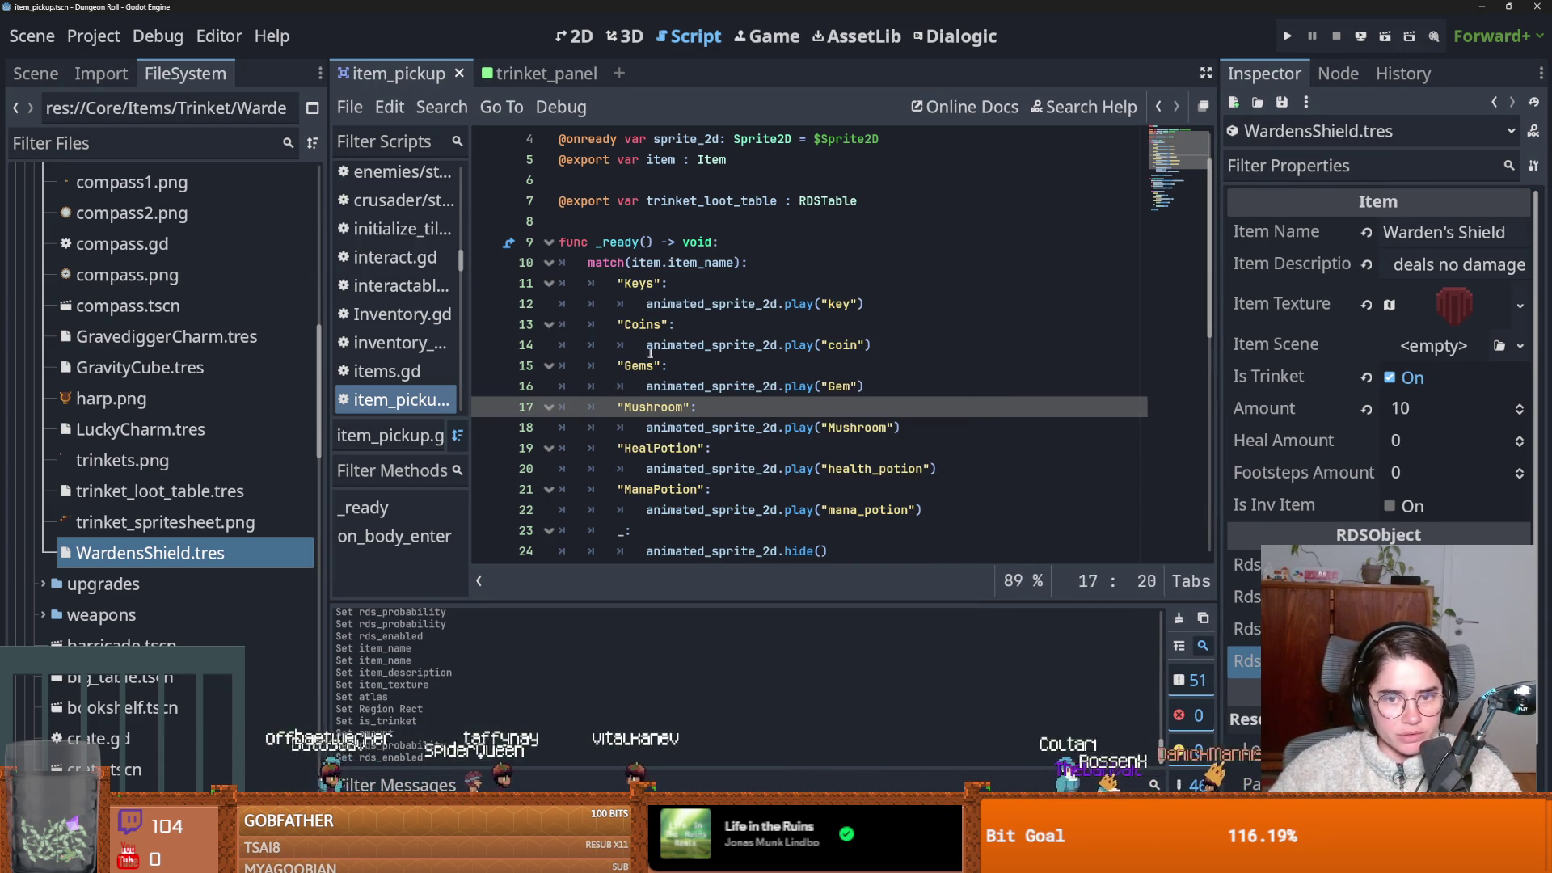
pyautogui.press('Up')
pyautogui.press('Up')
pyautogui.press('Up')
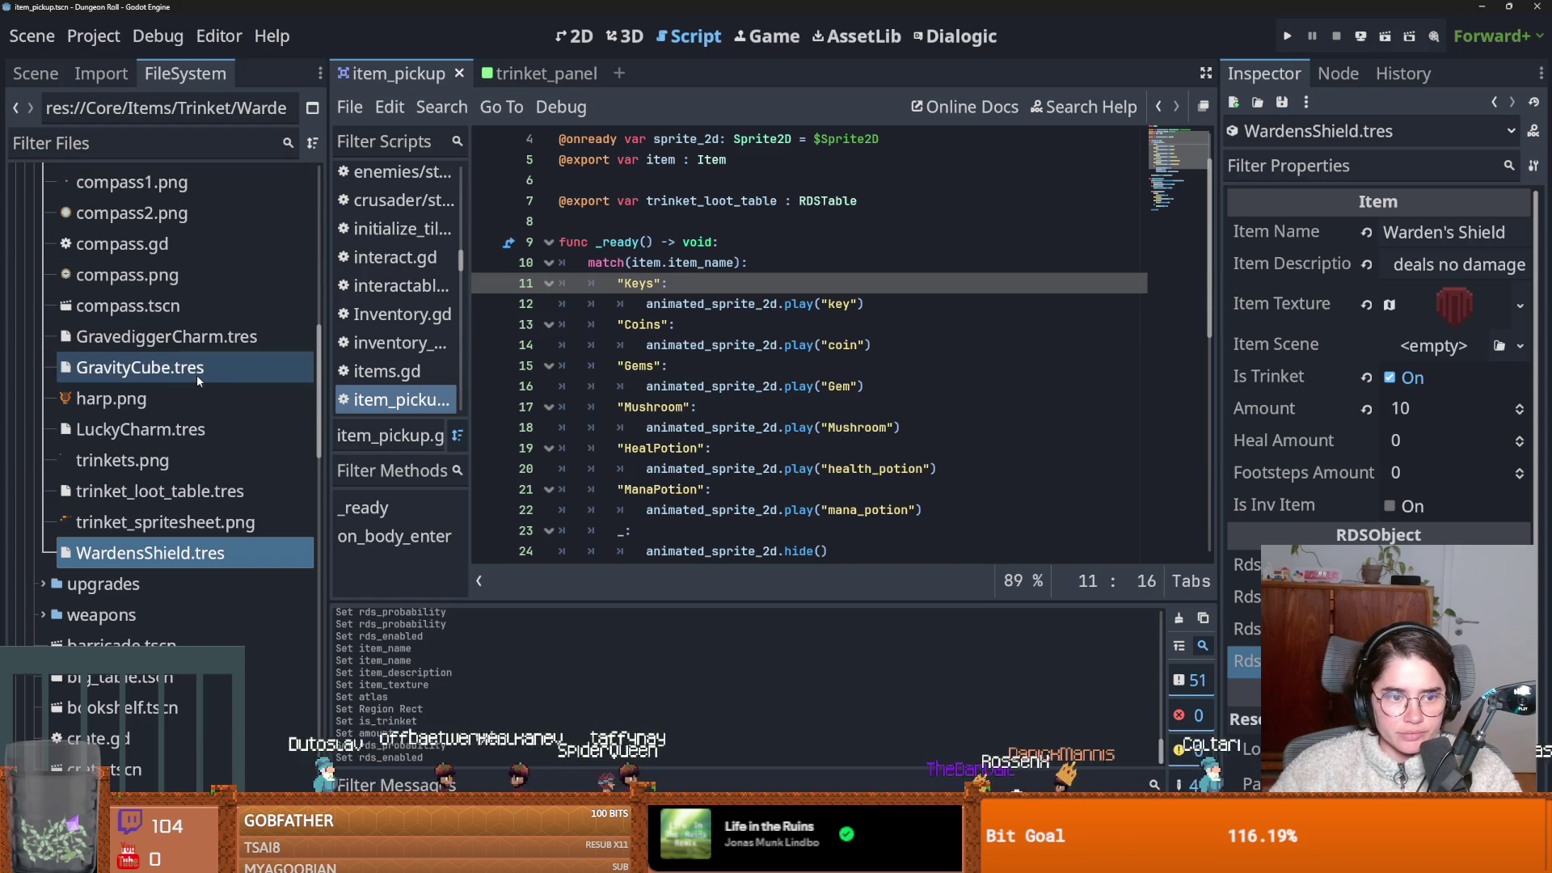
pyautogui.scroll(2, 196, 375)
pyautogui.click(194, 575)
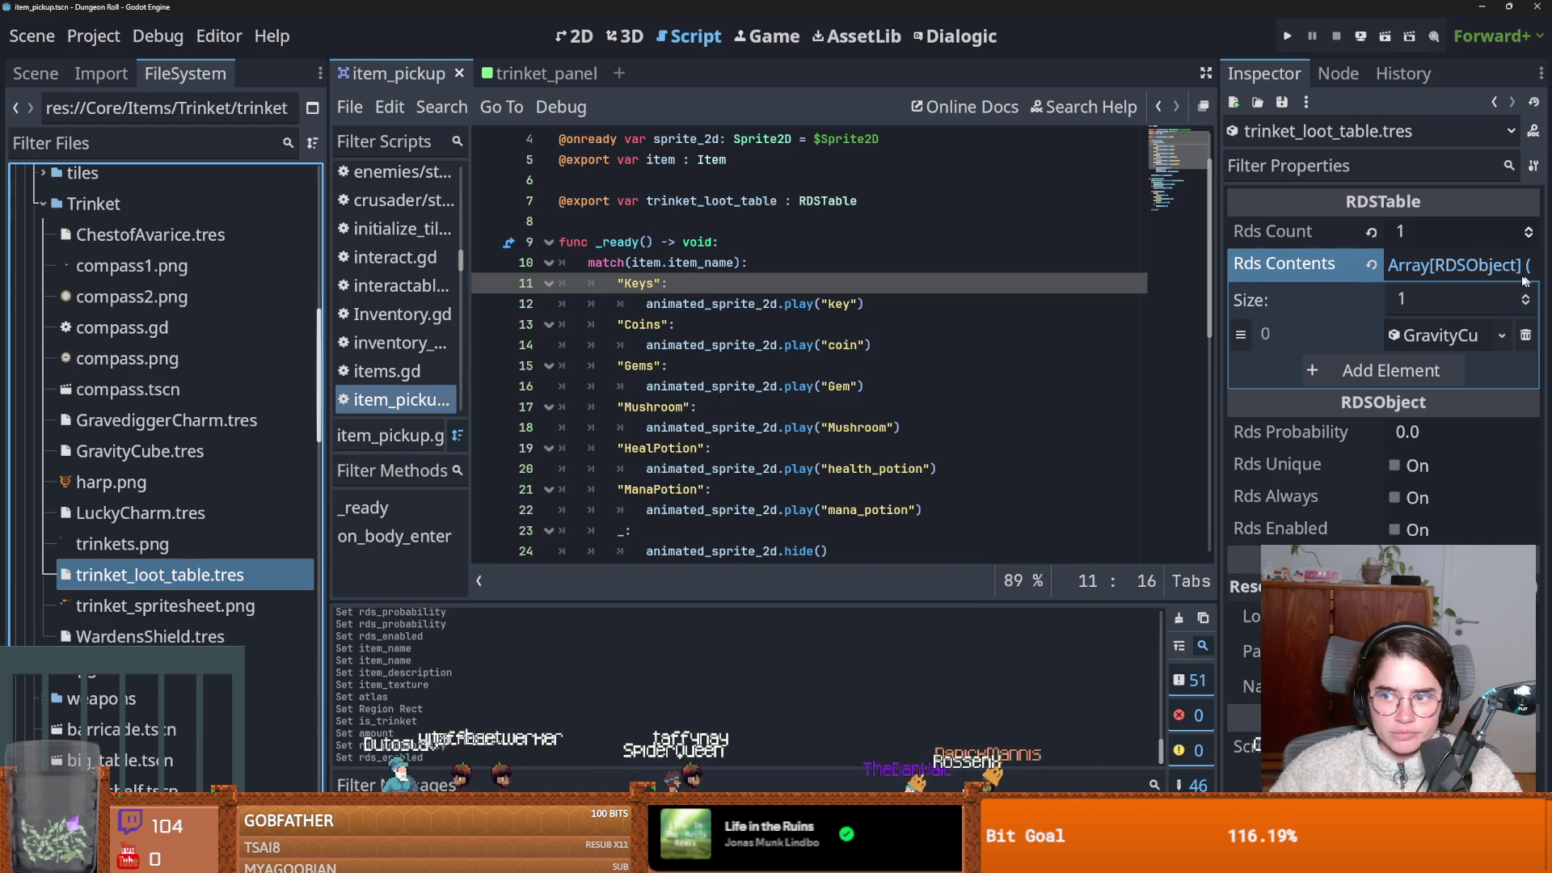
# Add Rds Contents slots, fill them with ChestofAvarice, GravediggerCharm, LuckyCharm and WardensShield, and save.
pyautogui.click(1525, 295)
pyautogui.click(1517, 295)
pyautogui.click(1517, 295)
pyautogui.click(1517, 295)
pyautogui.moveTo(150, 234); pyautogui.dragTo(1427, 371)
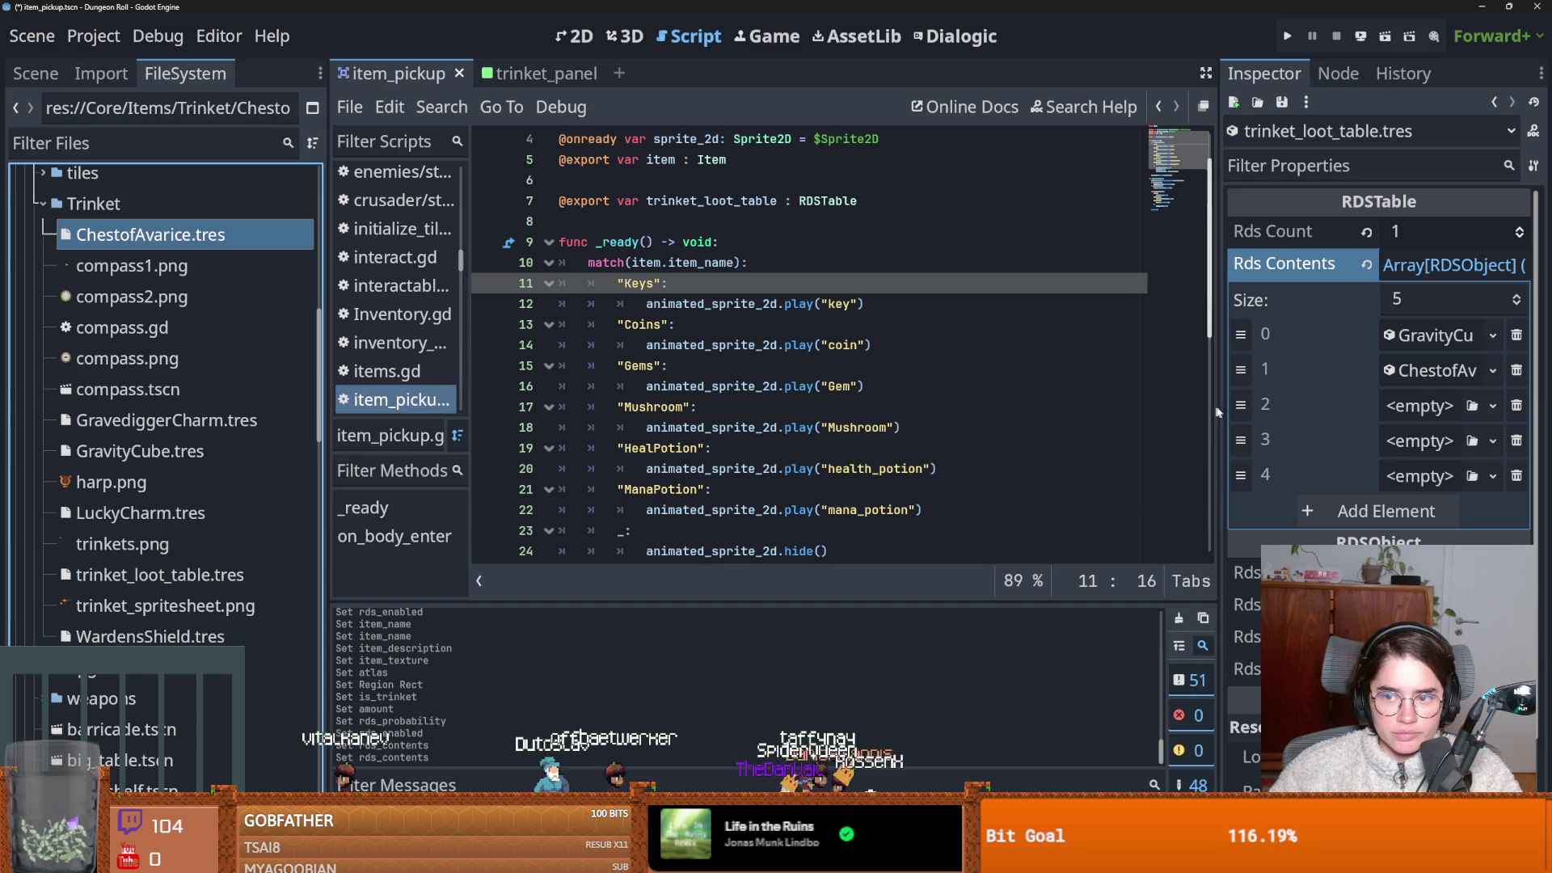
pyautogui.moveTo(1217, 403); pyautogui.dragTo(925, 389)
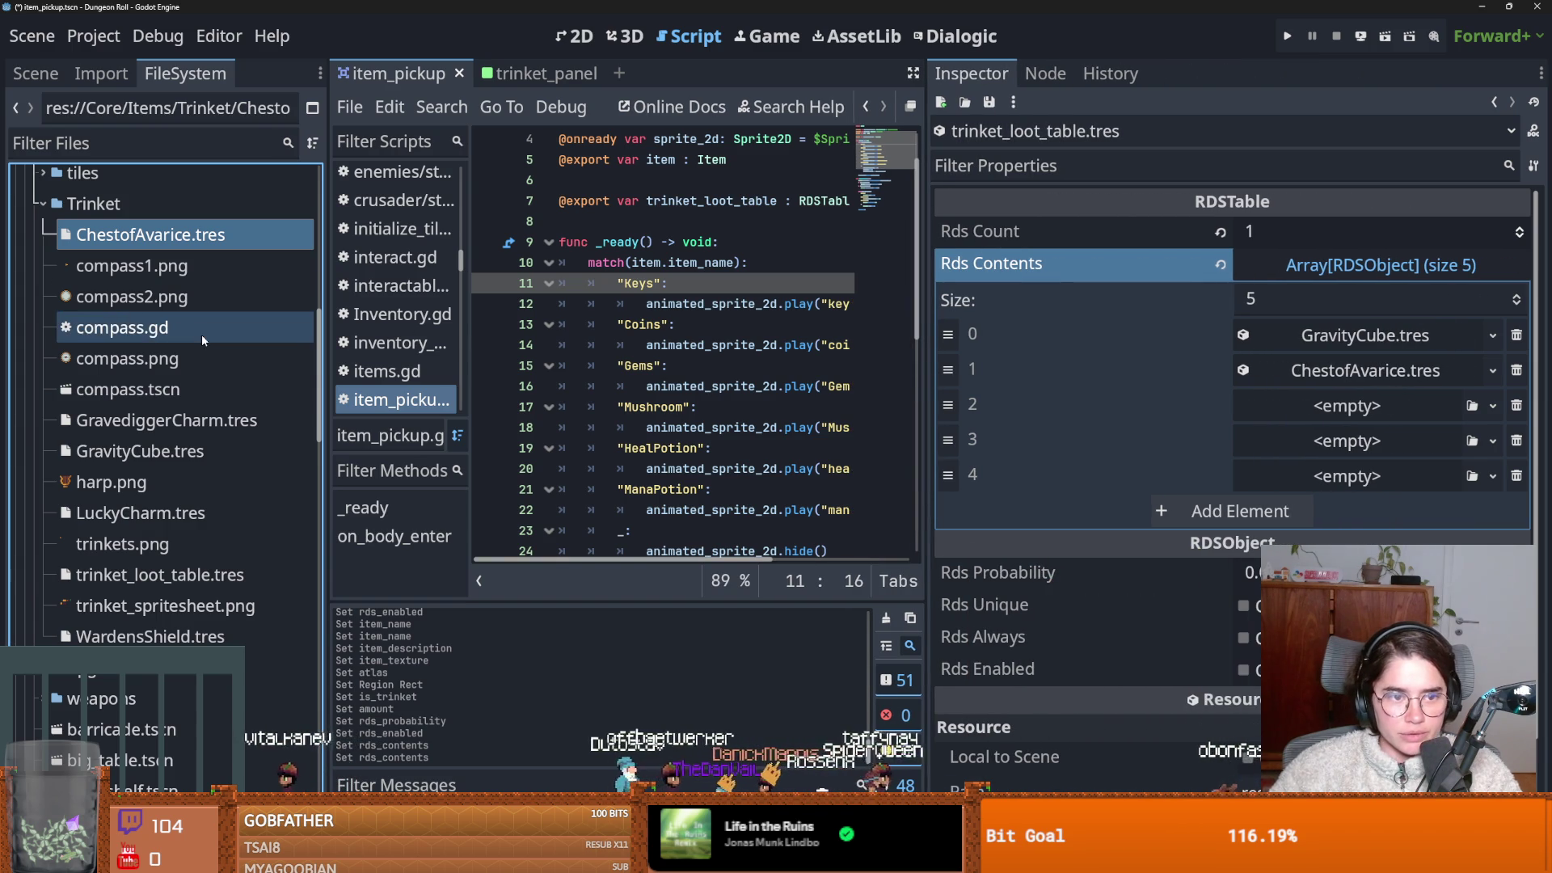
pyautogui.moveTo(240, 377)
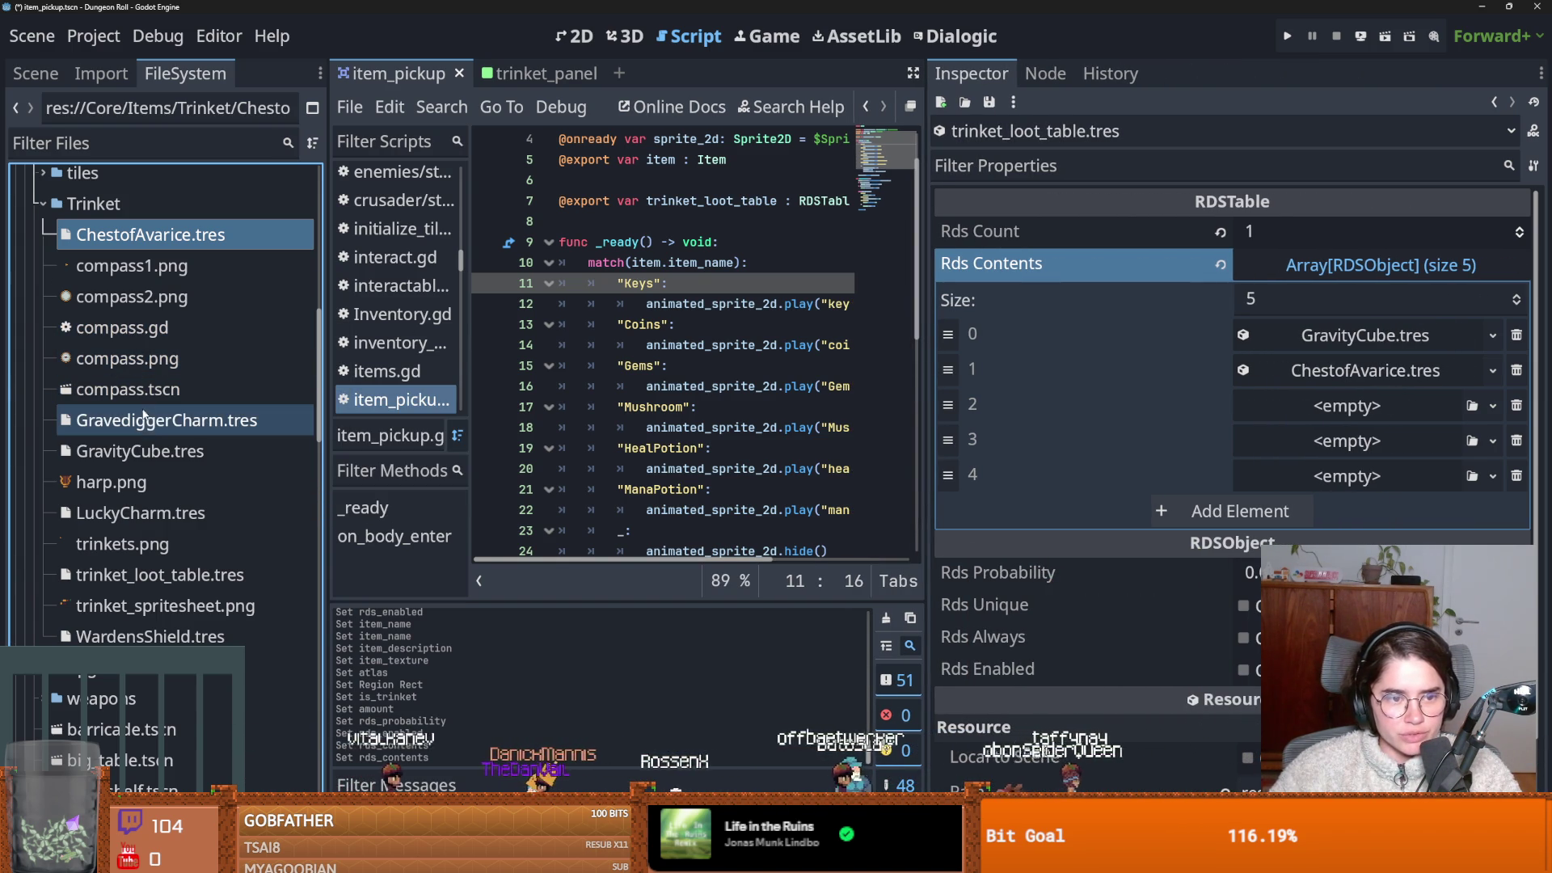
pyautogui.moveTo(1402, 431); pyautogui.dragTo(1364, 410)
pyautogui.moveTo(138, 513)
pyautogui.mouseDown()
pyautogui.moveTo(1439, 448)
pyautogui.moveTo(1366, 440)
pyautogui.mouseUp()
pyautogui.moveTo(149, 636)
pyautogui.mouseDown()
pyautogui.moveTo(889, 566)
pyautogui.moveTo(1378, 477)
pyautogui.mouseUp()
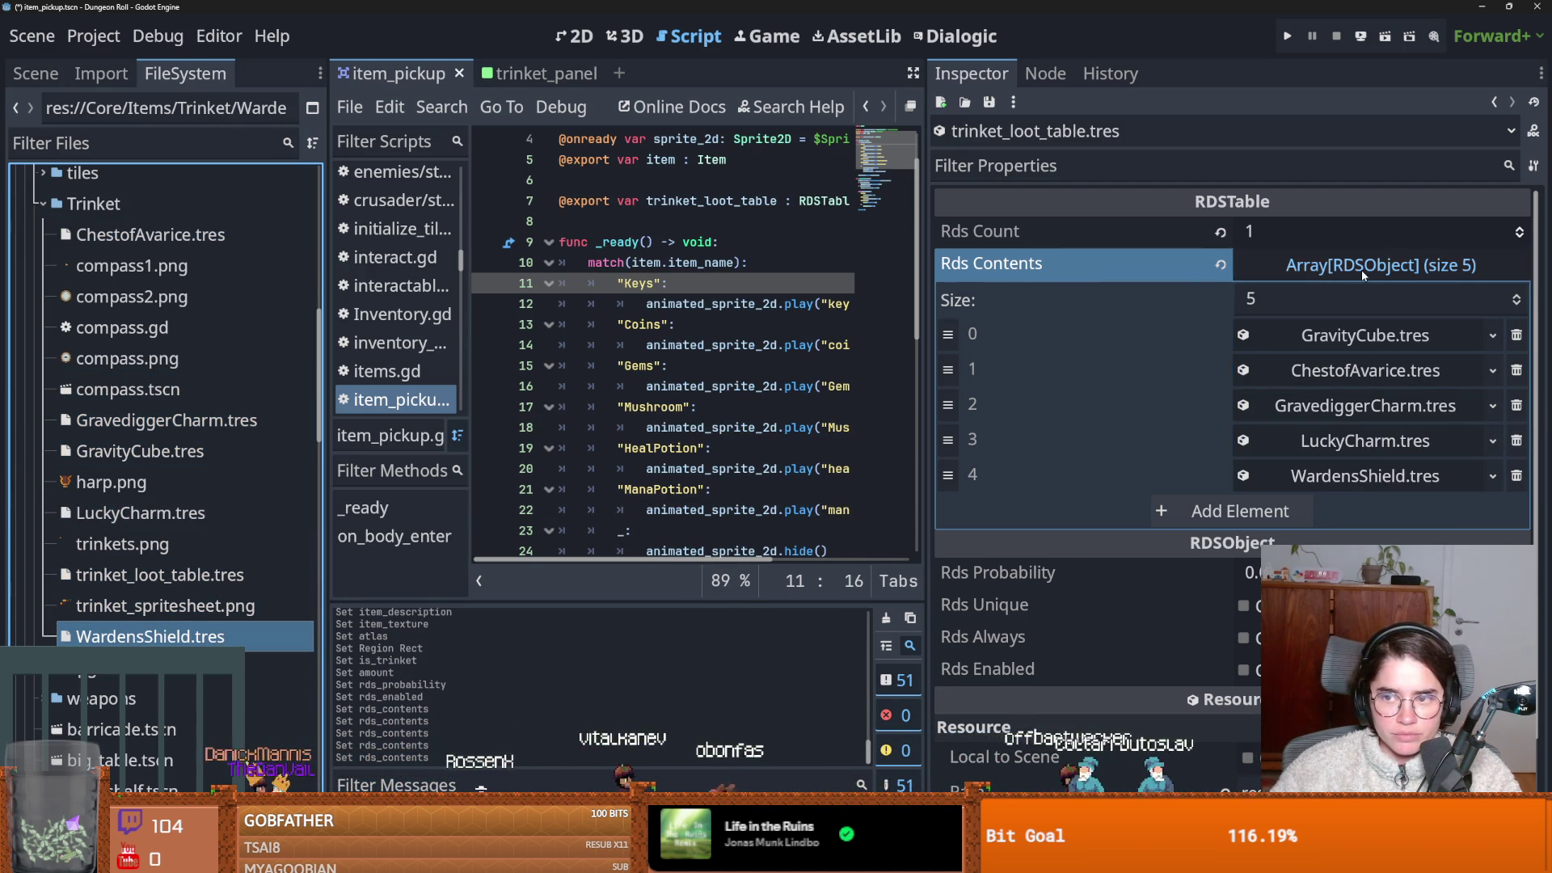
pyautogui.click(1361, 267)
pyautogui.hotkey('ctrl', 's')
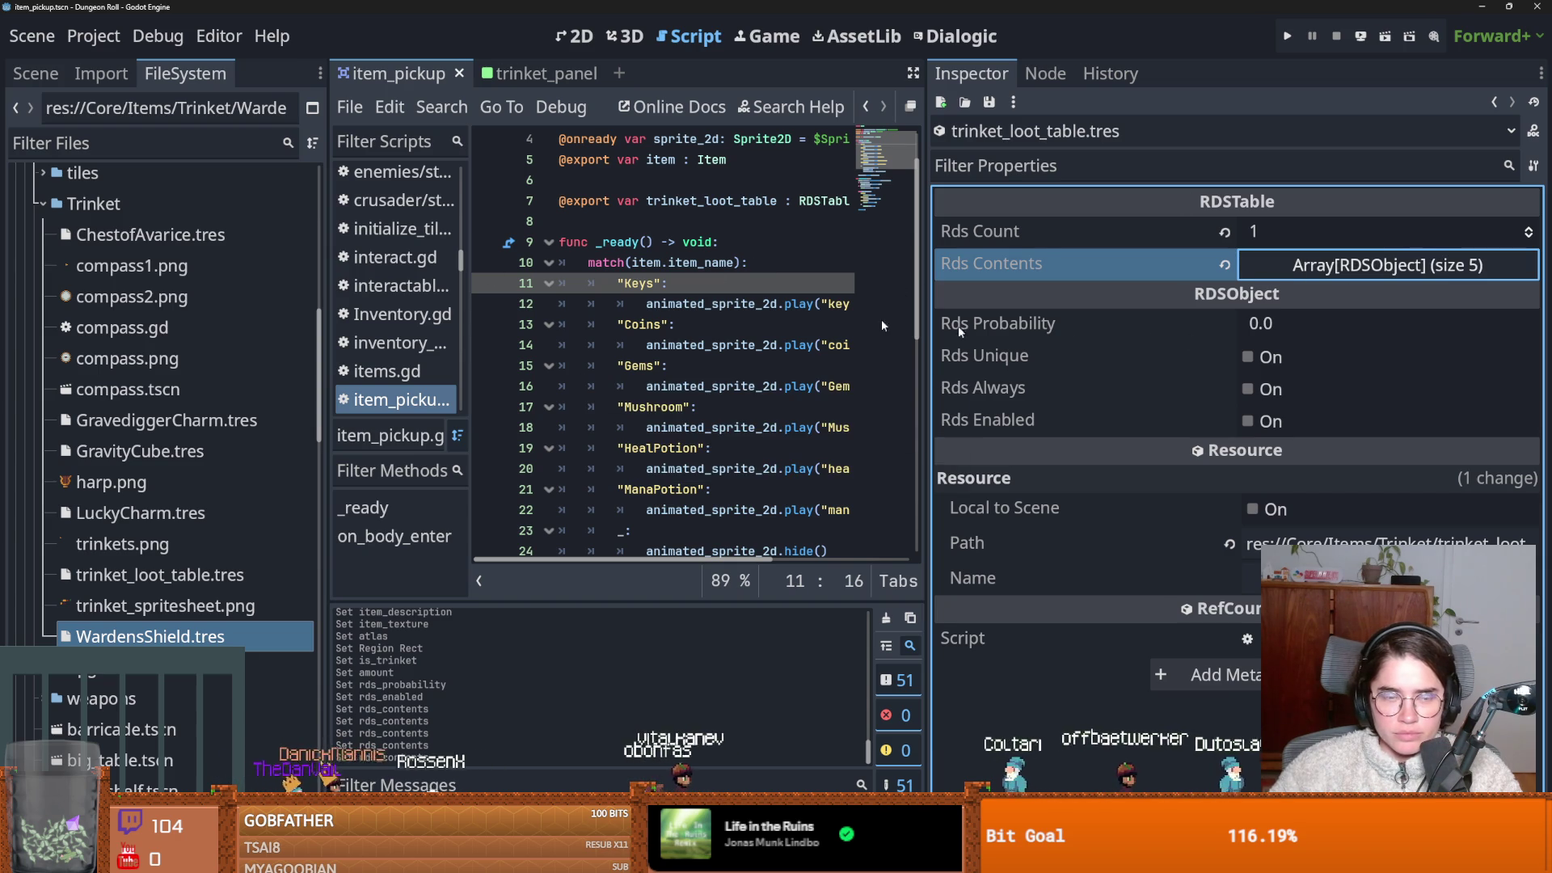
pyautogui.scroll(15, 150, 243)
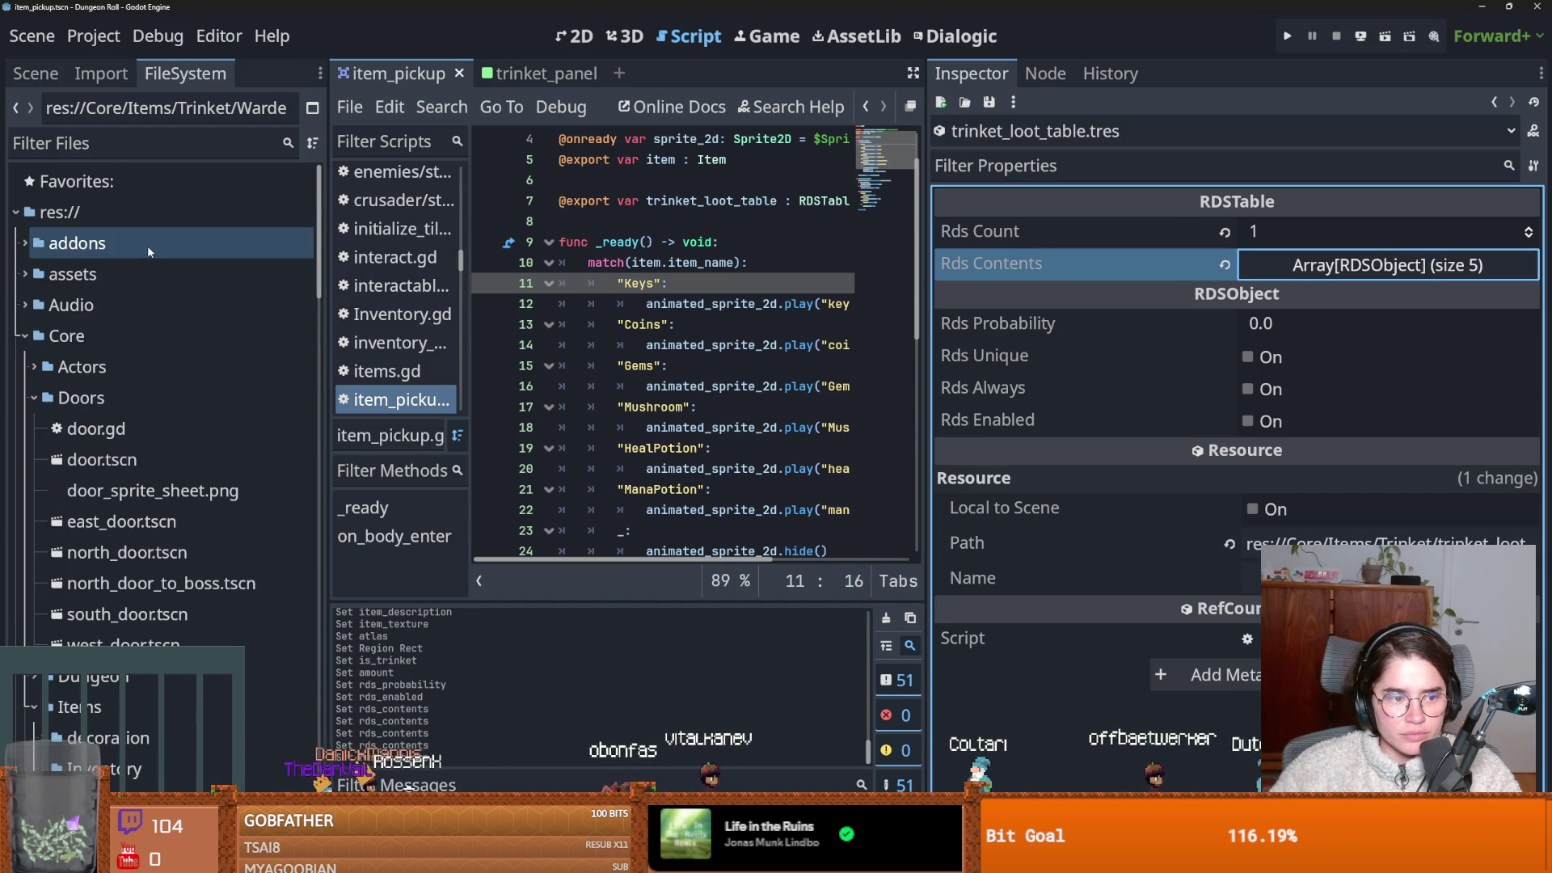
pyautogui.rightClick(160, 202)
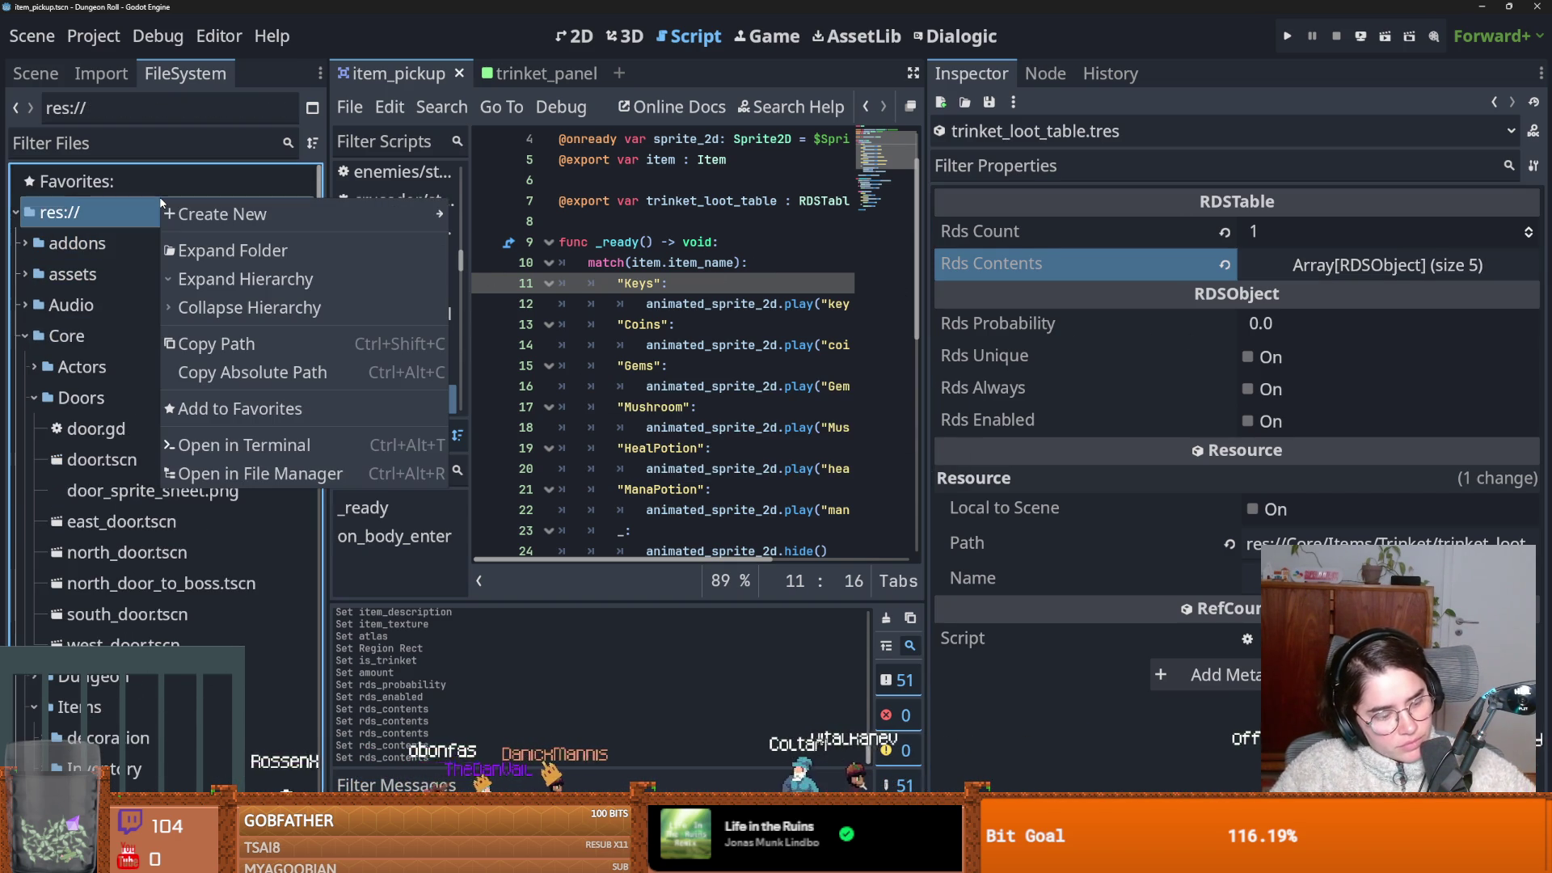
pyautogui.click(778, 281)
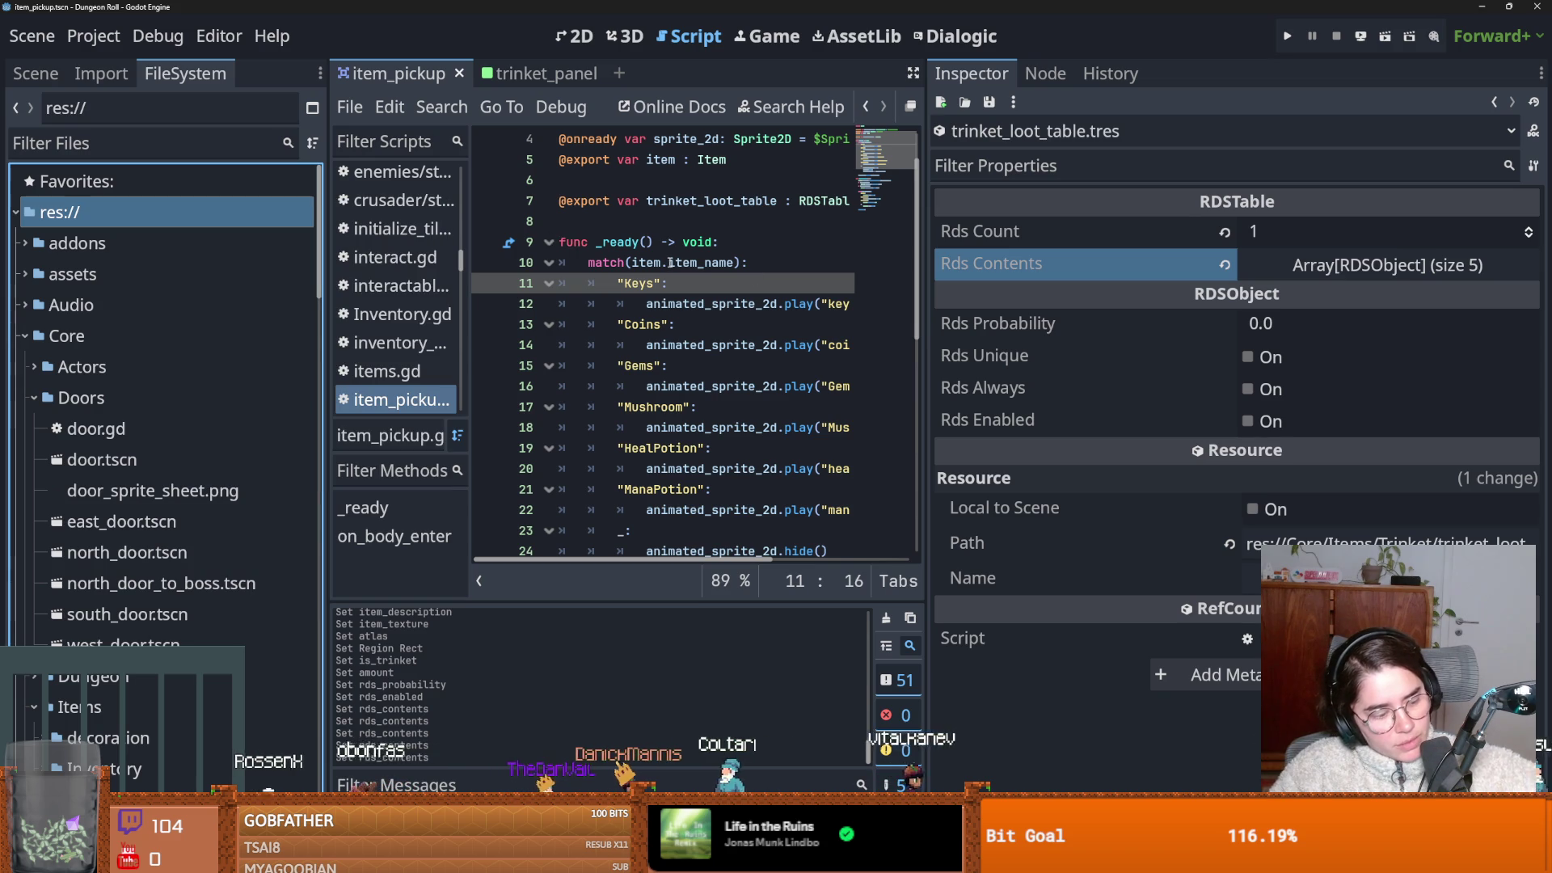
pyautogui.moveTo(670, 263)
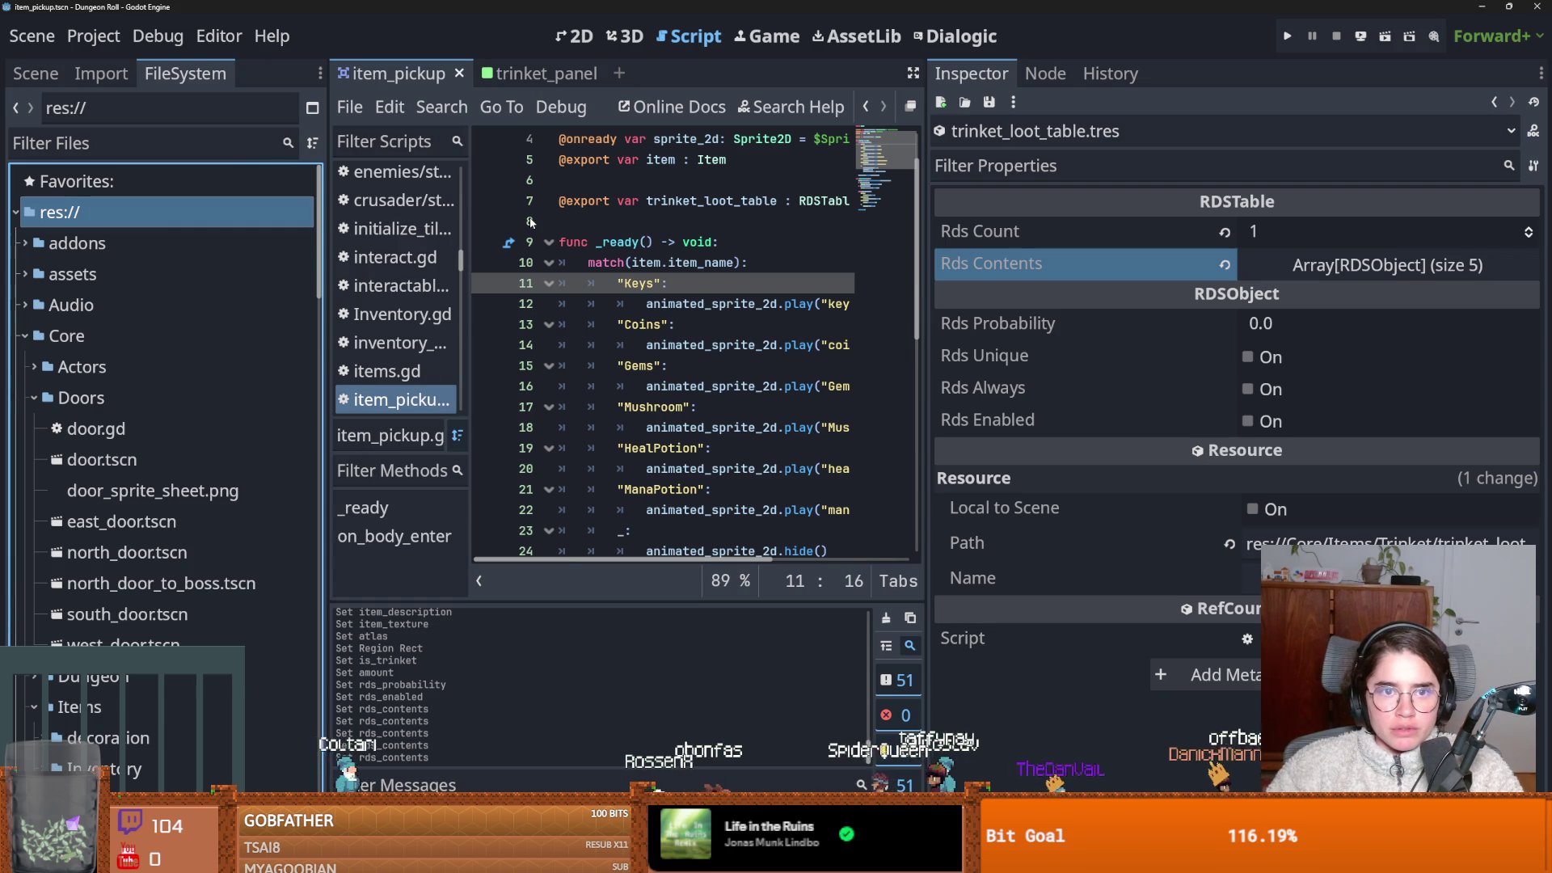
pyautogui.moveTo(927, 384)
pyautogui.mouseDown()
pyautogui.moveTo(1204, 383)
pyautogui.moveTo(1130, 384)
pyautogui.mouseUp()
pyautogui.hotkey('ctrl', 's')
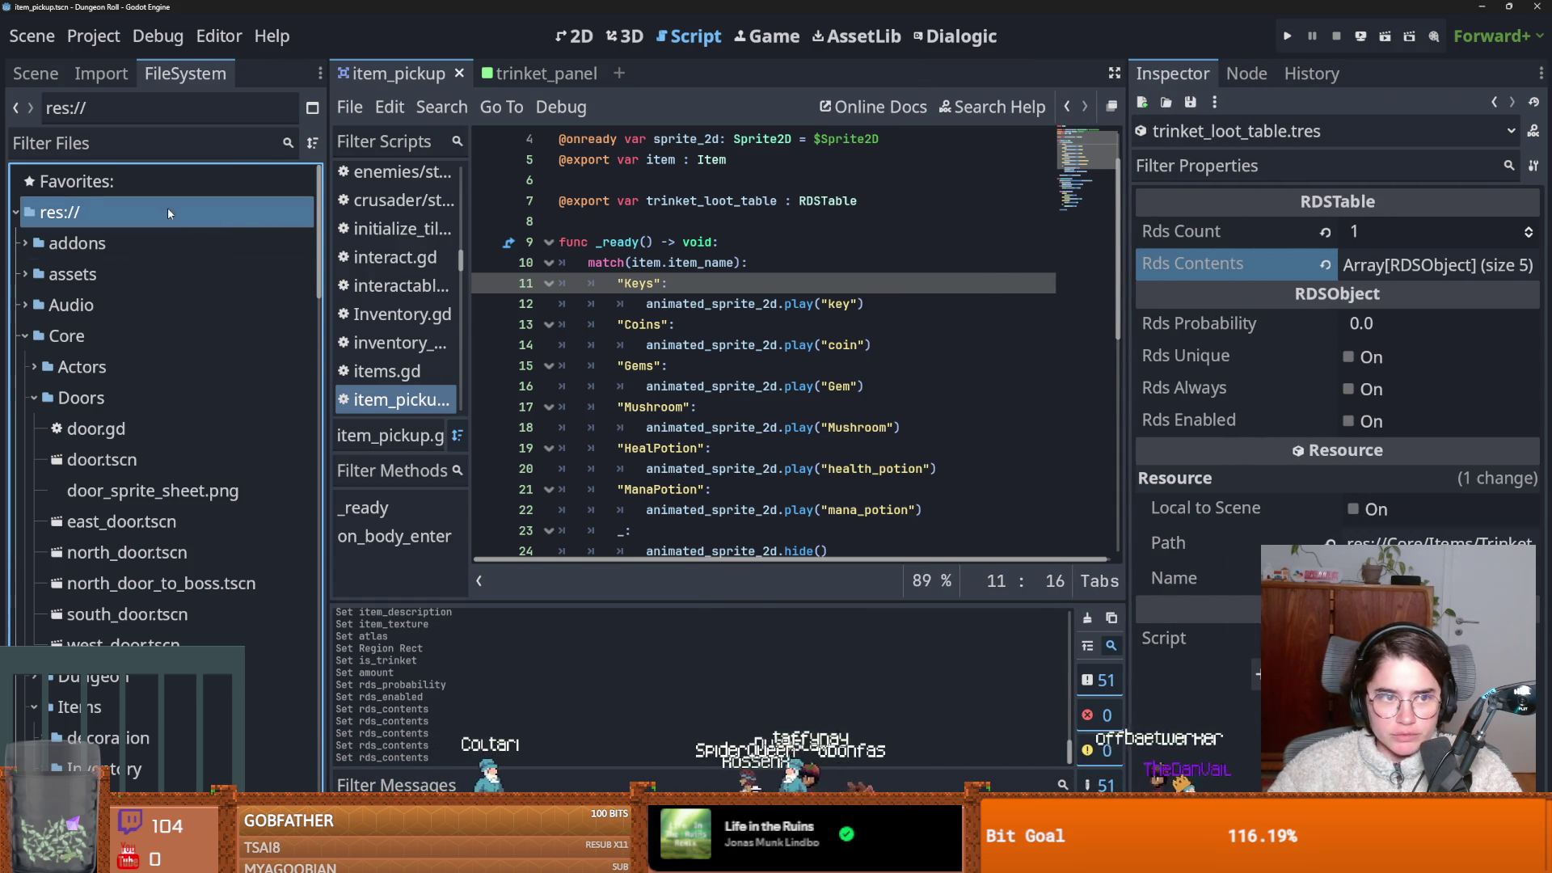
pyautogui.scroll(1, 705, 324)
pyautogui.scroll(-1, 705, 324)
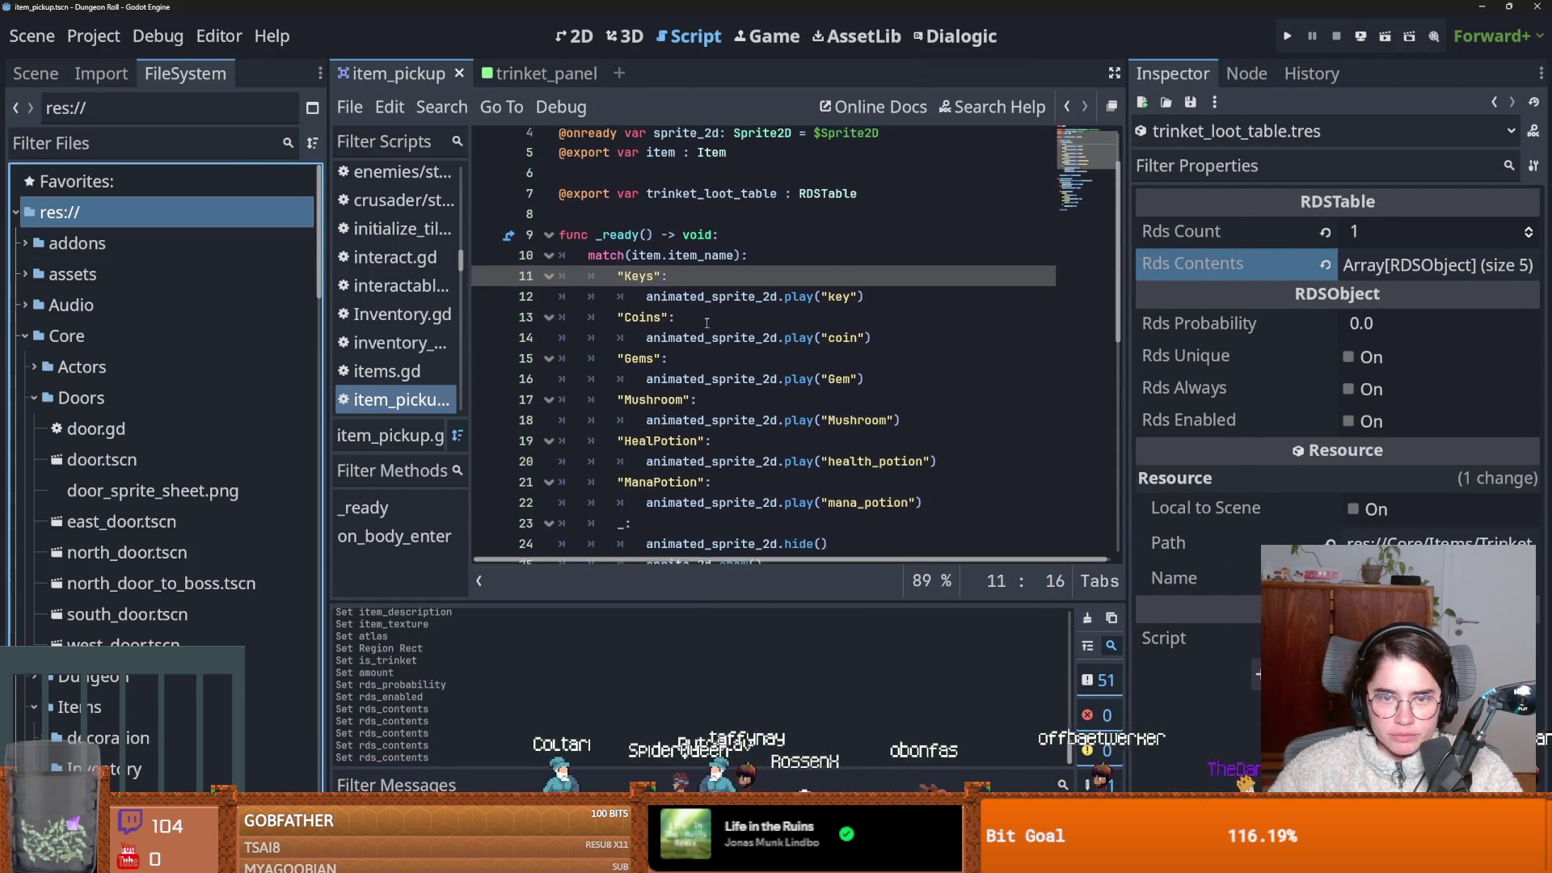
pyautogui.scroll(-2, 743, 316)
pyautogui.scroll(2, 743, 315)
# Start _ready with 'if trinket_loot_table:' whose indented first line declares 'var potential_item'.
pyautogui.click(723, 242)
pyautogui.press('Return')
pyautogui.press('Return')
pyautogui.press('Up')
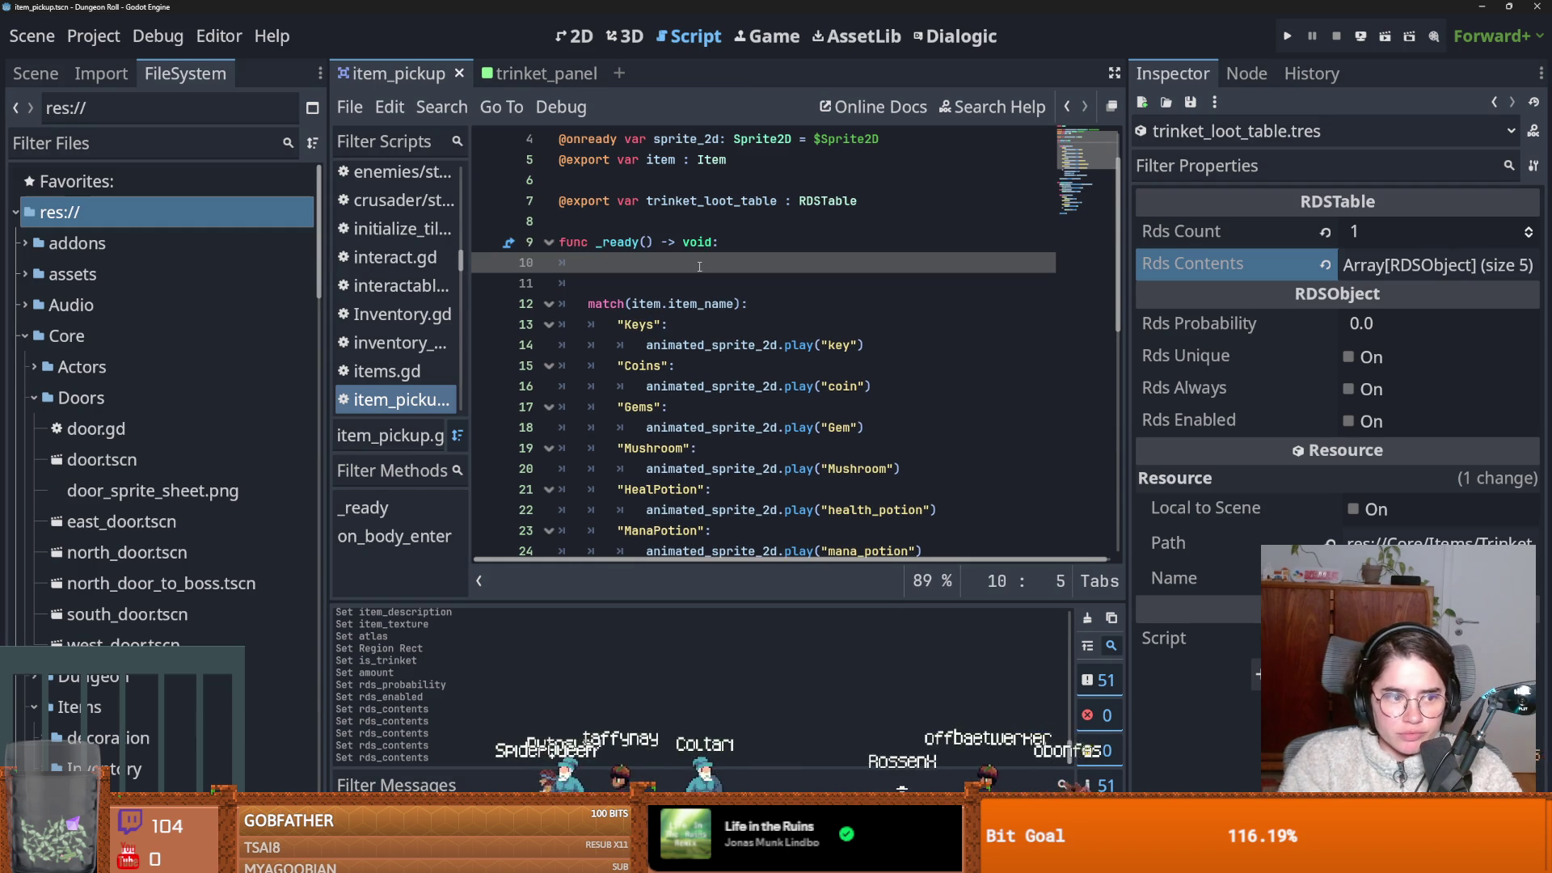
pyautogui.write('if tri')
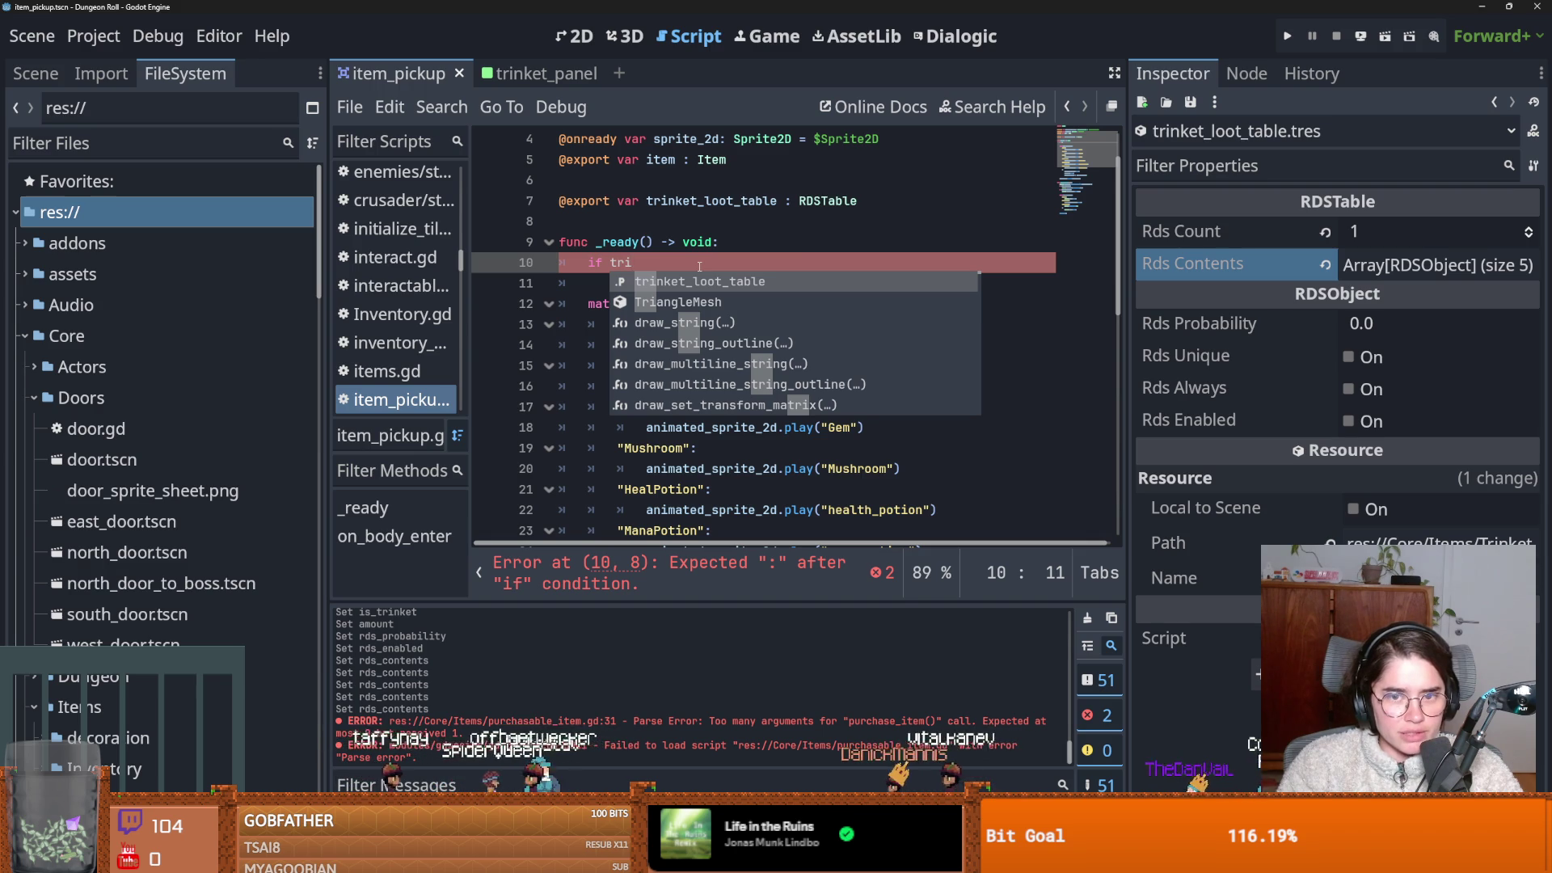
pyautogui.press('Return')
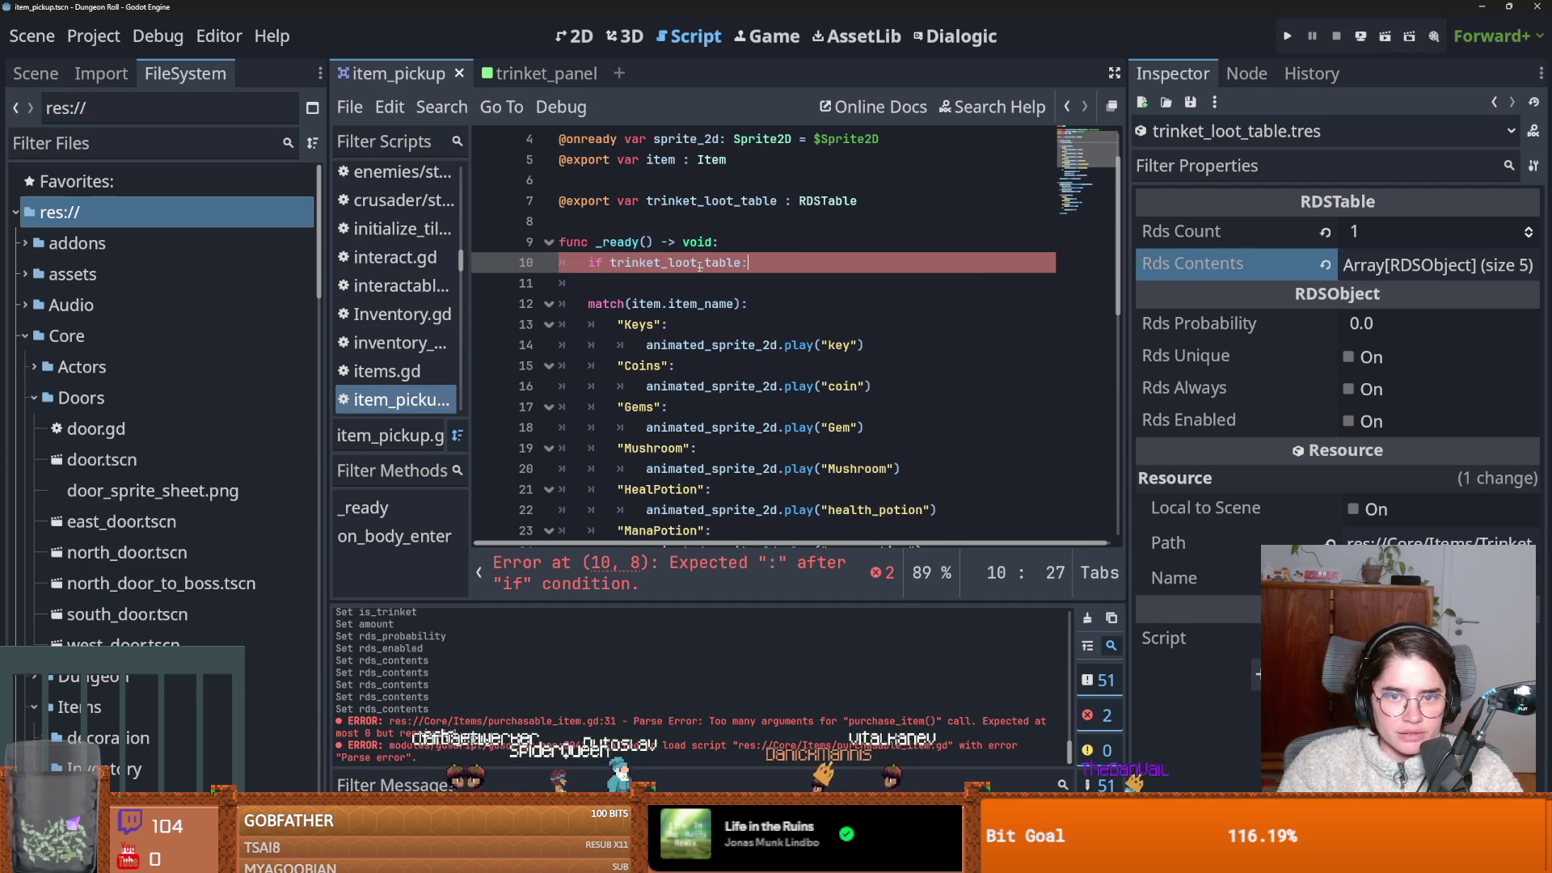
pyautogui.press('Return')
pyautogui.write('var')
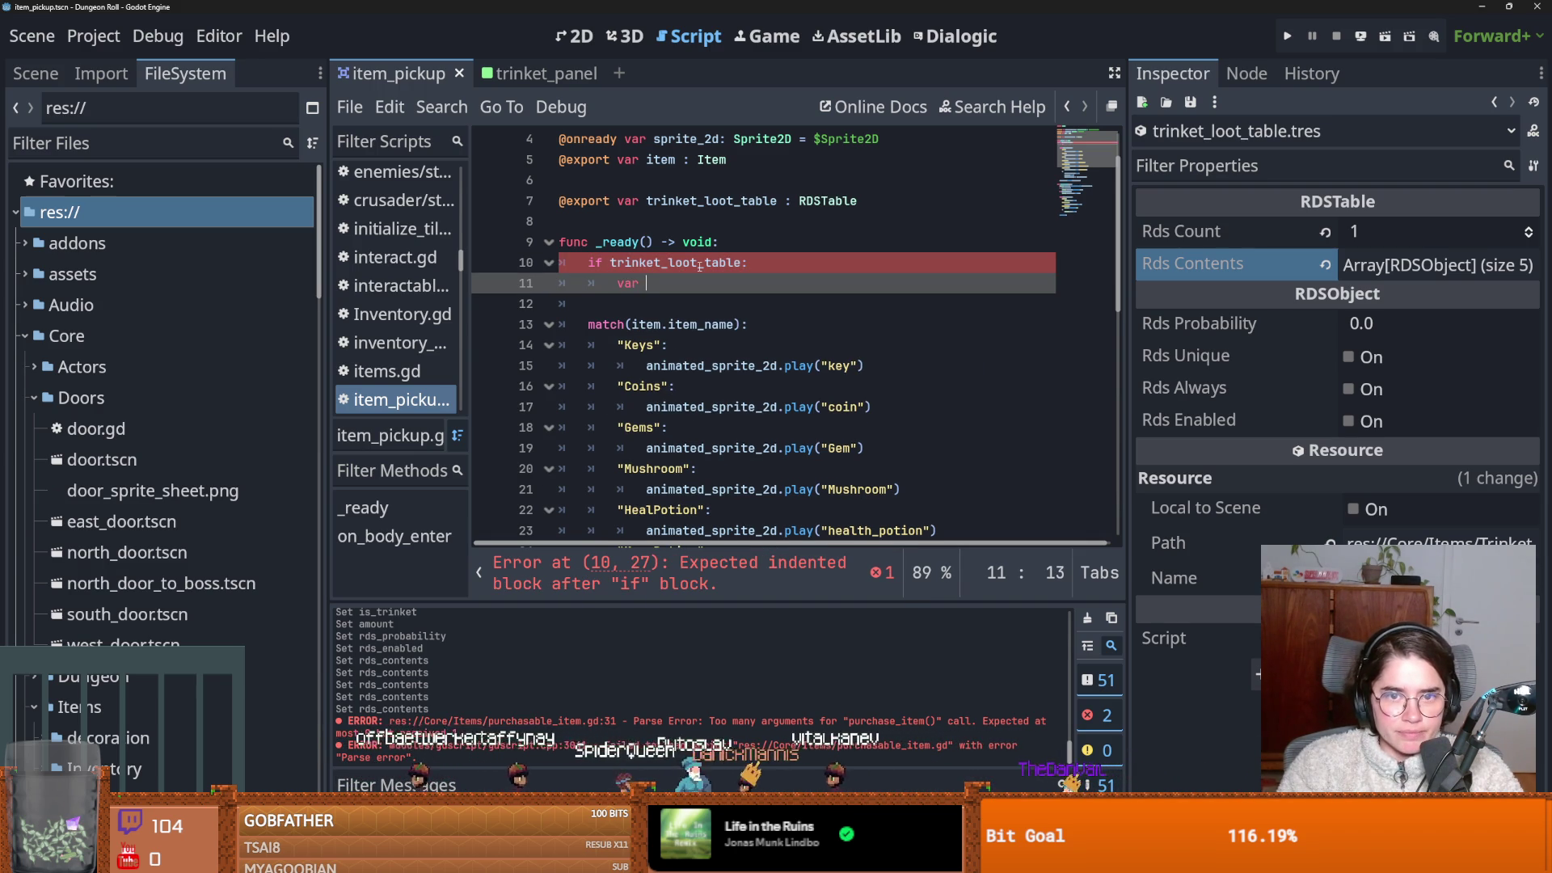
pyautogui.press('BackSpace')
pyautogui.write('ite')
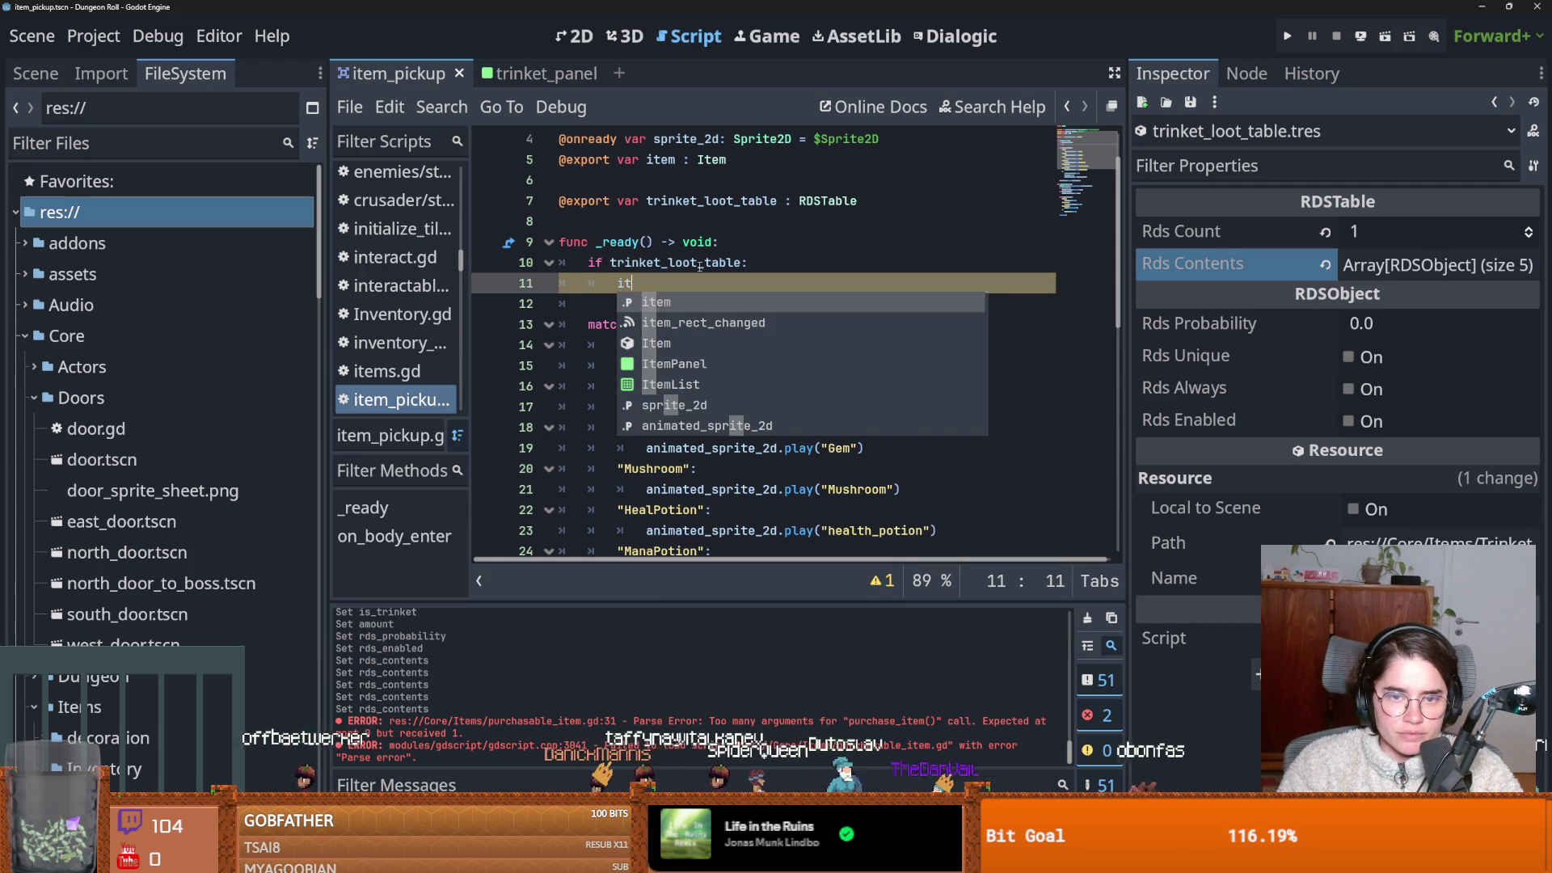
pyautogui.press('BackSpace')
pyautogui.press('BackSpace')
pyautogui.press('BackSpace')
pyautogui.write('var potential_item = t')
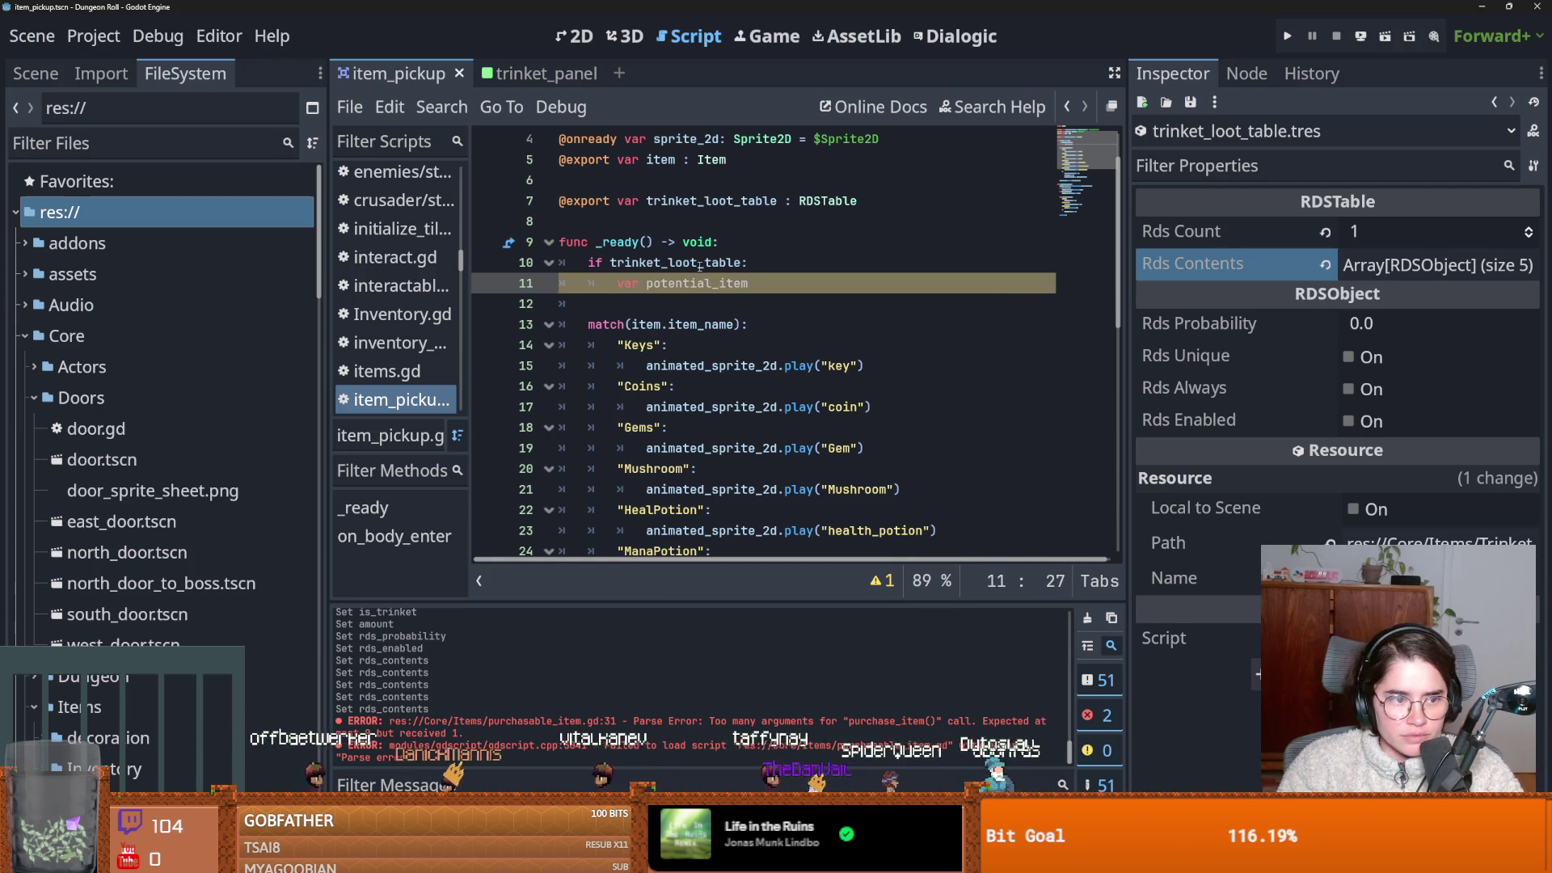
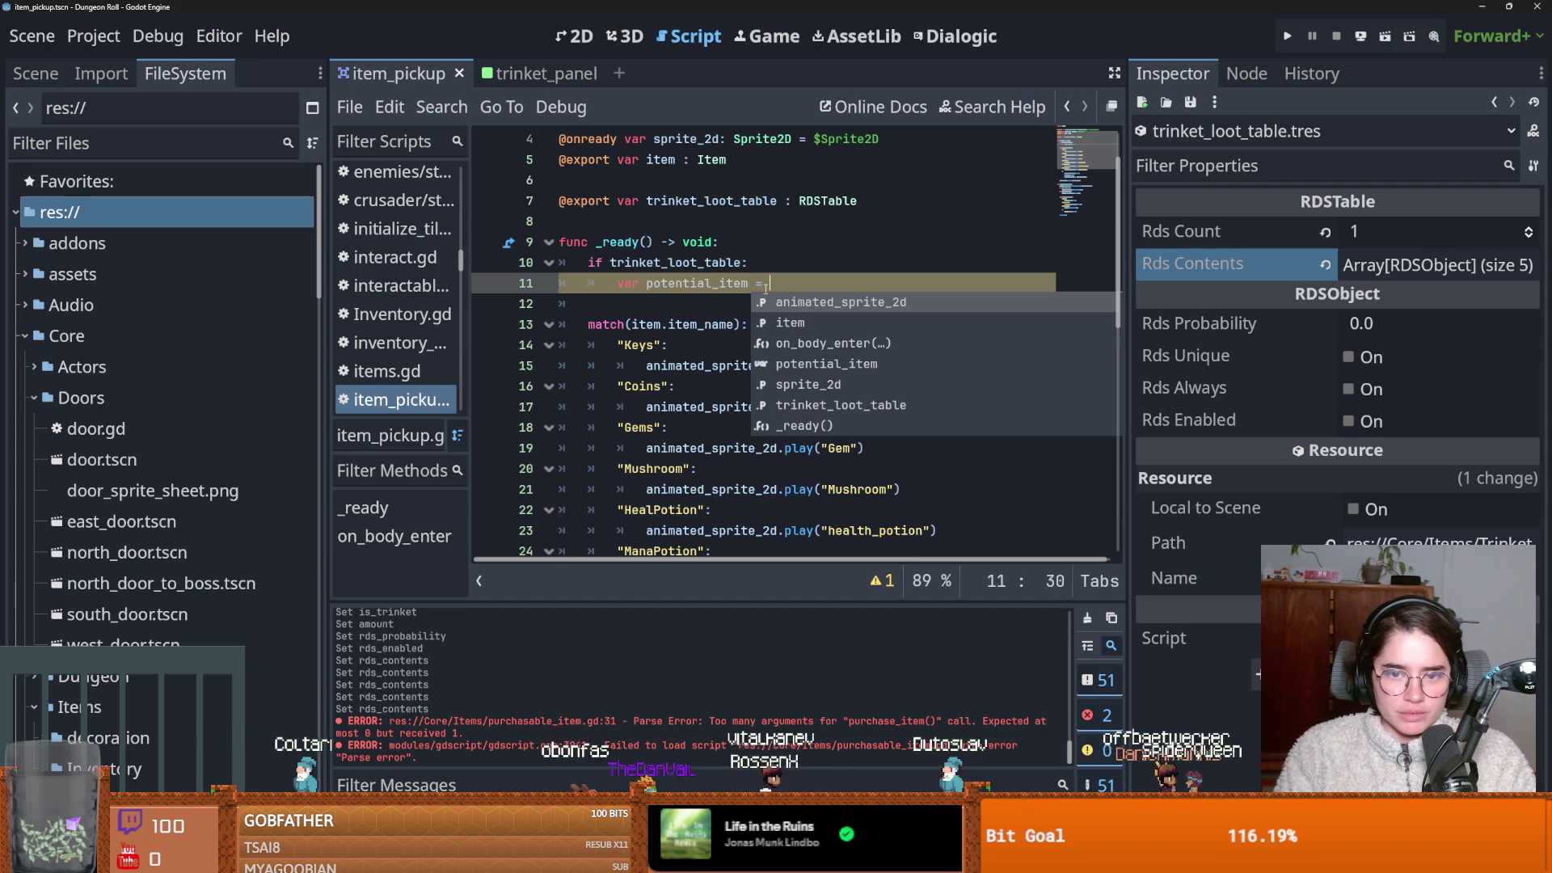
# Take trinket_loot_table.rds_result, and assign item = potential_item when potential_item.size() > 0.
pyautogui.write('t')
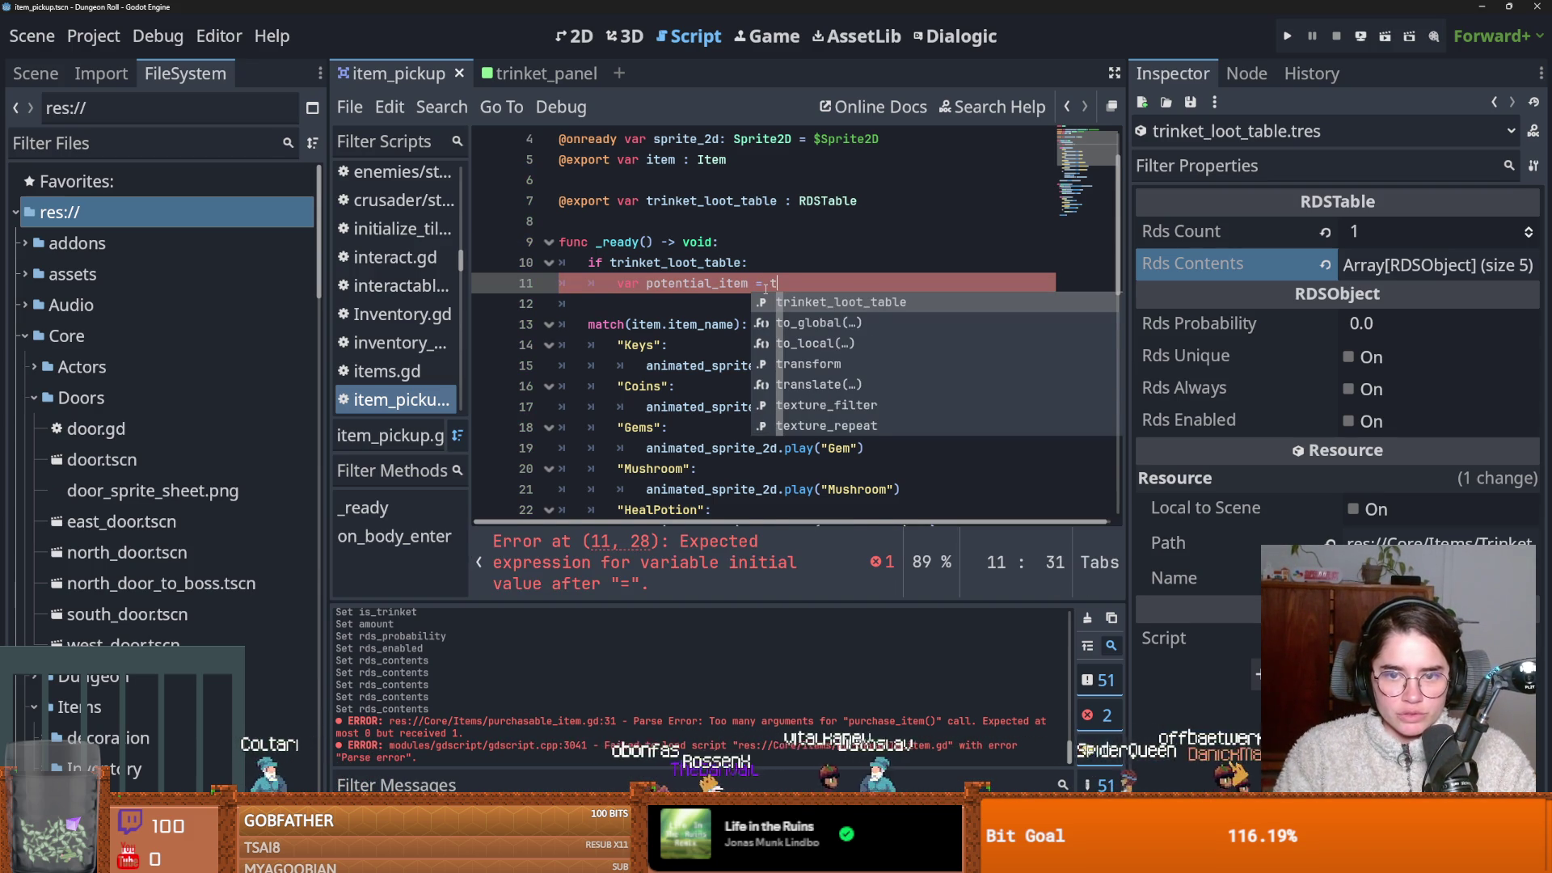
pyautogui.press('Return')
pyautogui.write('.rd')
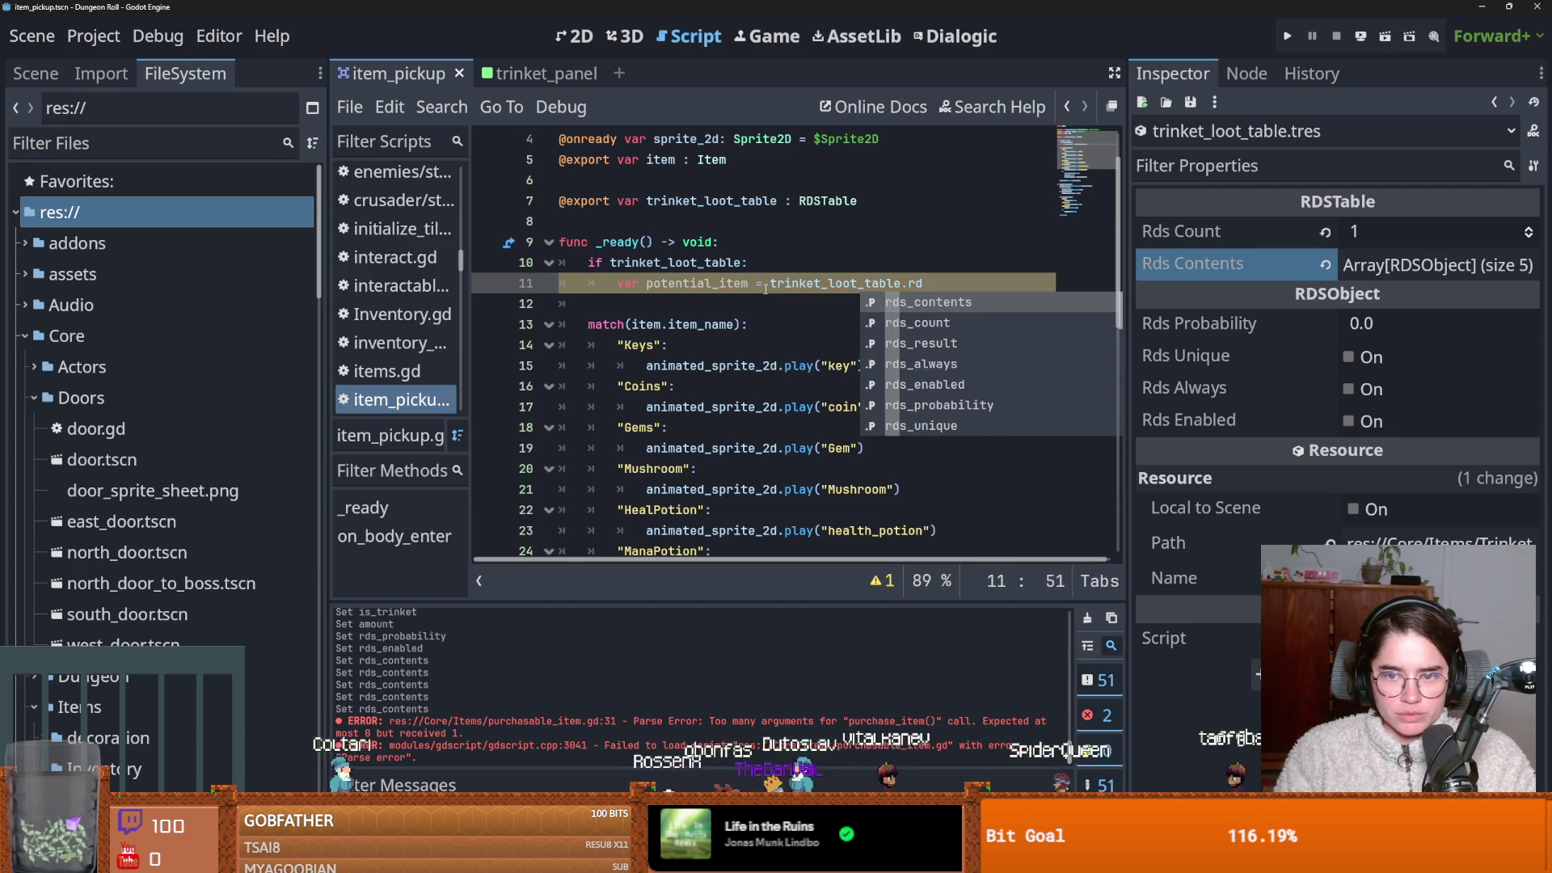
pyautogui.press('Return')
pyautogui.press('Return')
pyautogui.write('i')
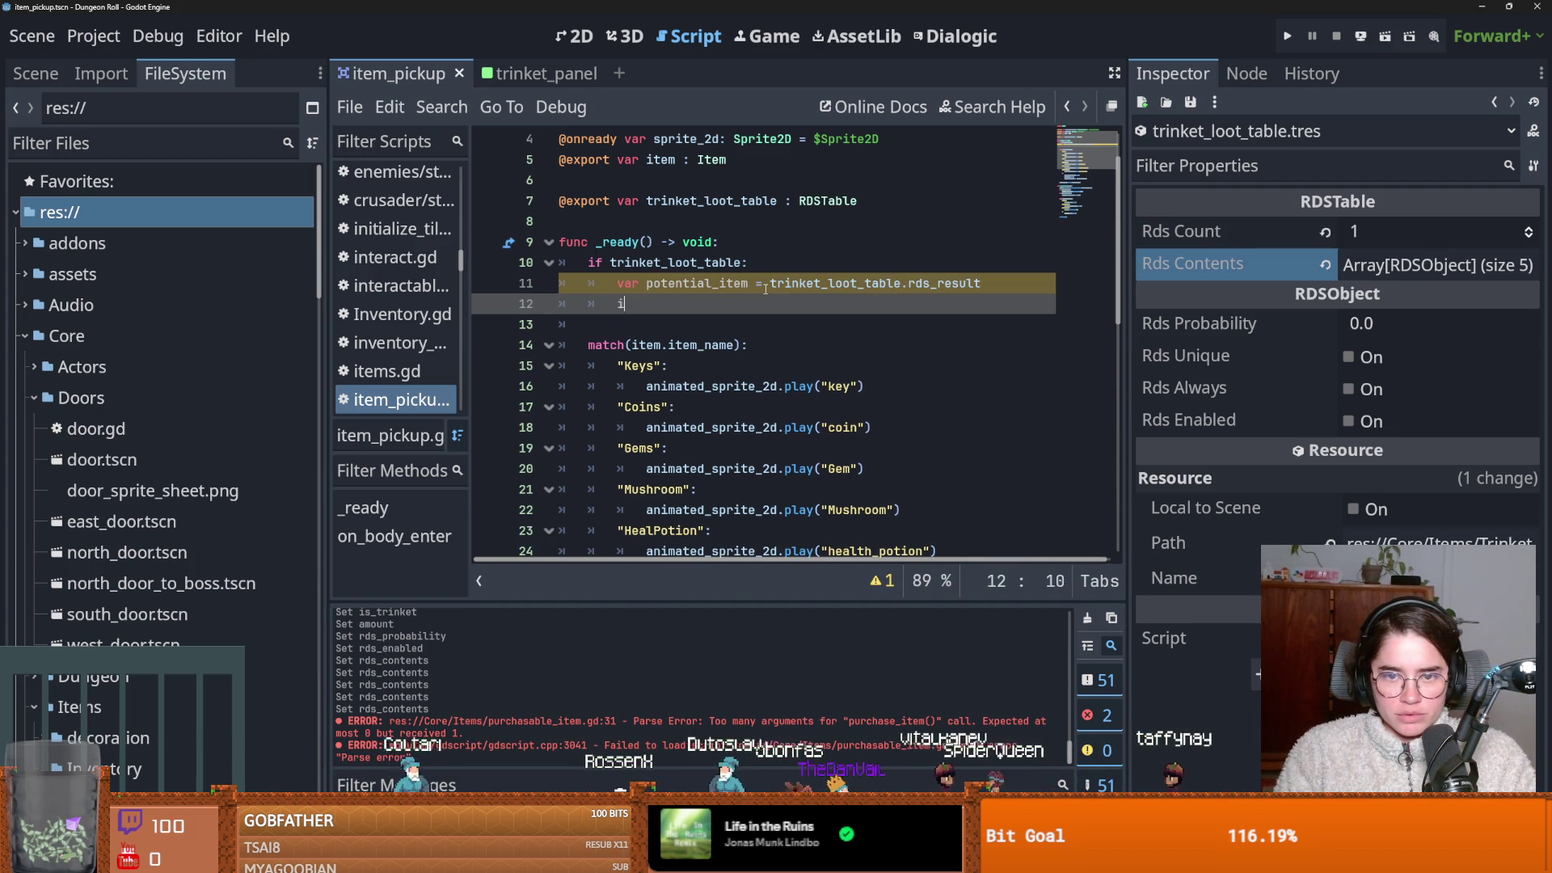
pyautogui.write('f po')
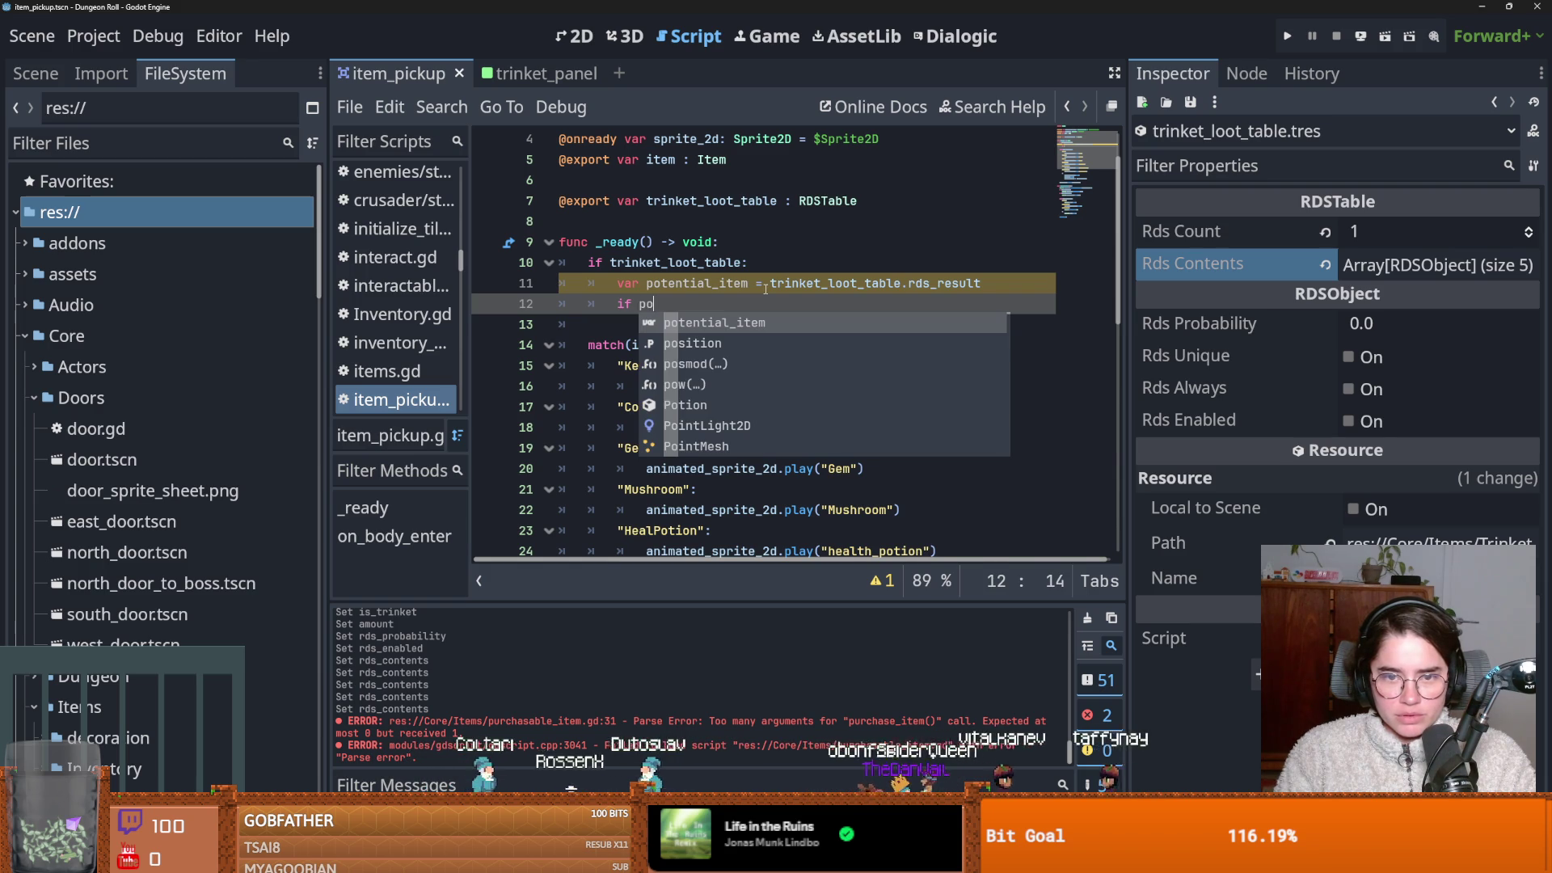
pyautogui.press('Return')
pyautogui.write('.si')
pyautogui.press('Return')
pyautogui.write('>')
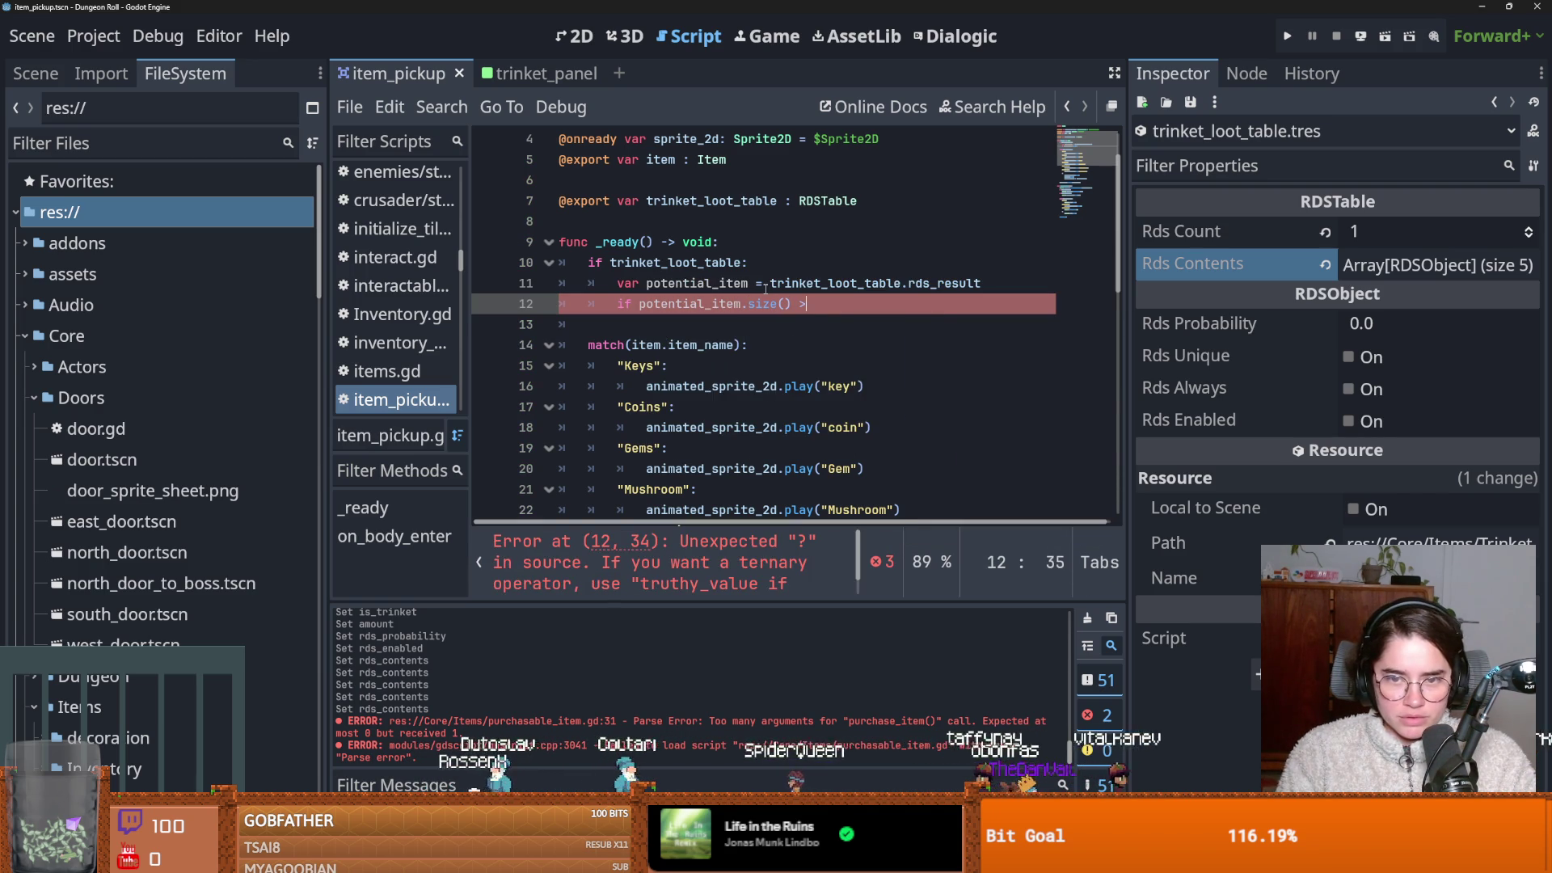
pyautogui.write(' 0:')
pyautogui.press('Return')
pyautogui.write('item = potential_item')
pyautogui.press('Return')
# Add an else branch that calls push_error with 'No item from loot table', then save the script.
pyautogui.write('else:')
pyautogui.press('Return')
pyautogui.write('pri')
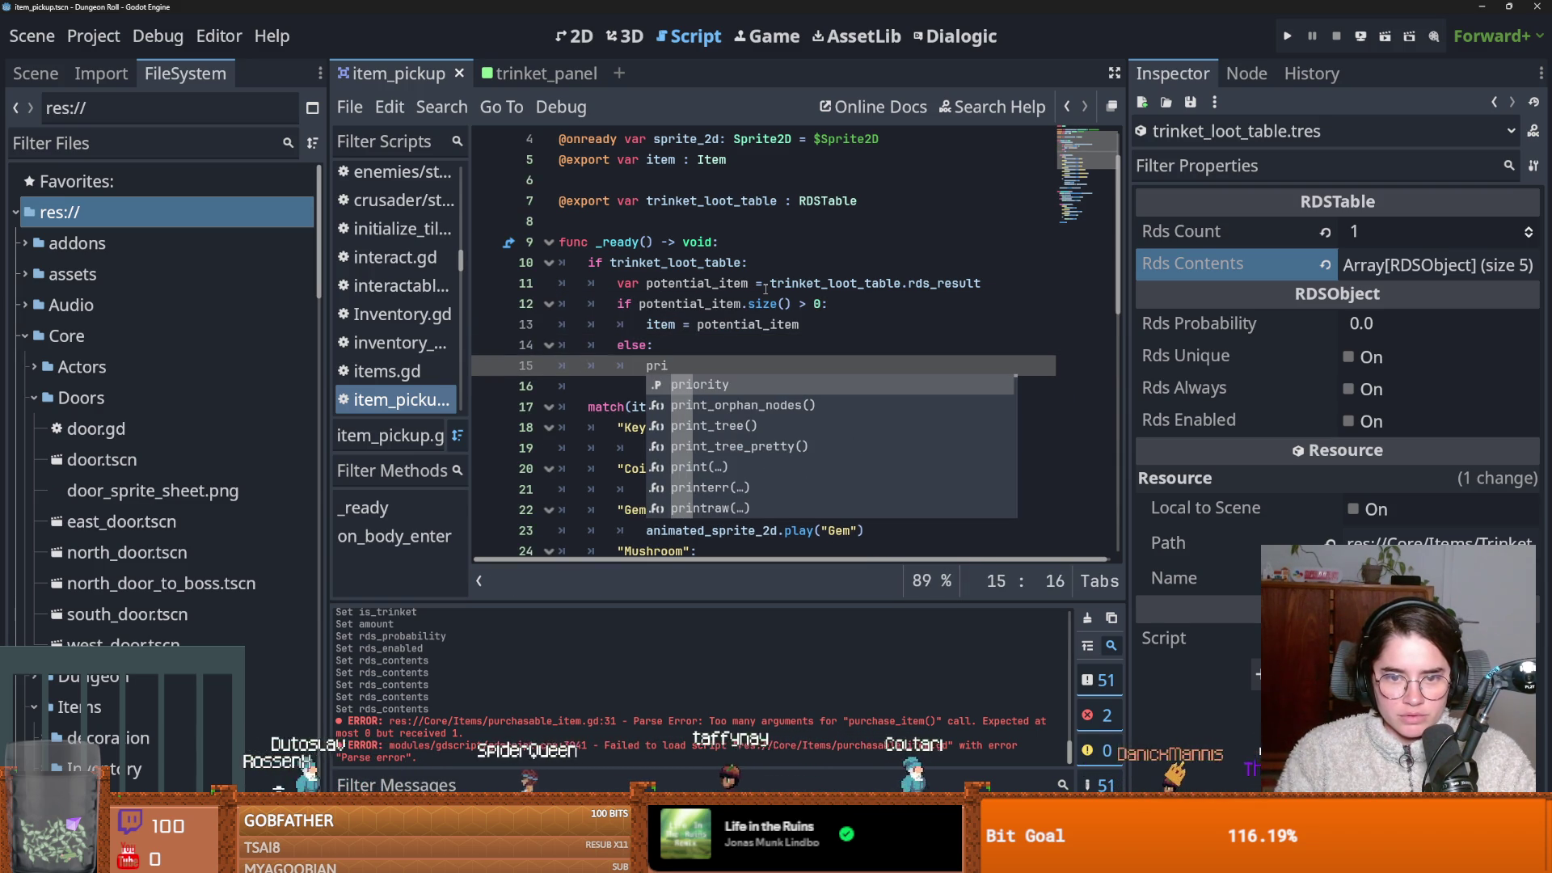
pyautogui.press('BackSpace')
pyautogui.press('BackSpace')
pyautogui.write('ush_e')
pyautogui.press('Return')
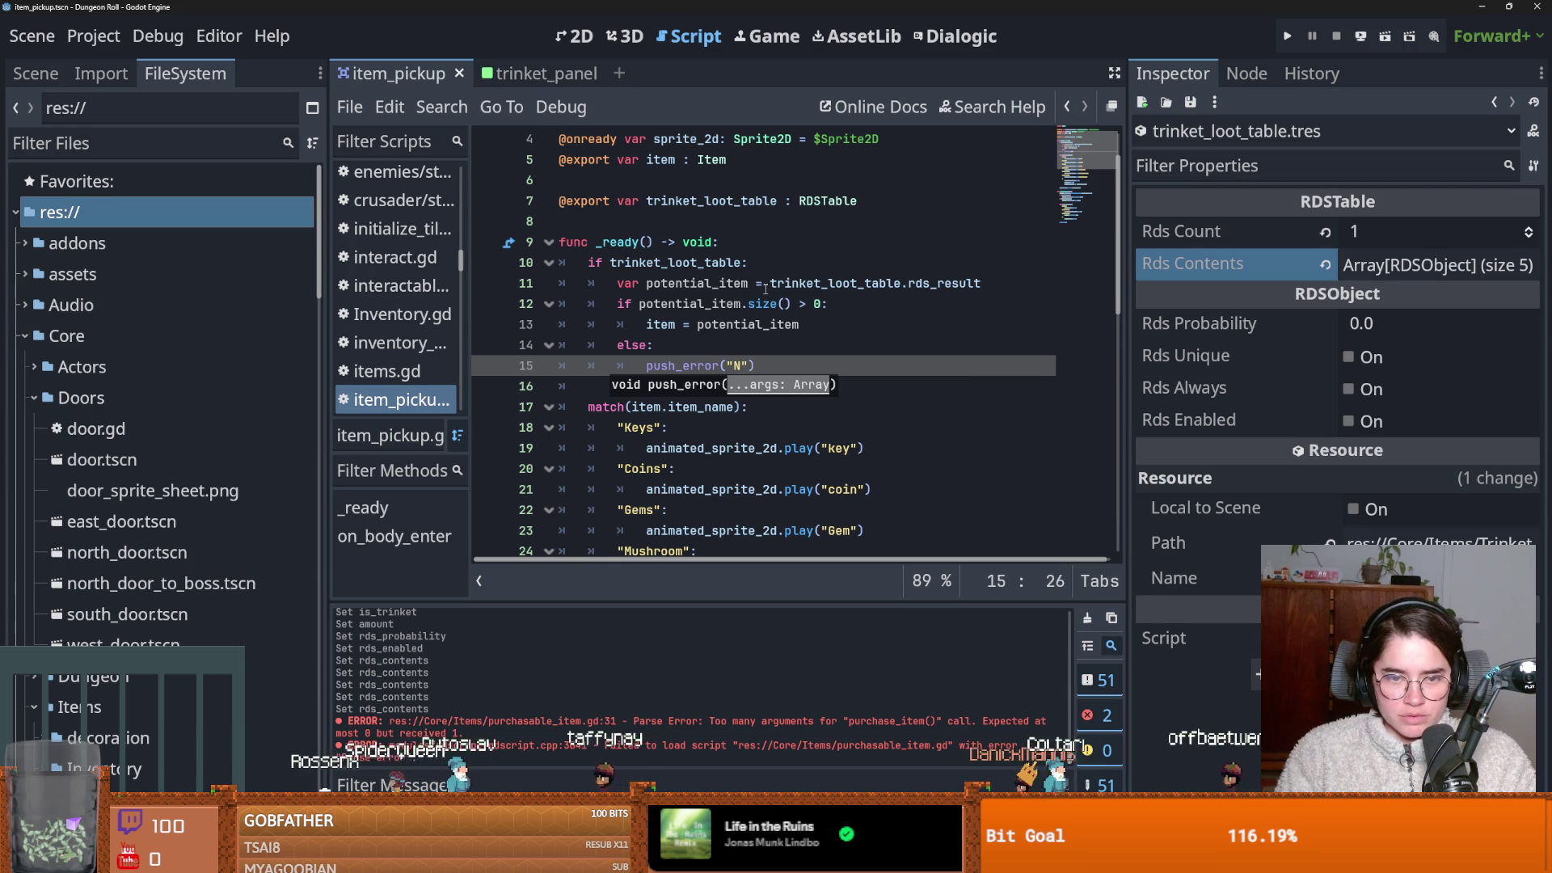
pyautogui.write('o item from loo')
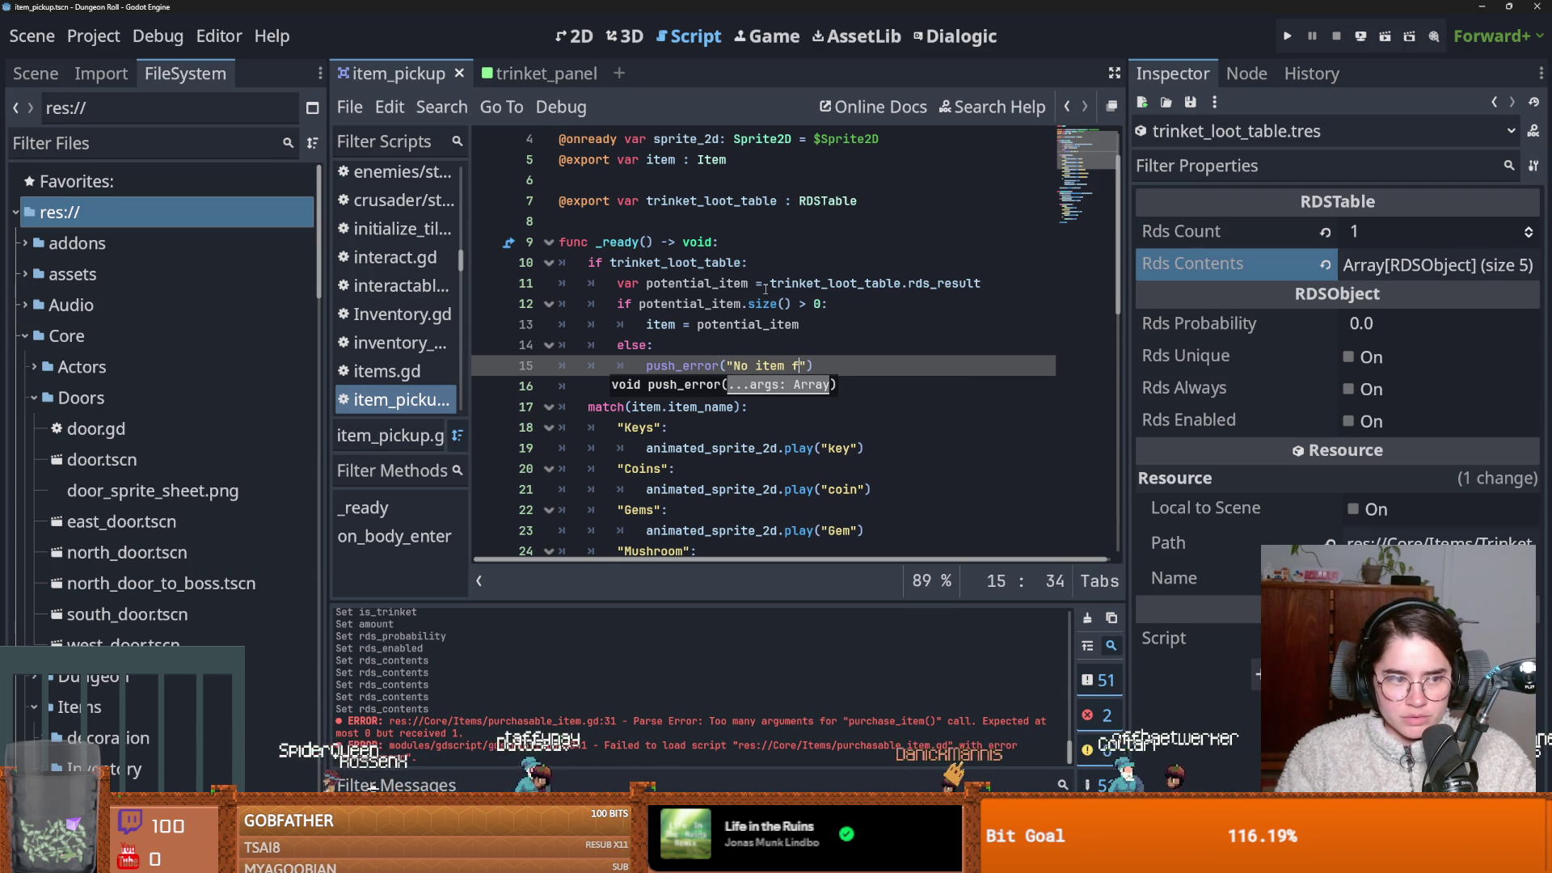
pyautogui.write('t table')
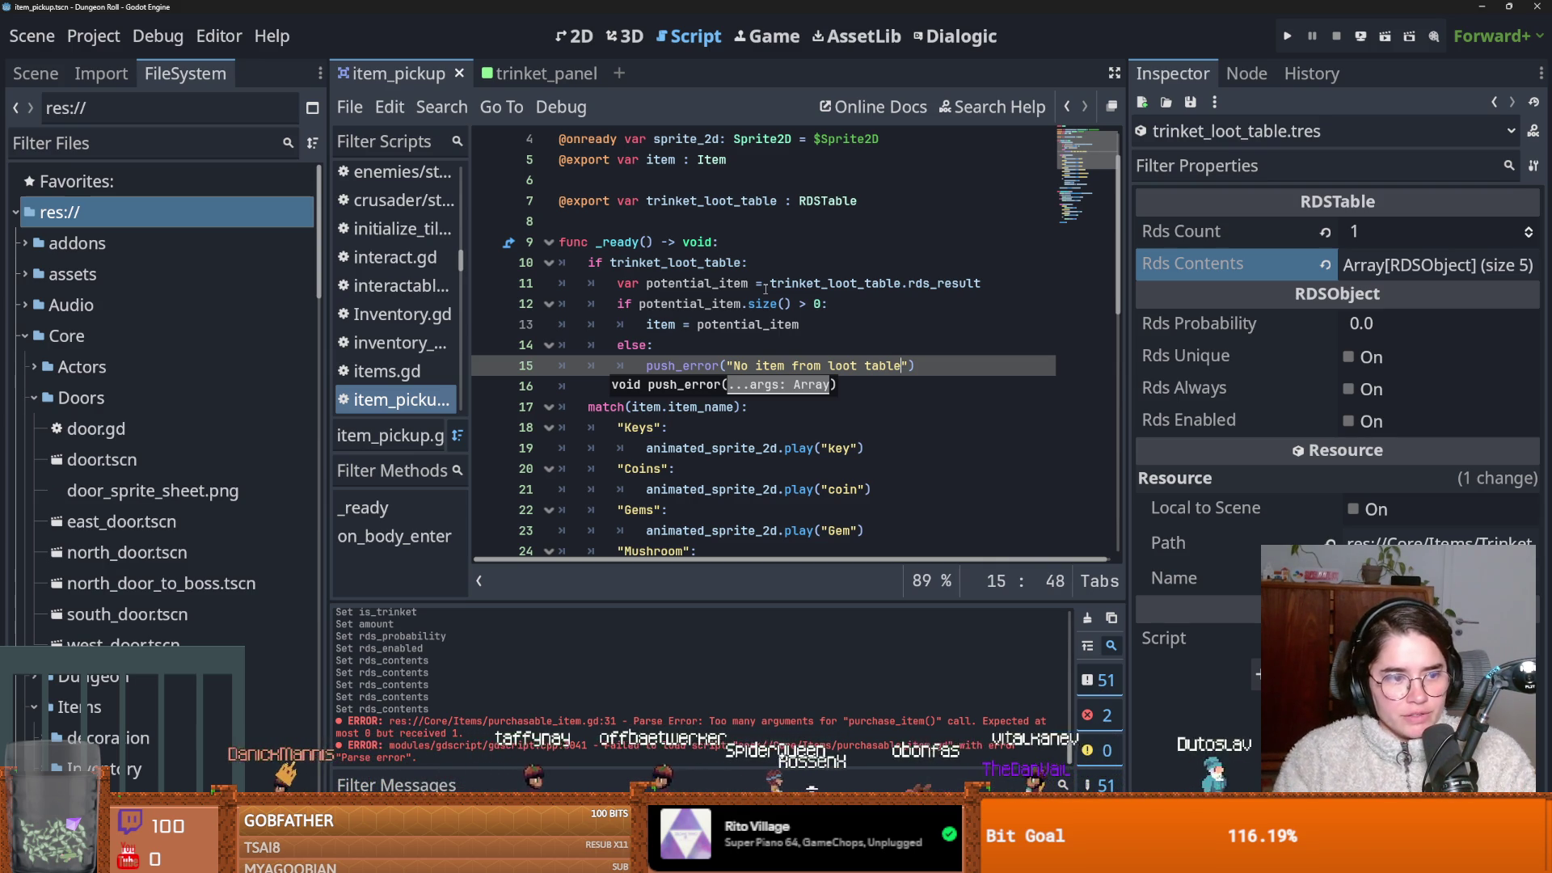
pyautogui.click(730, 325)
pyautogui.hotkey('ctrl', 's')
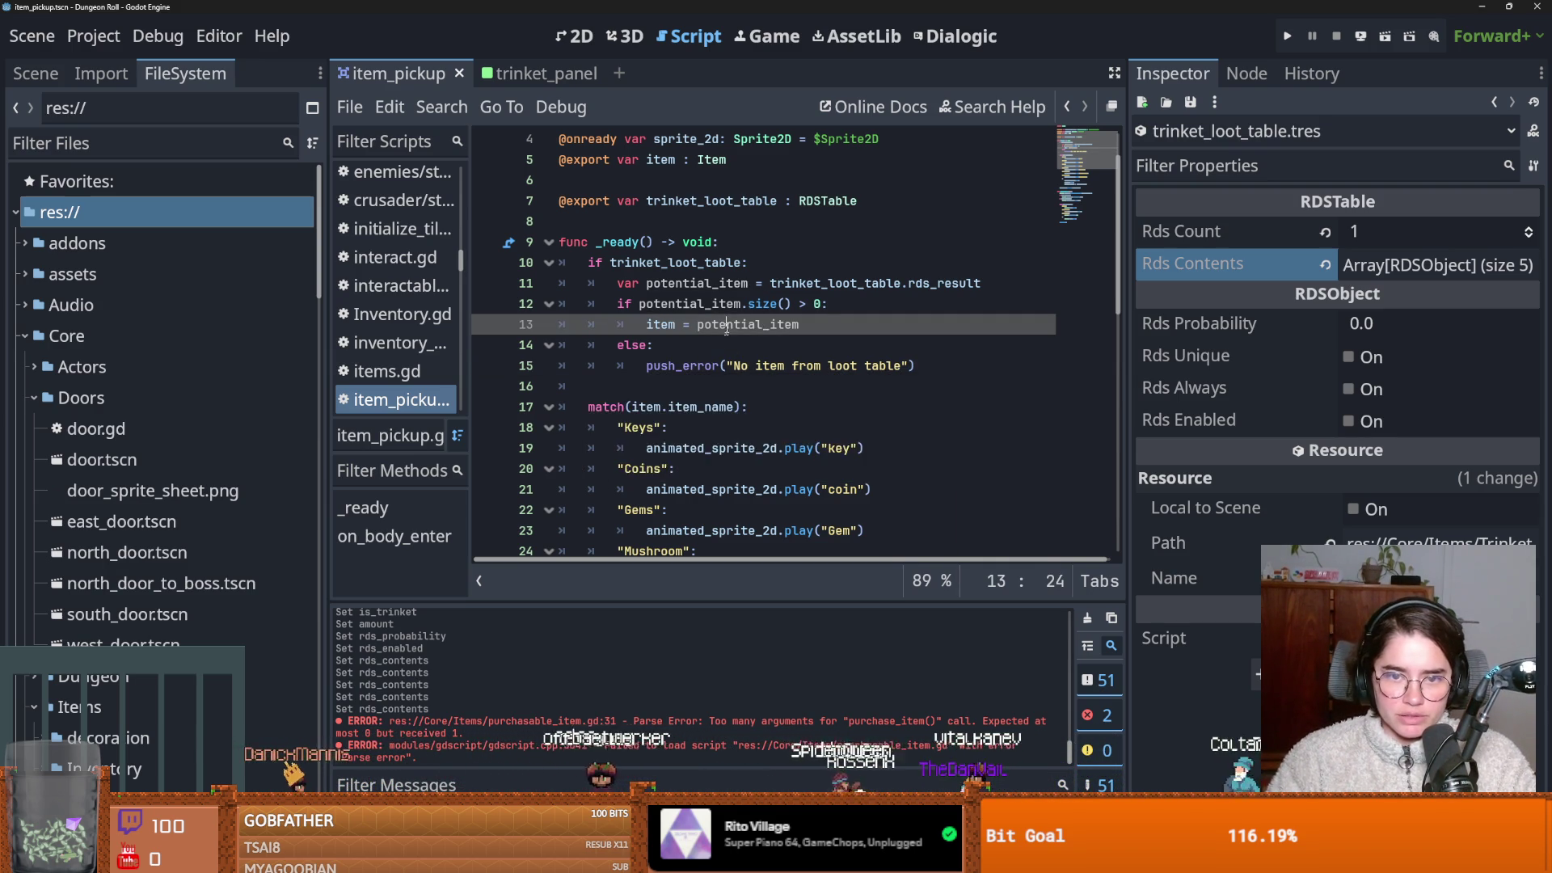
# Switch to the trinket_panel script and clear the scene-tree node filter.
pyautogui.scroll(1, 724, 328)
pyautogui.click(36, 73)
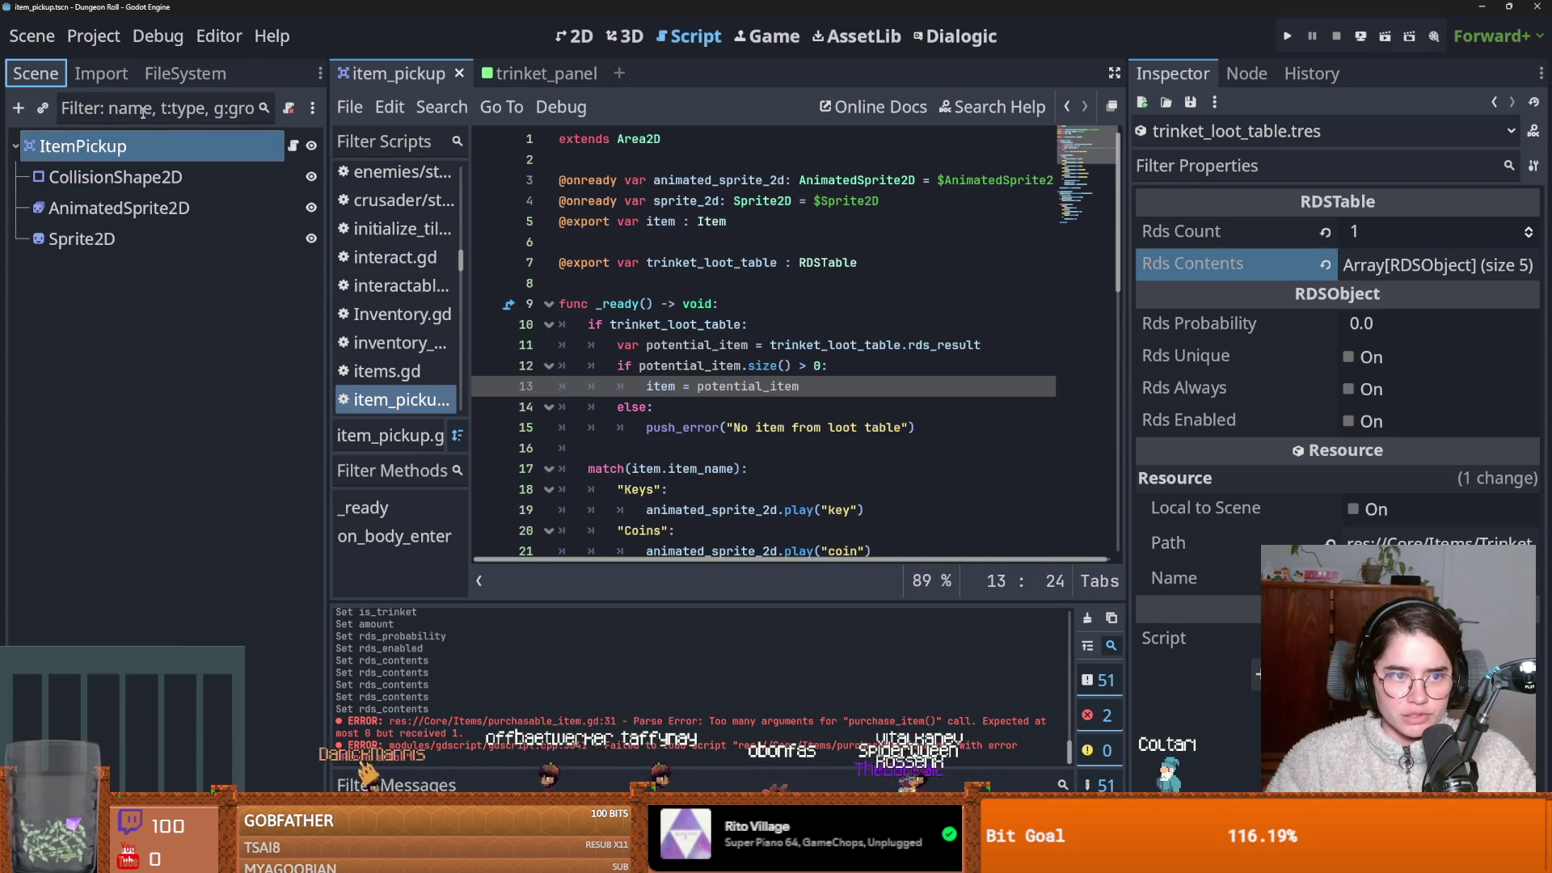
pyautogui.click(540, 74)
pyautogui.click(202, 109)
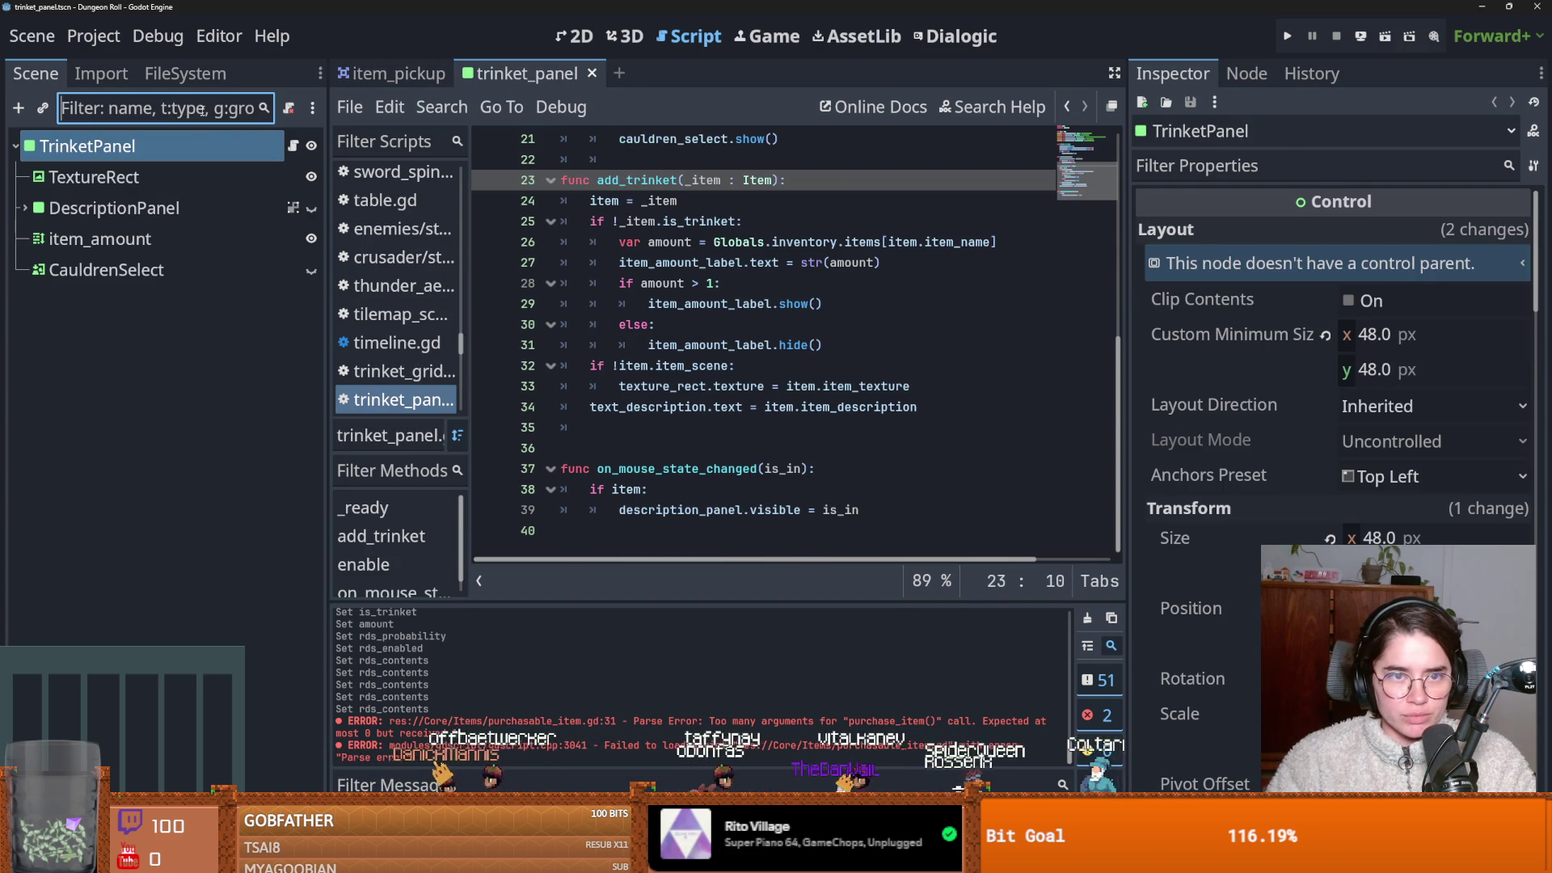
pyautogui.write('g')
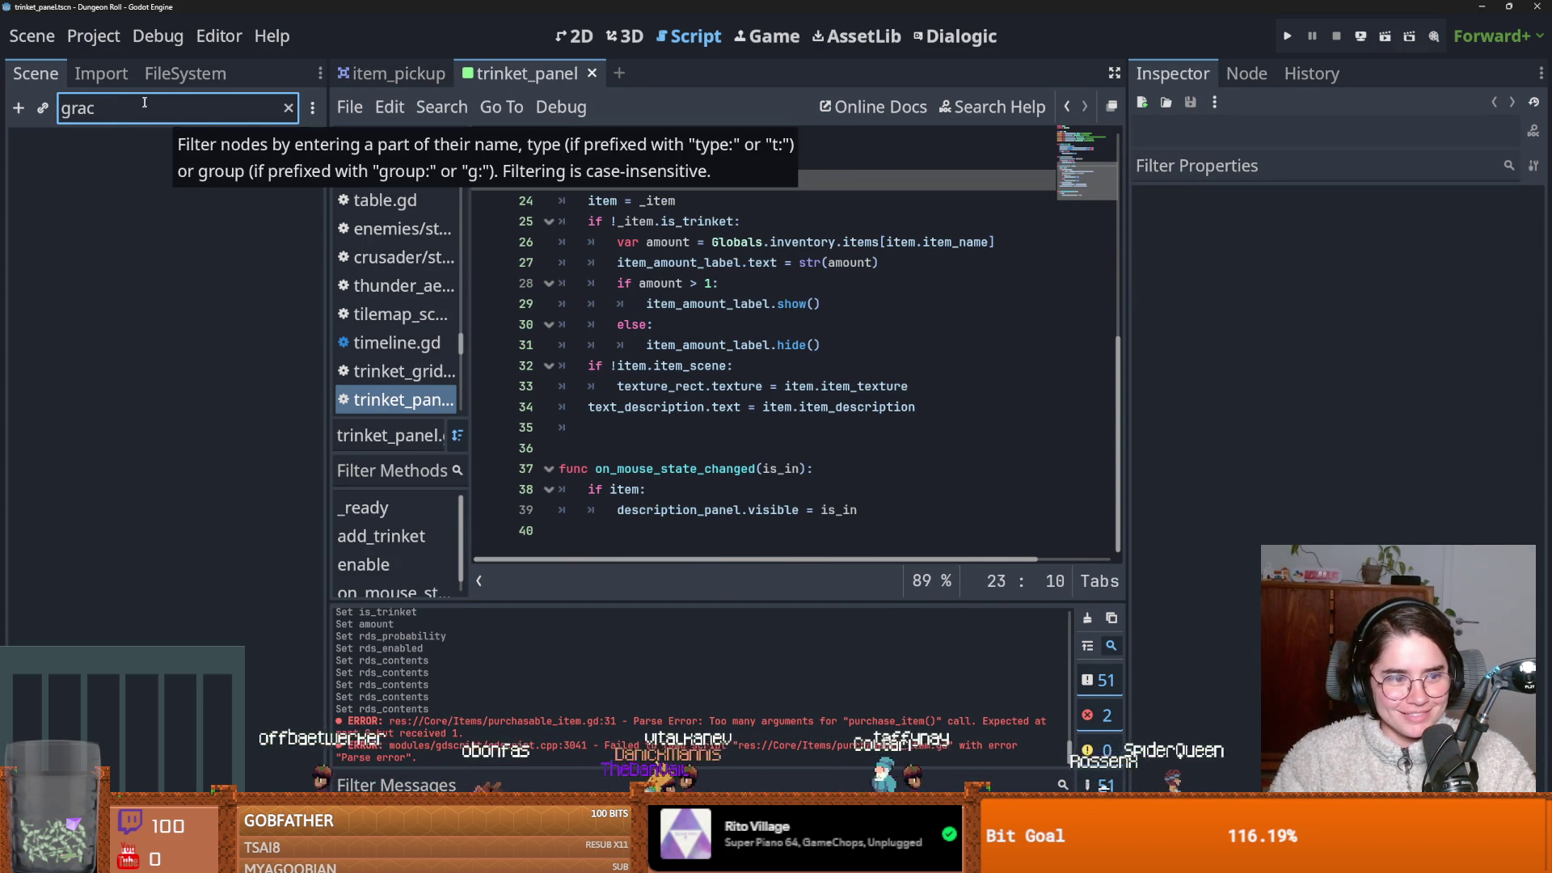
pyautogui.press('BackSpace')
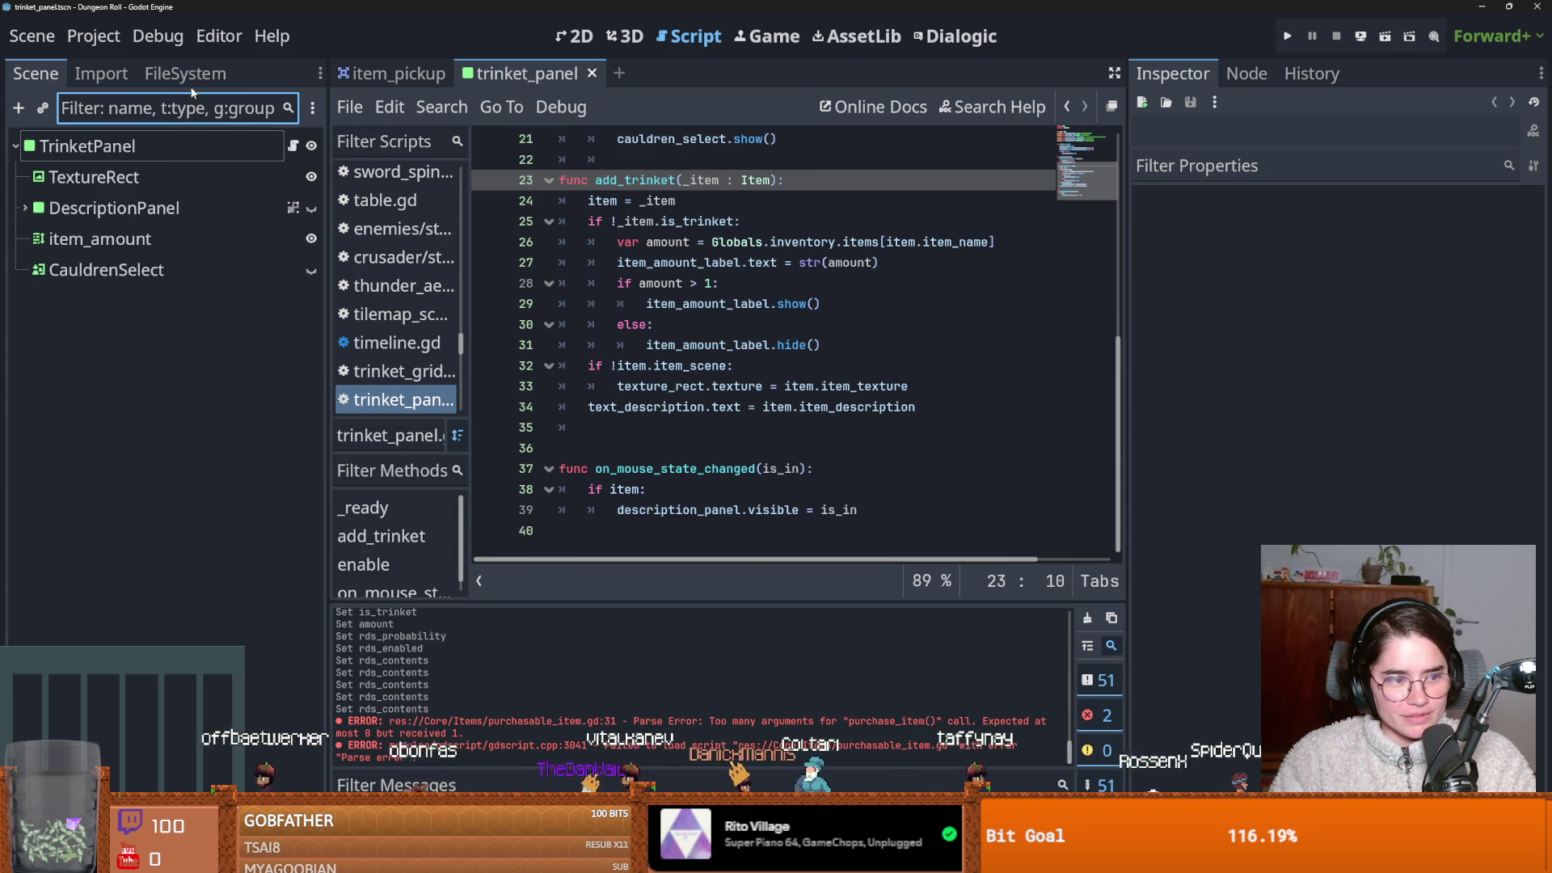
# Collapse the FileSystem folders, save, and filter the project files by 'grace'.
pyautogui.click(190, 80)
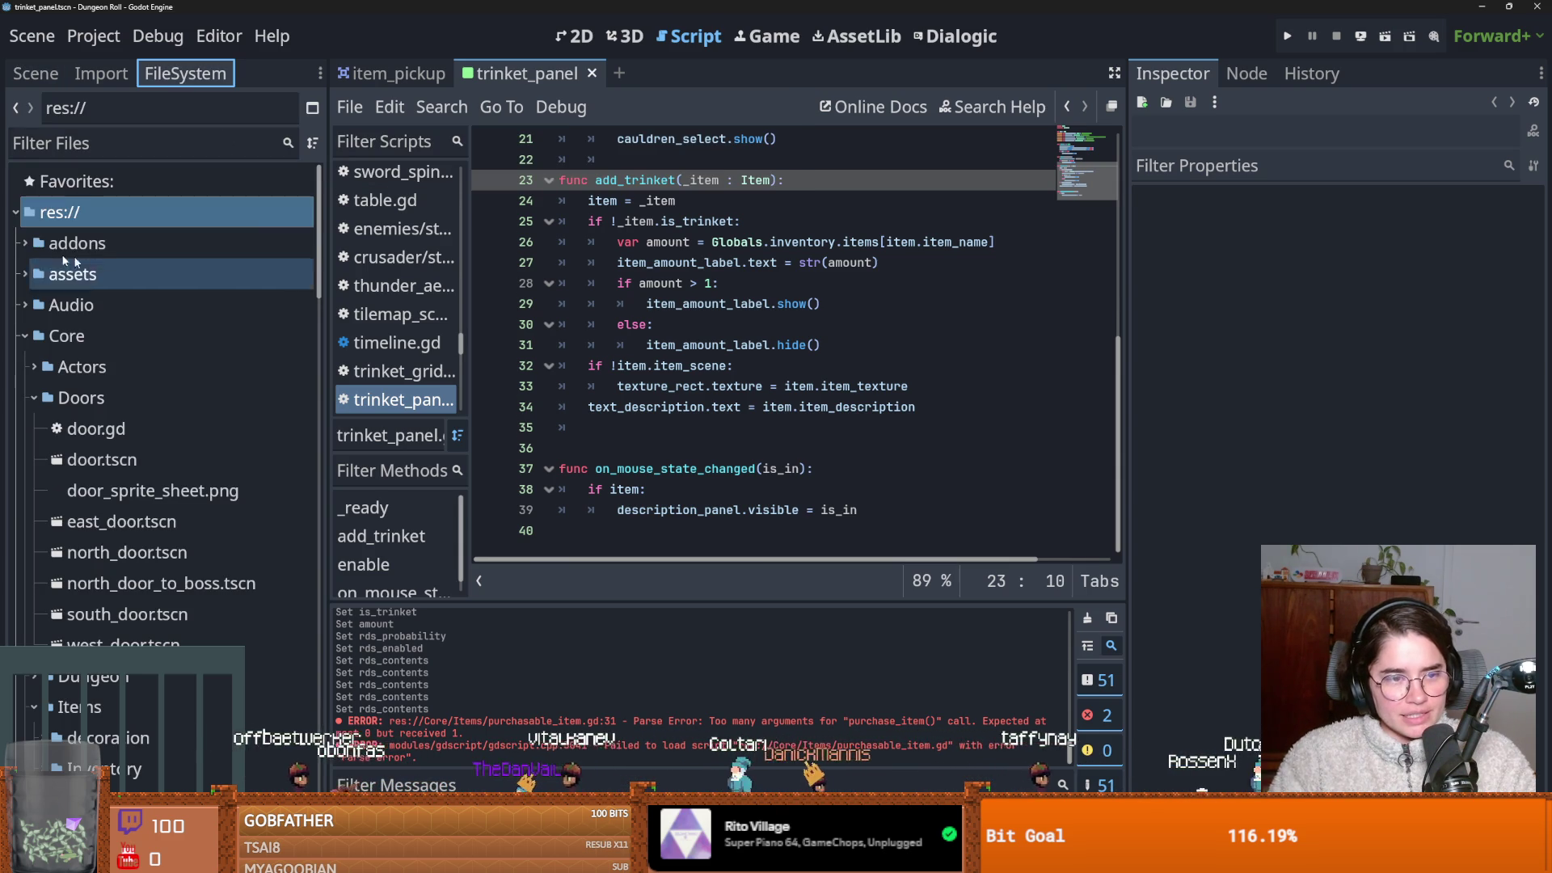
pyautogui.click(25, 243)
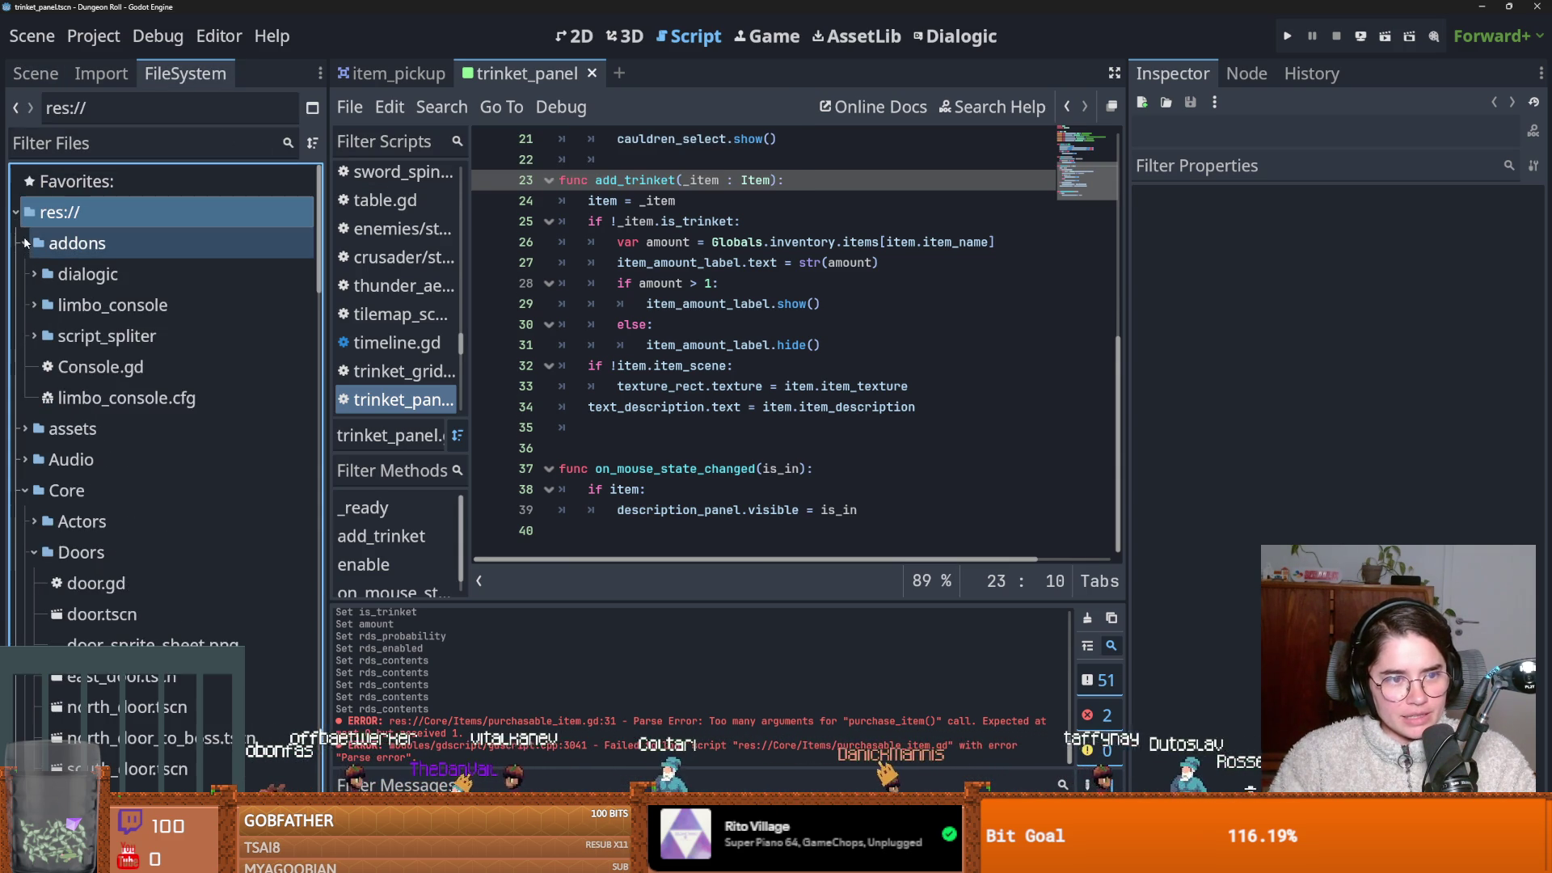
pyautogui.click(25, 243)
pyautogui.click(25, 335)
pyautogui.hotkey('ctrl', 's')
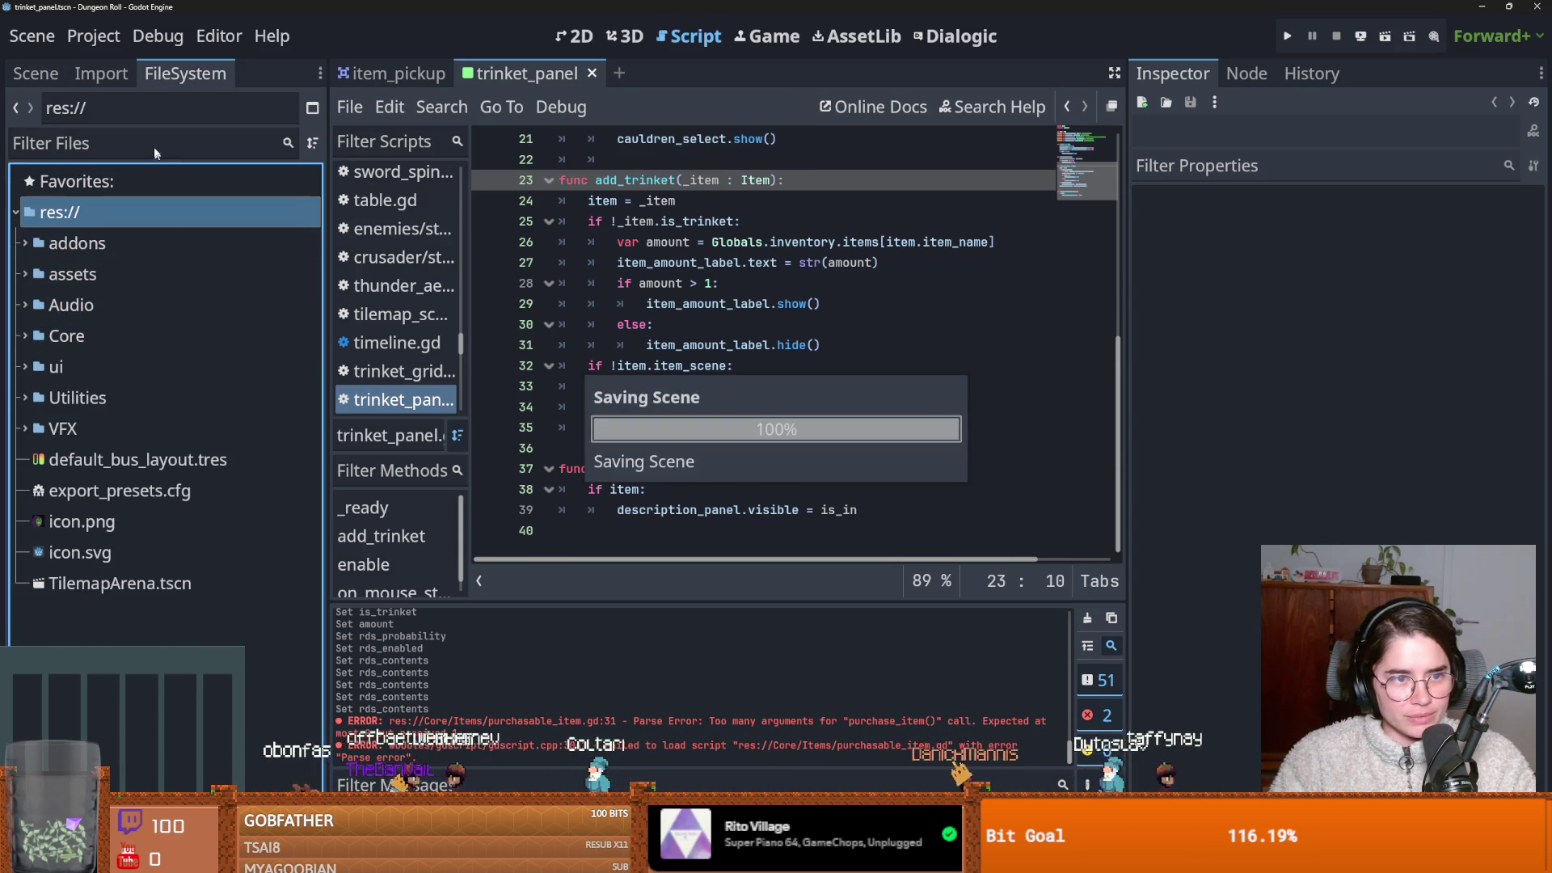
pyautogui.click(156, 146)
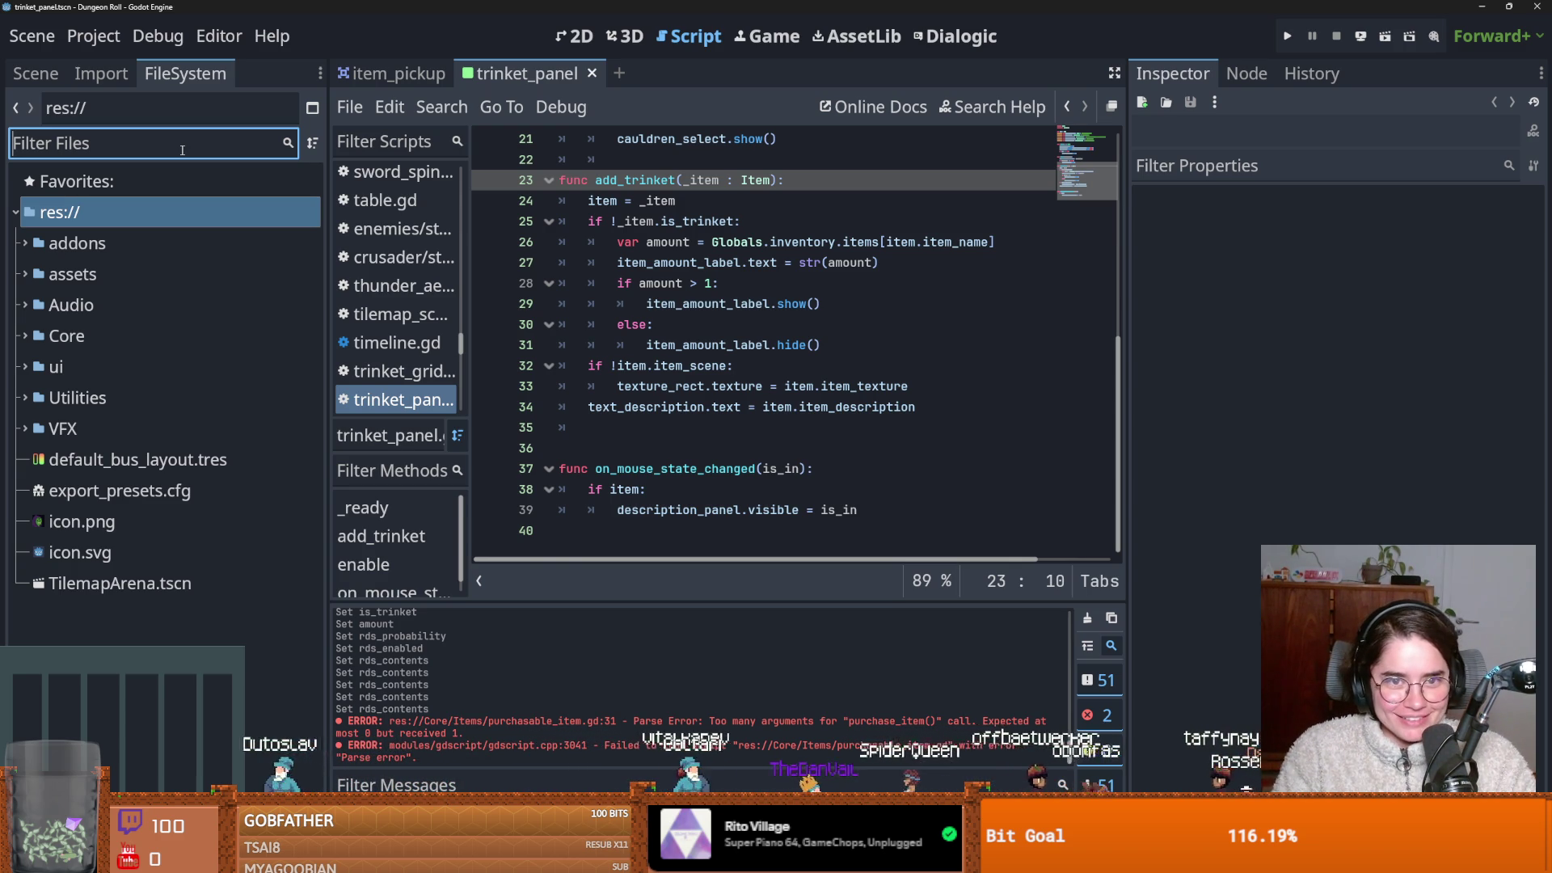
pyautogui.write('grav')
pyautogui.press('BackSpace')
pyautogui.write('ce')
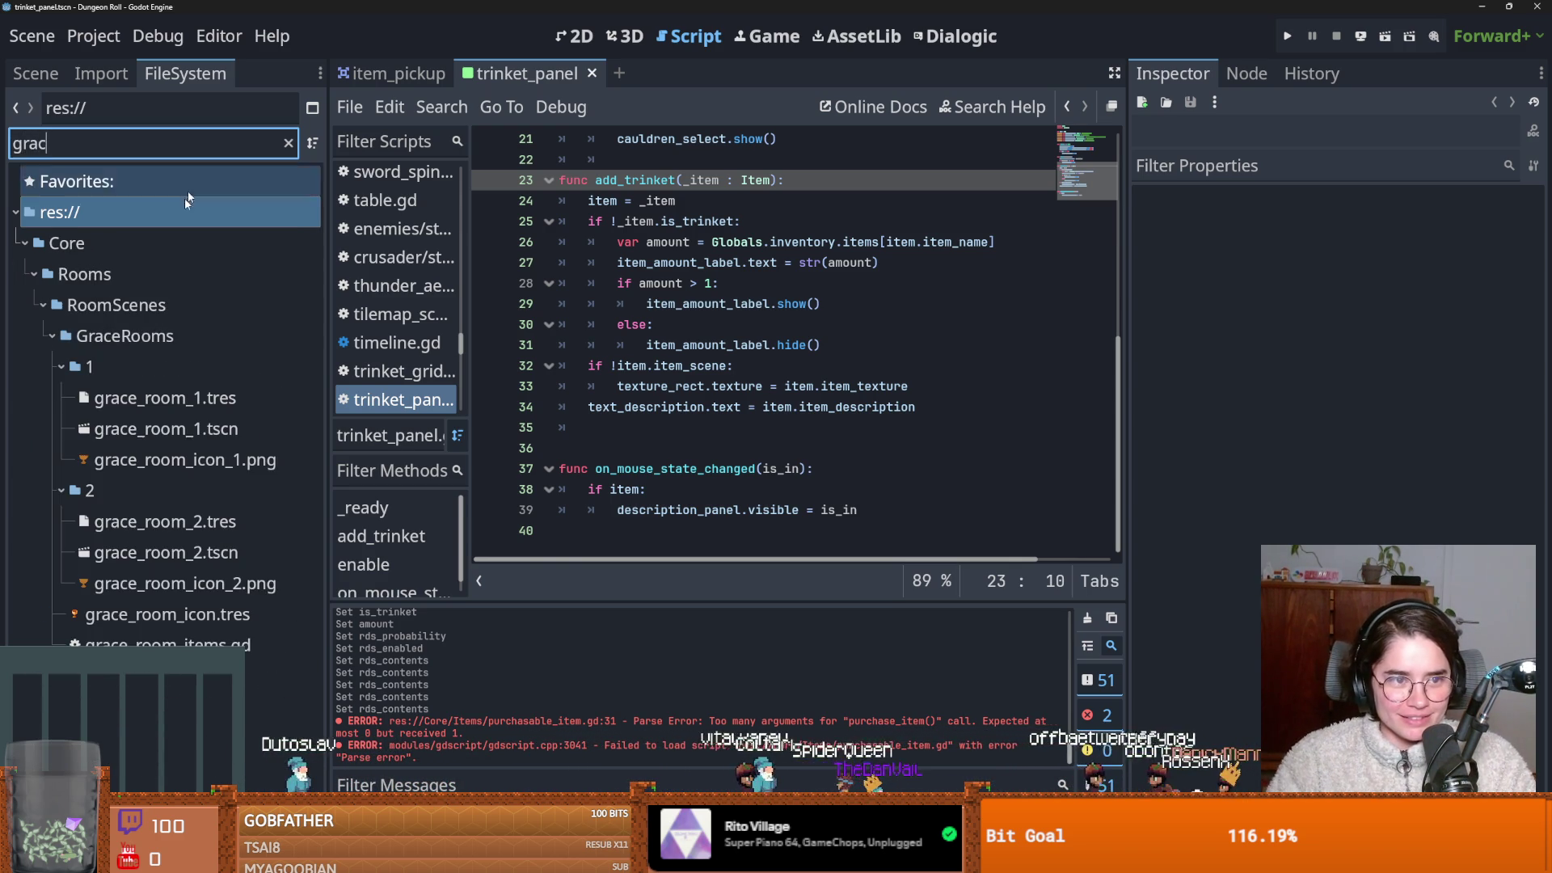
# Open grace_room_1.tscn, clear the ItemPickup's Item property, and save the scene.
pyautogui.doubleClick(181, 435)
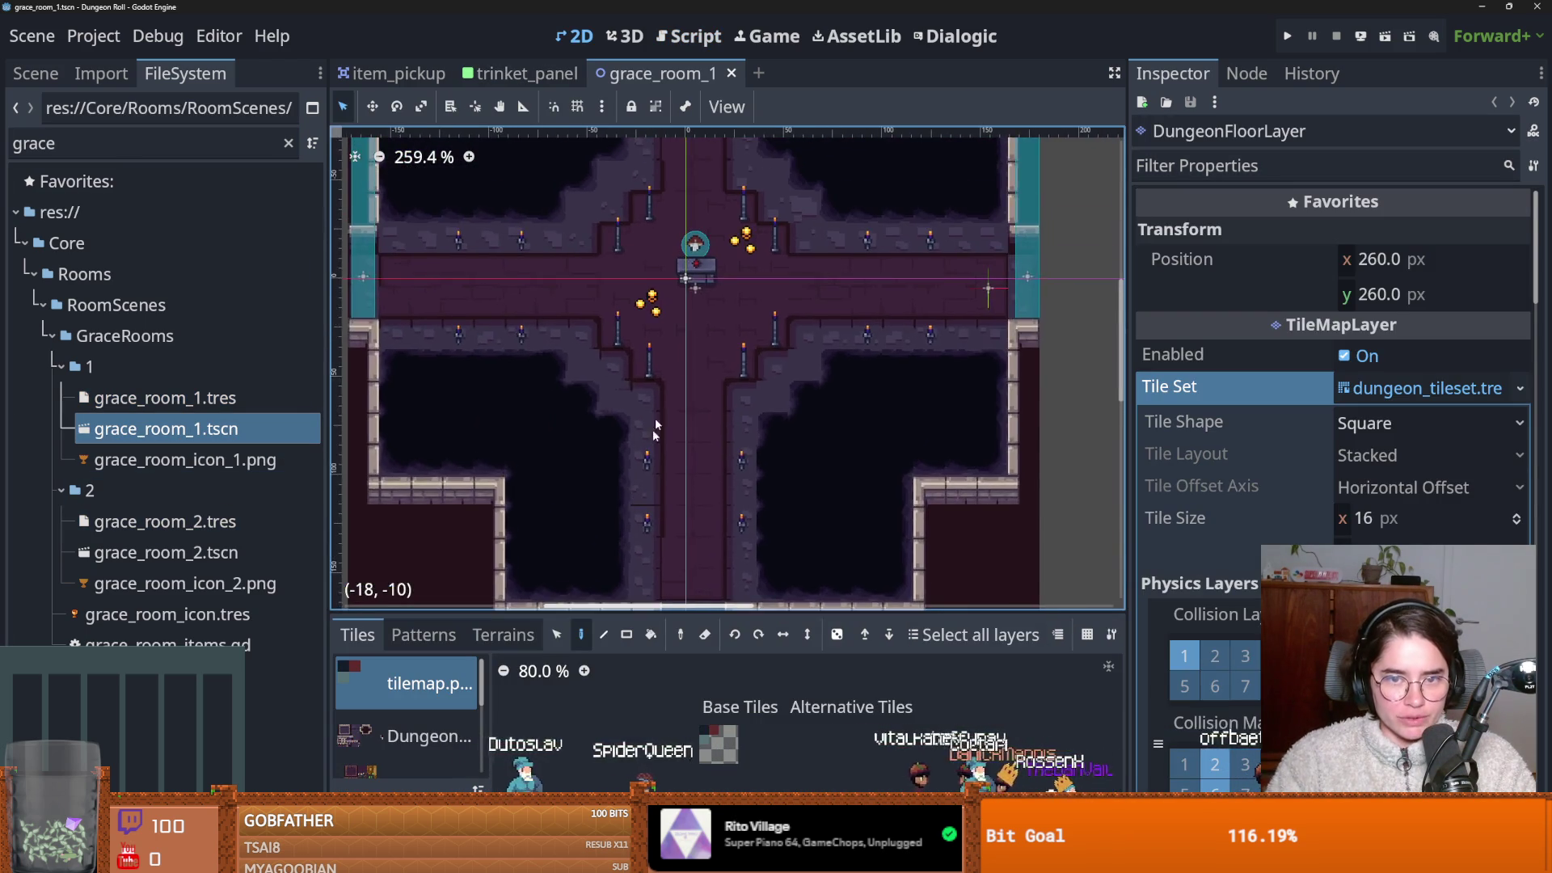
pyautogui.scroll(3, 697, 257)
pyautogui.scroll(1, 697, 257)
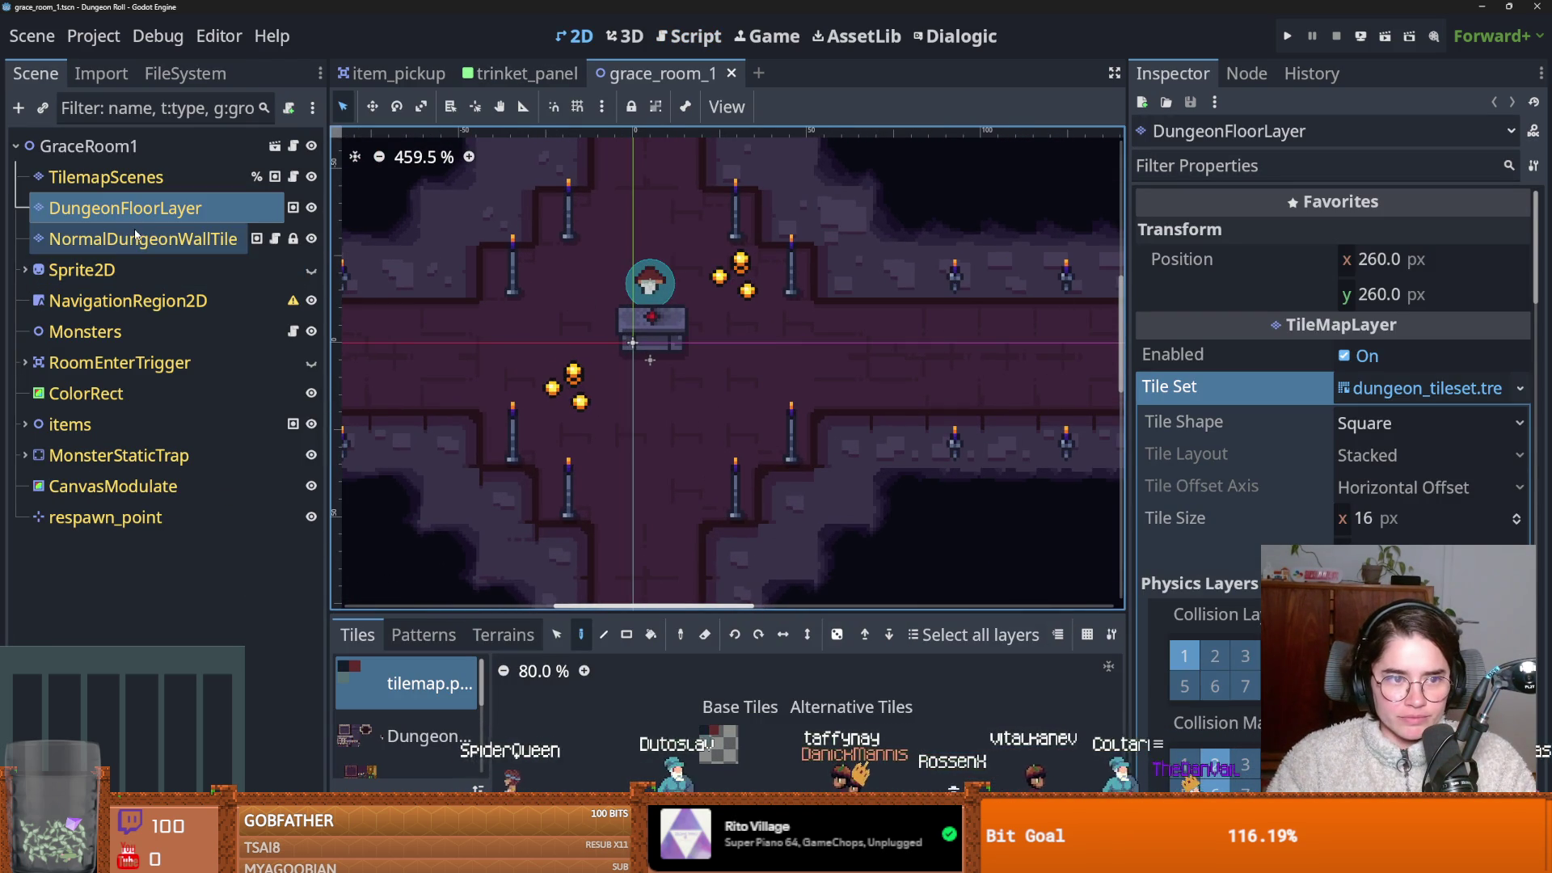
pyautogui.click(24, 426)
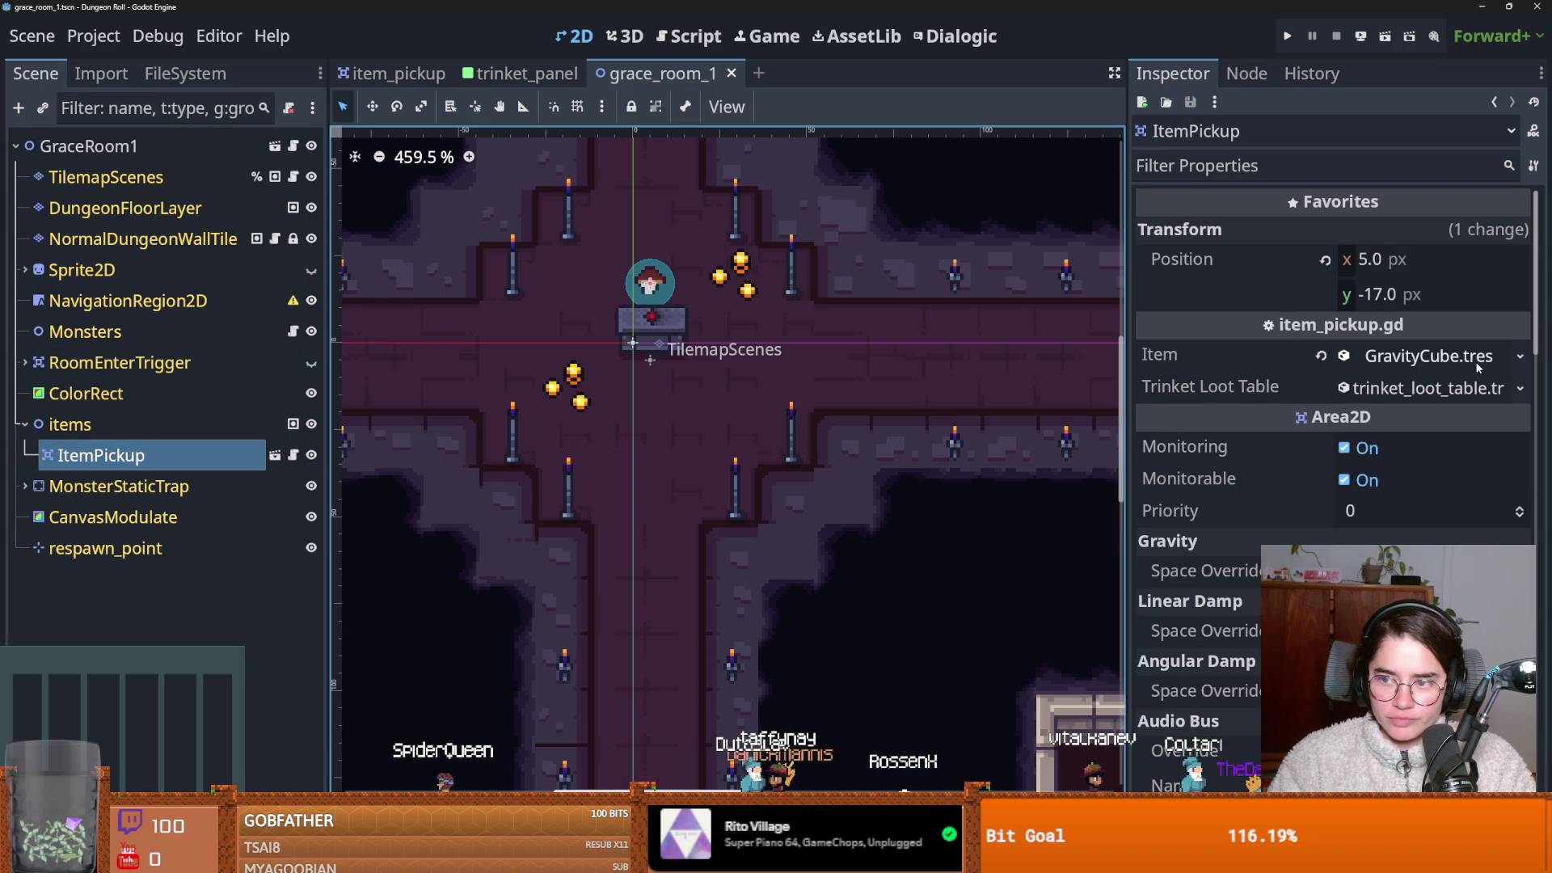
pyautogui.moveTo(1128, 400); pyautogui.dragTo(880, 401)
pyautogui.click(1200, 356)
pyautogui.hotkey('ctrl', 's')
# Inspect the trinket loot table's Rds Contents array, then open item_pickup.gd.
pyautogui.click(1358, 388)
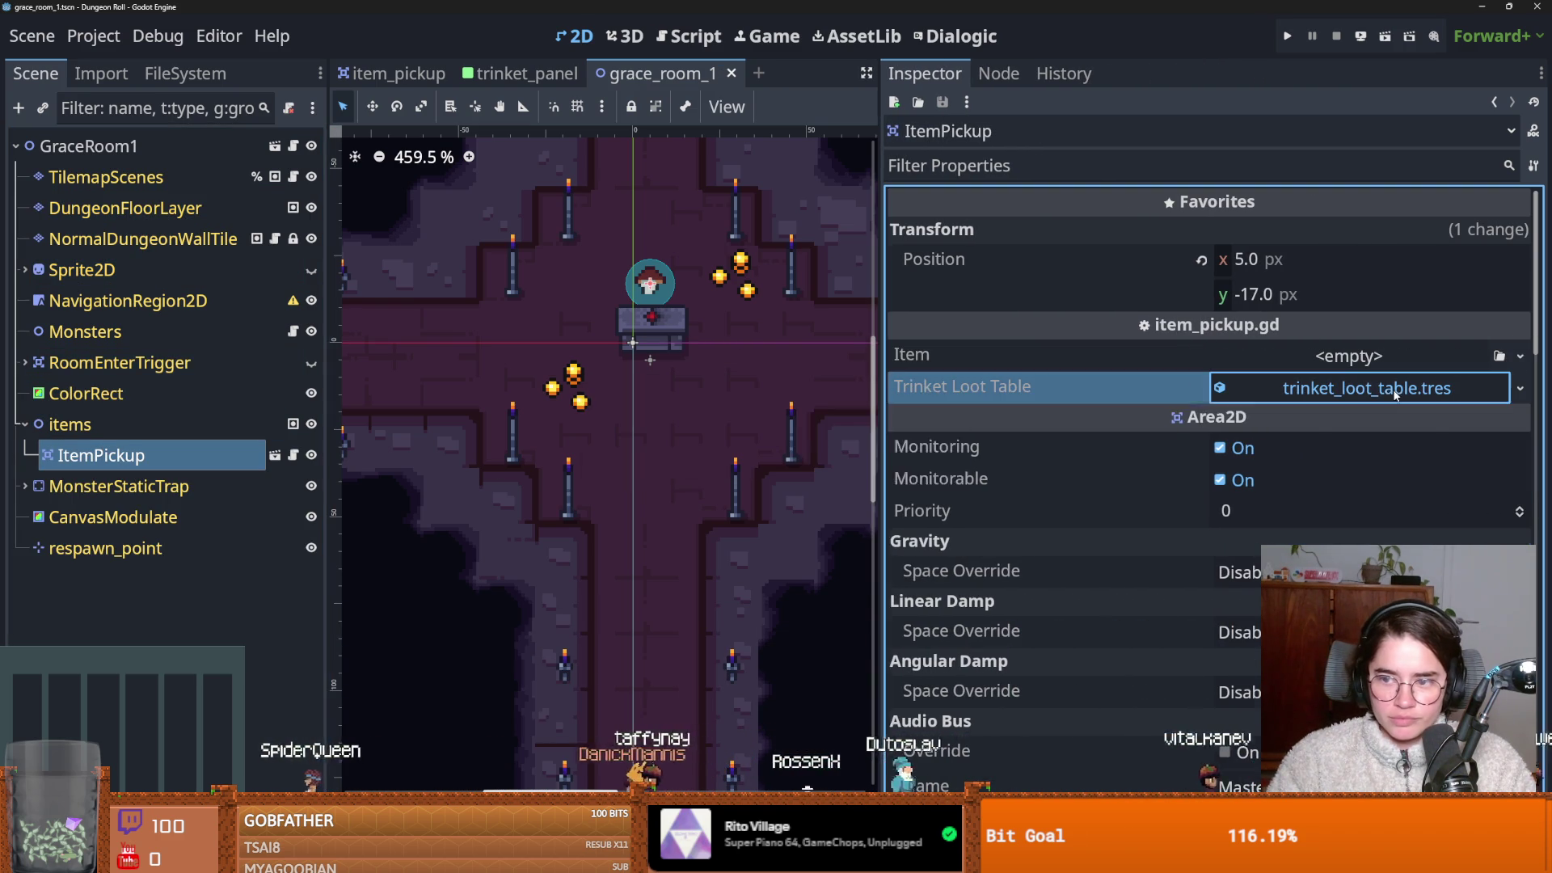
pyautogui.click(1289, 455)
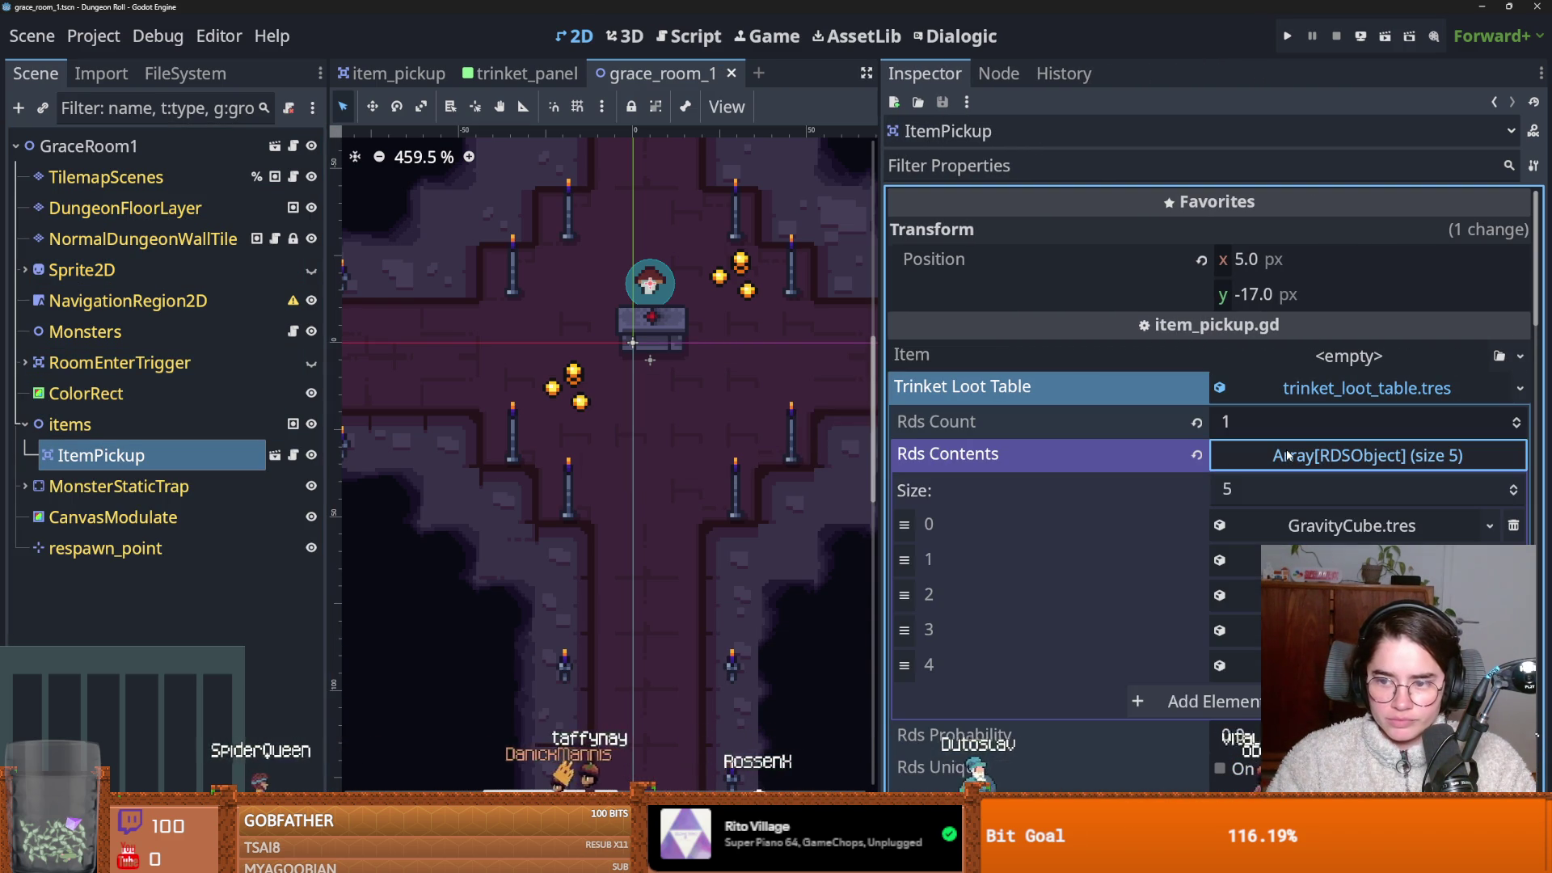
pyautogui.click(1289, 455)
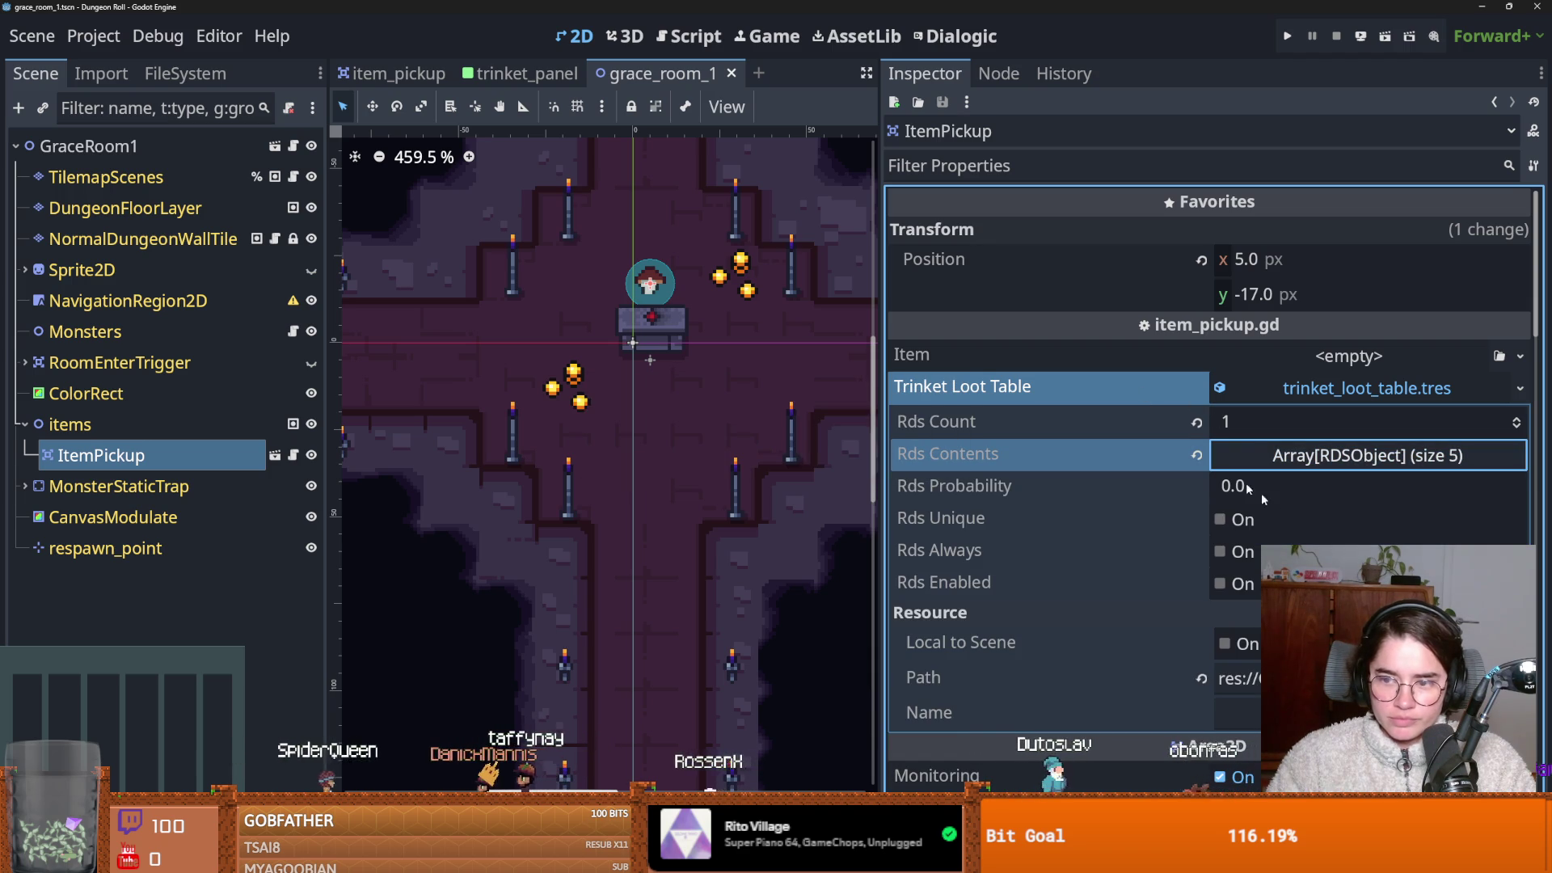
pyautogui.click(274, 455)
pyautogui.click(293, 145)
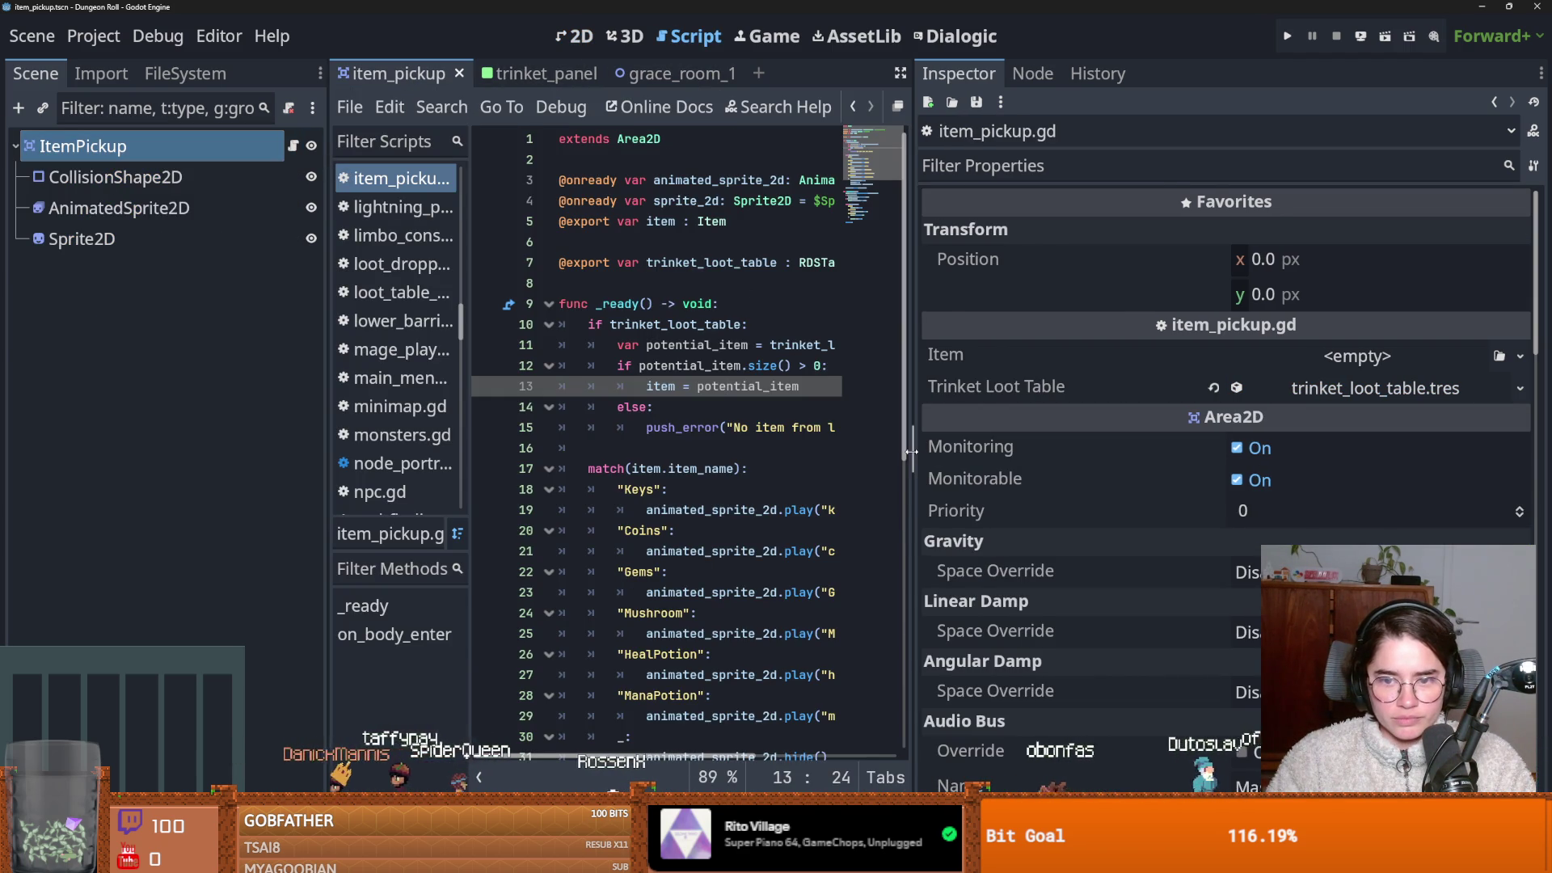
# Run the project as the Crusader, exit the west door, and reroll rooms until the script error.
pyautogui.moveTo(911, 453); pyautogui.dragTo(1063, 452)
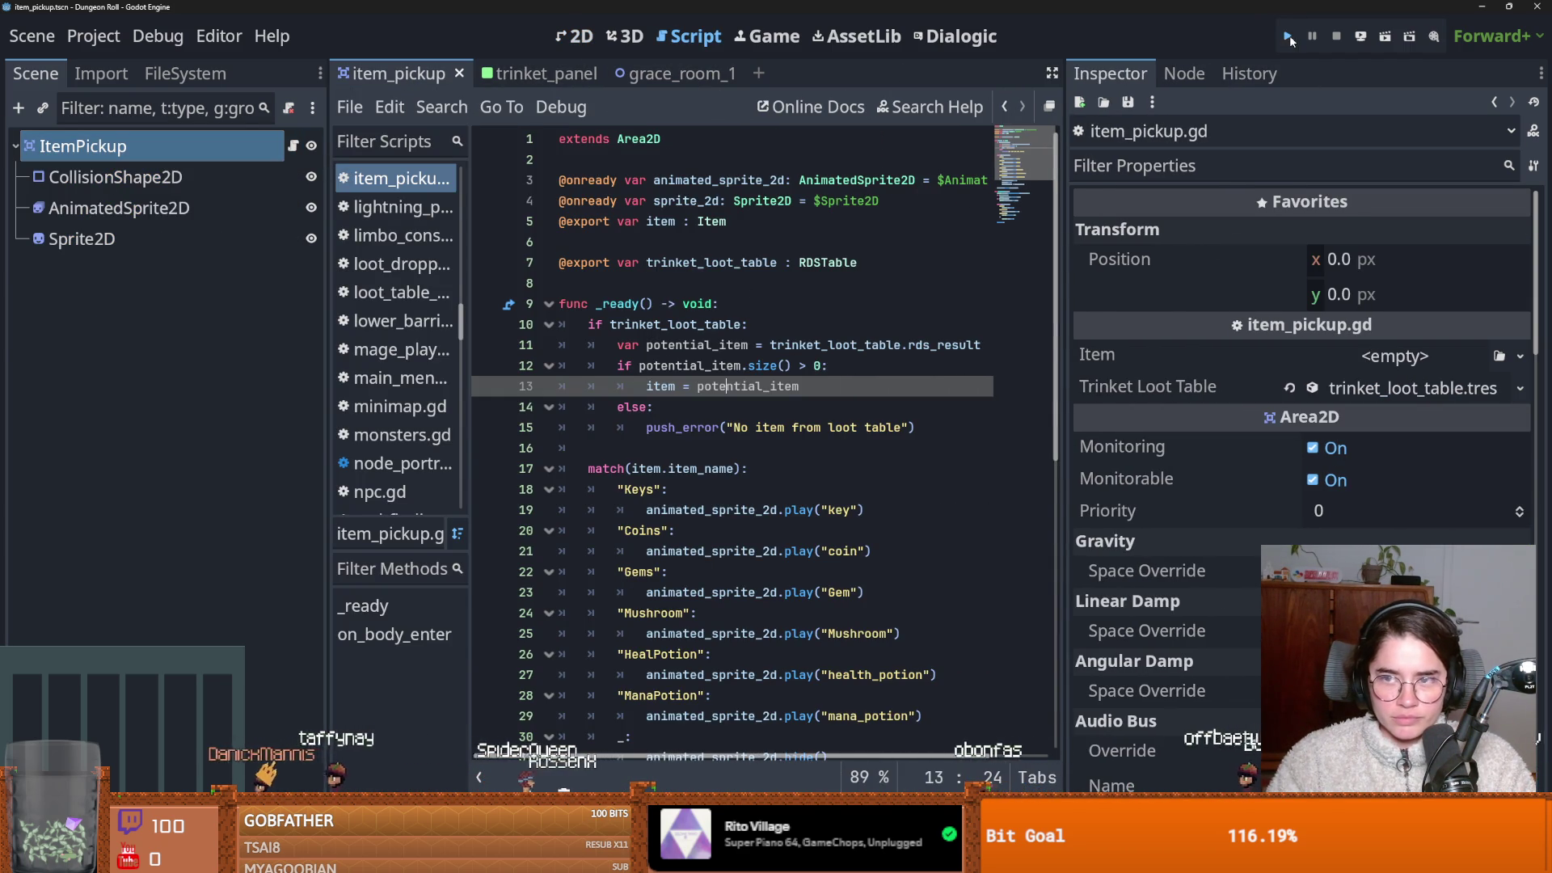
pyautogui.click(1289, 37)
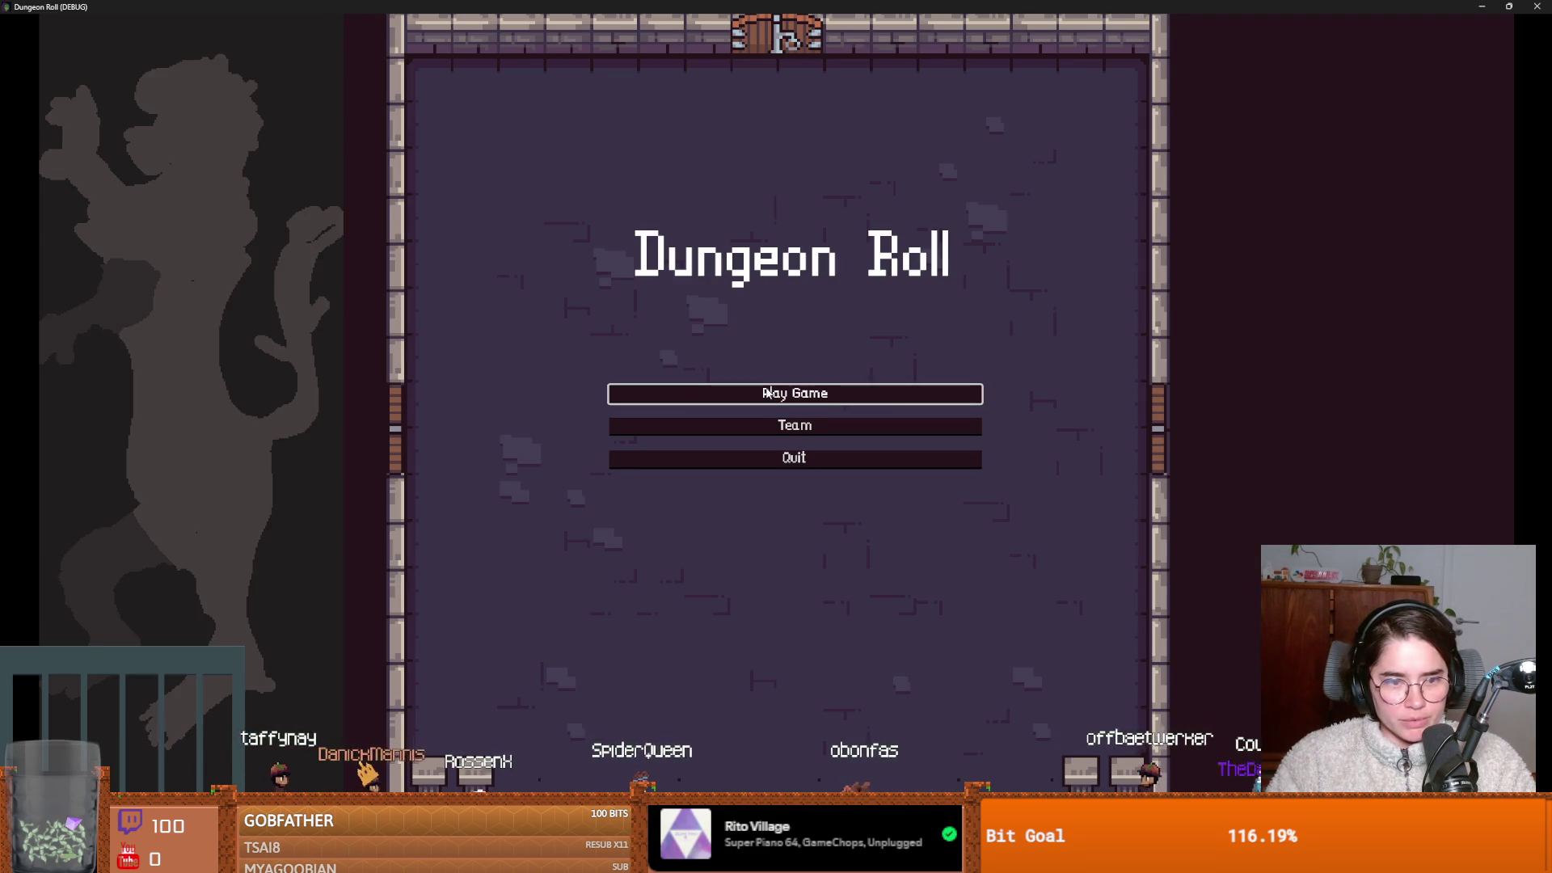
pyautogui.click(766, 393)
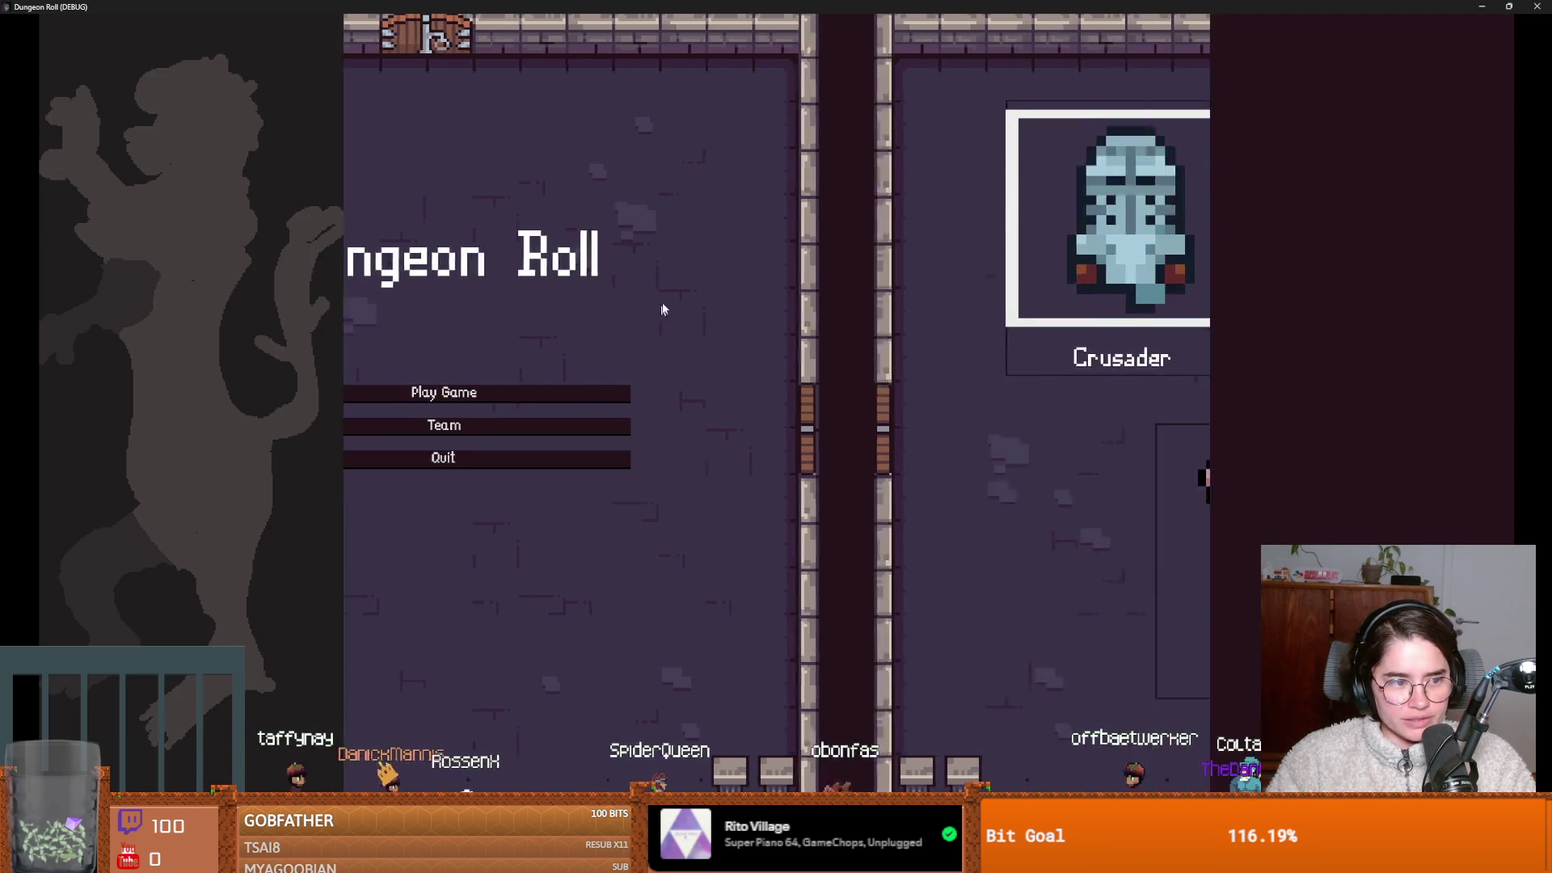
pyautogui.click(672, 297)
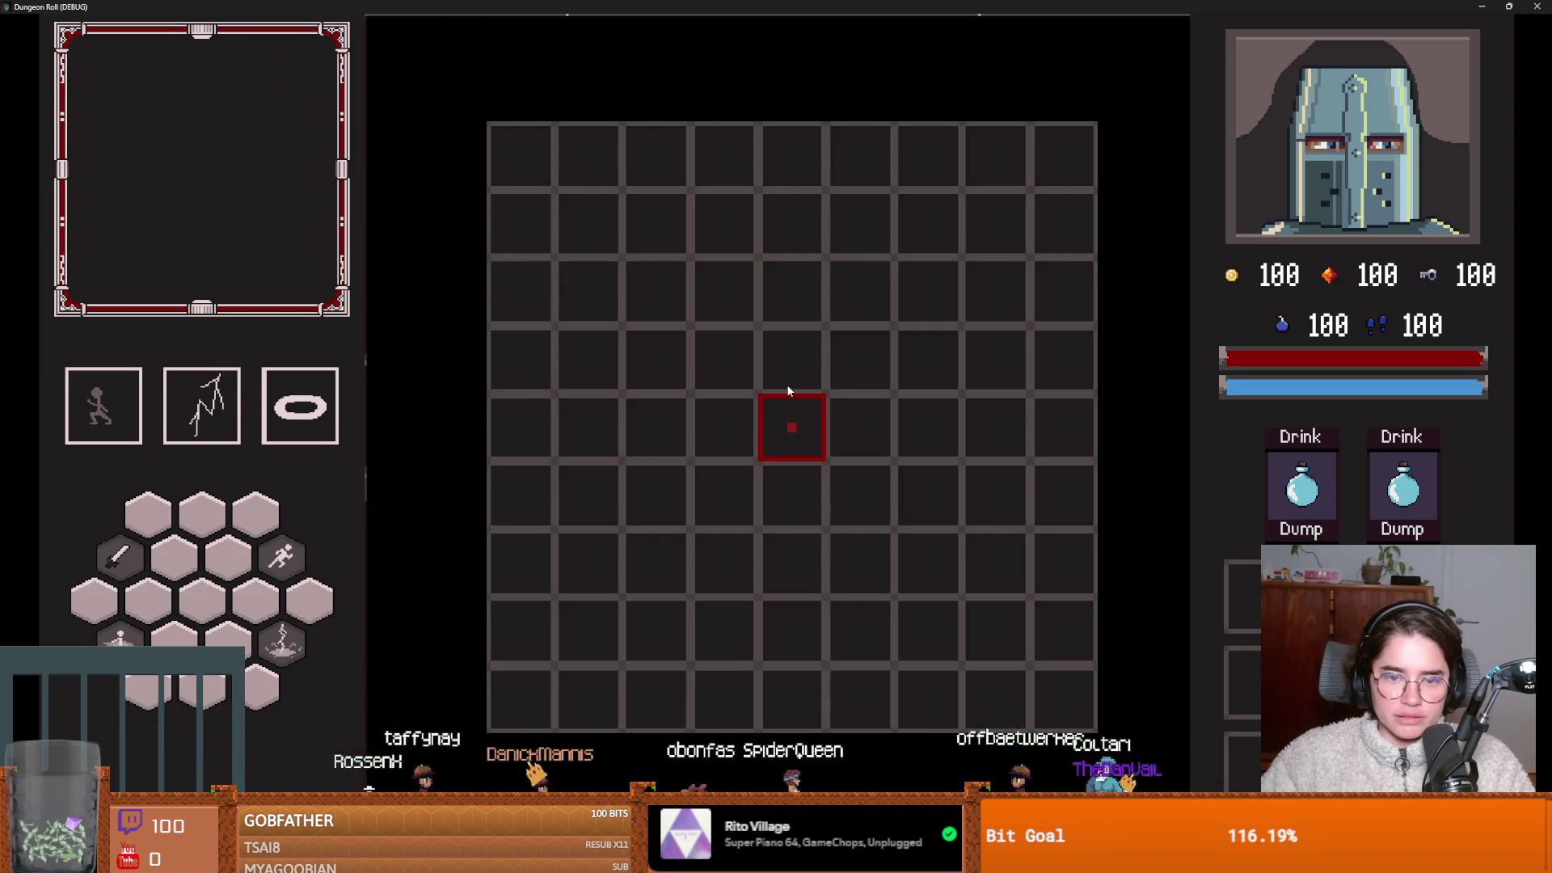
pyautogui.press('s')
pyautogui.press('a')
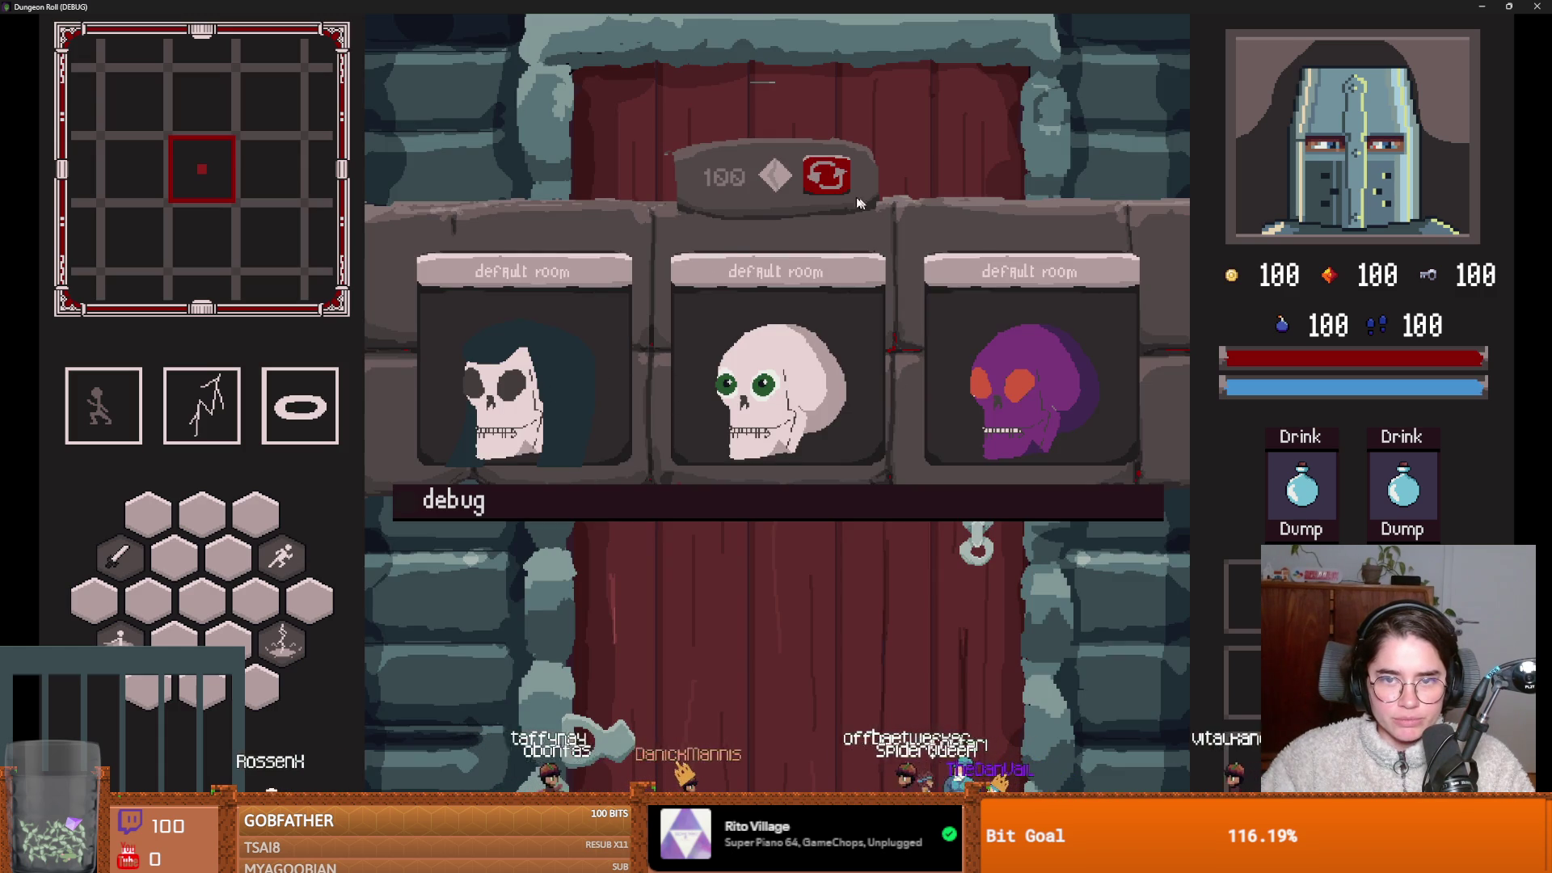
pyautogui.click(838, 193)
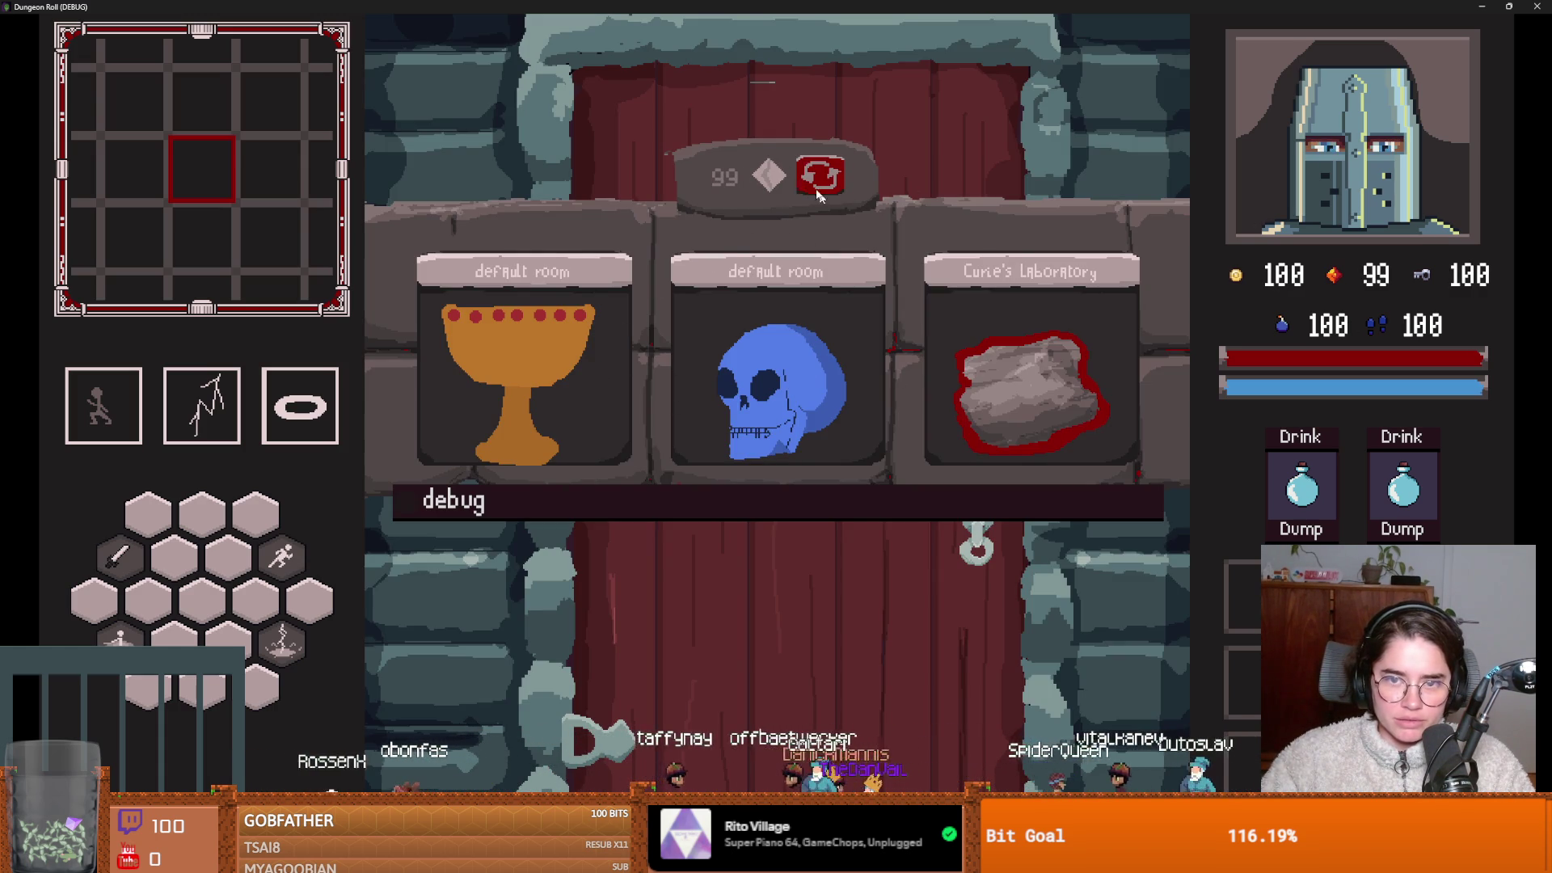
pyautogui.click(577, 399)
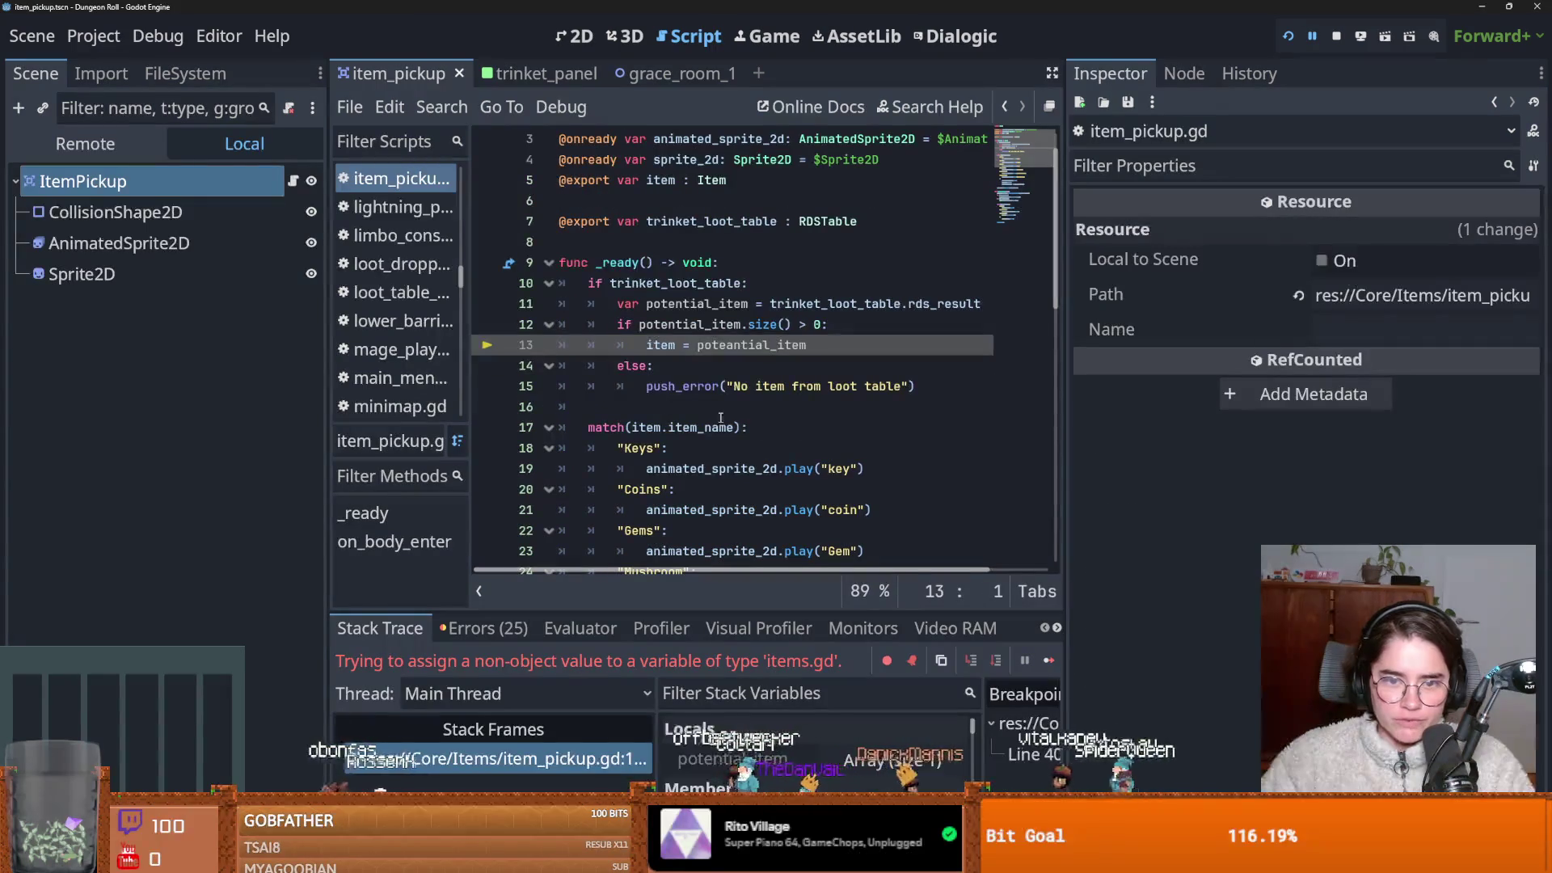
# Append [0] to potential_item on line 13, save, and relaunch the game.
pyautogui.click(700, 427)
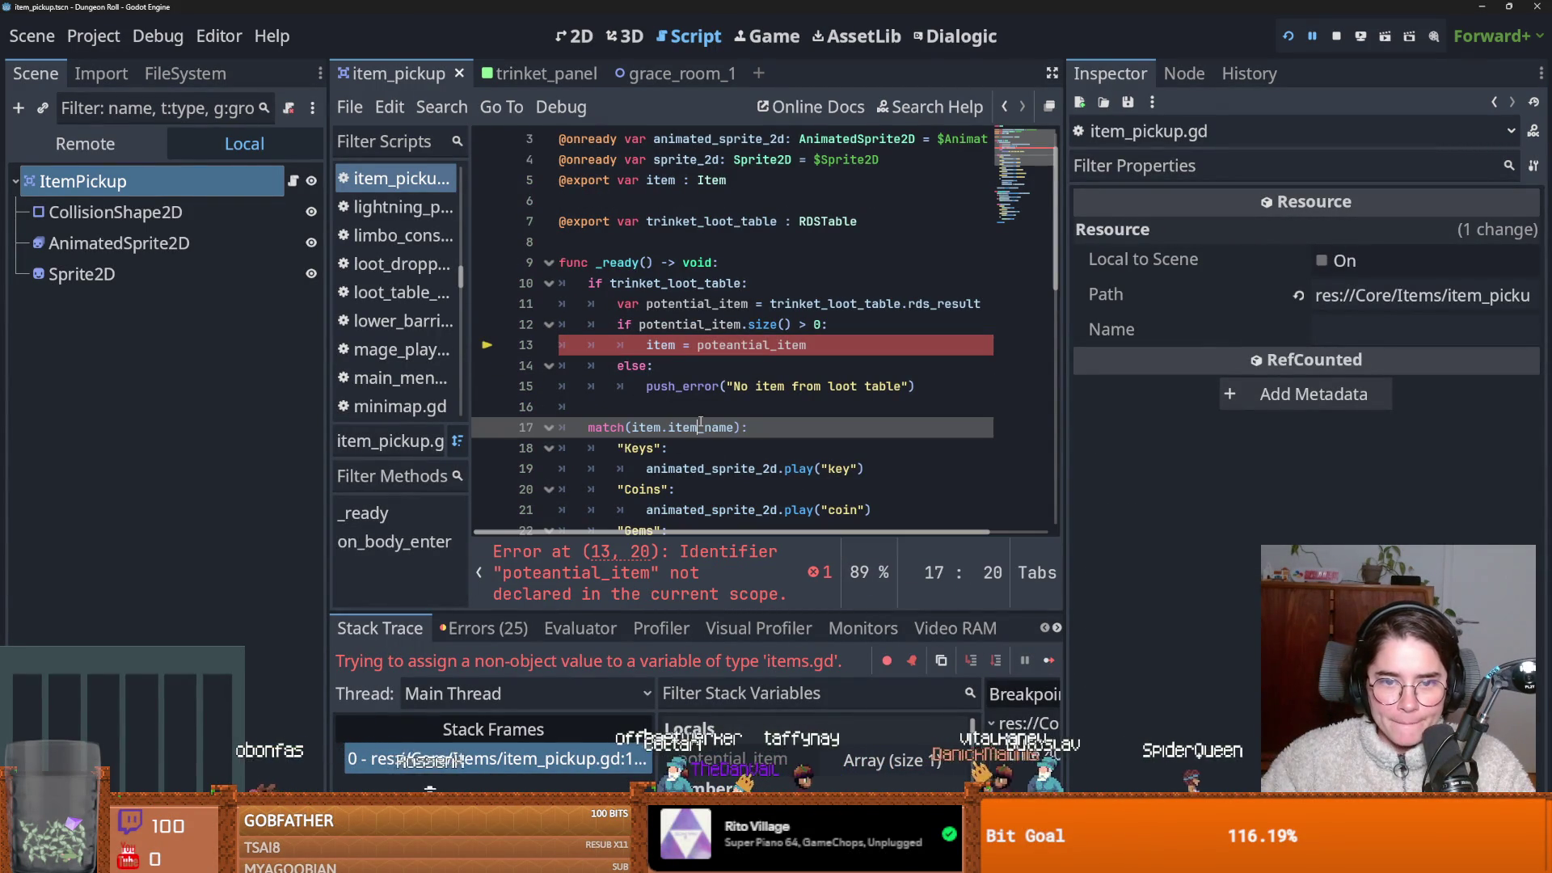
pyautogui.doubleClick(703, 346)
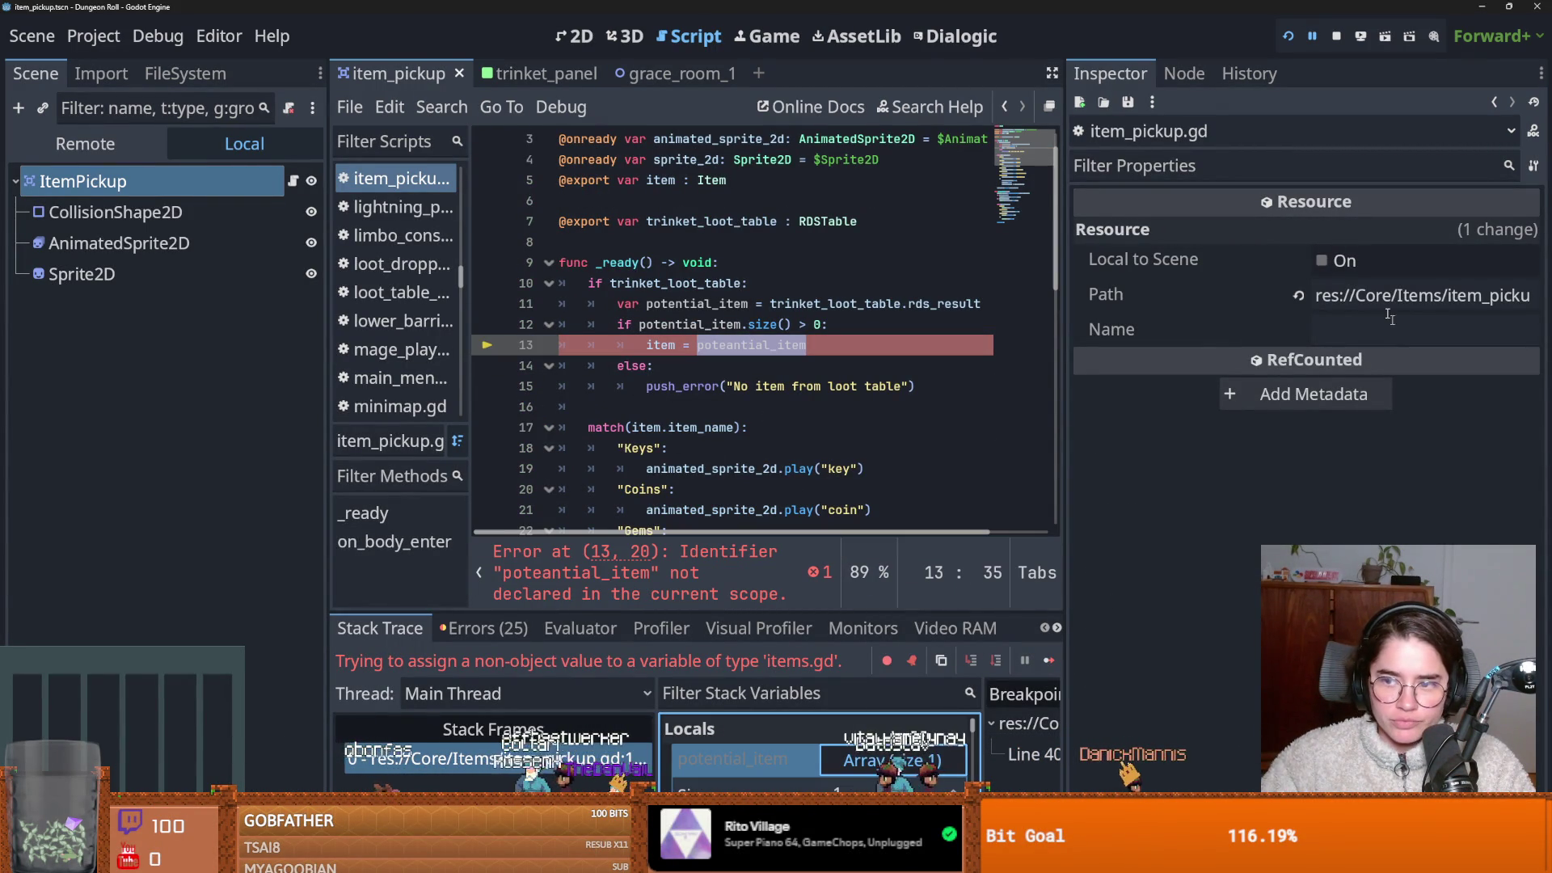
pyautogui.click(818, 347)
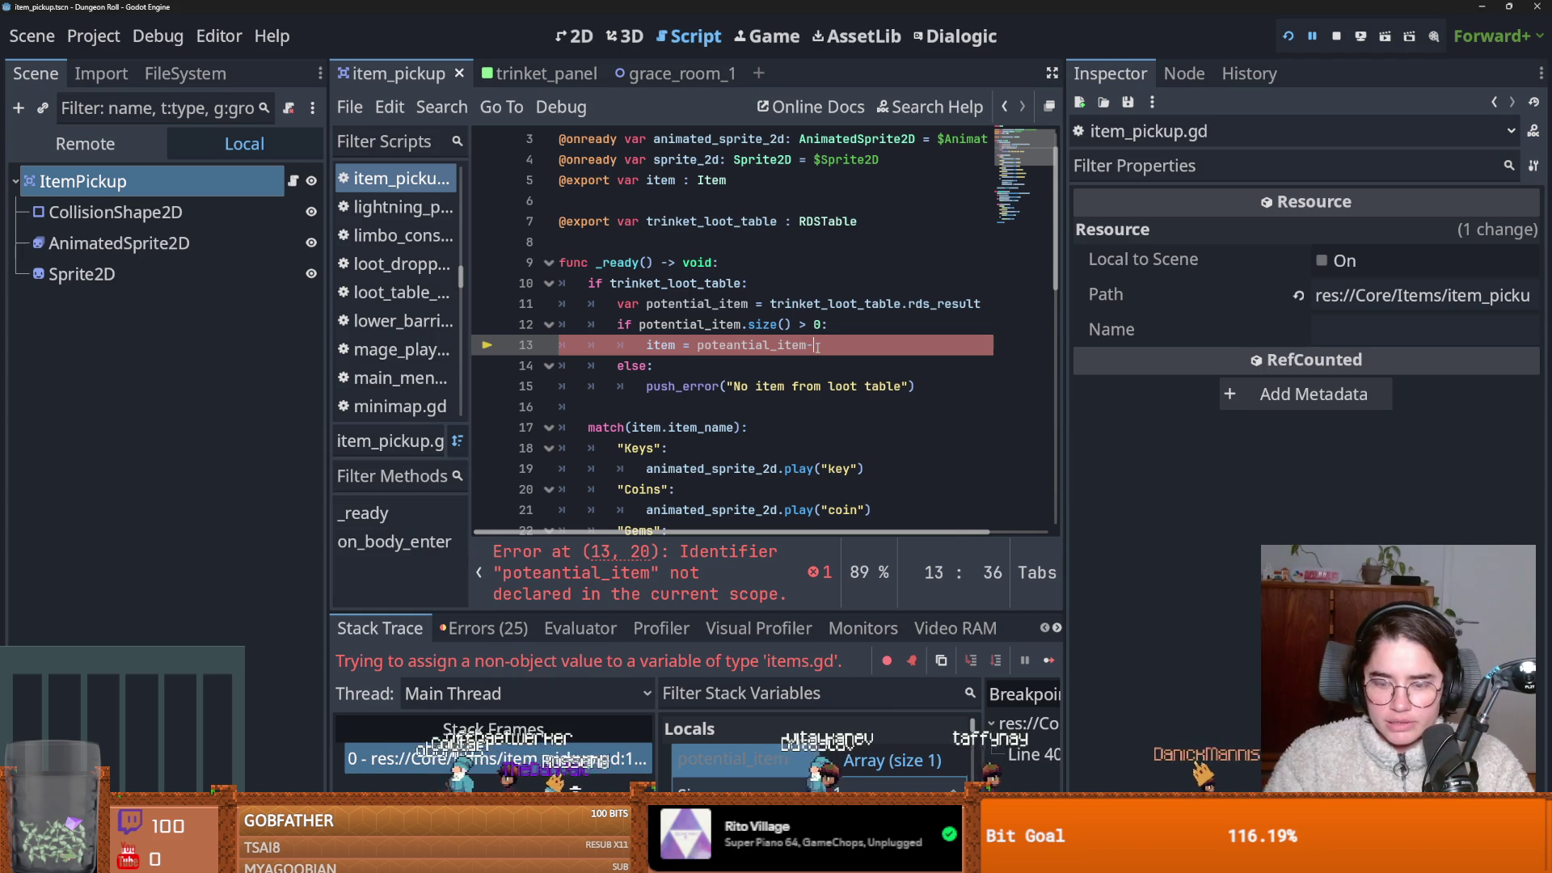
pyautogui.hotkey('ctrl', 's')
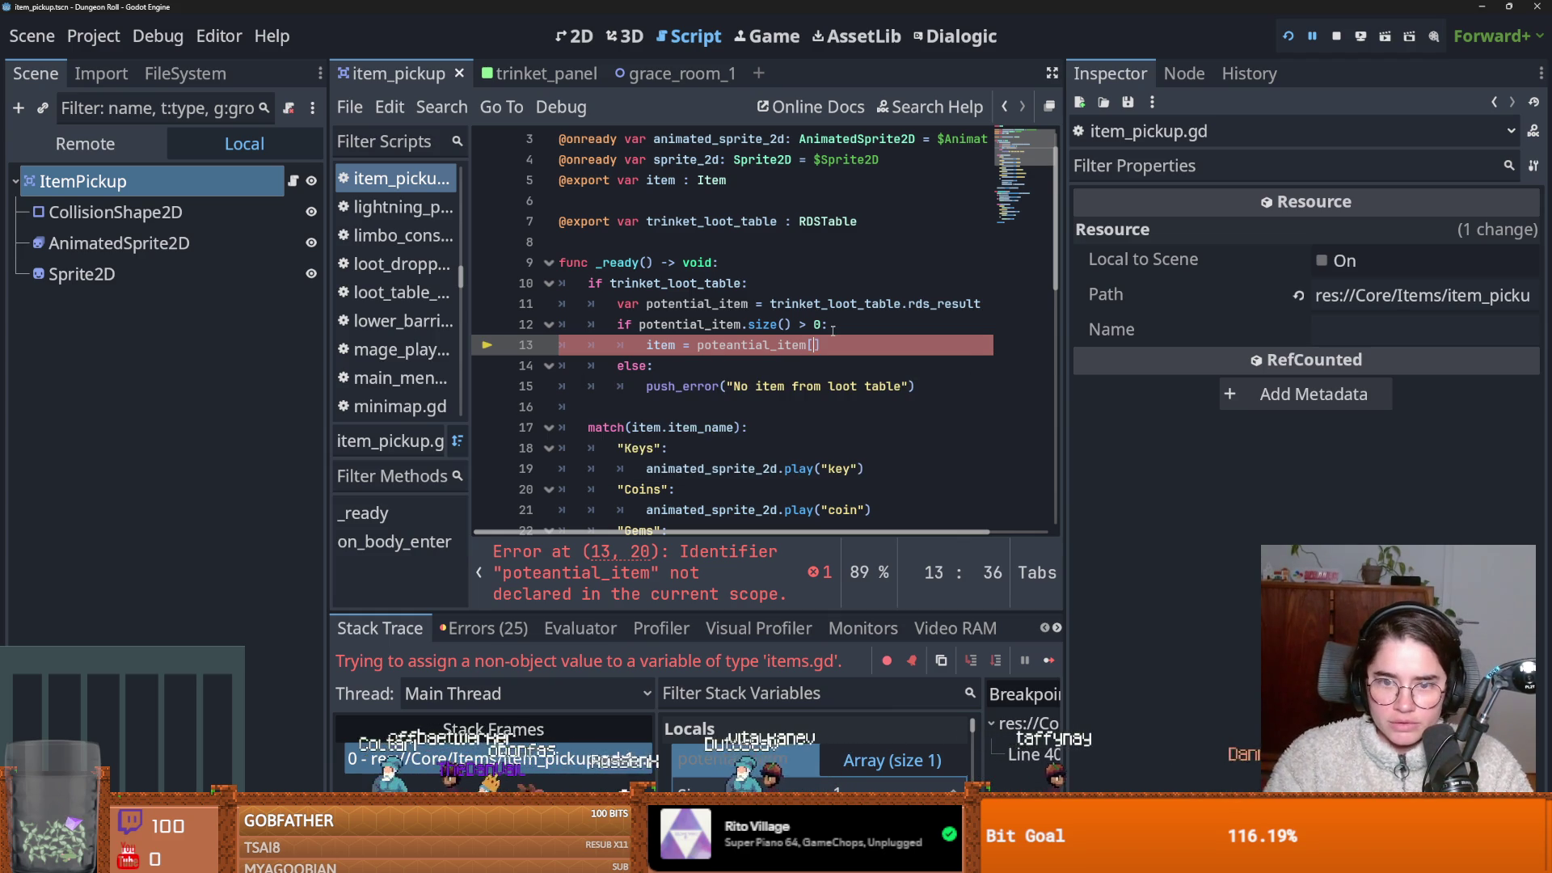
pyautogui.write('0')
pyautogui.click(1285, 37)
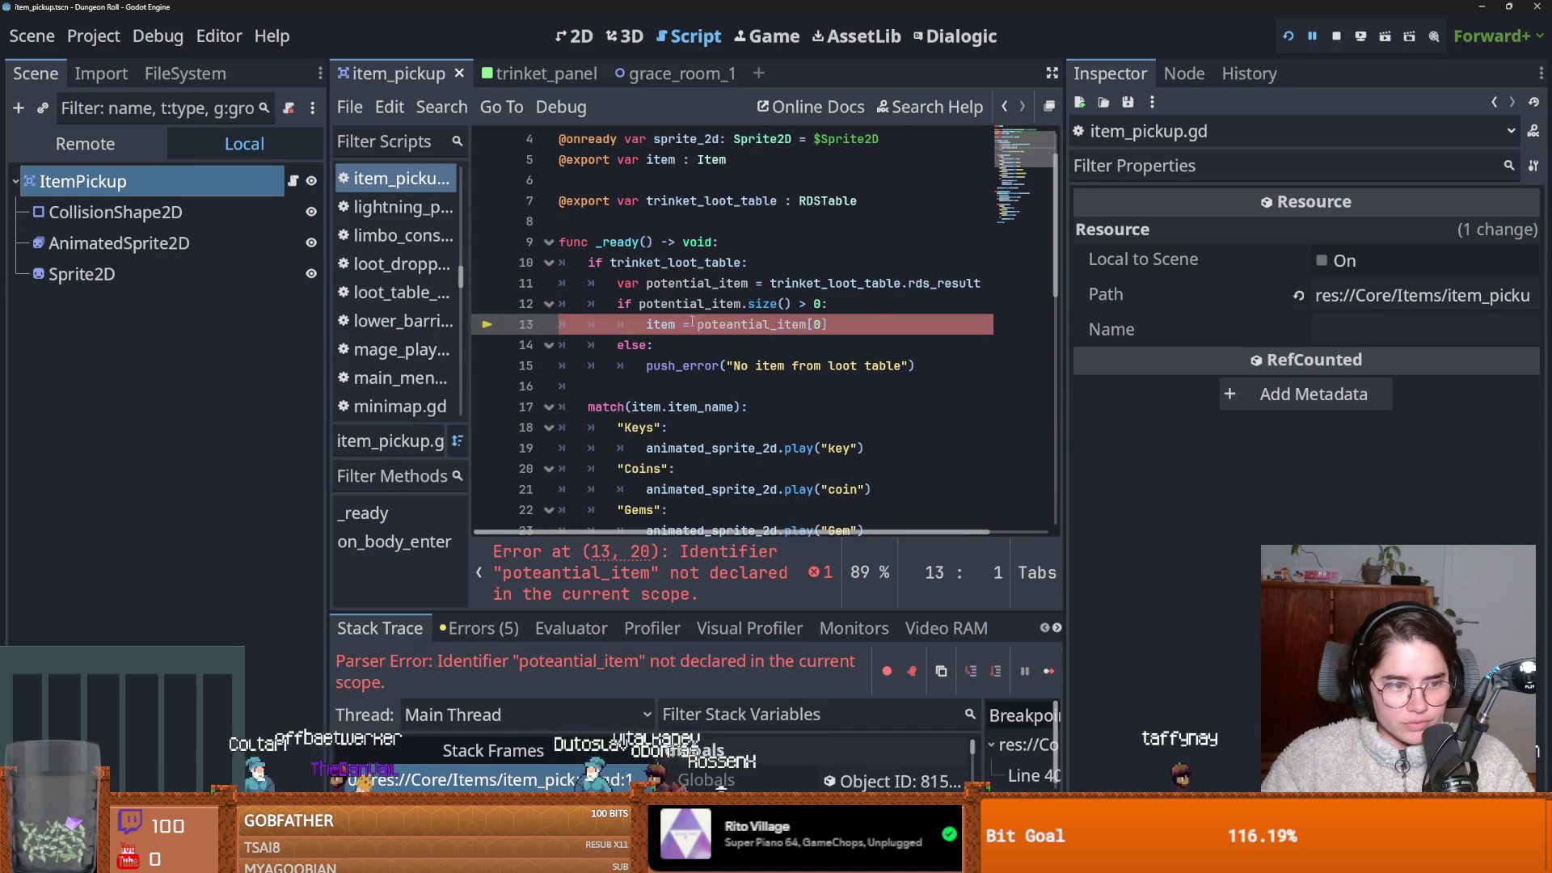
# Fix the 'poteantial_item' typo to potential_item, dismiss the load errors, and rerun with F5.
pyautogui.doubleClick(789, 331)
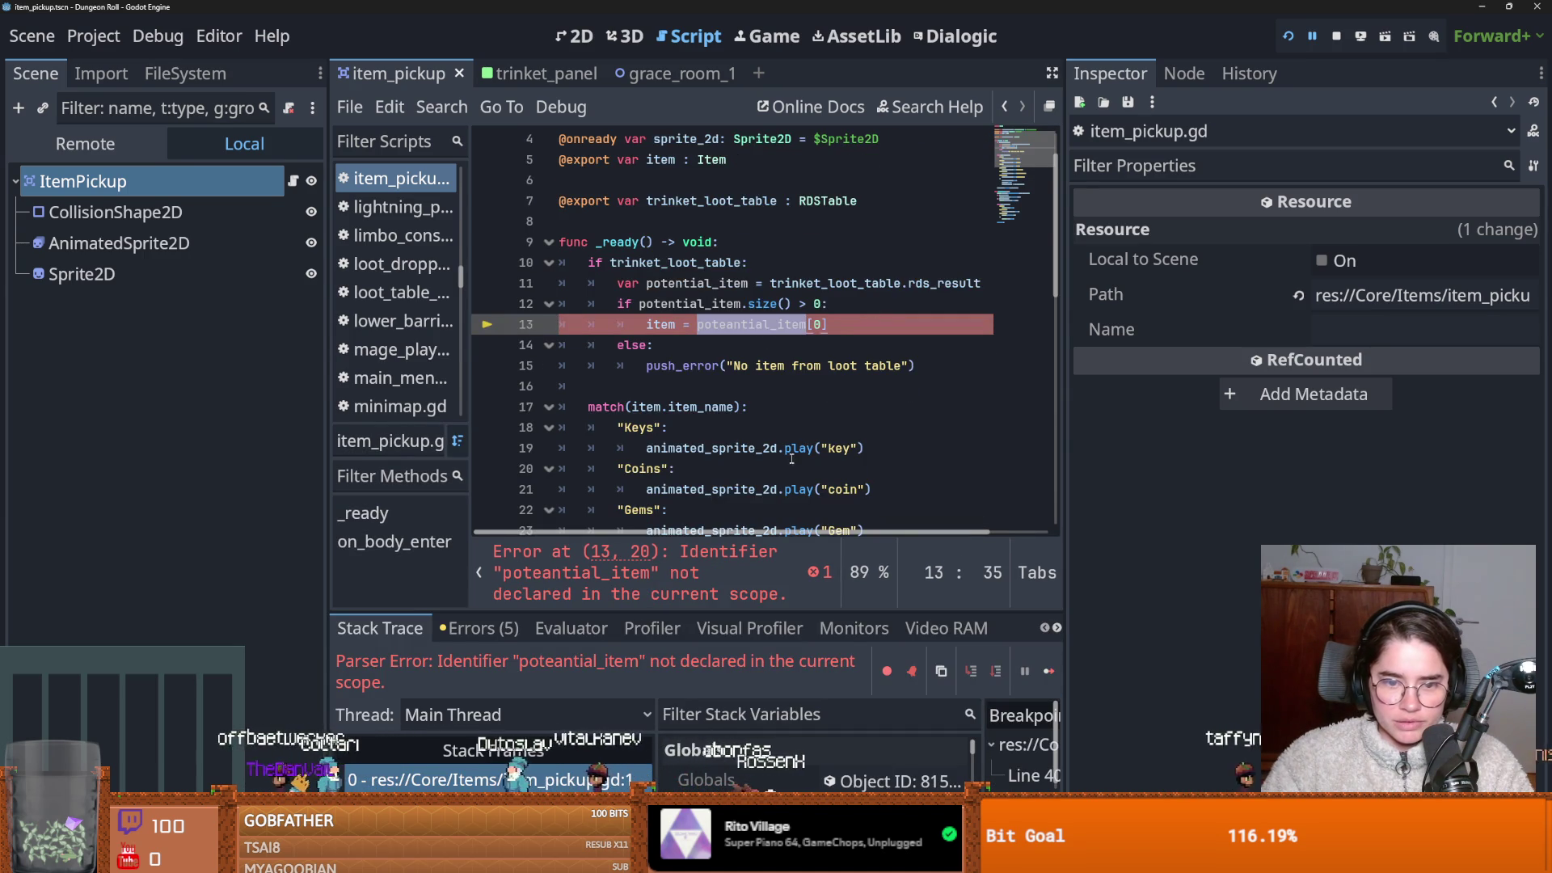
pyautogui.hotkey('ctrl', 's')
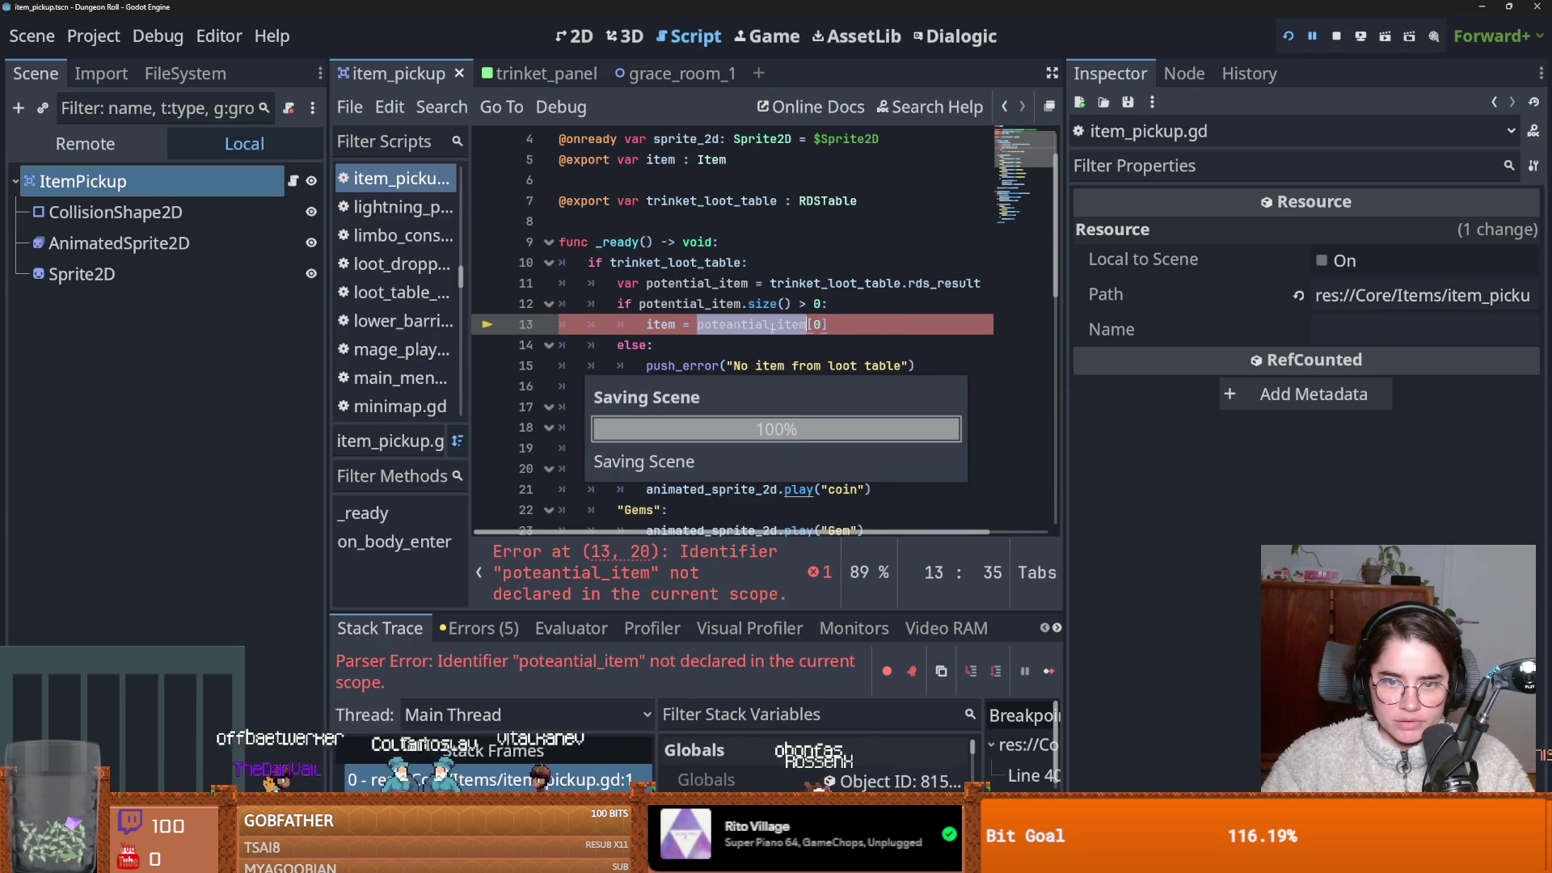
pyautogui.click(763, 628)
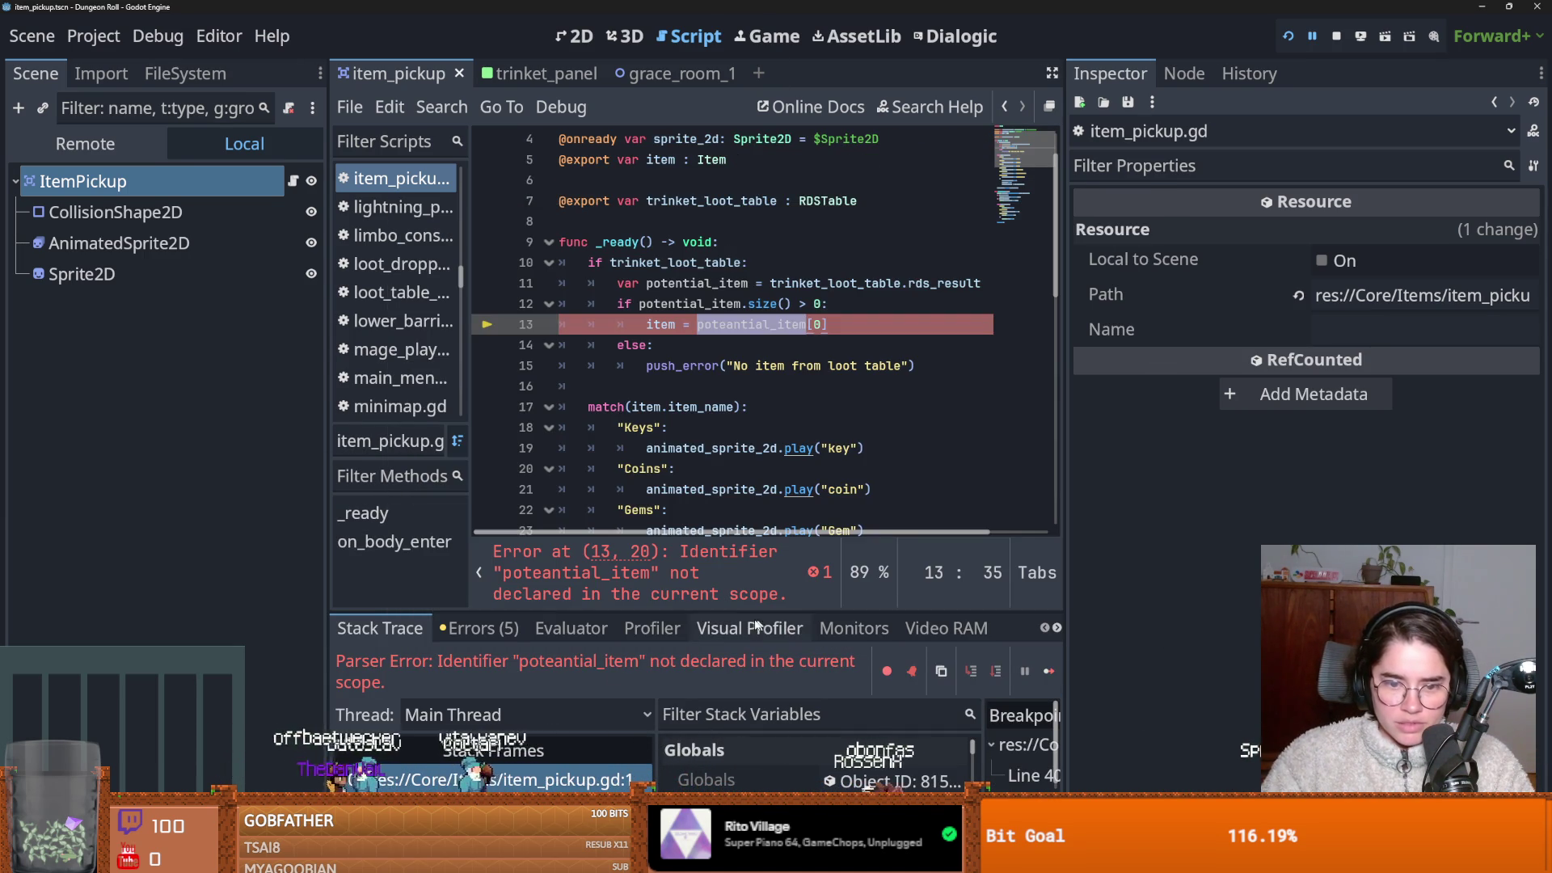
pyautogui.doubleClick(722, 304)
pyautogui.hotkey('ctrl', 'c')
pyautogui.doubleClick(760, 324)
pyautogui.hotkey('ctrl', 'v')
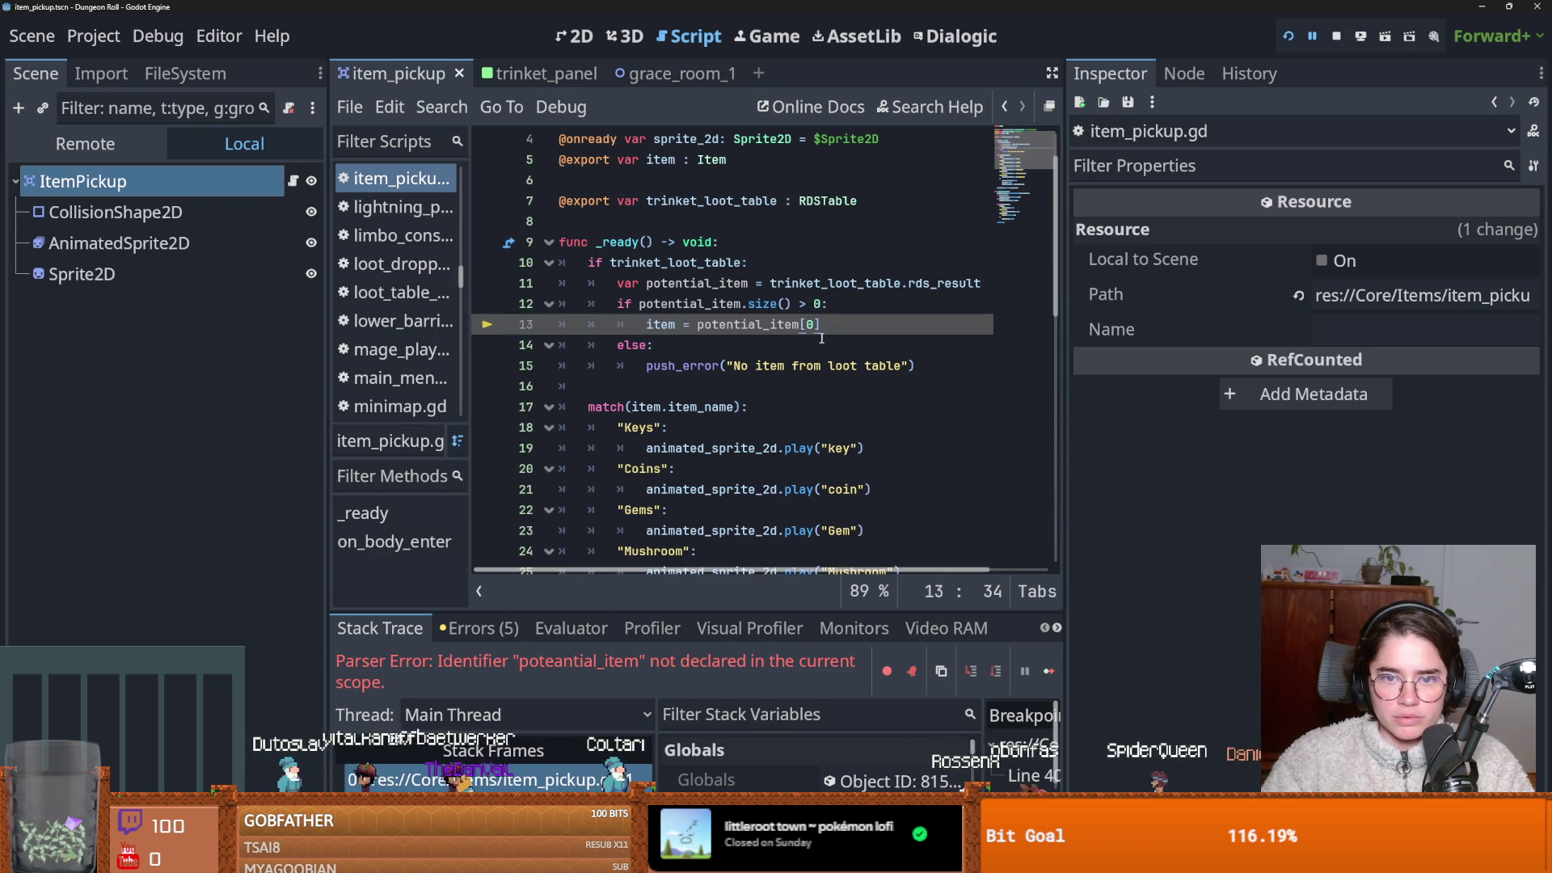
pyautogui.press('F5')
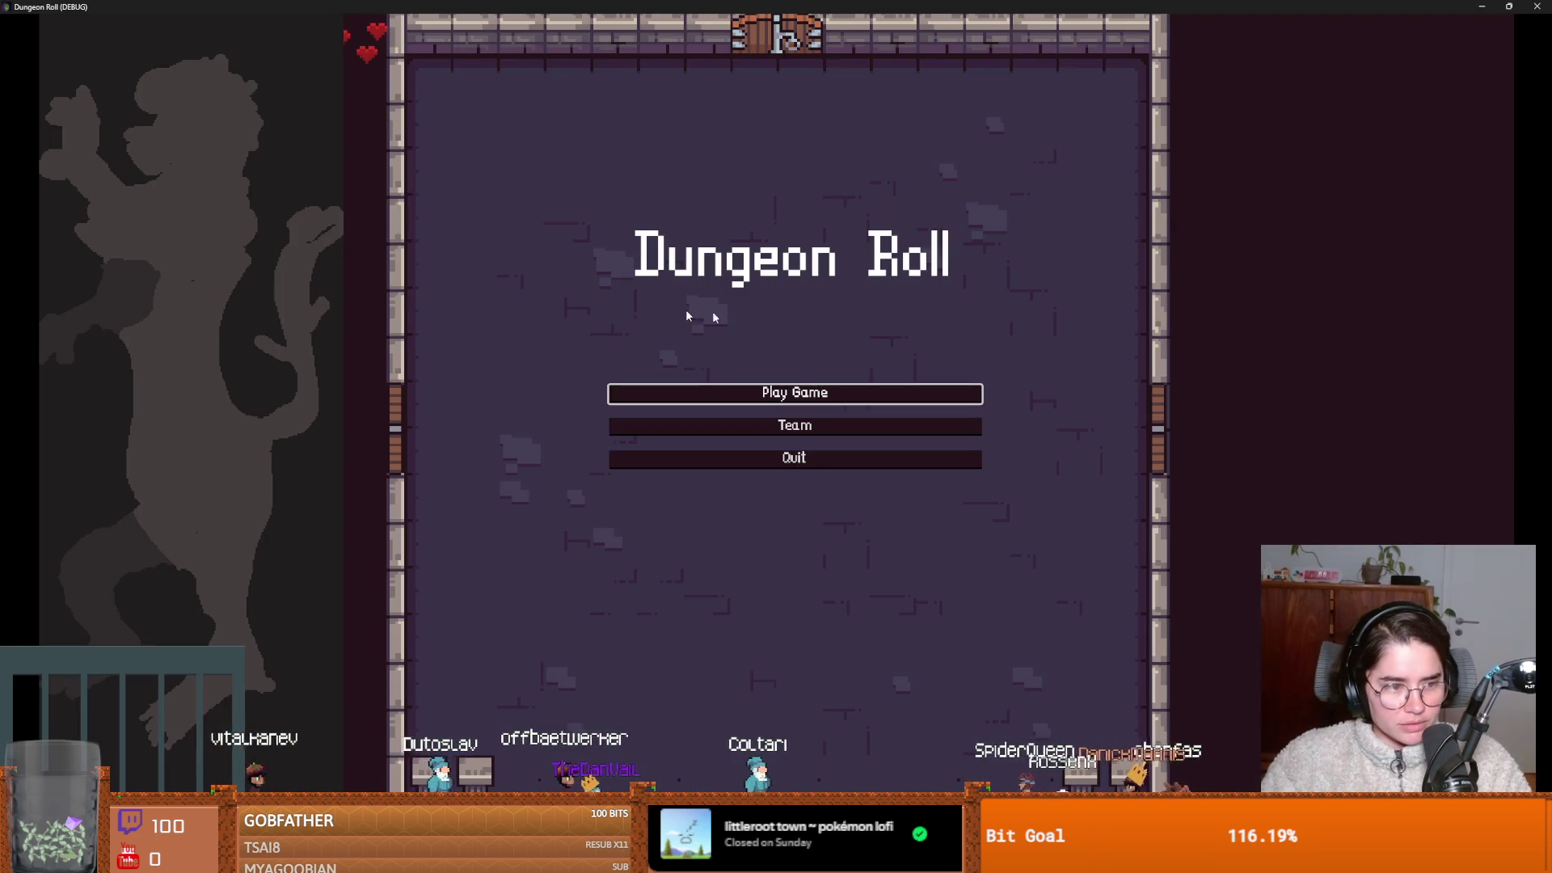
# Start a Crusader game, walk into the west door, reroll the rooms four times, and pick the left card.
pyautogui.click(851, 390)
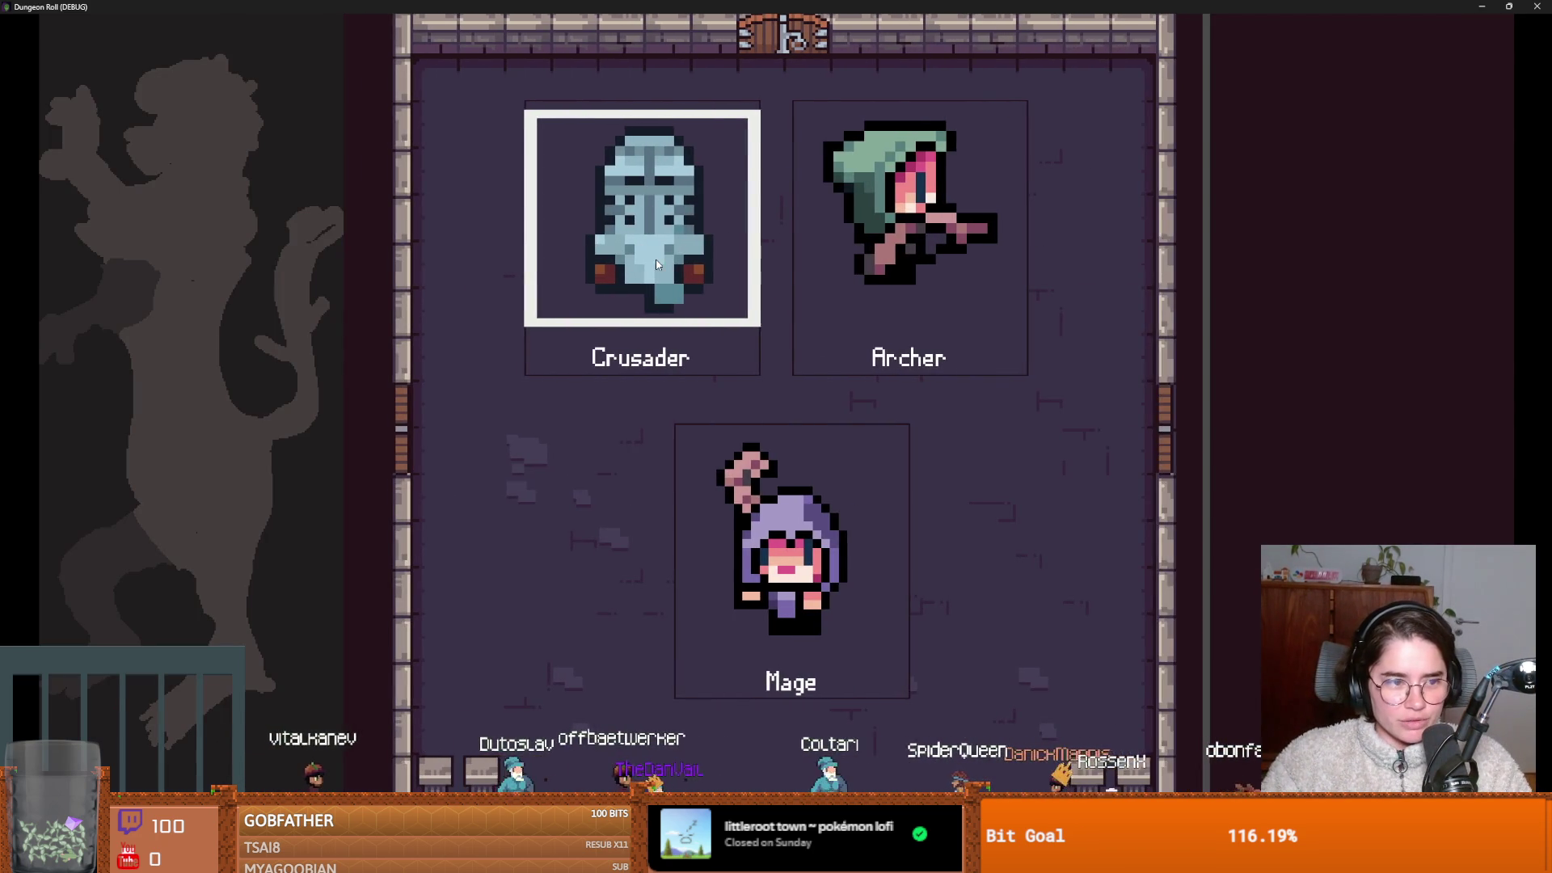
pyautogui.click(756, 307)
pyautogui.press('a')
pyautogui.press('s')
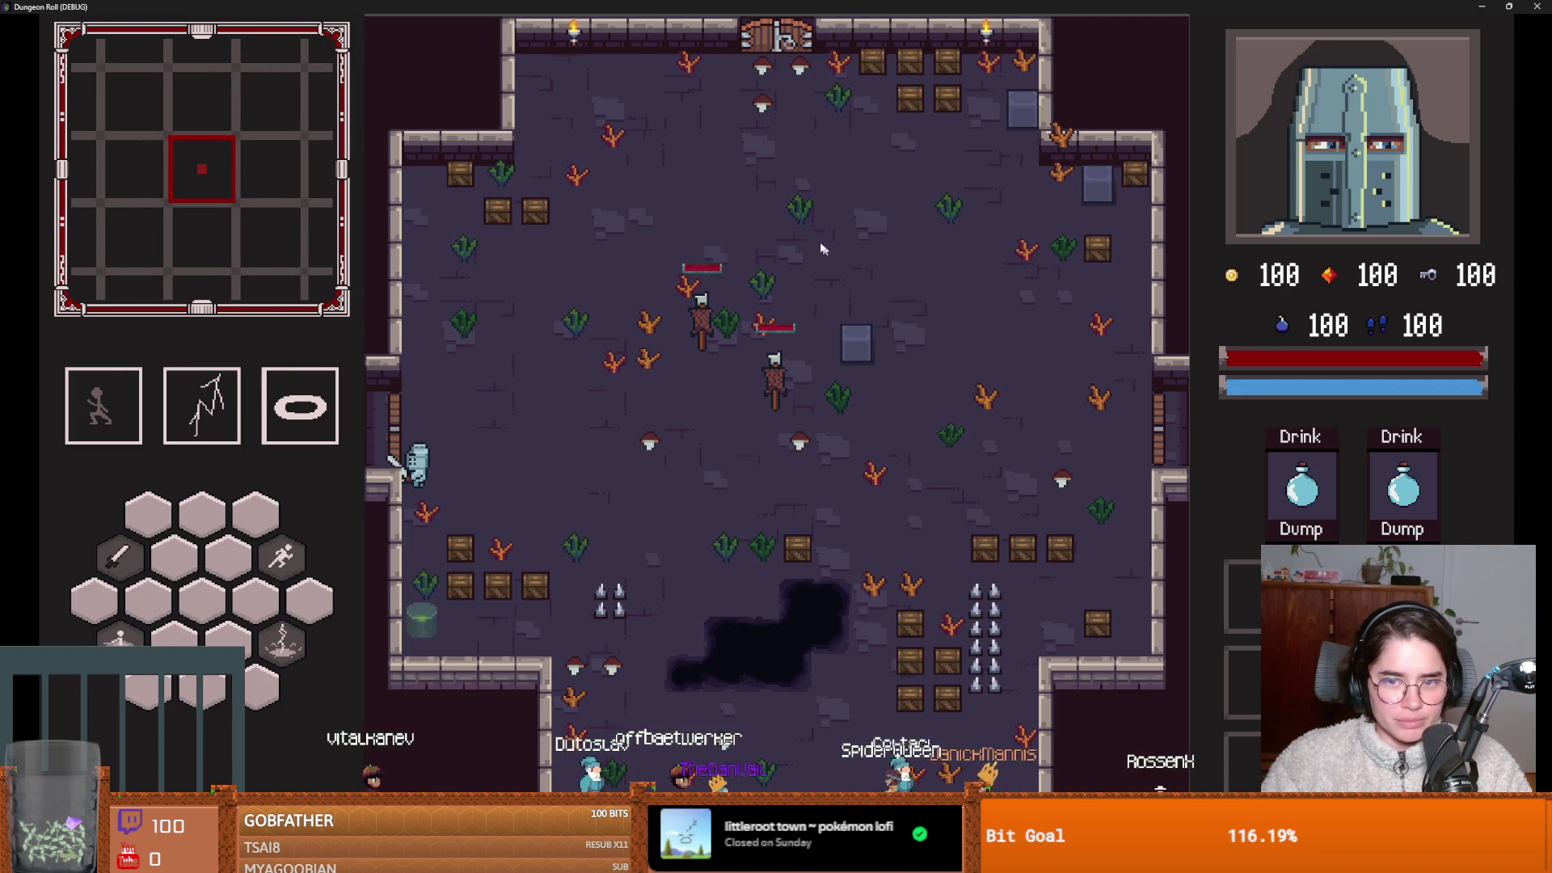
pyautogui.press('a')
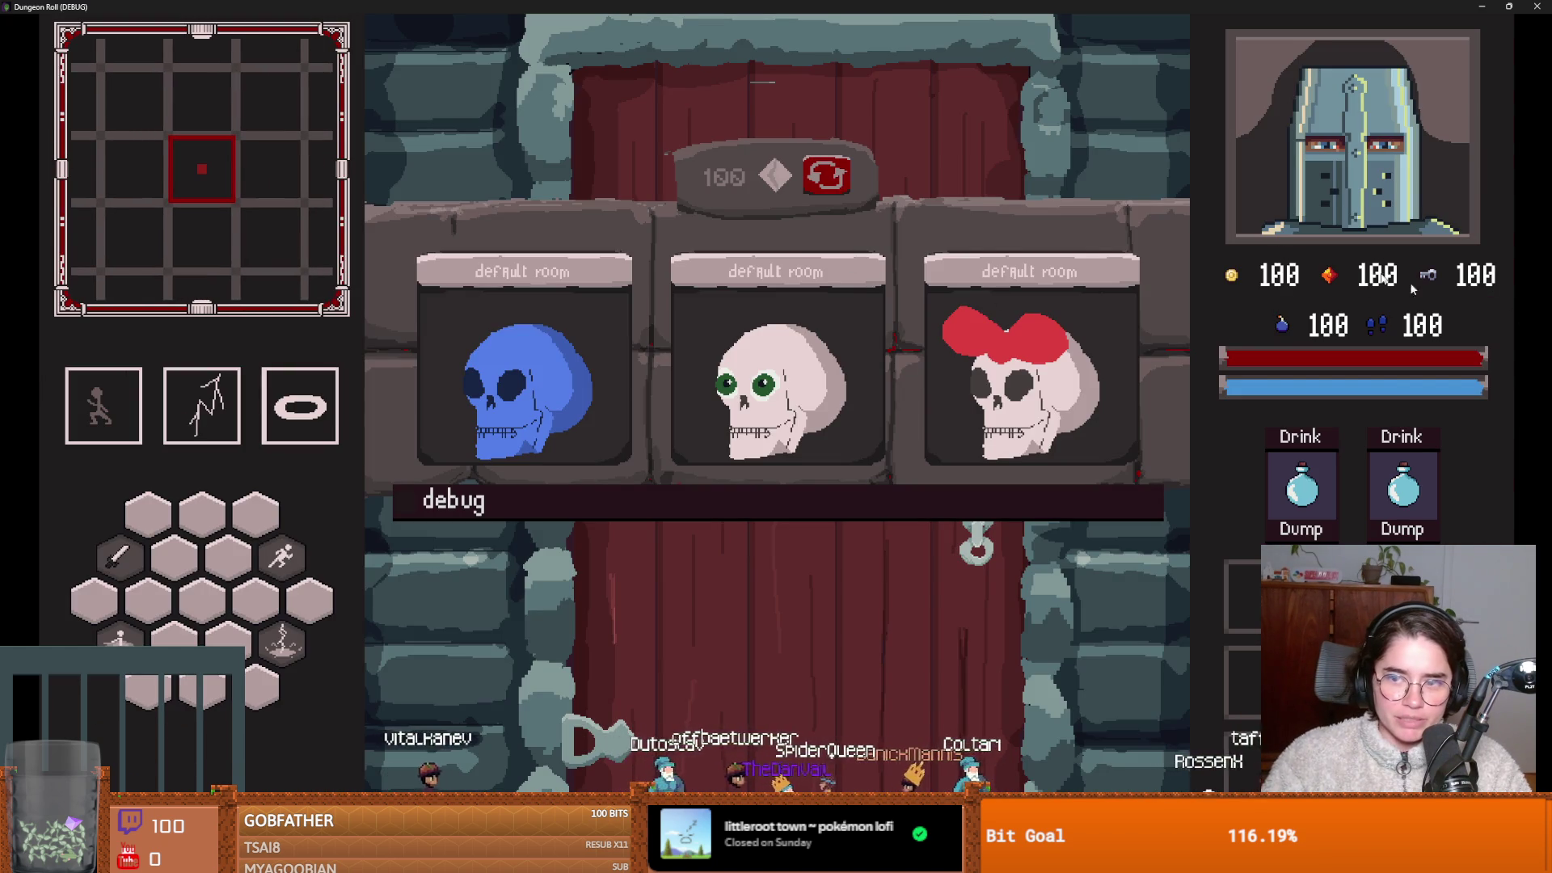
pyautogui.click(826, 178)
pyautogui.click(828, 185)
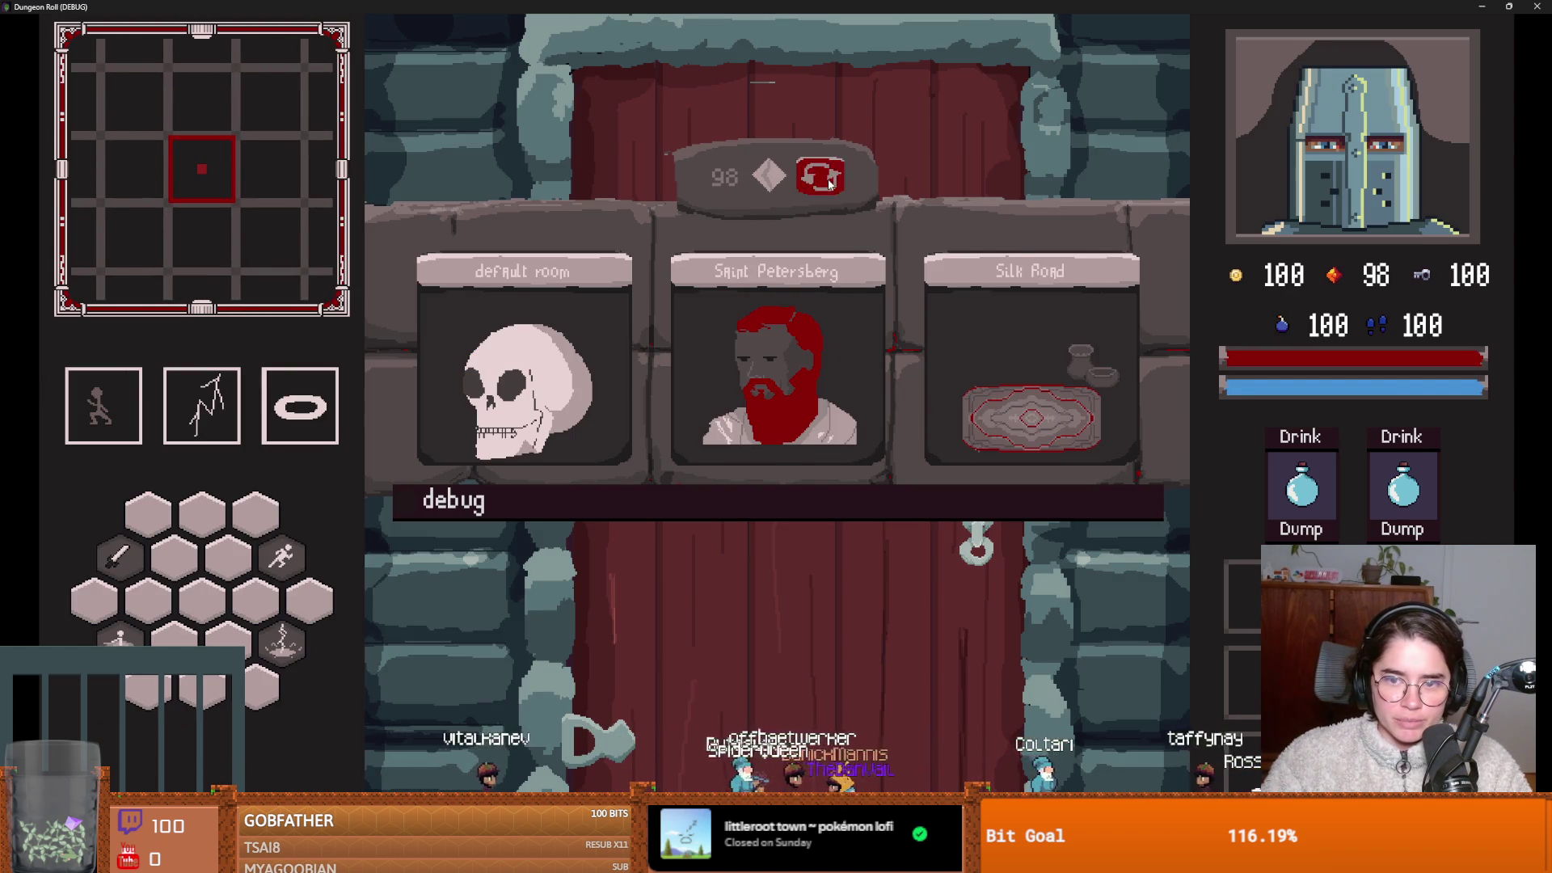
pyautogui.click(829, 185)
pyautogui.click(828, 184)
pyautogui.click(569, 361)
# Walk the knight past the central altar to the locked west door and unlock it with a key.
pyautogui.press('a')
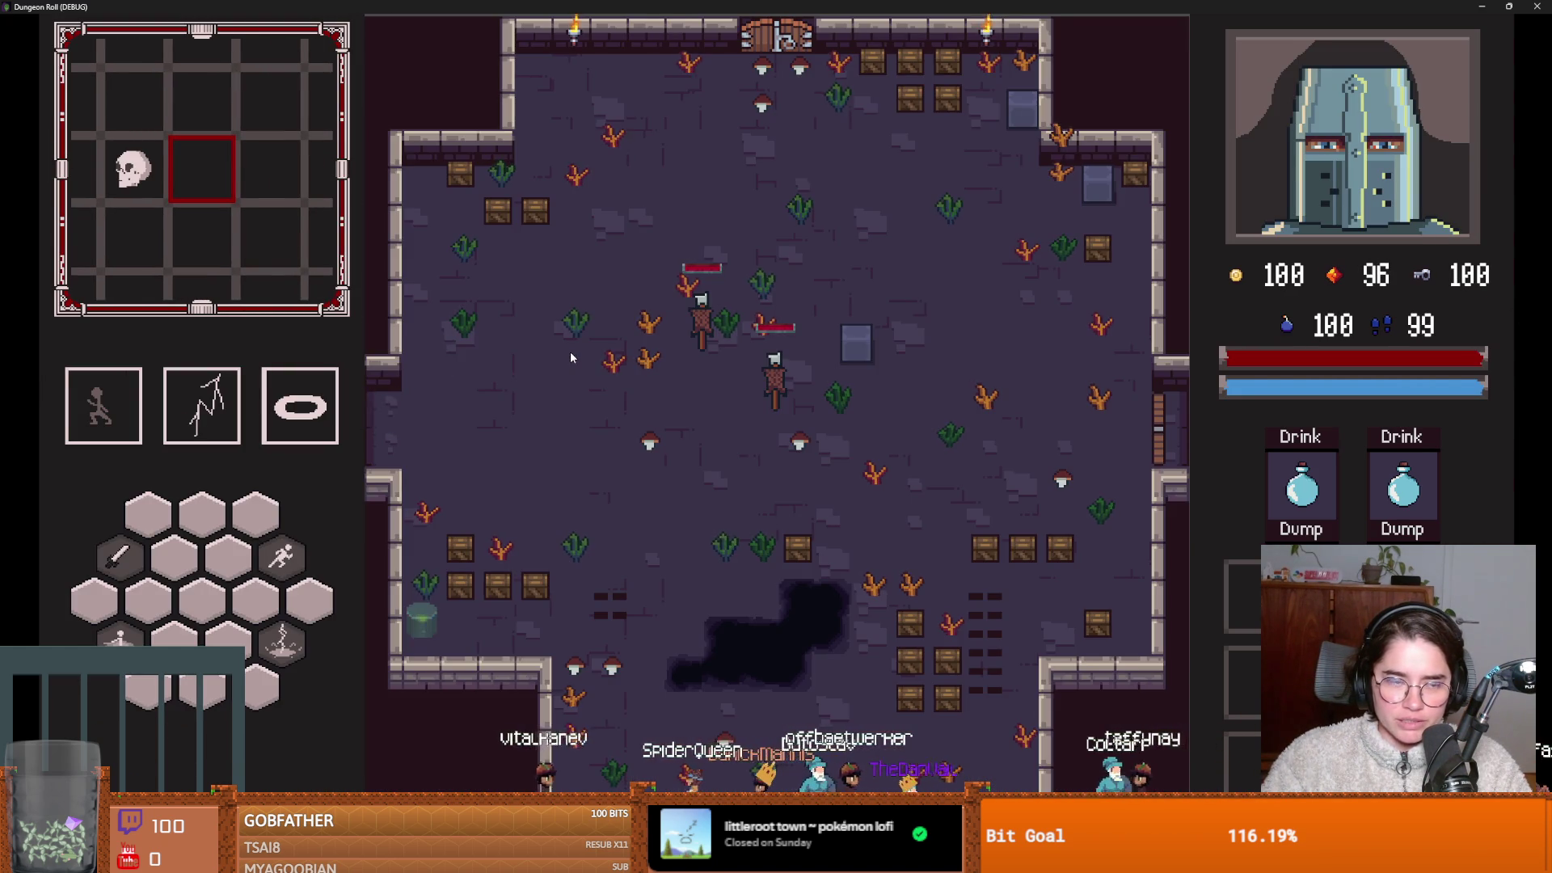
pyautogui.press('a')
pyautogui.press('w')
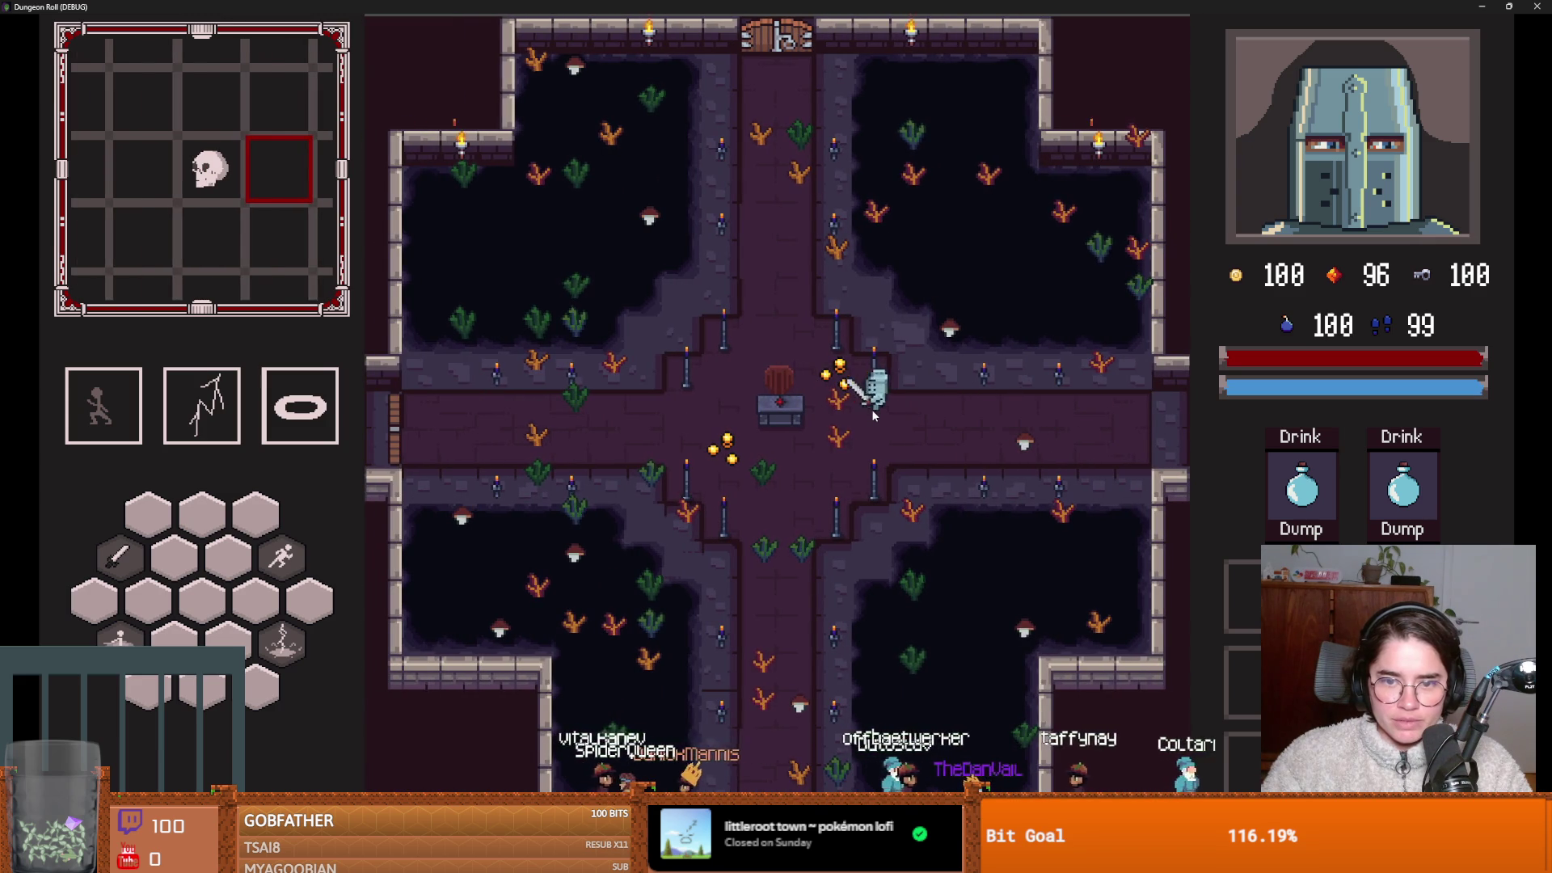
pyautogui.press('a')
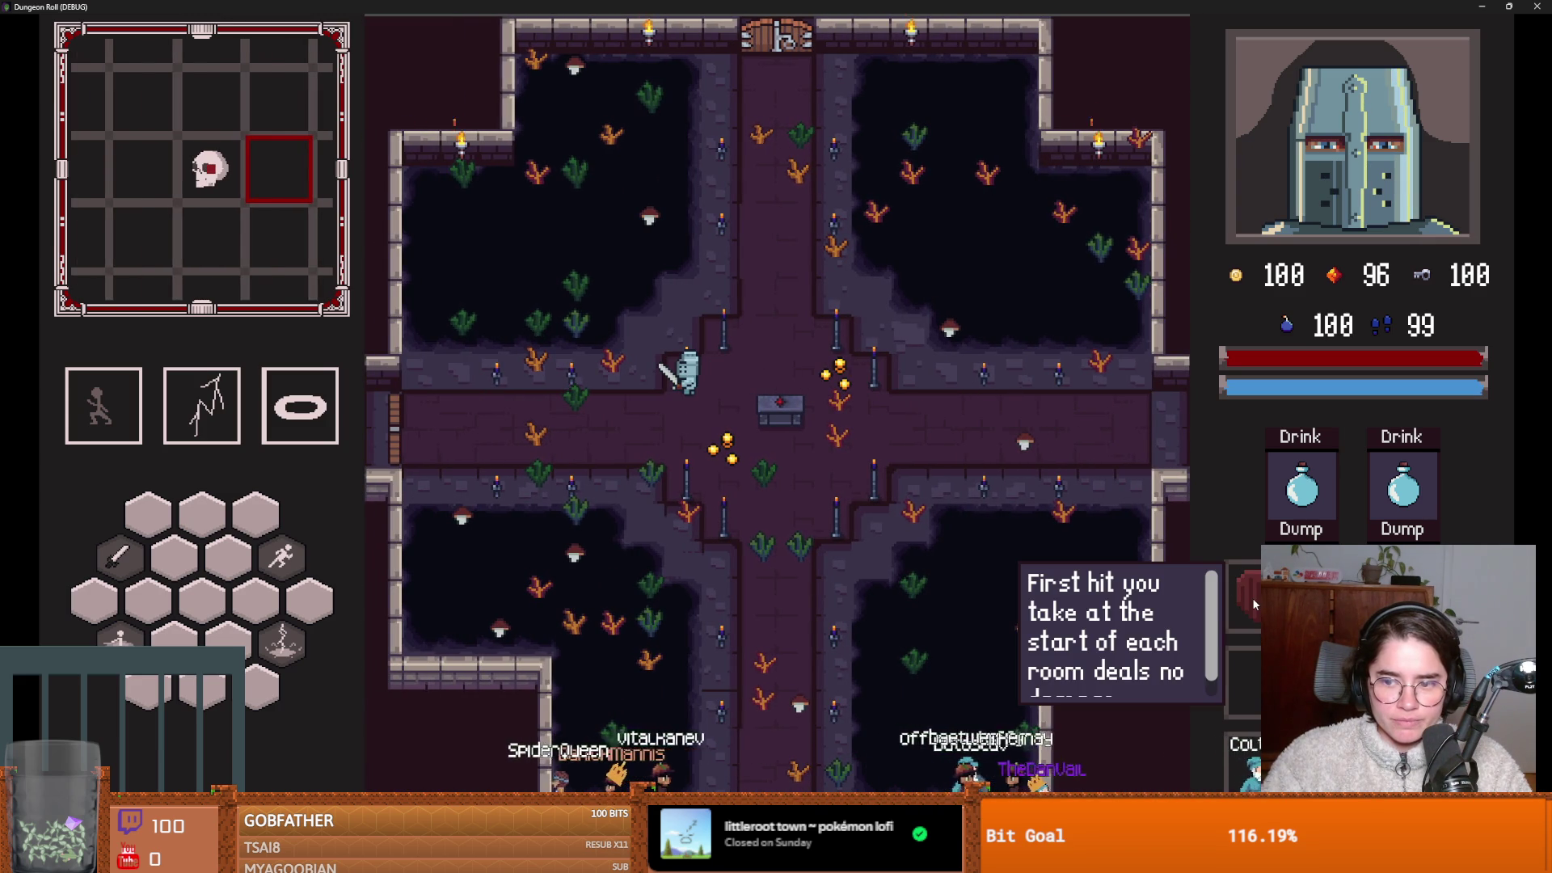
pyautogui.moveTo(1249, 602)
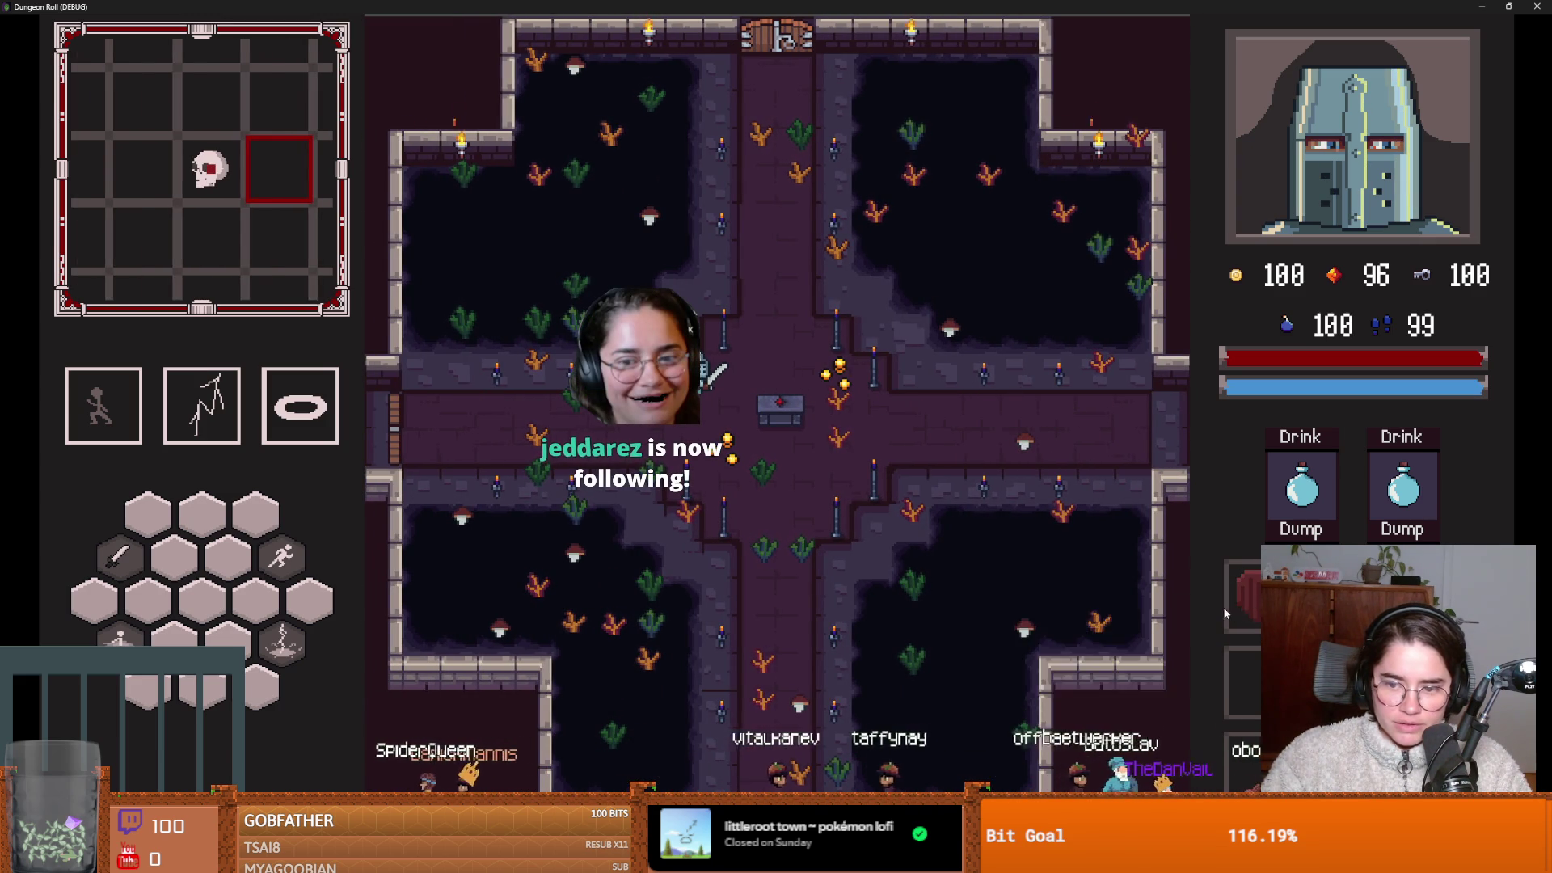
pyautogui.press('a')
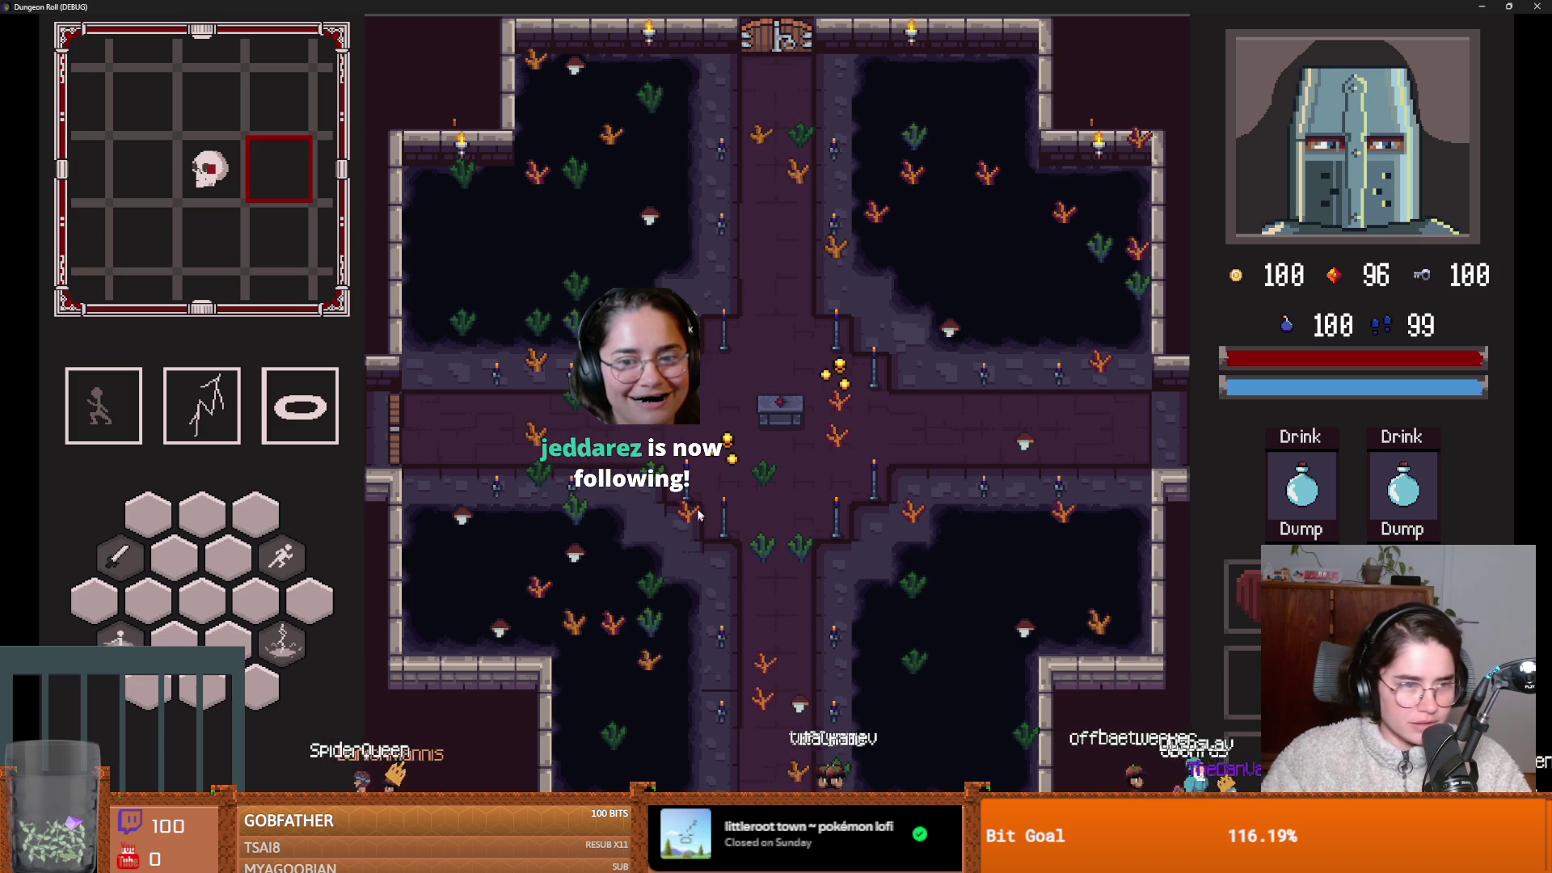
pyautogui.press('e')
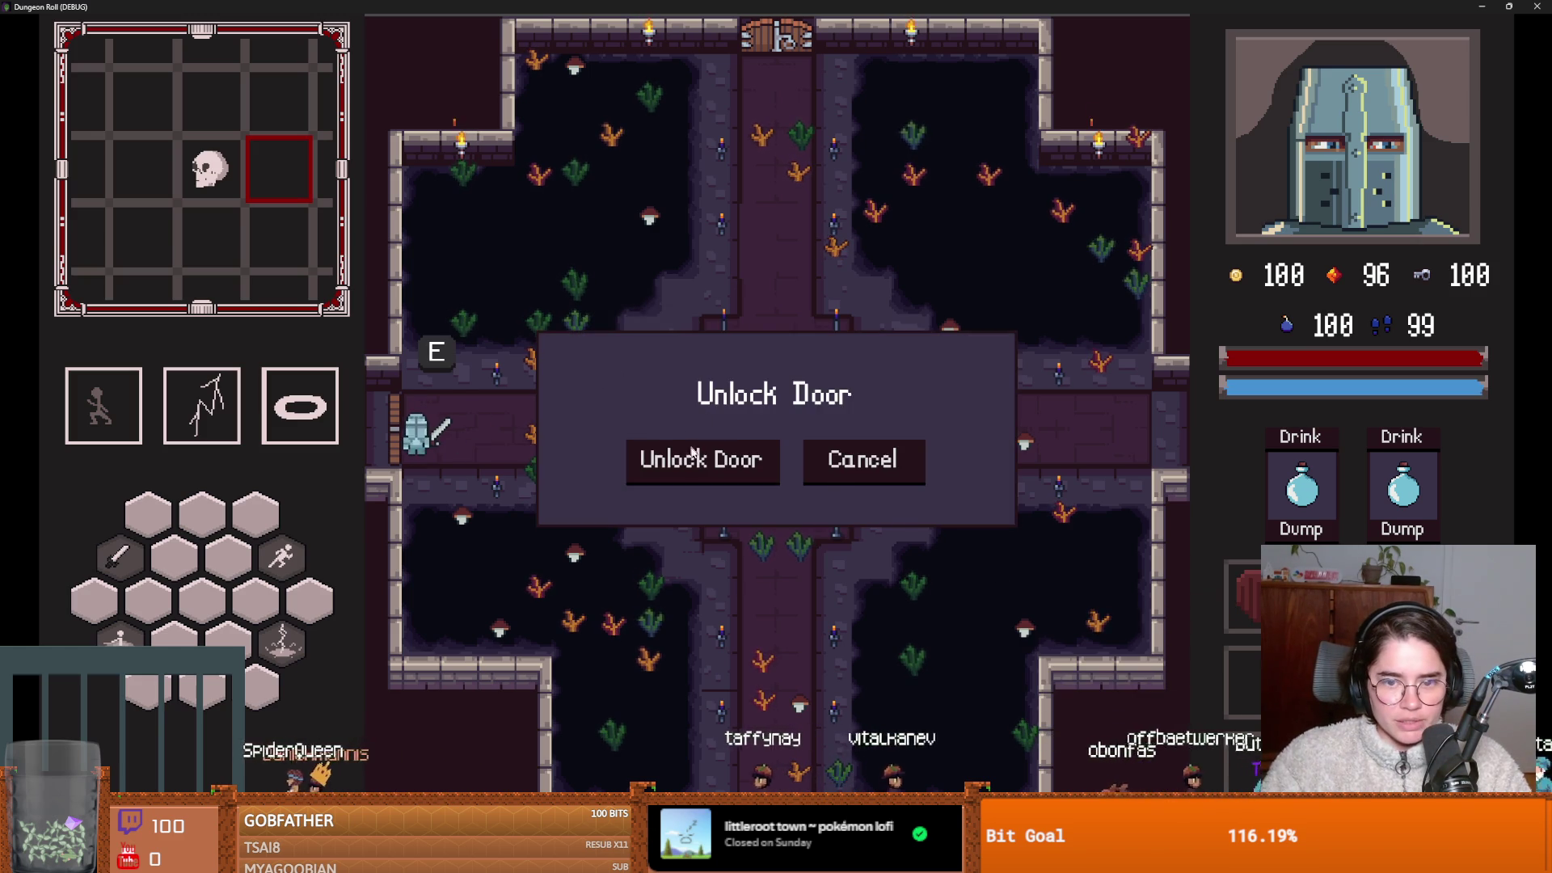
pyautogui.click(671, 453)
# Reroll the room choices twice, pick a room, and enter the Saint Petersberg room.
pyautogui.press('r')
pyautogui.press('r')
pyautogui.press('r')
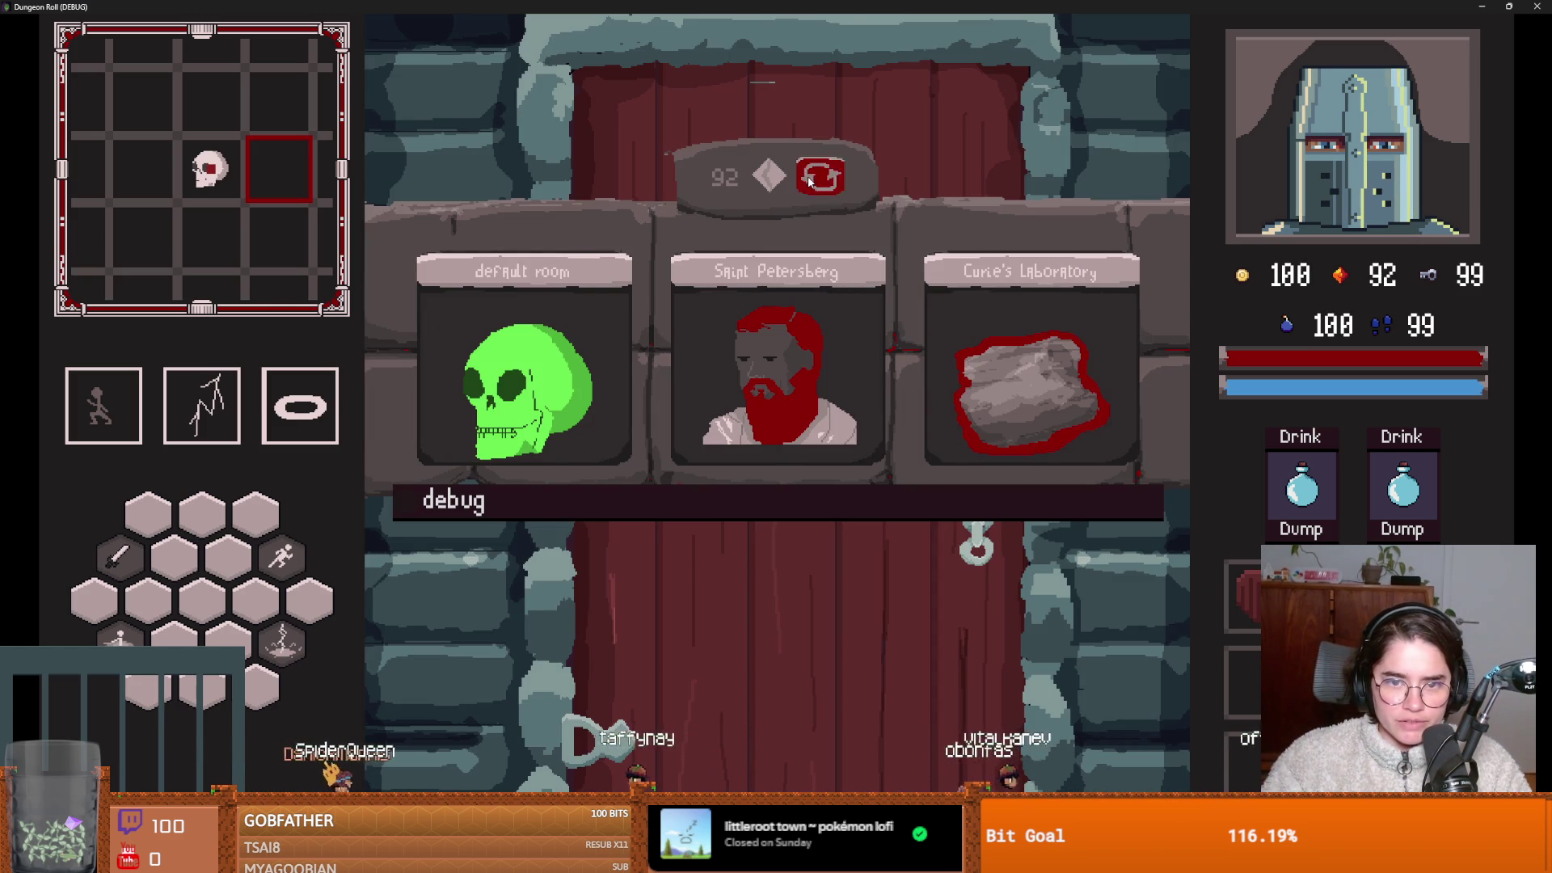
pyautogui.press('r')
pyautogui.click(556, 366)
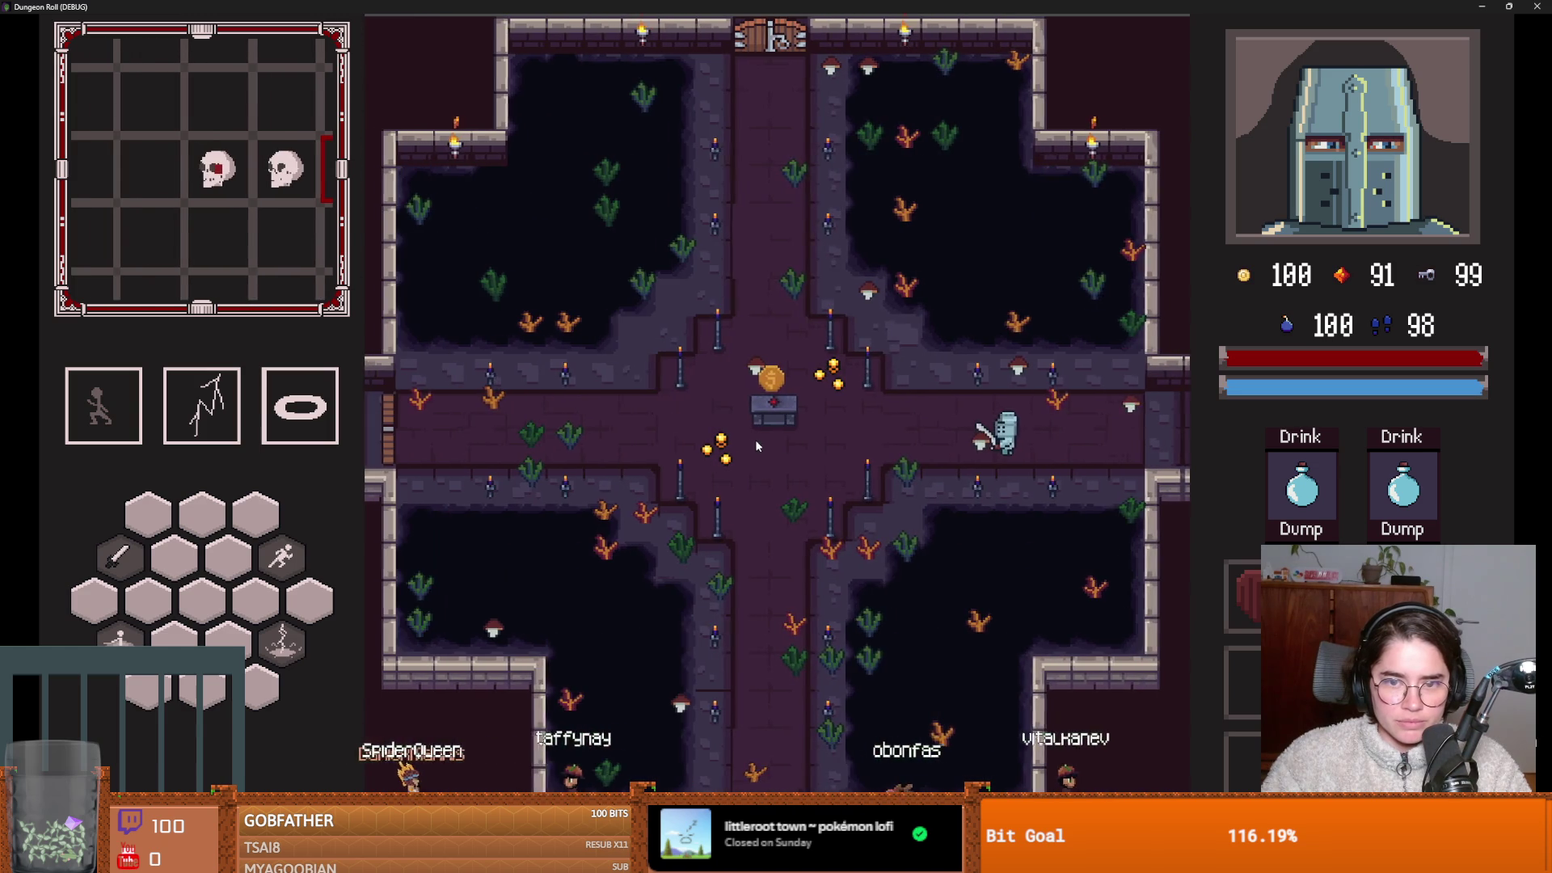
pyautogui.press('a')
pyautogui.press('a')
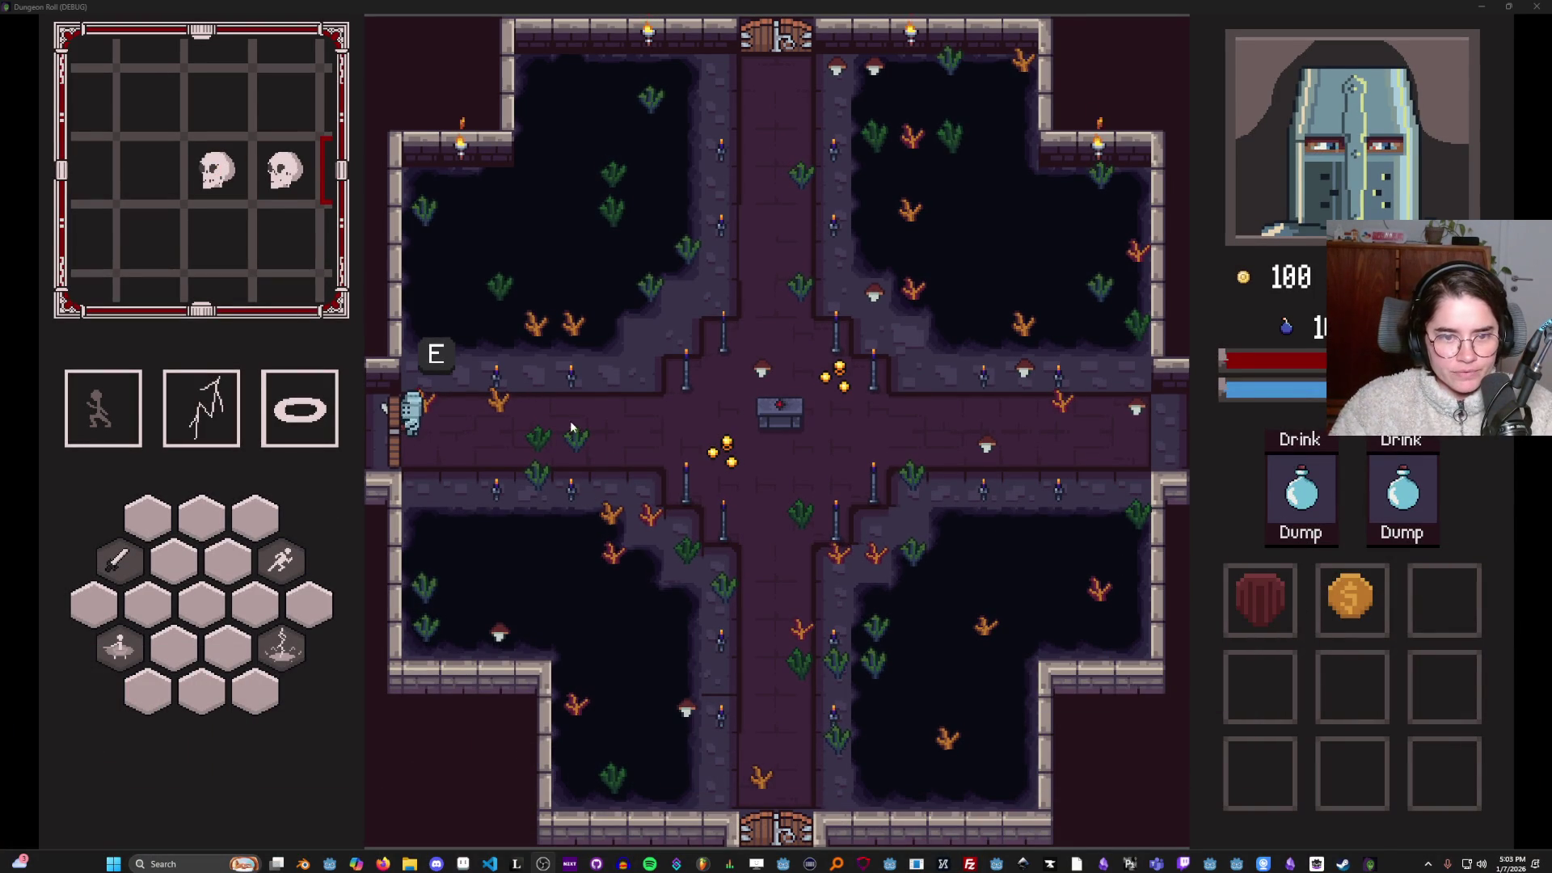
pyautogui.press('e')
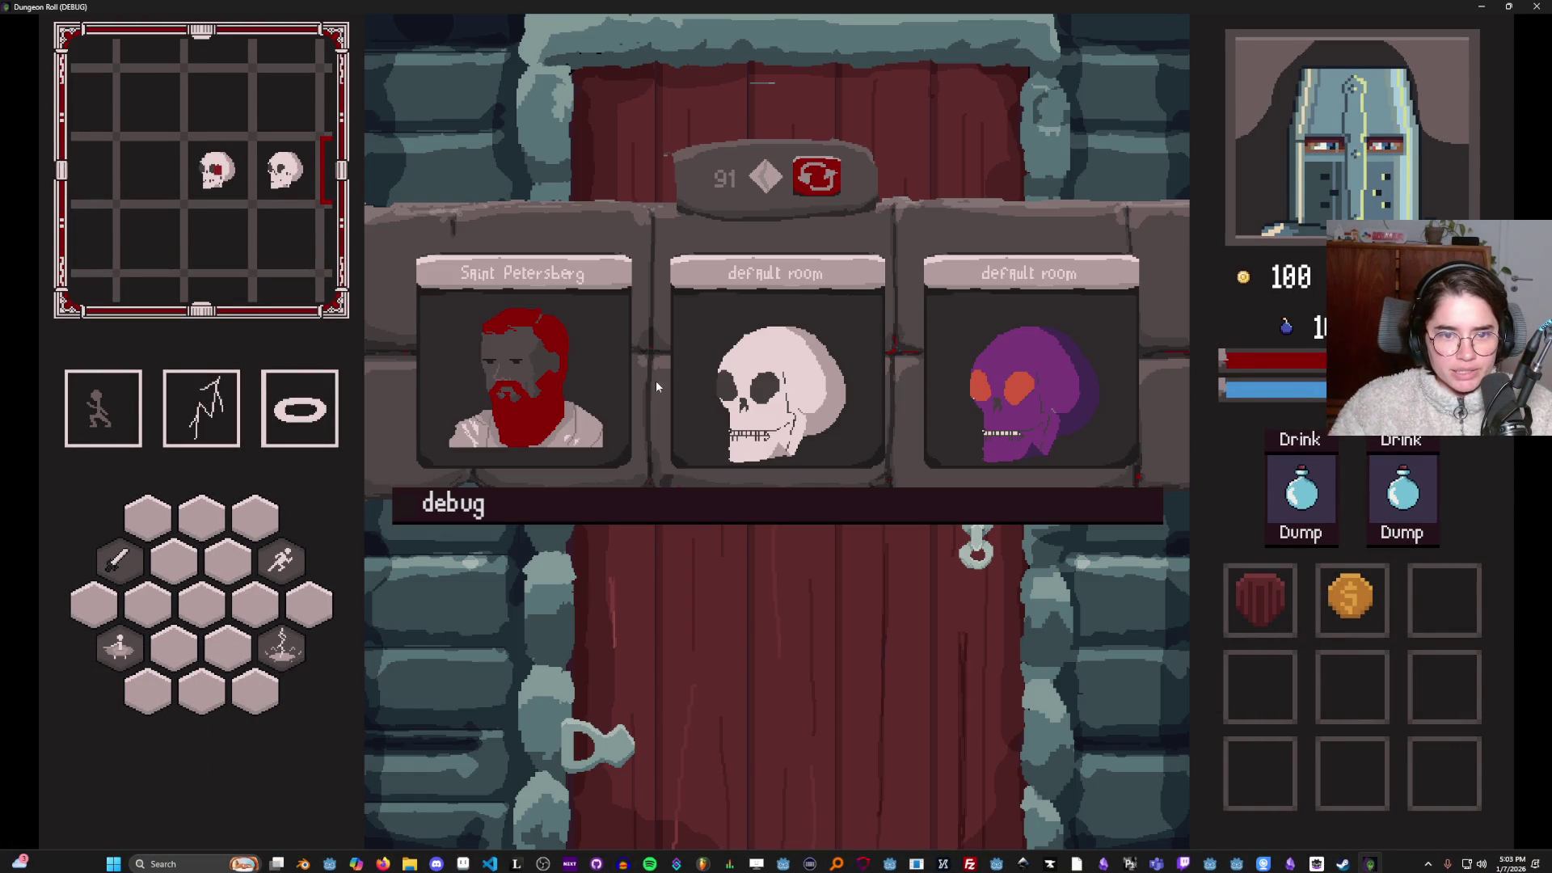
pyautogui.press('e')
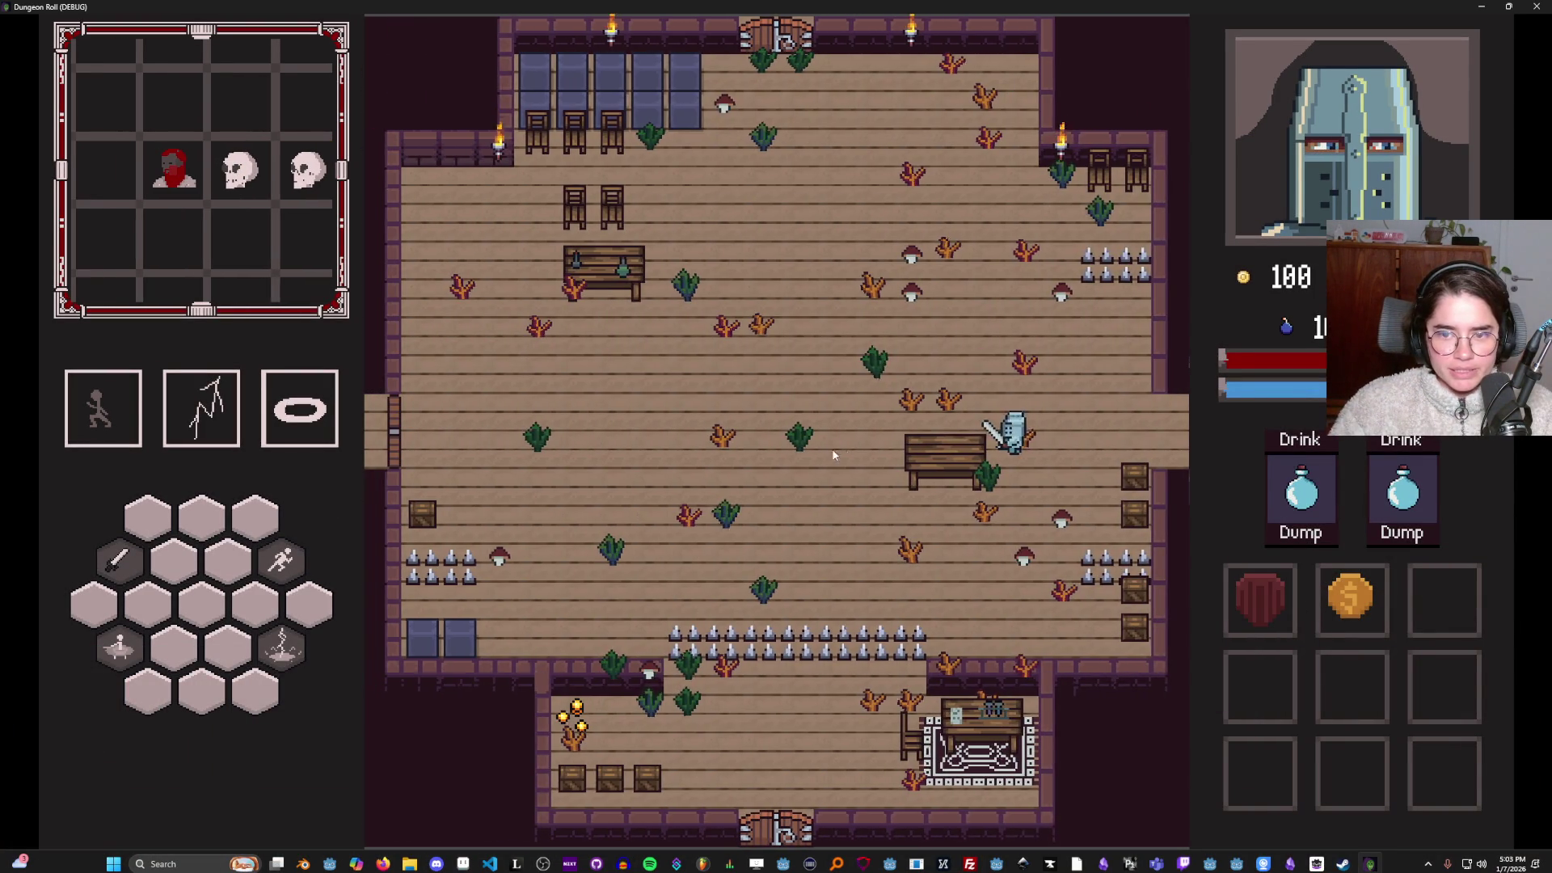
# Kill the skeleton with sword, dash and lightning, then leave through the left door.
pyautogui.click(930, 319)
pyautogui.press('space')
pyautogui.rightClick(938, 332)
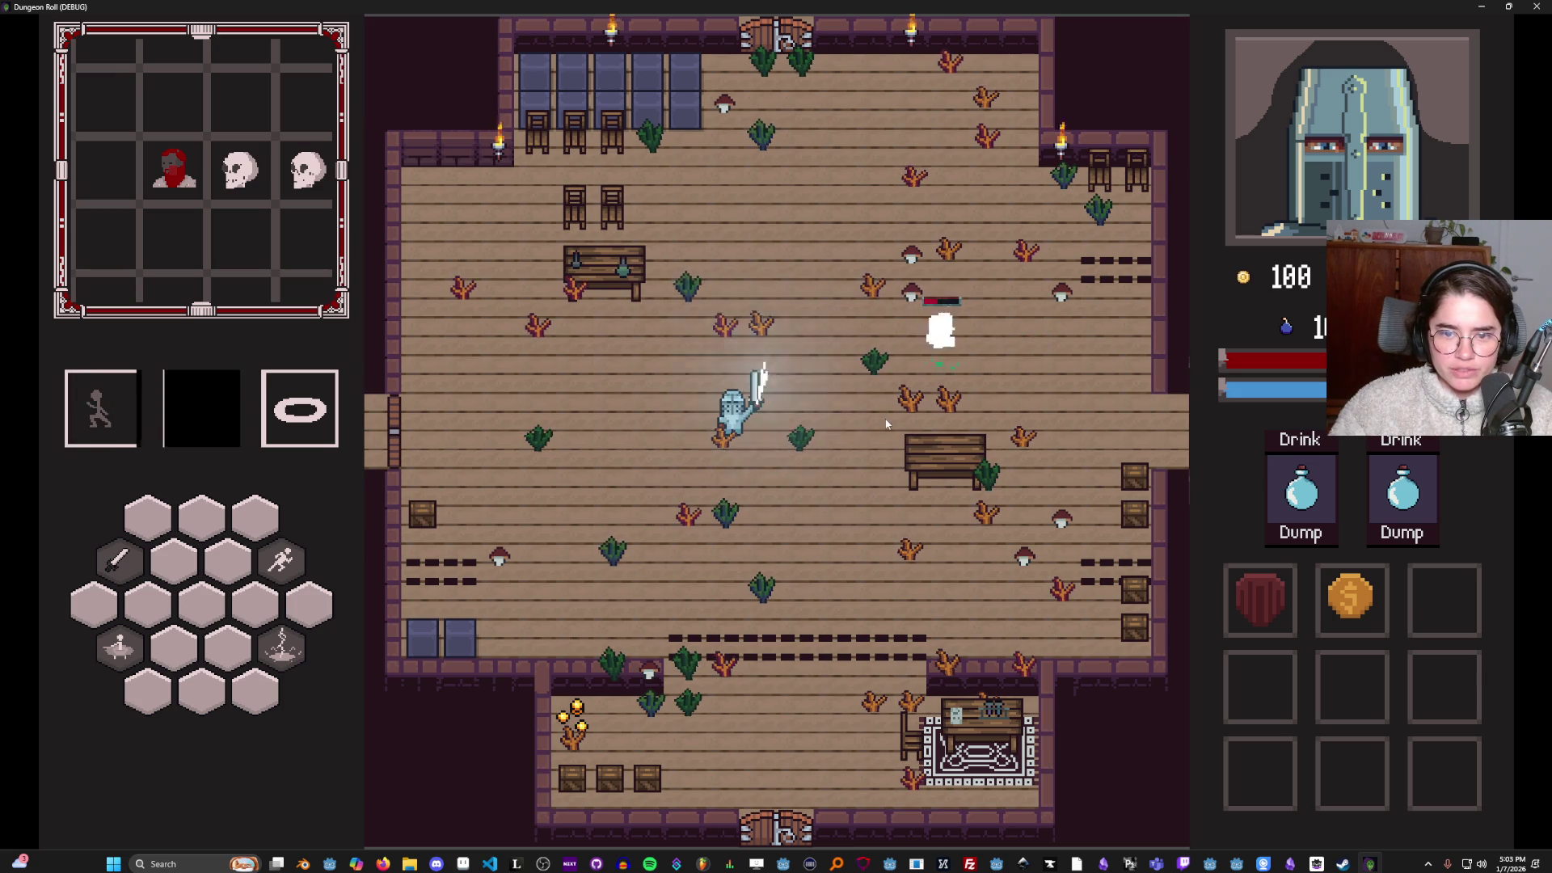
pyautogui.press('w')
pyautogui.press('d')
pyautogui.click(978, 368)
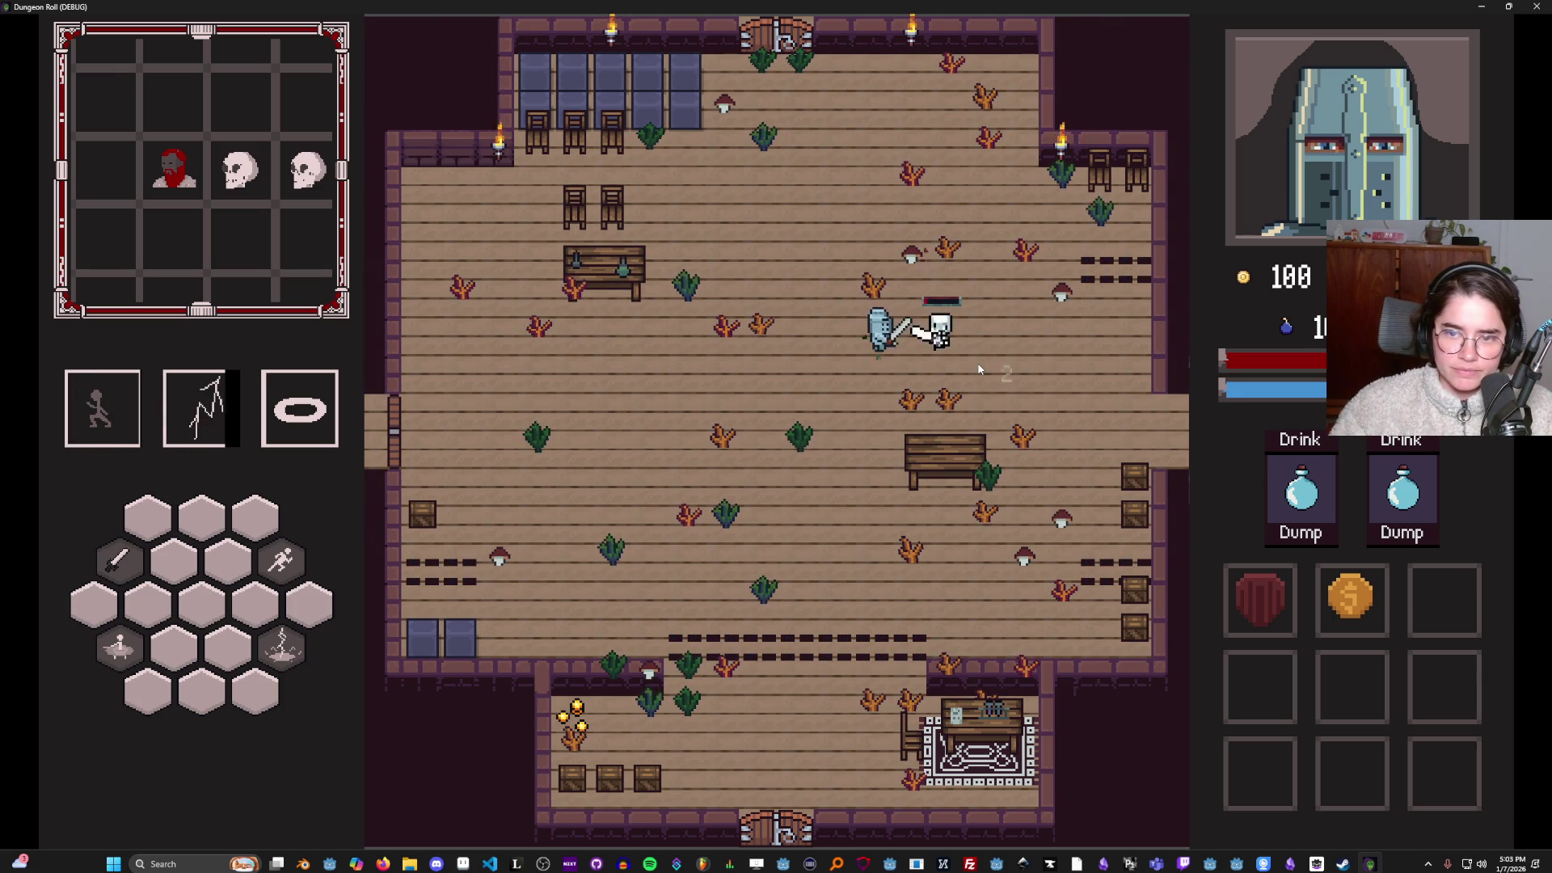
pyautogui.press('d')
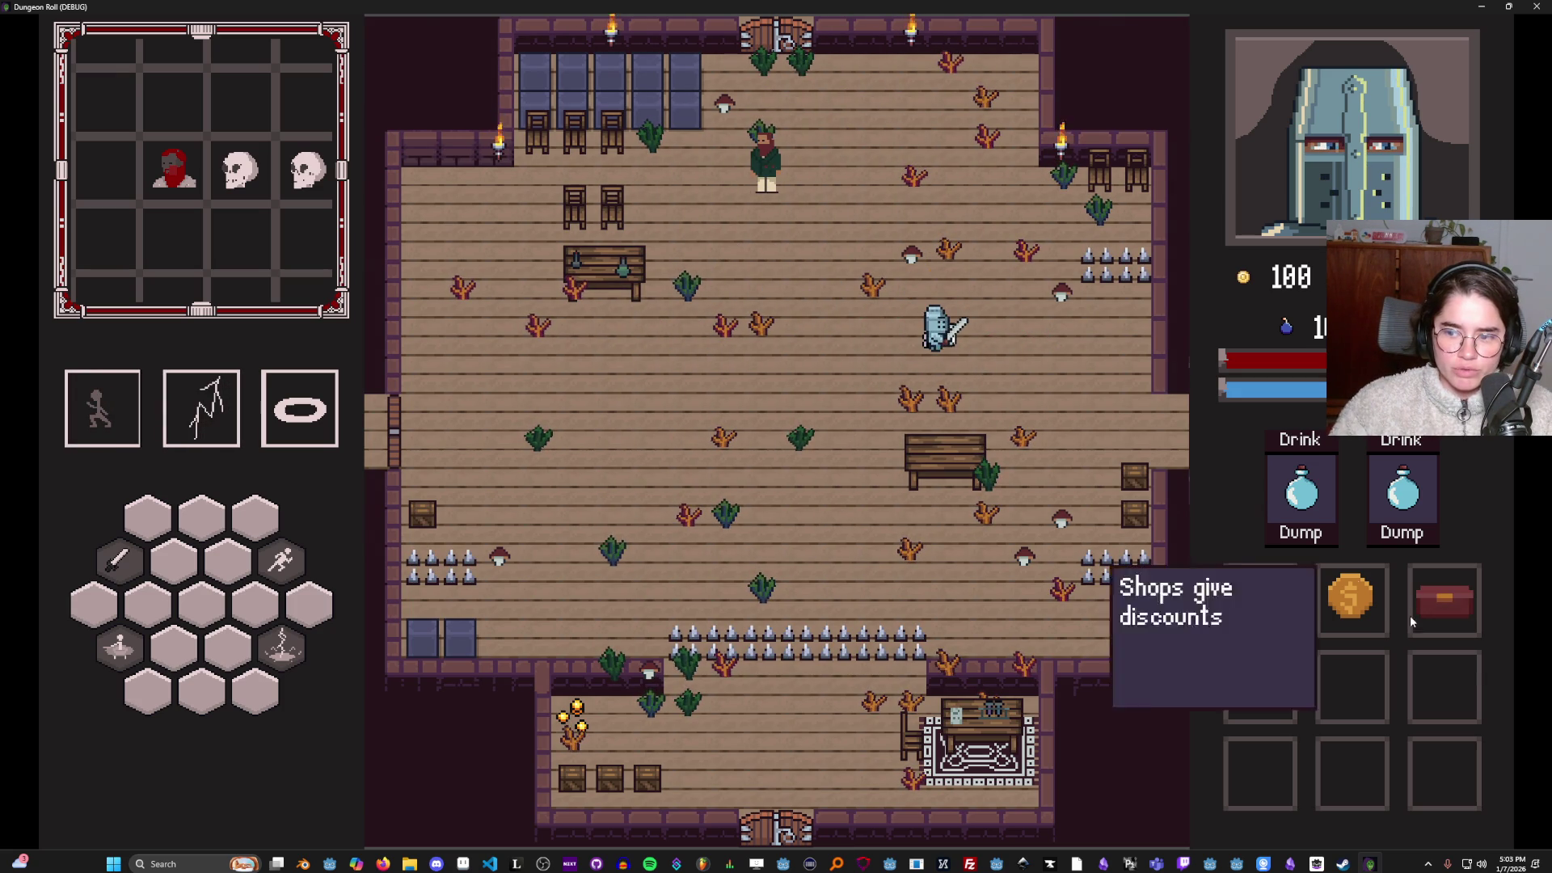
pyautogui.press('a')
pyautogui.press('w')
pyautogui.press('a')
pyautogui.press('space')
pyautogui.press('s')
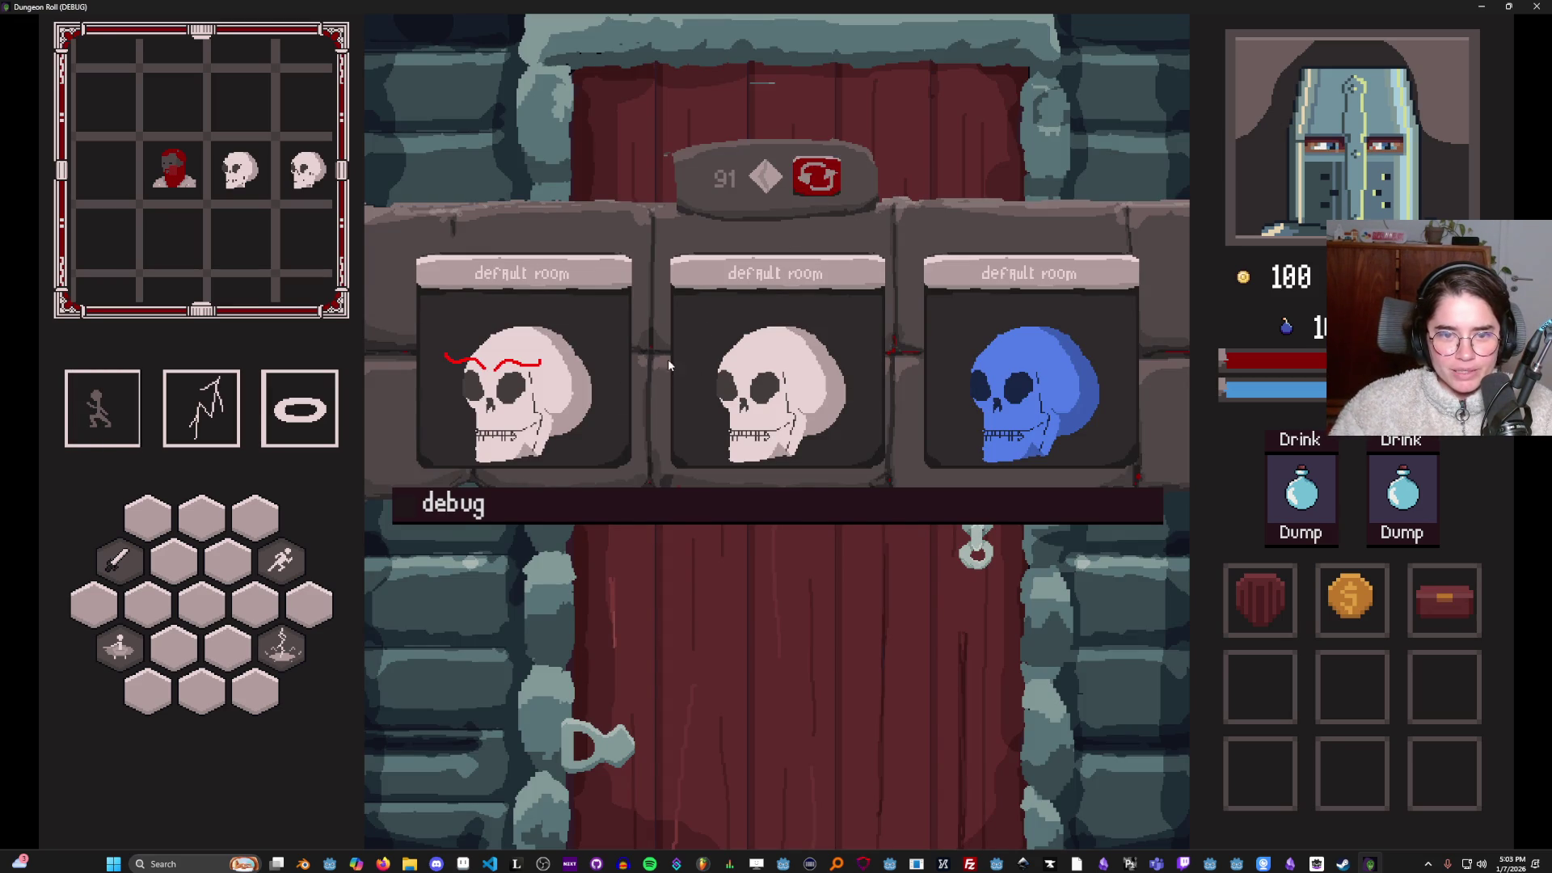
# Choose the middle default room, talk to Dostoevsky, take the PawnBroker card, and exit north.
pyautogui.click(784, 372)
pyautogui.press('w')
pyautogui.press('space')
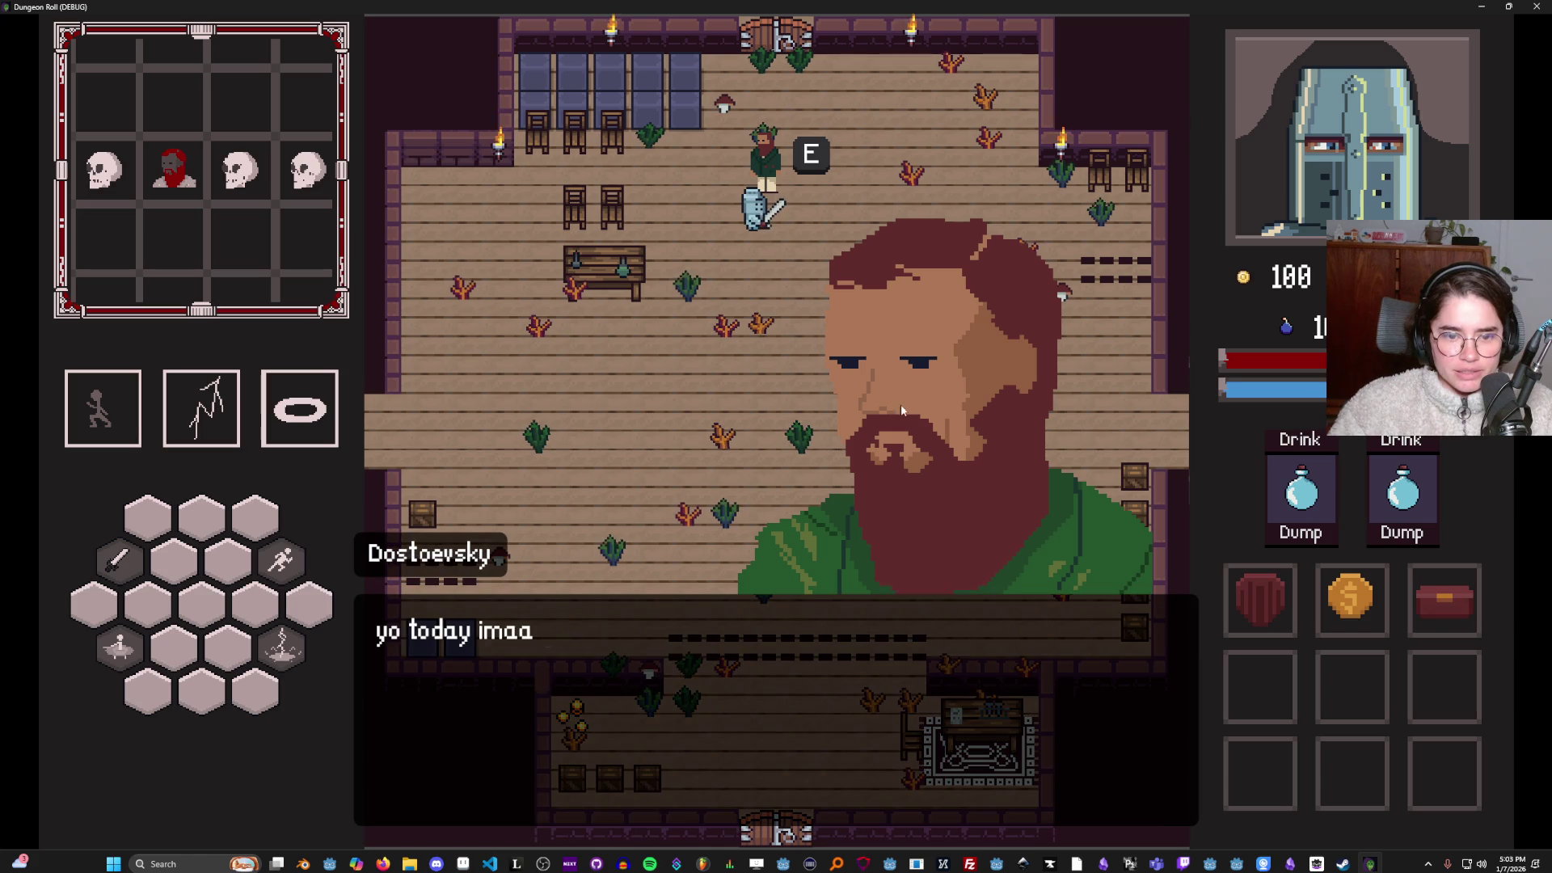
pyautogui.press('e')
pyautogui.press('e')
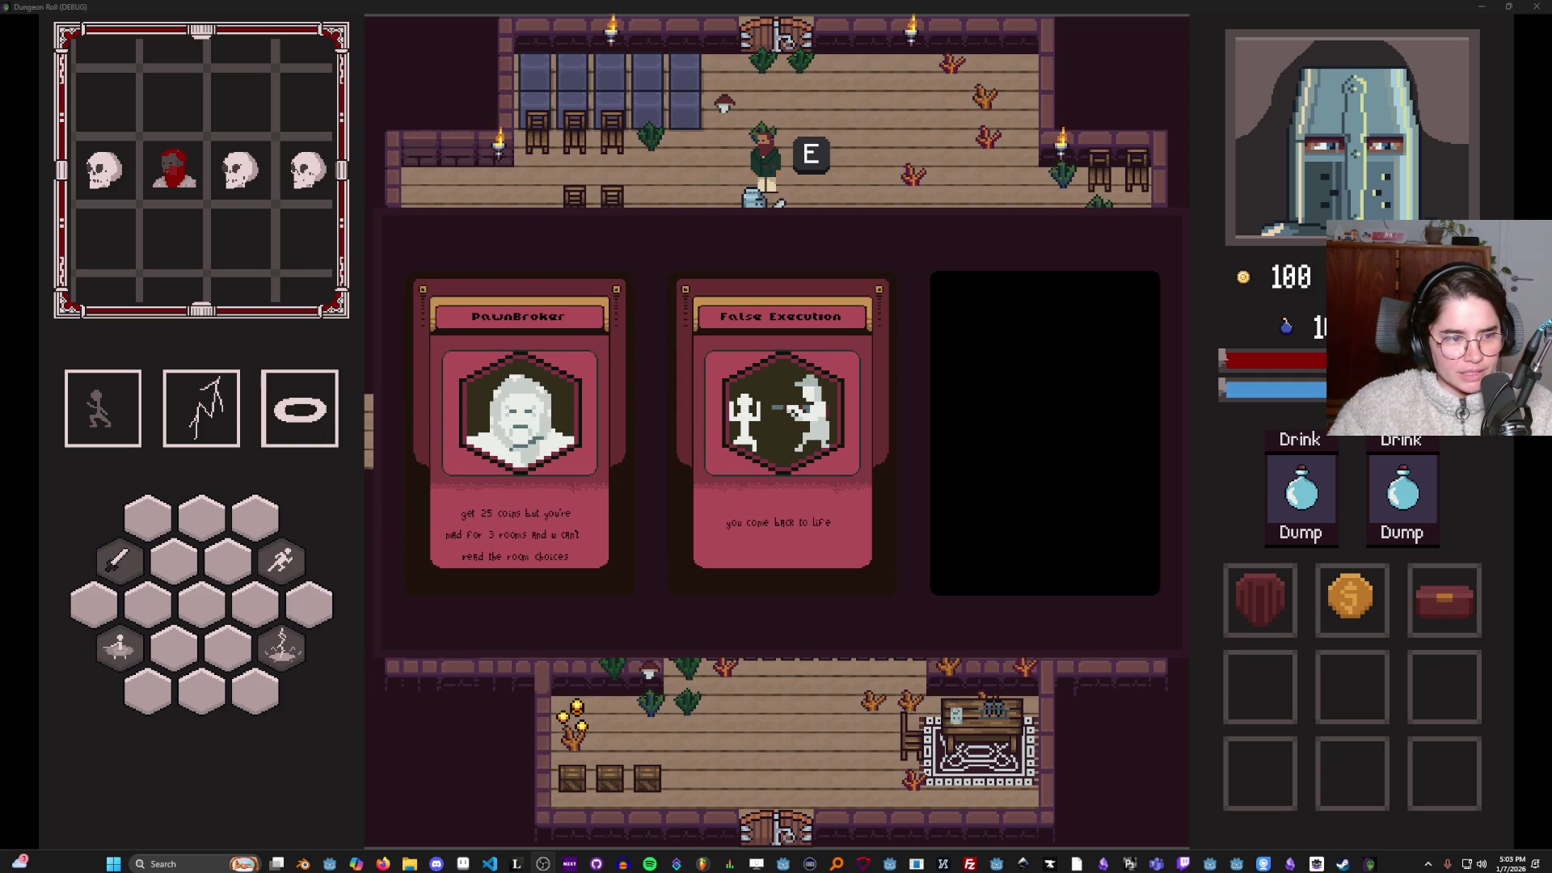
pyautogui.click(528, 416)
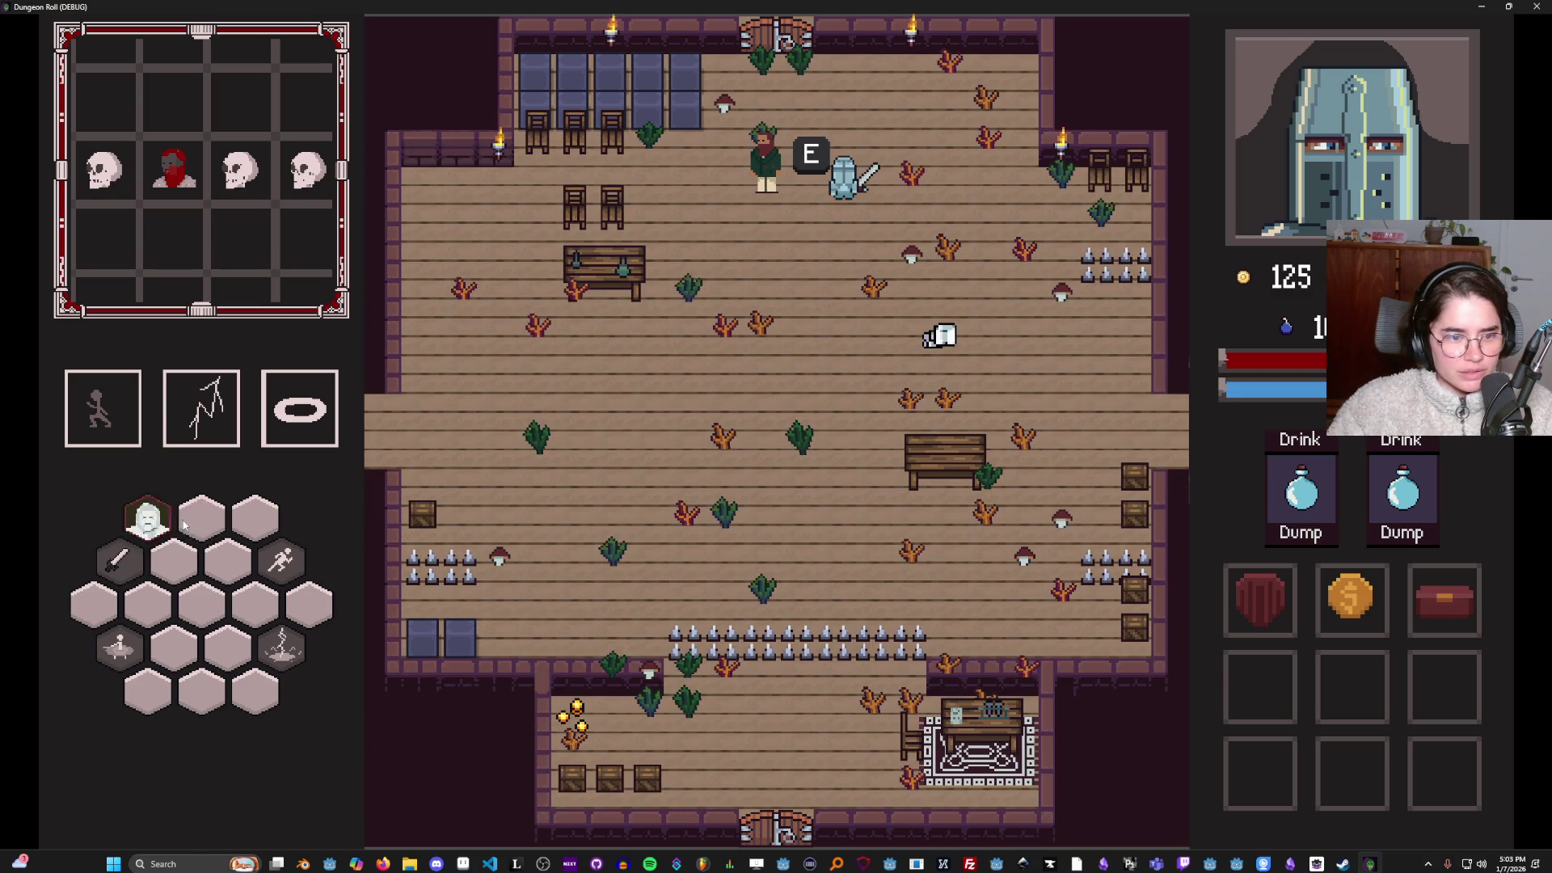
pyautogui.press('w')
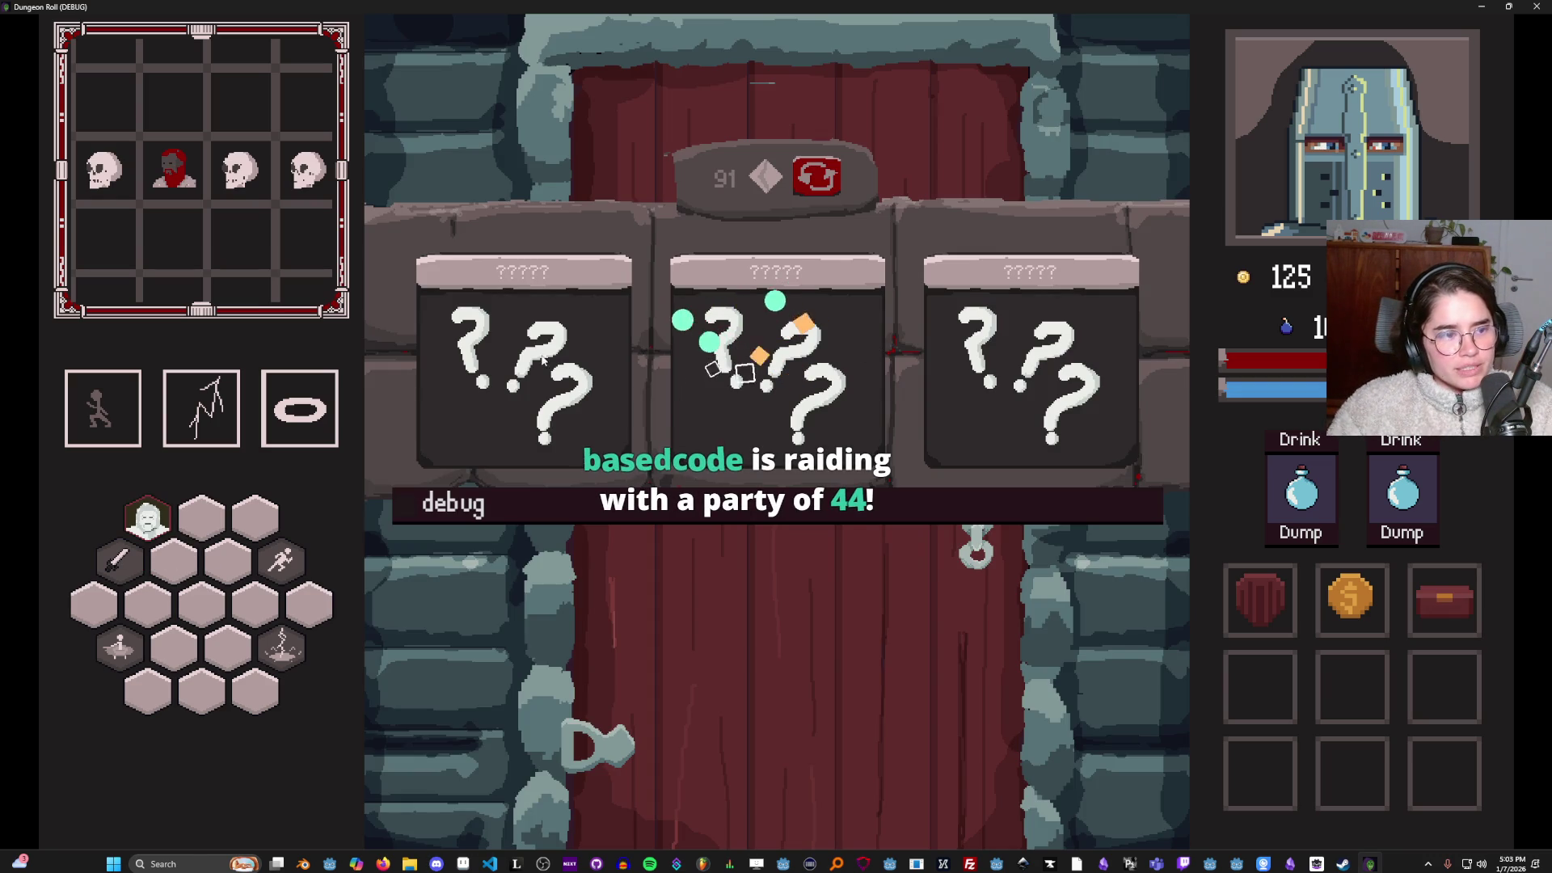
# Enter an unknown desert room, smash the crates, and walk toward the merchant.
pyautogui.click(742, 360)
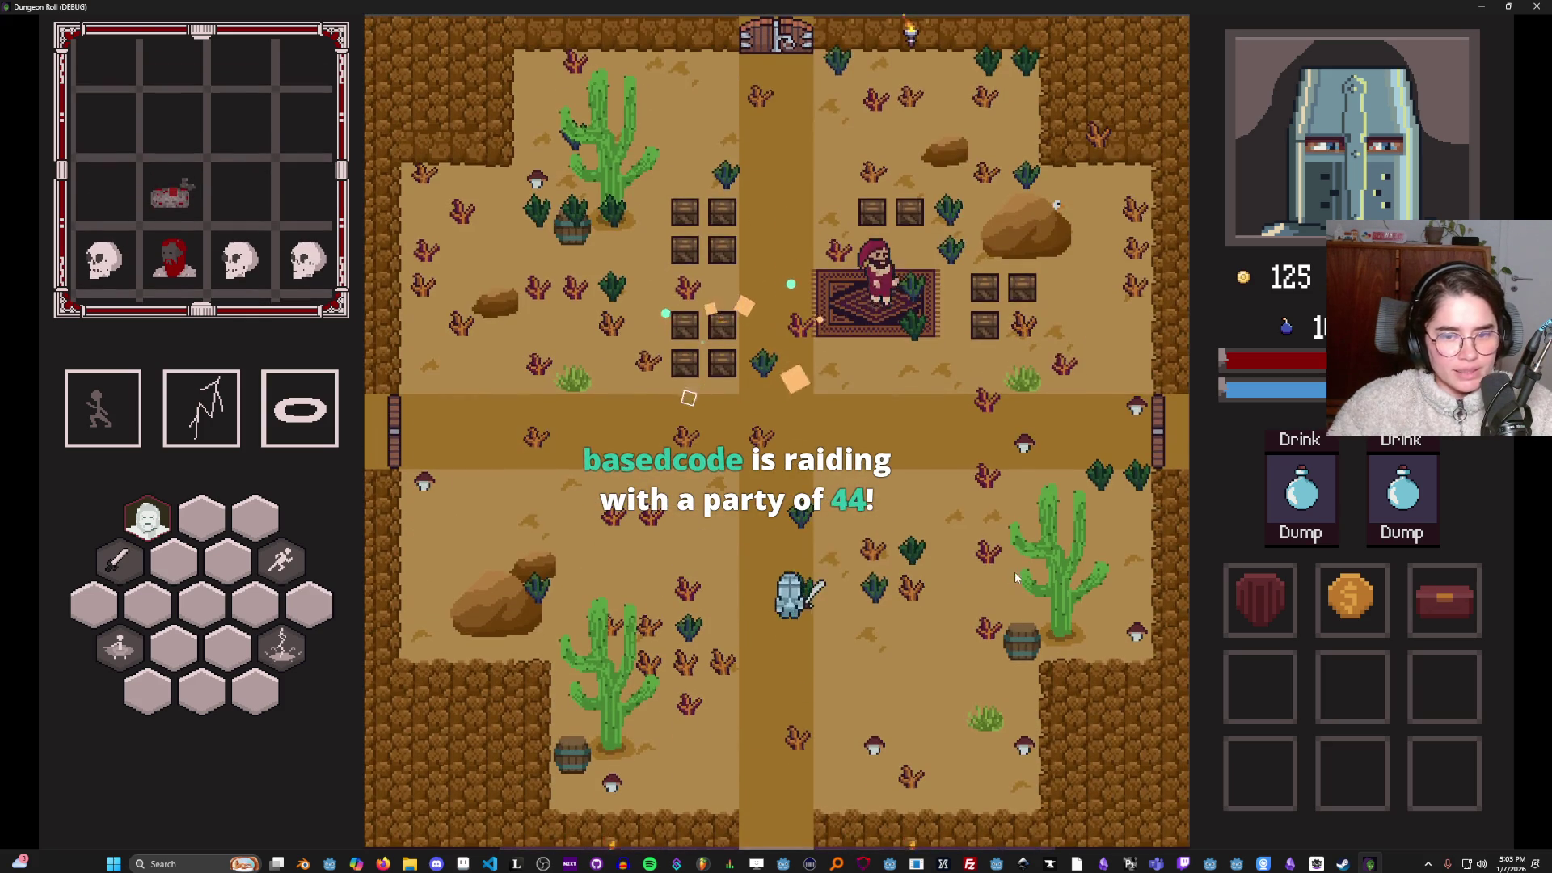
pyautogui.press('space')
pyautogui.press('d')
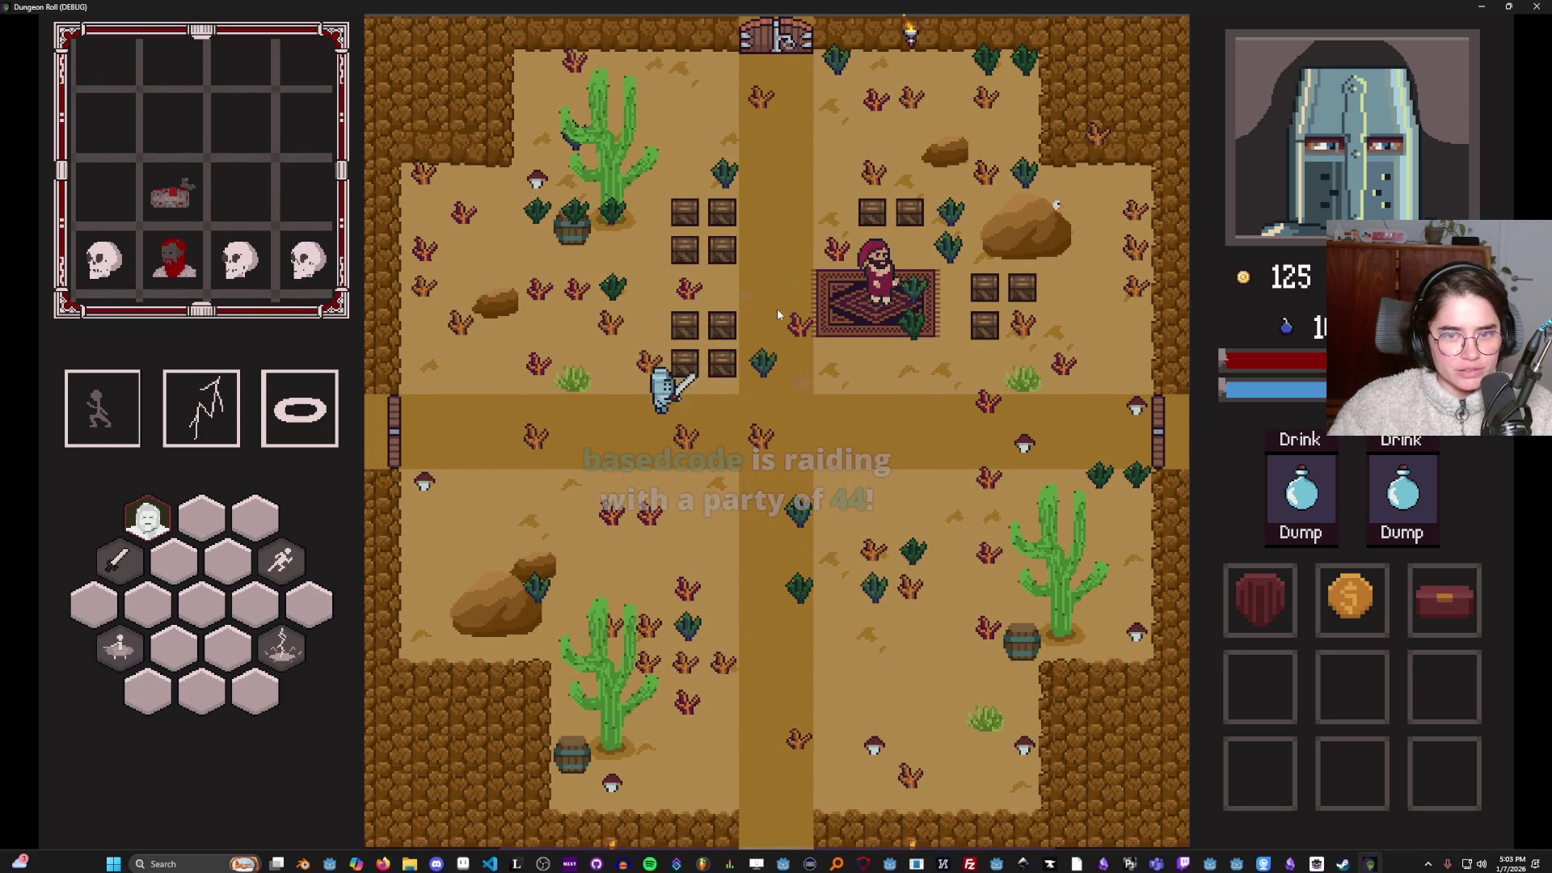
pyautogui.click(739, 264)
pyautogui.click(739, 263)
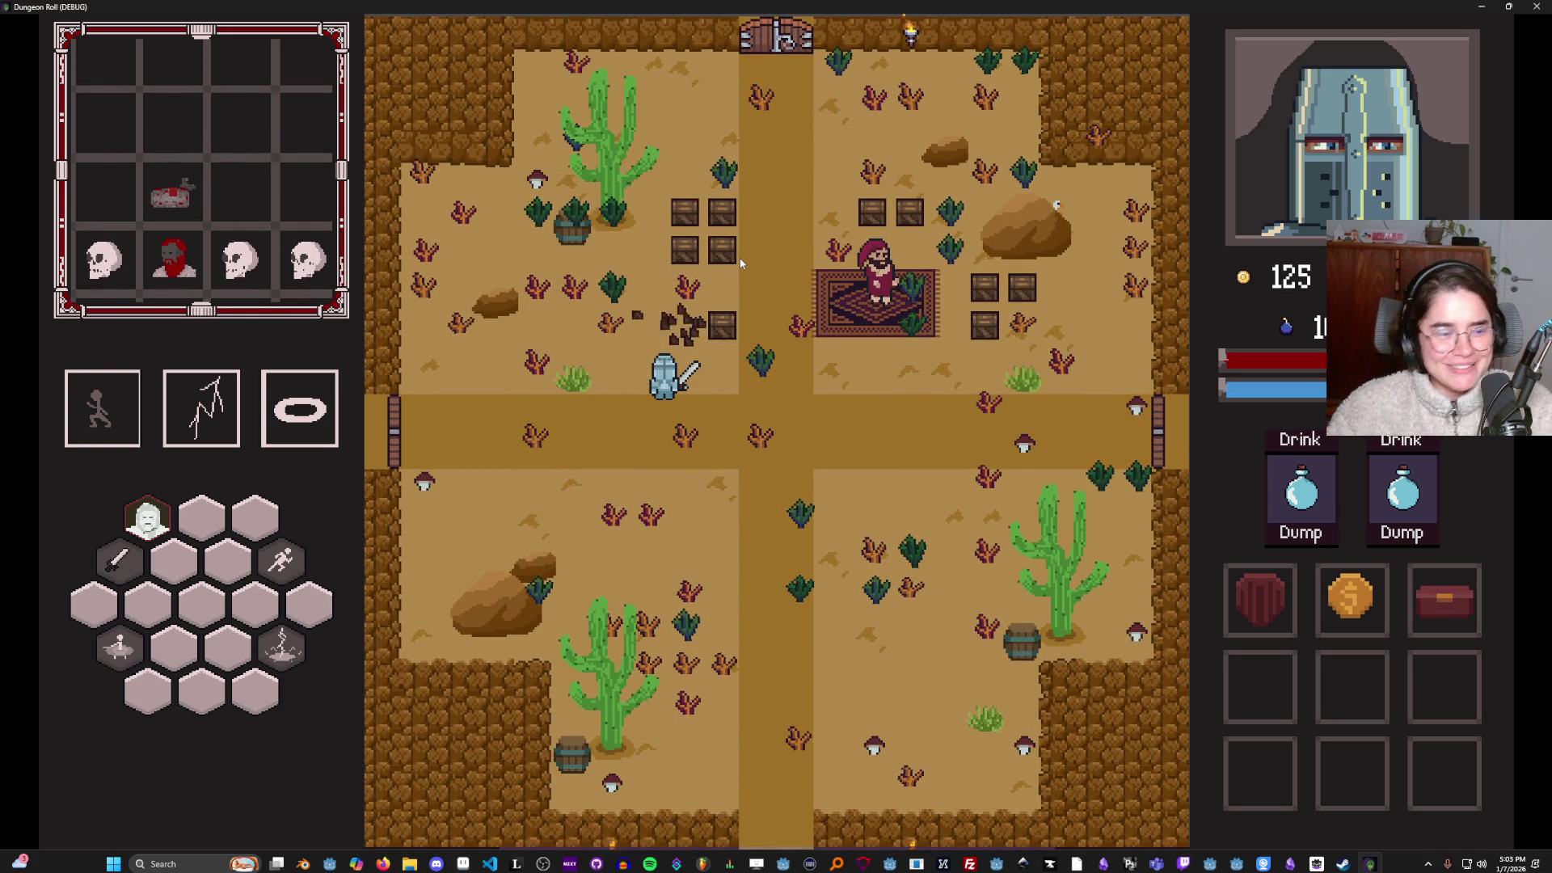
pyautogui.click(739, 263)
pyautogui.press('d')
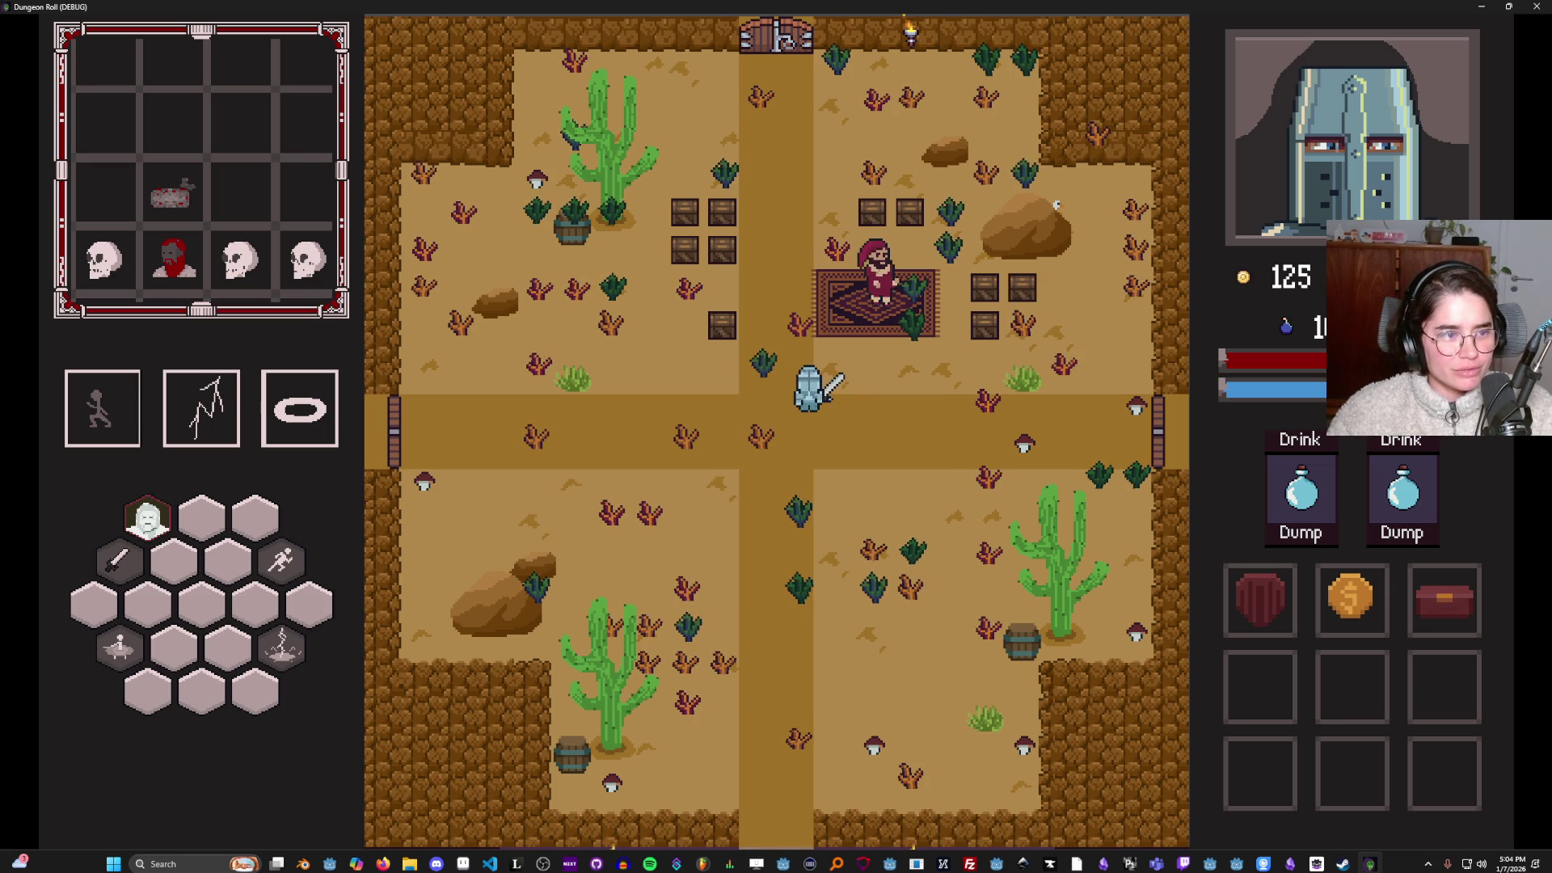
pyautogui.press('d')
# Buy the 3-coin gem from merchant marco_polo, then head out the top door.
pyautogui.press('w')
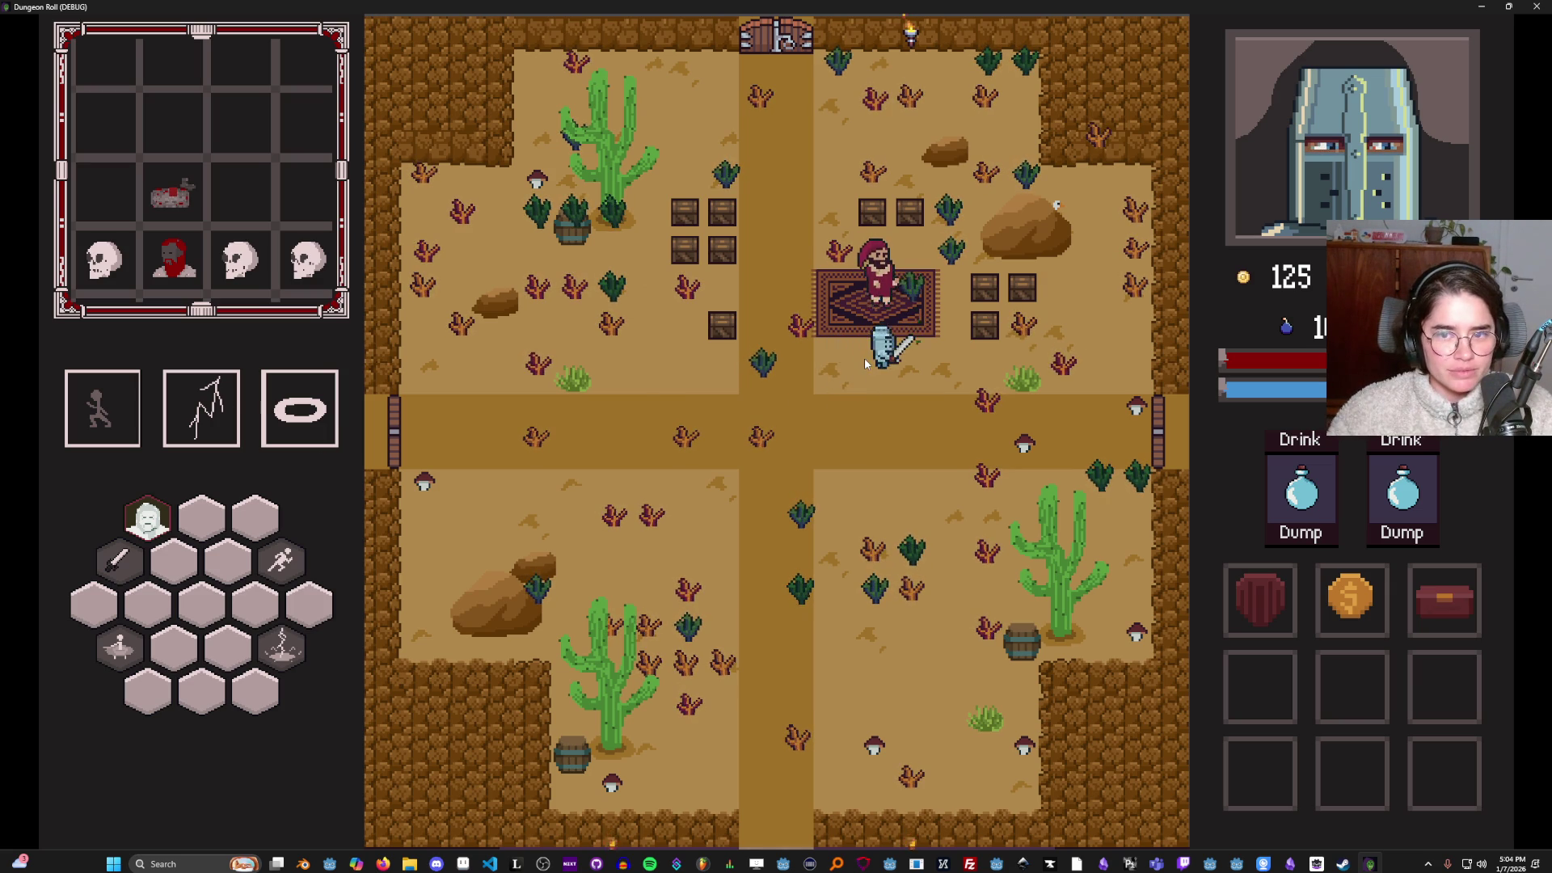
pyautogui.press('e')
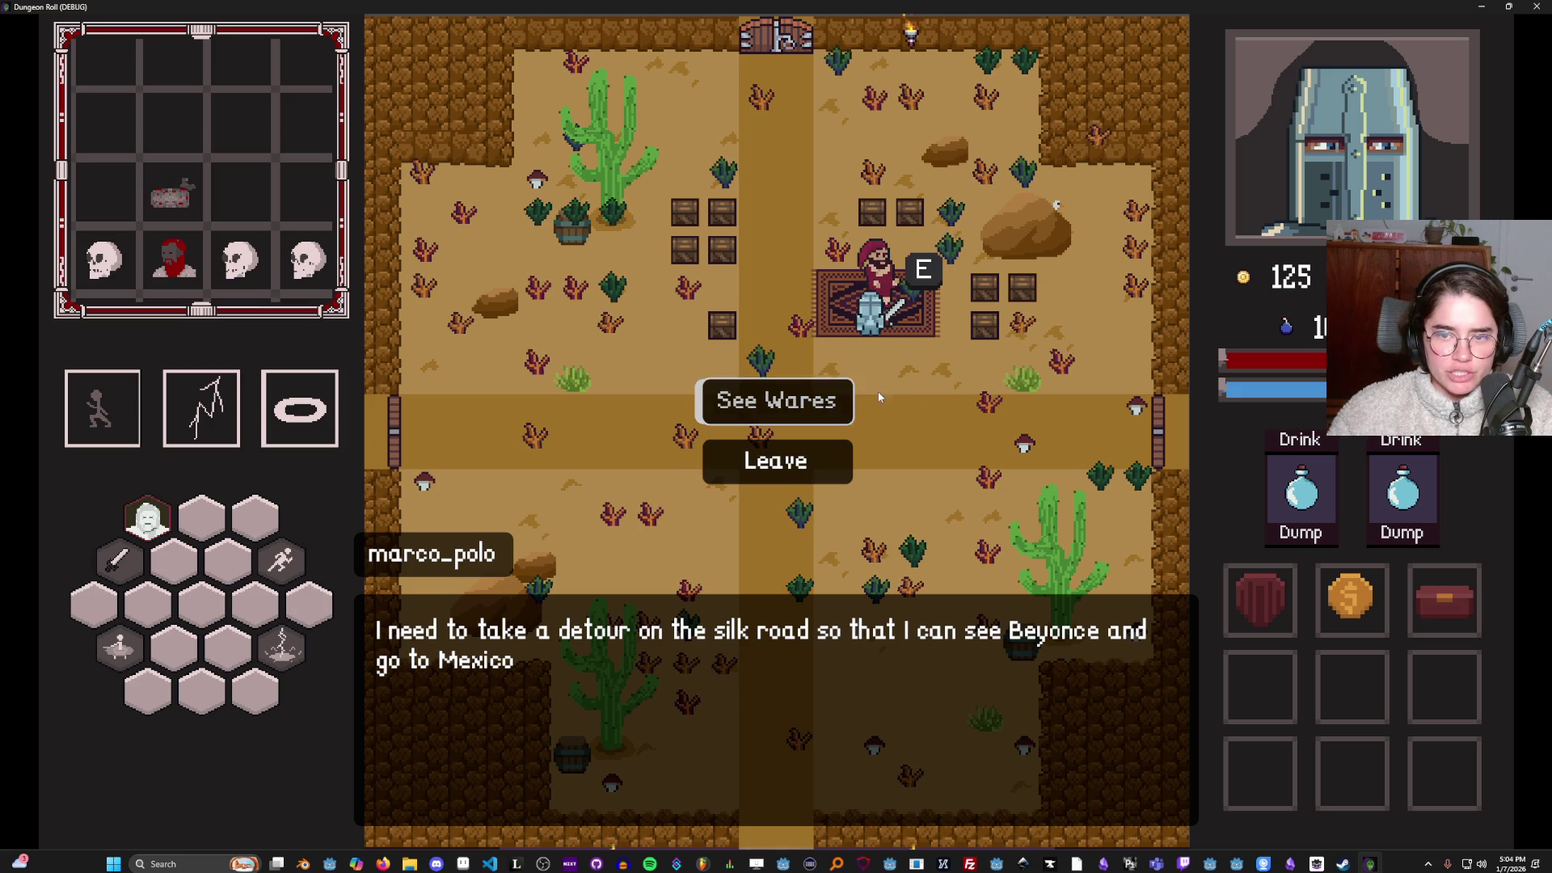
pyautogui.click(814, 422)
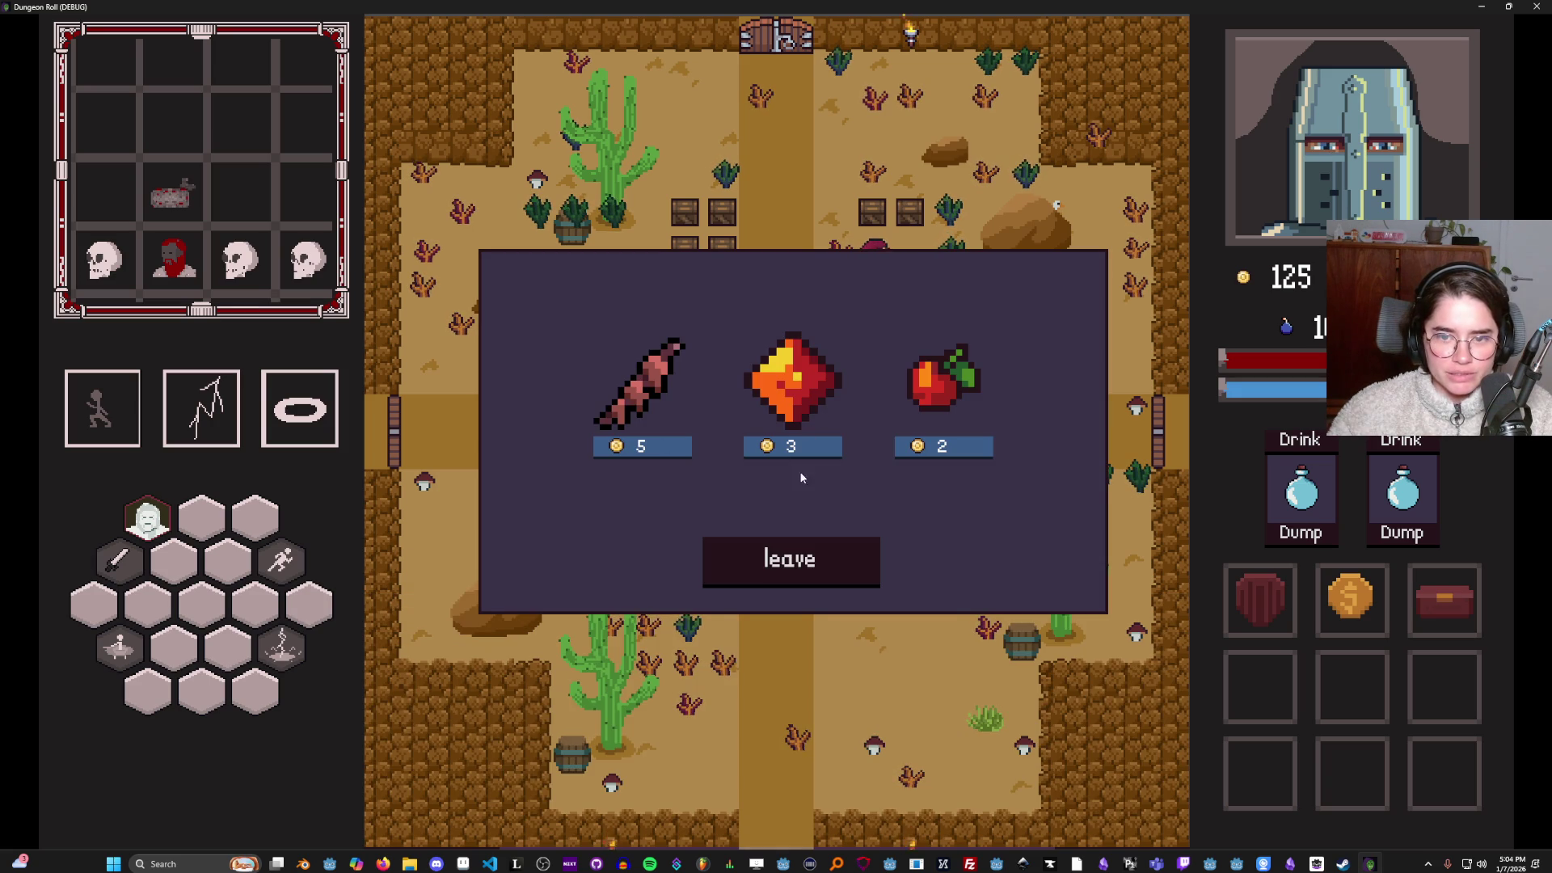
pyautogui.click(774, 448)
pyautogui.click(813, 574)
pyautogui.press('a')
pyautogui.press('w')
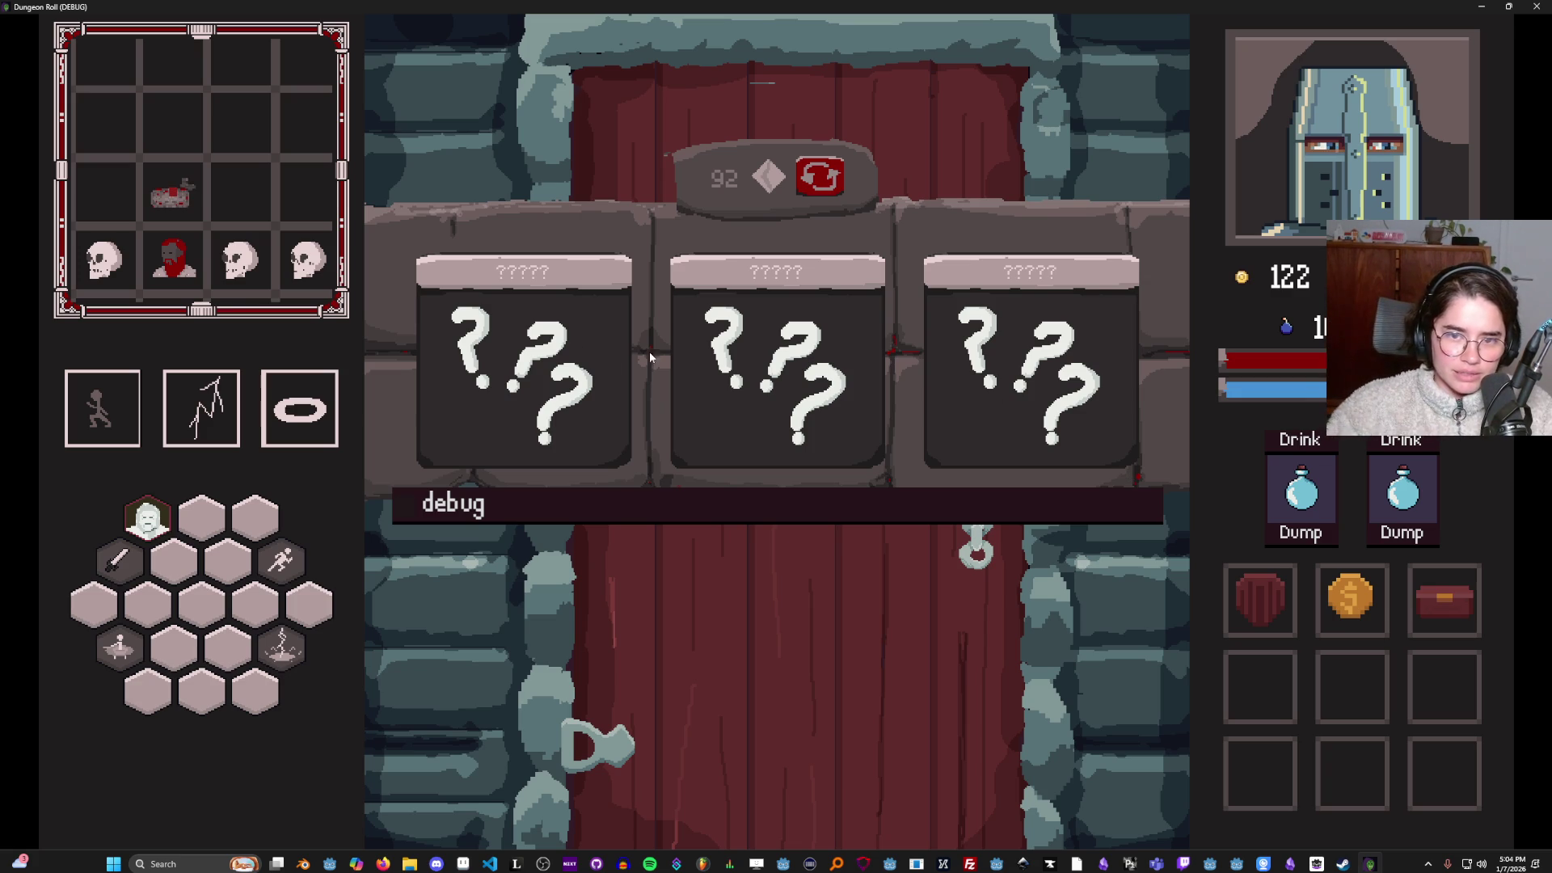
# Enter an unknown room, break the skull chest and crates for loot, then stop the debug run.
pyautogui.click(791, 373)
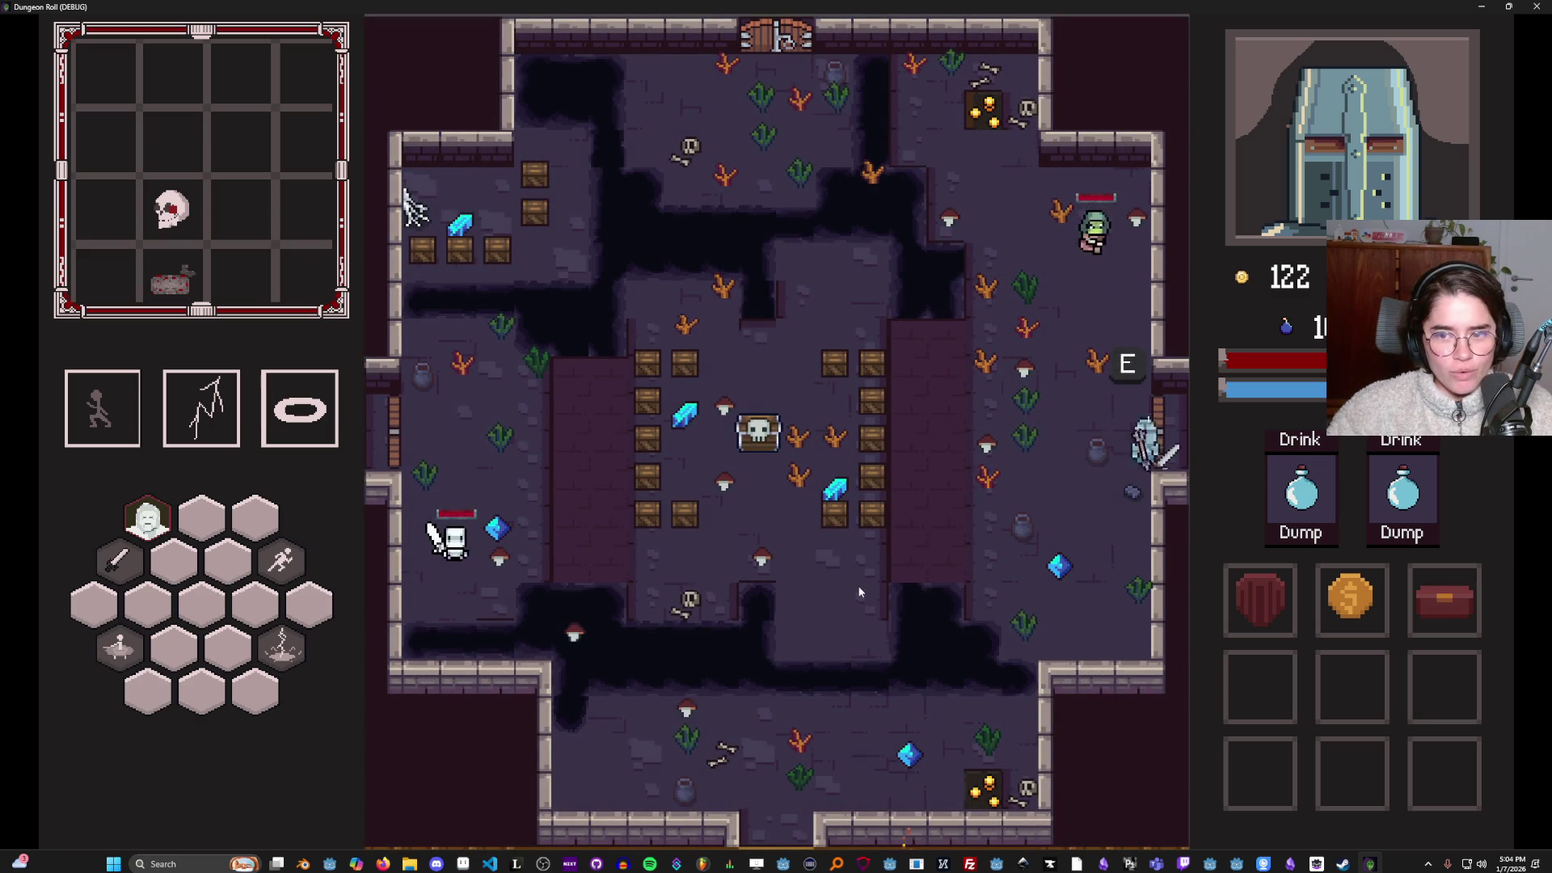
pyautogui.click(858, 585)
pyautogui.click(760, 399)
pyautogui.click(651, 408)
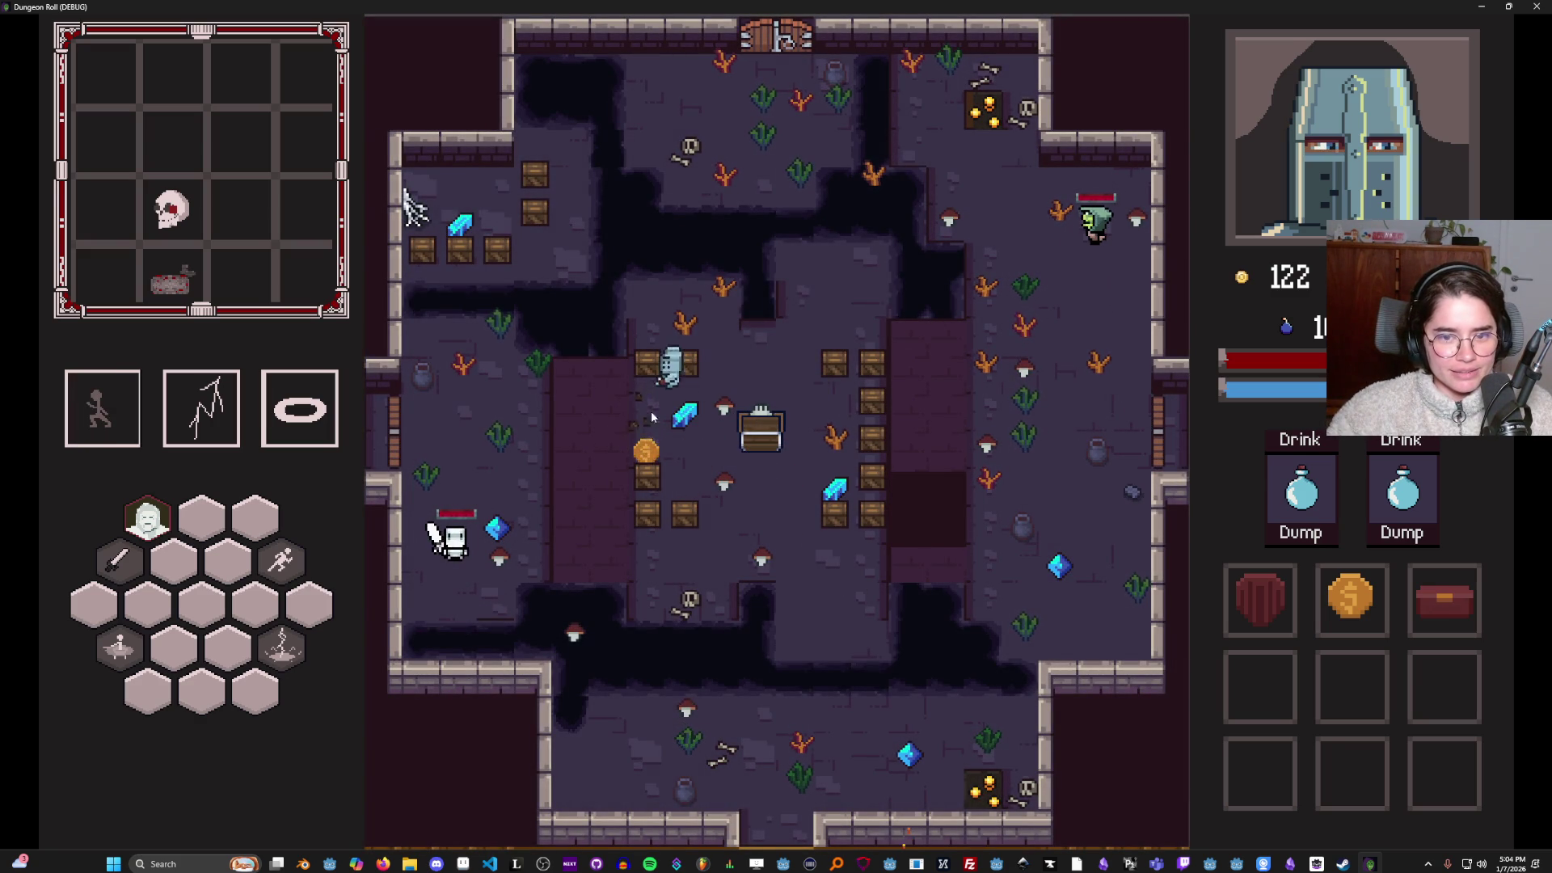
pyautogui.click(663, 536)
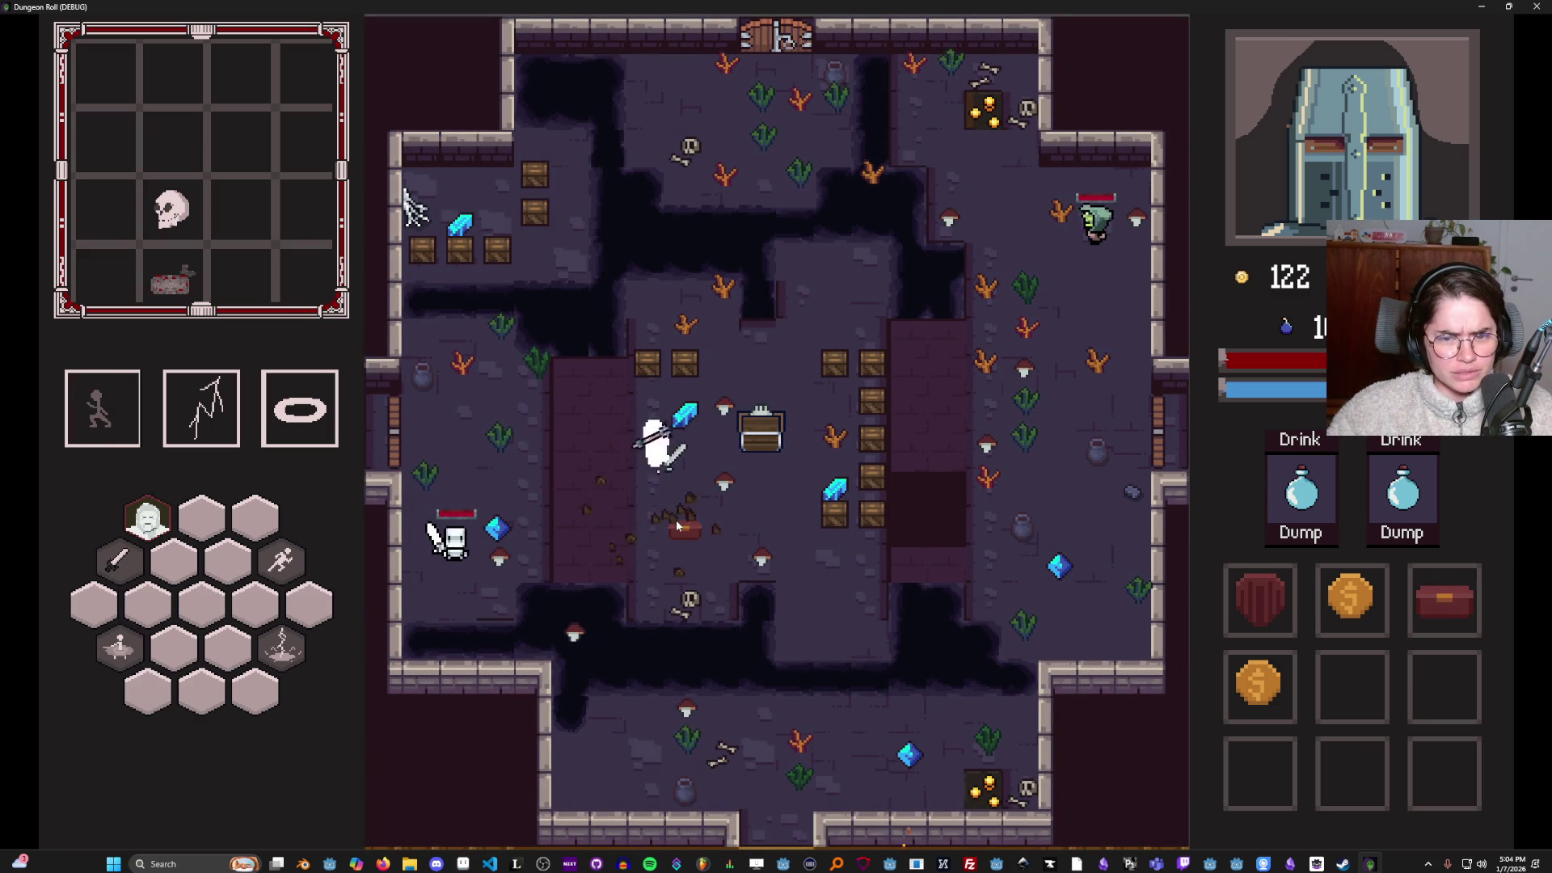
pyautogui.click(673, 420)
pyautogui.click(664, 346)
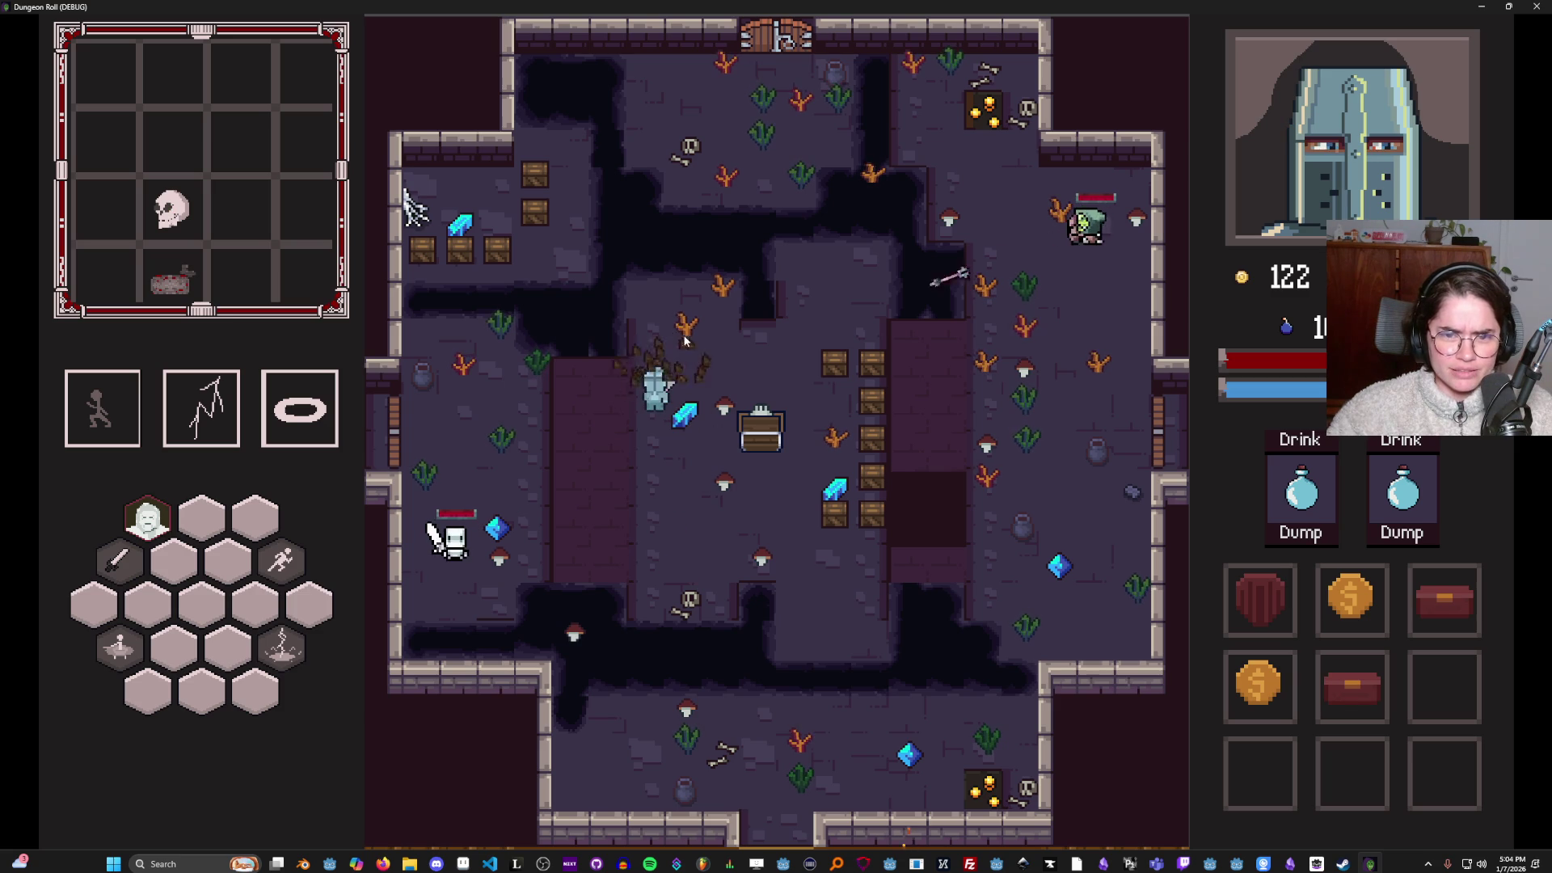
pyautogui.press('super+Down')
pyautogui.click(1063, 238)
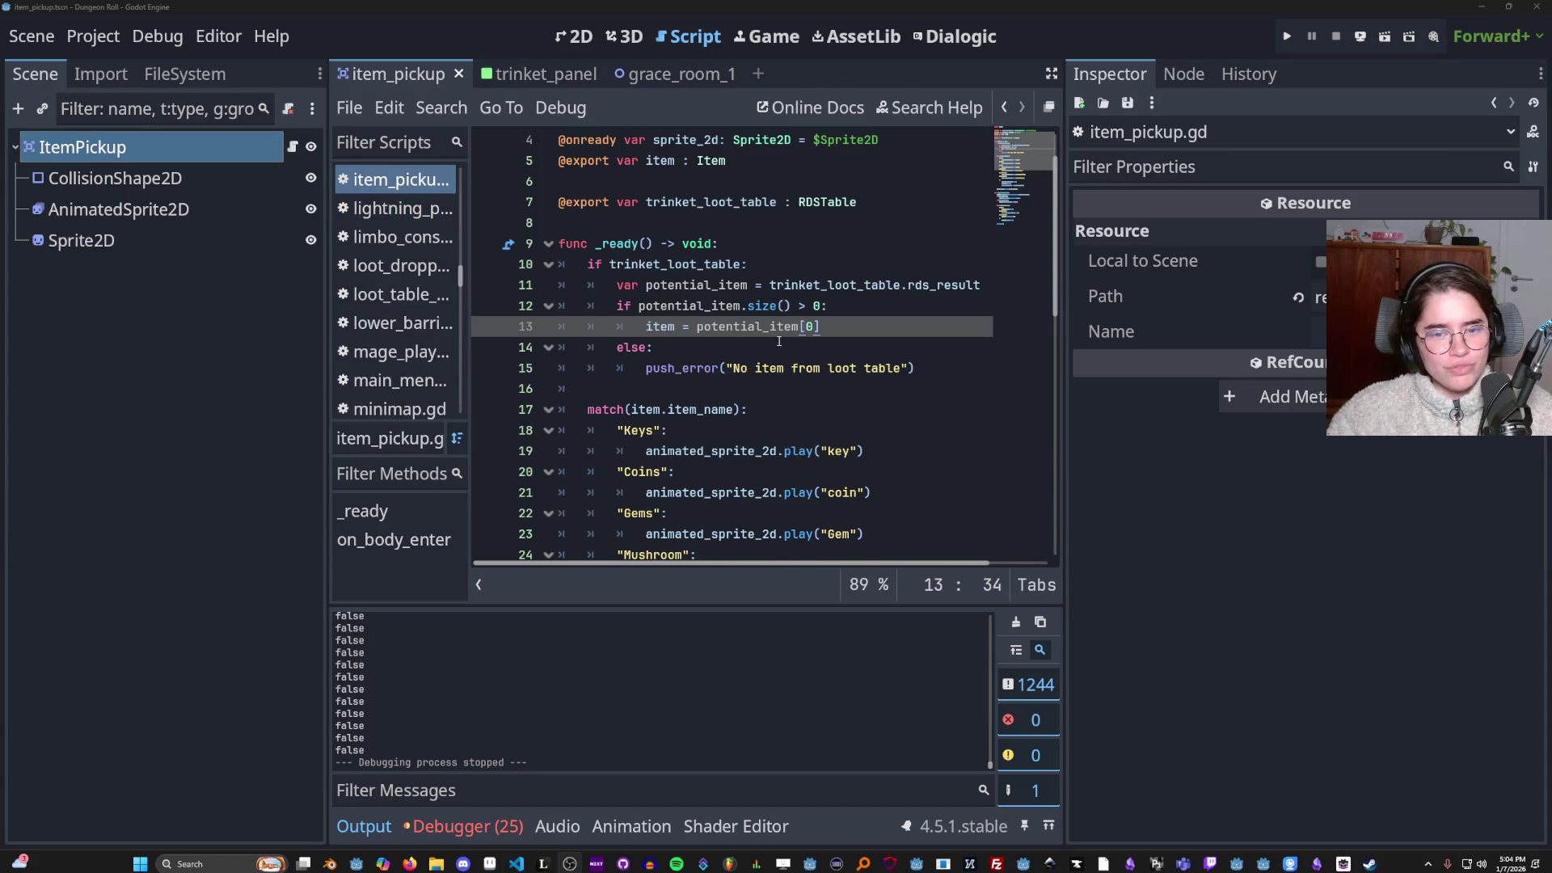
# Revert the stray edit on line 7 of item_pickup.gd and save the script.
pyautogui.scroll(1, 779, 340)
pyautogui.click(886, 277)
pyautogui.click(883, 266)
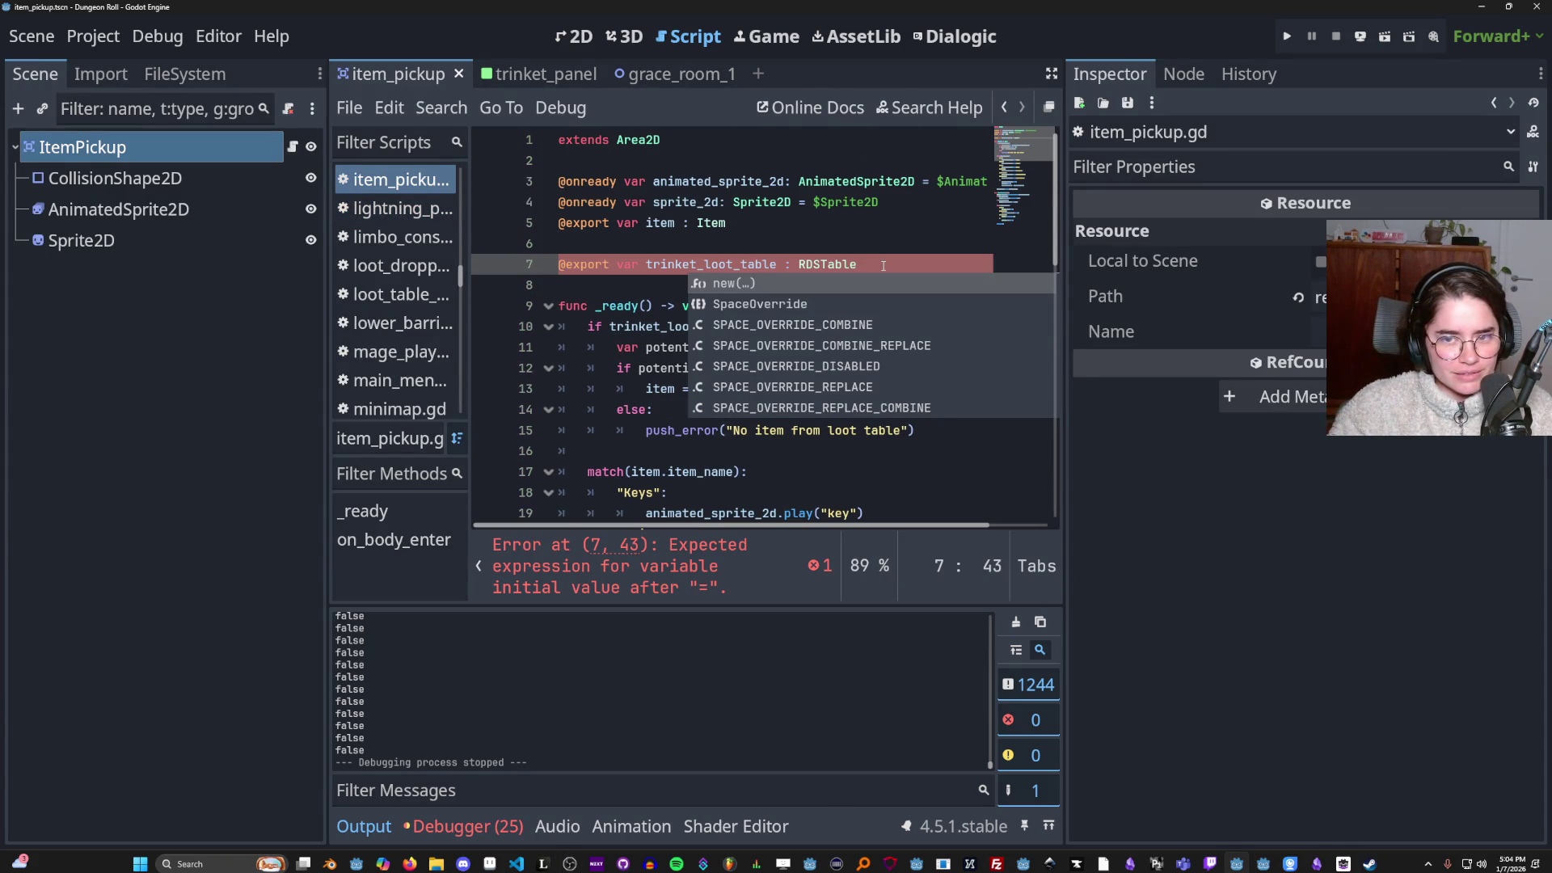
pyautogui.press('Escape')
pyautogui.hotkey('ctrl', 's')
# Highlight the uses of potential_item, then select the FileSystem filter text for replacement.
pyautogui.click(709, 349)
pyautogui.doubleClick(710, 348)
pyautogui.click(710, 327)
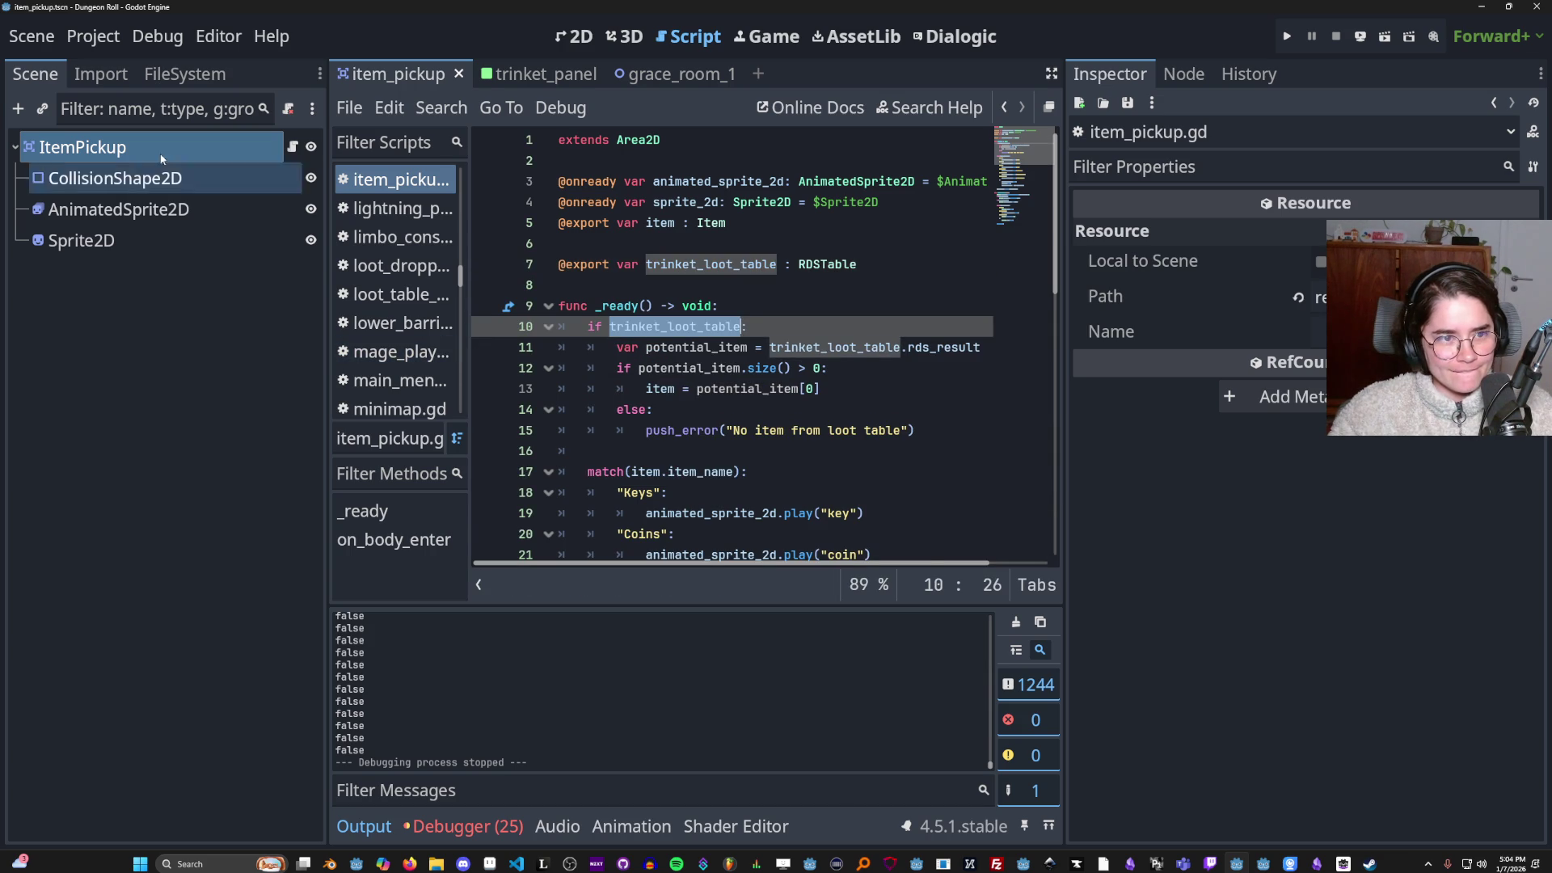
pyautogui.click(174, 75)
pyautogui.doubleClick(144, 140)
# Filter for 'crate', open crate.tscn, inspect LootDropper's loot table, and save the scene.
pyautogui.write('crate')
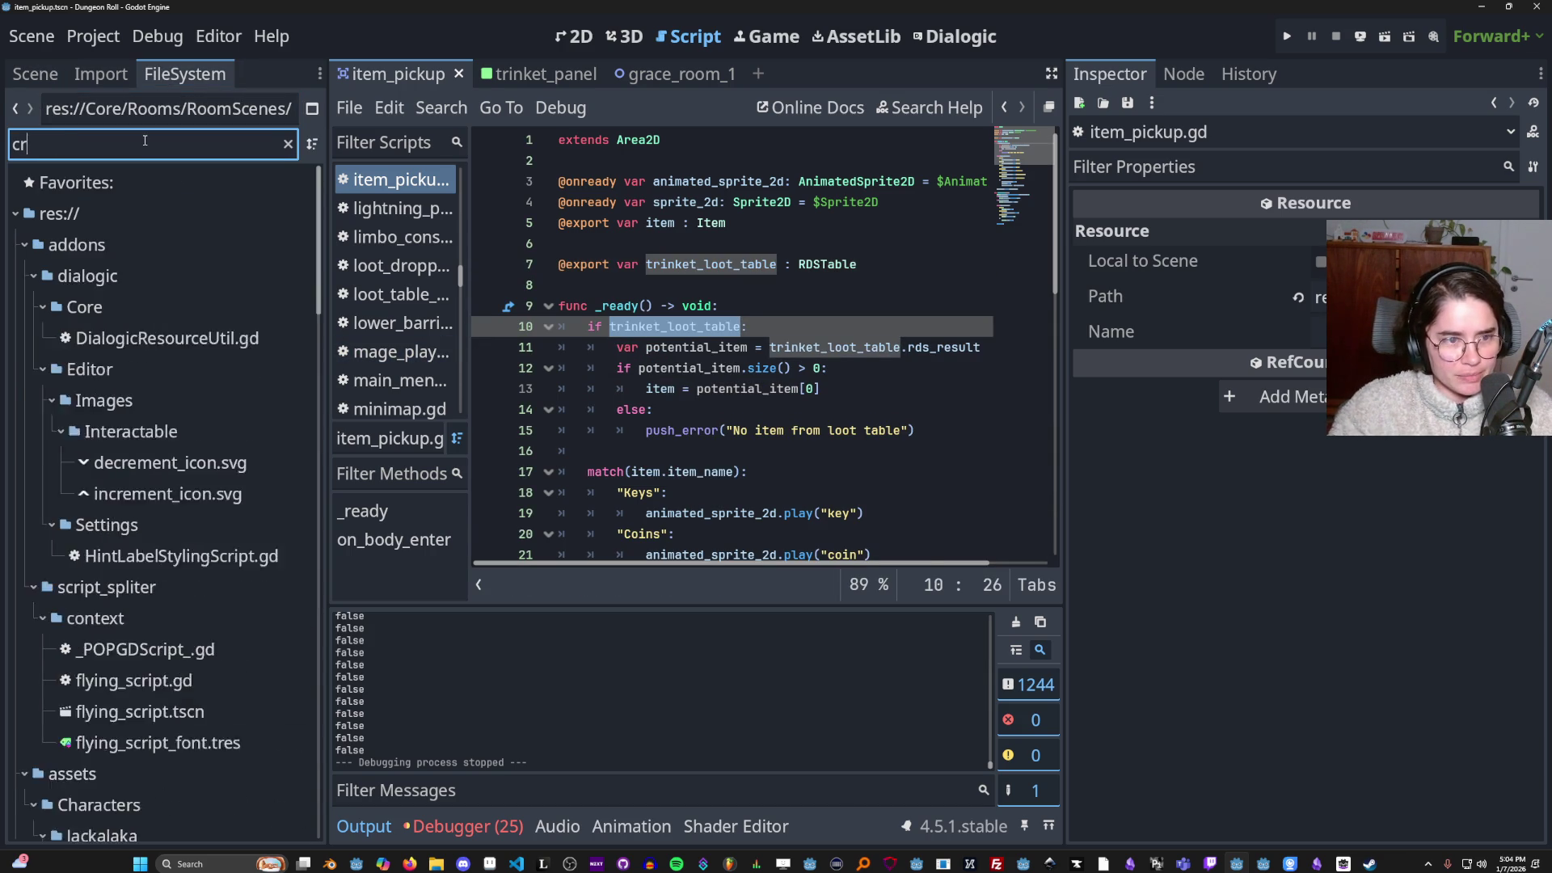
pyautogui.click(136, 466)
pyautogui.doubleClick(136, 466)
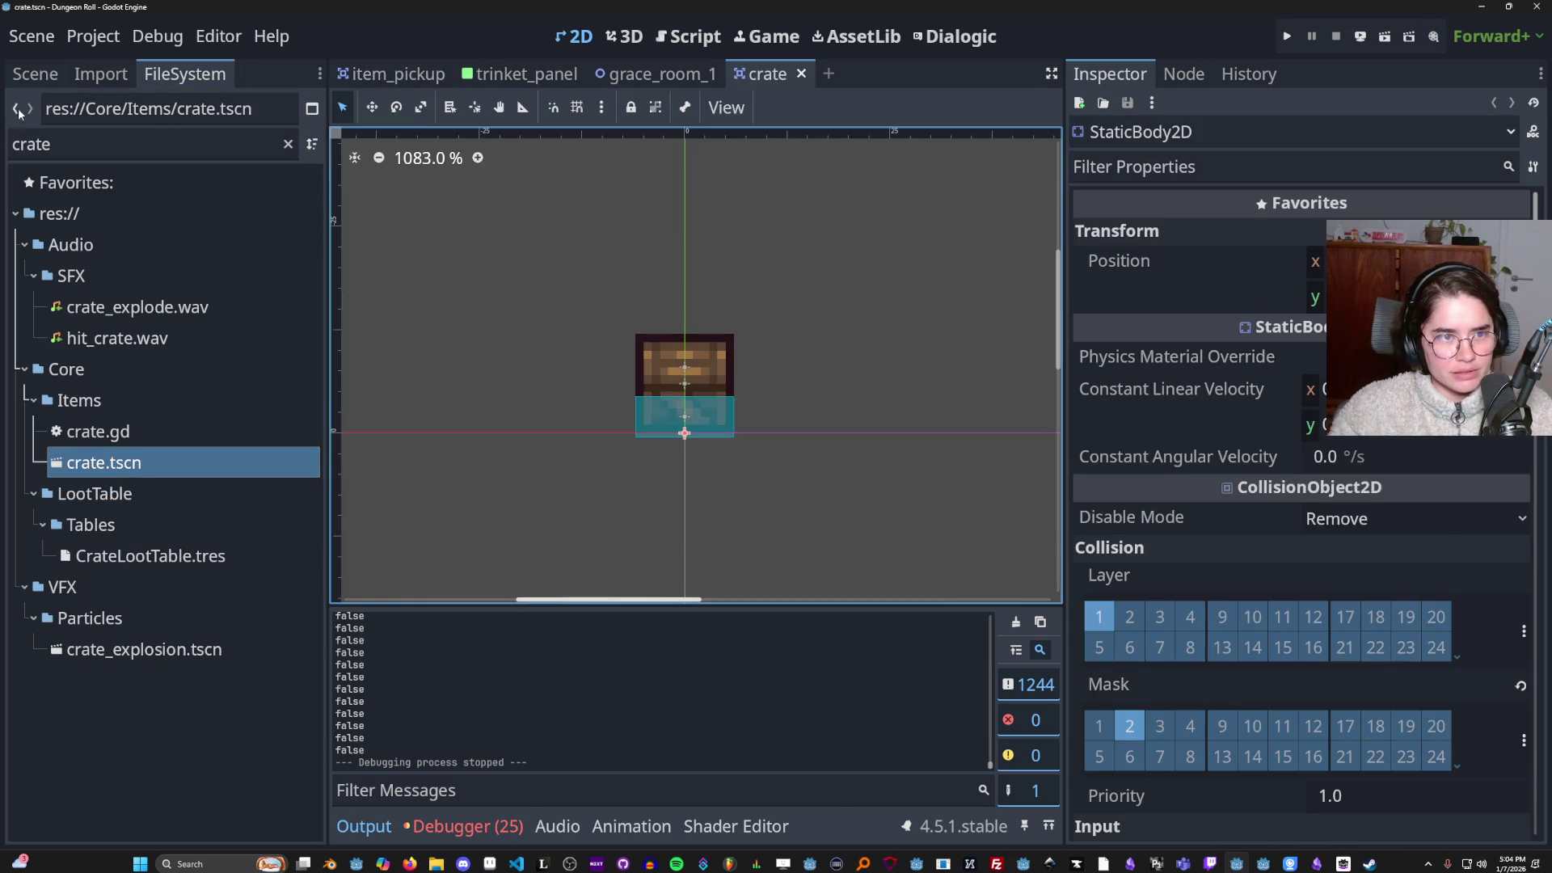
pyautogui.click(35, 75)
pyautogui.click(80, 147)
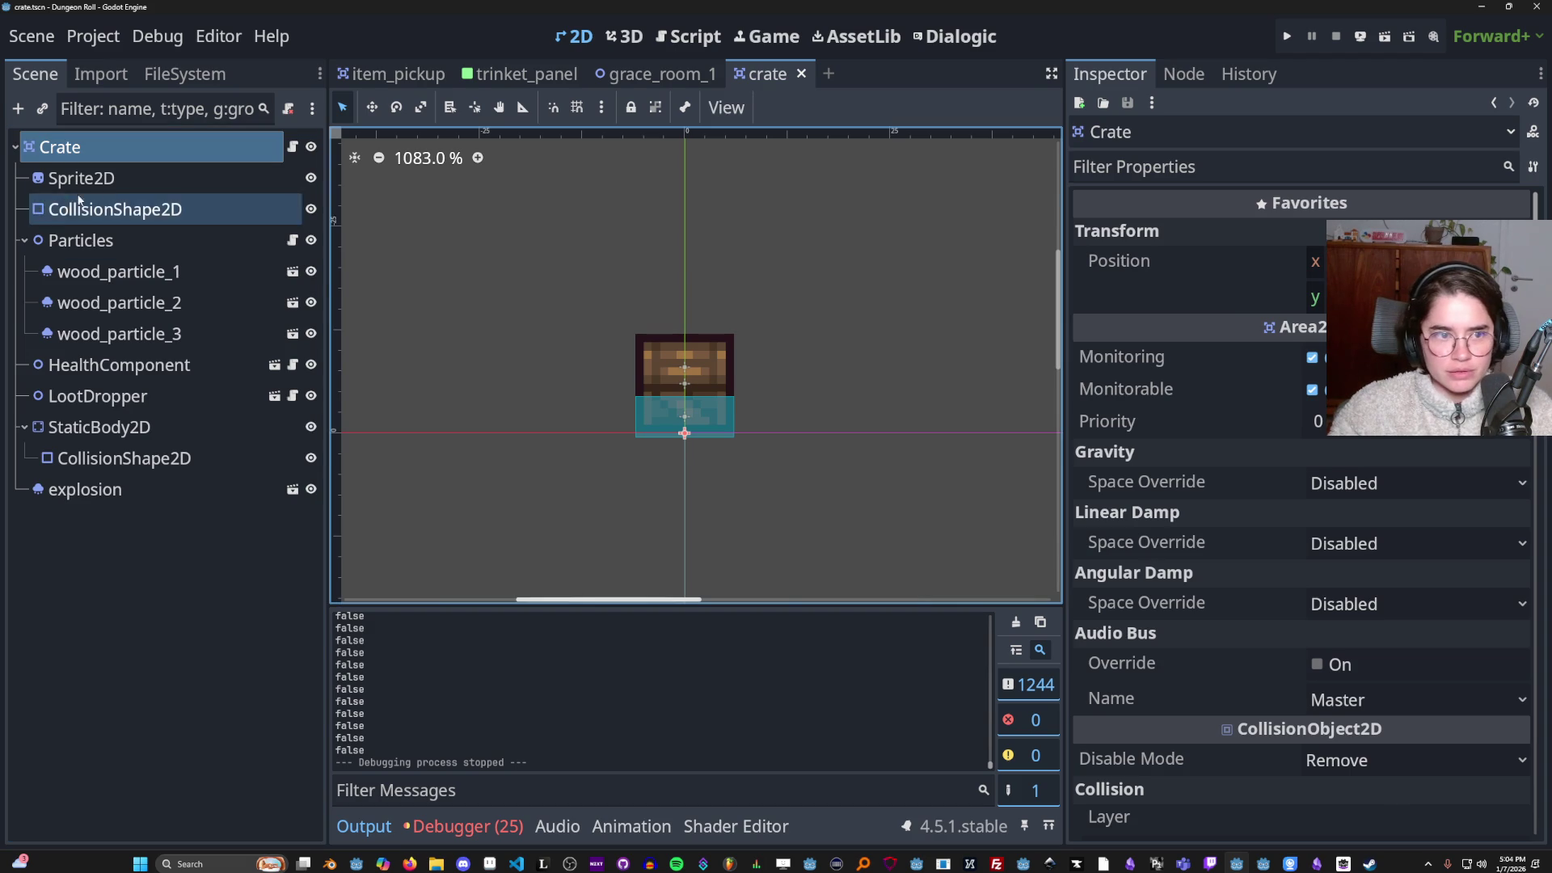
pyautogui.click(115, 395)
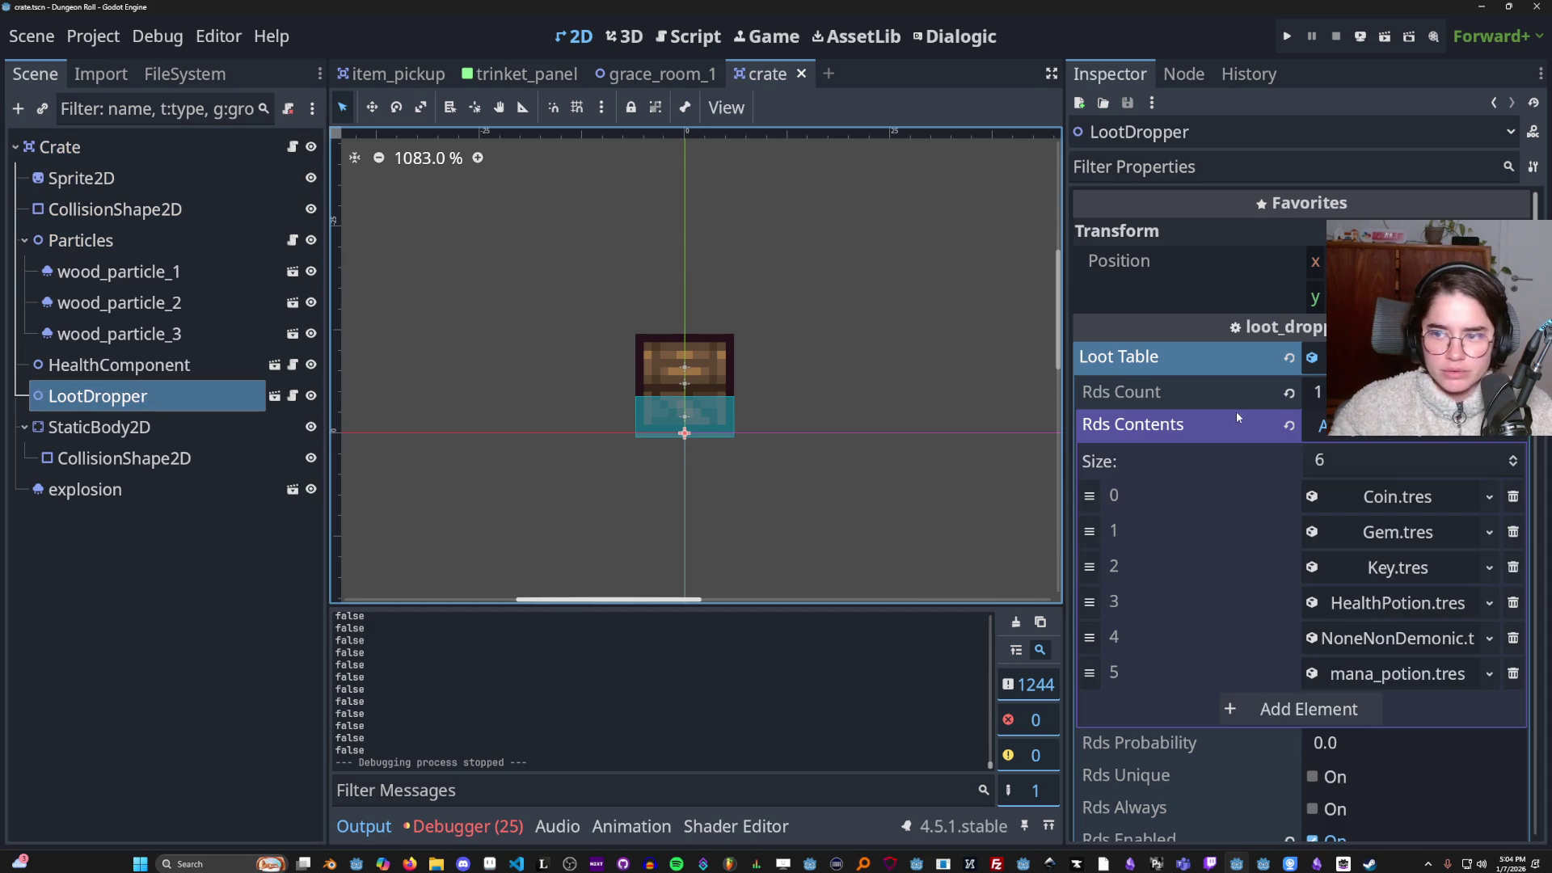
pyautogui.click(1119, 356)
pyautogui.hotkey('ctrl', 's')
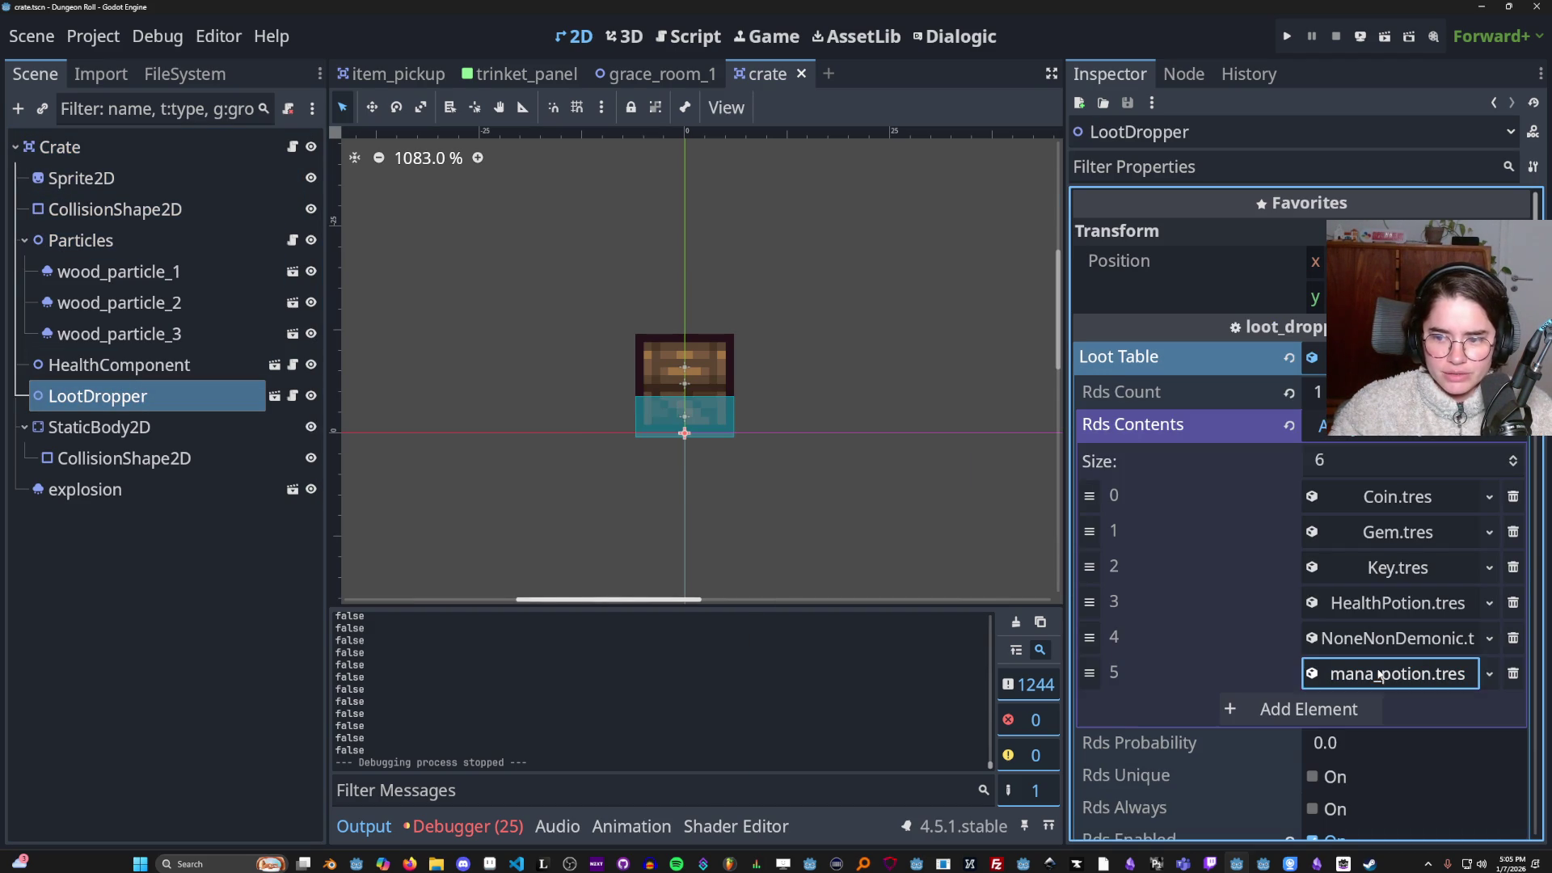
# Open LootDropper's loot_dropper.gd script, save, and run the project with F5.
pyautogui.click(293, 395)
pyautogui.hotkey('ctrl', 's')
pyautogui.moveTo(666, 338)
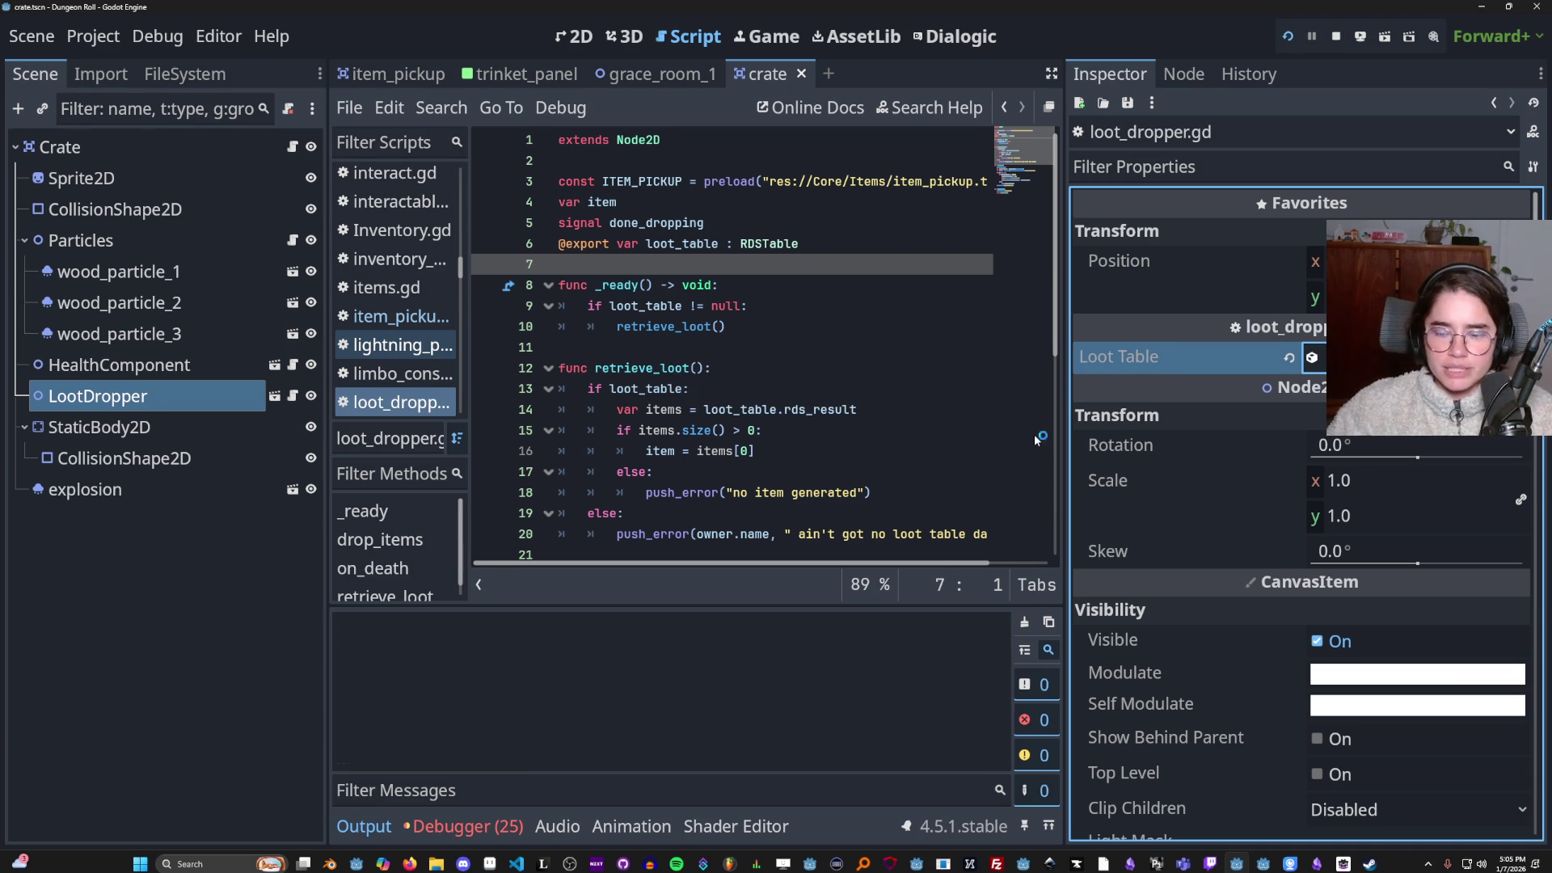
pyautogui.press('F5')
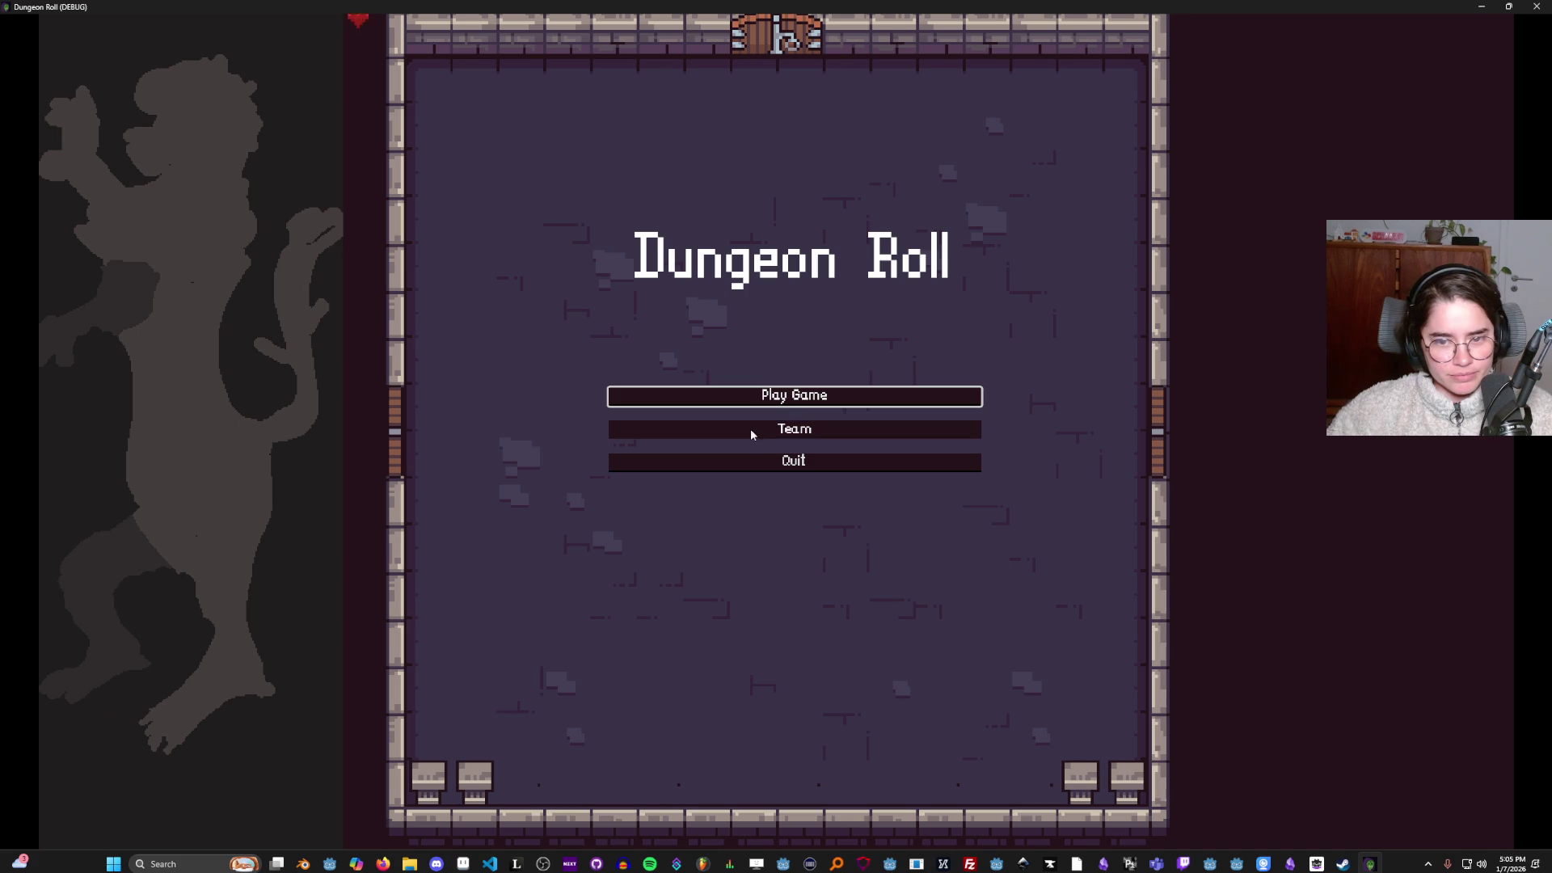
# Start a new game, test pause and movement, return to the main menu, and begin a fresh run.
pyautogui.click(776, 409)
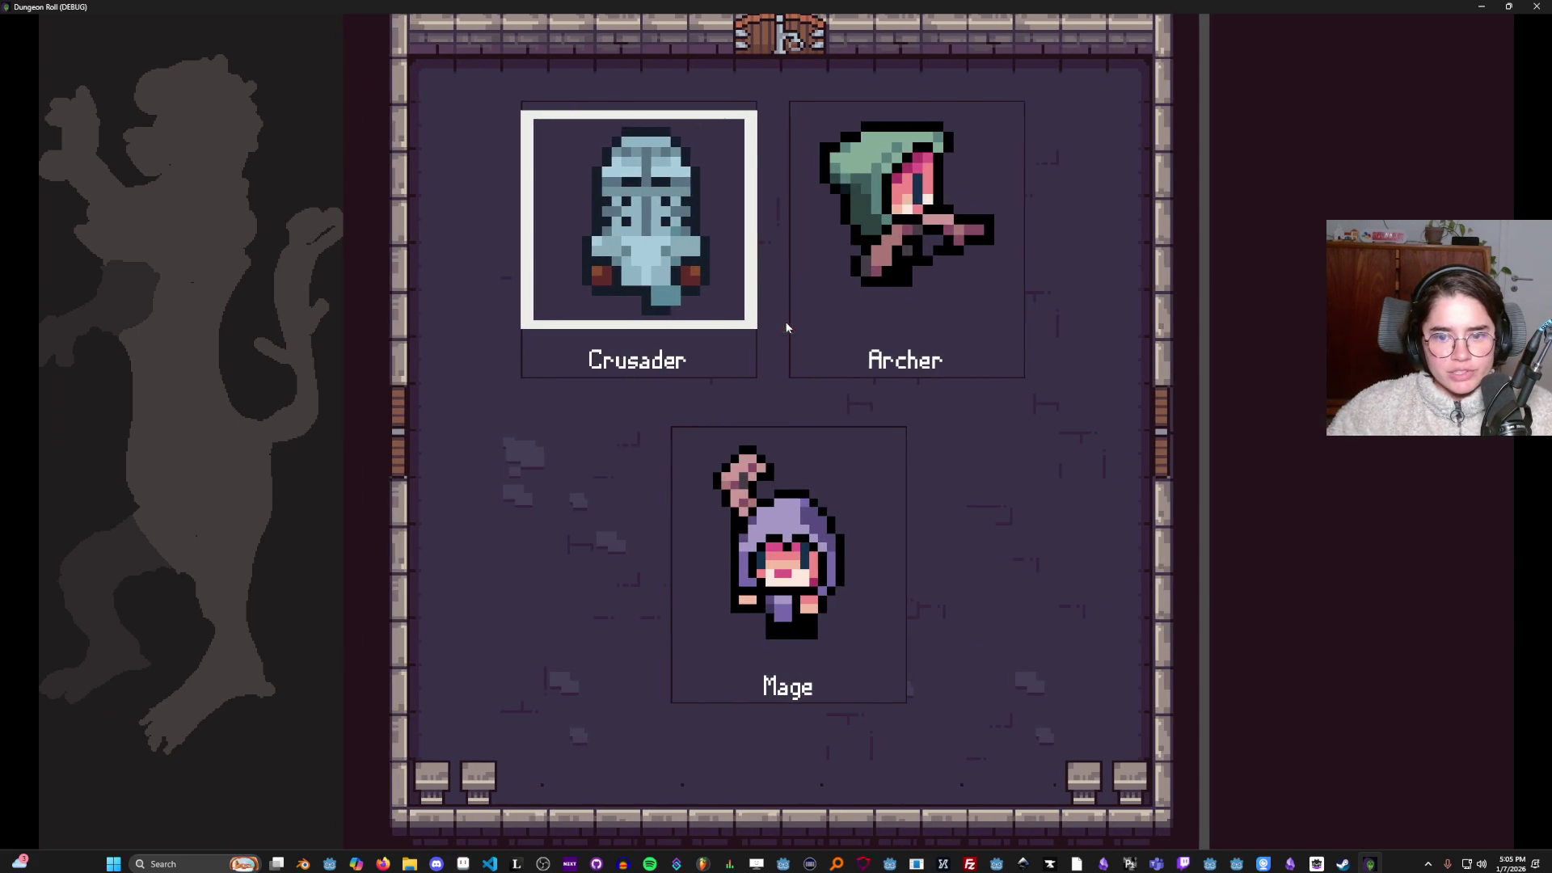
pyautogui.click(744, 336)
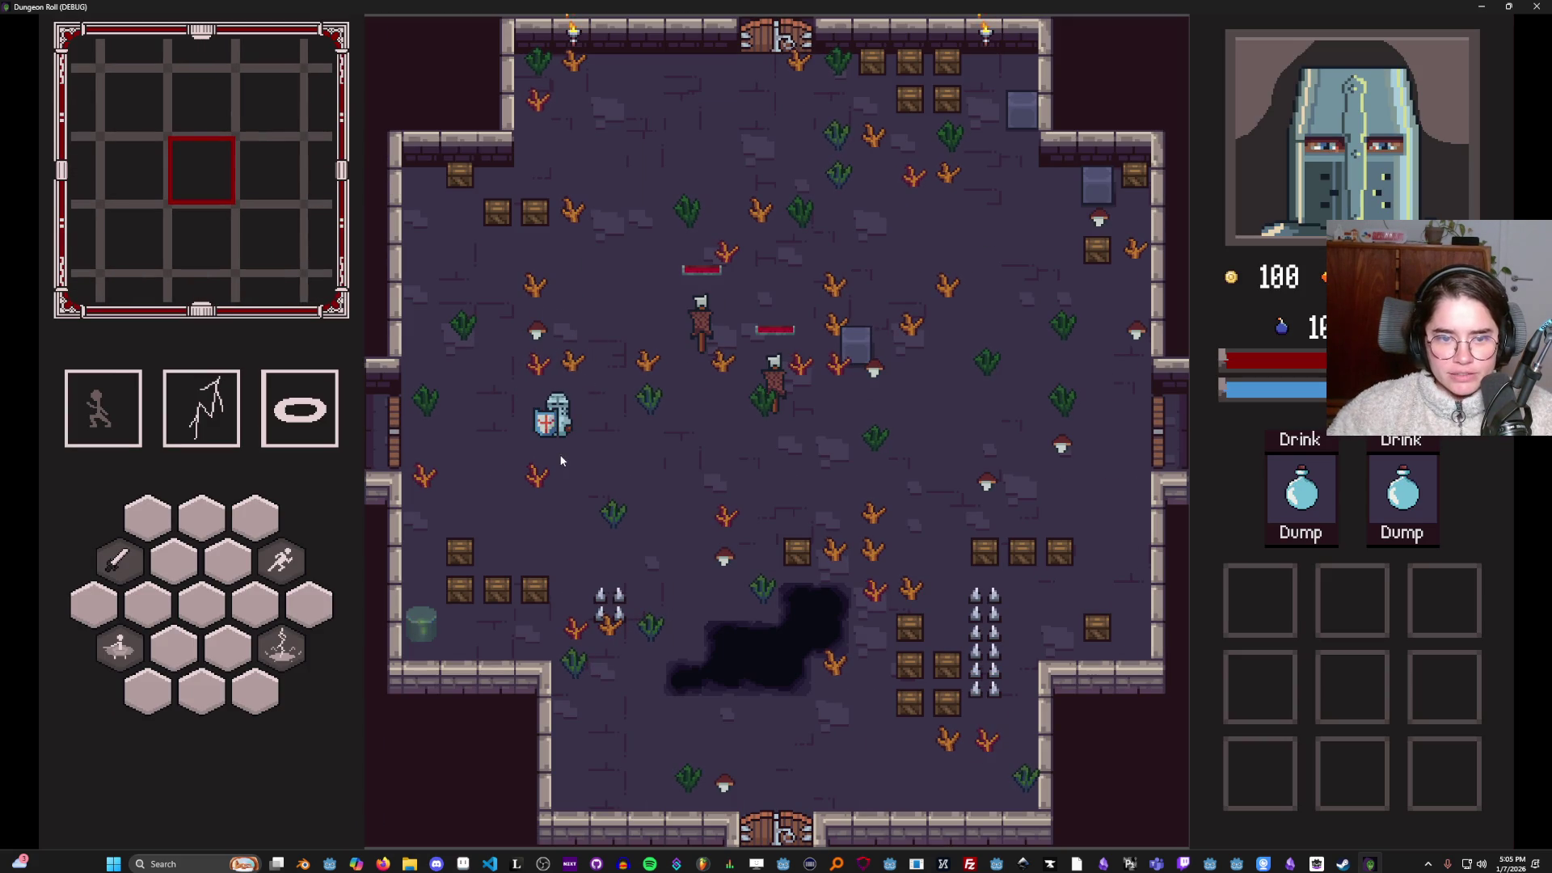
pyautogui.press('Escape')
pyautogui.press('Escape')
pyautogui.rightClick(608, 451)
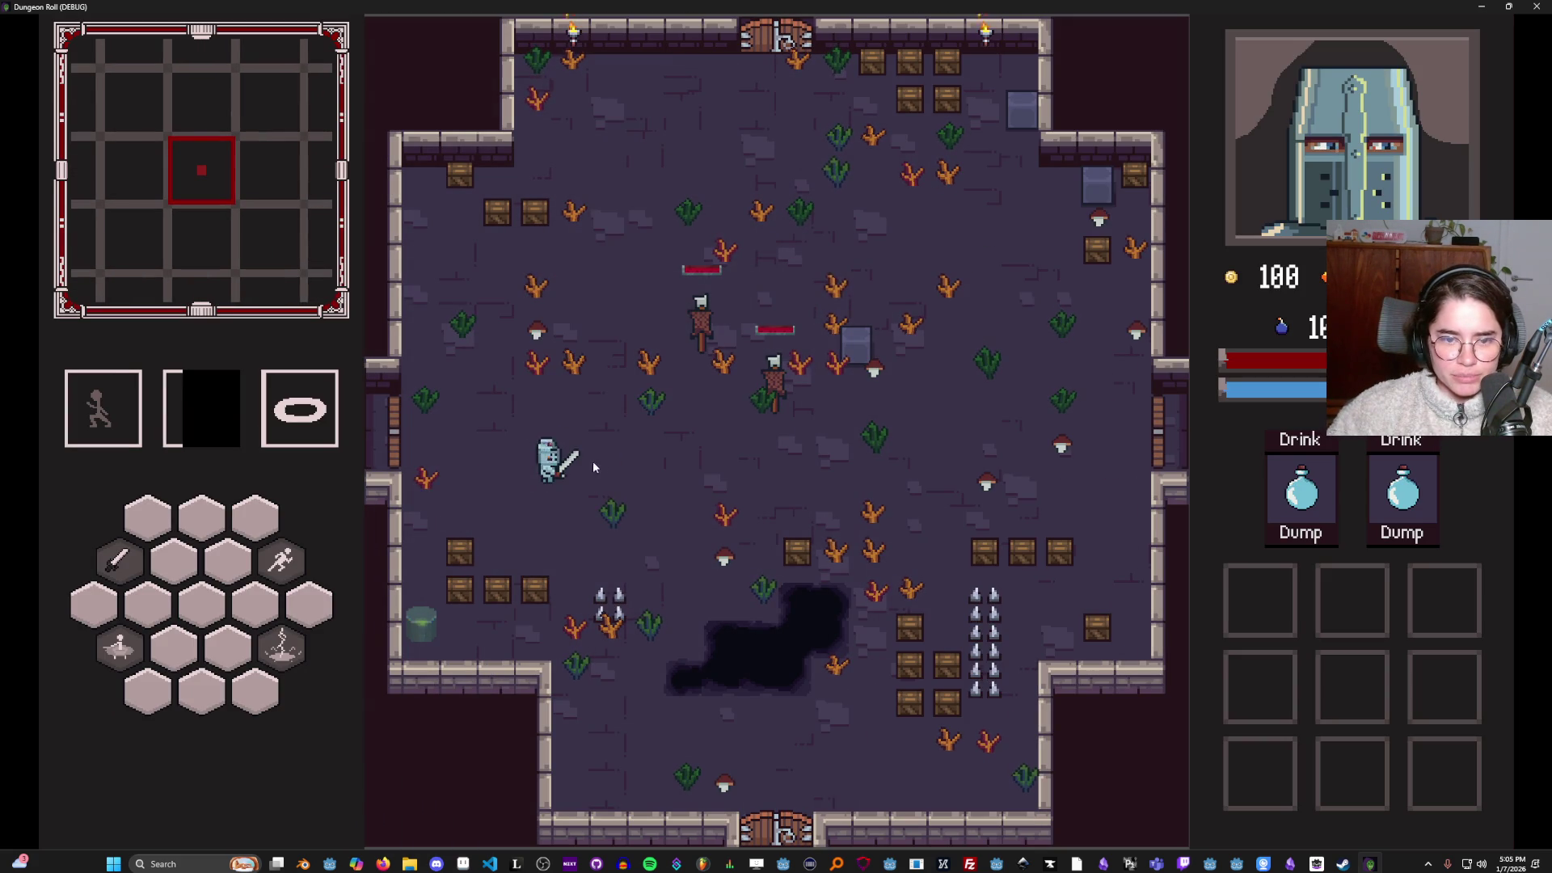
pyautogui.press('a')
pyautogui.press('d')
pyautogui.press('Escape')
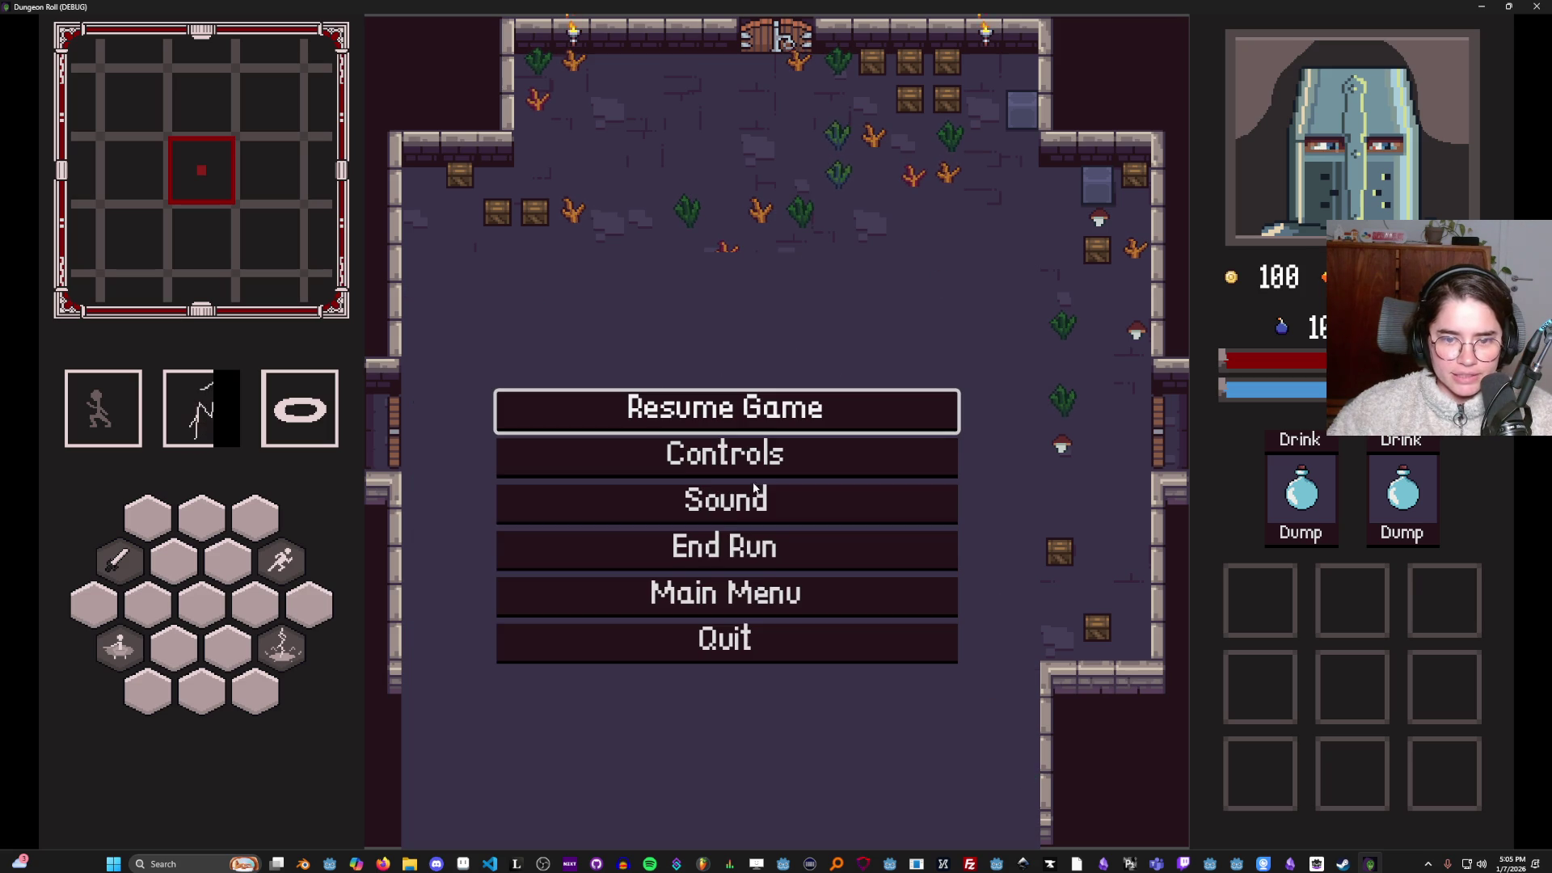
pyautogui.click(728, 589)
pyautogui.press('Return')
pyautogui.press('Return')
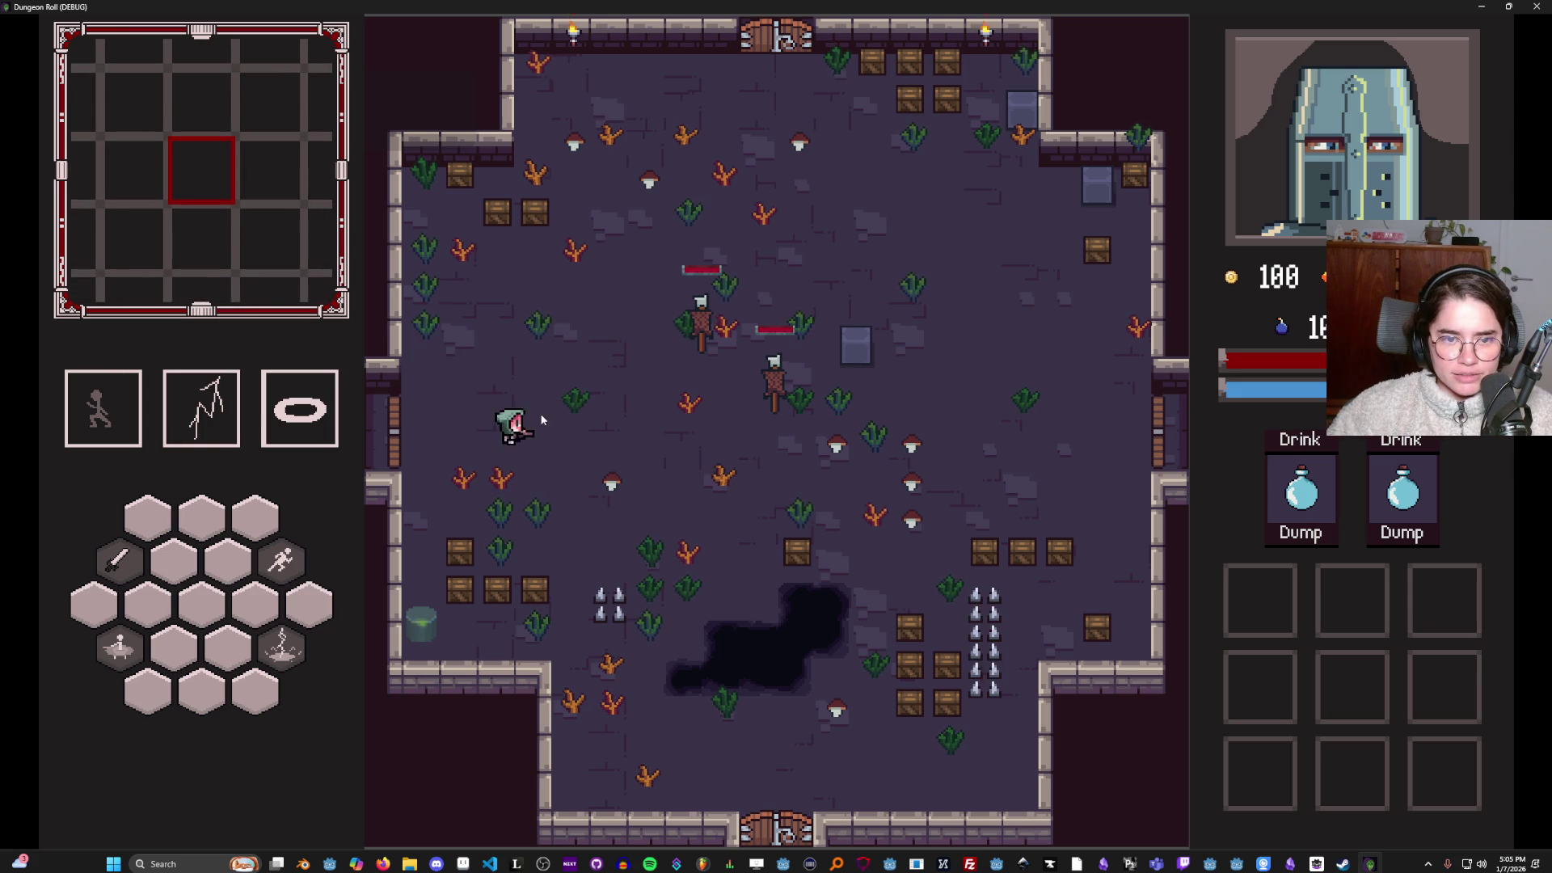
# Fight through the first room, head west through the door, and attack the goblin.
pyautogui.press('d')
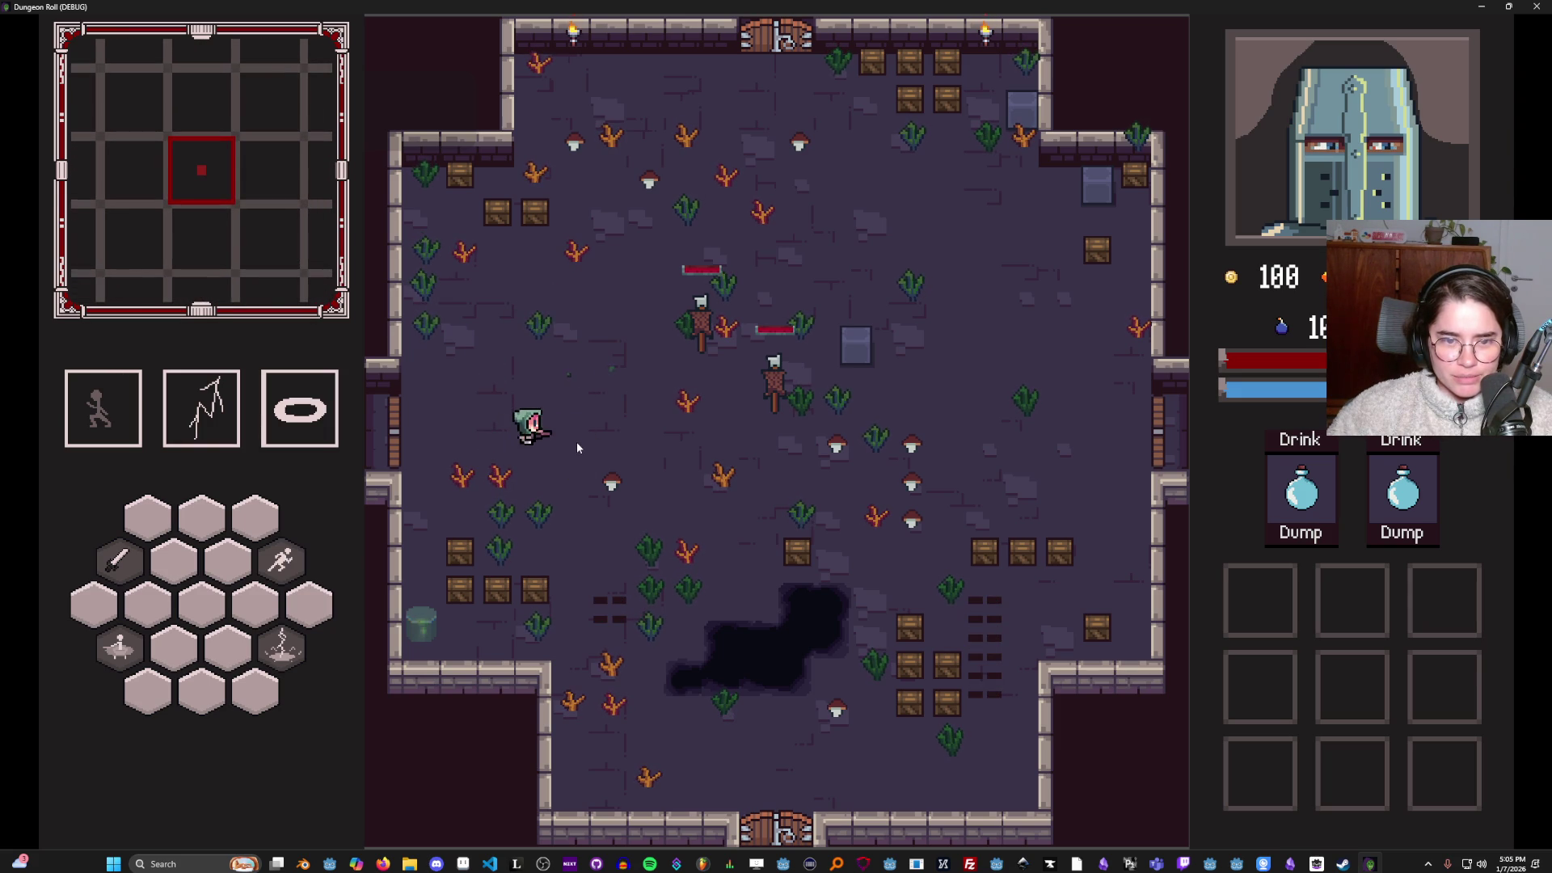
pyautogui.click(691, 349)
pyautogui.press('a')
pyautogui.click(709, 322)
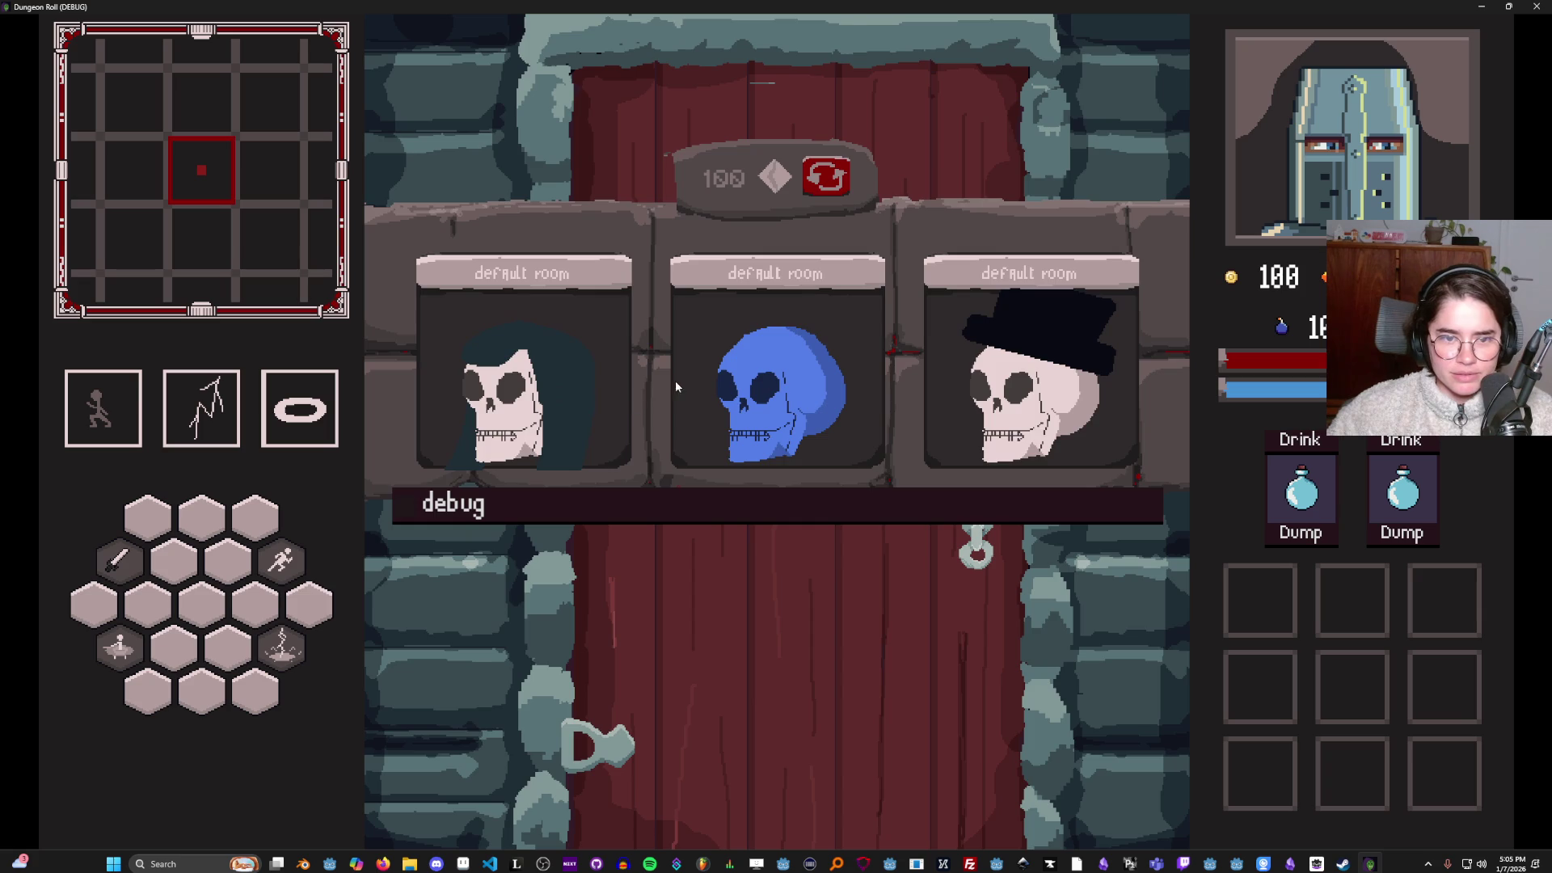
pyautogui.click(675, 380)
pyautogui.press('a')
pyautogui.click(949, 551)
pyautogui.press('w')
pyautogui.press('s')
pyautogui.click(981, 624)
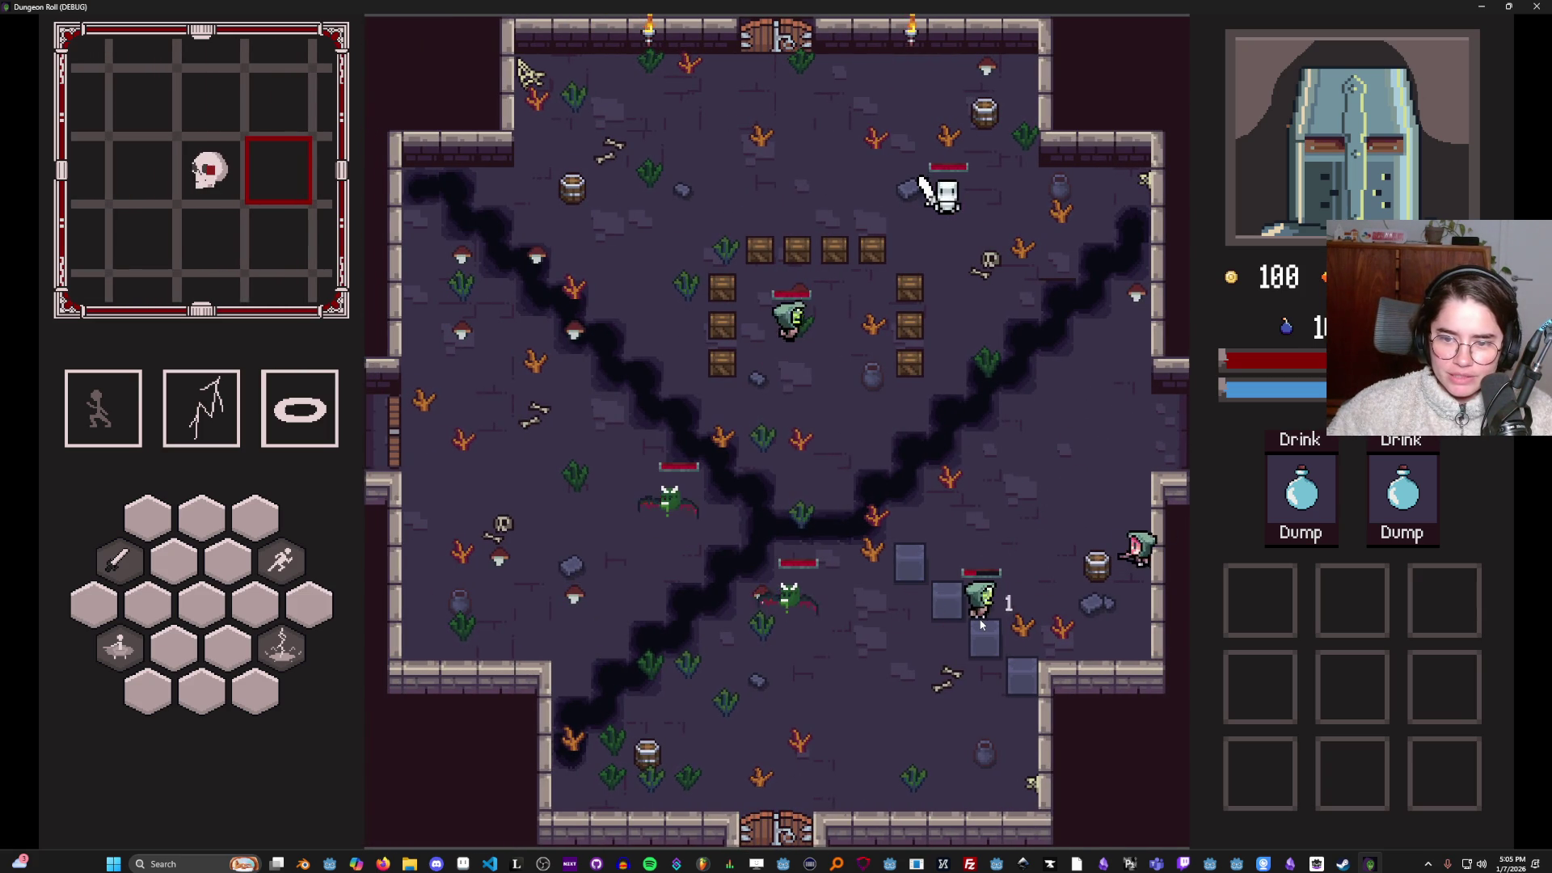
pyautogui.press('w')
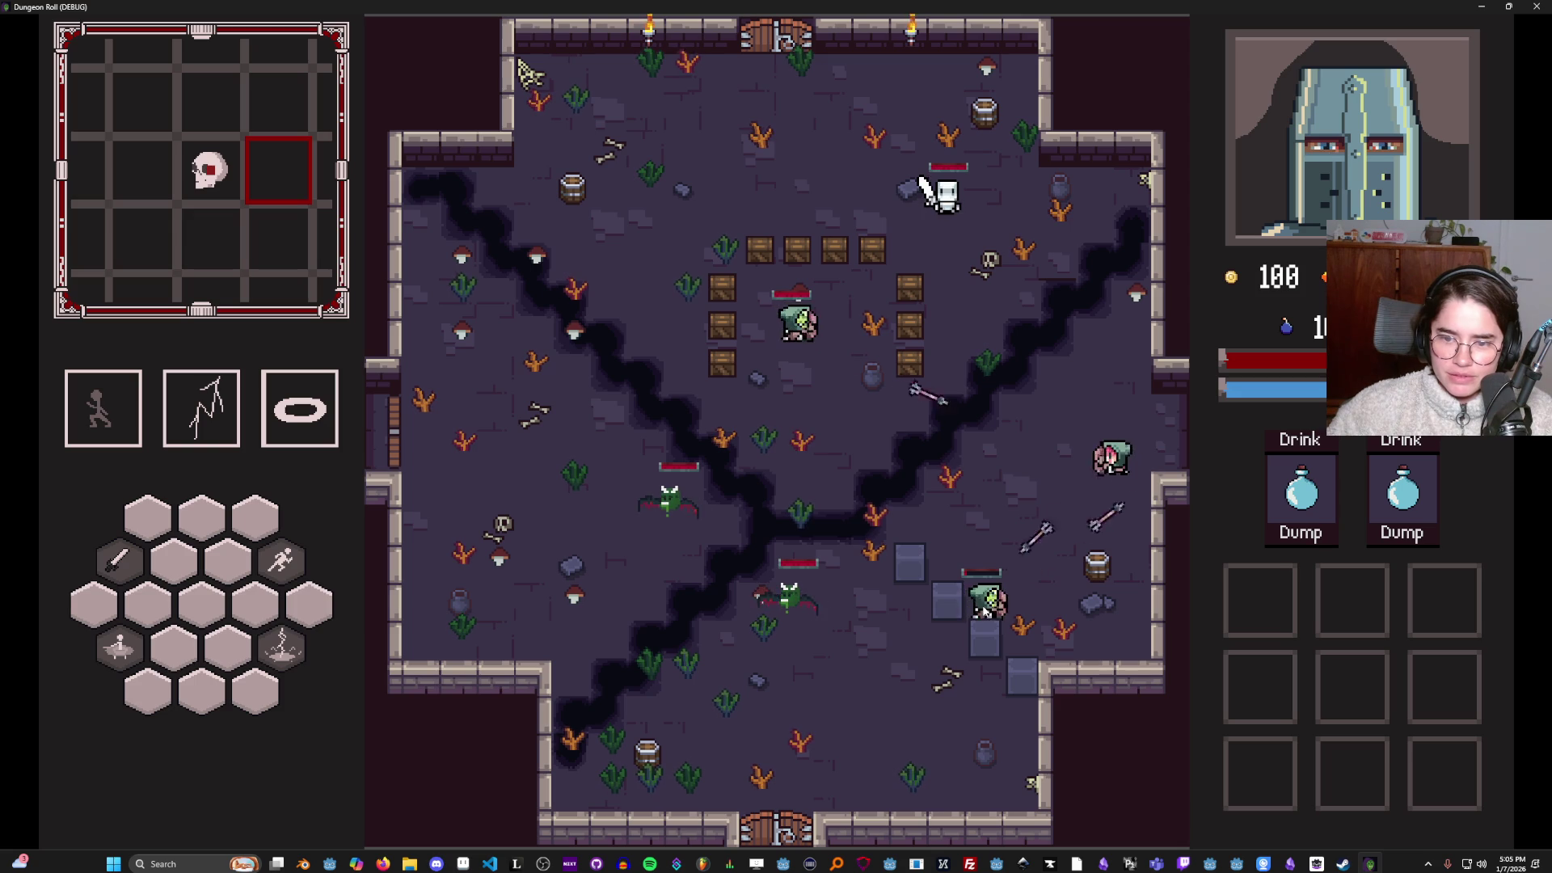
# Dash around the western room, slash the skeleton, and move away from the crates.
pyautogui.press('a')
pyautogui.press('space')
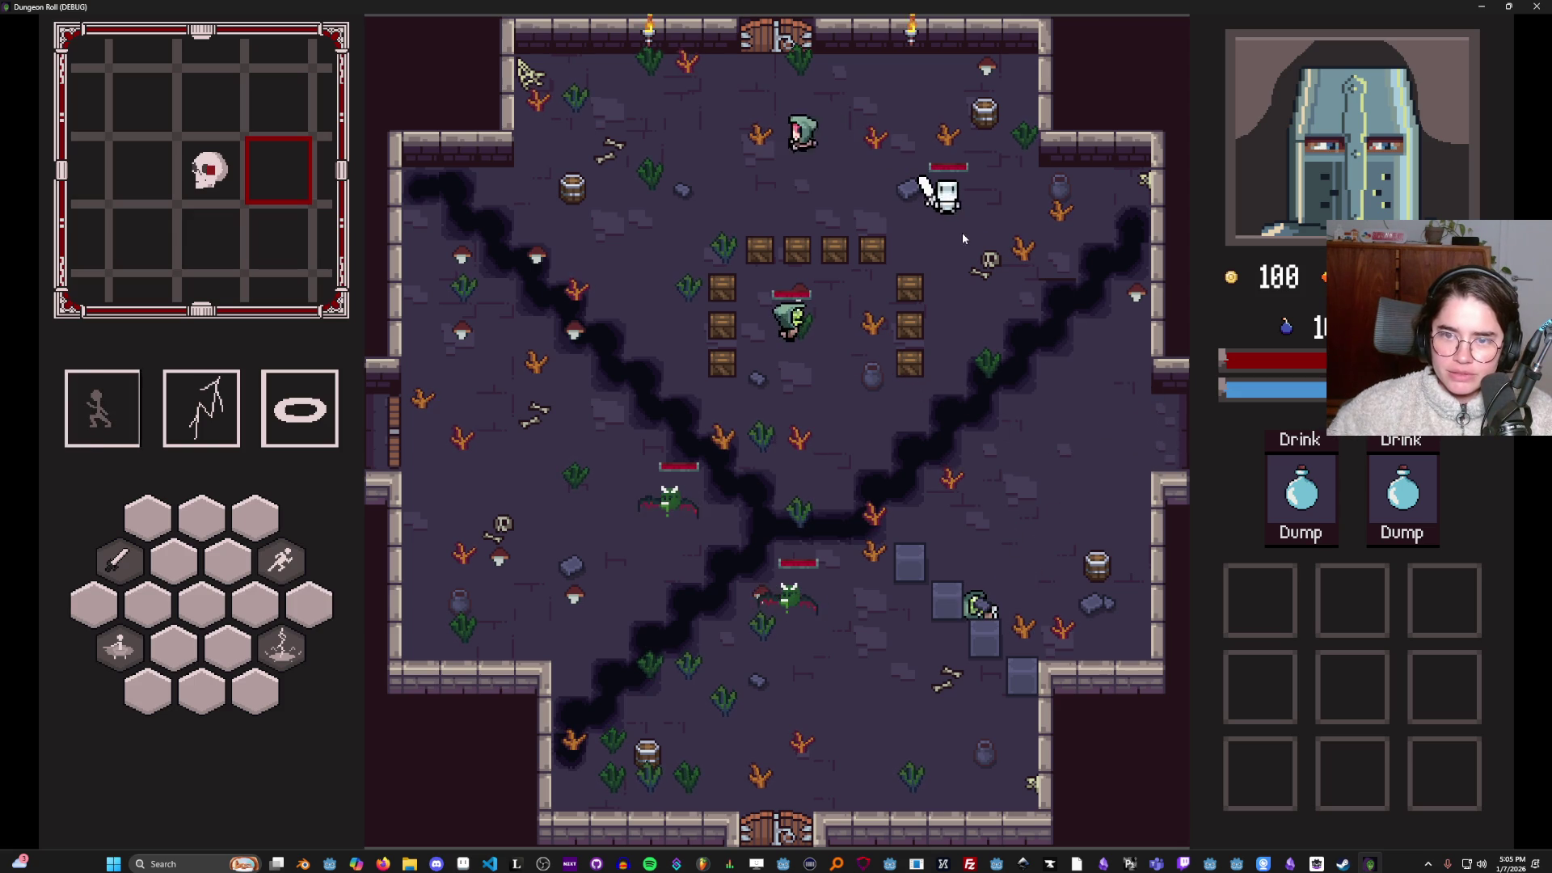
pyautogui.press('a')
pyautogui.press('s')
pyautogui.press('a')
pyautogui.press('s')
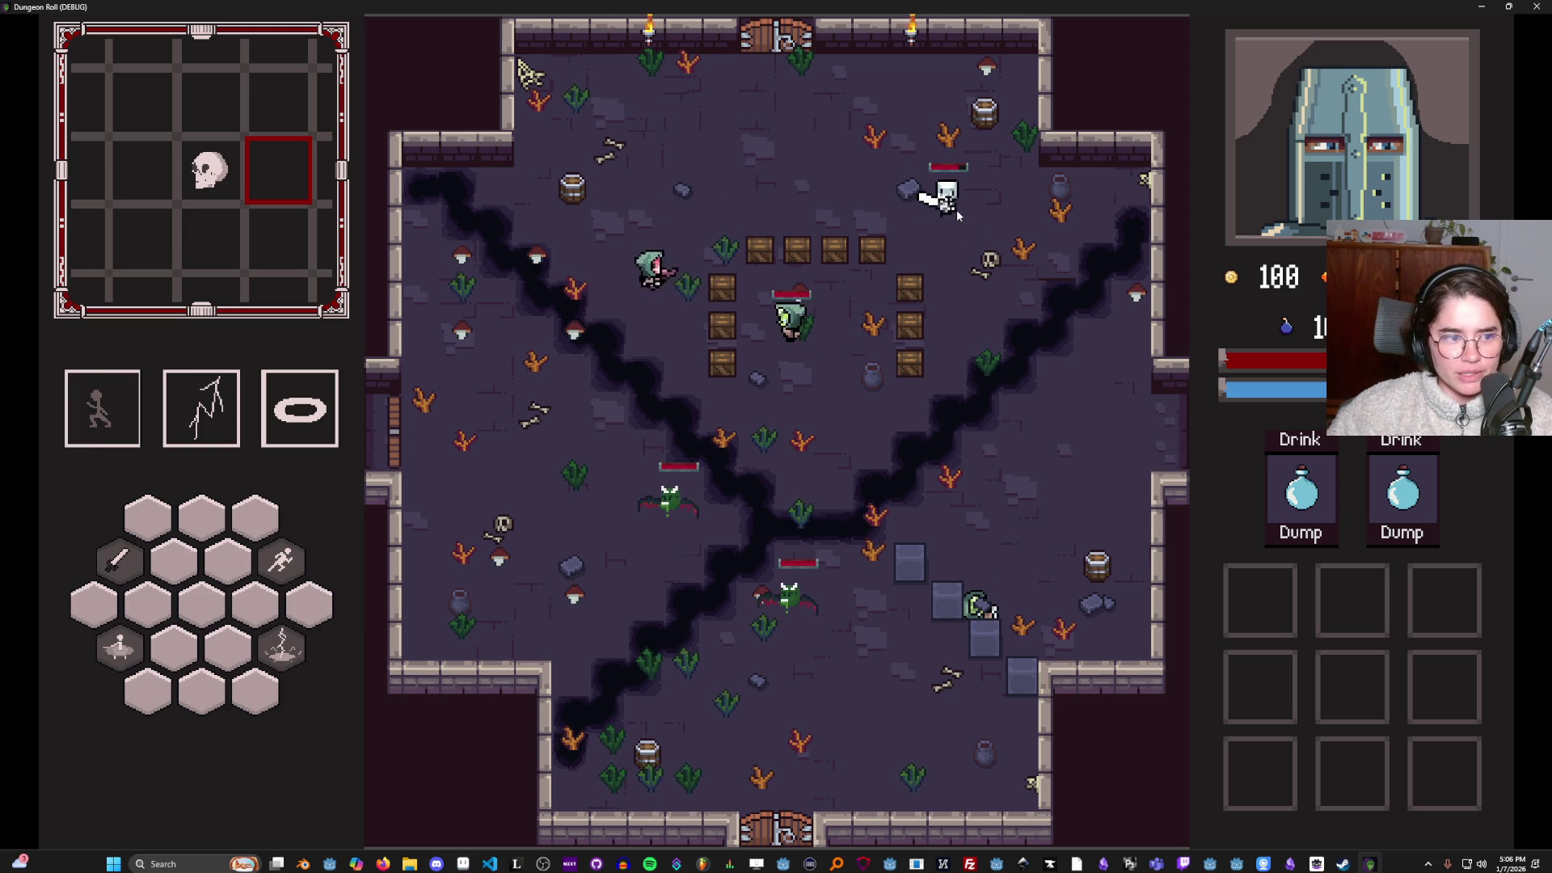
pyautogui.press('w')
pyautogui.press('d')
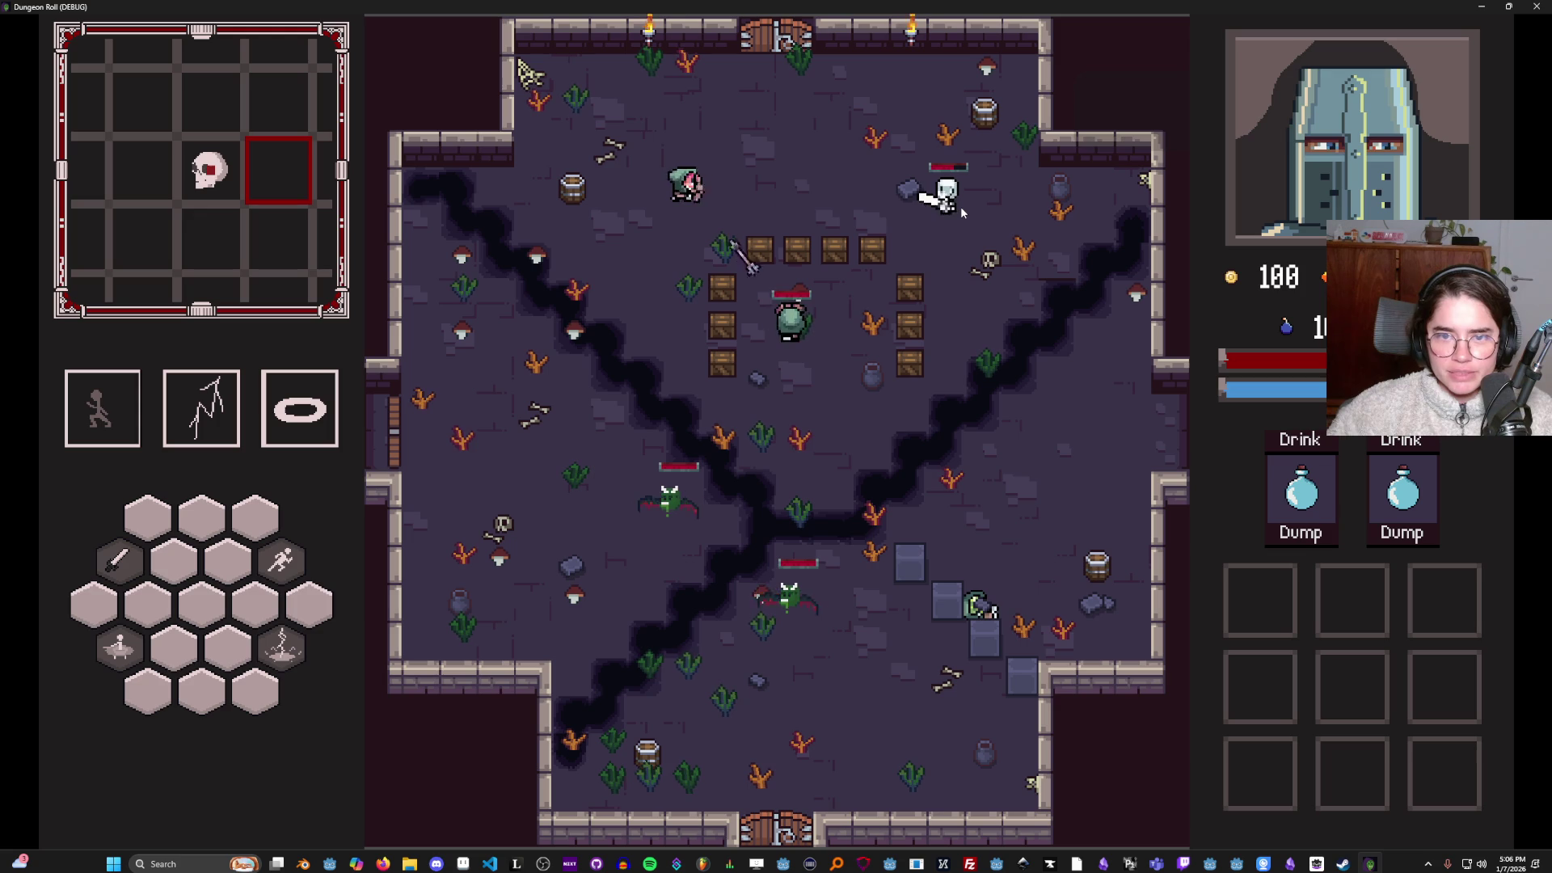
pyautogui.press('w')
pyautogui.press('space')
pyautogui.press('d')
pyautogui.press('d')
pyautogui.press('s')
pyautogui.click(938, 246)
pyautogui.press('a')
pyautogui.press('s')
pyautogui.press('a')
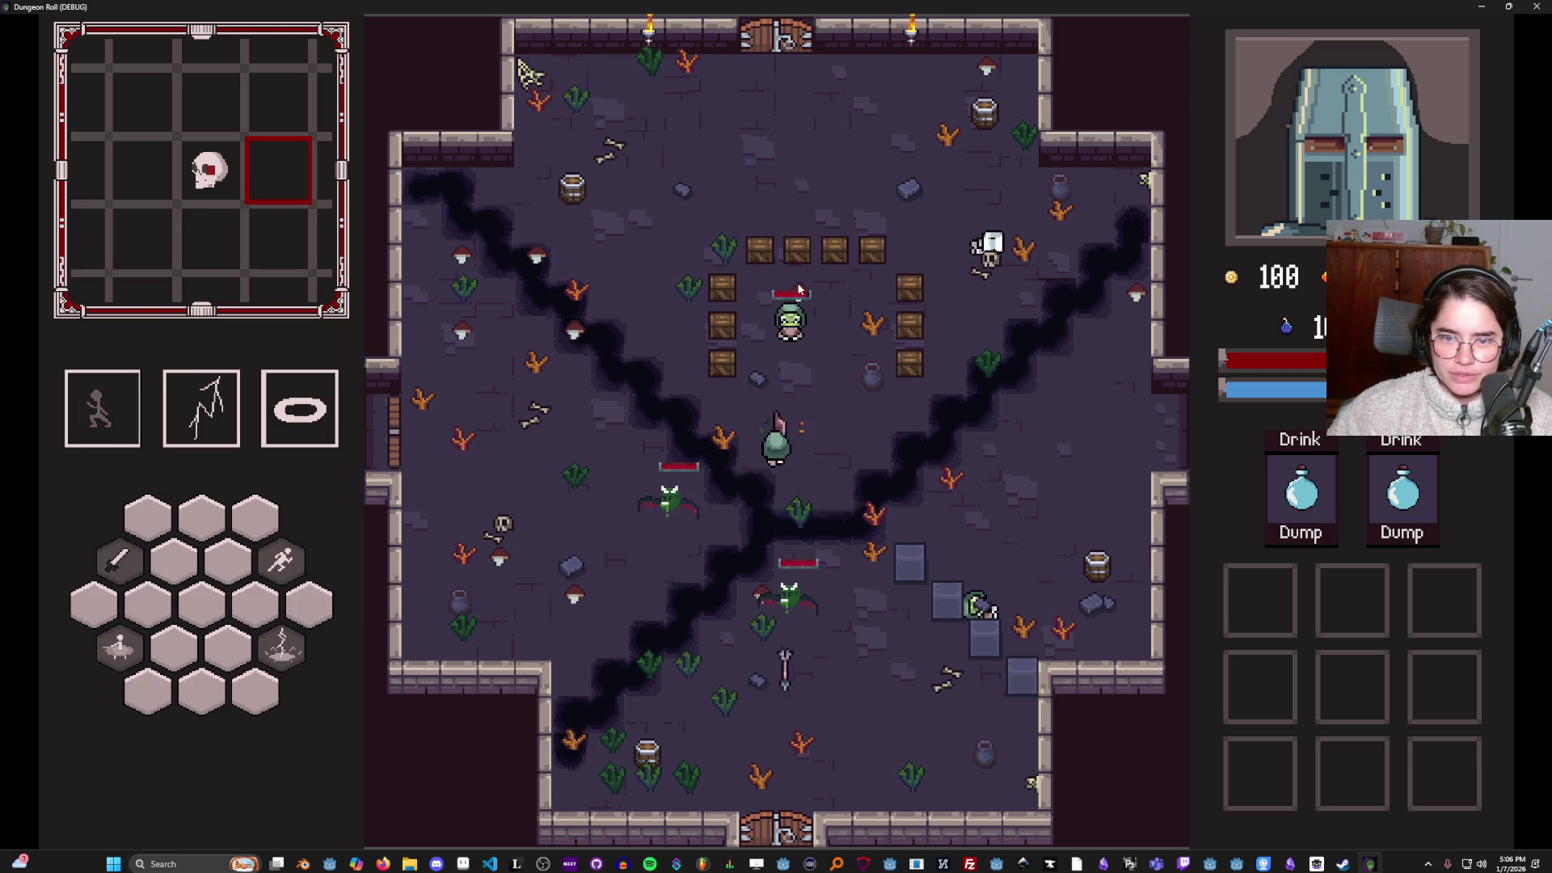
# Pause the game, restore the window size, and close the running game.
pyautogui.press('Escape')
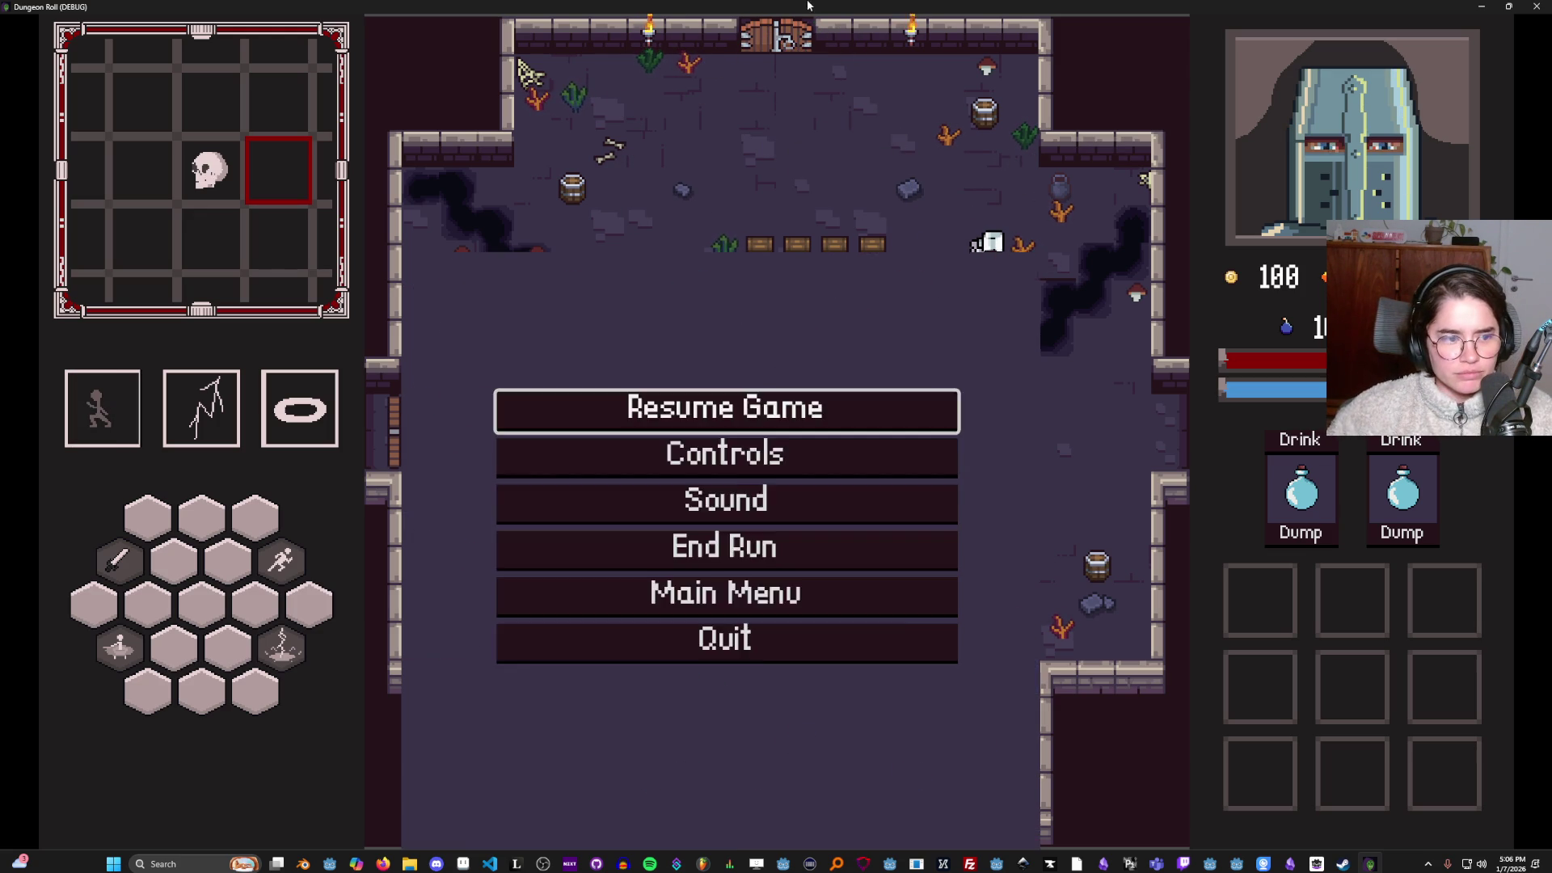
pyautogui.doubleClick(807, 5)
pyautogui.click(908, 300)
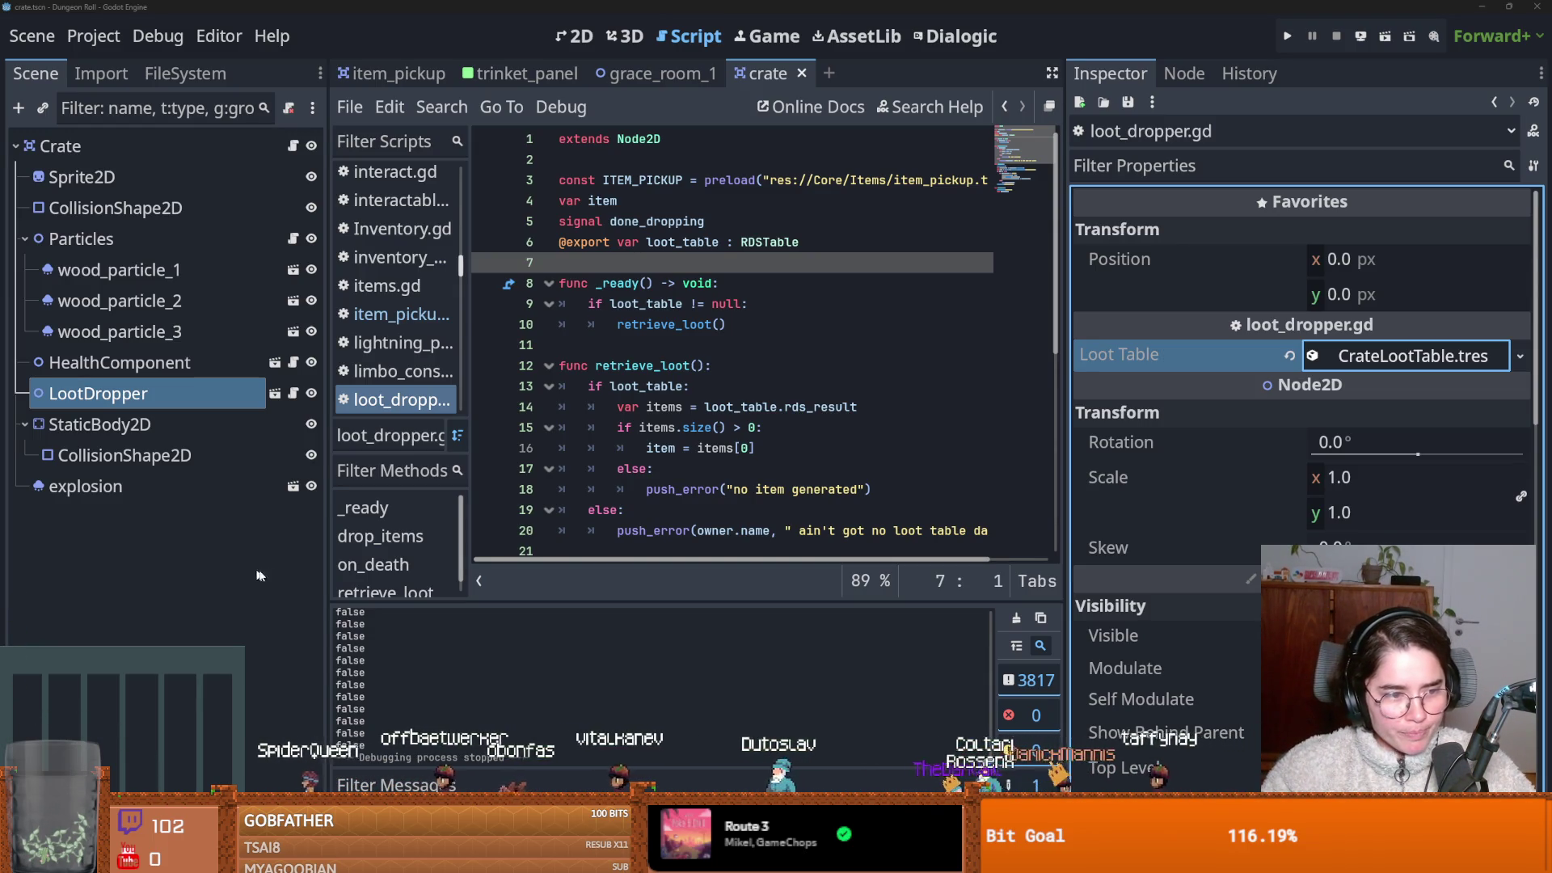
# Review the rds_result and loot_table check lines in retrieve_loot, then save the crate scene.
pyautogui.click(670, 406)
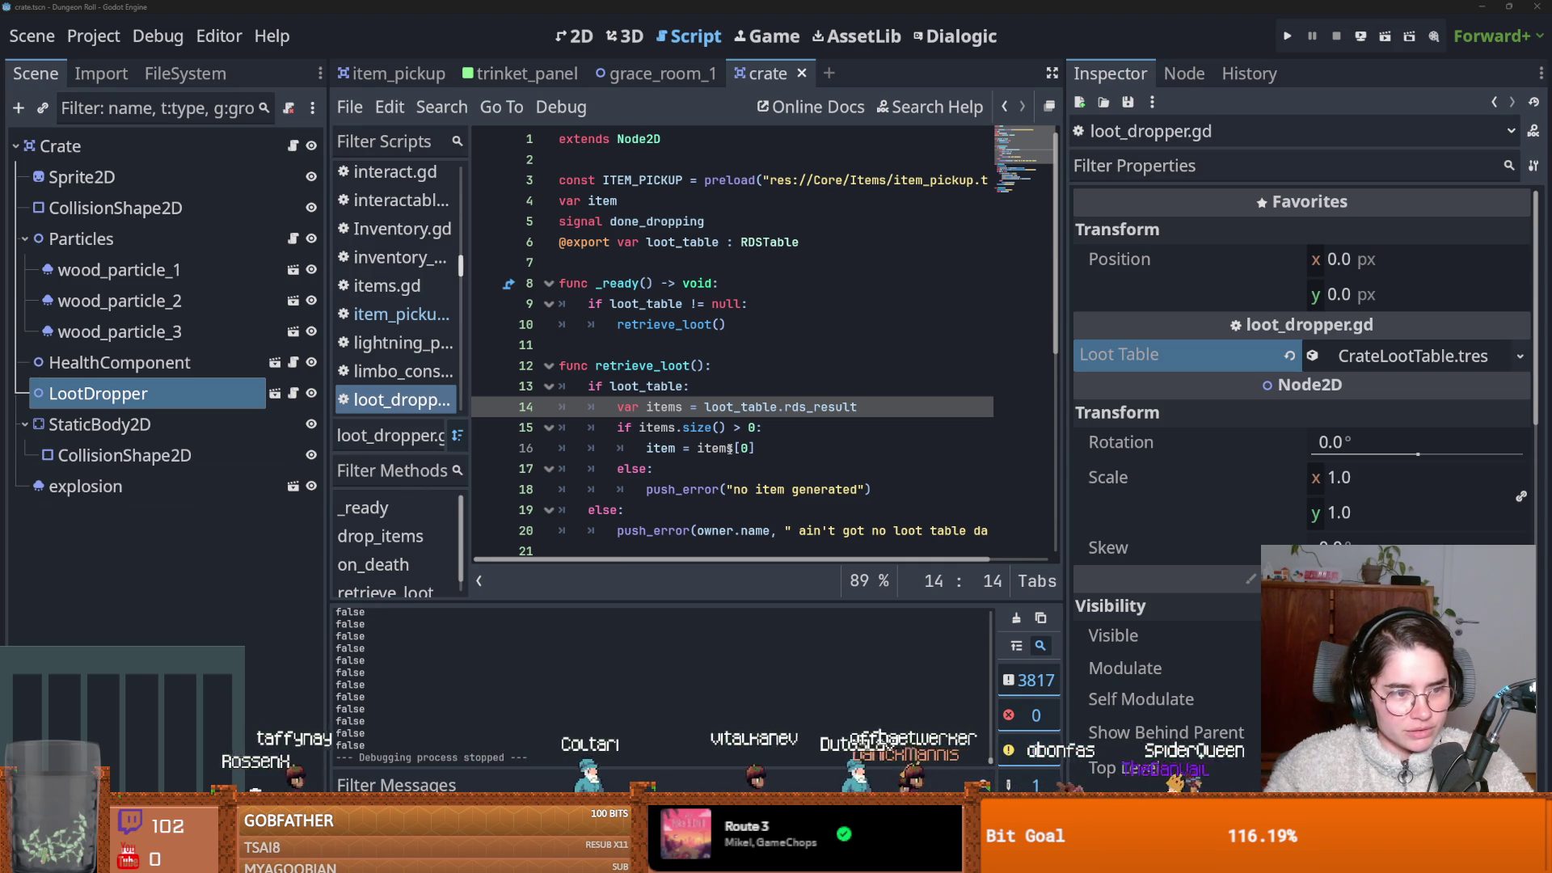
pyautogui.moveTo(730, 449)
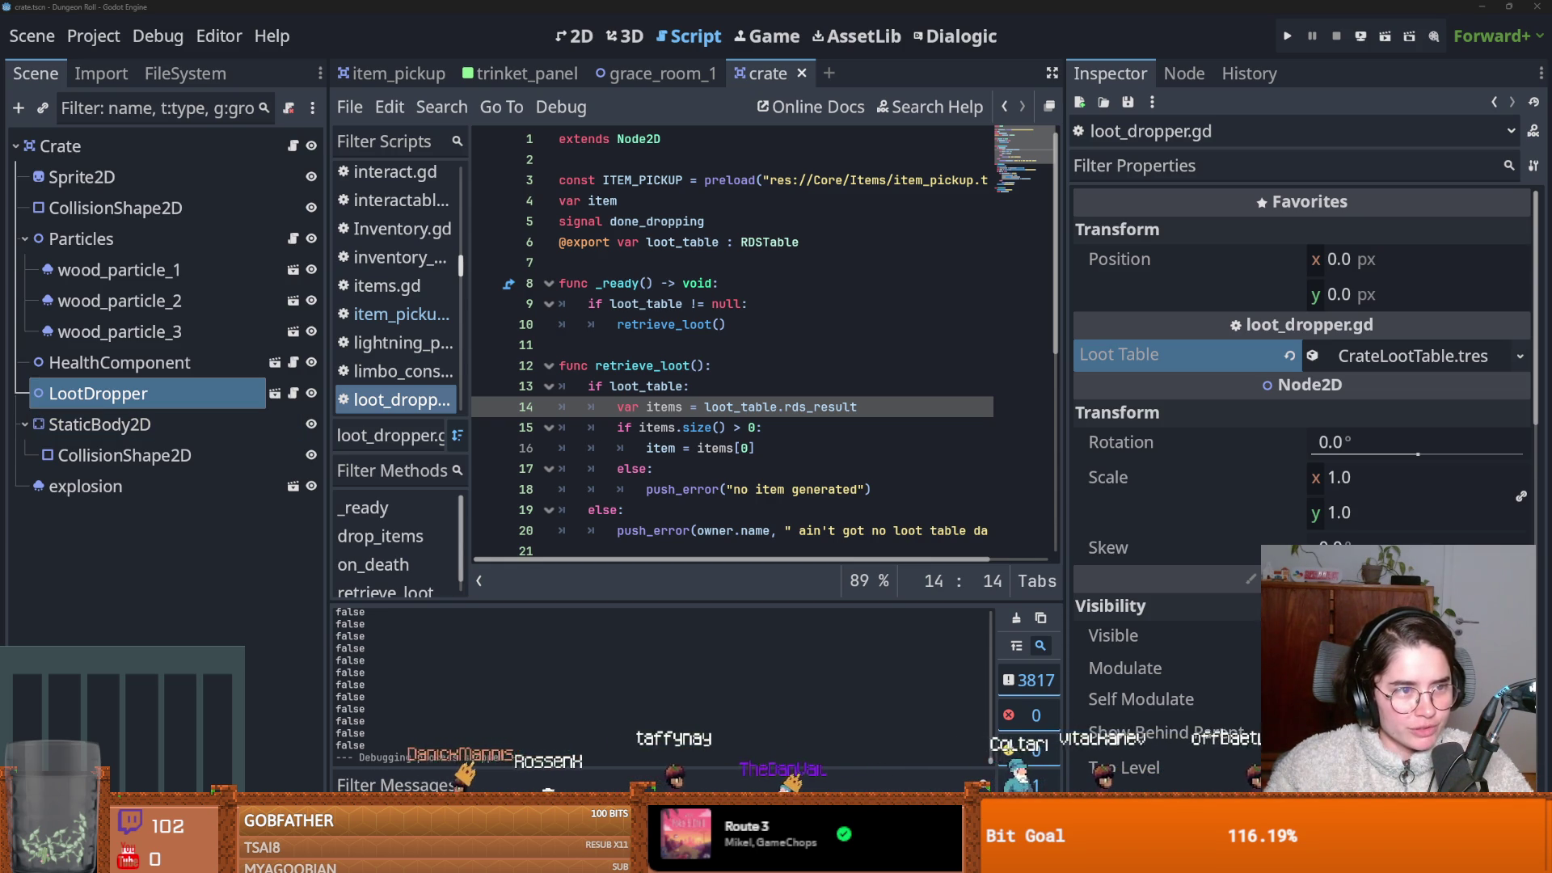
pyautogui.click(647, 387)
pyautogui.hotkey('ctrl', 's')
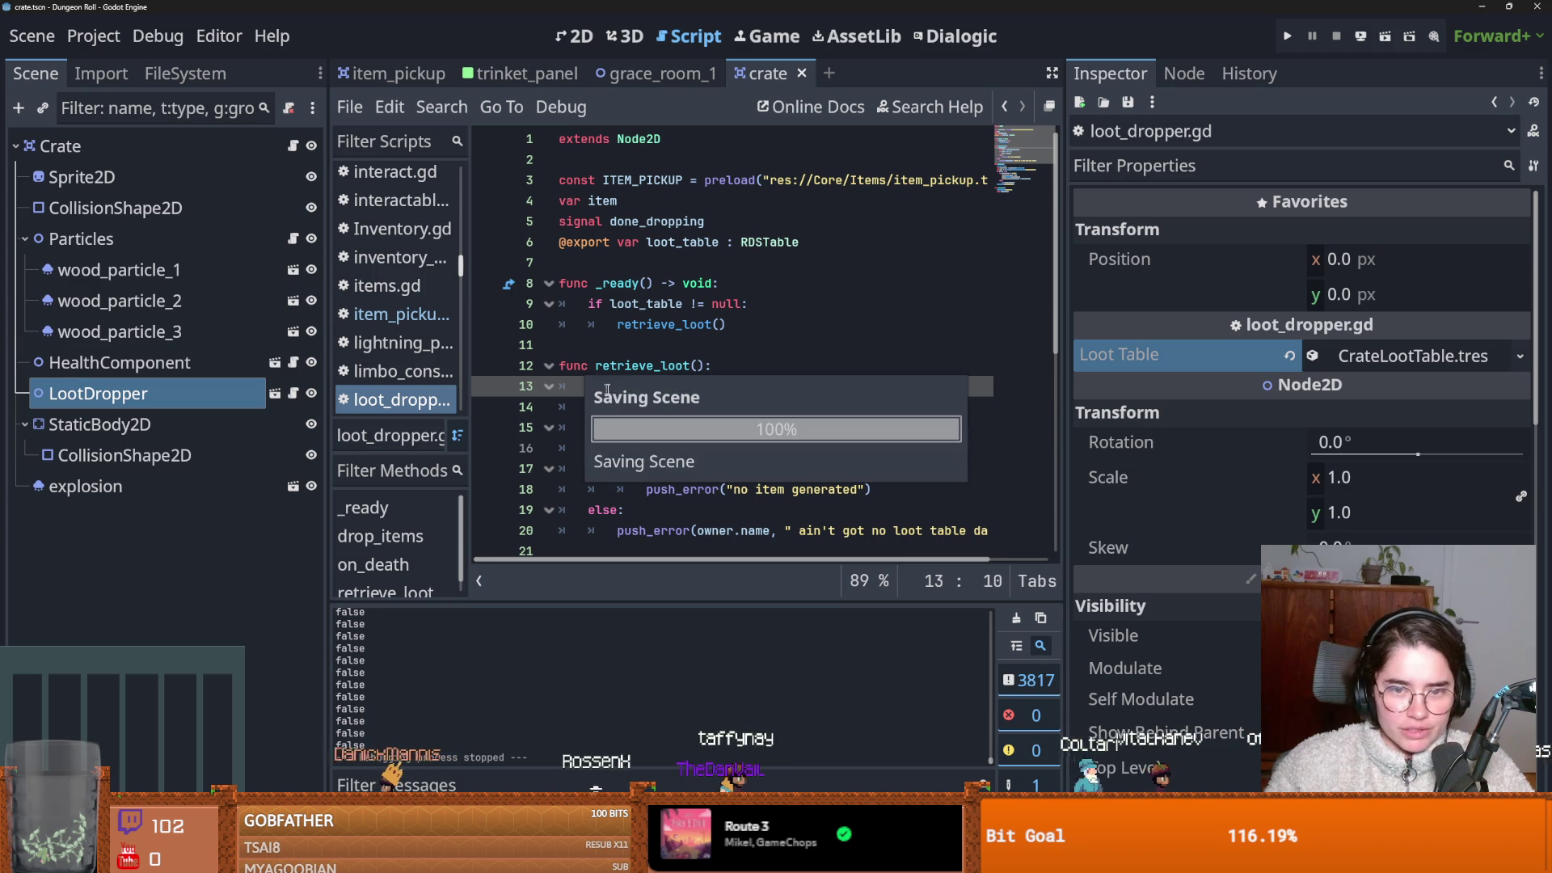
# Filter the FileSystem dock for 'basemele', then change the filter to 'enem'.
pyautogui.click(153, 74)
pyautogui.doubleClick(130, 144)
pyautogui.write('ba')
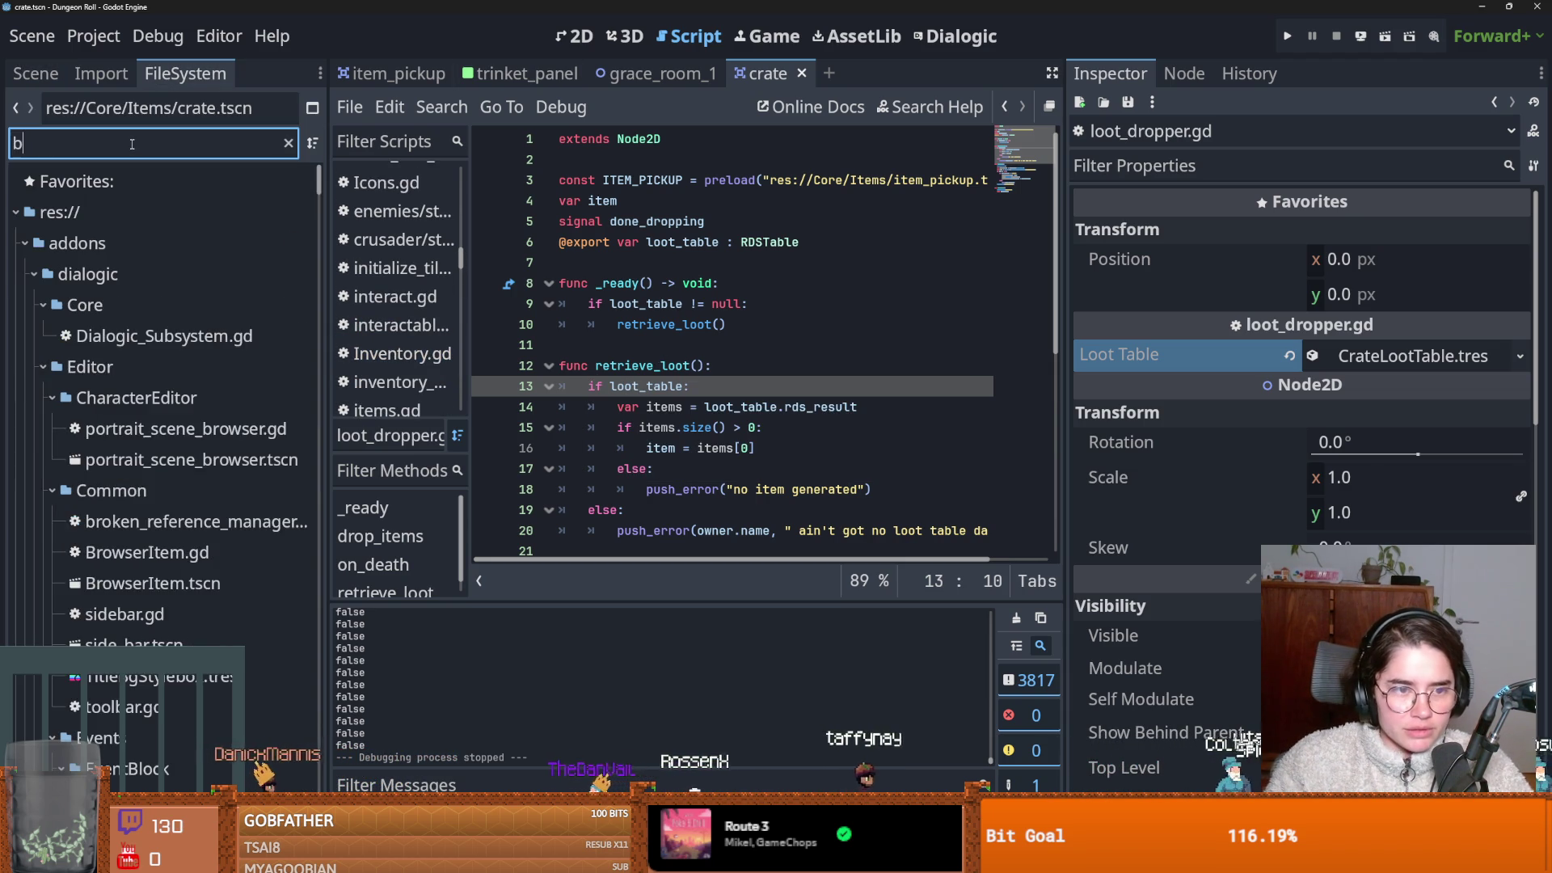
pyautogui.write('se')
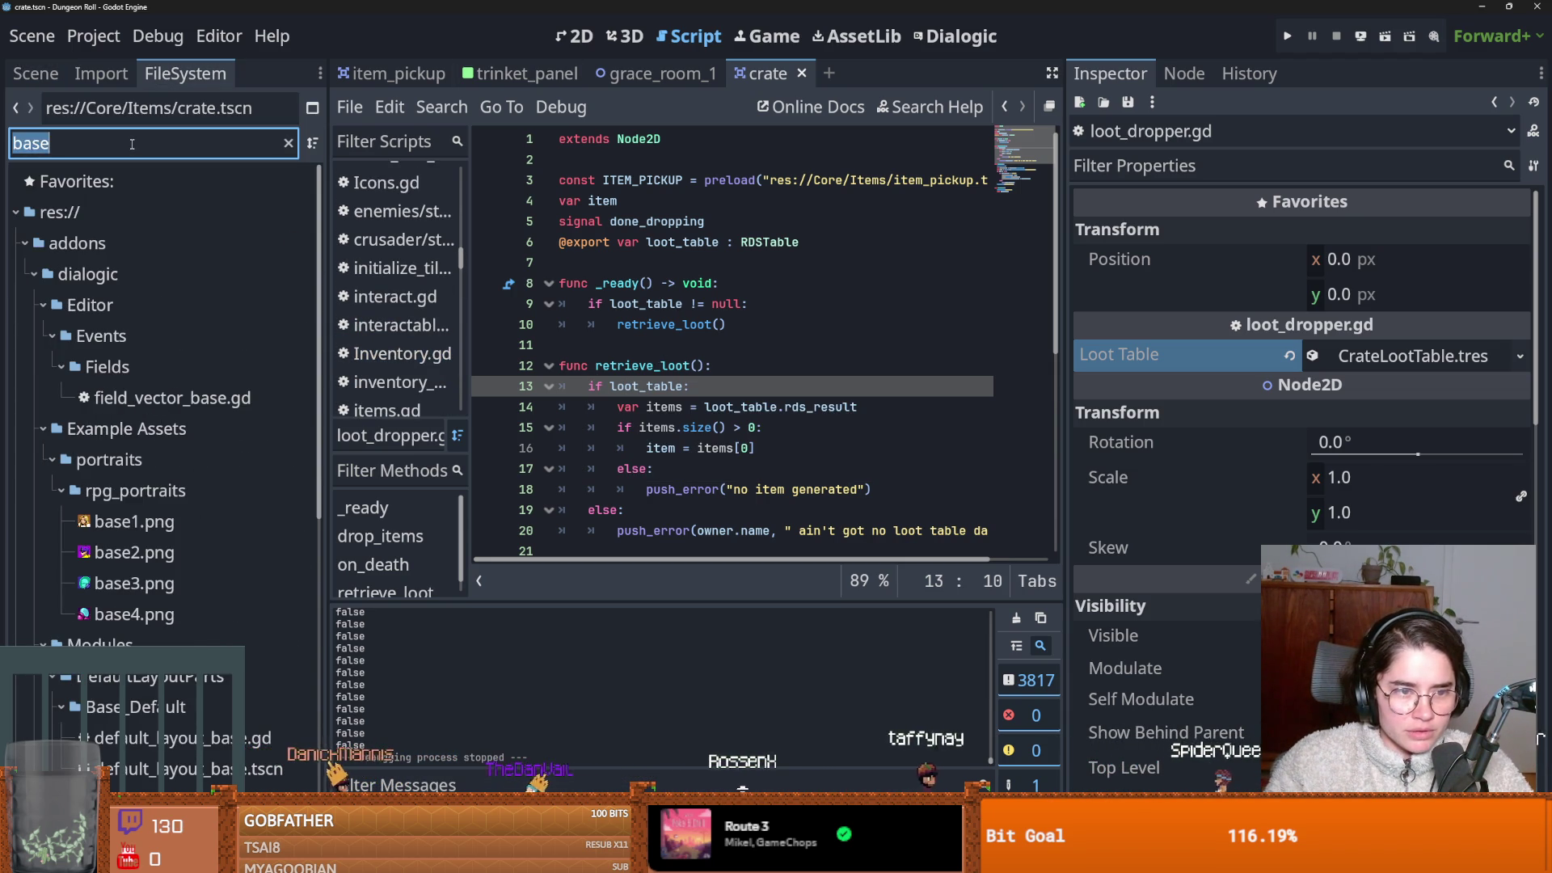
pyautogui.write('mele')
pyautogui.press('BackSpace')
pyautogui.press('BackSpace')
pyautogui.press('BackSpace')
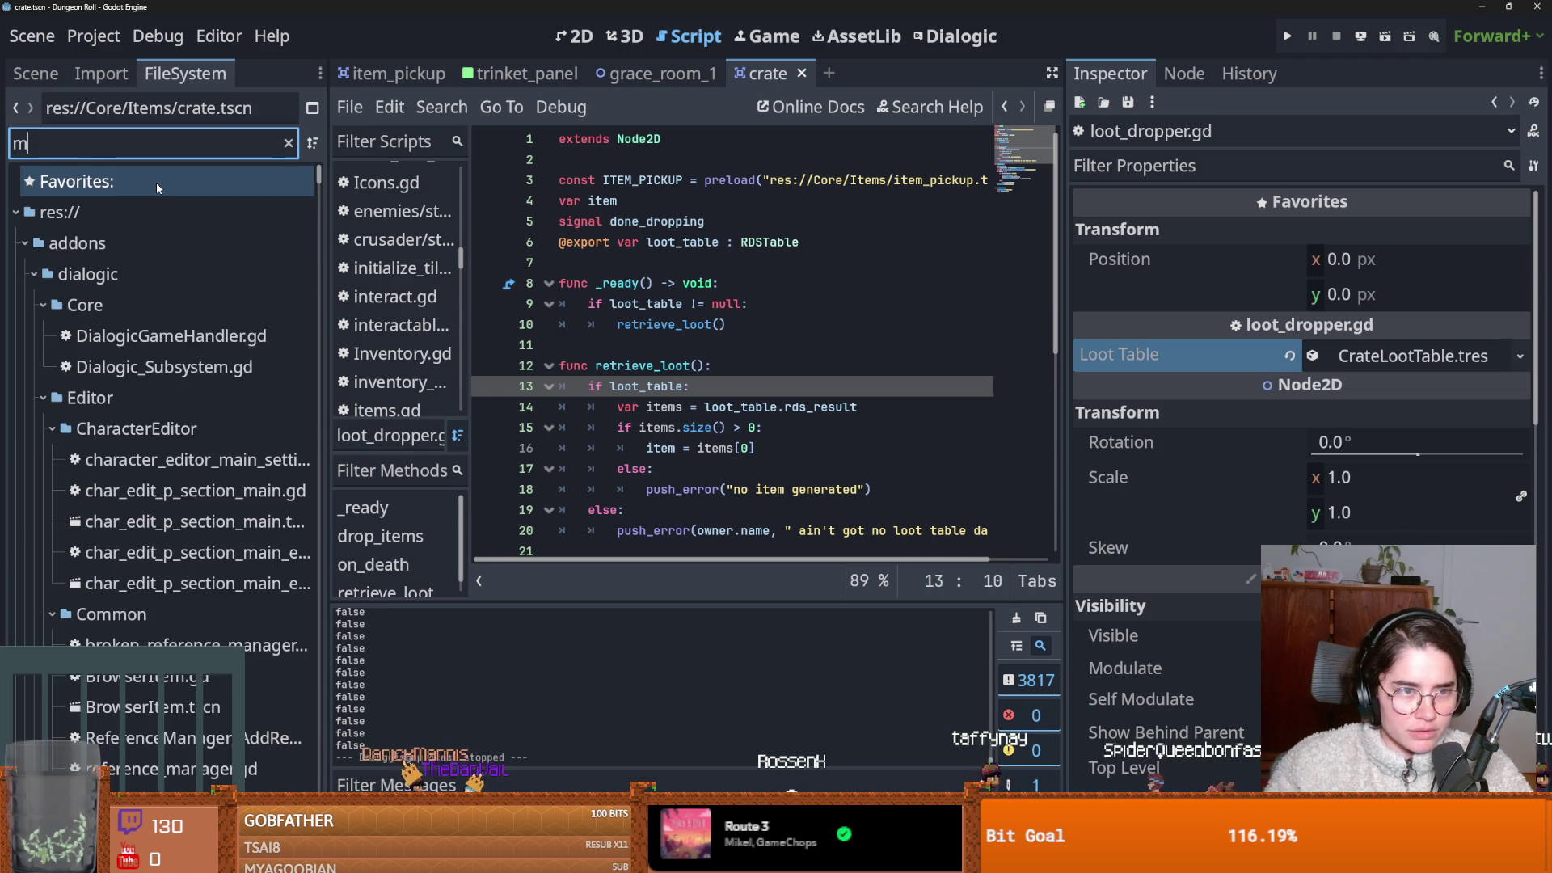
pyautogui.write('enem')
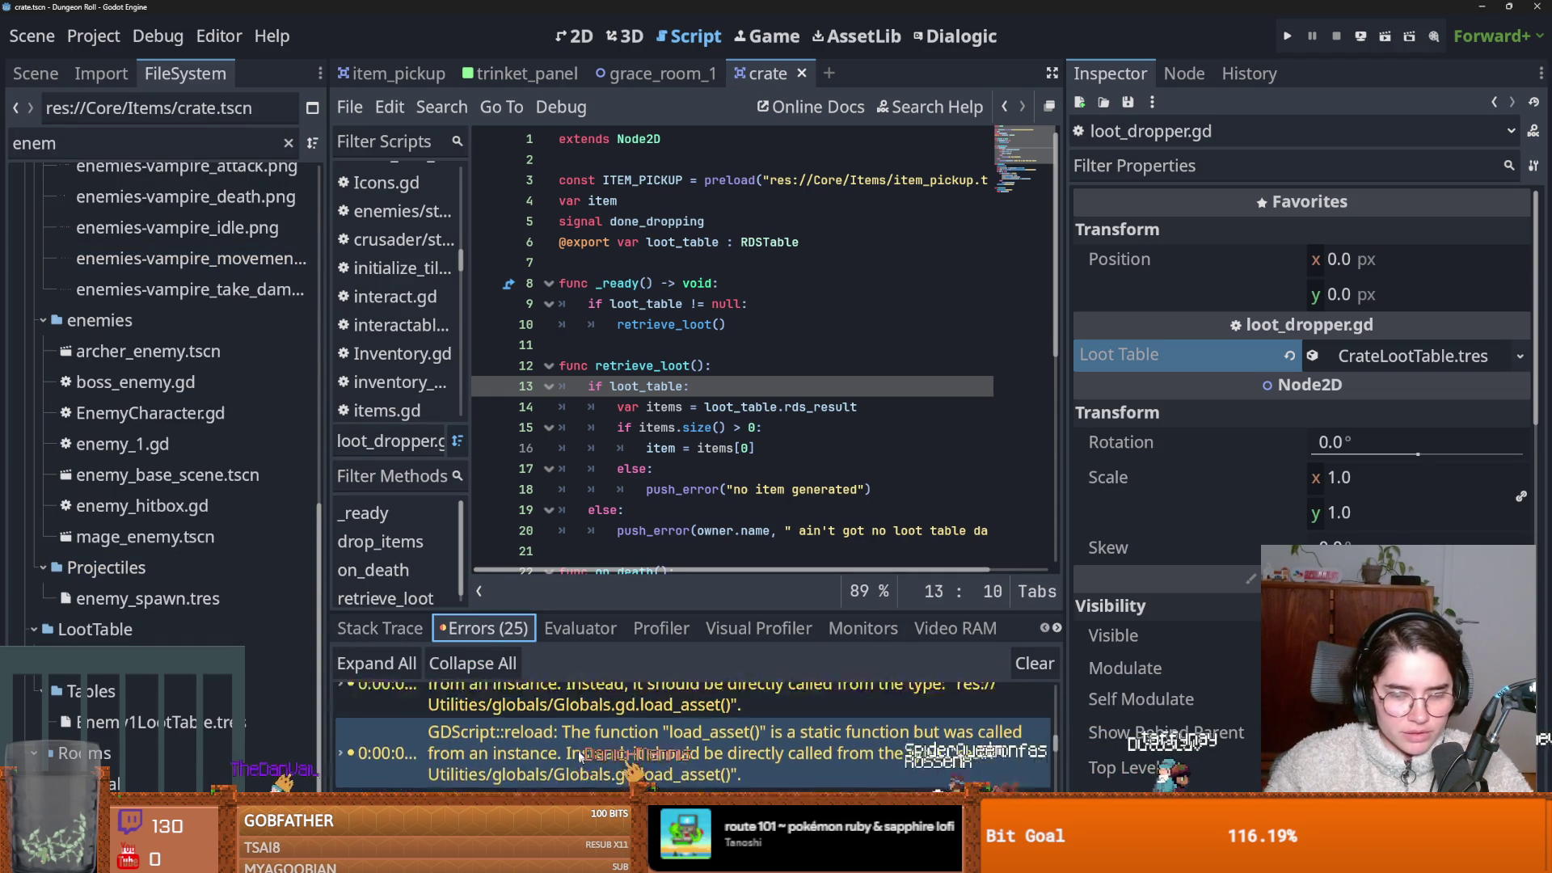
# Save the scene from the retrieve_loot line, then open the crate's crate.gd script from the node tree.
pyautogui.click(741, 323)
pyautogui.hotkey('ctrl', 's')
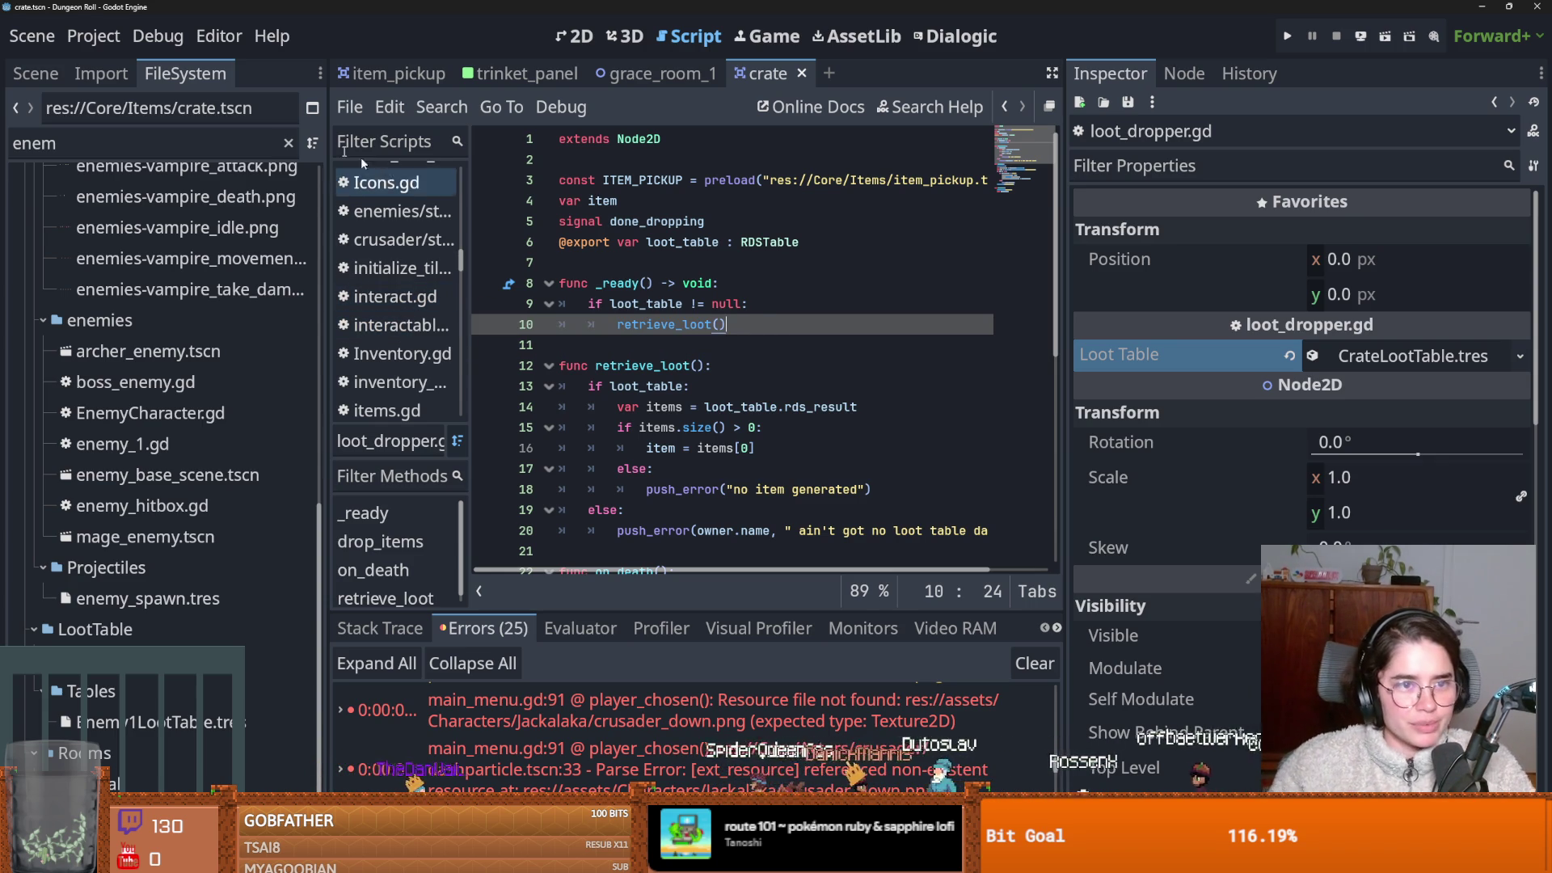
pyautogui.click(36, 73)
pyautogui.click(292, 146)
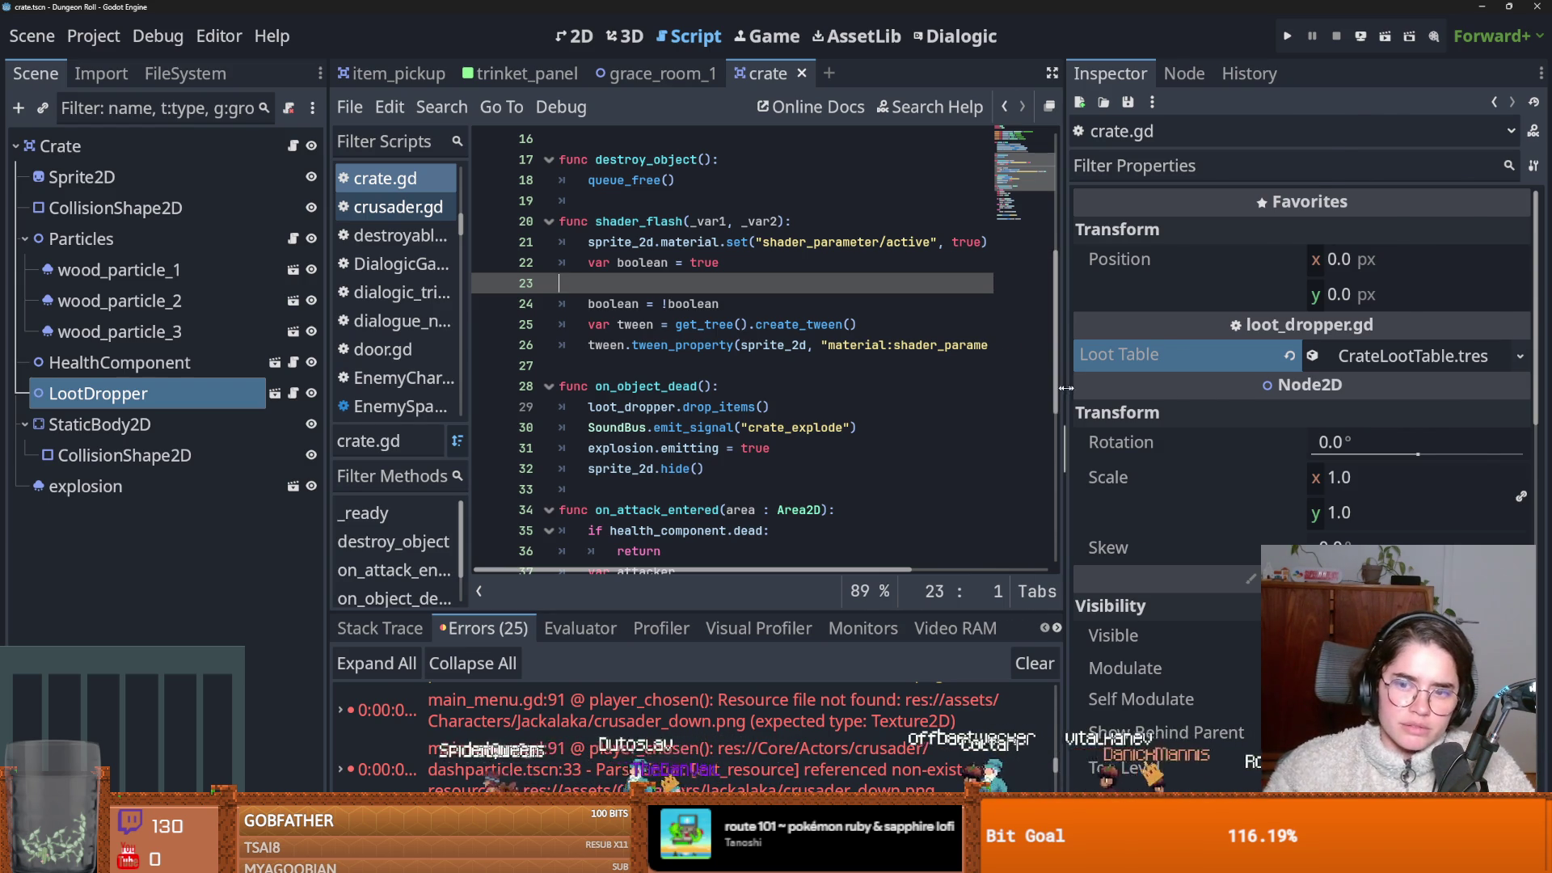
# Widen the code area, save crate.gd, then open the LootDropper scene in its own tab.
pyautogui.moveTo(1065, 388); pyautogui.dragTo(1330, 388)
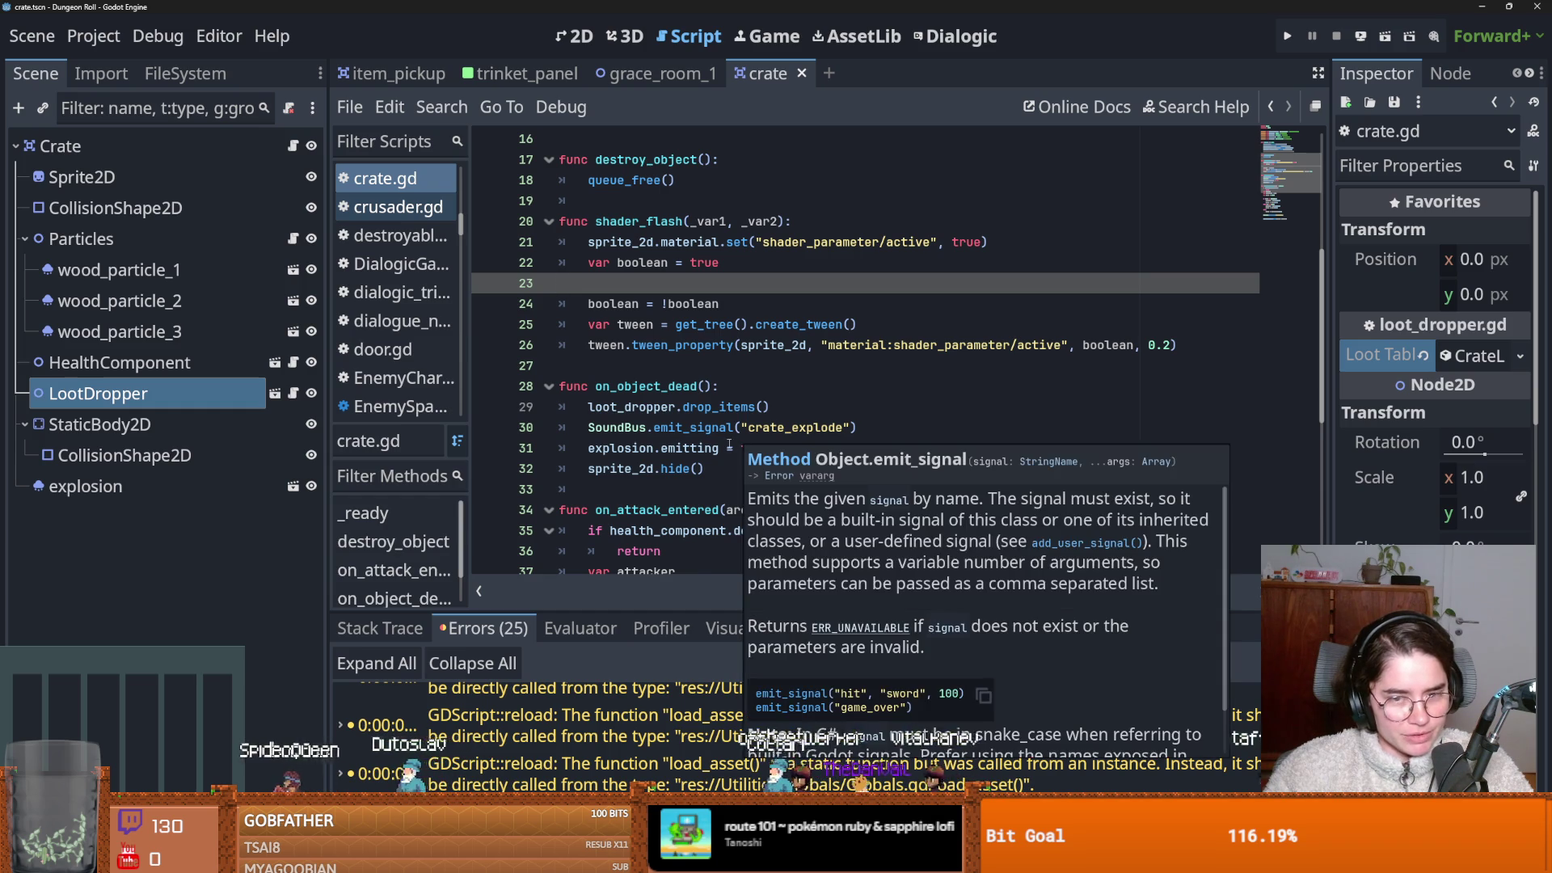
pyautogui.hotkey('ctrl', 's')
pyautogui.scroll(4, 729, 444)
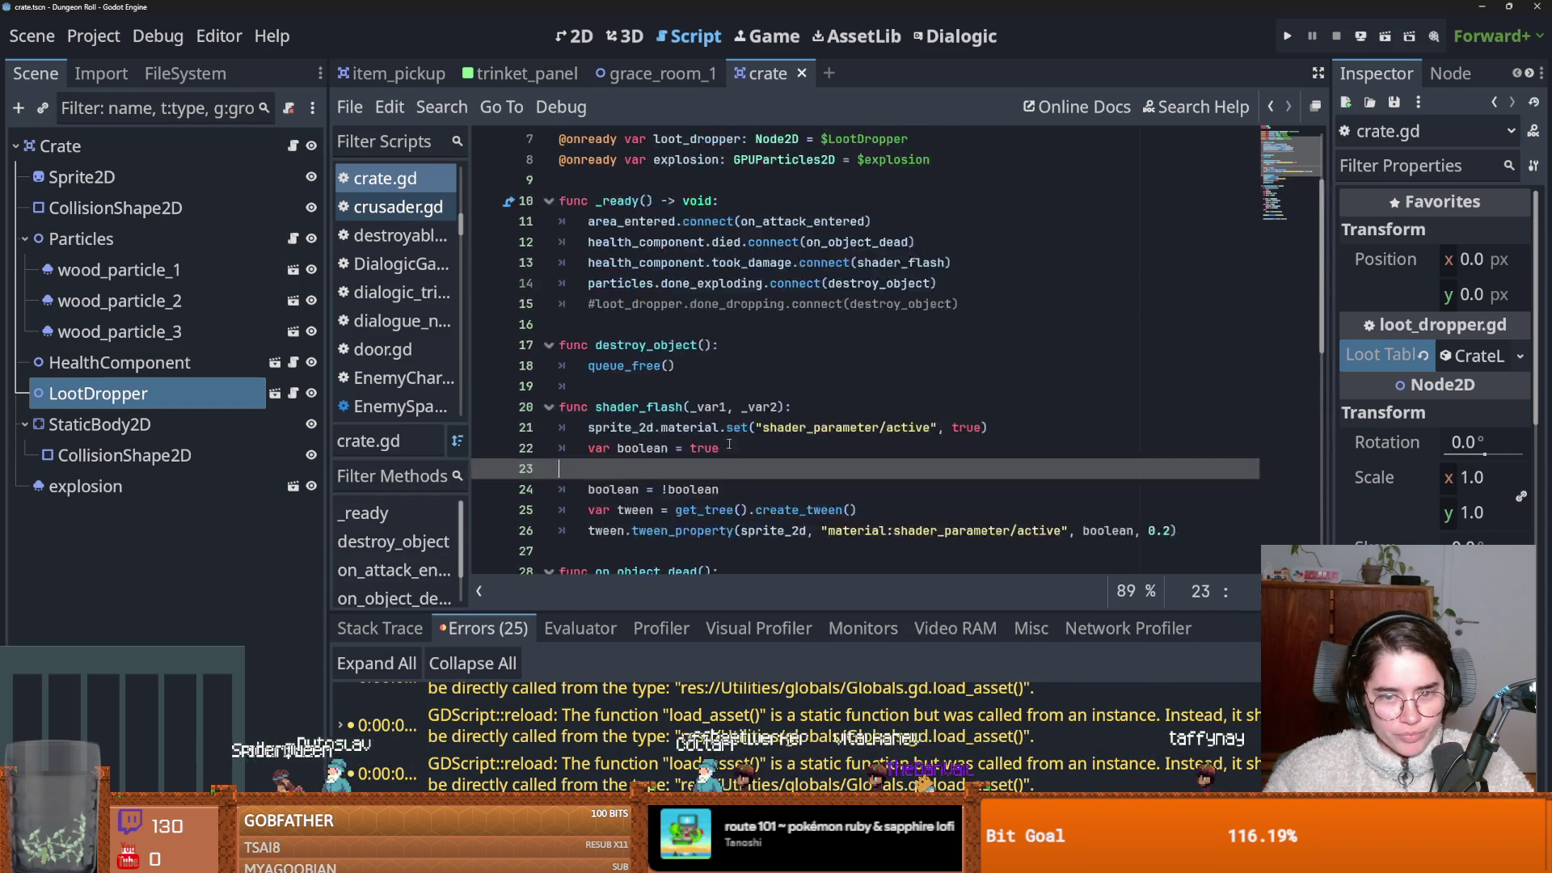
pyautogui.scroll(-5, 728, 444)
pyautogui.scroll(5, 724, 446)
pyautogui.scroll(-3, 722, 446)
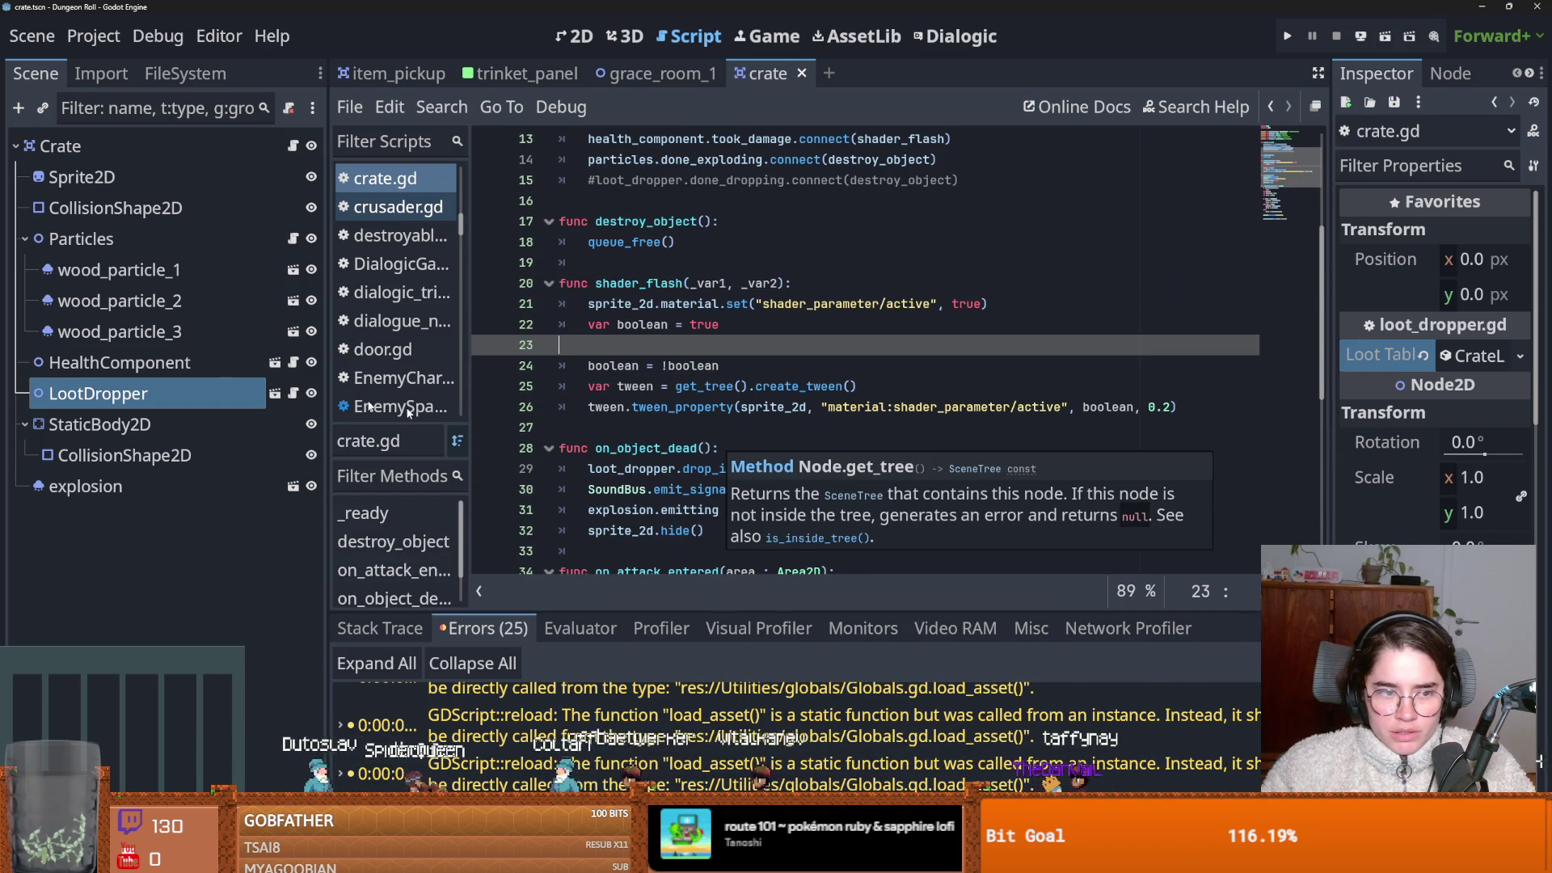
pyautogui.click(294, 394)
pyautogui.click(274, 394)
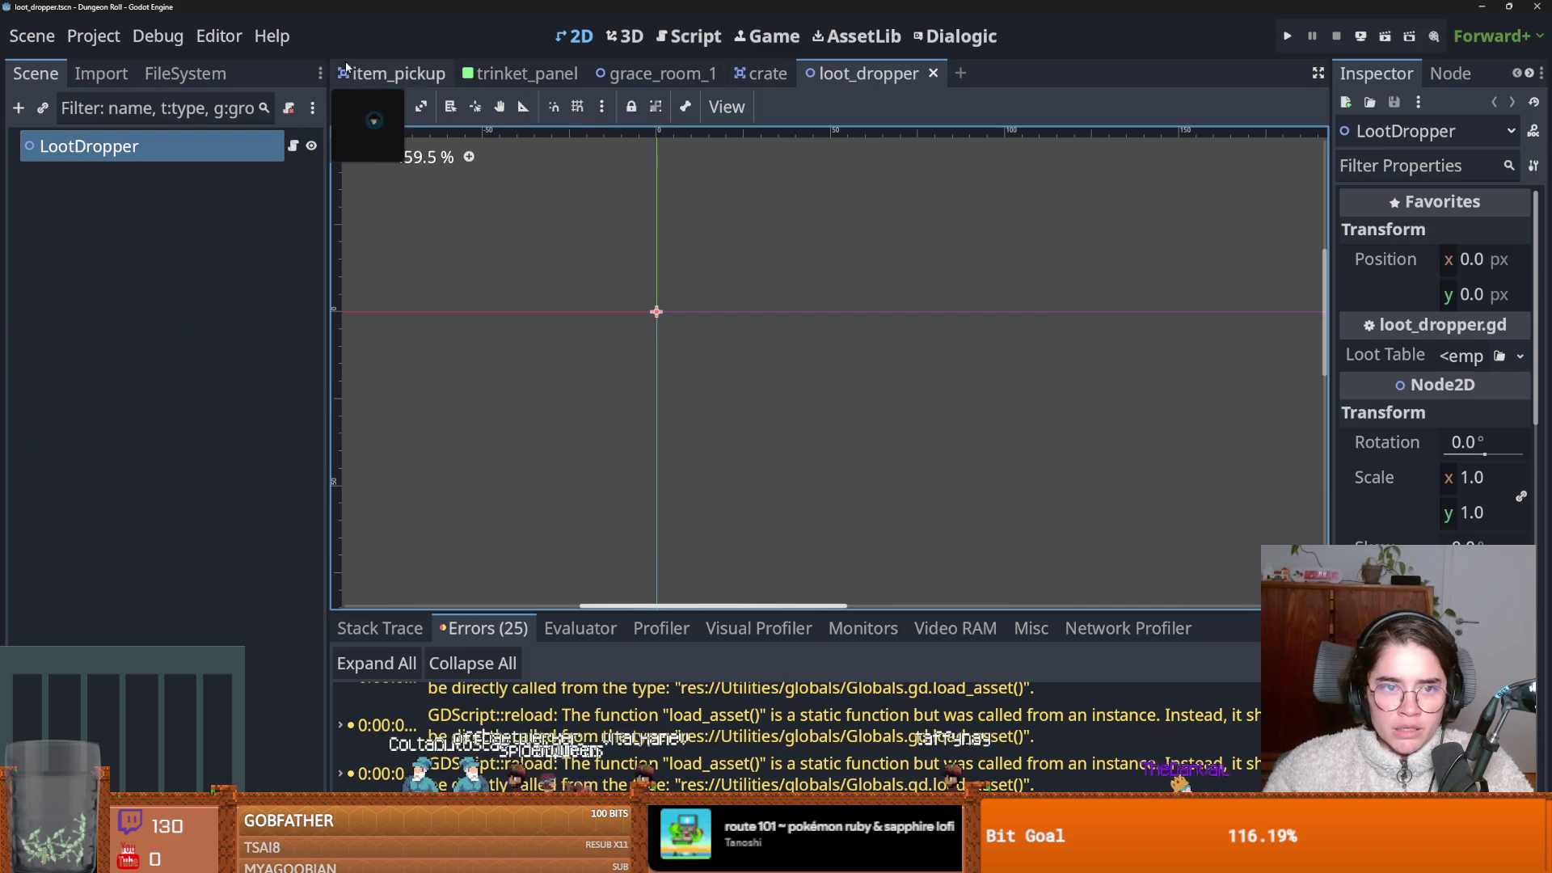
# Open item_pickup.gd and highlight the uses of potential_item and trinket_loot_table.
pyautogui.click(391, 73)
pyautogui.click(293, 145)
pyautogui.scroll(-1, 670, 317)
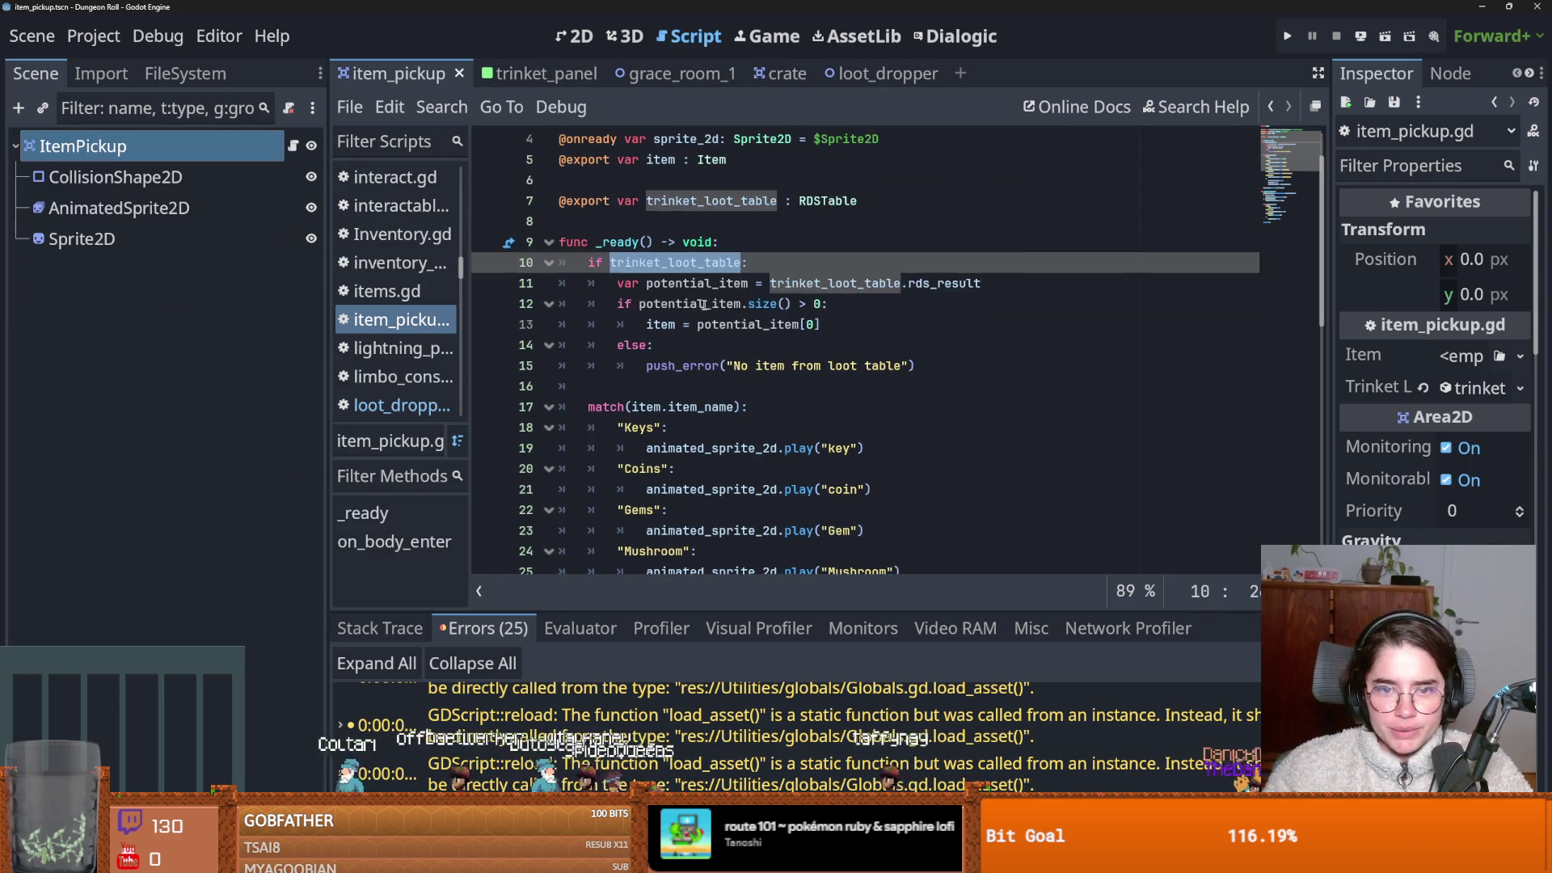
pyautogui.doubleClick(792, 324)
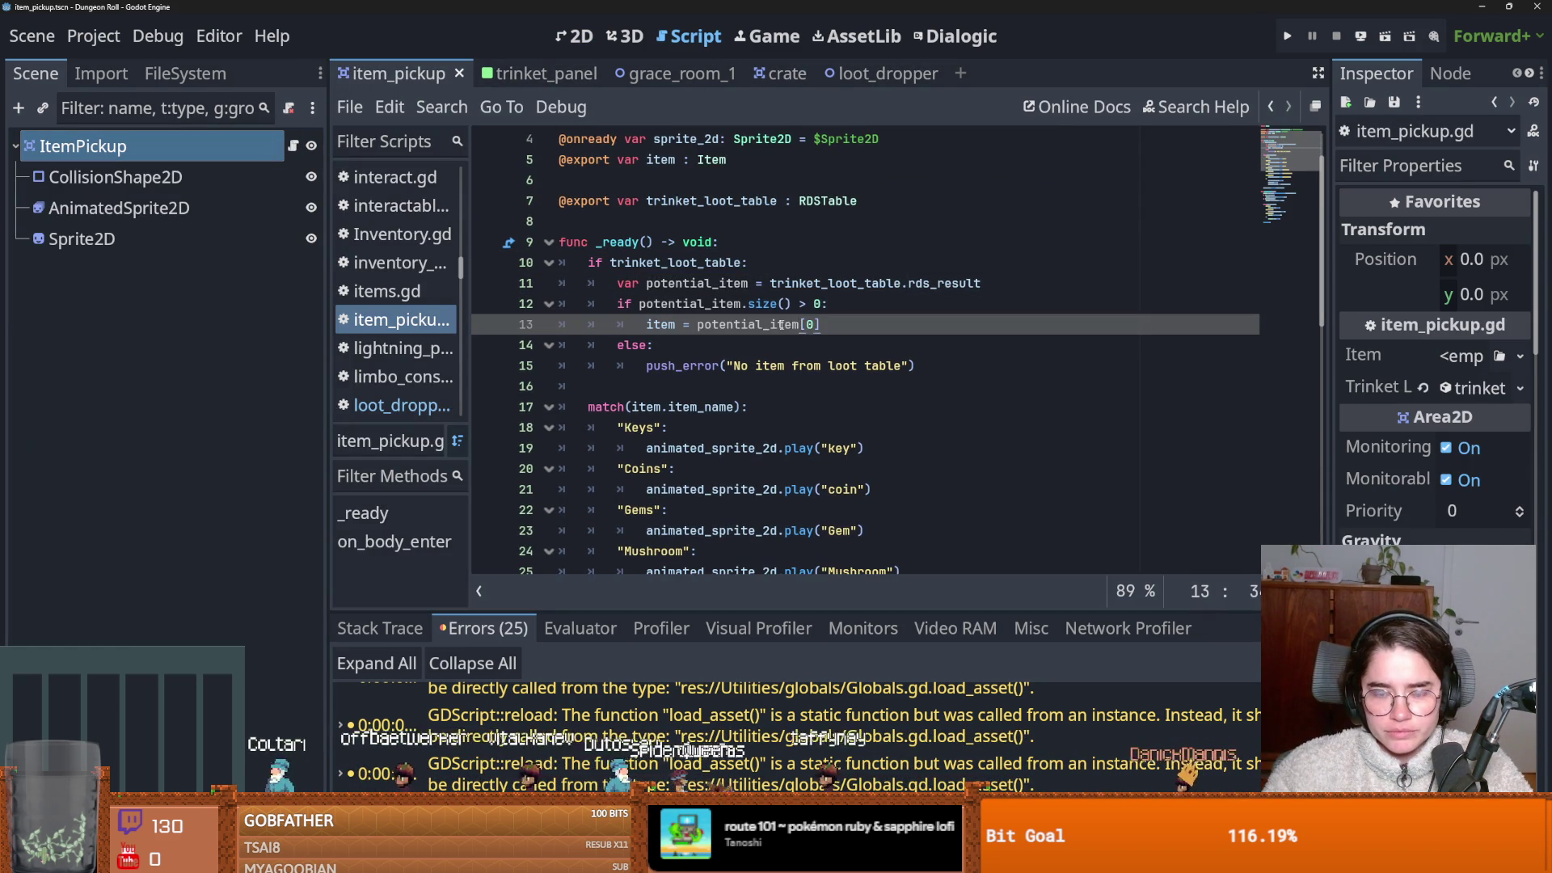
pyautogui.click(711, 283)
pyautogui.doubleClick(835, 283)
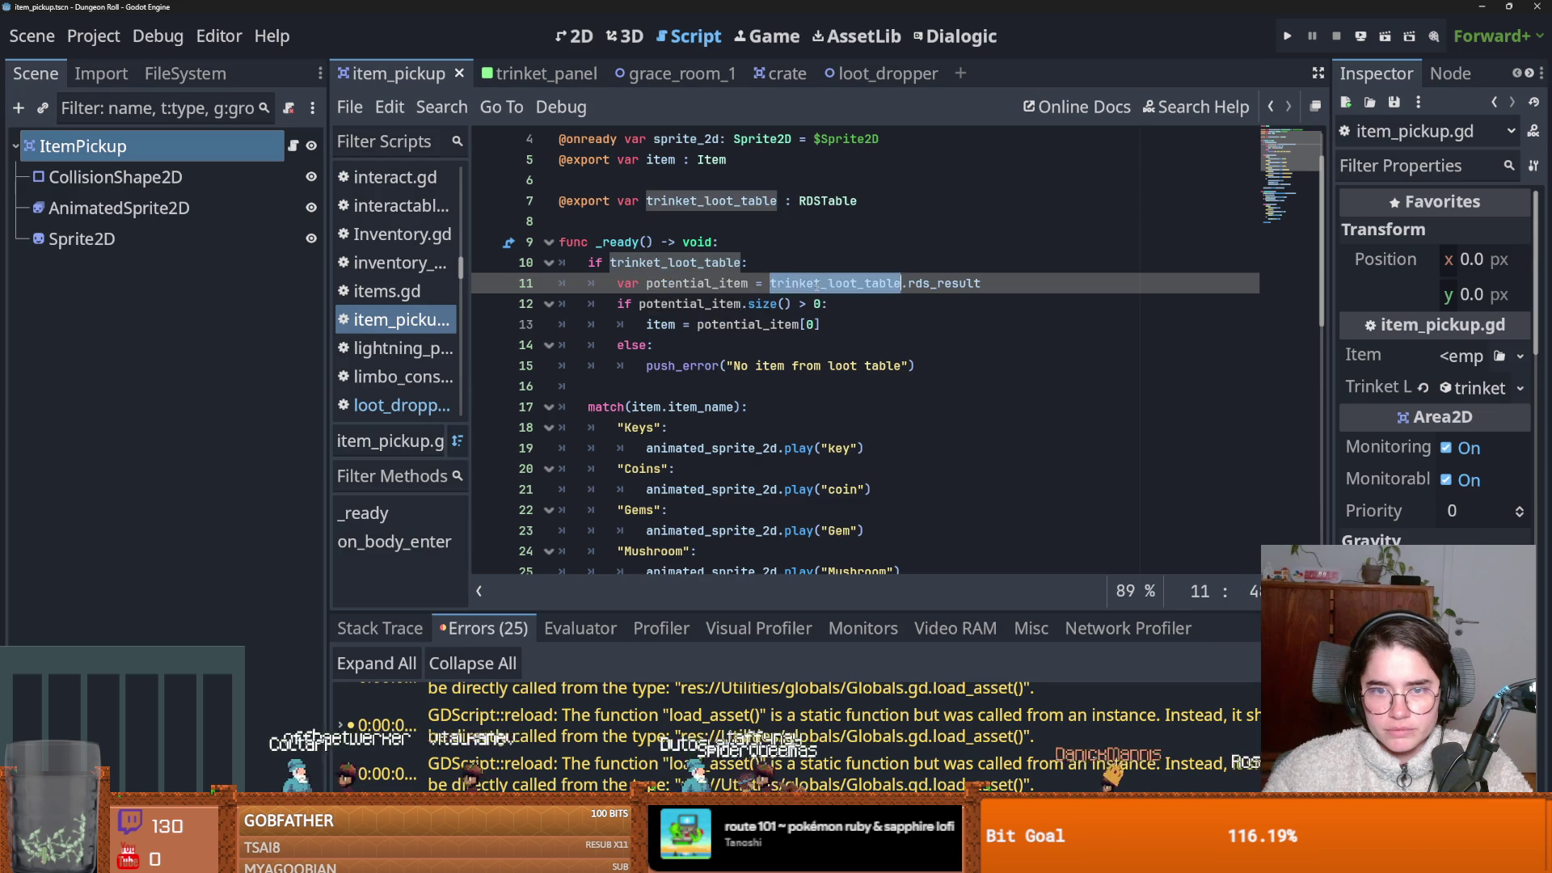
pyautogui.scroll(1, 687, 271)
pyautogui.scroll(-2, 687, 268)
pyautogui.doubleClick(687, 221)
pyautogui.scroll(2, 666, 334)
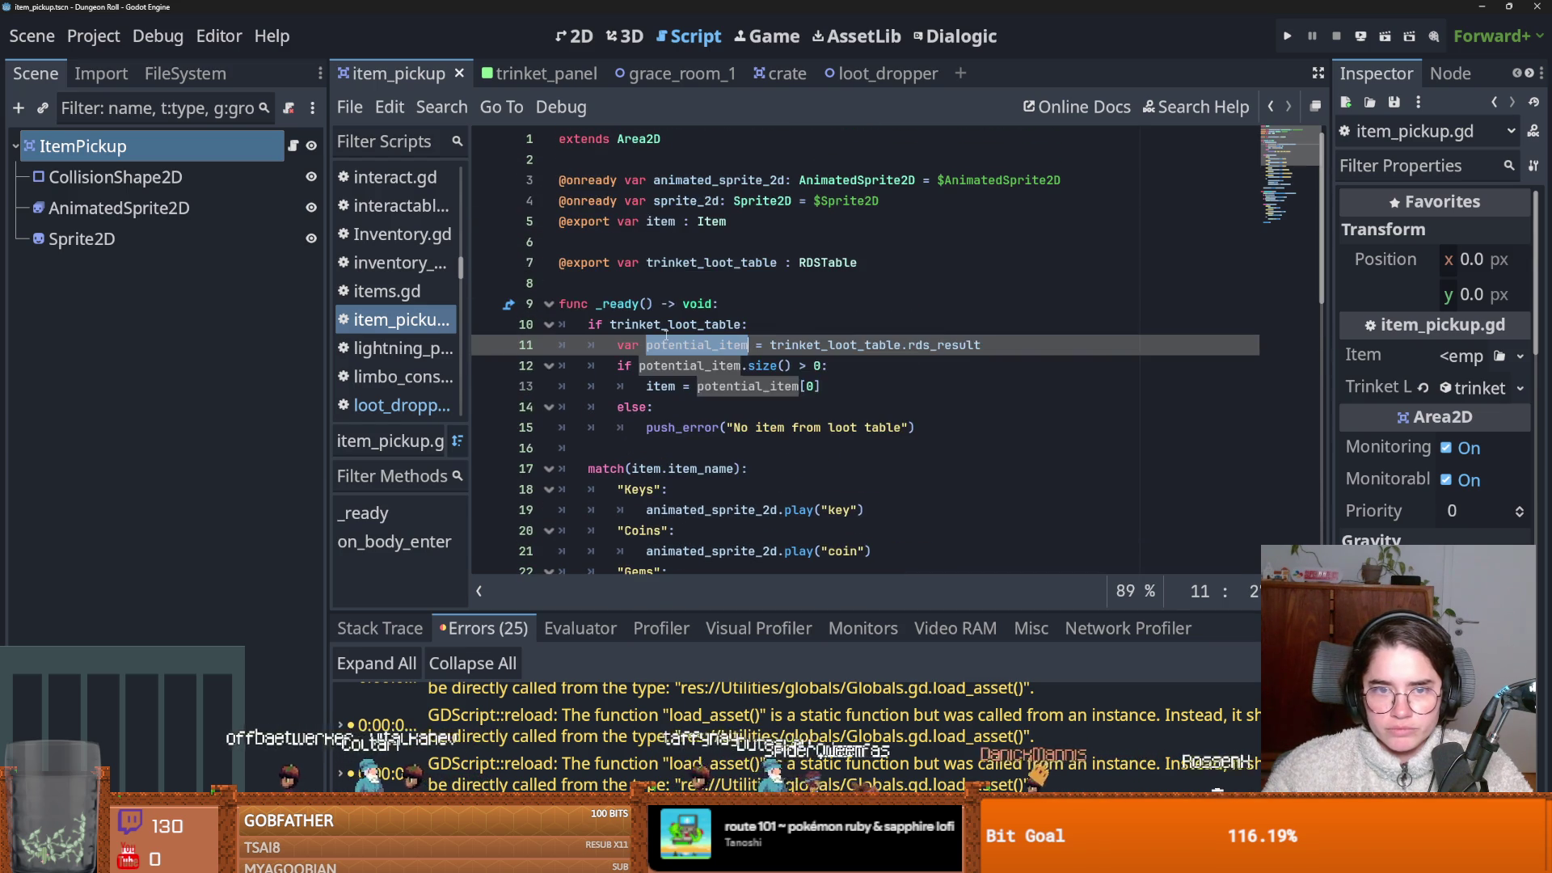
pyautogui.click(721, 275)
# Add '!= null' after trinket_loot_table on line 10, then run the game.
pyautogui.click(742, 325)
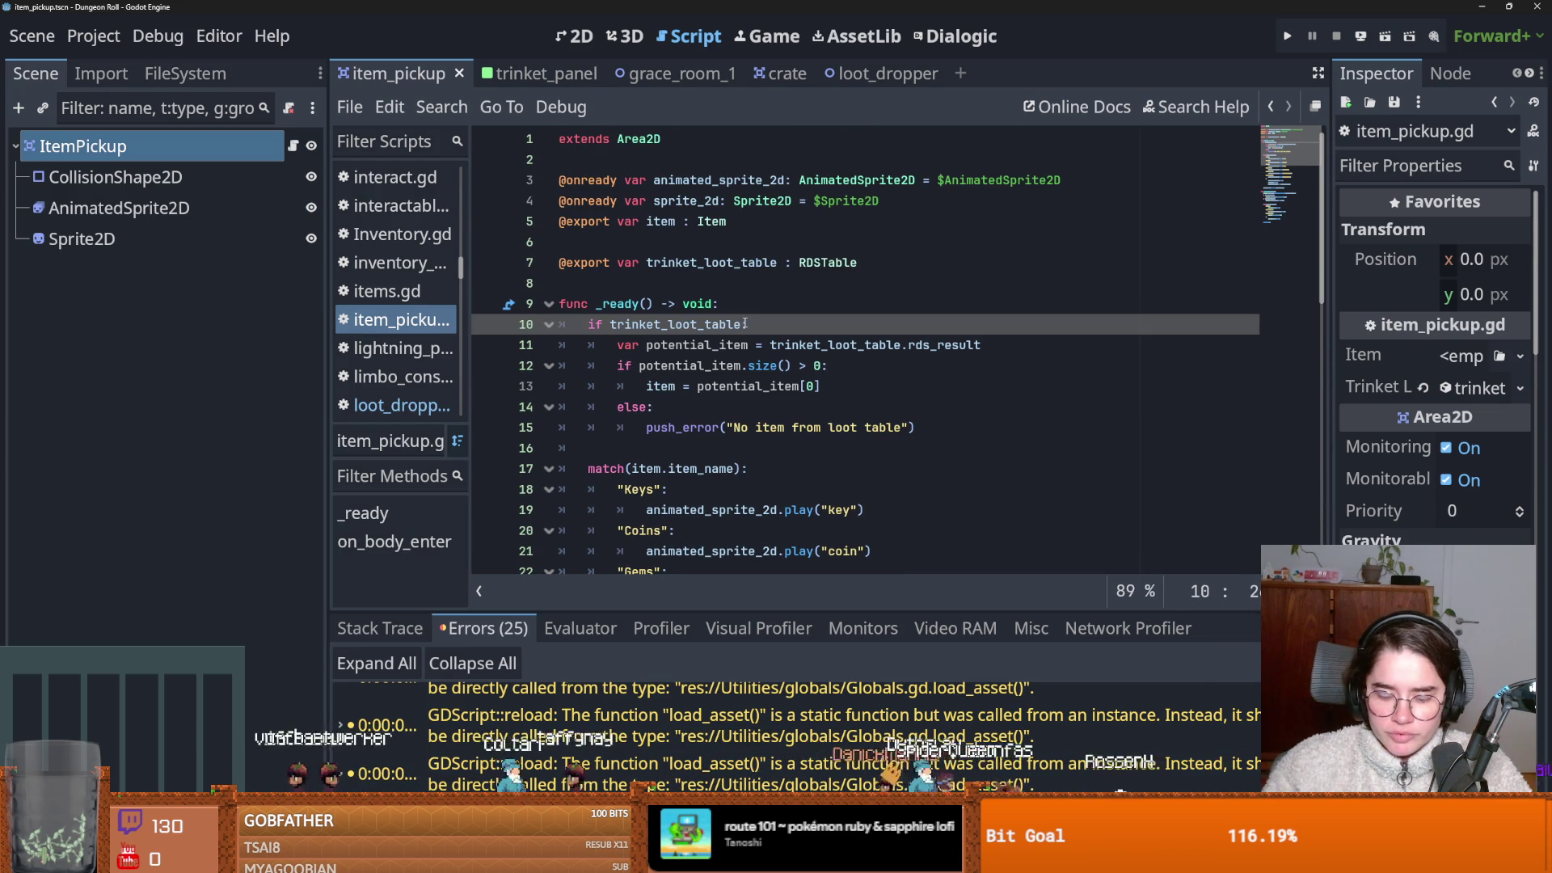
pyautogui.write('!=')
pyautogui.write('l')
pyautogui.press('F5')
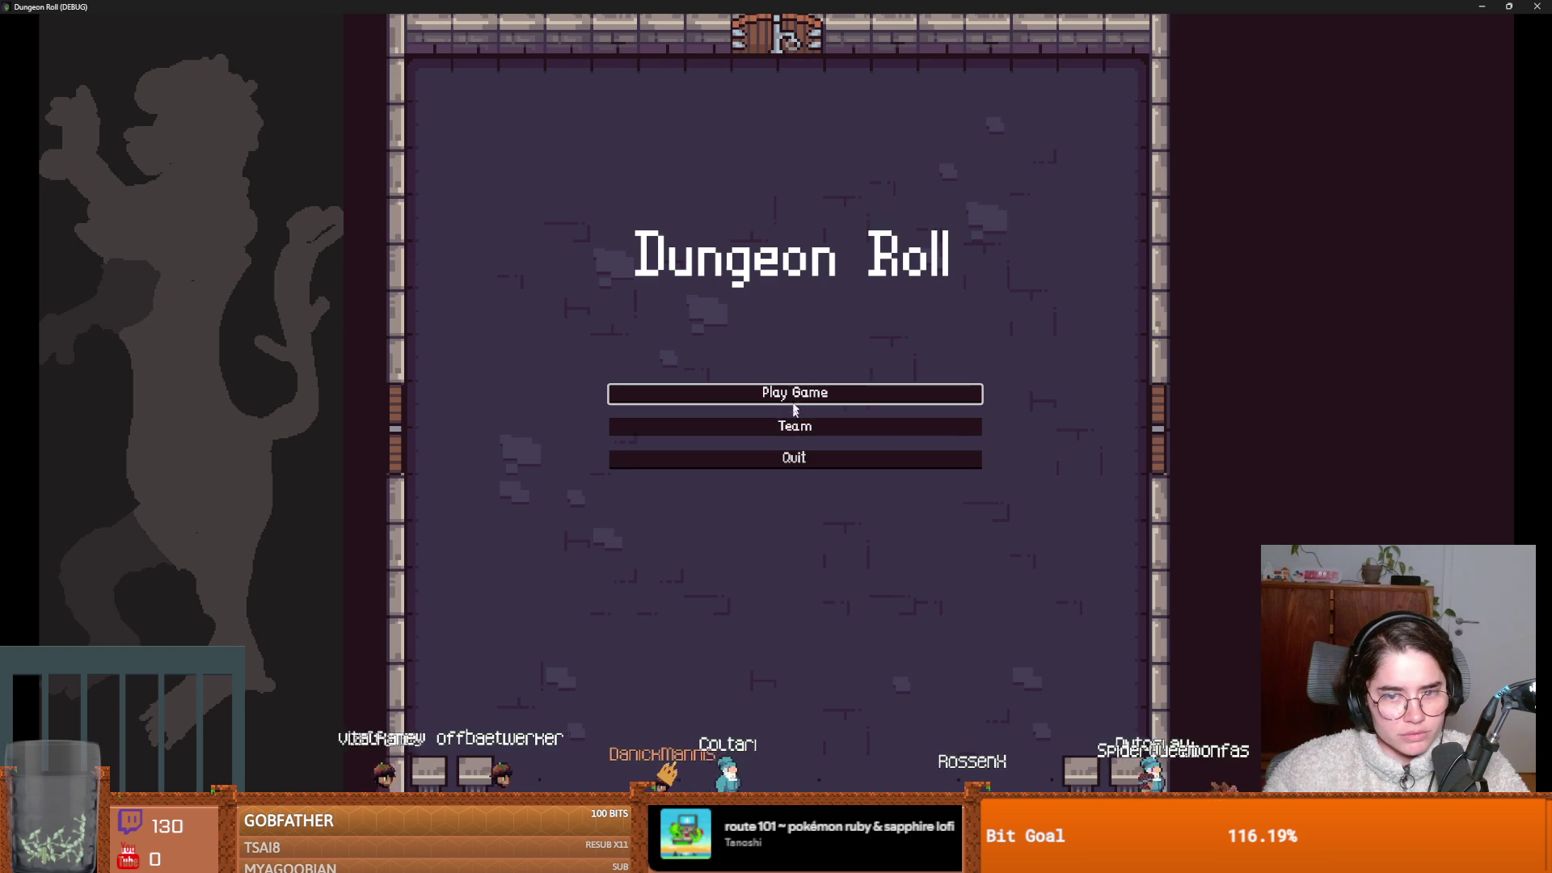
# Start a new game, walk the knight down, and smash the crate below.
pyautogui.click(674, 398)
pyautogui.press('Return')
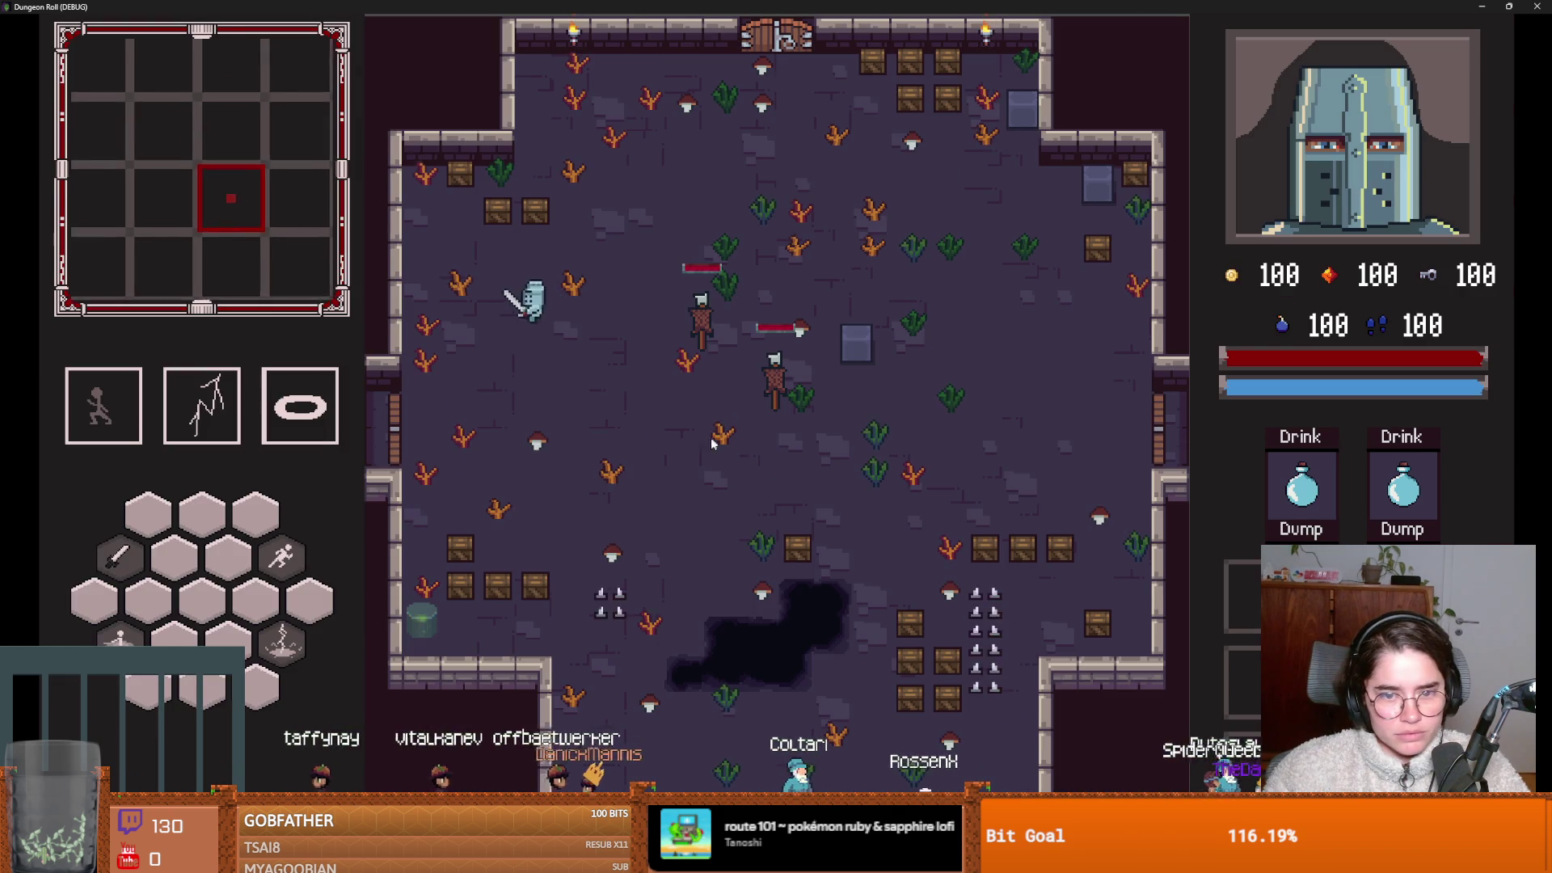
pyautogui.press('s')
pyautogui.click(501, 592)
pyautogui.press('d')
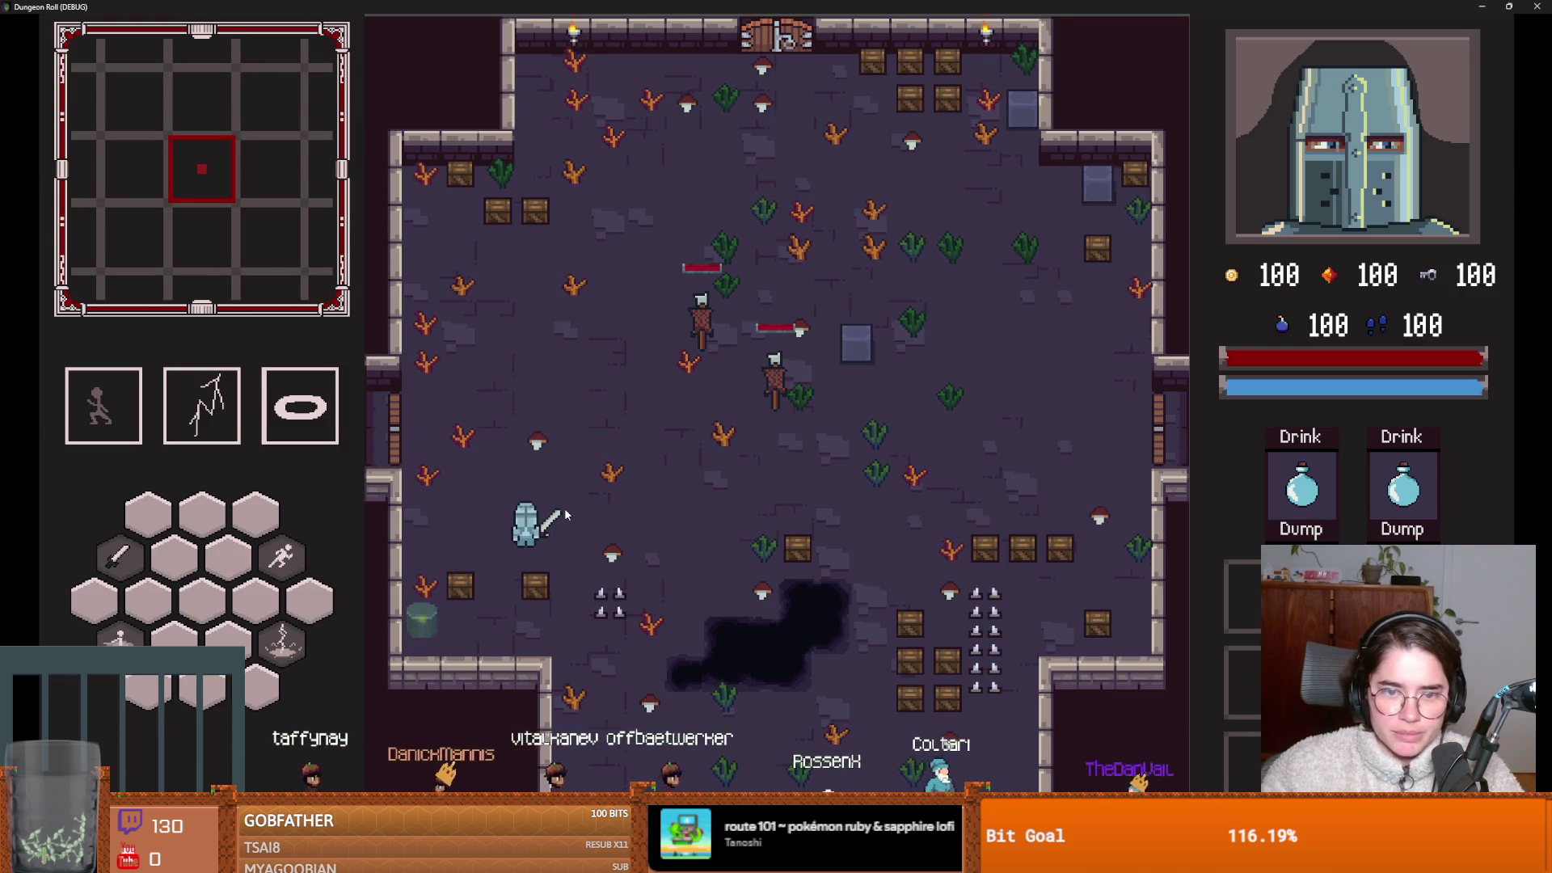
# Run on_destroy_crates from the debug console to smash the room's crates.
pyautogui.press('`')
pyautogui.write('o')
pyautogui.press('Tab')
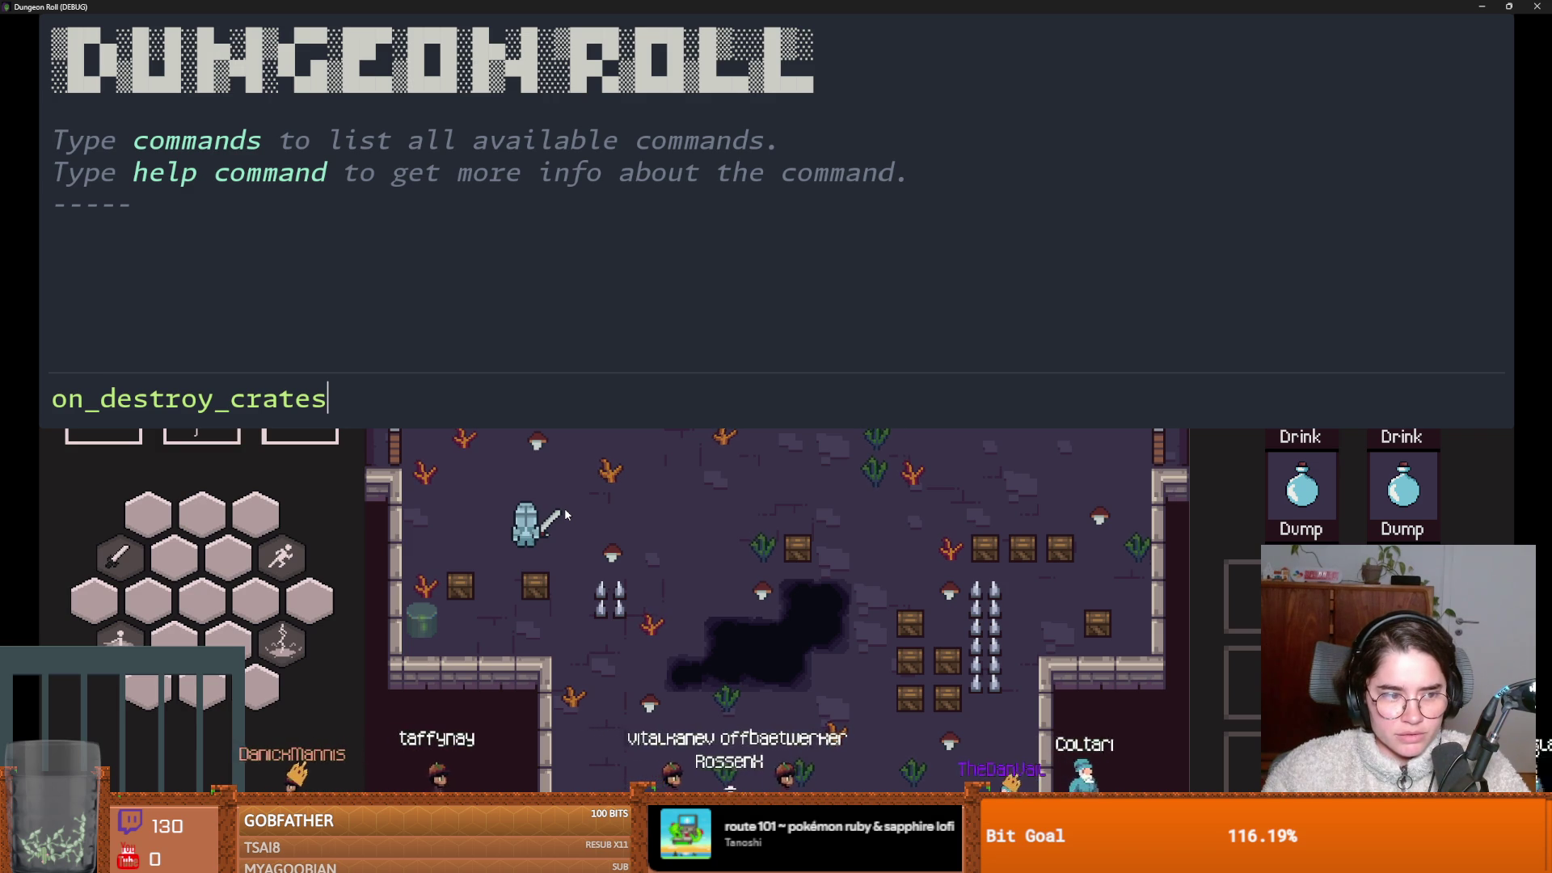
pyautogui.press('Return')
pyautogui.write('b')
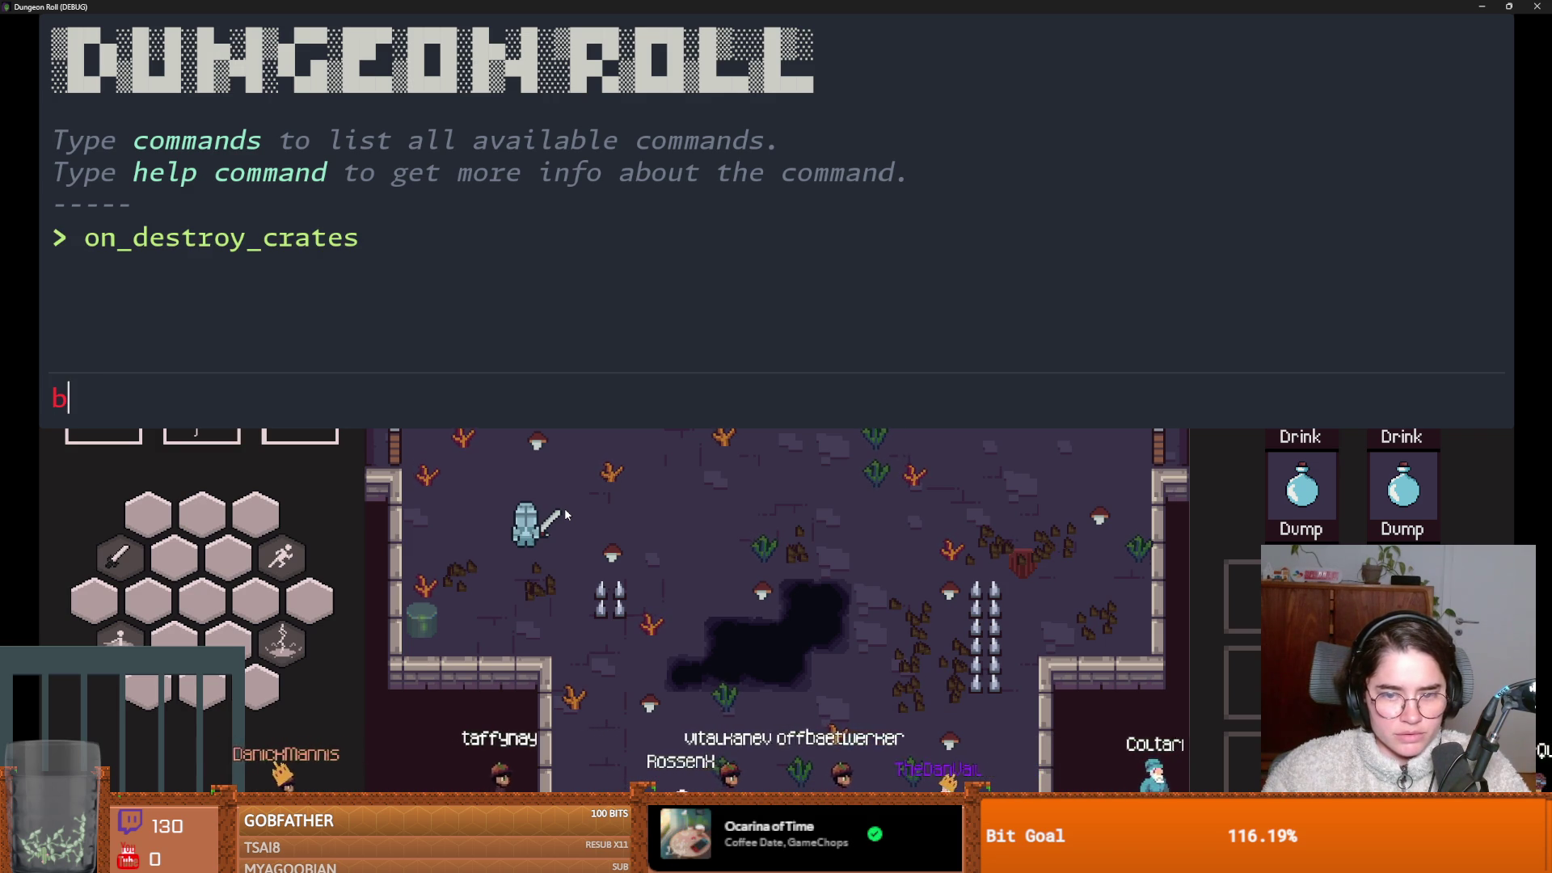
pyautogui.press('`')
# Walk right, pause, stop the game with Alt+F4, and return to line 11.
pyautogui.press('d')
pyautogui.press('Escape')
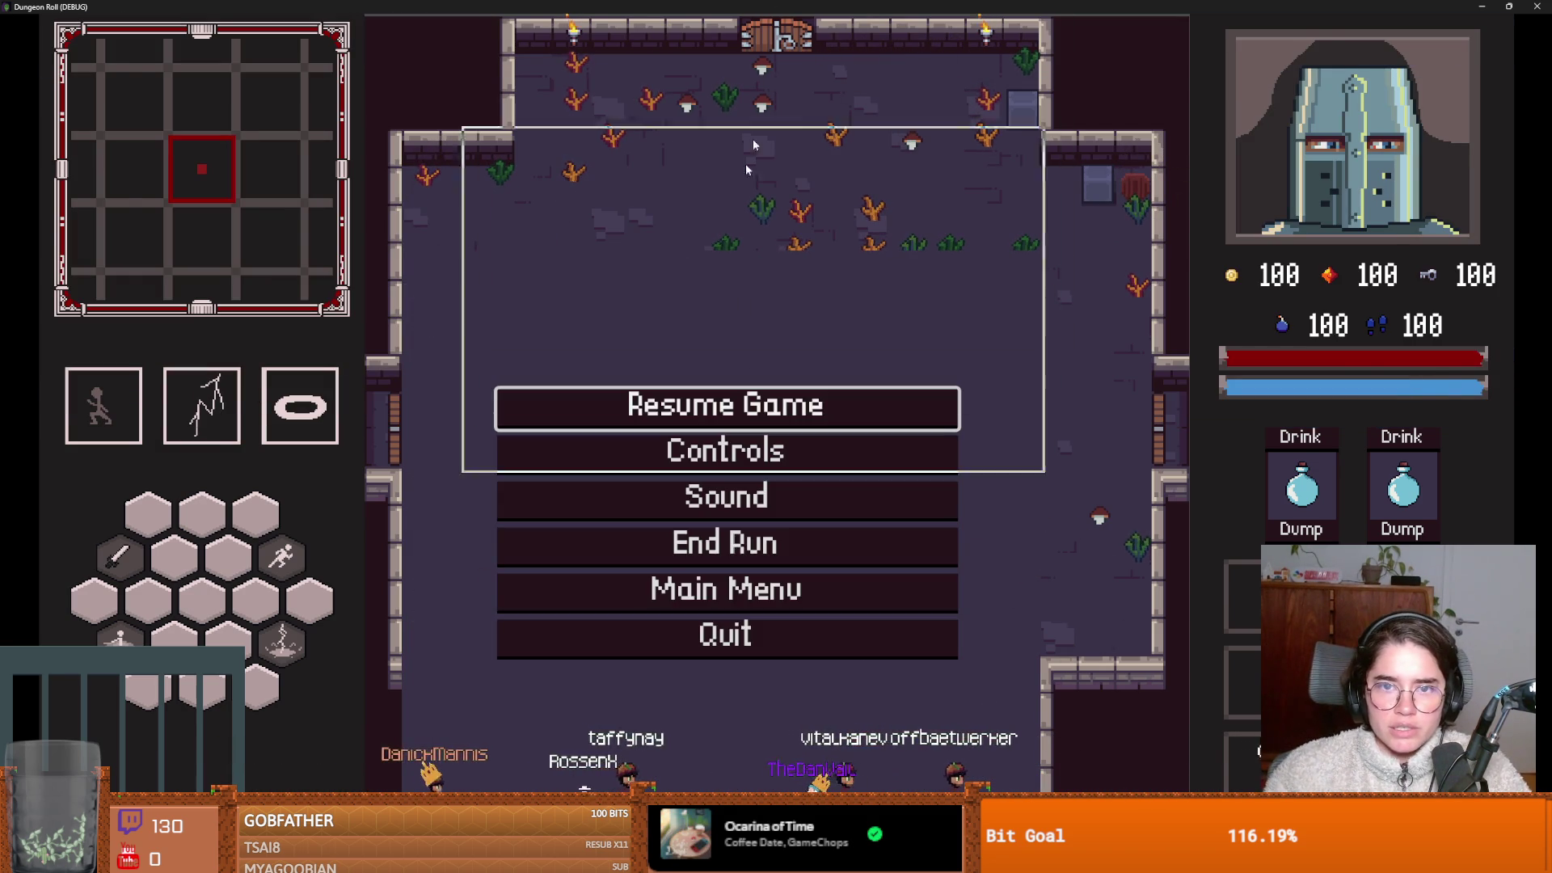
pyautogui.hotkey('alt', 'F4')
pyautogui.click(770, 345)
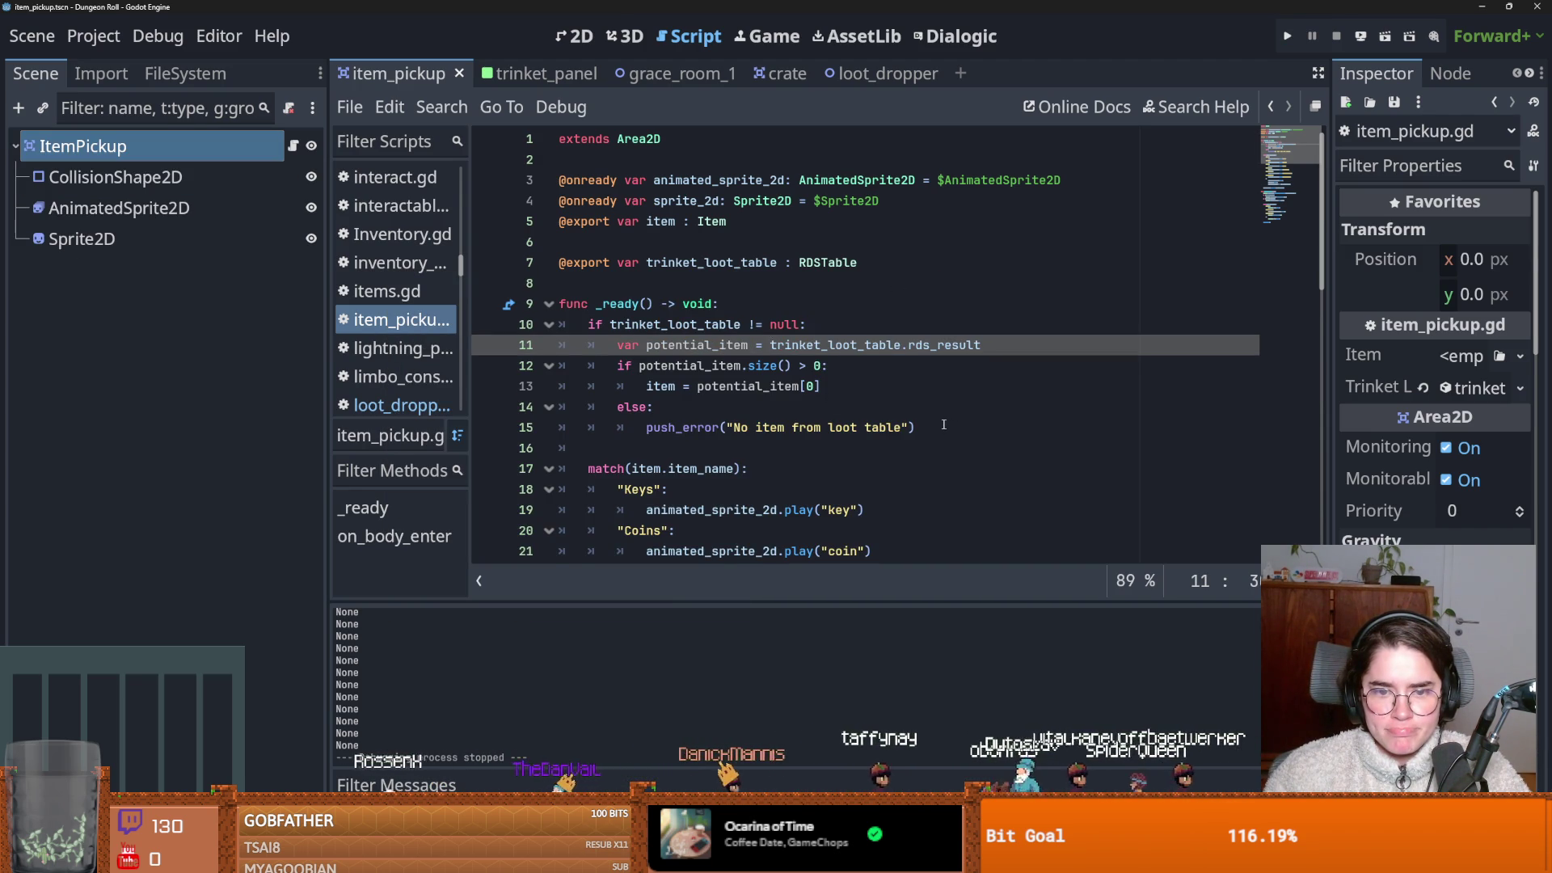
# Select the trinket loot-table block on lines 10–15, comment it out with Ctrl+K, and run with F5.
pyautogui.scroll(-2, 943, 424)
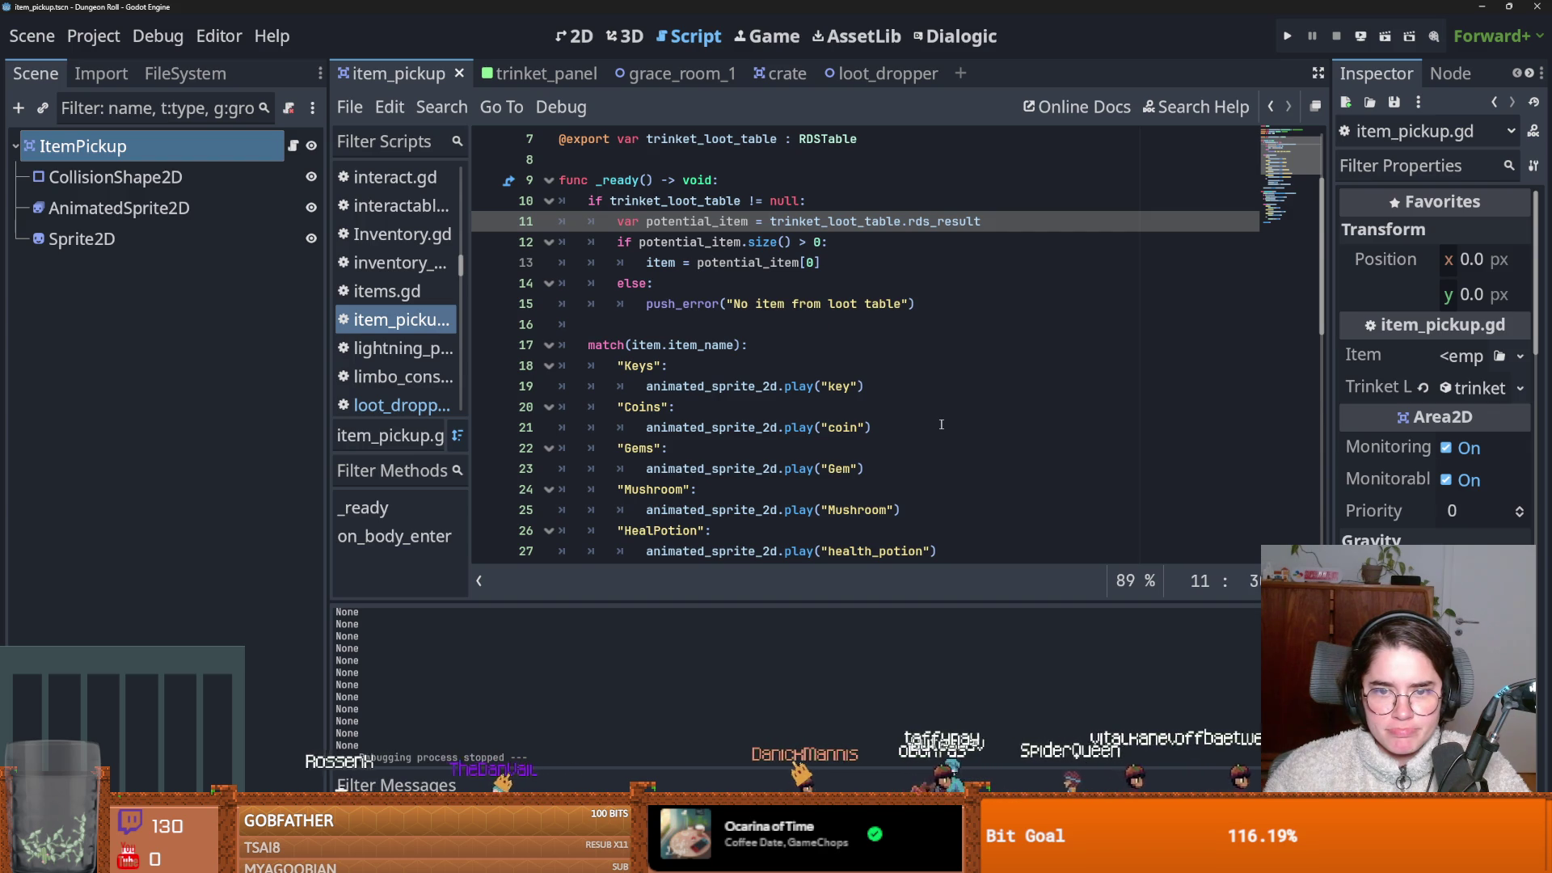
pyautogui.scroll(-3, 941, 425)
pyautogui.scroll(4, 941, 424)
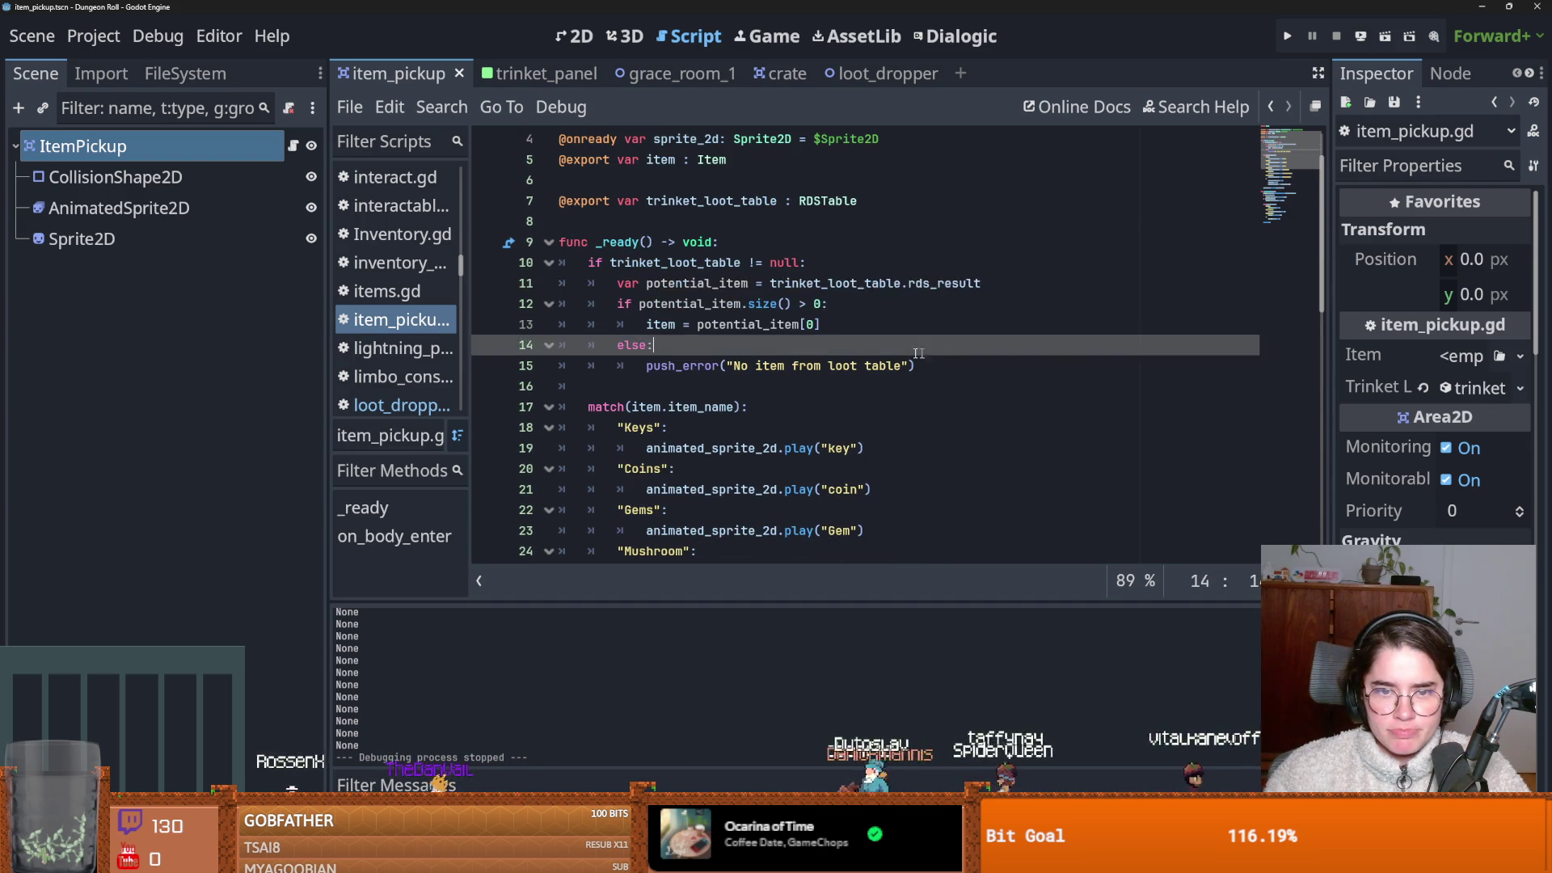
pyautogui.click(952, 370)
pyautogui.moveTo(952, 370); pyautogui.dragTo(534, 263)
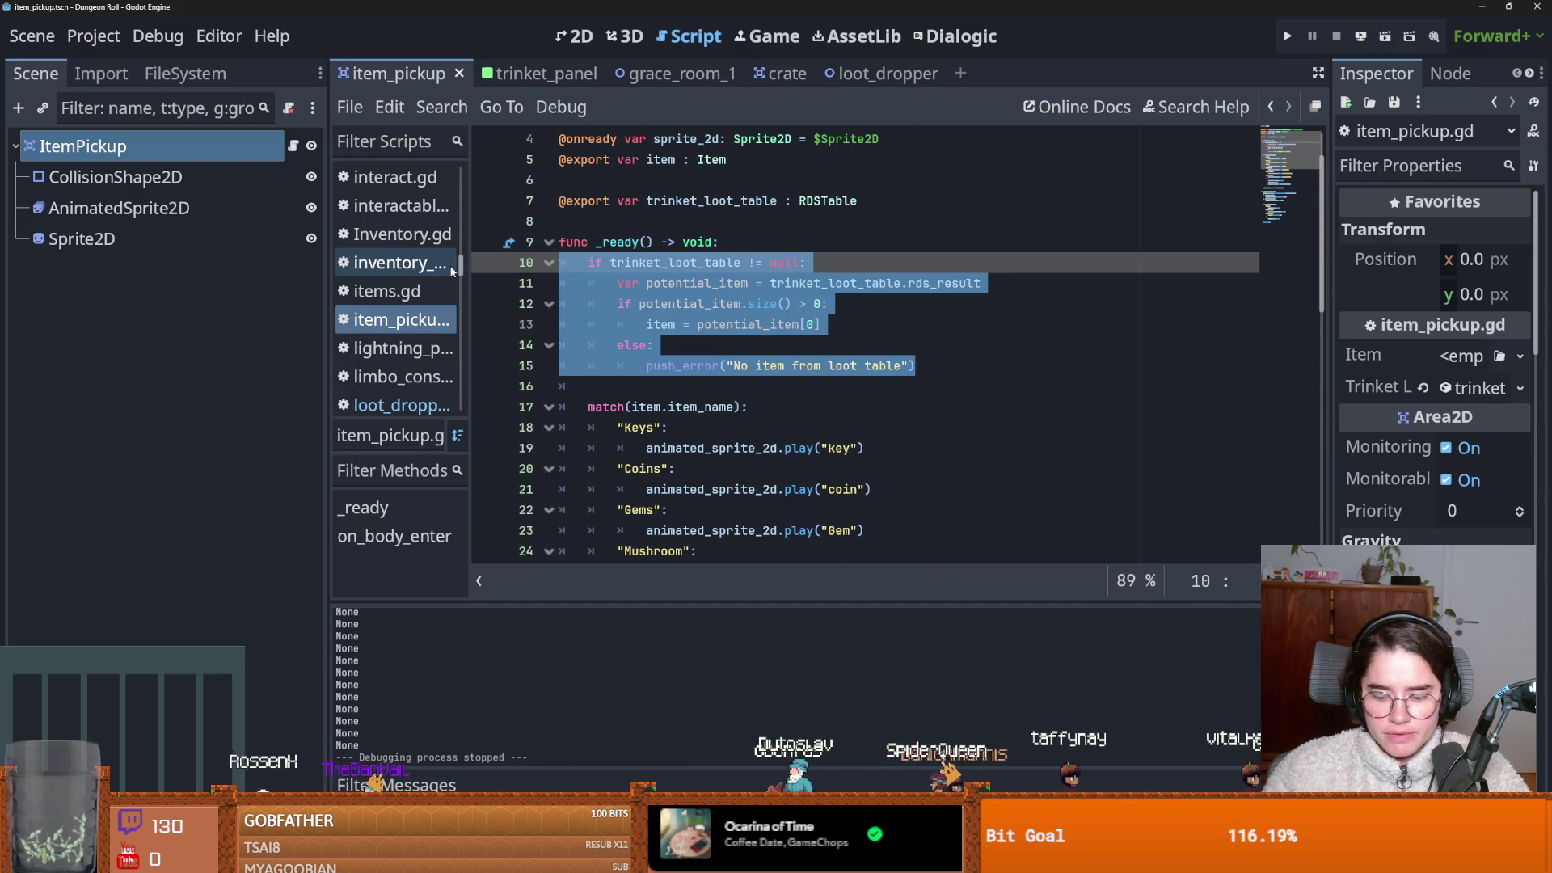
pyautogui.hotkey('ctrl', 'k')
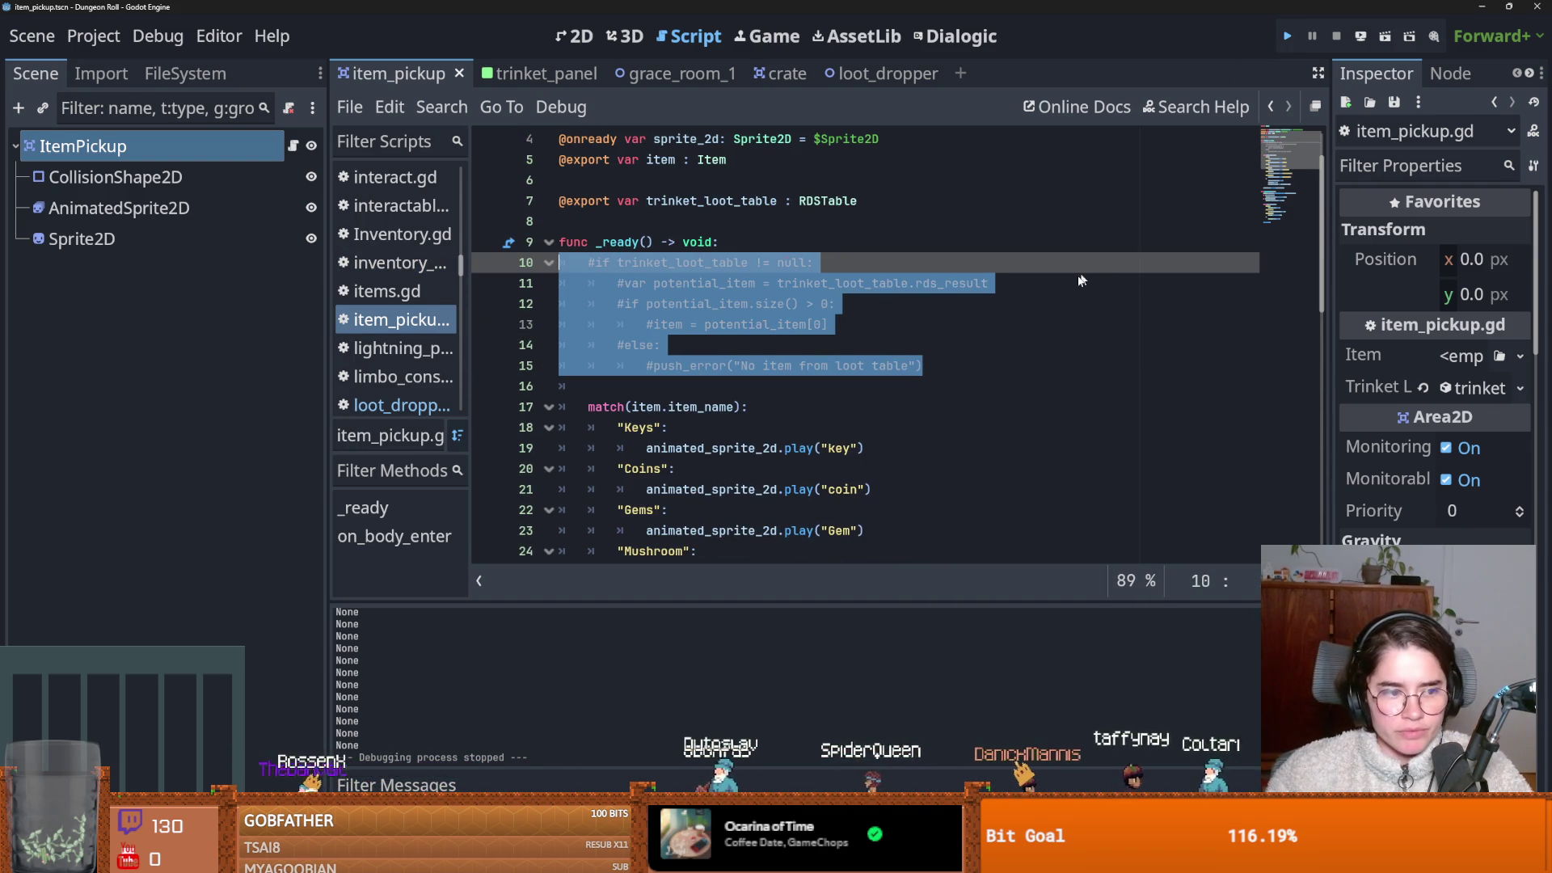
pyautogui.press('F5')
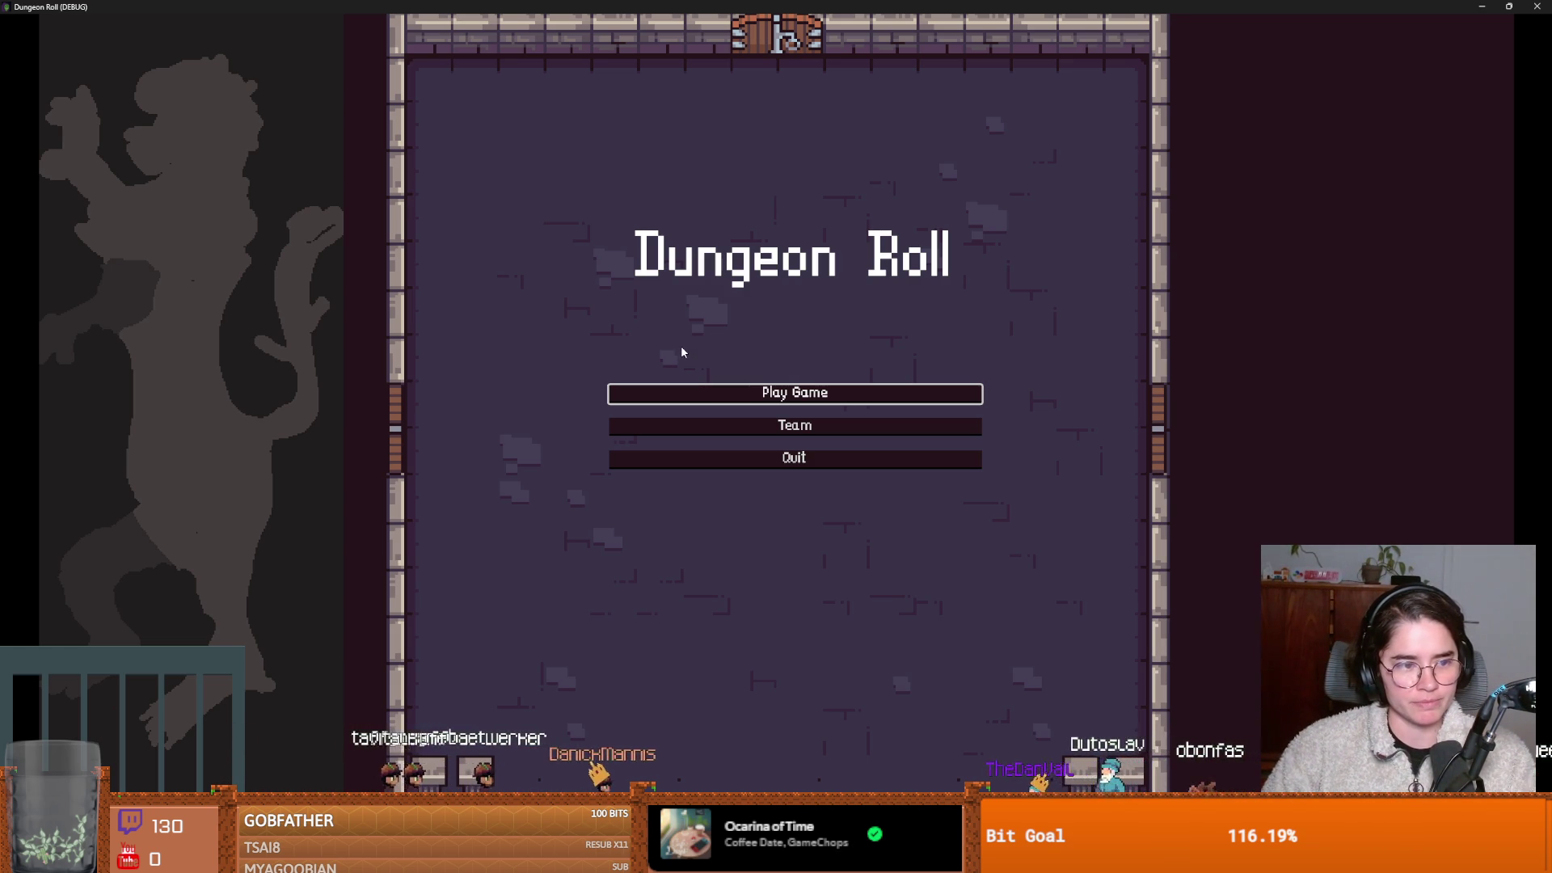
# Start a new game as the Crusader and walk the knight toward the enemy.
pyautogui.click(764, 395)
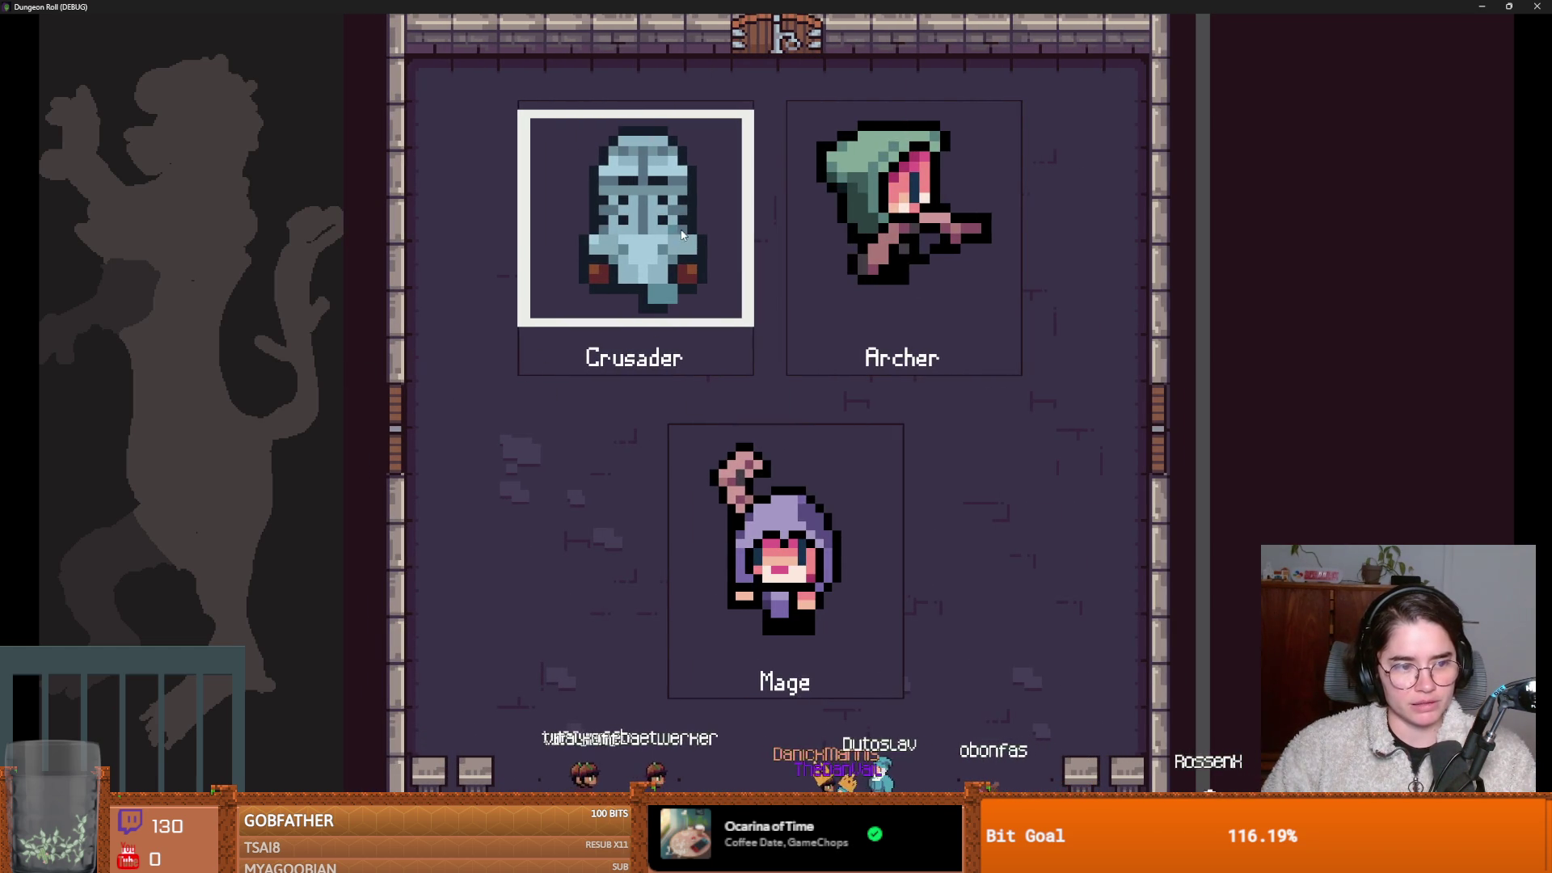
pyautogui.click(582, 366)
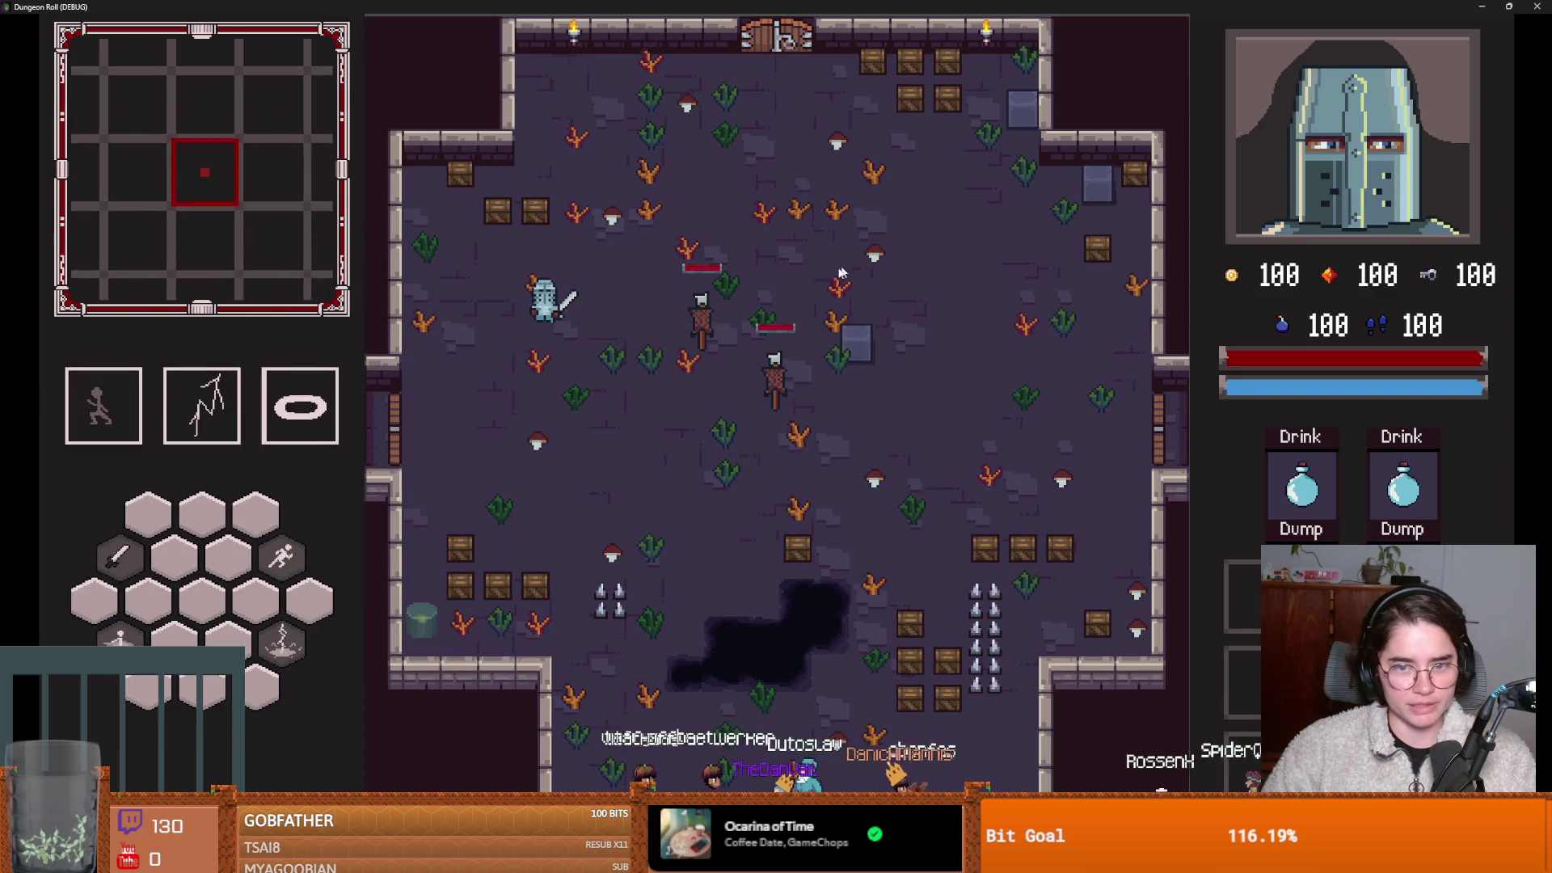
pyautogui.press('s')
pyautogui.press('d')
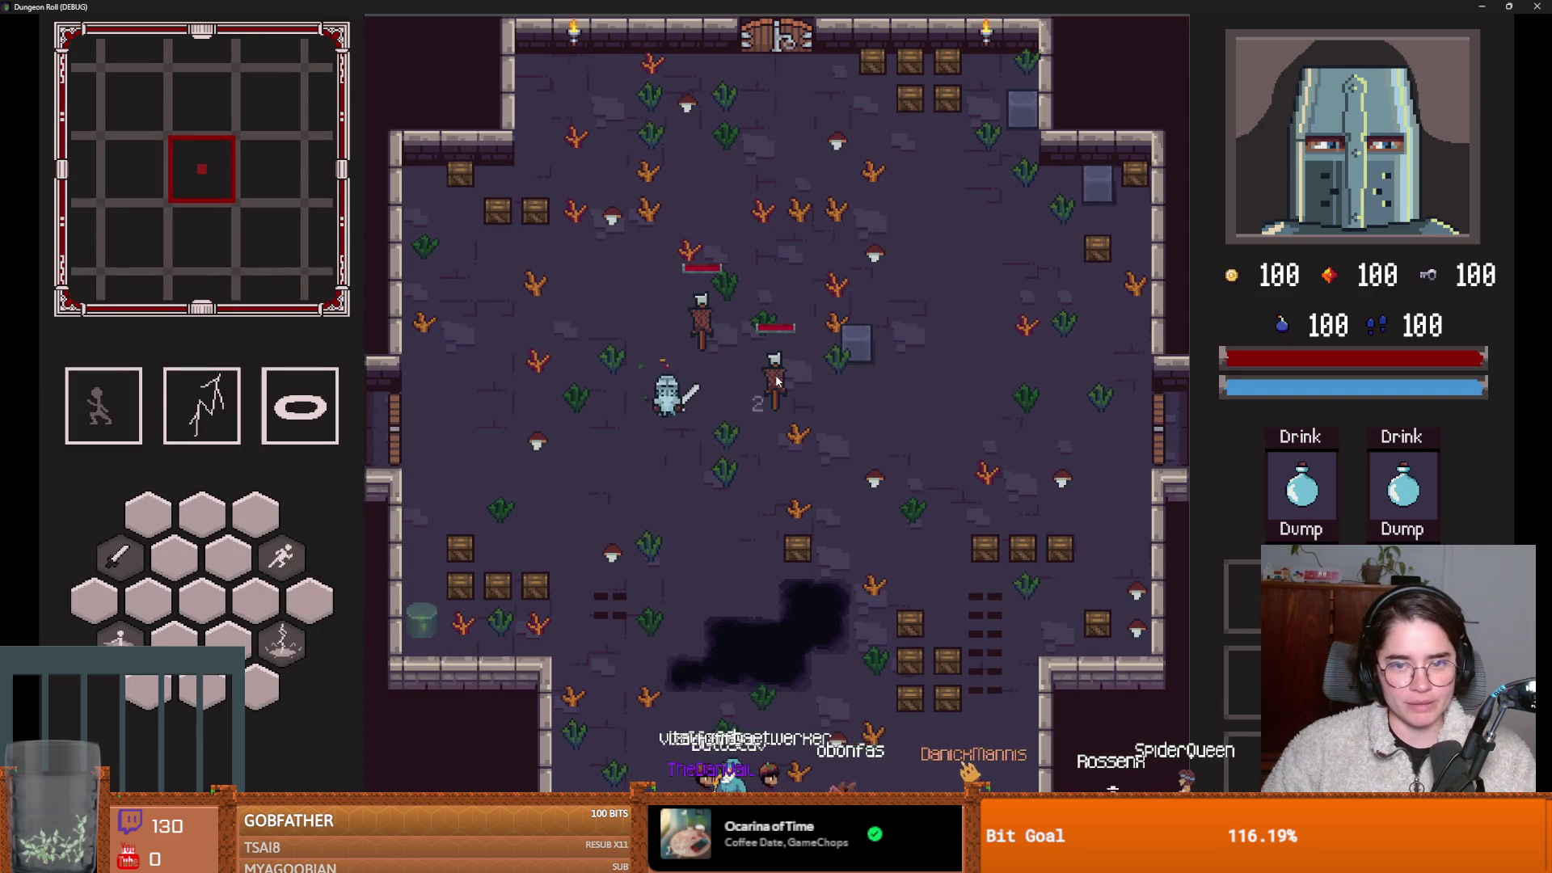
pyautogui.press('a')
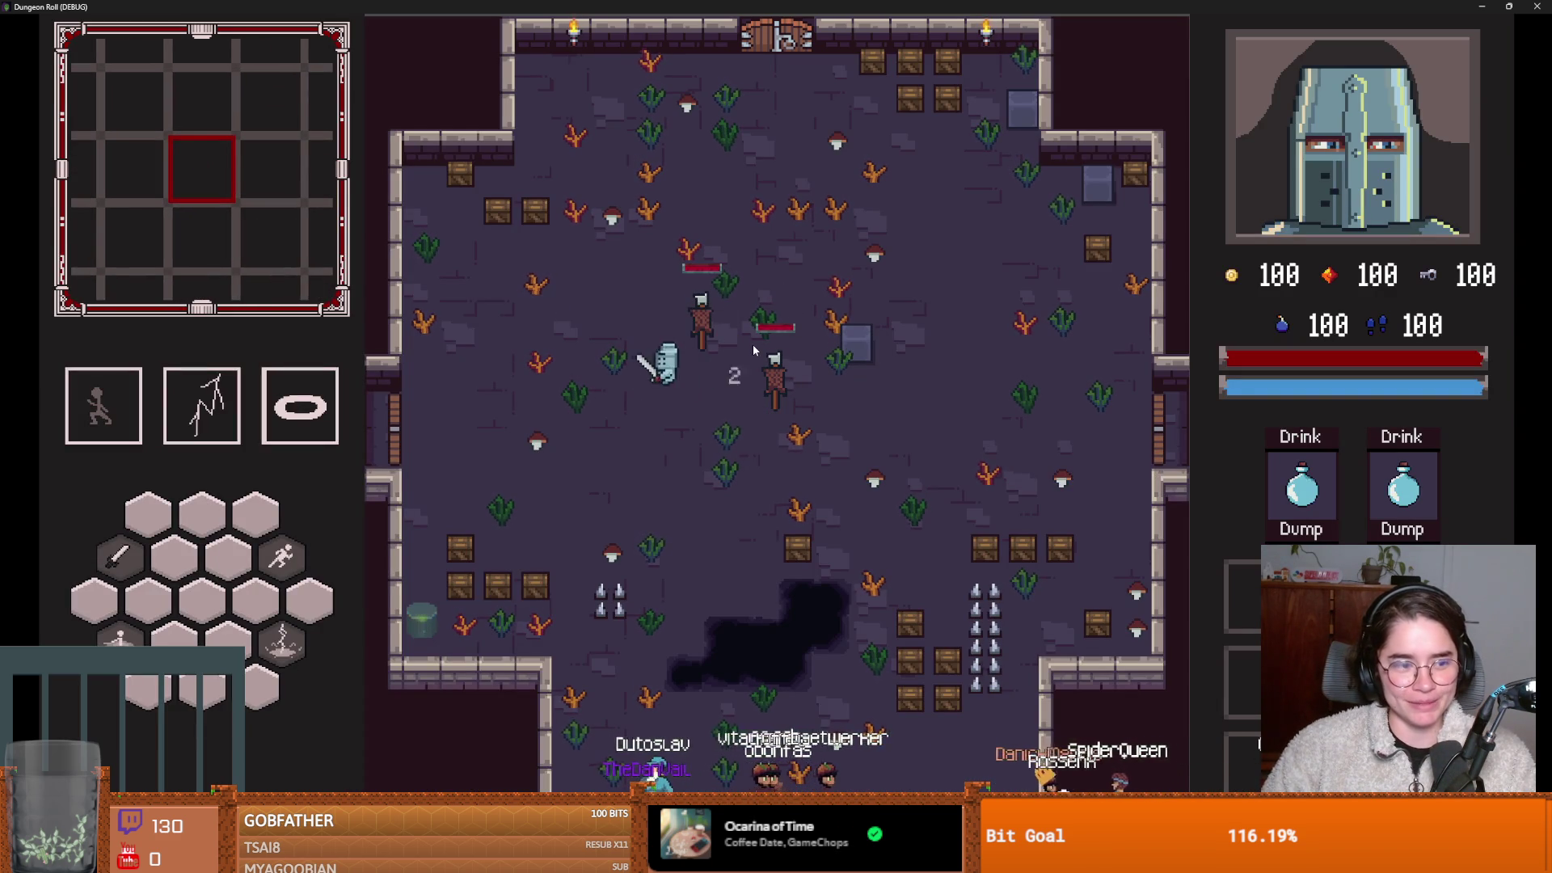
pyautogui.press('s')
pyautogui.press('d')
# Slash repeatedly at the nearby enemy with the sword.
pyautogui.click(784, 372)
pyautogui.click(788, 369)
pyautogui.click(791, 366)
pyautogui.click(791, 363)
pyautogui.click(832, 434)
# Reposition the knight, slash at the enemies and cast lightning at them with E.
pyautogui.press('s')
pyautogui.press('a')
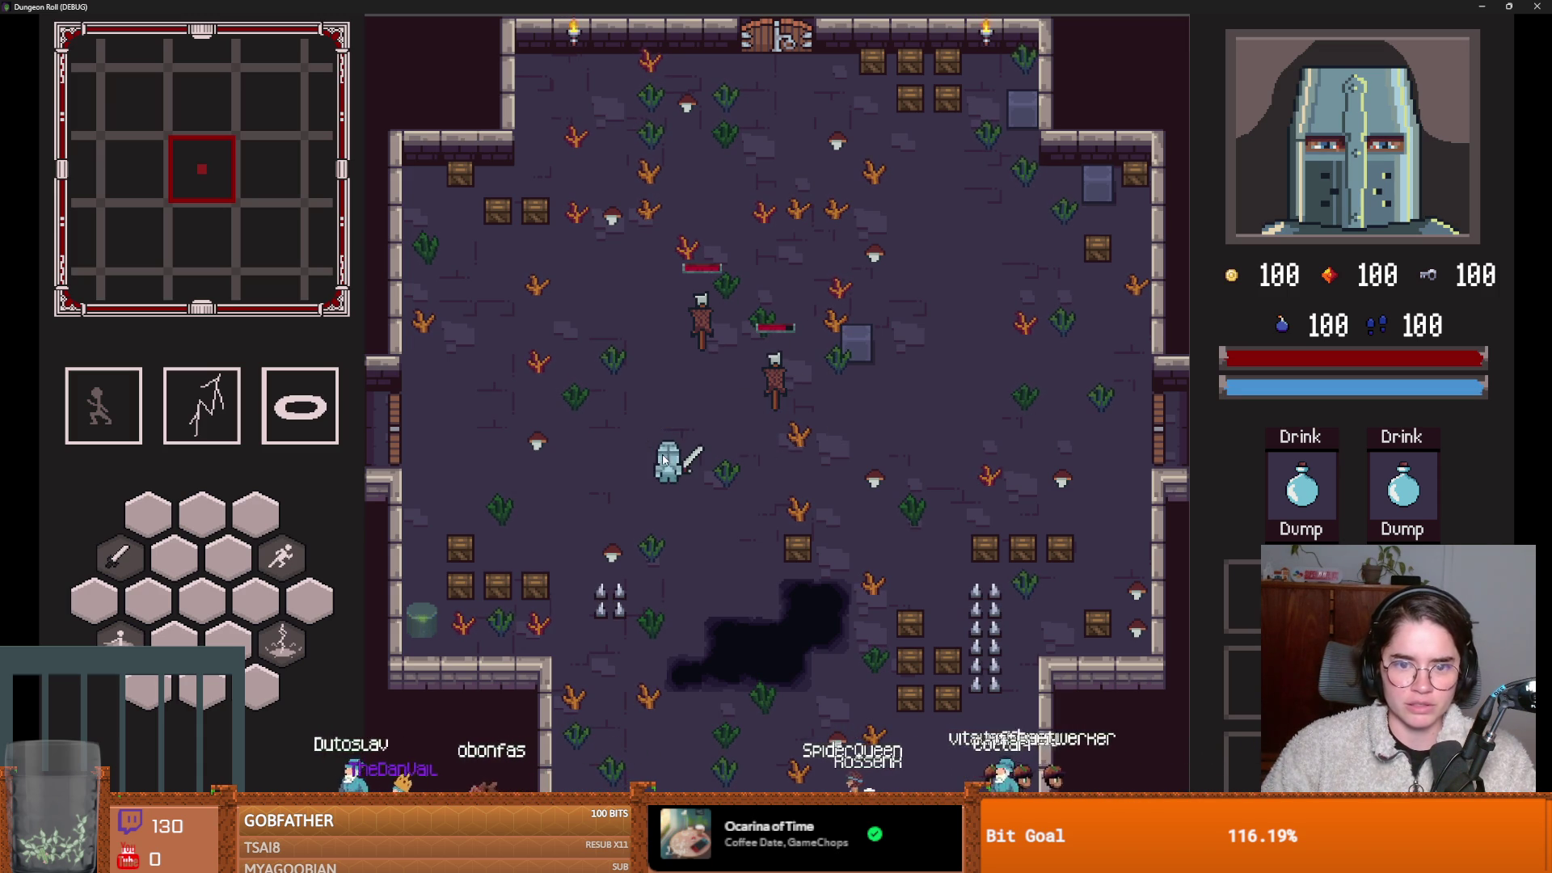
pyautogui.click(676, 424)
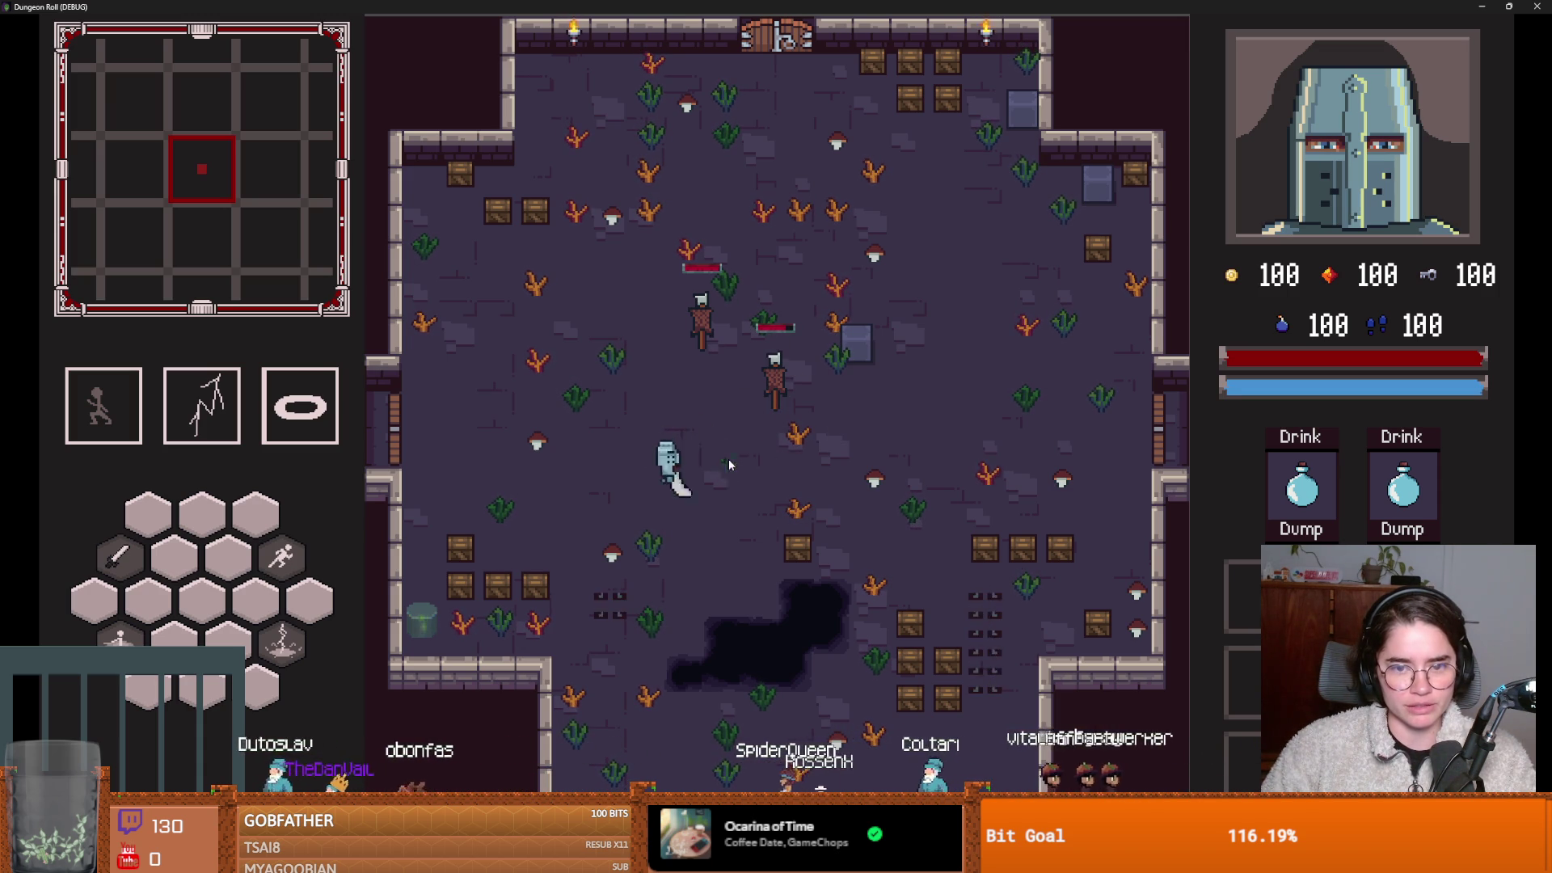
pyautogui.click(634, 579)
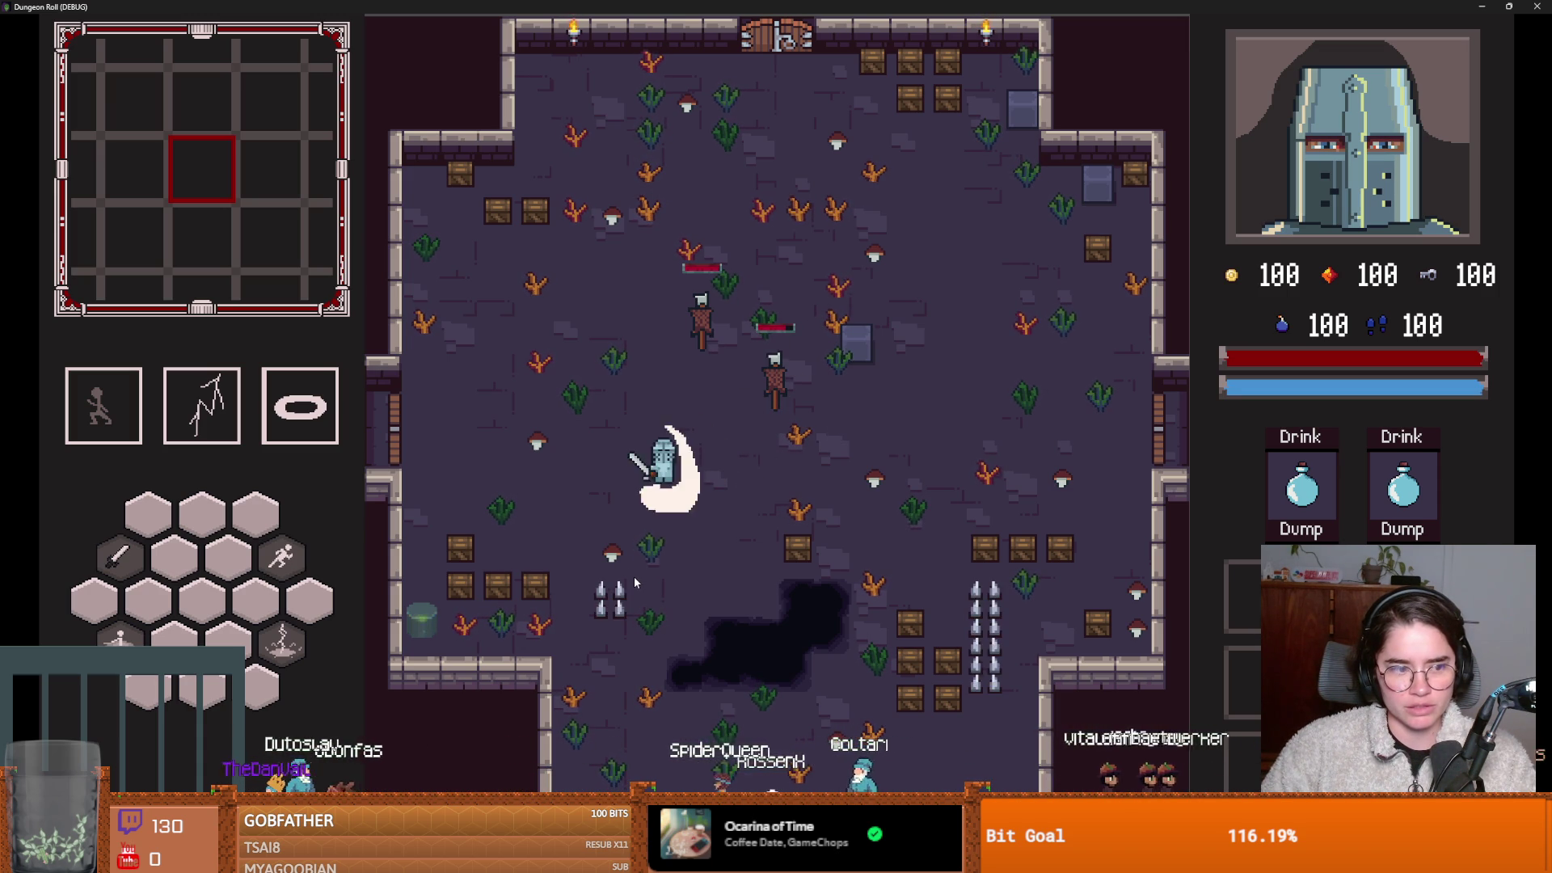
pyautogui.press('a')
pyautogui.press('e')
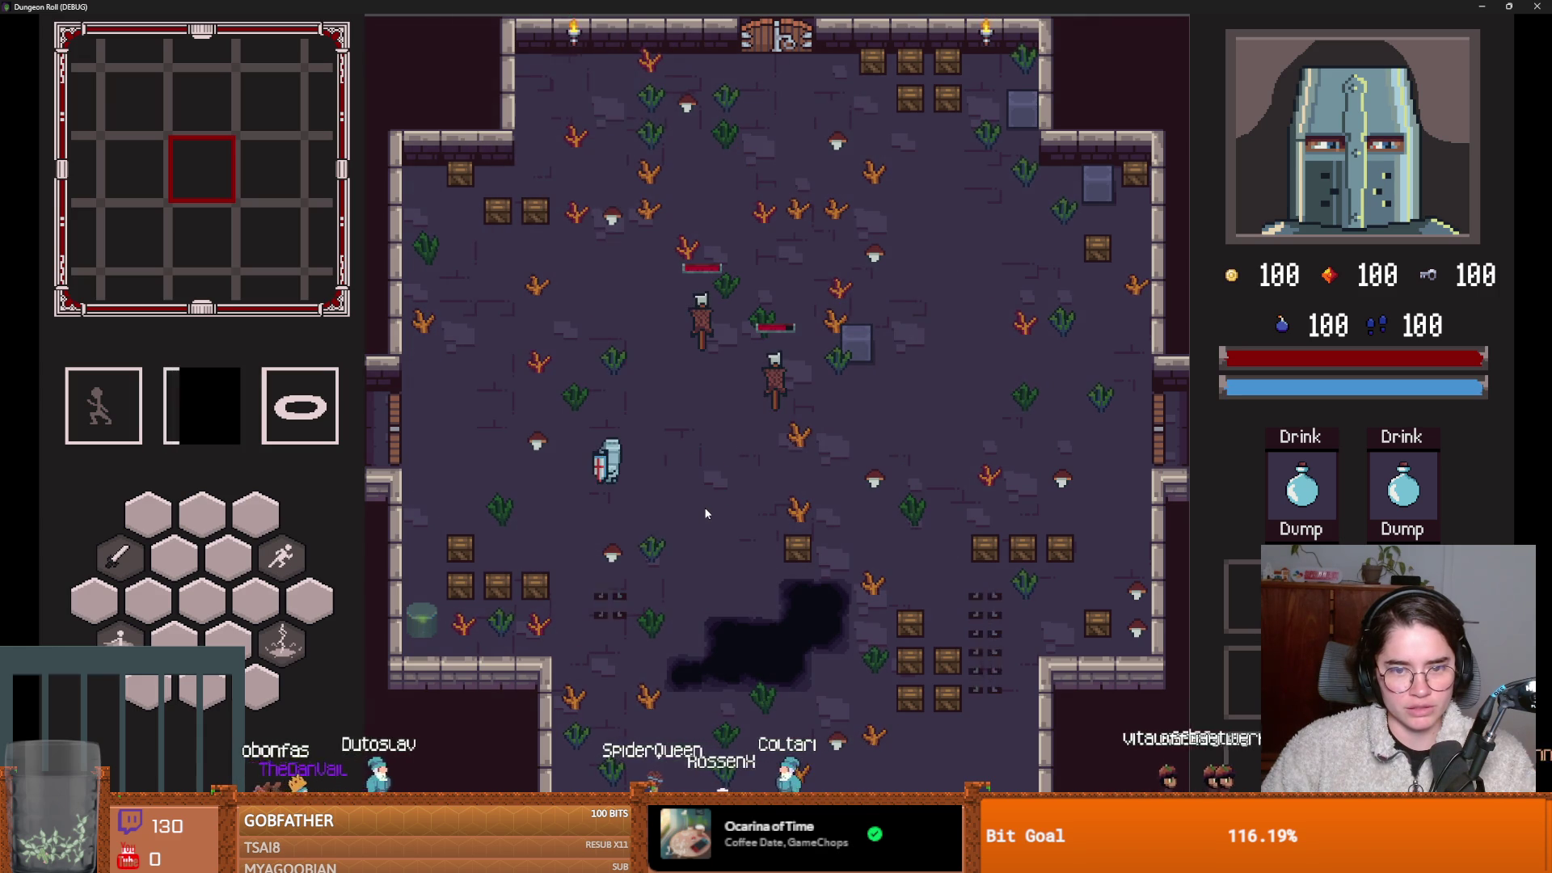
pyautogui.press('s')
pyautogui.click(709, 503)
pyautogui.click(709, 503)
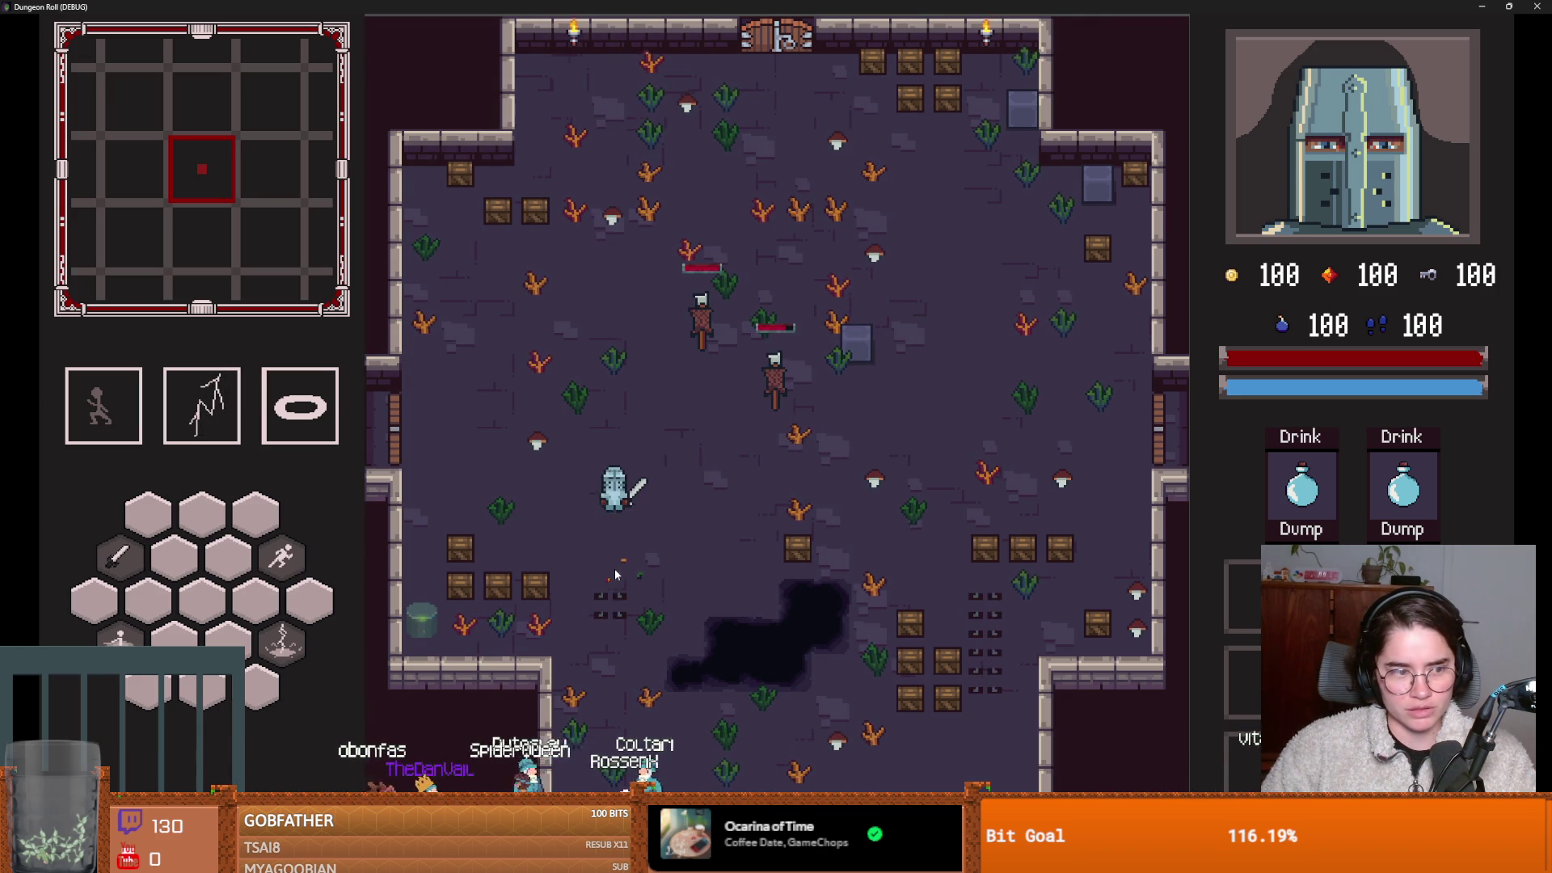
# Walk the knight down-left, then shrink and close the debug game.
pyautogui.press('a')
pyautogui.press('s')
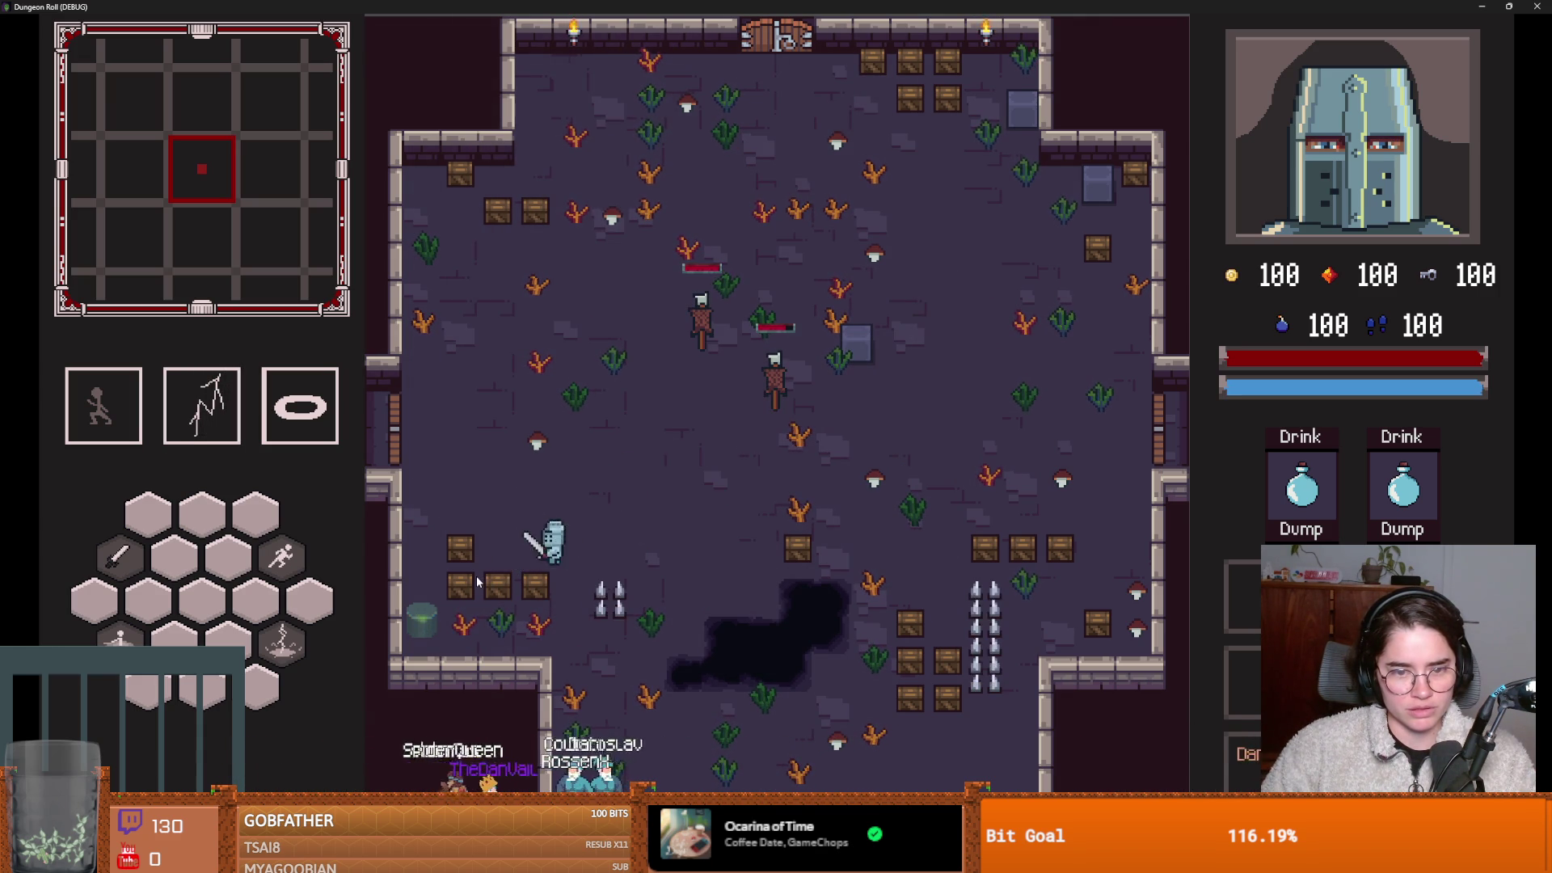
pyautogui.press('super+Down')
pyautogui.click(851, 399)
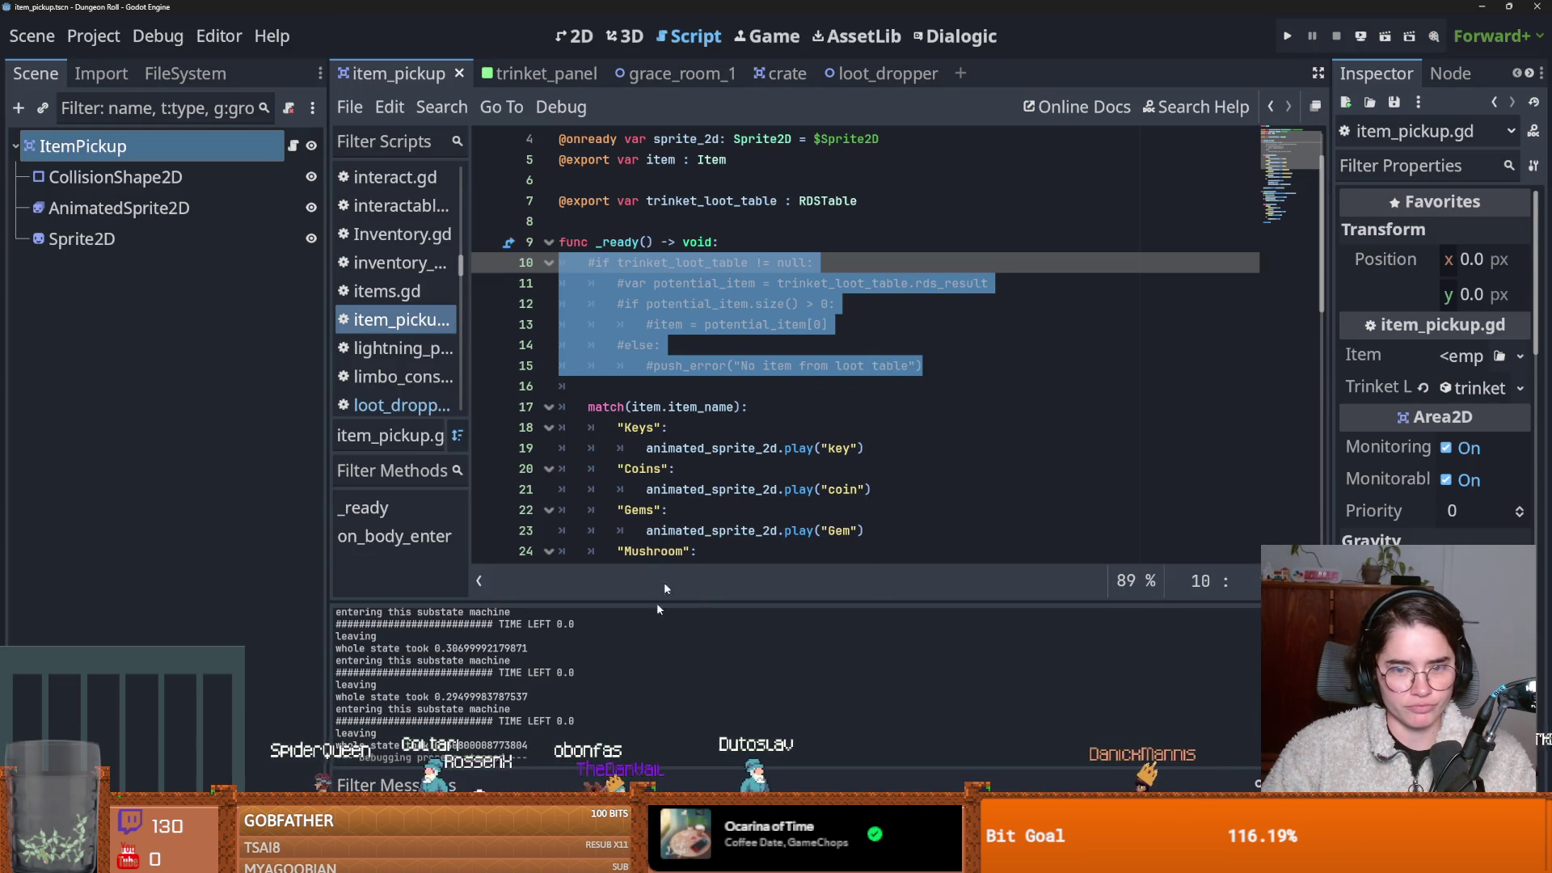
# Glance at GitHub Desktop, then save the item_pickup.gd script back in Godot.
pyautogui.hotkey('alt', 'Tab')
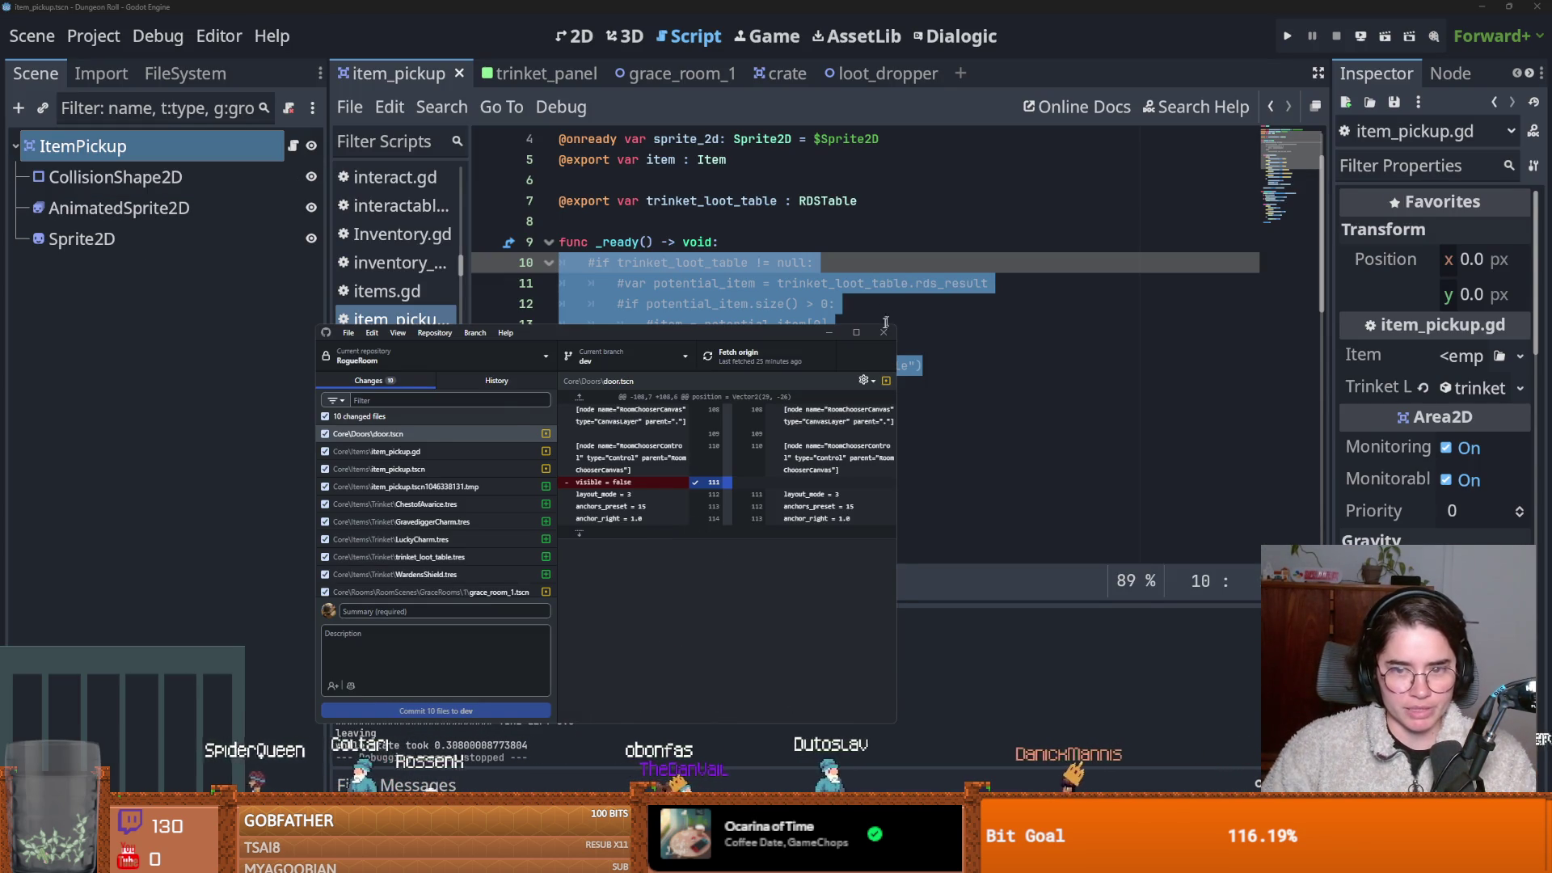
pyautogui.hotkey('alt', 'Tab')
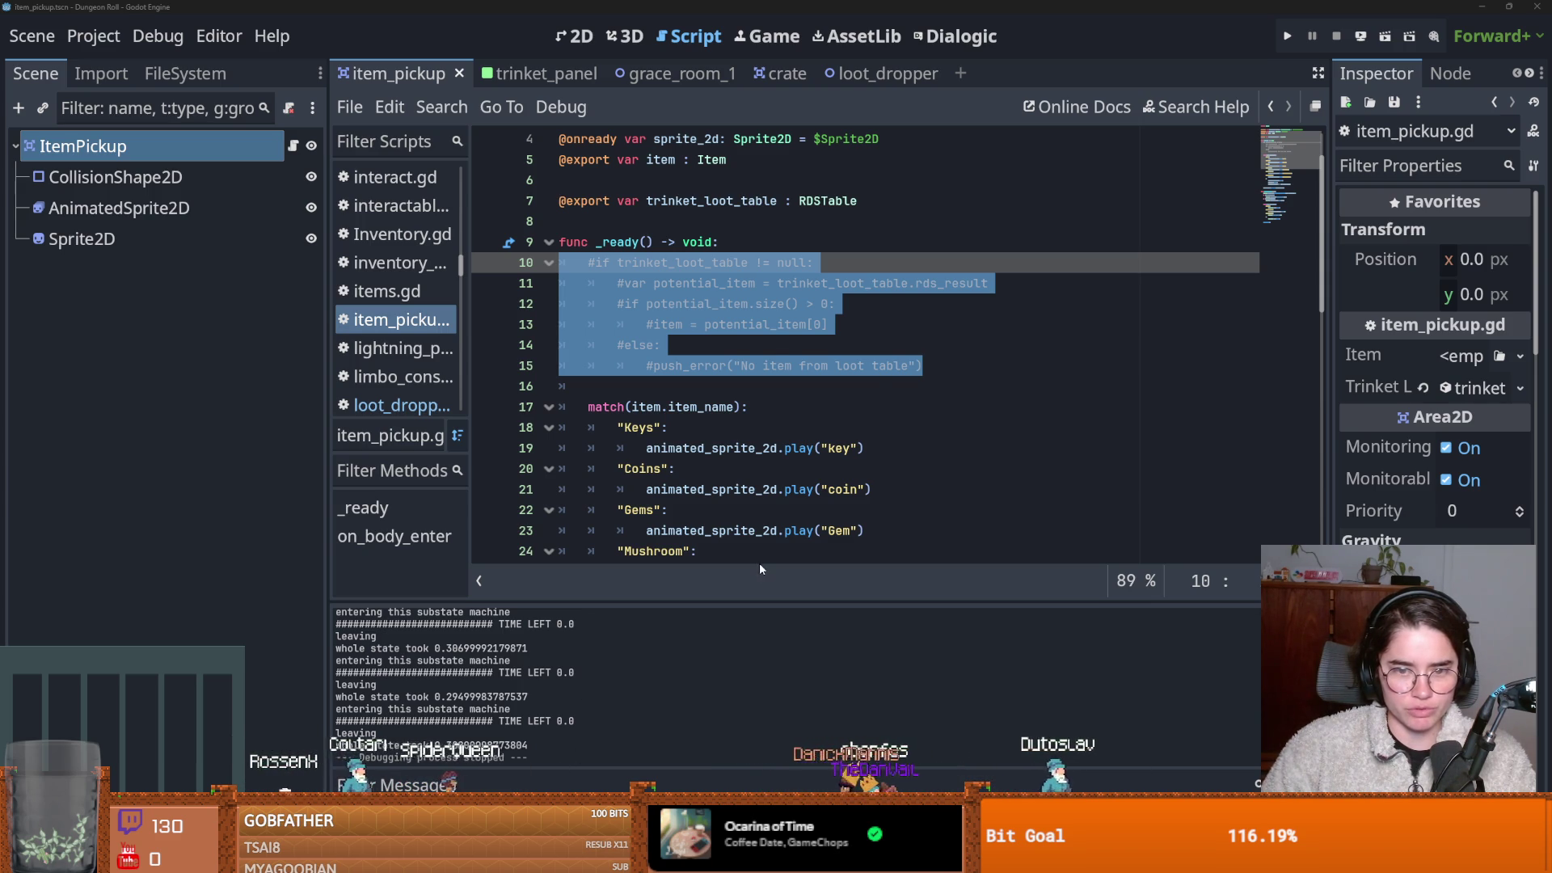
pyautogui.click(700, 449)
pyautogui.hotkey('ctrl', 's')
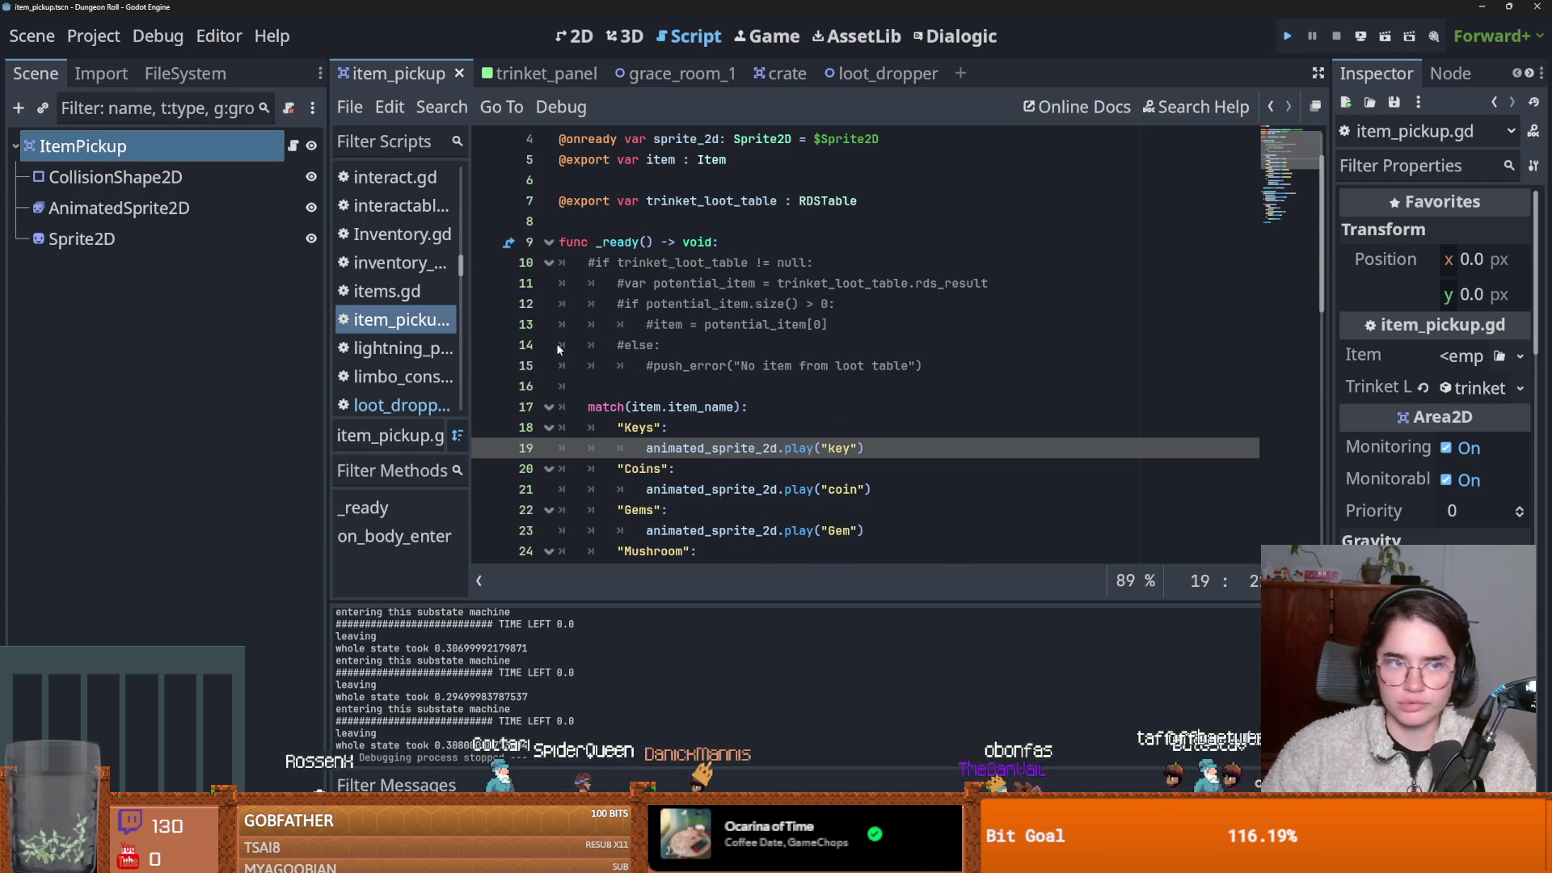
# Rerun the project with a Crusader game, close it, and switch to GitHub Desktop.
pyautogui.press('F5')
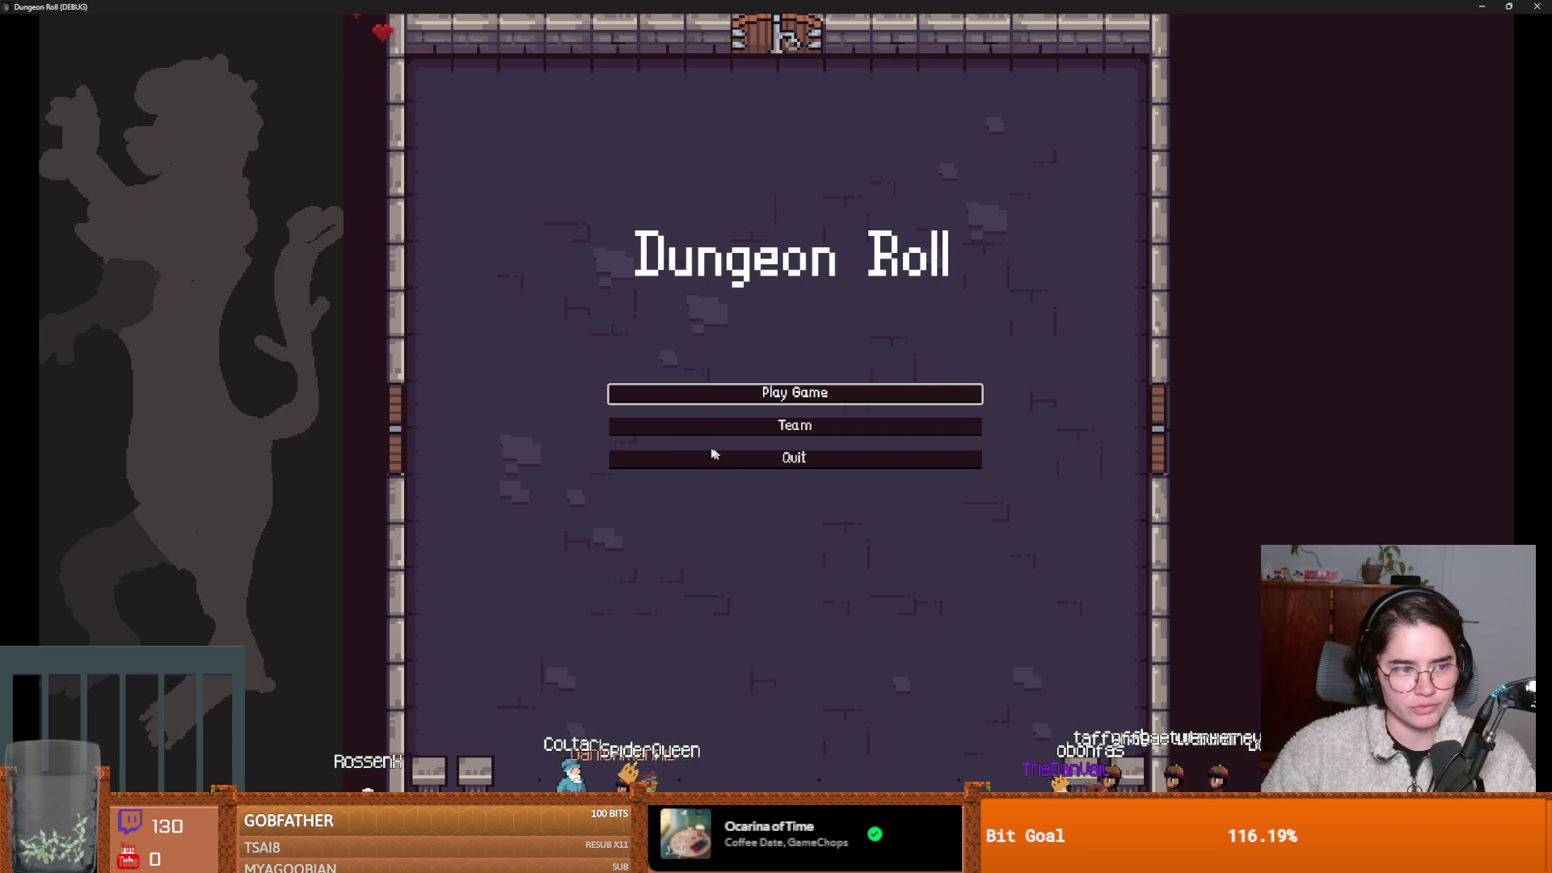
pyautogui.click(703, 394)
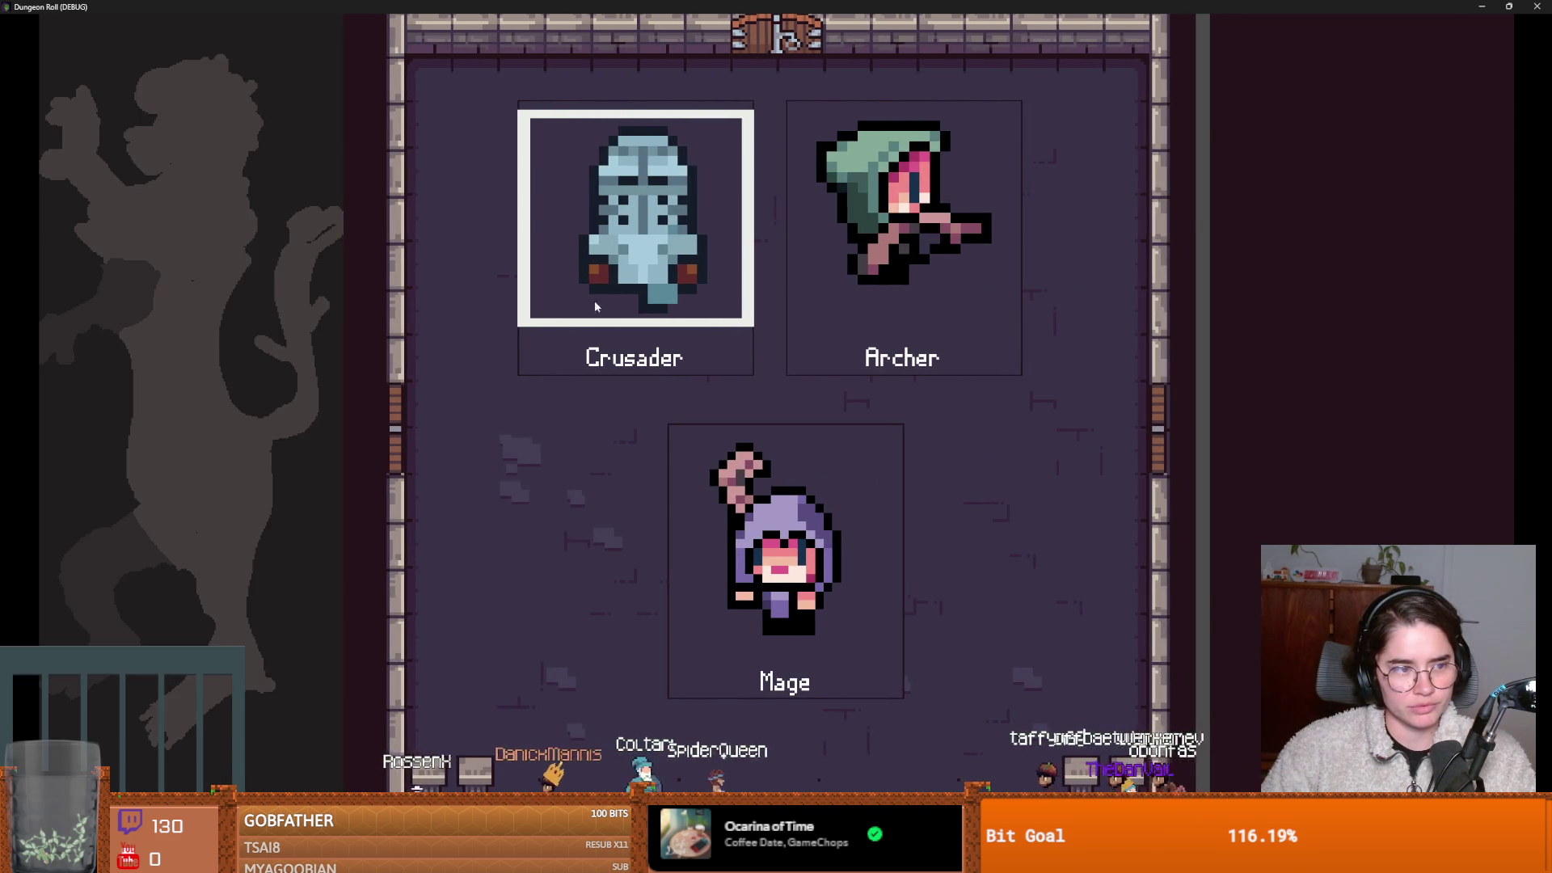
pyautogui.click(737, 337)
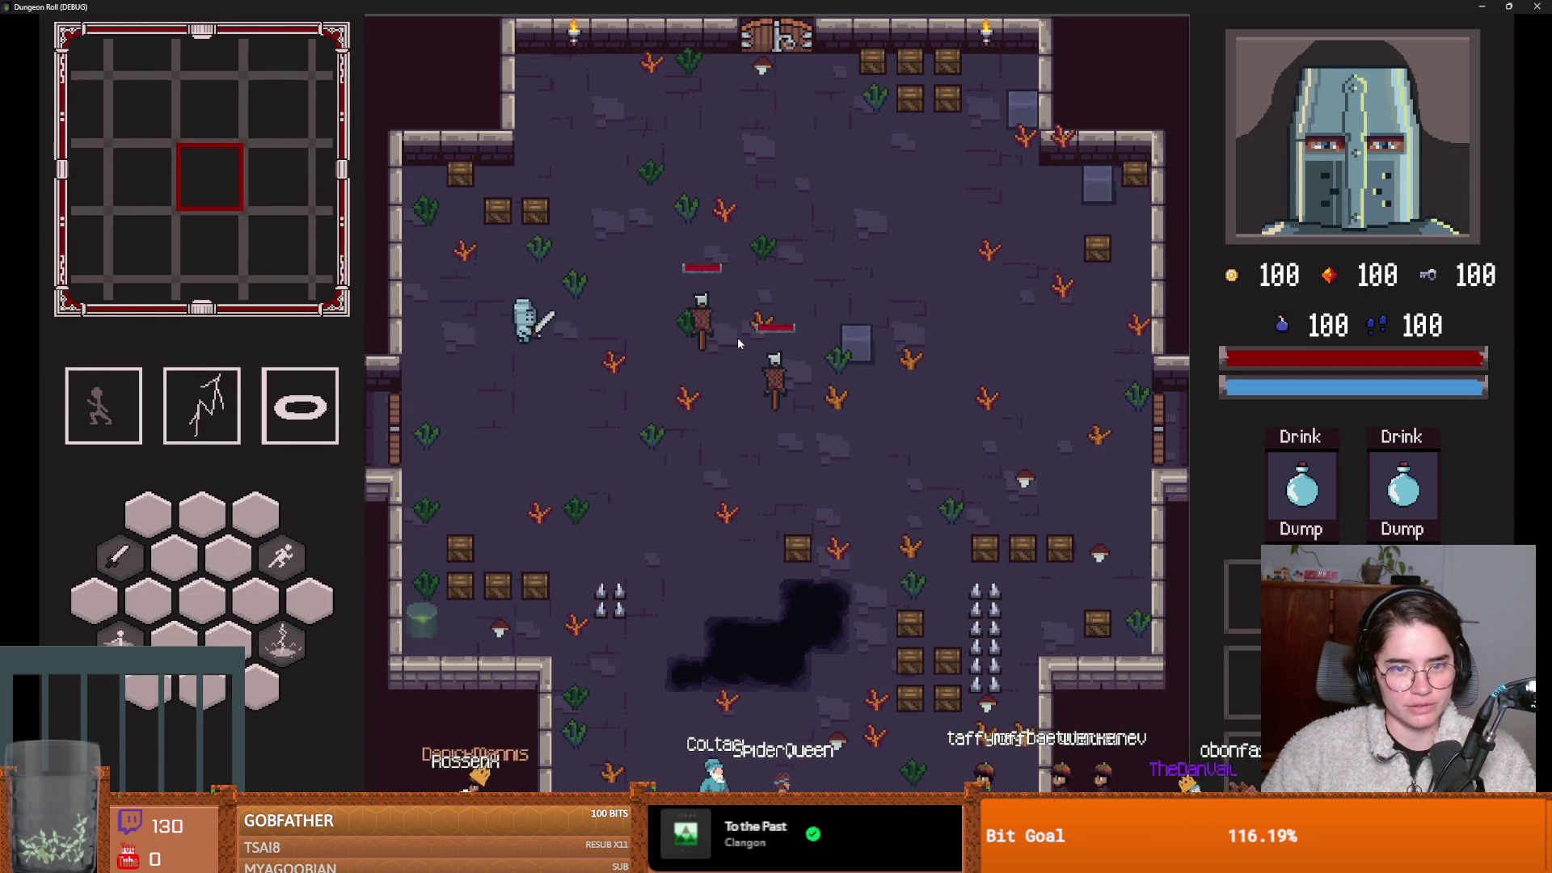
pyautogui.doubleClick(731, 10)
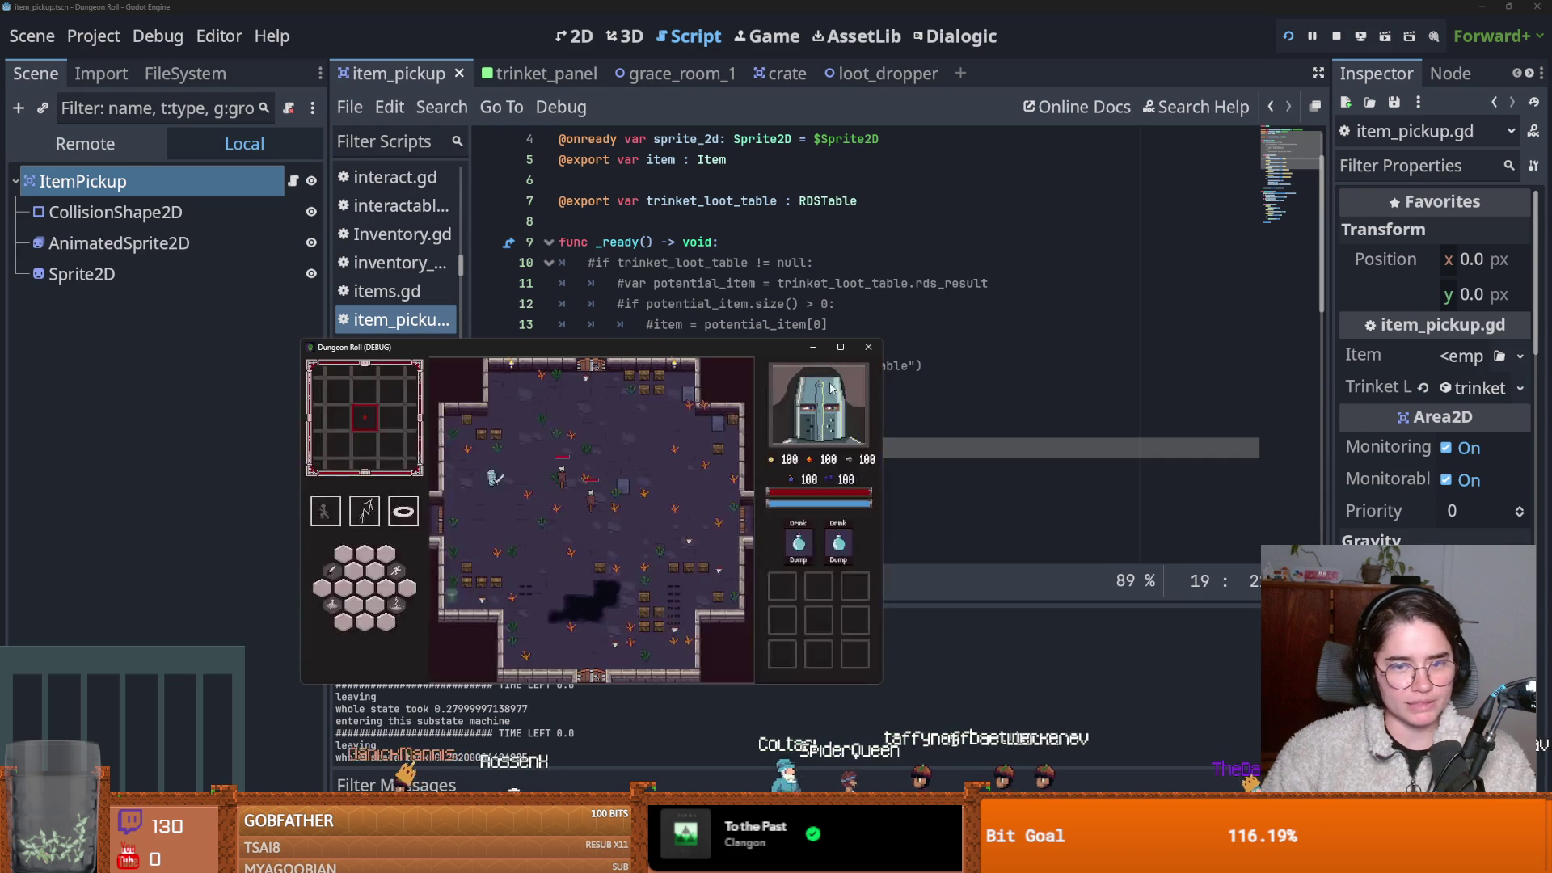
pyautogui.hotkey('alt', 'F4')
pyautogui.click(732, 324)
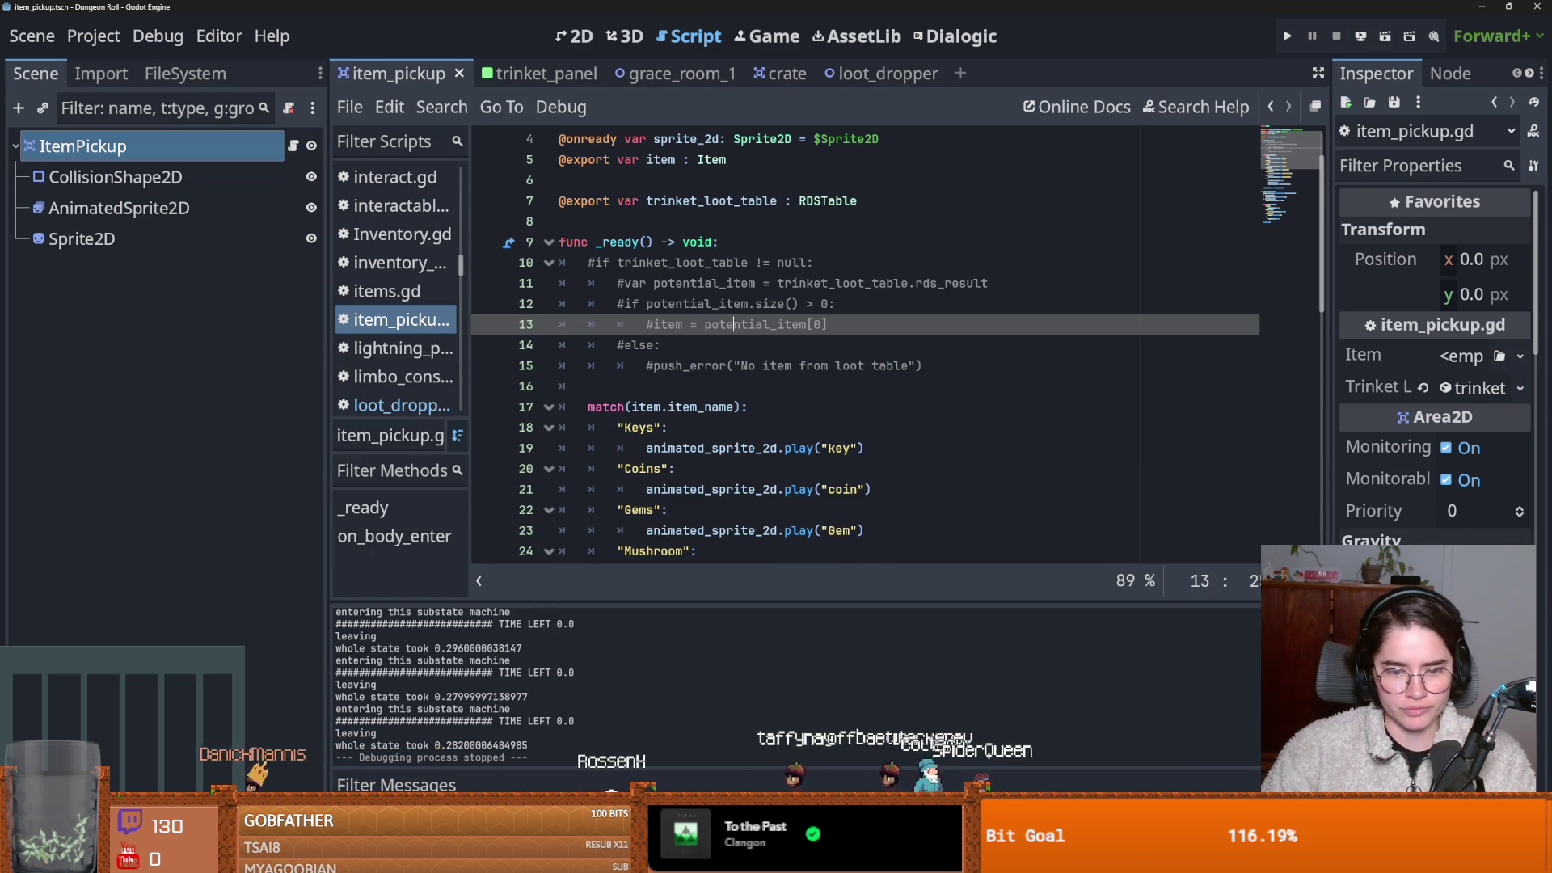
pyautogui.hotkey('alt', 'Tab')
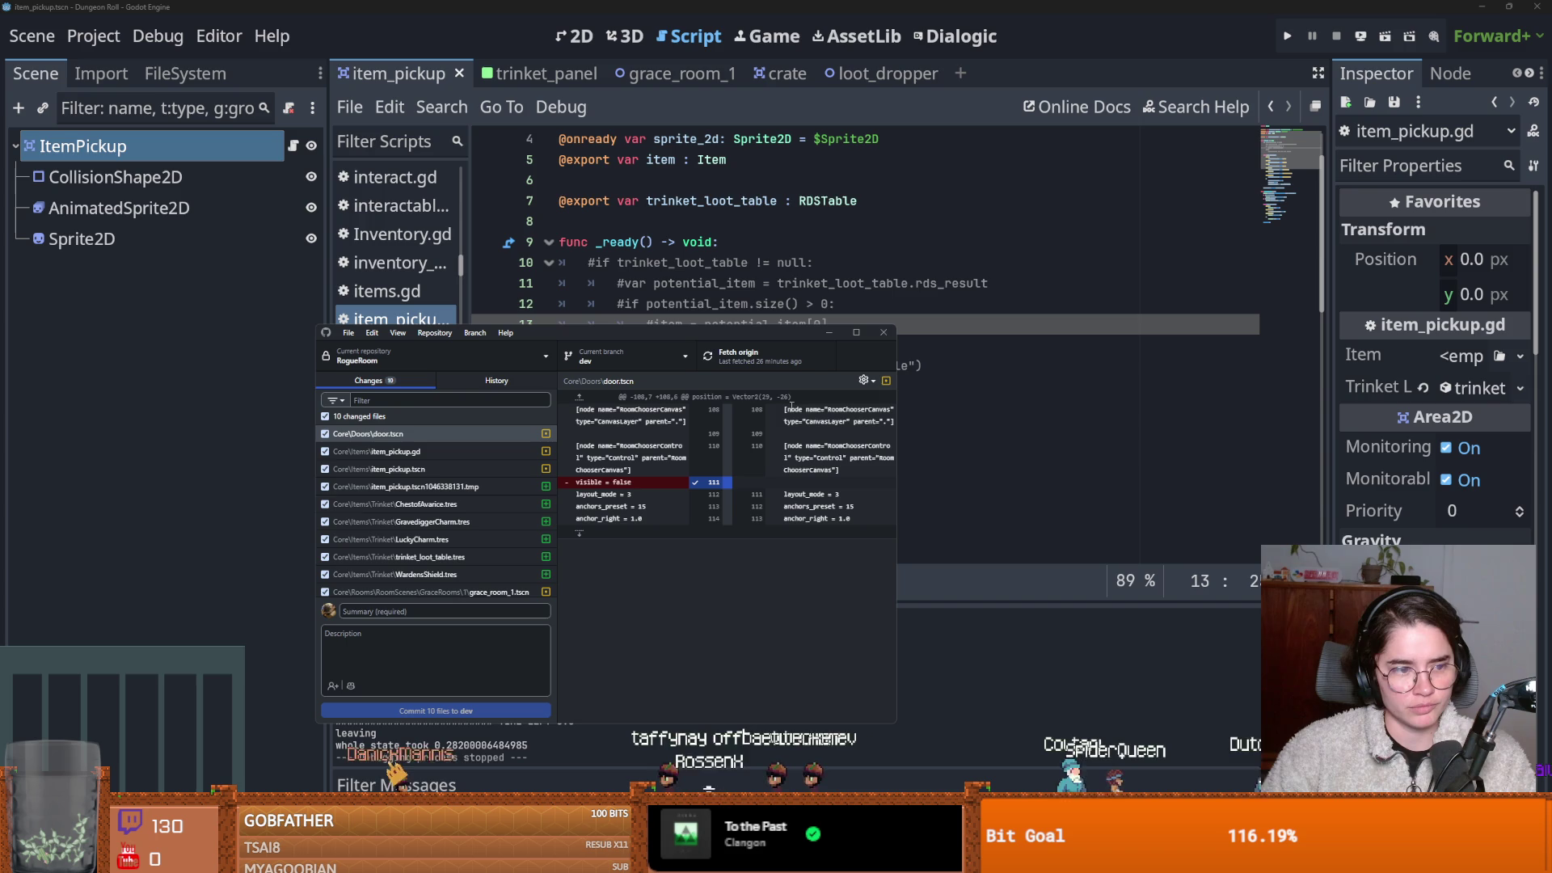
# Review the item_pickup, grace_room_1 and door.tscn diffs, then view the latest commit's files.
pyautogui.click(856, 333)
pyautogui.click(134, 127)
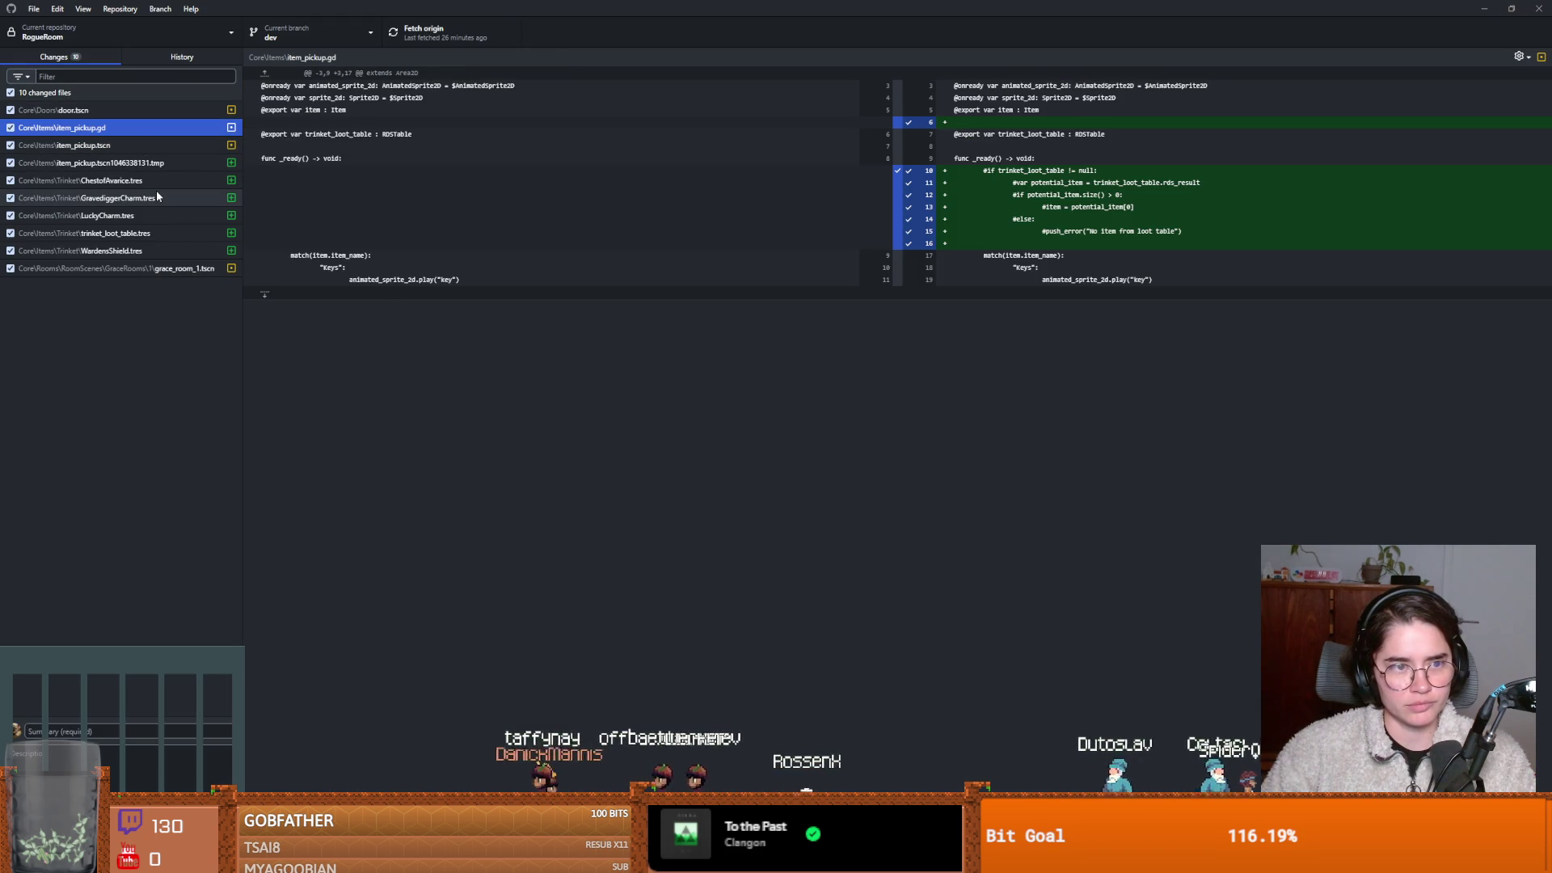
pyautogui.click(184, 268)
pyautogui.click(119, 145)
pyautogui.click(117, 164)
pyautogui.click(117, 145)
pyautogui.click(97, 128)
pyautogui.click(93, 110)
pyautogui.click(94, 128)
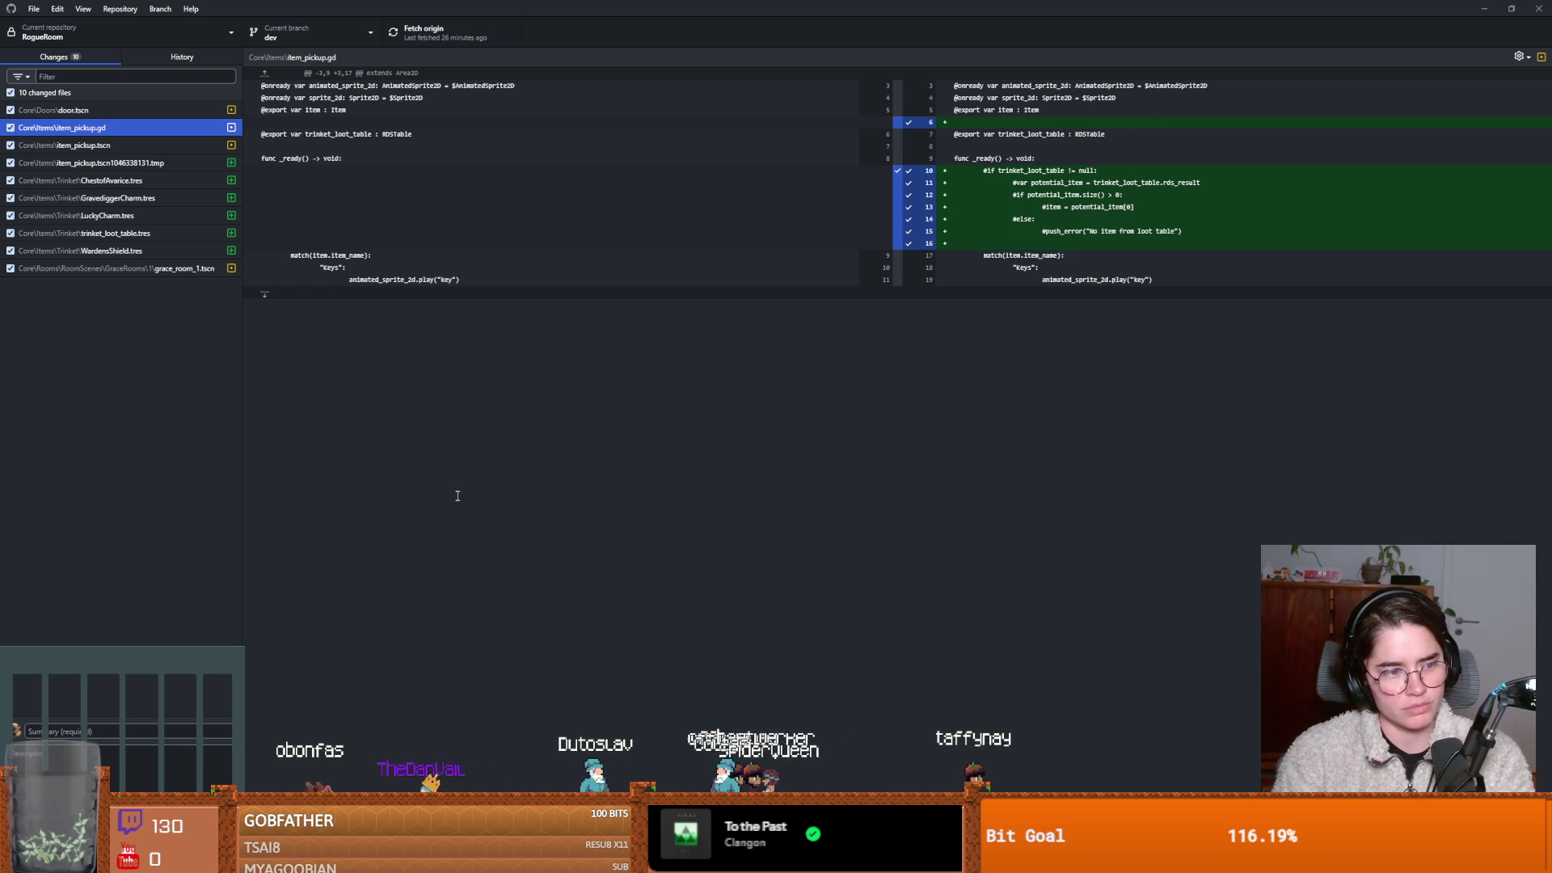
pyautogui.click(182, 56)
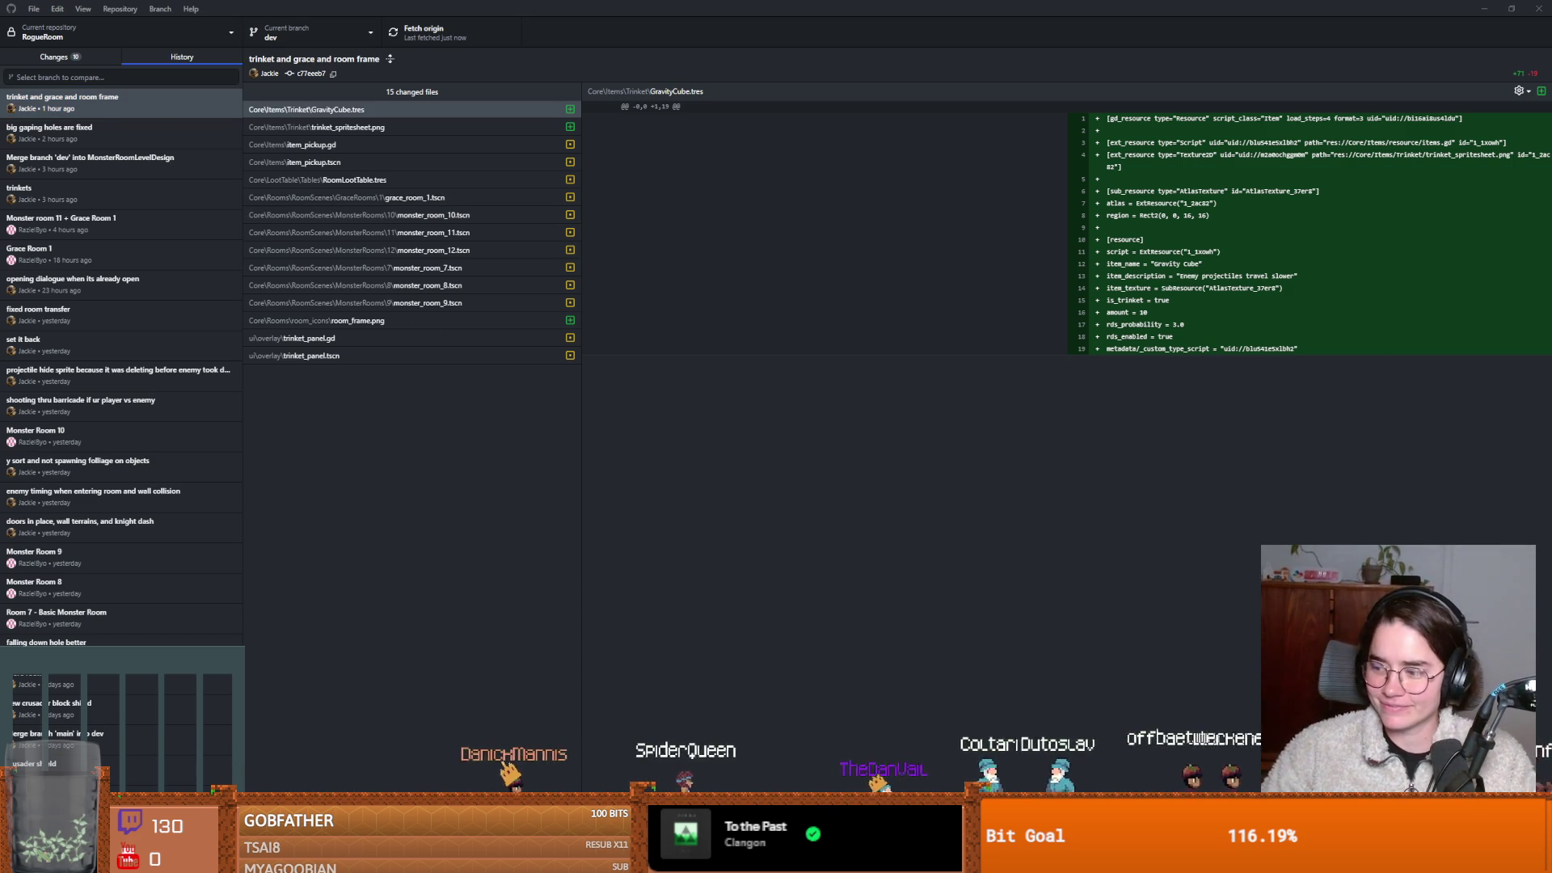
# Leave the commit history and go back to the 10 uncommitted files, showing door.tscn's diff.
pyautogui.click(147, 109)
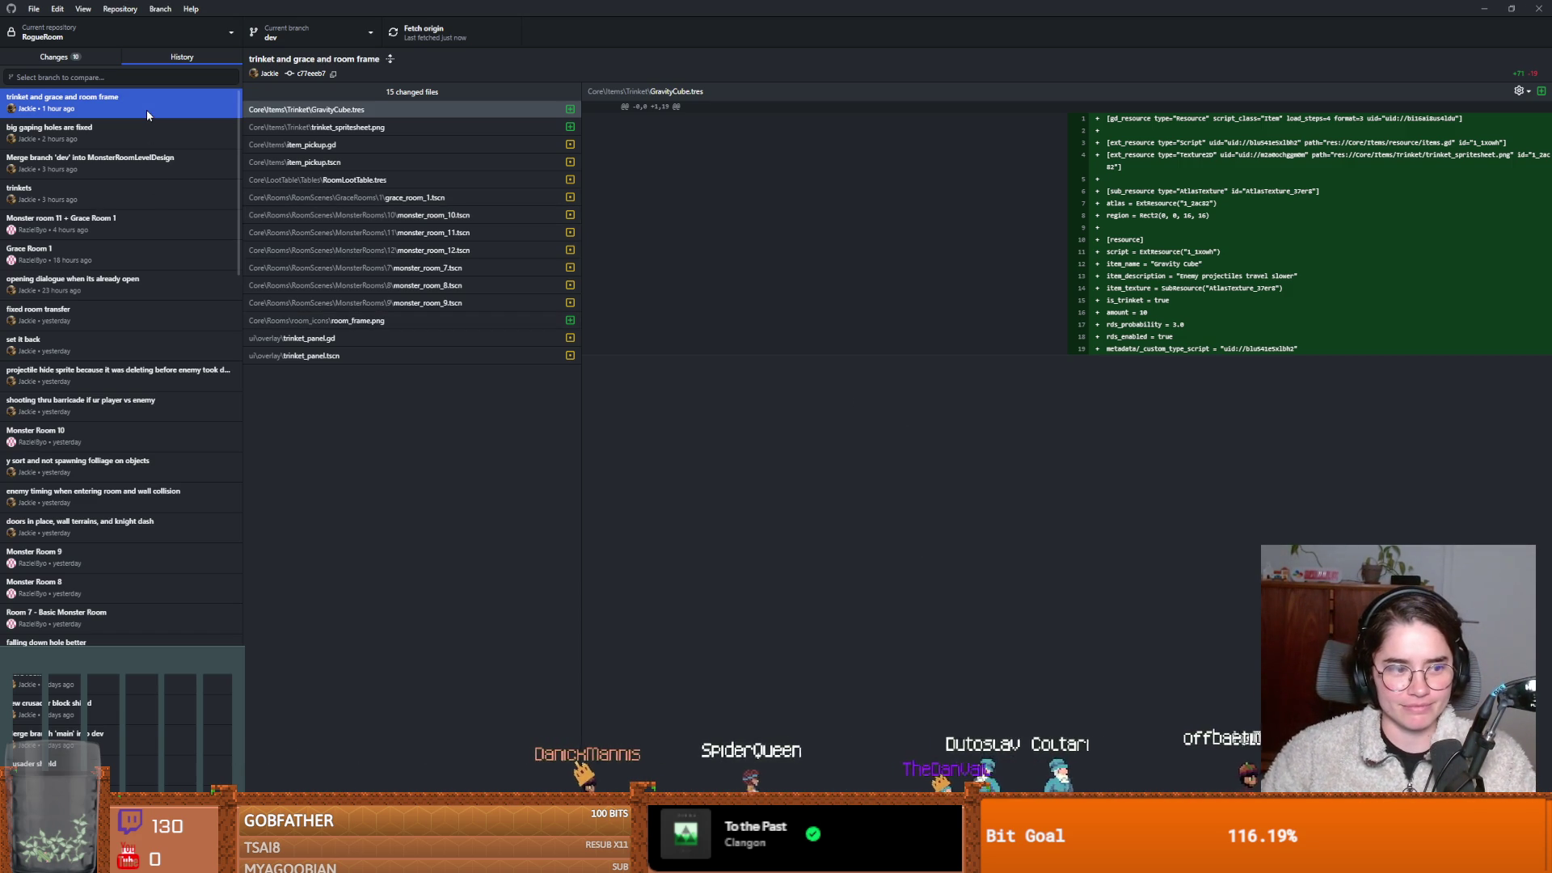
pyautogui.click(60, 58)
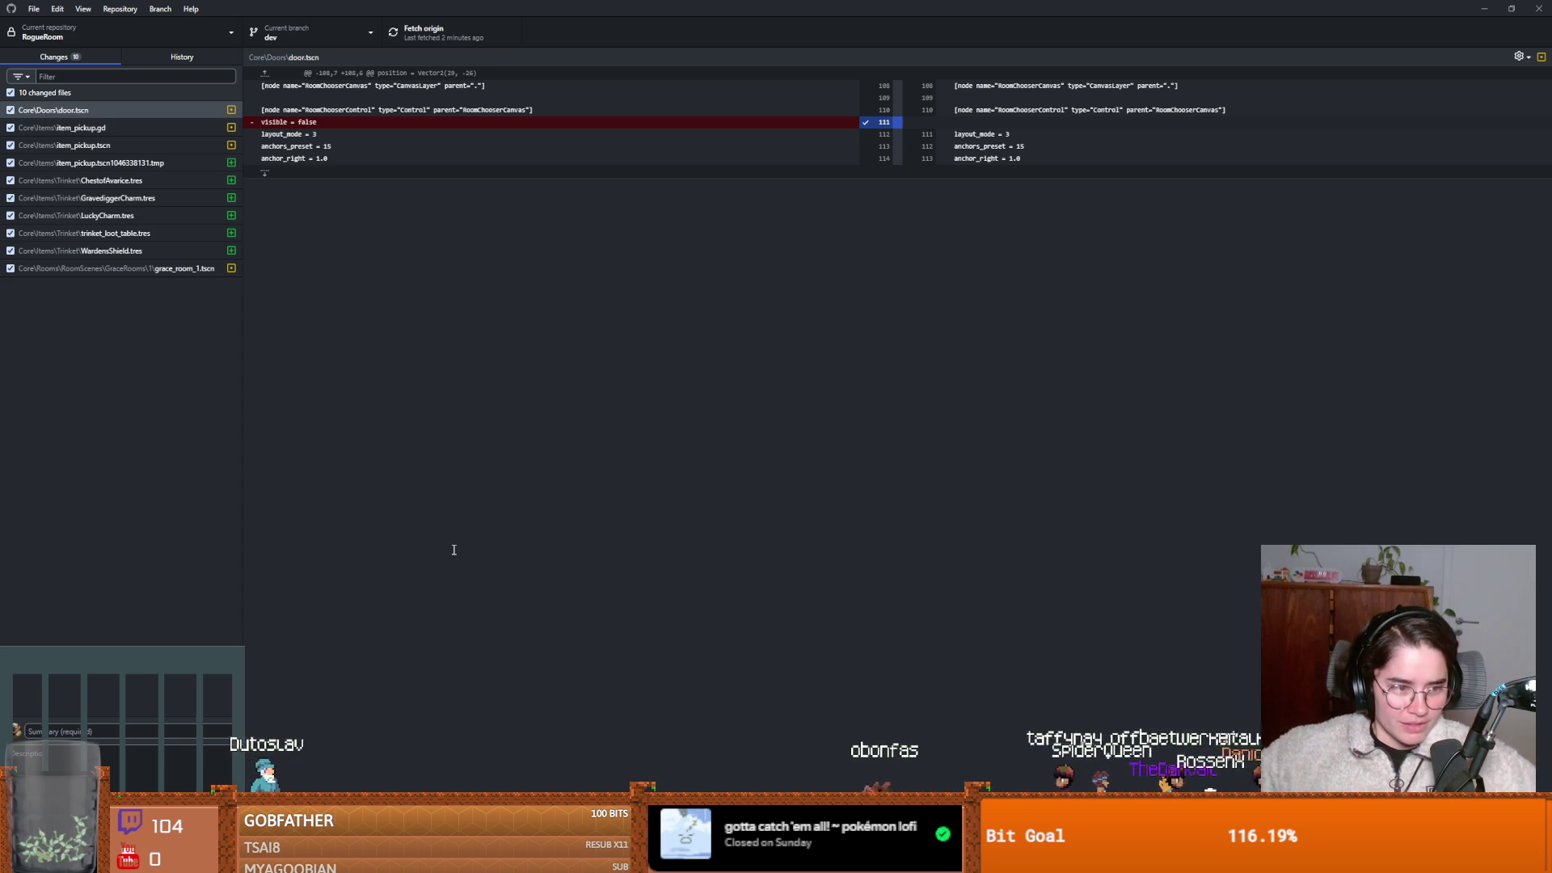
# Check the temporary item_pickup file, then exclude and re-include all changed files.
pyautogui.click(139, 164)
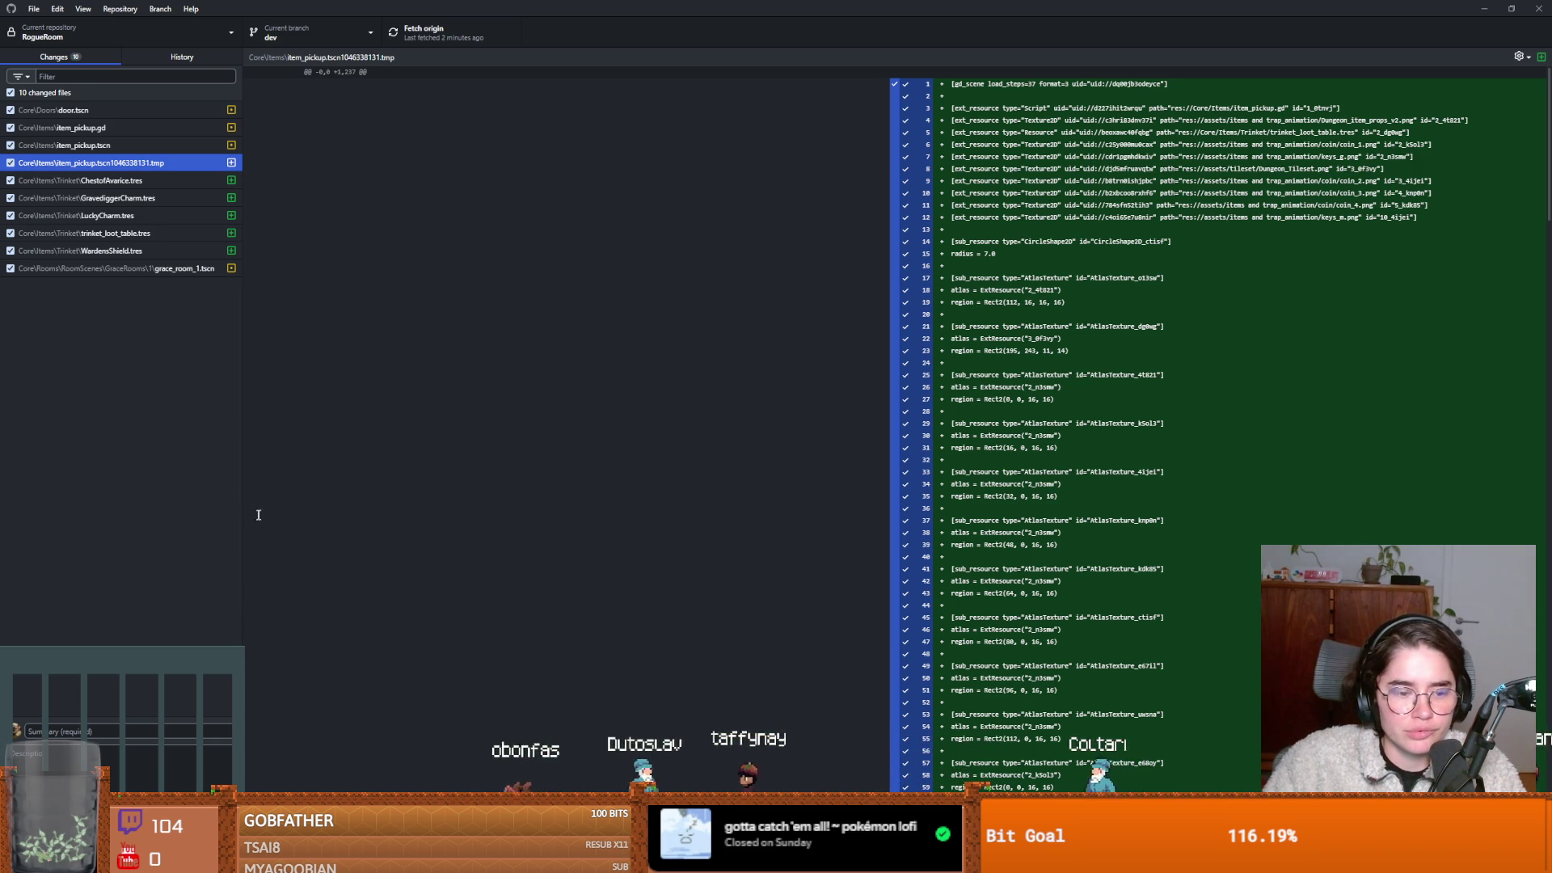
pyautogui.rightClick(84, 90)
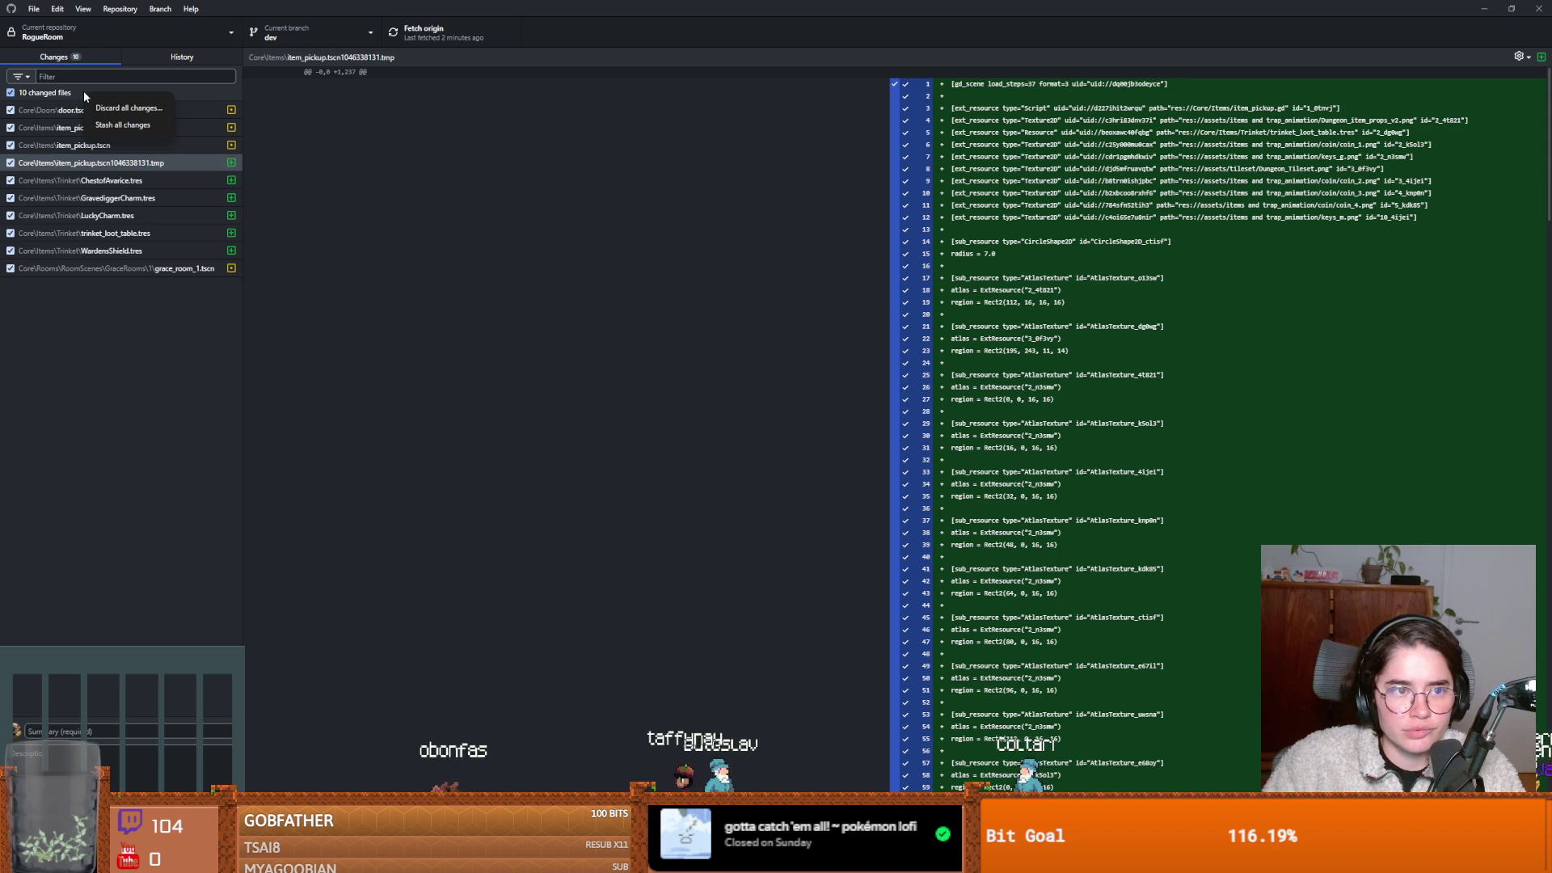
pyautogui.click(84, 90)
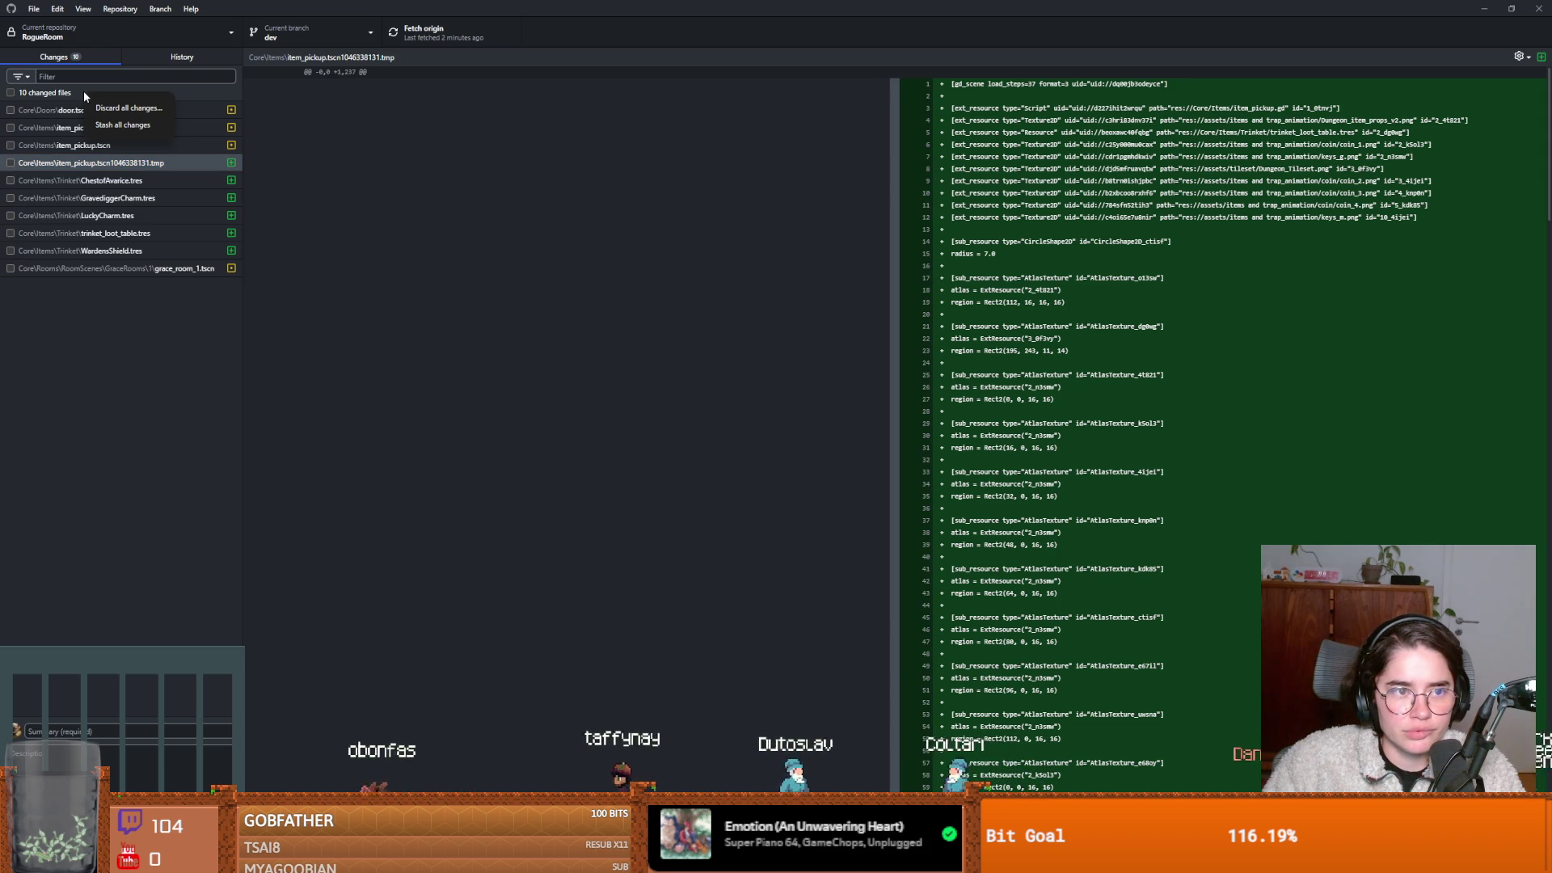
pyautogui.click(10, 93)
# Step through the trinket, trinket_loot_table.tres, item_pickup and door.tscn diffs.
pyautogui.click(181, 182)
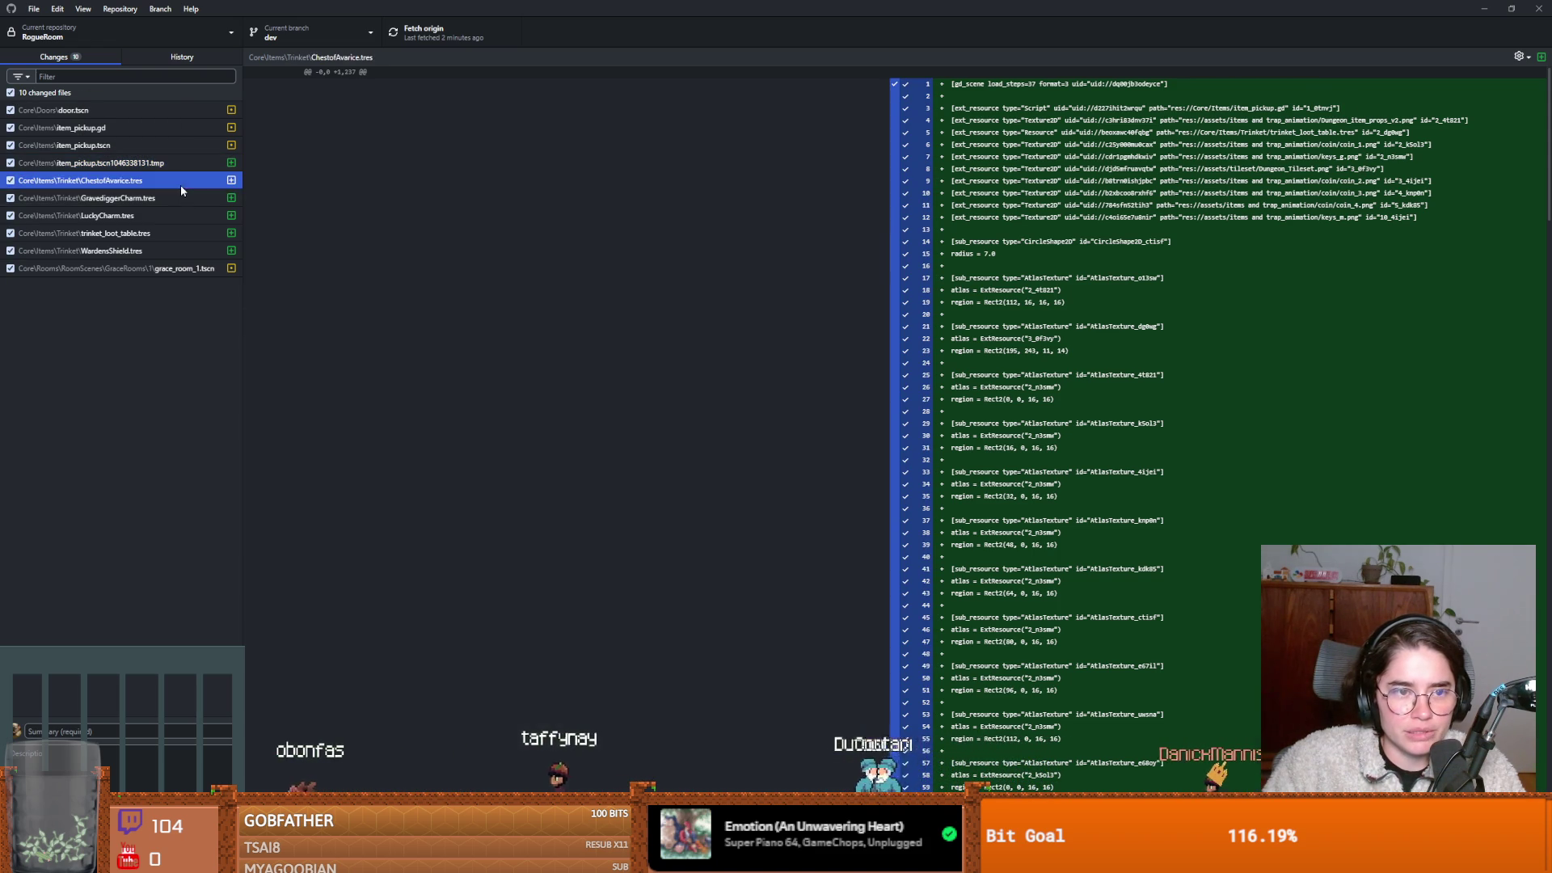
pyautogui.click(179, 212)
pyautogui.click(179, 236)
pyautogui.press('Down')
pyautogui.press('Up')
pyautogui.press('Up')
pyautogui.press('Down')
pyautogui.press('Down')
pyautogui.click(154, 164)
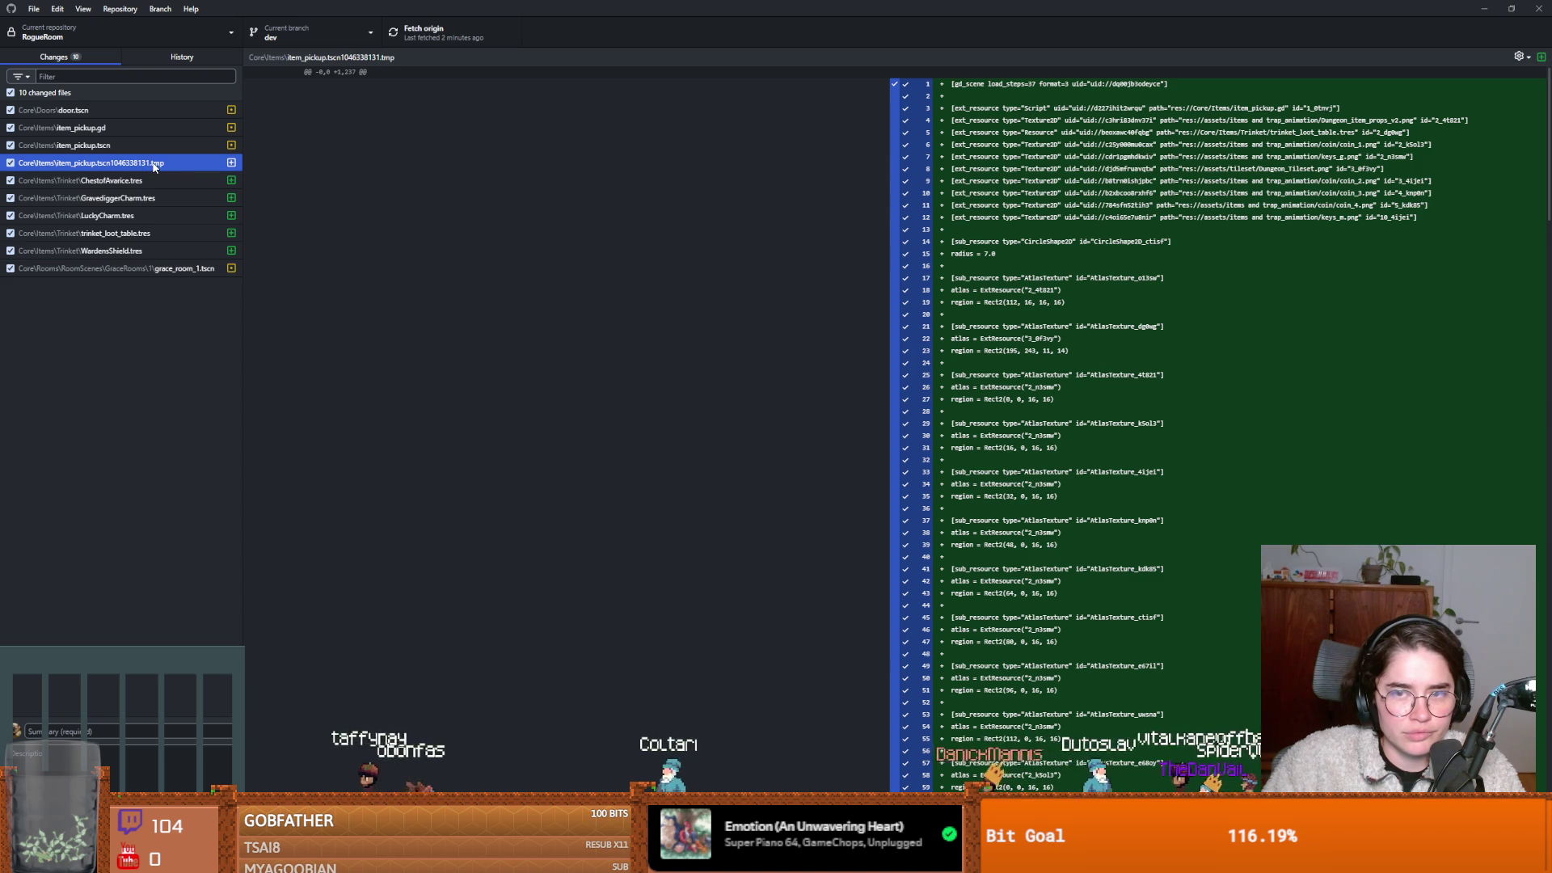
pyautogui.click(152, 143)
pyautogui.click(152, 129)
pyautogui.click(149, 108)
# Return to the Godot editor and show the project's FileSystem files.
pyautogui.hotkey('alt', 'Tab')
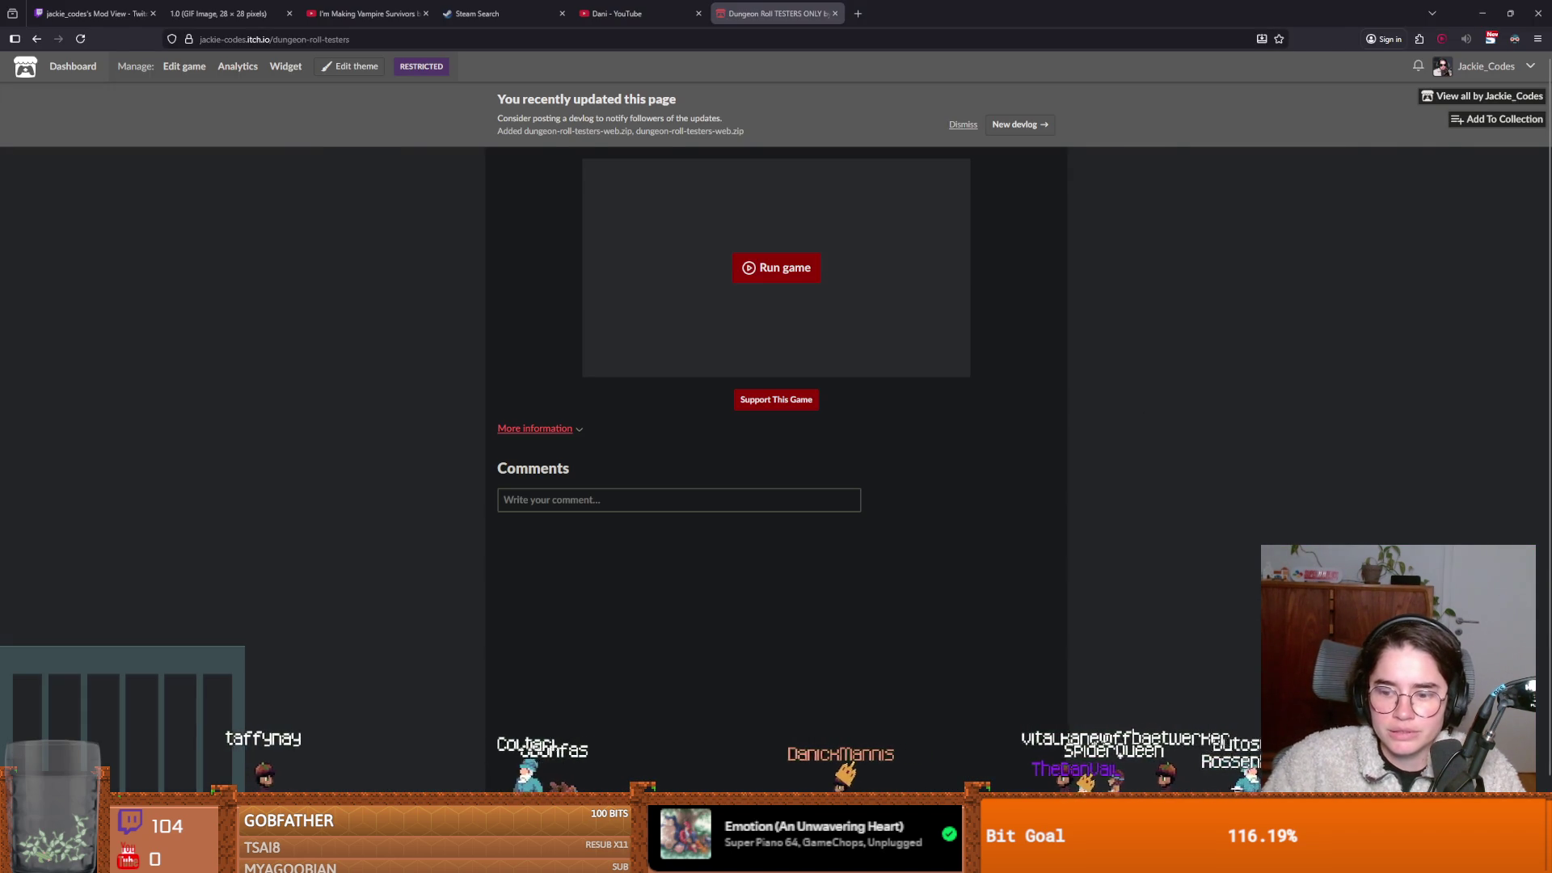
pyautogui.hotkey('alt', 'Tab')
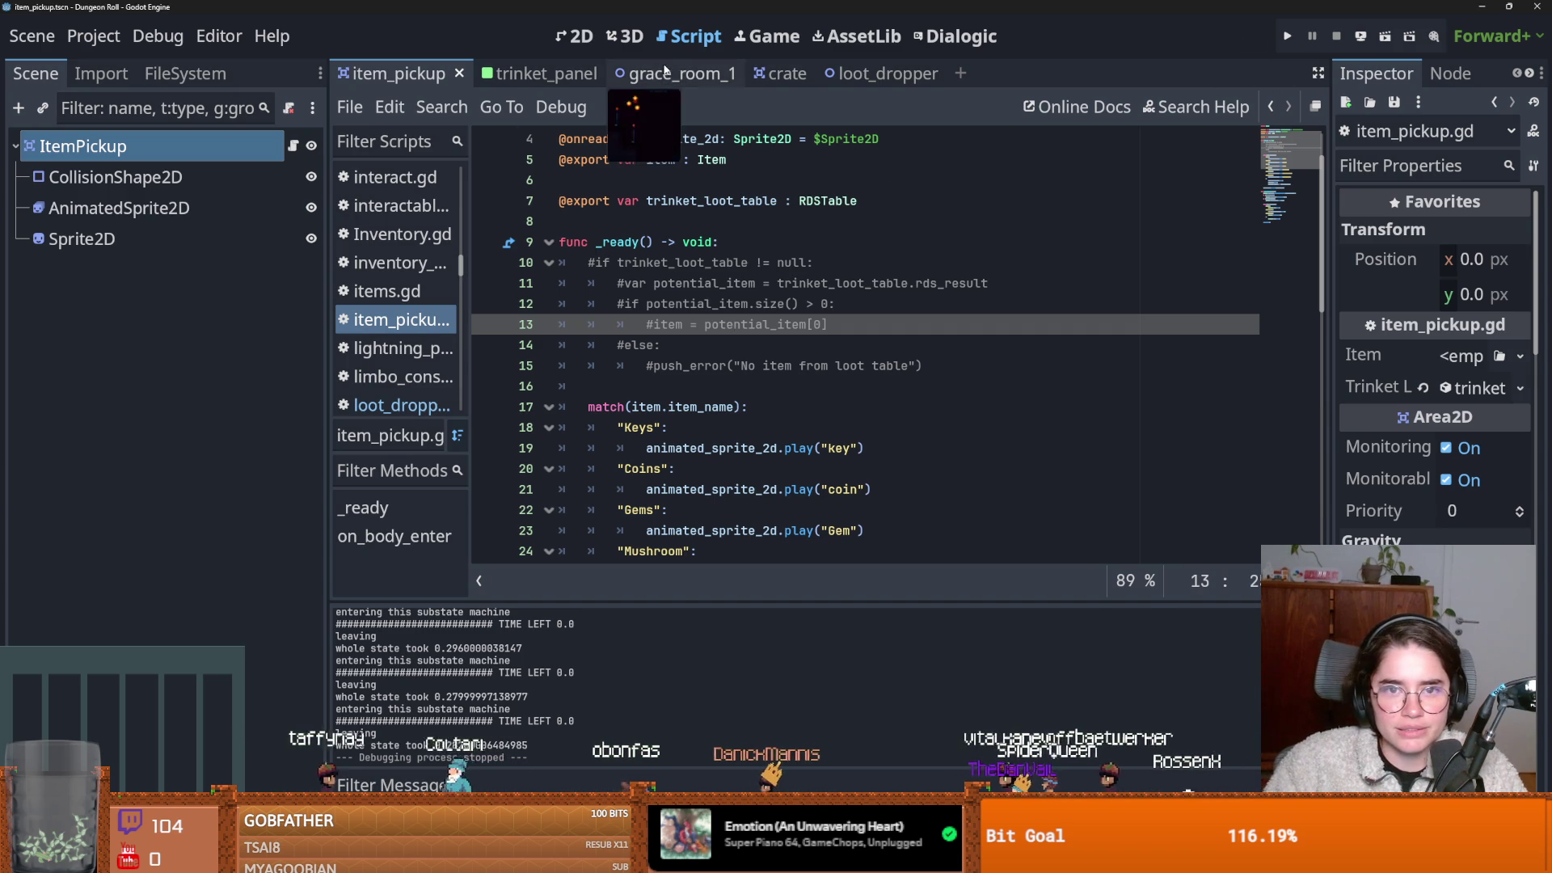
pyautogui.click(185, 73)
# Filter the FileSystem for 'crus' and open crusader.tscn to view its node tree.
pyautogui.doubleClick(140, 140)
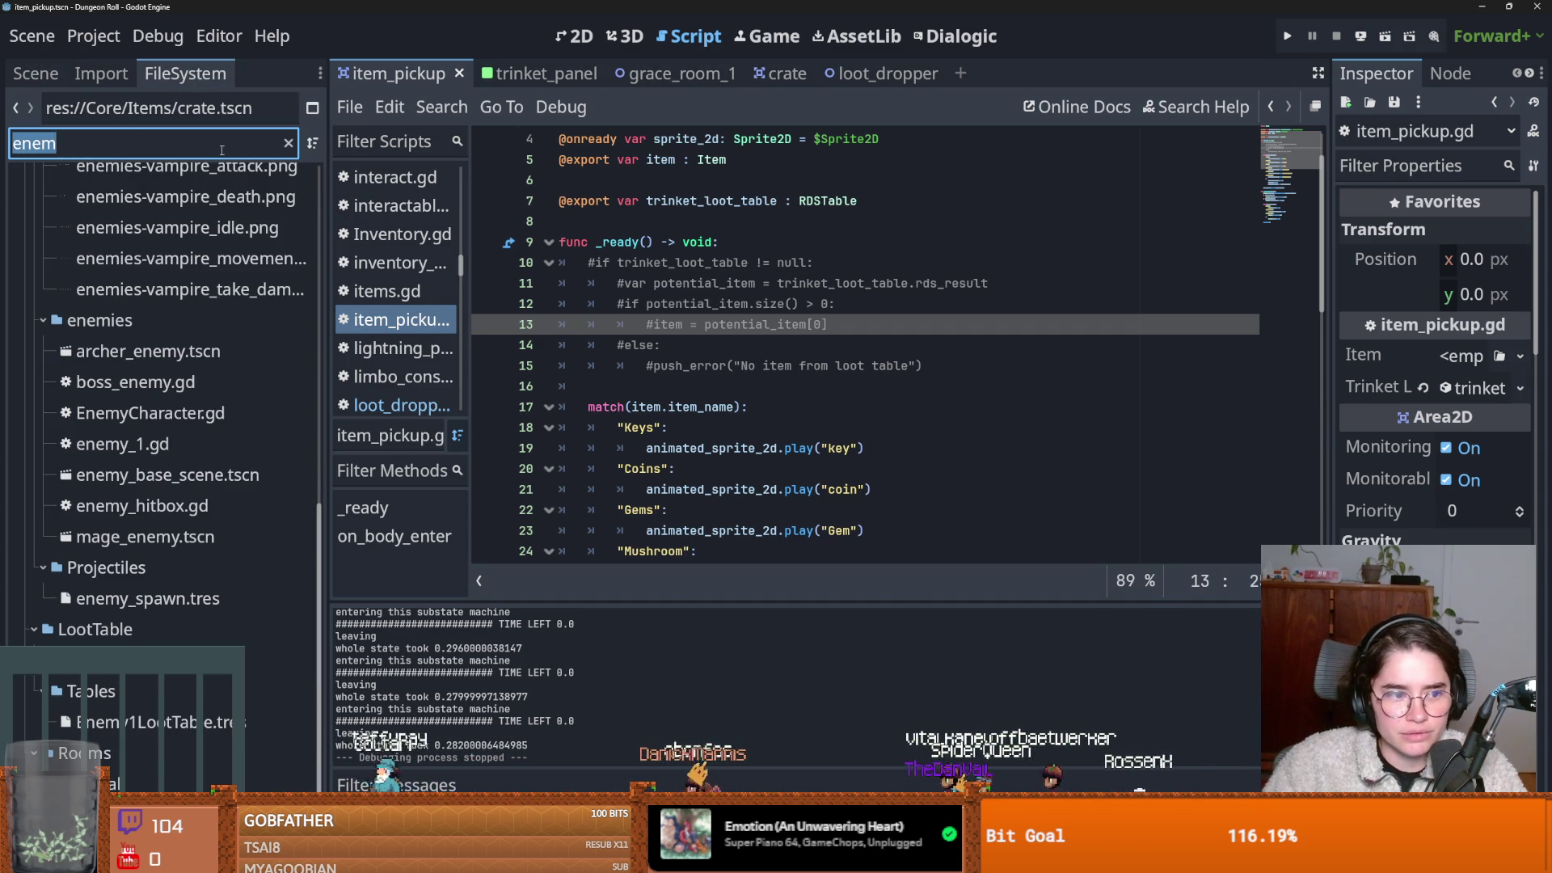
pyautogui.write('cris')
pyautogui.press('BackSpace')
pyautogui.press('BackSpace')
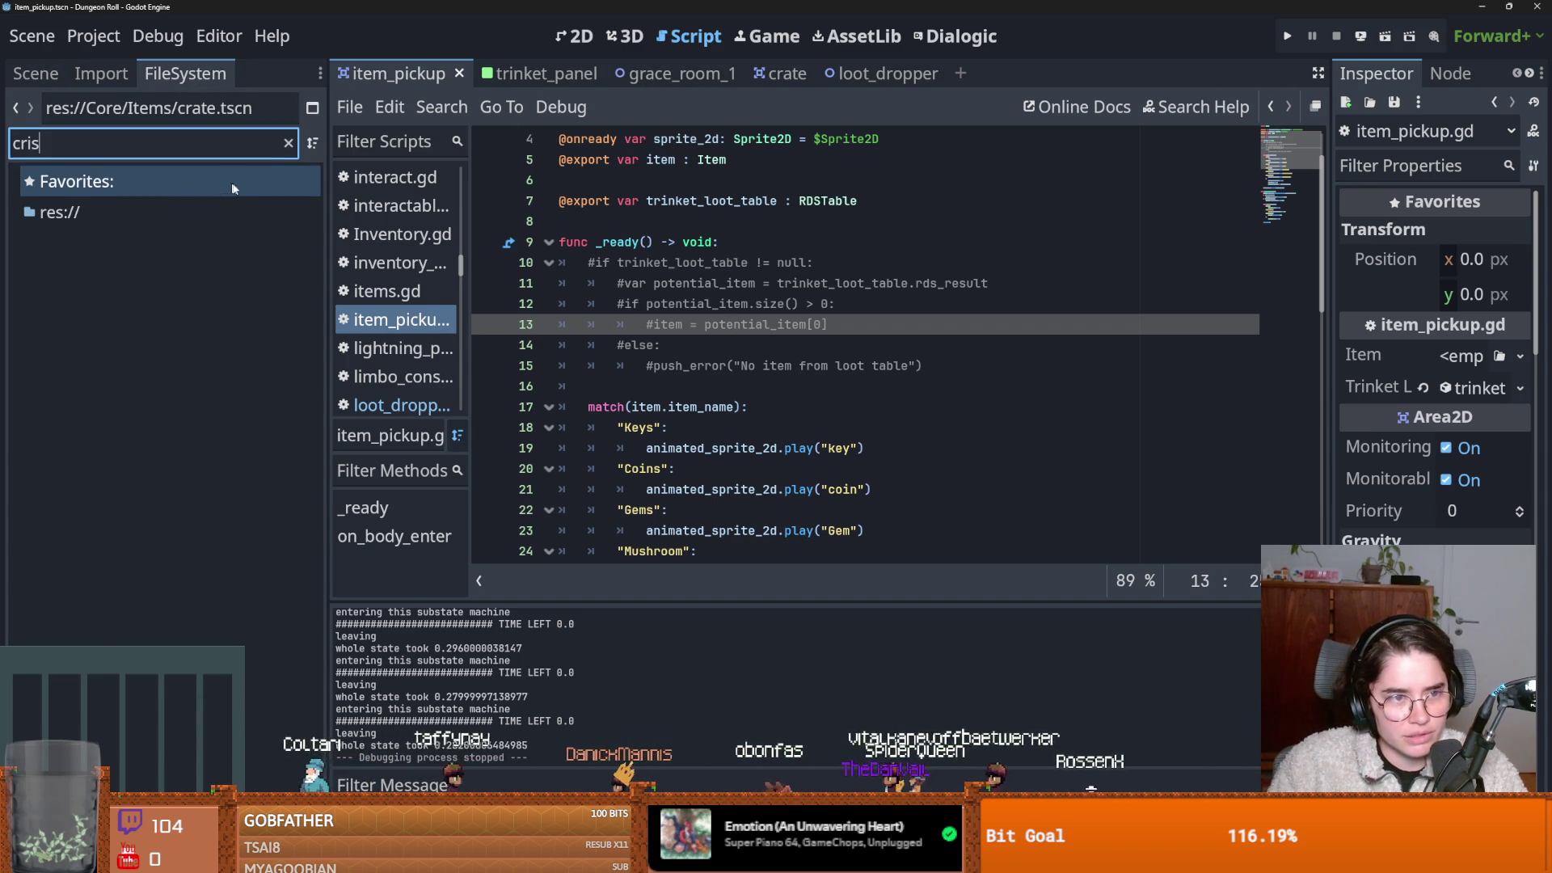
pyautogui.scroll(-10, 224, 182)
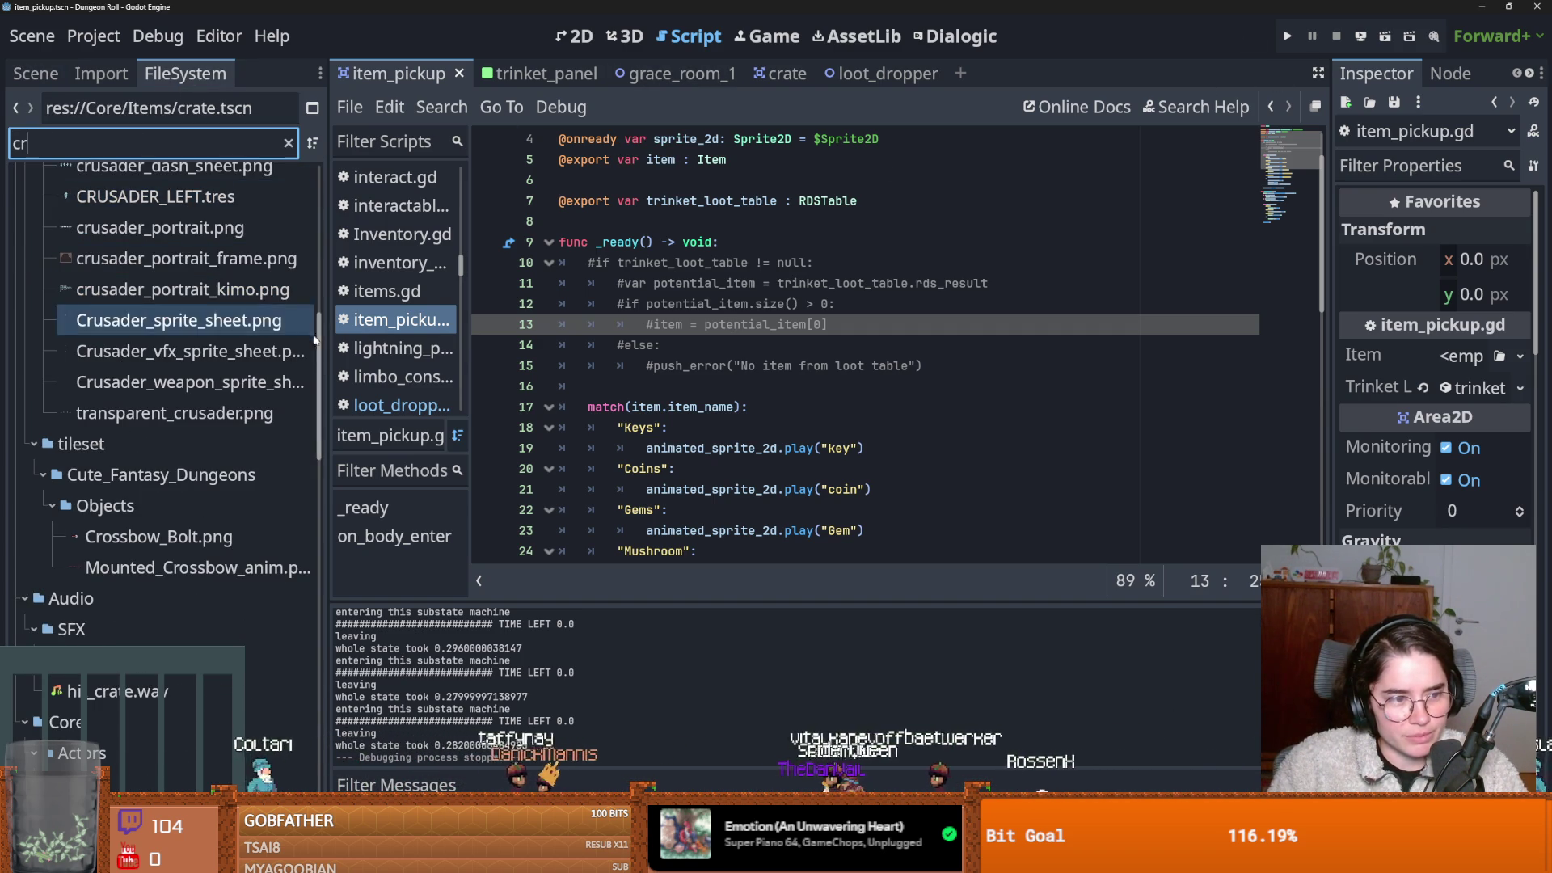
pyautogui.write('u')
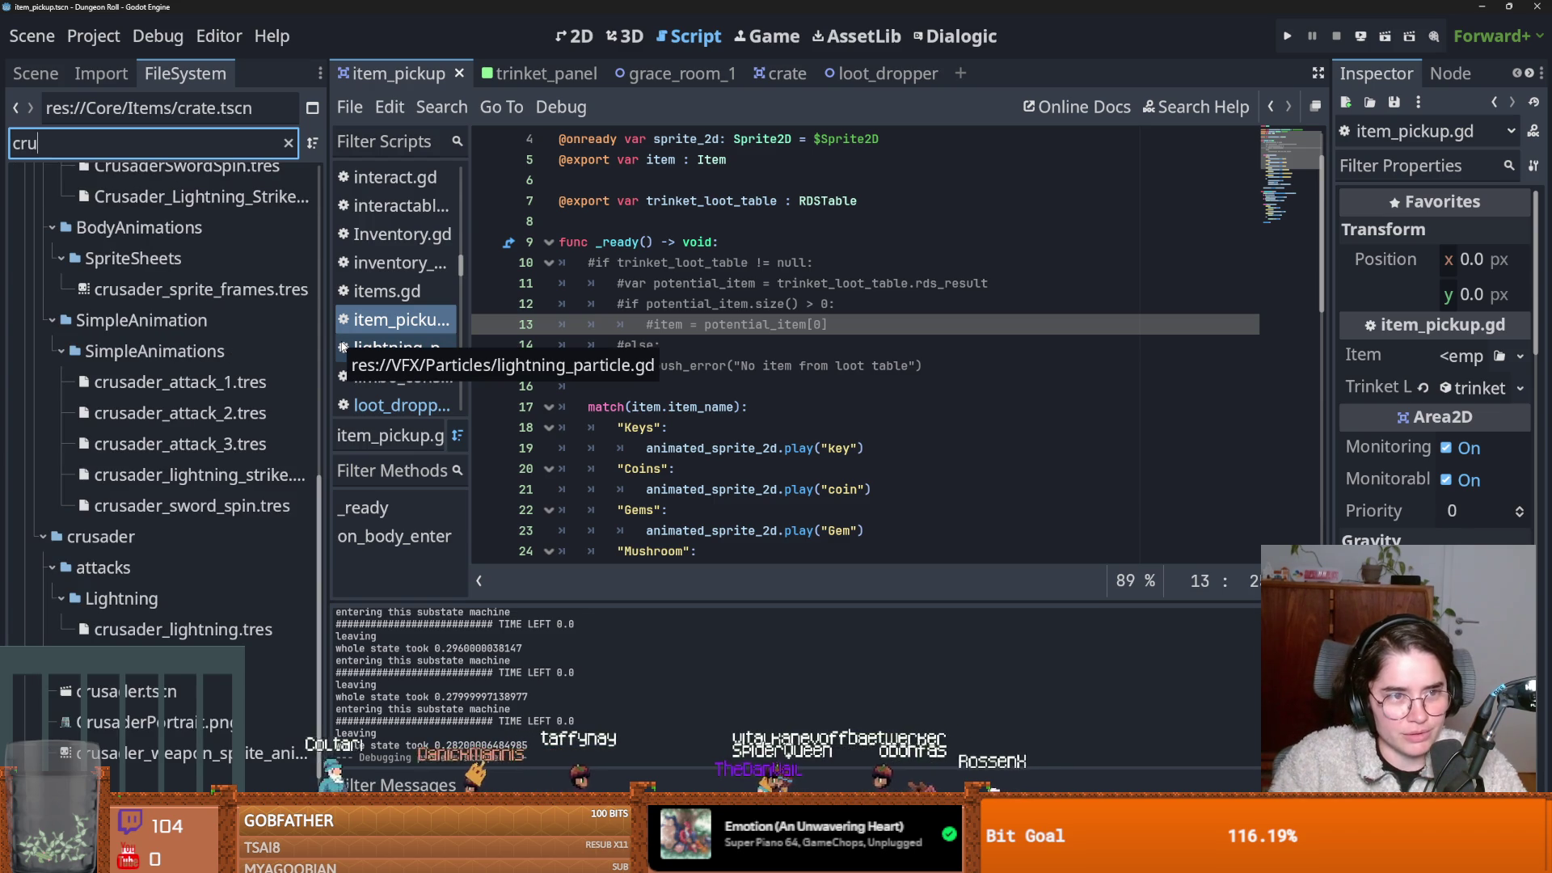
pyautogui.write('s')
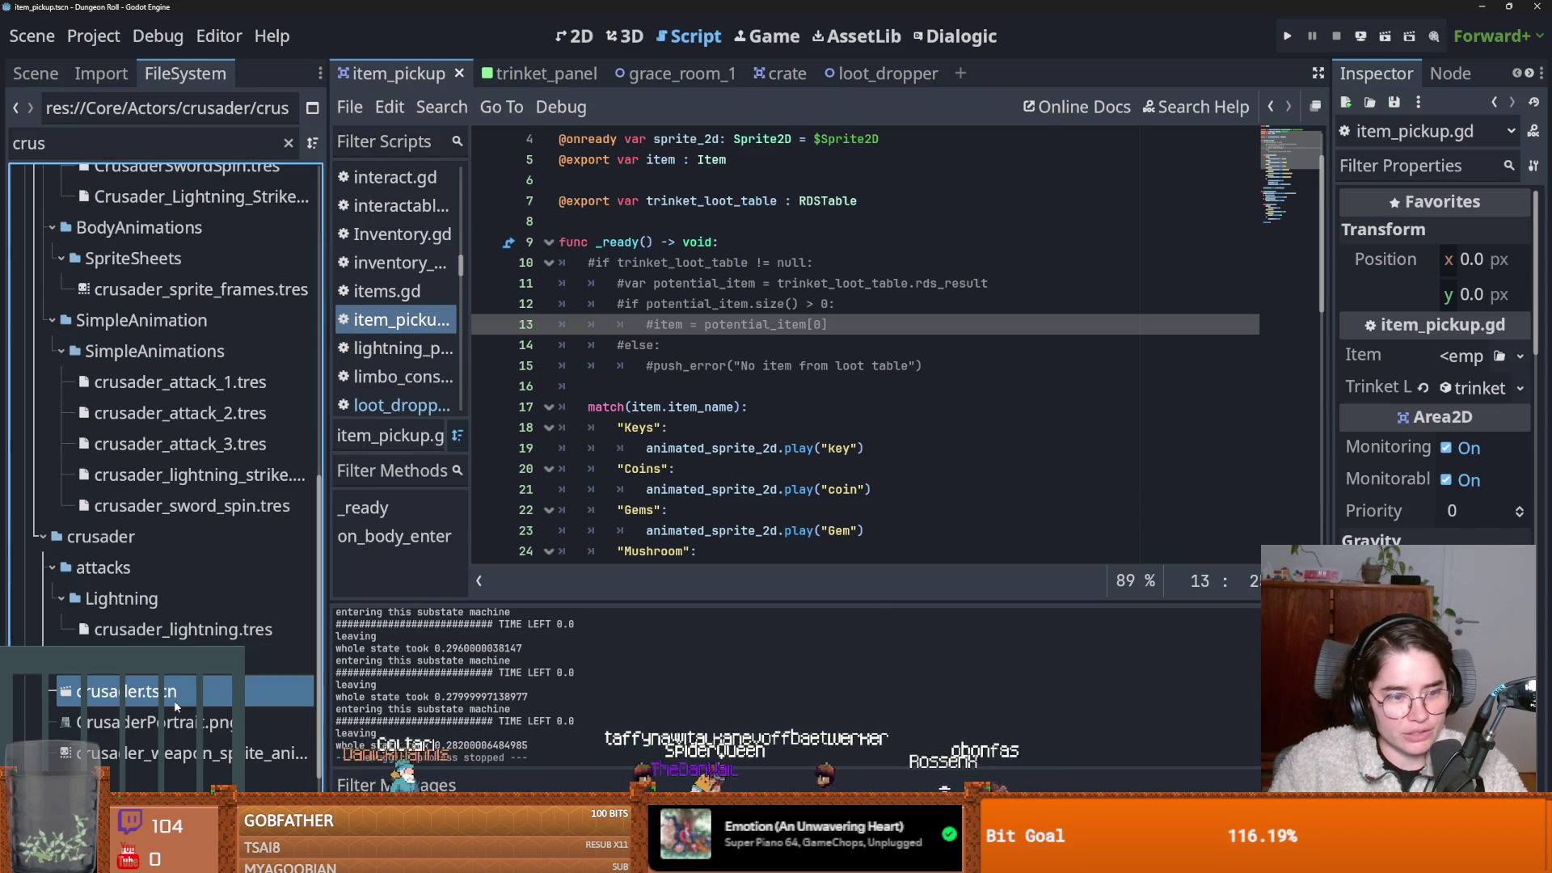
pyautogui.doubleClick(173, 700)
pyautogui.click(44, 71)
pyautogui.scroll(-2, 574, 382)
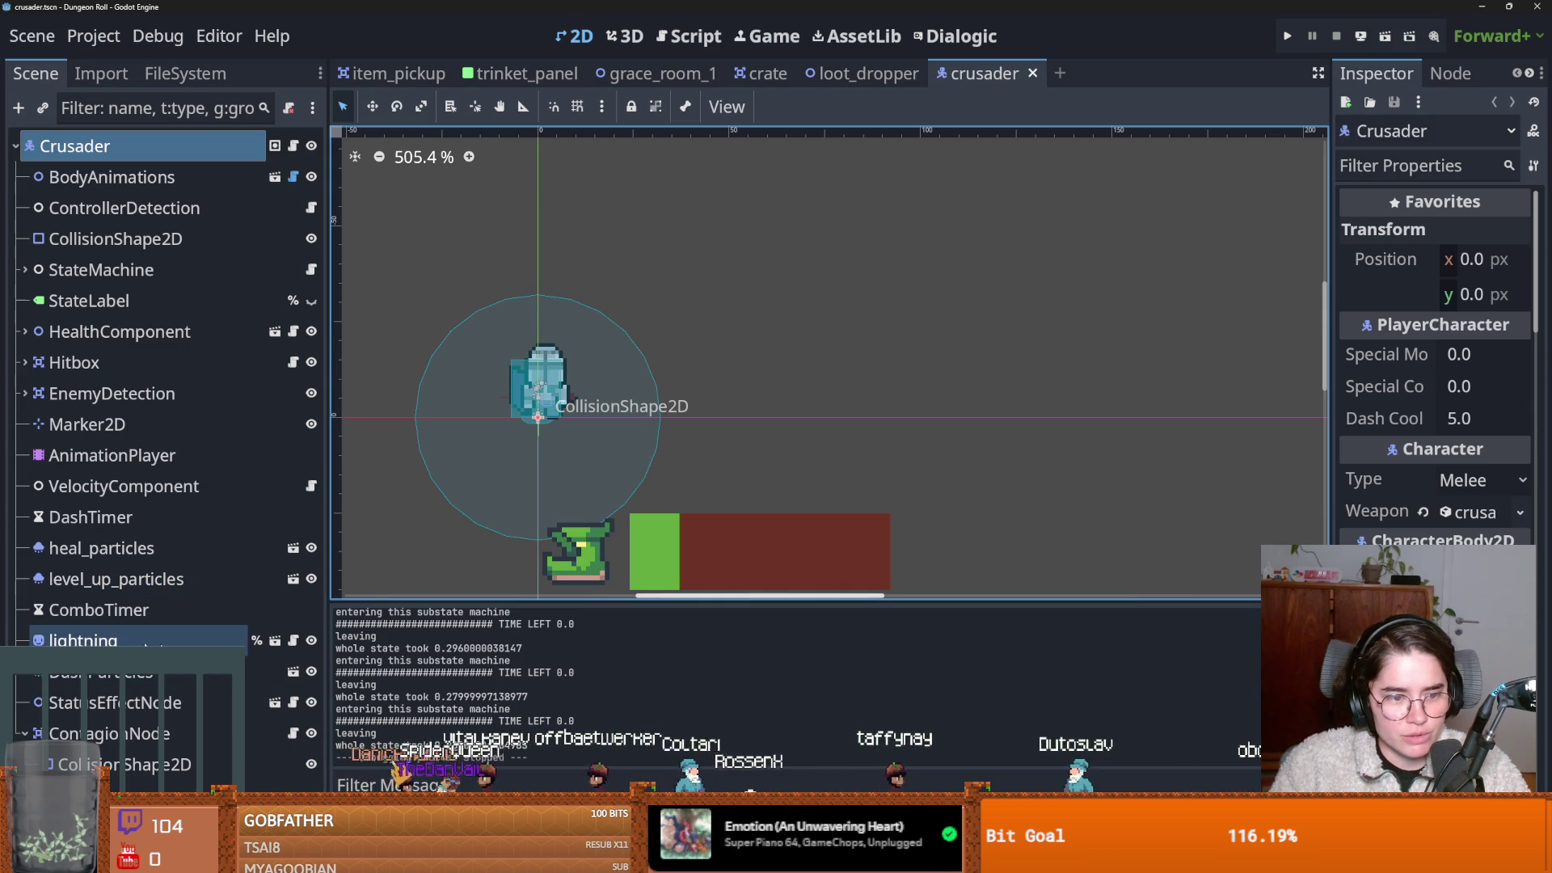
# Save crusader.tscn, expand the StateMachine and combo_state nodes, and run the project with F5.
pyautogui.hotkey('ctrl', 's')
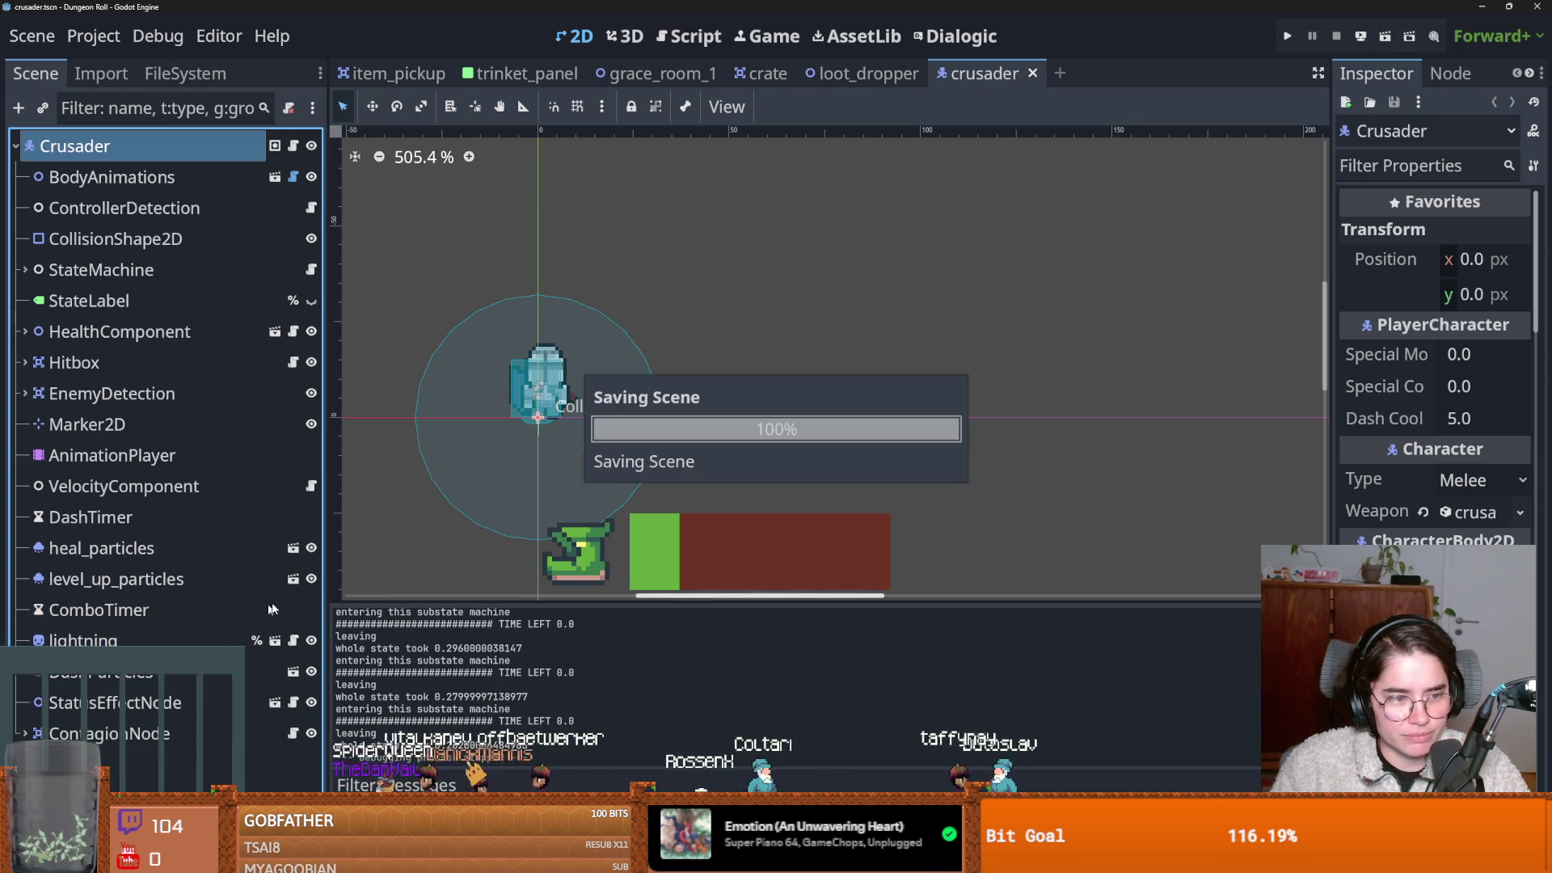
pyautogui.scroll(-1, 576, 434)
pyautogui.scroll(-1, 576, 434)
pyautogui.click(25, 269)
pyautogui.scroll(-2, 81, 404)
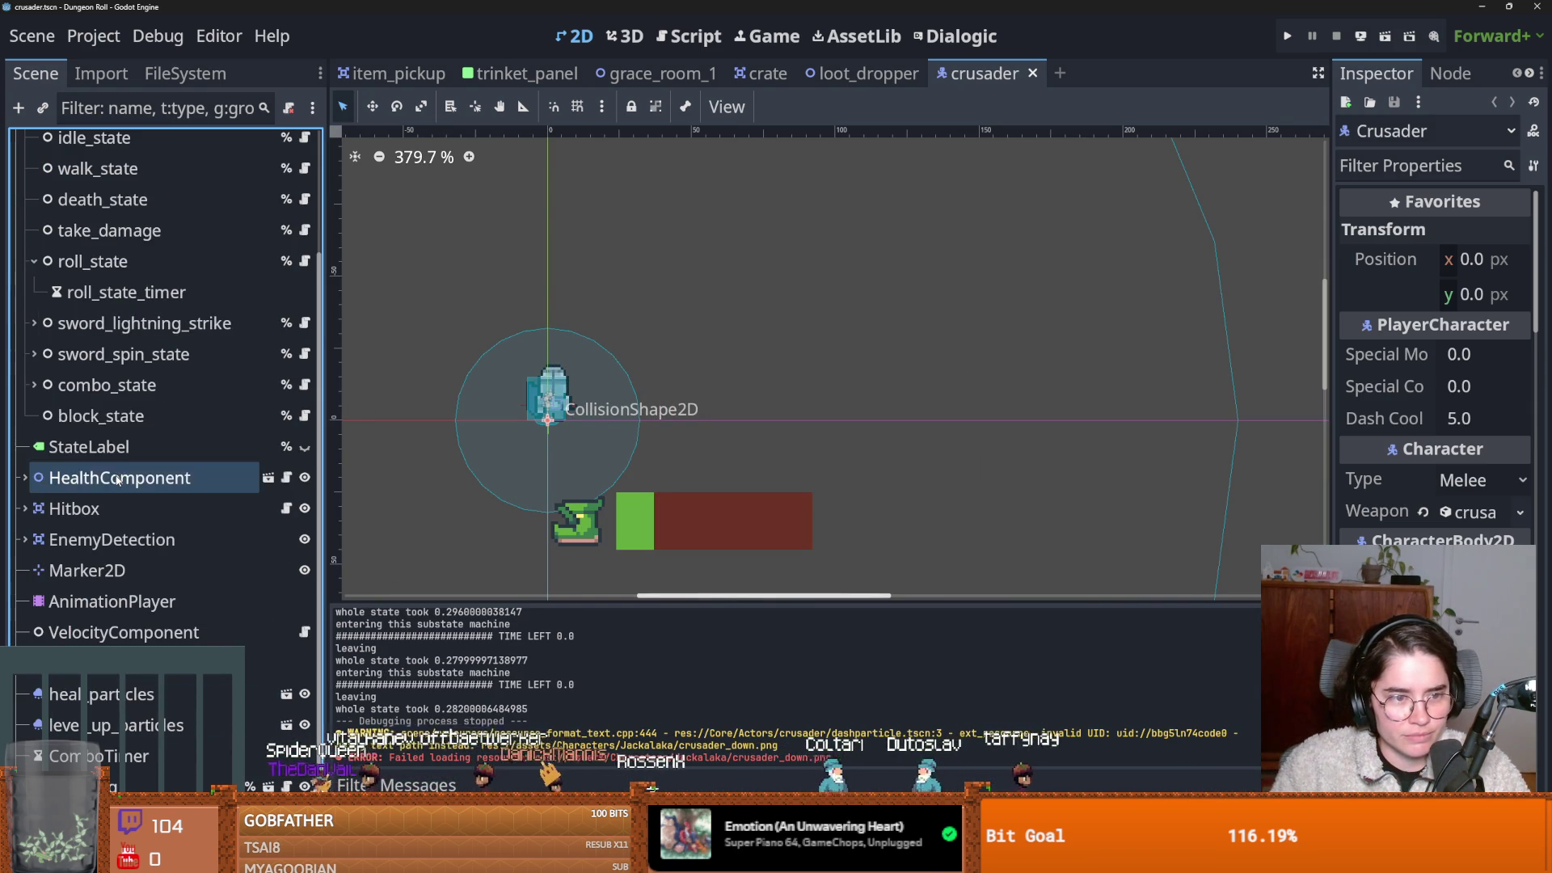
pyautogui.click(33, 384)
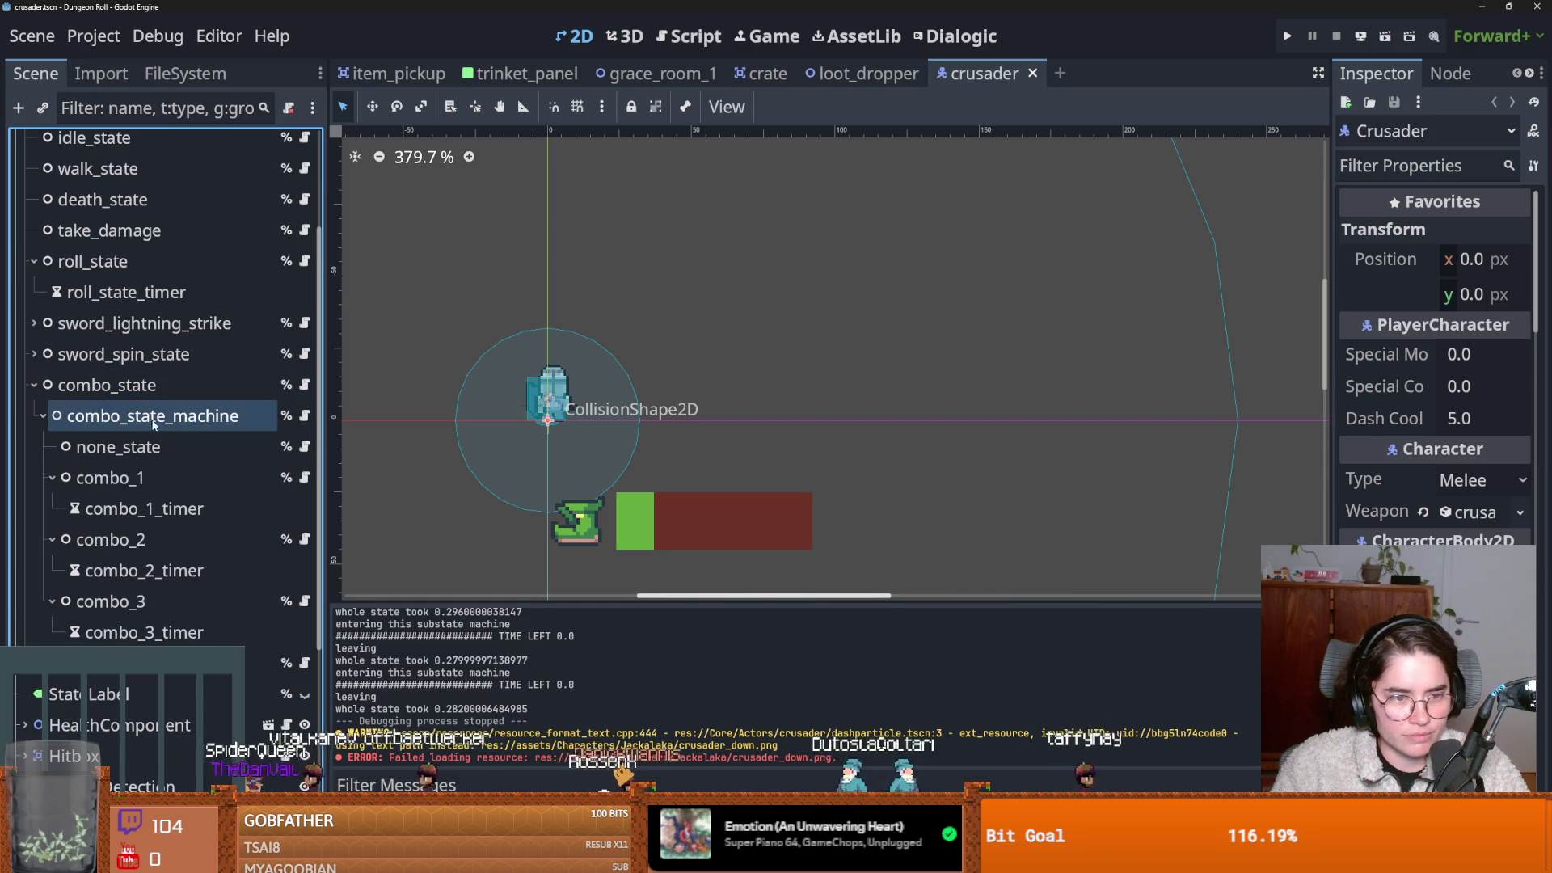
pyautogui.click(121, 415)
pyautogui.press('F5')
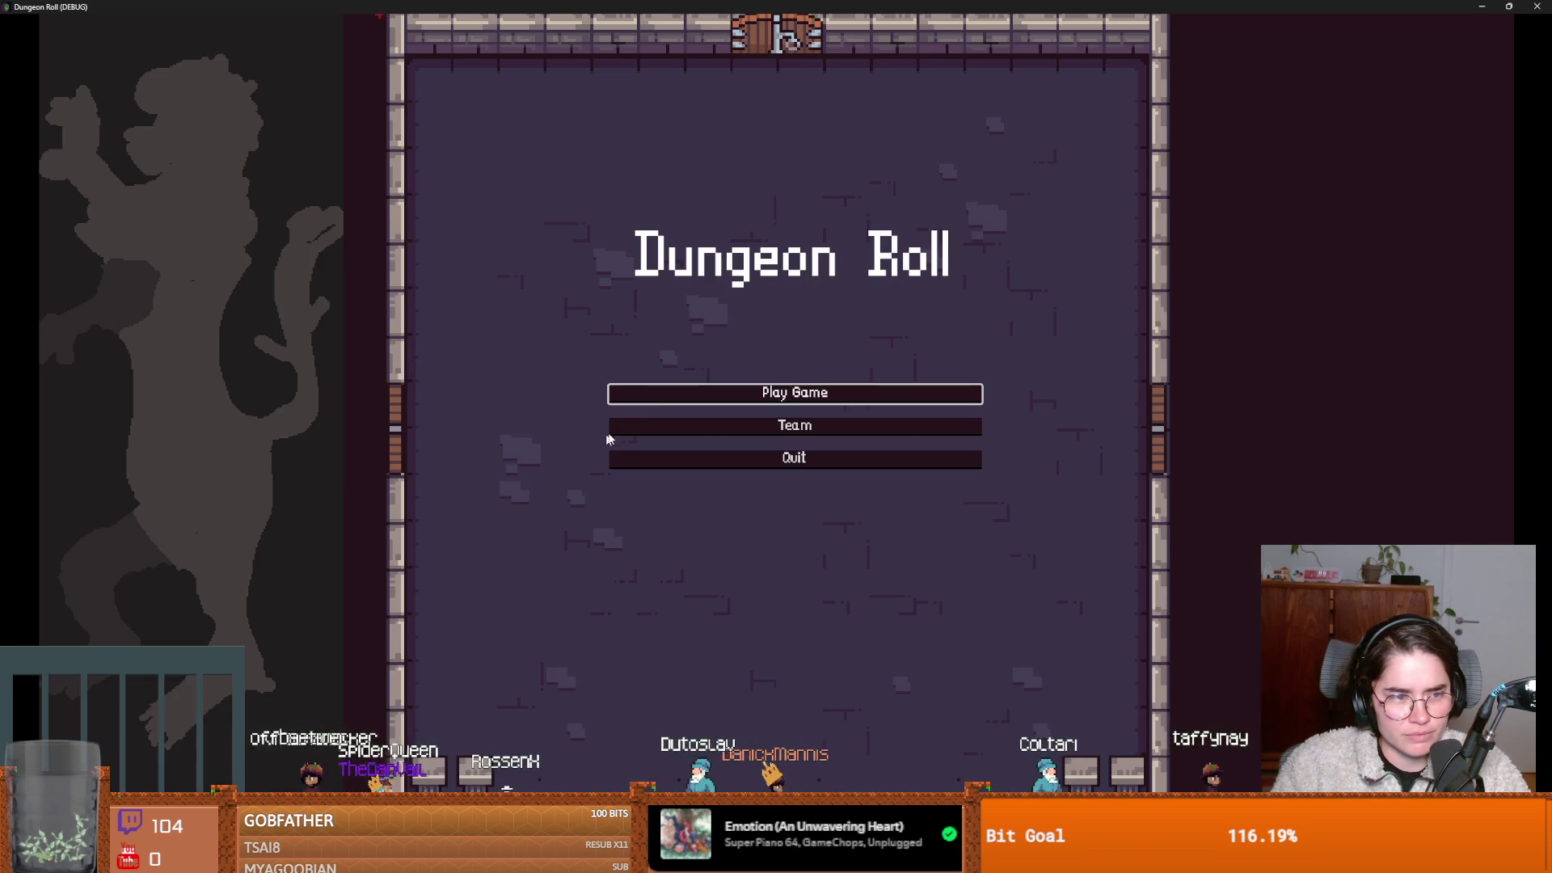
# Start a Crusader run, swing the sword once, and shrink the game window.
pyautogui.click(647, 393)
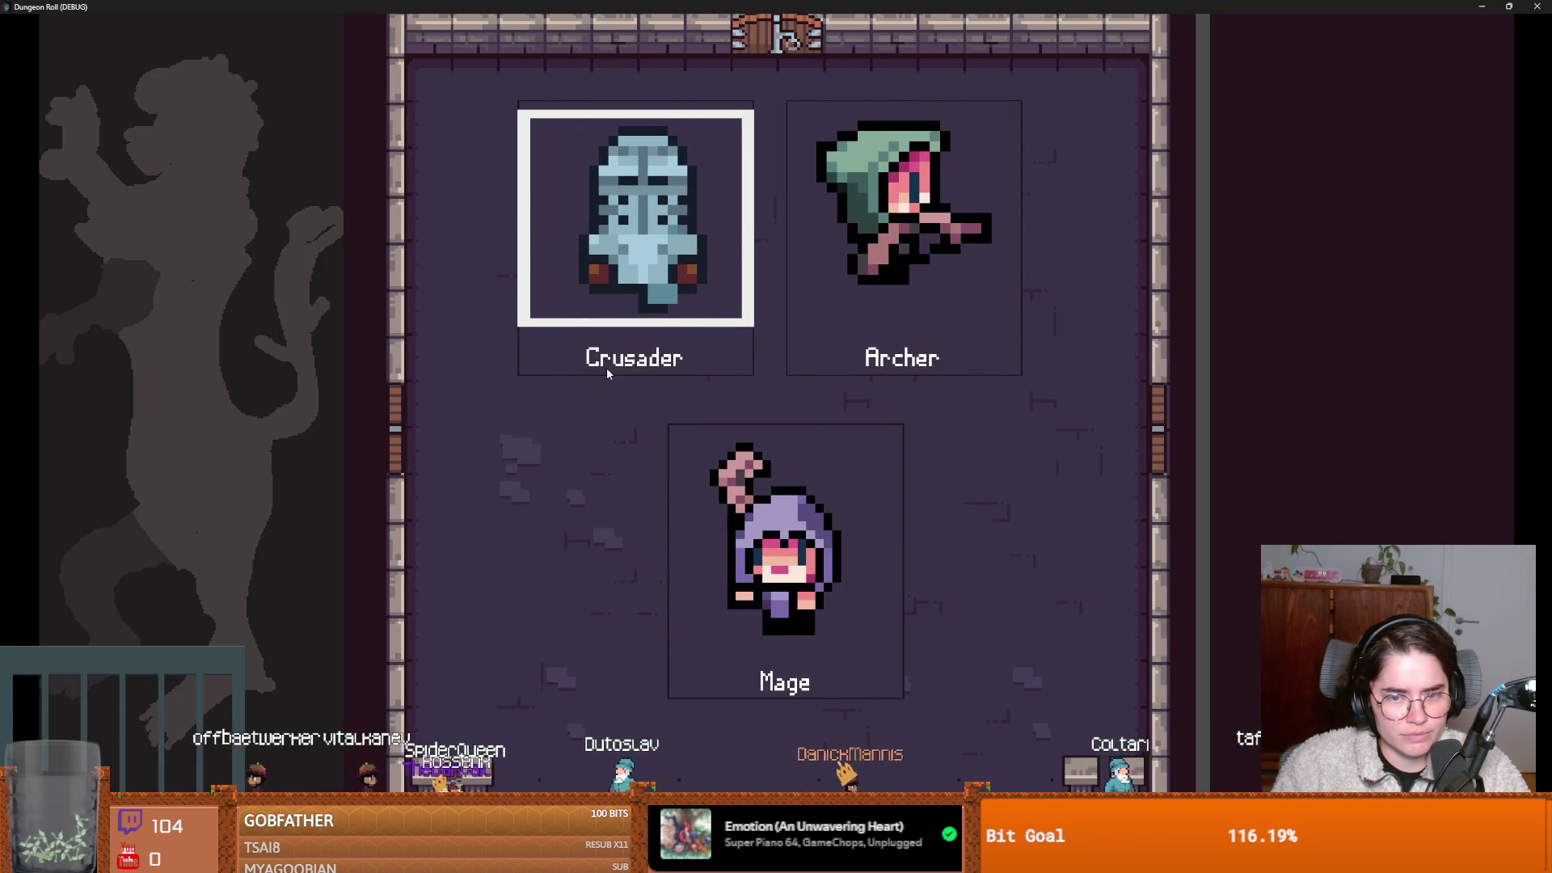
pyautogui.click(606, 367)
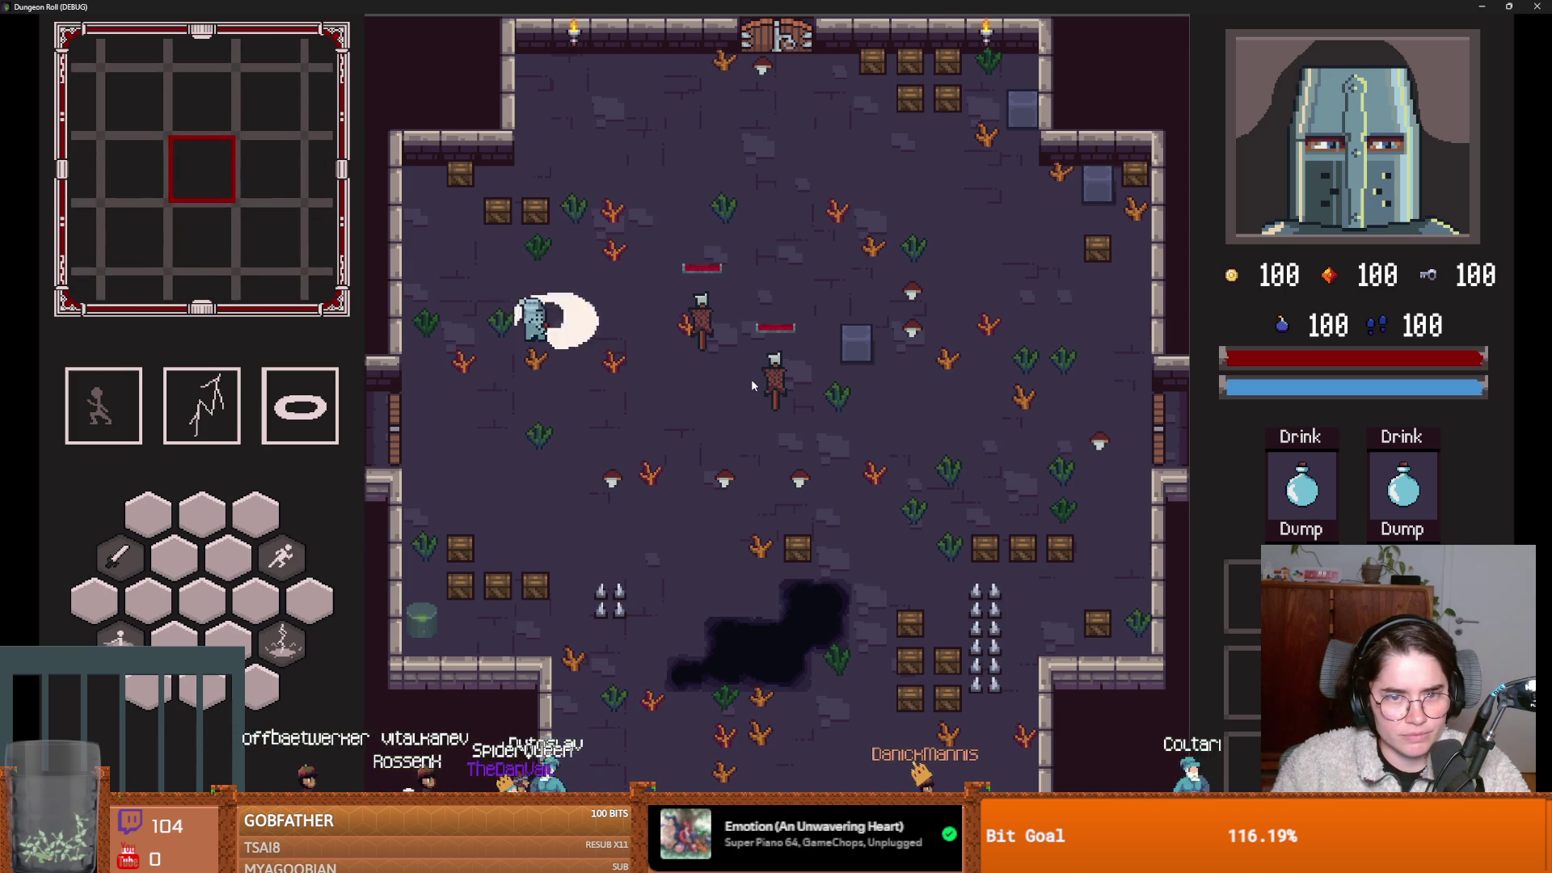
pyautogui.click(749, 380)
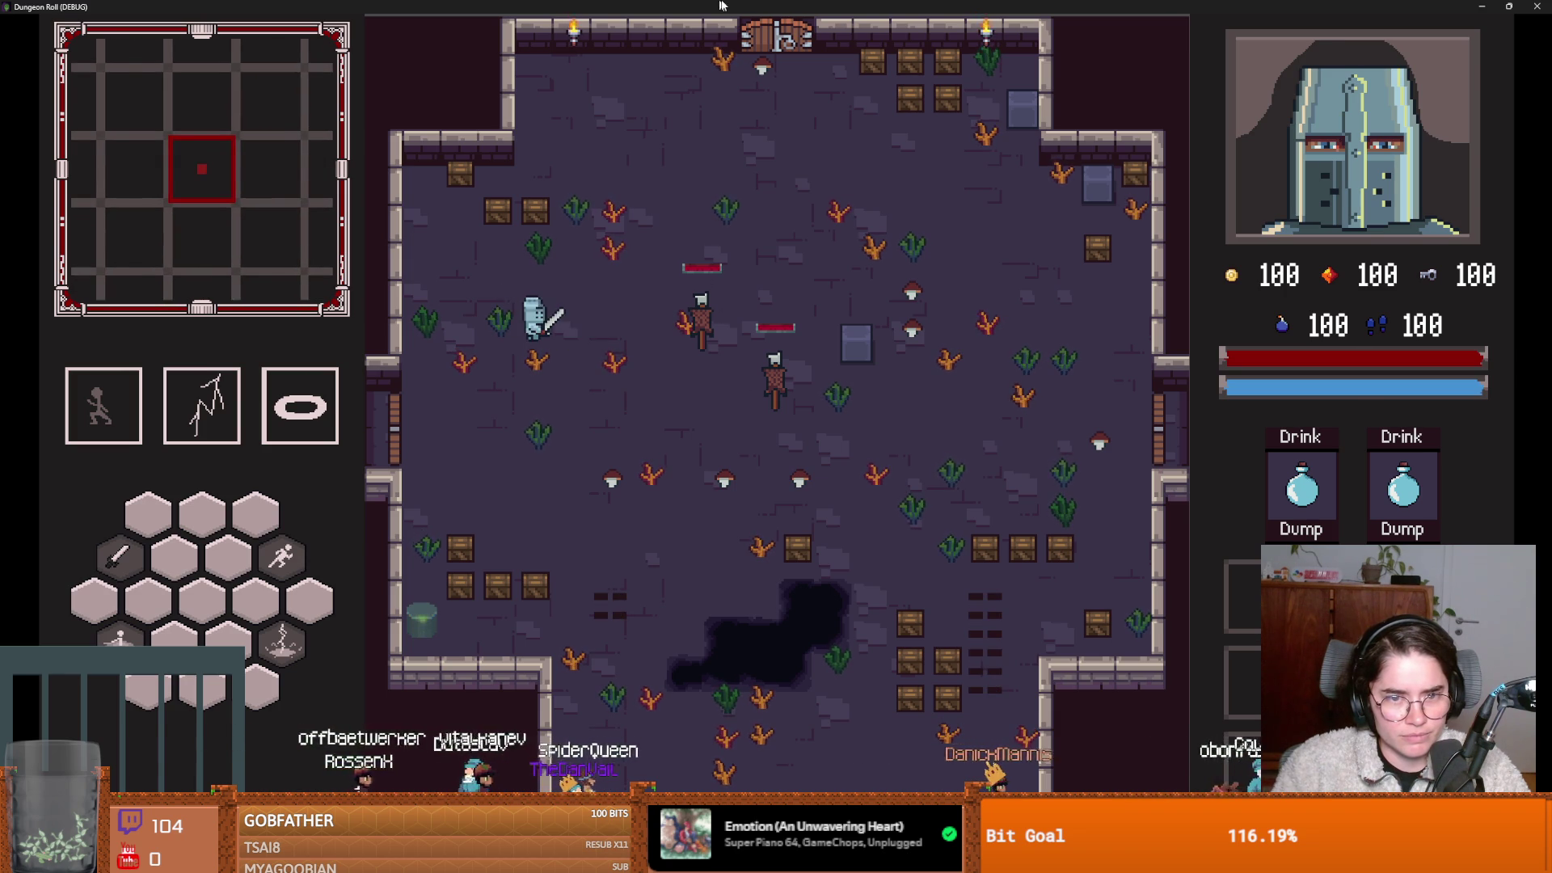
pyautogui.press('super+Down')
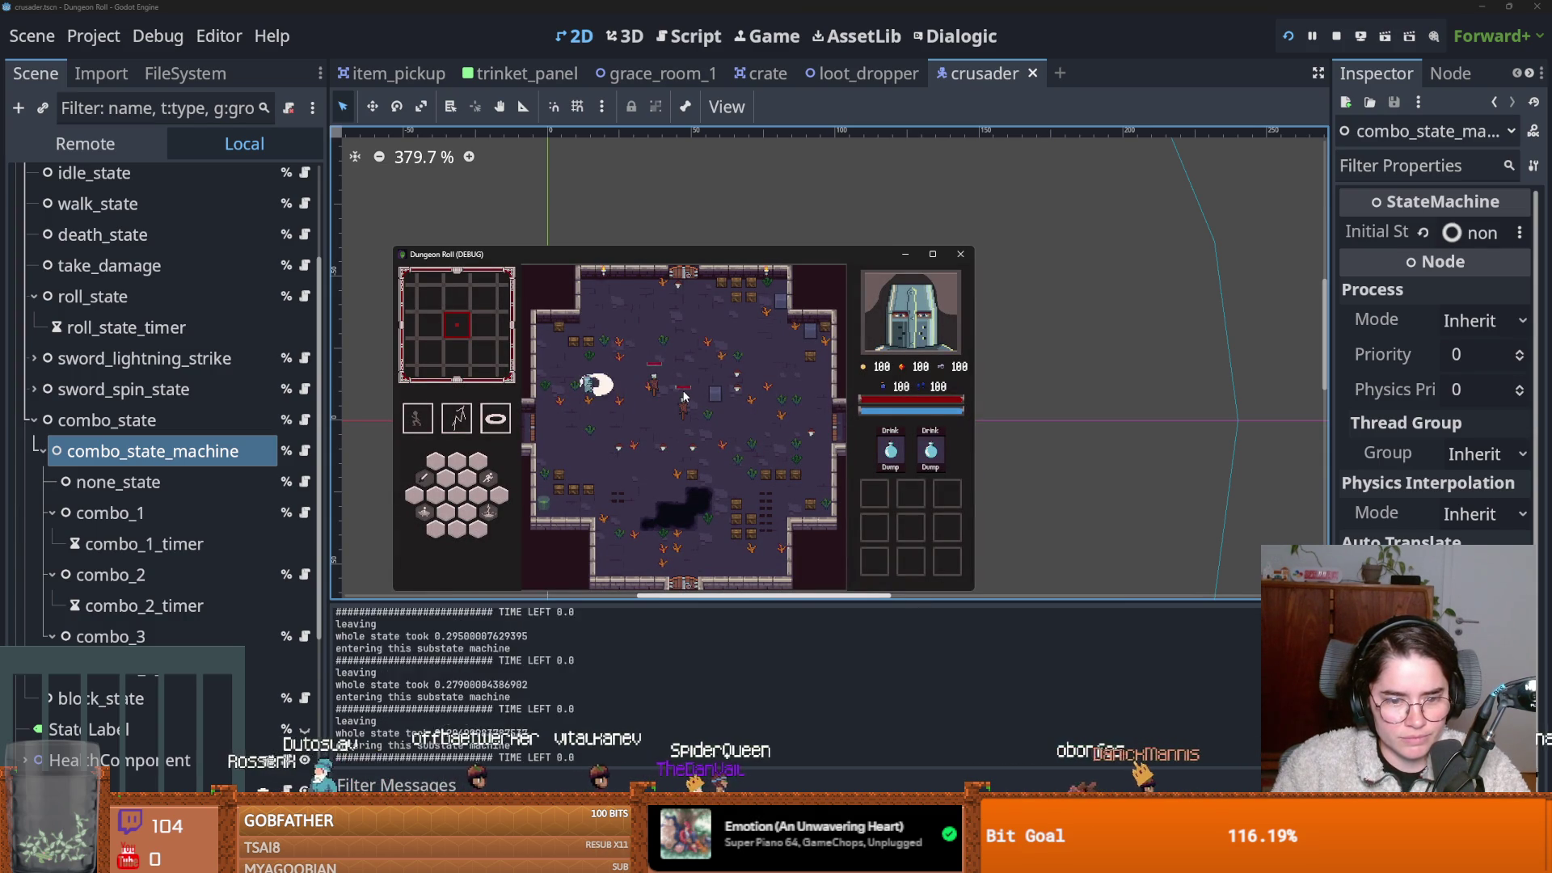
# Close the game, enlarge the debugger panel, and inspect the crusader_down.png parse error.
pyautogui.hotkey('alt', 'F4')
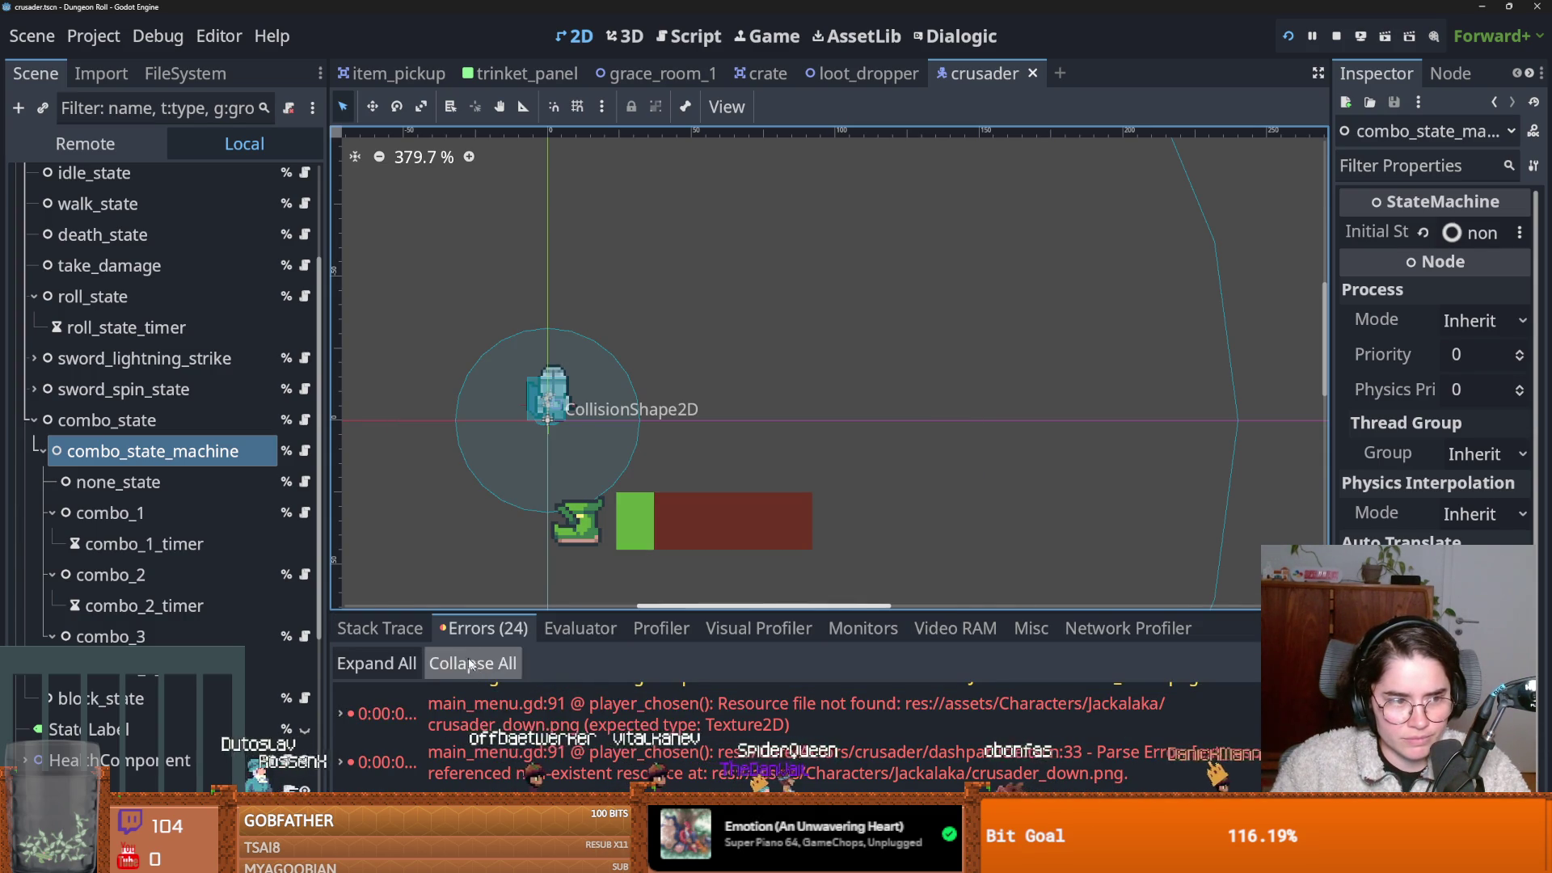
pyautogui.moveTo(584, 612); pyautogui.dragTo(582, 295)
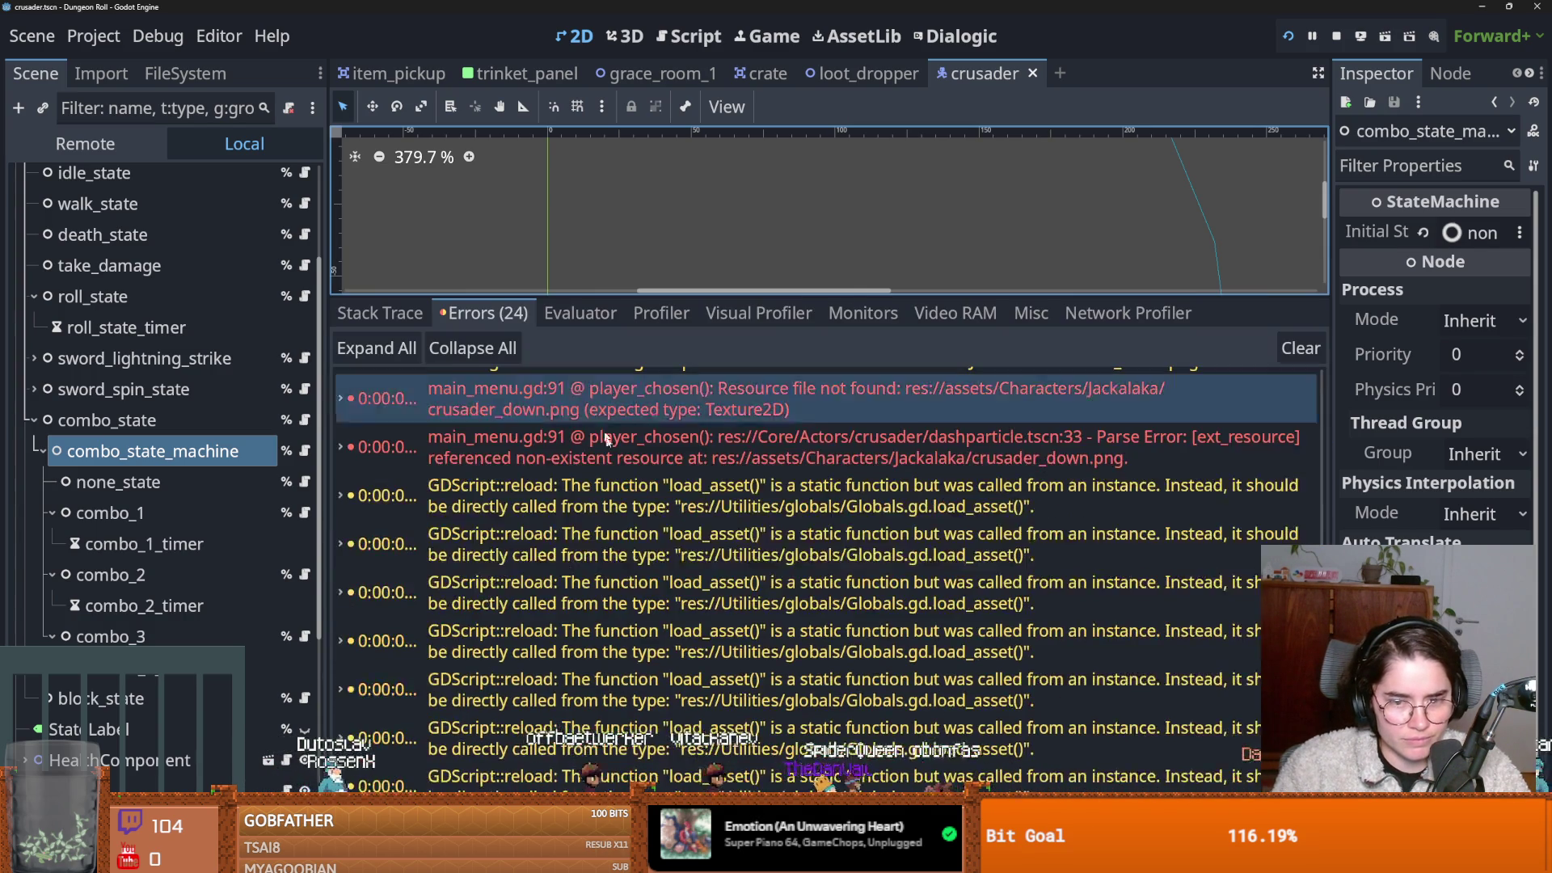
pyautogui.scroll(5, 693, 654)
pyautogui.scroll(-5, 692, 653)
pyautogui.scroll(2, 683, 572)
pyautogui.click(682, 573)
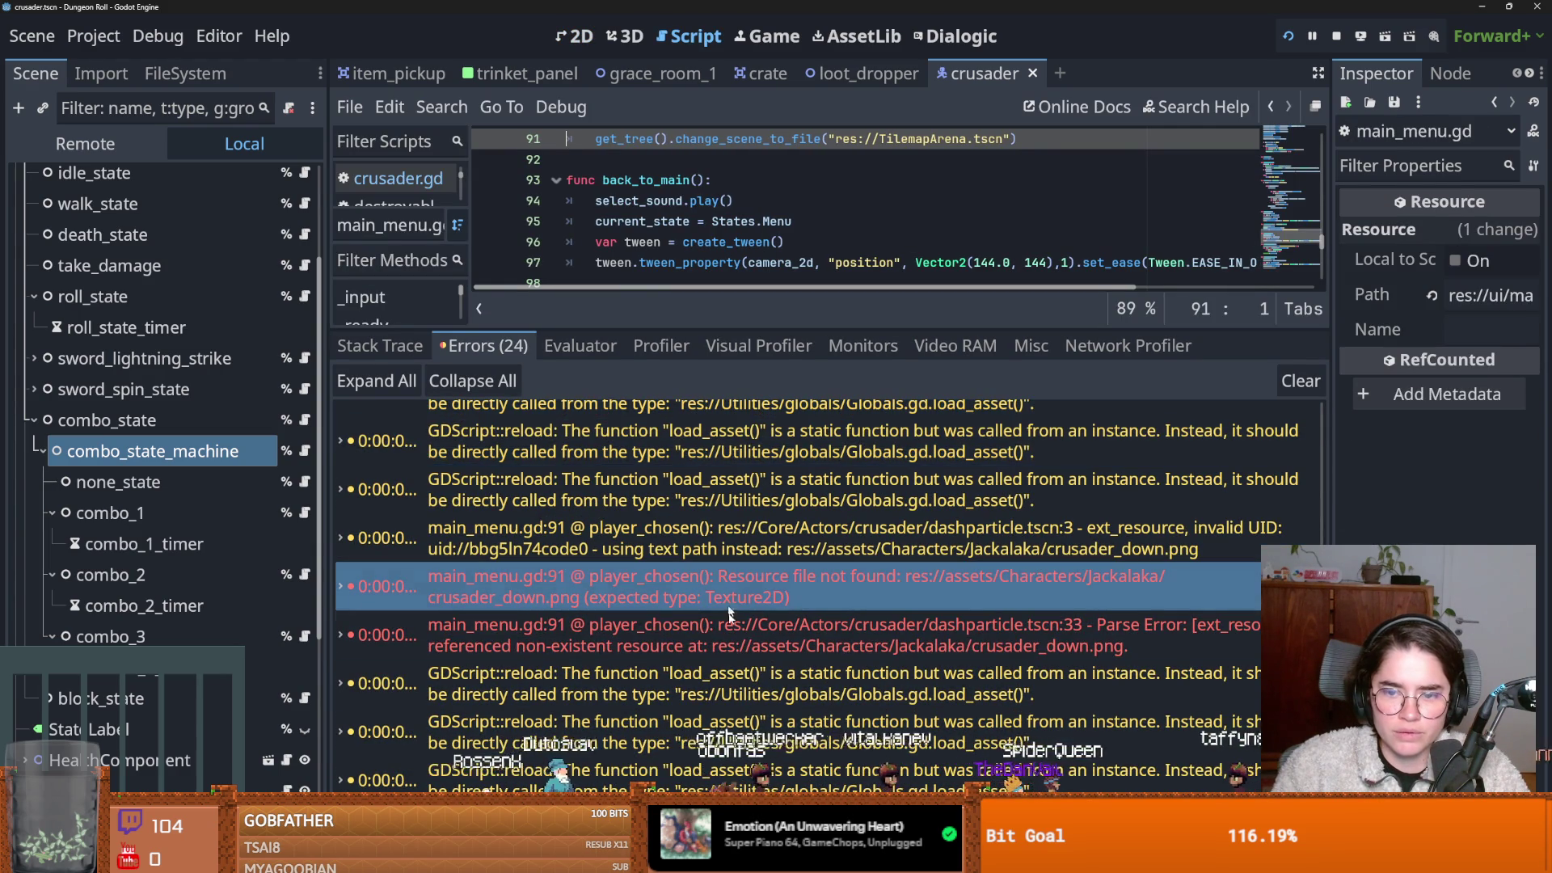
pyautogui.moveTo(748, 578)
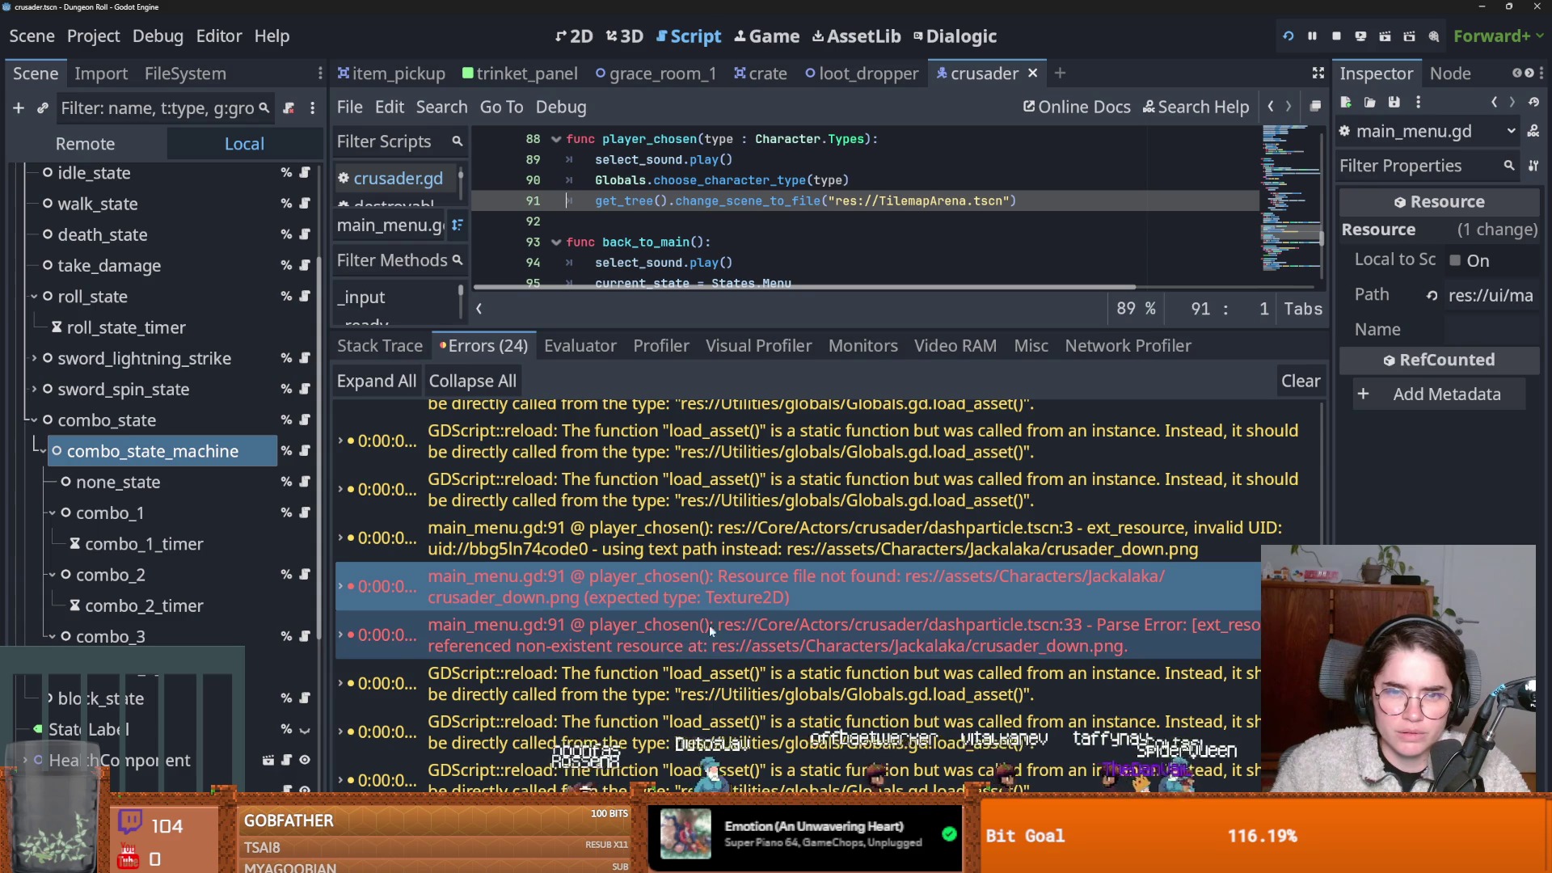
pyautogui.click(663, 638)
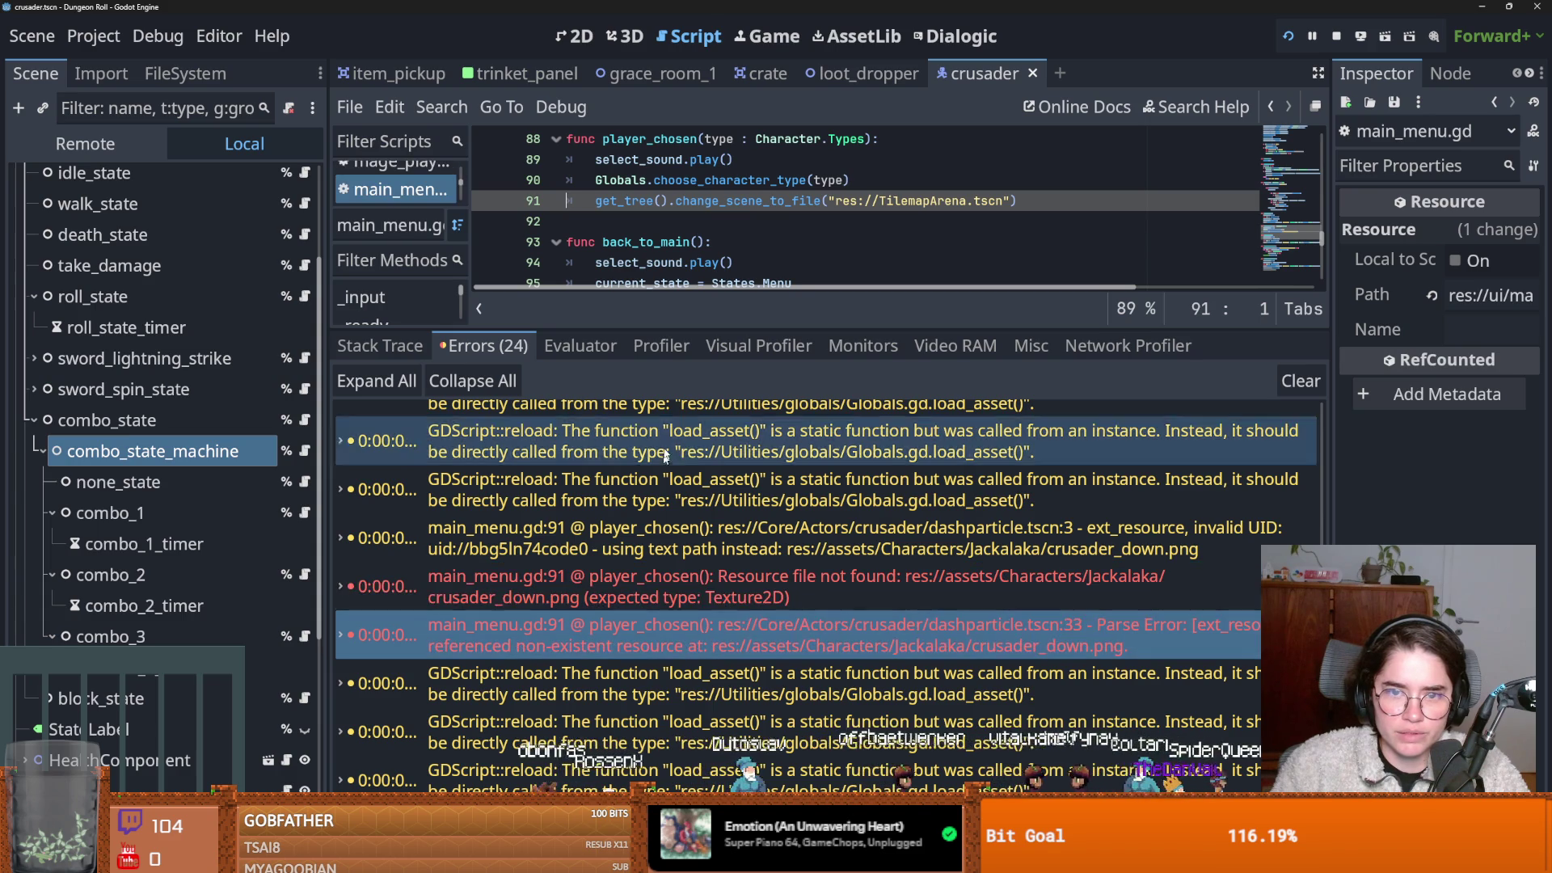
pyautogui.doubleClick(618, 633)
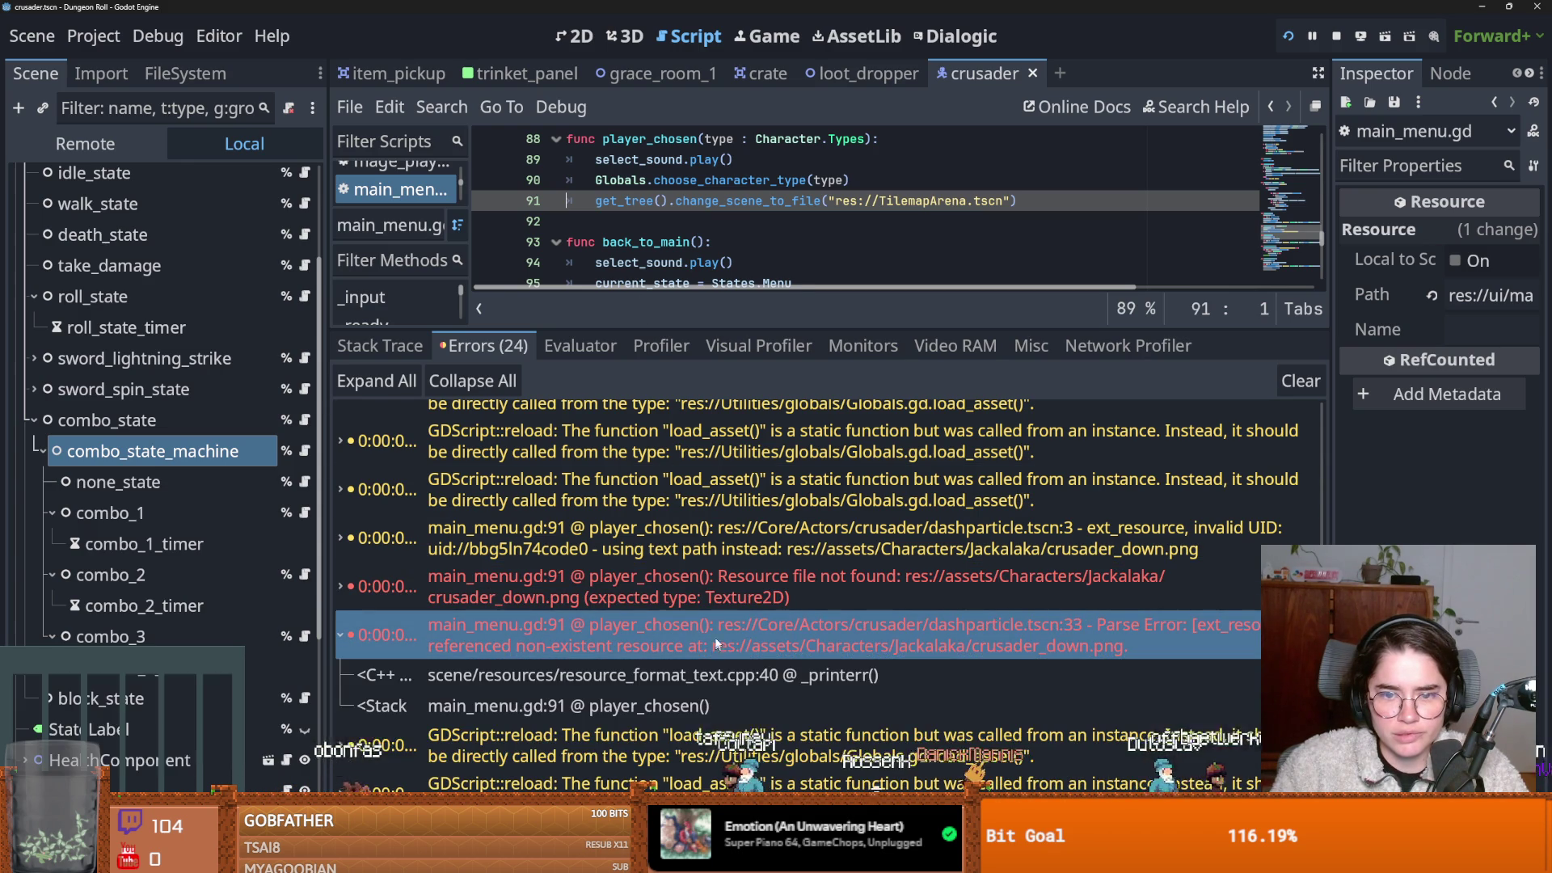
# Trace the Resource file not found error to main_menu.gd line 91 and enlarge the code editor.
pyautogui.click(728, 489)
pyautogui.scroll(2, 750, 286)
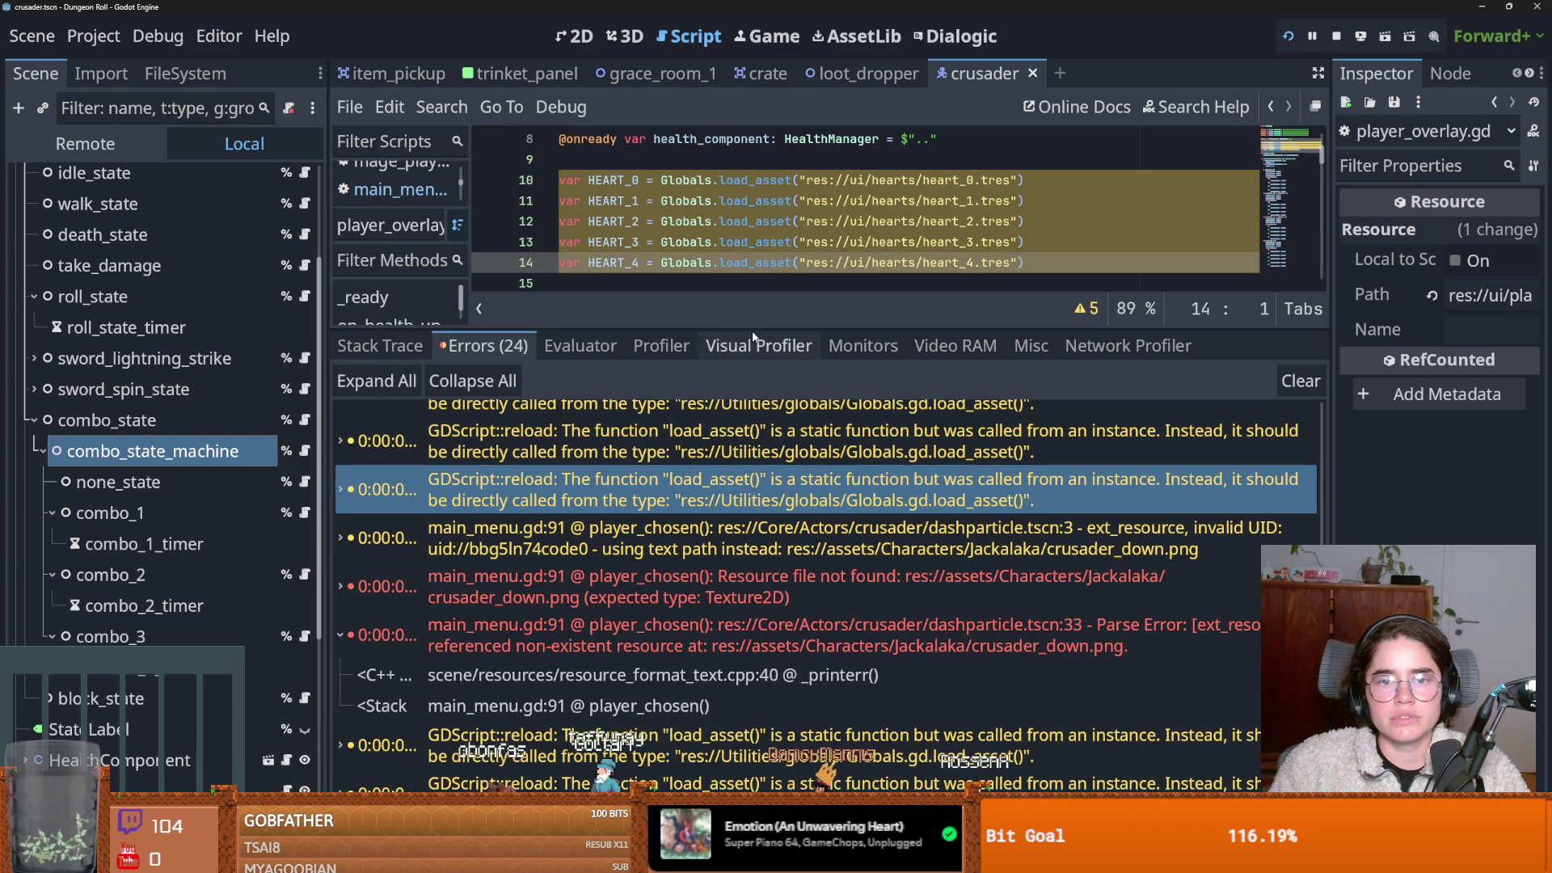
pyautogui.click(680, 483)
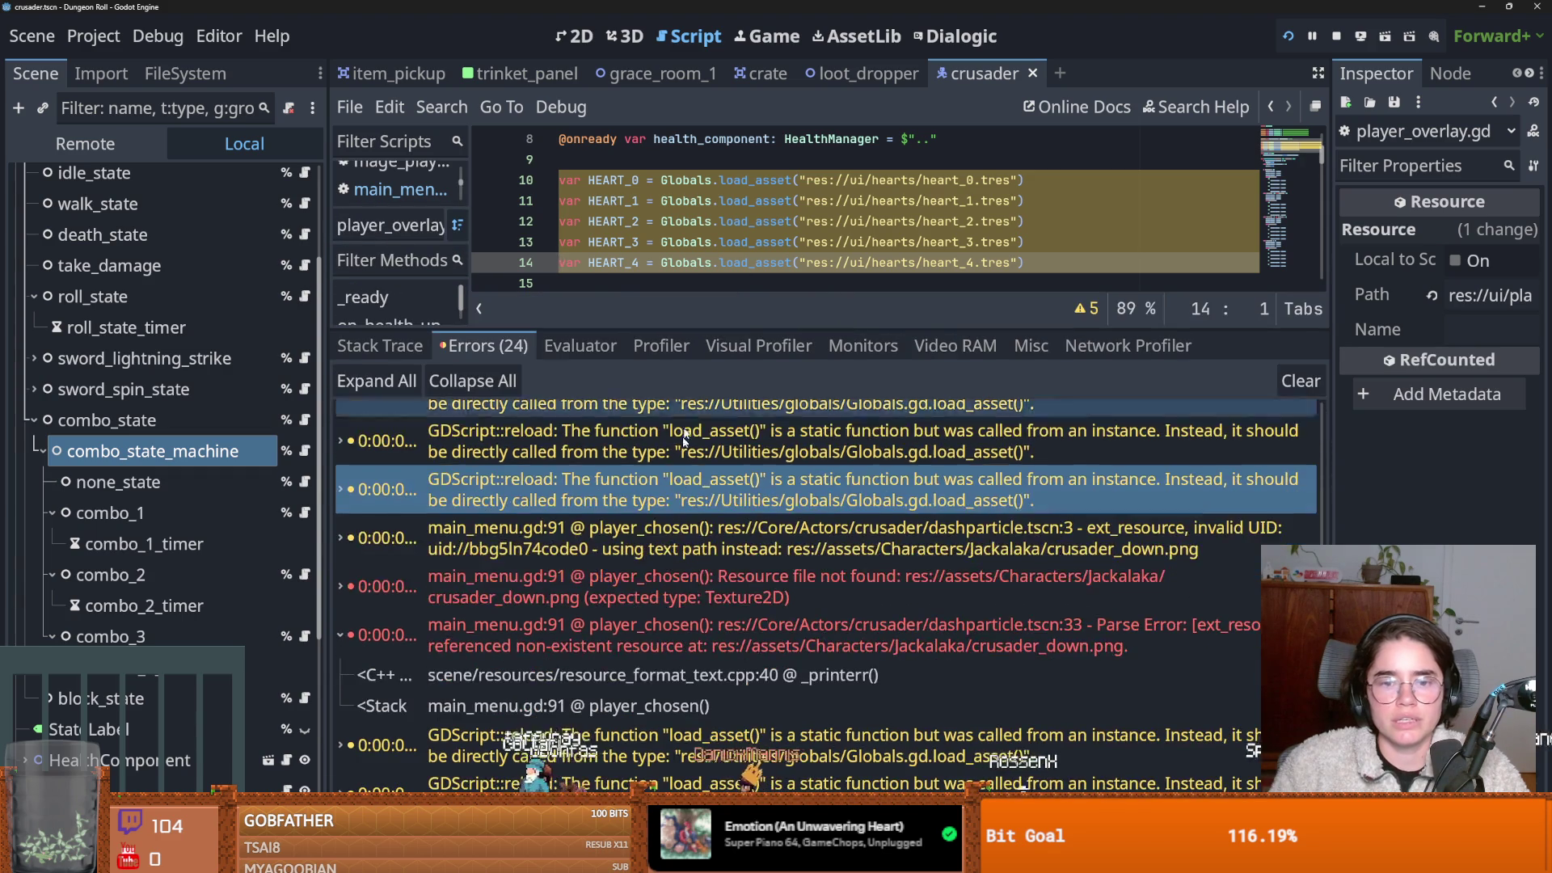
pyautogui.rightClick(887, 612)
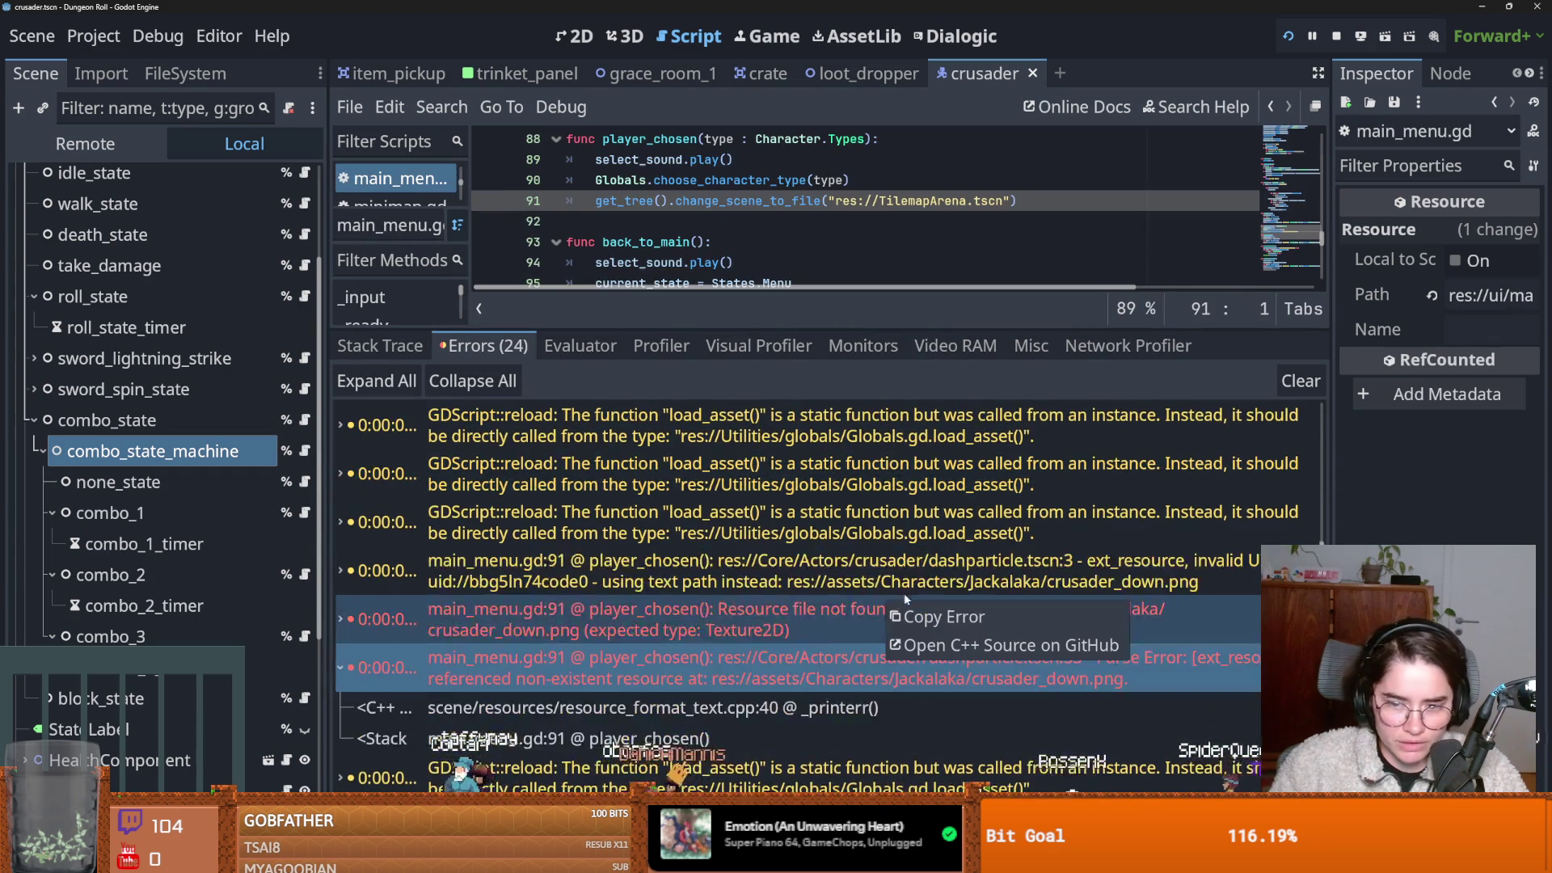
pyautogui.click(720, 573)
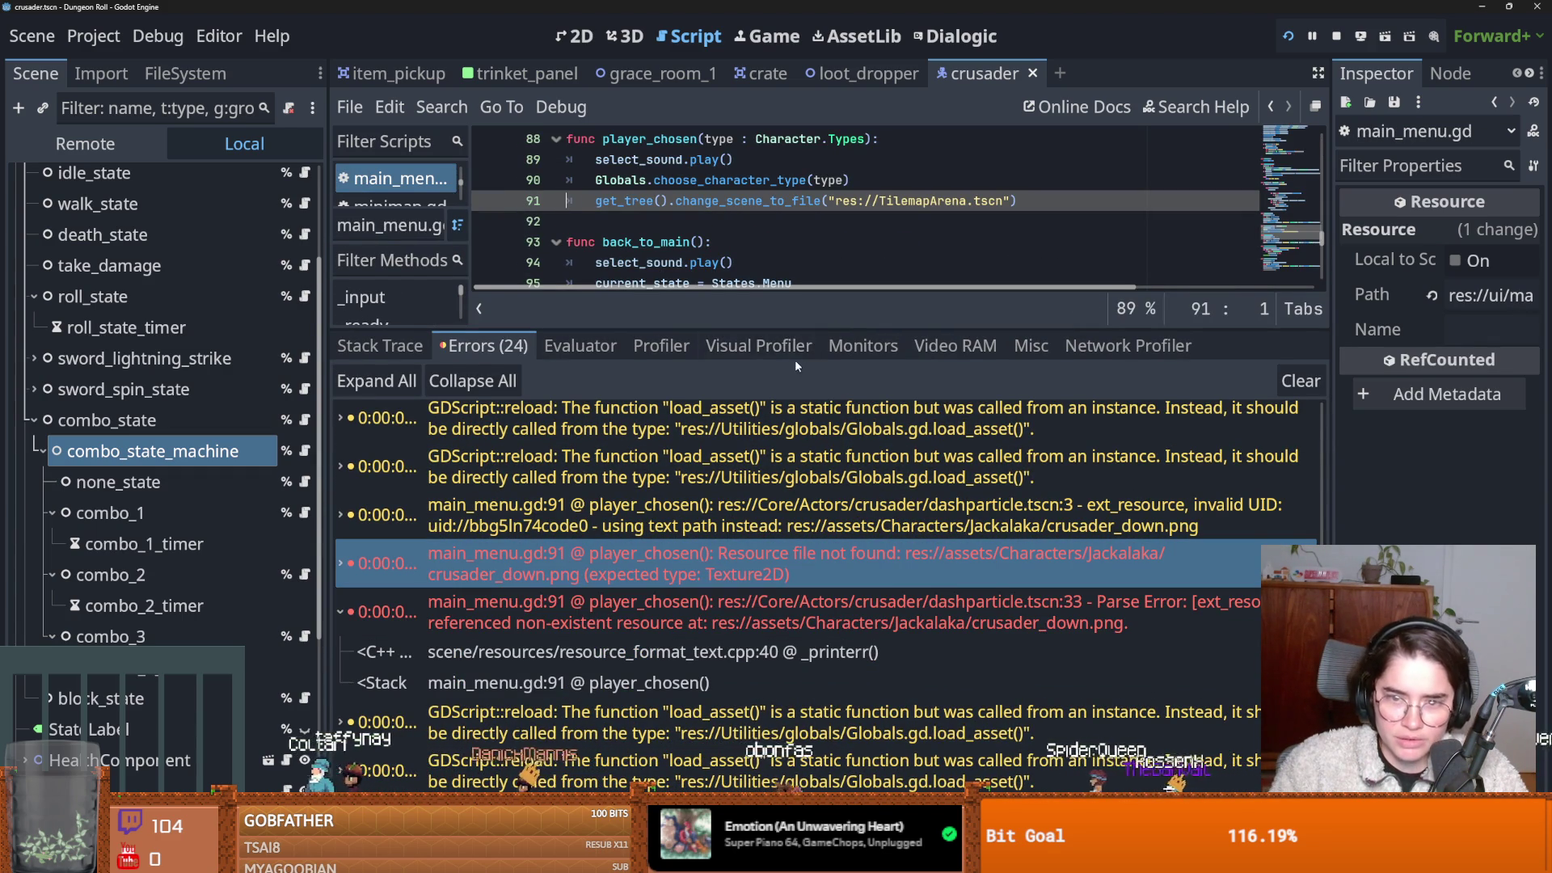
pyautogui.moveTo(795, 330); pyautogui.dragTo(795, 521)
pyautogui.scroll(5, 161, 404)
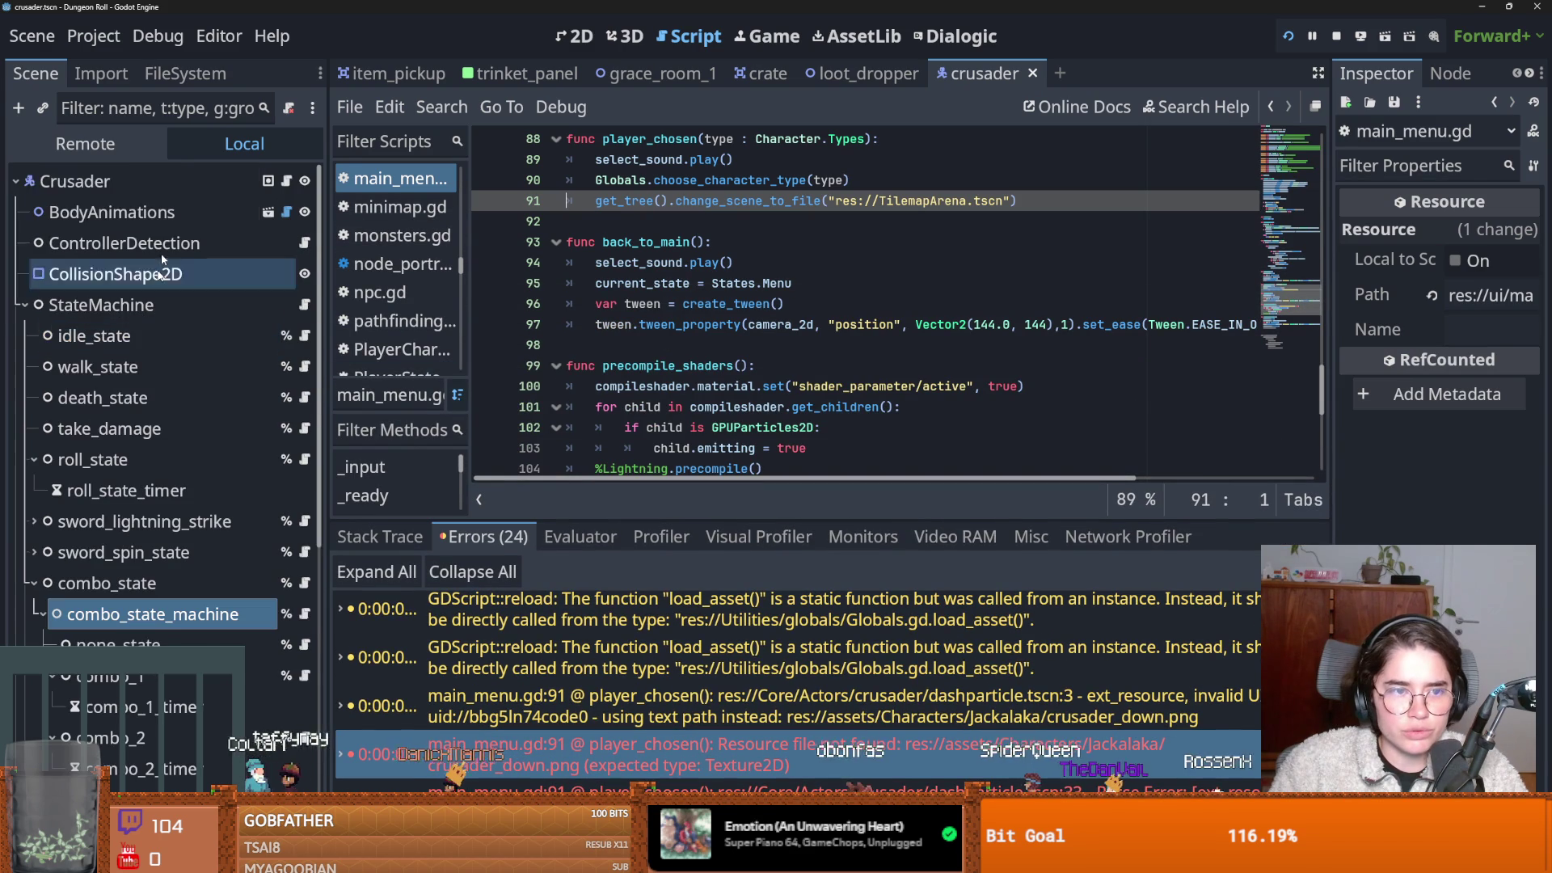
# Filter the FileSystem for 'tilemap' and collapse the assets, Core and ui folders.
pyautogui.click(159, 81)
pyautogui.doubleClick(121, 150)
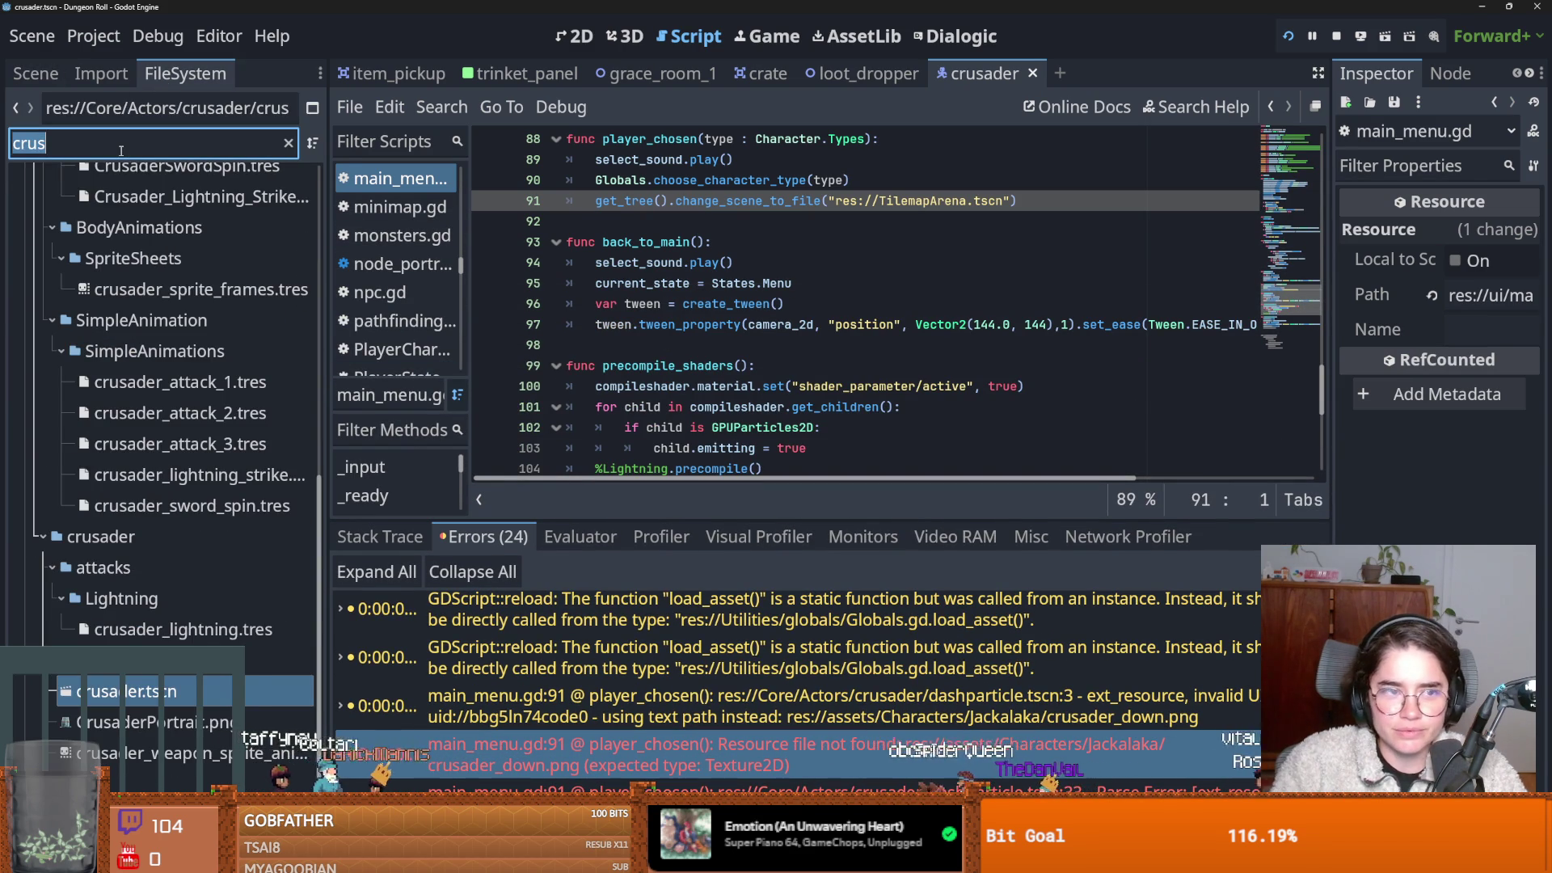
pyautogui.write('tilemap')
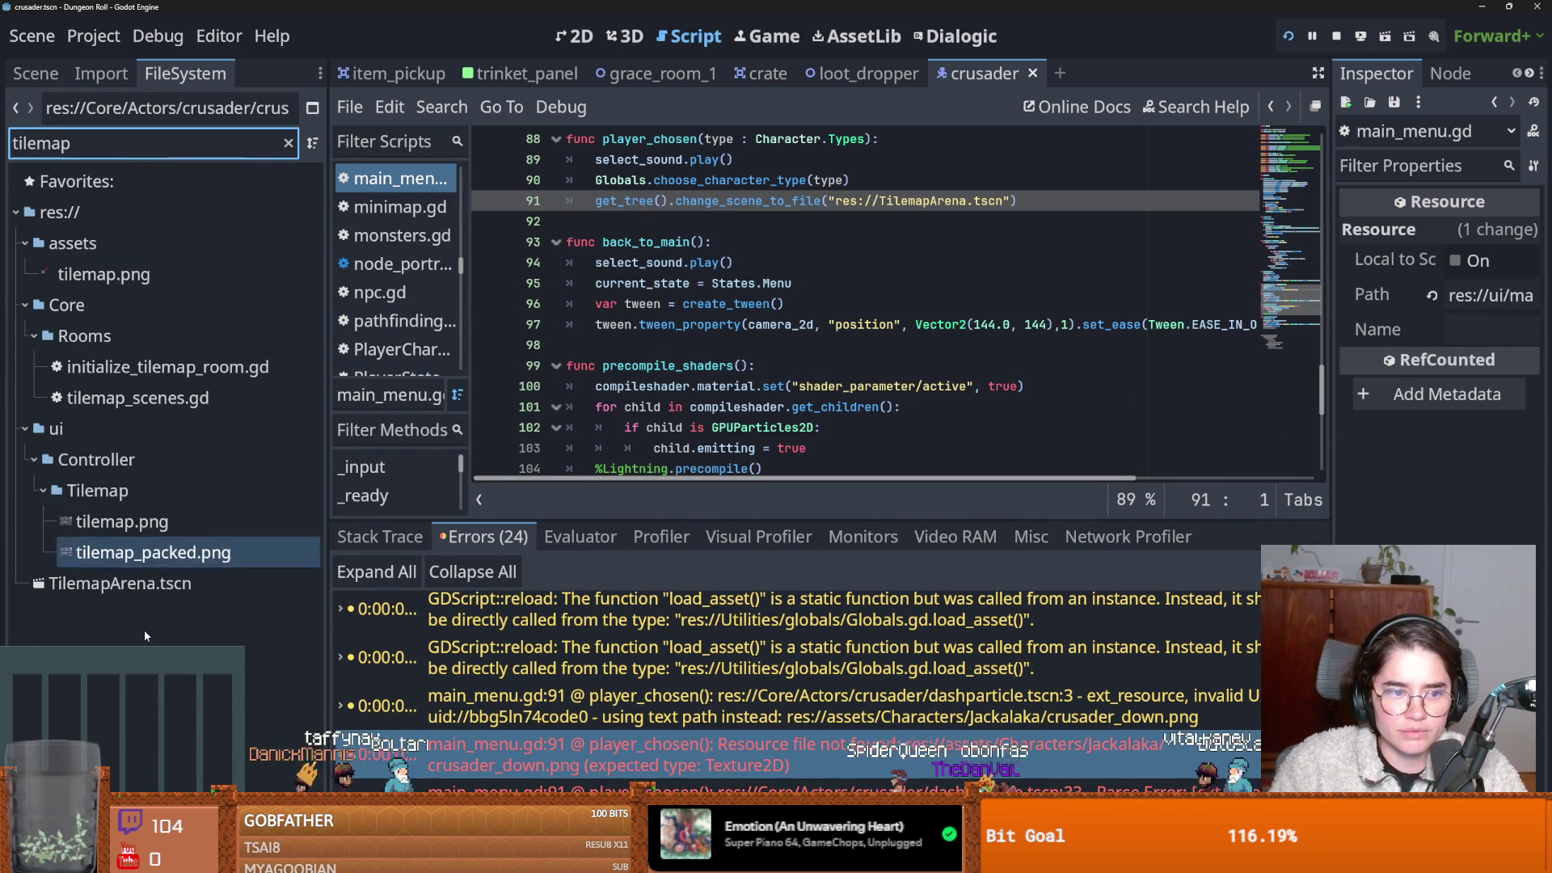
pyautogui.click(25, 242)
pyautogui.click(25, 274)
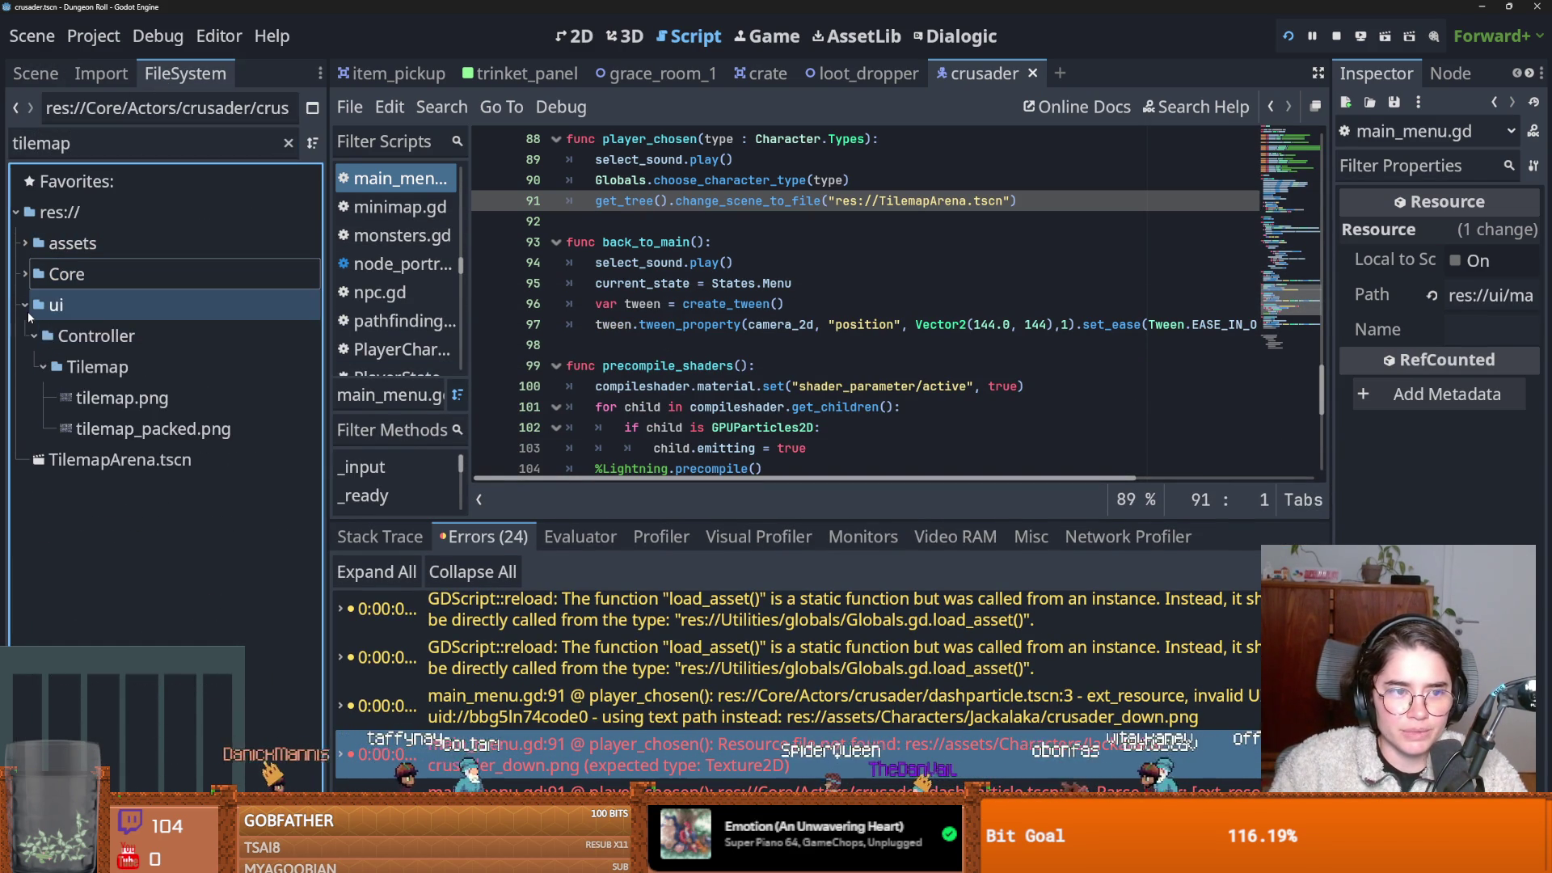
pyautogui.click(25, 305)
# Replace the scene path on line 91 with TilemapArena.tscn and save the script.
pyautogui.moveTo(988, 200)
pyautogui.mouseDown()
pyautogui.moveTo(1002, 200)
pyautogui.moveTo(829, 201)
pyautogui.mouseUp()
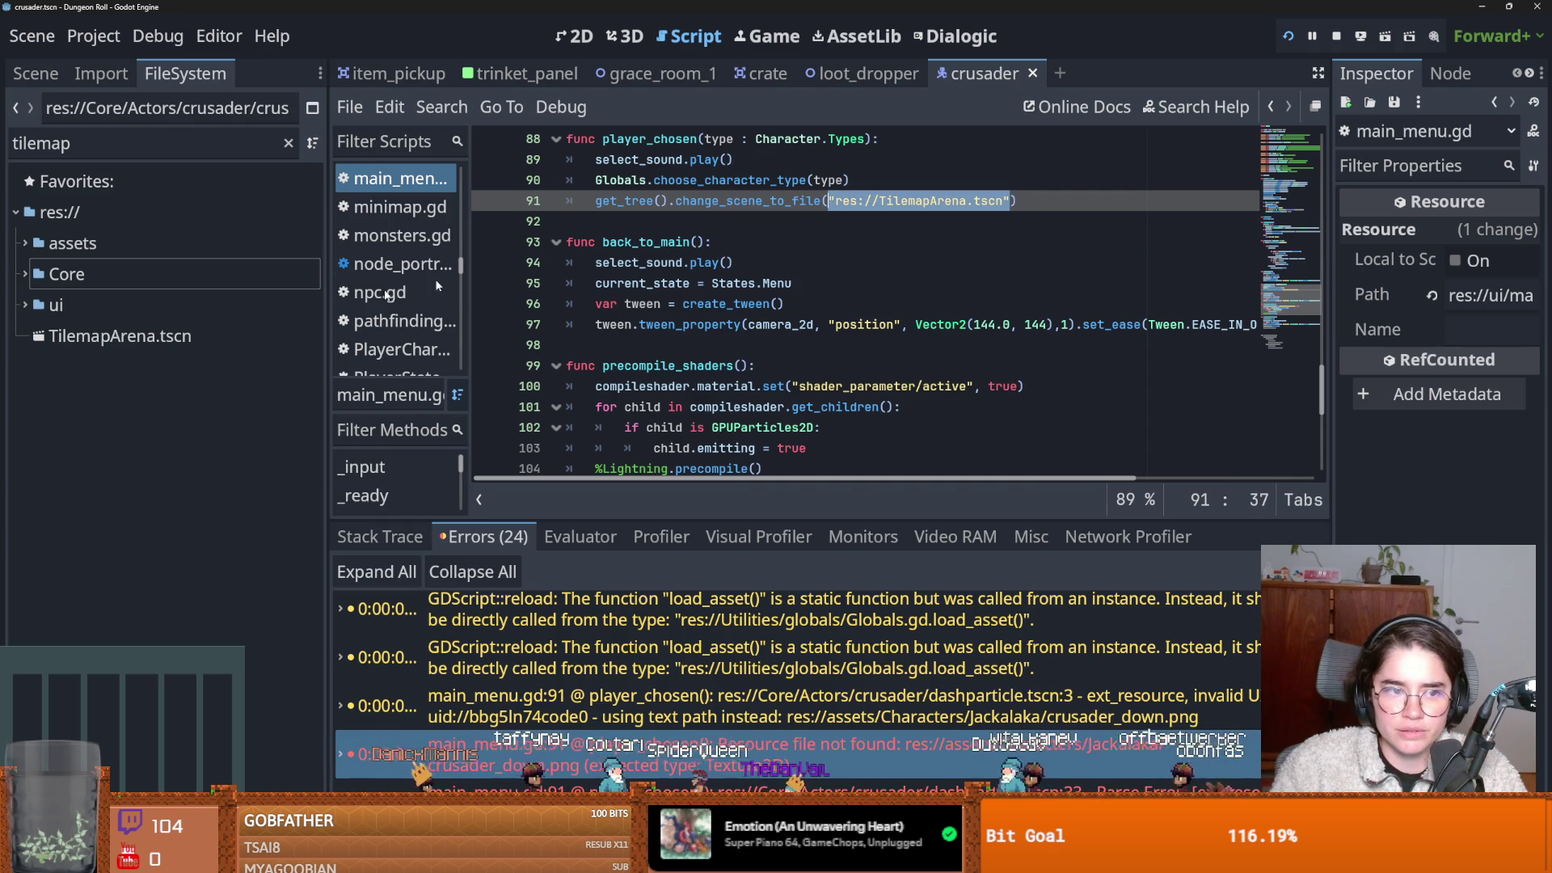
pyautogui.press('BackSpace')
pyautogui.click(119, 336)
pyautogui.moveTo(391, 309)
pyautogui.mouseDown()
pyautogui.moveTo(813, 202)
pyautogui.moveTo(731, 314)
pyautogui.moveTo(832, 200)
pyautogui.mouseUp()
pyautogui.hotkey('ctrl', 's')
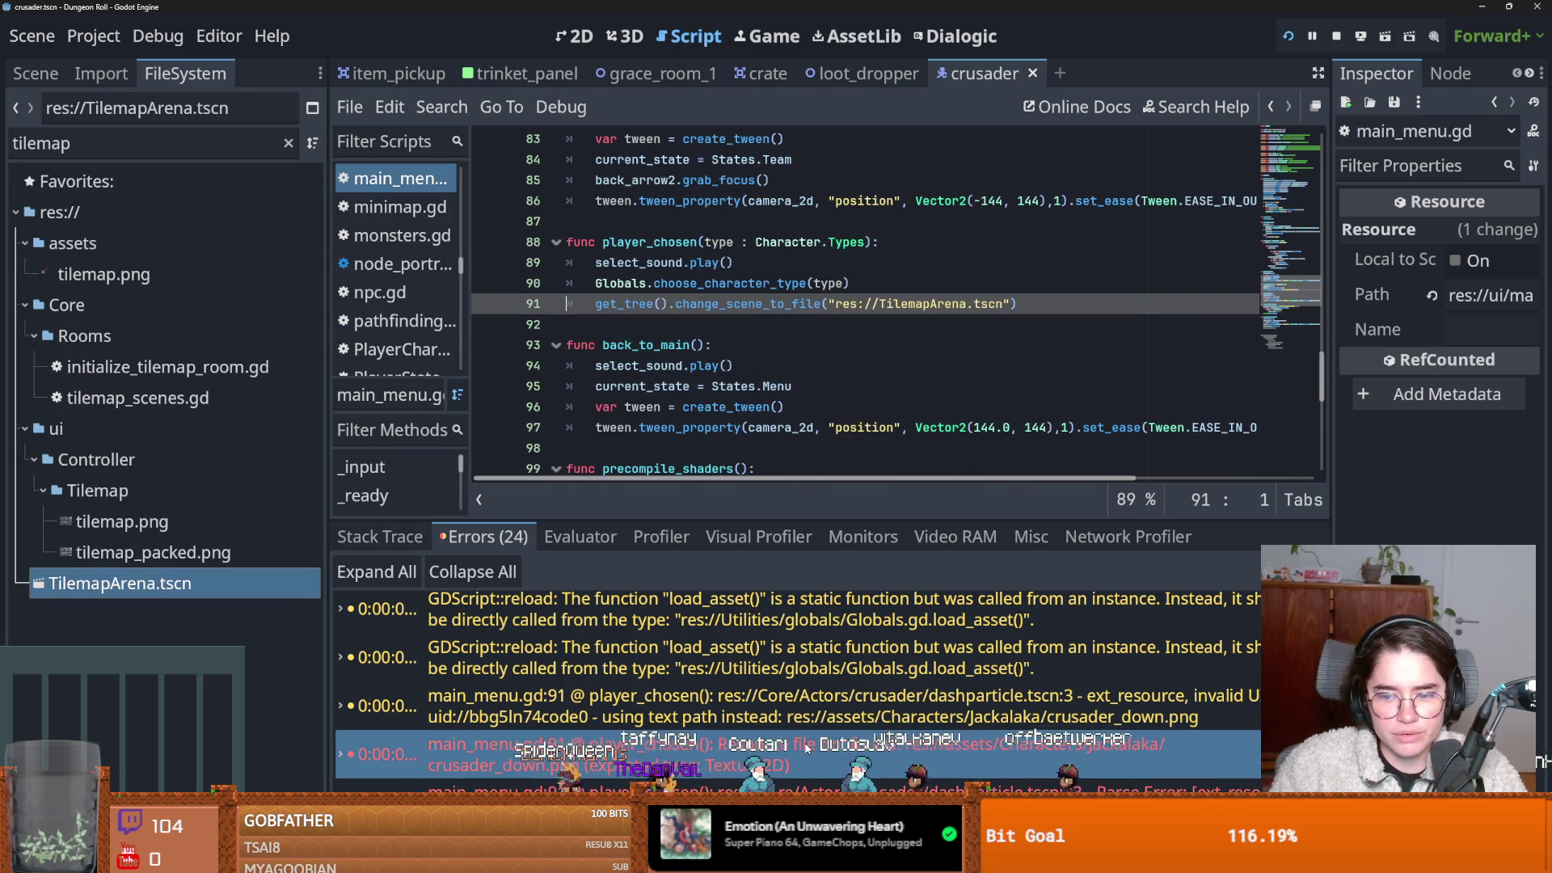
# Filter the files for 'crusader_down' and inspect the Resource file not found error.
pyautogui.scroll(-1, 727, 735)
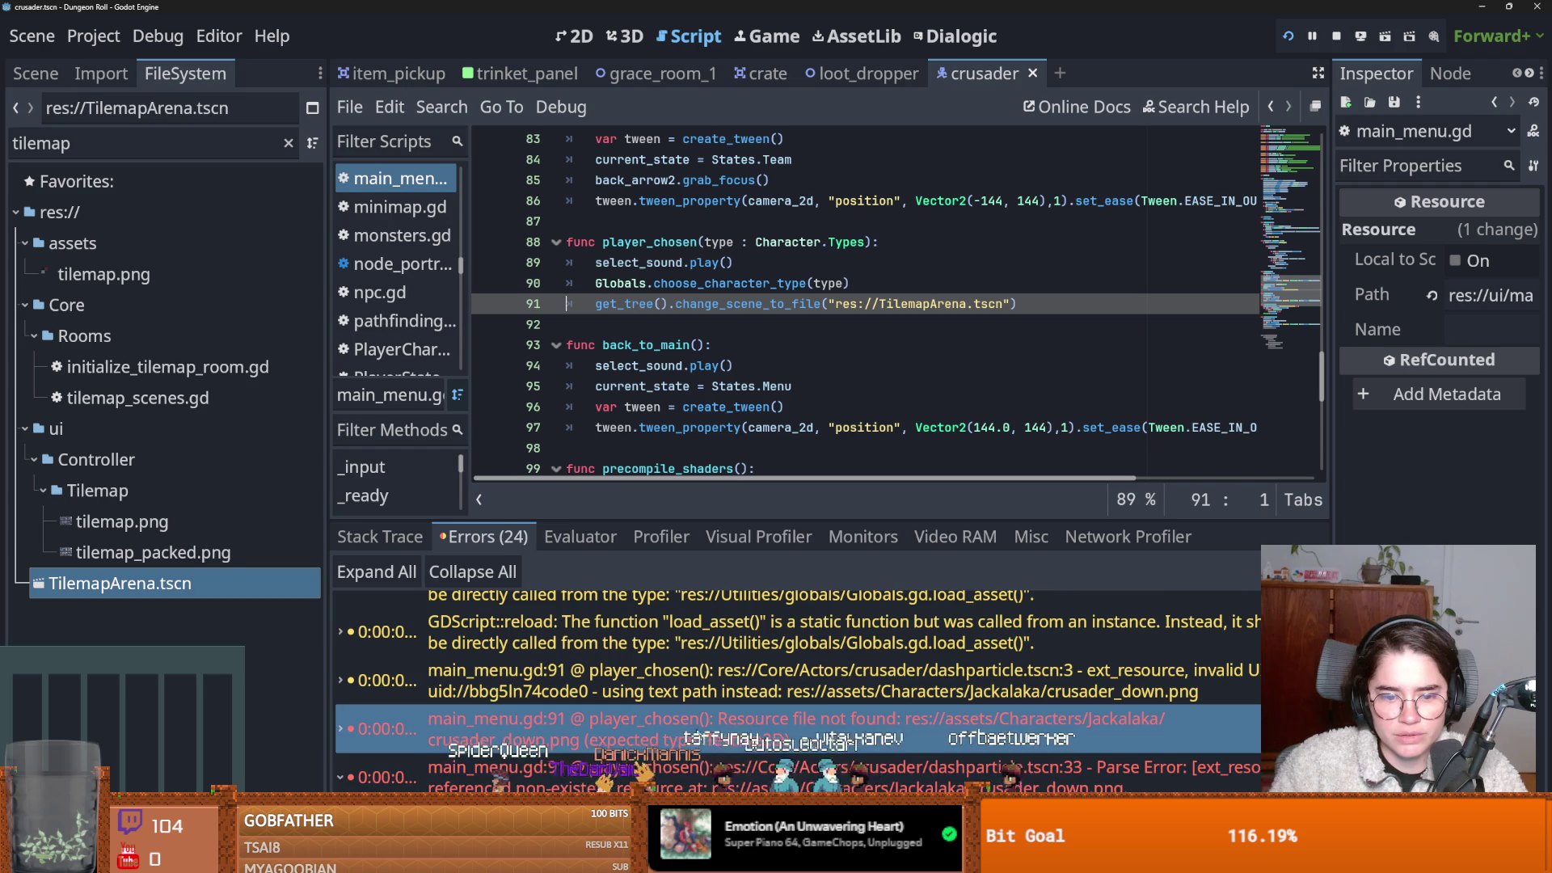
pyautogui.scroll(-2, 695, 733)
pyautogui.click(728, 731)
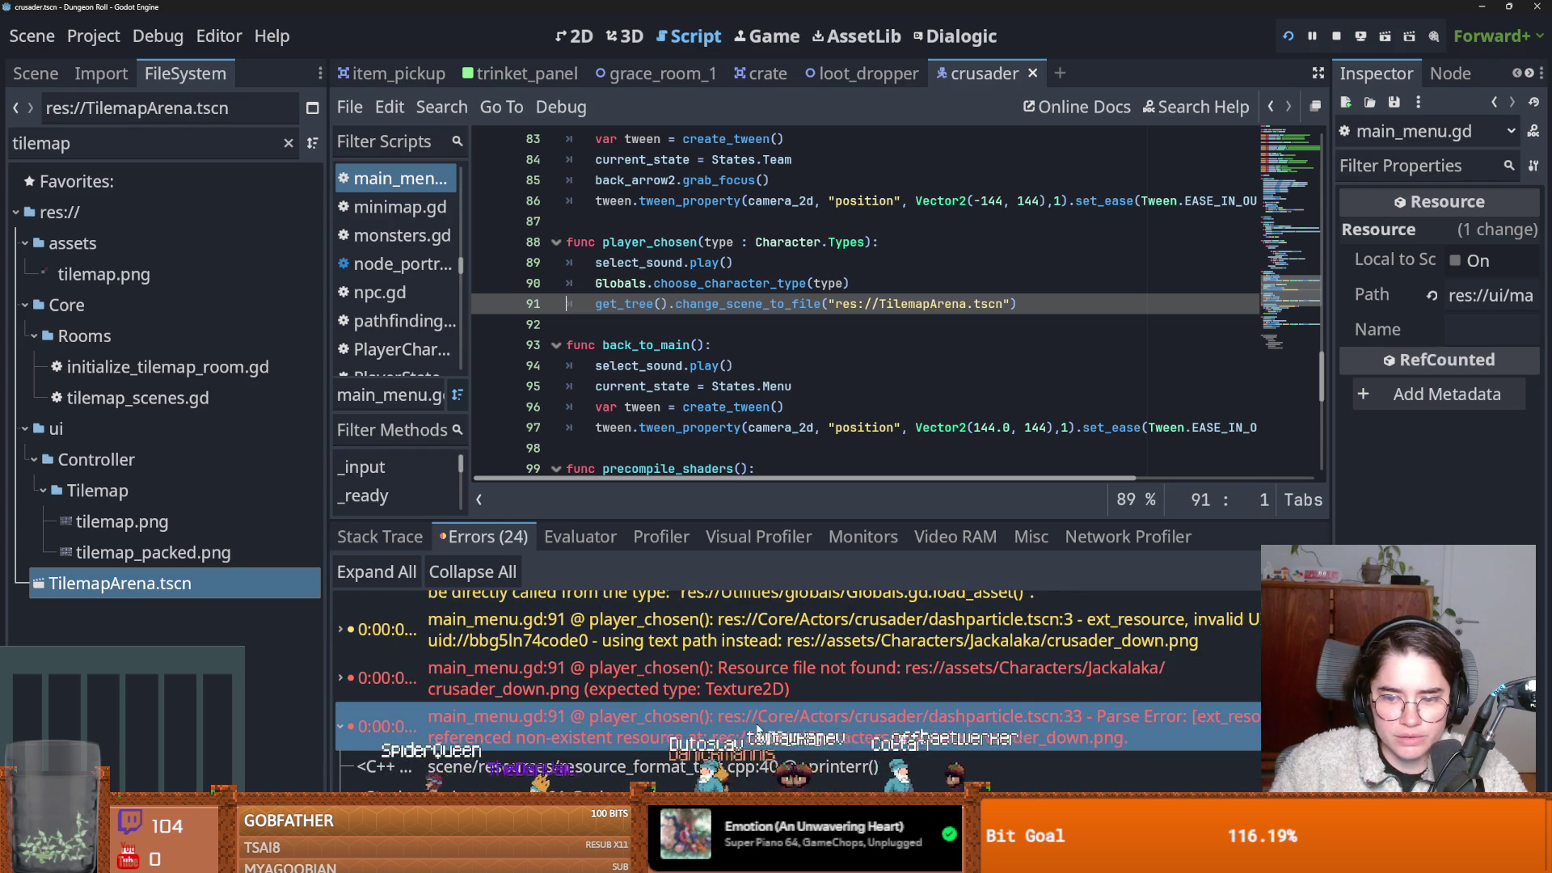
pyautogui.click(158, 151)
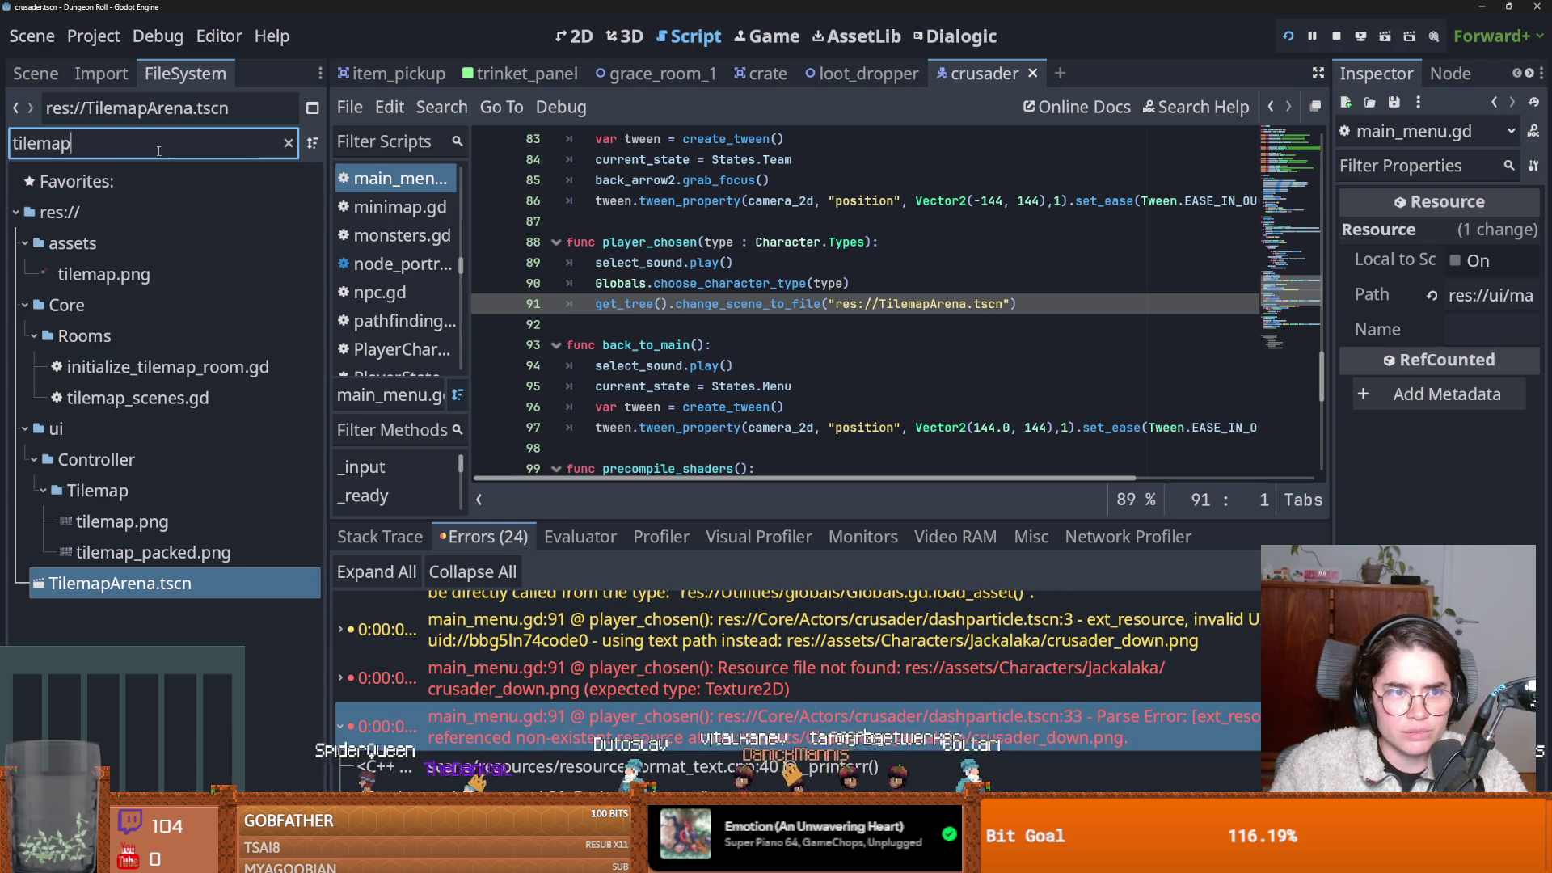
pyautogui.hotkey('ctrl', 'a')
pyautogui.write('c')
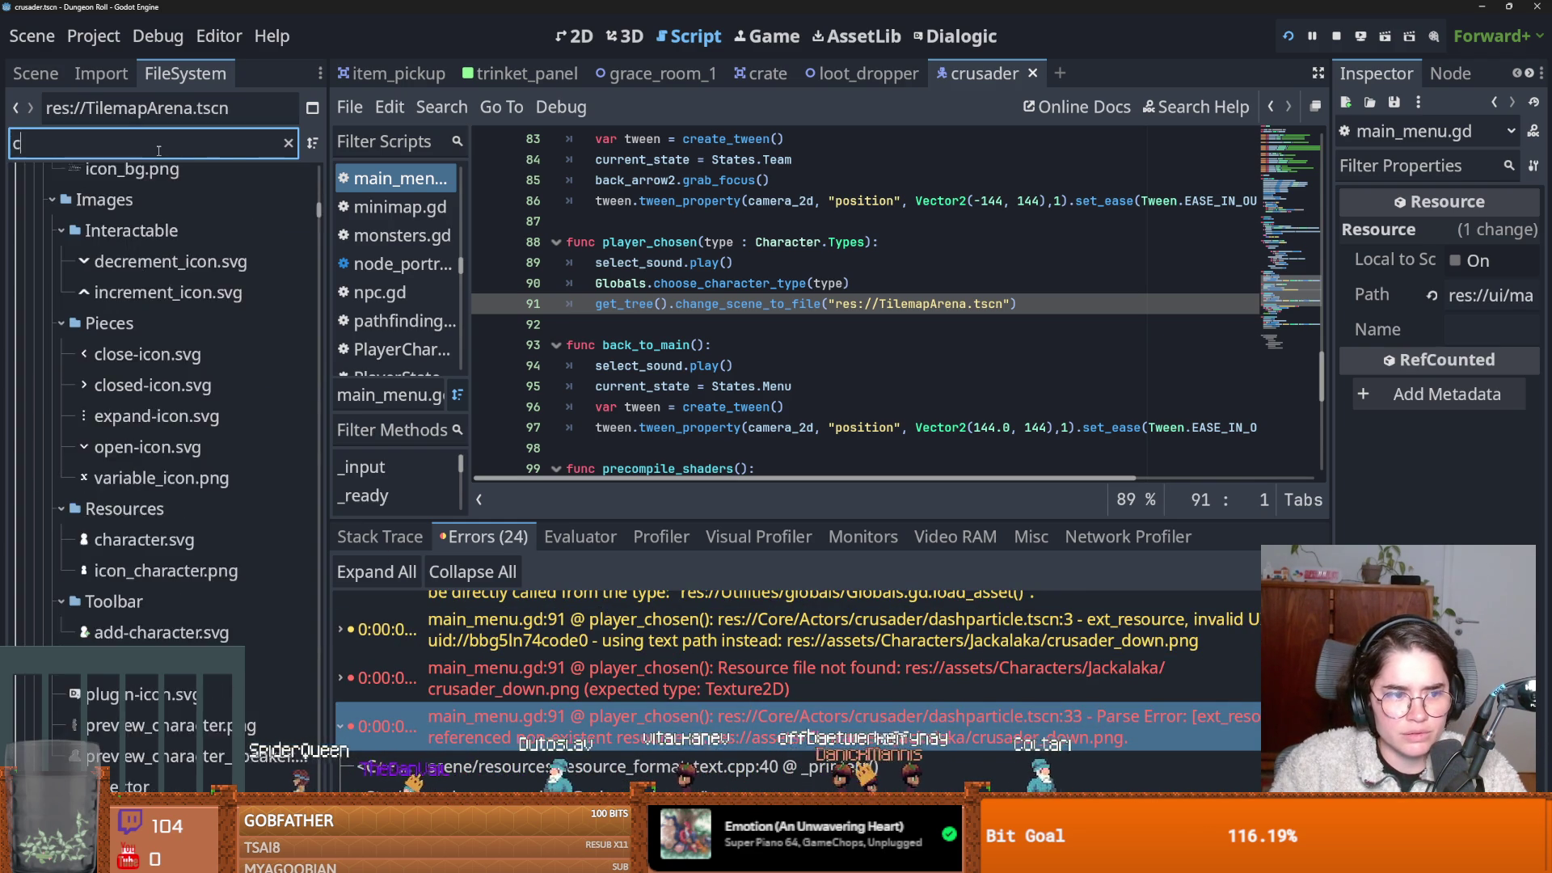
pyautogui.write('rusader_dpwn')
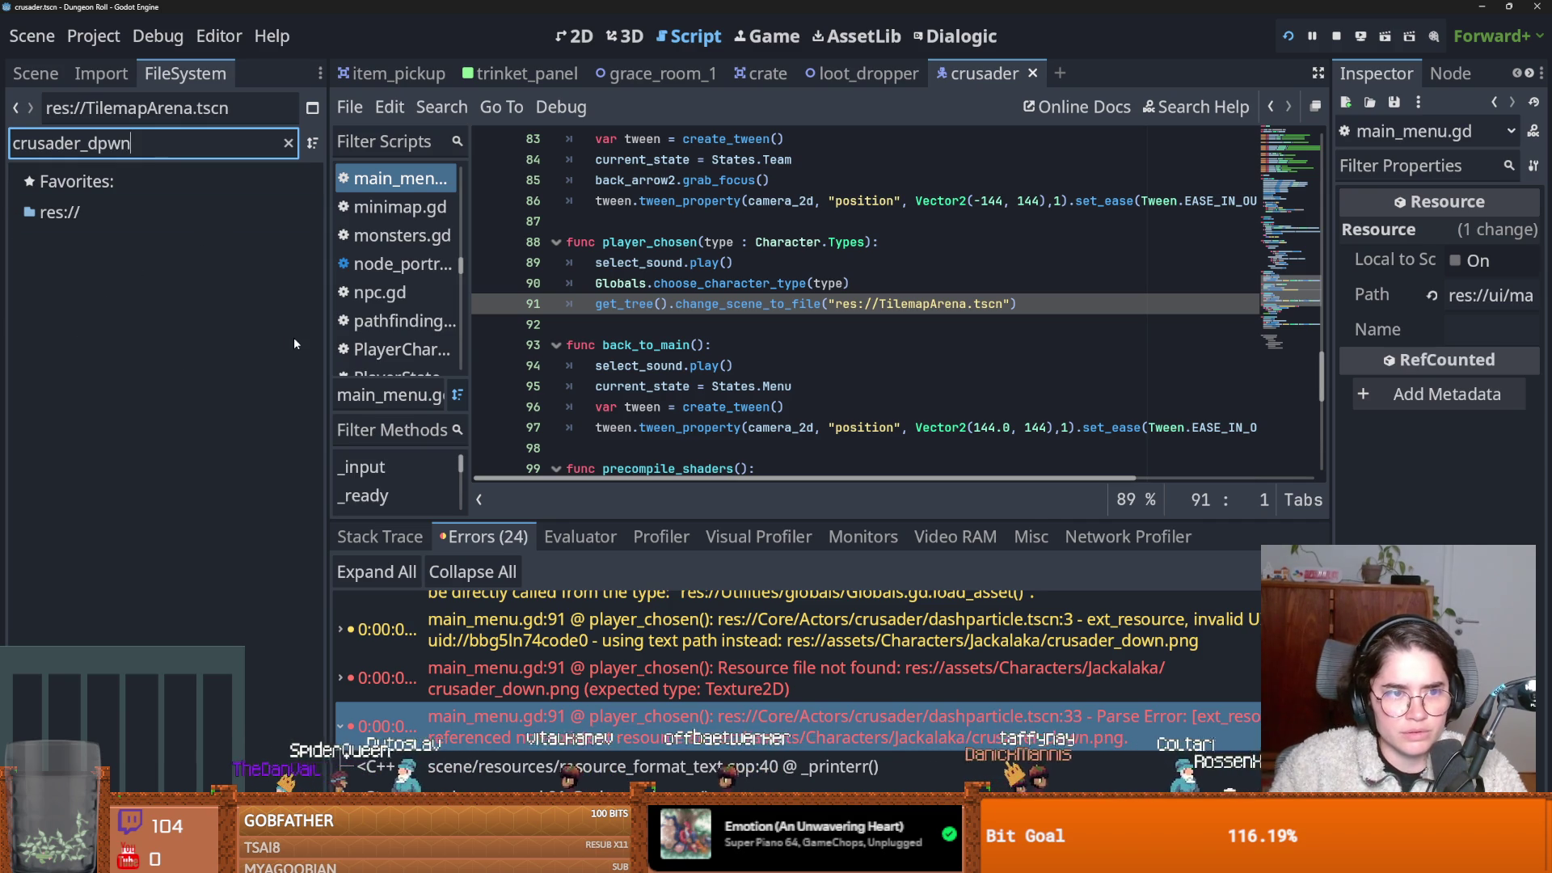
pyautogui.press('BackSpace')
pyautogui.press('BackSpace')
pyautogui.press('BackSpace')
pyautogui.write('own')
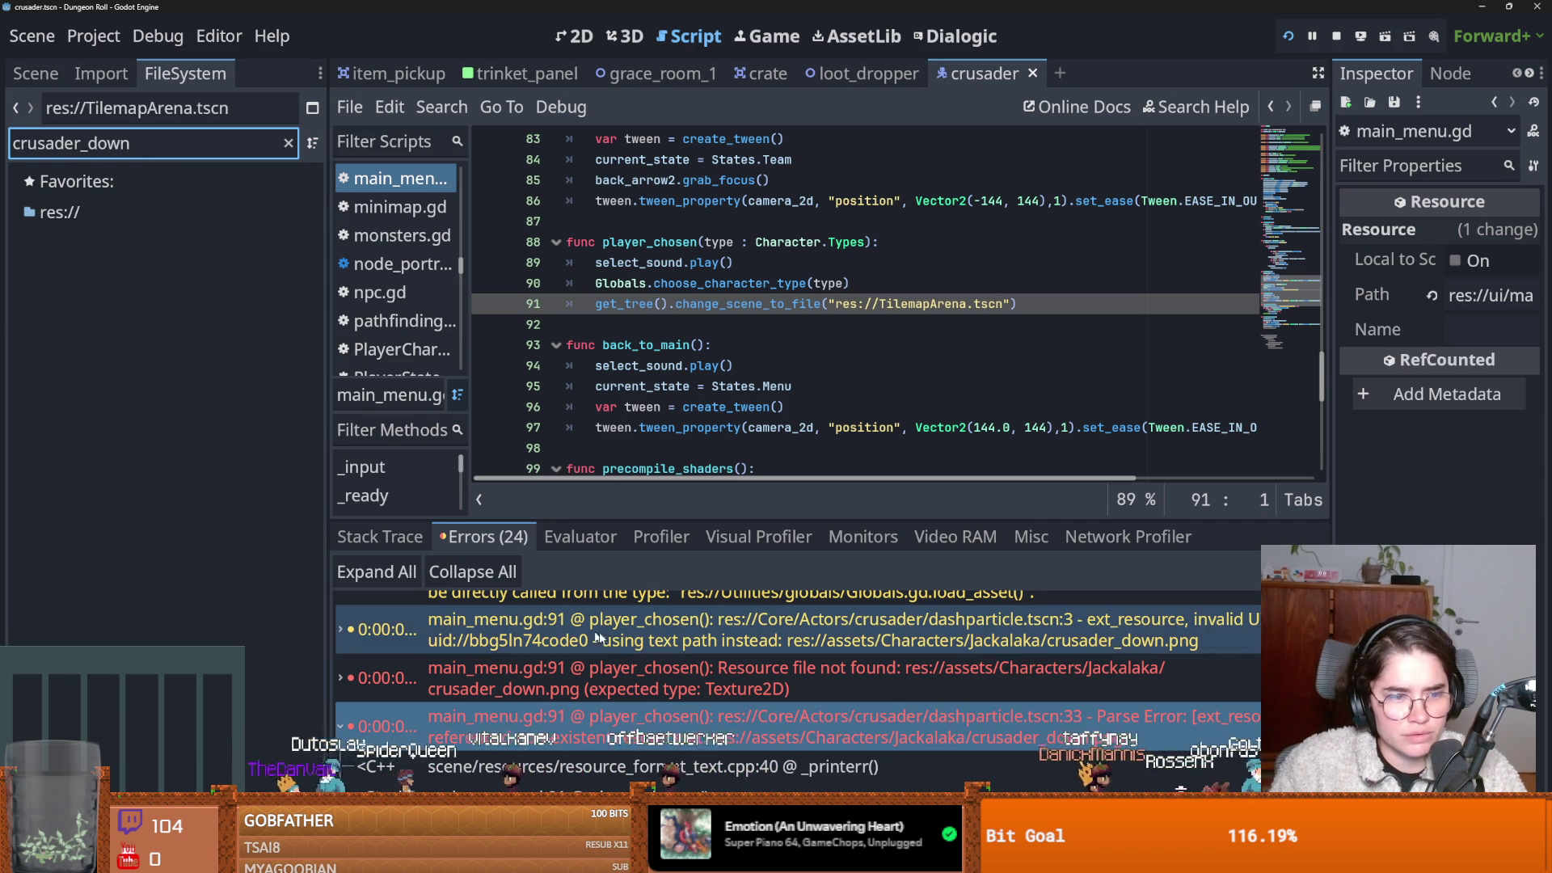
pyautogui.click(618, 669)
pyautogui.doubleClick(618, 666)
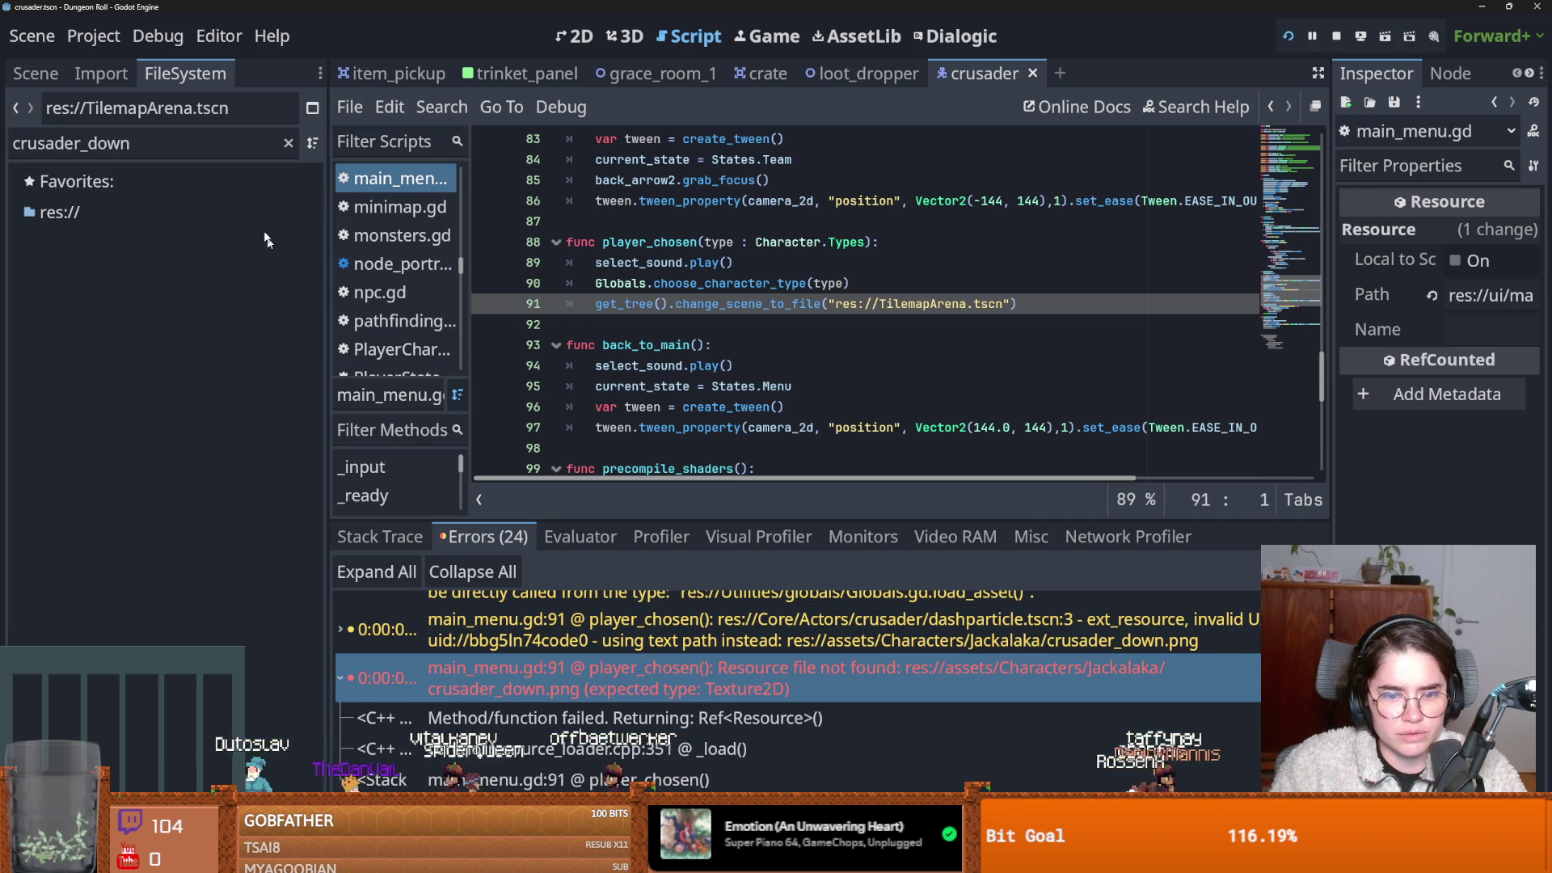
# Run a Find in Files search for crusader_down across the whole project.
pyautogui.doubleClick(135, 143)
pyautogui.click(442, 107)
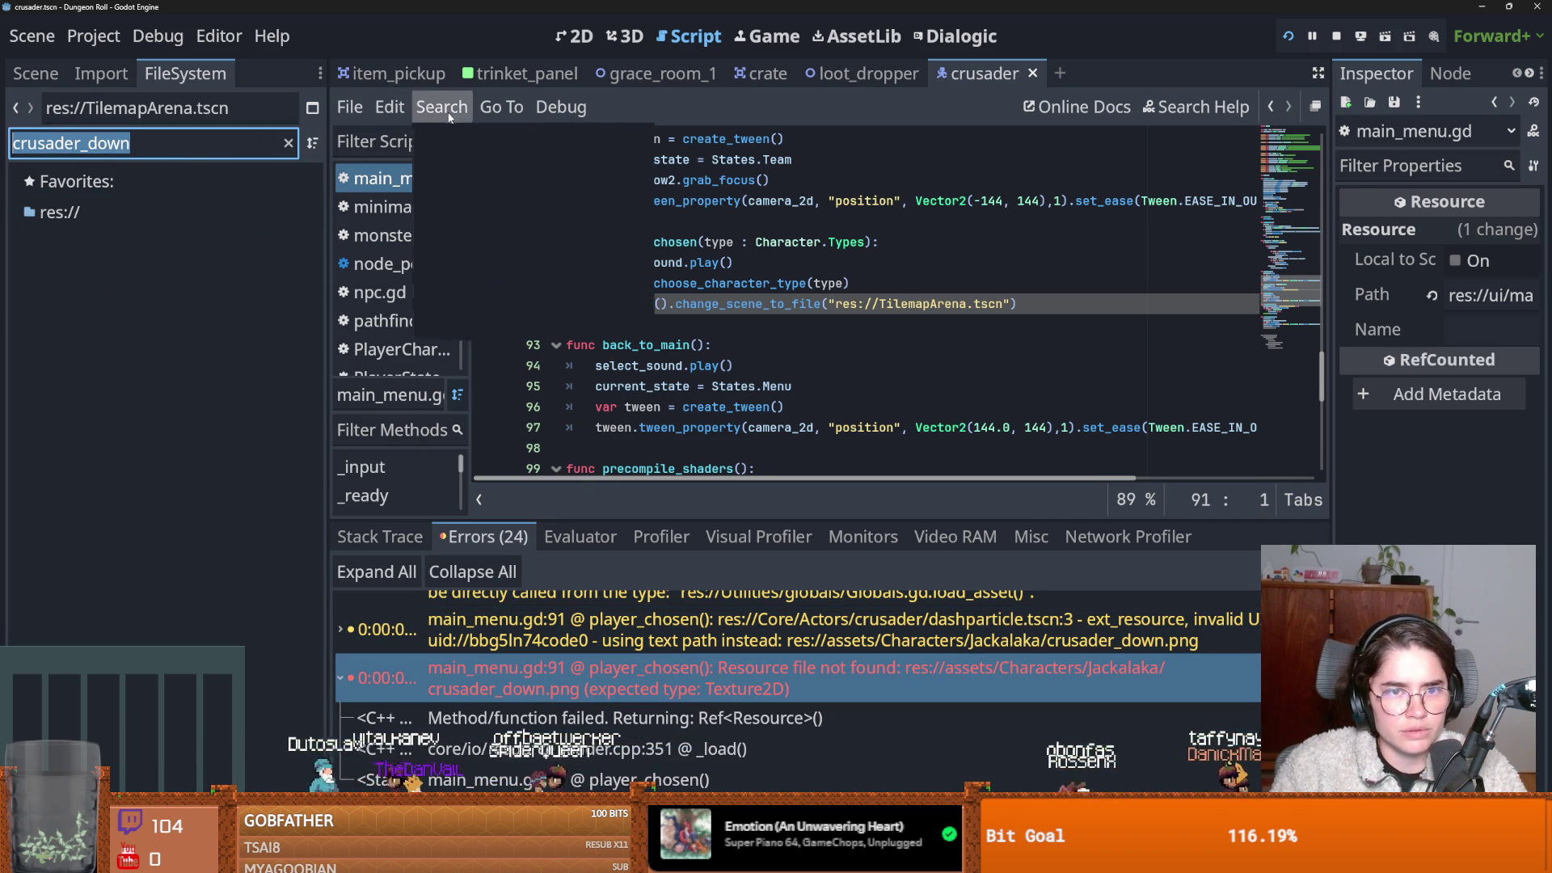
pyautogui.click(507, 261)
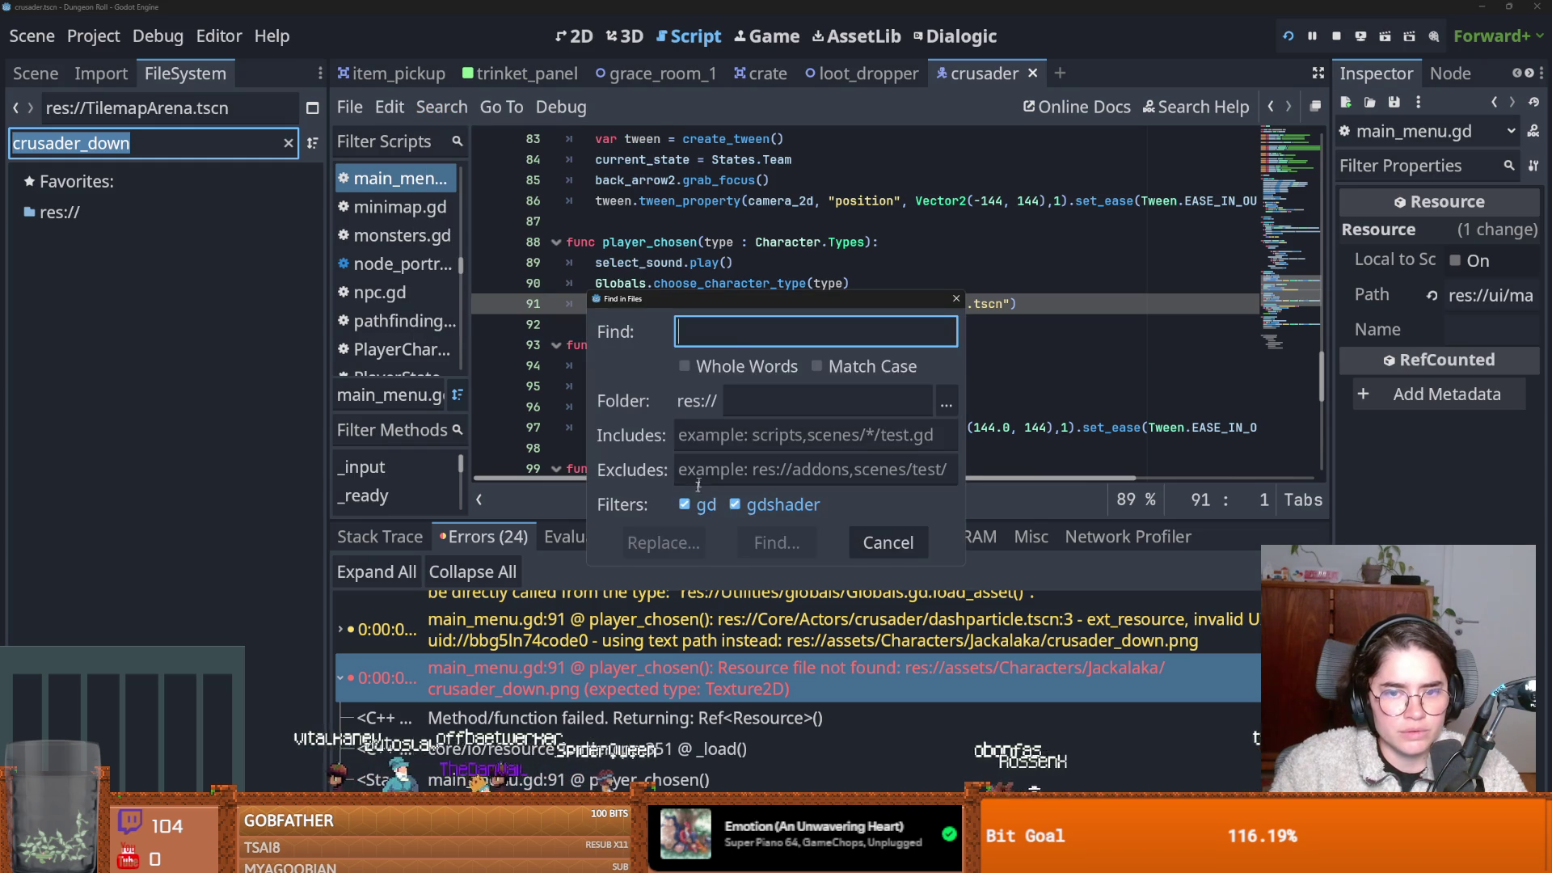
pyautogui.click(776, 542)
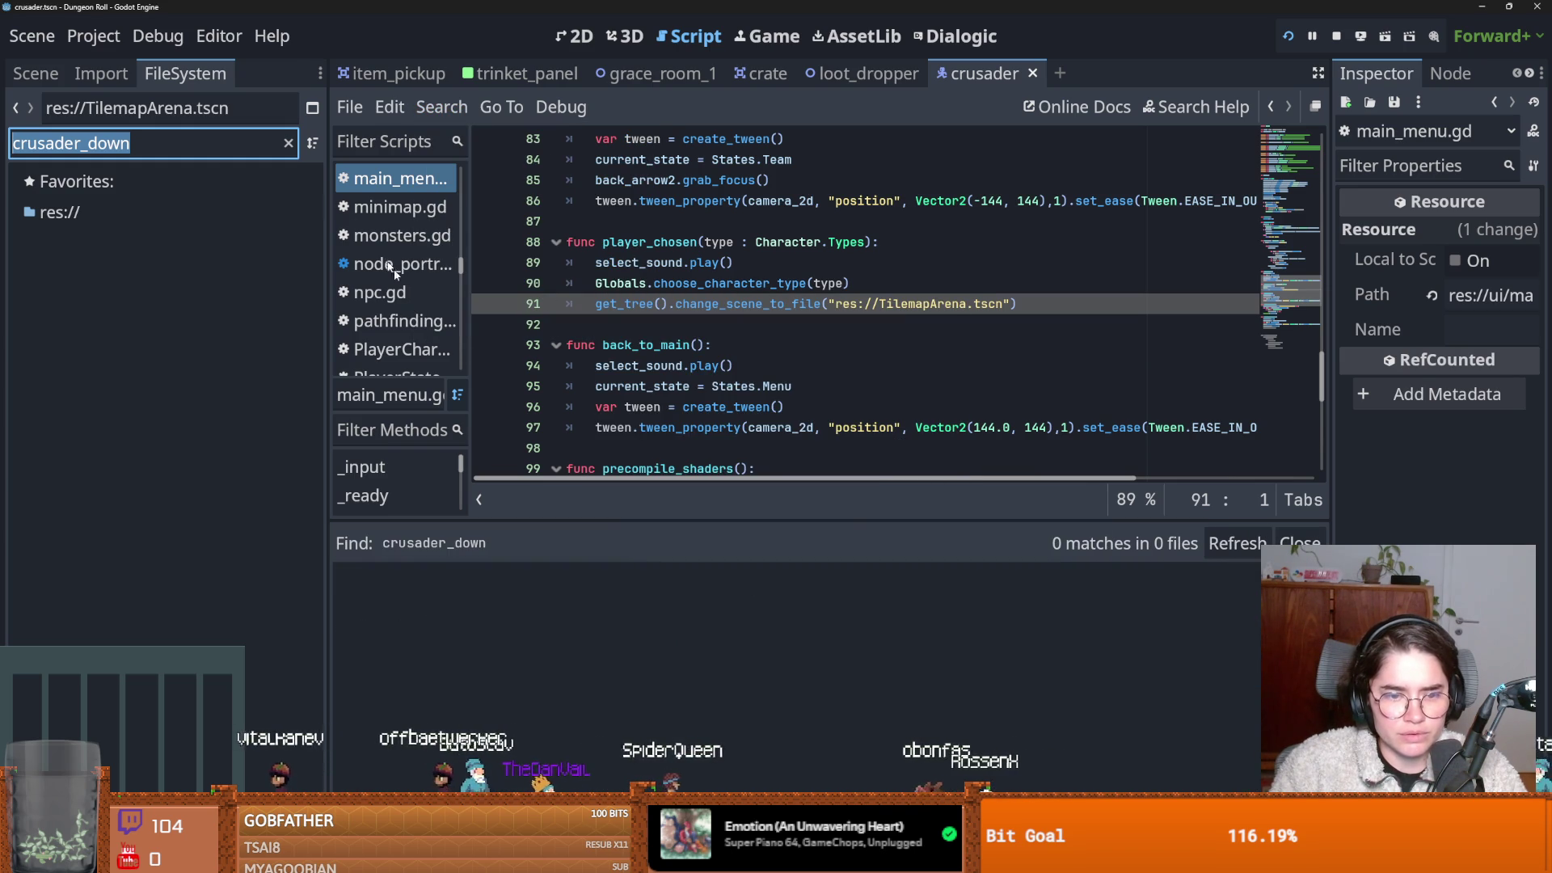
# Reopen the Errors list and read the full 'Resource file not found' message for crusader_down.png.
pyautogui.click(428, 858)
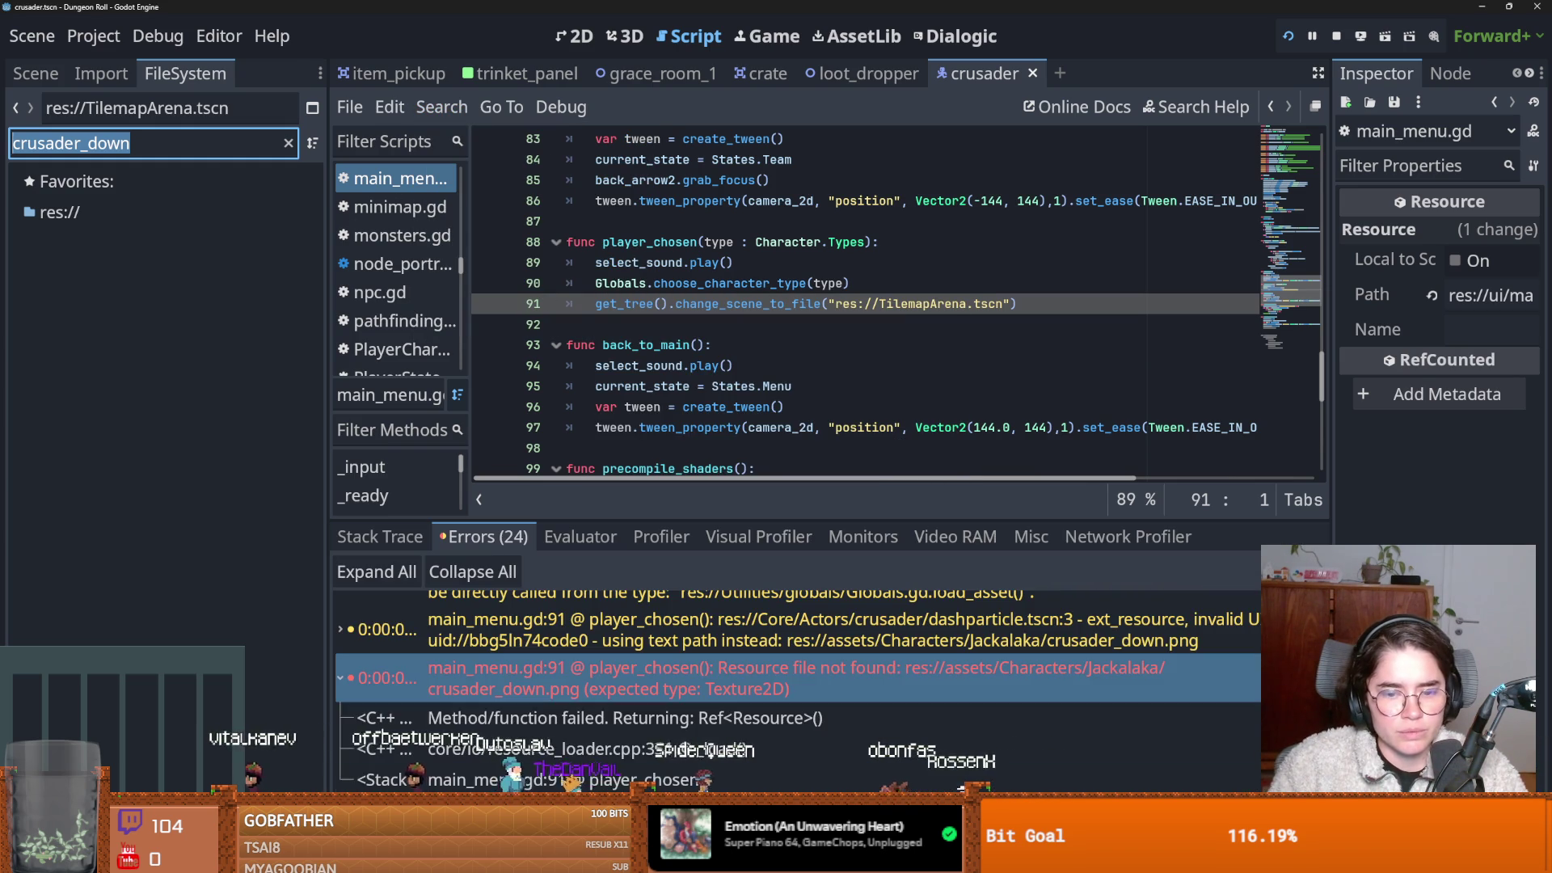
pyautogui.click(729, 695)
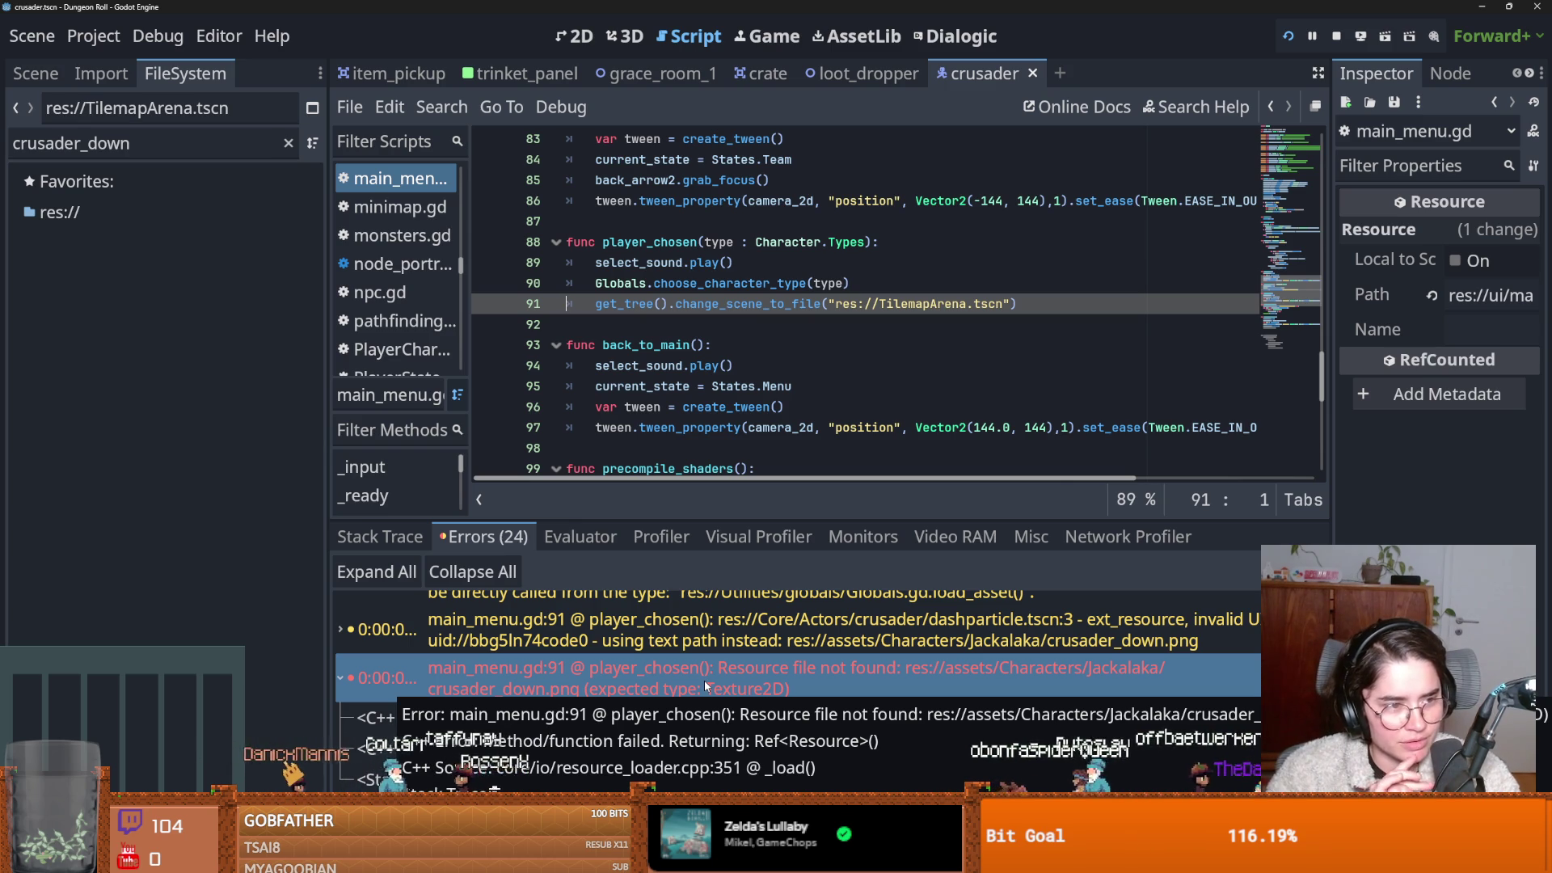
pyautogui.click(894, 352)
# Save, then filter the file list to 'crusader' and browse the Jackalaka folder's crusader assets.
pyautogui.hotkey('ctrl', 's')
pyautogui.scroll(6, 895, 352)
pyautogui.click(205, 149)
pyautogui.press('BackSpace')
pyautogui.press('BackSpace')
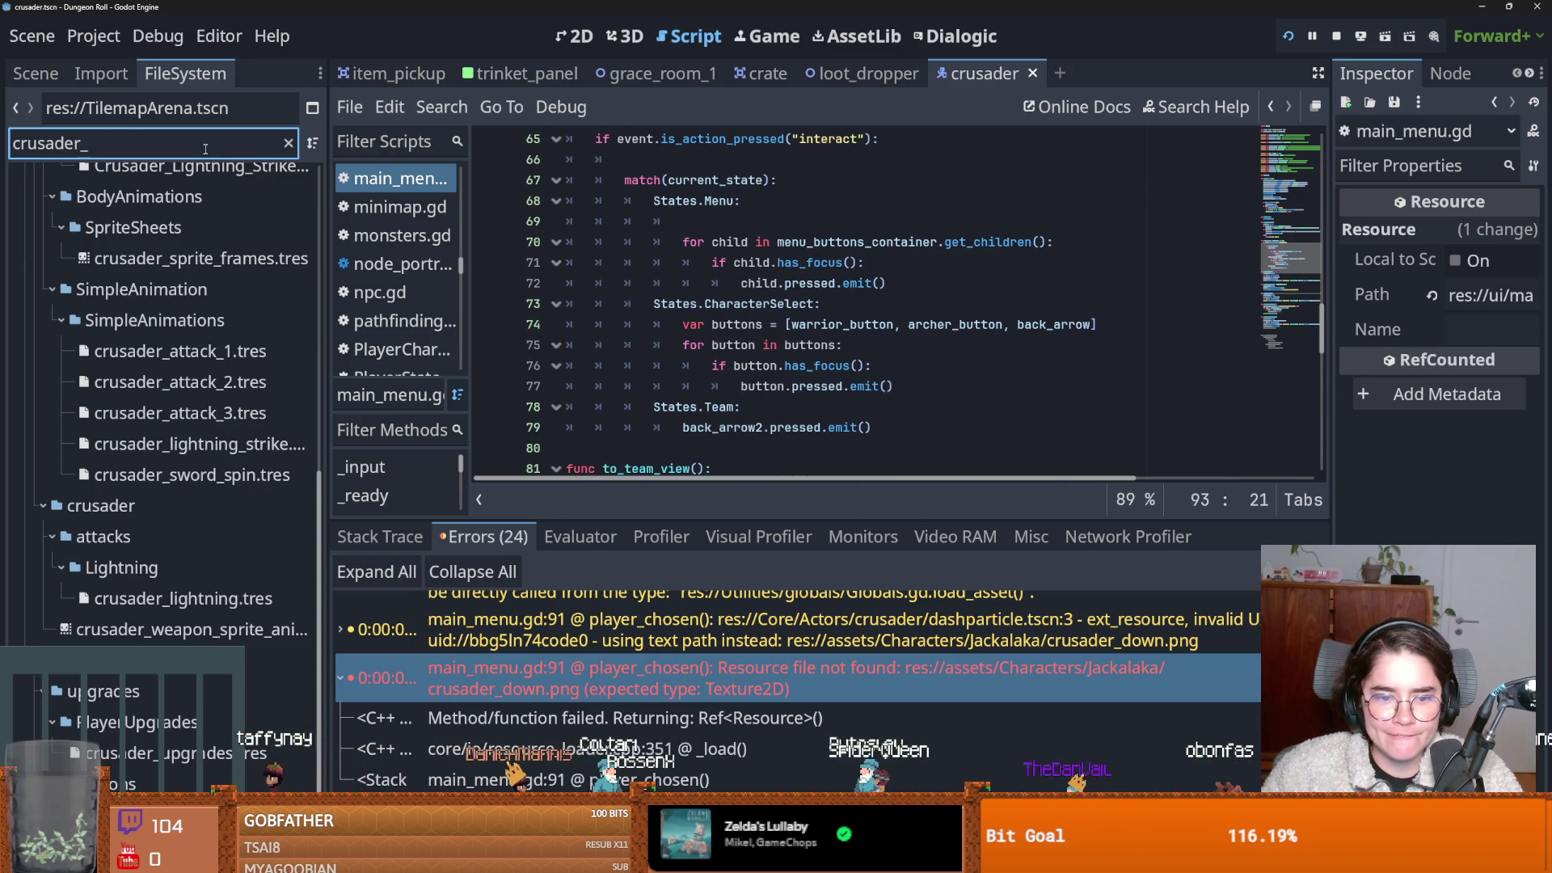
pyautogui.press('BackSpace')
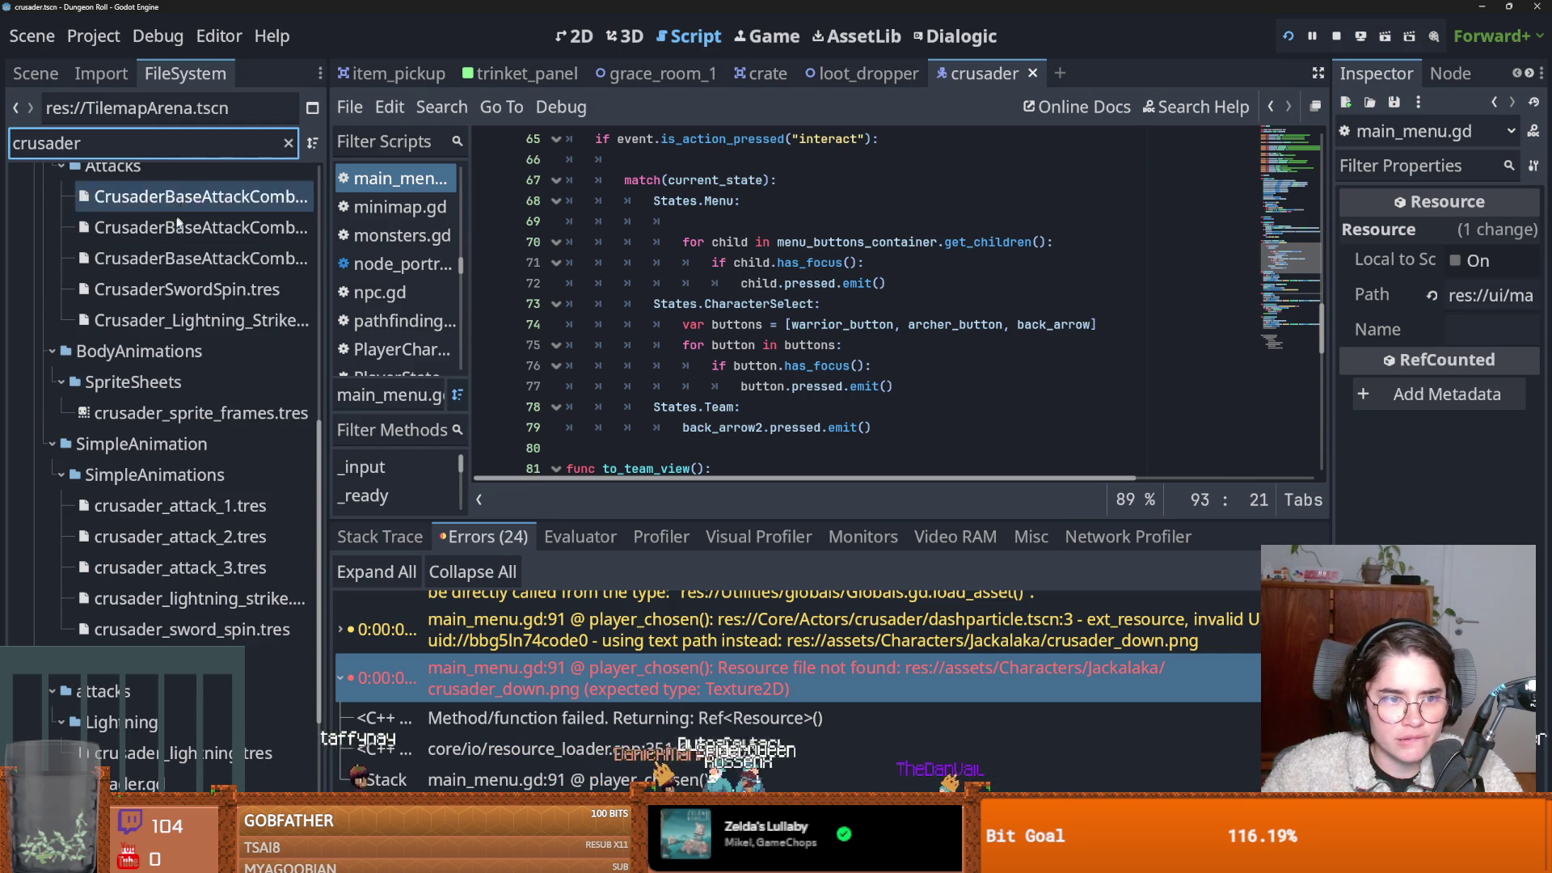
pyautogui.scroll(-3, 194, 323)
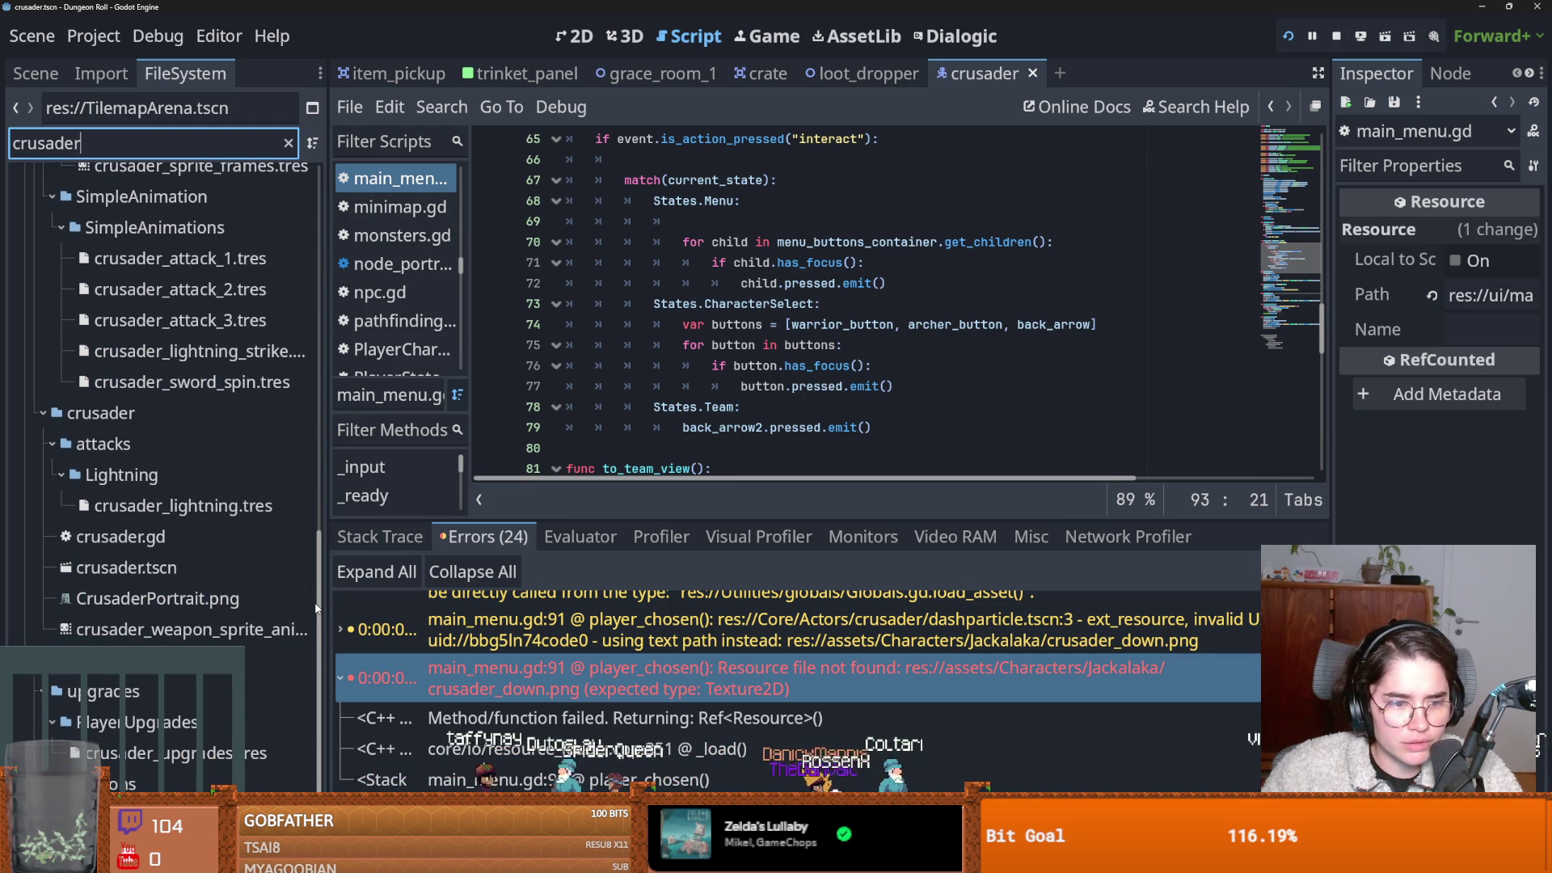
pyautogui.scroll(3, 304, 512)
pyautogui.scroll(2, 303, 485)
pyautogui.scroll(6, 307, 401)
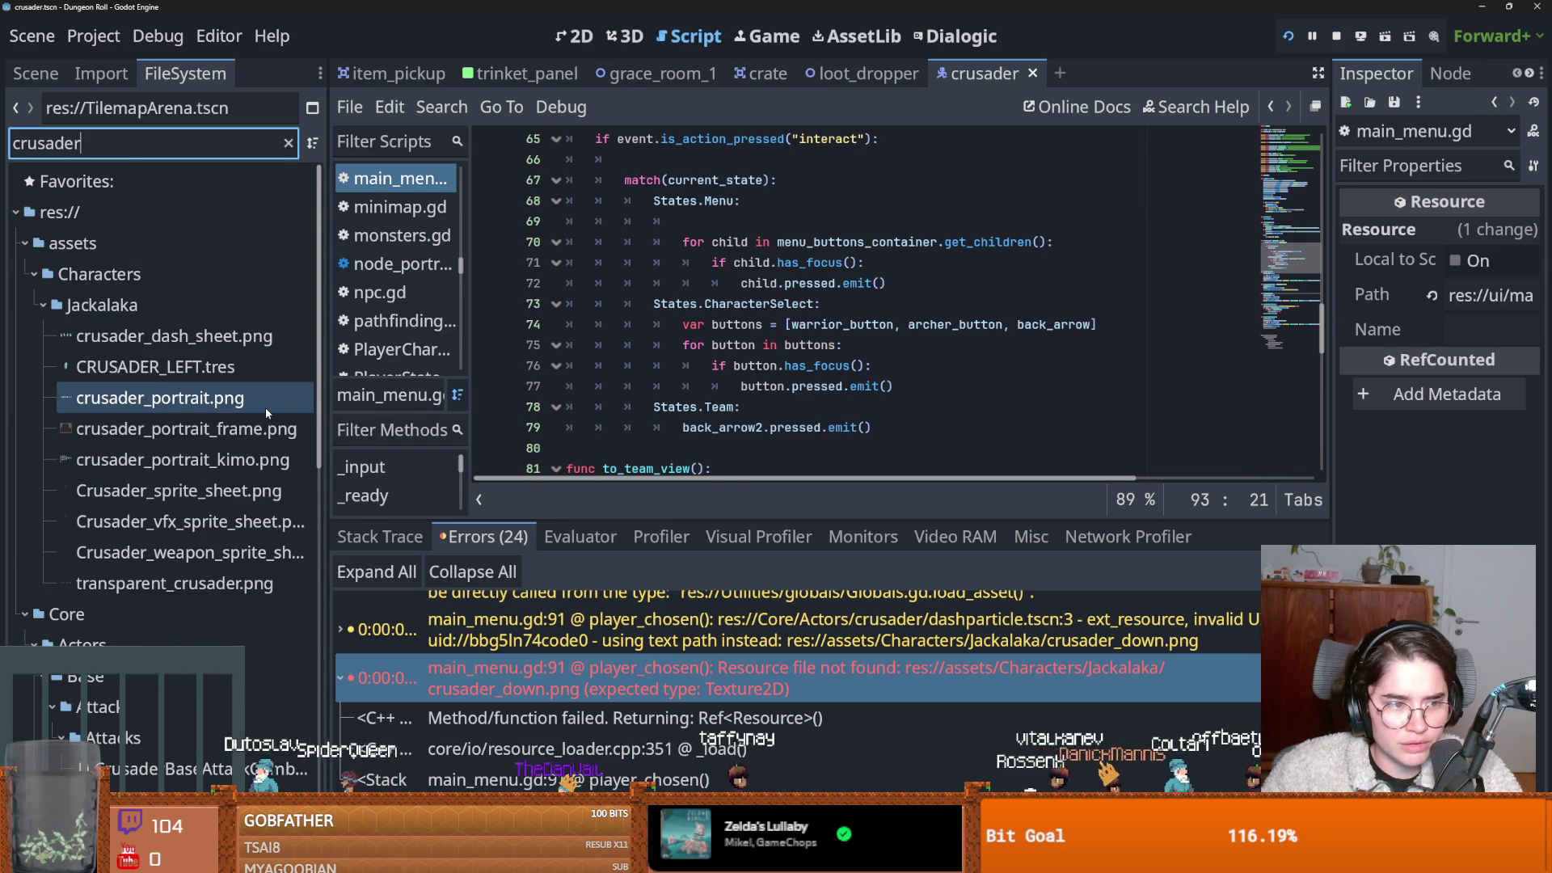
pyautogui.click(174, 335)
pyautogui.click(289, 145)
pyautogui.click(289, 144)
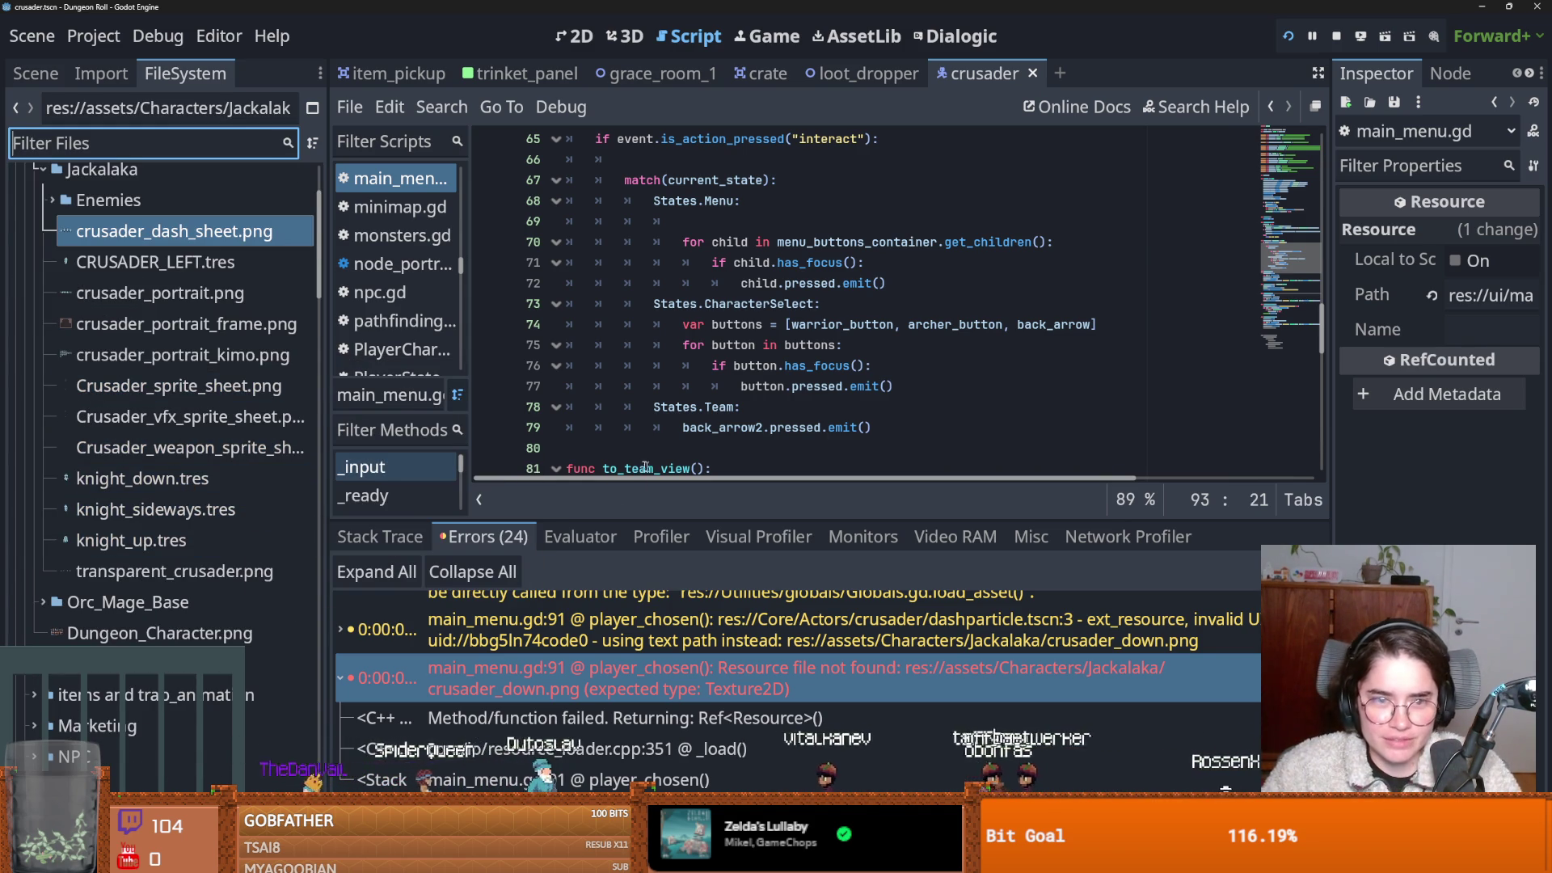
# Expand the 'Resource file not found' error details in the Debugger and save the scene.
pyautogui.doubleClick(665, 671)
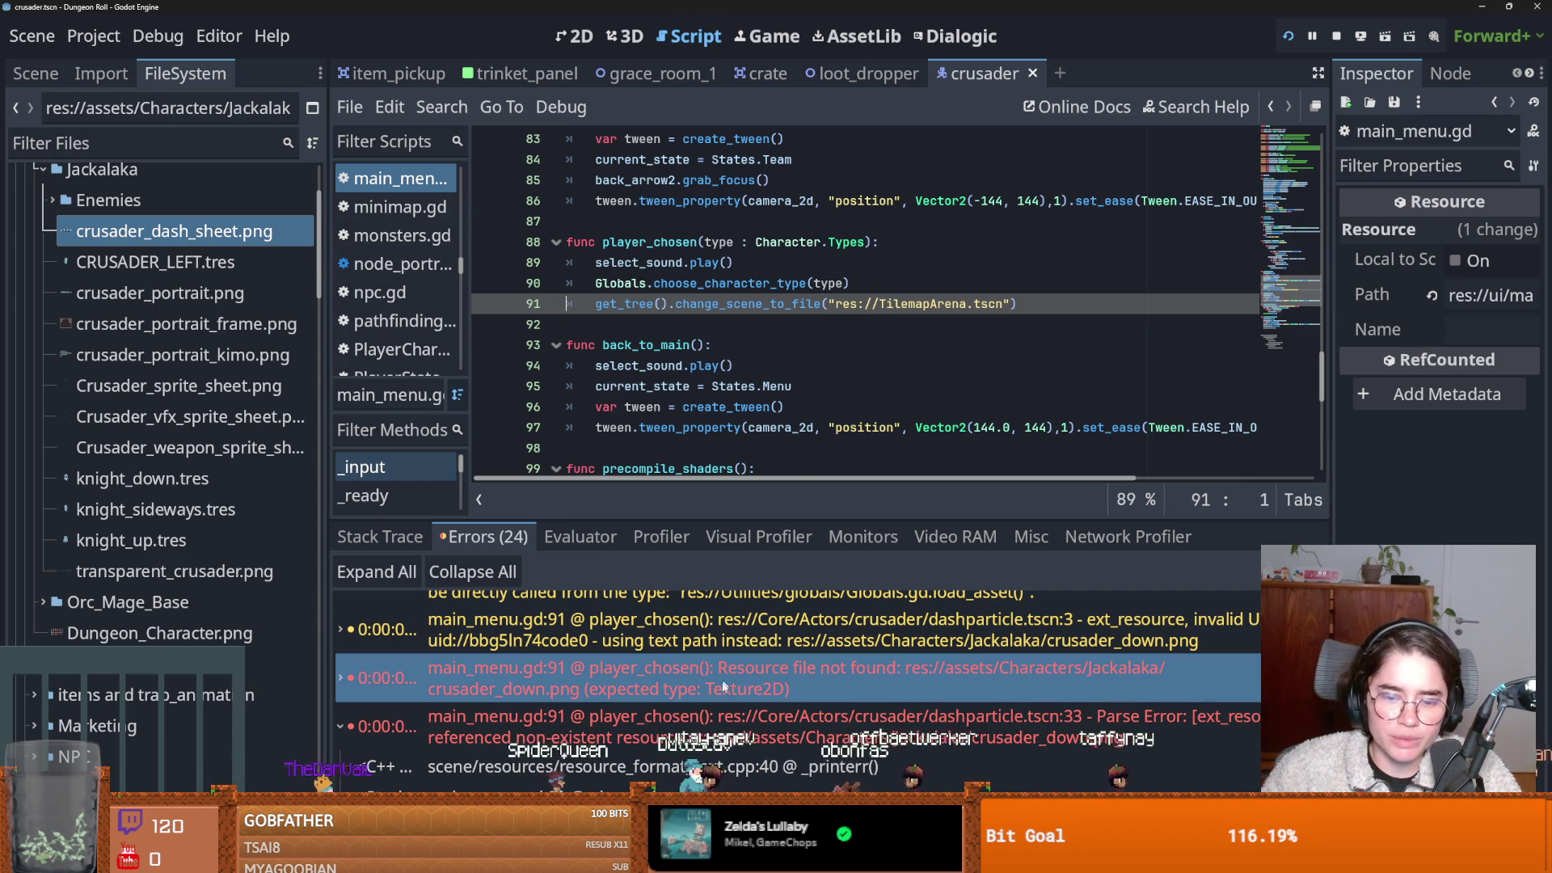
pyautogui.doubleClick(708, 716)
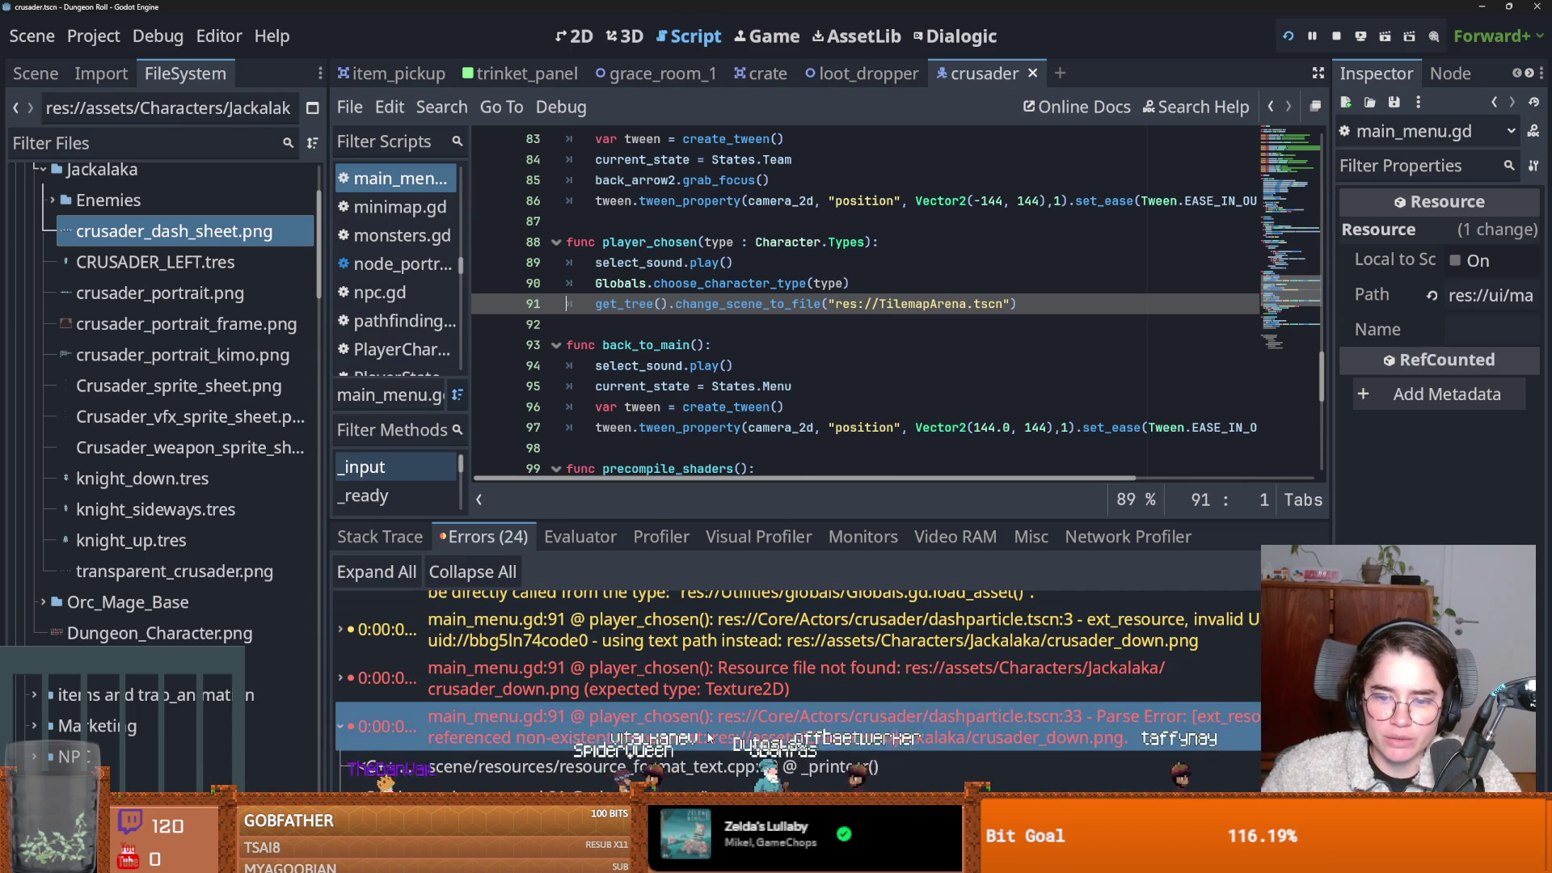
pyautogui.doubleClick(710, 691)
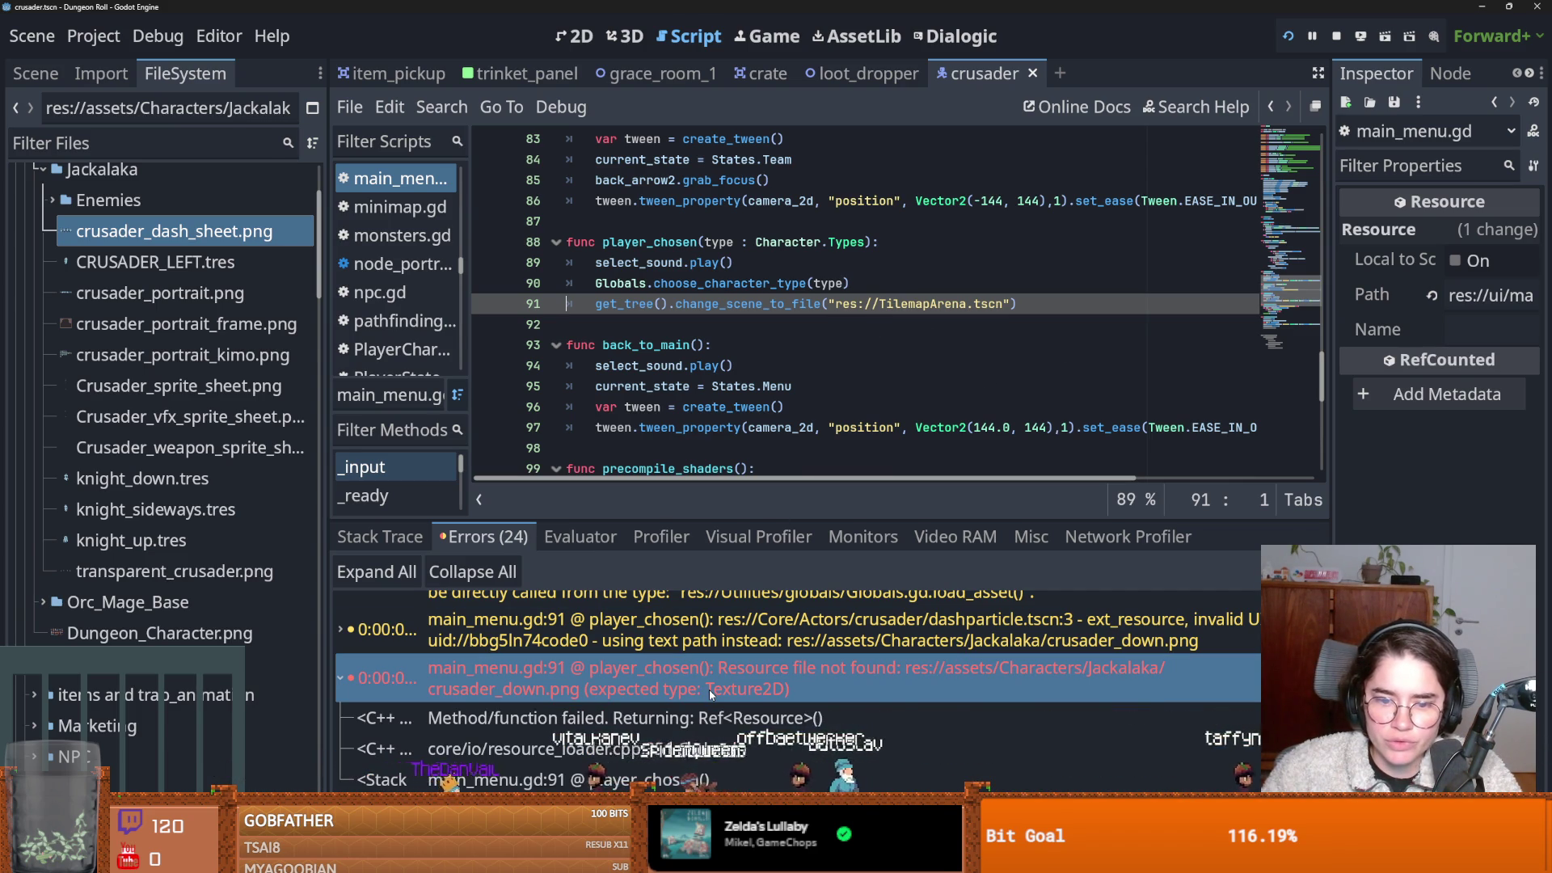
pyautogui.doubleClick(710, 690)
pyautogui.doubleClick(710, 691)
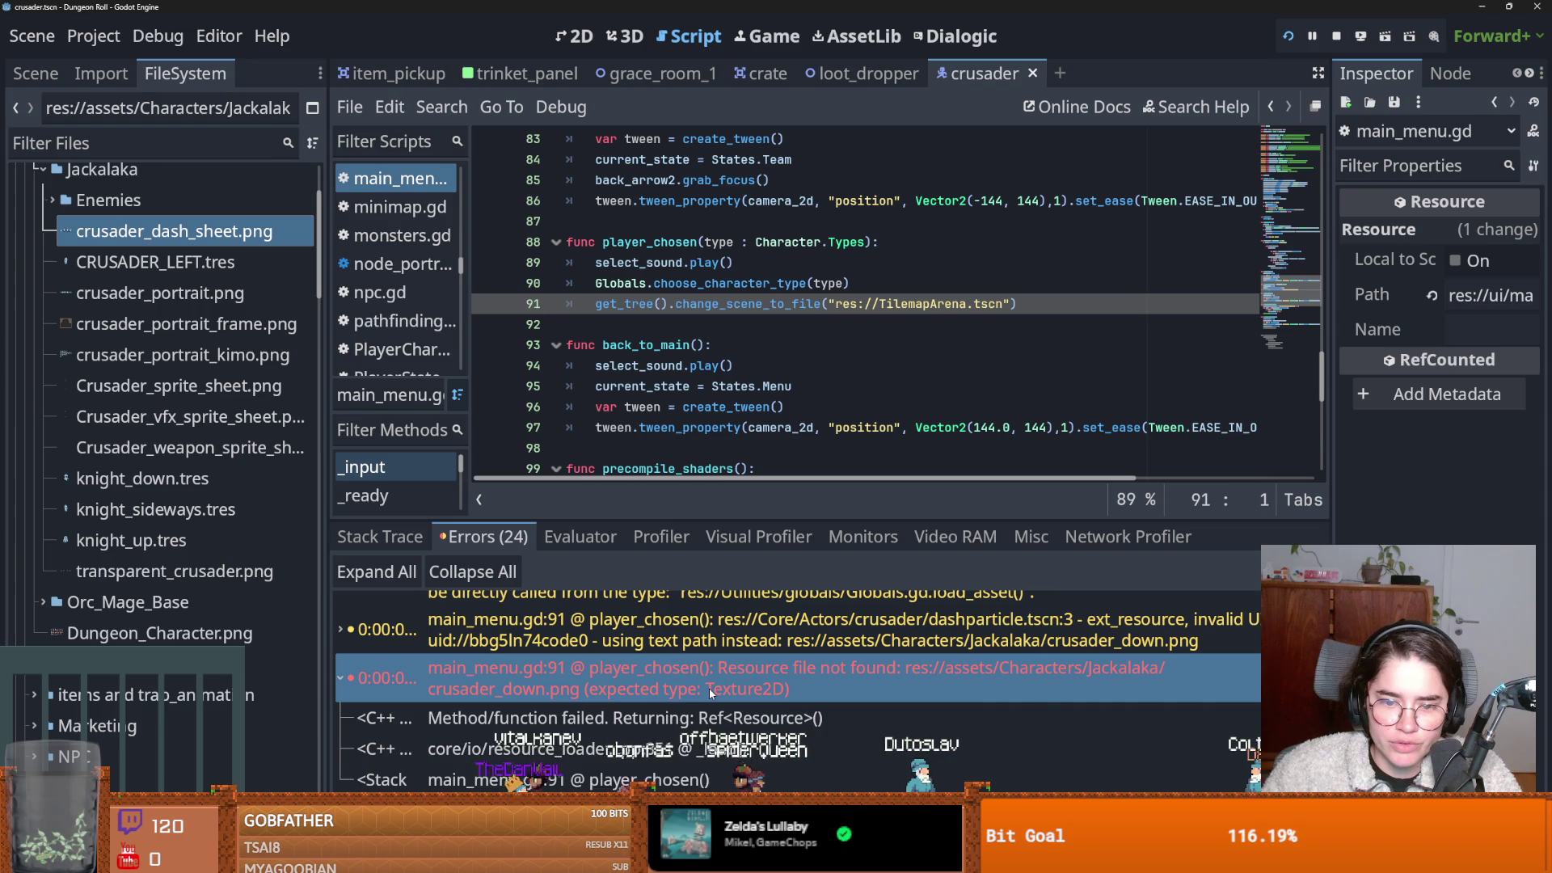
pyautogui.click(710, 698)
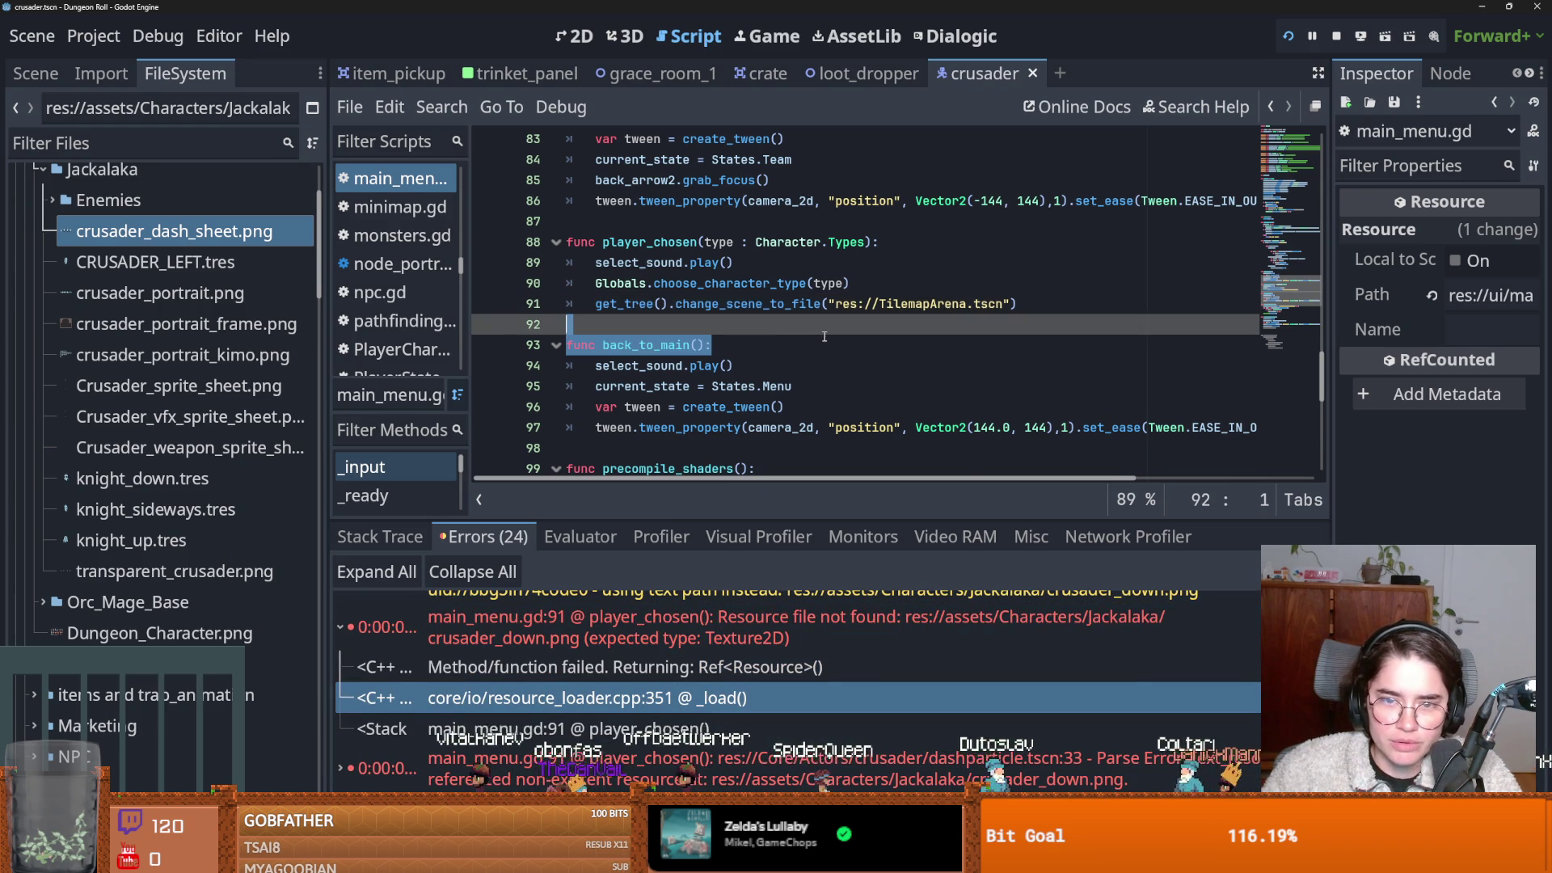
pyautogui.hotkey('ctrl', 's')
pyautogui.click(157, 35)
# Reload the current project, stopping the running game and dismissing load errors, then run it.
pyautogui.moveTo(93, 36)
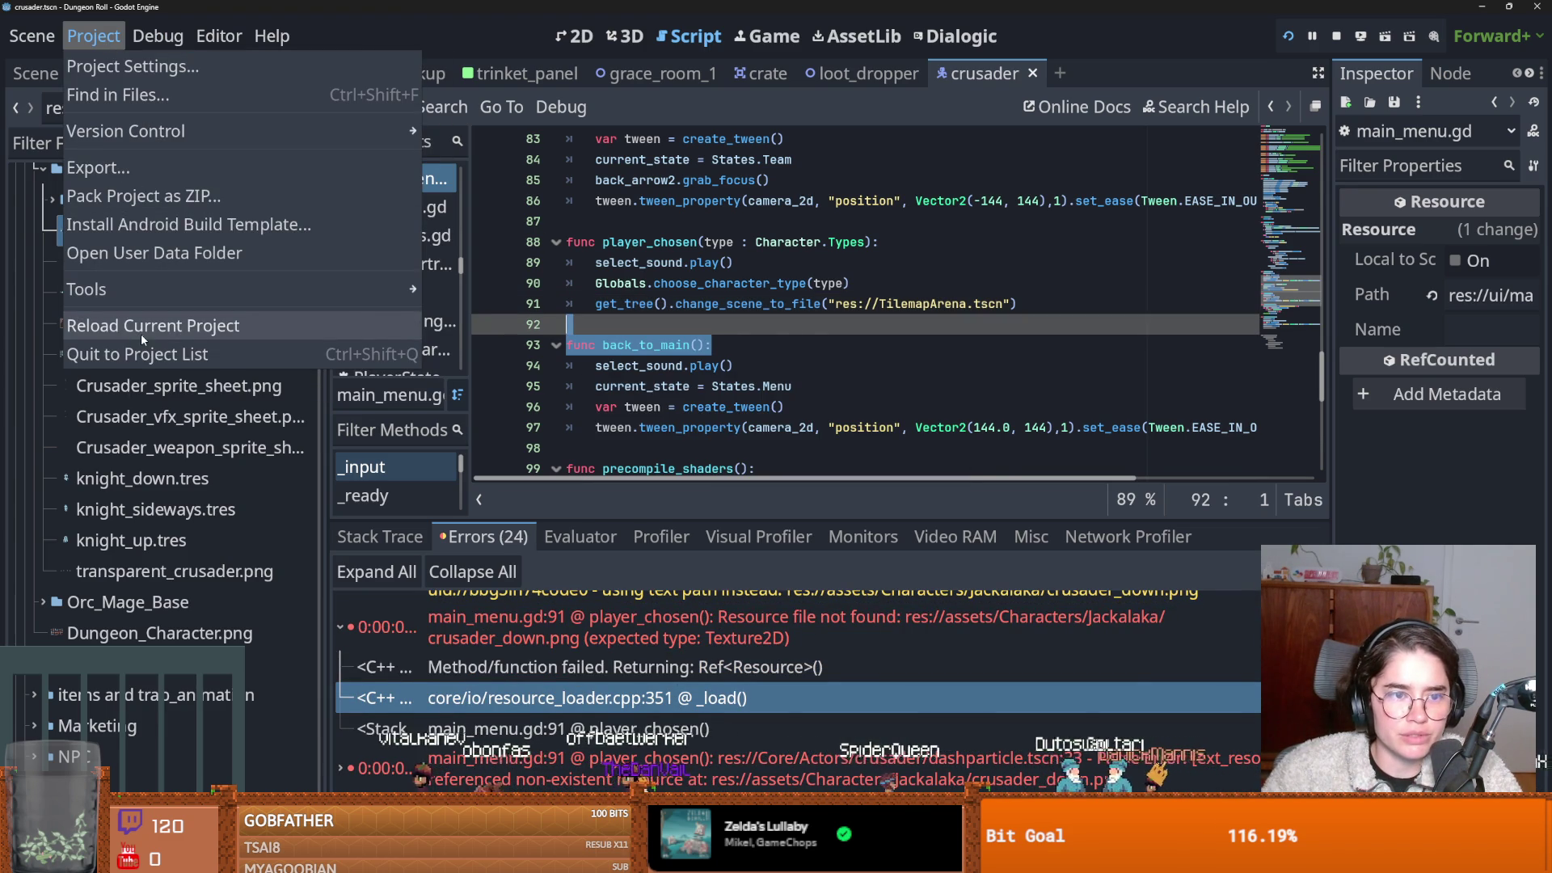
pyautogui.click(143, 333)
pyautogui.click(637, 457)
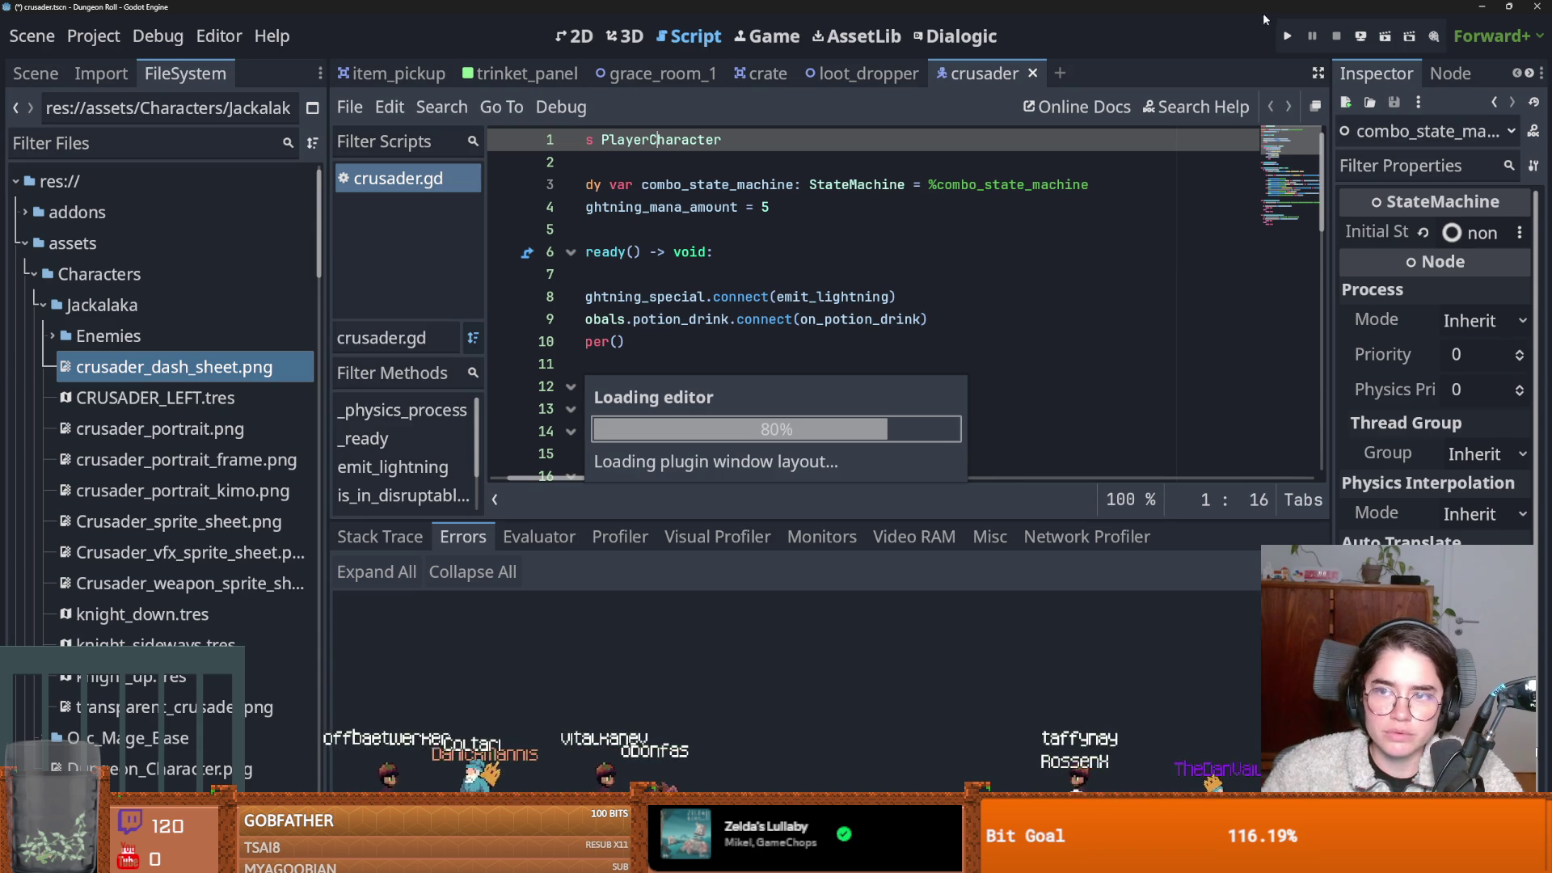
pyautogui.click(810, 630)
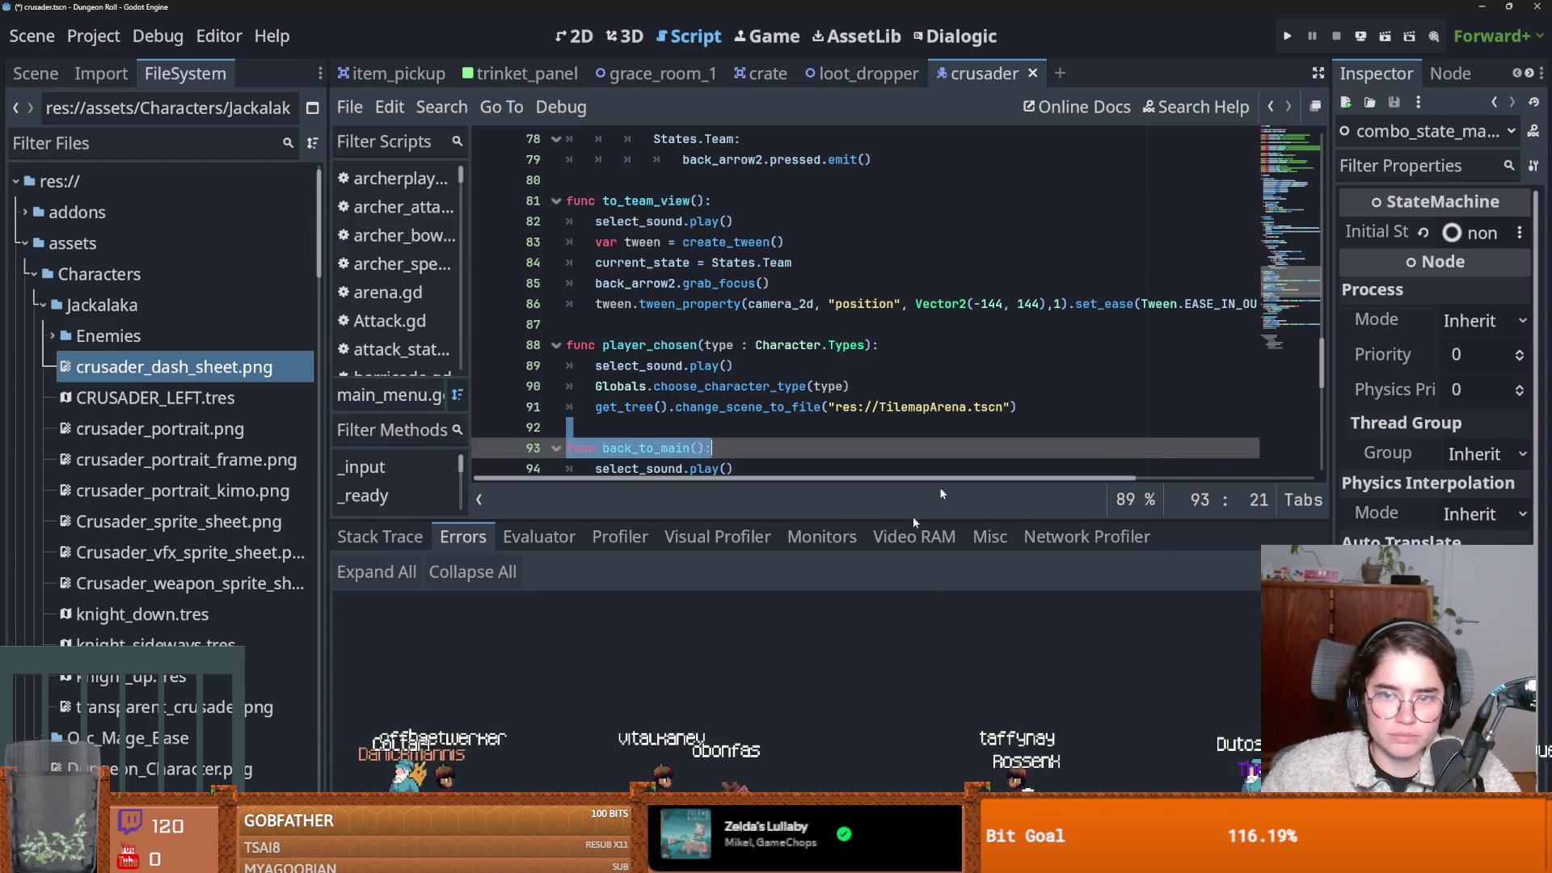
pyautogui.click(1284, 38)
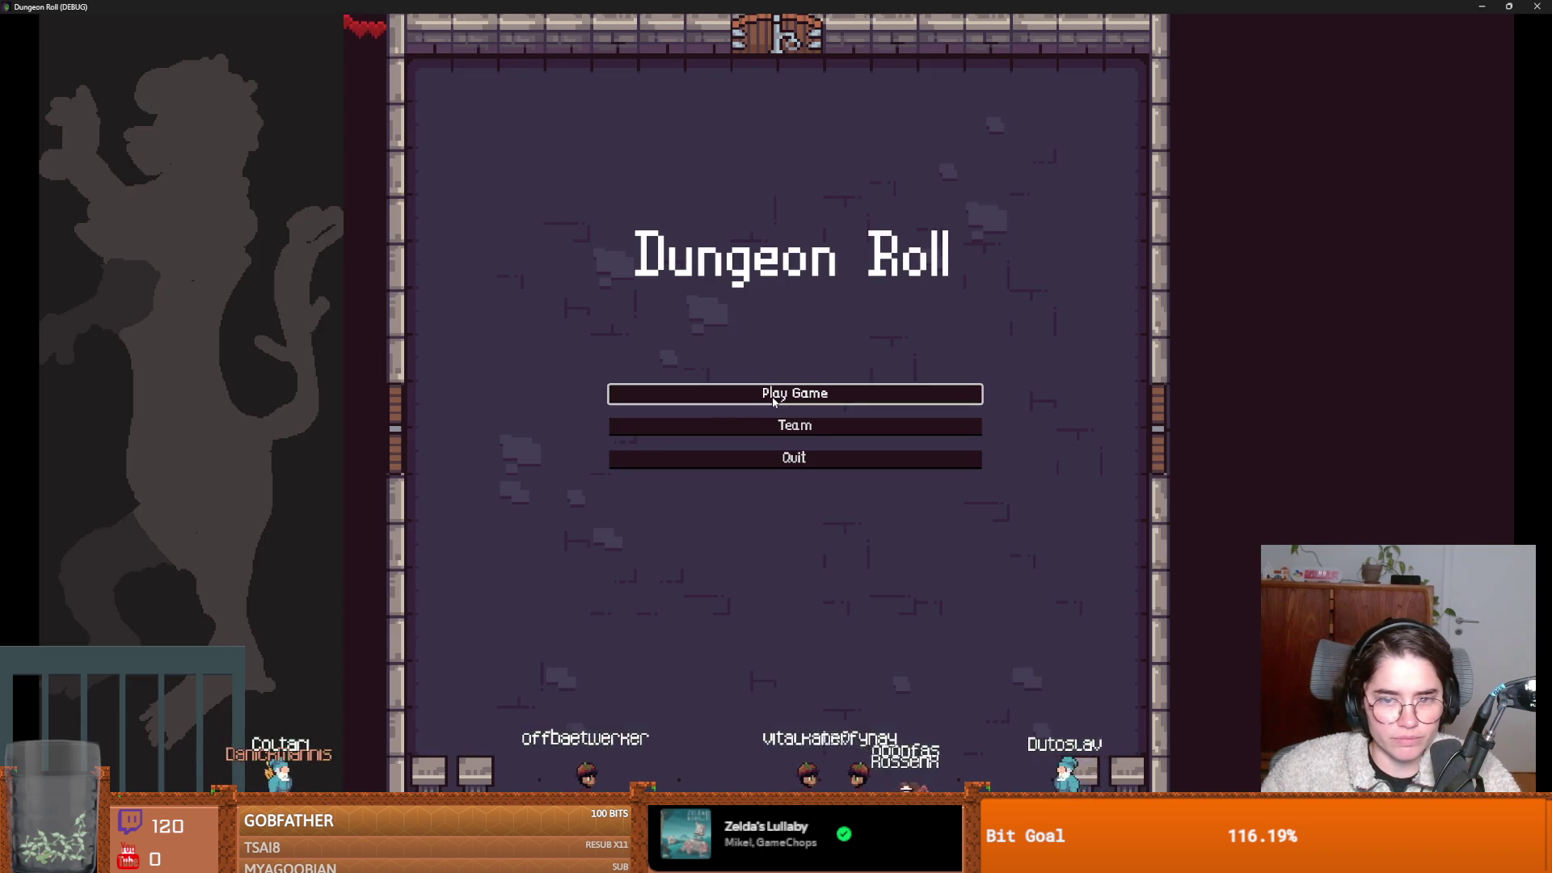
# Start a game as the Crusader, slash at the dummies, then pause and return to the main menu.
pyautogui.click(773, 402)
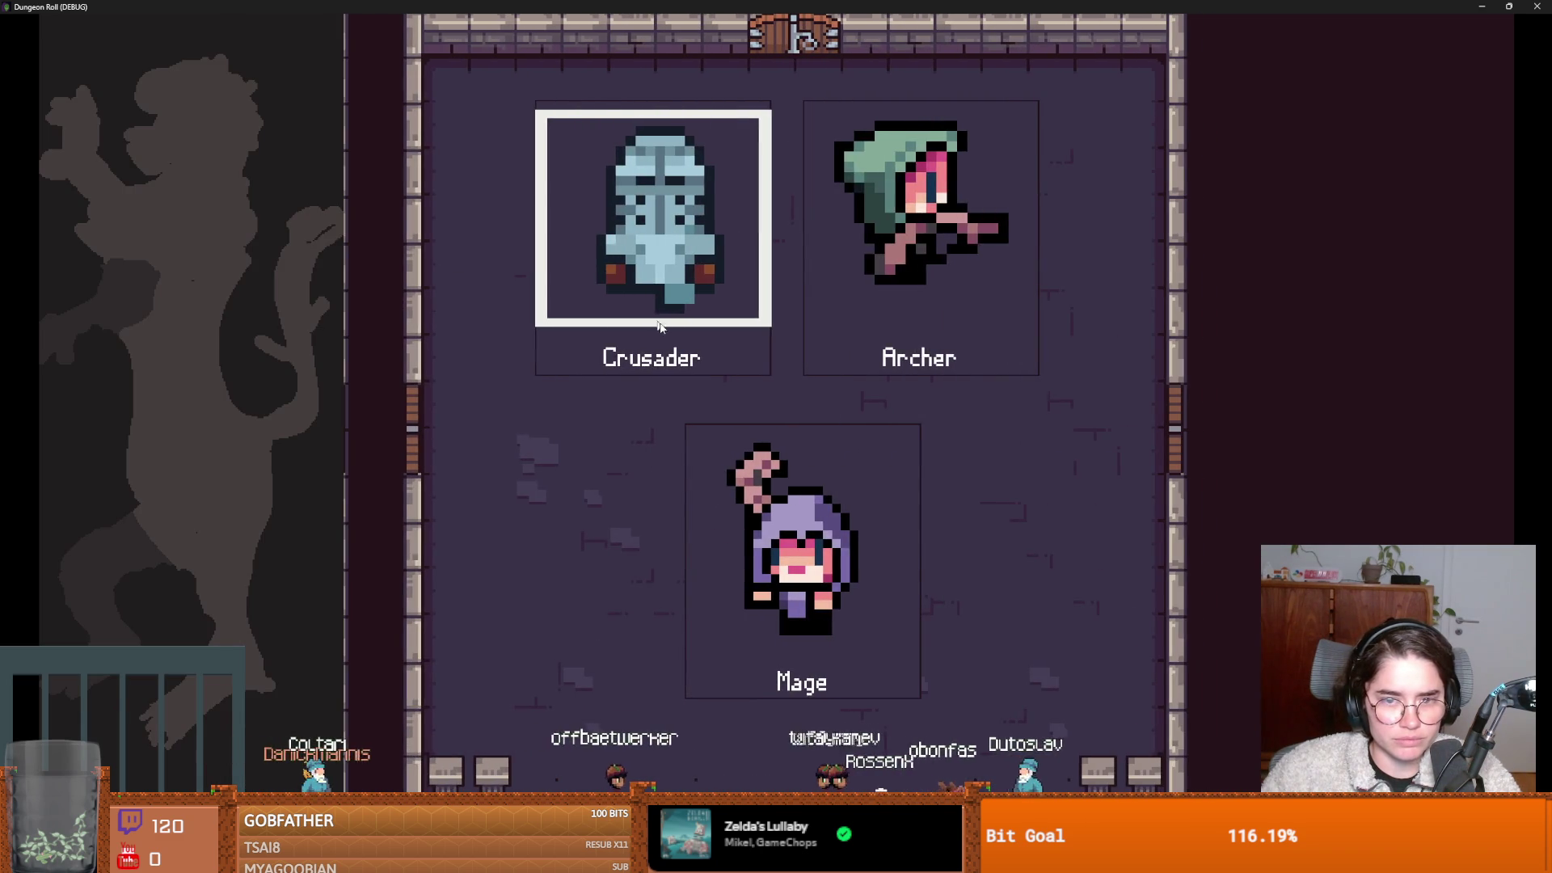
pyautogui.click(634, 301)
pyautogui.click(849, 374)
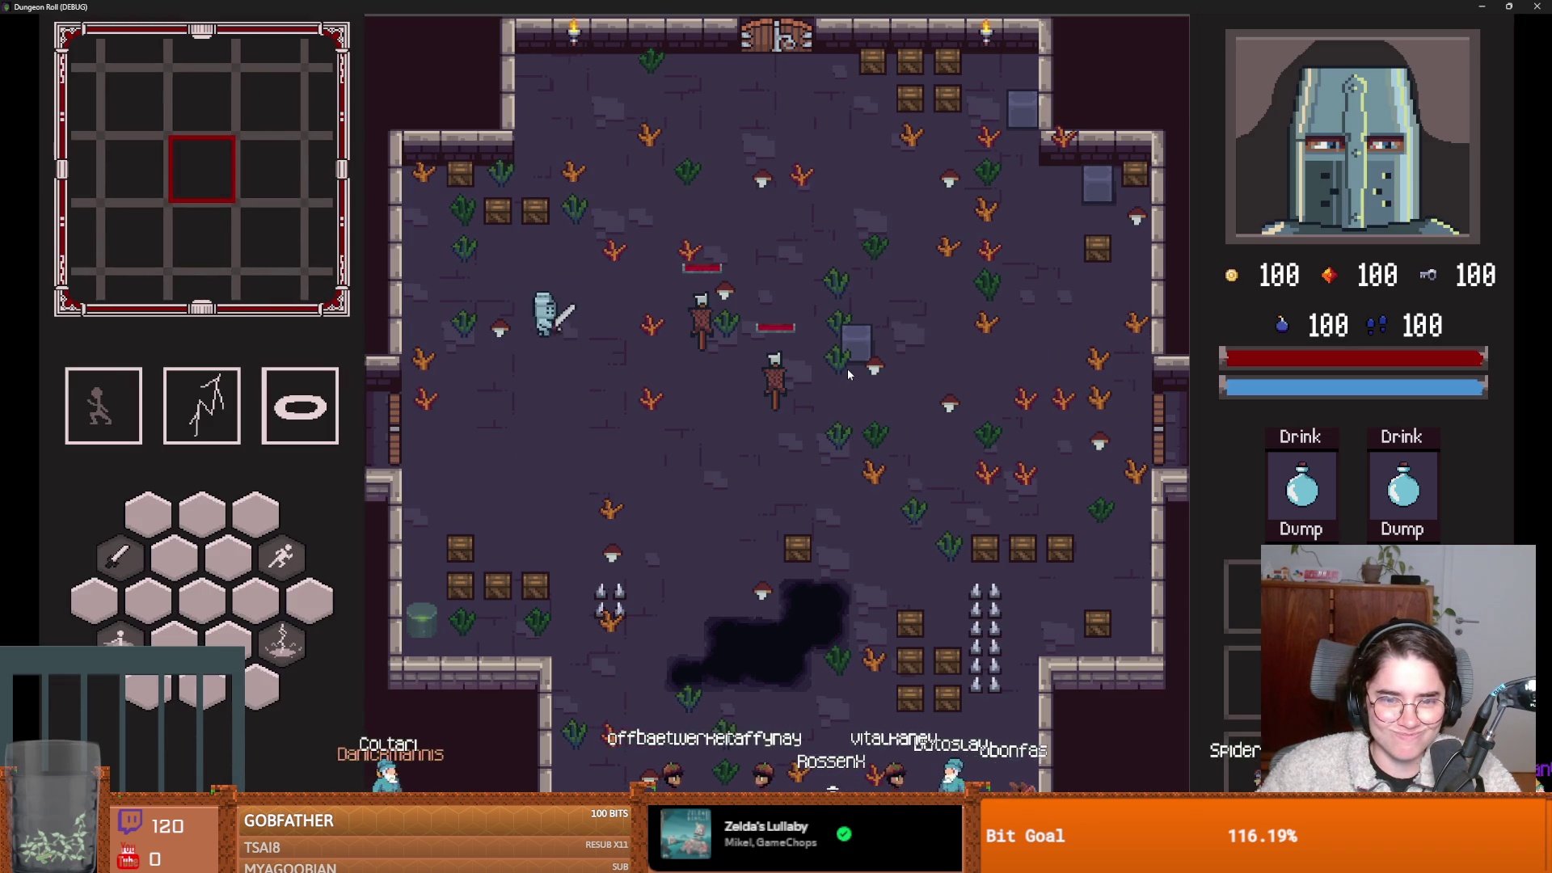
pyautogui.press('d')
pyautogui.press('Escape')
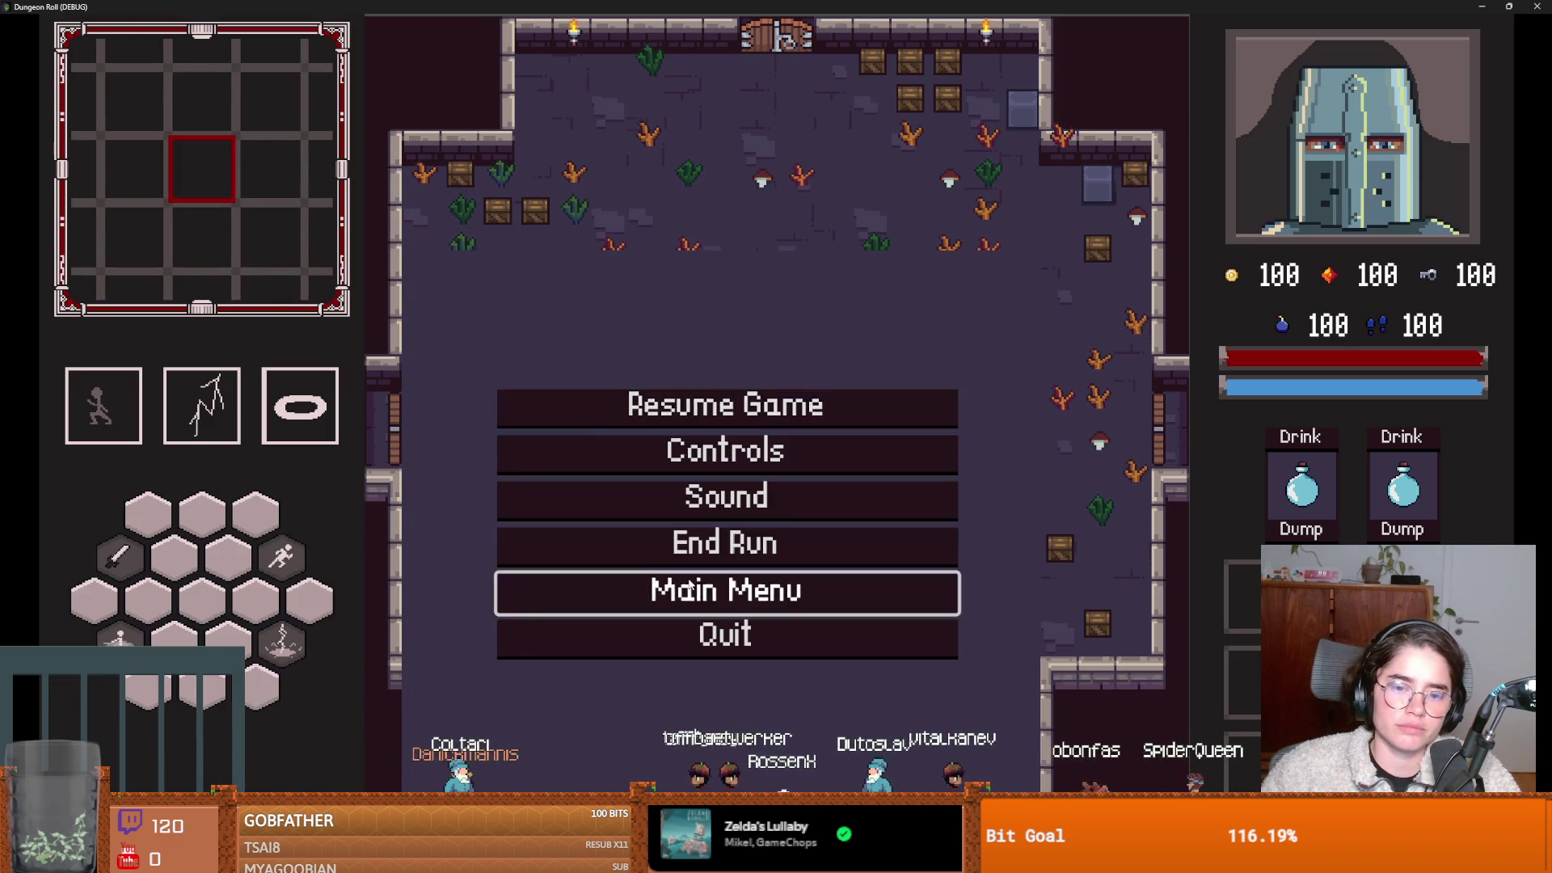
pyautogui.click(688, 583)
# Start a new game as the Mage and fire a crescent slash and red projectile at the dummies.
pyautogui.click(793, 394)
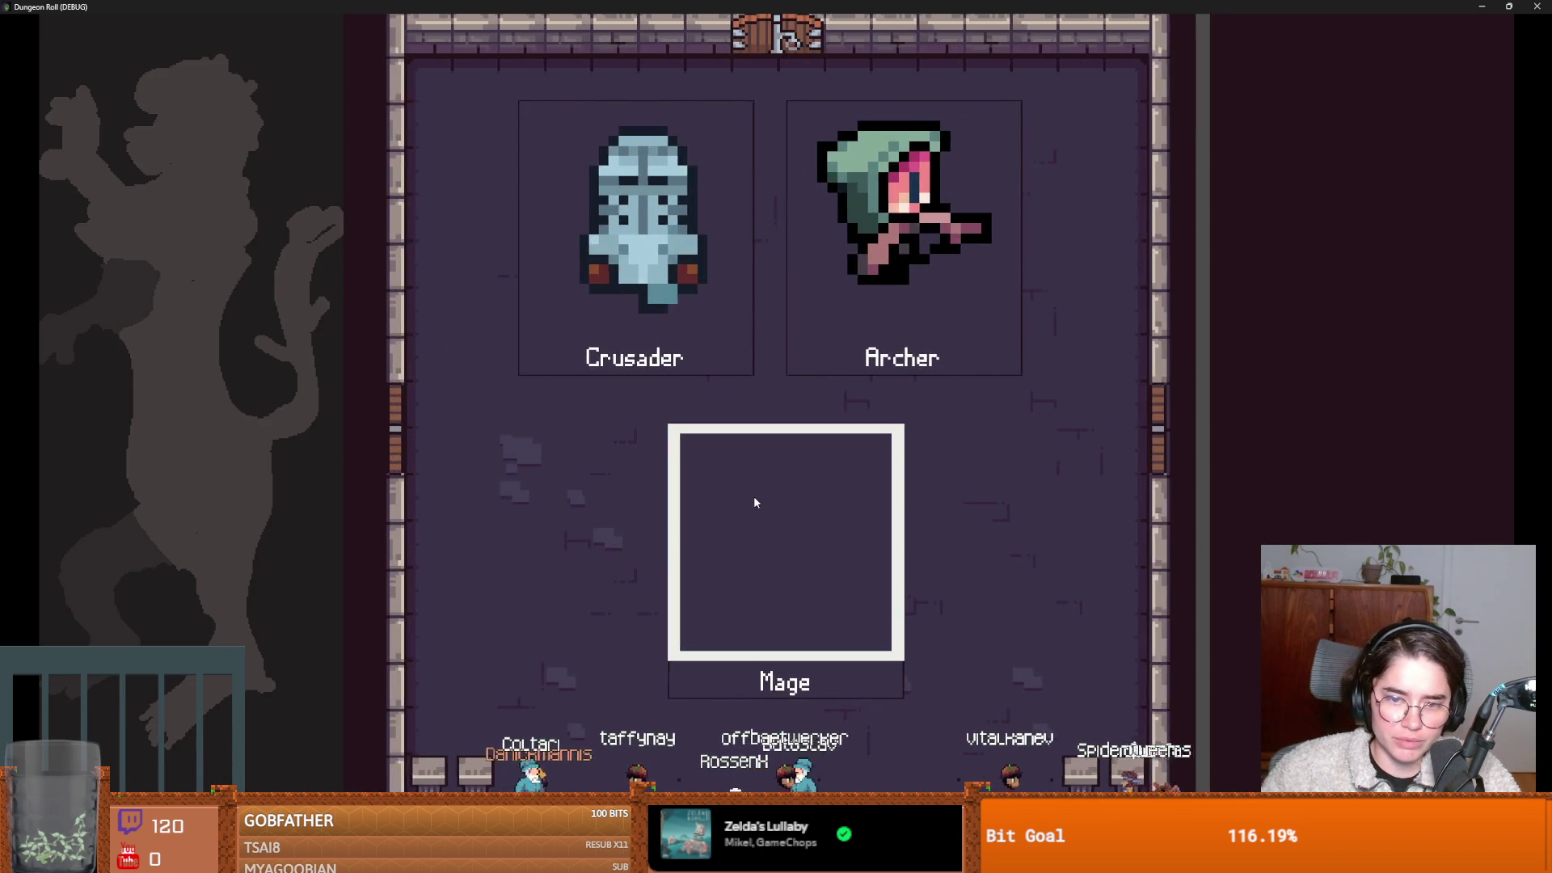
pyautogui.click(754, 502)
pyautogui.click(768, 404)
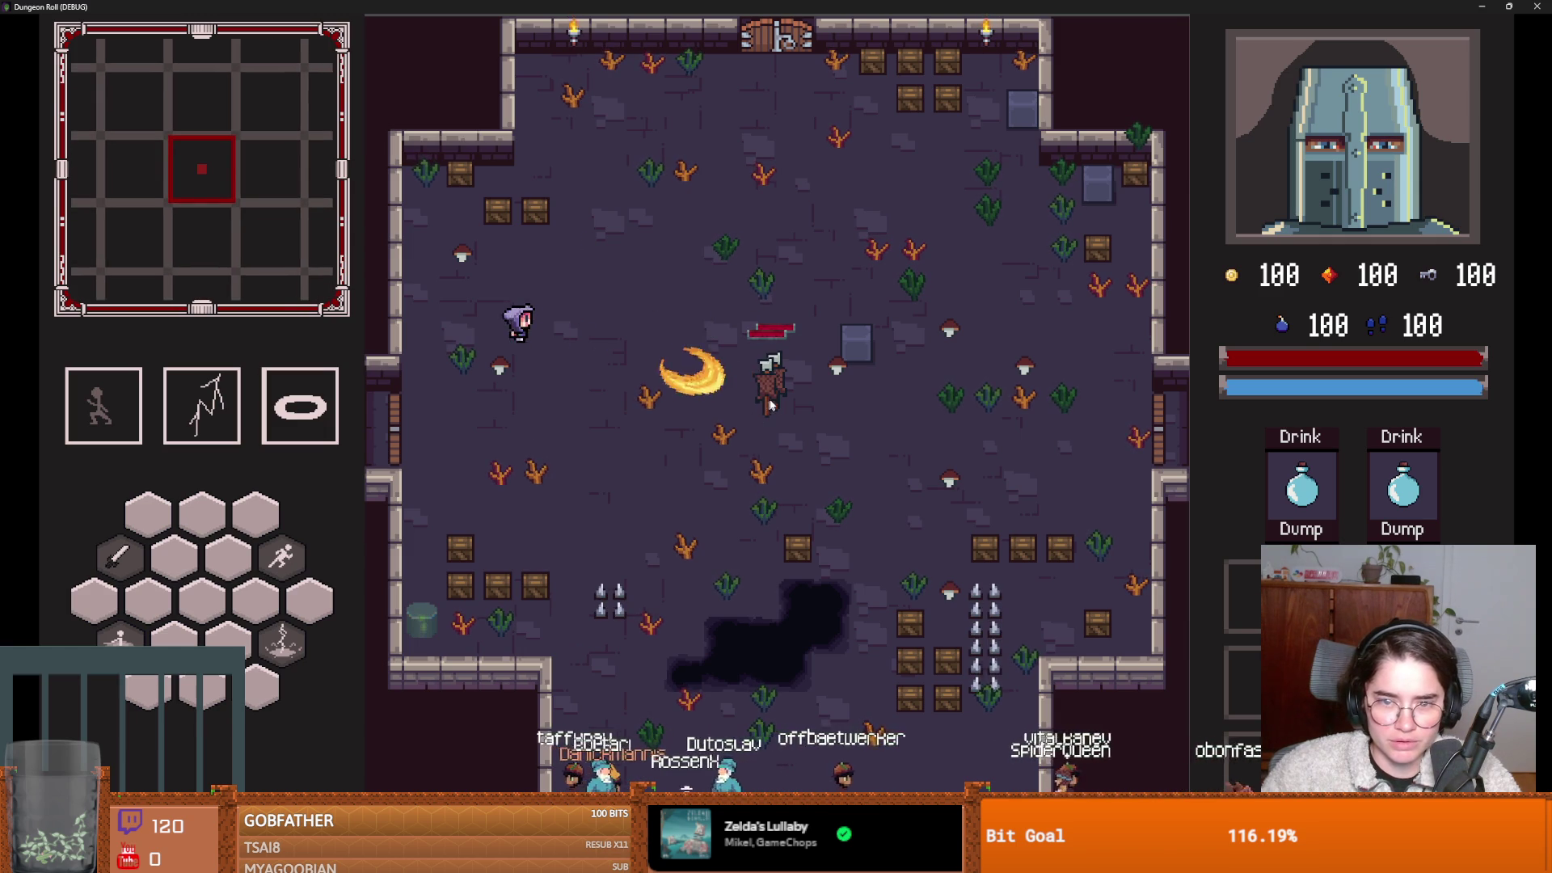
pyautogui.click(803, 400)
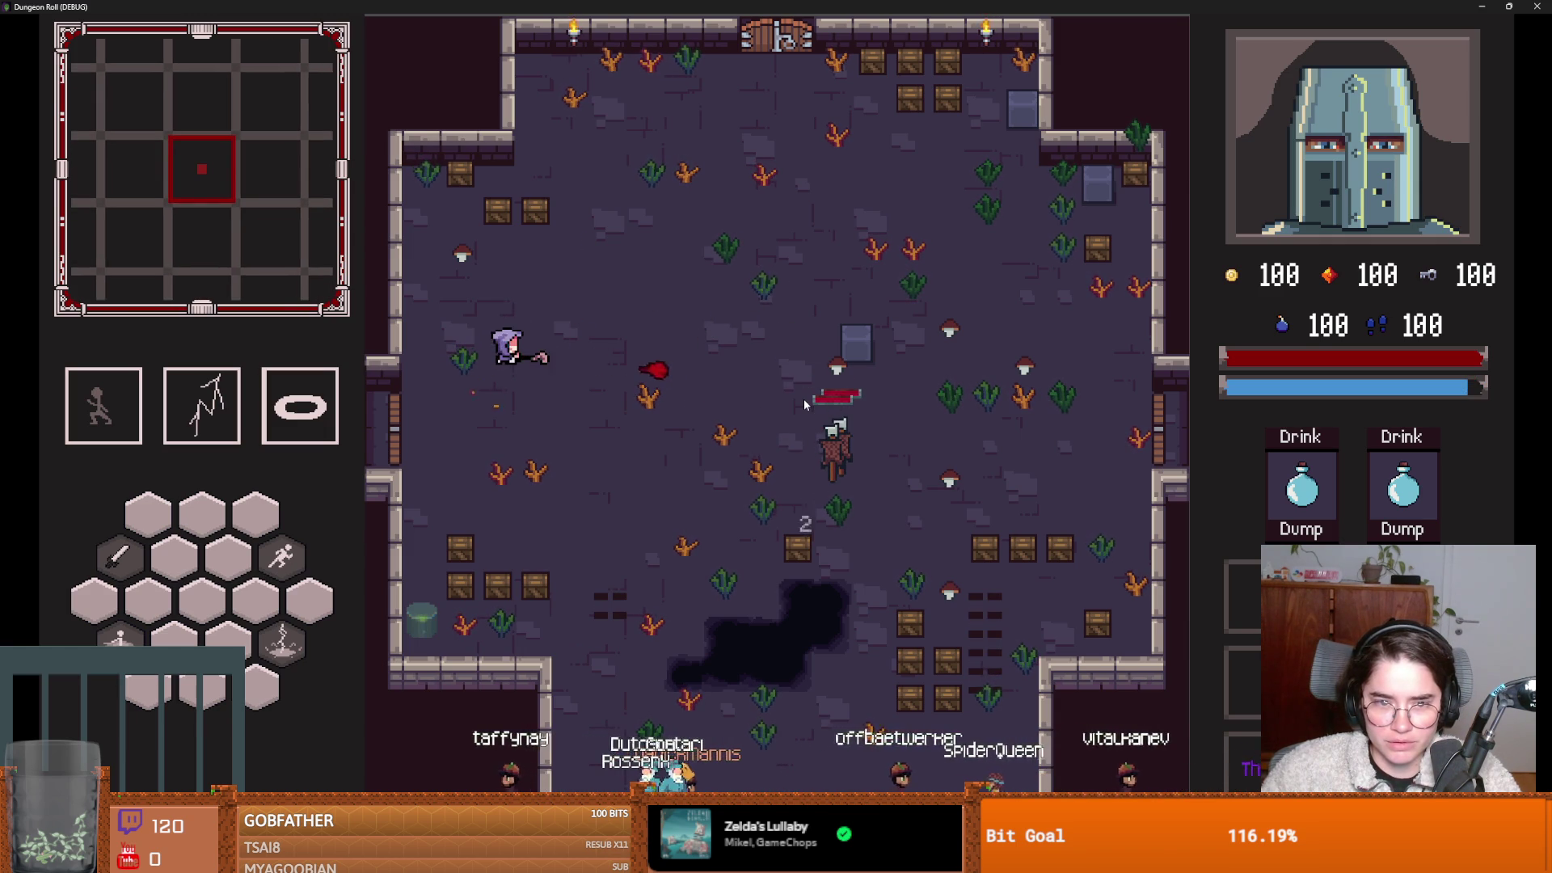
# Walk and dash the mage around the room, then exit through the left doorway into the next room.
pyautogui.press('s')
pyautogui.press('d')
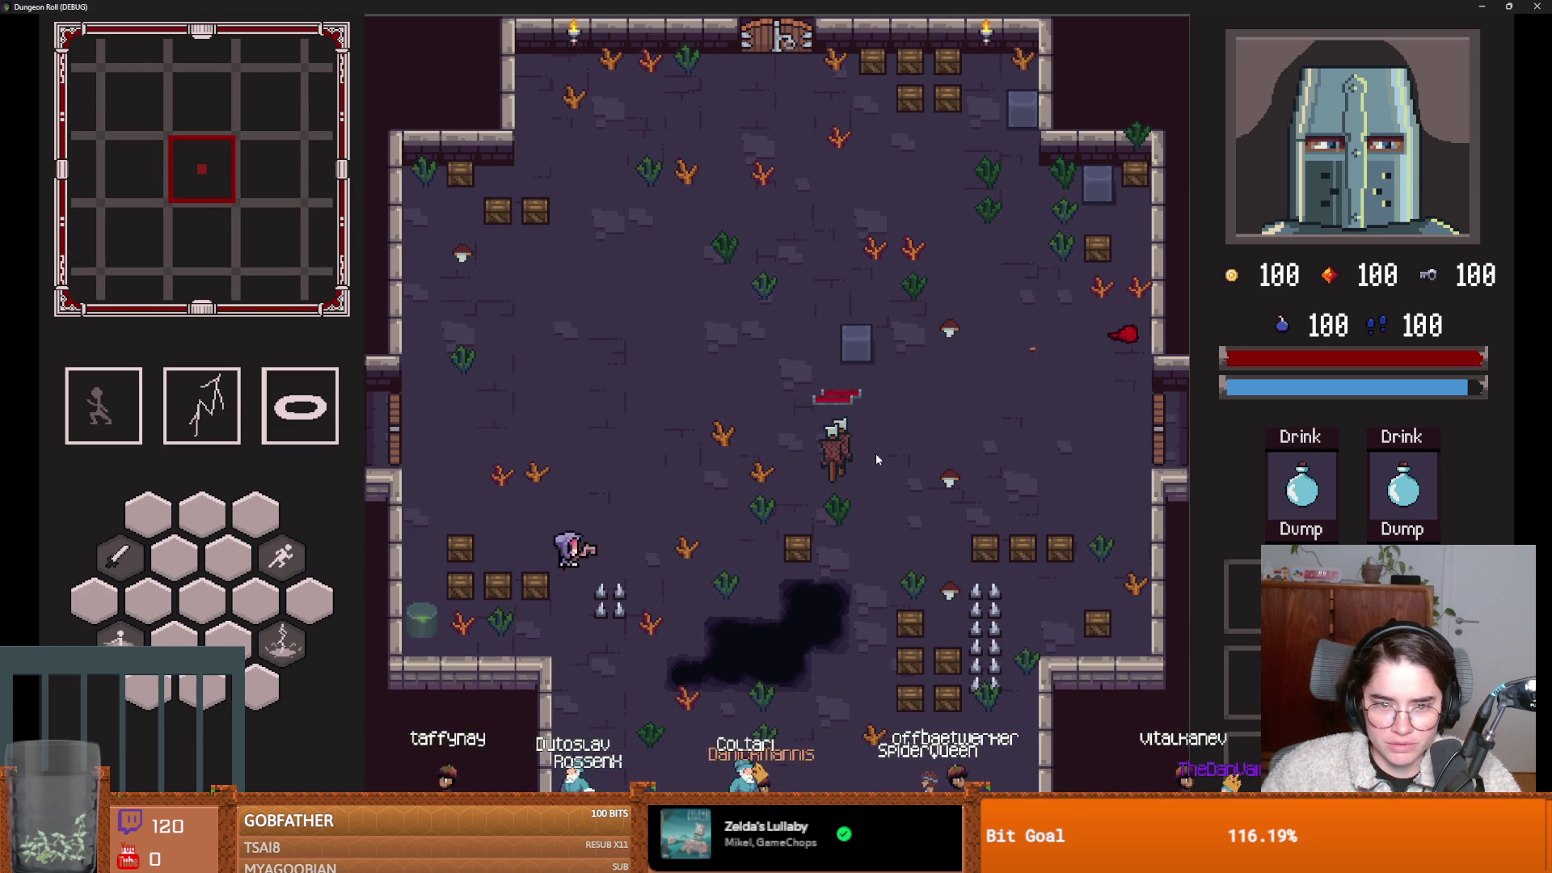
pyautogui.press('w')
pyautogui.press('space')
pyautogui.press('w')
pyautogui.press('s')
pyautogui.press('space')
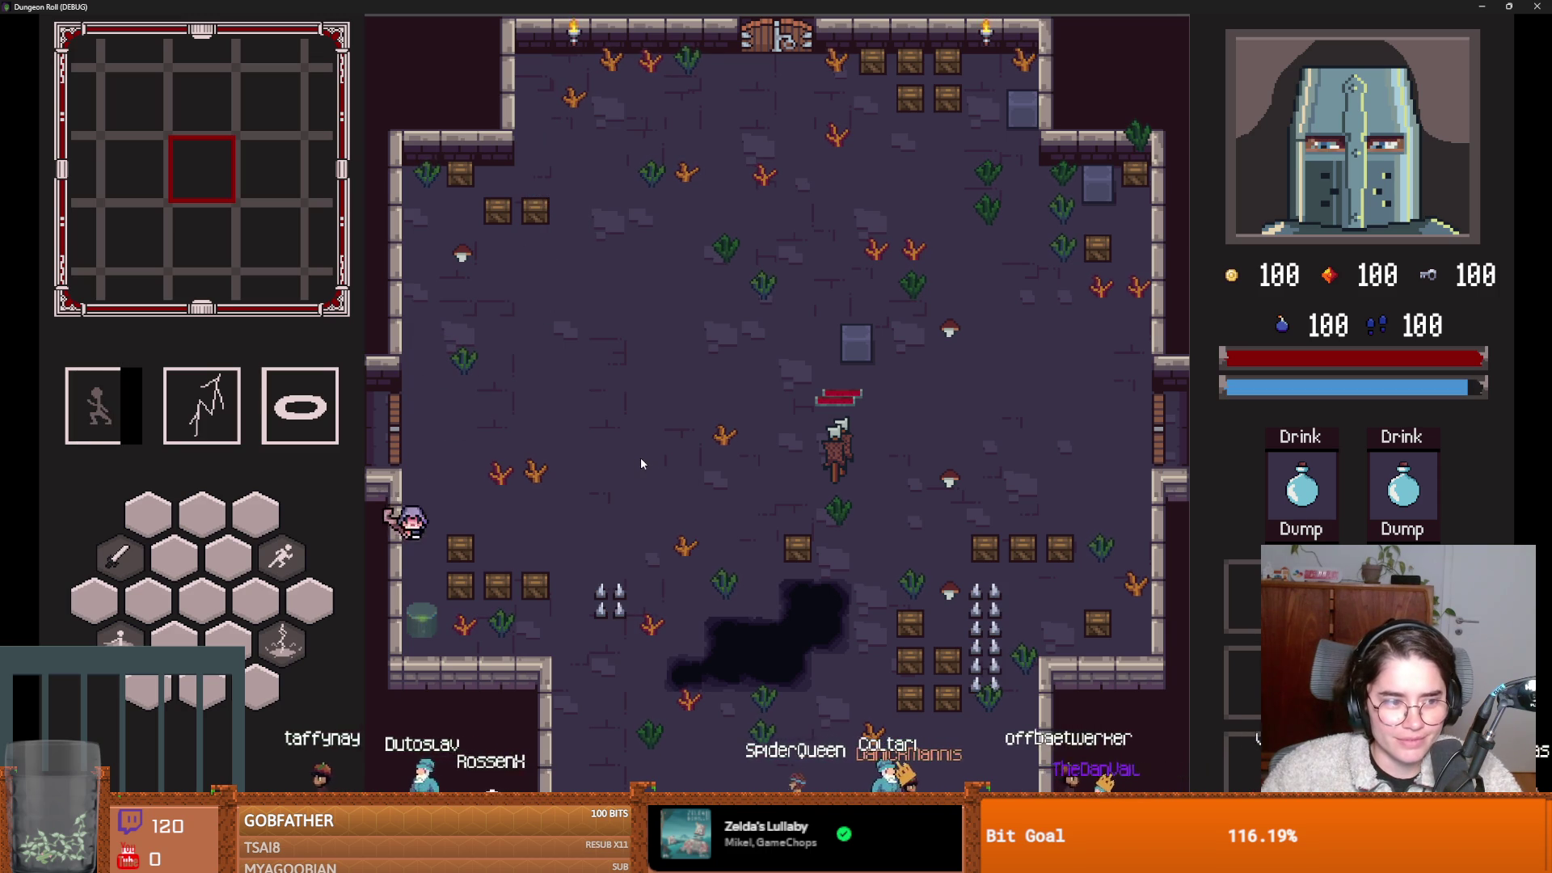
pyautogui.press('w')
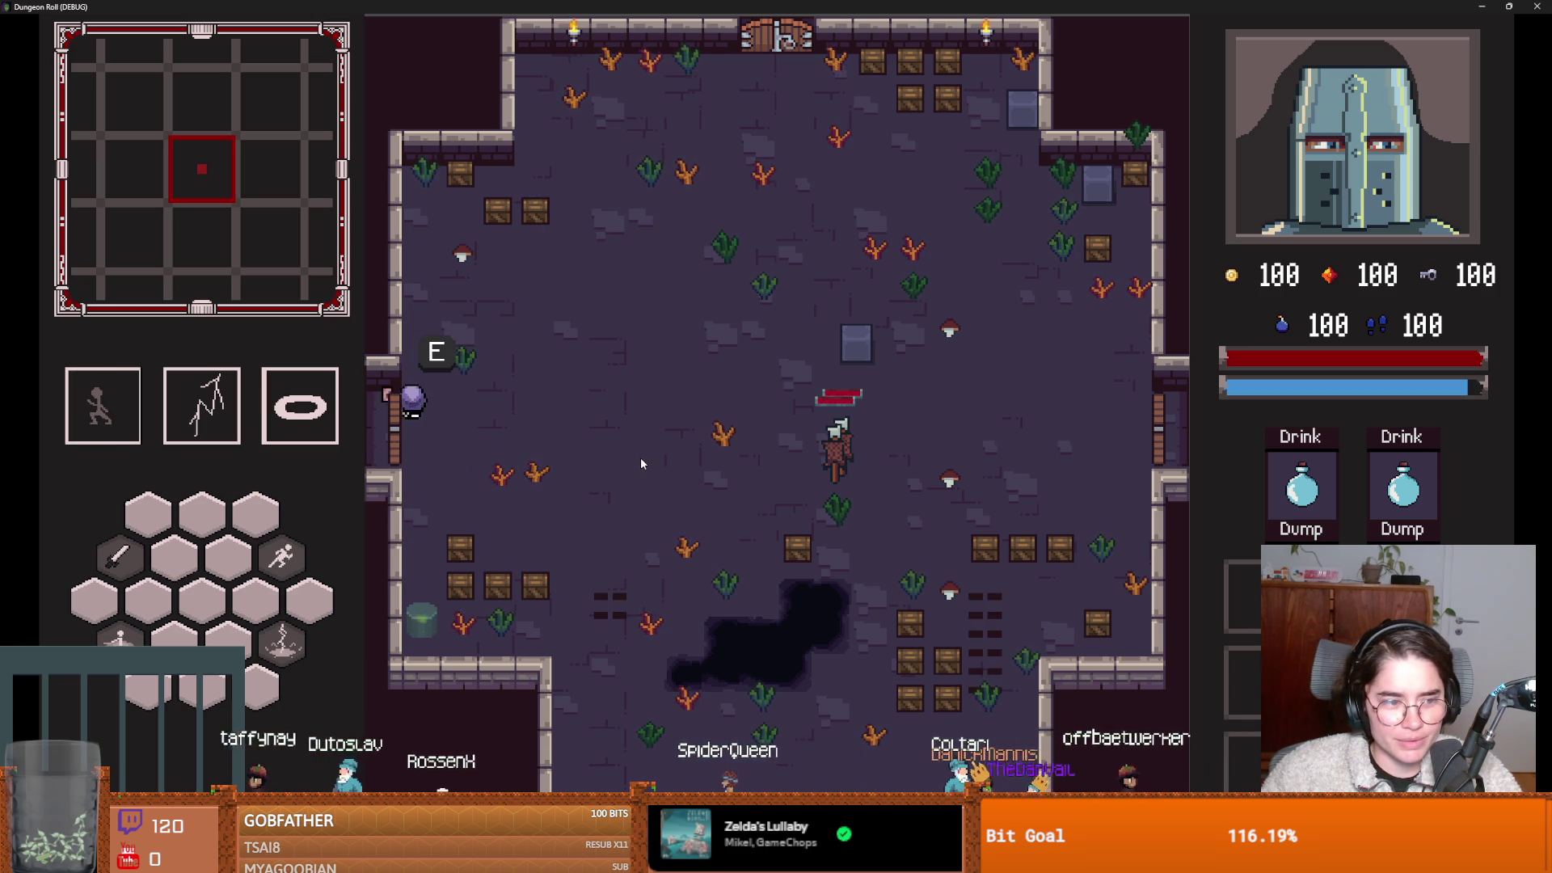
pyautogui.press('e')
pyautogui.click(572, 384)
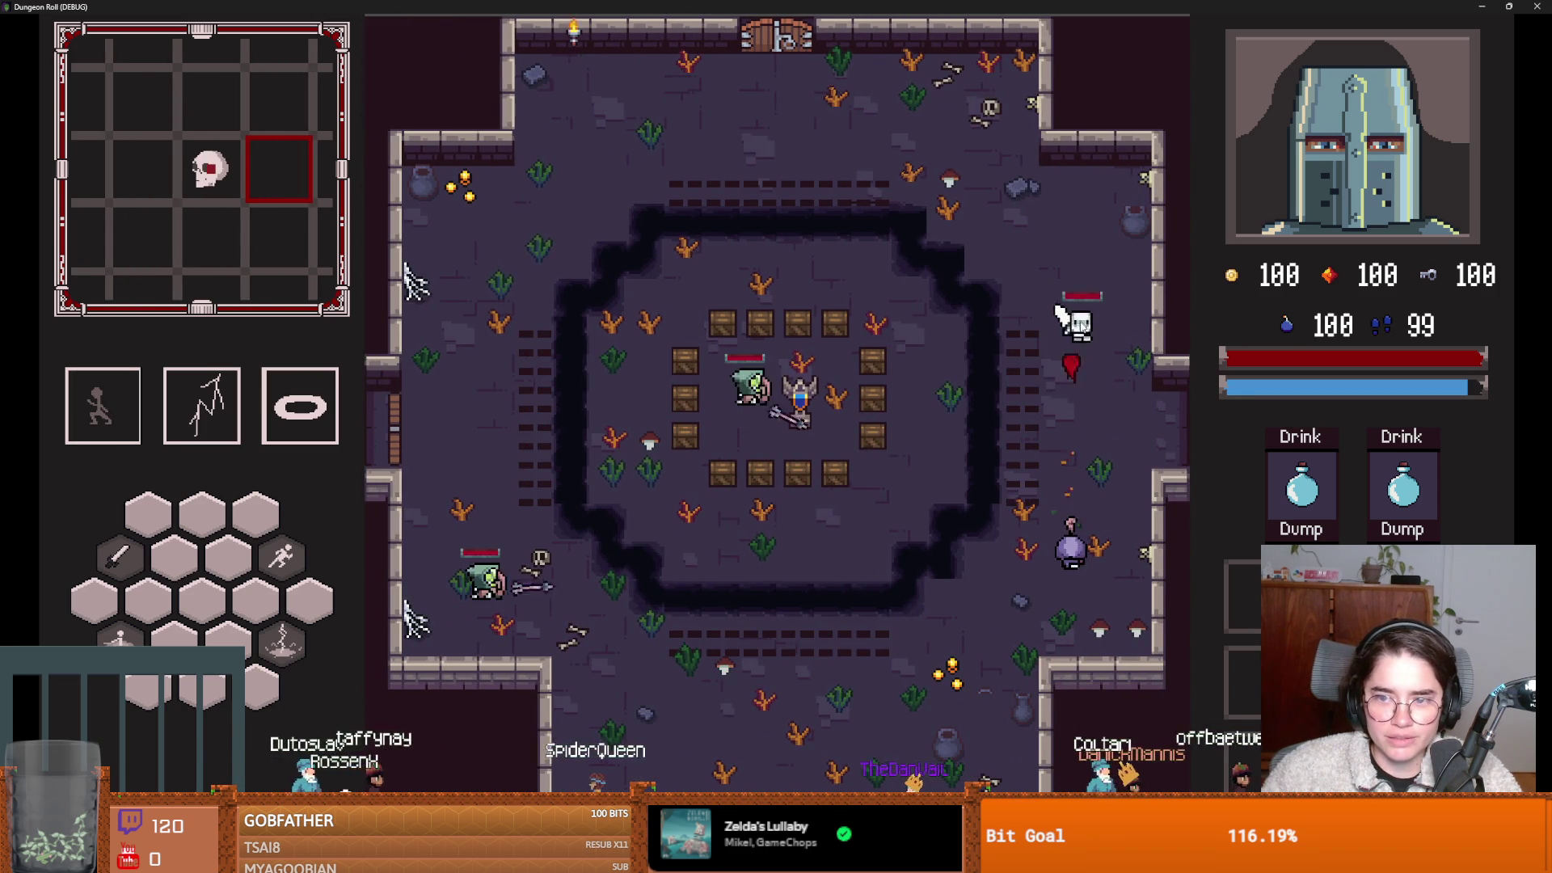
# Fight the enemies in the spike-trap room with slashes and dashes, targeting the knight near the top spikes.
pyautogui.click(1094, 343)
pyautogui.click(1101, 381)
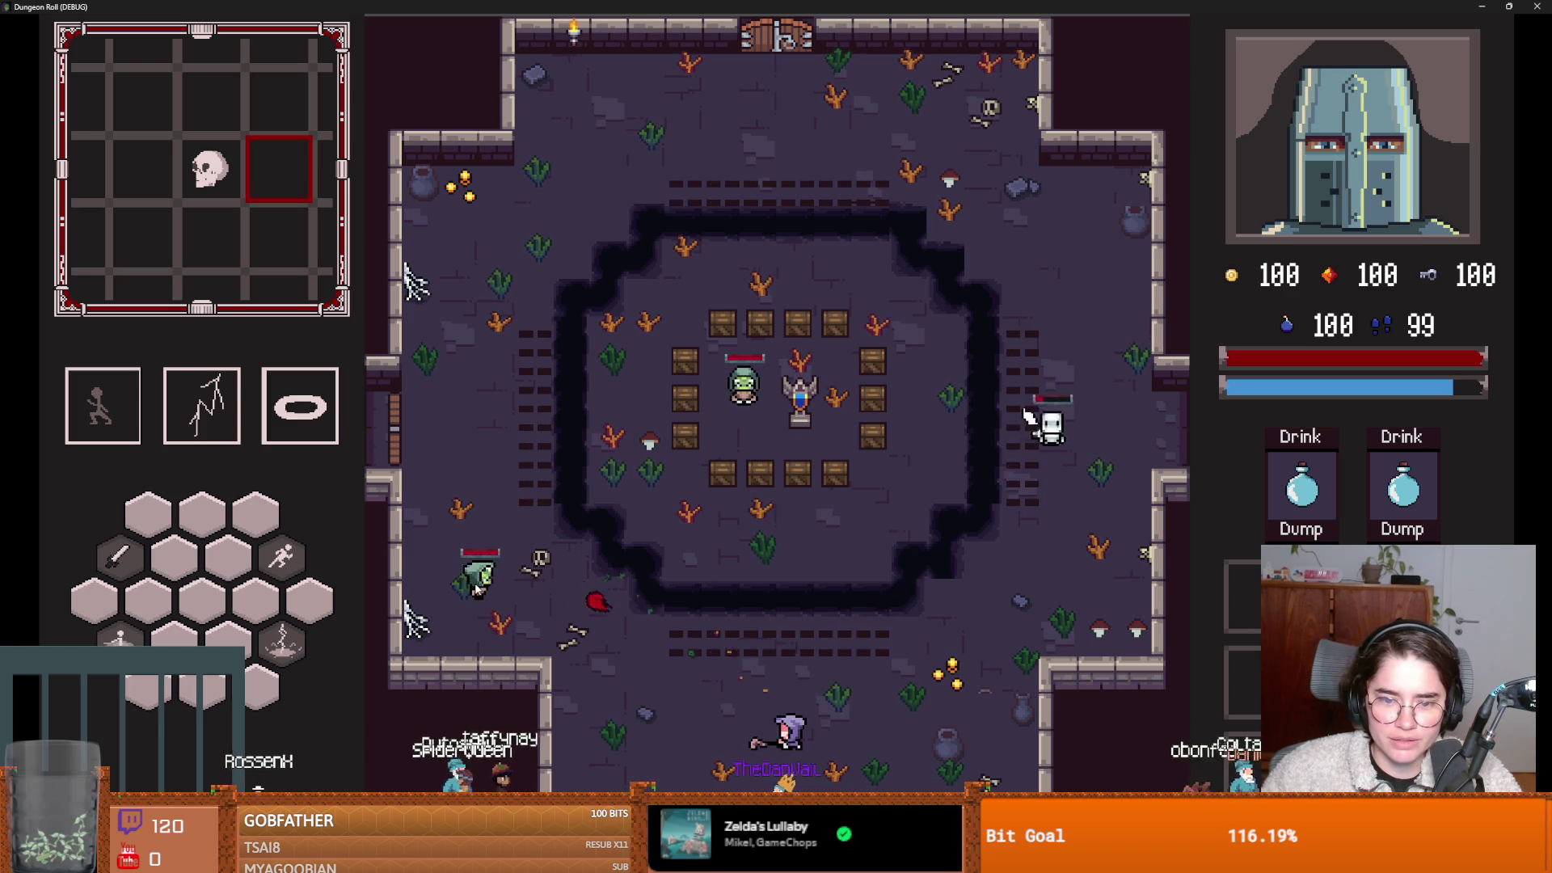
pyautogui.press('space')
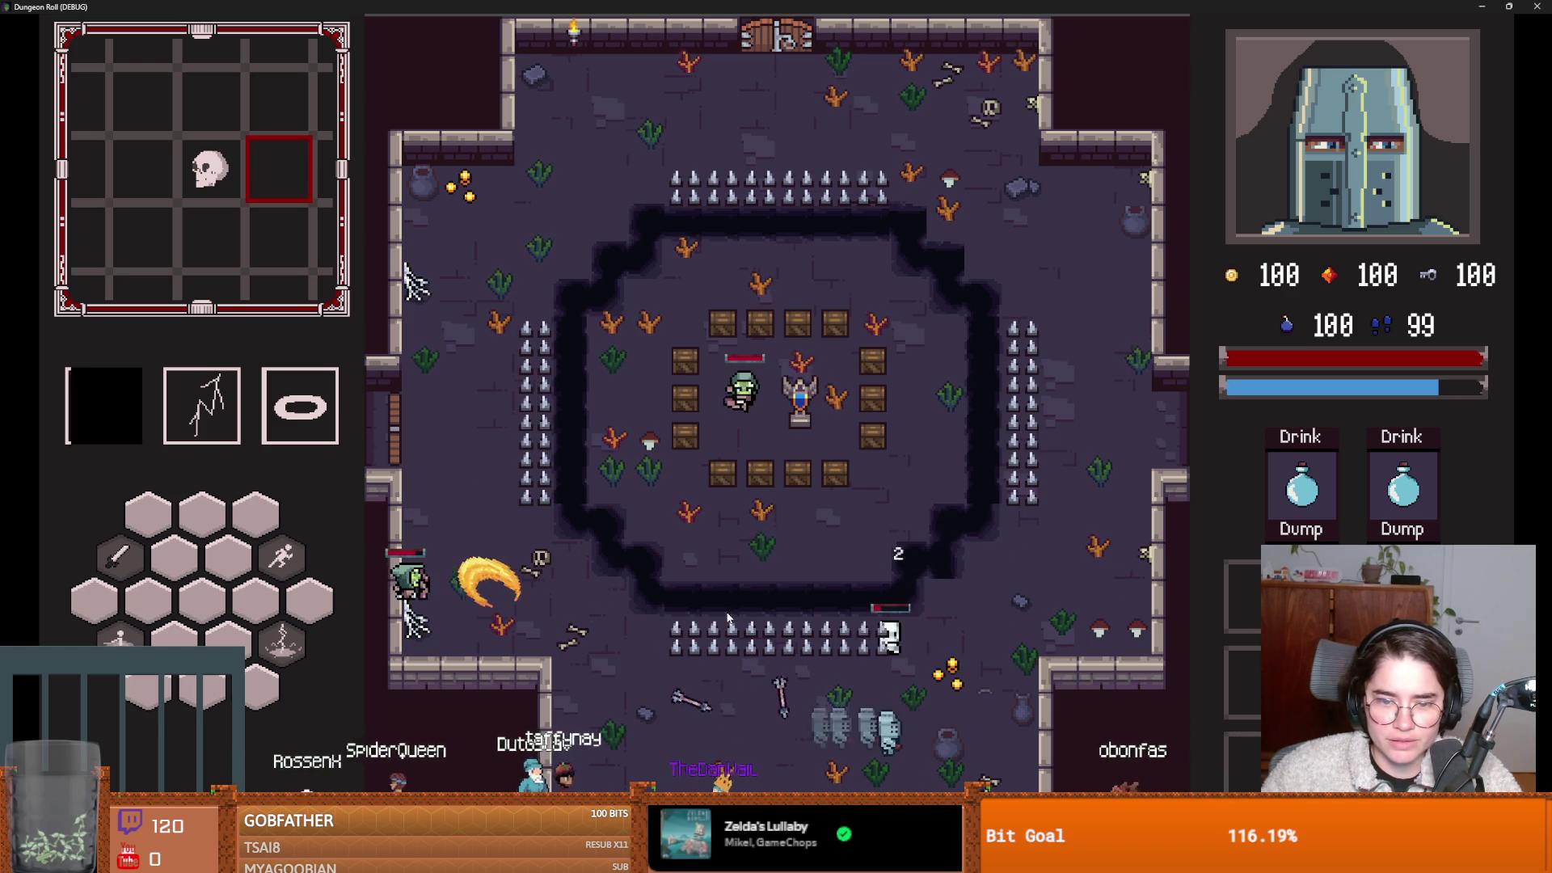
pyautogui.click(775, 389)
pyautogui.press('space')
pyautogui.press('space')
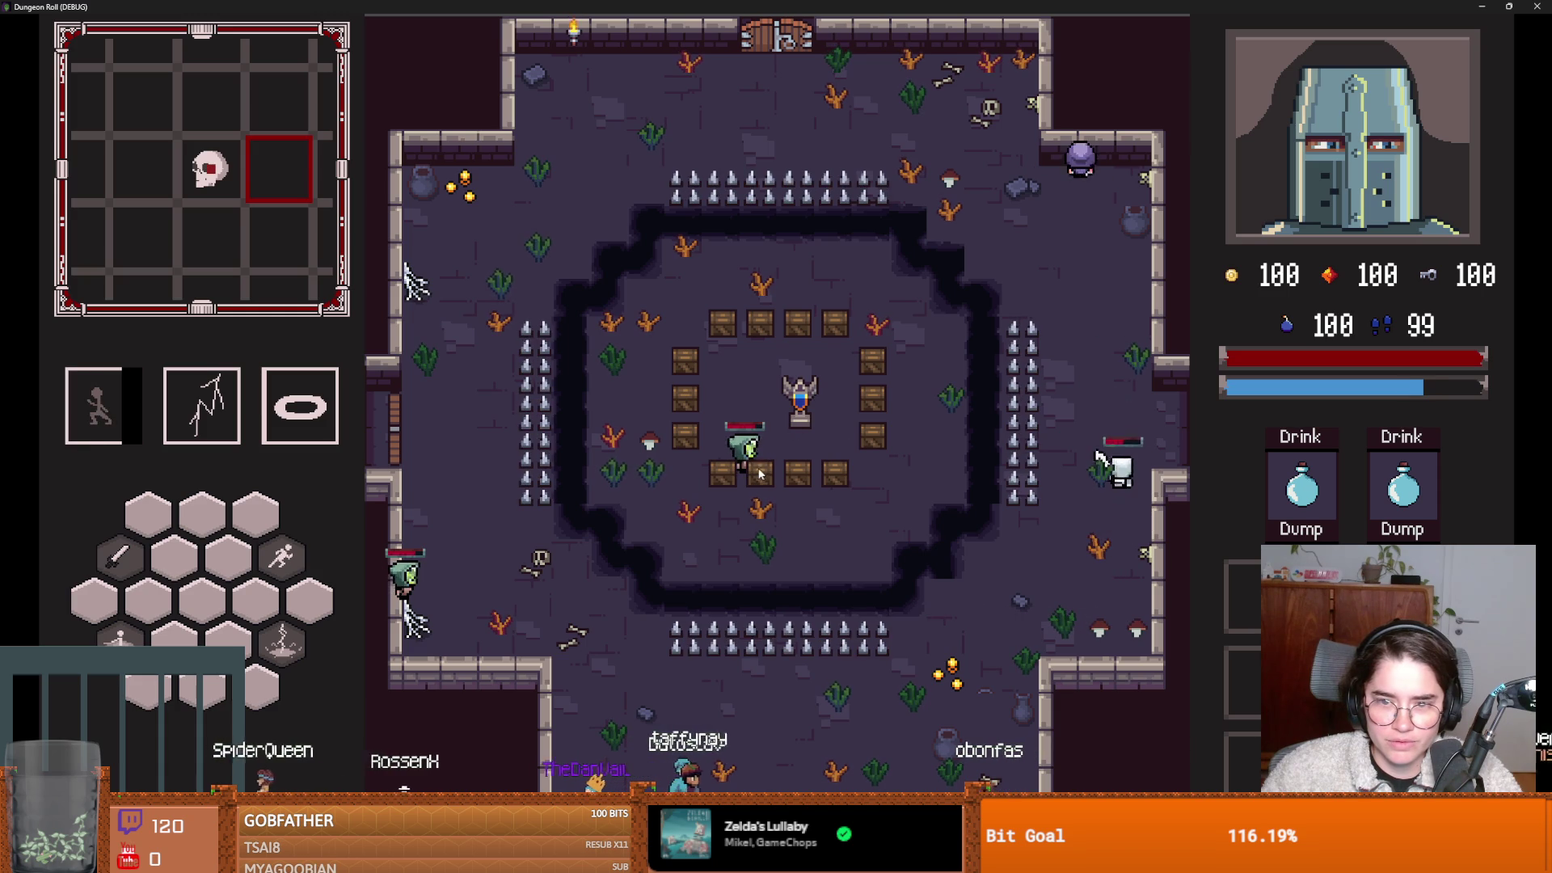
pyautogui.click(760, 469)
pyautogui.press('space')
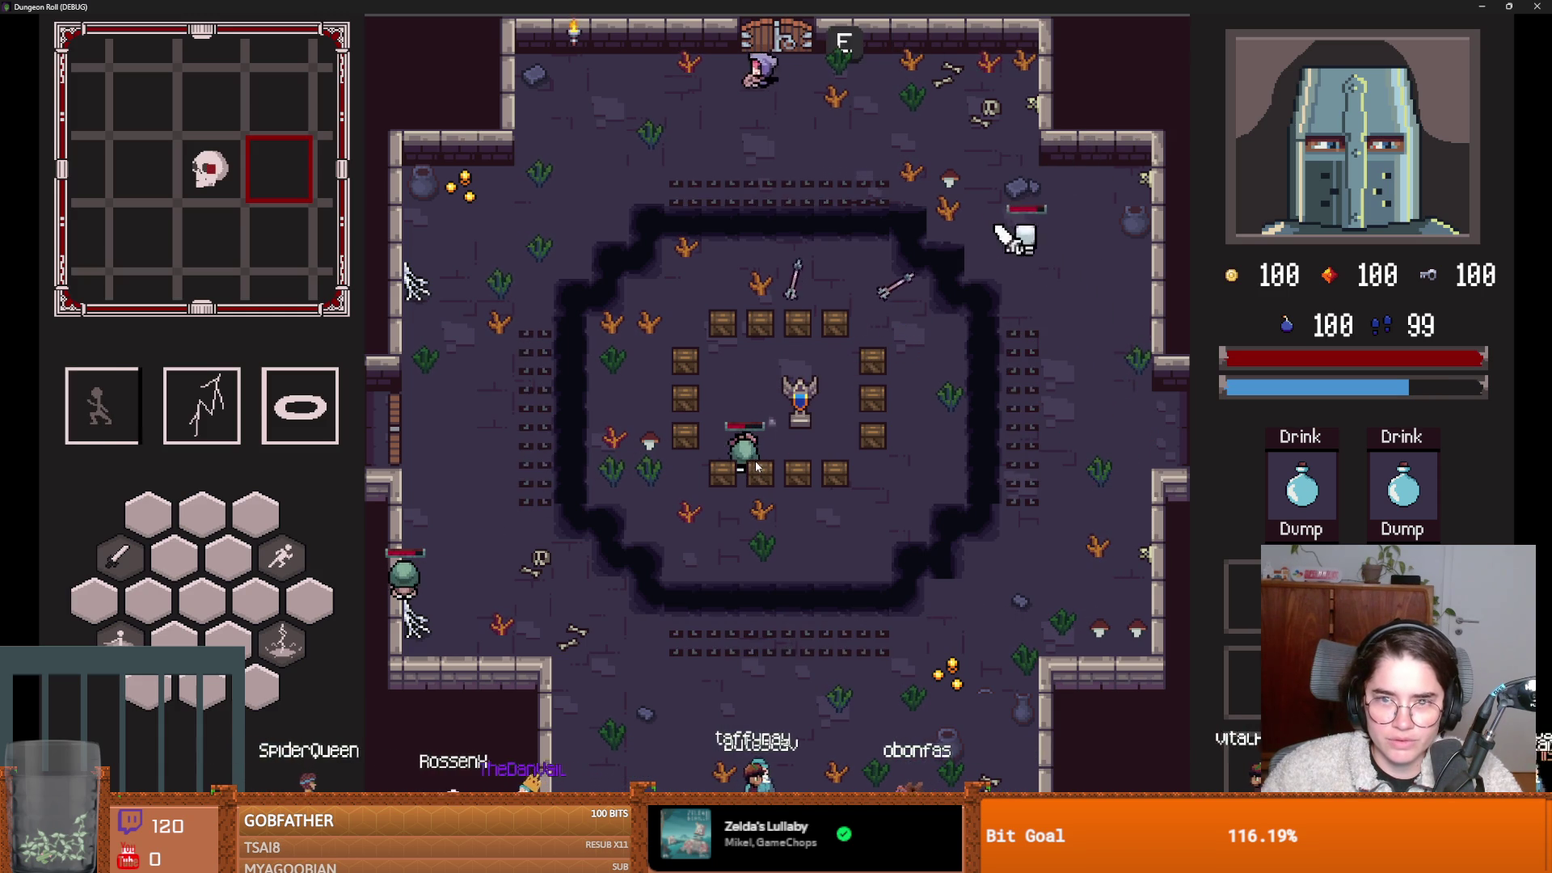
pyautogui.click(738, 464)
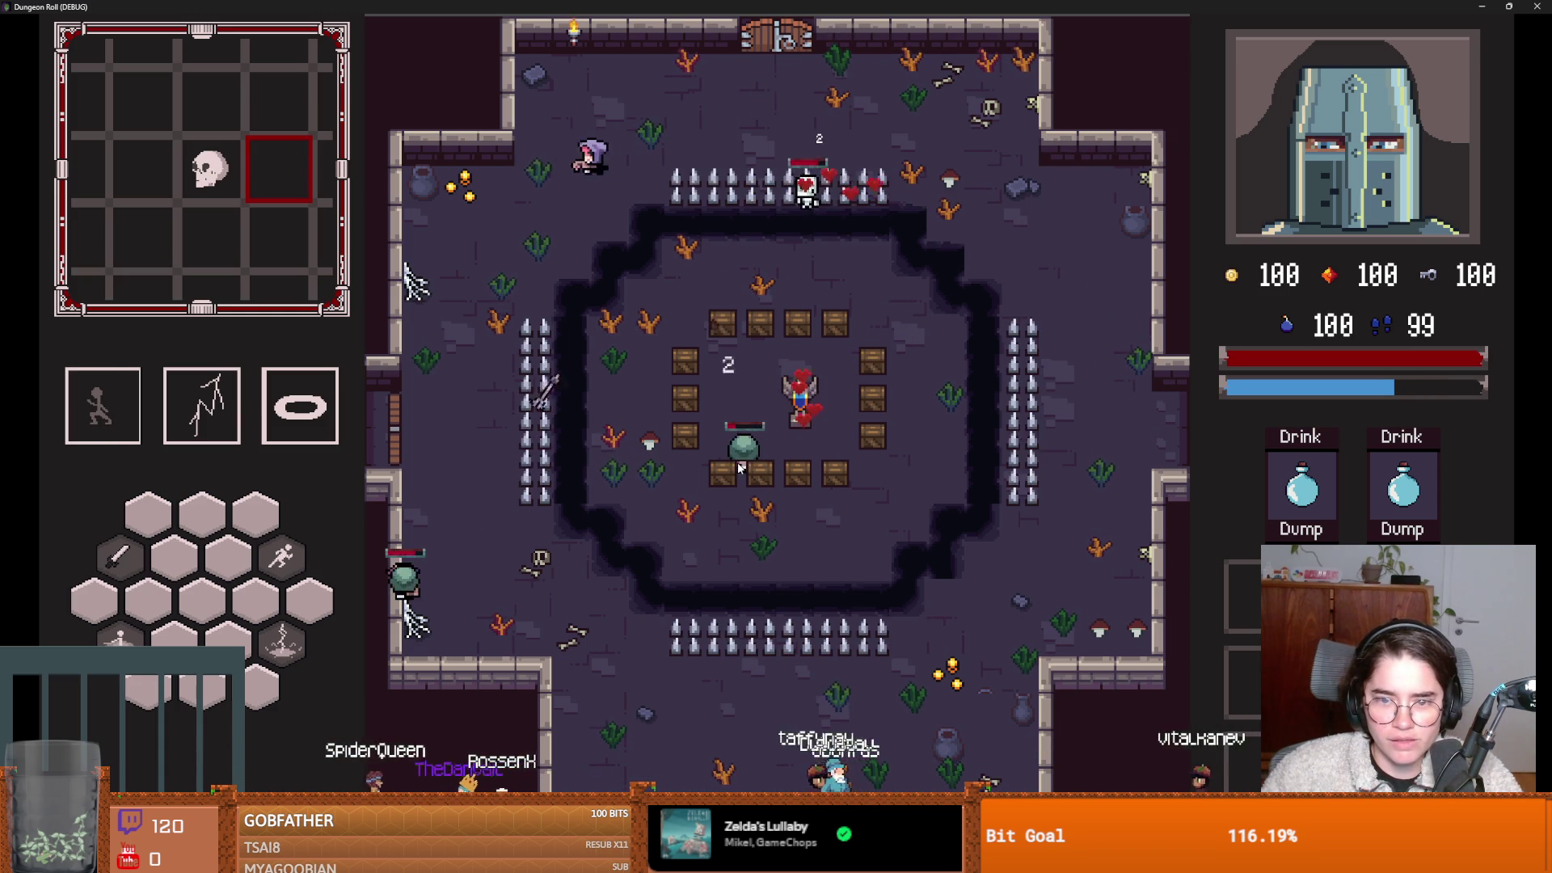
pyautogui.click(851, 186)
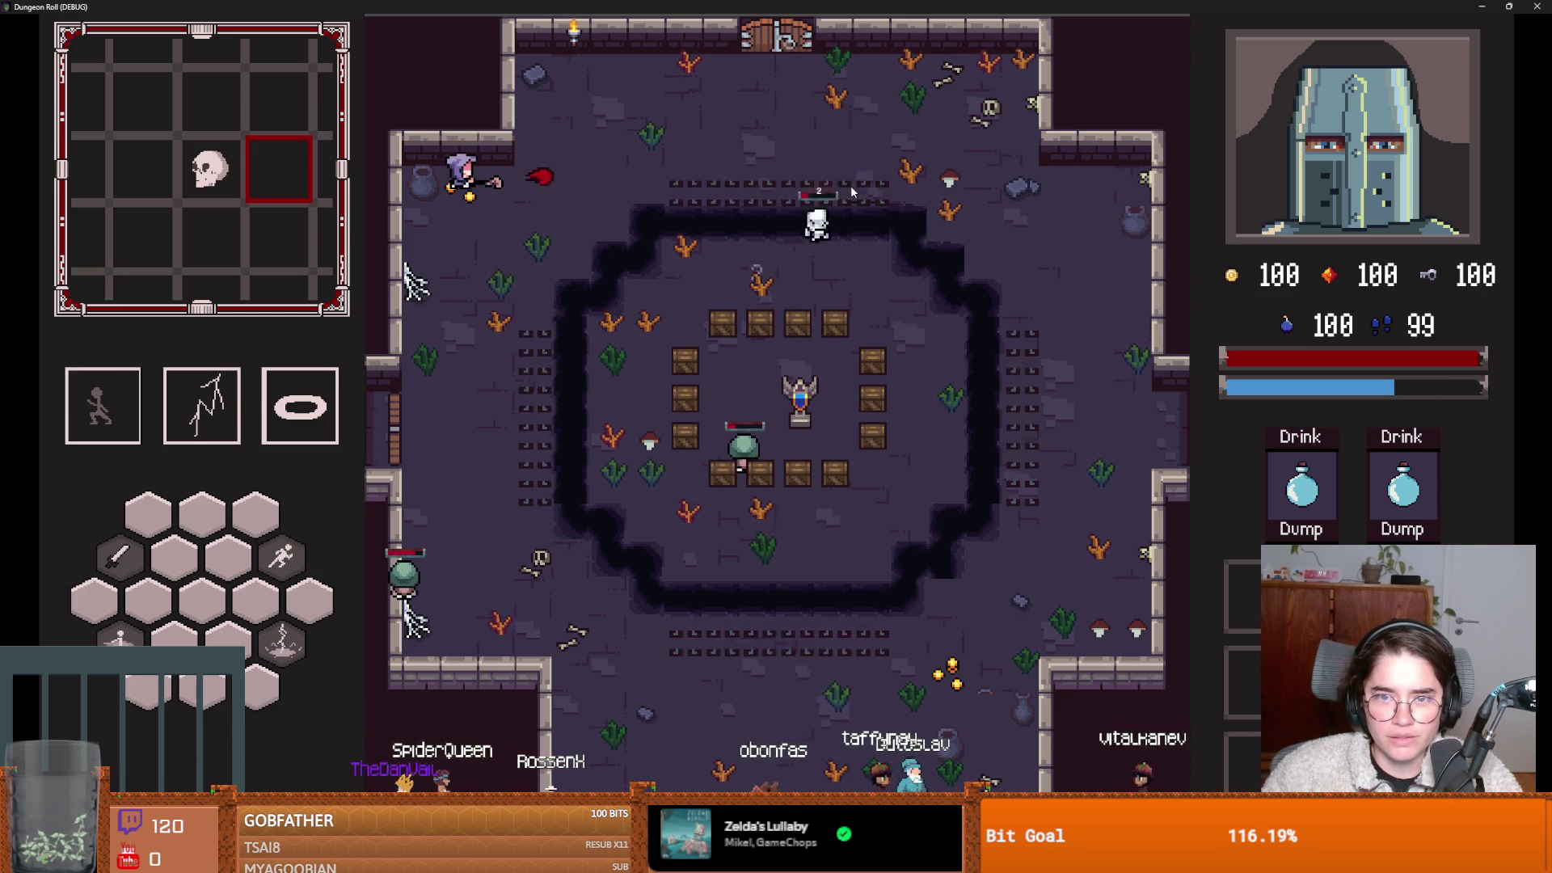
pyautogui.click(847, 267)
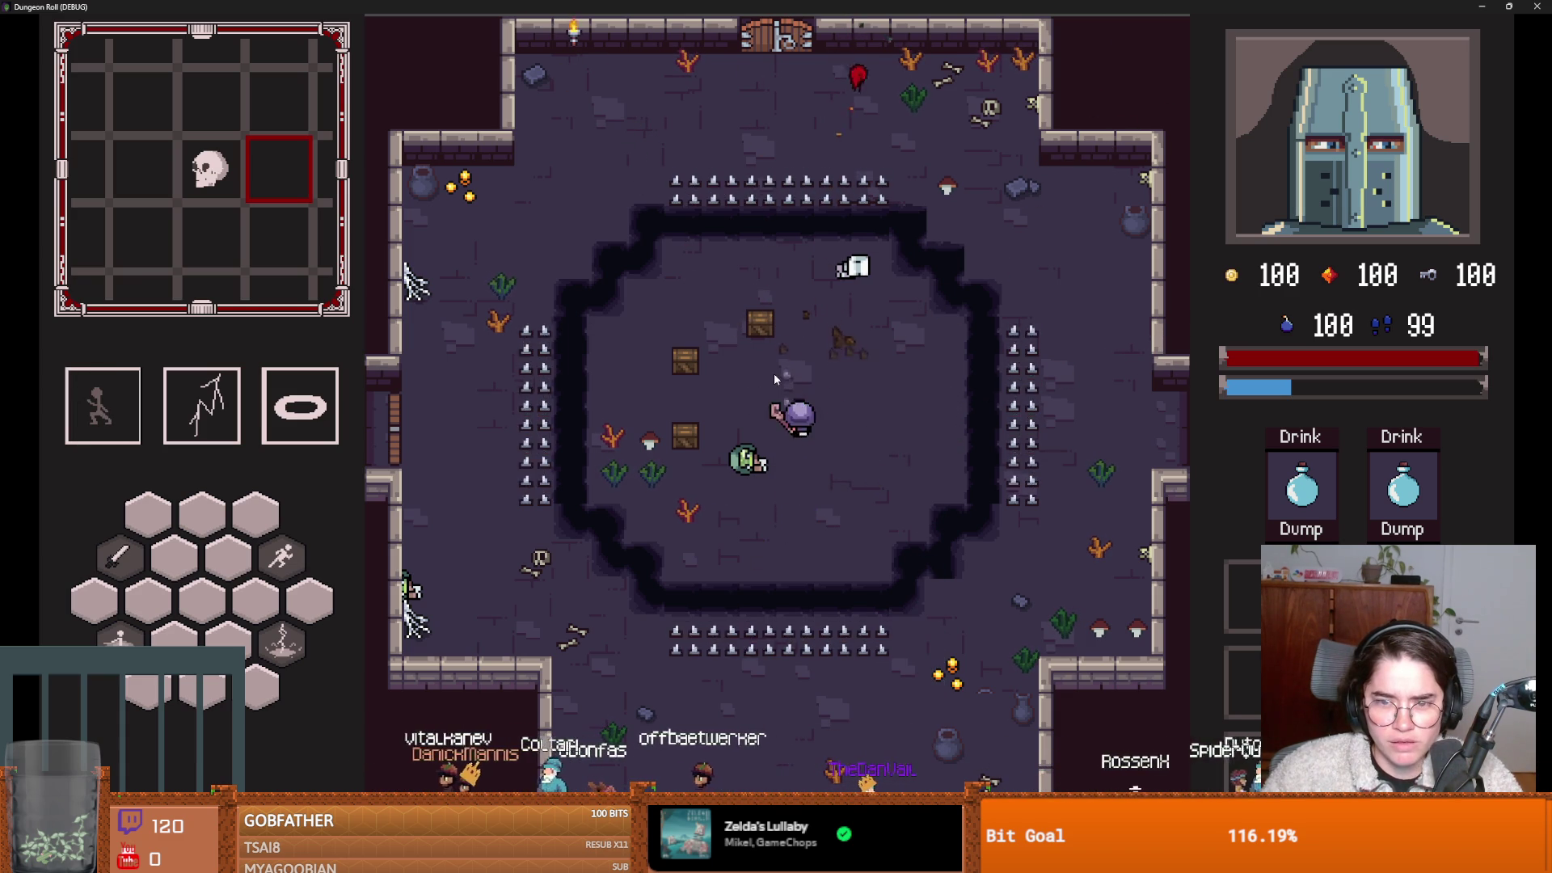
# Smash the crates beside and up-left of the mage with crescent slashes.
pyautogui.click(733, 403)
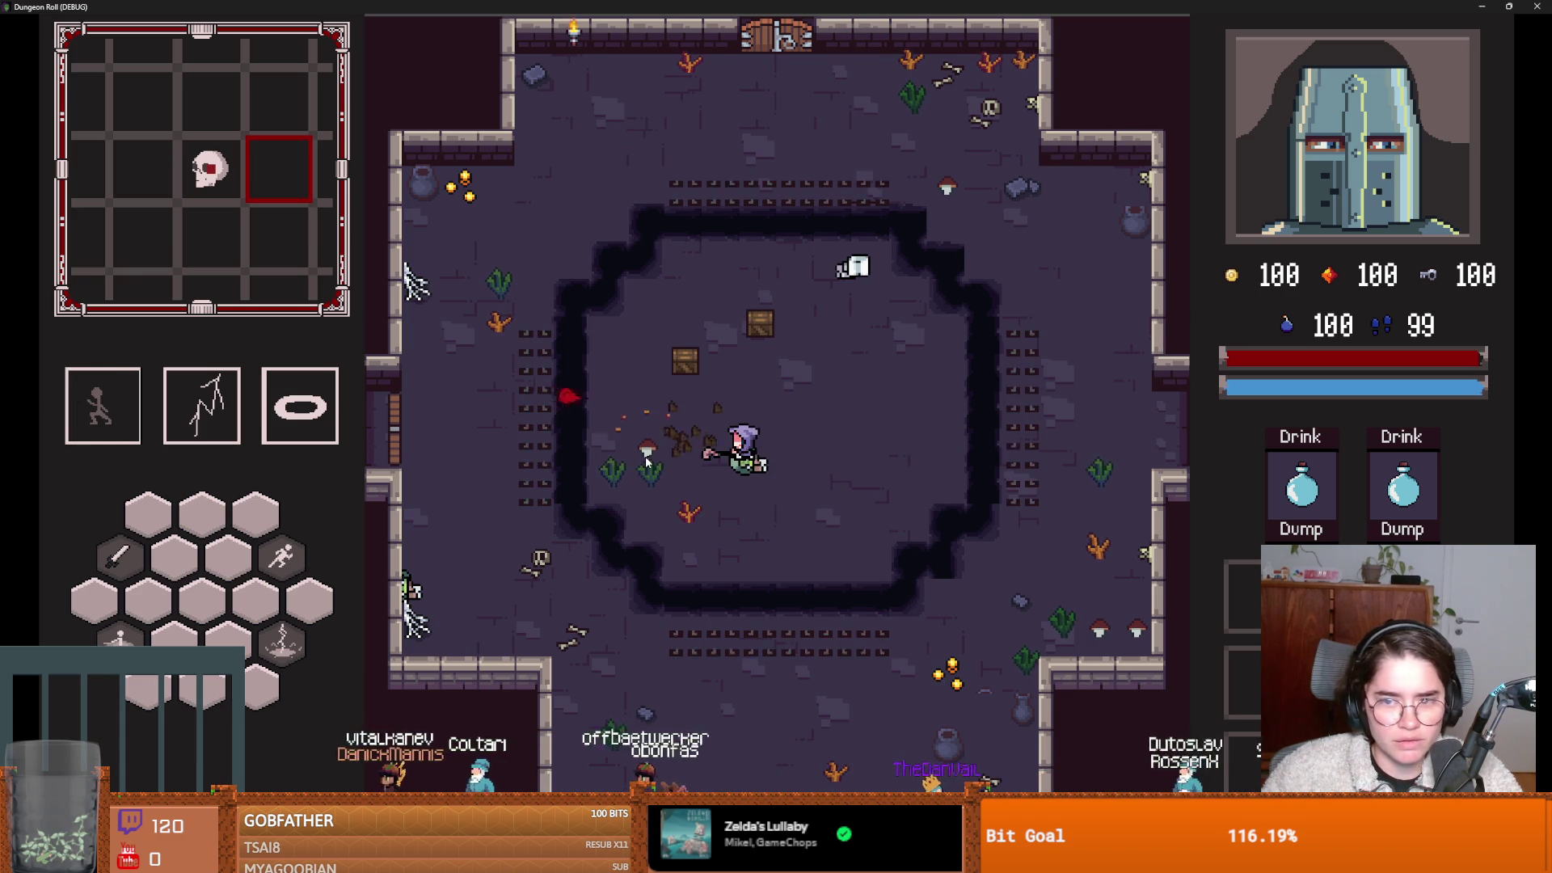
pyautogui.click(690, 404)
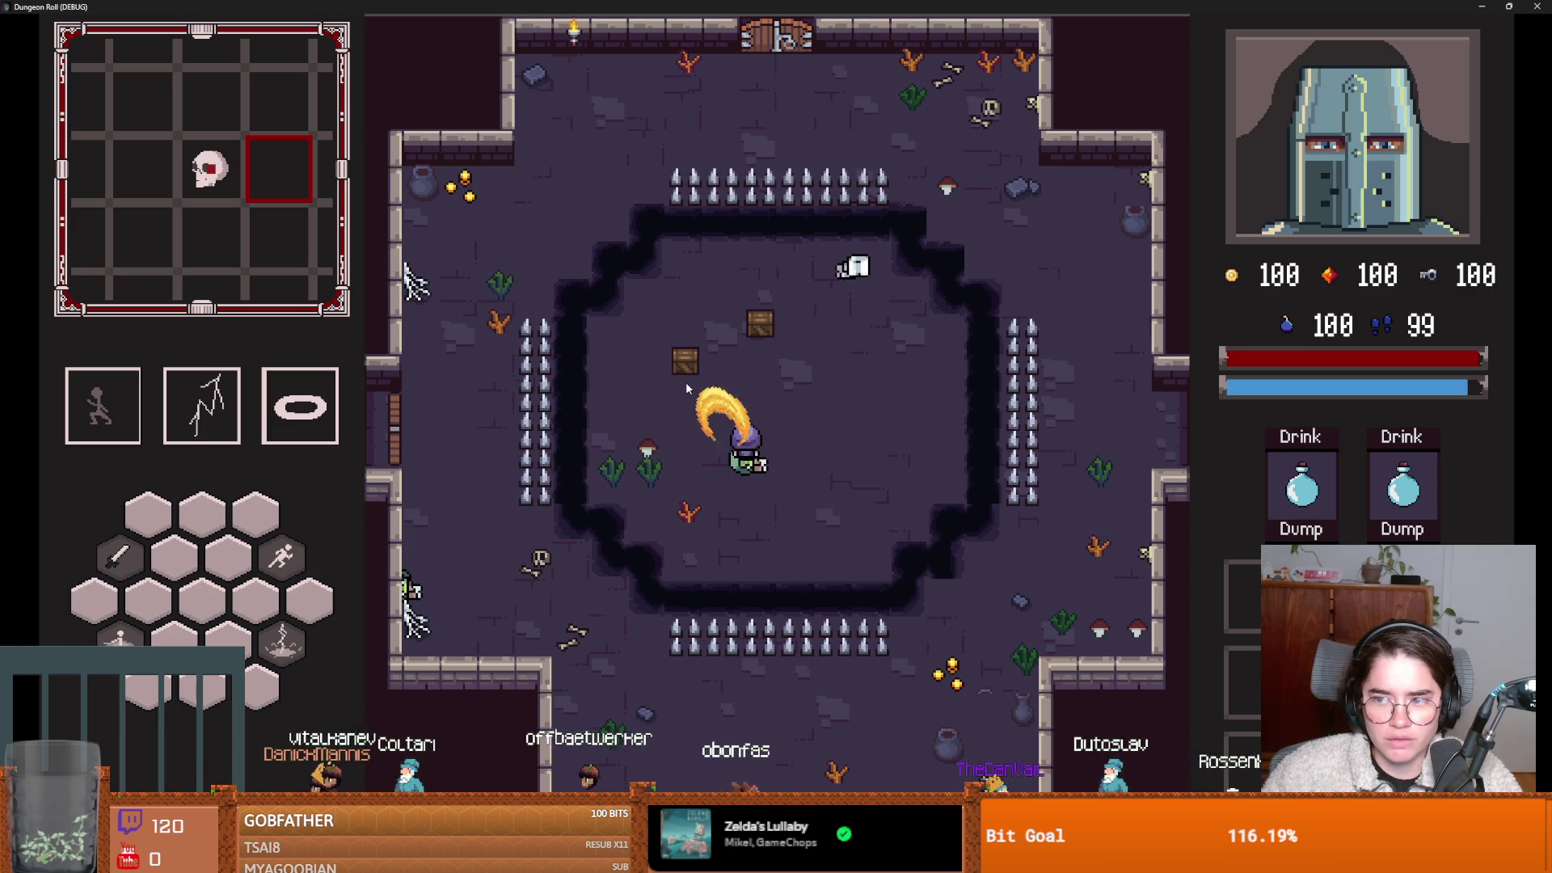
pyautogui.click(711, 377)
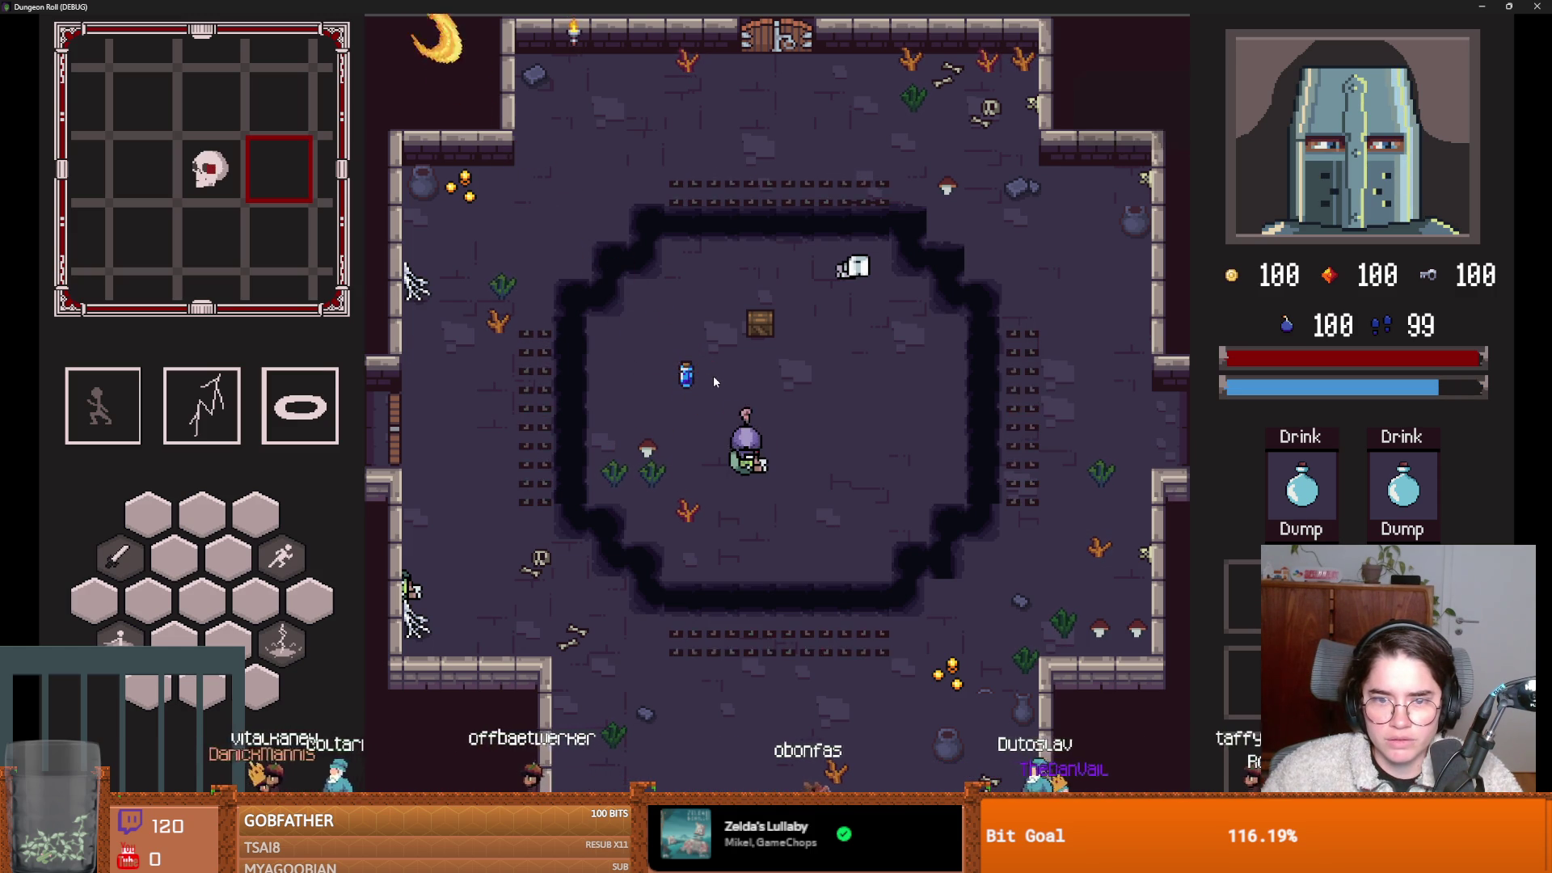
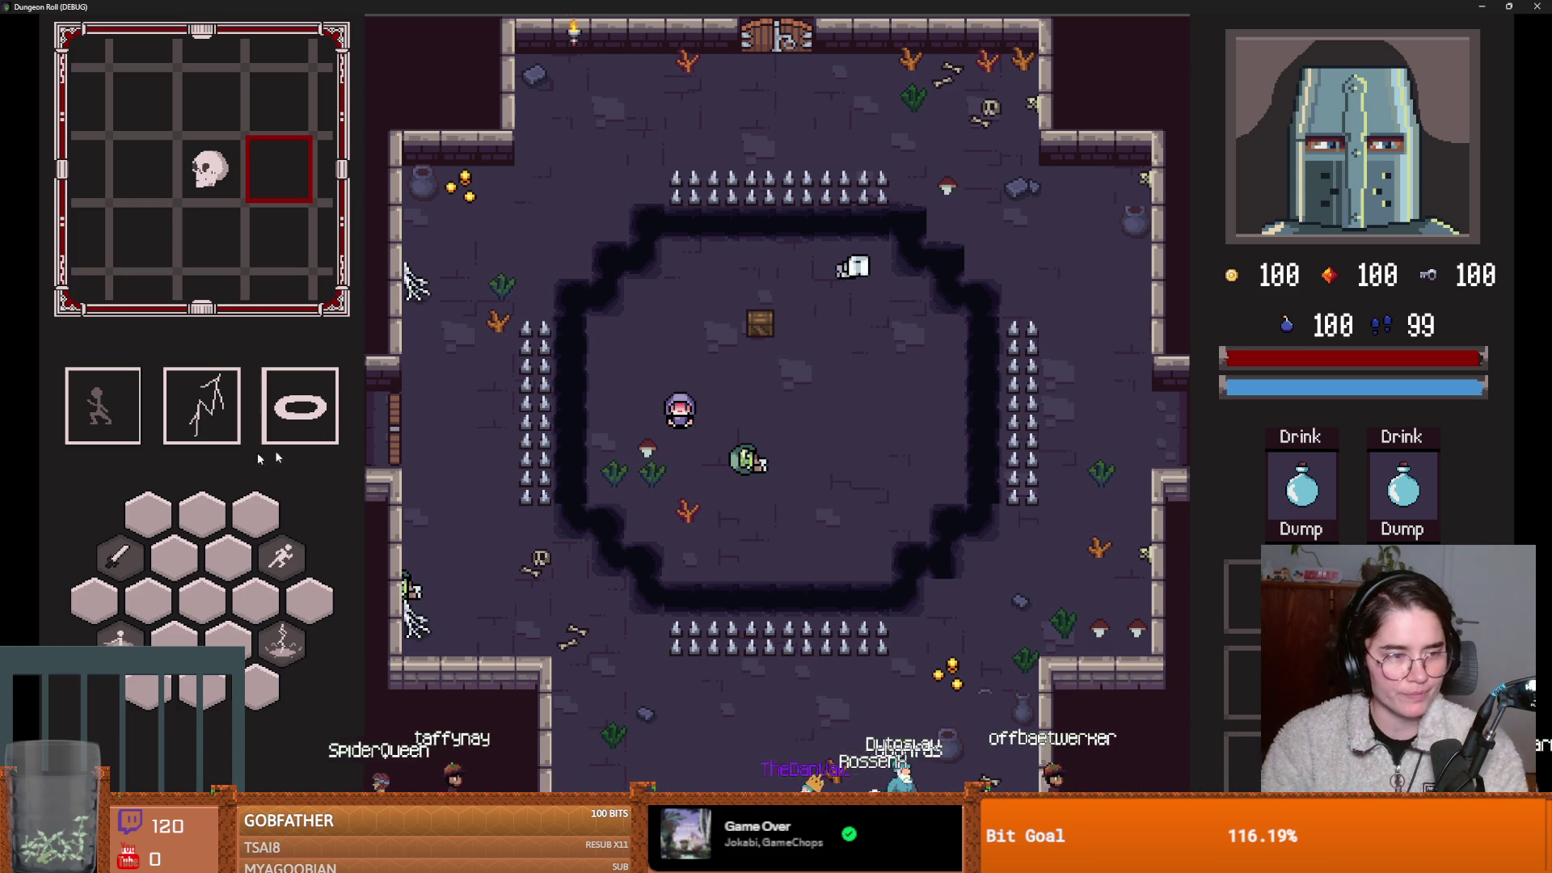
# Break the crate and dash the character up and down the room's left wall.
pyautogui.click(765, 319)
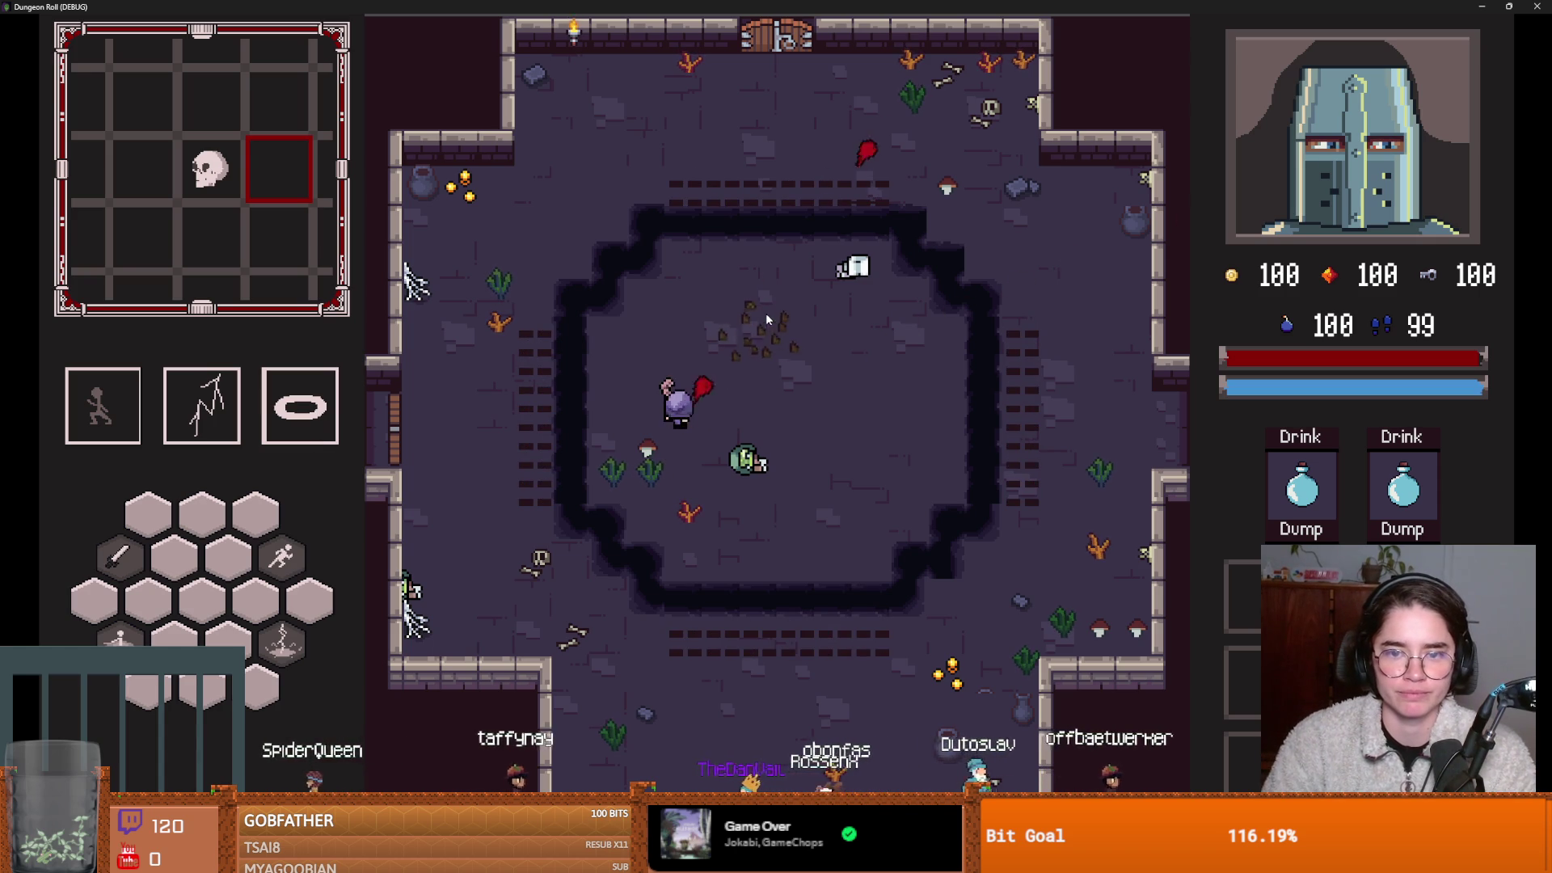
pyautogui.press('space')
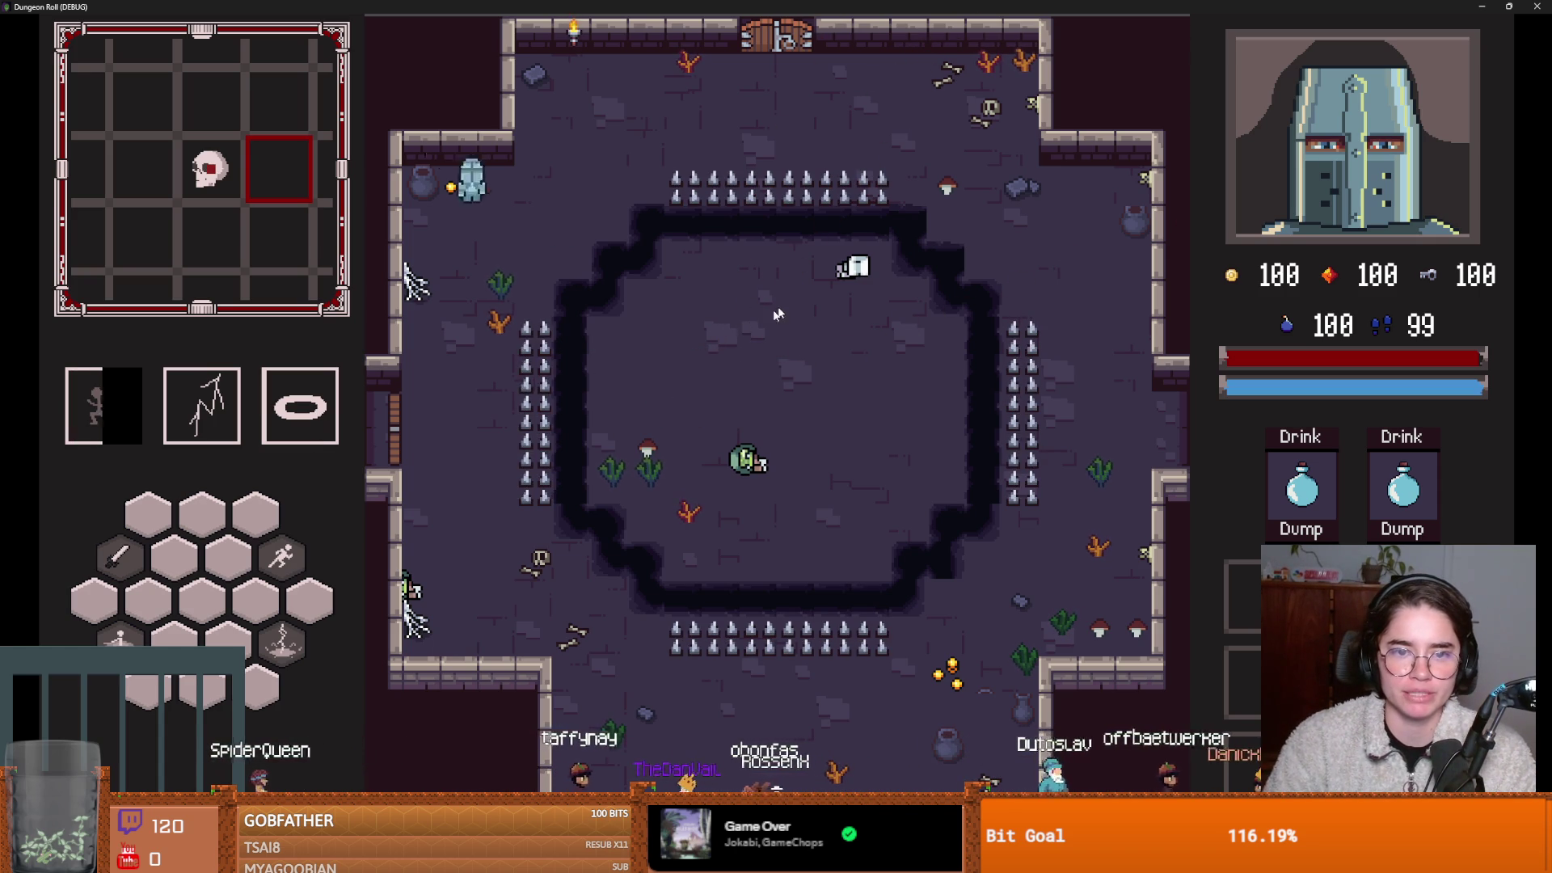
pyautogui.press('s')
pyautogui.press('space')
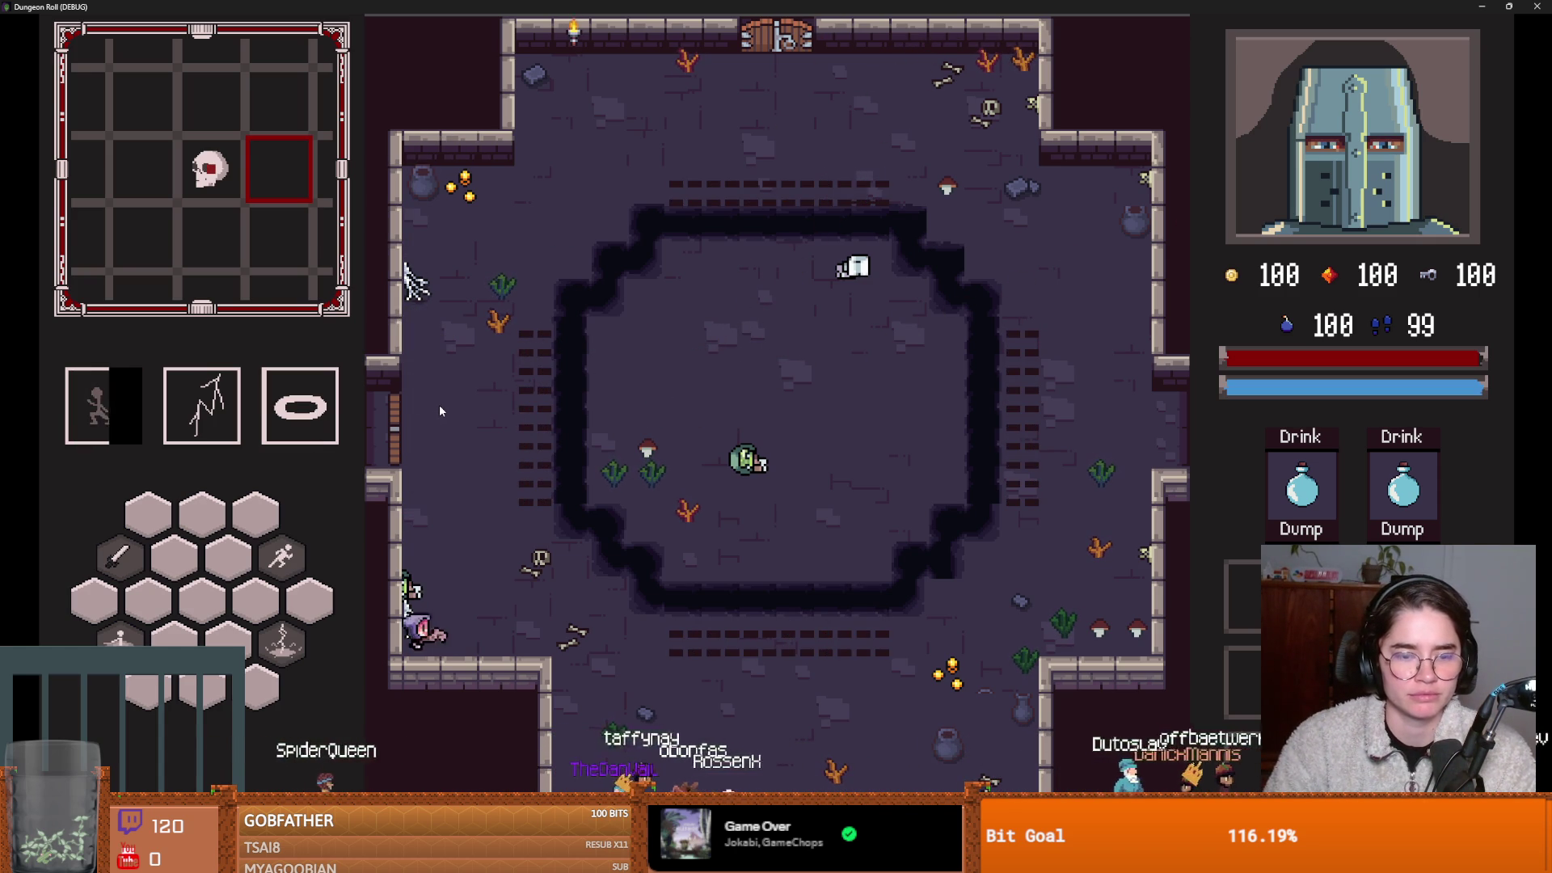
pyautogui.press('w')
# Quit the run to the title screen via Esc and Main Menu, and close the debug game window.
pyautogui.press('Escape')
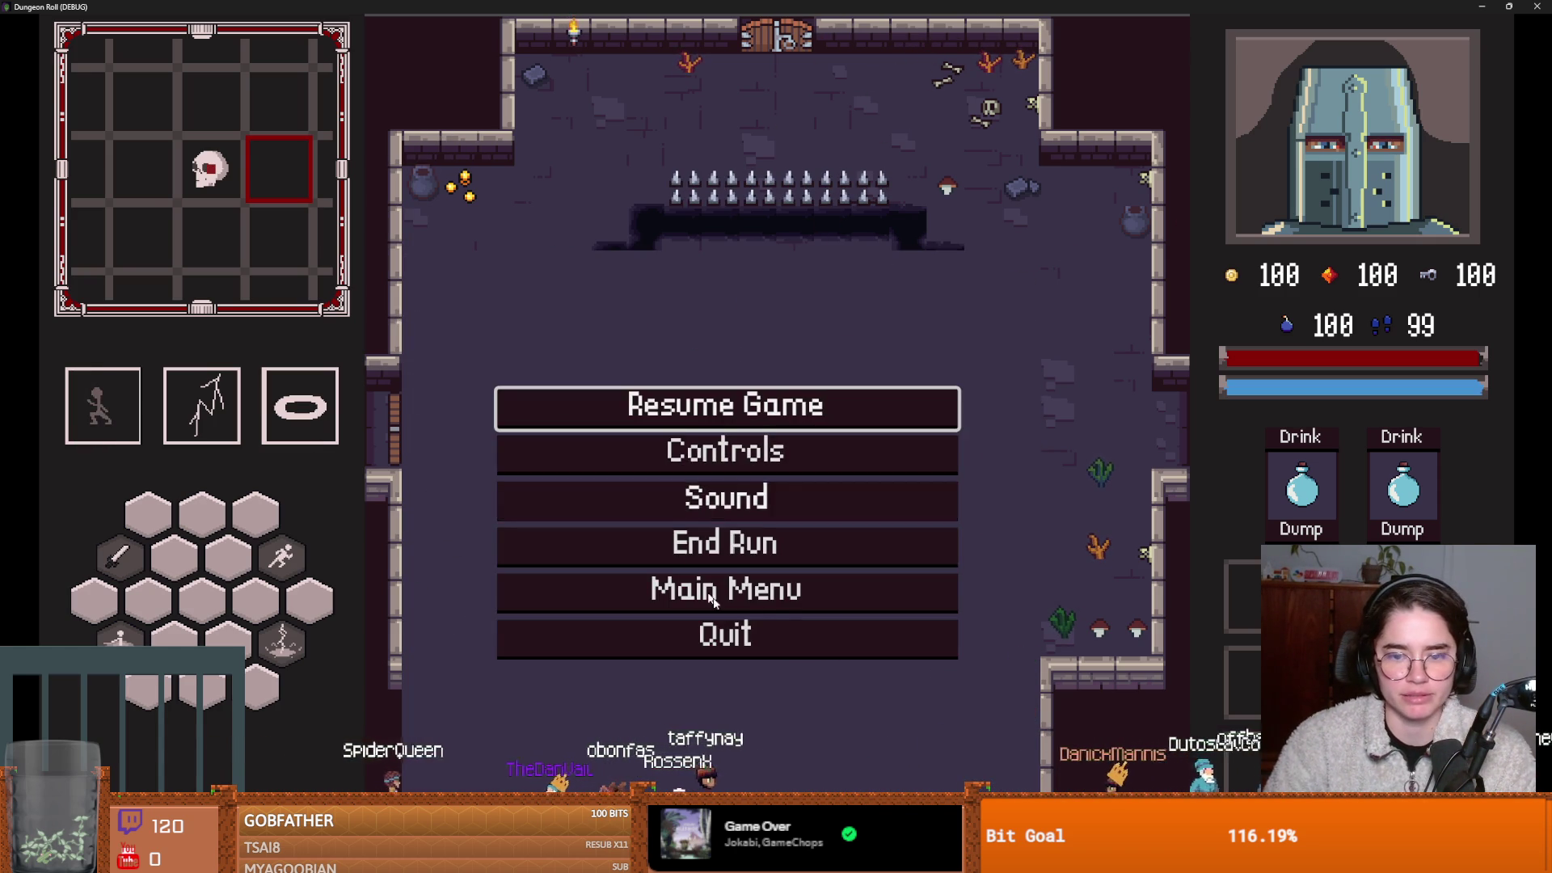
pyautogui.click(768, 576)
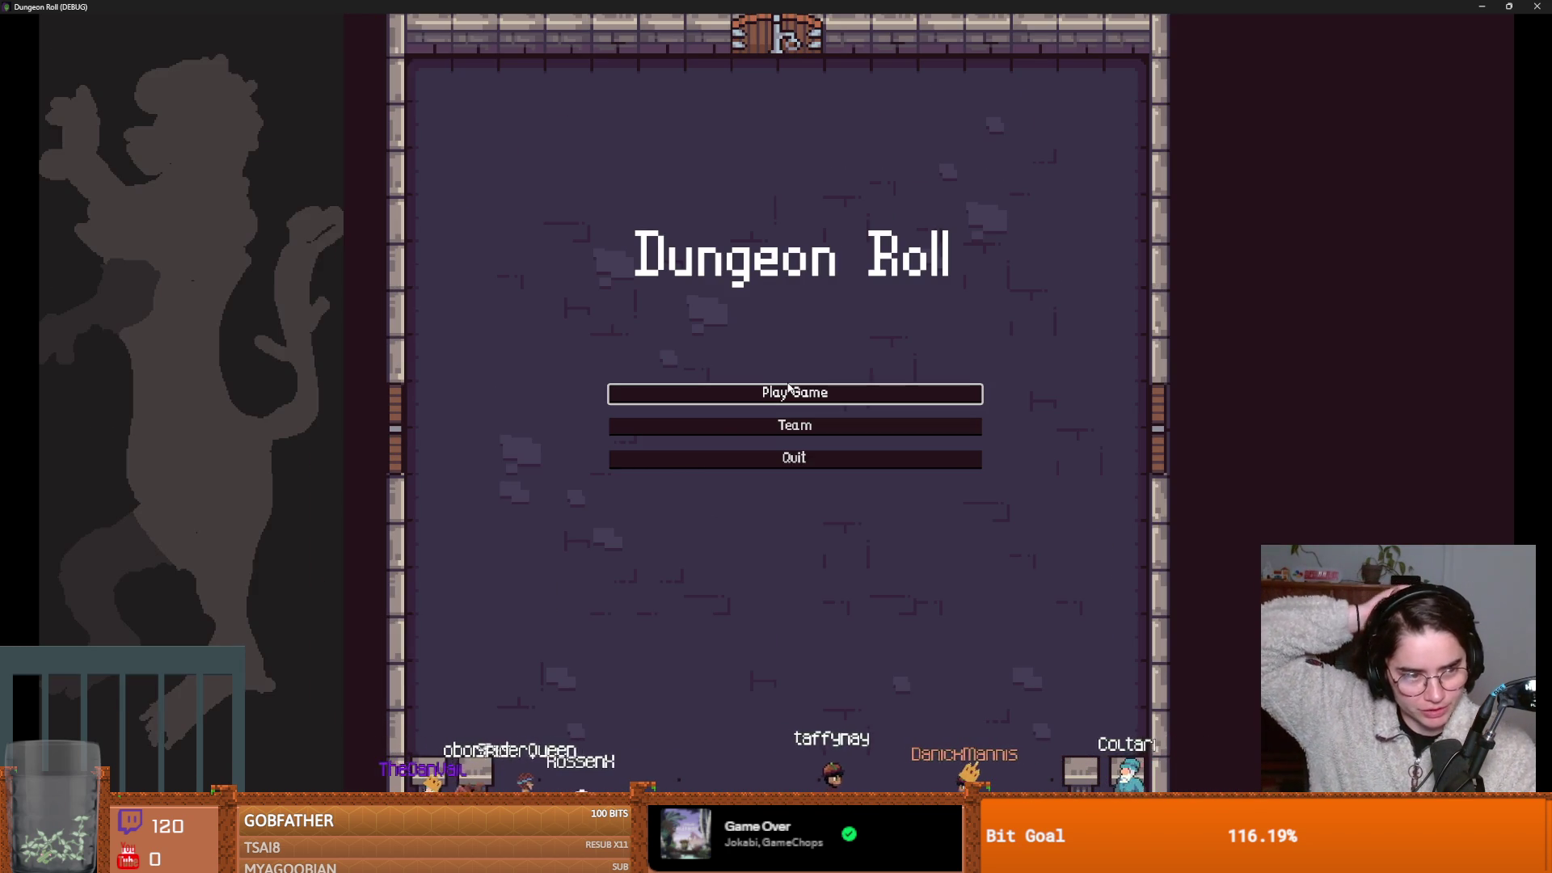
pyautogui.press('super+Down')
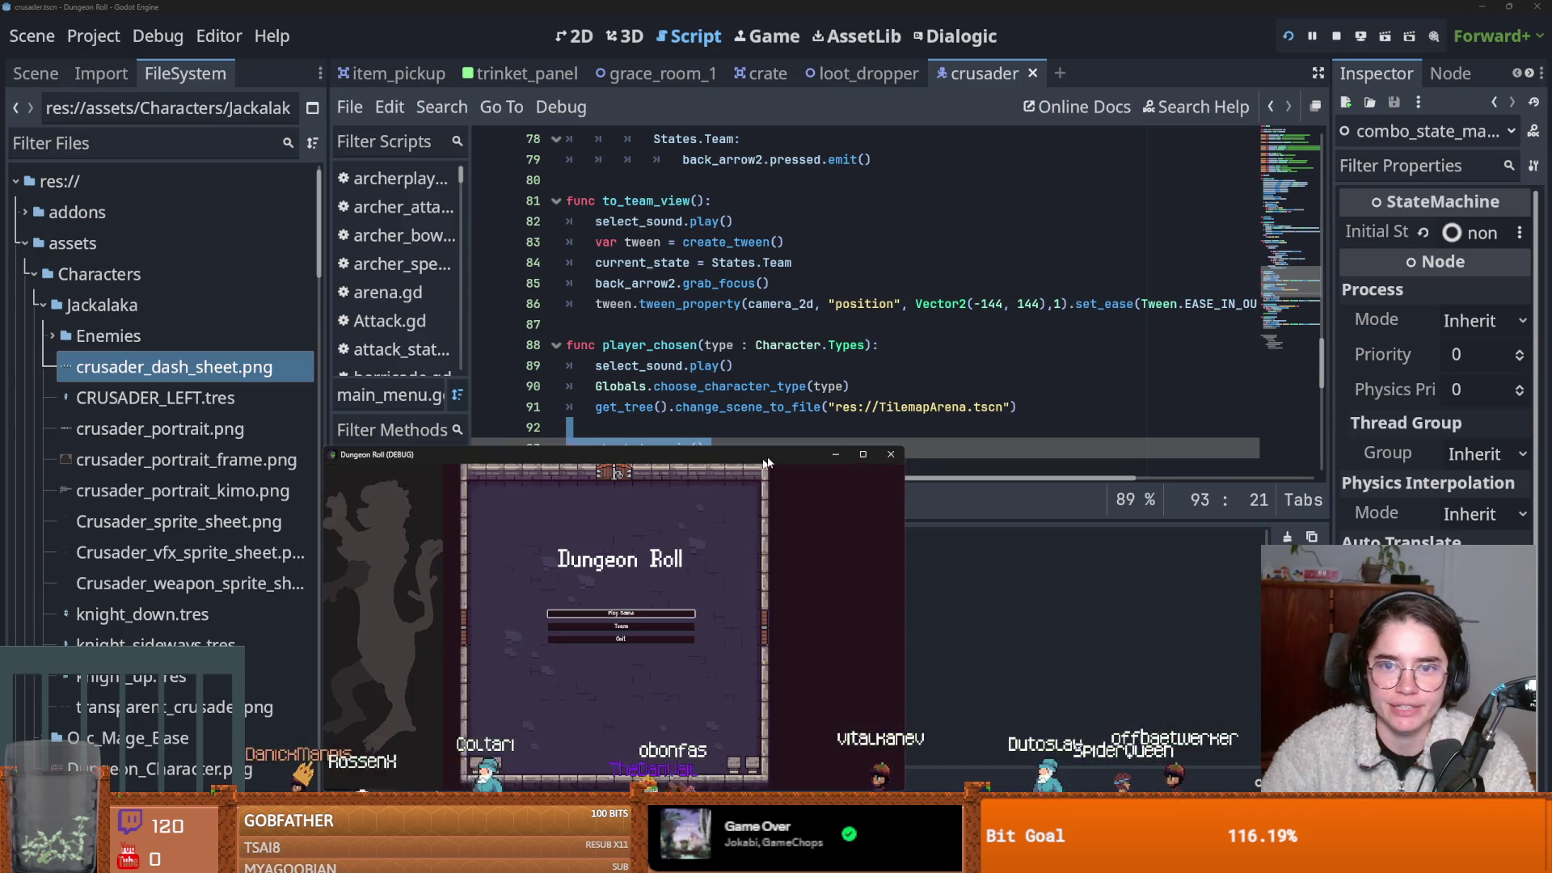
pyautogui.click(882, 453)
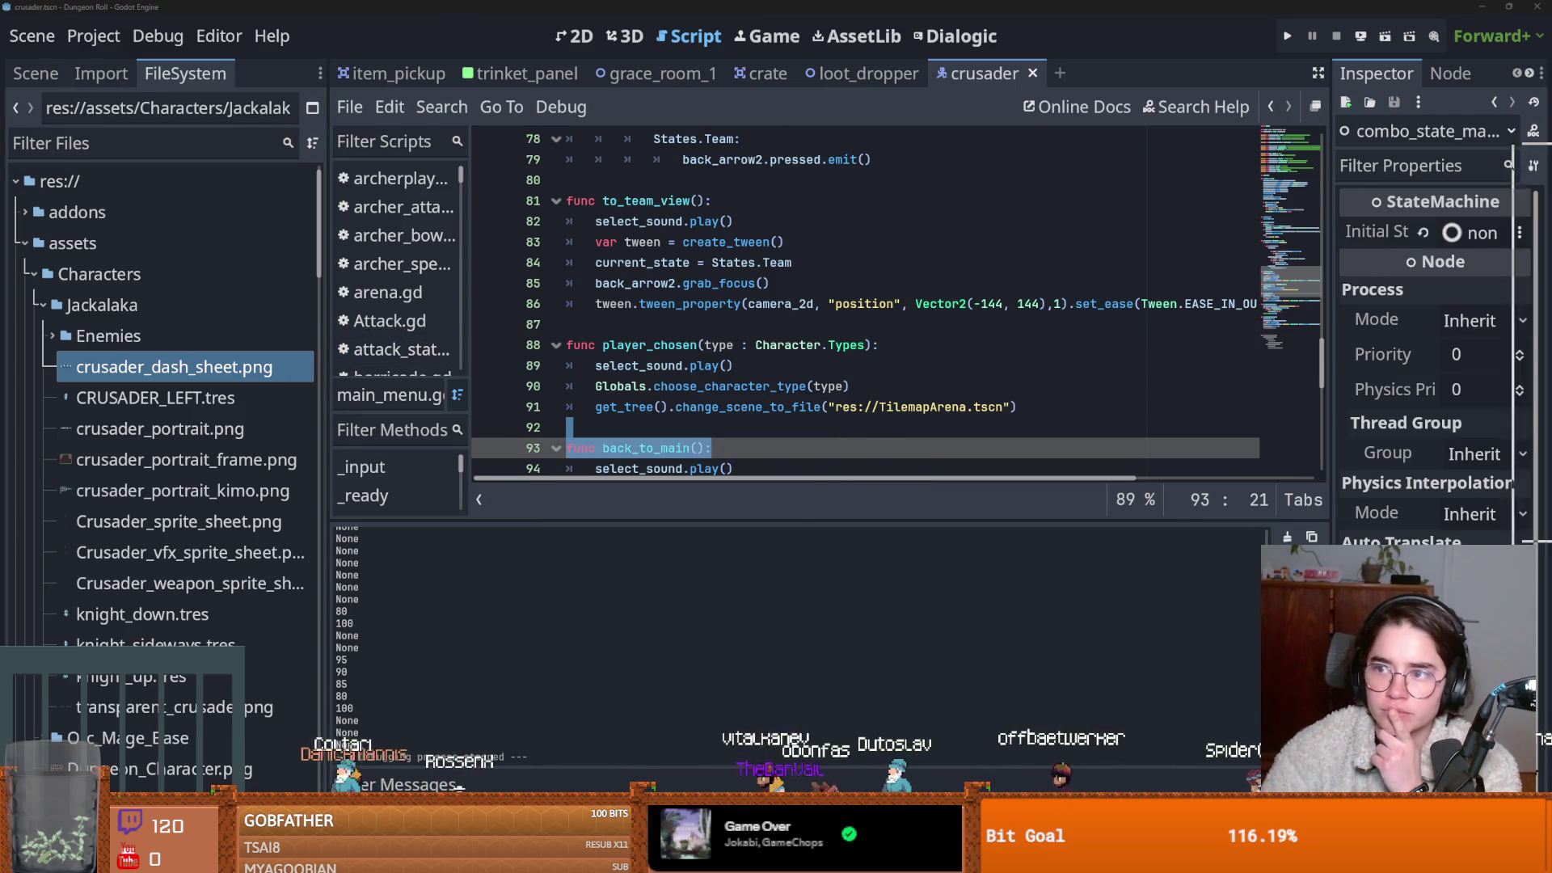
pyautogui.hotkey('alt', 'Tab')
# Review the two latest commits in History, including the trinket_panel.gd and trinket_panel.tscn diffs.
pyautogui.click(181, 57)
pyautogui.click(81, 130)
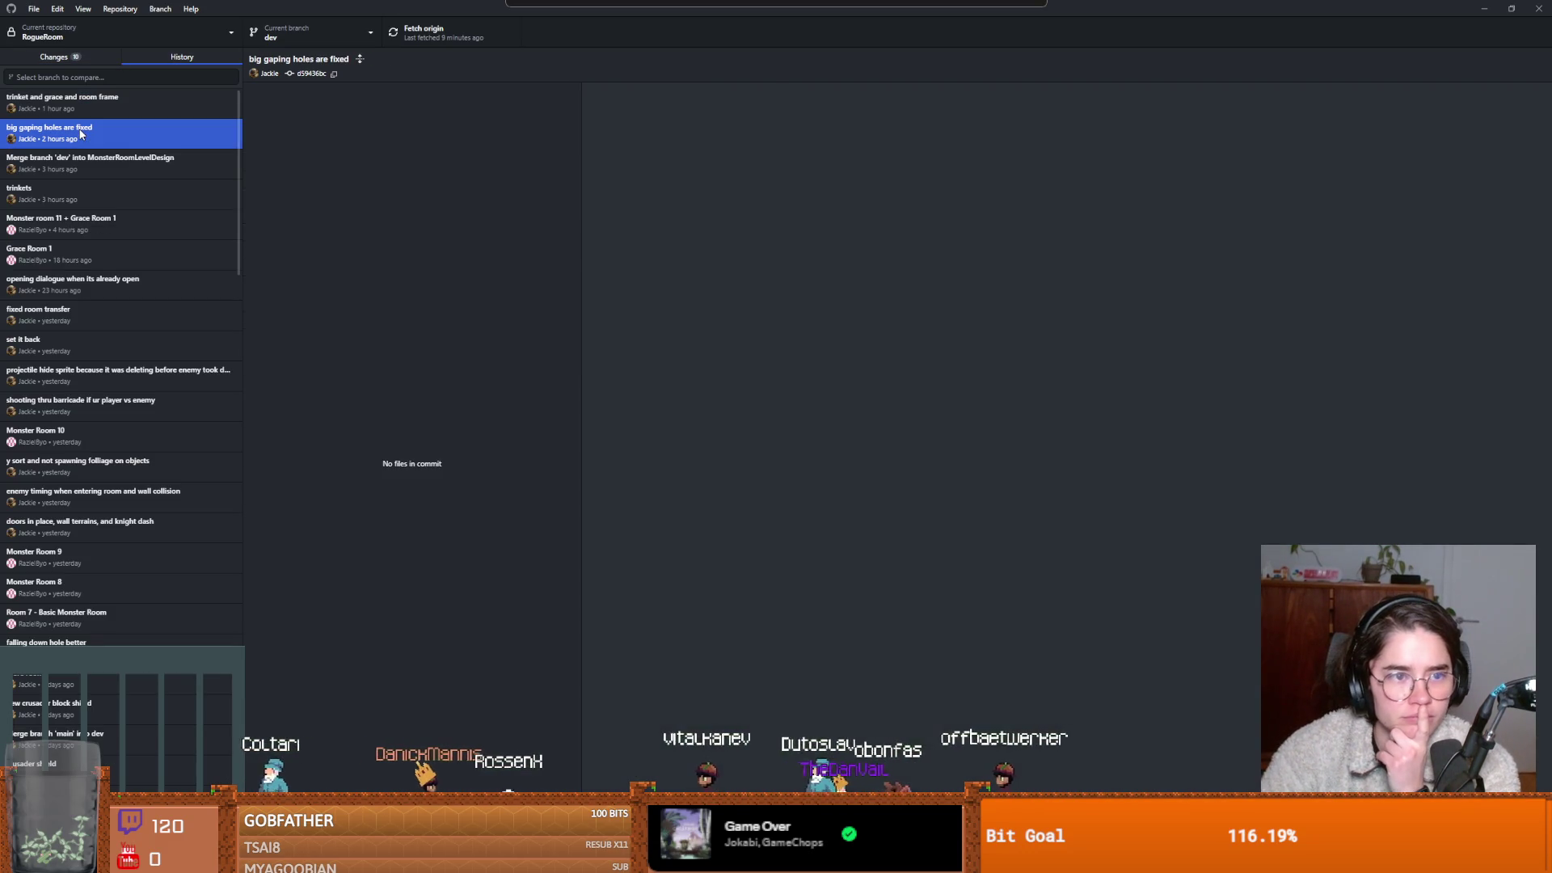
pyautogui.click(94, 102)
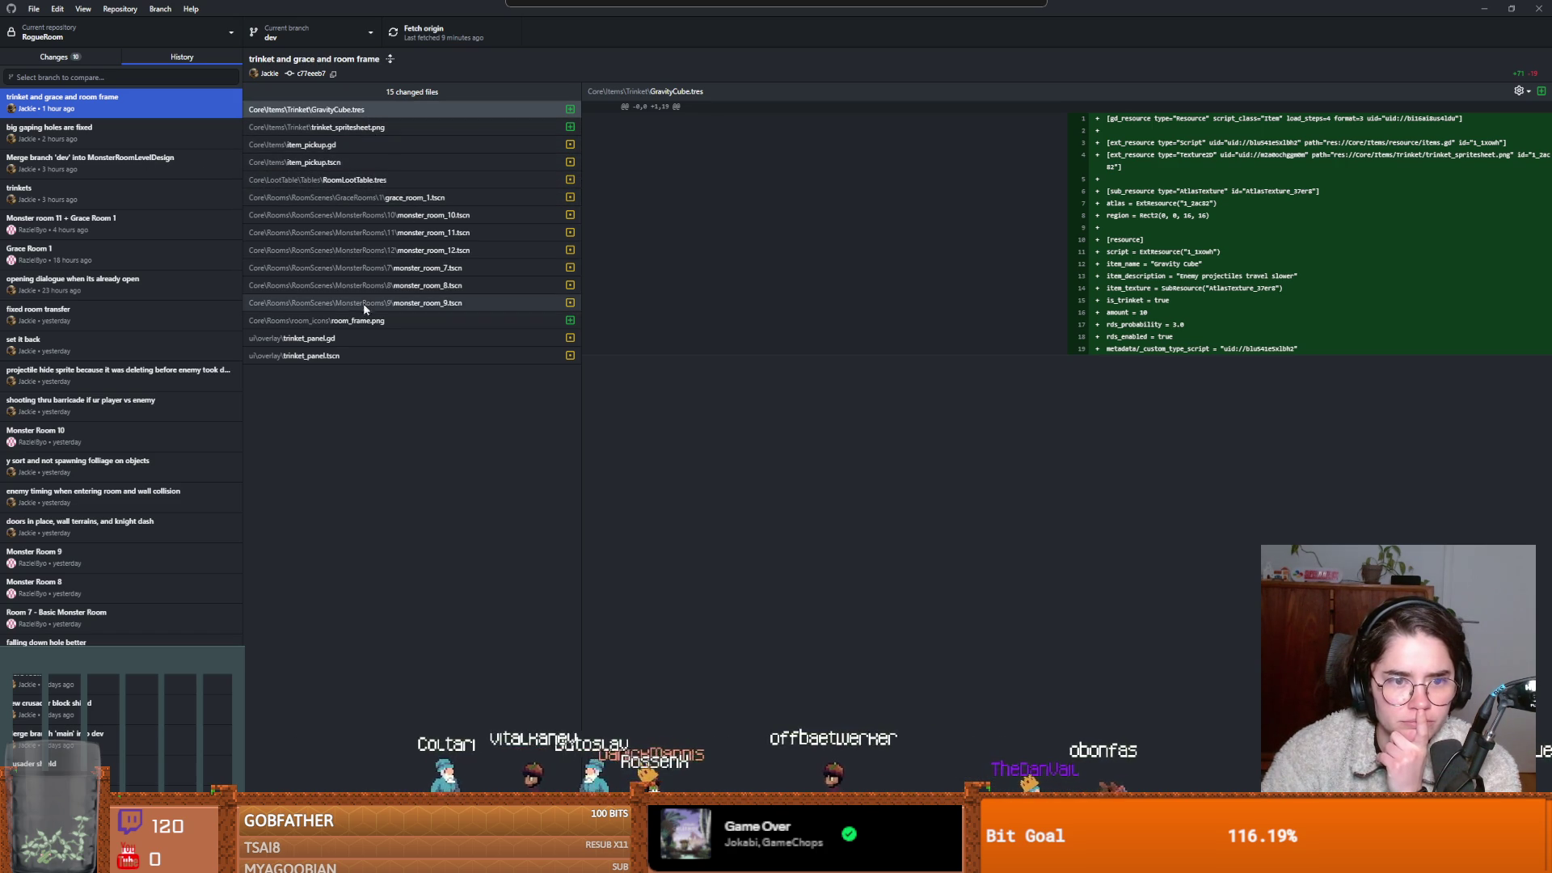
pyautogui.click(357, 338)
pyautogui.click(506, 358)
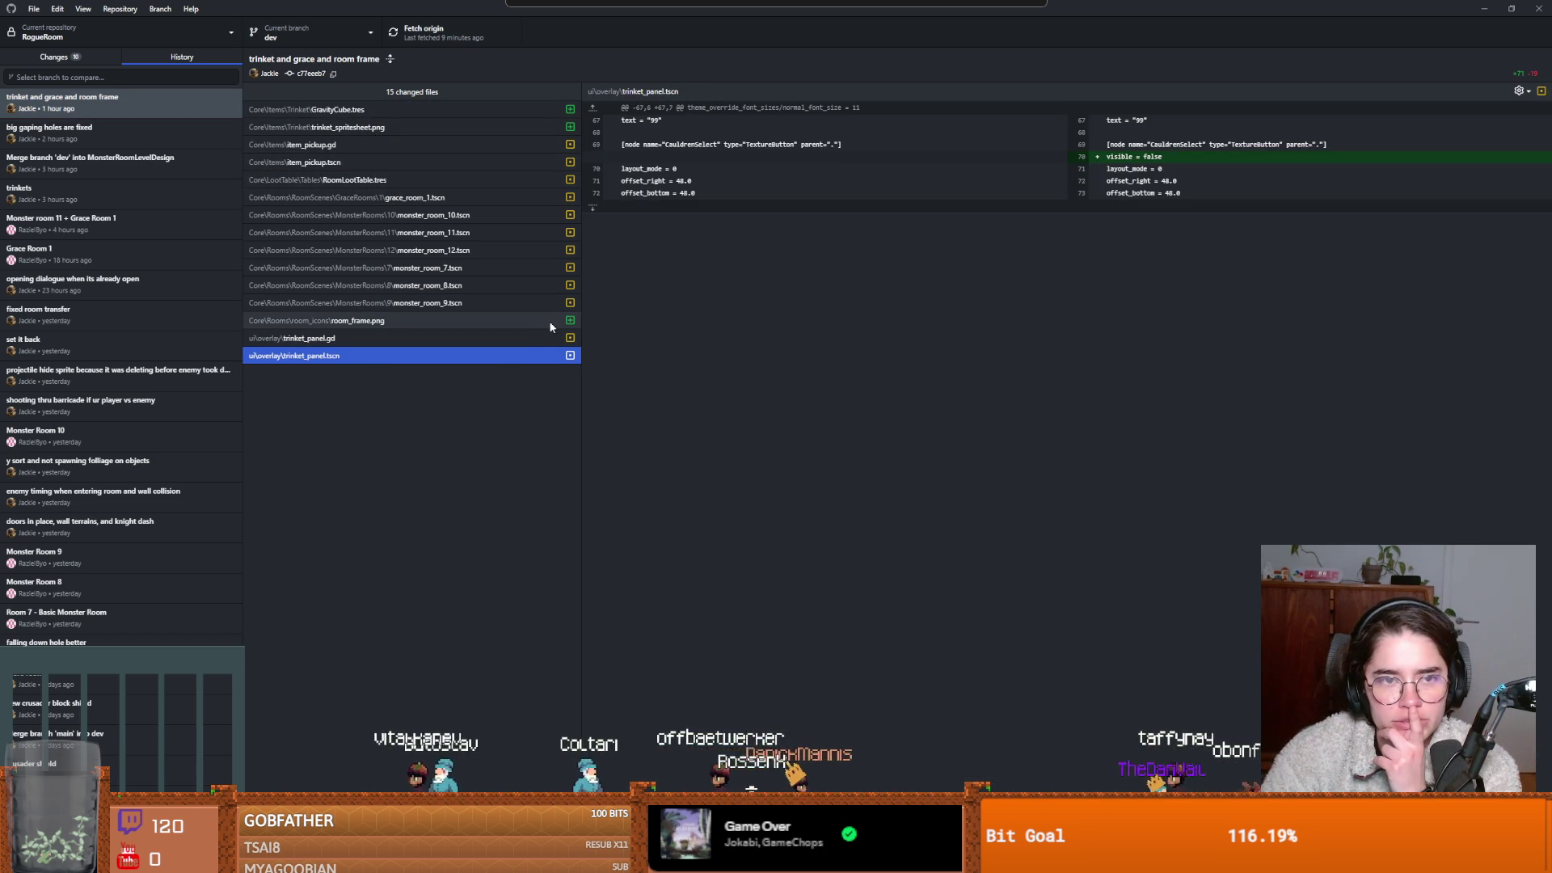
# Check the uncommitted item_pickup.gd and item_pickup.tscn changes, then return to Godot.
pyautogui.click(54, 57)
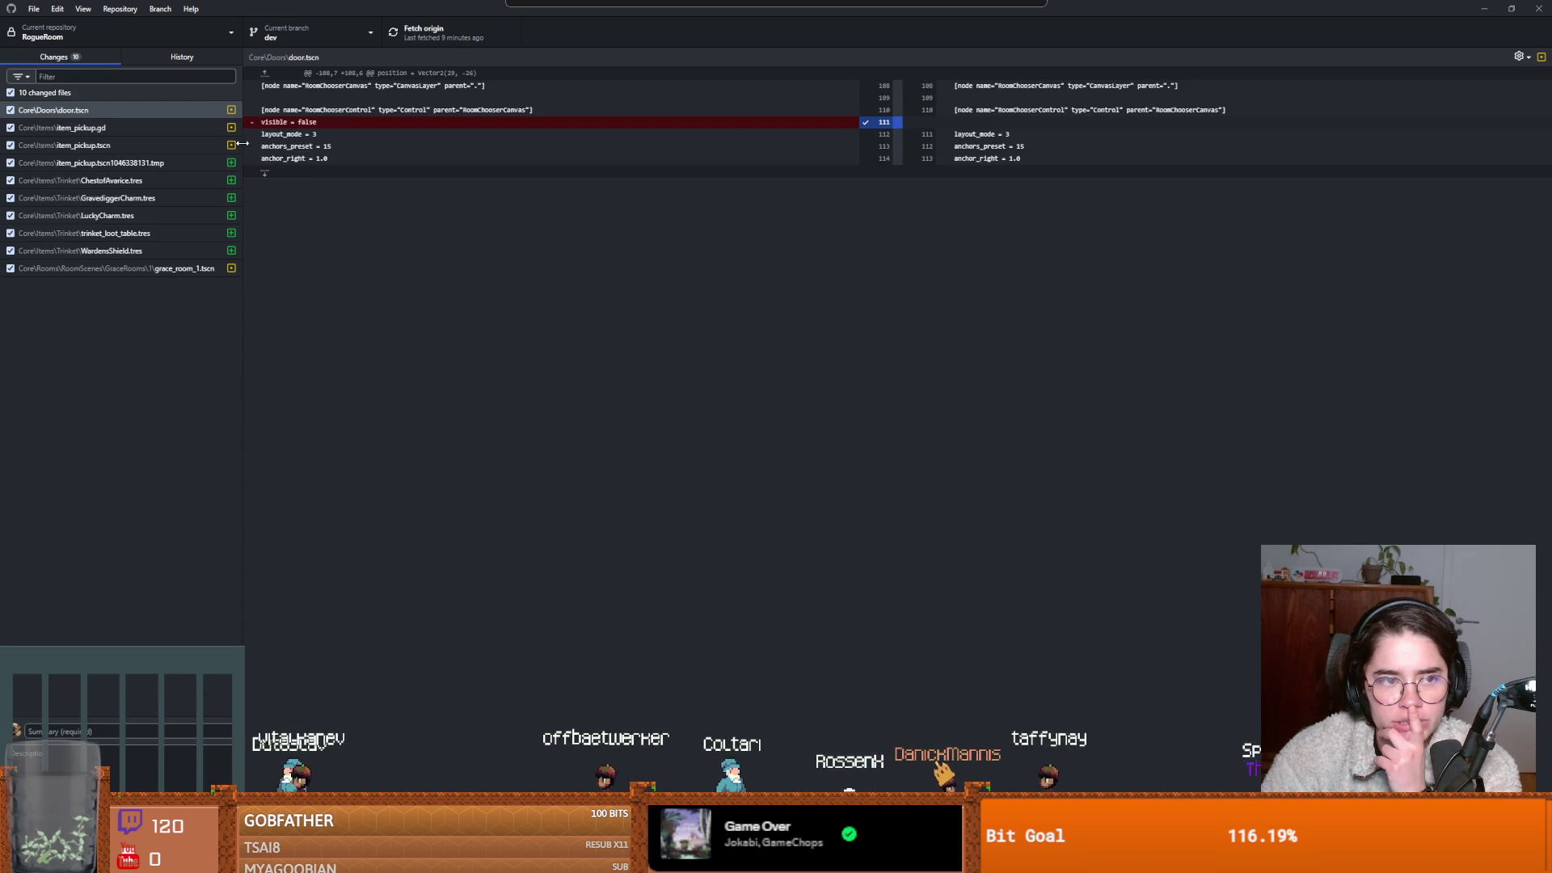
pyautogui.click(129, 127)
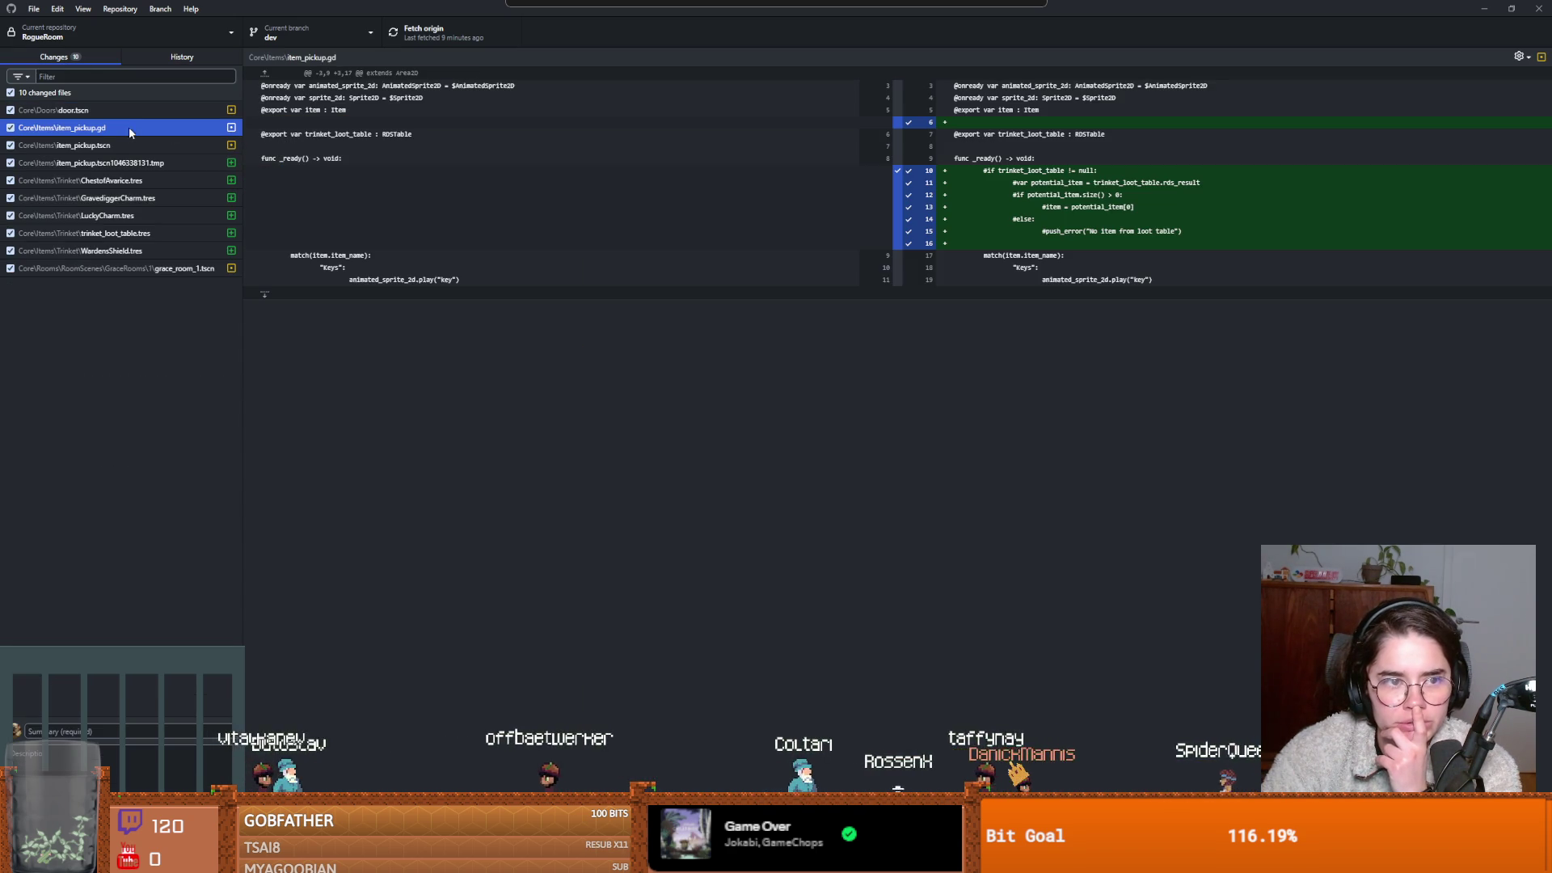
pyautogui.click(129, 147)
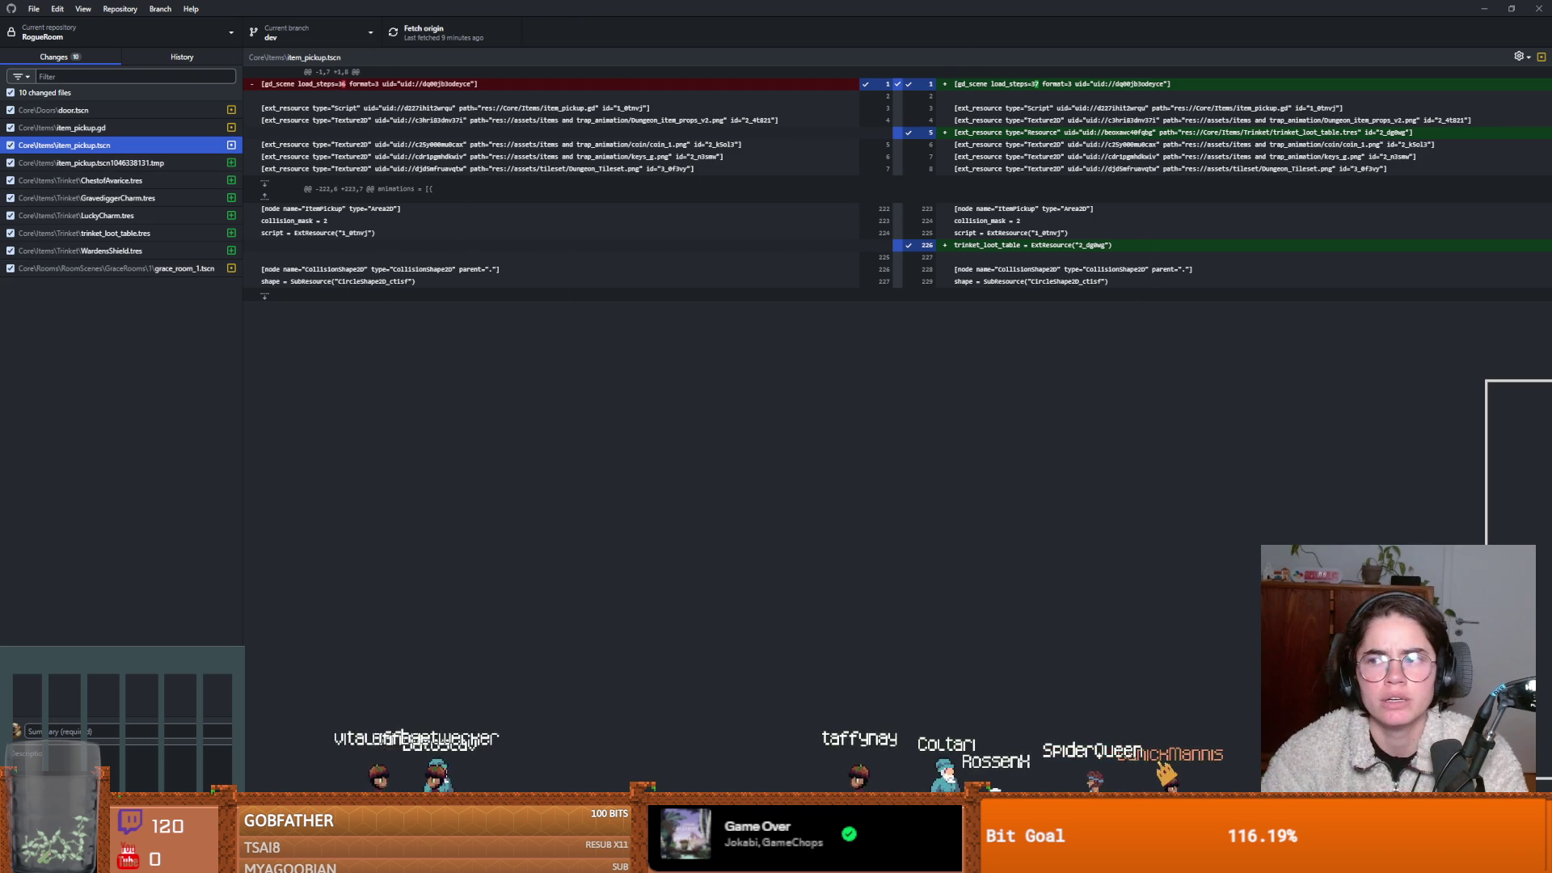
pyautogui.hotkey('alt', 'Tab')
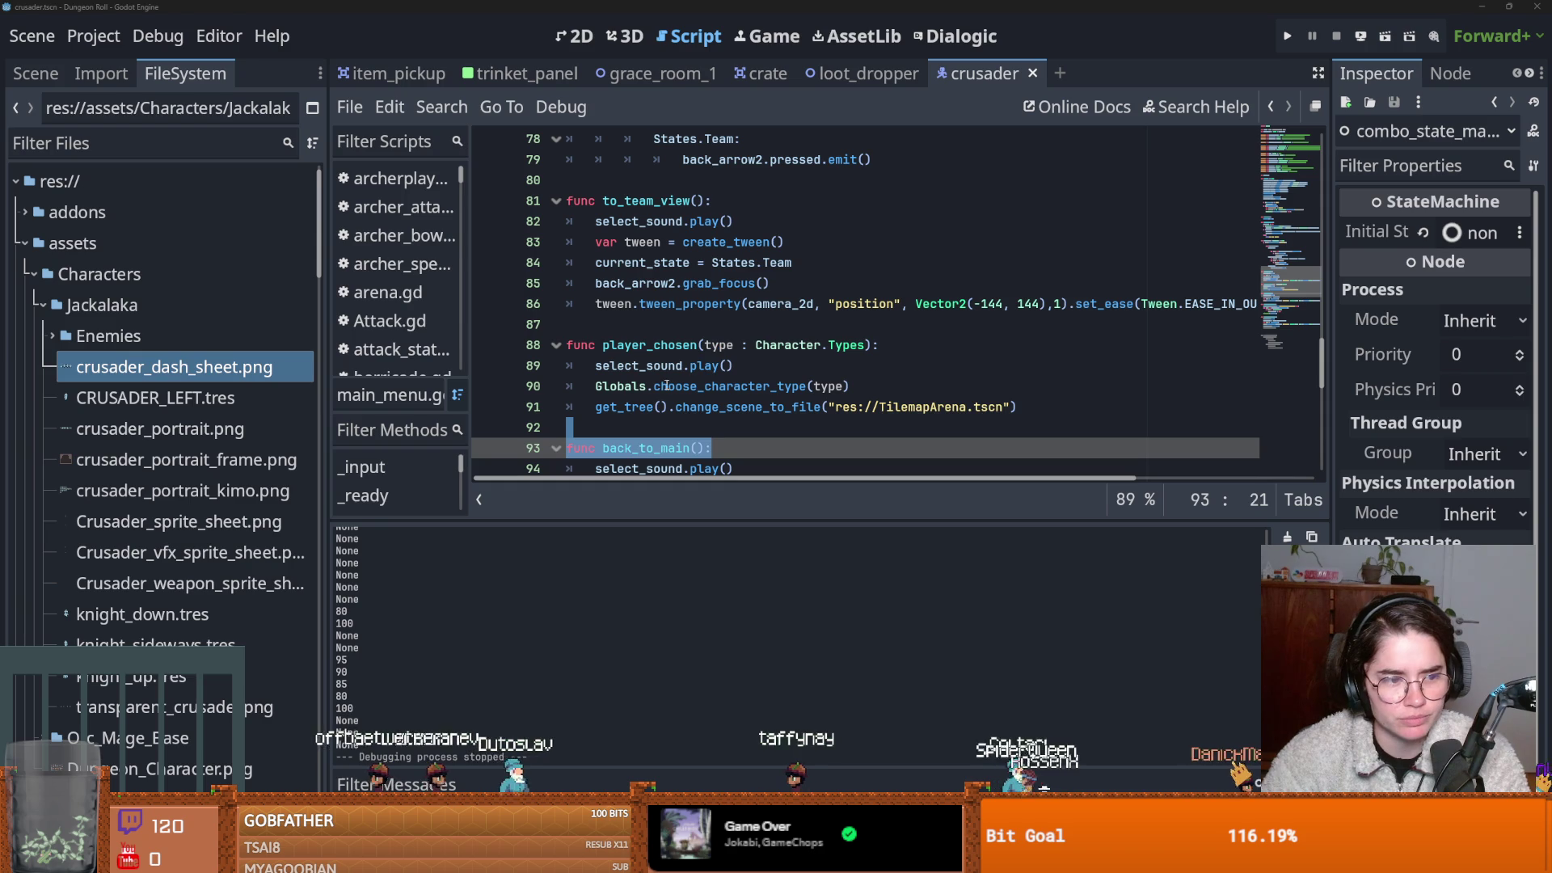
# Save the crusader scene and open none_state.gd from the Scene dock's state machine.
pyautogui.click(649, 370)
pyautogui.hotkey('ctrl', 's')
pyautogui.click(36, 73)
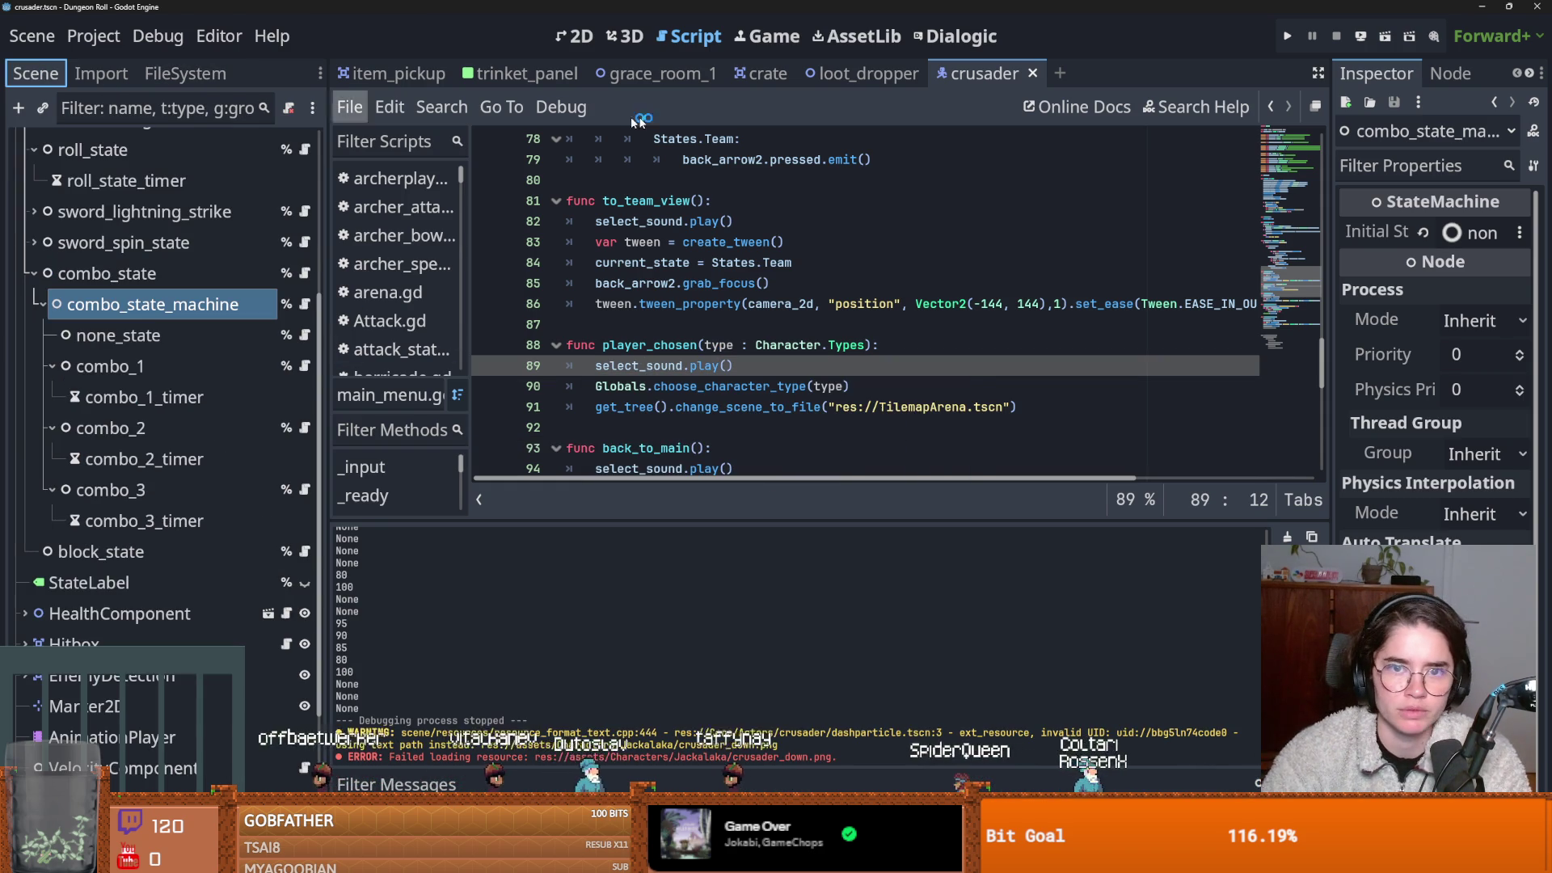
pyautogui.scroll(5, 293, 418)
pyautogui.scroll(-3, 292, 418)
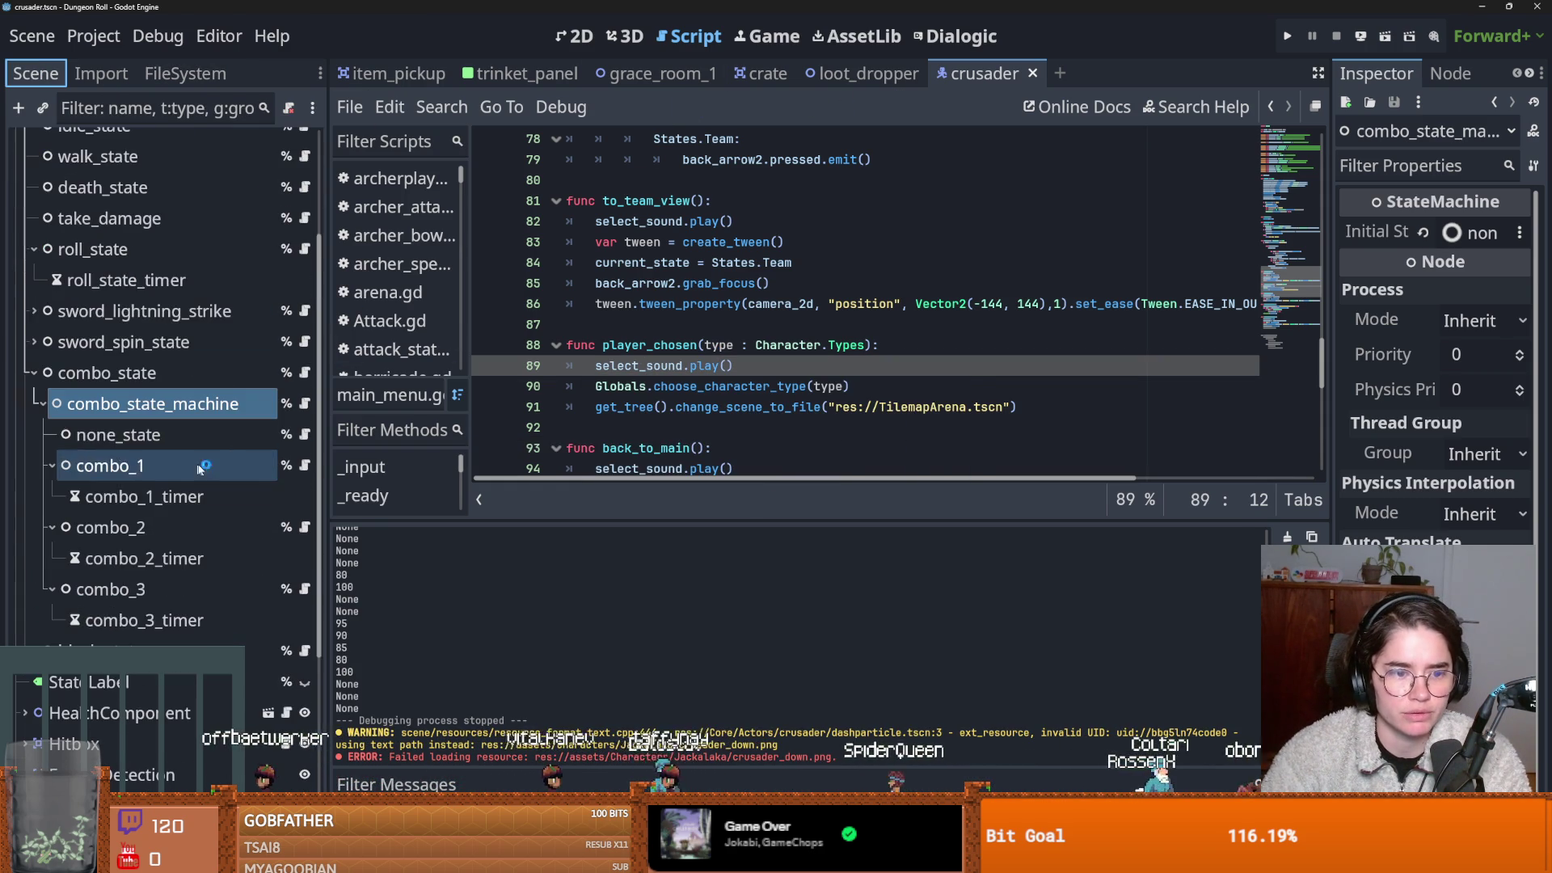
pyautogui.click(308, 404)
pyautogui.click(304, 435)
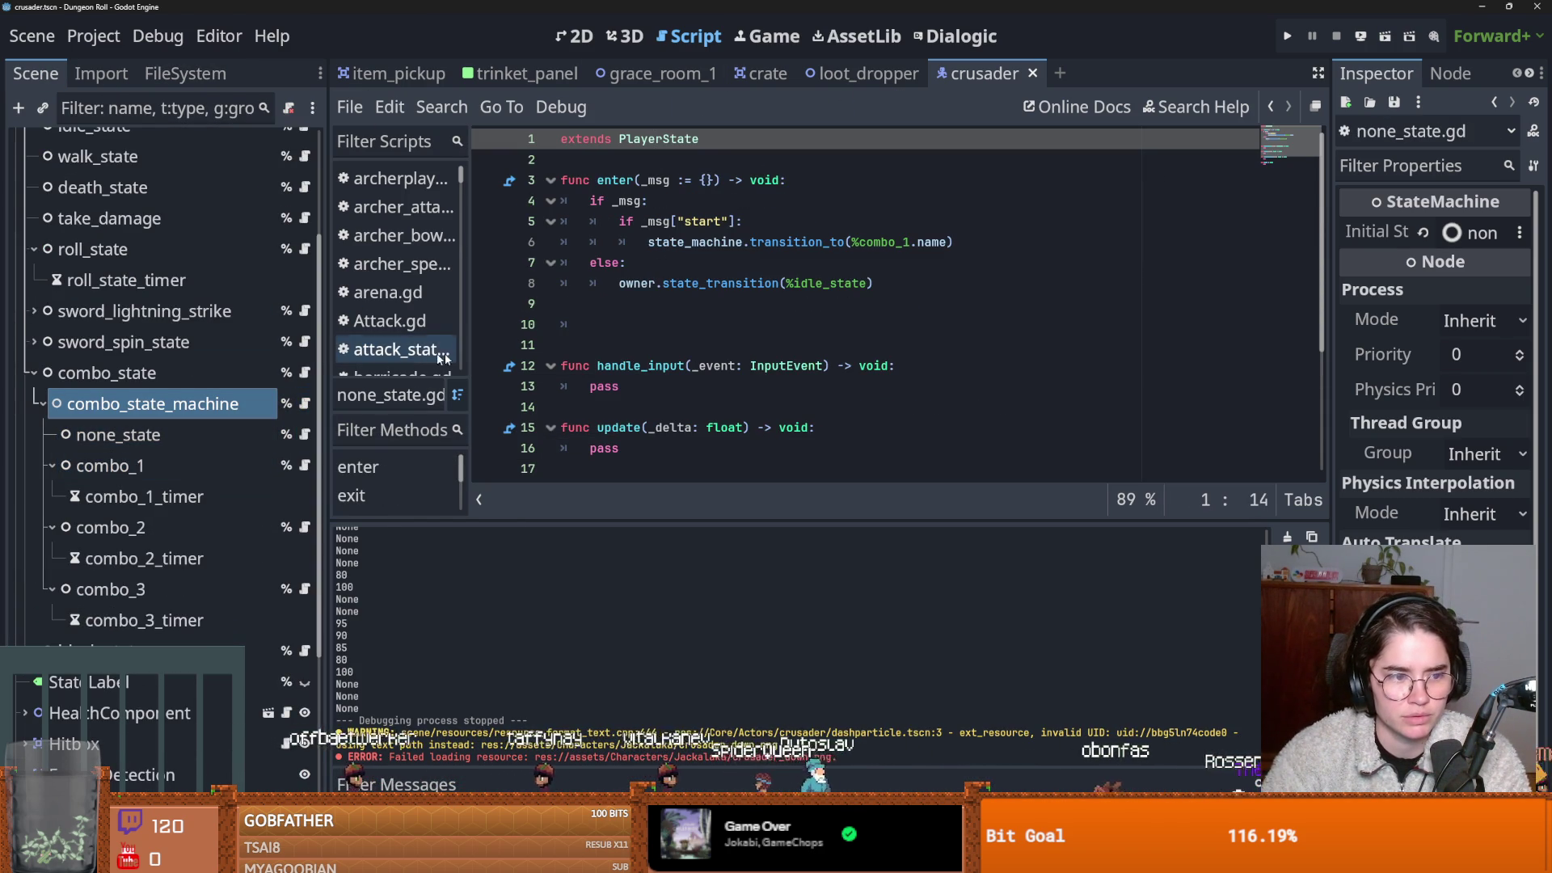
pyautogui.scroll(-1, 721, 360)
pyautogui.scroll(-1, 721, 360)
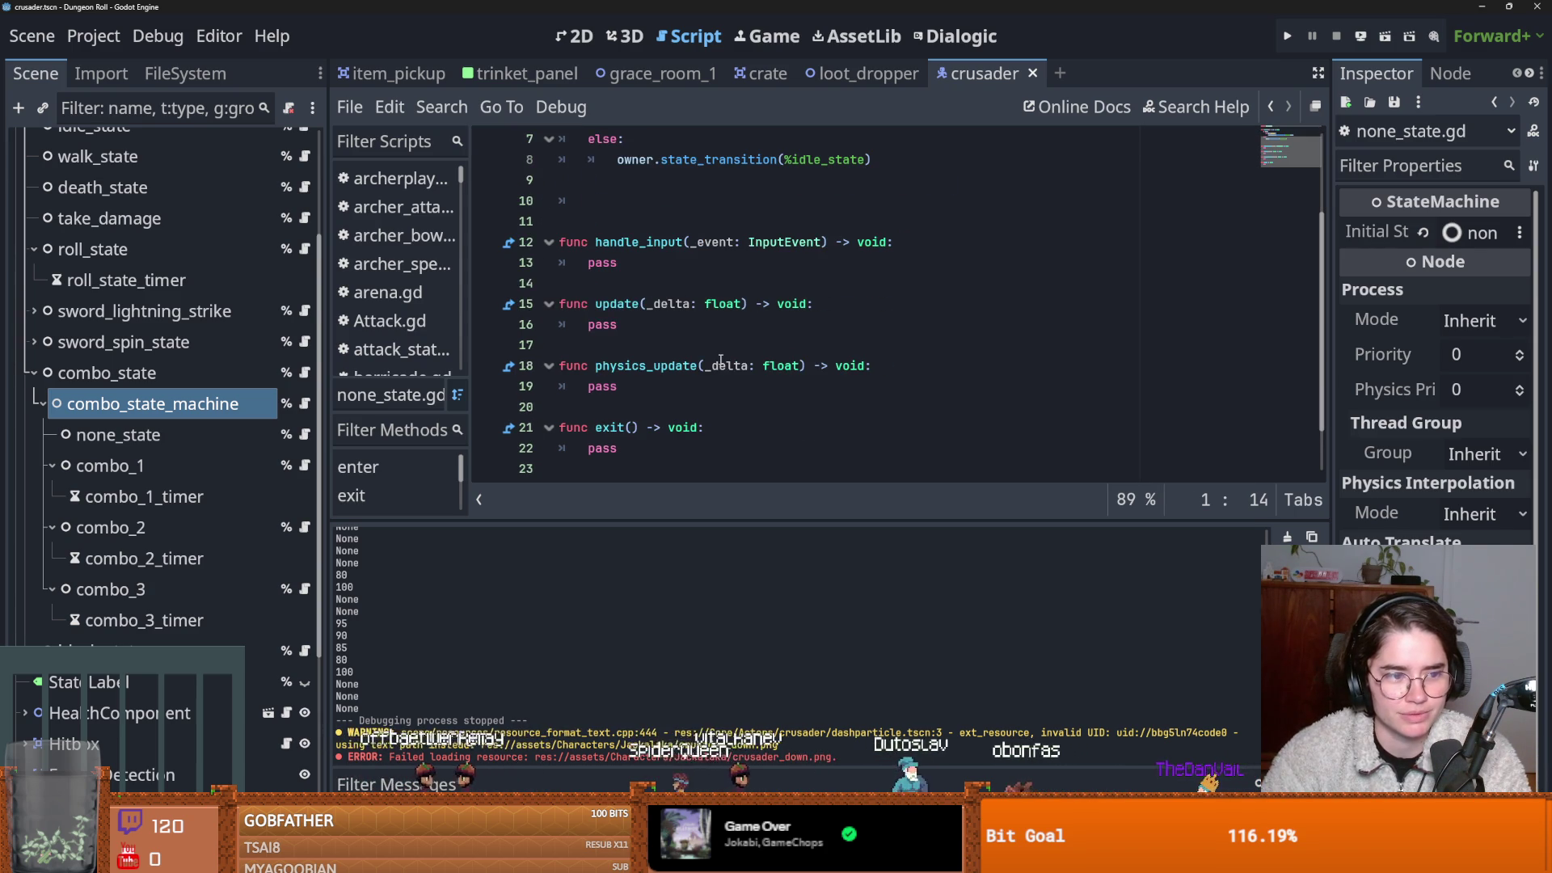
# Open combo_1.gd and go to the line in enter that starts combo_1_timer.
pyautogui.hotkey('ctrl', 's')
pyautogui.click(772, 366)
pyautogui.hotkey('ctrl', 's')
pyautogui.scroll(2, 828, 379)
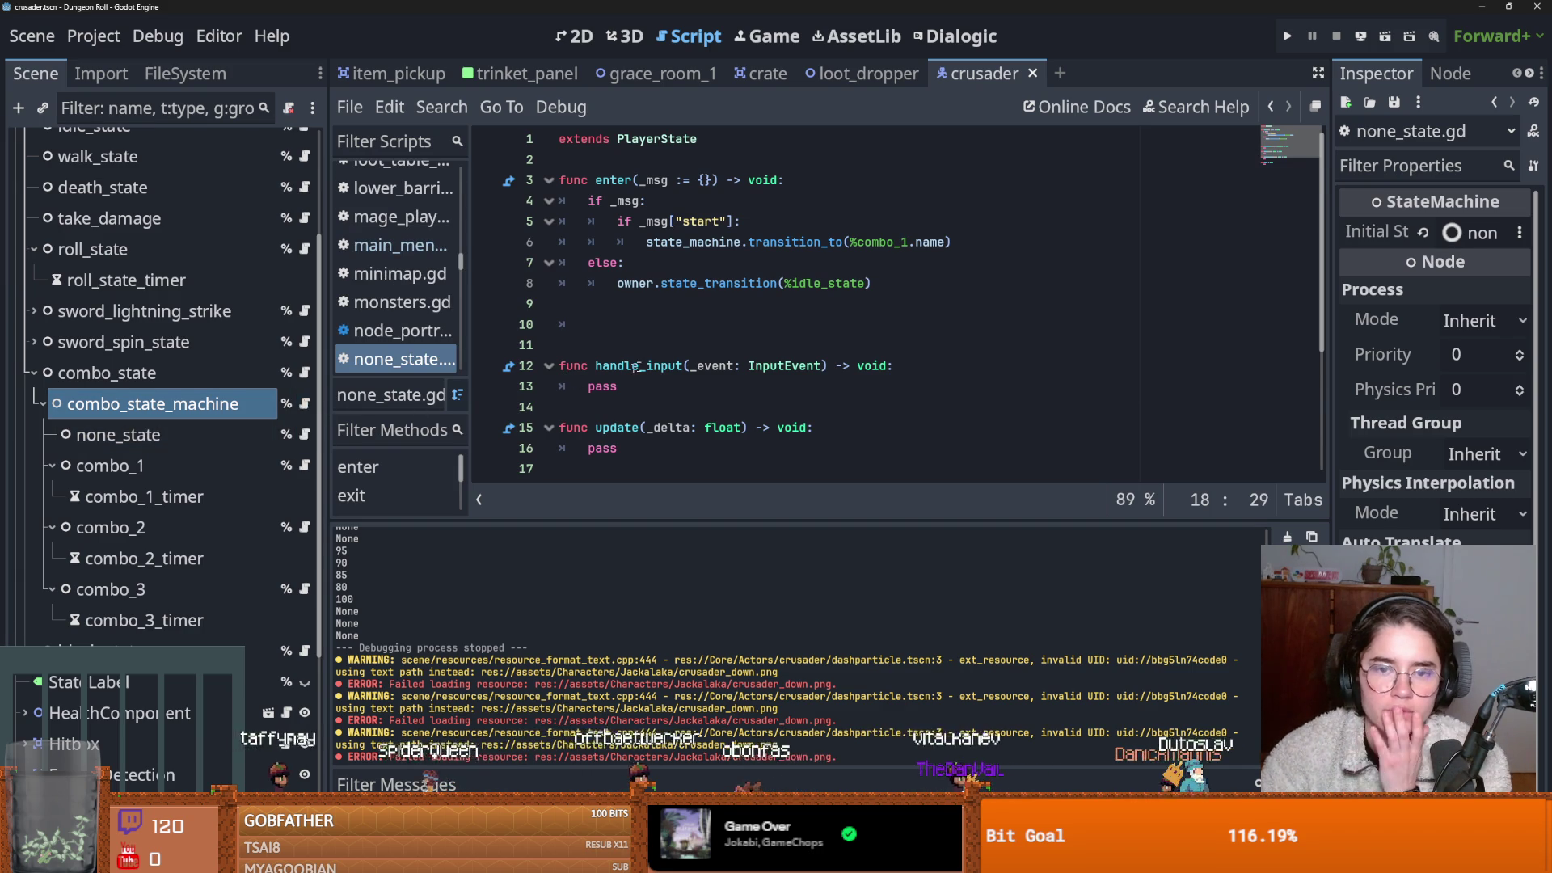
pyautogui.click(306, 464)
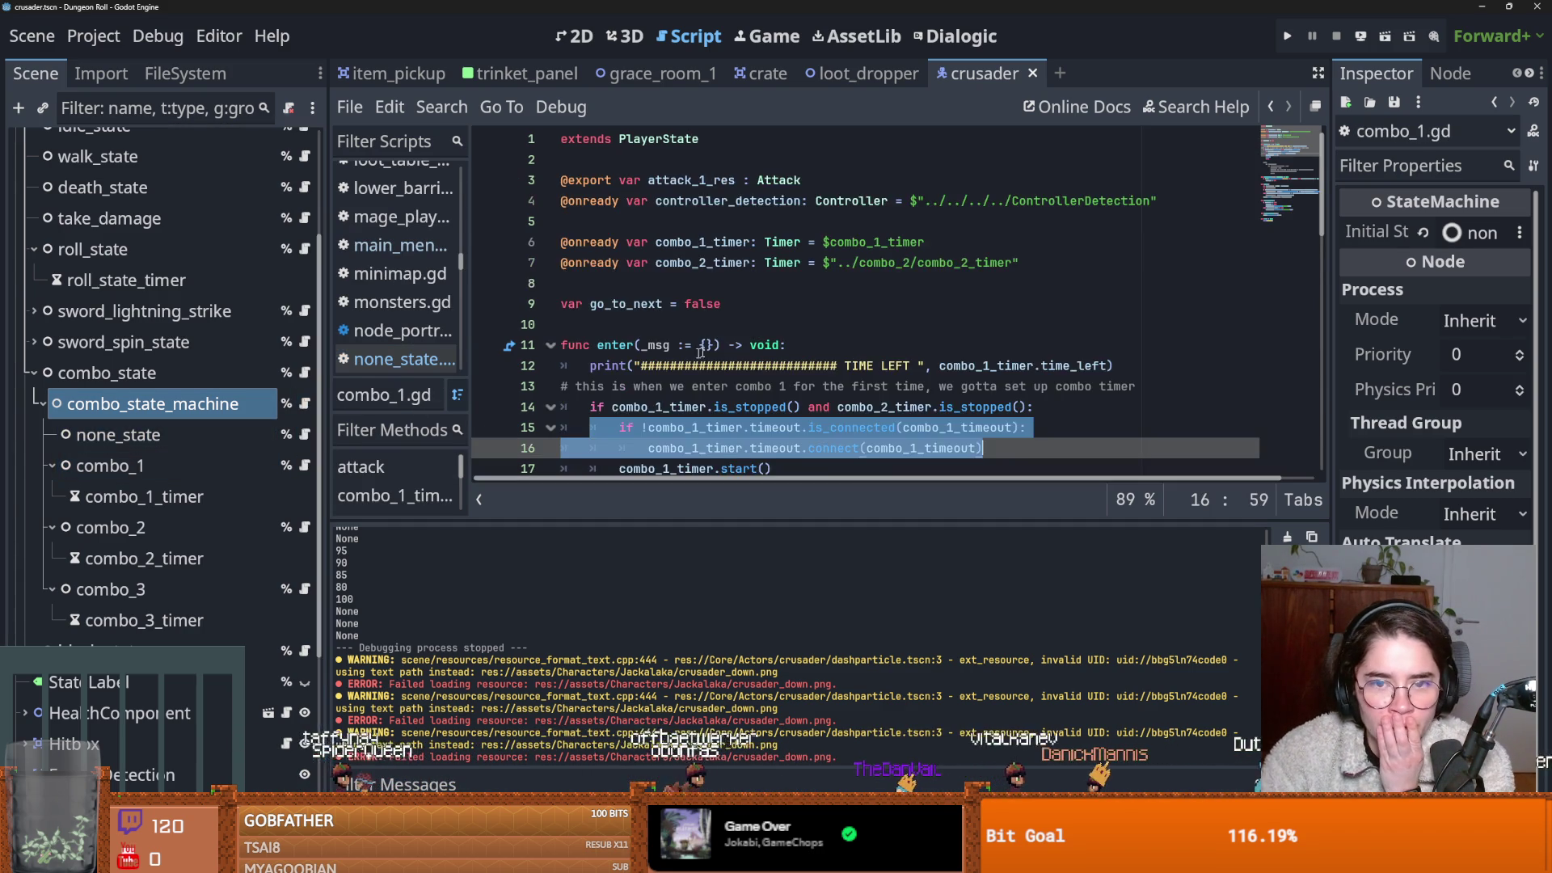
pyautogui.scroll(-2, 738, 356)
pyautogui.click(737, 353)
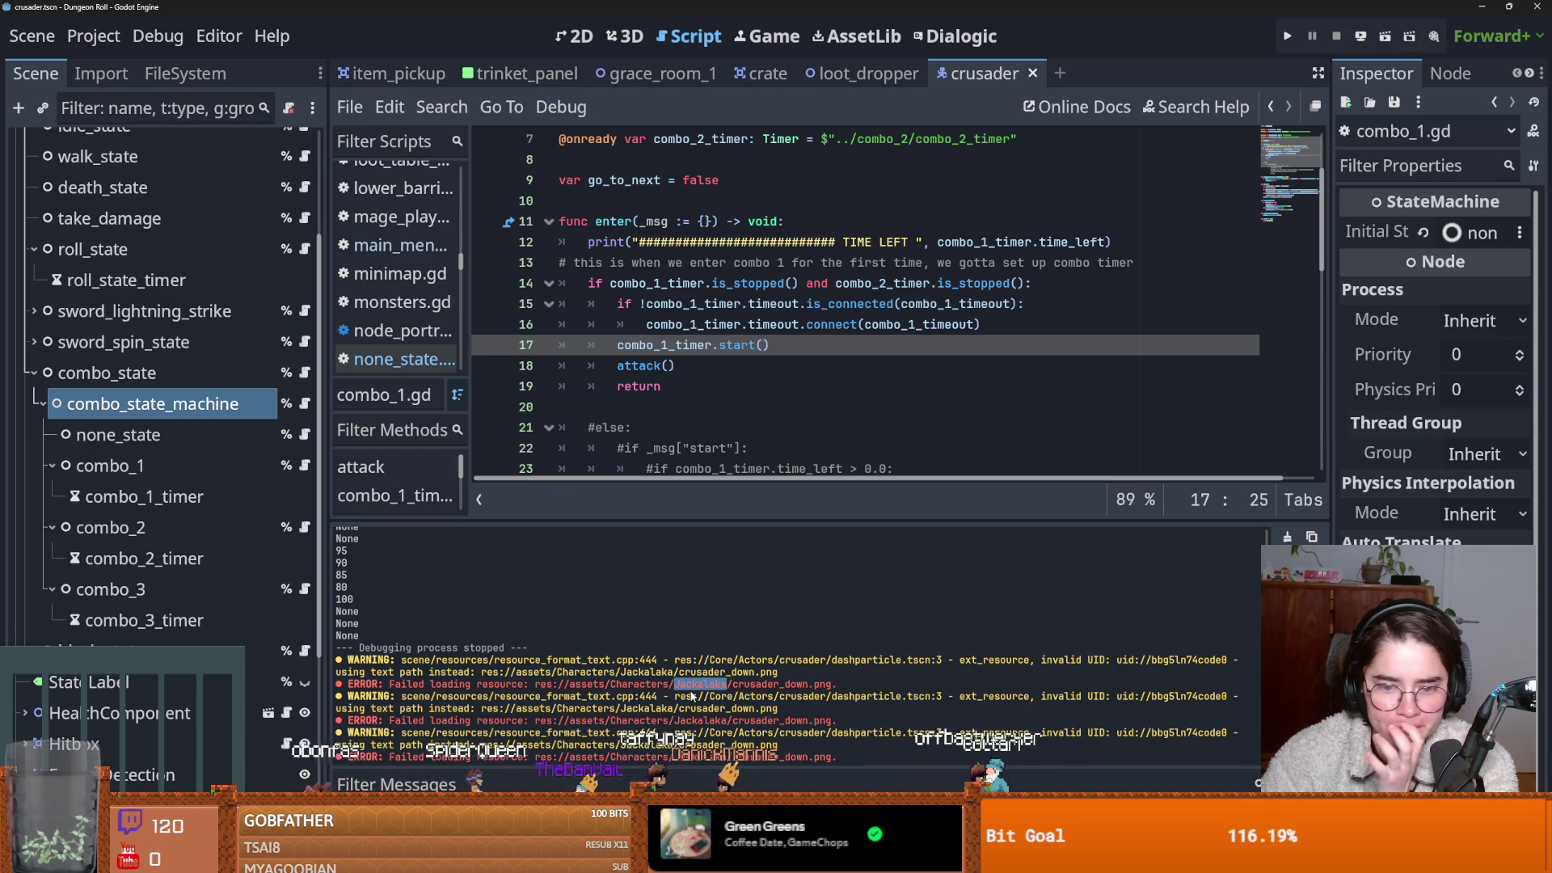
pyautogui.scroll(5, 167, 419)
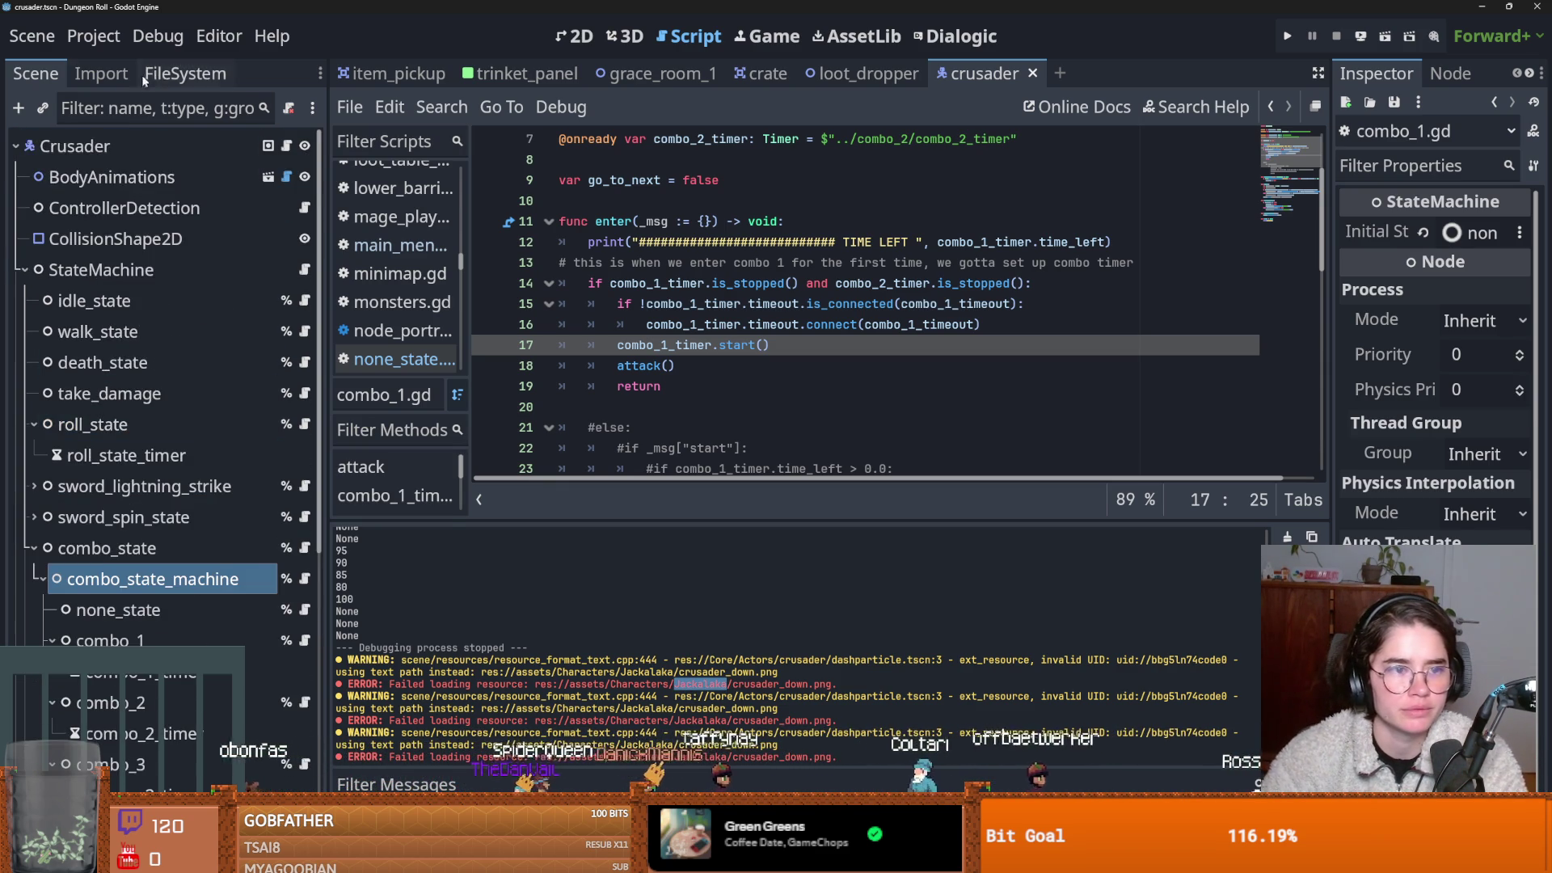
# Browse the Jackalaka characters folder in the FileSystem dock and the system file browser.
pyautogui.click(185, 73)
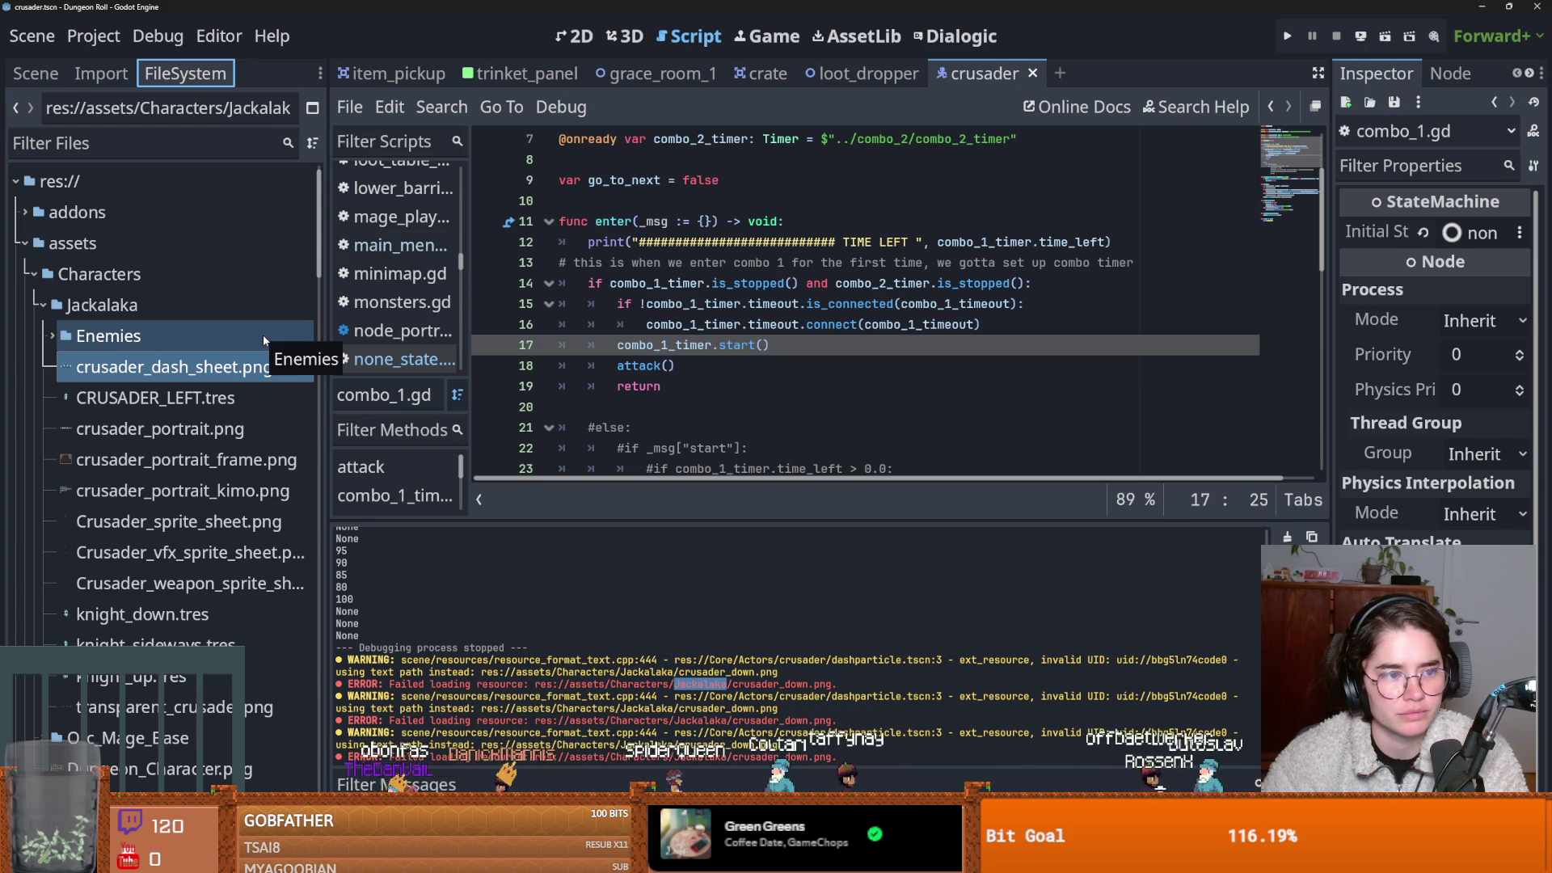
pyautogui.moveTo(200, 382)
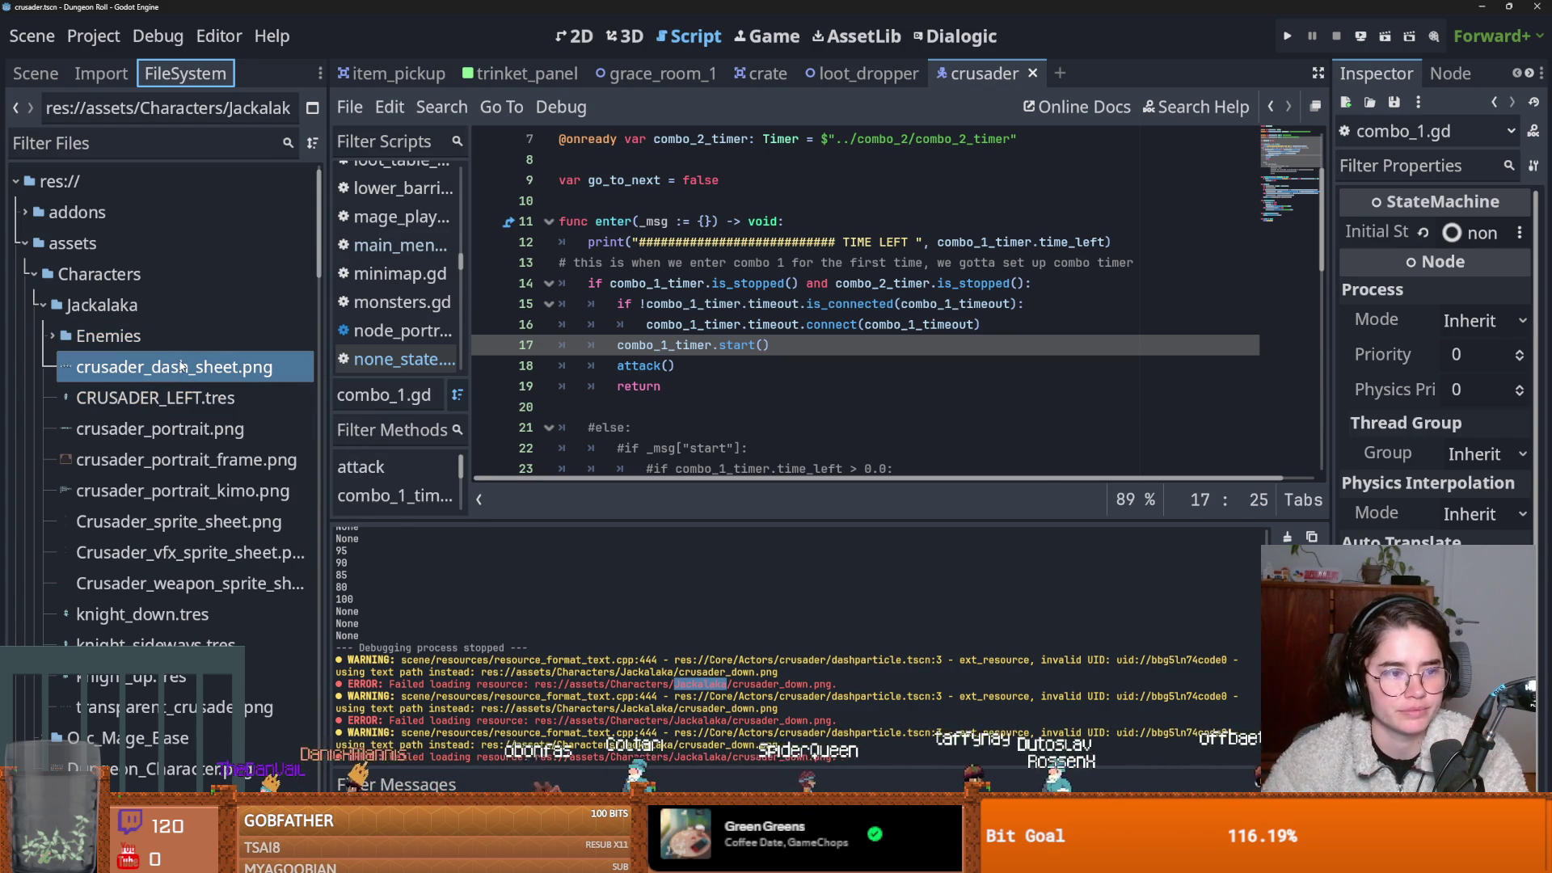
pyautogui.doubleClick(58, 307)
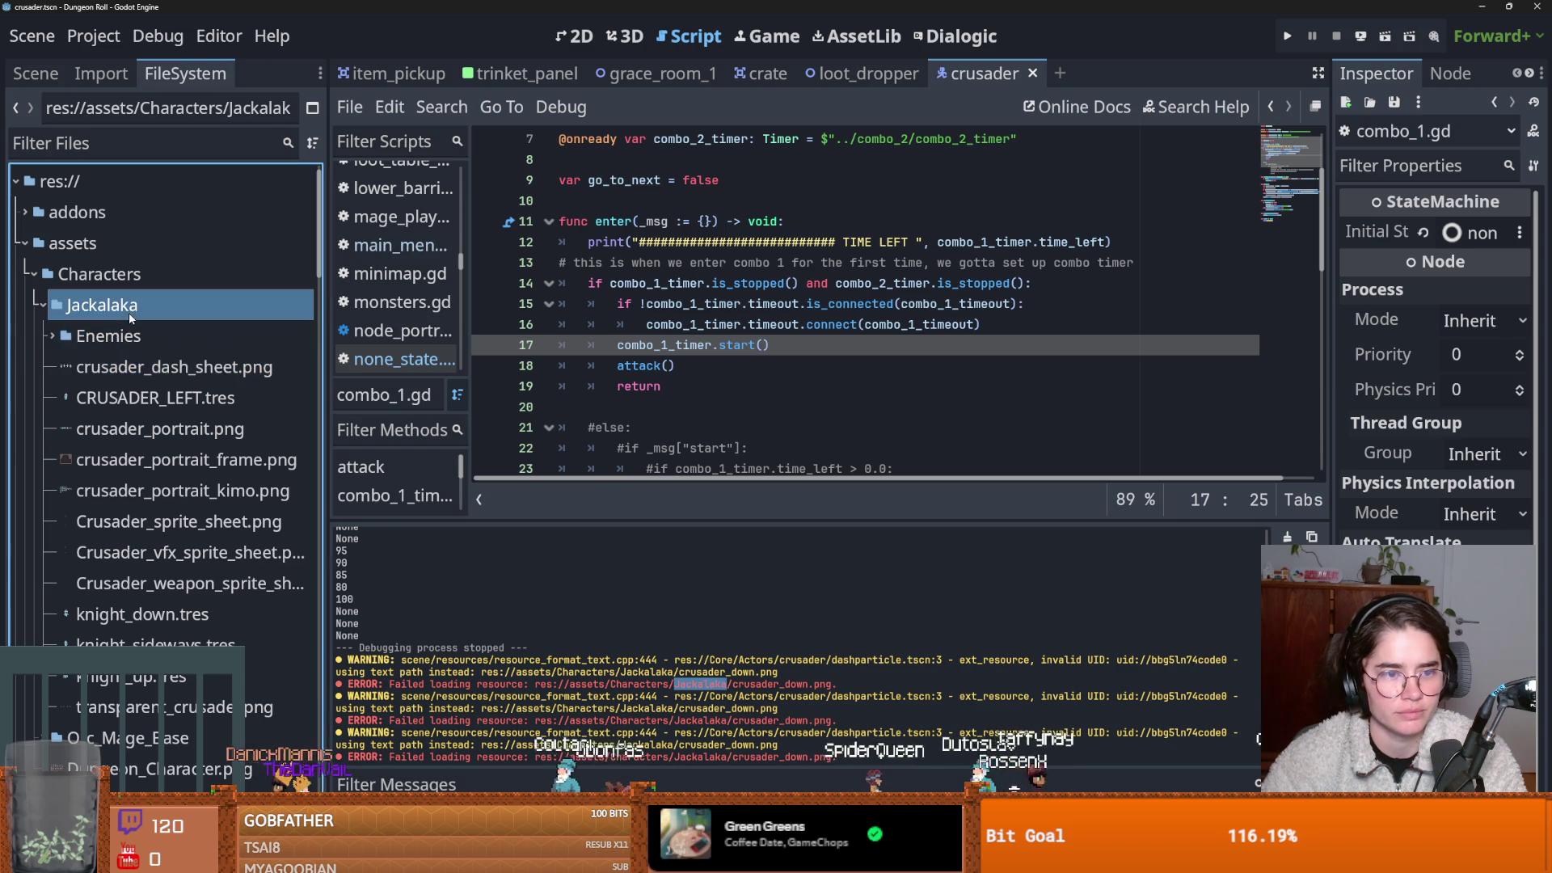
pyautogui.doubleClick(58, 307)
pyautogui.rightClick(69, 306)
pyautogui.click(155, 693)
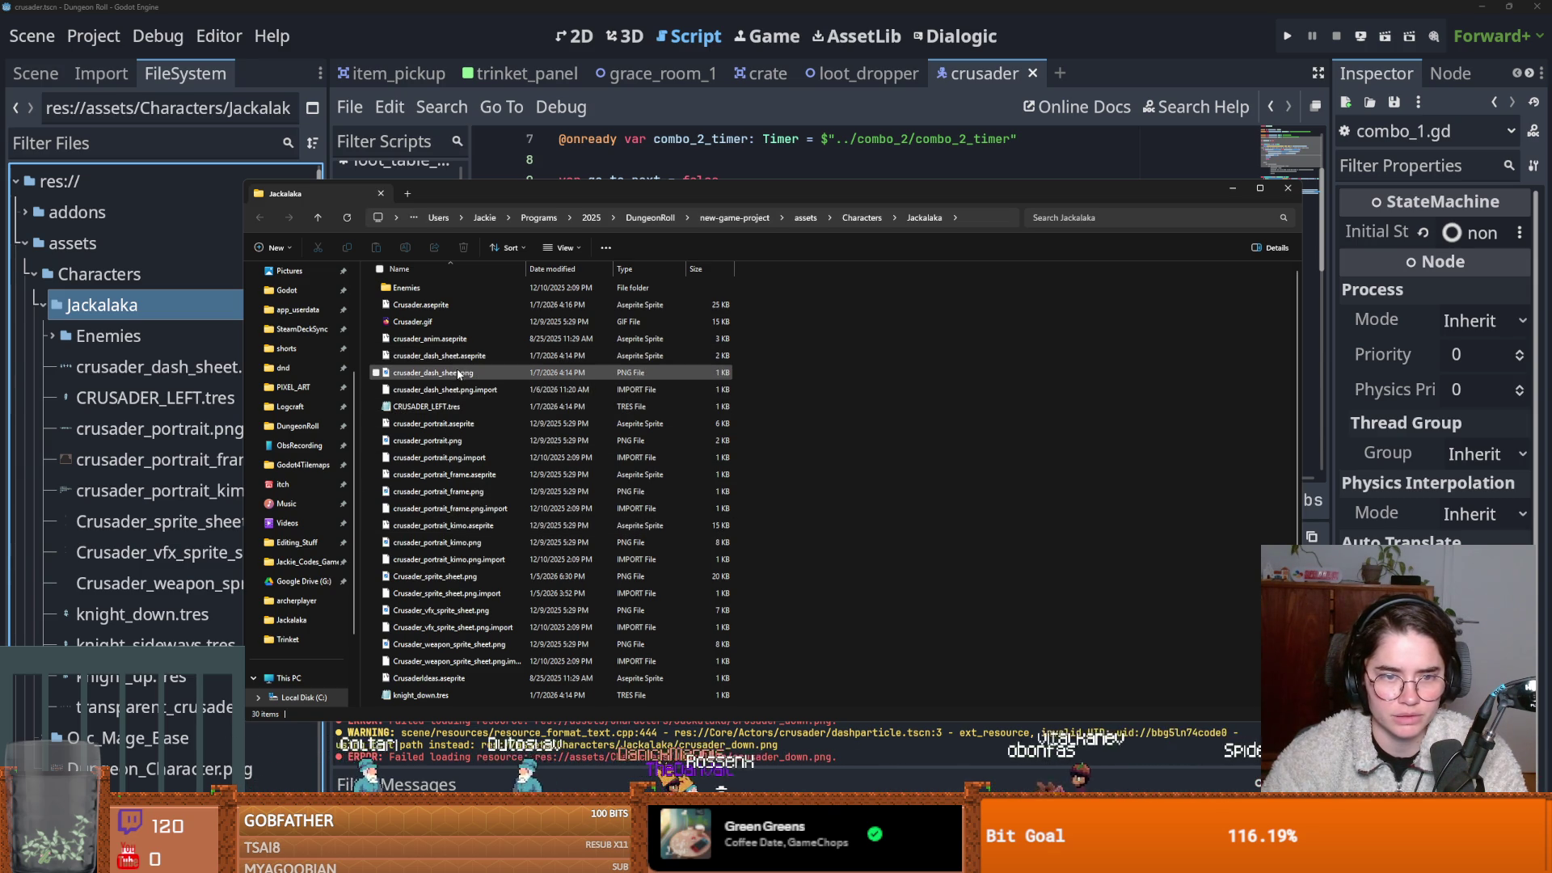
pyautogui.click(1285, 186)
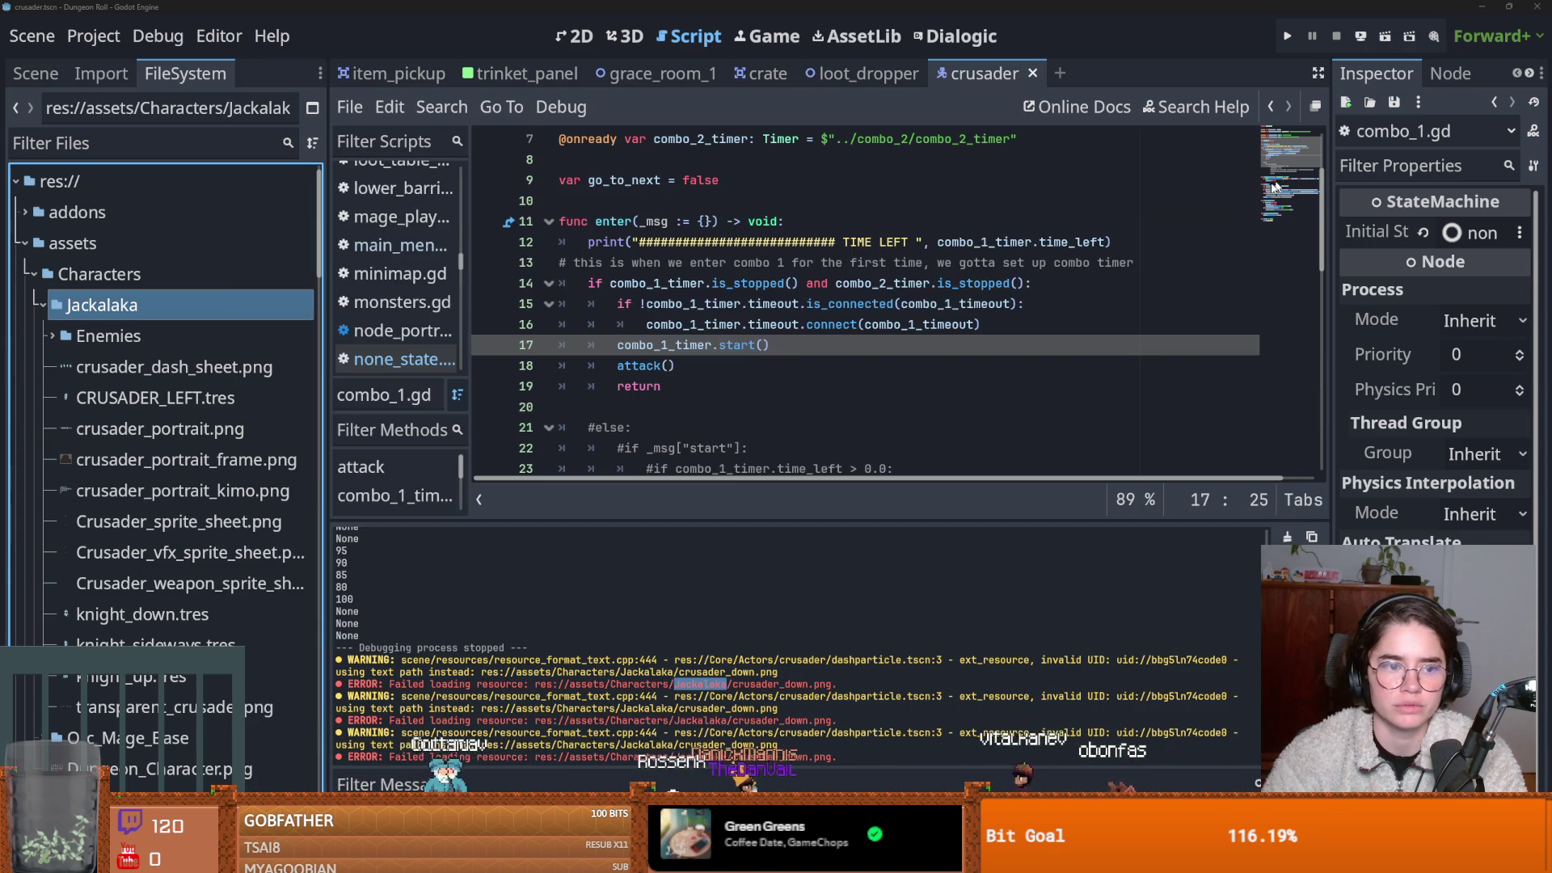
# Duplicate crusader_portrait.png as crusader_down.png.
pyautogui.click(198, 428)
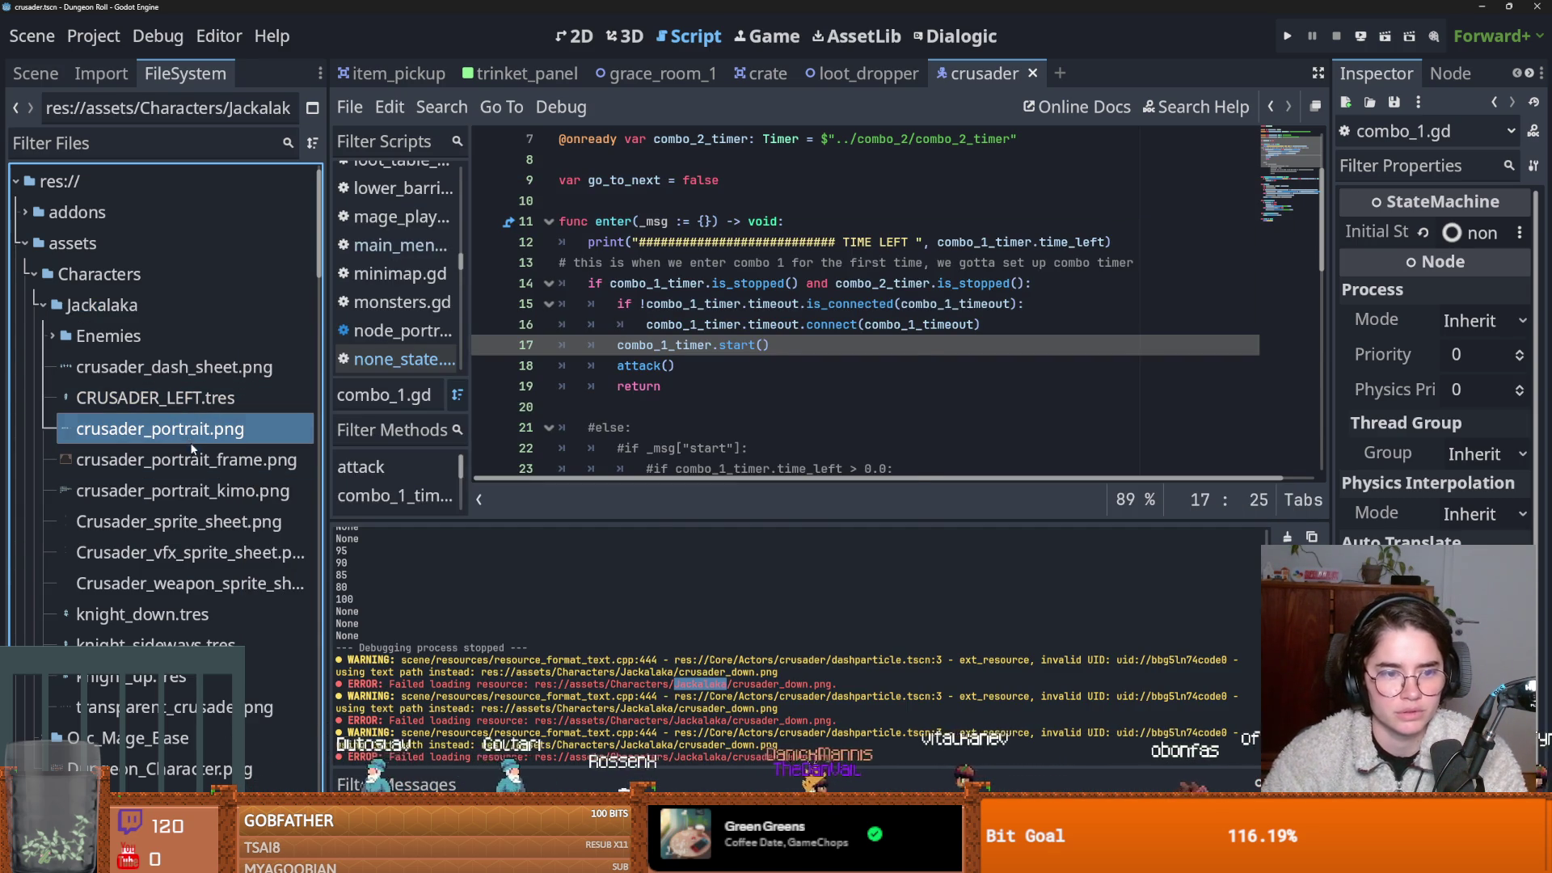
pyautogui.hotkey('ctrl', 'd')
pyautogui.click(750, 426)
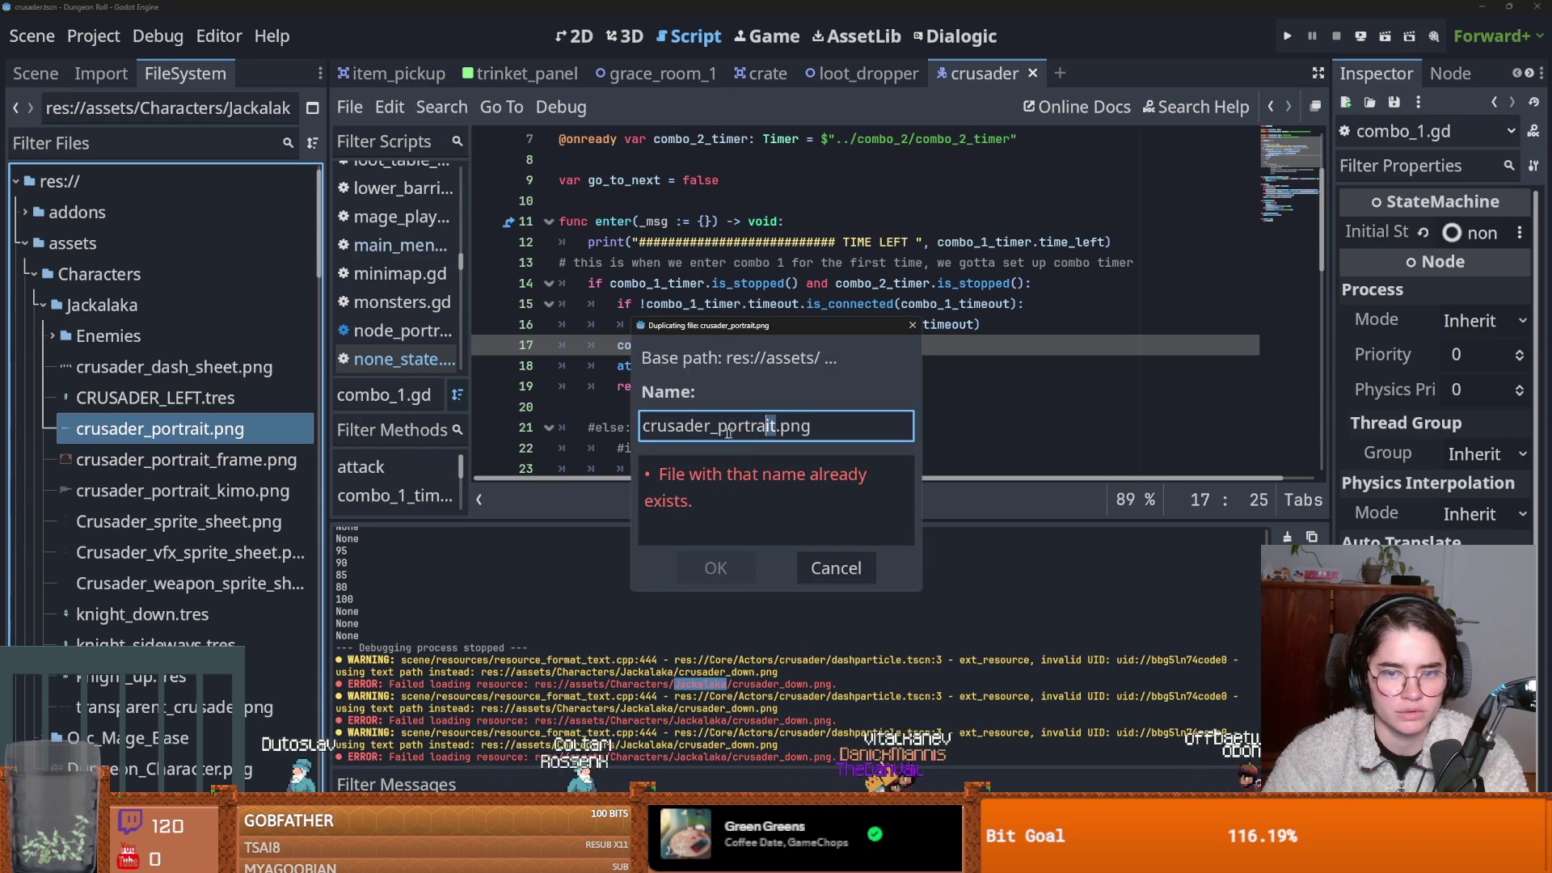
pyautogui.write('d() a')
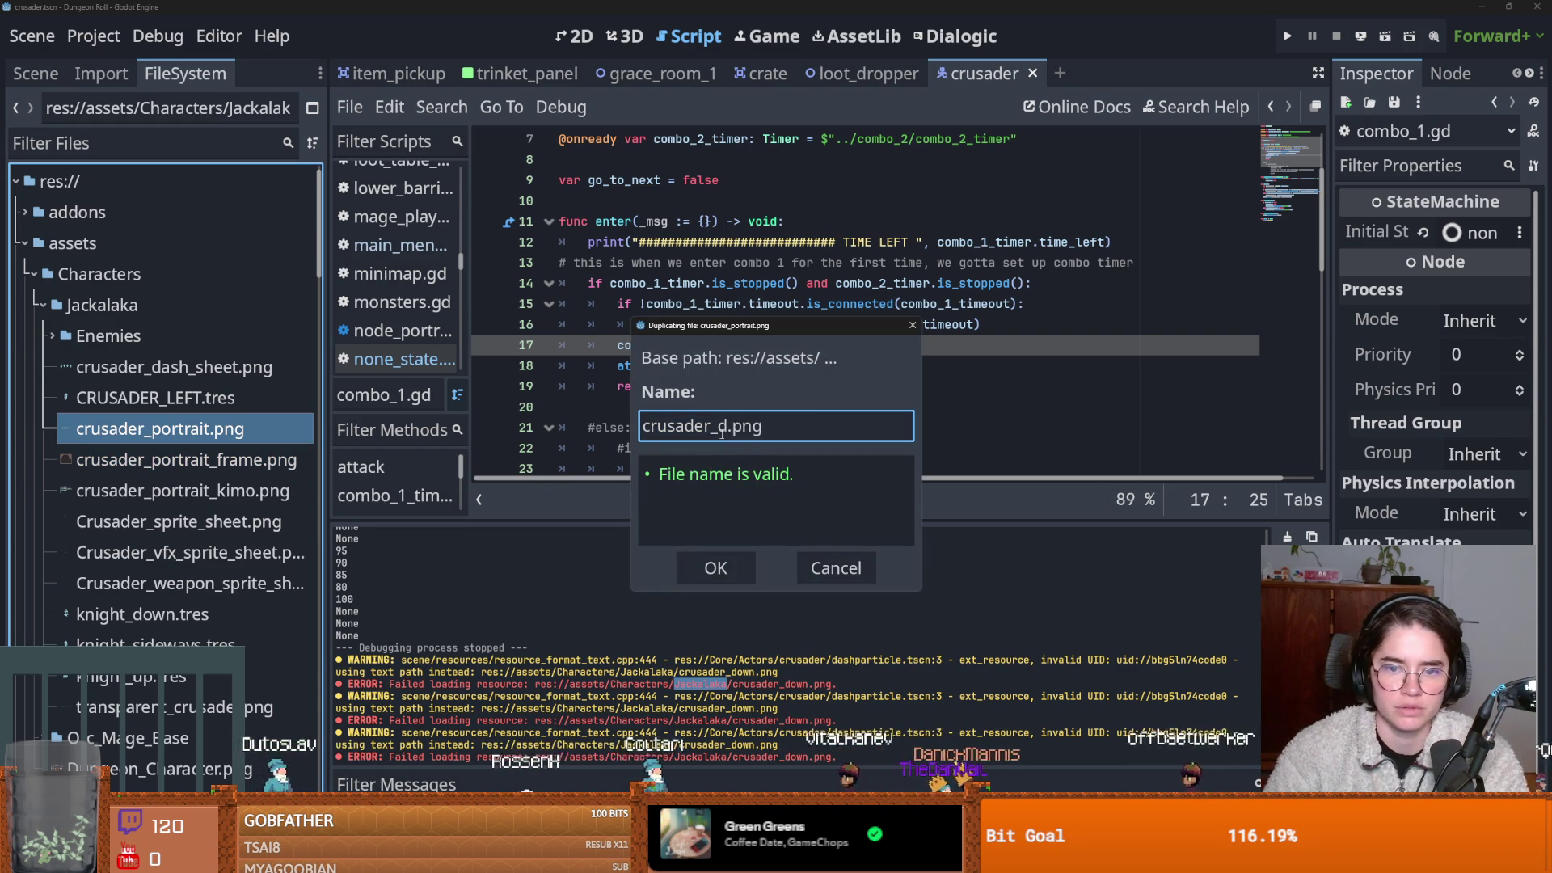
pyautogui.write('n')
pyautogui.press('Return')
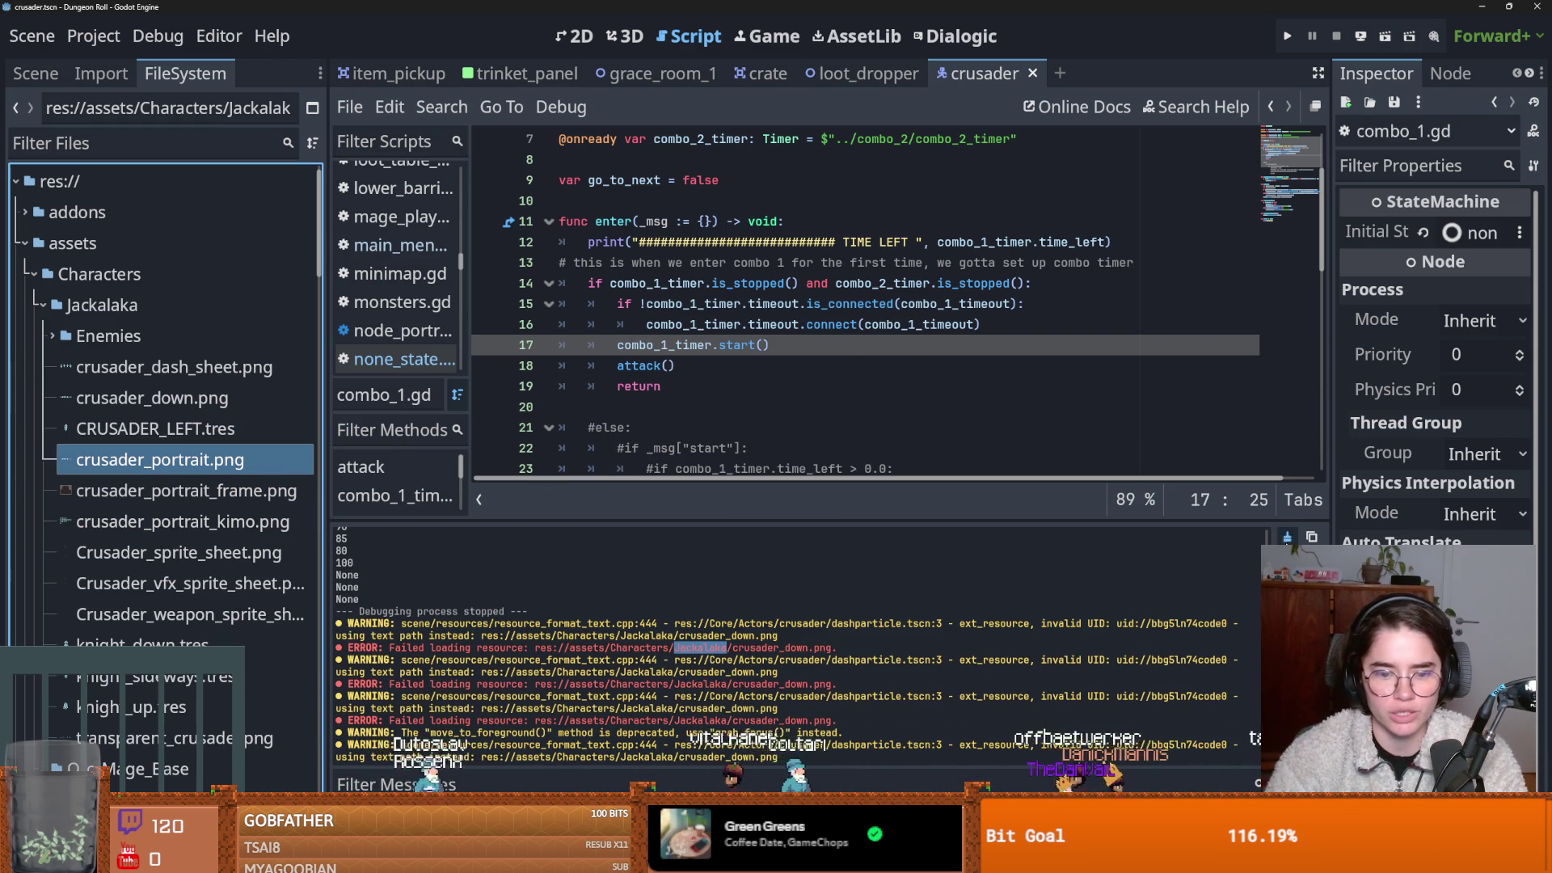
# Show the debugger's Errors list and inspect one of the loading errors.
pyautogui.click(412, 796)
pyautogui.click(613, 700)
pyautogui.scroll(-3, 631, 699)
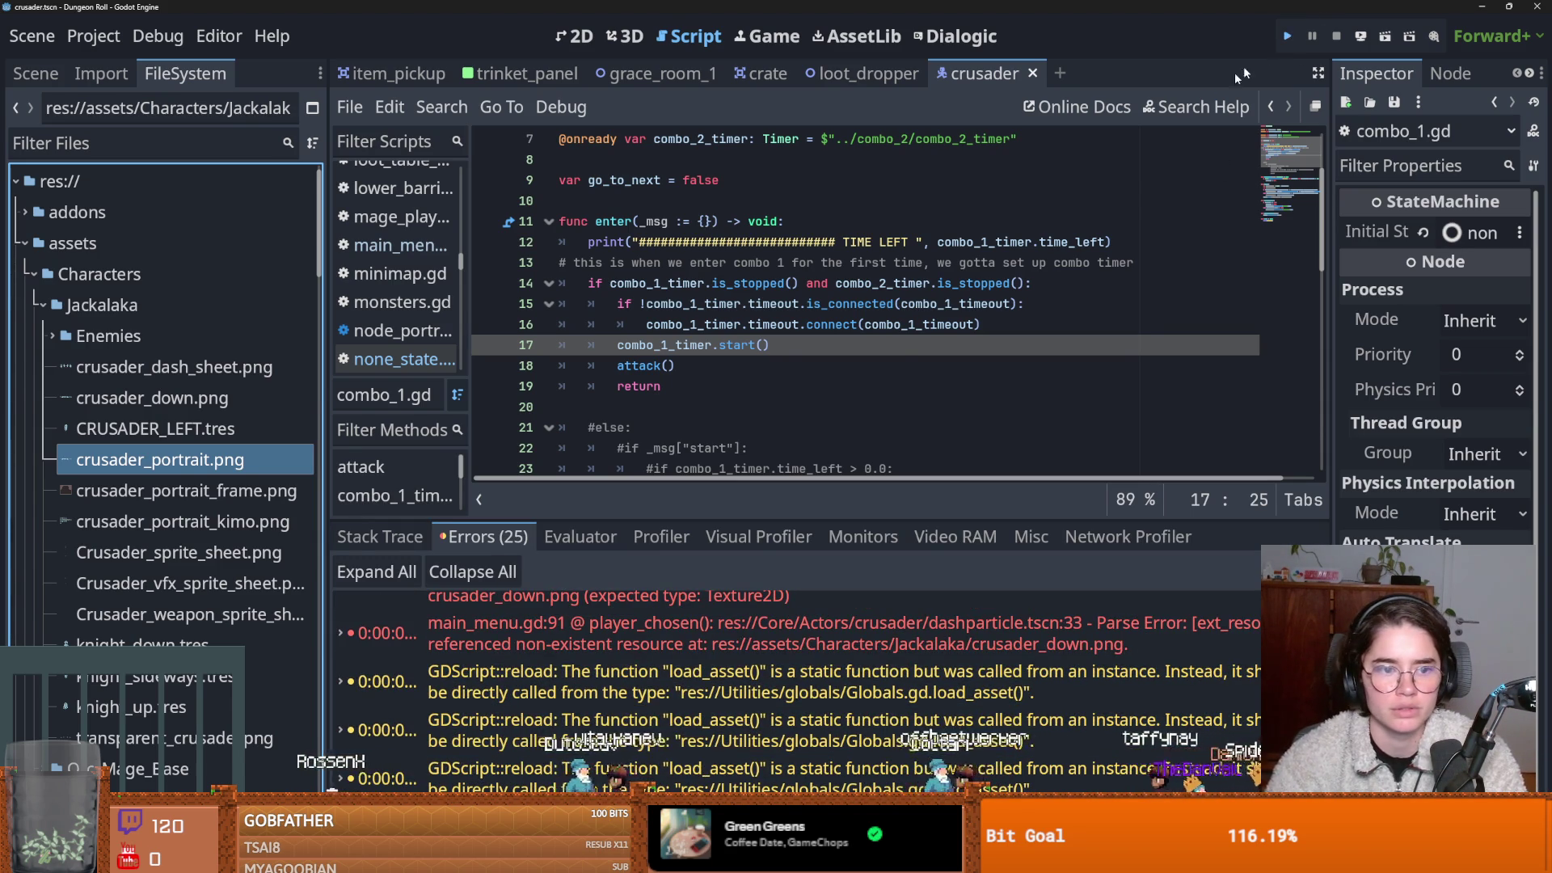
# Run Dungeon Roll, start as the Crusader, attack once in the dungeon, then stop the game.
pyautogui.click(1286, 36)
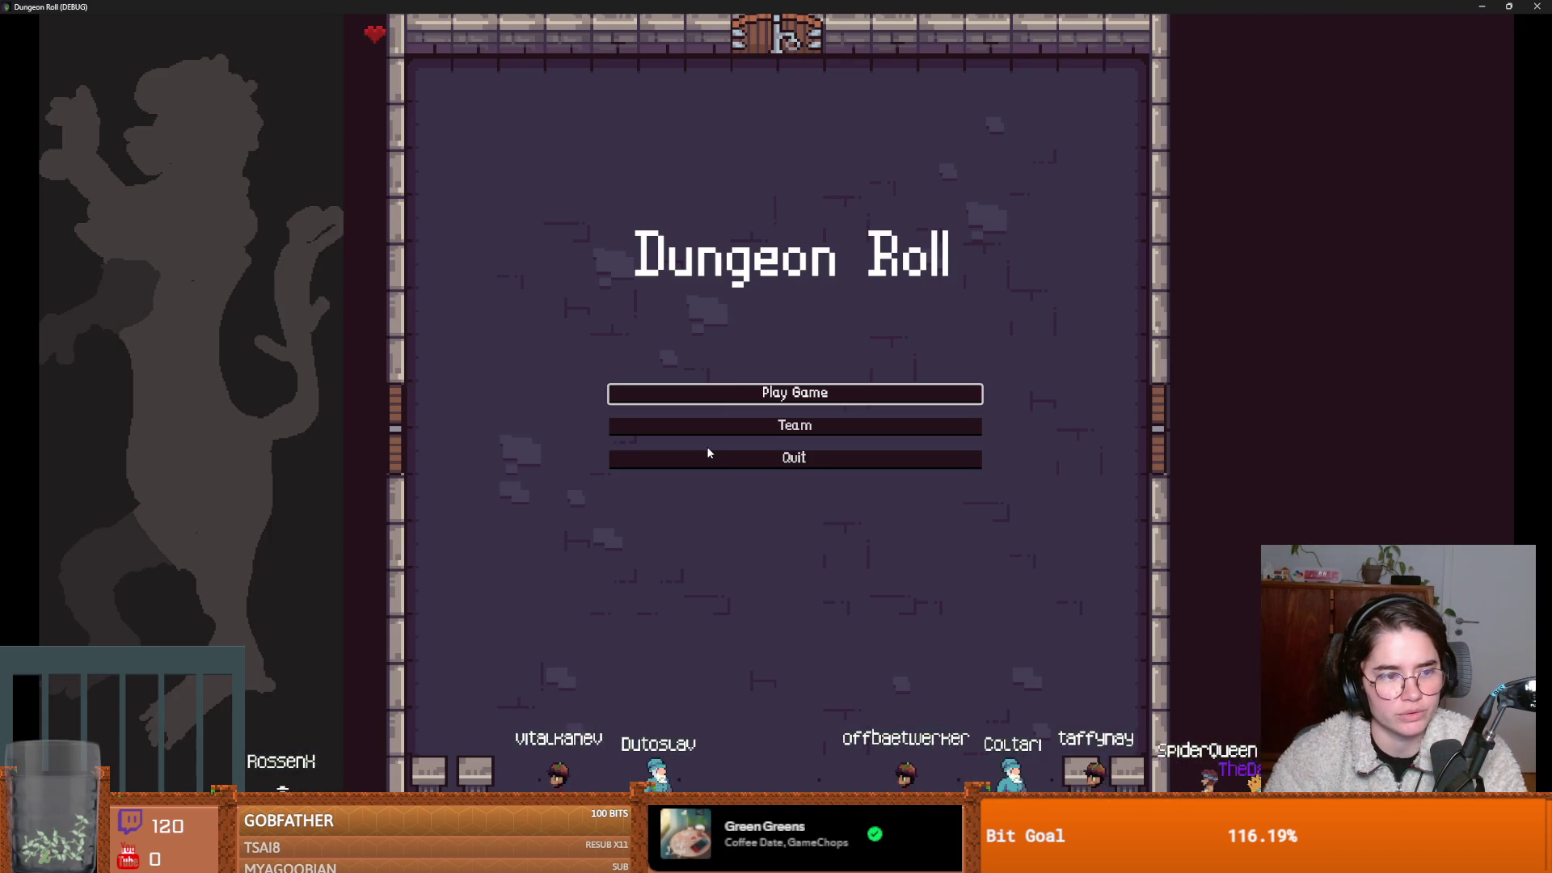
pyautogui.click(764, 392)
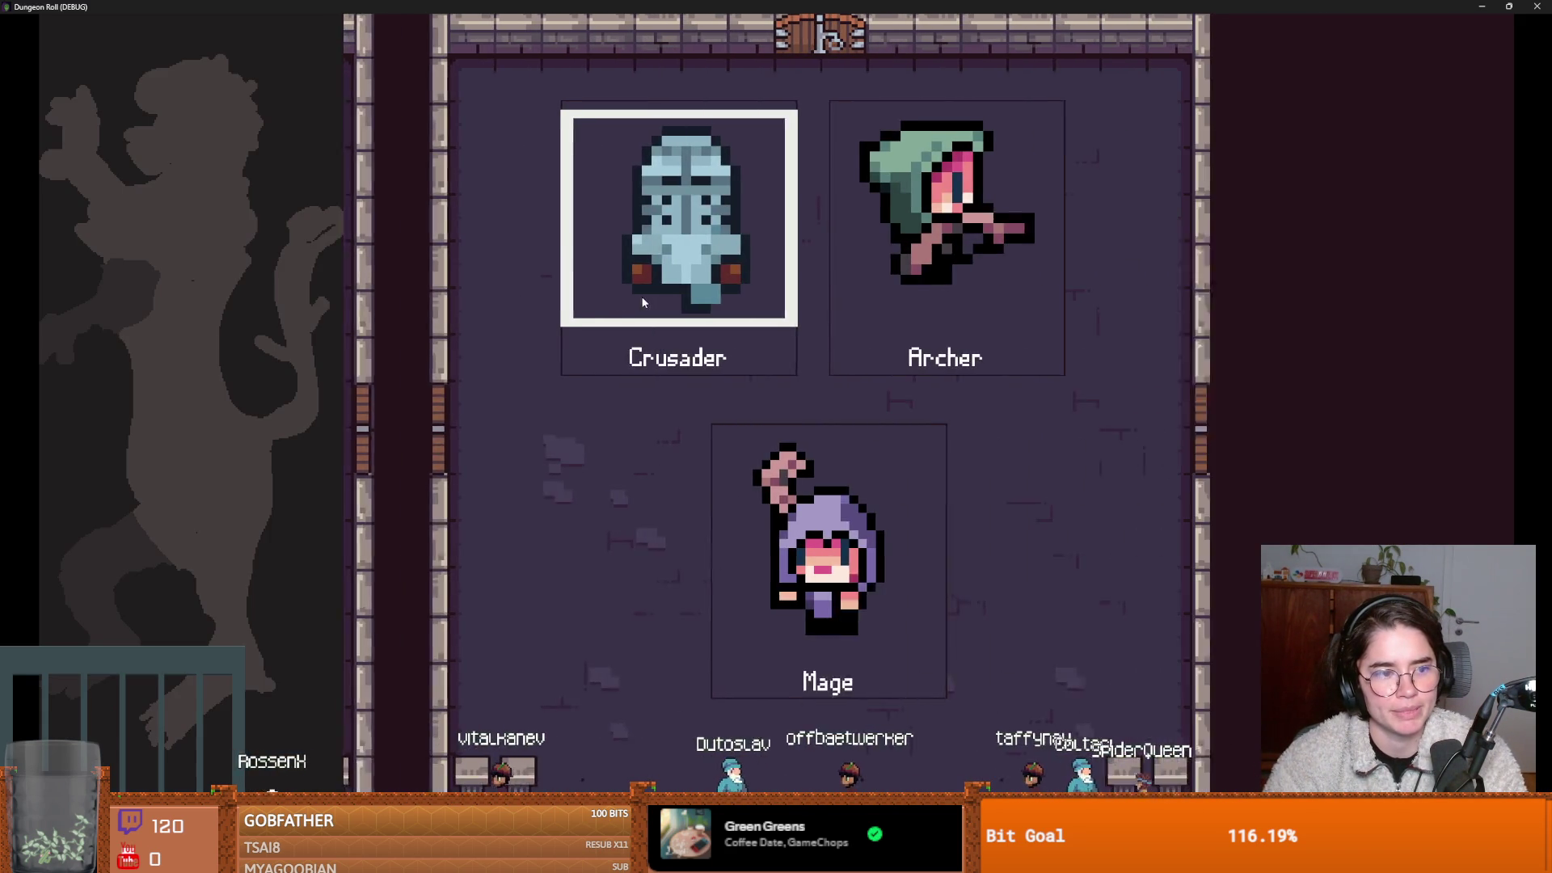
pyautogui.click(639, 299)
pyautogui.press('super+Down')
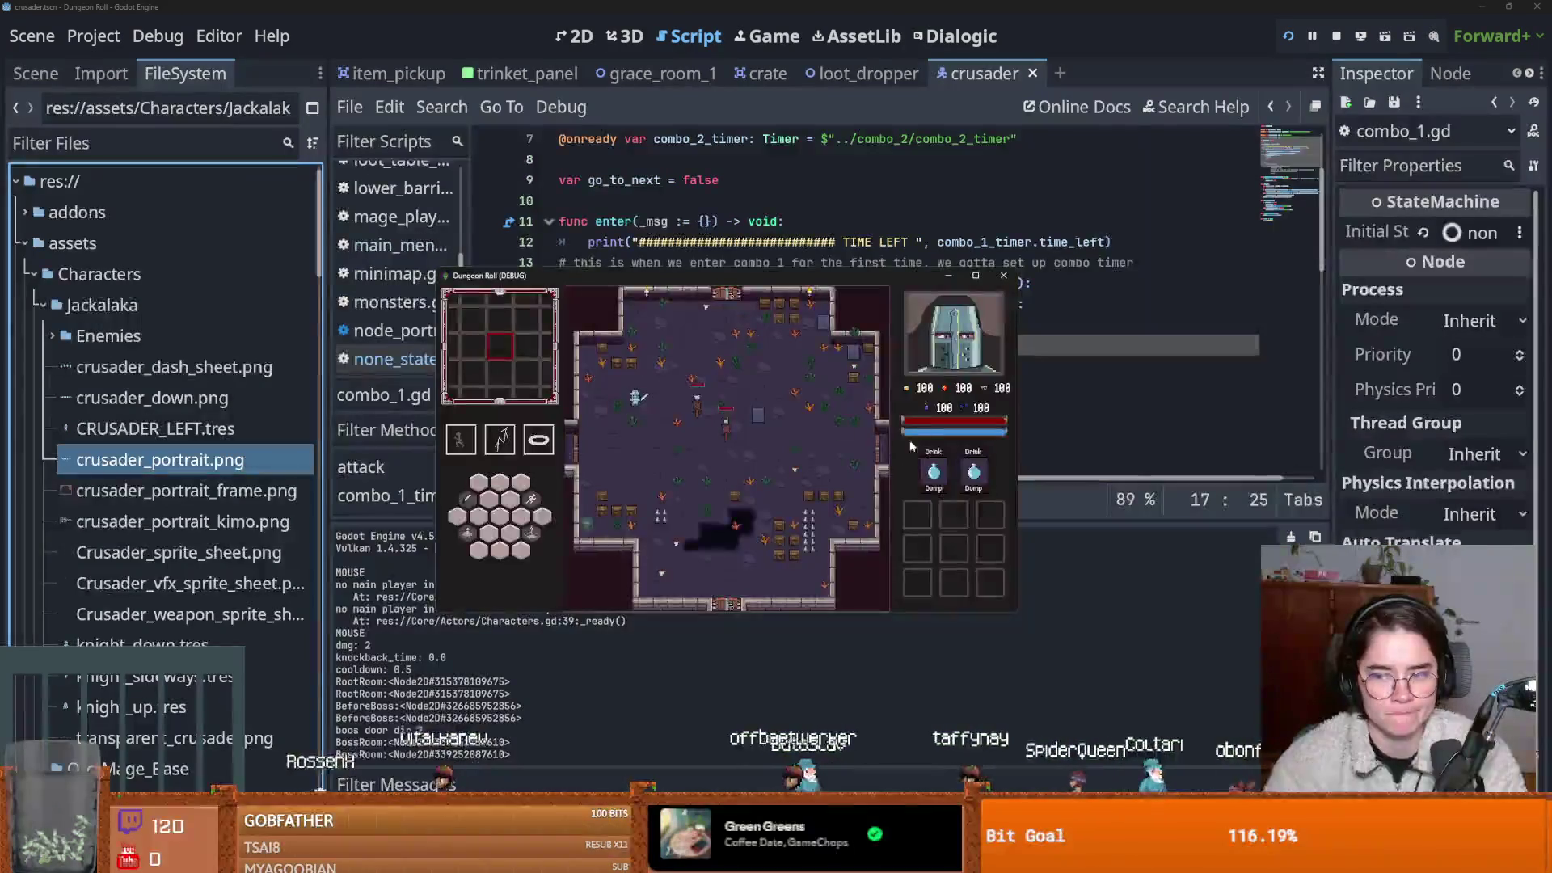
pyautogui.click(801, 450)
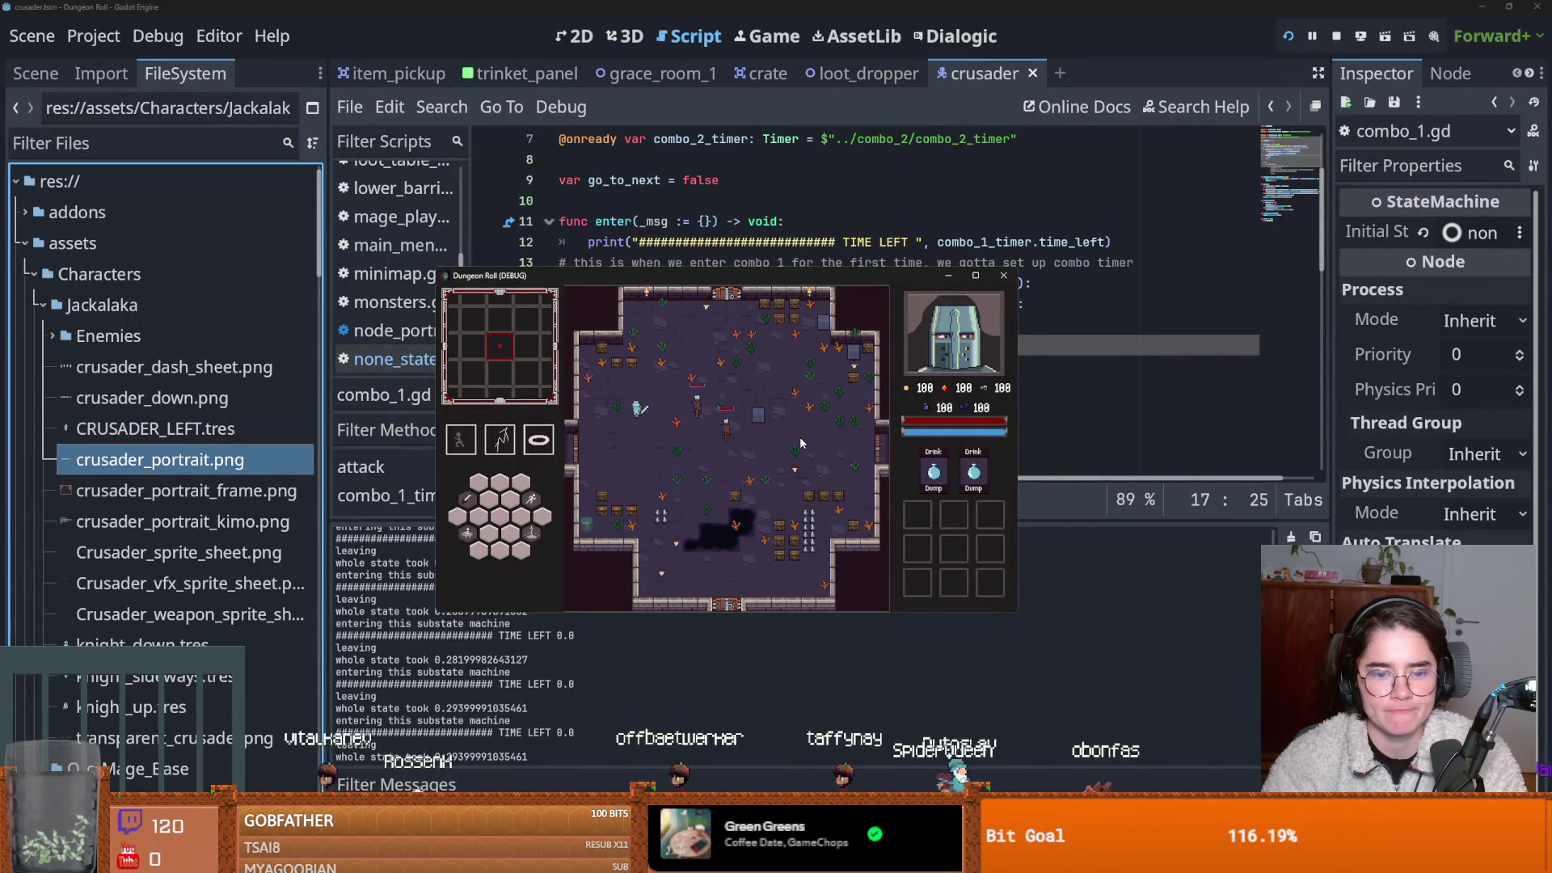
pyautogui.click(1003, 274)
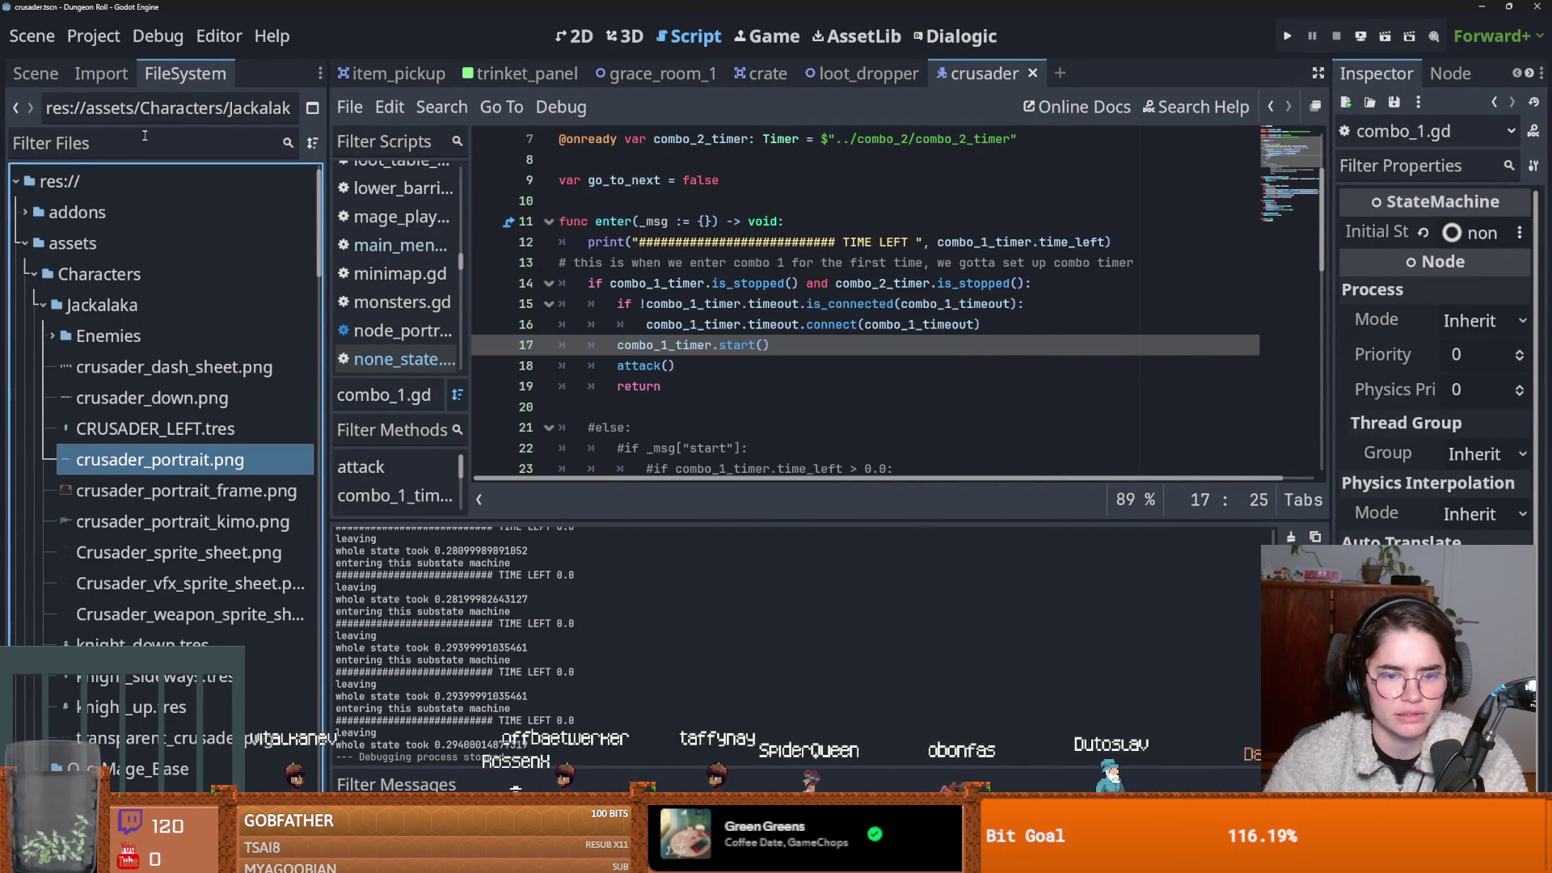
# Select the combo_1_timer node and highlight its uses in the crusader script.
pyautogui.click(53, 79)
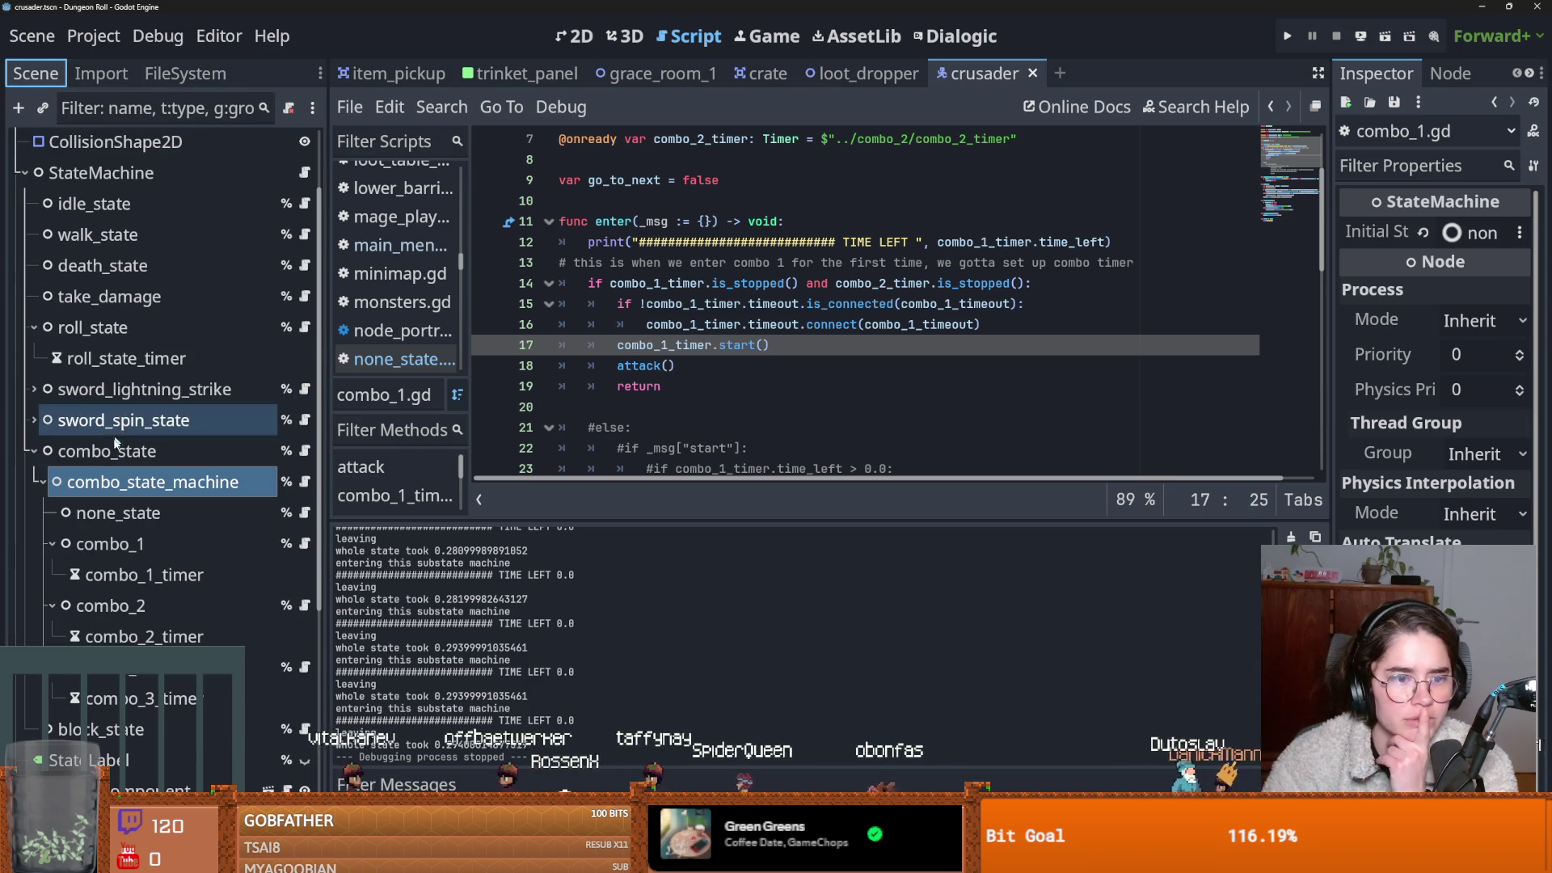
pyautogui.click(145, 575)
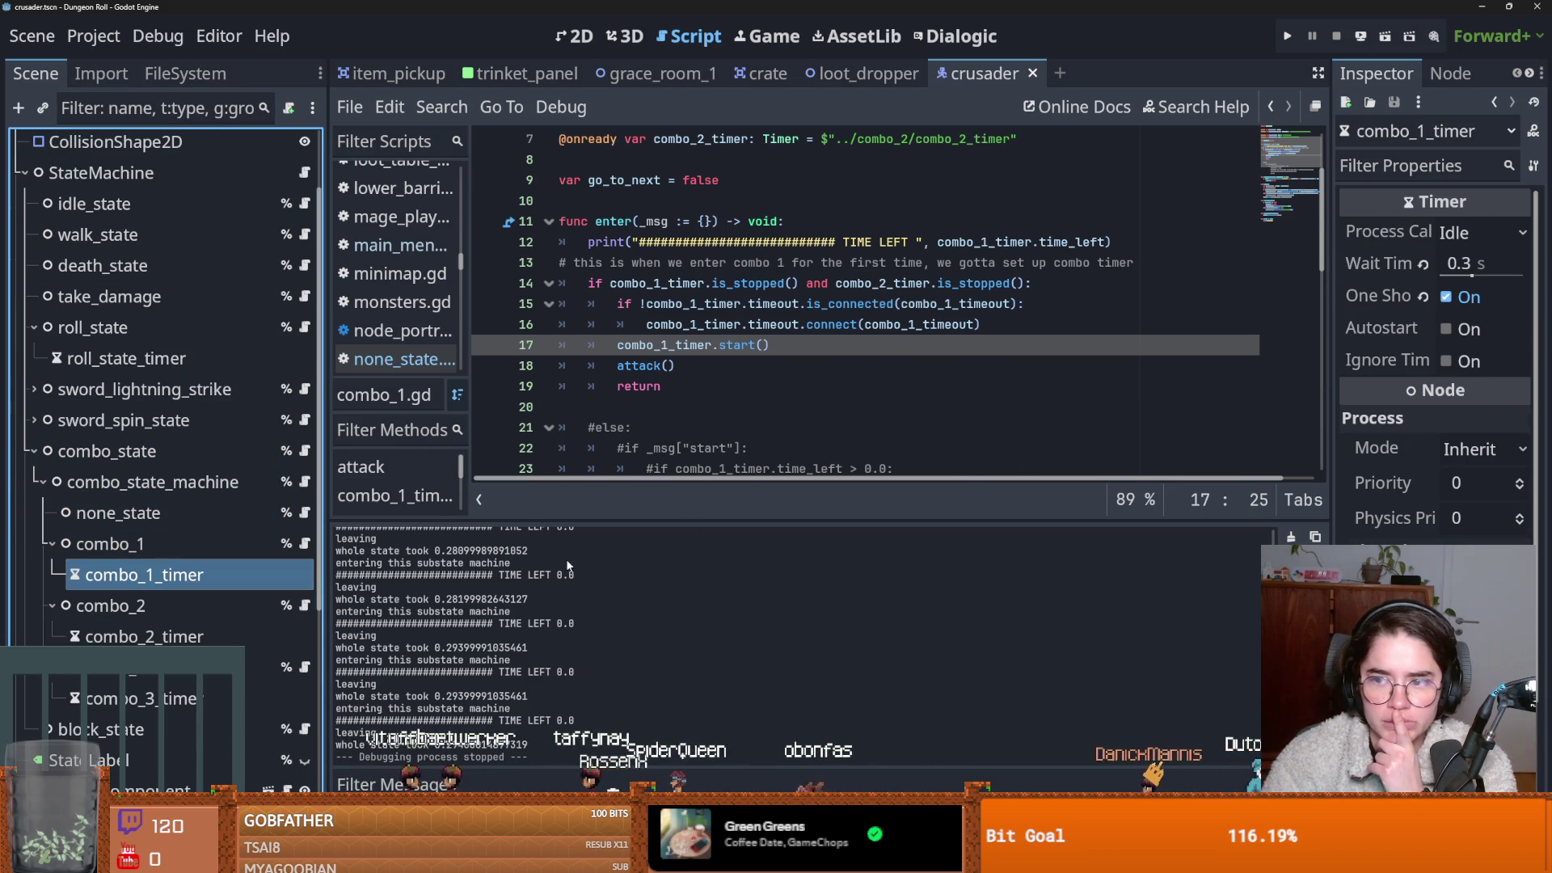
pyautogui.scroll(1, 1023, 303)
pyautogui.doubleClick(1023, 303)
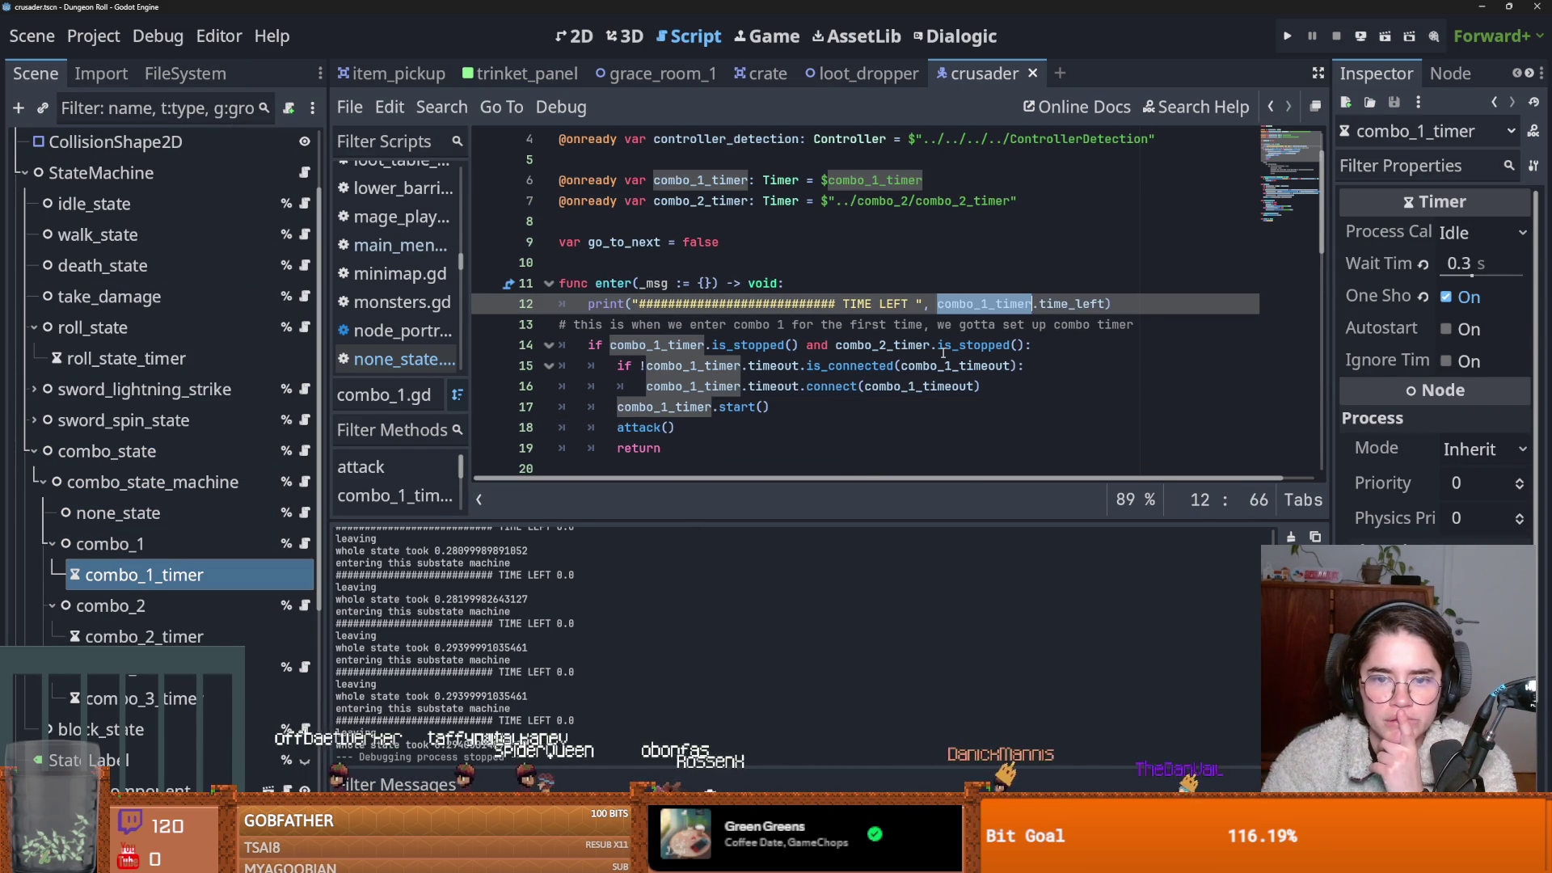
pyautogui.scroll(-1, 943, 353)
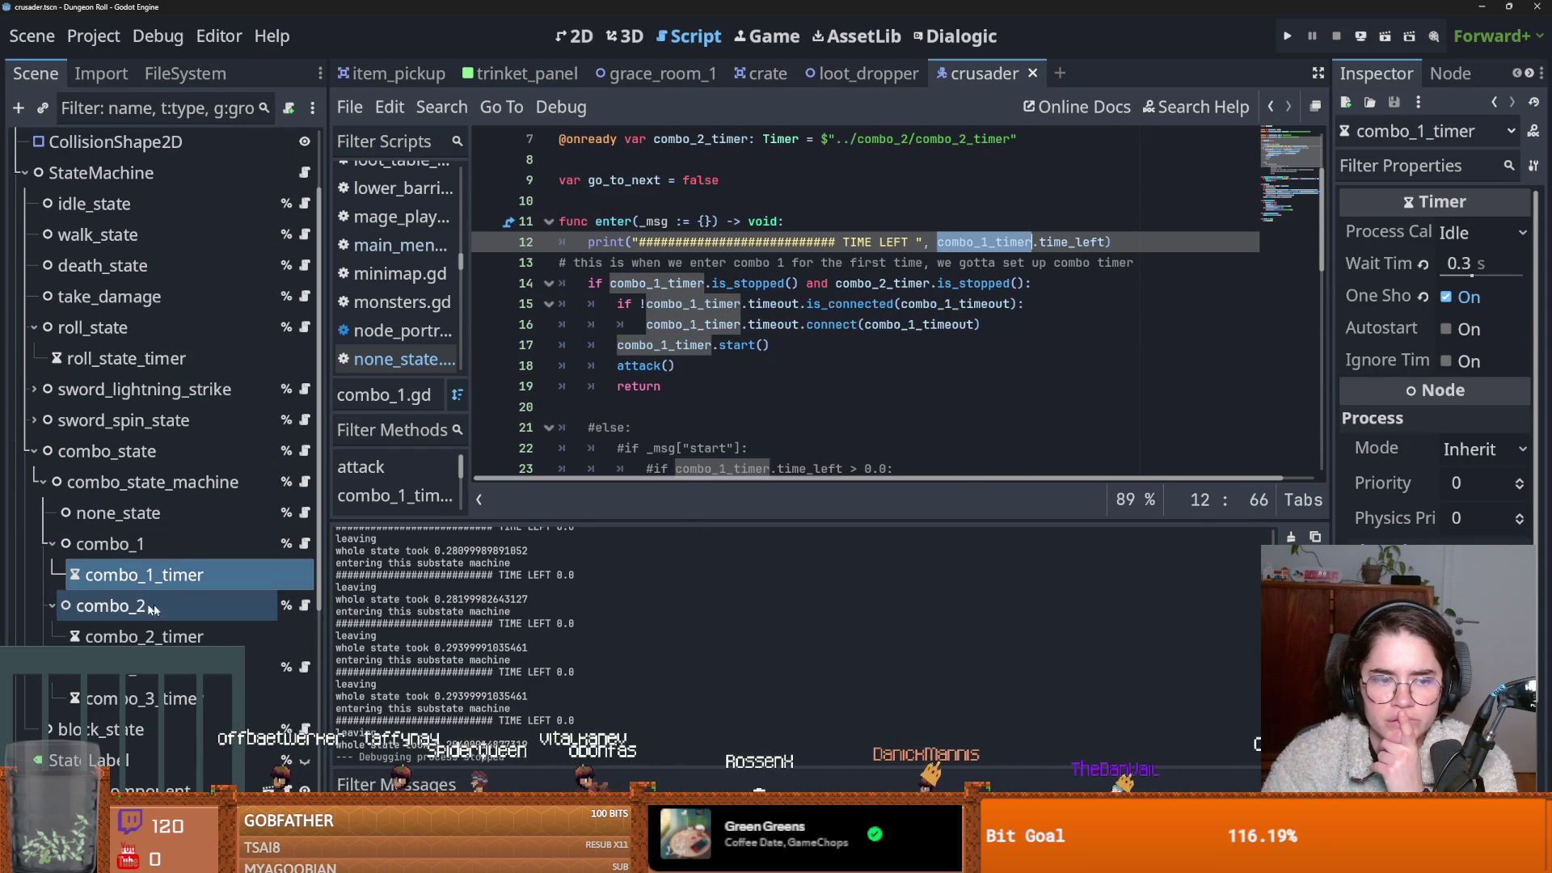
pyautogui.click(162, 575)
# Open combo_1.gd at line 14's timer check and compare combo_1_timer (0.3) with combo_2_timer (0.35).
pyautogui.click(139, 519)
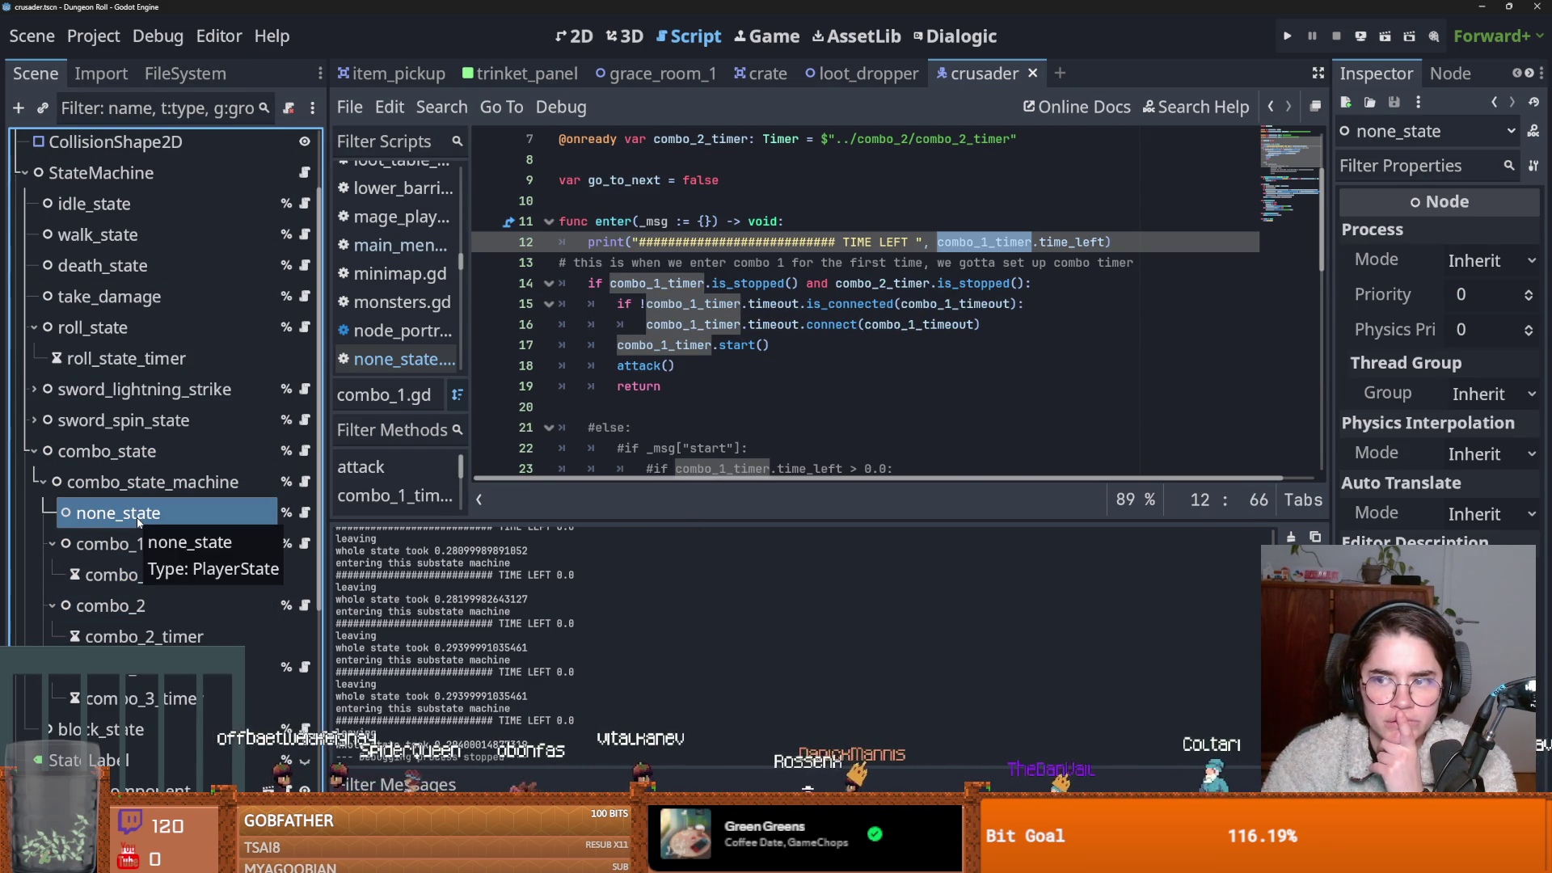
pyautogui.click(304, 513)
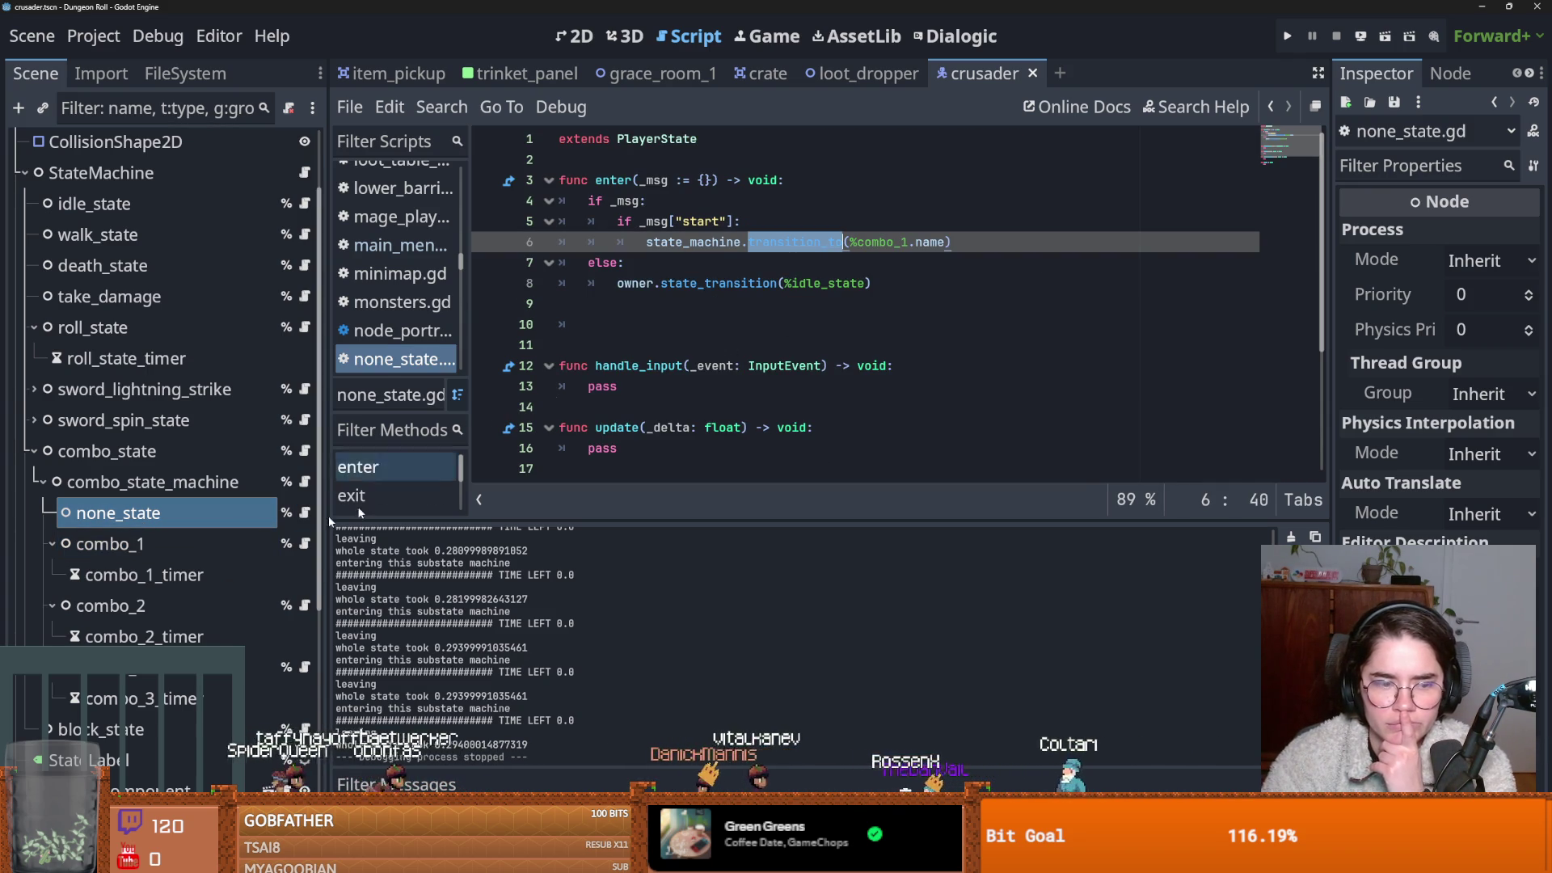
pyautogui.click(304, 543)
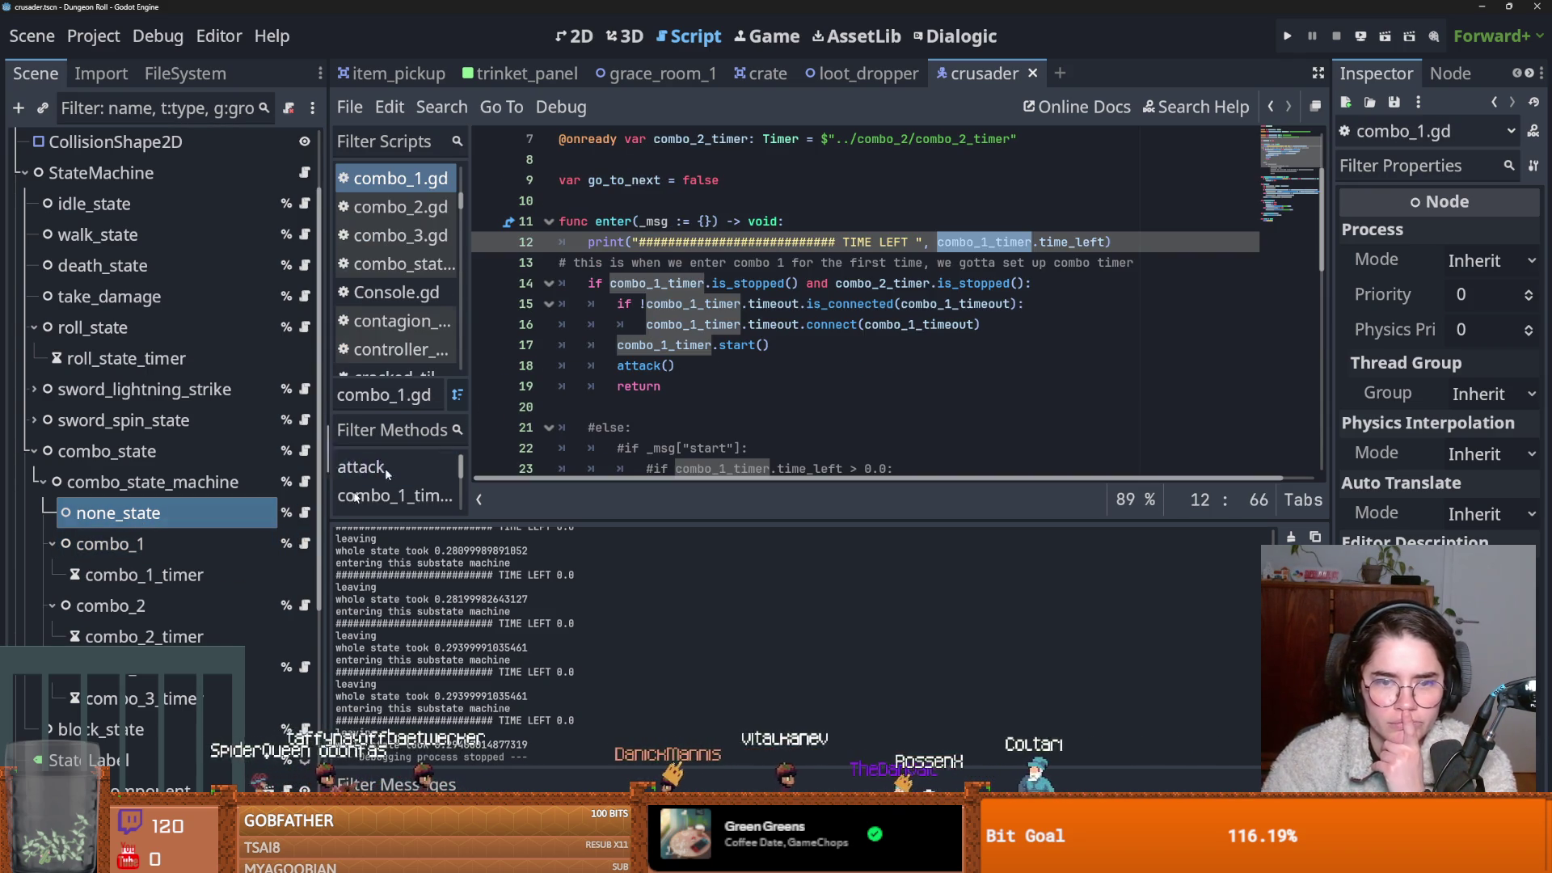
pyautogui.doubleClick(643, 282)
pyautogui.click(772, 283)
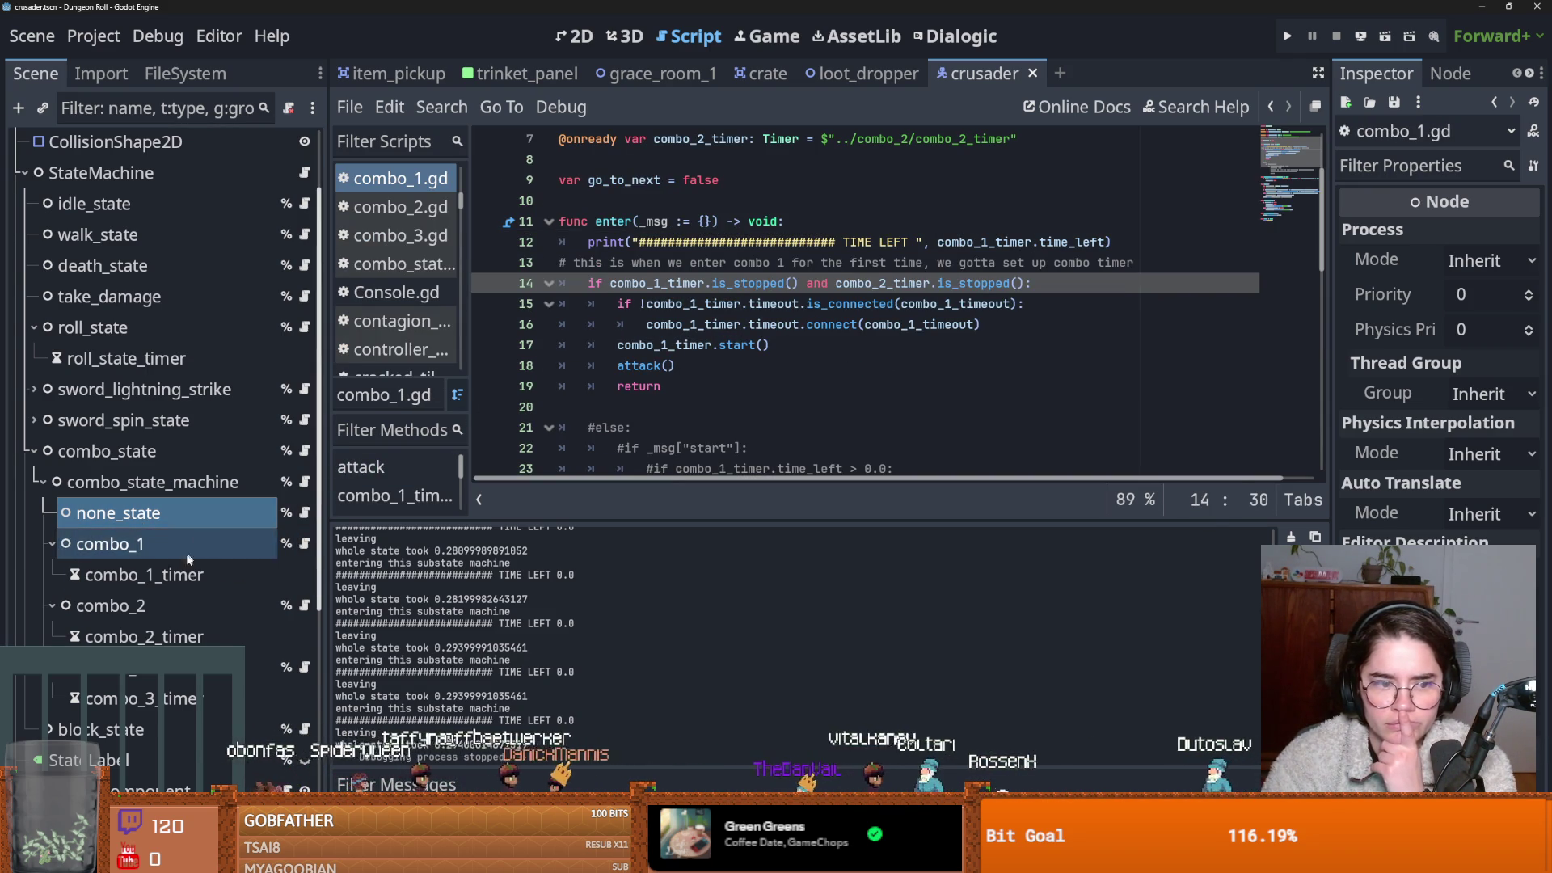
pyautogui.click(173, 585)
pyautogui.click(187, 638)
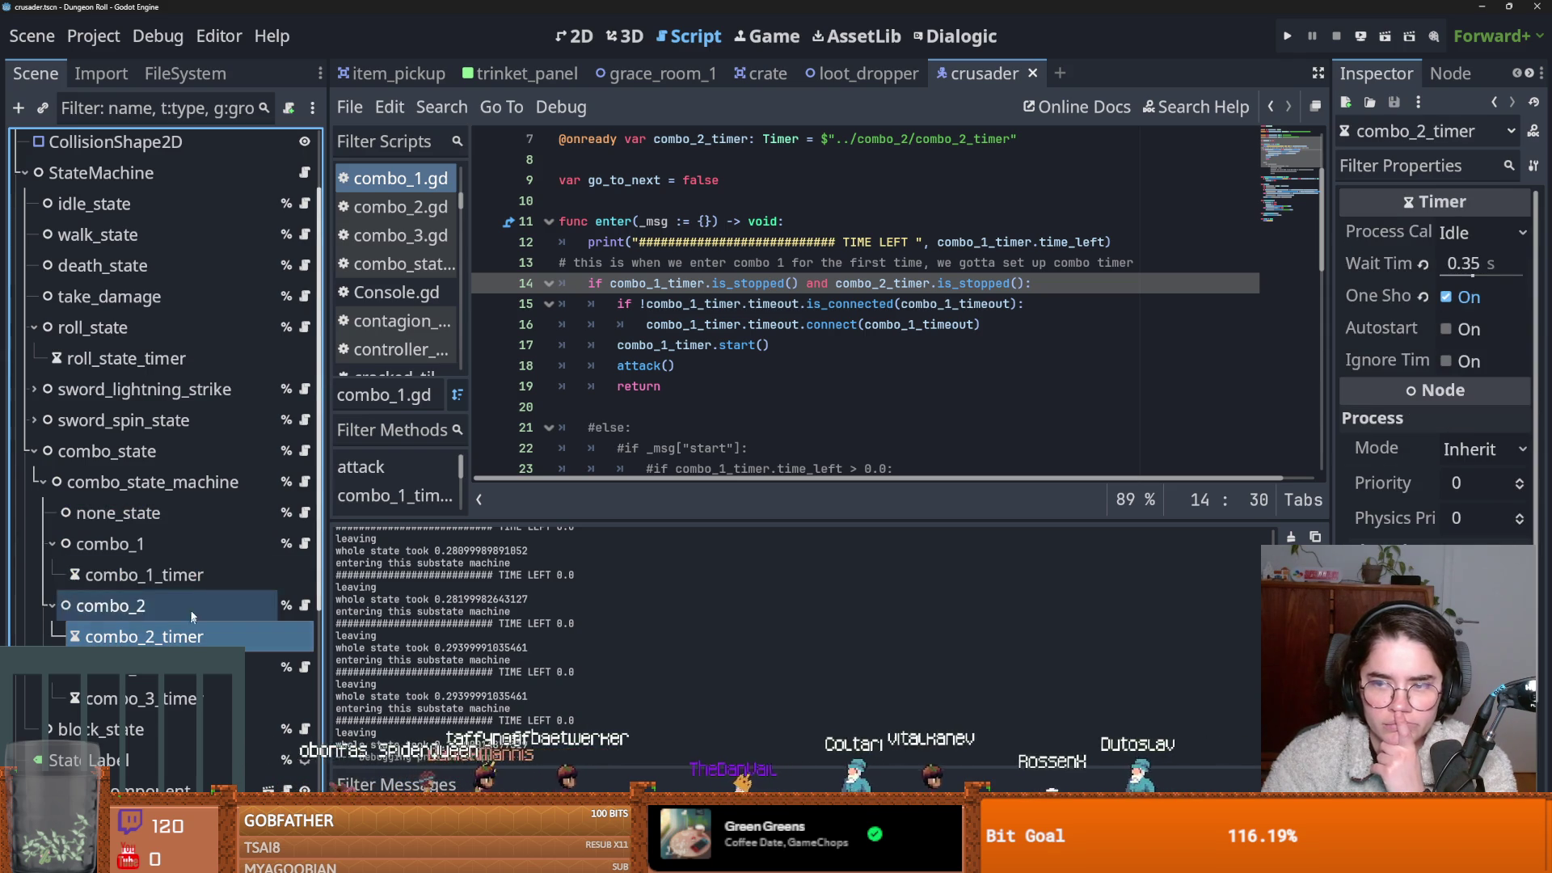
pyautogui.click(201, 570)
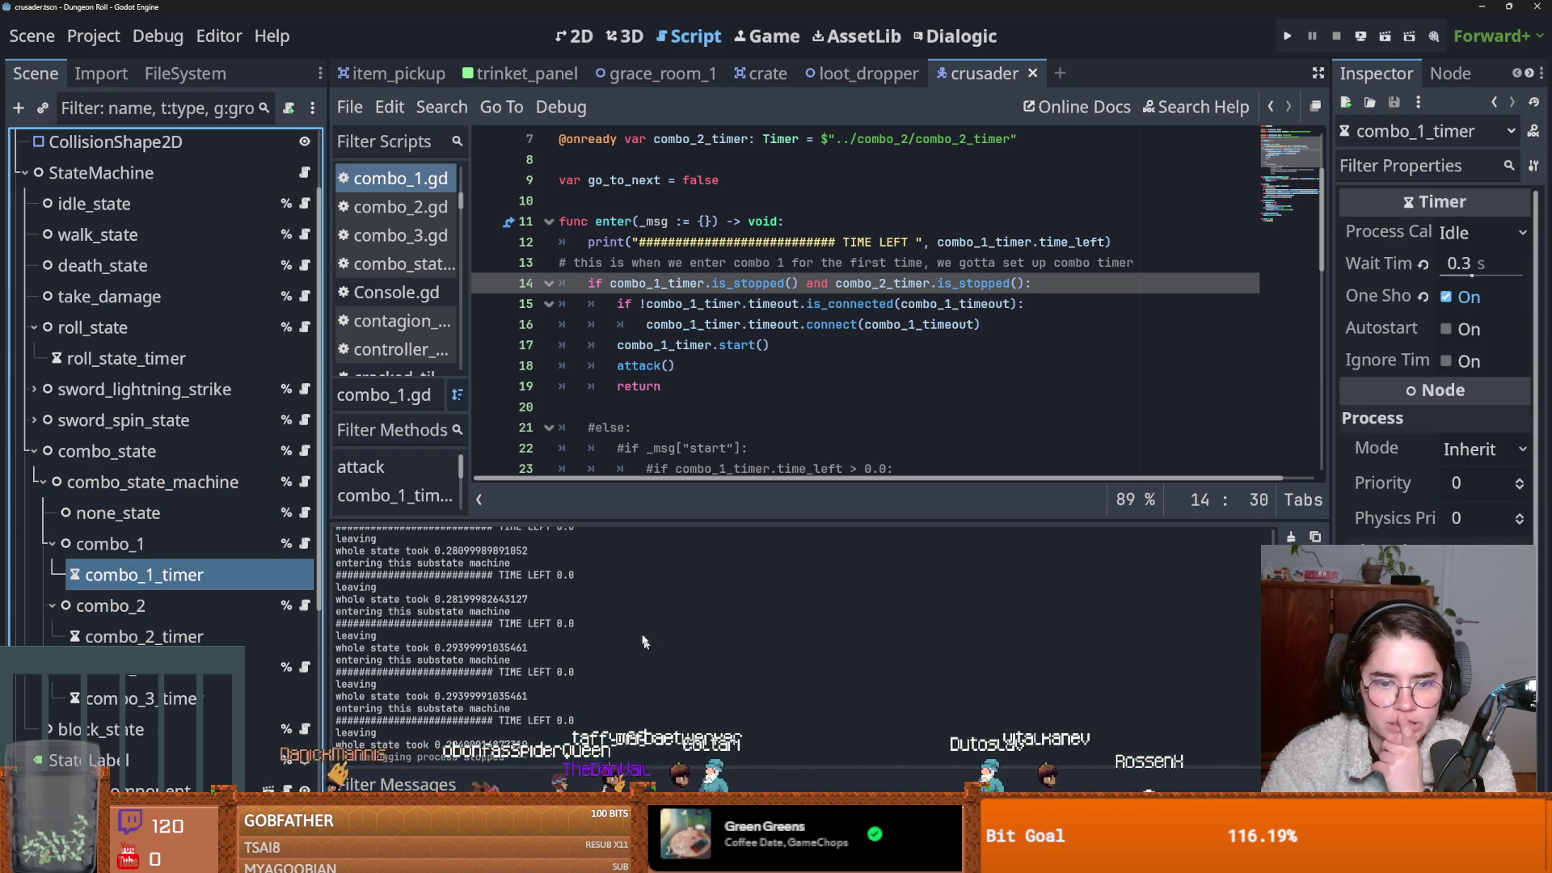
# Relaunch the game with F5 and select combo_1_timer on line 17 of combo_1.gd.
pyautogui.press('F5')
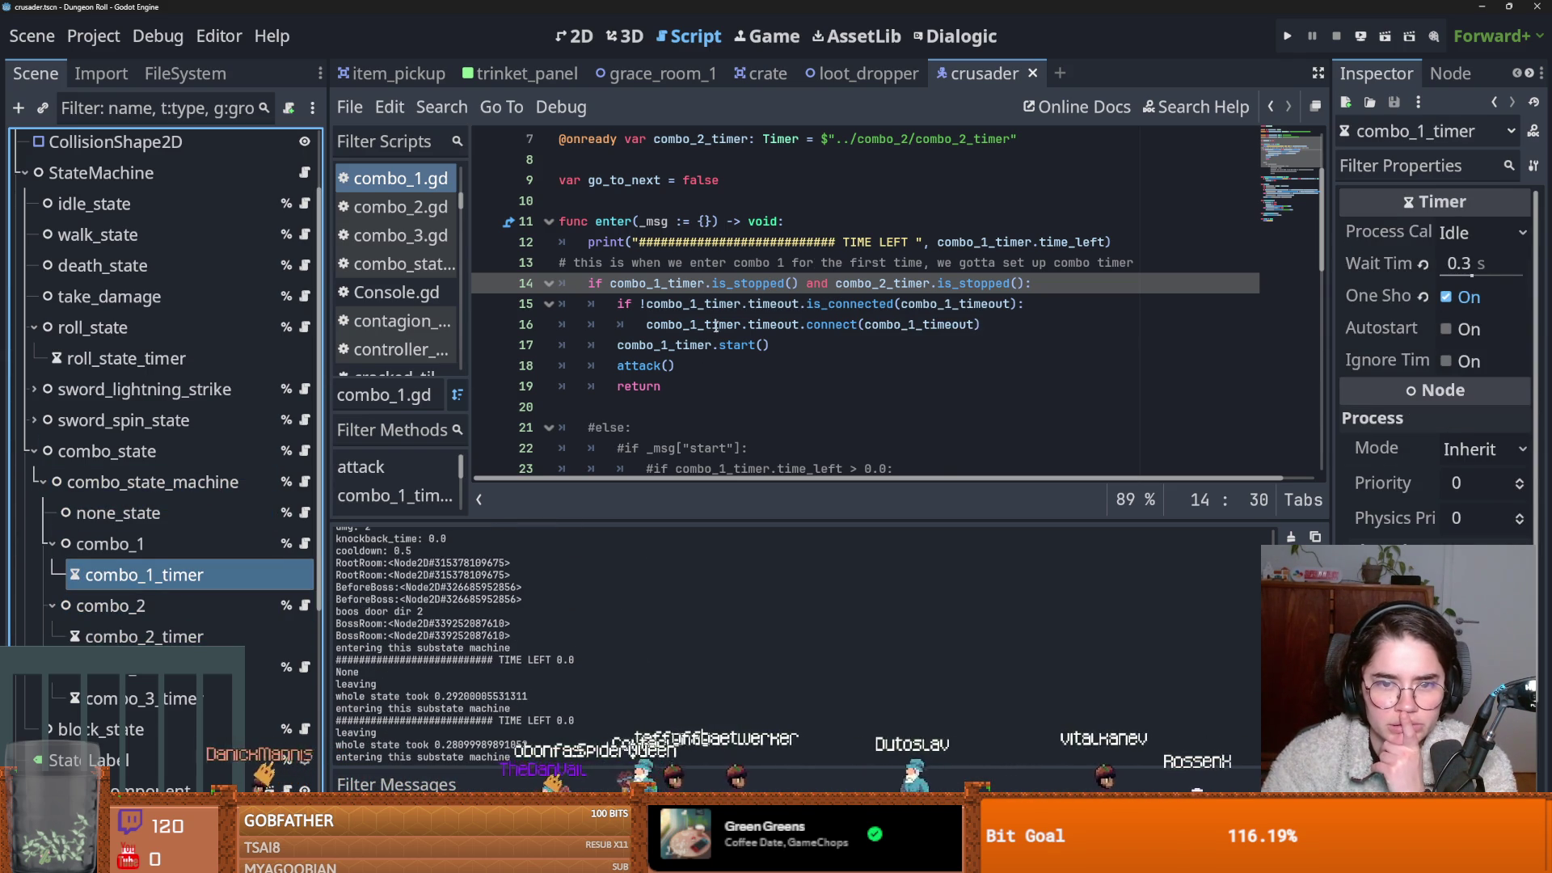
pyautogui.scroll(-7, 711, 323)
pyautogui.scroll(5, 671, 340)
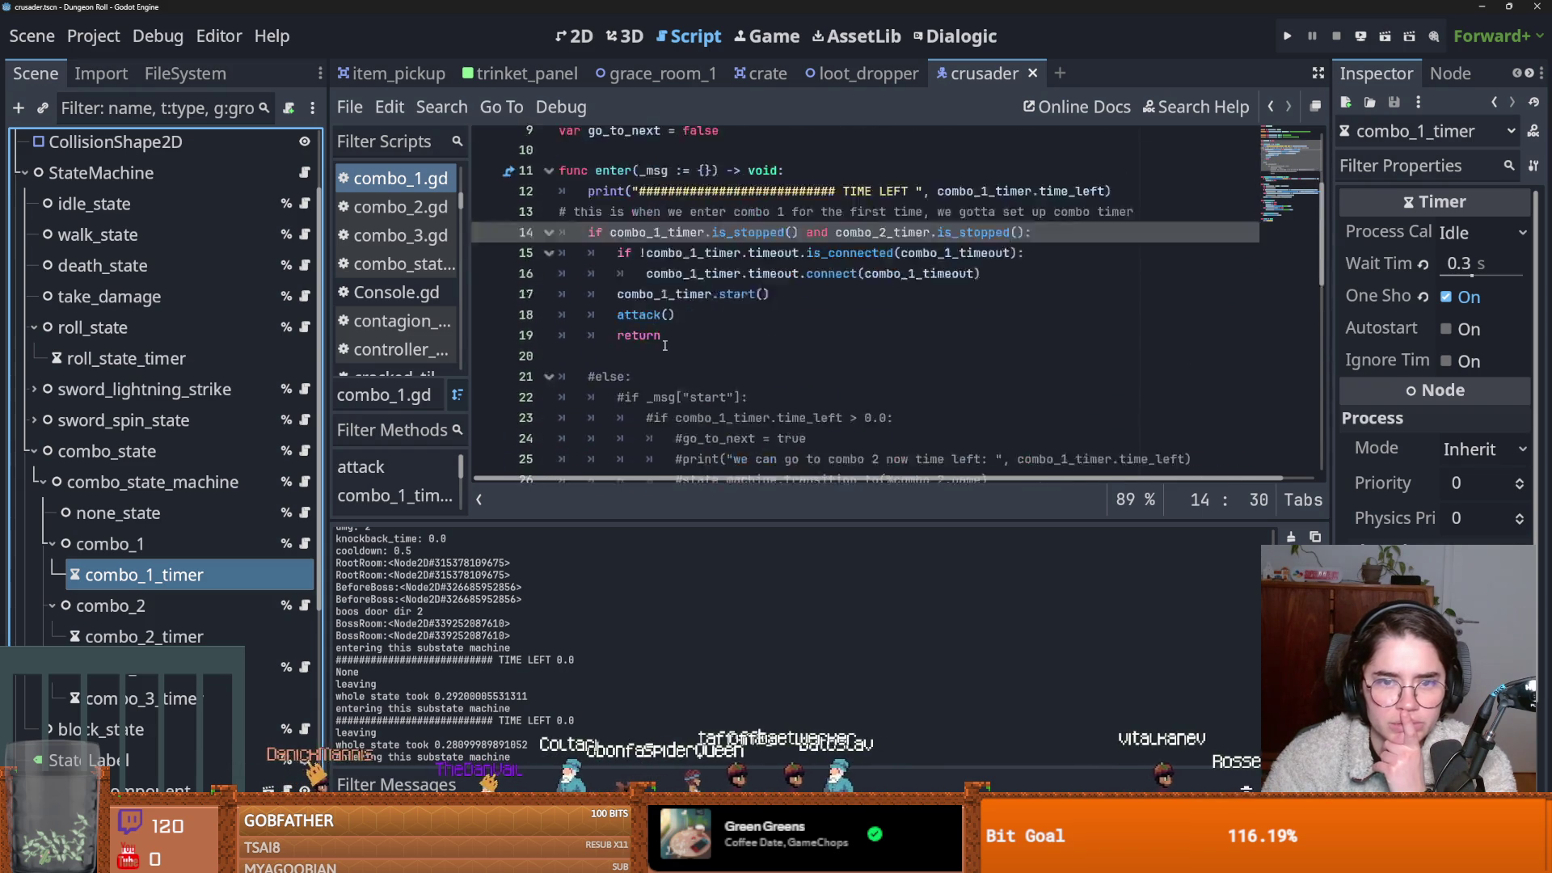
pyautogui.scroll(2, 664, 344)
pyautogui.scroll(-1, 664, 344)
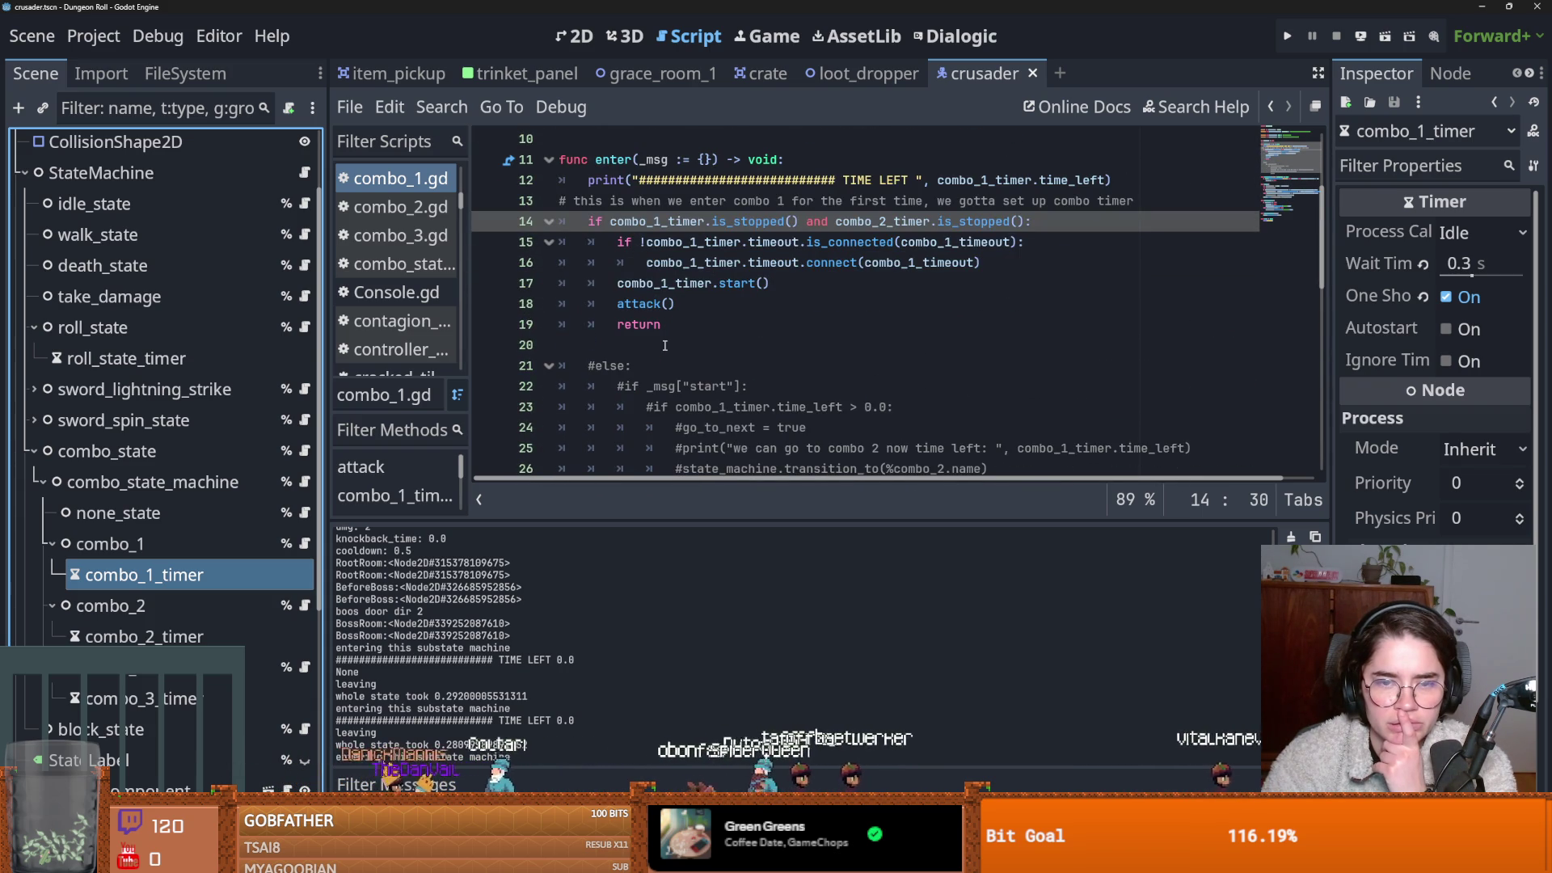
pyautogui.click(739, 242)
pyautogui.doubleClick(684, 283)
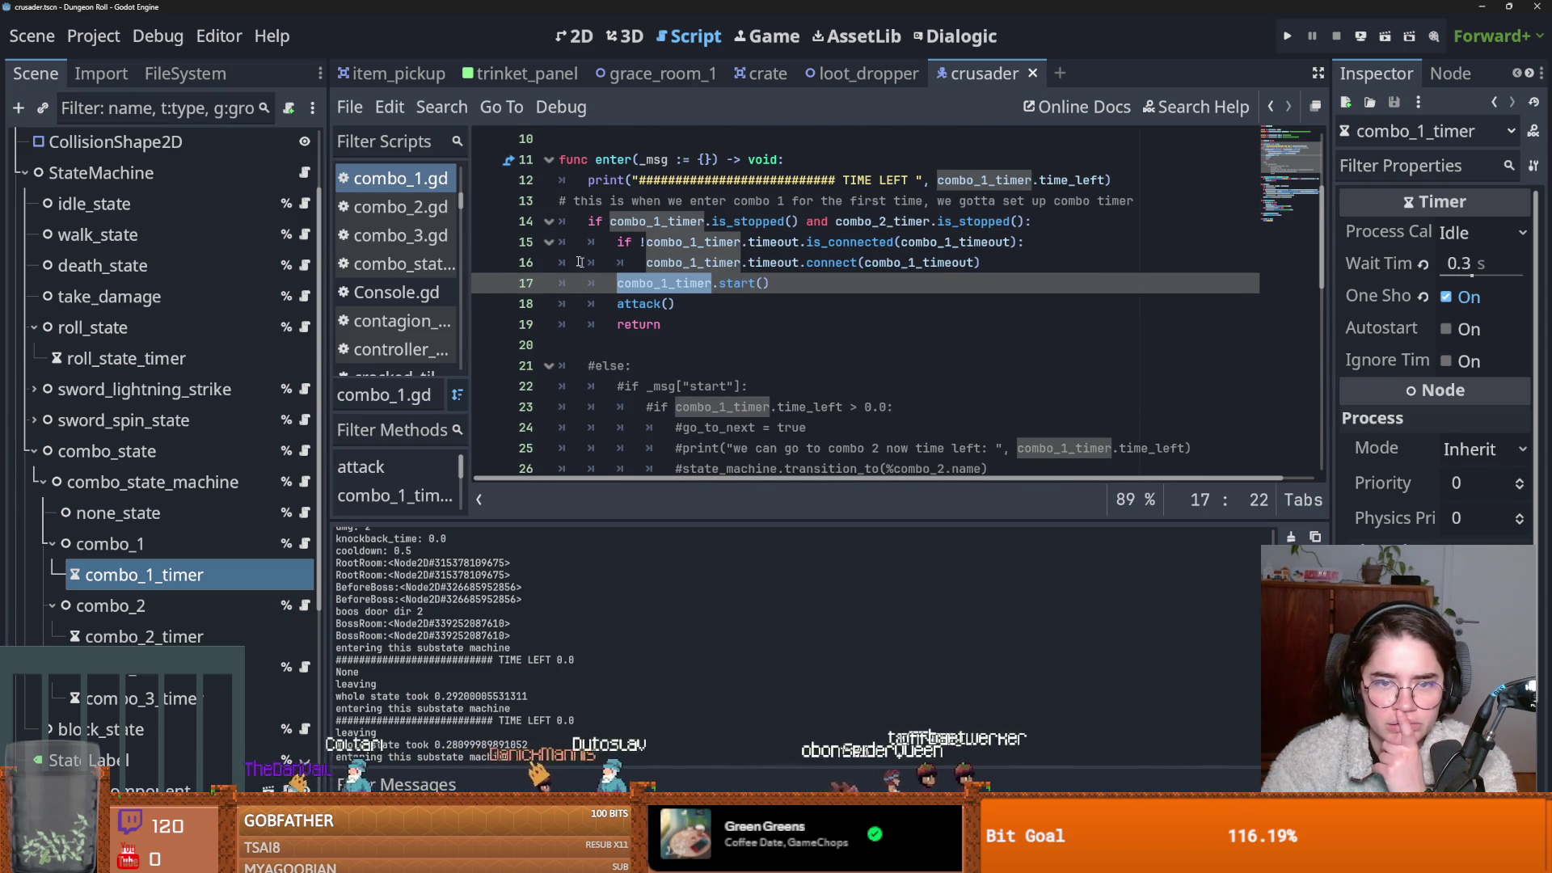
# Run the game, glance at the Team credits, and start a new game as the Crusader.
pyautogui.click(1288, 41)
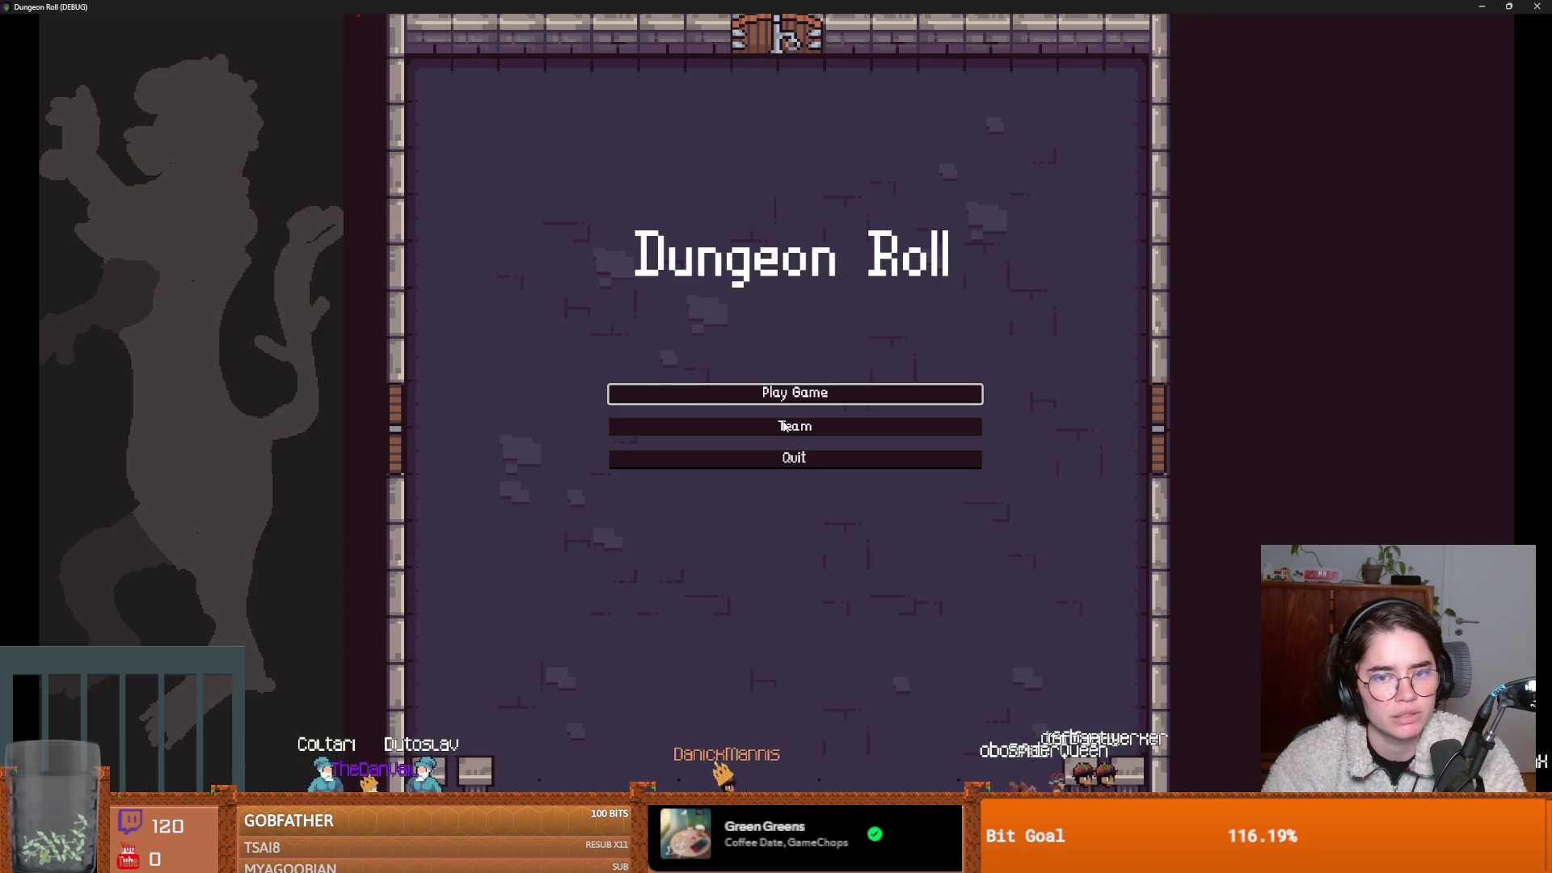
pyautogui.click(782, 426)
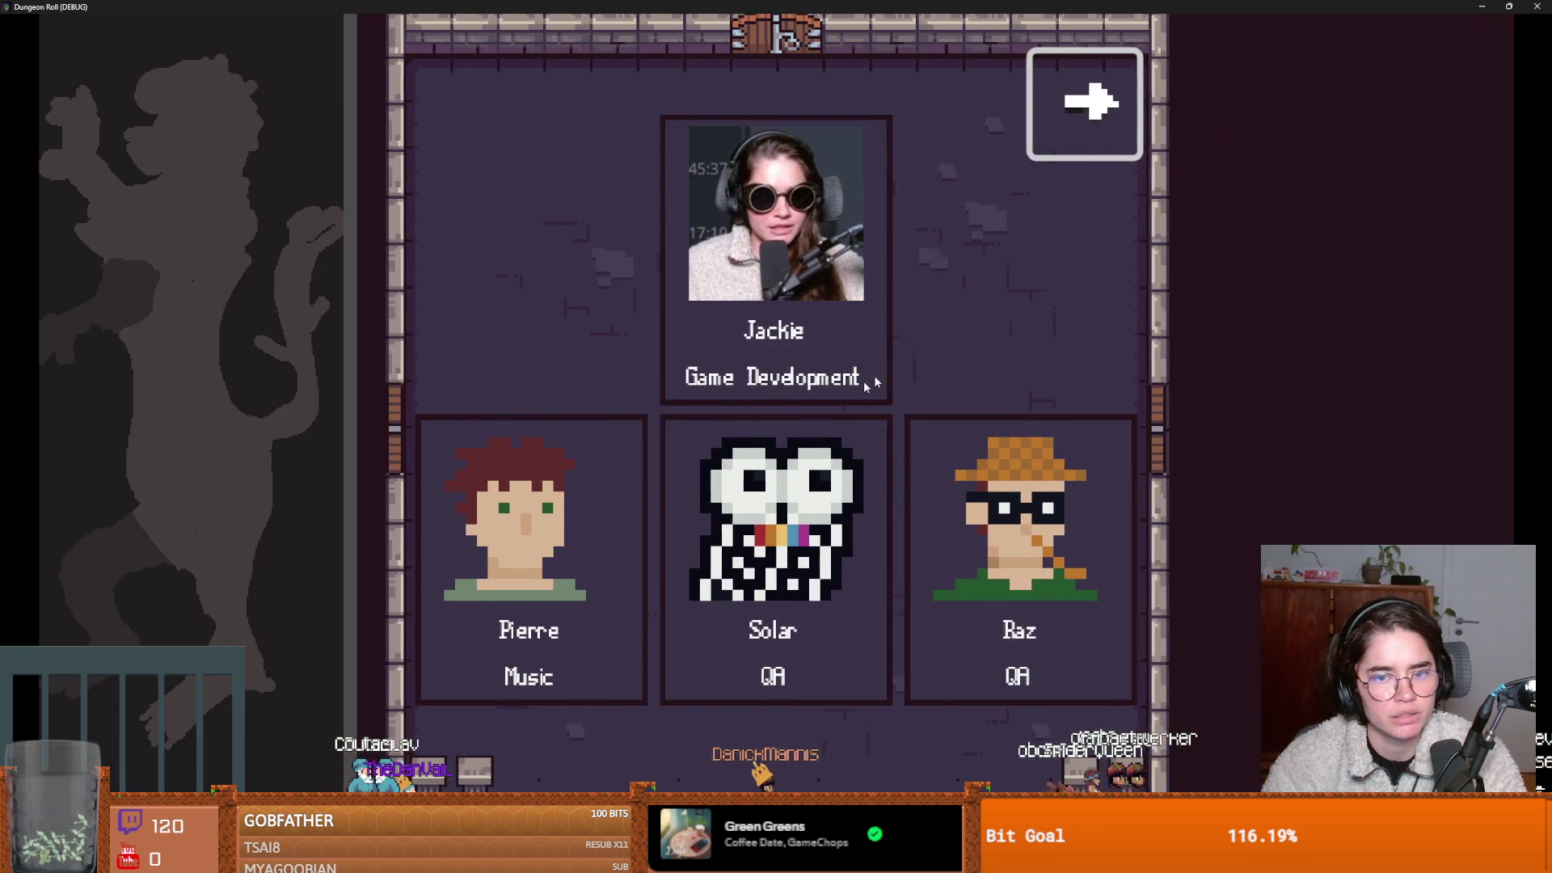
pyautogui.click(1087, 104)
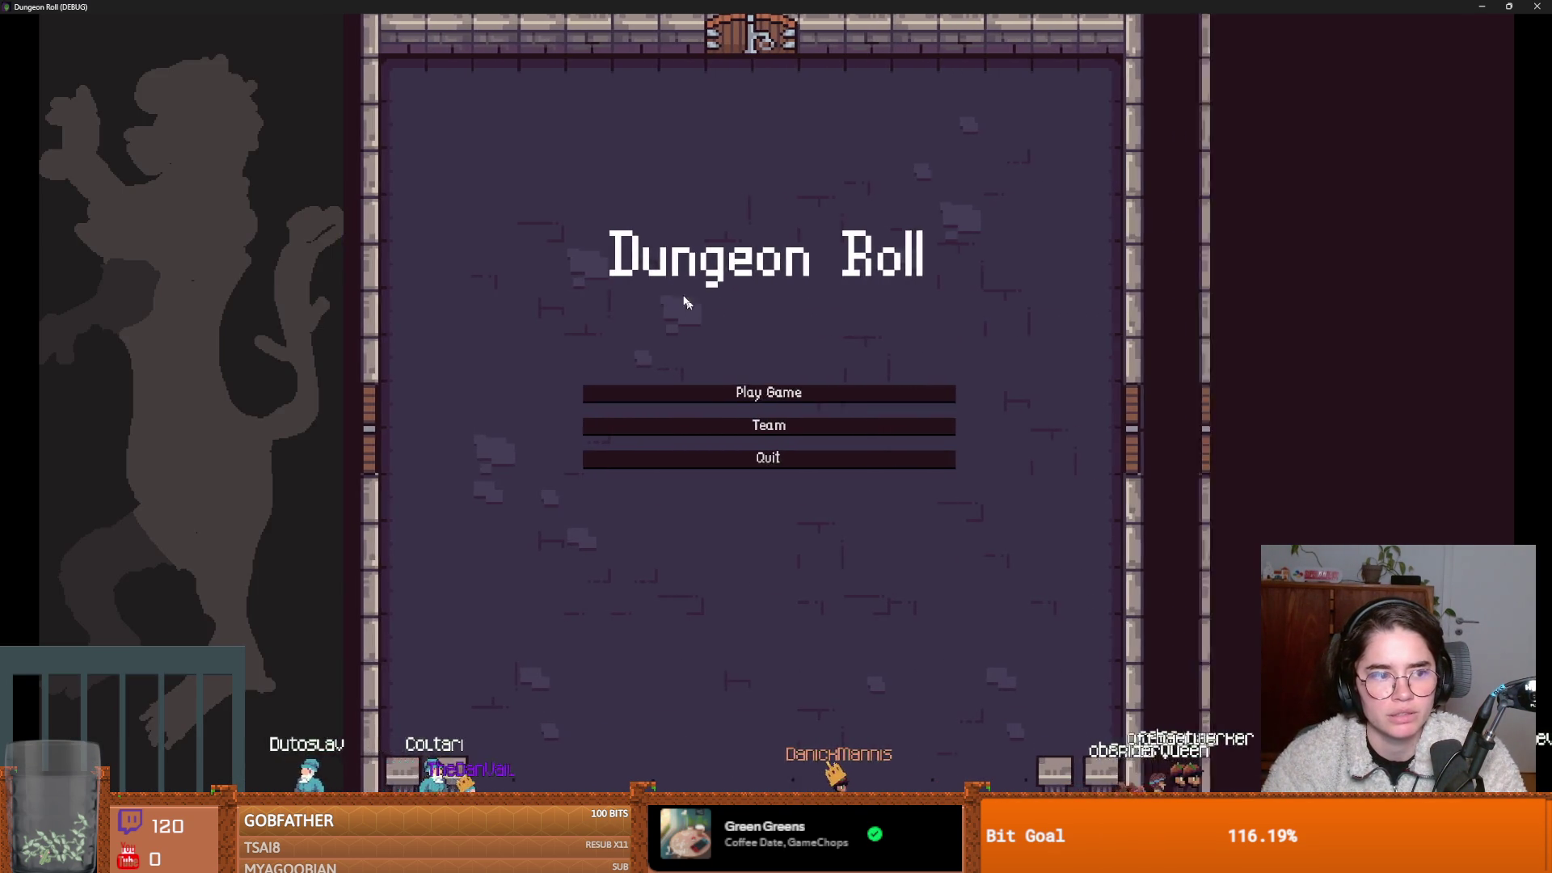
pyautogui.click(663, 392)
pyautogui.click(635, 374)
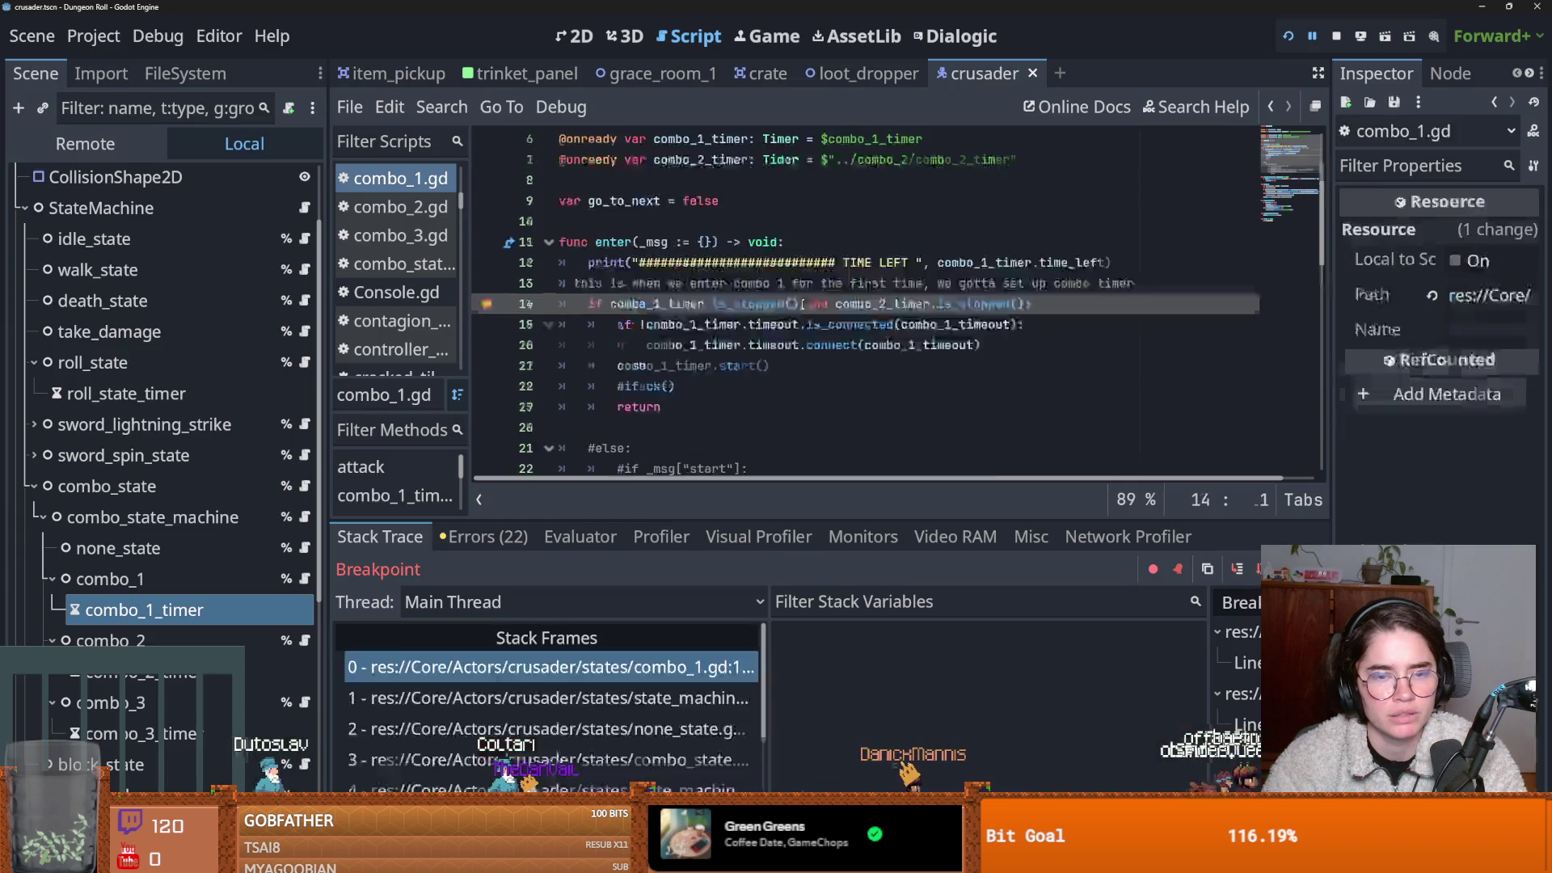
# Step through combo_1.gd from the breakpoint into attack(), resume, and go to line 17.
pyautogui.click(1236, 571)
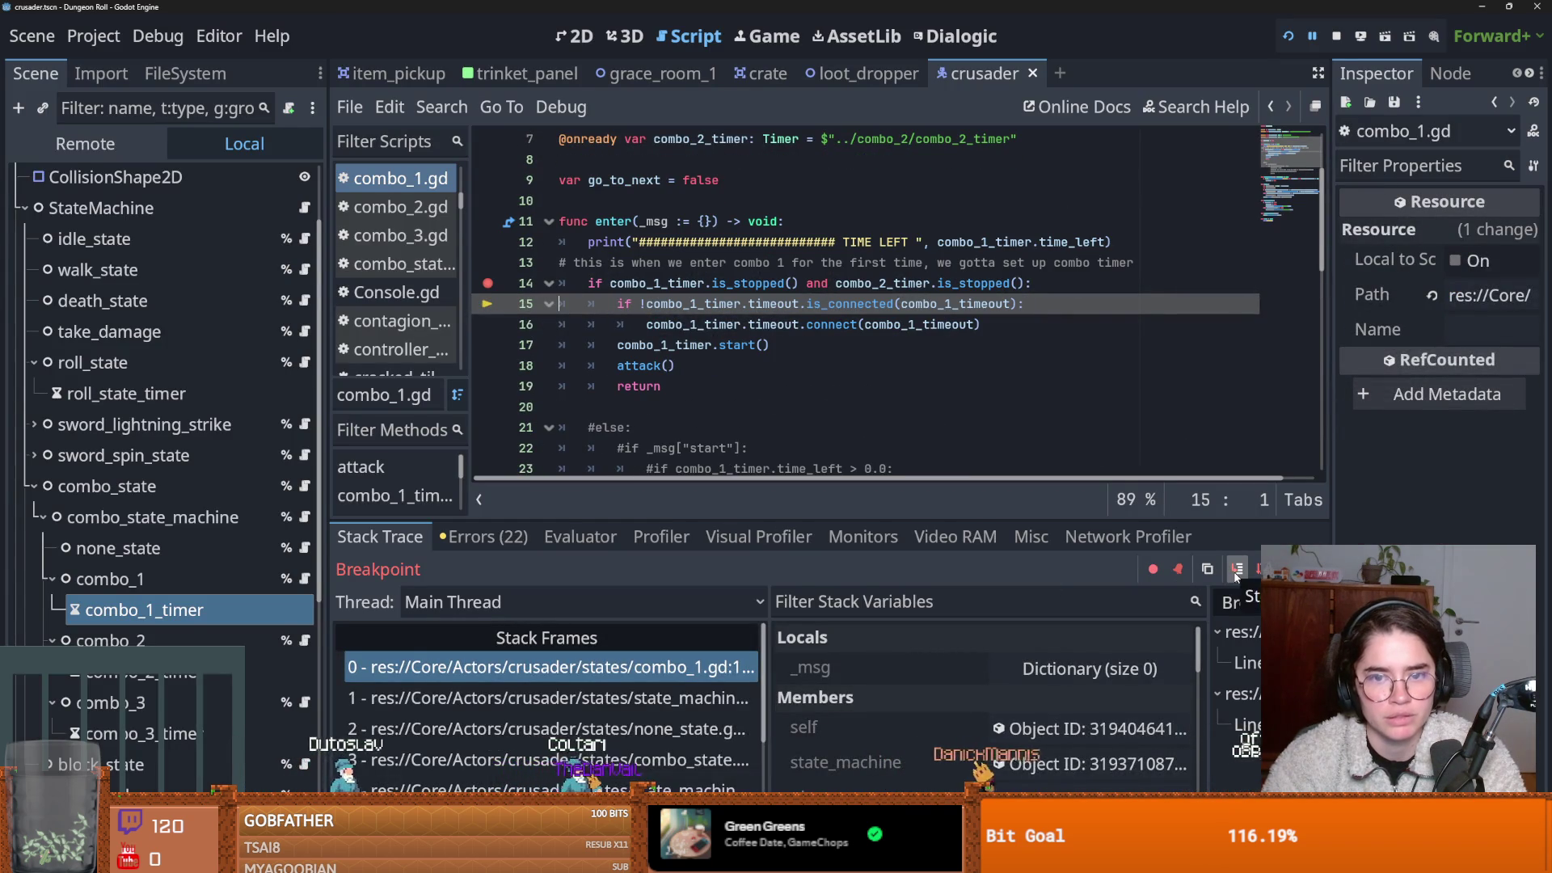
pyautogui.click(1236, 570)
pyautogui.click(1236, 571)
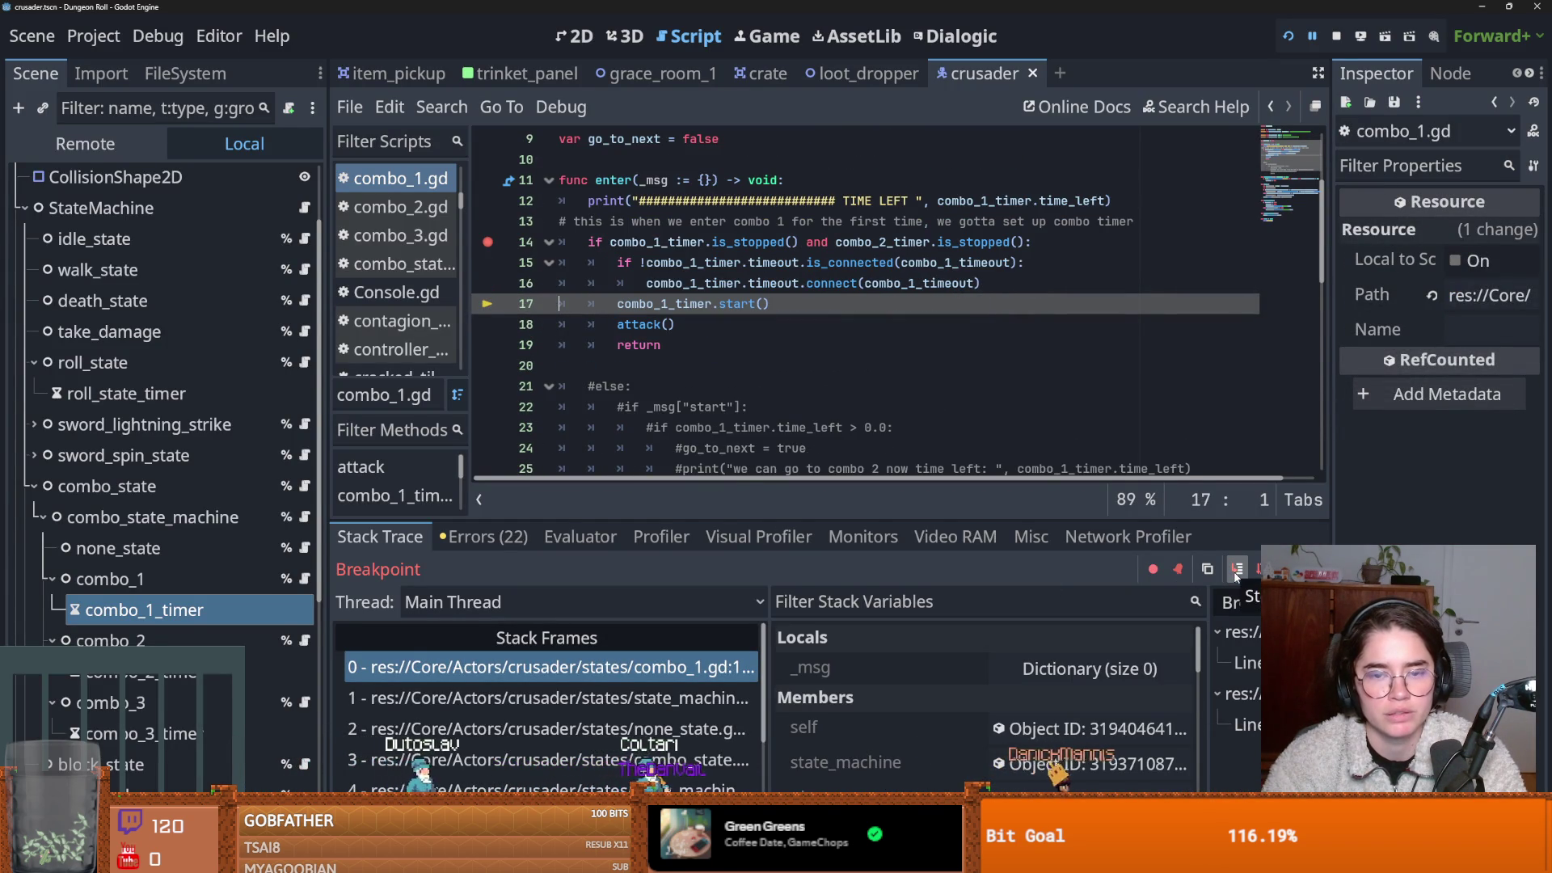
pyautogui.click(1236, 571)
pyautogui.click(1236, 570)
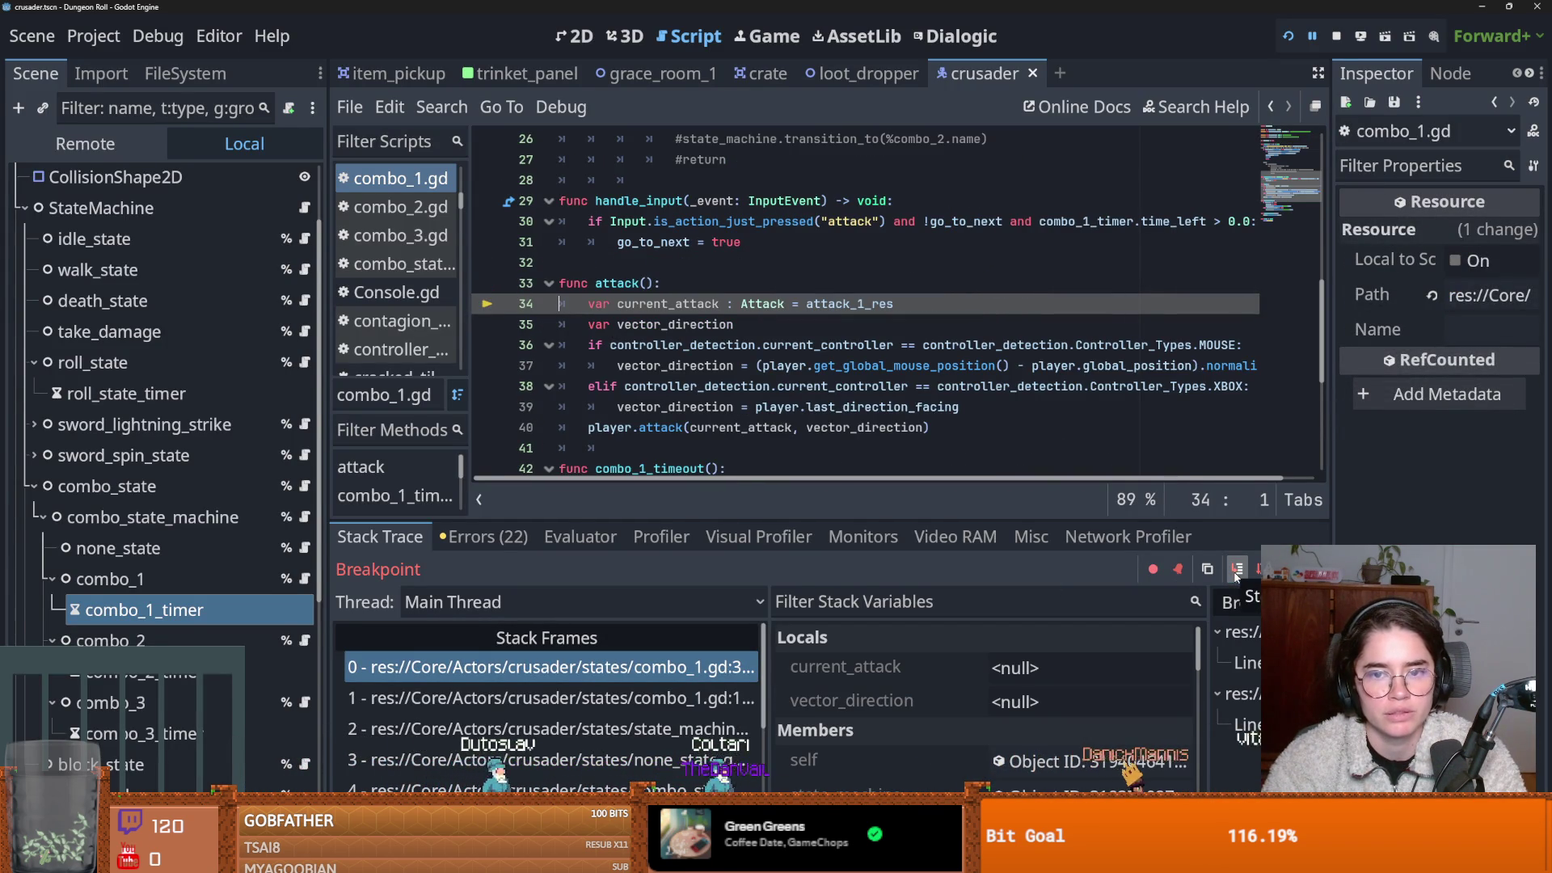
pyautogui.press('F12')
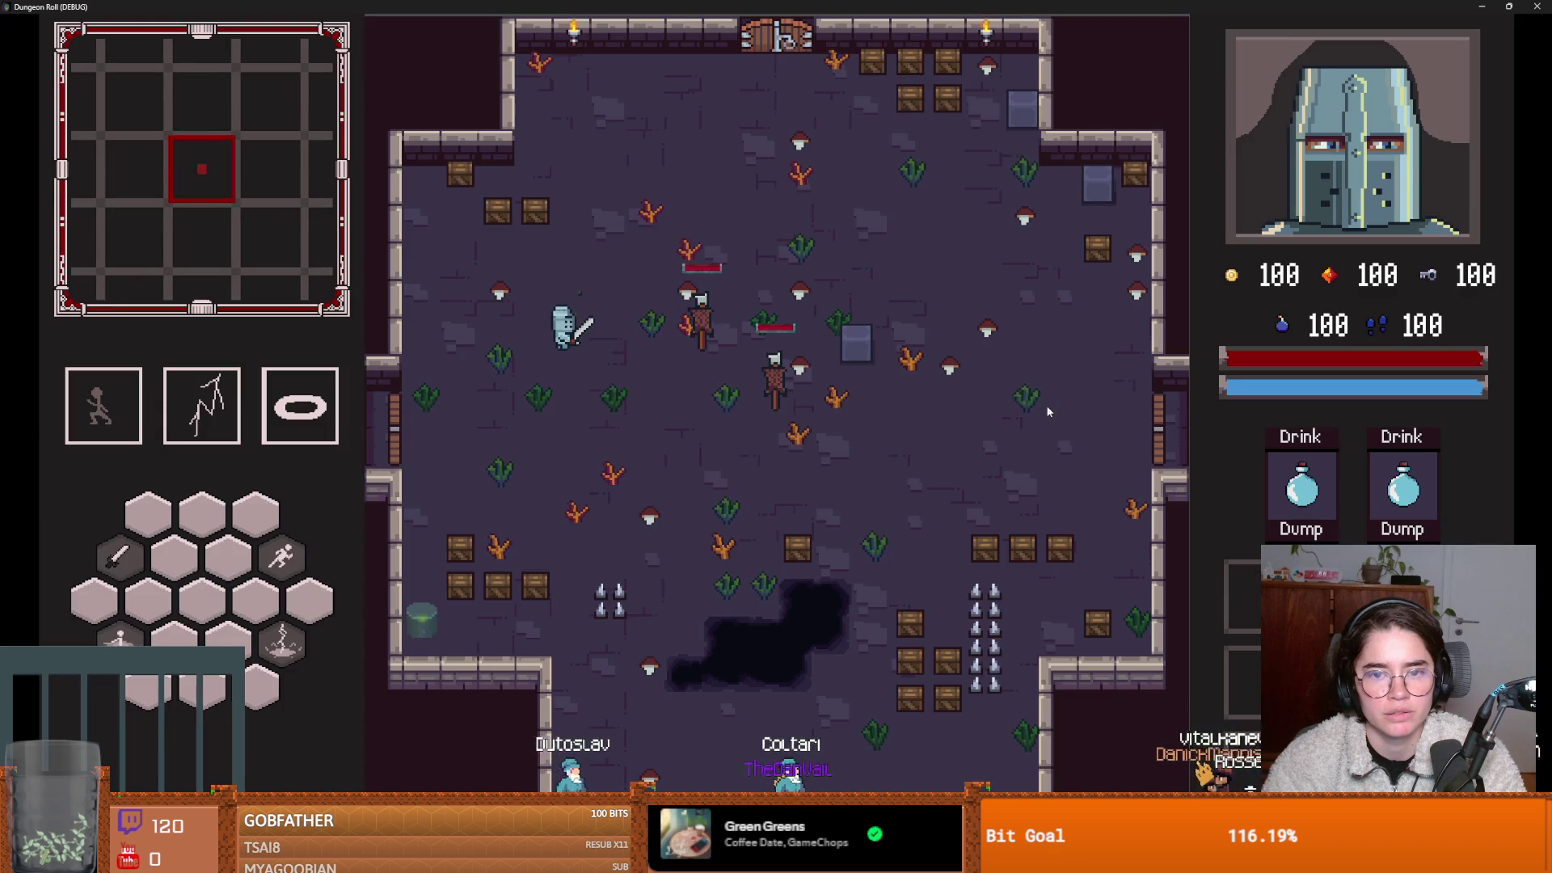
pyautogui.click(1050, 405)
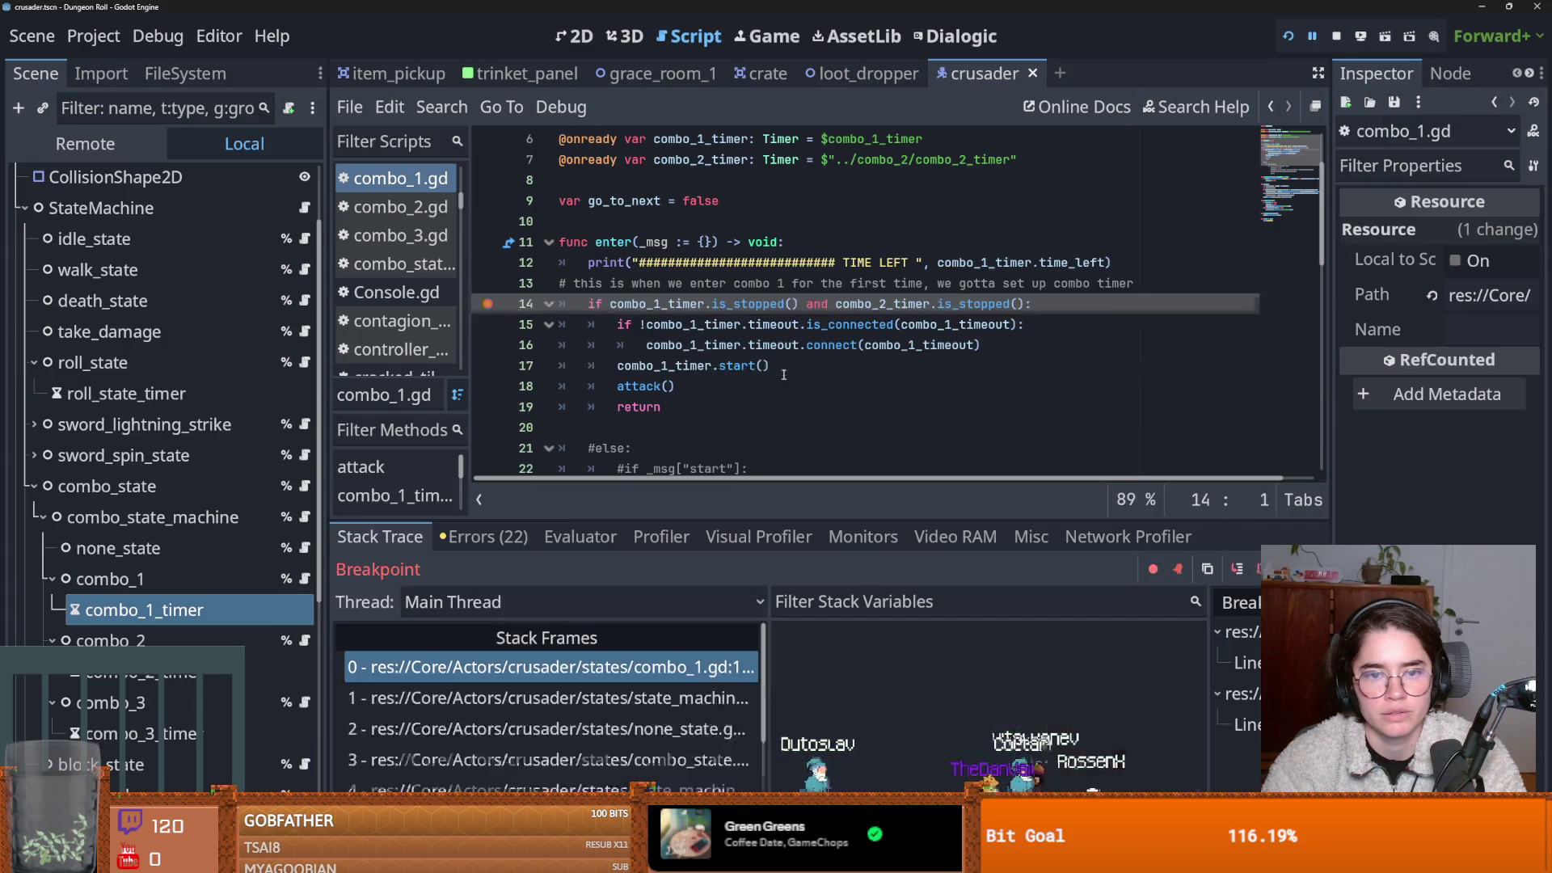
pyautogui.click(784, 374)
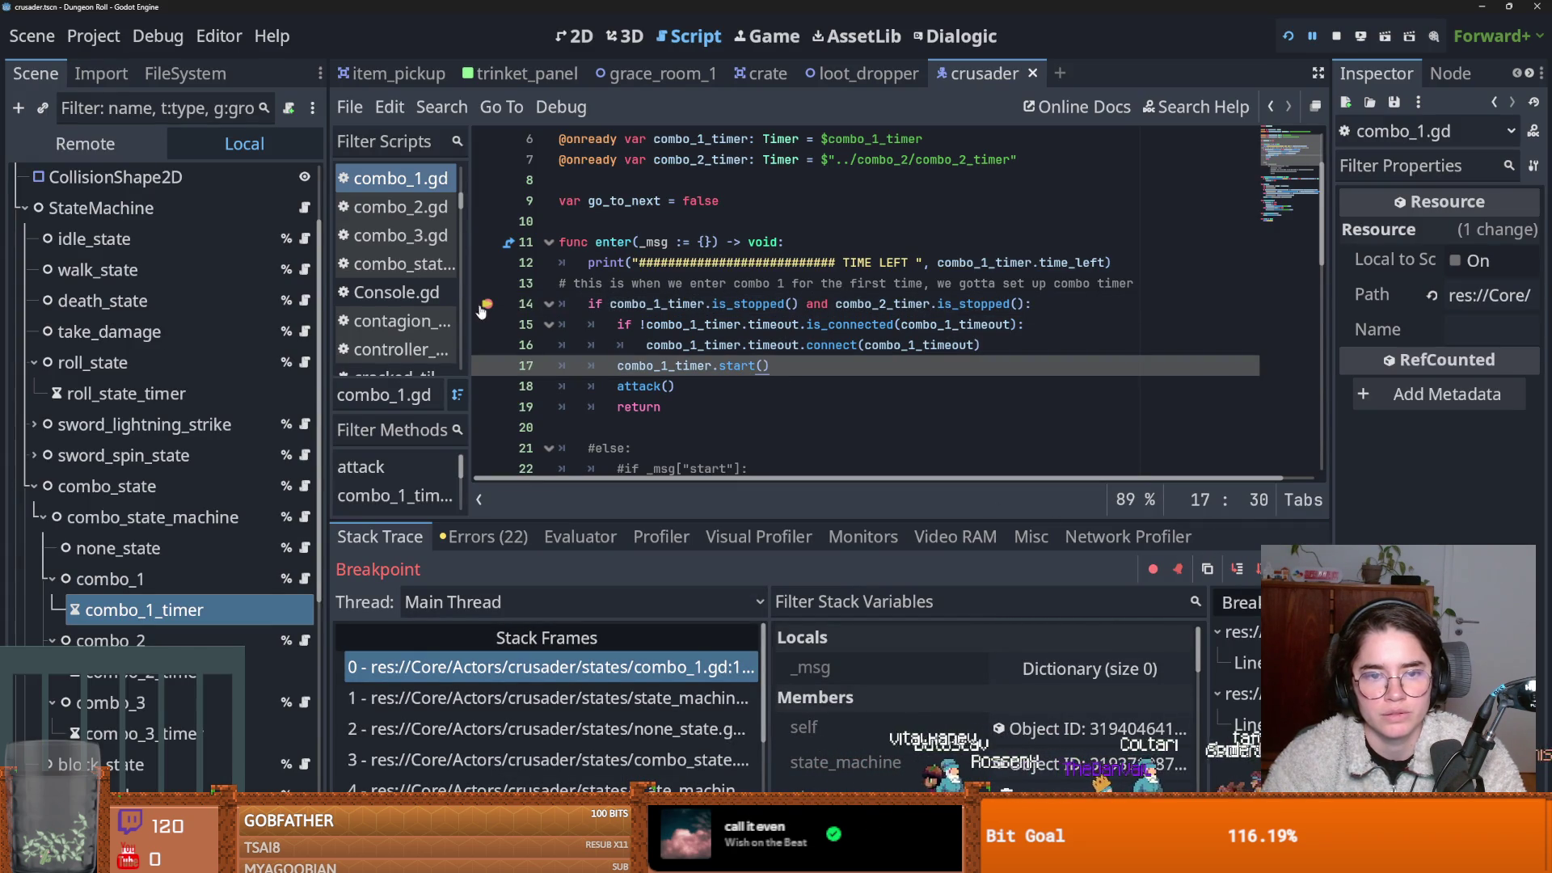
# Set combo_1_timer's Wait Time to 0.5 in the Inspector.
pyautogui.scroll(-1, 823, 384)
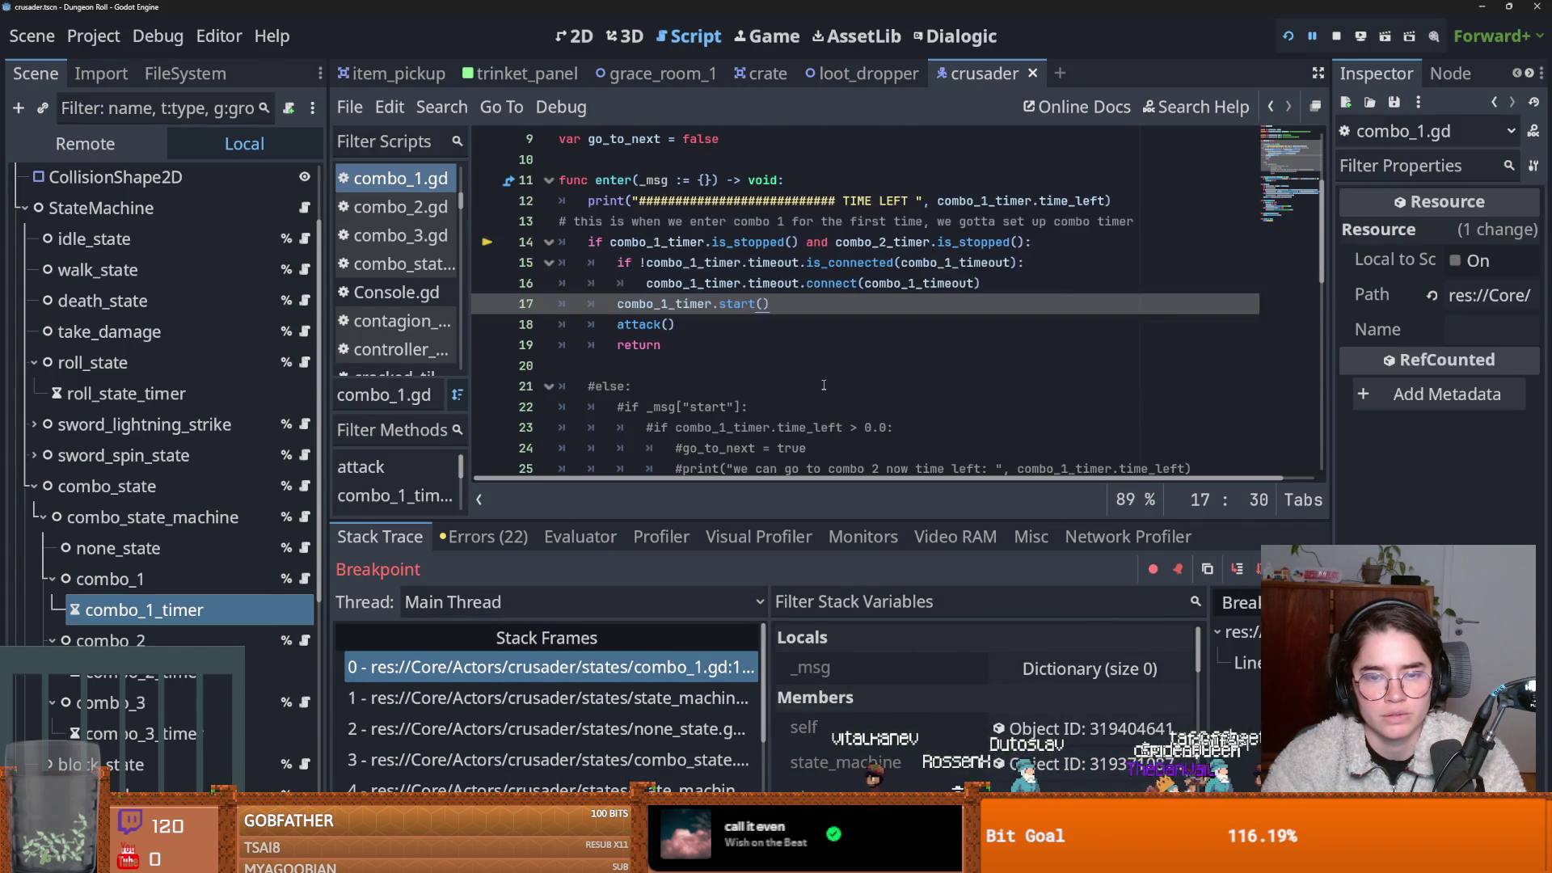
pyautogui.scroll(-1, 692, 318)
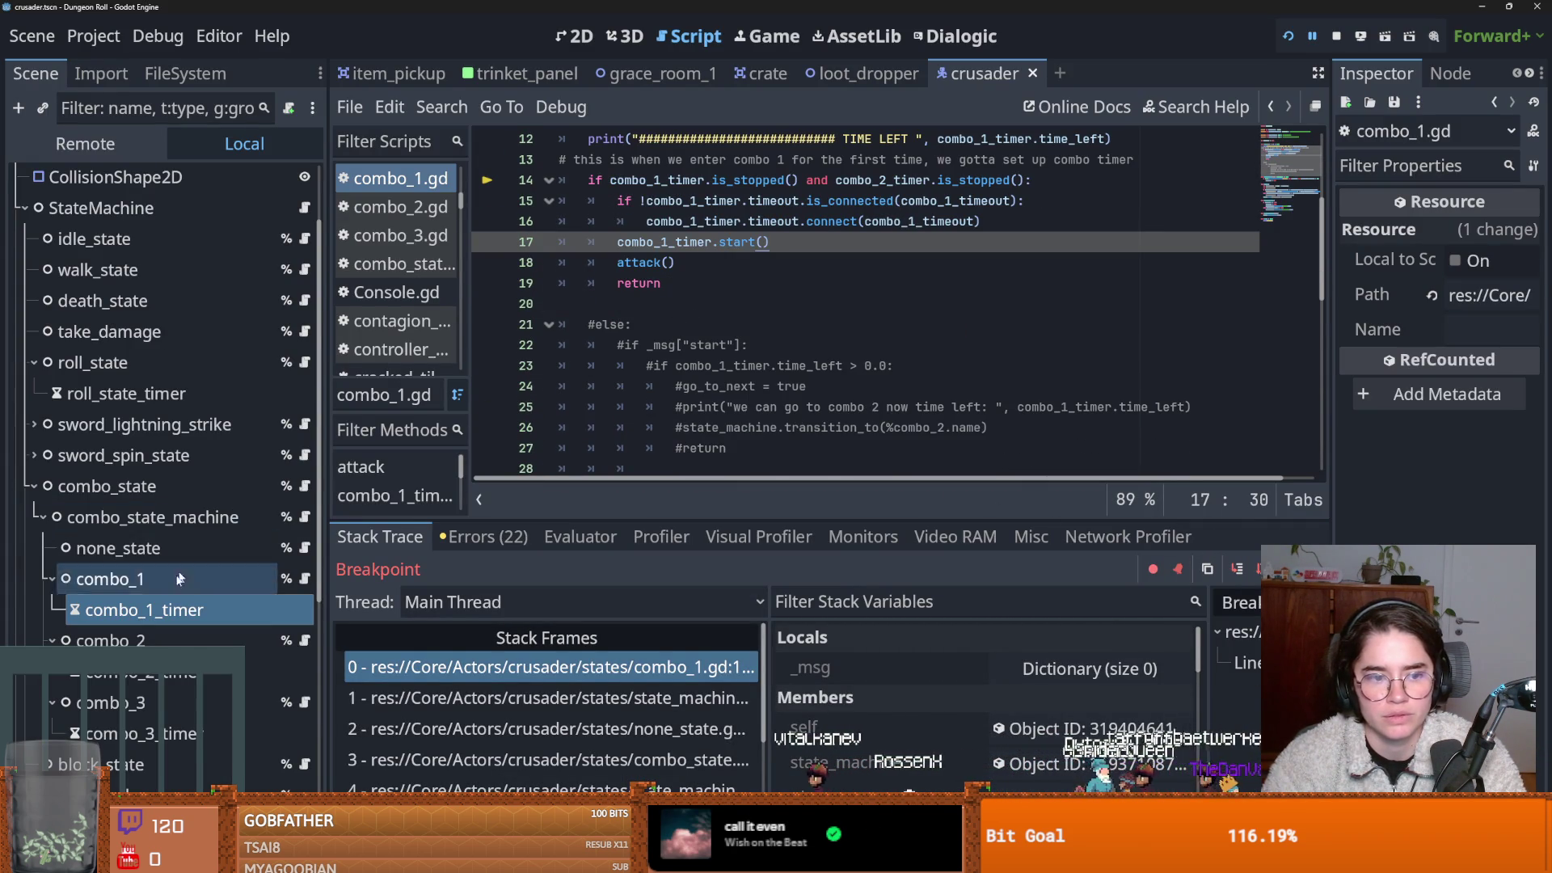
pyautogui.rightClick(299, 609)
pyautogui.press('Escape')
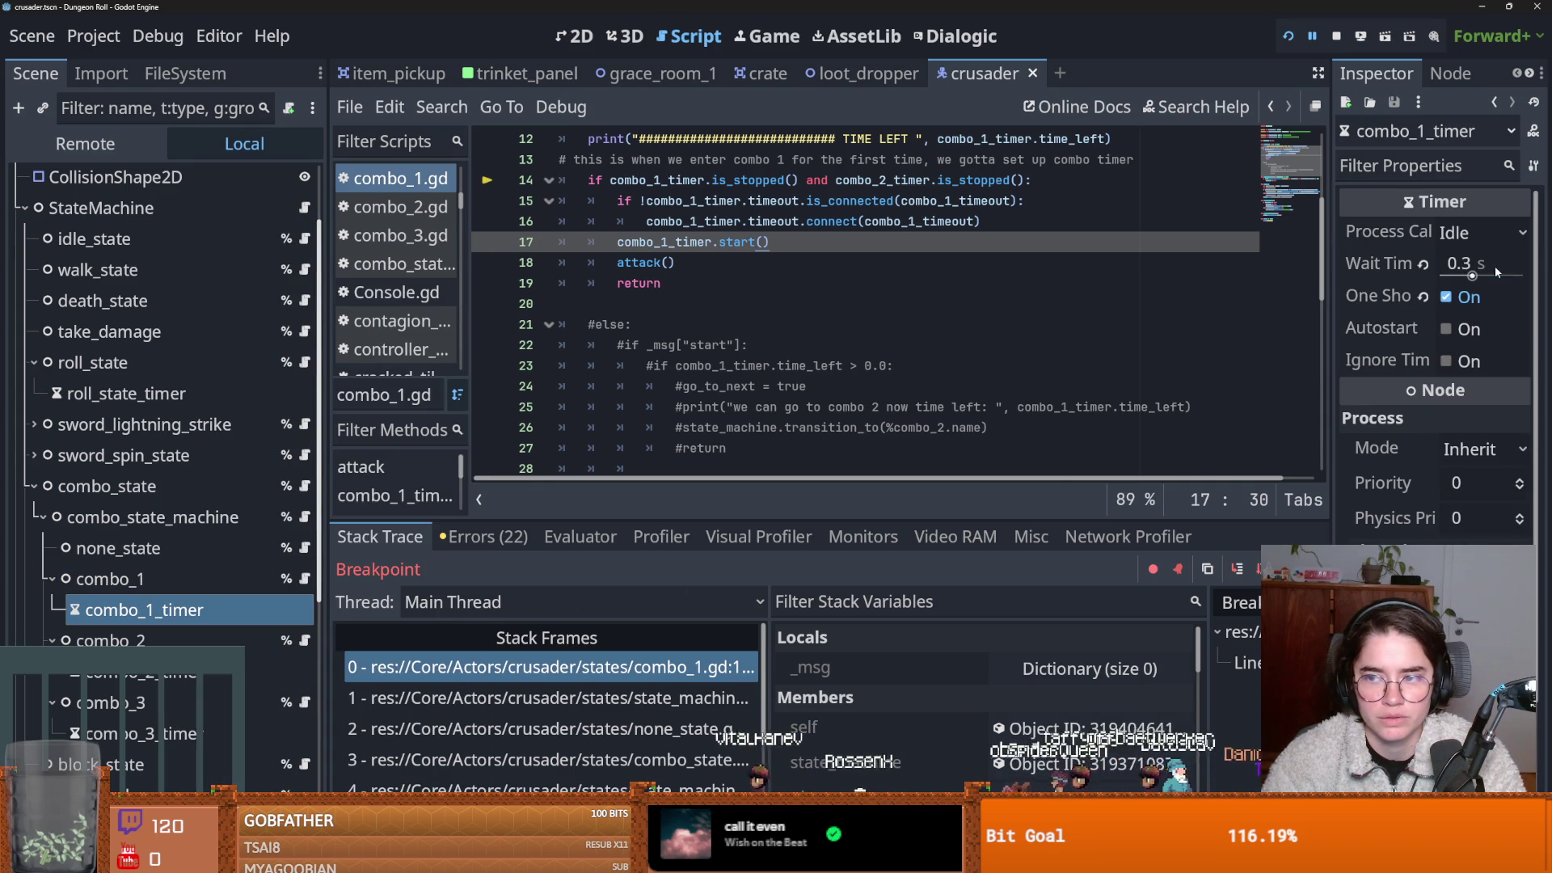
pyautogui.click(1496, 268)
pyautogui.write('0.5')
pyautogui.press('Return')
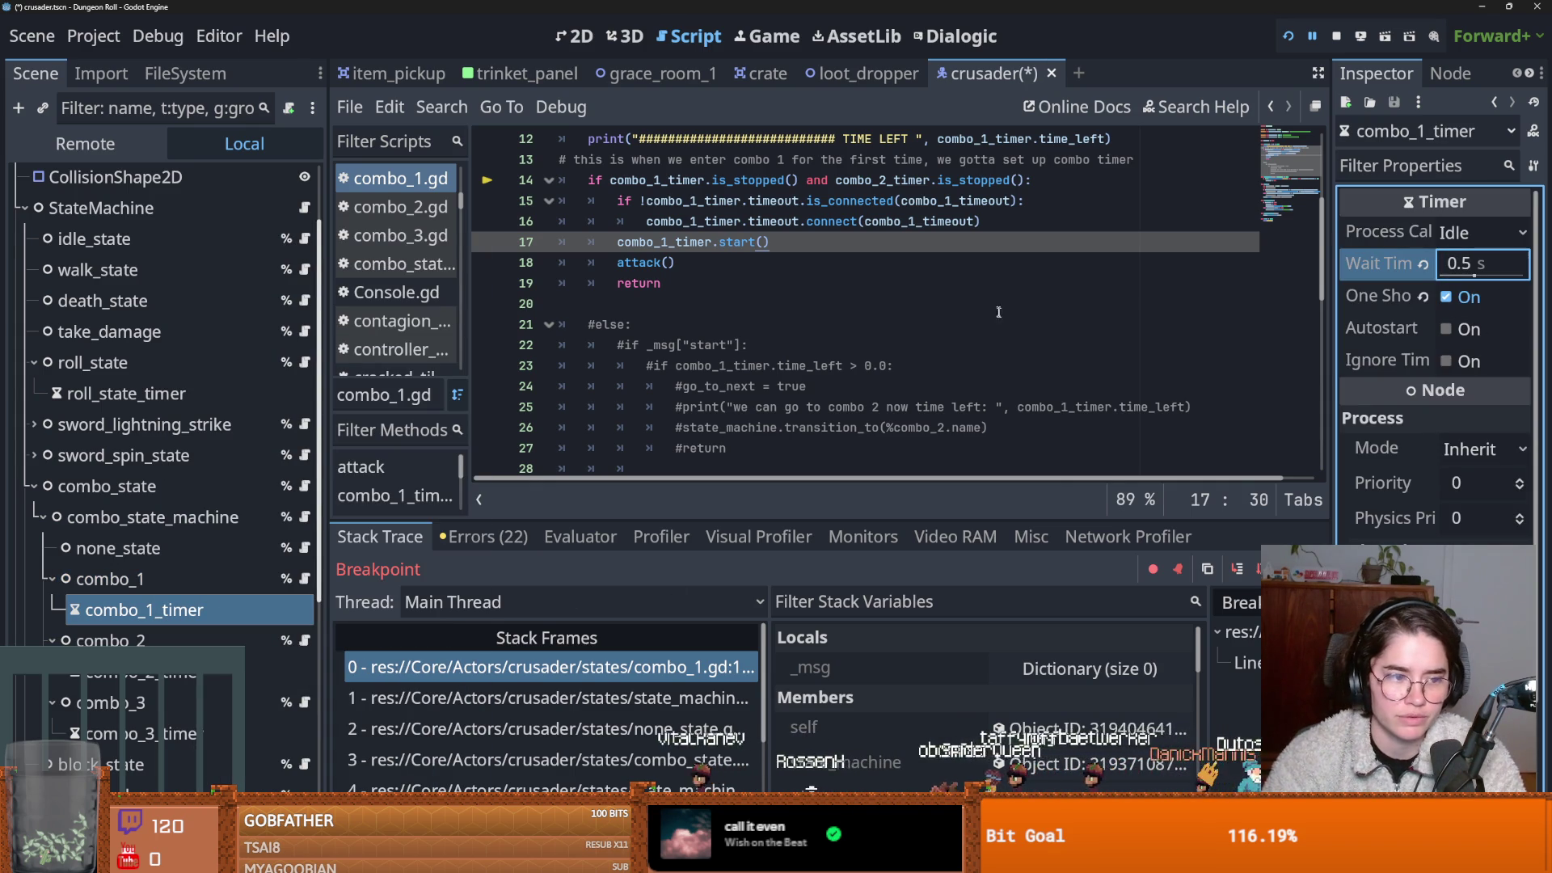
# Run the game as the Crusader, test the combo attack timing, then stop the game.
pyautogui.click(1285, 38)
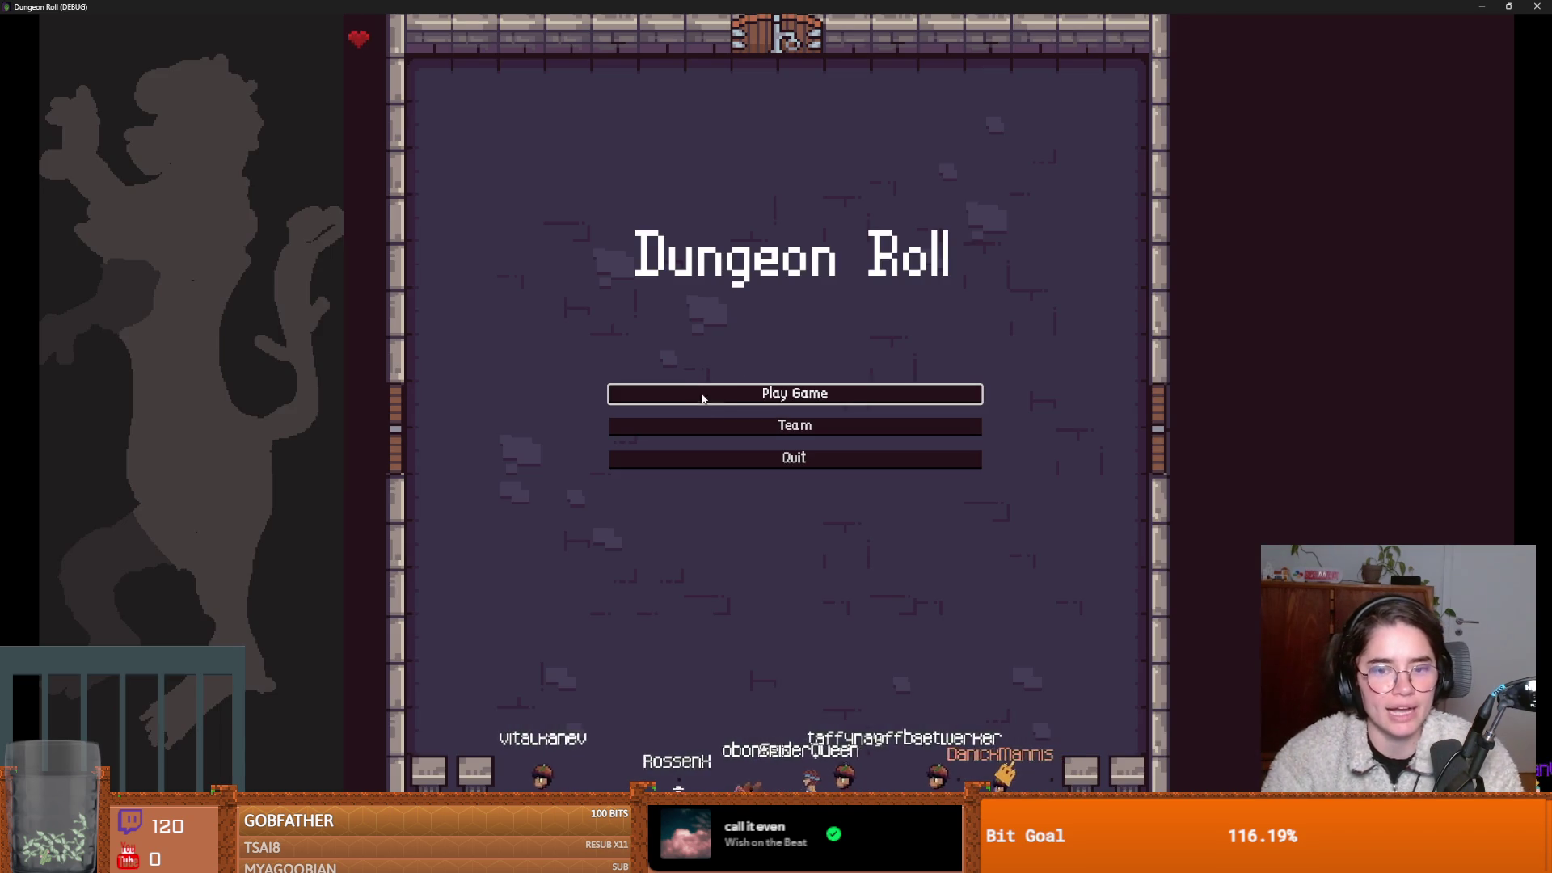
pyautogui.click(701, 397)
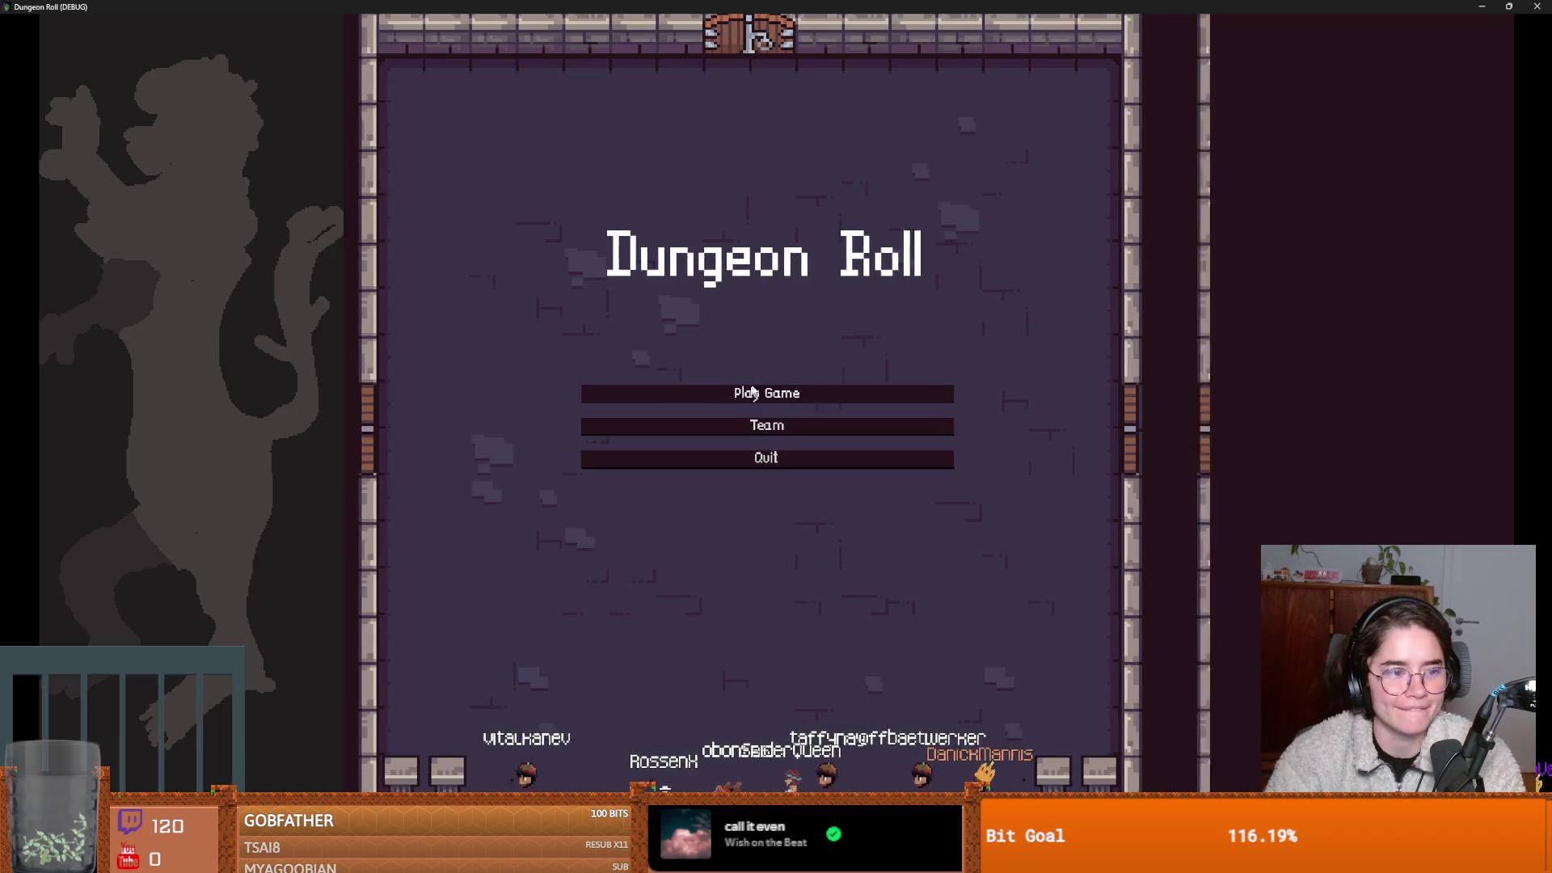
pyautogui.click(645, 291)
pyautogui.press('d')
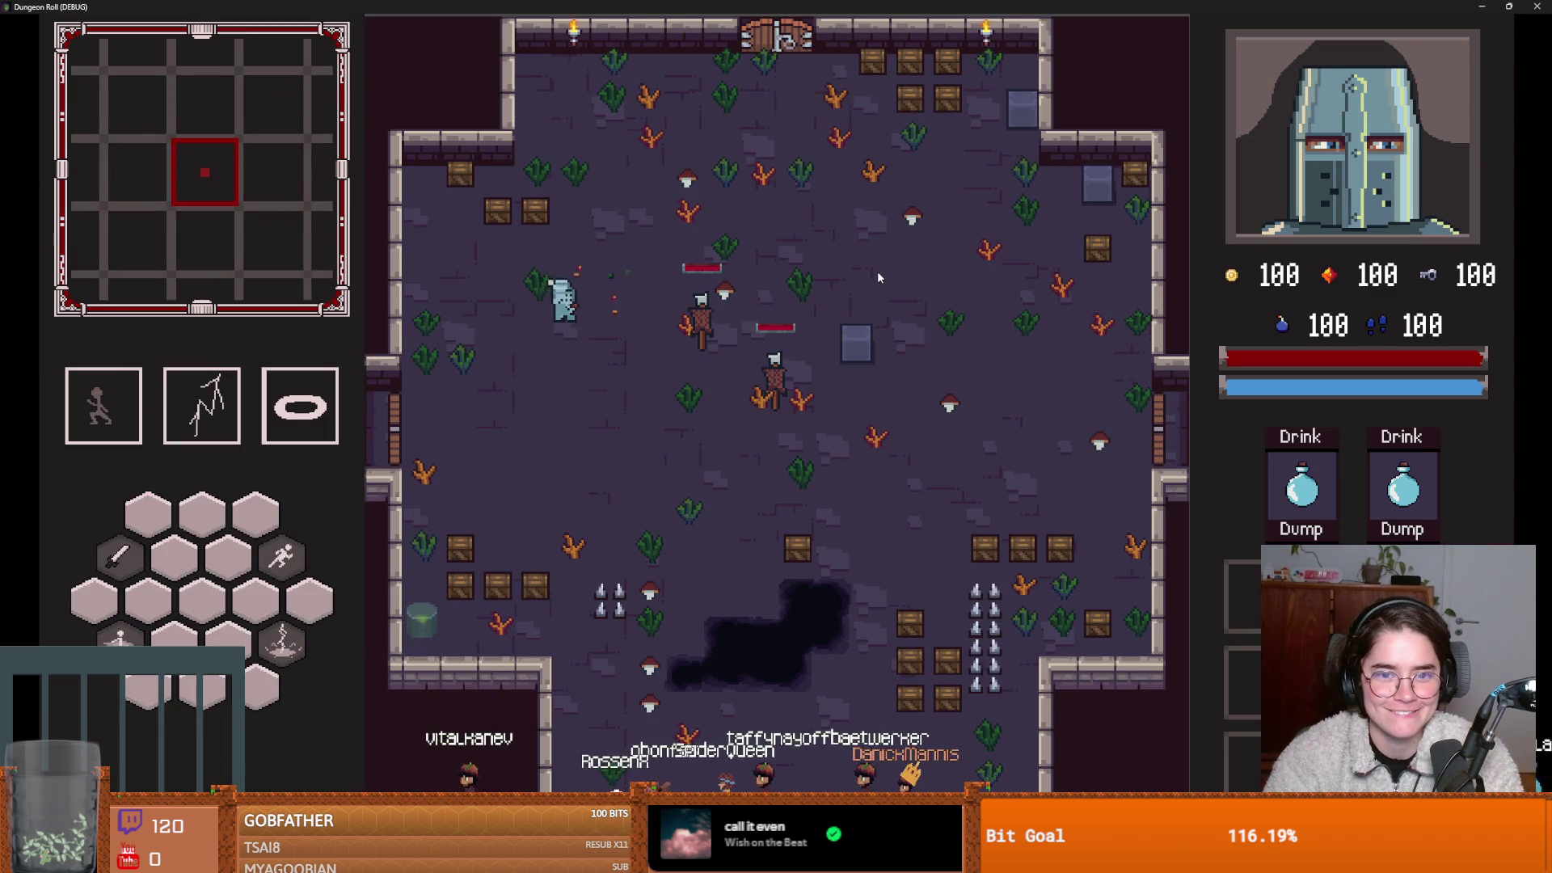
pyautogui.press('super+Down')
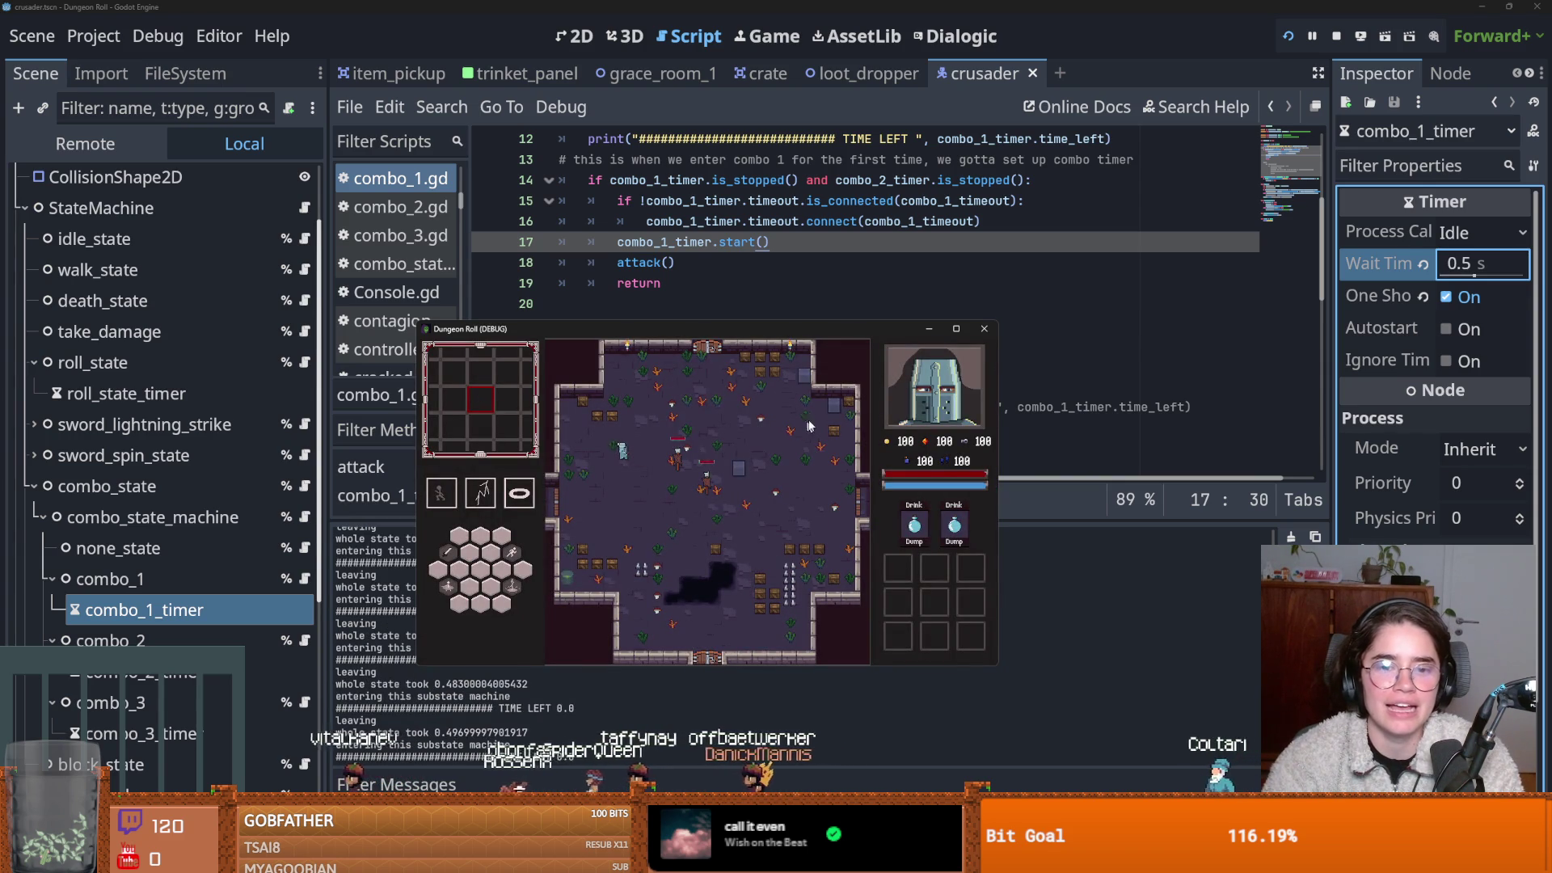
pyautogui.click(770, 443)
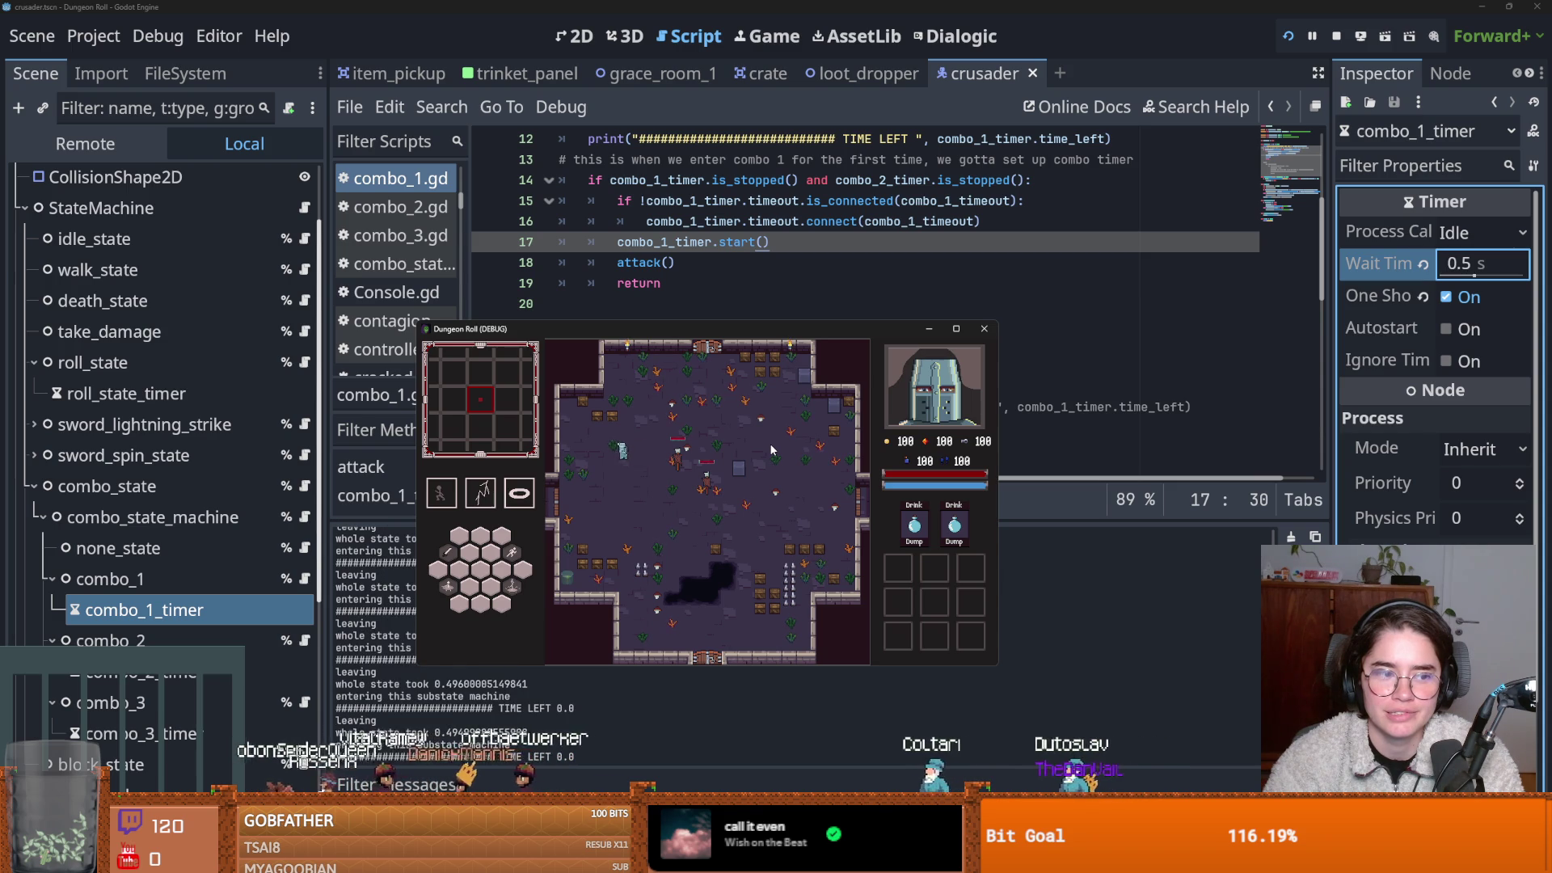
pyautogui.click(984, 328)
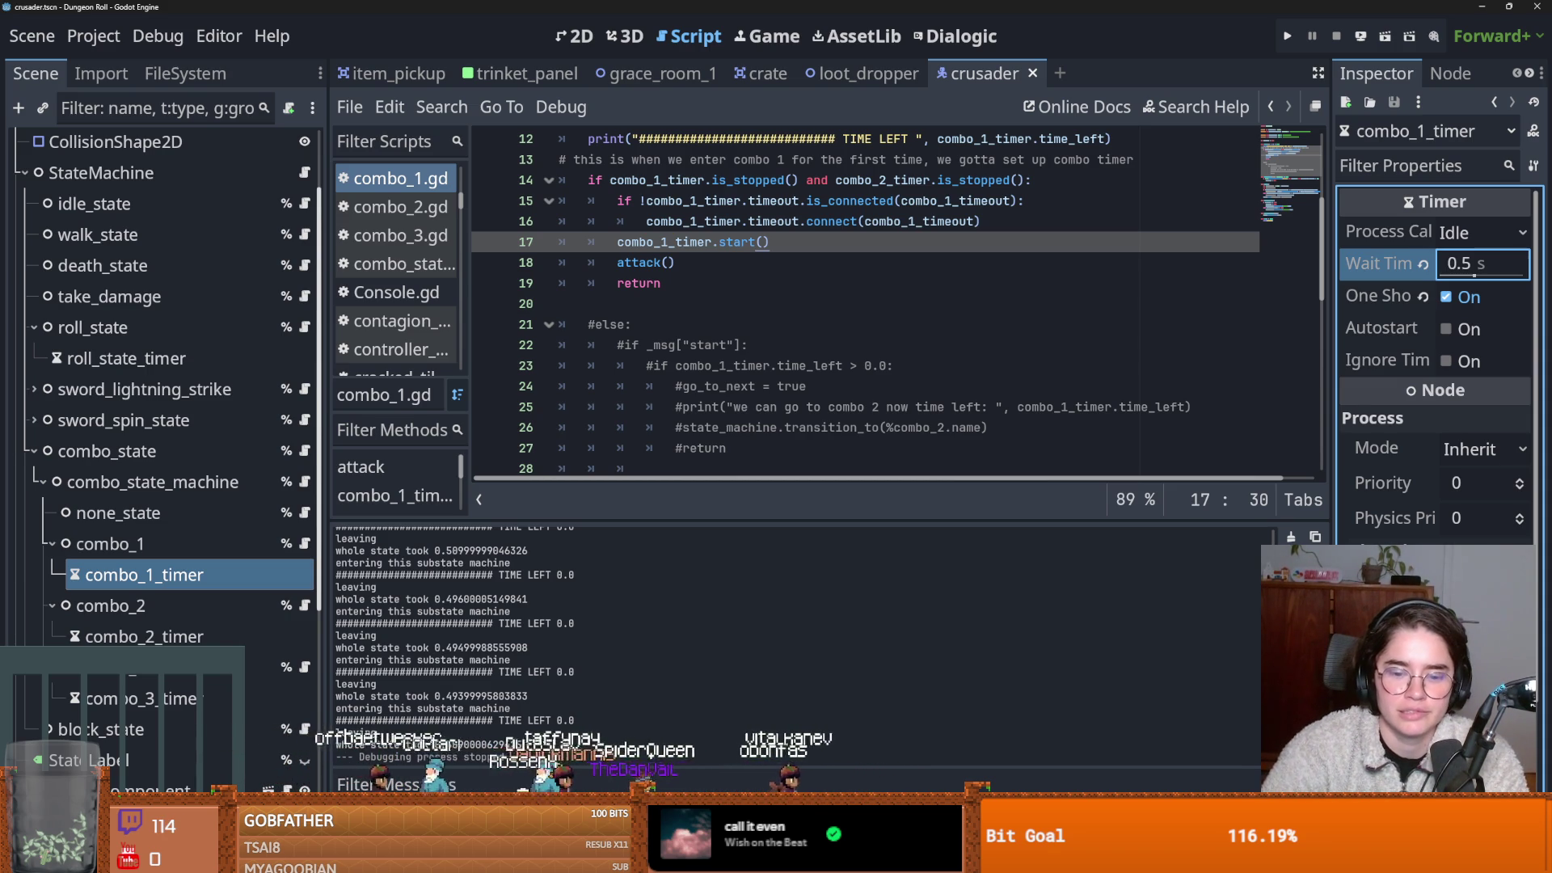
pyautogui.hotkey('alt', 'Tab')
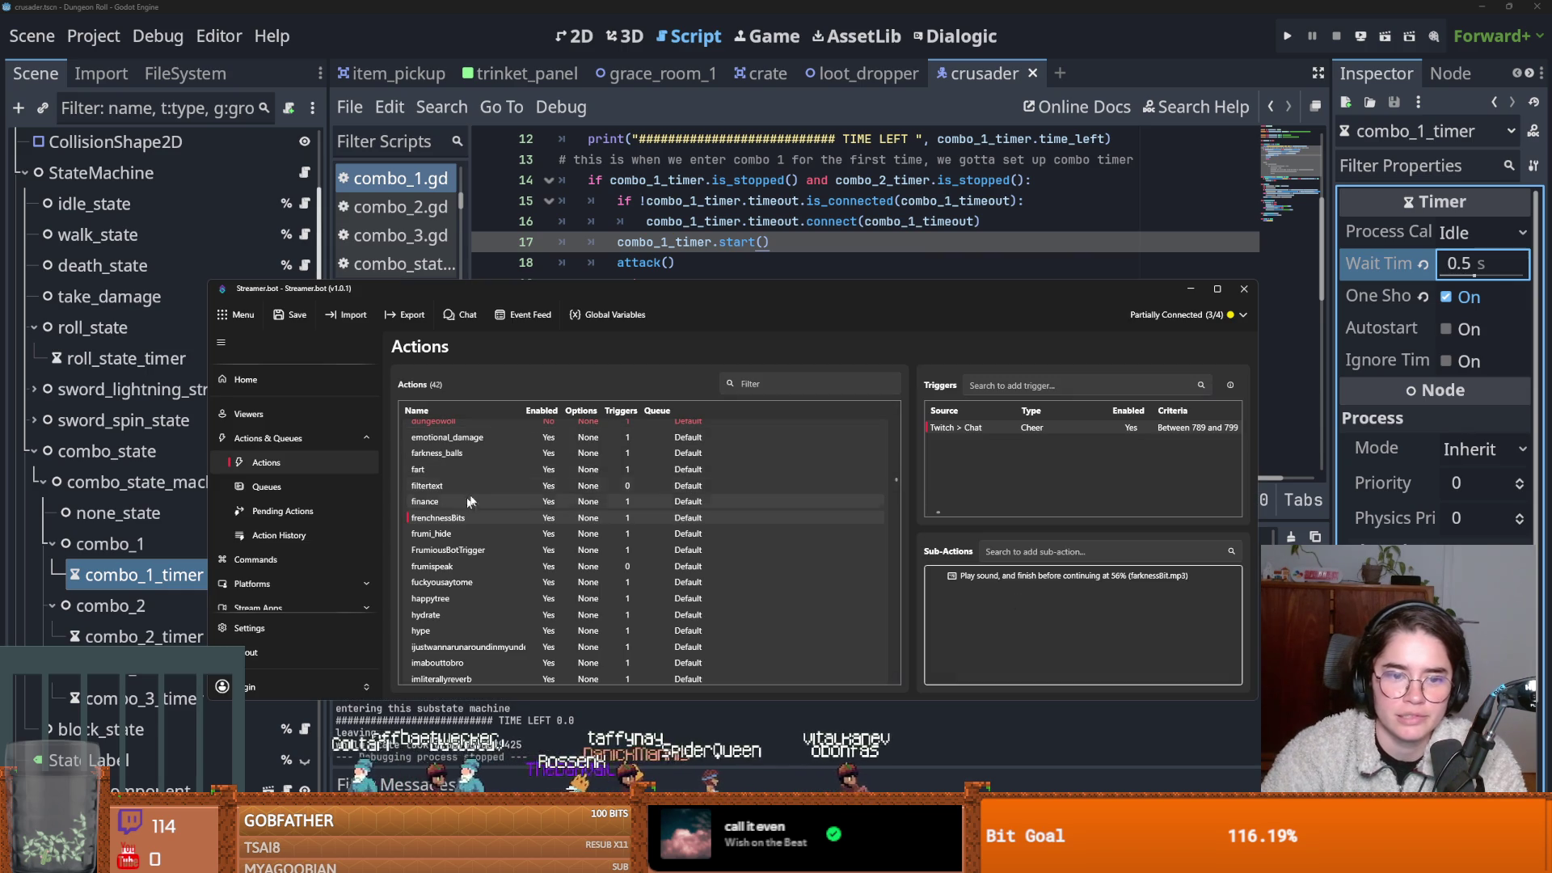
pyautogui.scroll(3, 461, 517)
pyautogui.scroll(-5, 461, 540)
pyautogui.scroll(-3, 437, 657)
pyautogui.click(433, 623)
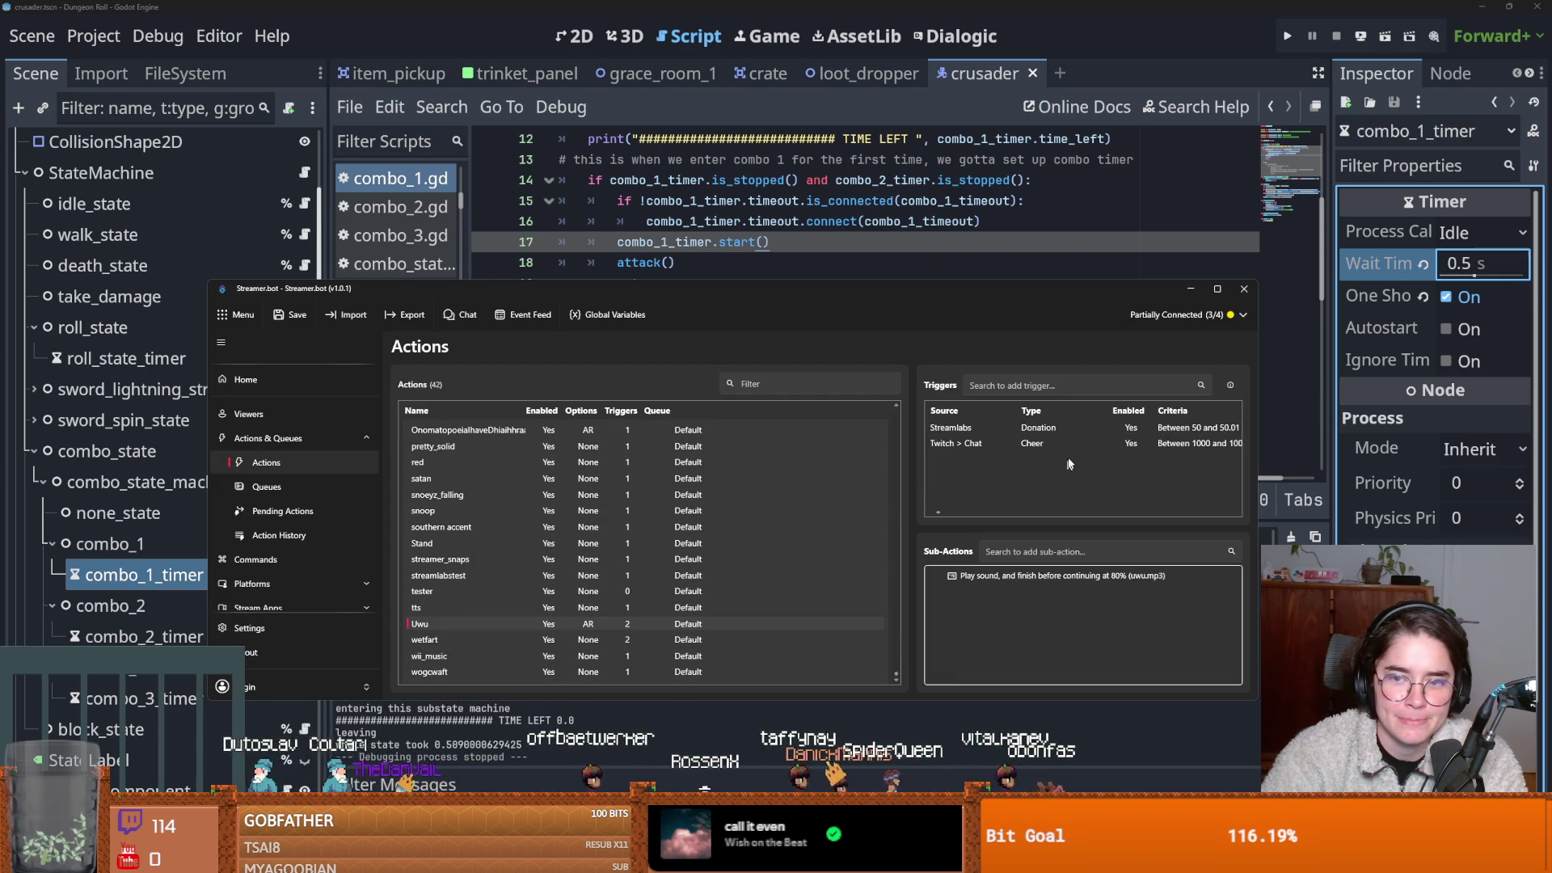
pyautogui.rightClick(965, 446)
pyautogui.click(969, 454)
pyautogui.click(1191, 288)
pyautogui.click(831, 345)
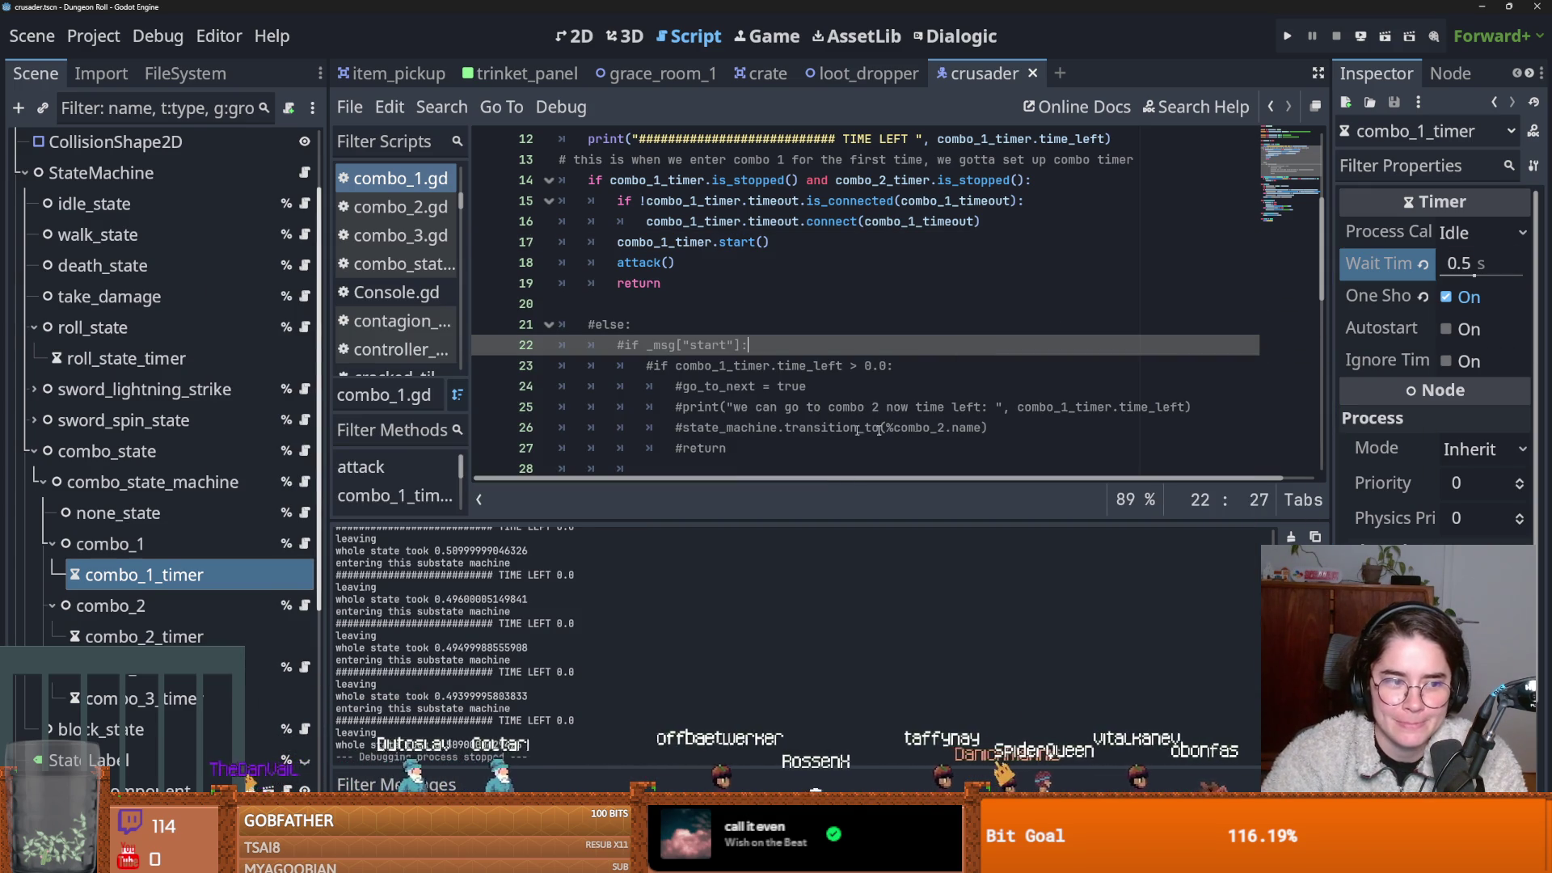
# Save the crusader scene and review the enter function in combo_1.gd.
pyautogui.hotkey('ctrl', 's')
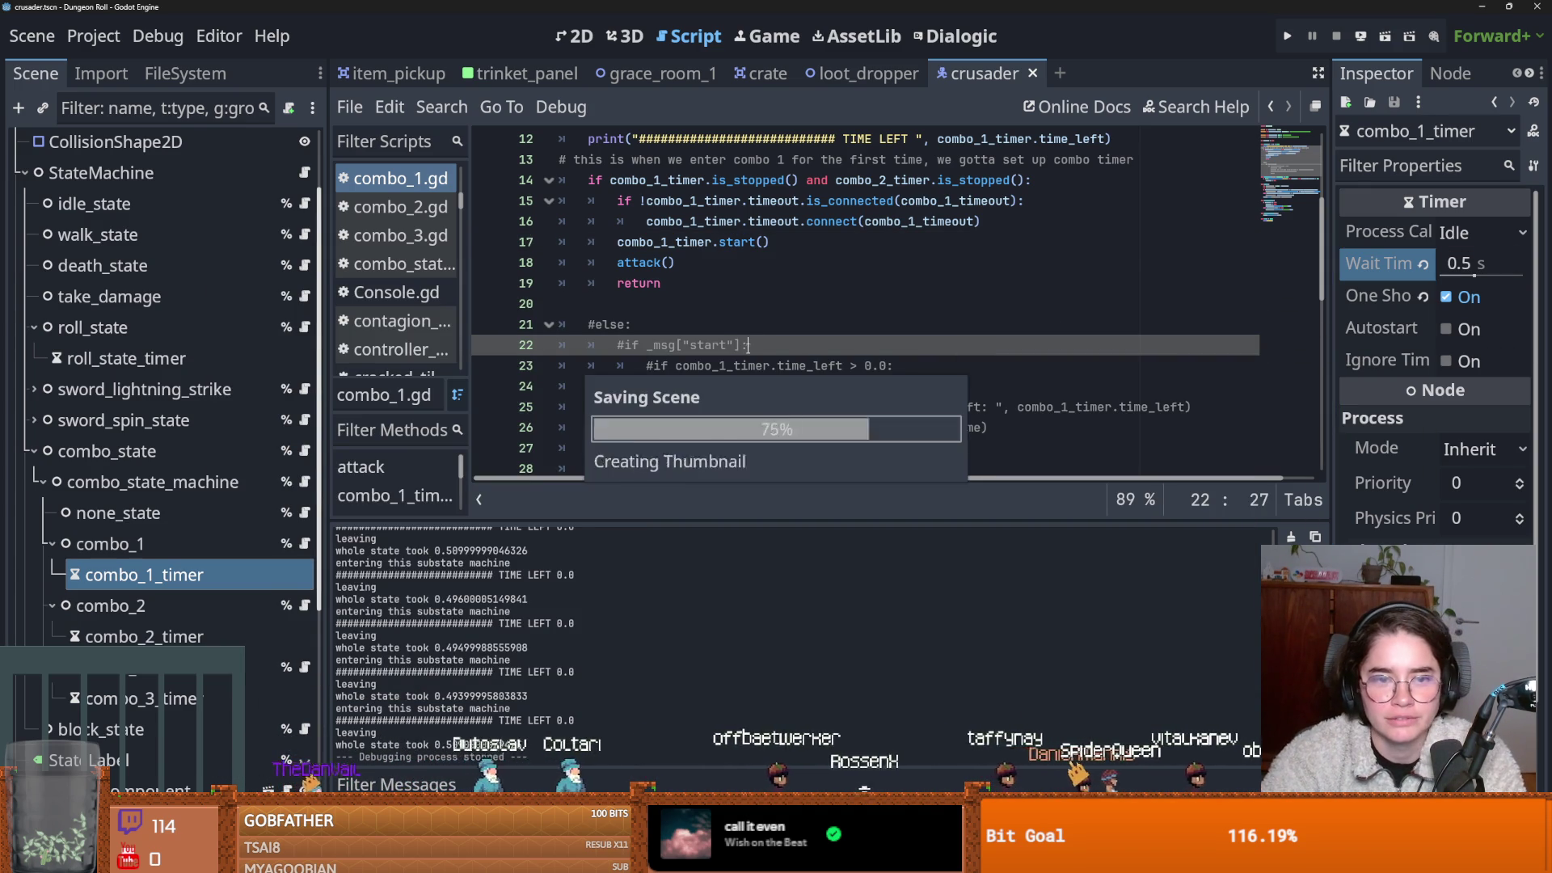
pyautogui.scroll(4, 712, 340)
pyautogui.click(676, 330)
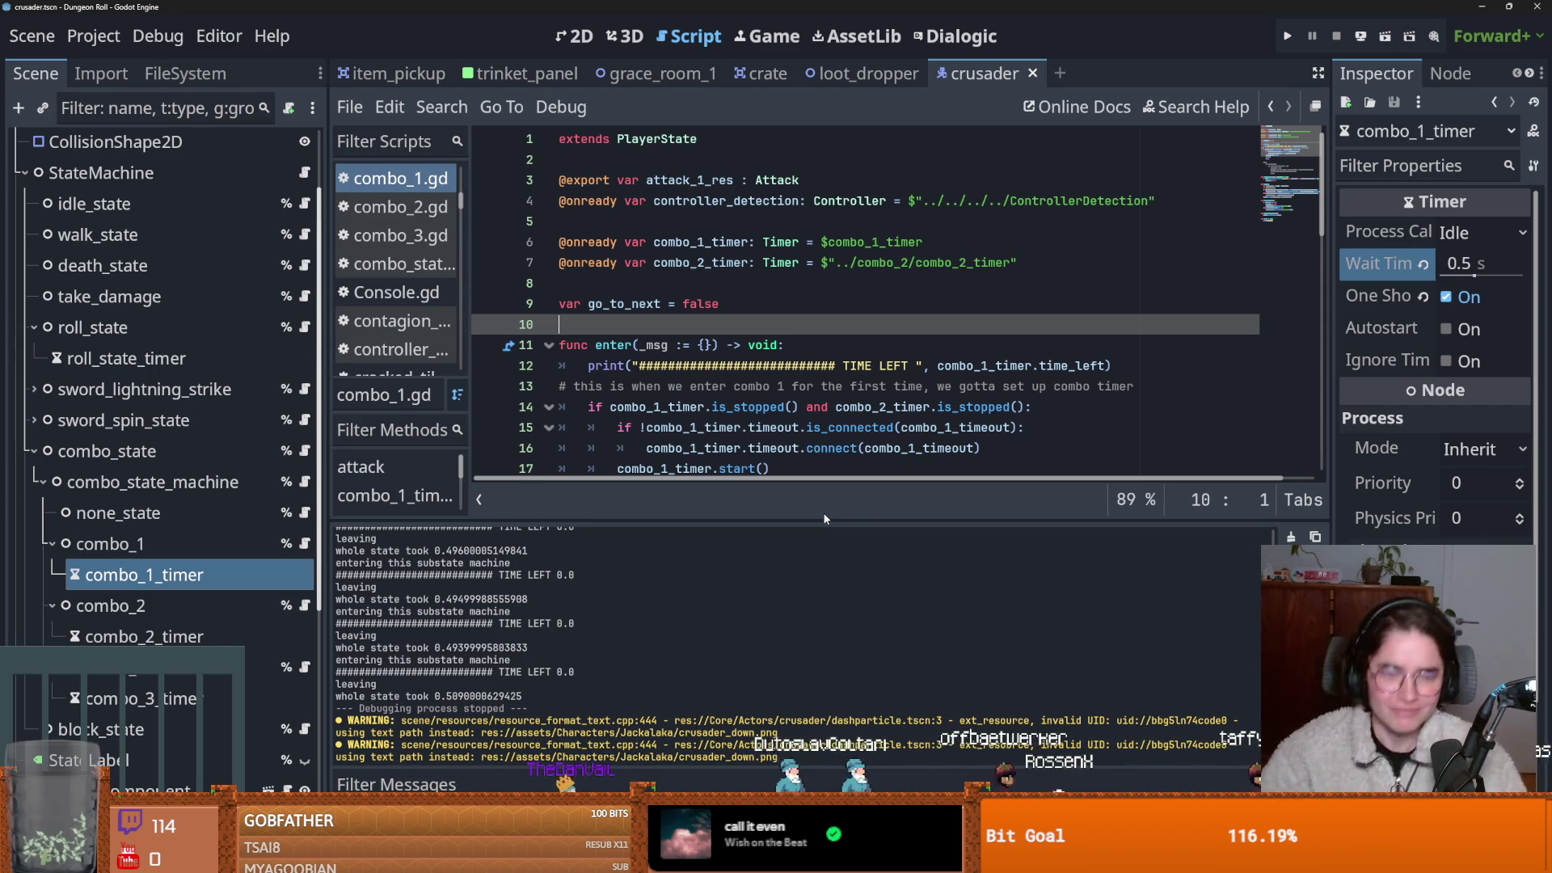
pyautogui.moveTo(511, 783)
pyautogui.hotkey('ctrl', 's')
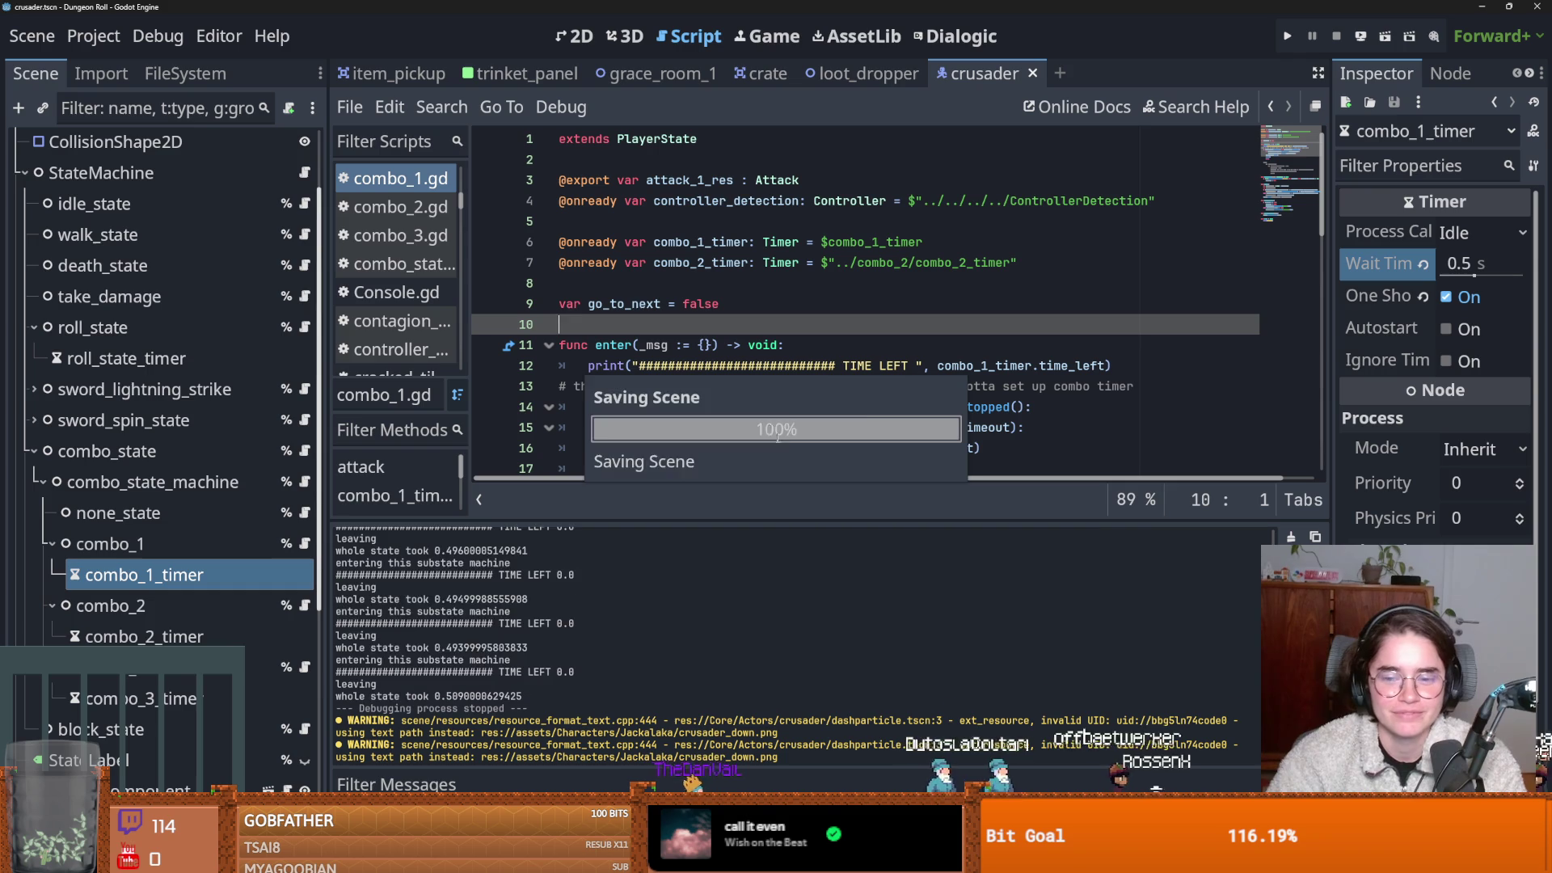
pyautogui.hotkey('ctrl', 's')
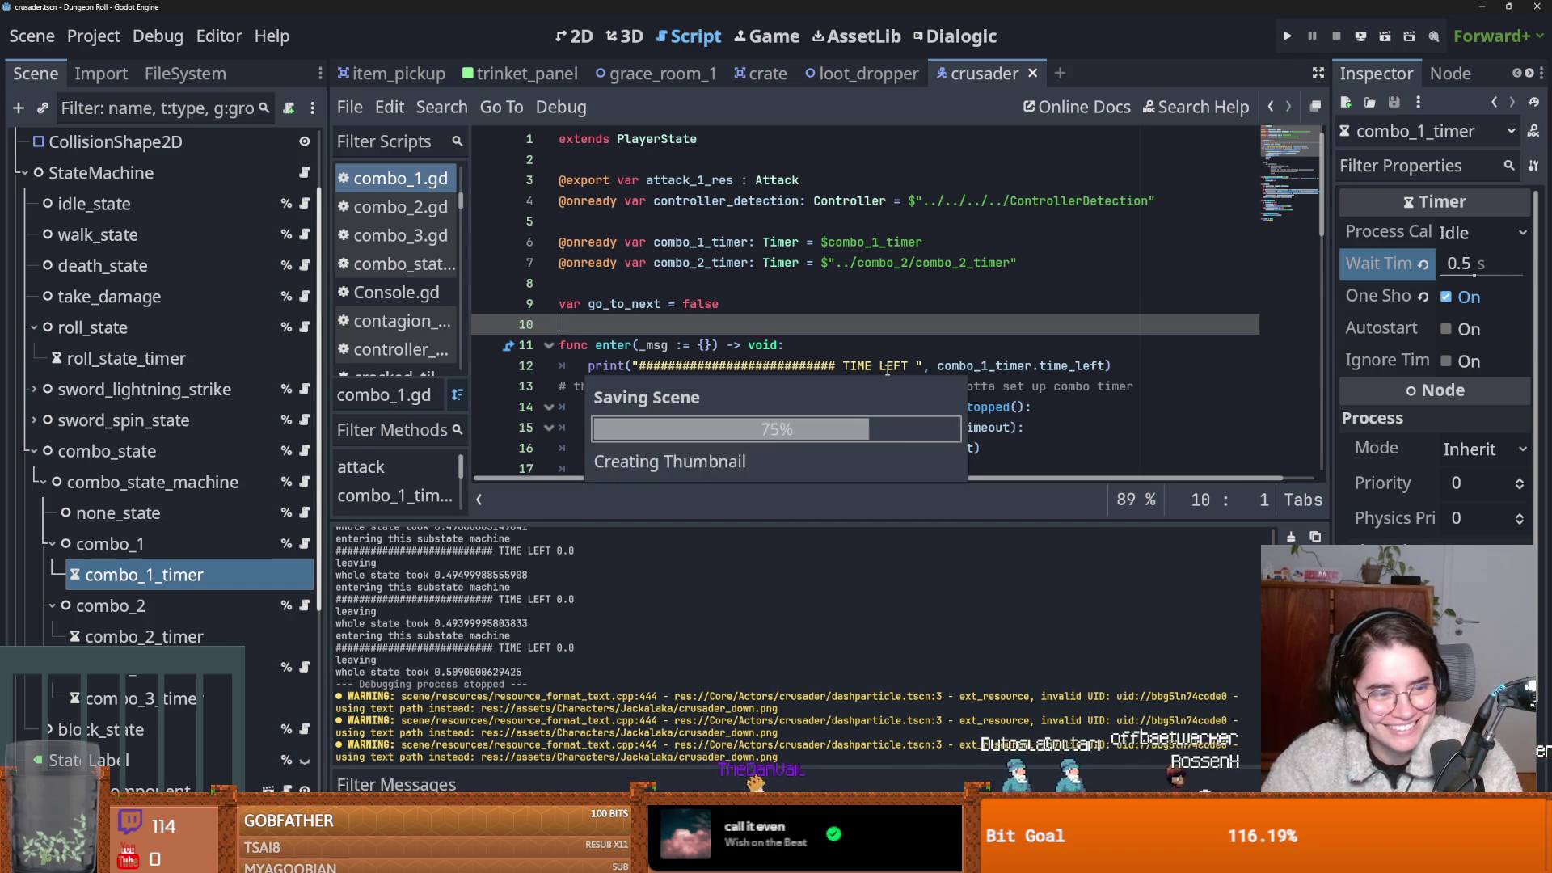
pyautogui.scroll(-4, 685, 434)
pyautogui.hotkey('ctrl', 's')
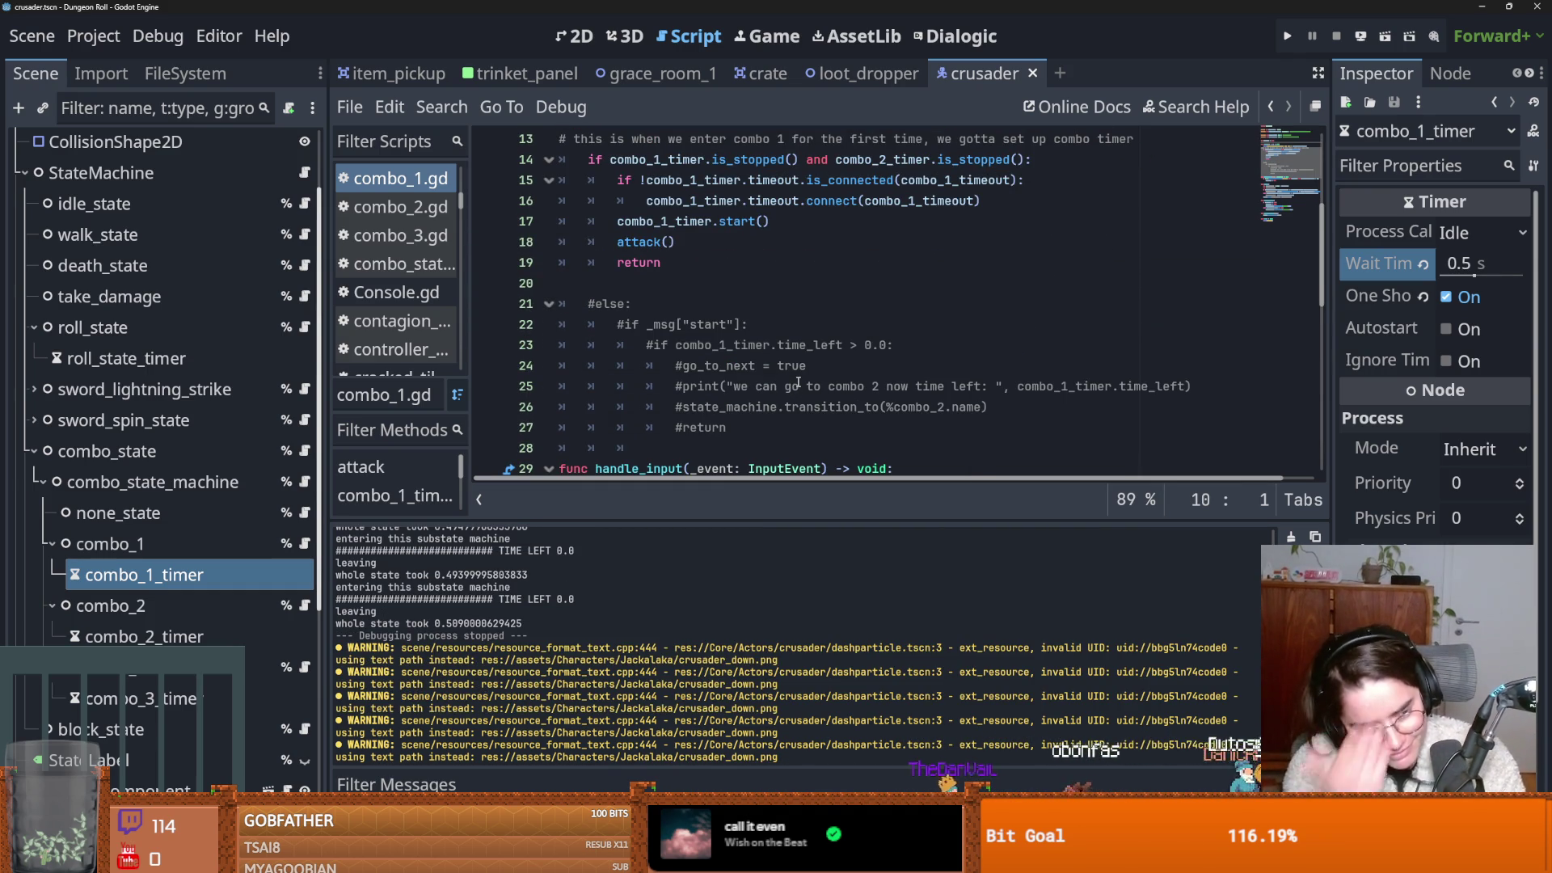
# Scroll through combo_1.gd's attack and handle_input code to the go_to_next line, saving again.
pyautogui.scroll(2, 752, 329)
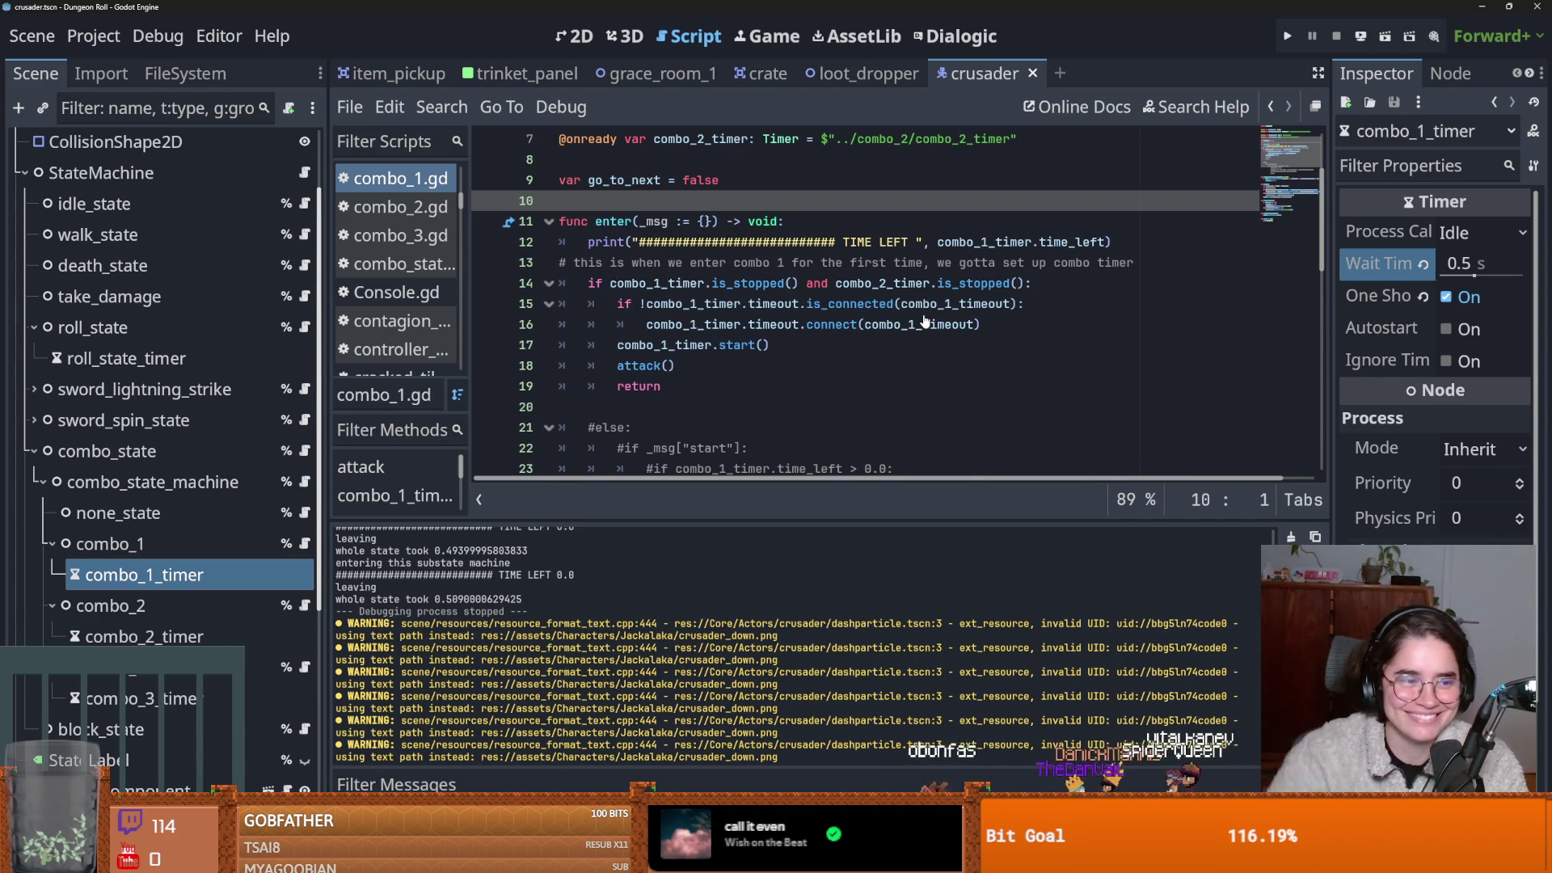
pyautogui.scroll(-2, 711, 396)
pyautogui.scroll(2, 715, 400)
pyautogui.scroll(2, 713, 400)
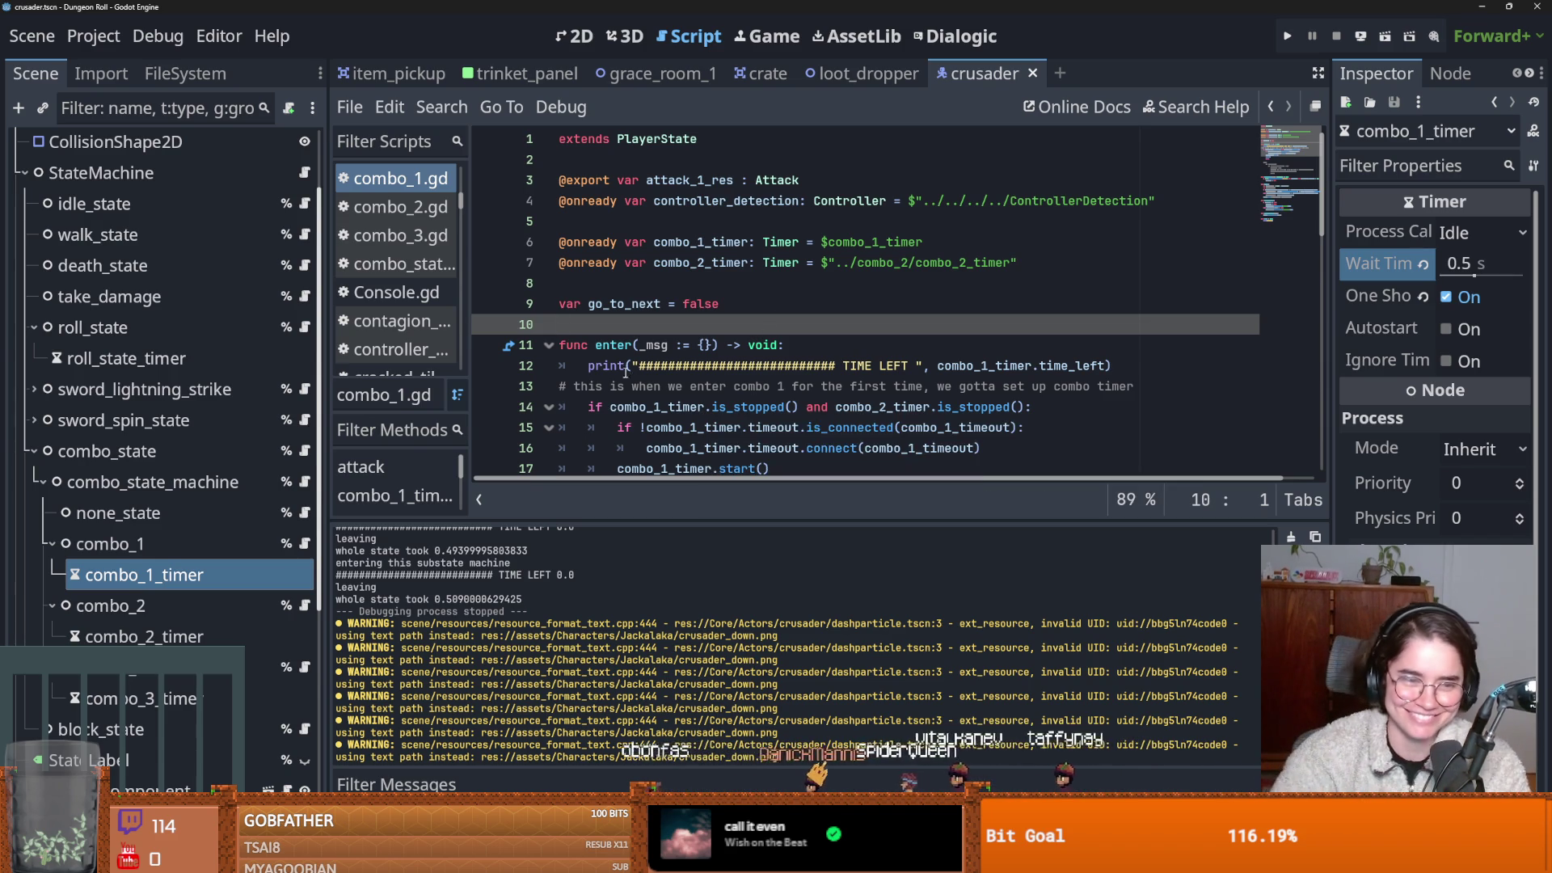
pyautogui.scroll(-4, 671, 358)
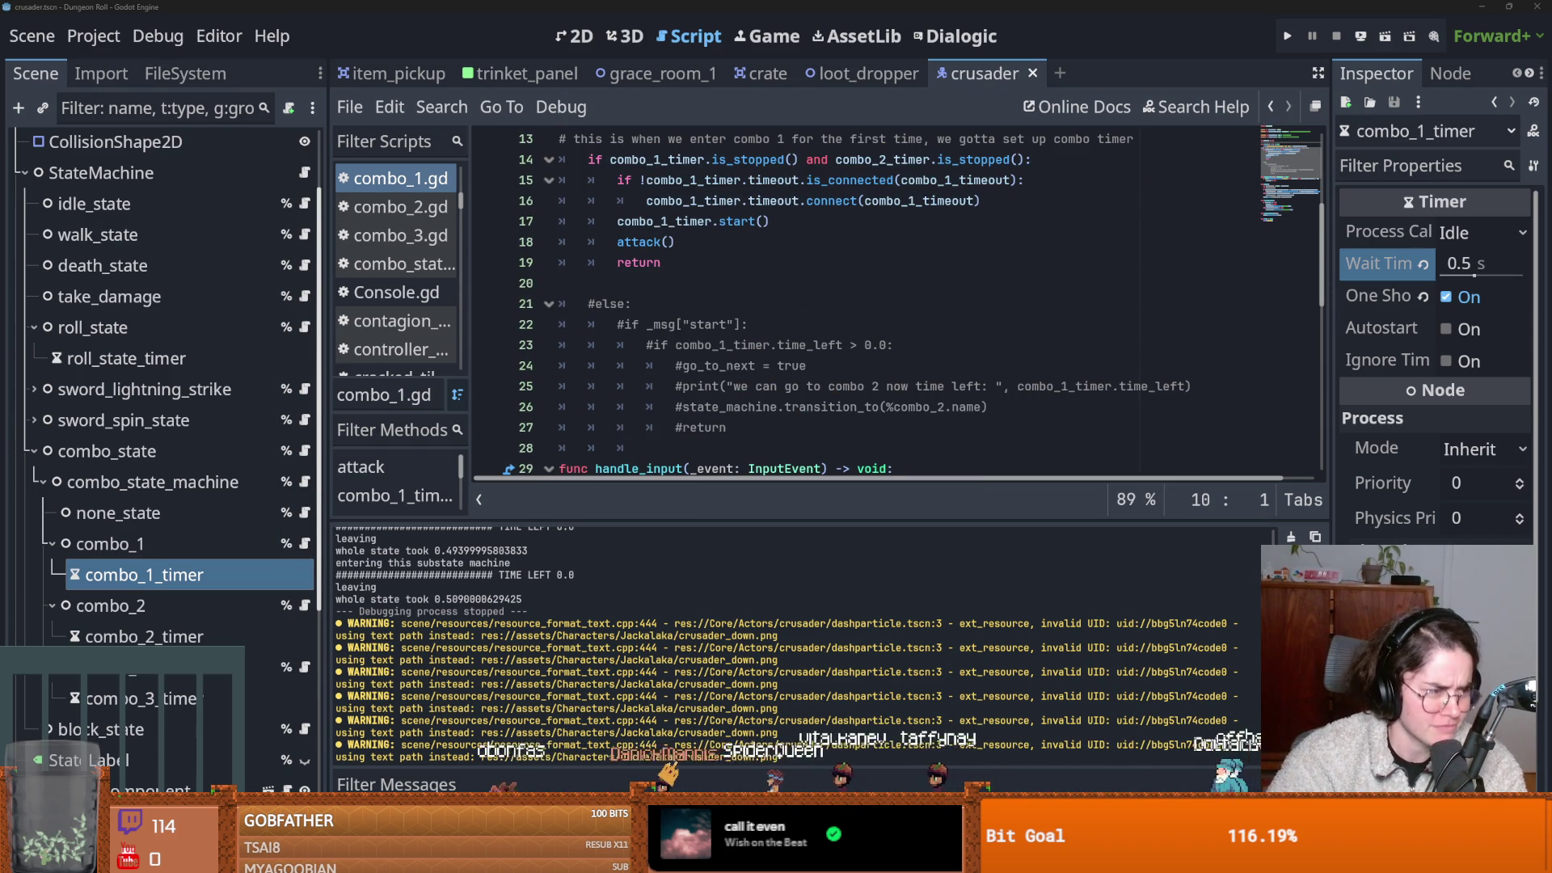
pyautogui.click(913, 361)
pyautogui.hotkey('ctrl', 's')
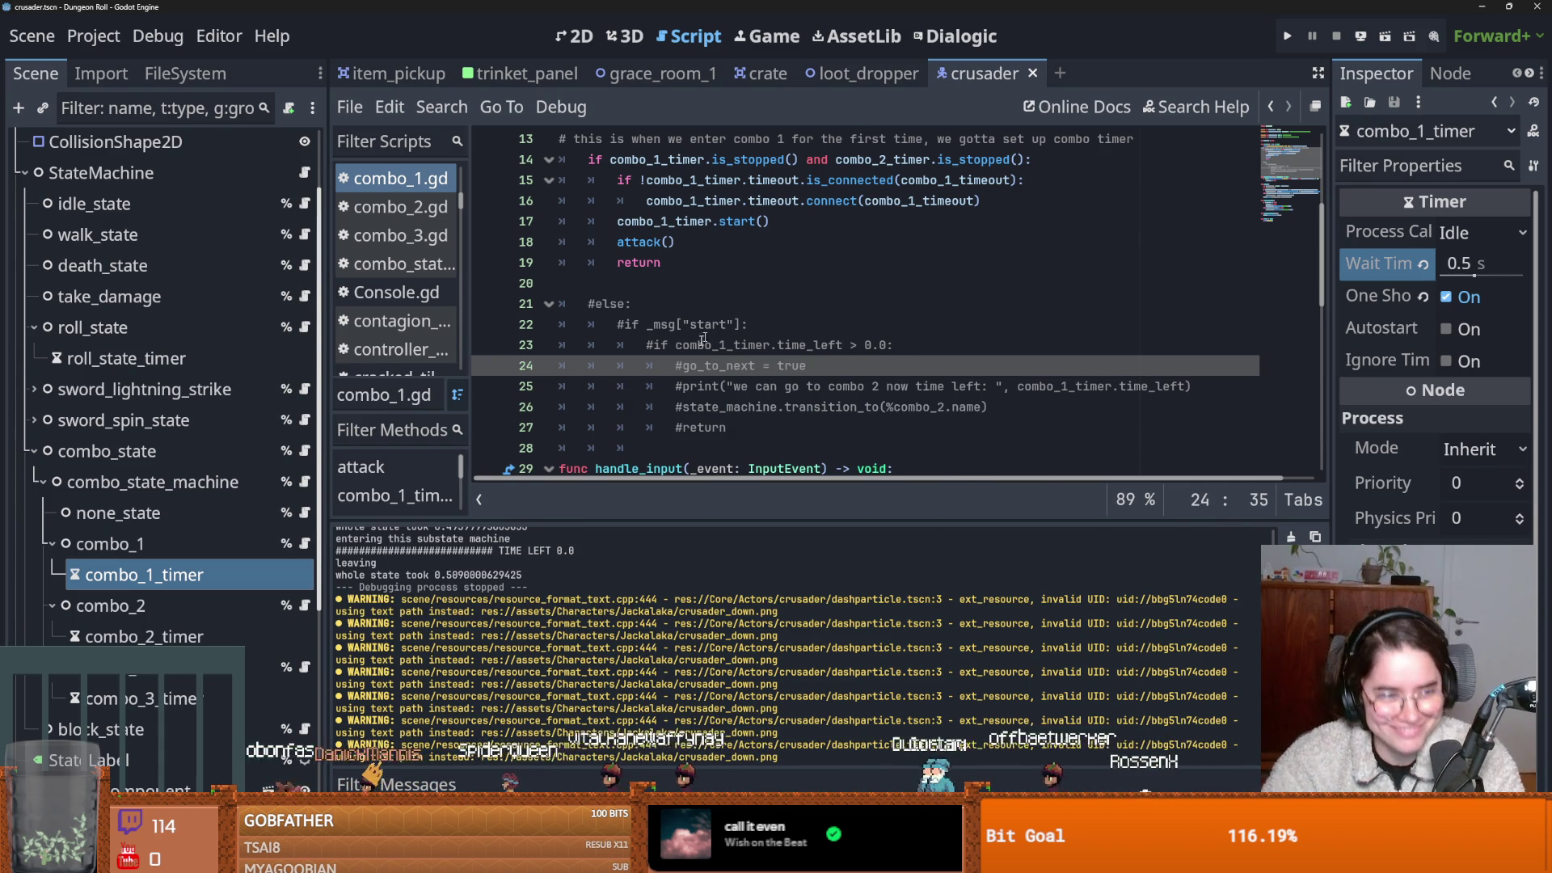
pyautogui.scroll(-4, 753, 360)
pyautogui.hotkey('ctrl', 's')
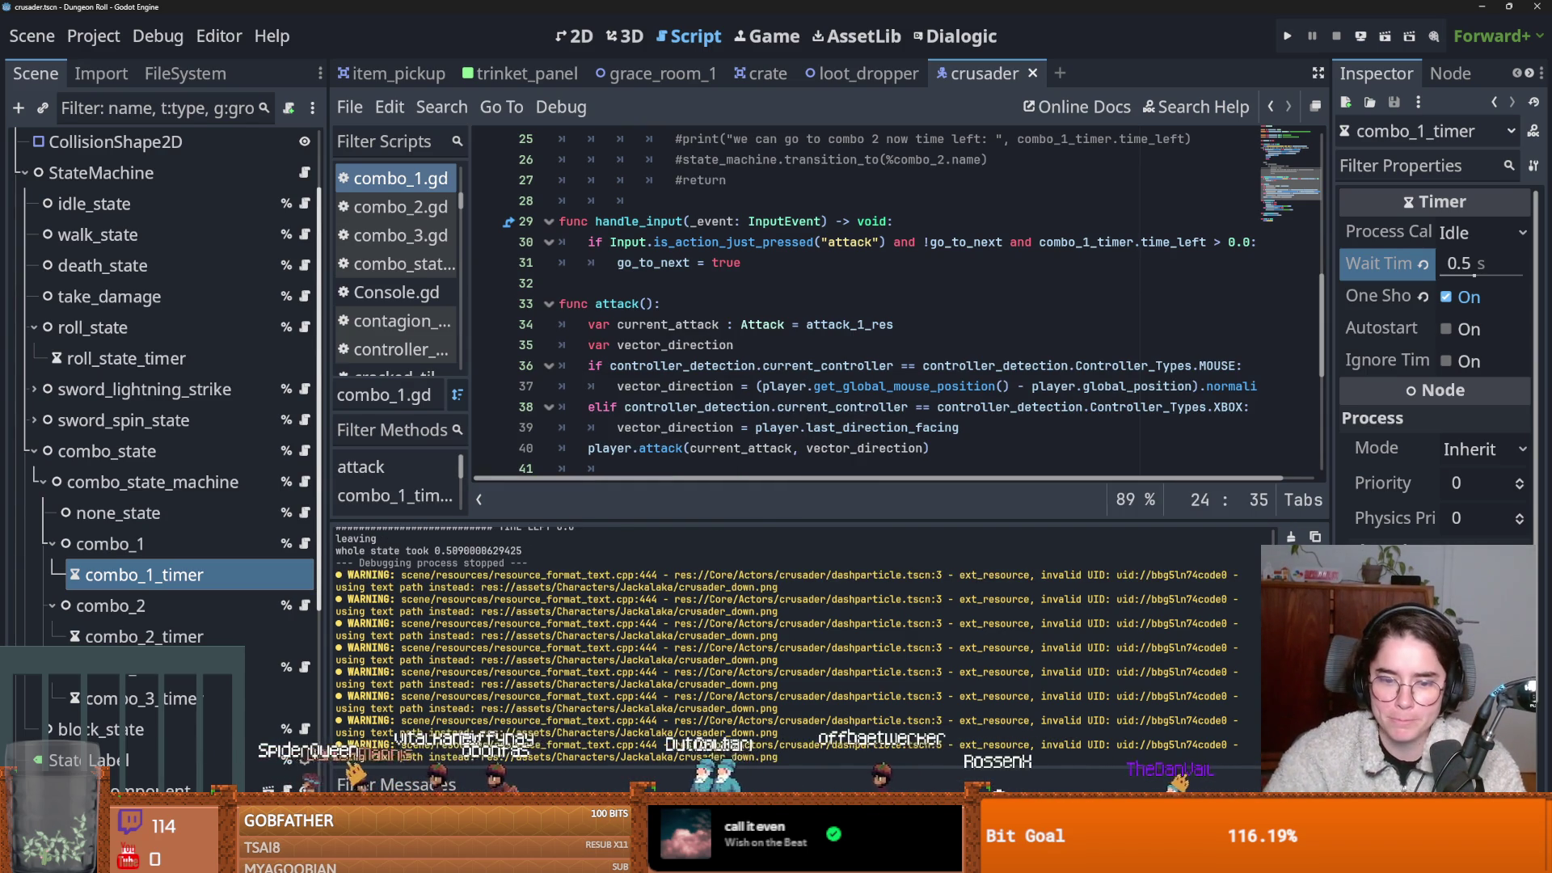
# In GitHub Desktop, review the crusader_down.png and crusader.tscn wait_time diffs.
pyautogui.hotkey('alt', 'Tab')
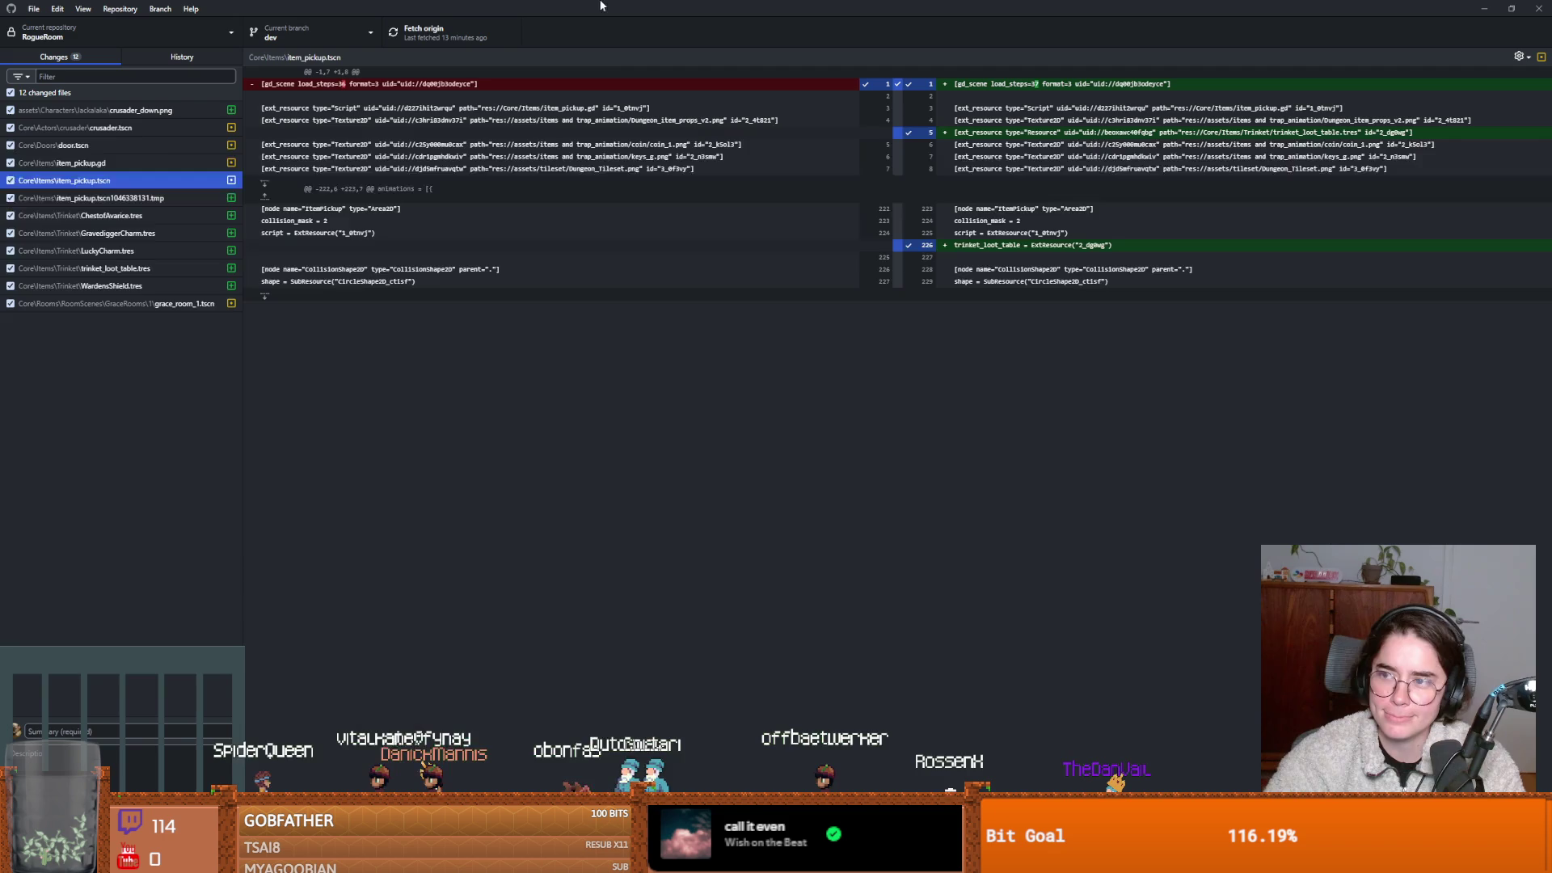
pyautogui.click(144, 110)
pyautogui.click(144, 127)
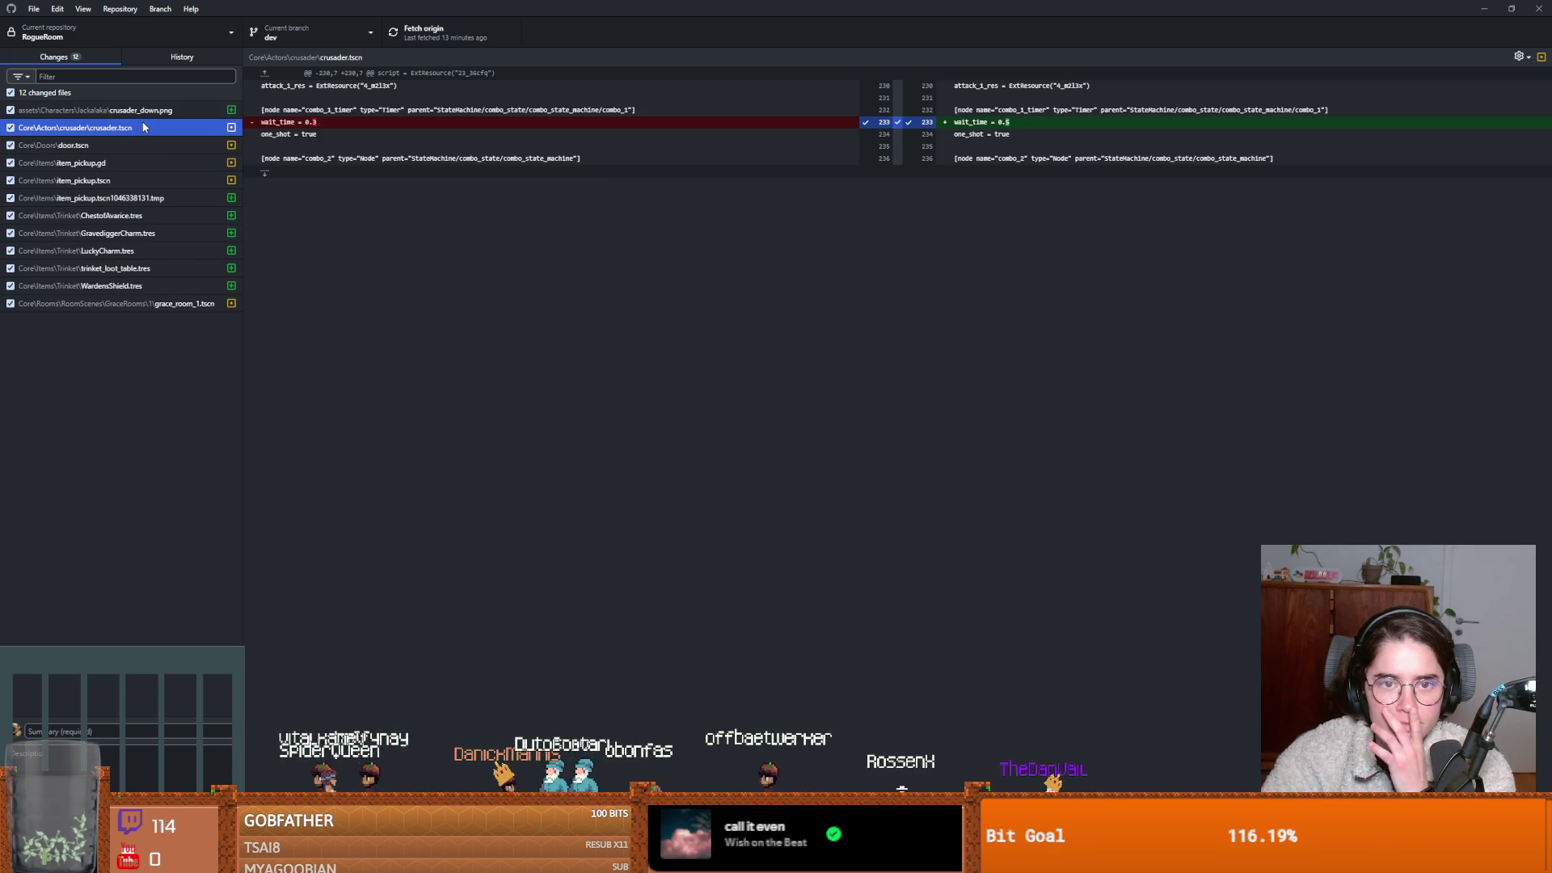
# Discard the changes to item_pickup.tscn and item_pickup.gd.
pyautogui.rightClick(143, 127)
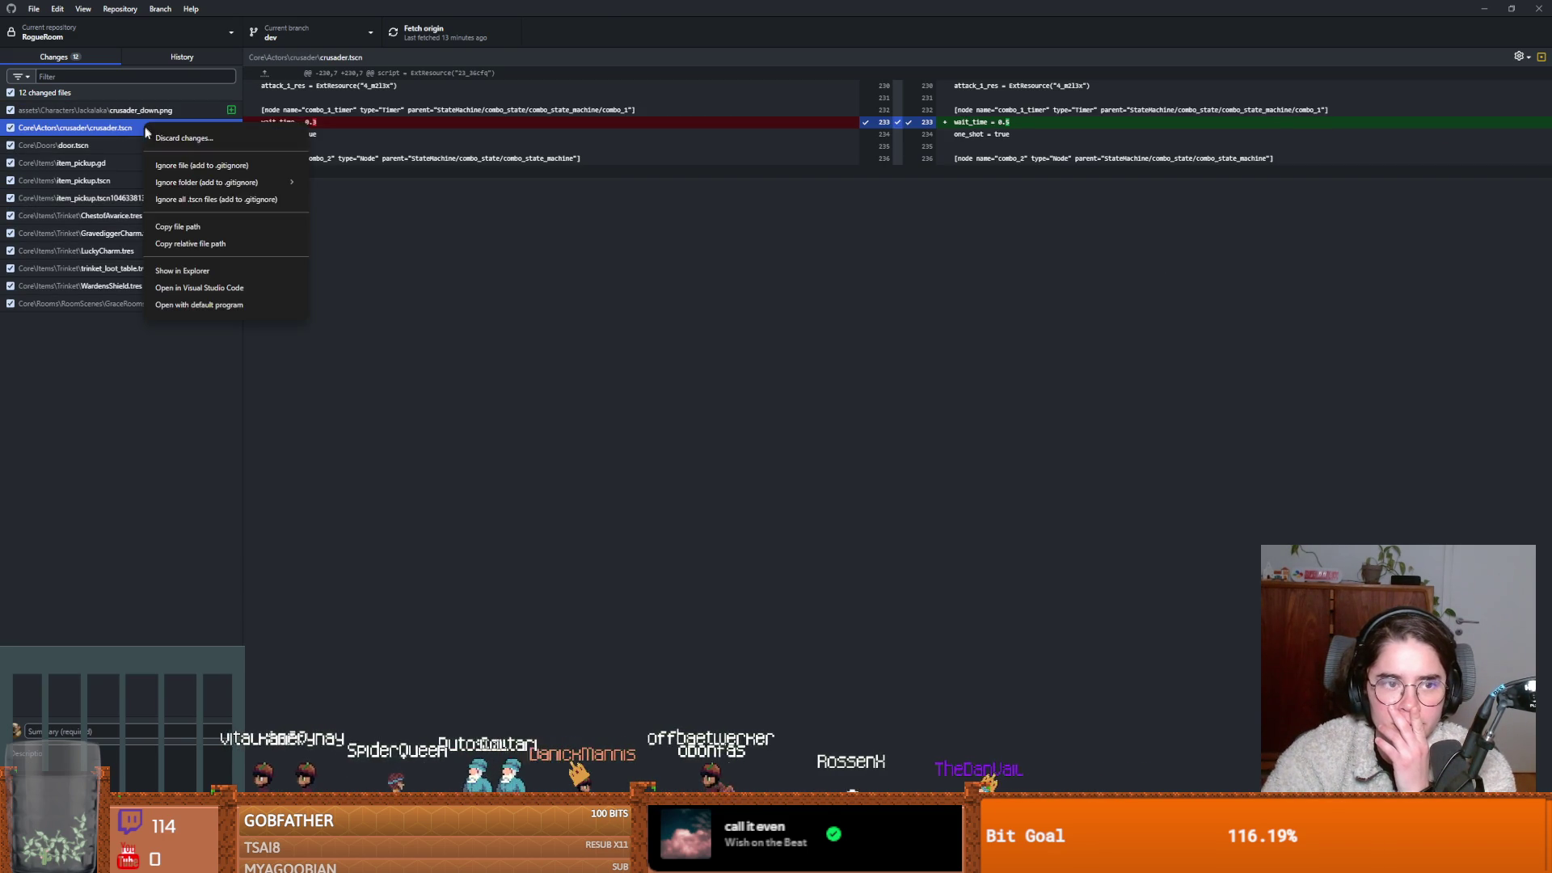
pyautogui.click(171, 138)
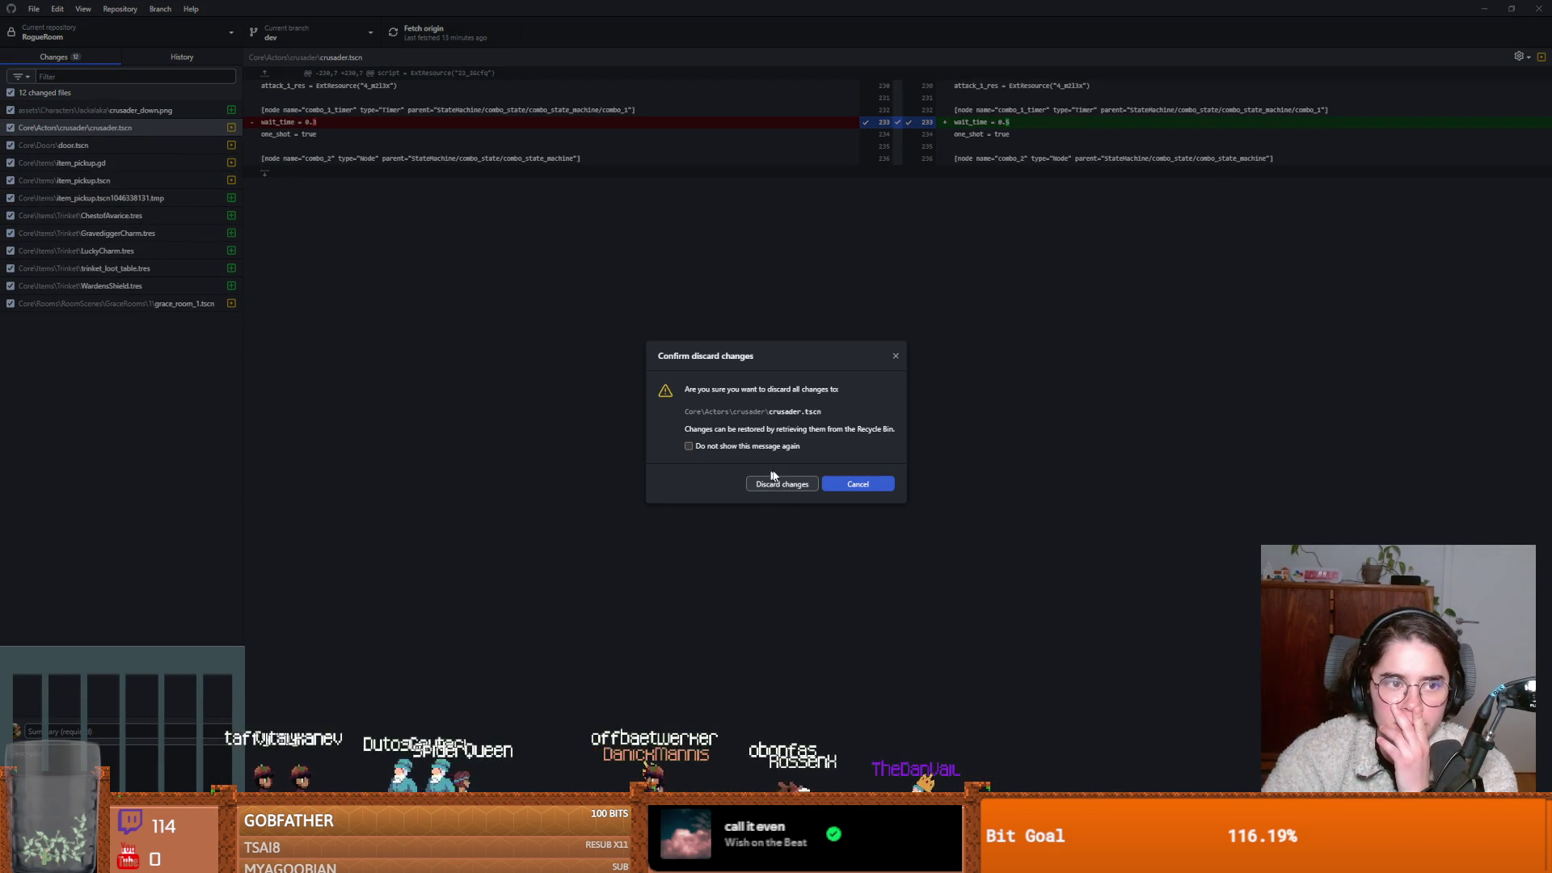
pyautogui.click(778, 484)
pyautogui.click(124, 167)
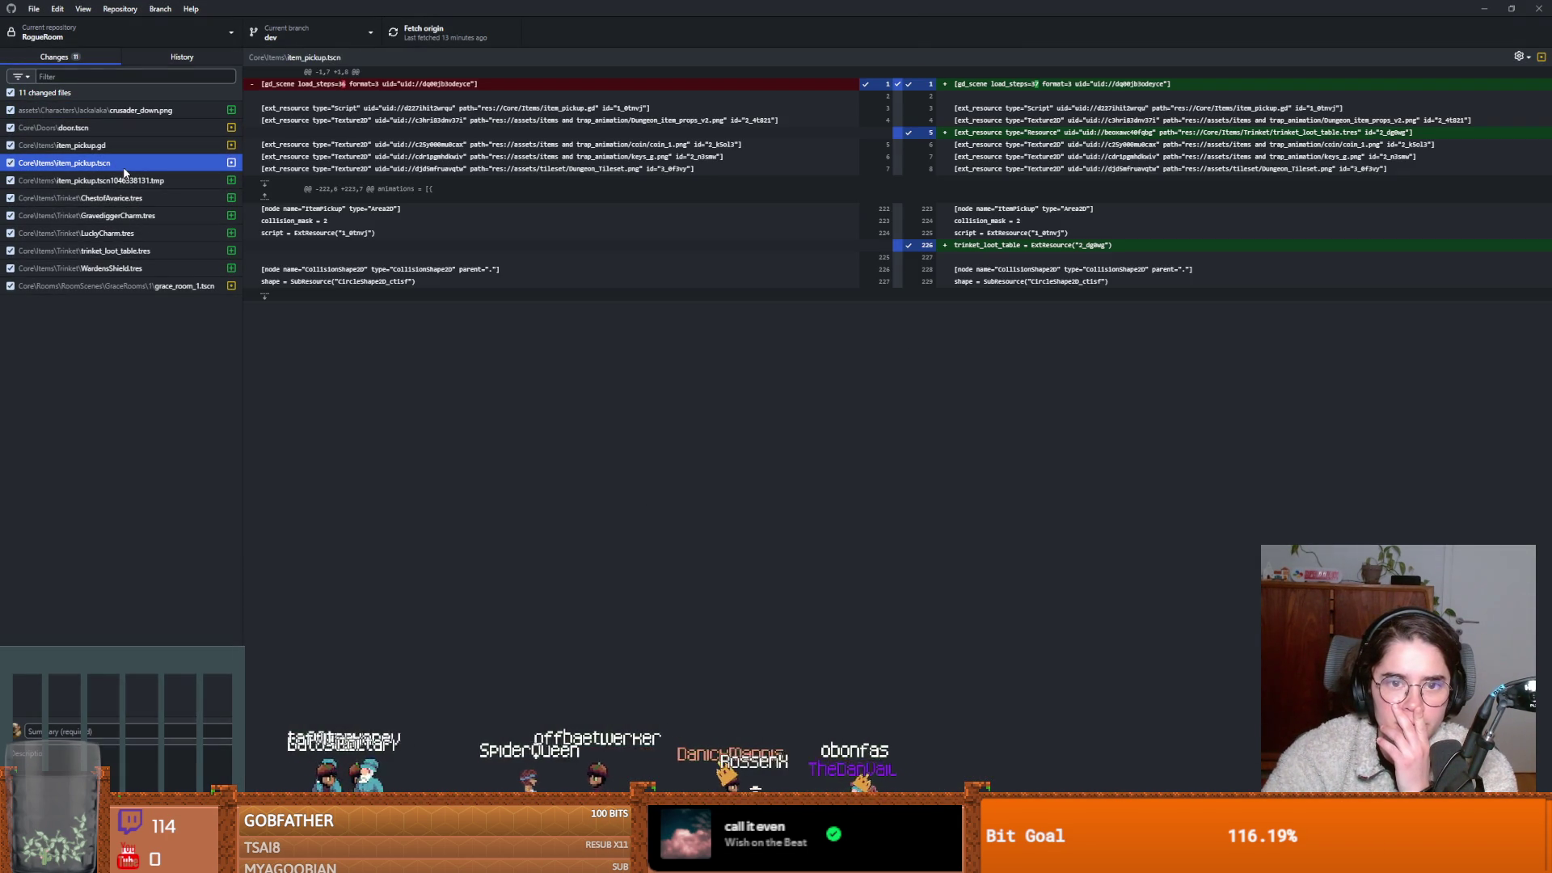
pyautogui.rightClick(119, 170)
pyautogui.click(220, 185)
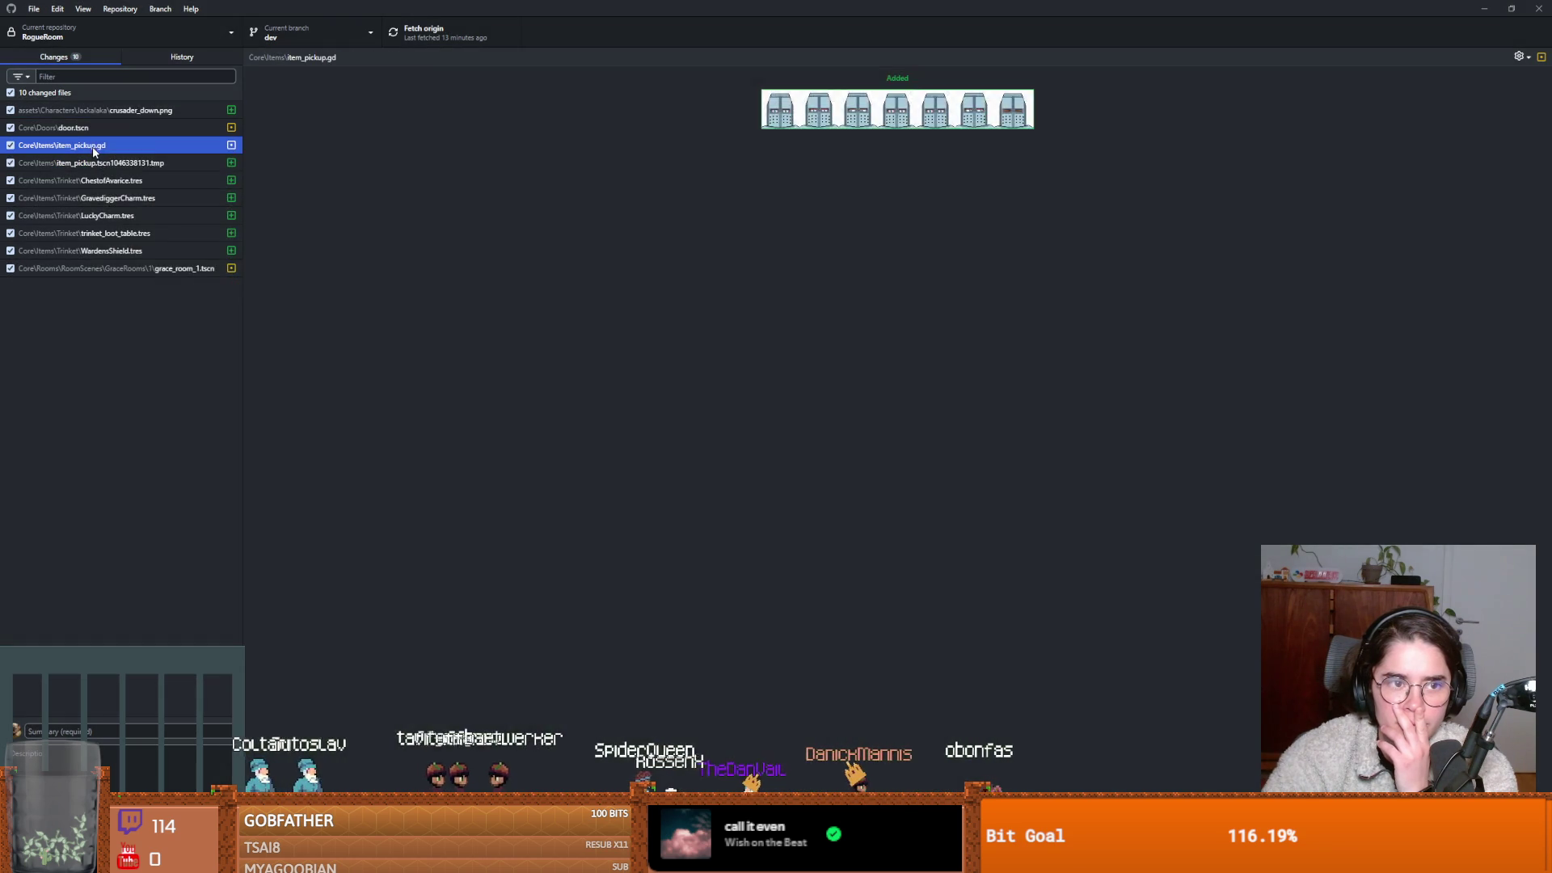
pyautogui.rightClick(97, 148)
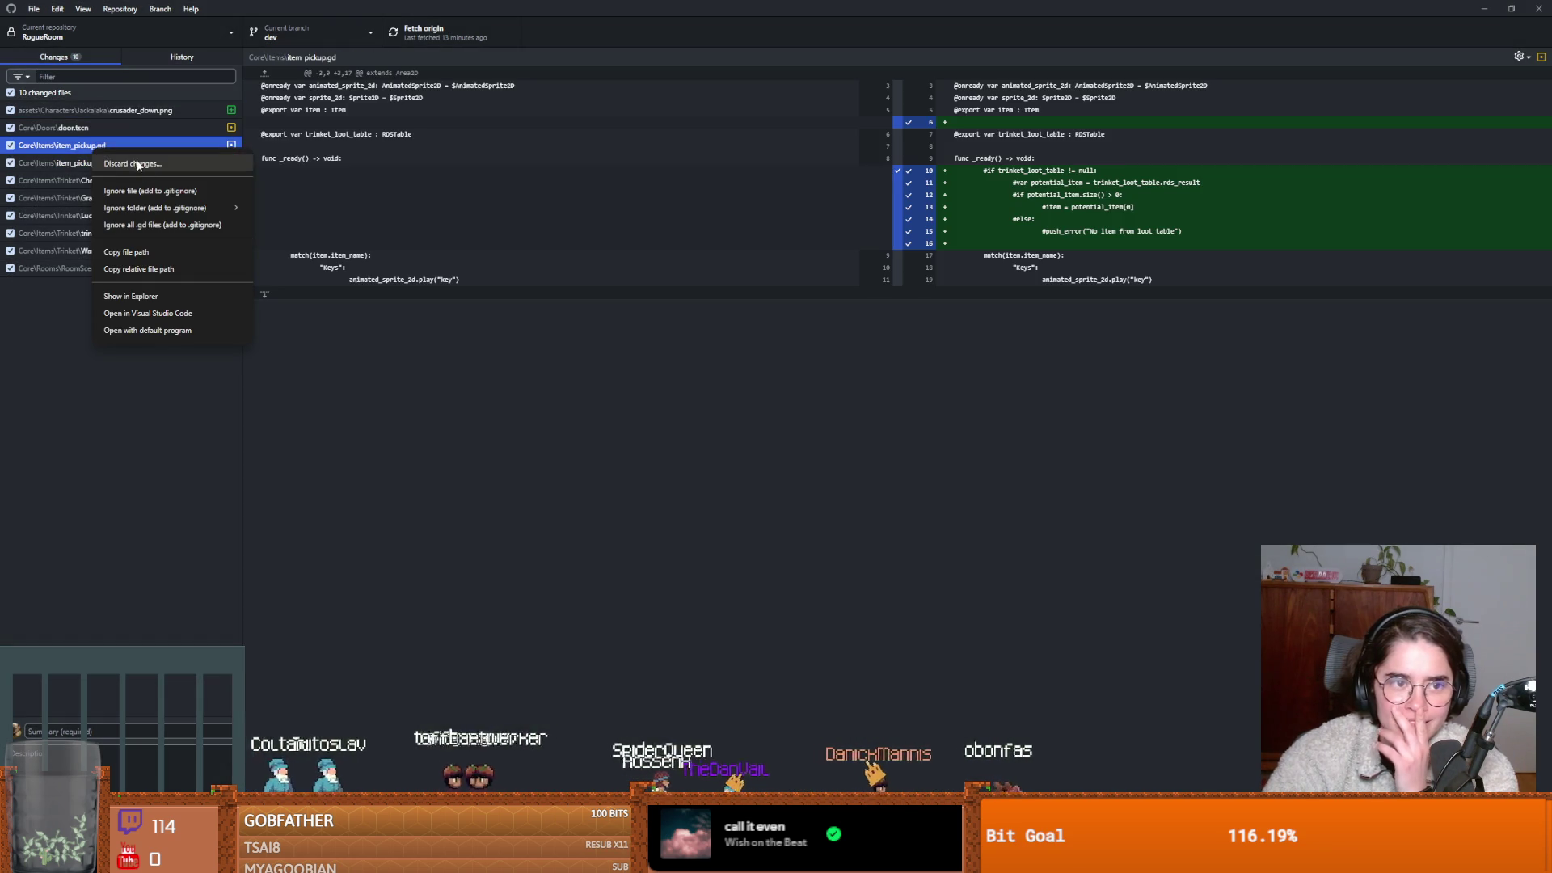
pyautogui.click(143, 165)
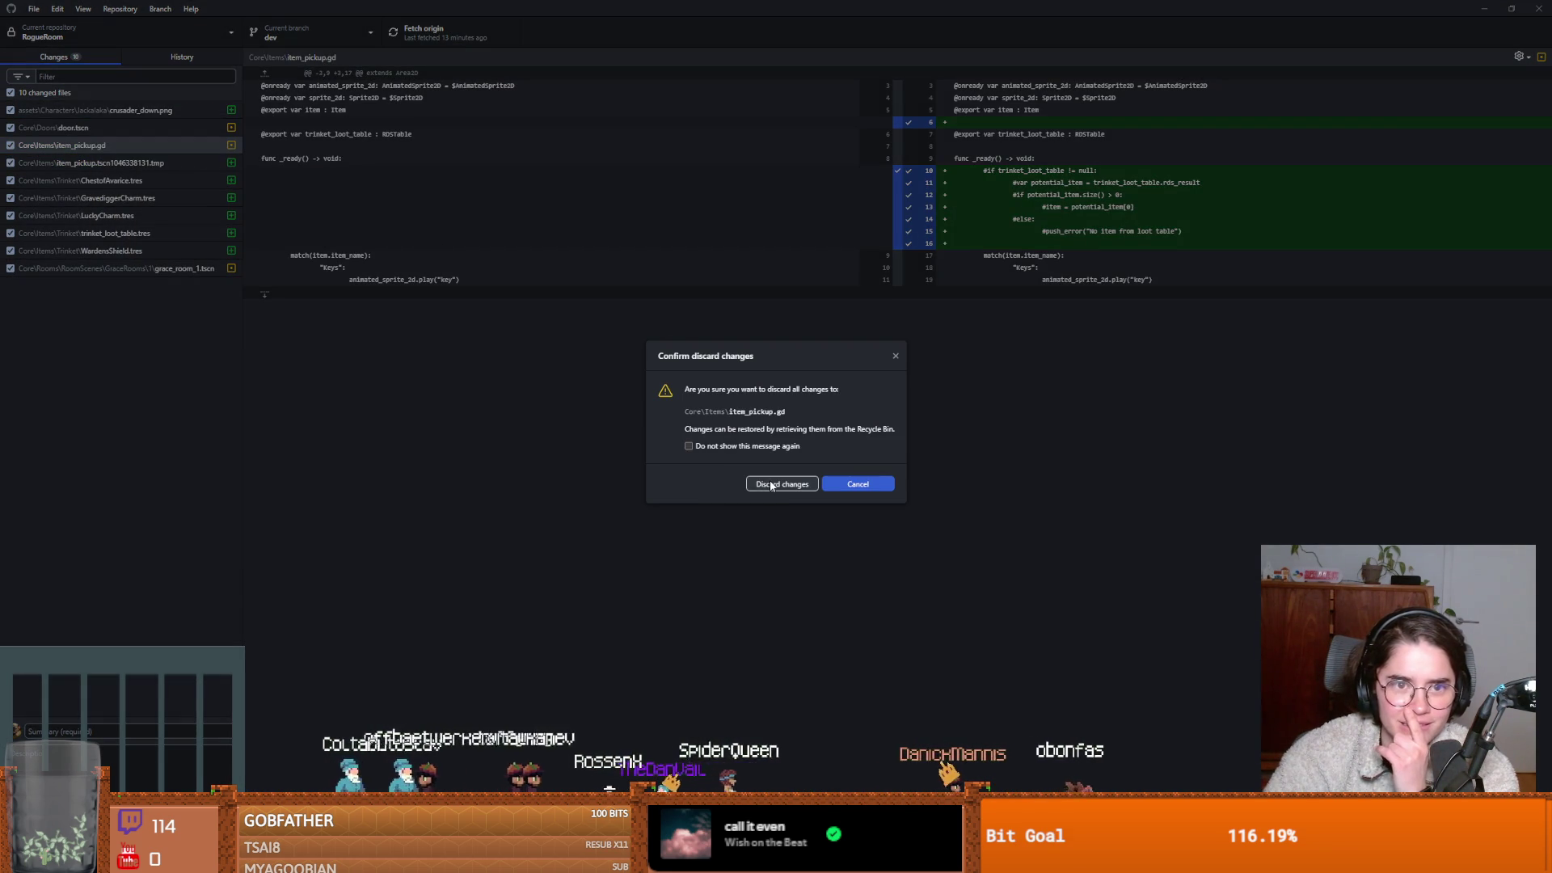
pyautogui.click(770, 484)
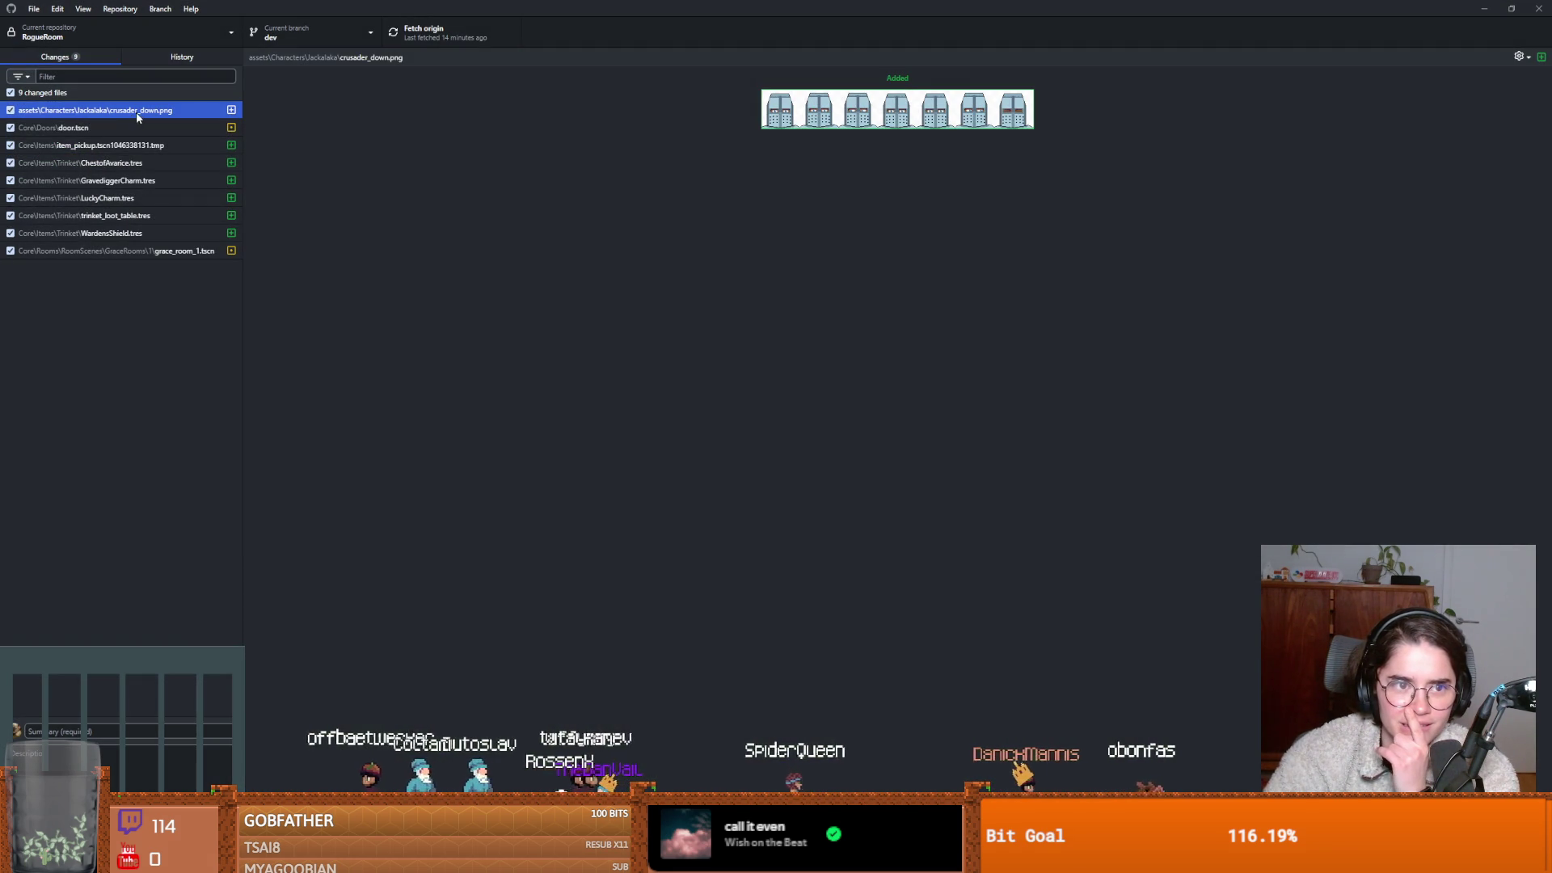
# Discard the temporary scene file's changes and return to Godot.
pyautogui.rightClick(132, 146)
pyautogui.click(161, 165)
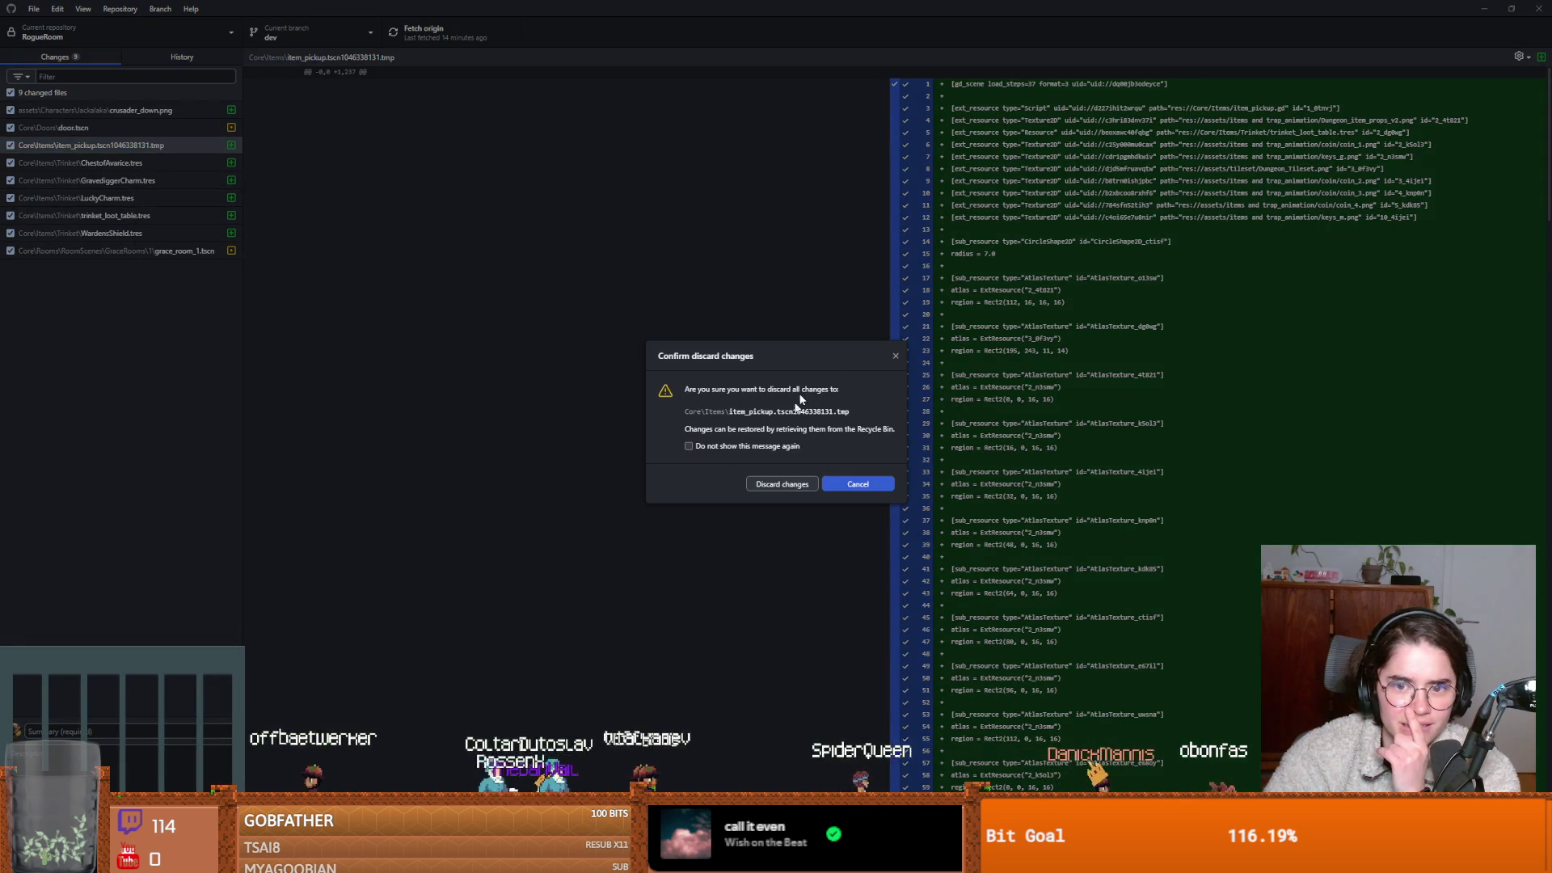
pyautogui.click(795, 485)
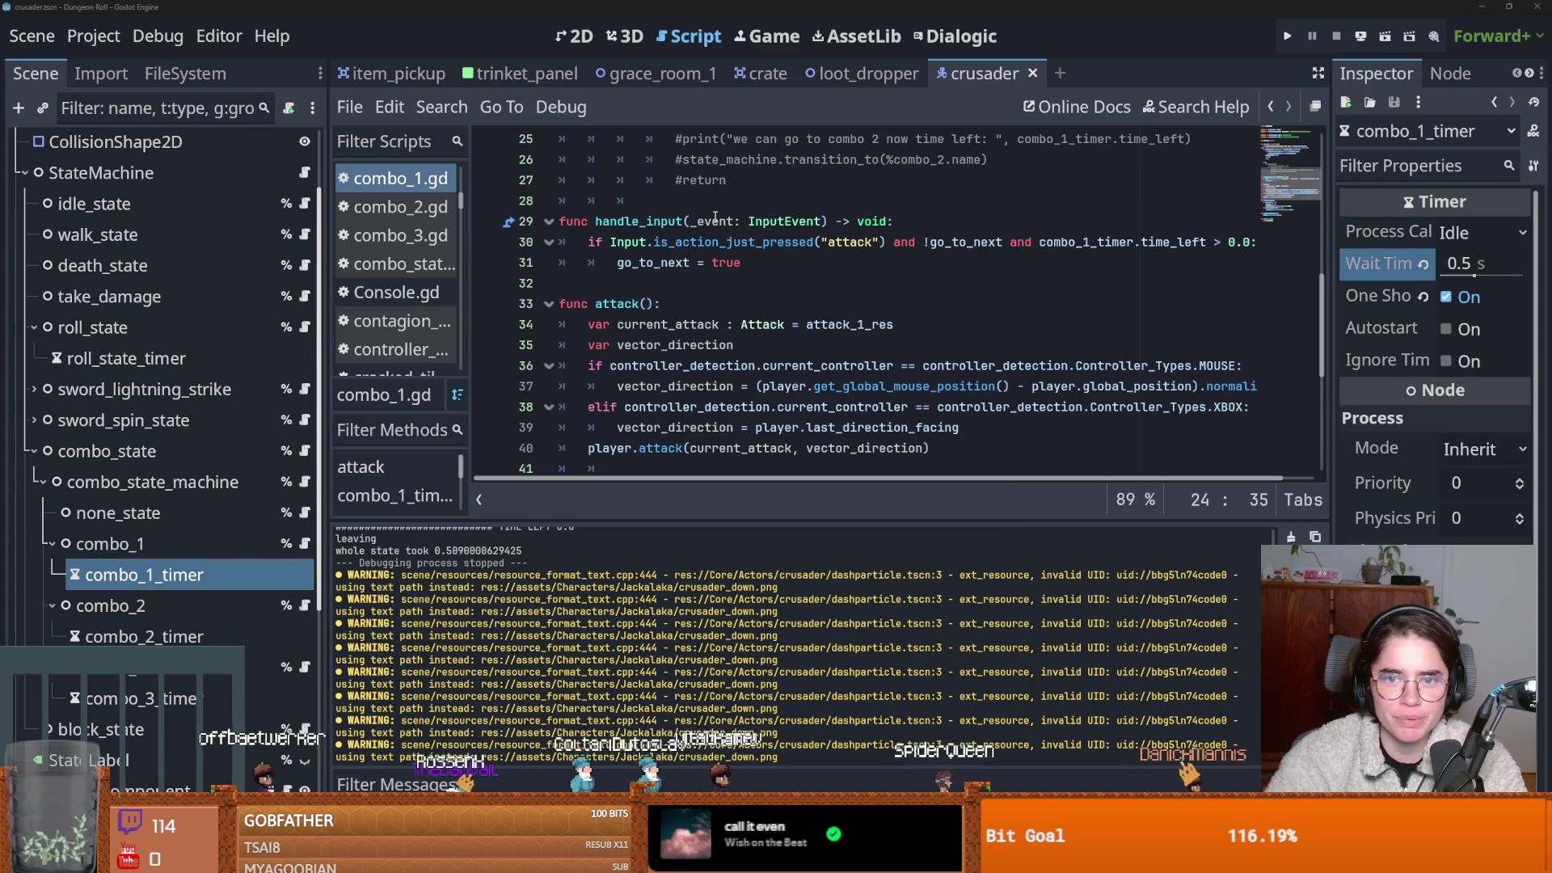
pyautogui.click(715, 217)
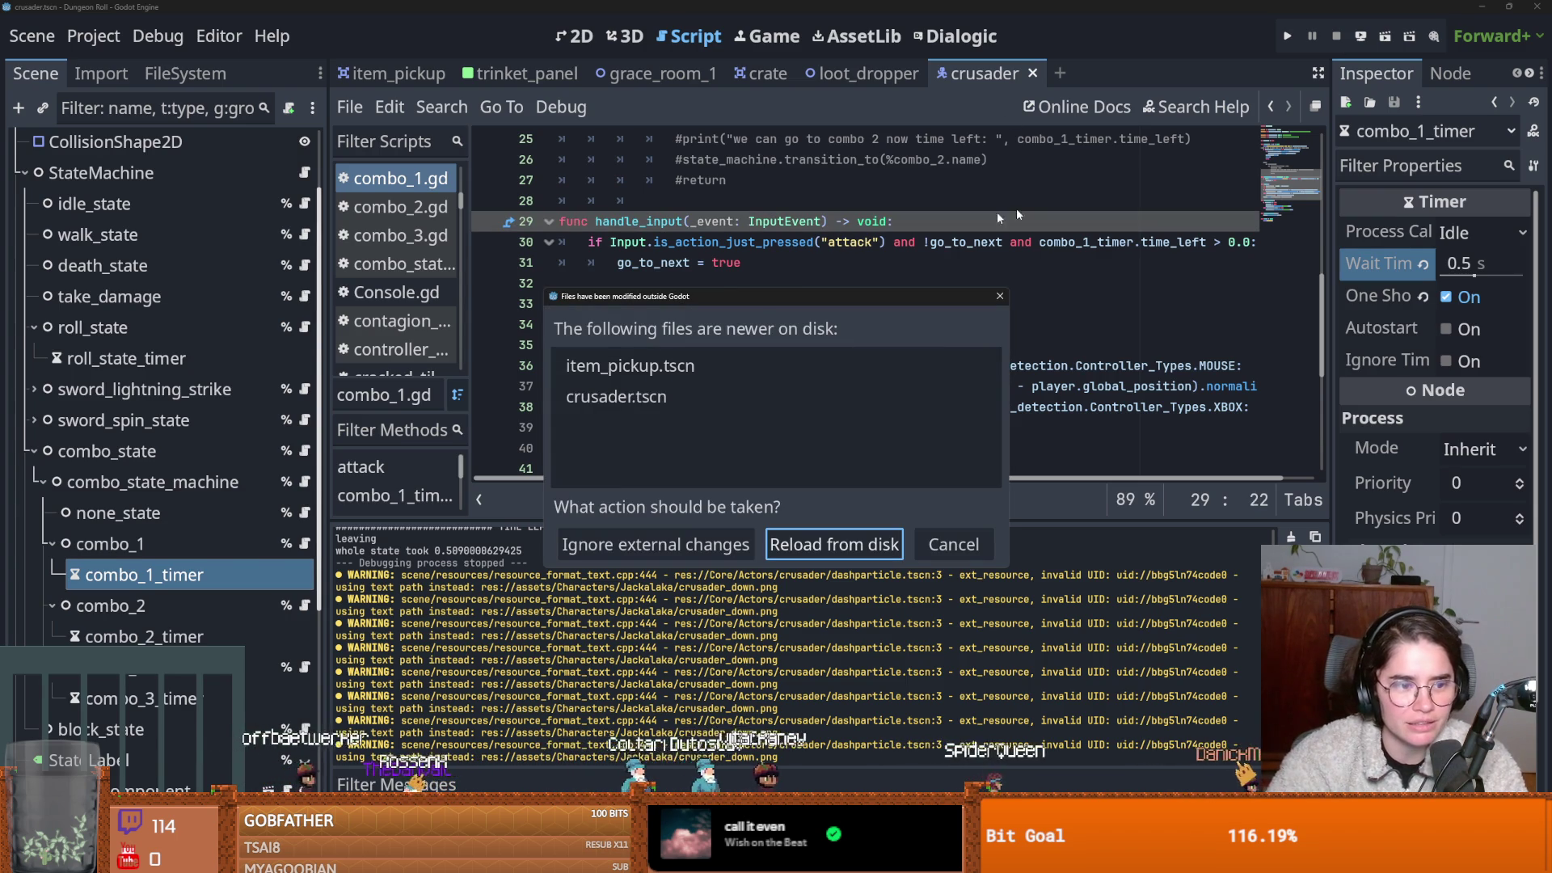
# Reload crusader.tscn from disk and test-play the Crusader's sword combo in Dungeon Roll.
pyautogui.click(821, 540)
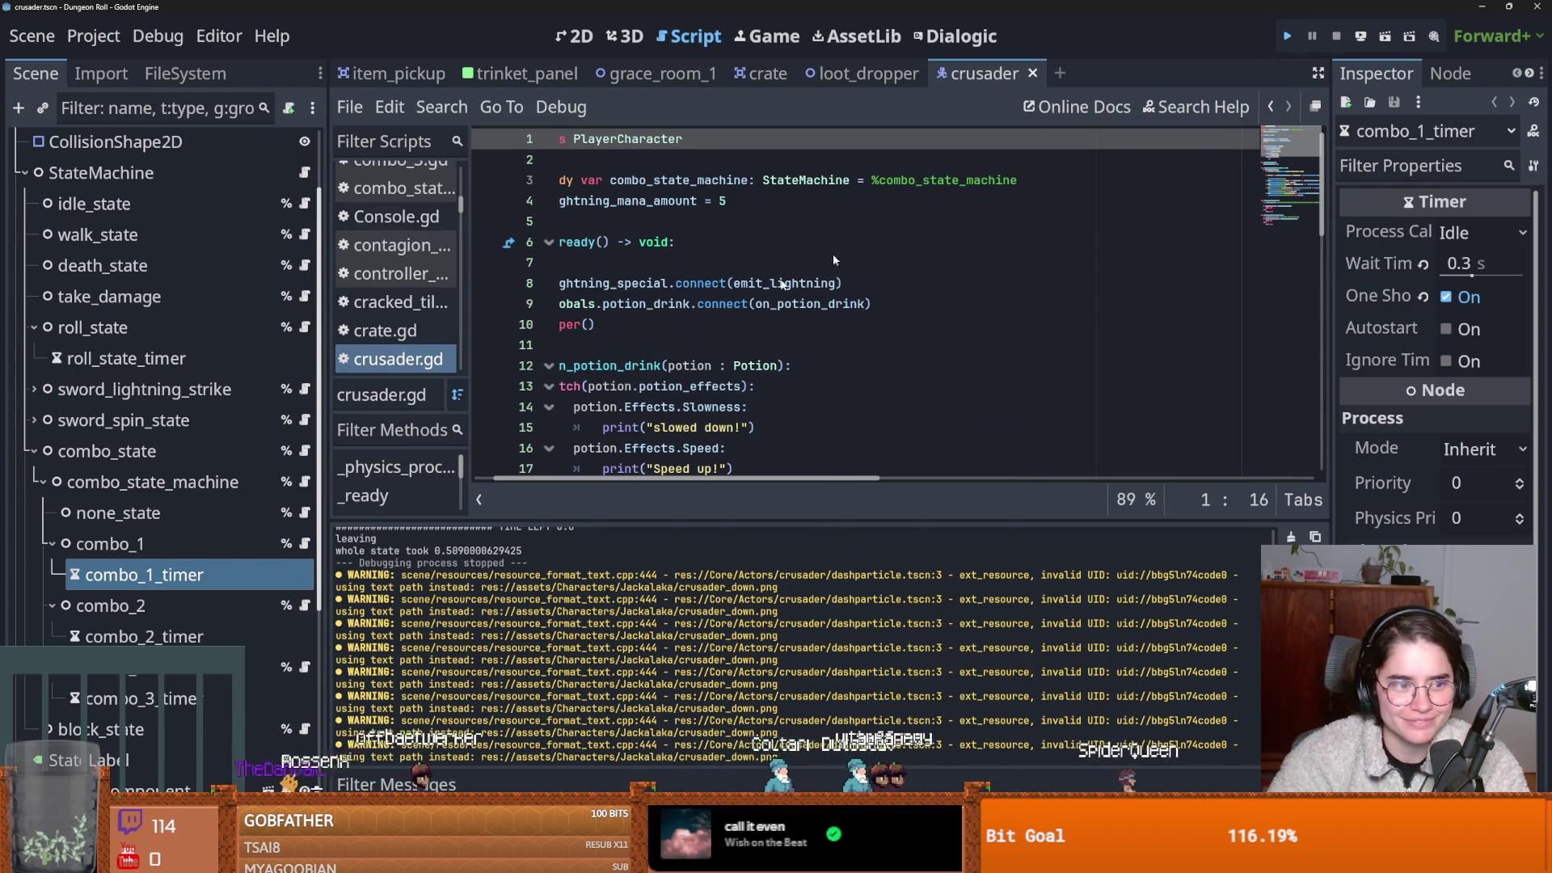
pyautogui.press('F5')
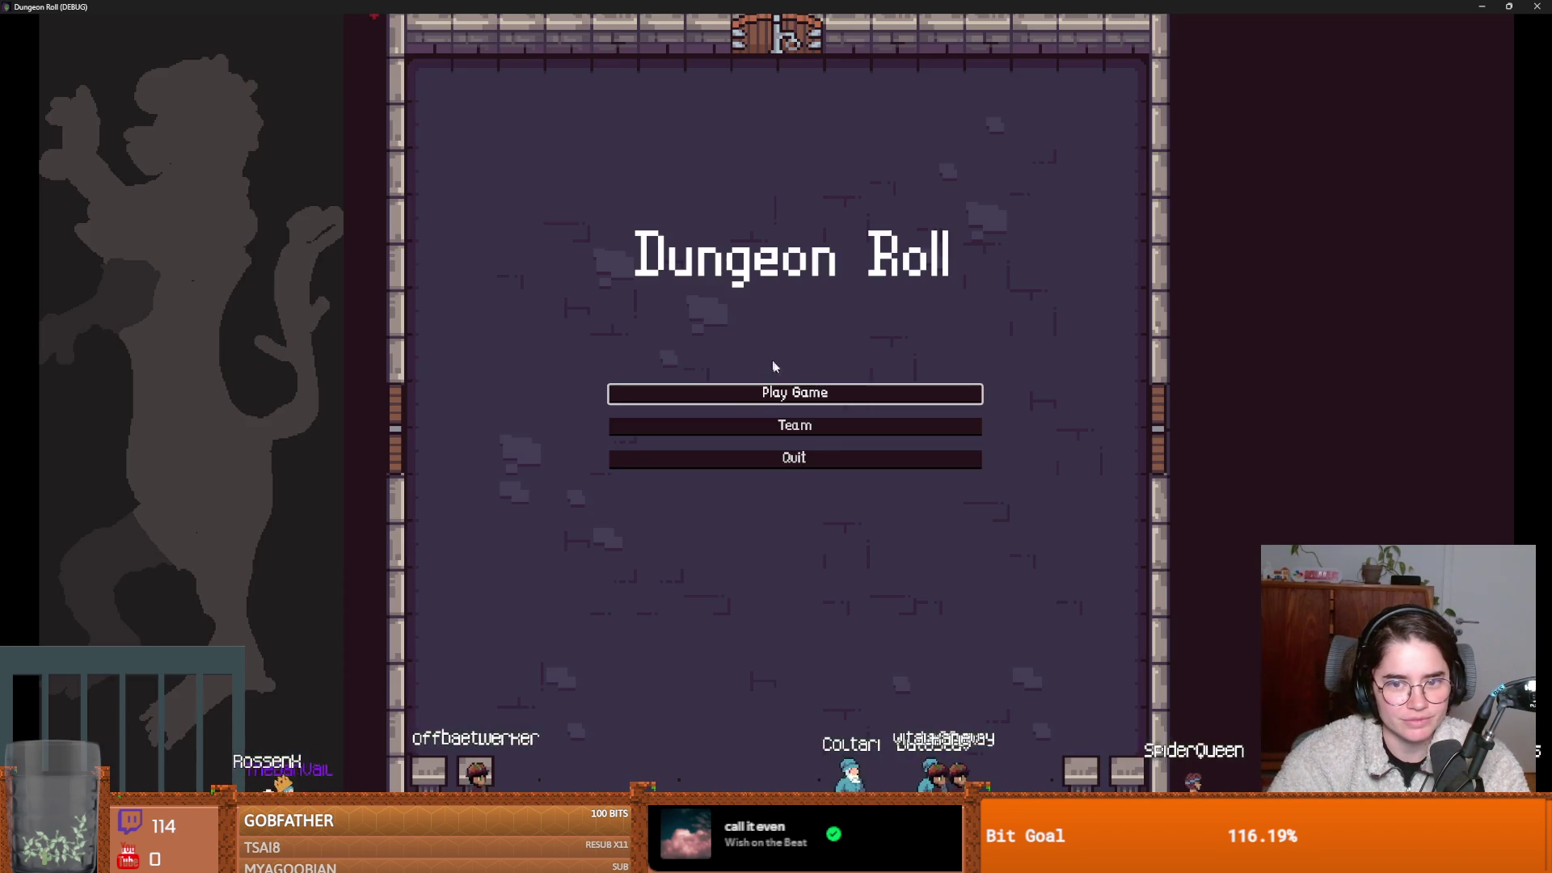
pyautogui.click(734, 390)
pyautogui.click(680, 301)
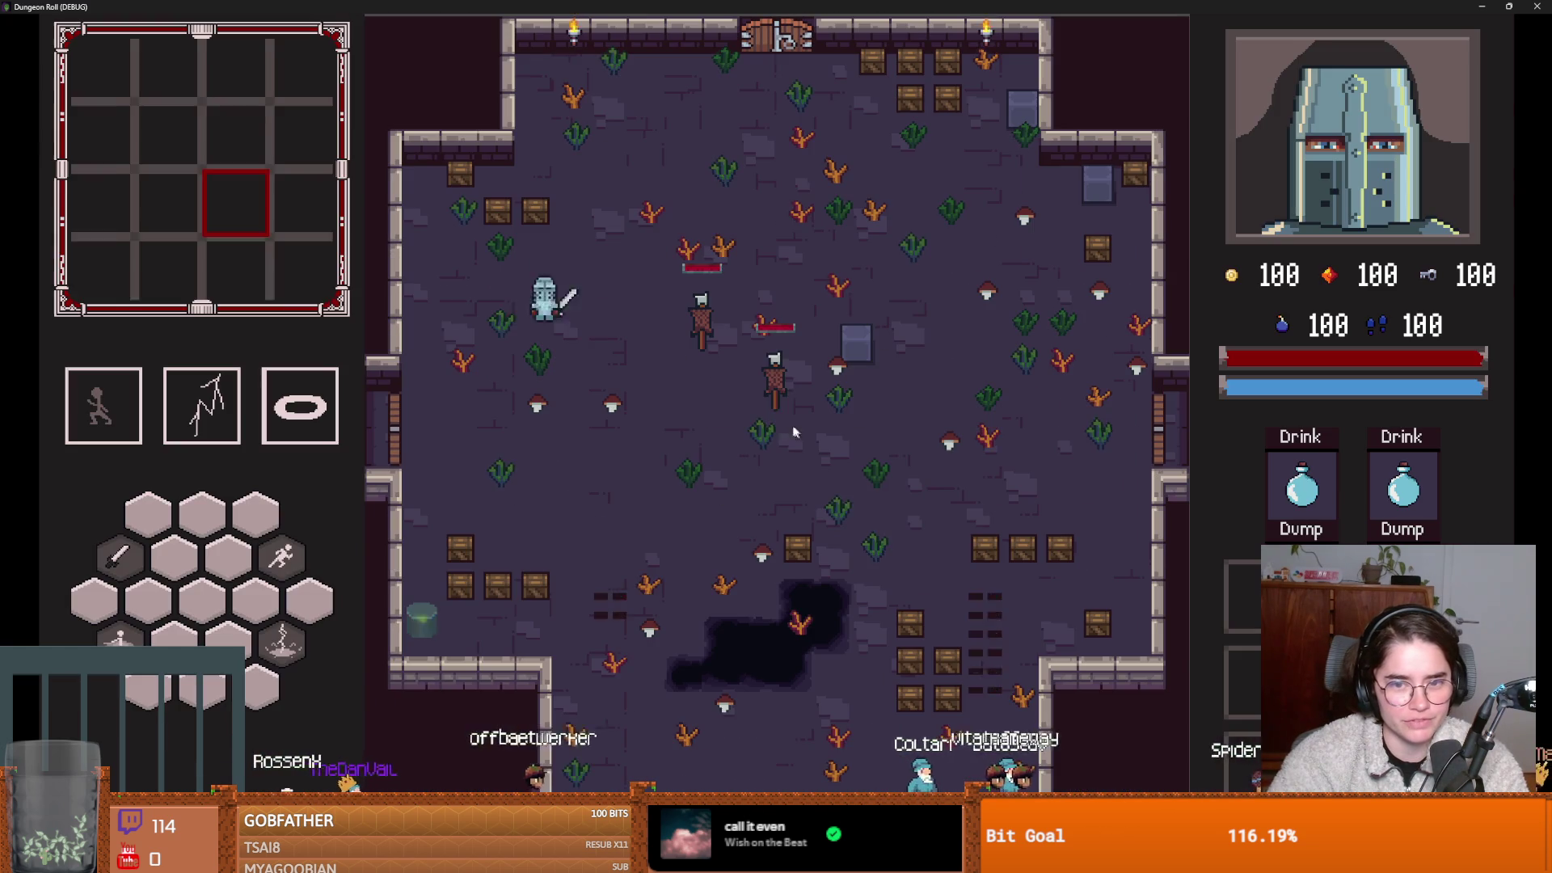
pyautogui.click(820, 361)
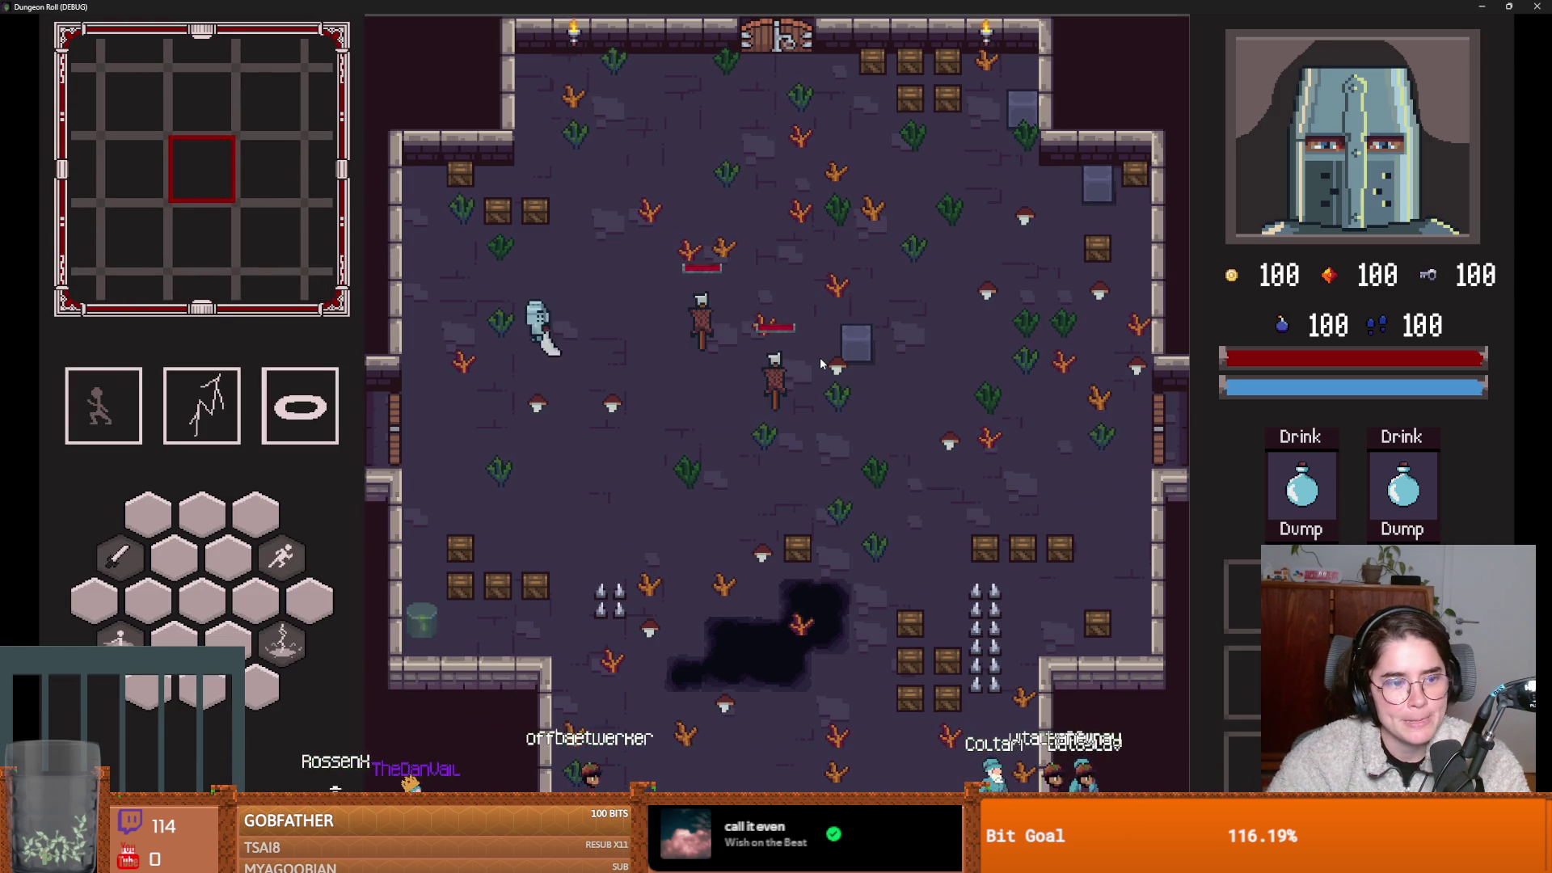
pyautogui.click(765, 381)
pyautogui.click(765, 381)
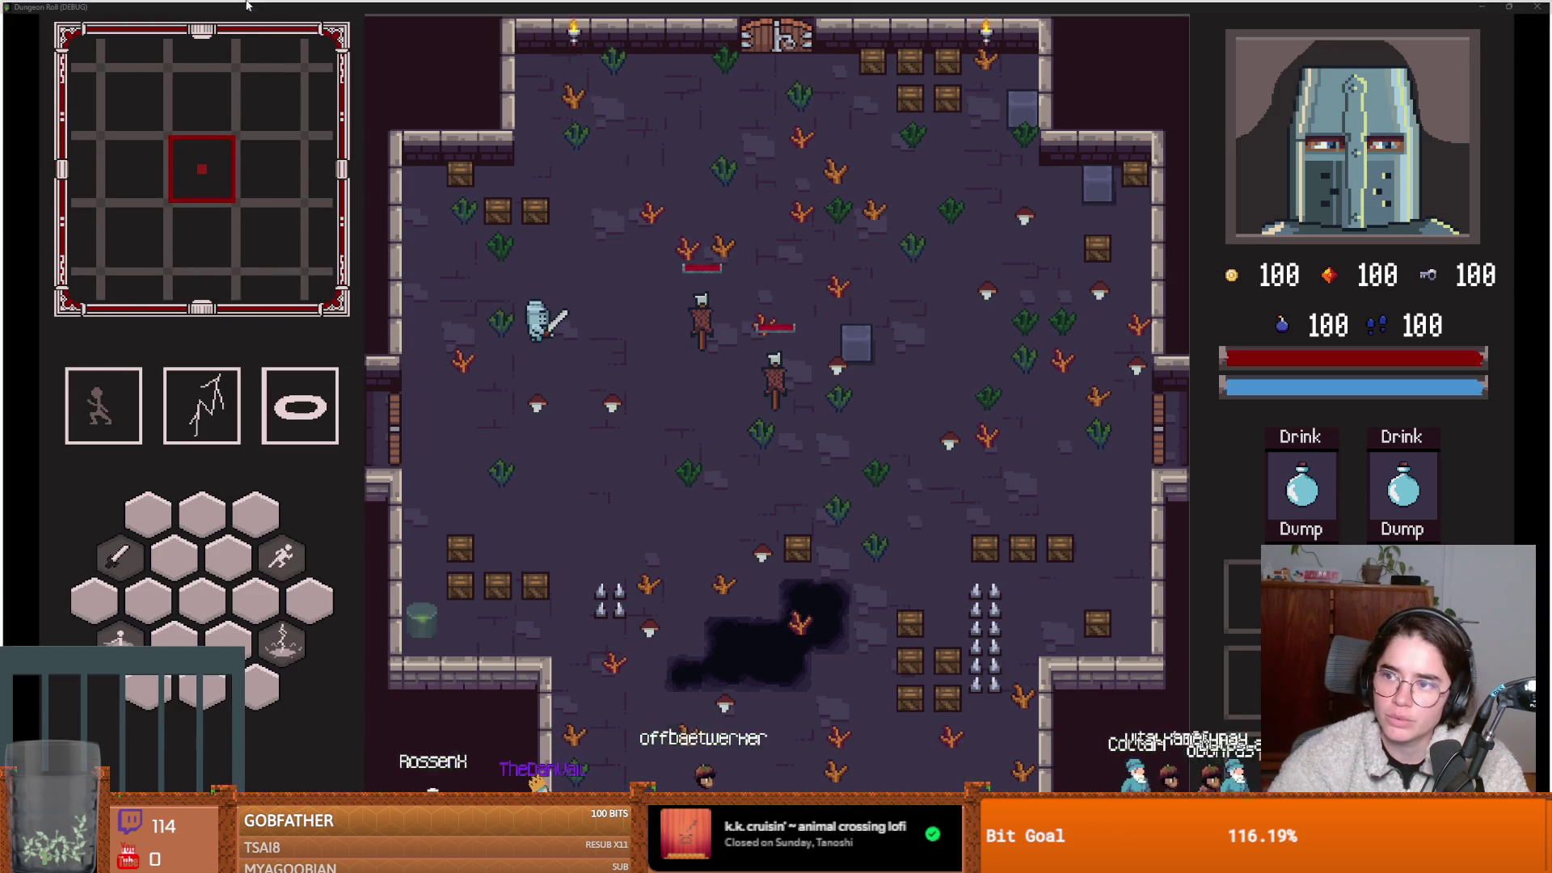
# Back in GitHub Desktop, review the changed files' diffs, including grace_room_1.tscn.
pyautogui.hotkey('alt', 'Tab')
pyautogui.click(110, 145)
pyautogui.click(111, 180)
pyautogui.click(111, 198)
pyautogui.click(114, 234)
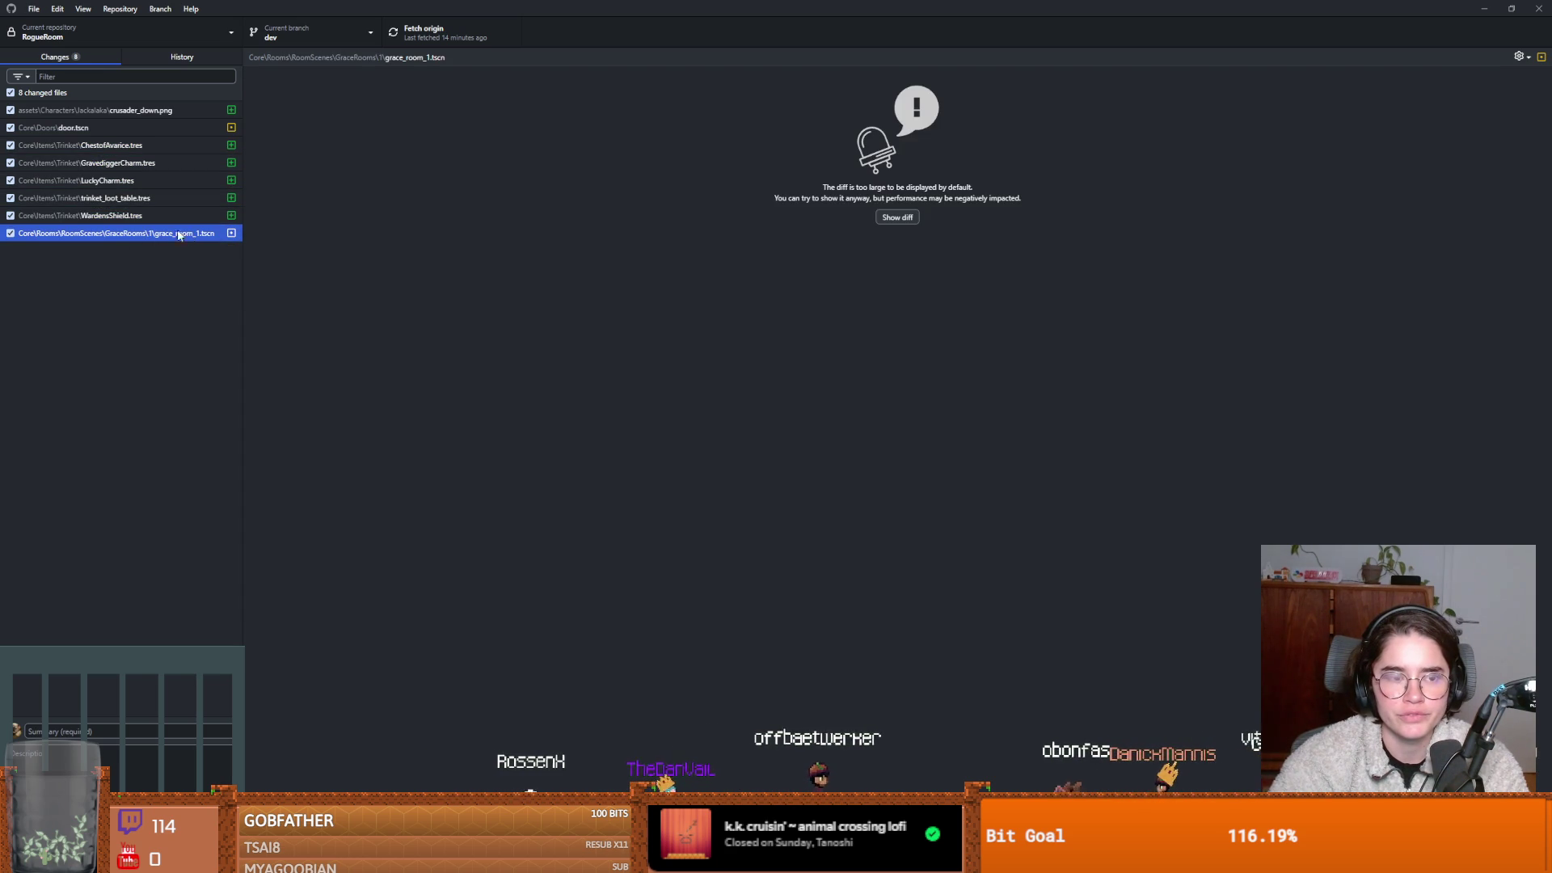
# Discard the changes to door.tscn.
pyautogui.click(84, 127)
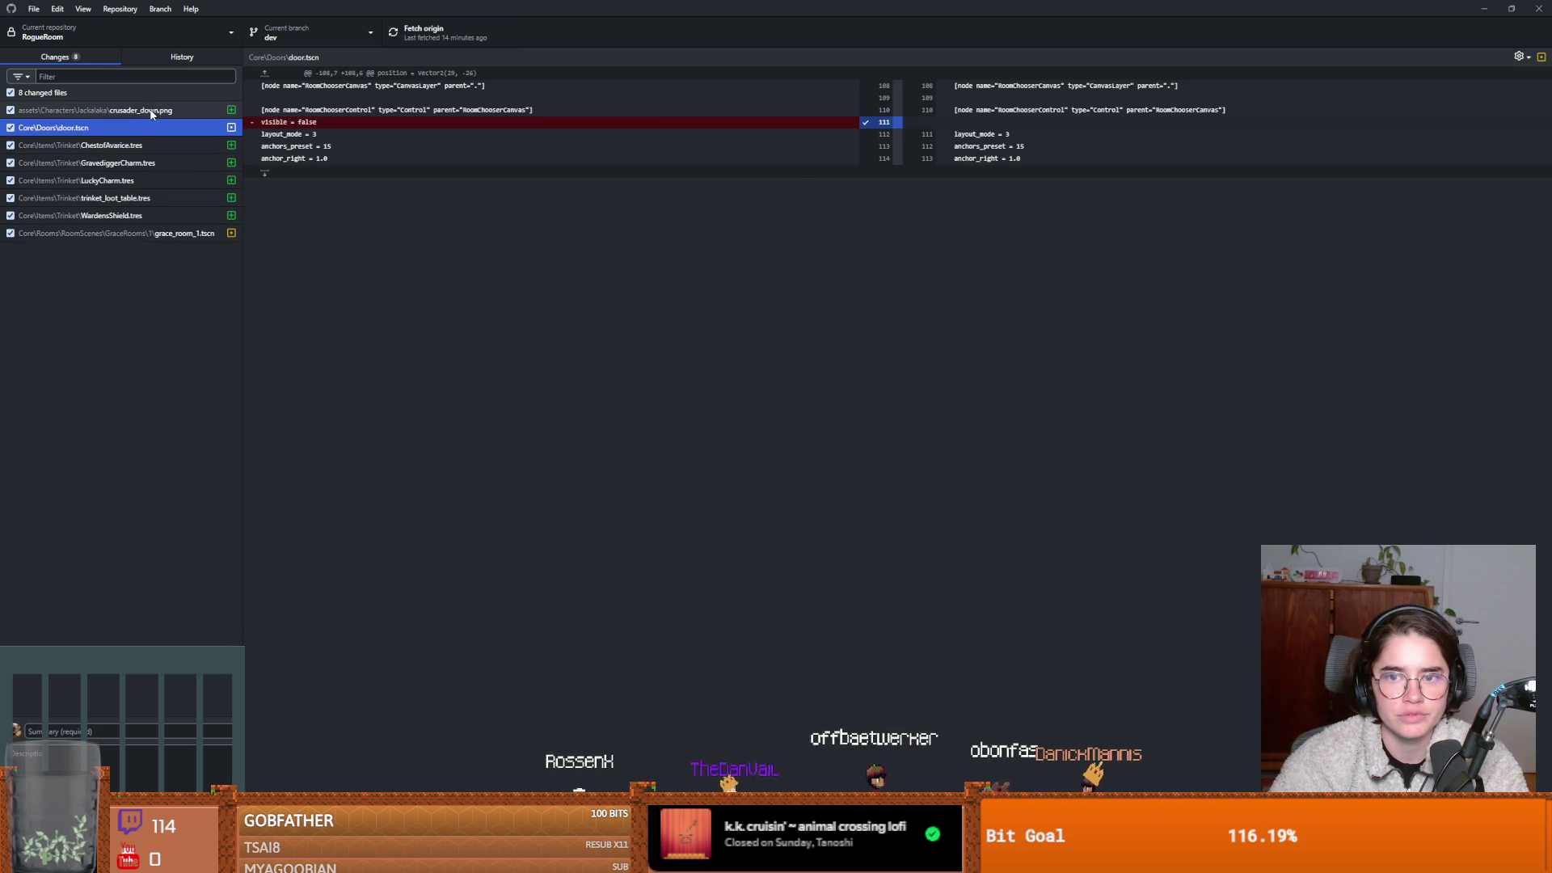
pyautogui.click(117, 146)
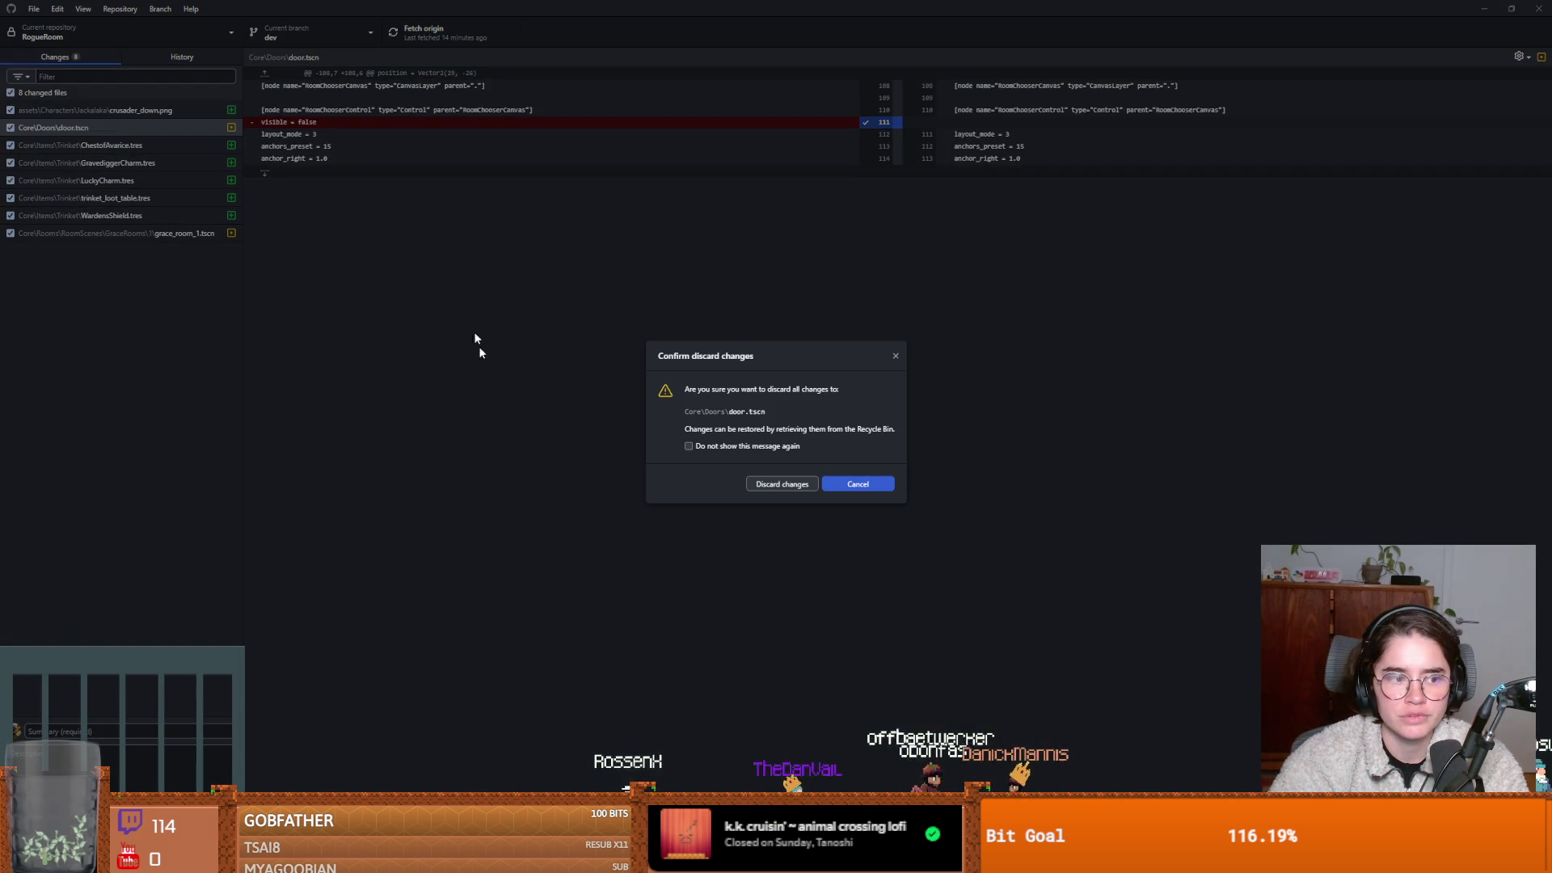
pyautogui.click(792, 488)
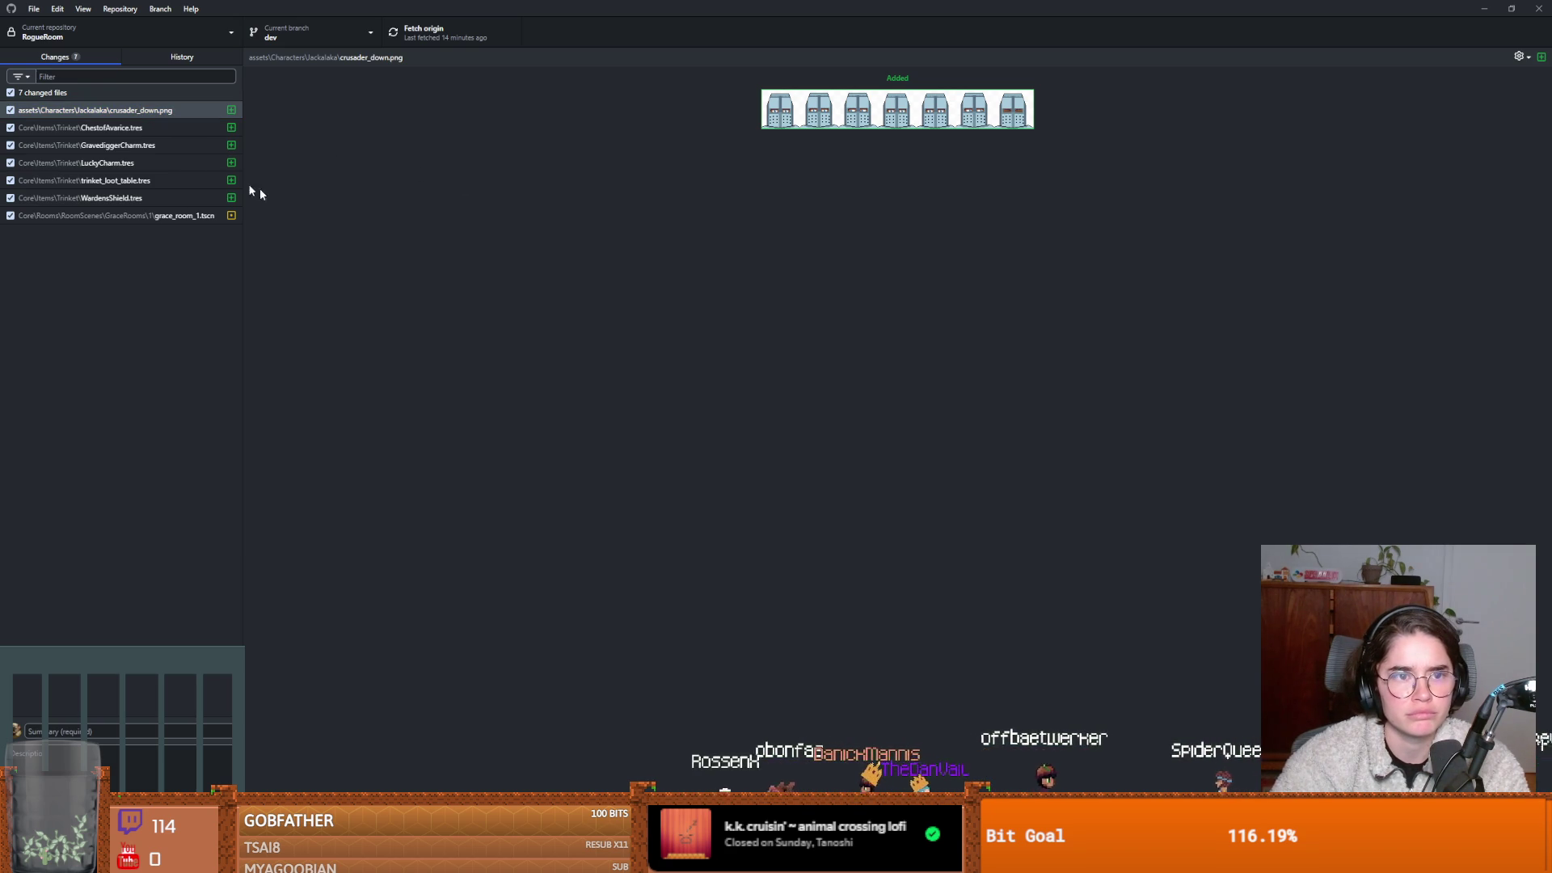
# Review the remaining changed files' diffs and glance over the commit history.
pyautogui.click(156, 128)
pyautogui.press('Up')
pyautogui.press('Down')
pyautogui.press('Down')
pyautogui.press('Down')
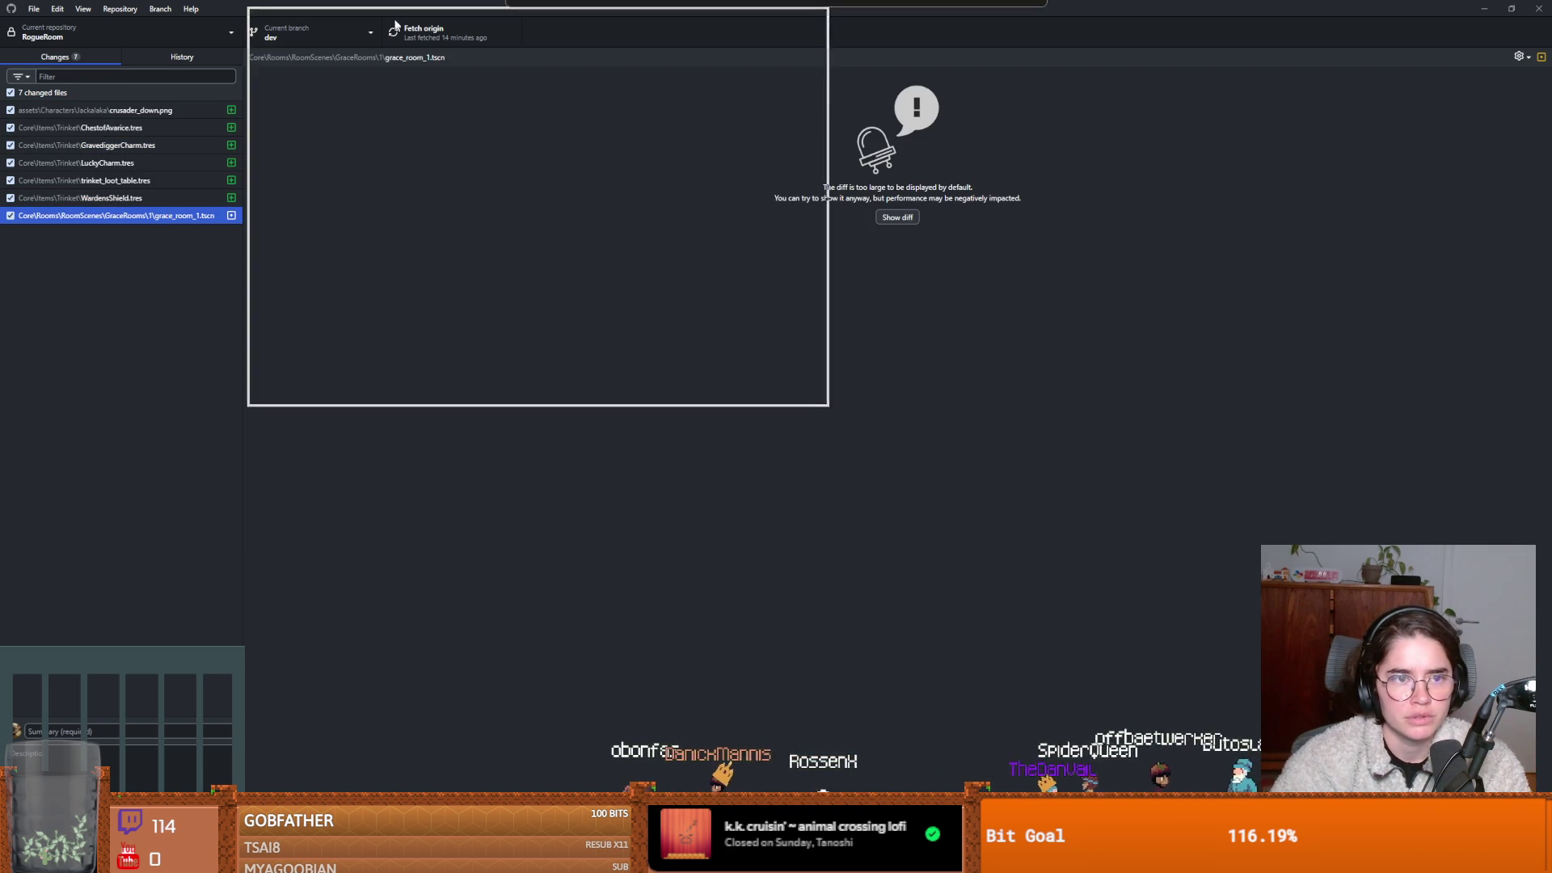
pyautogui.click(144, 57)
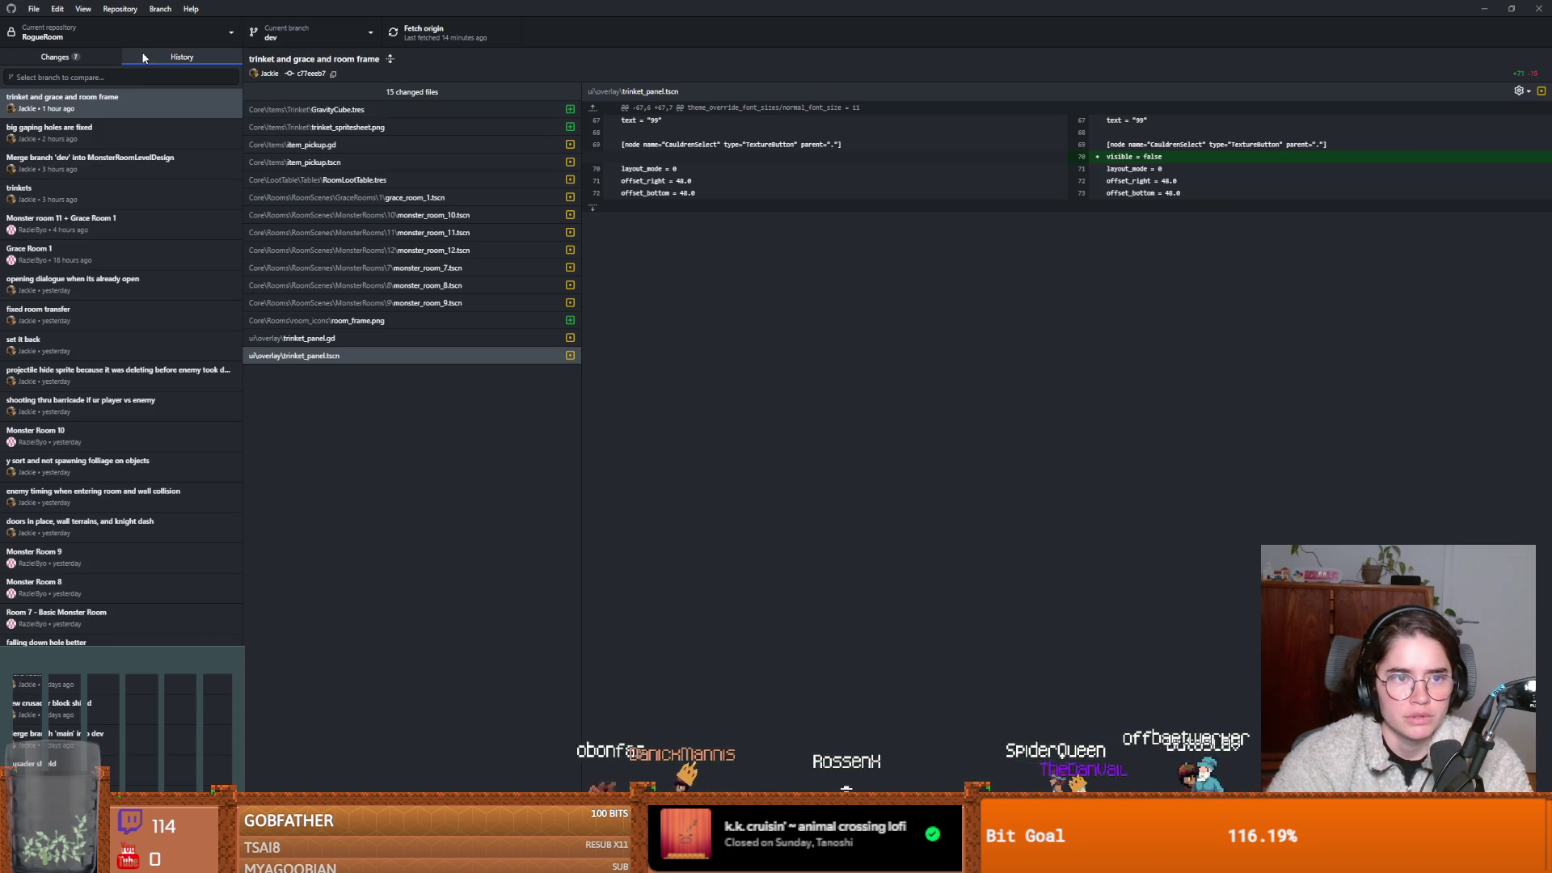
pyautogui.click(55, 57)
# Commit the 7 remaining files to dev with summary 'FUC' and push to origin.
pyautogui.click(147, 730)
pyautogui.write('FUC')
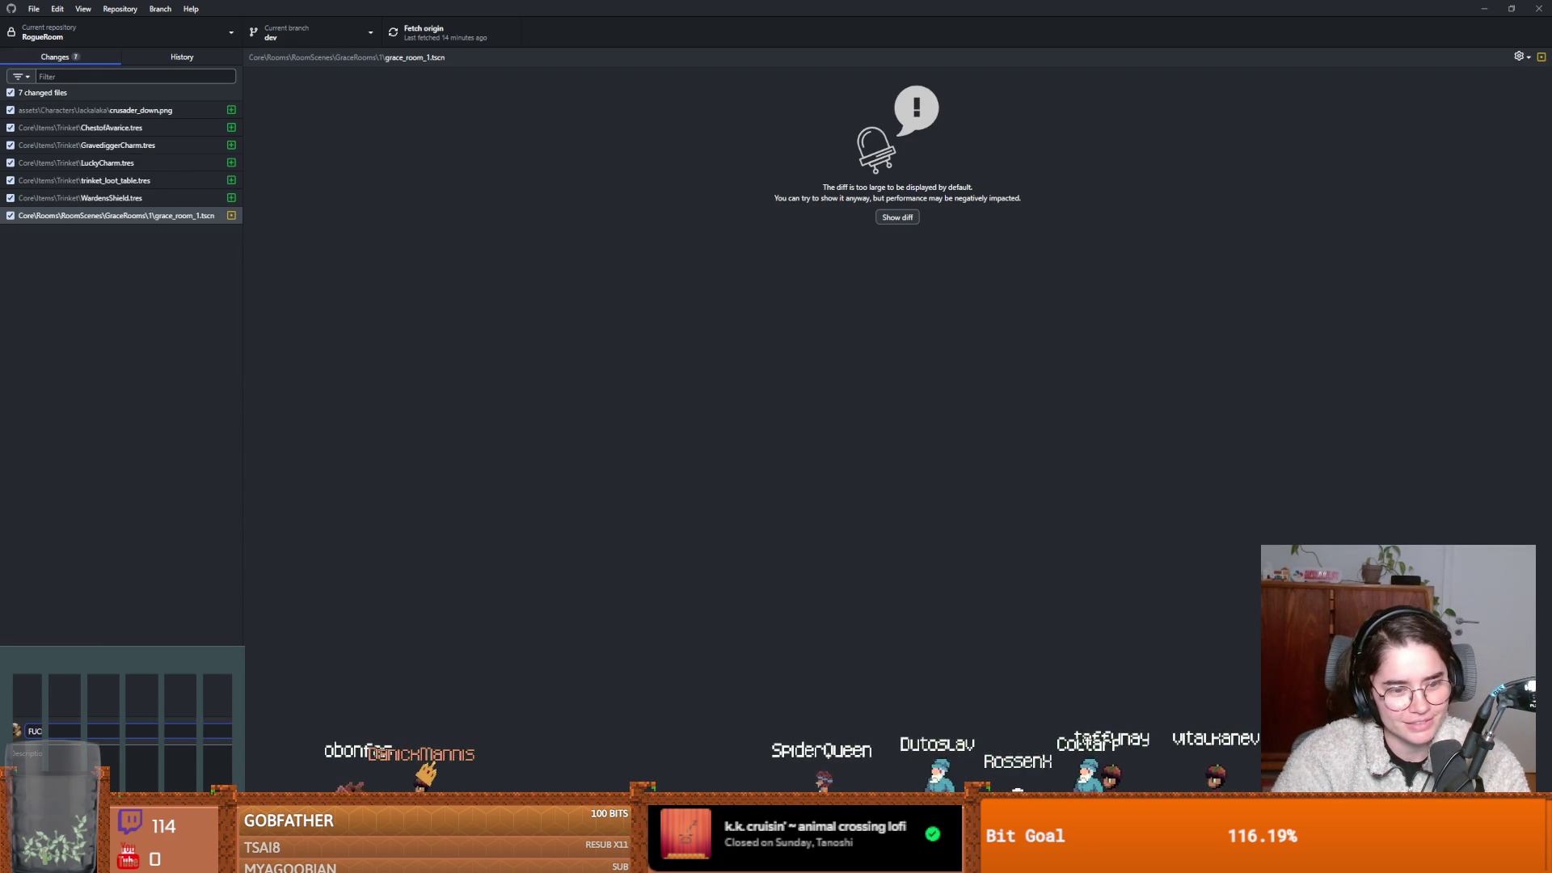
pyautogui.click(121, 832)
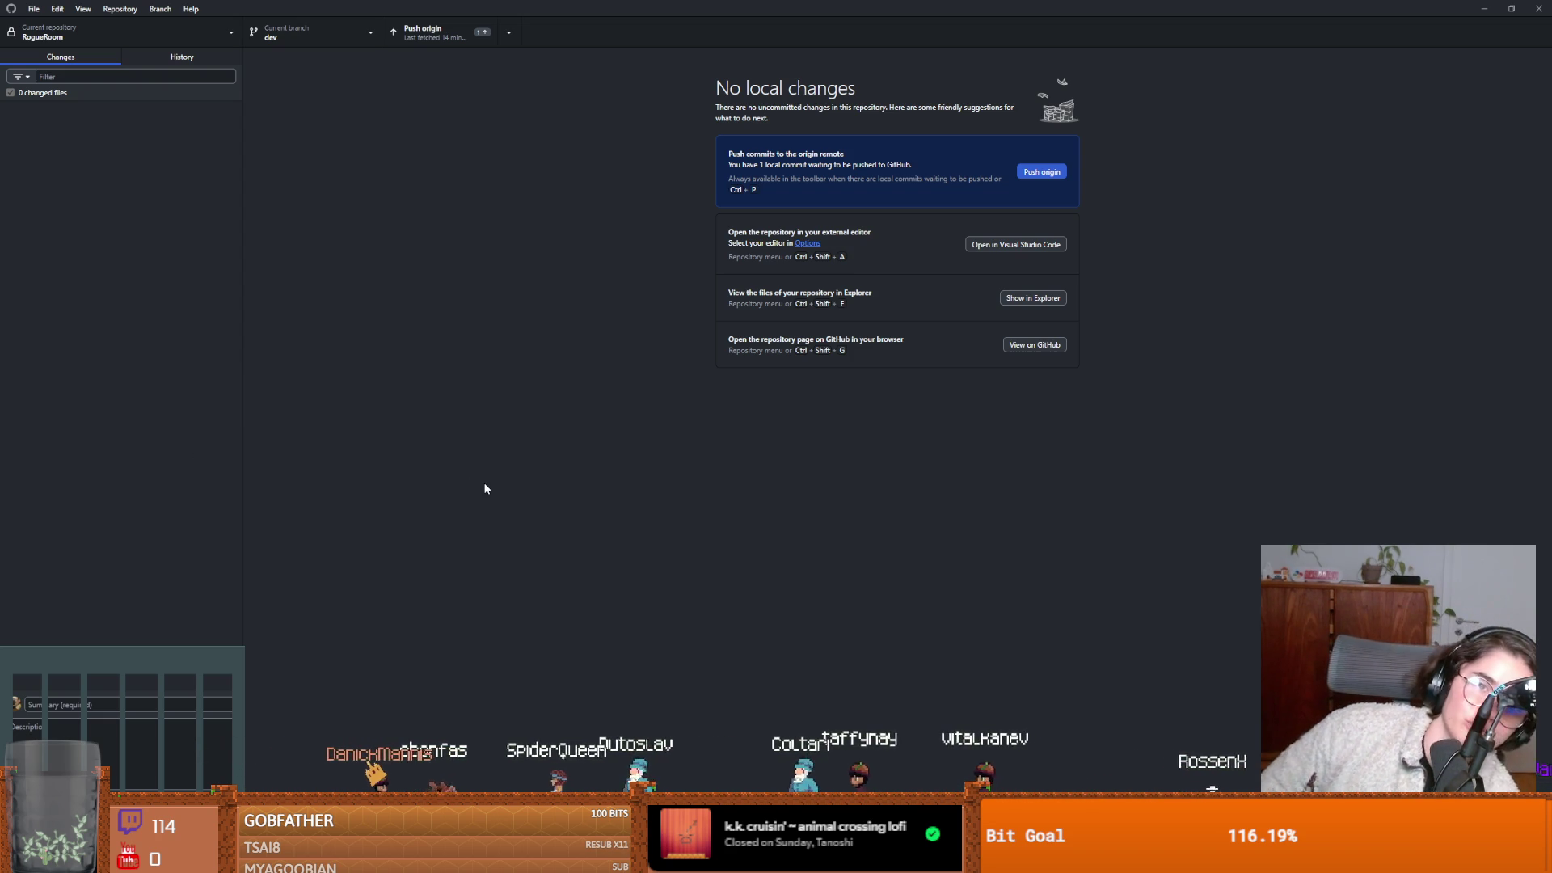
pyautogui.click(432, 32)
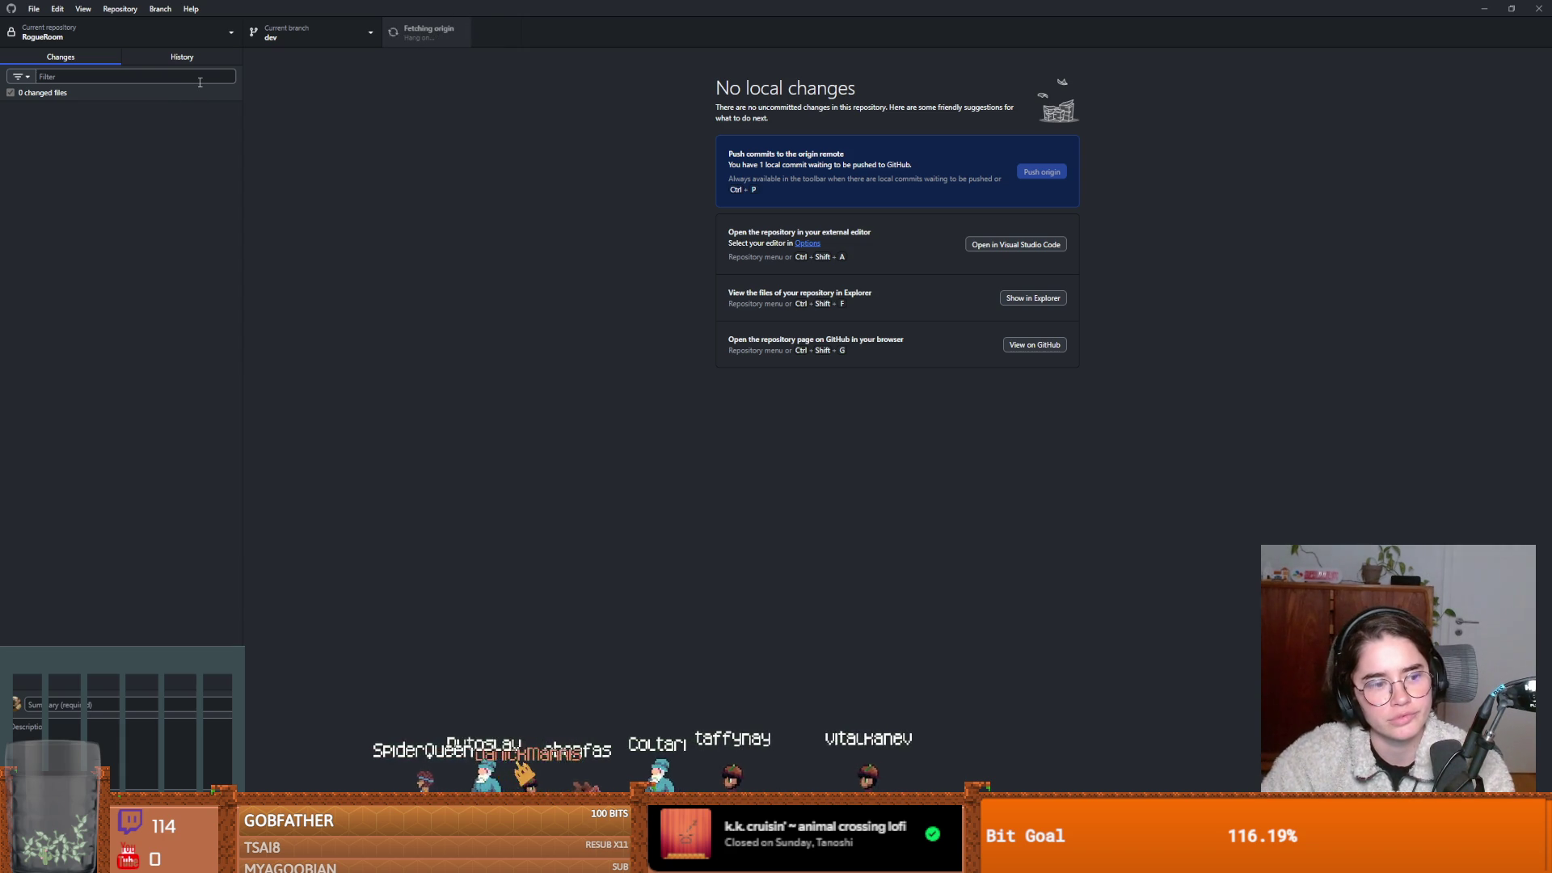
pyautogui.click(185, 57)
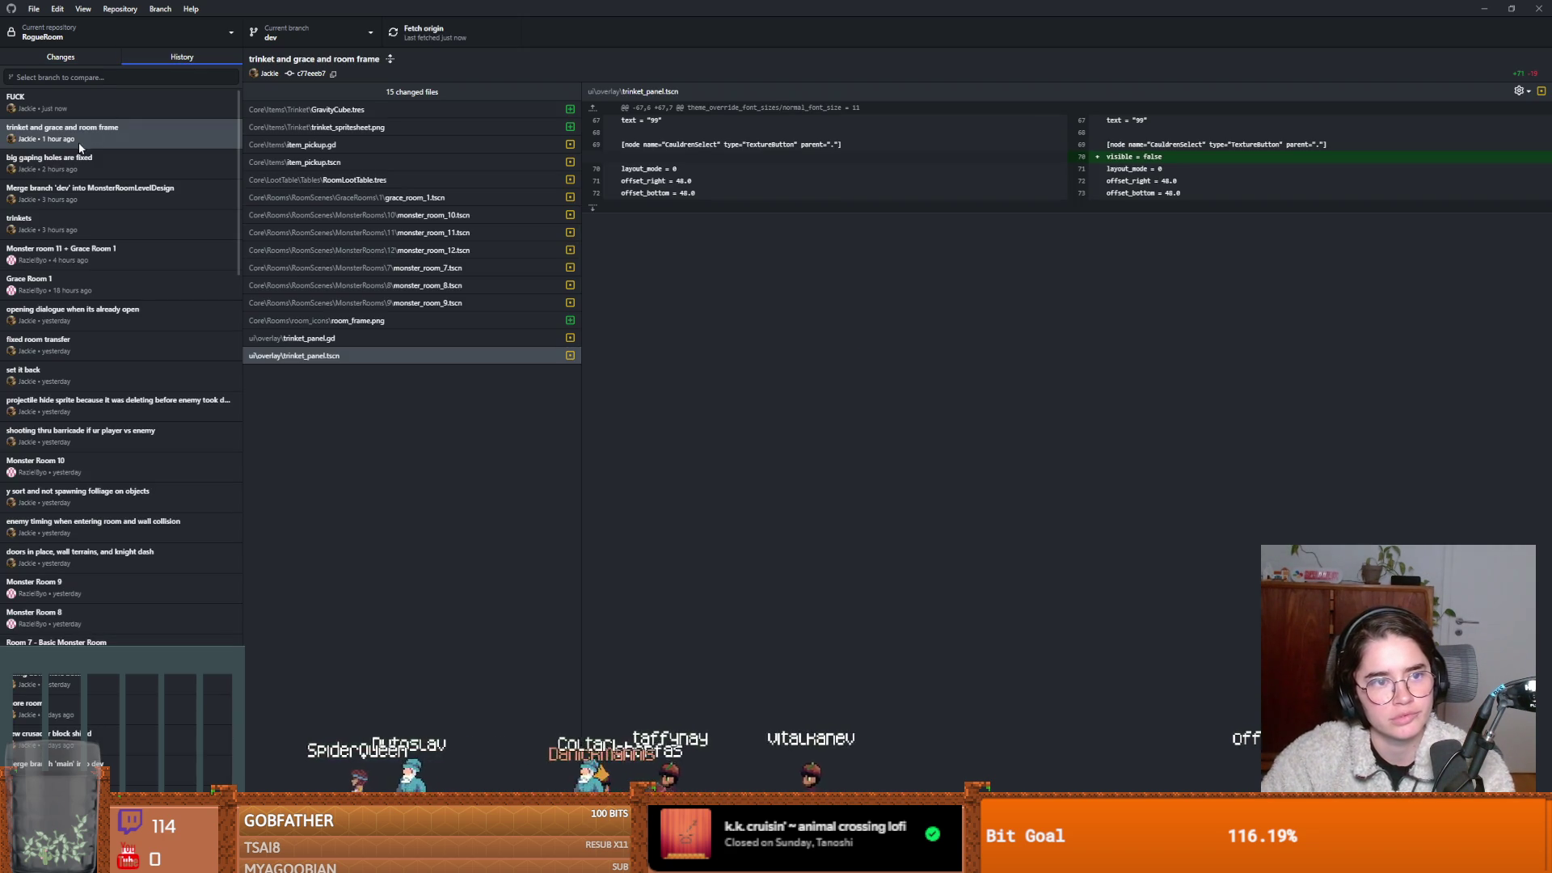
# Check out the older 'trinket and grace and room frame' commit from History.
pyautogui.rightClick(38, 139)
pyautogui.click(83, 167)
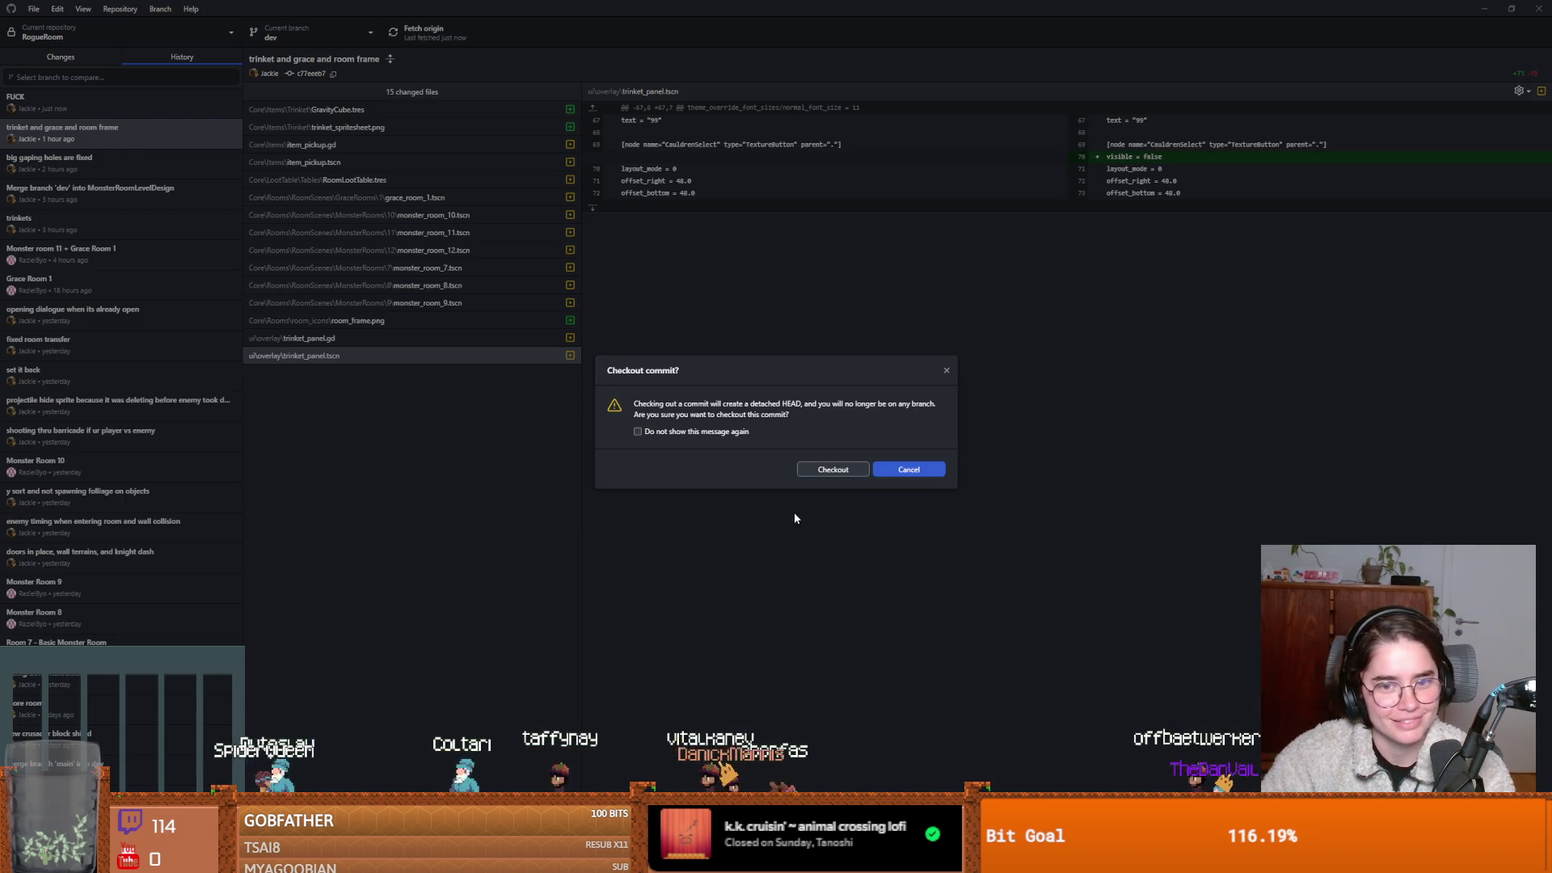
pyautogui.click(833, 474)
# Reload grace_room_1.tscn in Godot and test-play that version as the Crusader.
pyautogui.hotkey('alt', 'Tab')
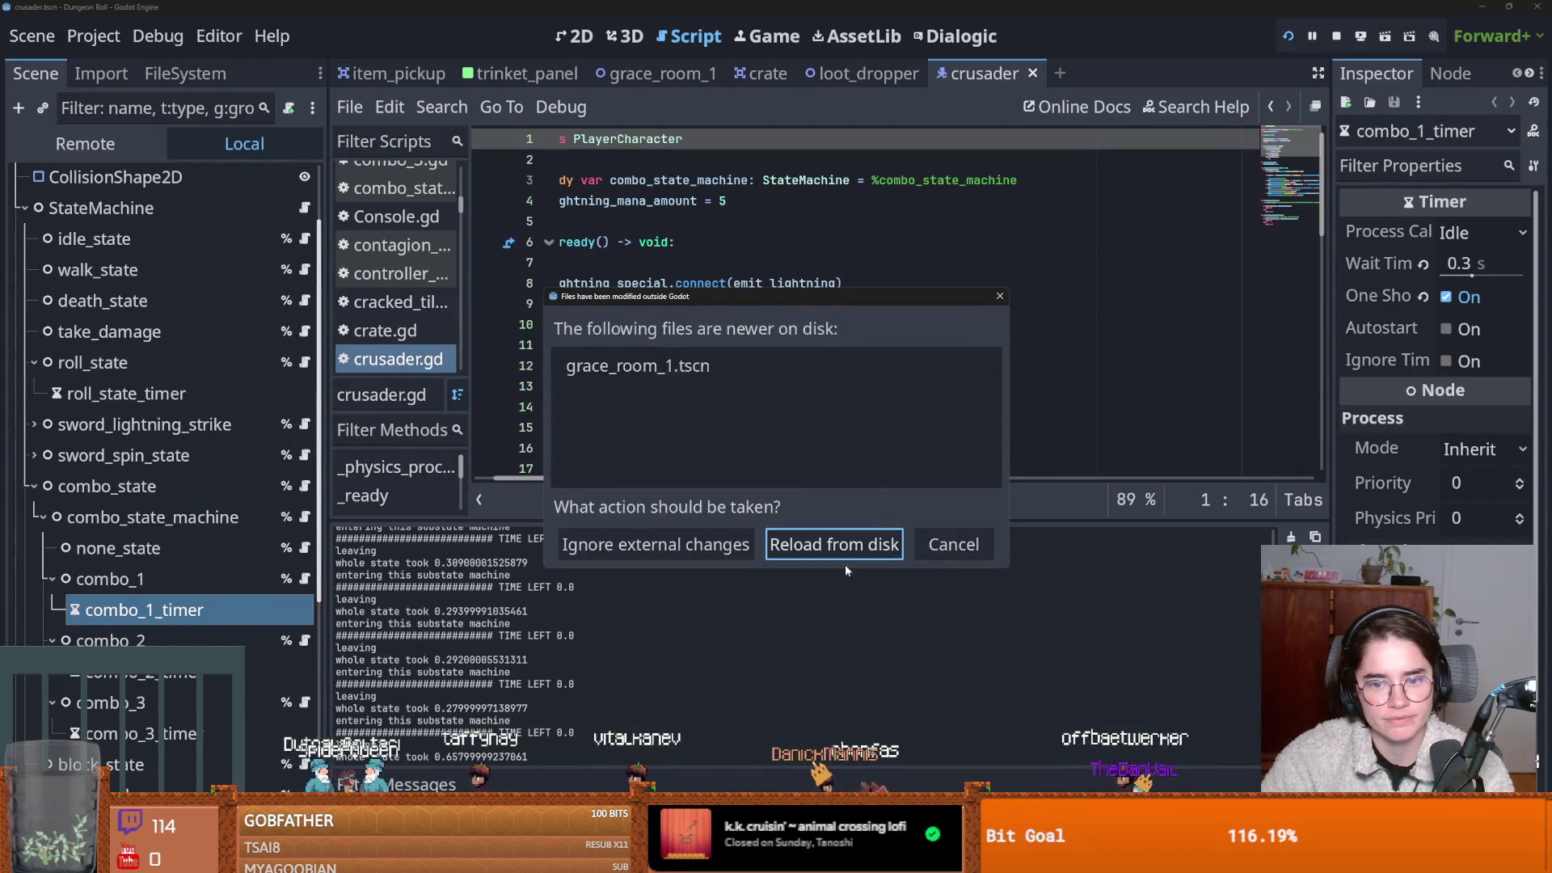
pyautogui.click(841, 555)
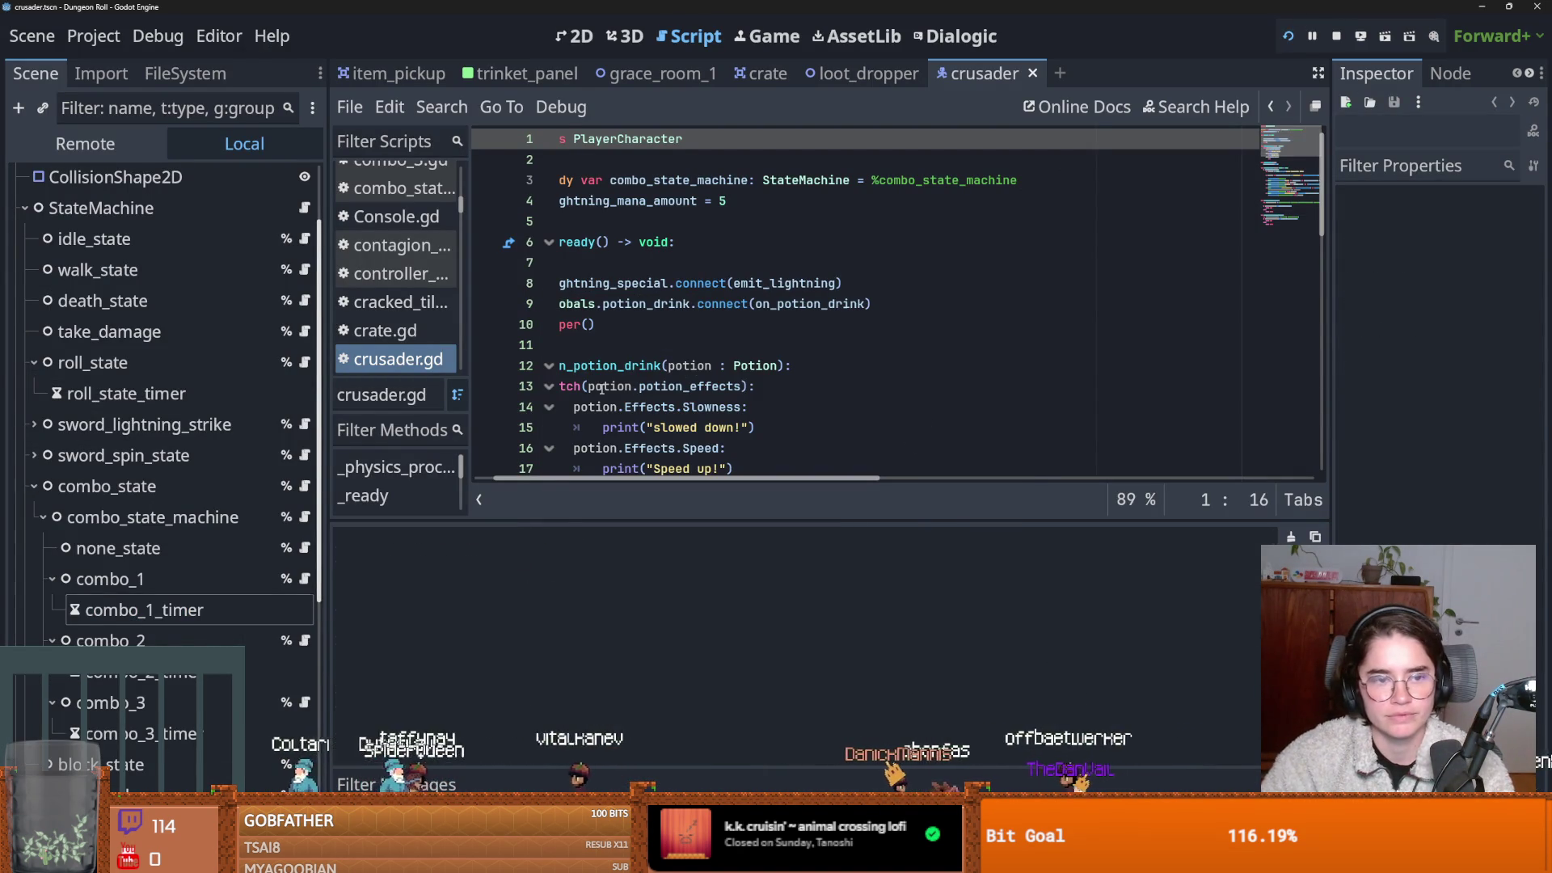
pyautogui.press('F5')
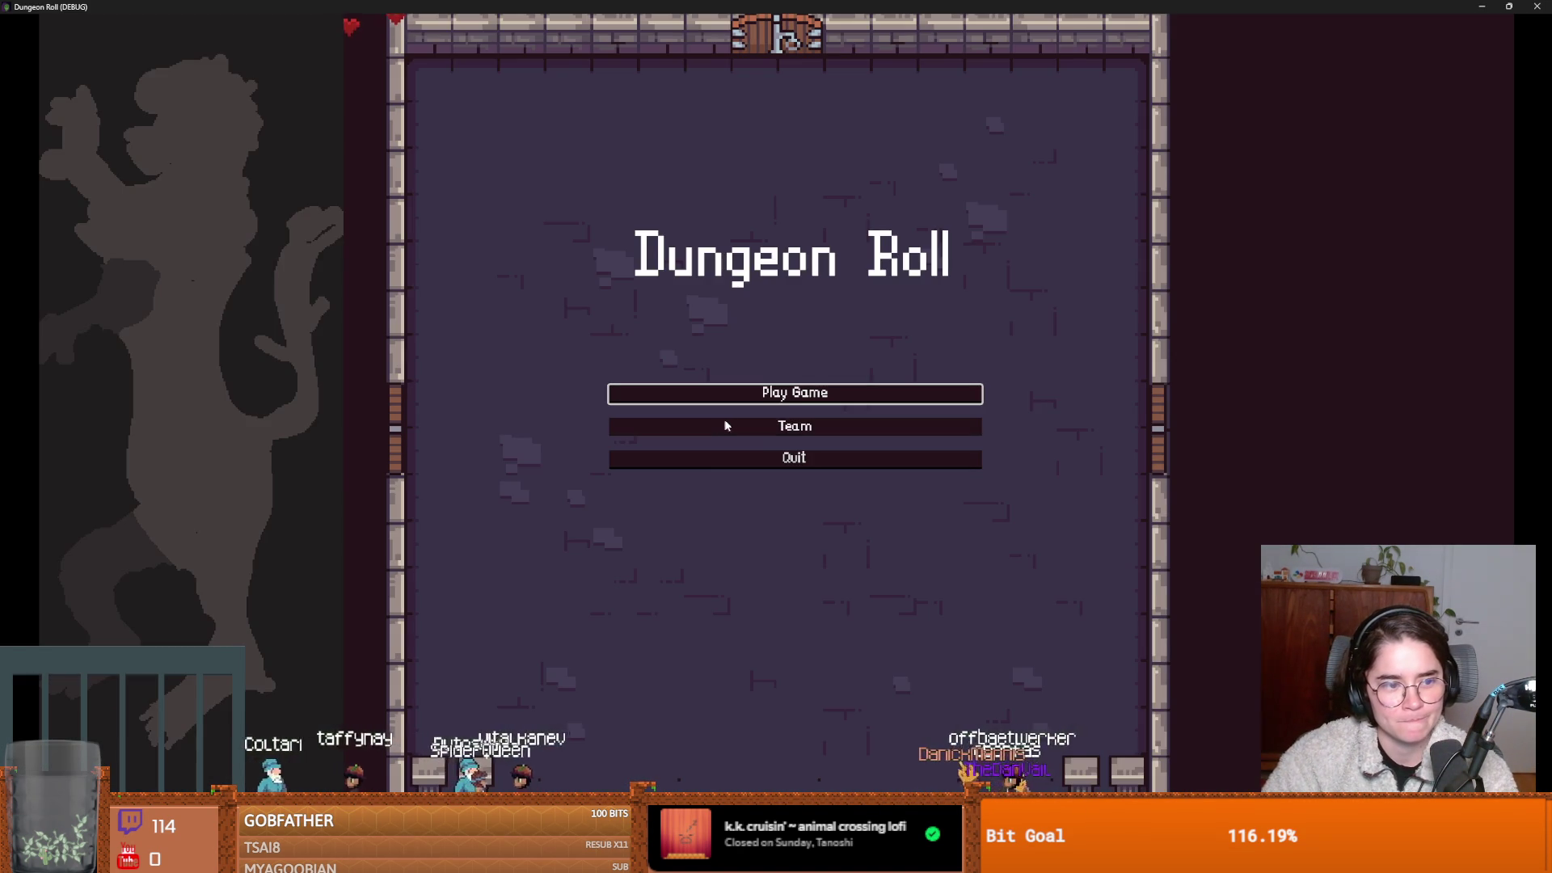
pyautogui.click(745, 402)
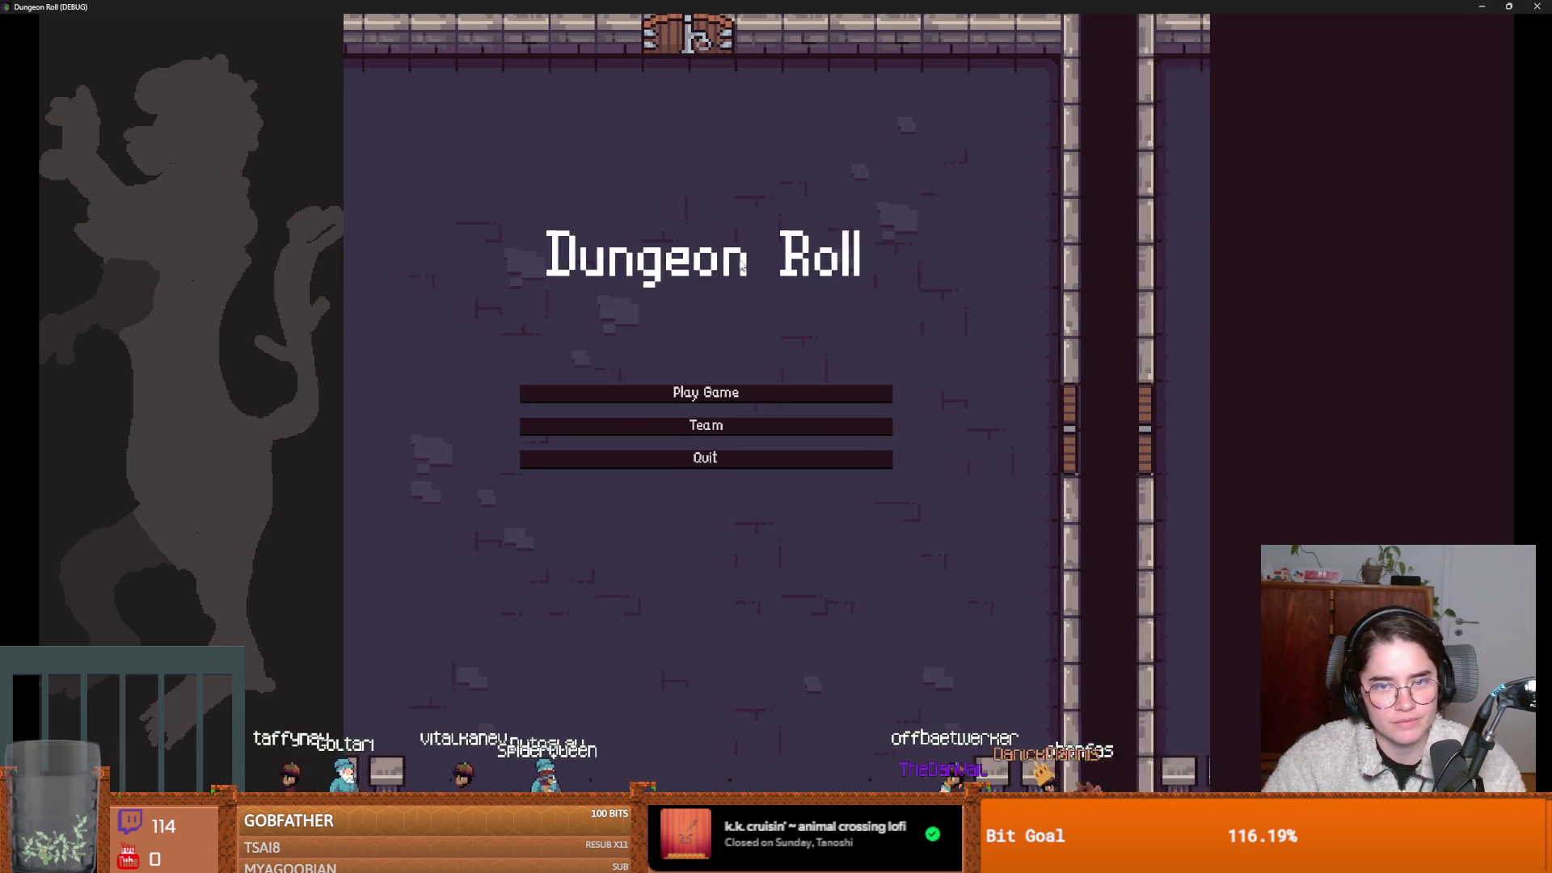
pyautogui.press('Return')
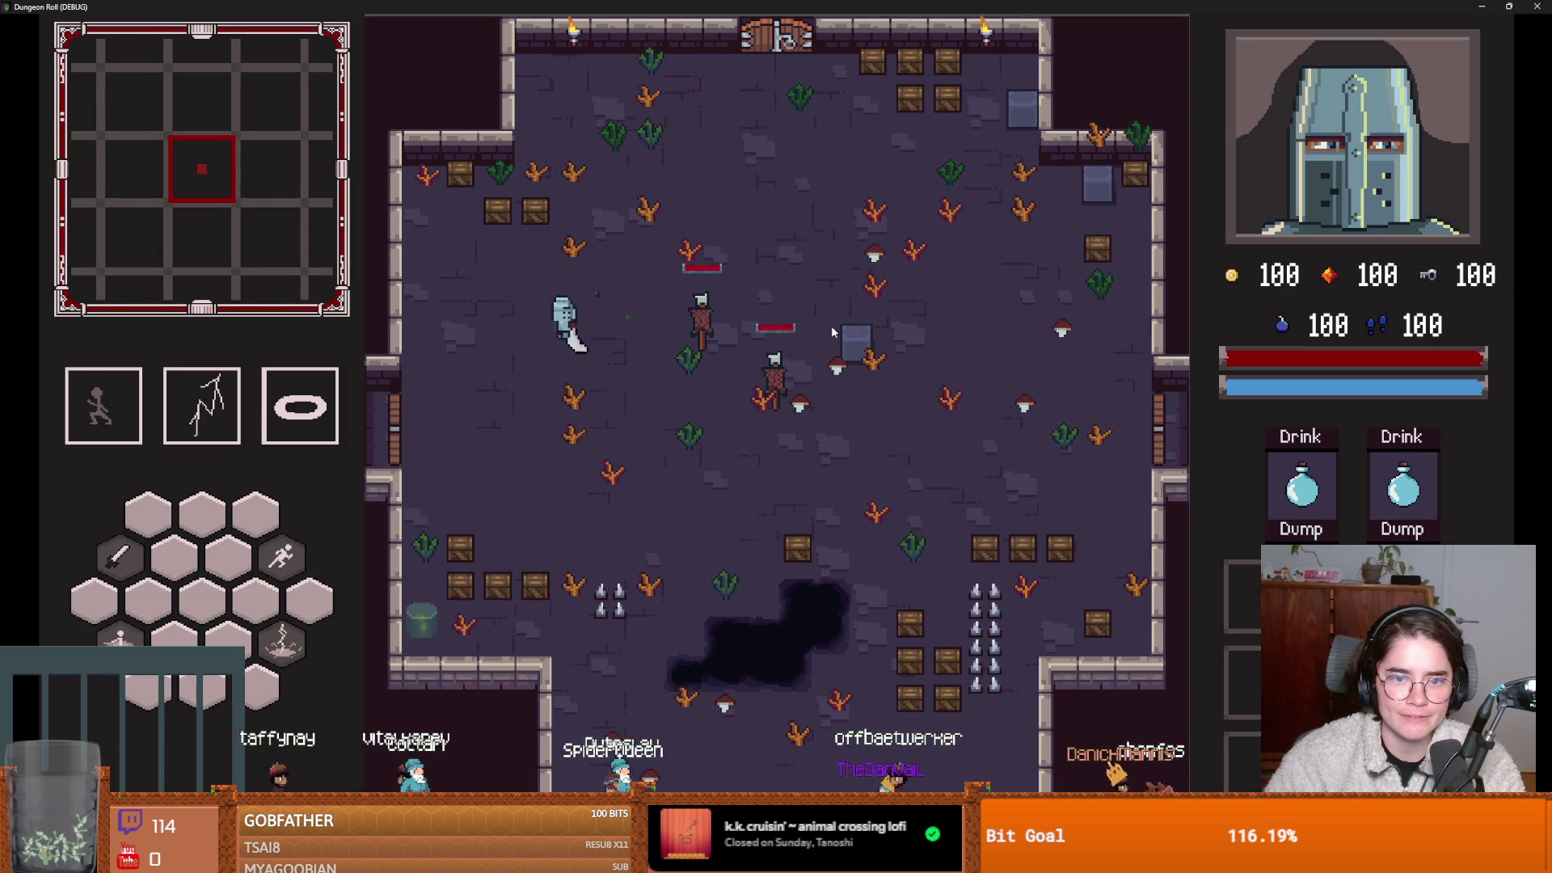
pyautogui.moveTo(1465, 6); pyautogui.dragTo(897, 428)
pyautogui.click(915, 429)
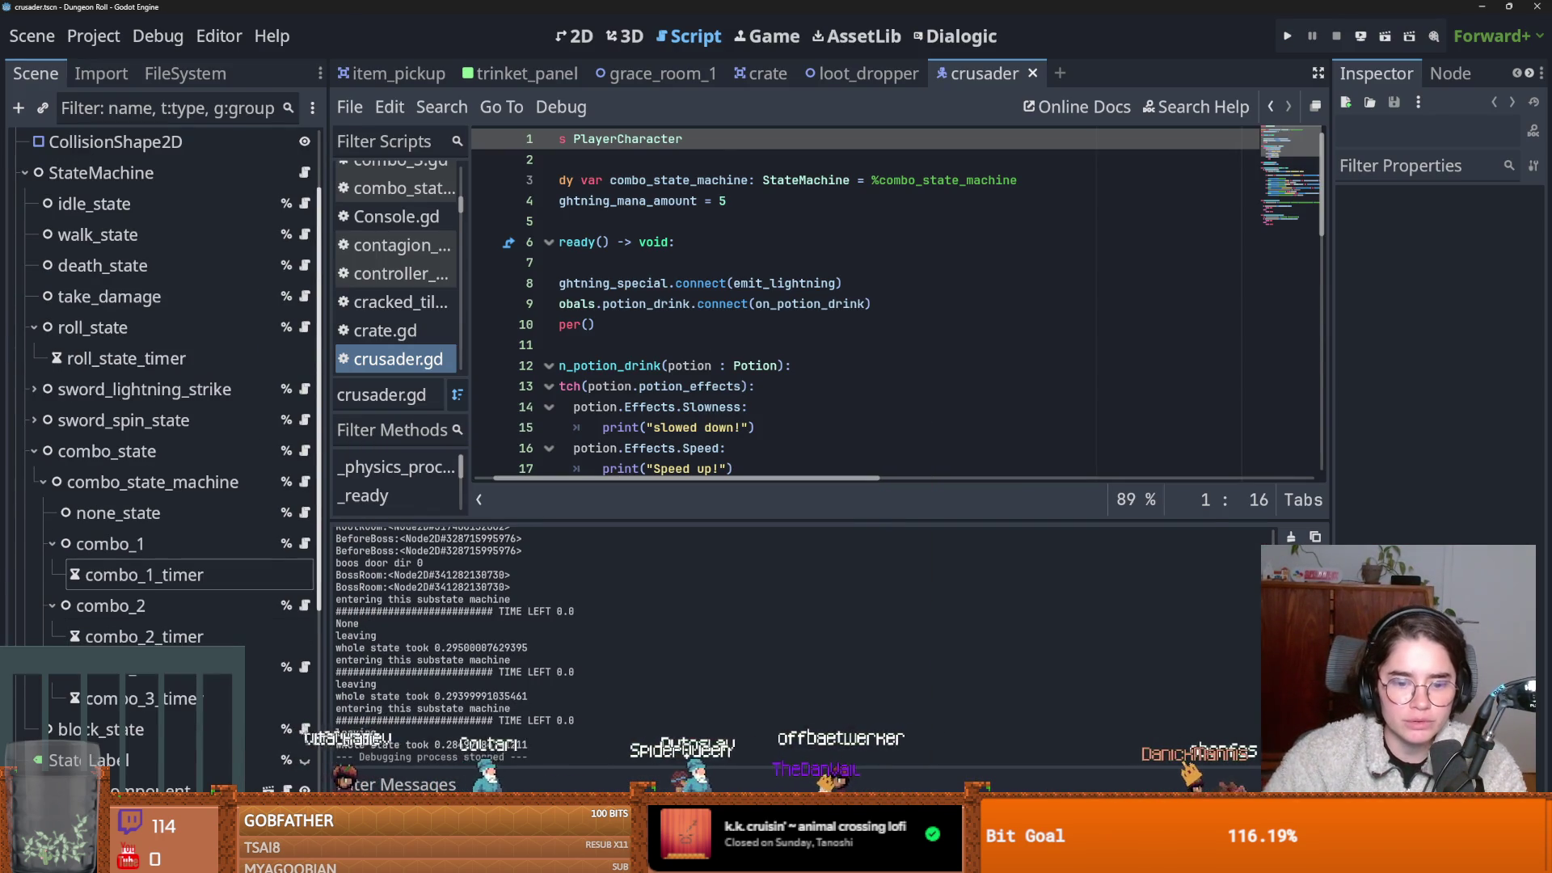
# Check out the 'big gaping holes are fixed' commit in GitHub Desktop.
pyautogui.hotkey('alt', 'Tab')
pyautogui.click(92, 141)
pyautogui.rightClick(90, 136)
pyautogui.click(125, 165)
pyautogui.click(832, 470)
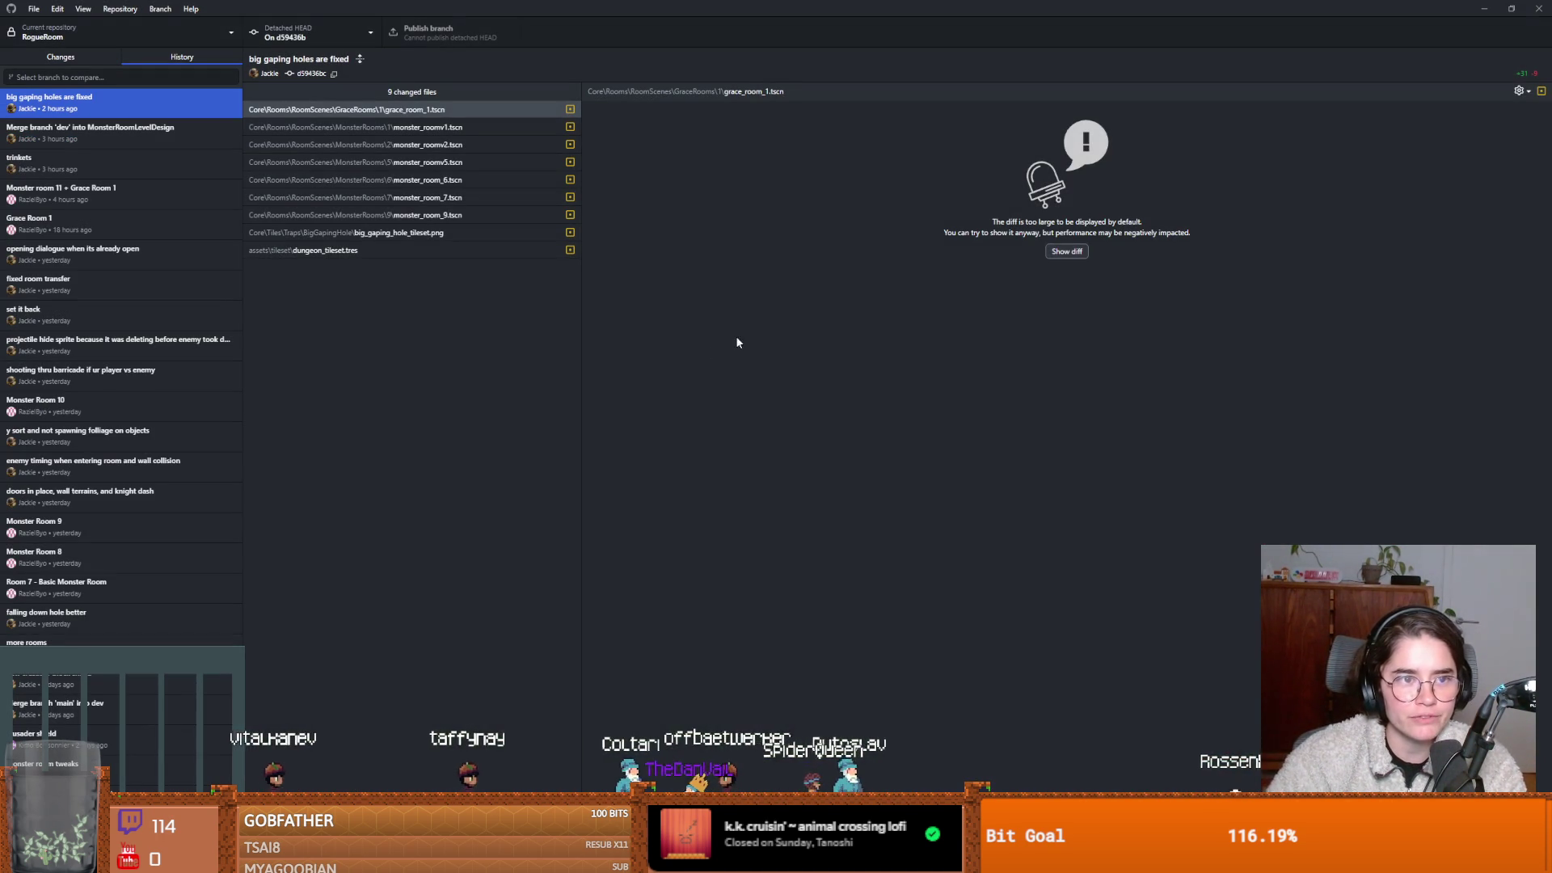
# Reload the changed files in Godot, test-play as the Crusader, and save the scene.
pyautogui.hotkey('alt', 'Tab')
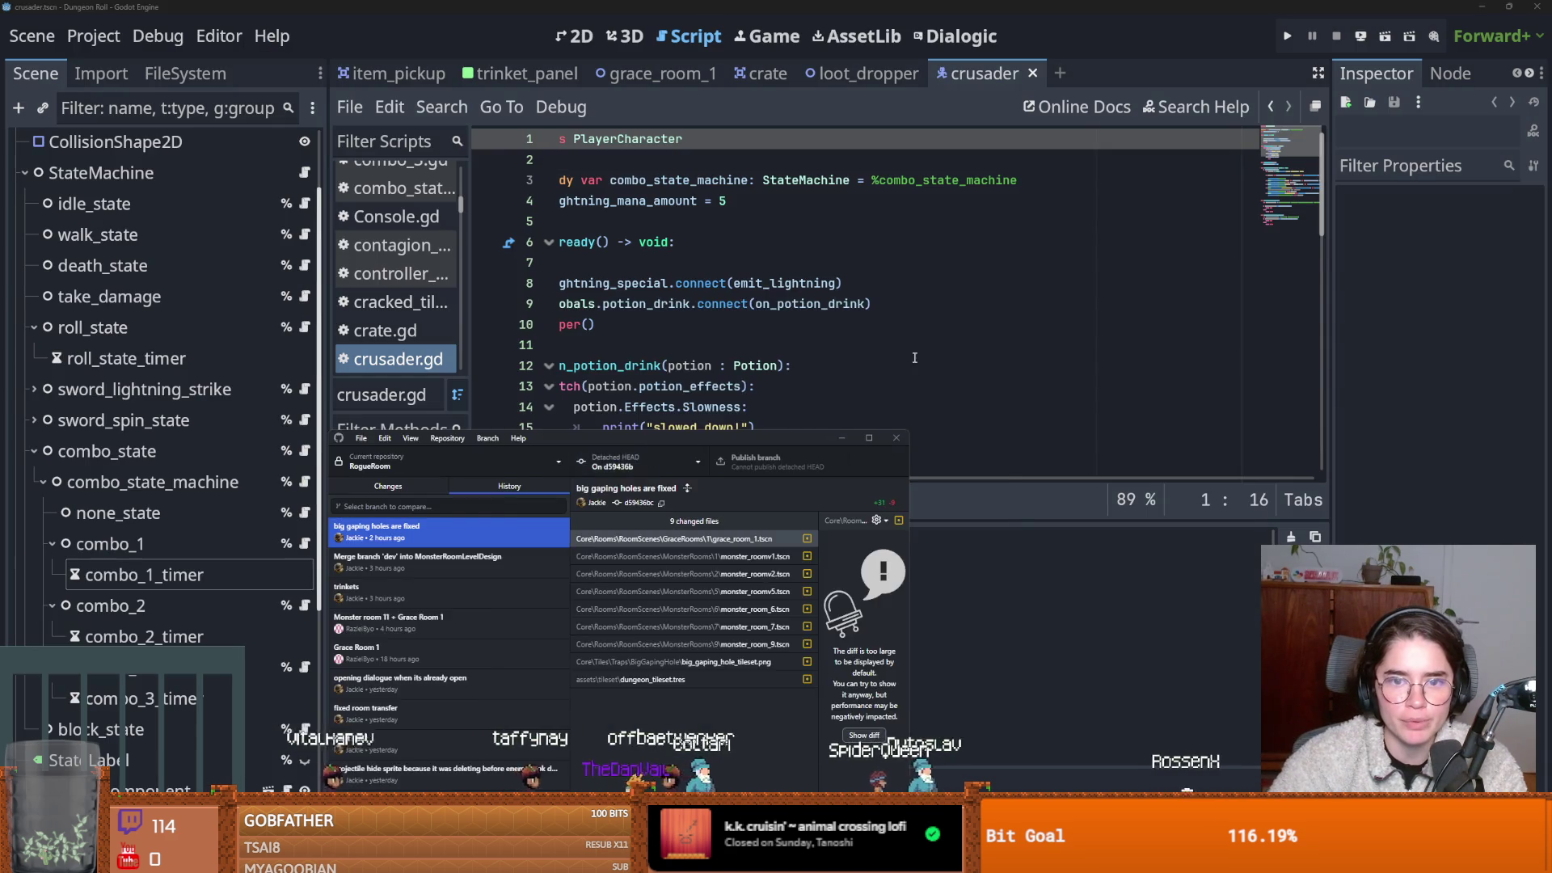
pyautogui.click(828, 548)
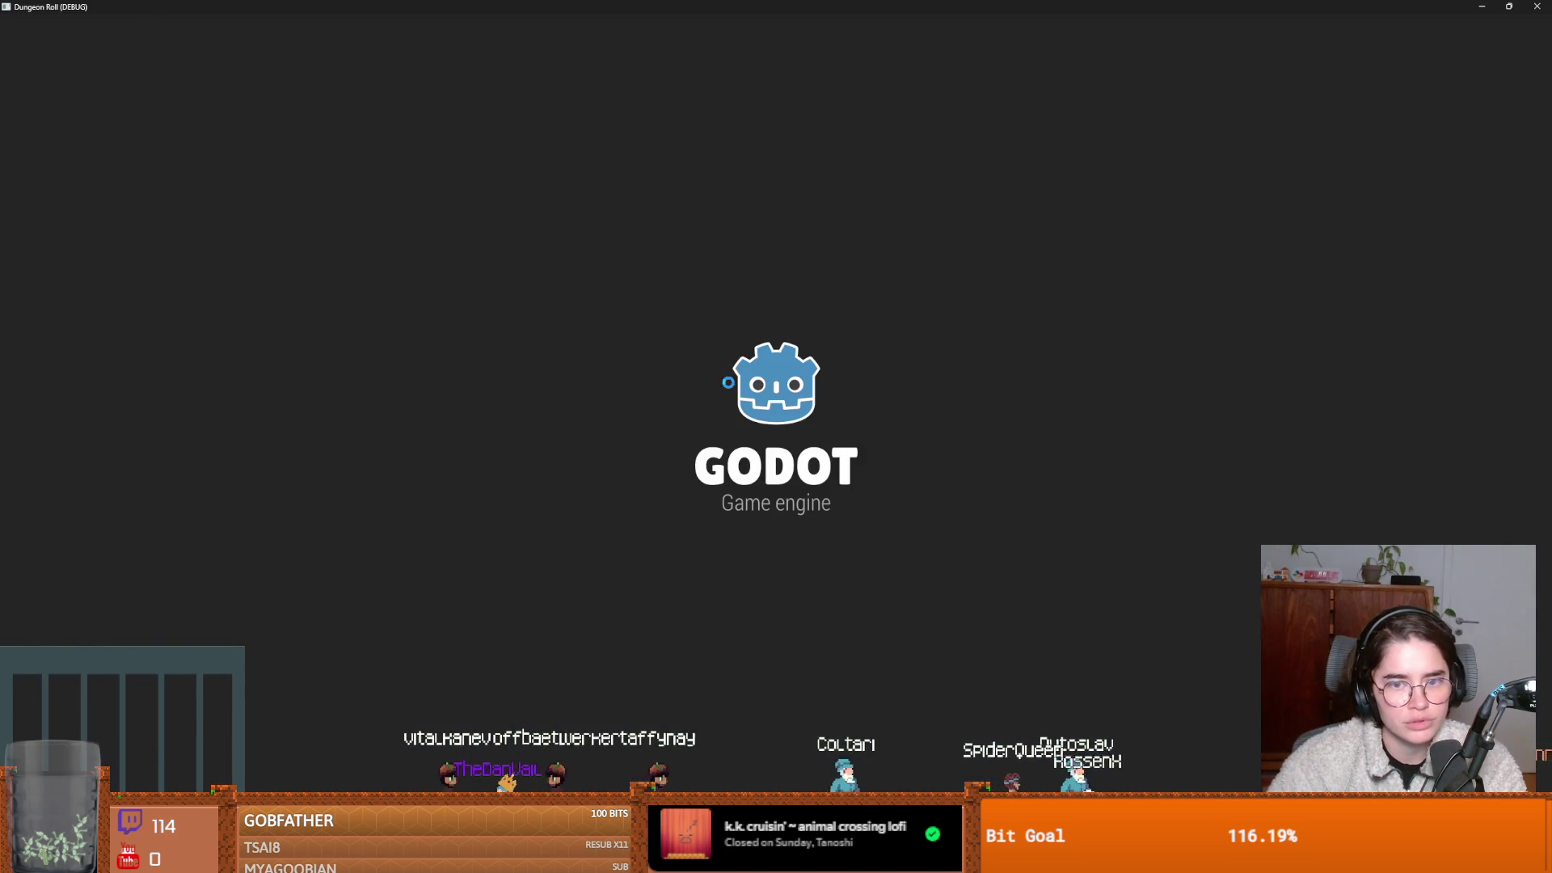
pyautogui.press('Return')
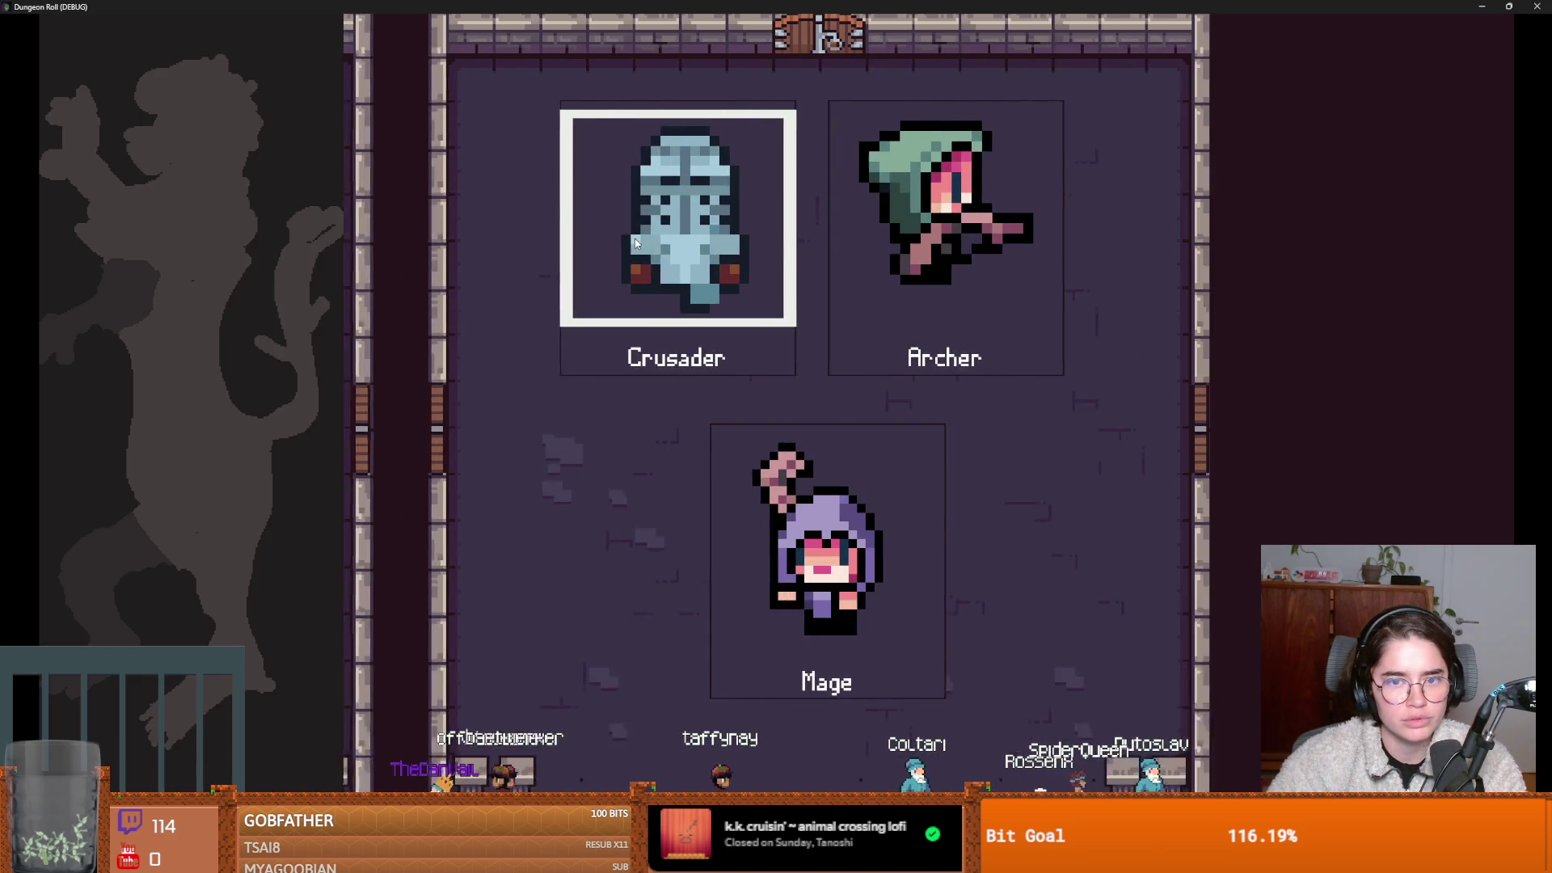
pyautogui.click(647, 242)
pyautogui.press('d')
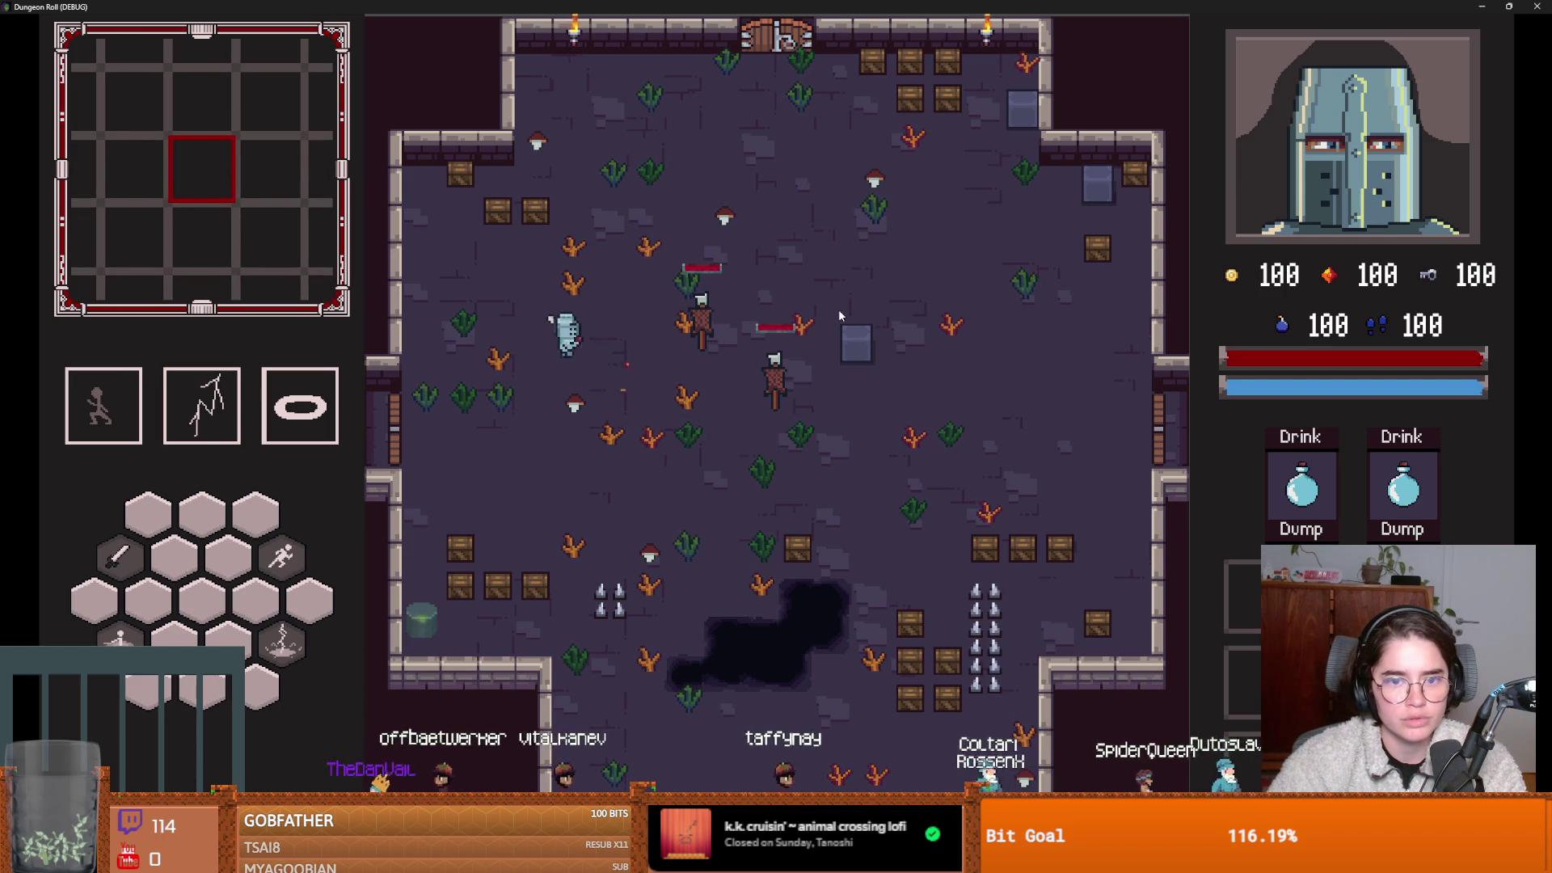
pyautogui.doubleClick(860, 6)
pyautogui.click(897, 456)
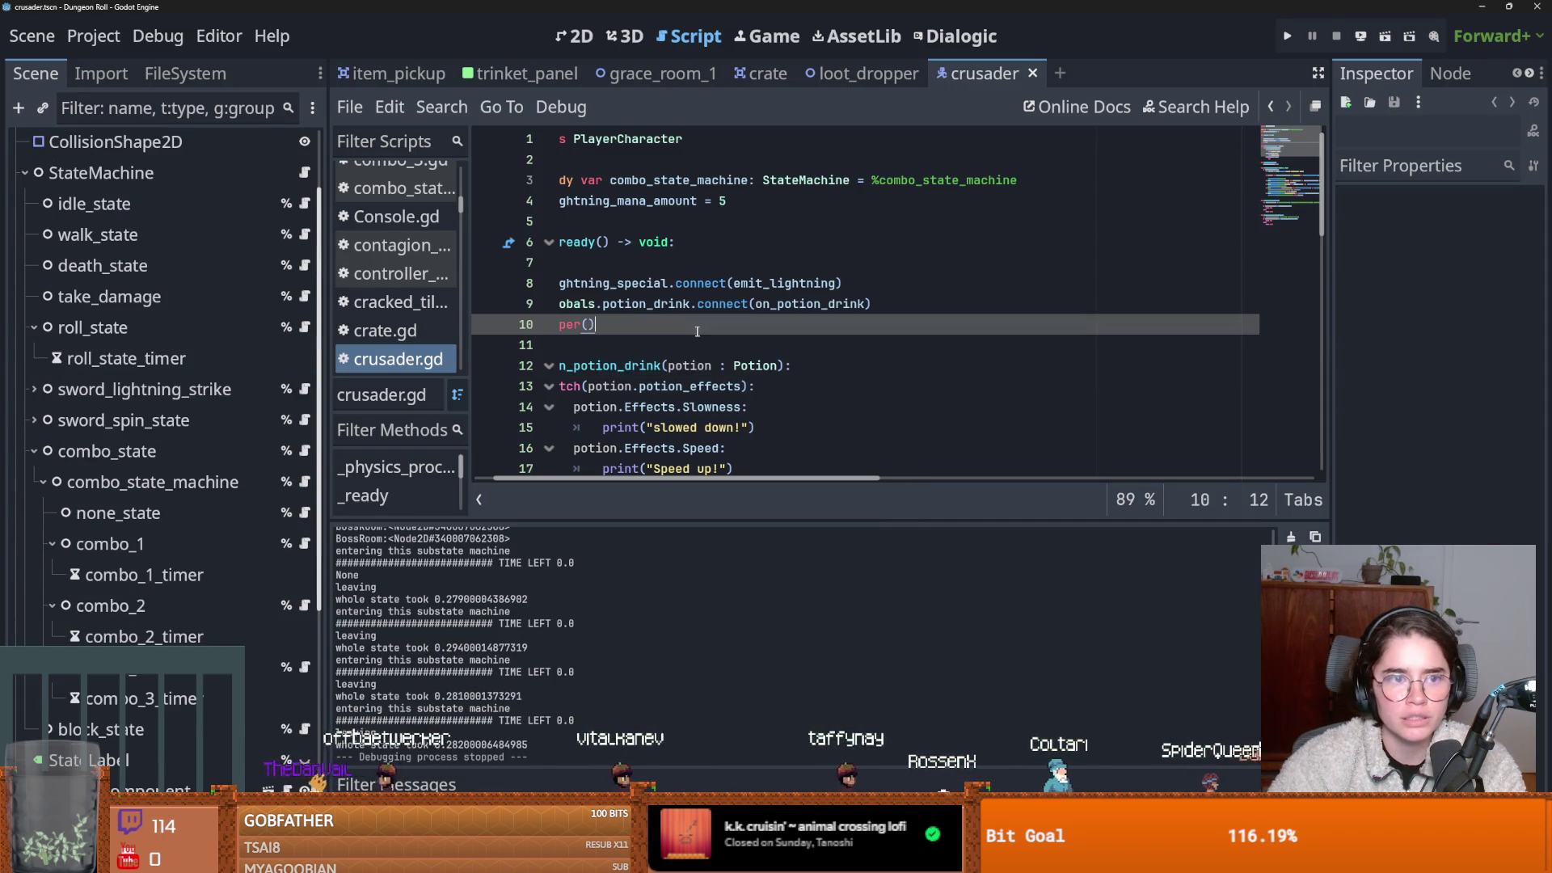
pyautogui.hotkey('ctrl', 's')
# Open the actions for the 'Merge branch 'dev' into MonsterRoomLevelDesign' commit.
pyautogui.hotkey('alt', 'Tab')
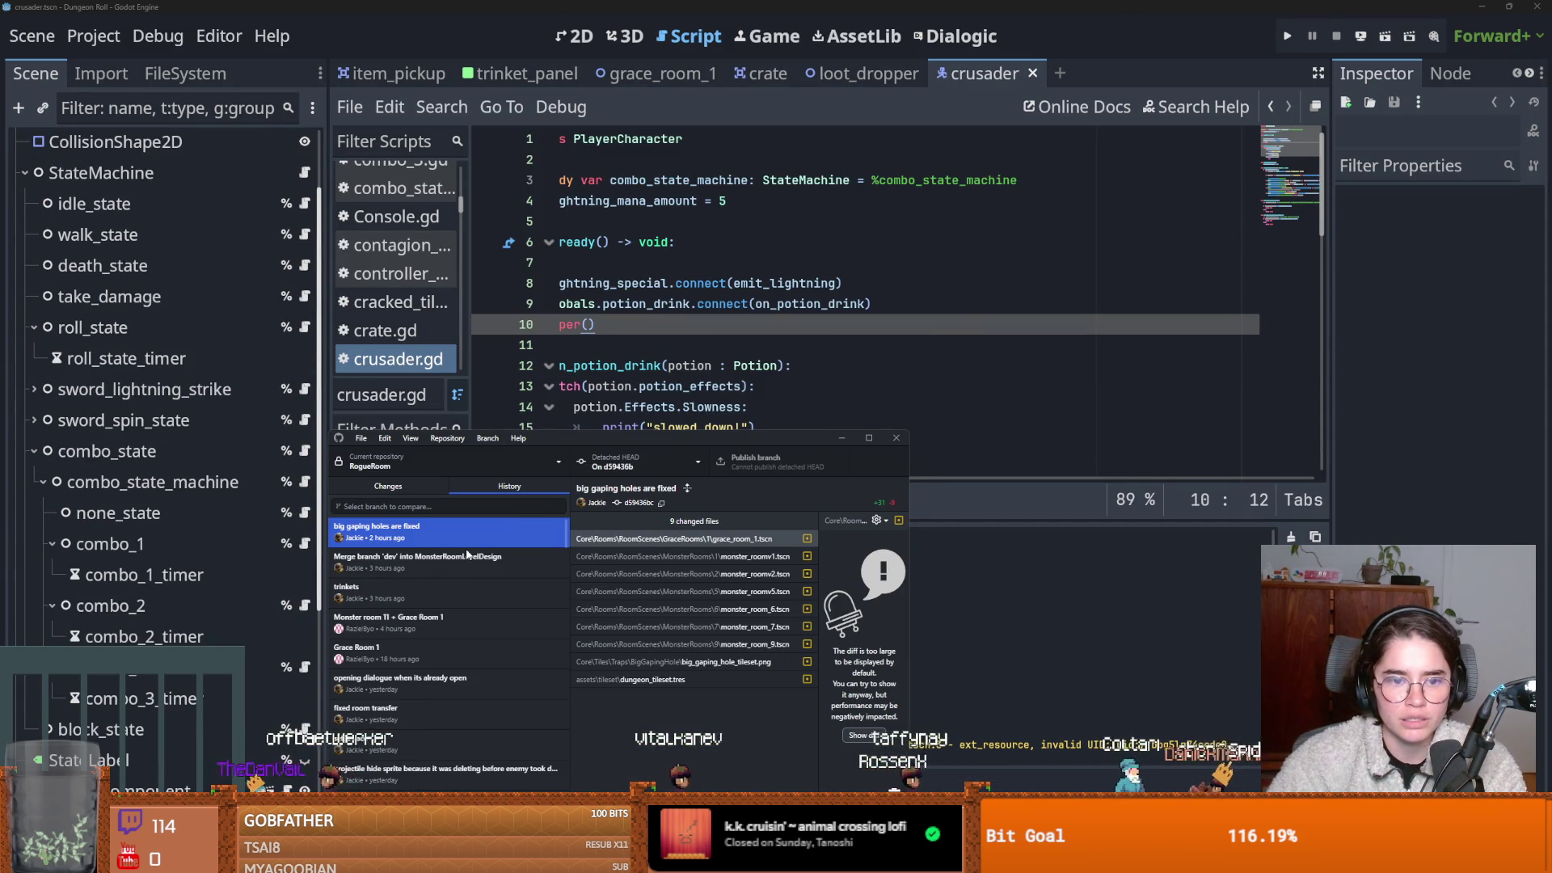
pyautogui.click(419, 559)
pyautogui.rightClick(418, 561)
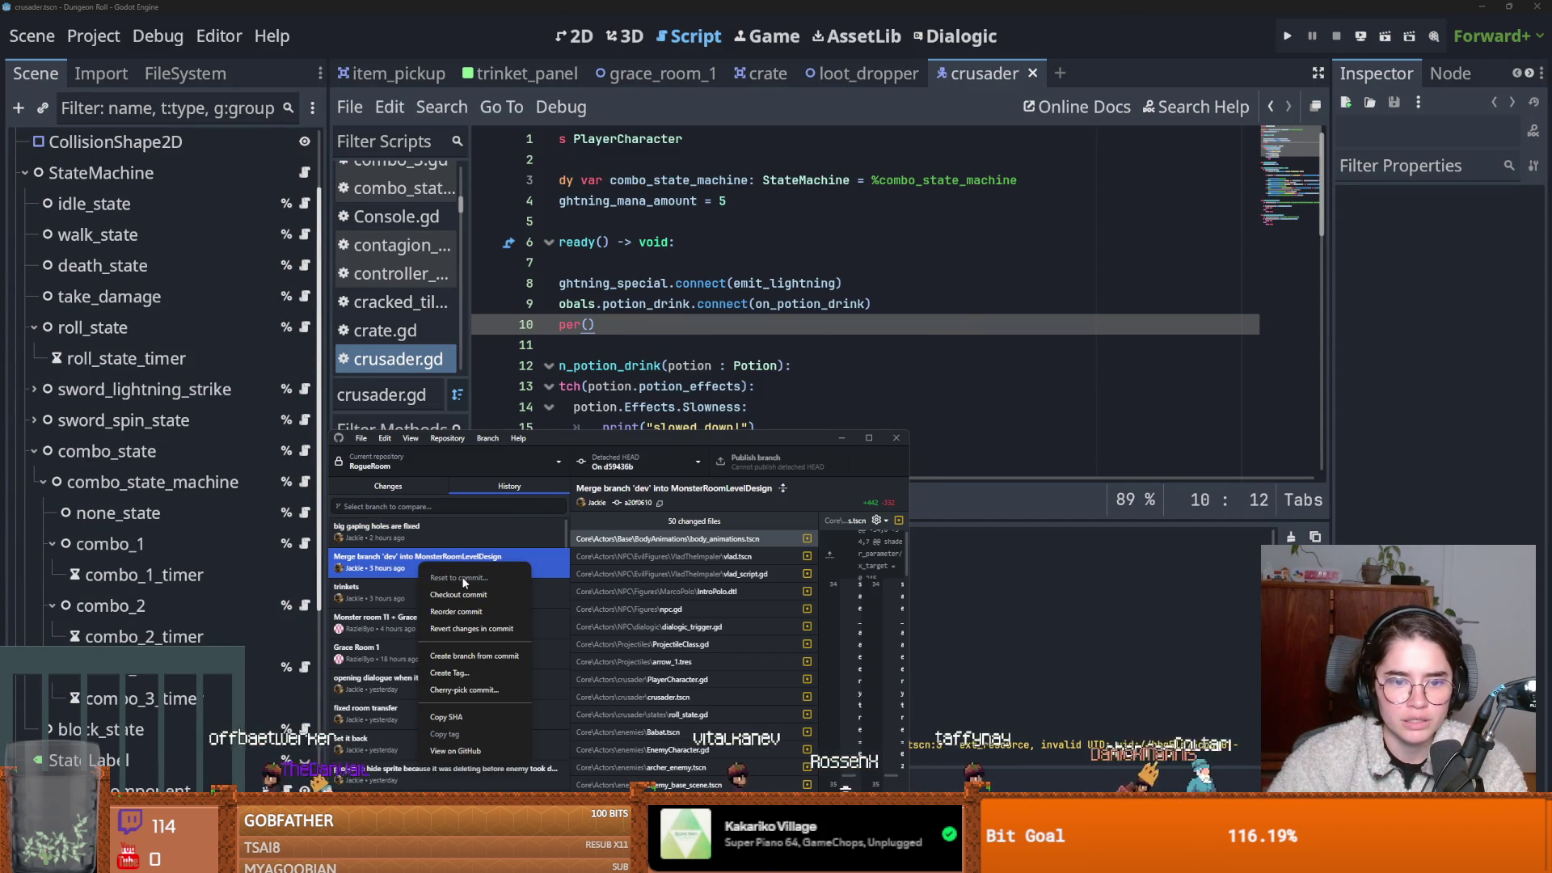
# Check out the merge commit and reload the changed files in Godot.
pyautogui.click(461, 594)
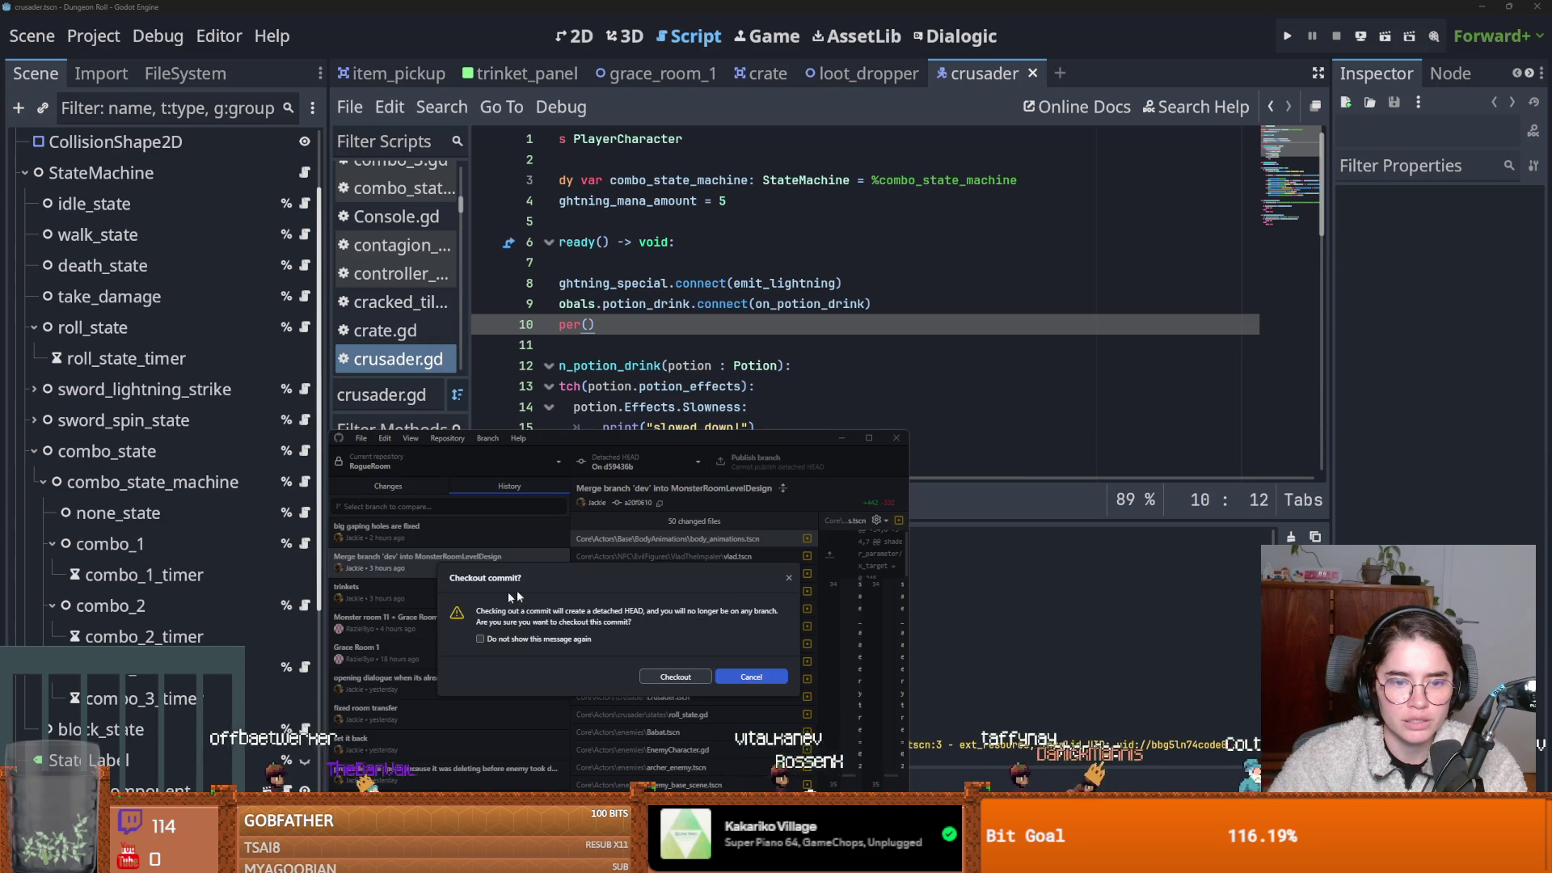
pyautogui.click(688, 673)
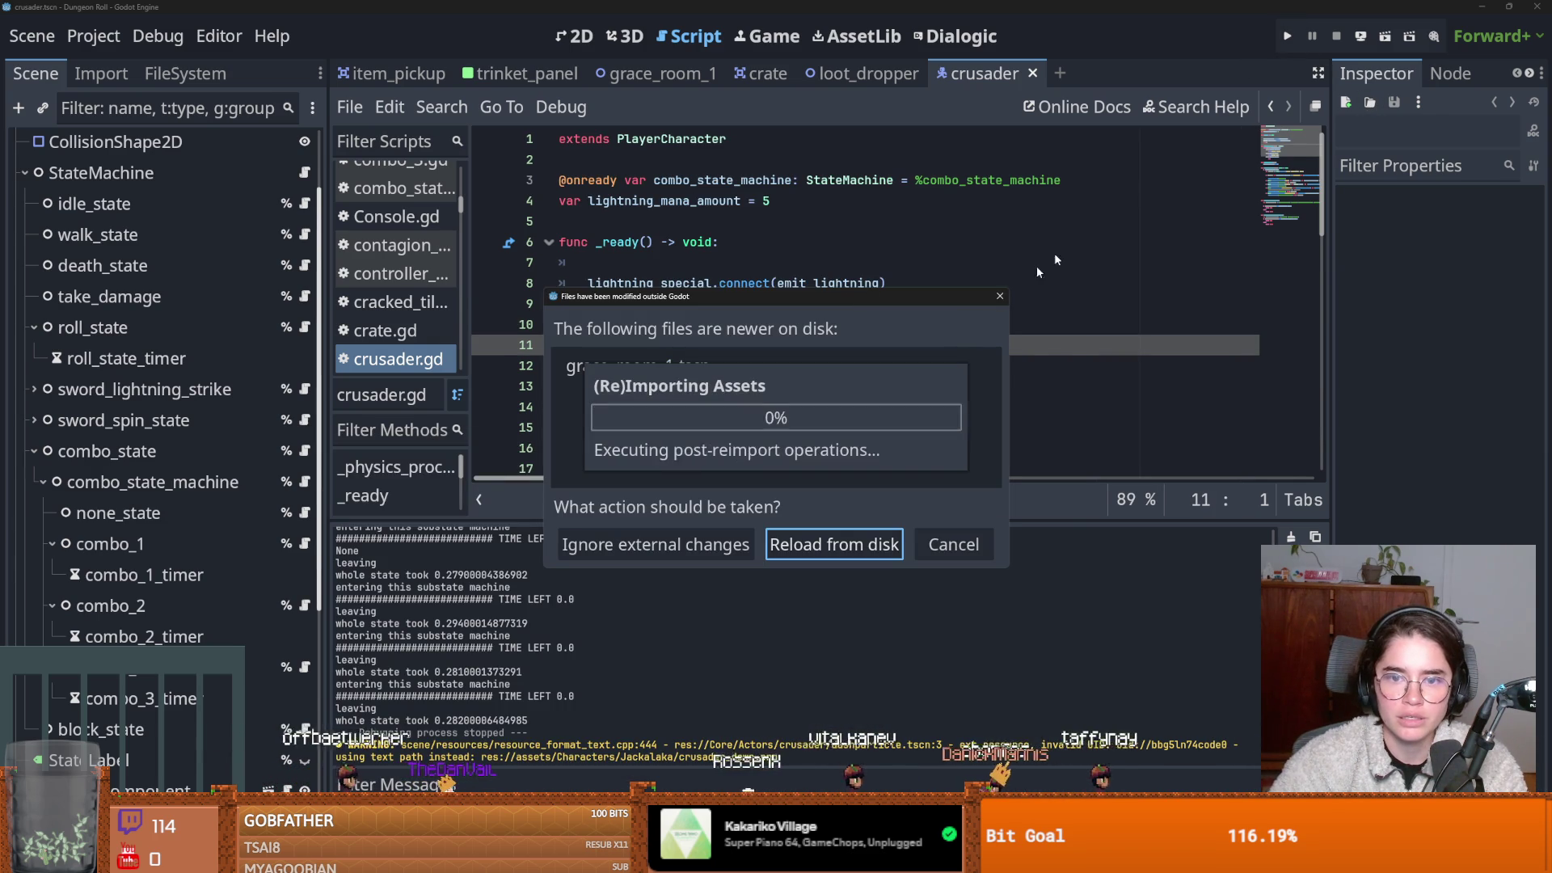
pyautogui.click(809, 550)
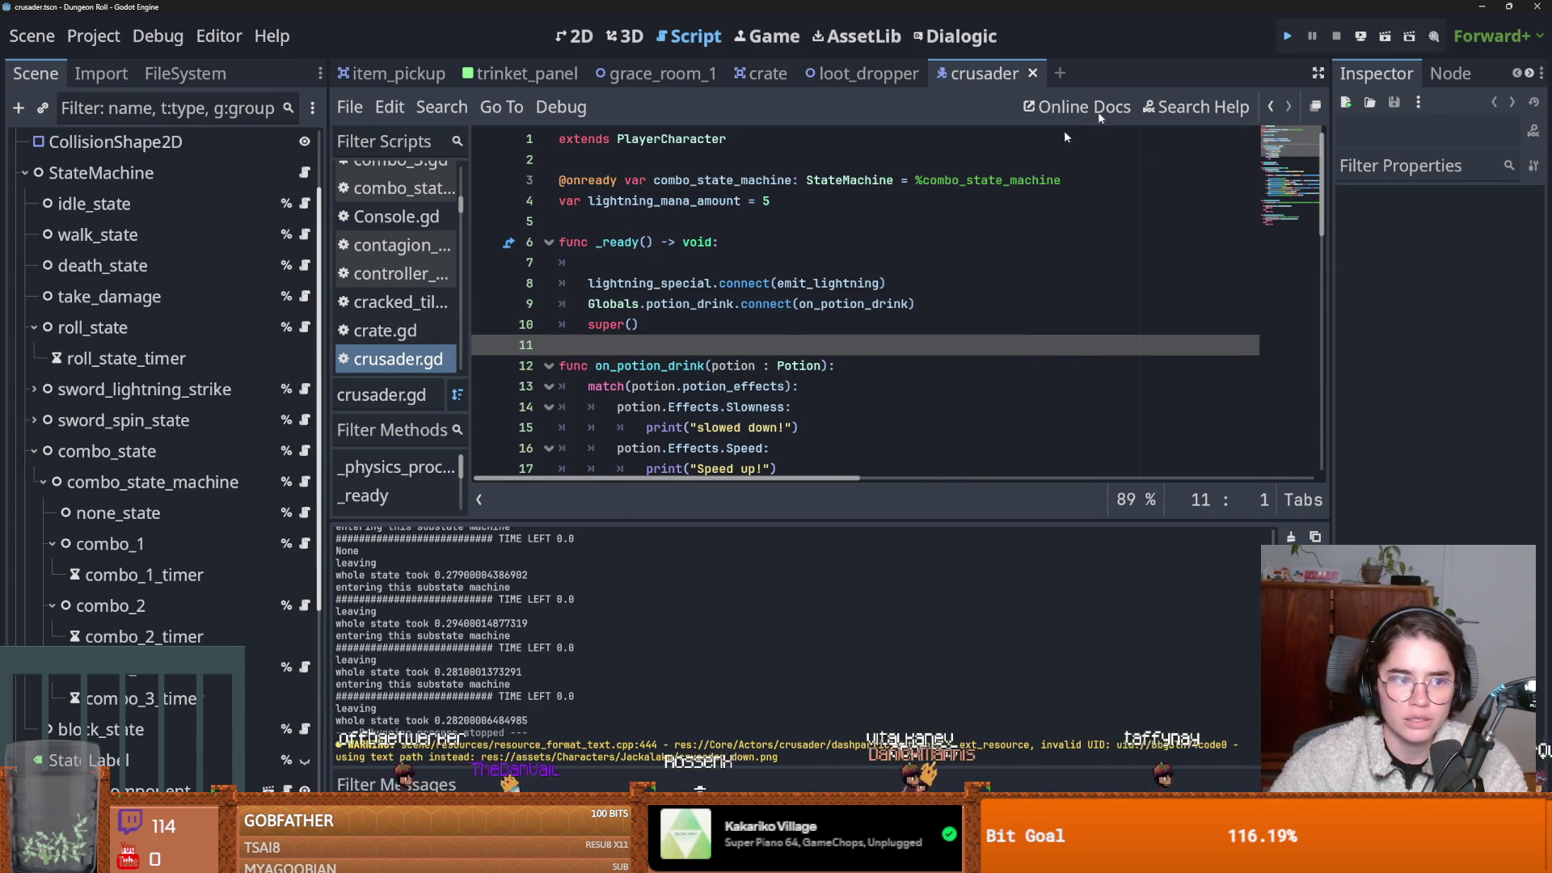
# Test-play this version as the Crusader, then stop the debug session.
pyautogui.press('F5')
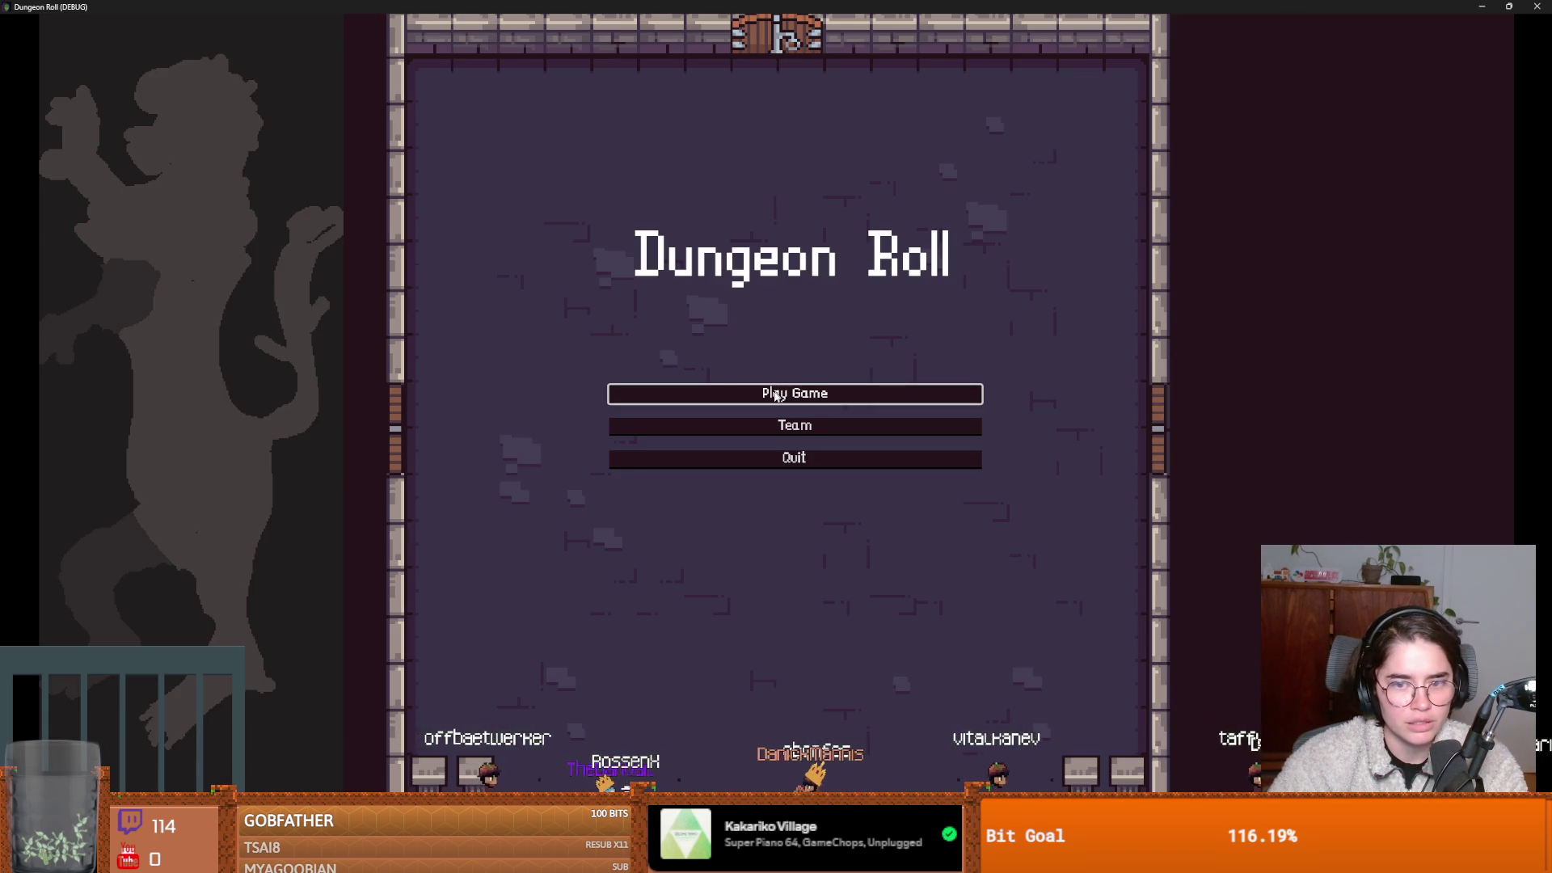
pyautogui.click(715, 392)
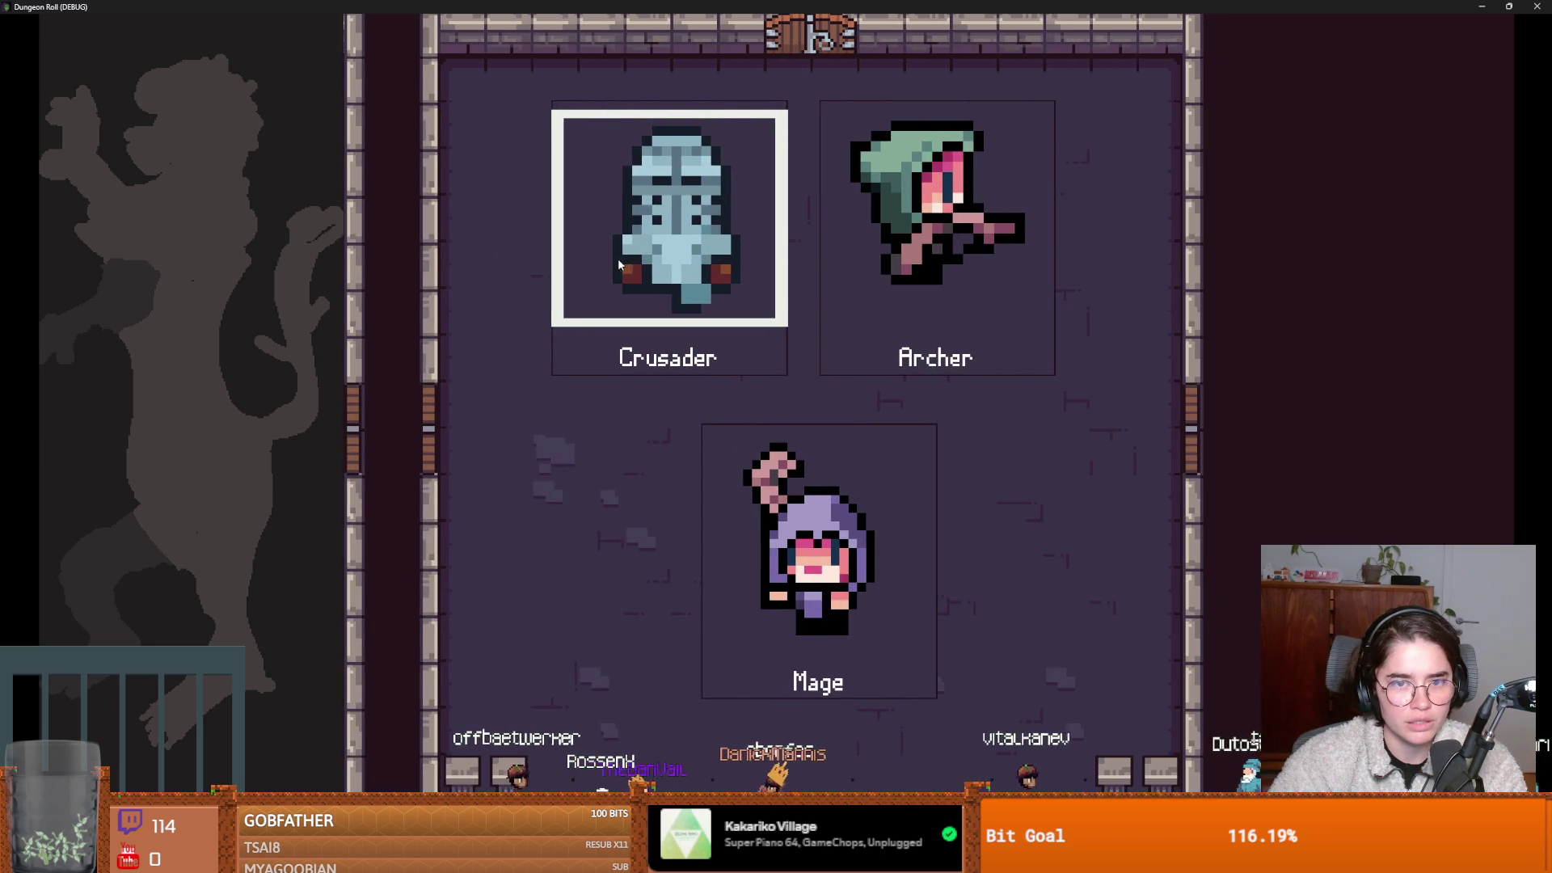
pyautogui.click(622, 261)
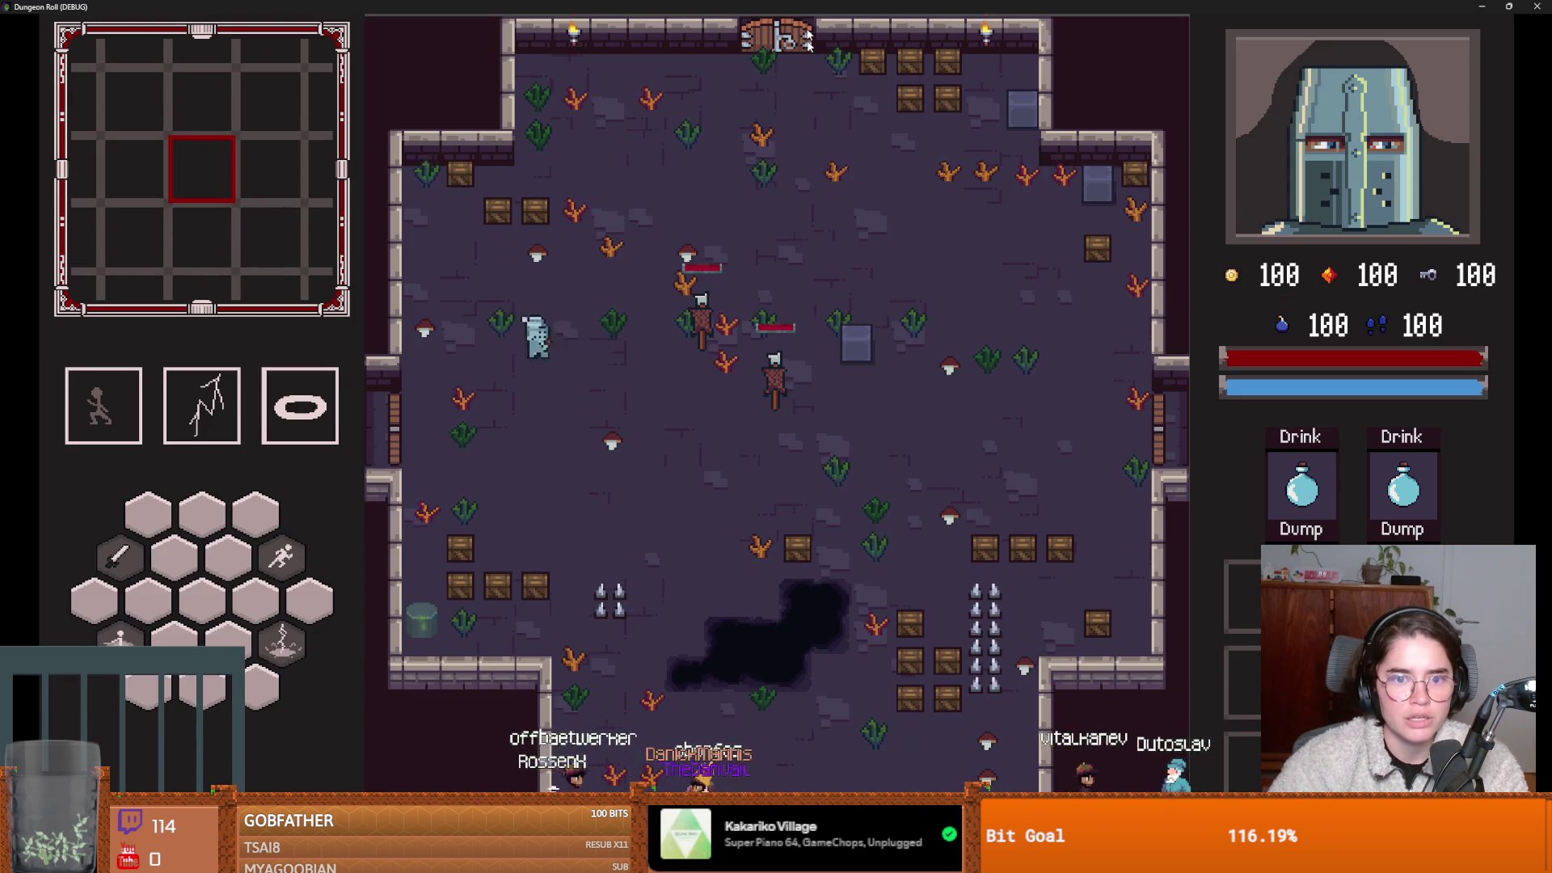
pyautogui.hotkey('alt', 'Tab')
pyautogui.press('F8')
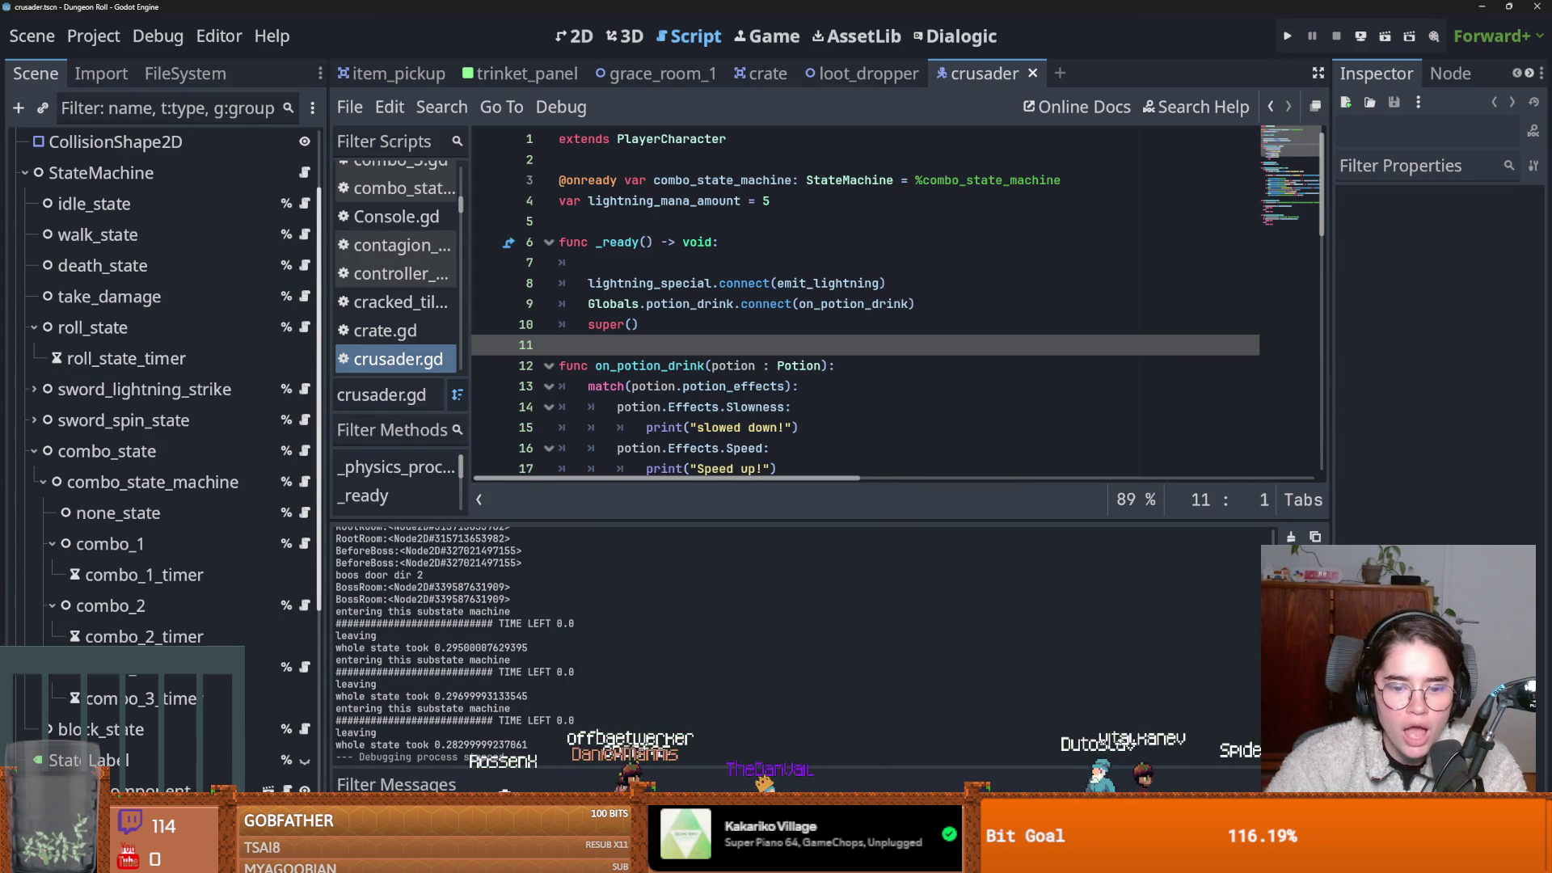
# Choose Checkout commit on the 'trinkets' commit in GitHub Desktop.
pyautogui.hotkey('alt', 'Tab')
pyautogui.click(396, 565)
pyautogui.rightClick(396, 568)
pyautogui.click(458, 587)
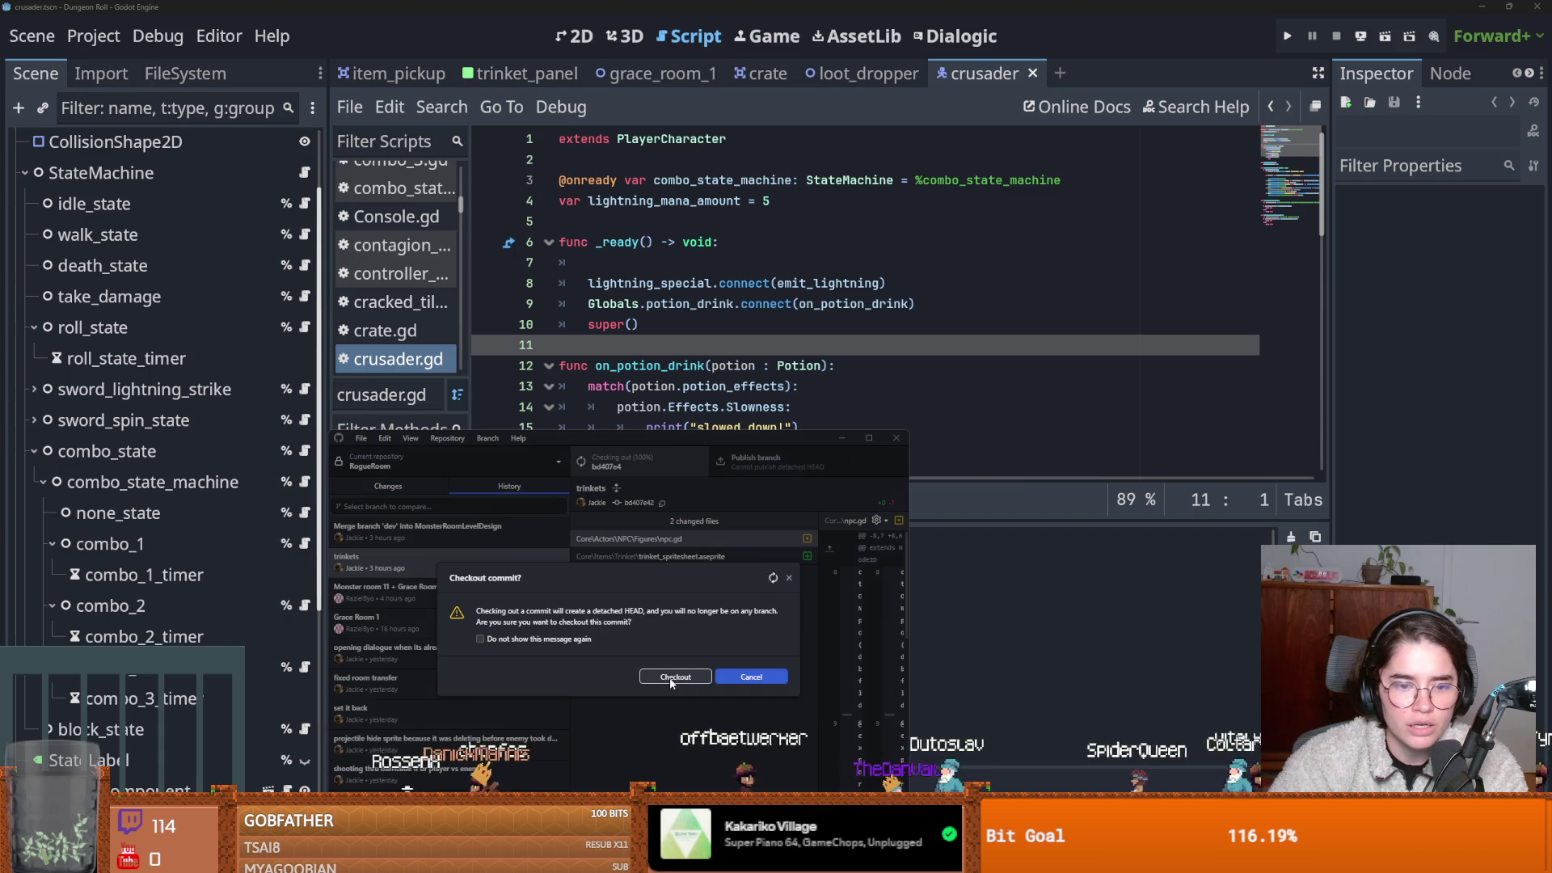
# Confirm the 'trinkets' checkout and reload the changed files in Godot.
pyautogui.click(675, 676)
pyautogui.hotkey('alt', 'Tab')
pyautogui.click(845, 553)
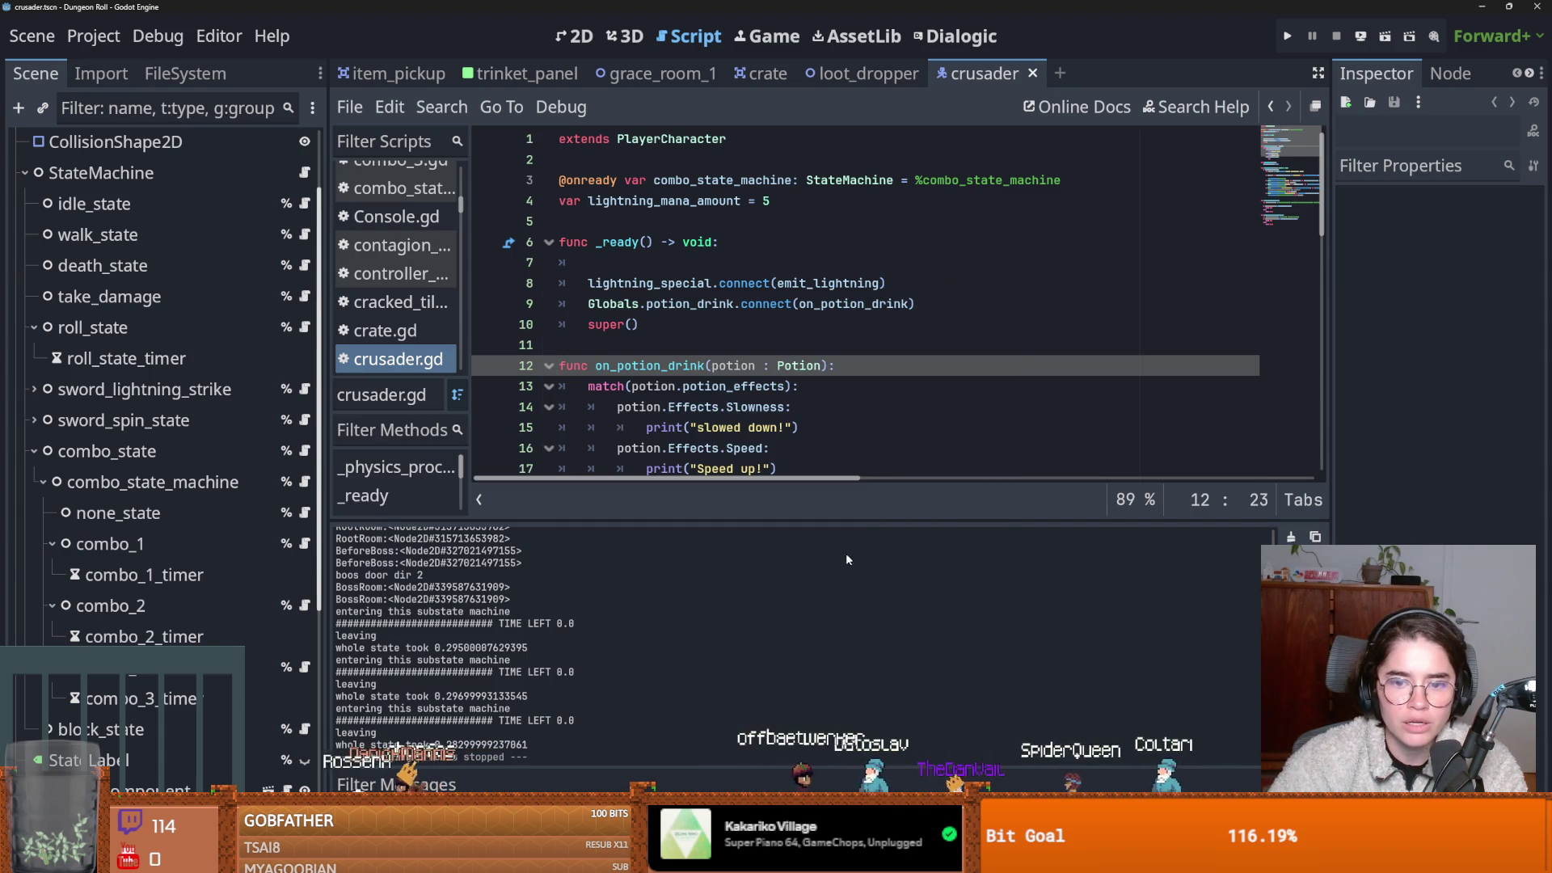
# Test-play the trinkets version as the Crusader, then select the 'opening dialogue when its already open' commit.
pyautogui.press('F5')
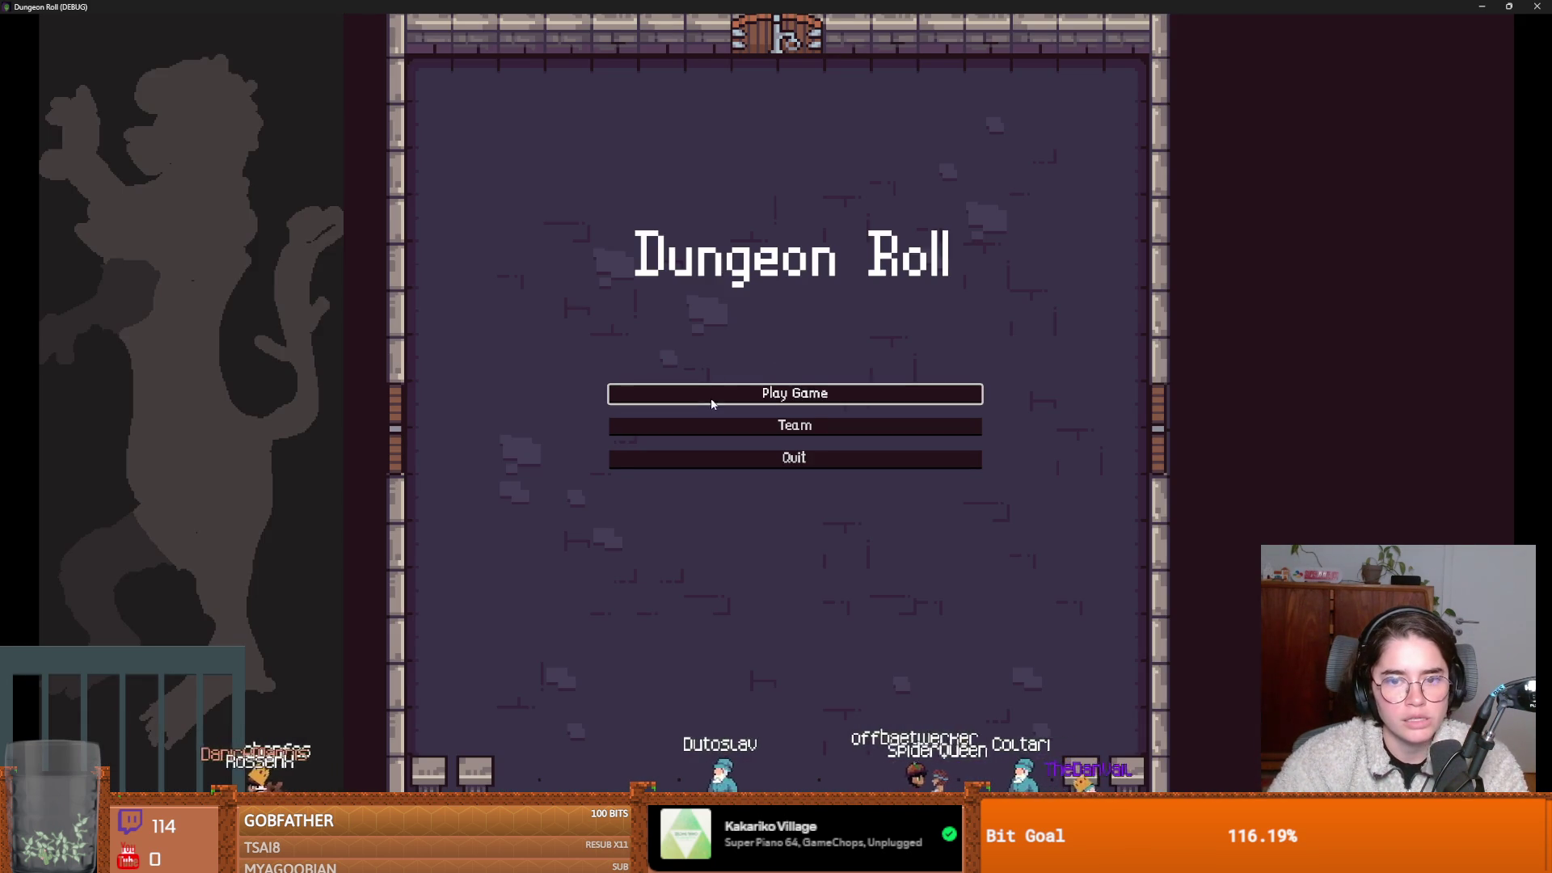
pyautogui.click(711, 398)
pyautogui.press('Return')
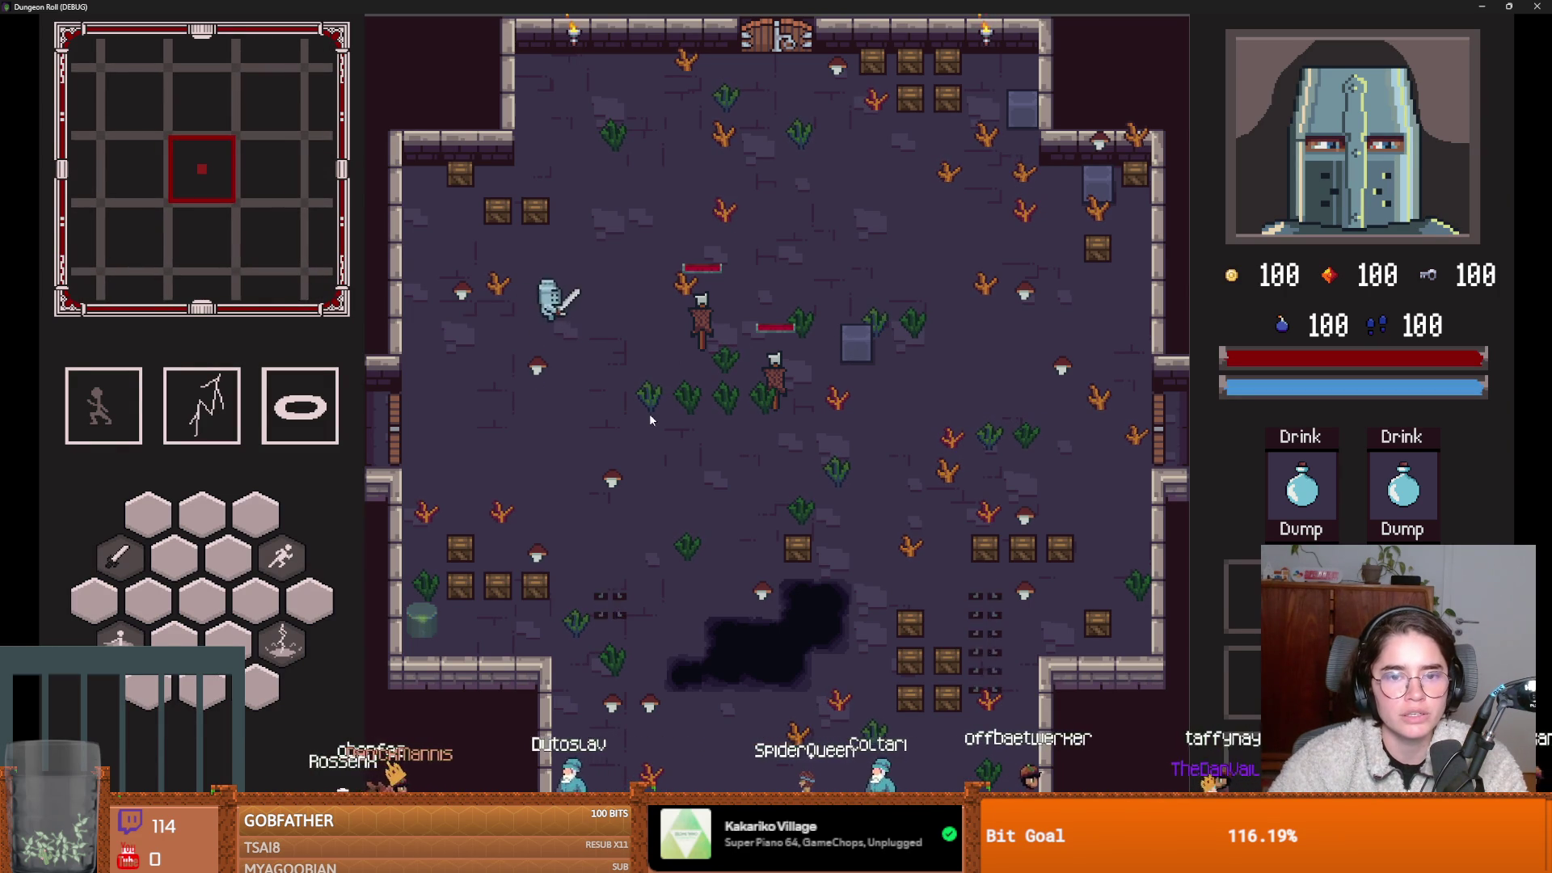
pyautogui.press('s')
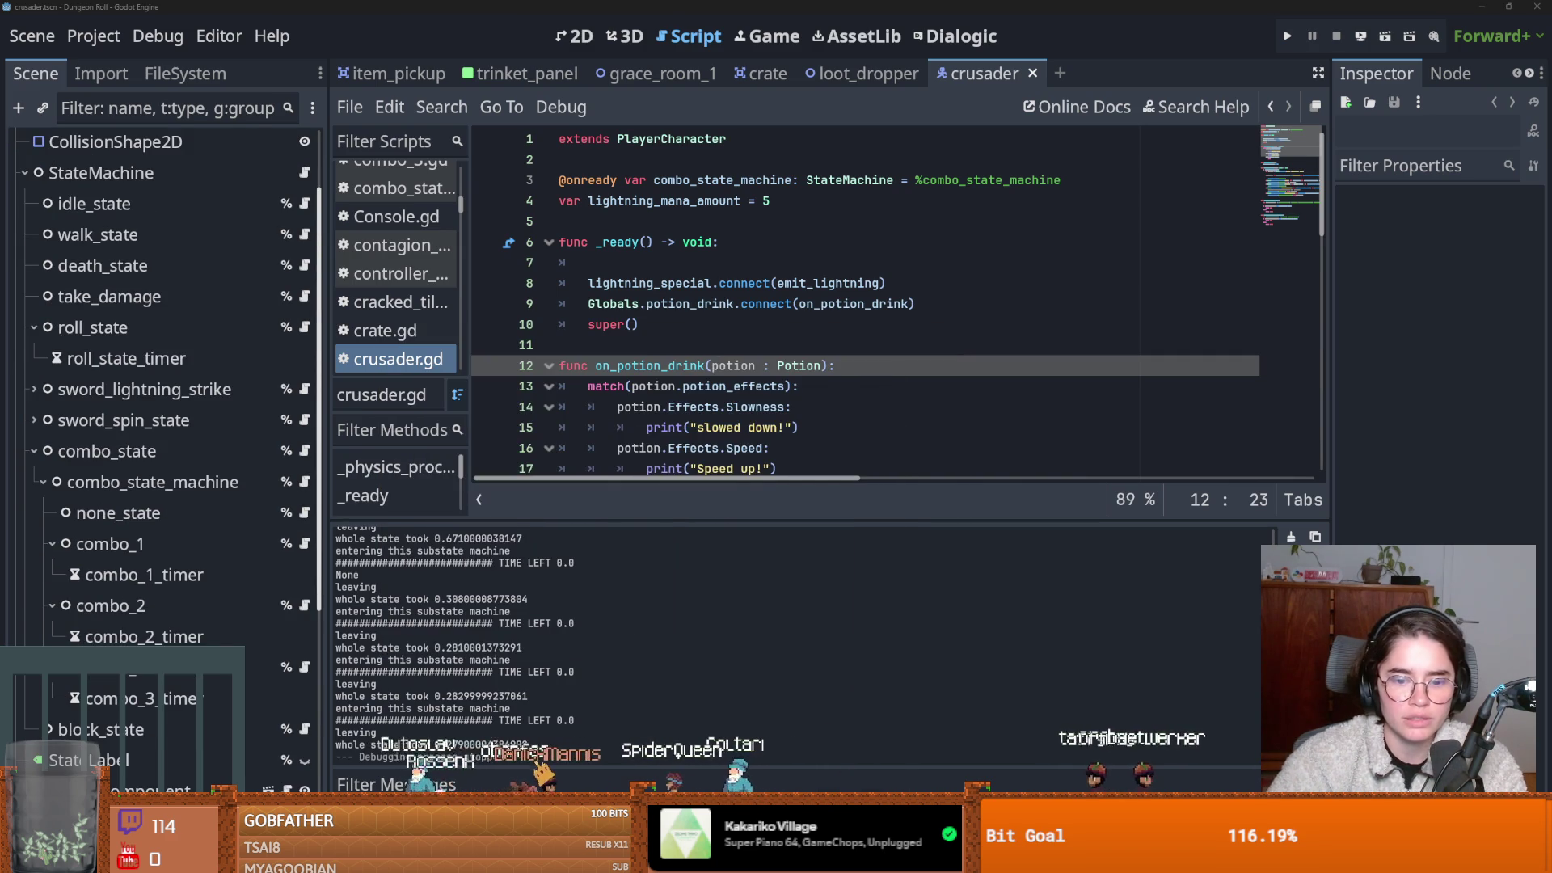
pyautogui.hotkey('alt', 'Tab')
pyautogui.click(419, 559)
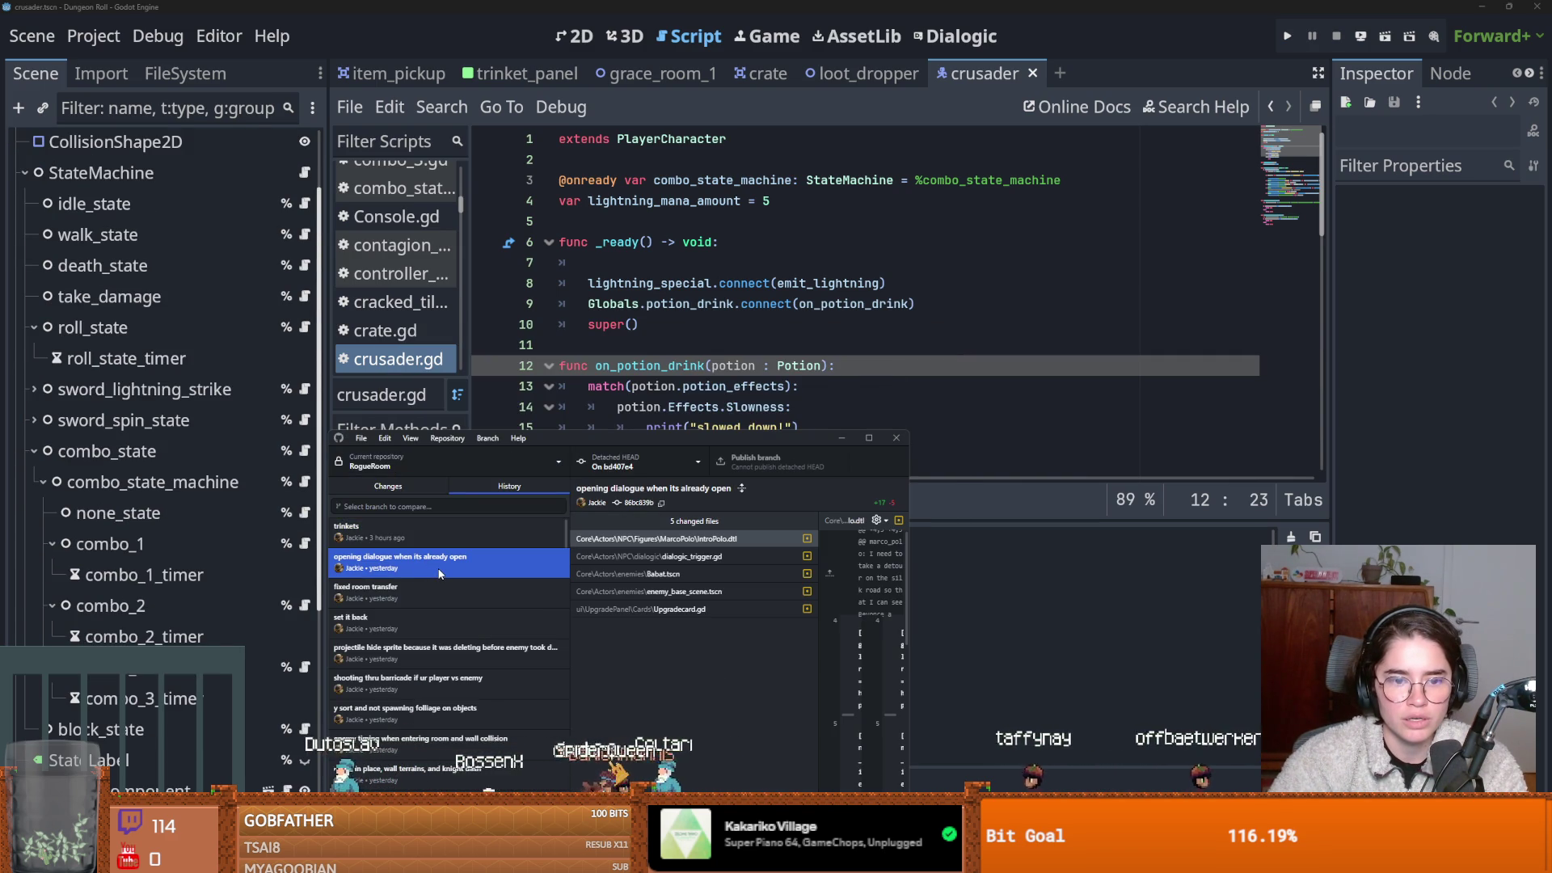
# Check out the 'opening dialogue when its already open' commit.
pyautogui.rightClick(451, 571)
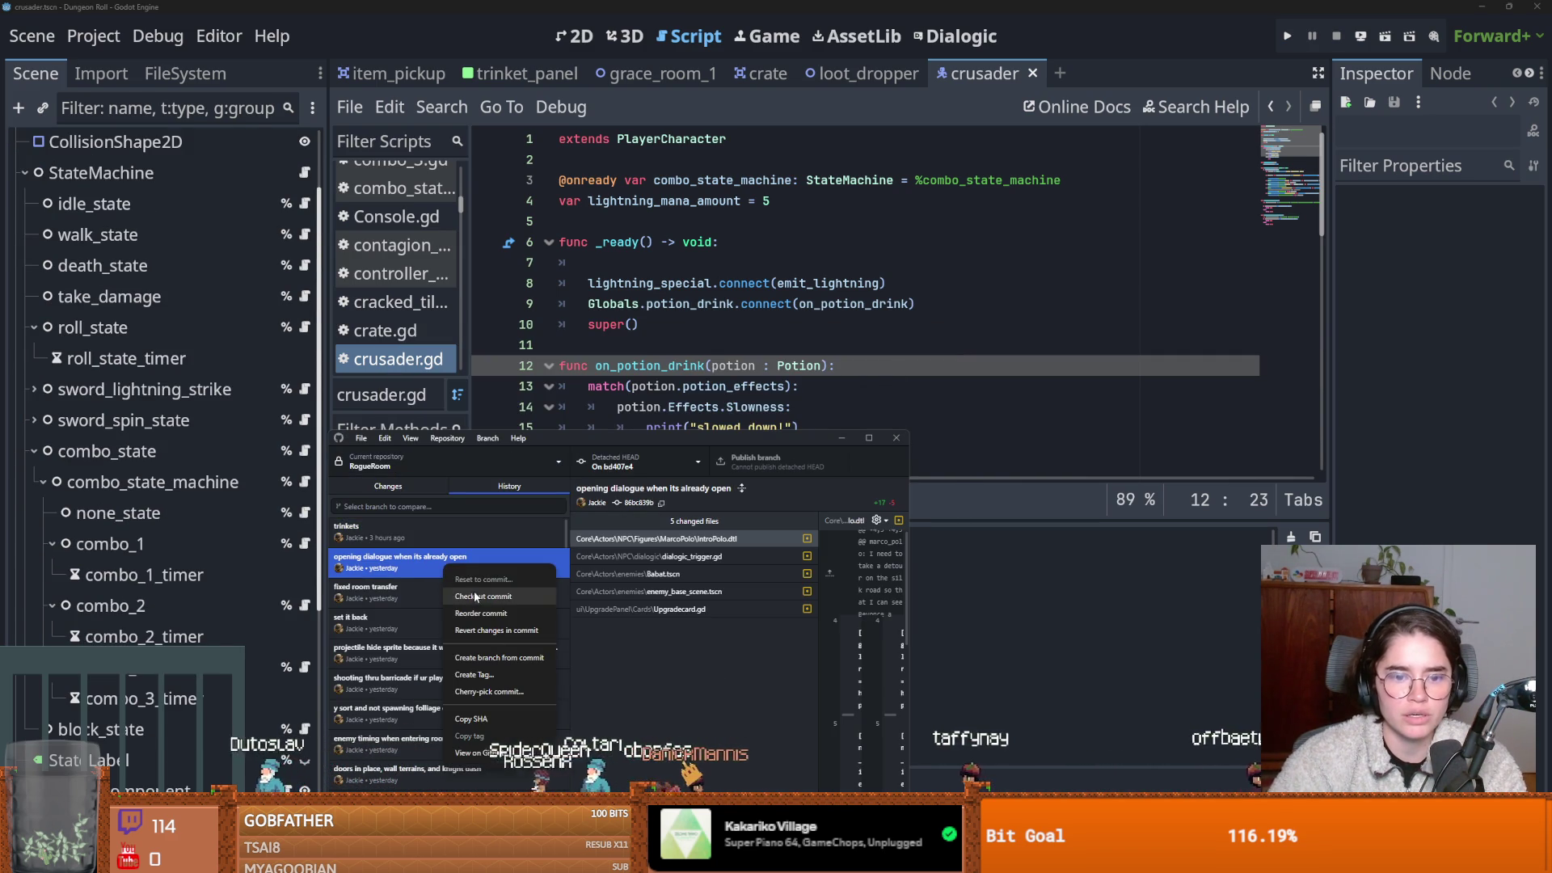
pyautogui.click(484, 596)
pyautogui.click(681, 672)
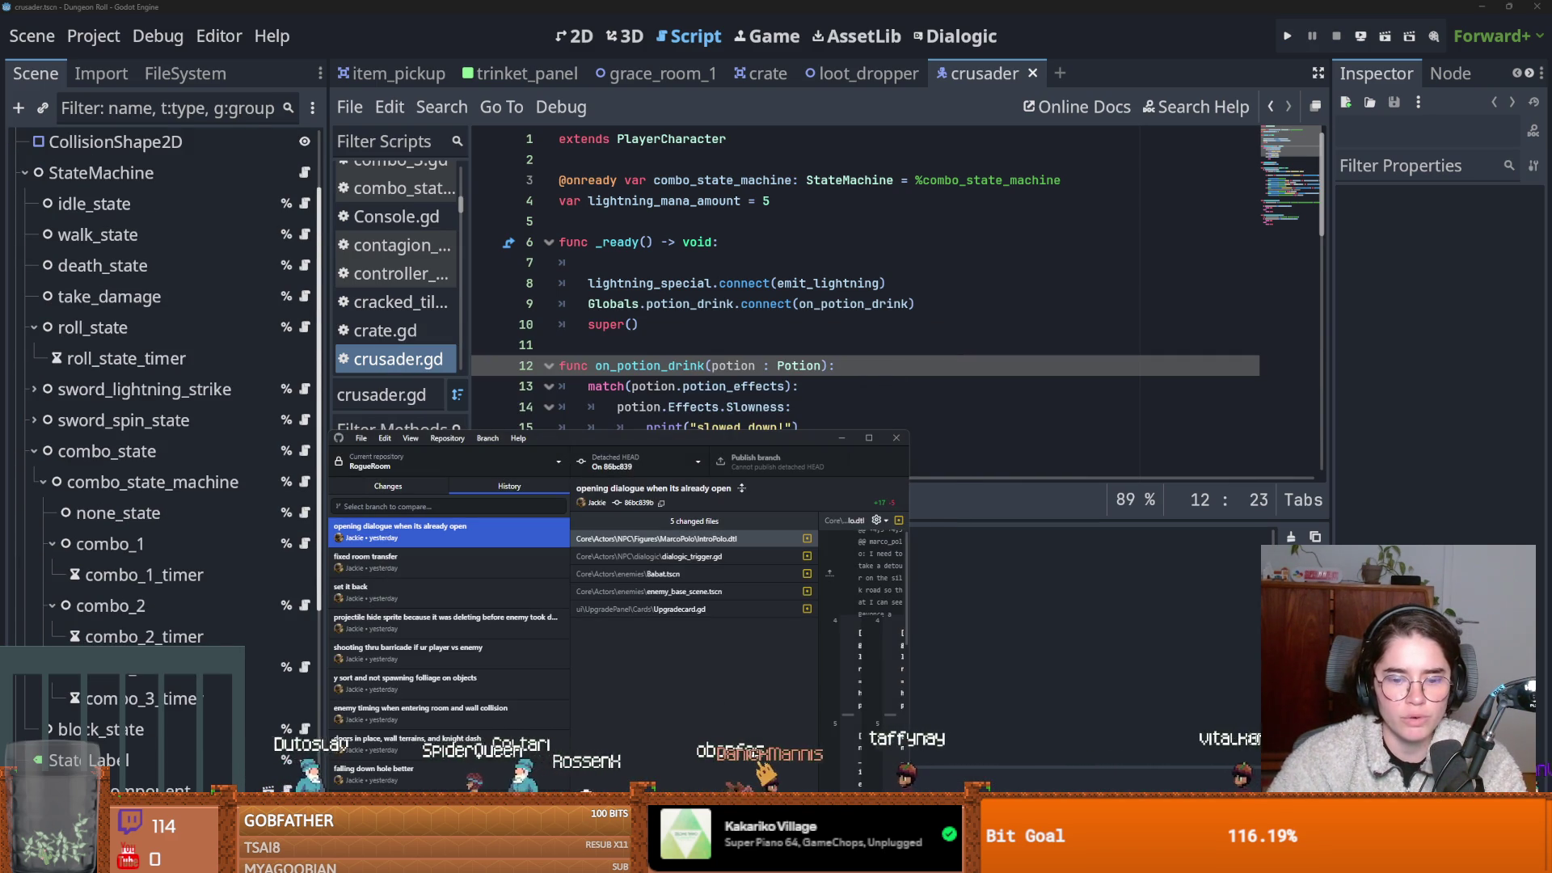
# Run that version in Godot as the Crusader, swing the sword twice, then stop the game.
pyautogui.click(1196, 141)
pyautogui.click(1287, 44)
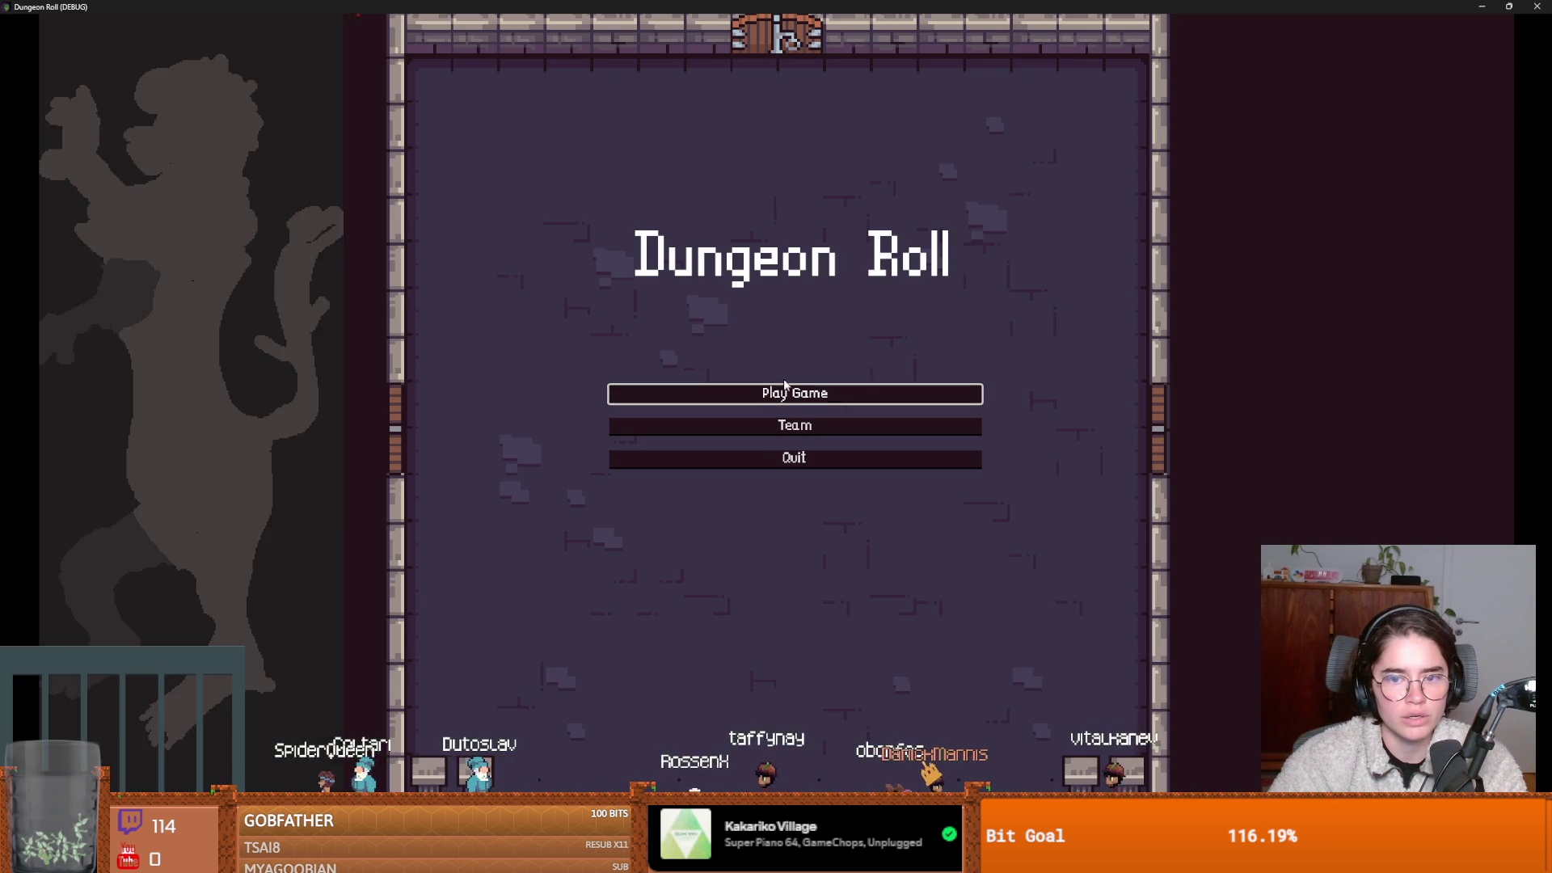
pyautogui.click(711, 391)
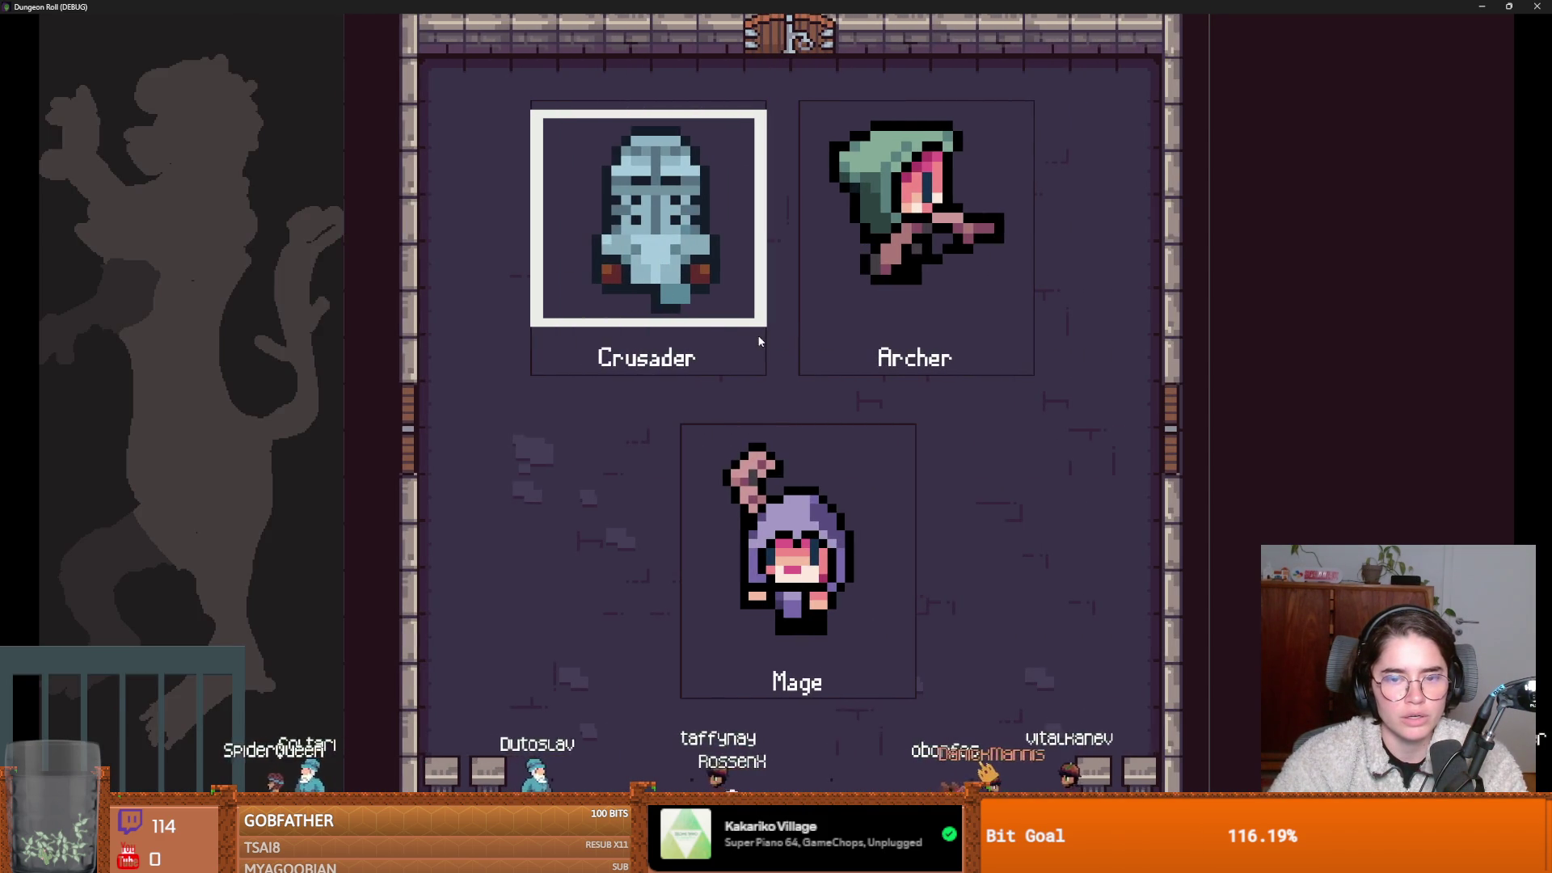
pyautogui.click(671, 256)
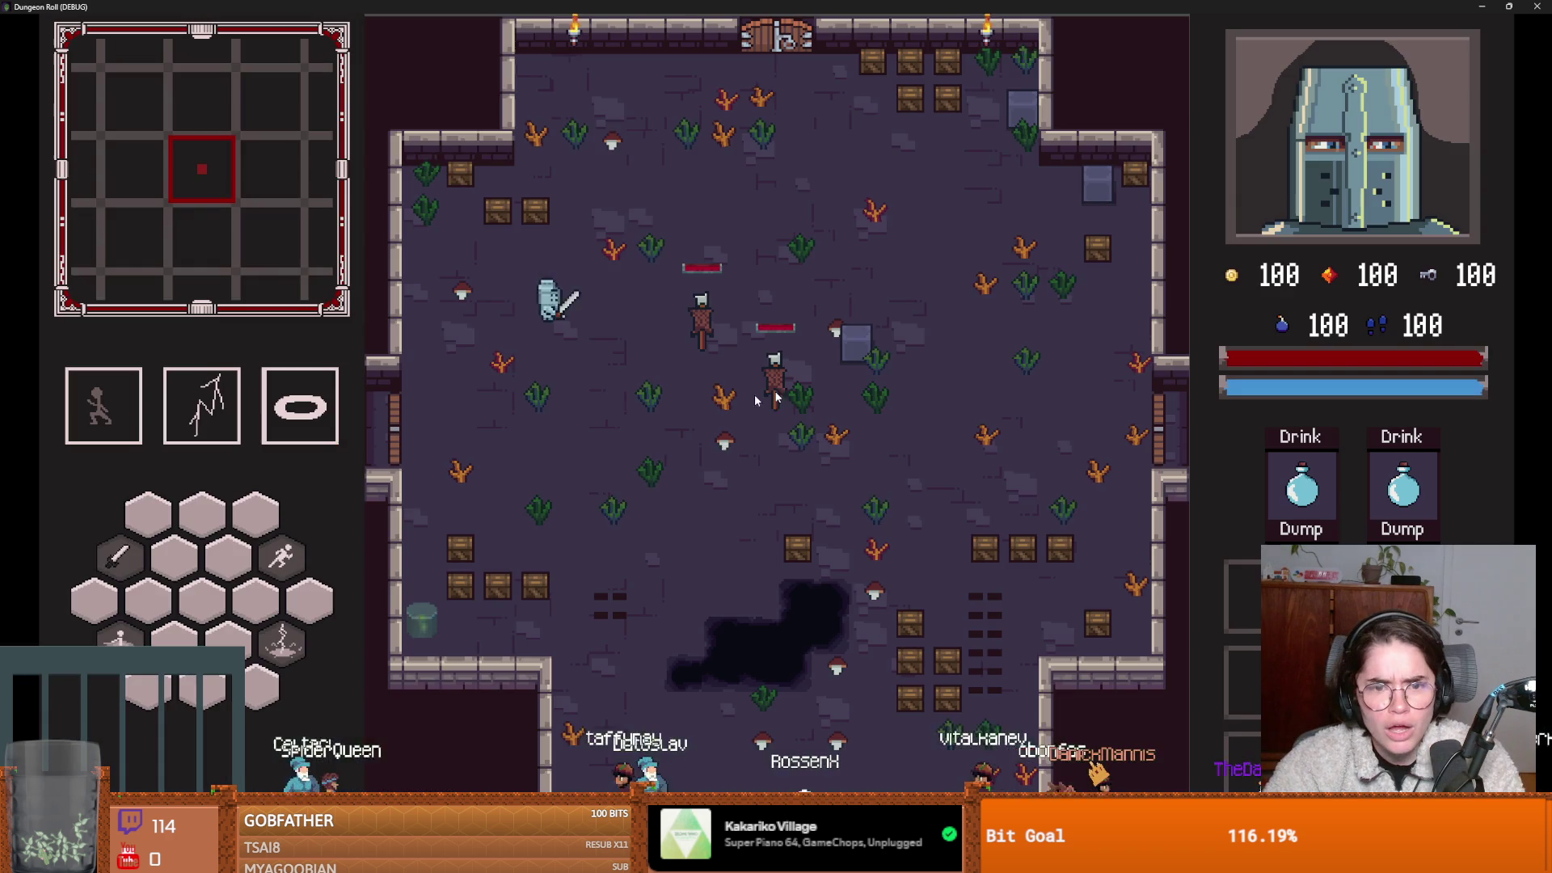
pyautogui.press('s')
pyautogui.click(735, 371)
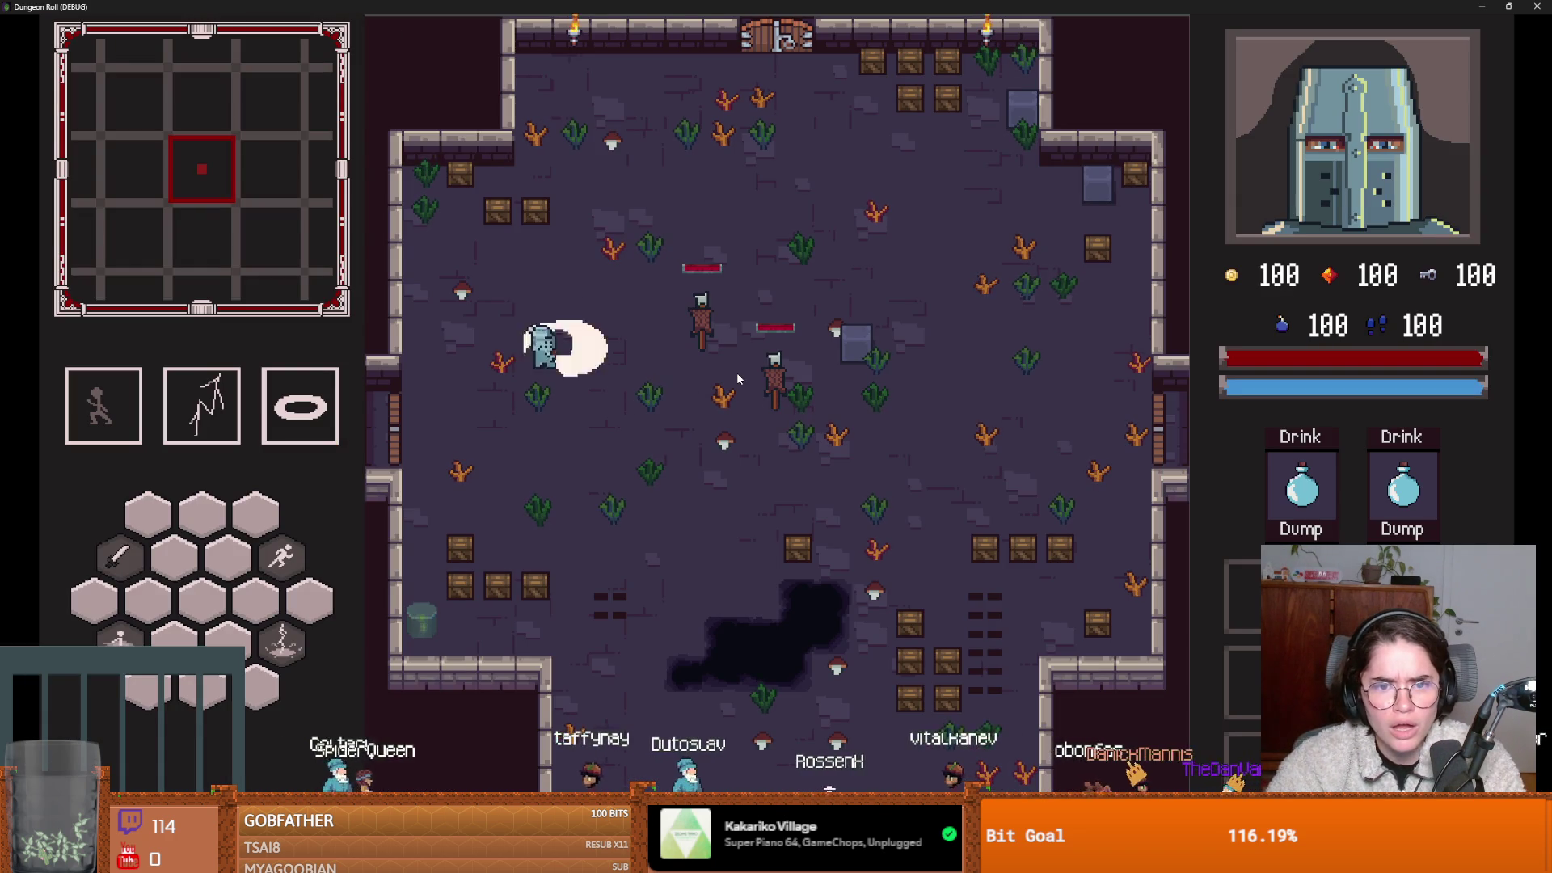
pyautogui.click(618, 439)
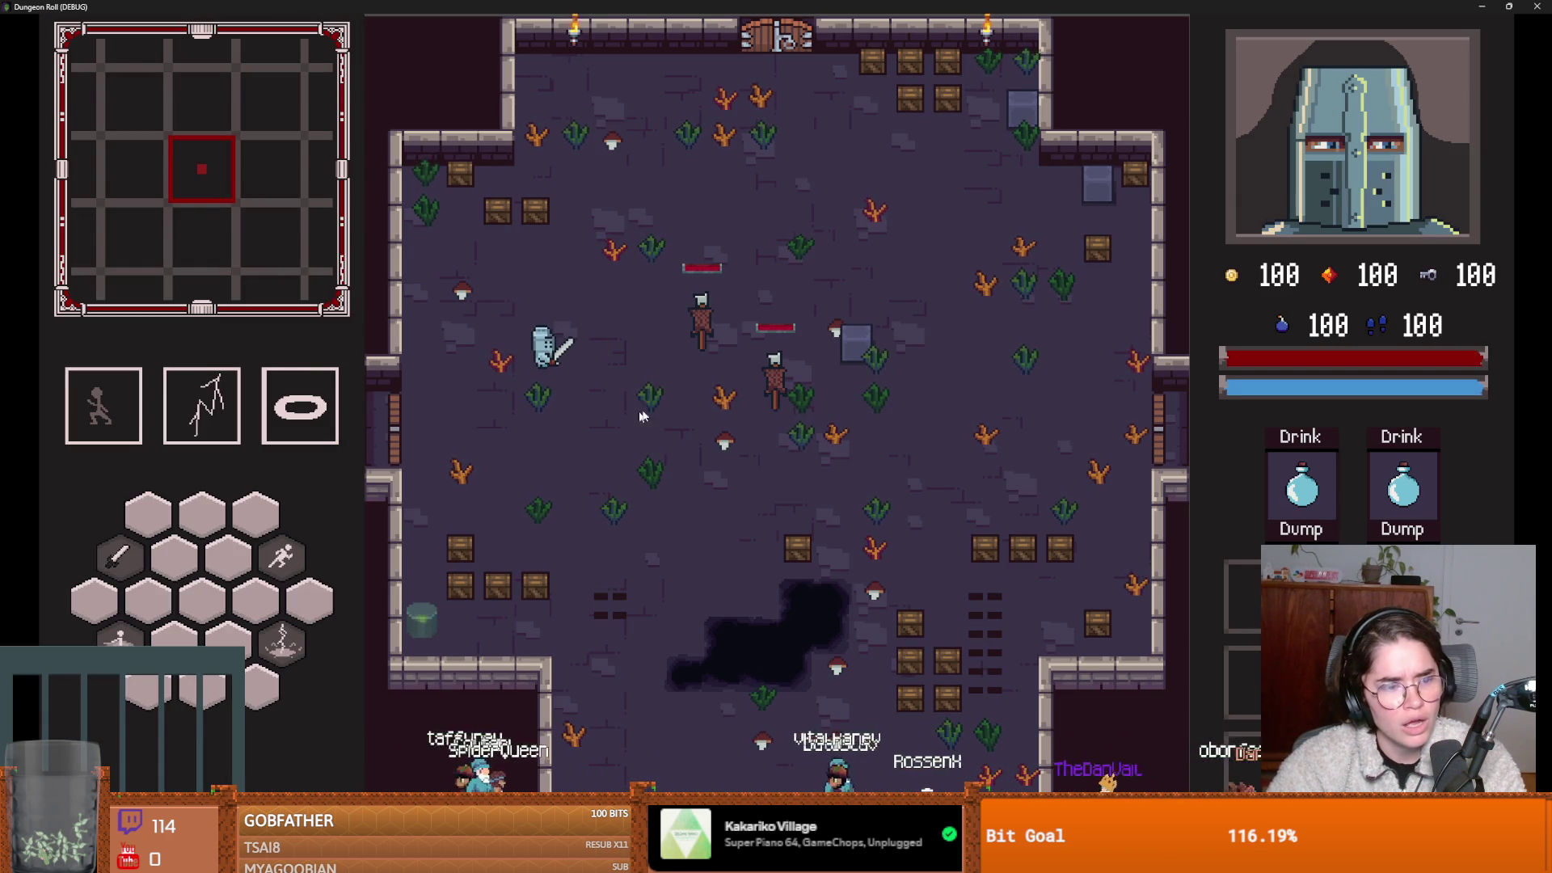
pyautogui.press('F8')
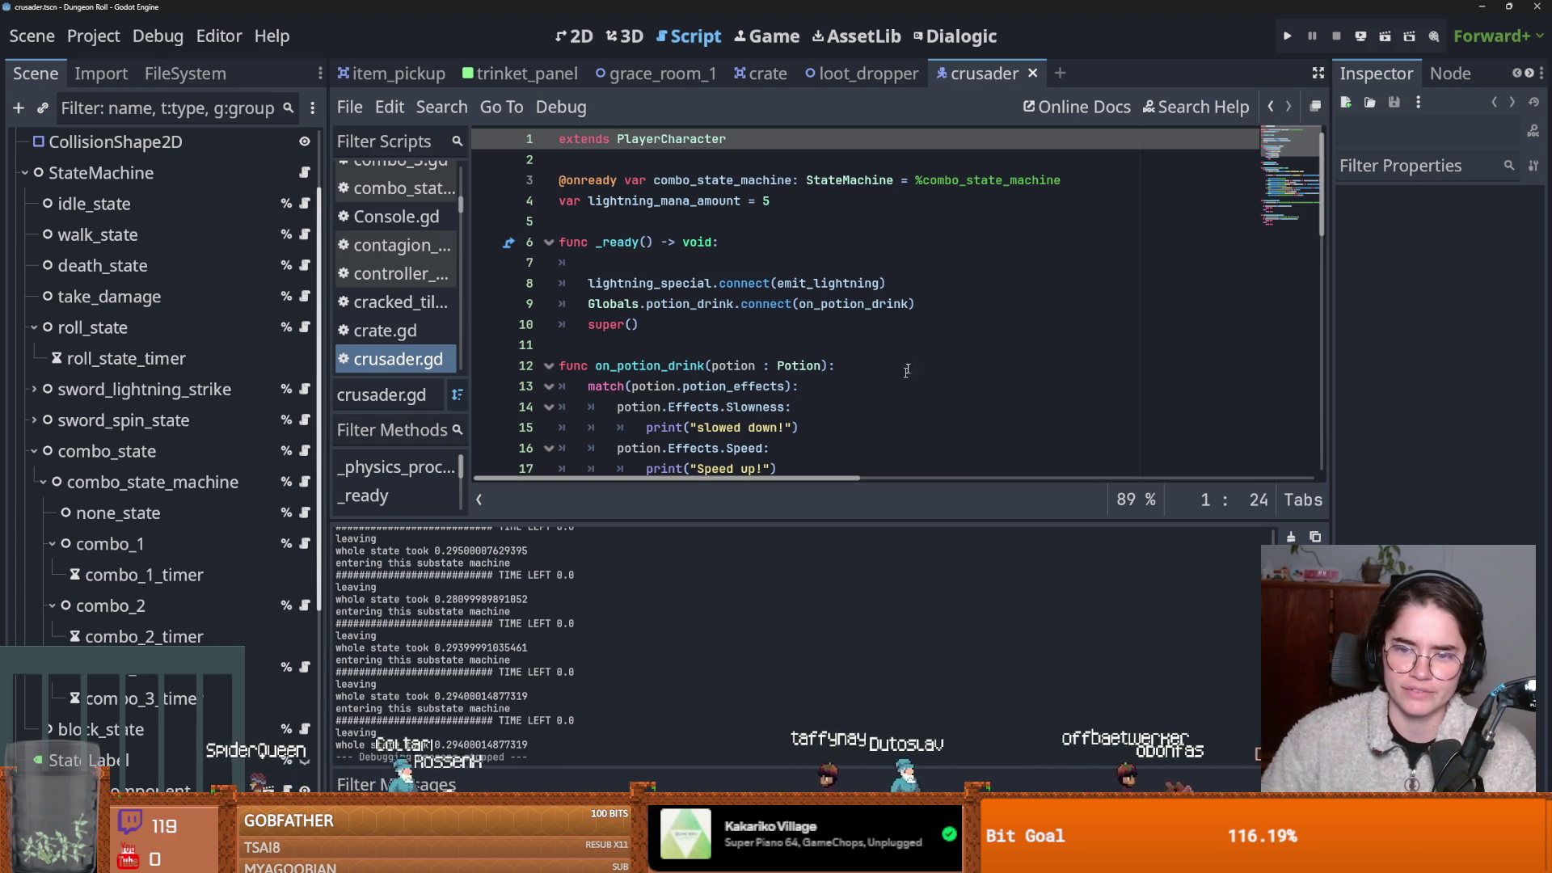
# Minimize the editor, reopen Dungeon Roll, and dismiss the missing crusader_down.png load error.
pyautogui.press('super+Down')
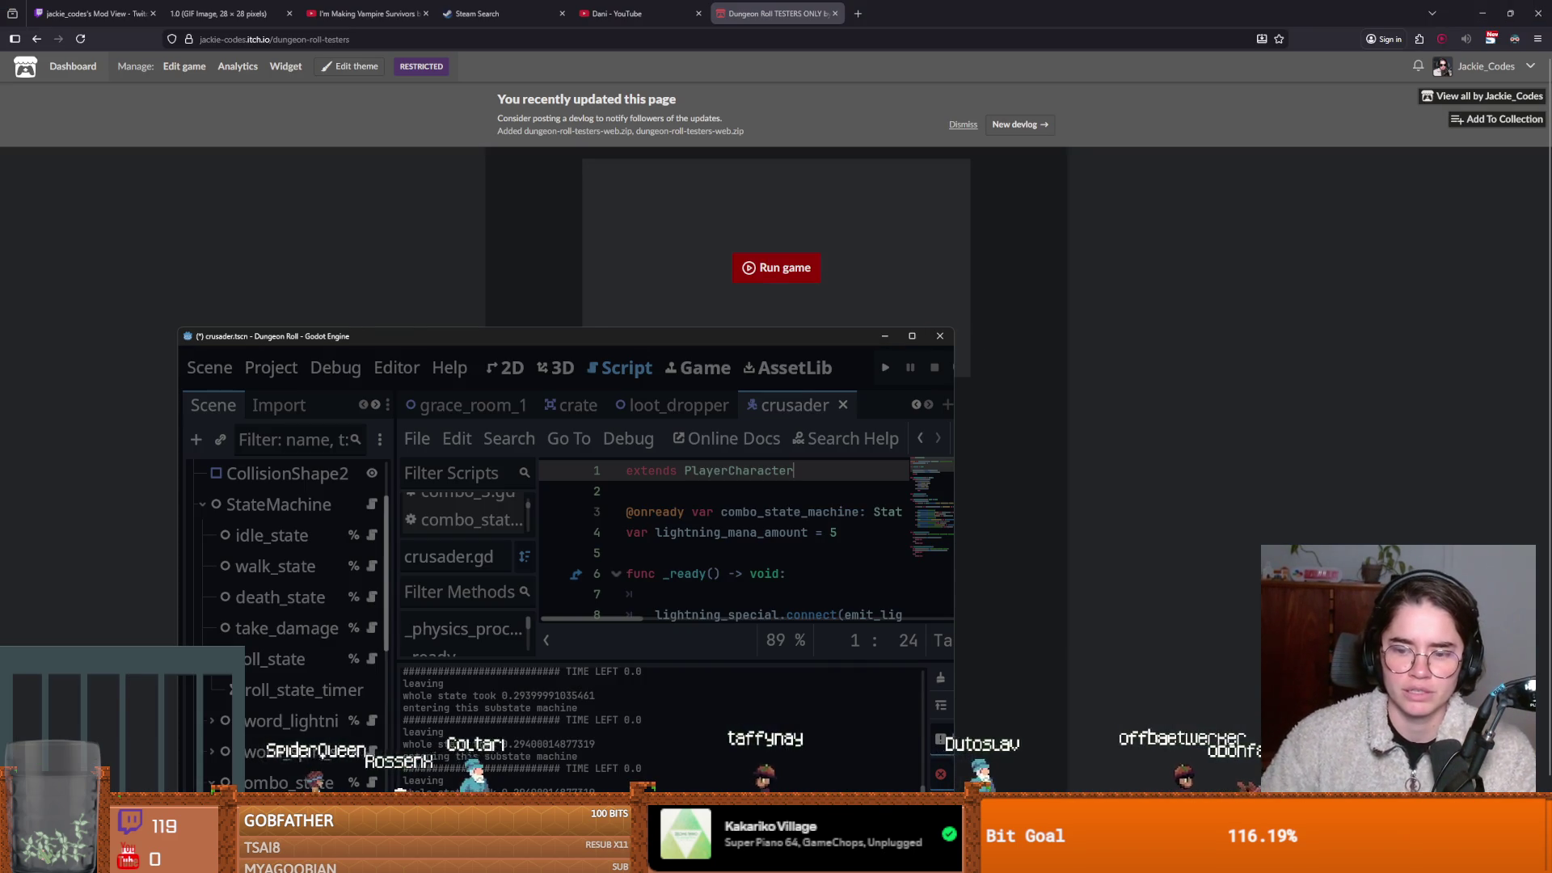
pyautogui.press('super+Down')
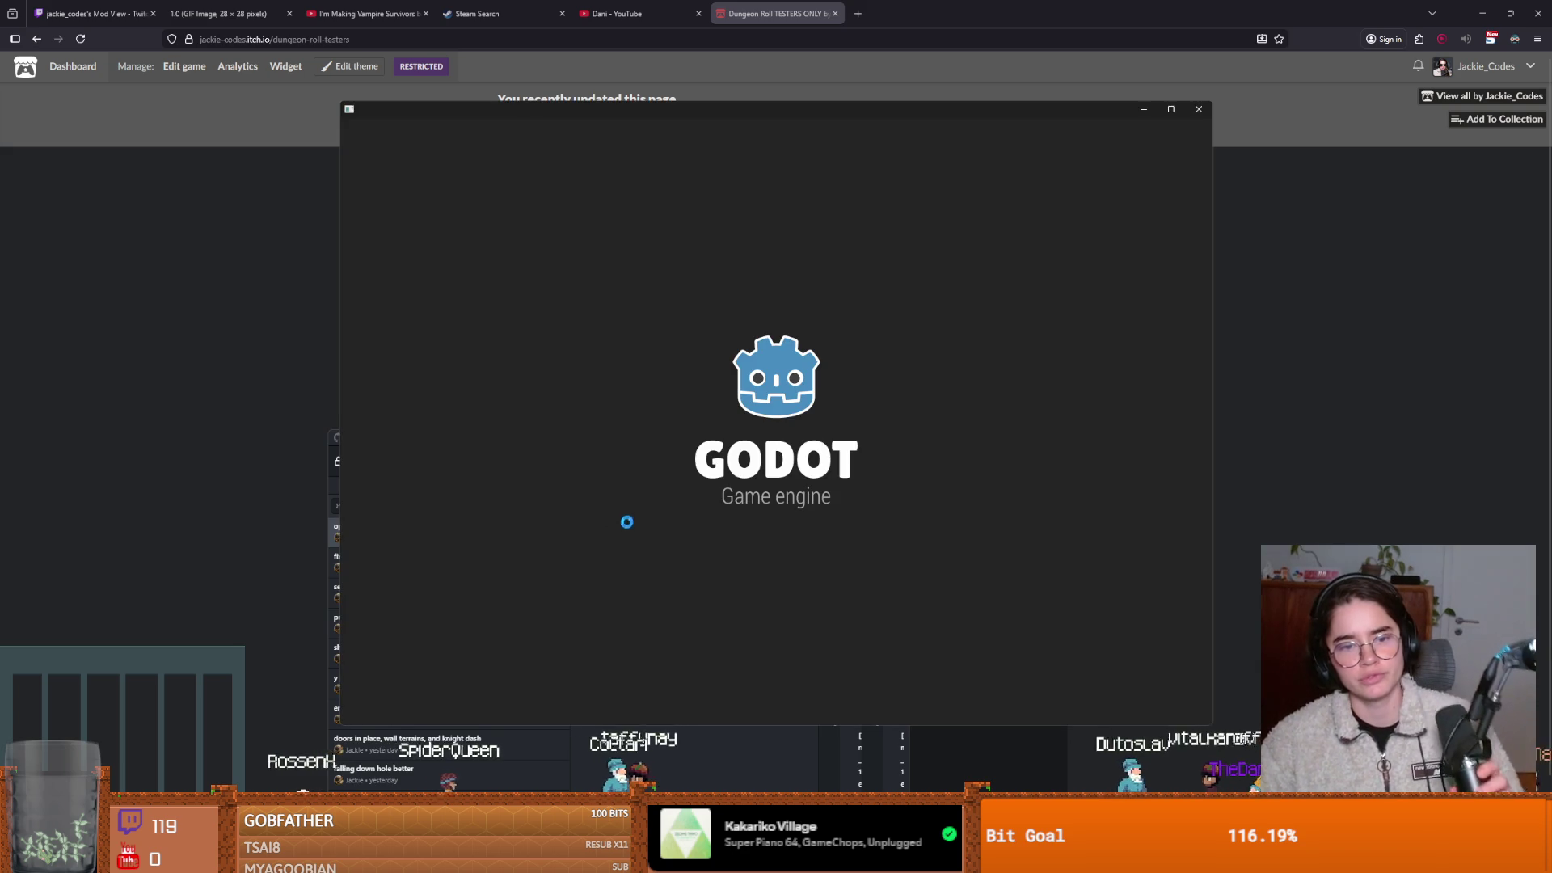
pyautogui.click(147, 516)
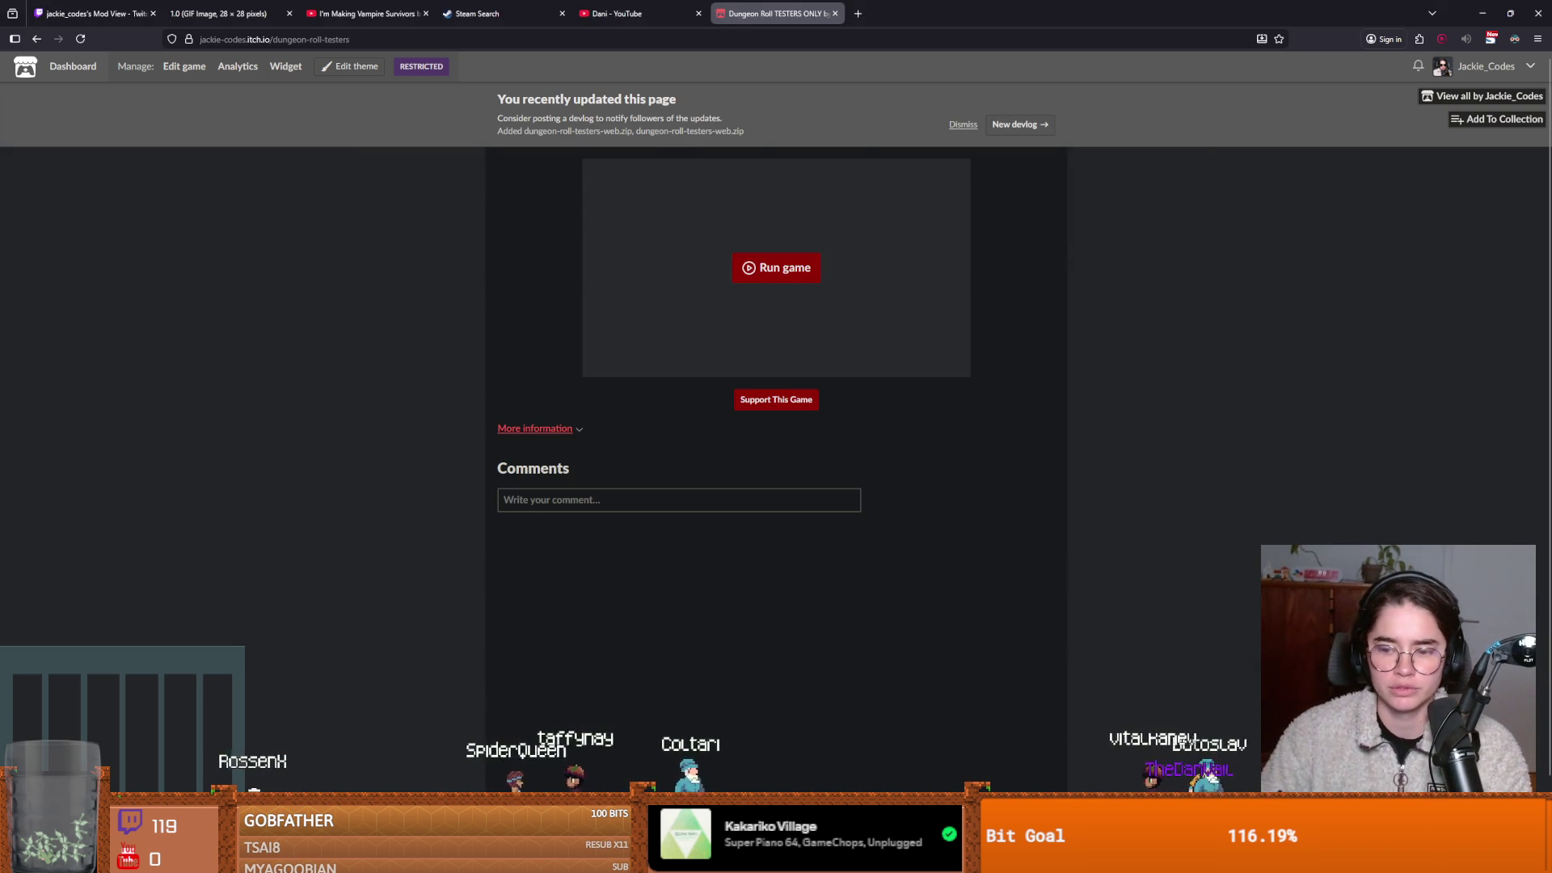
pyautogui.doubleClick(862, 292)
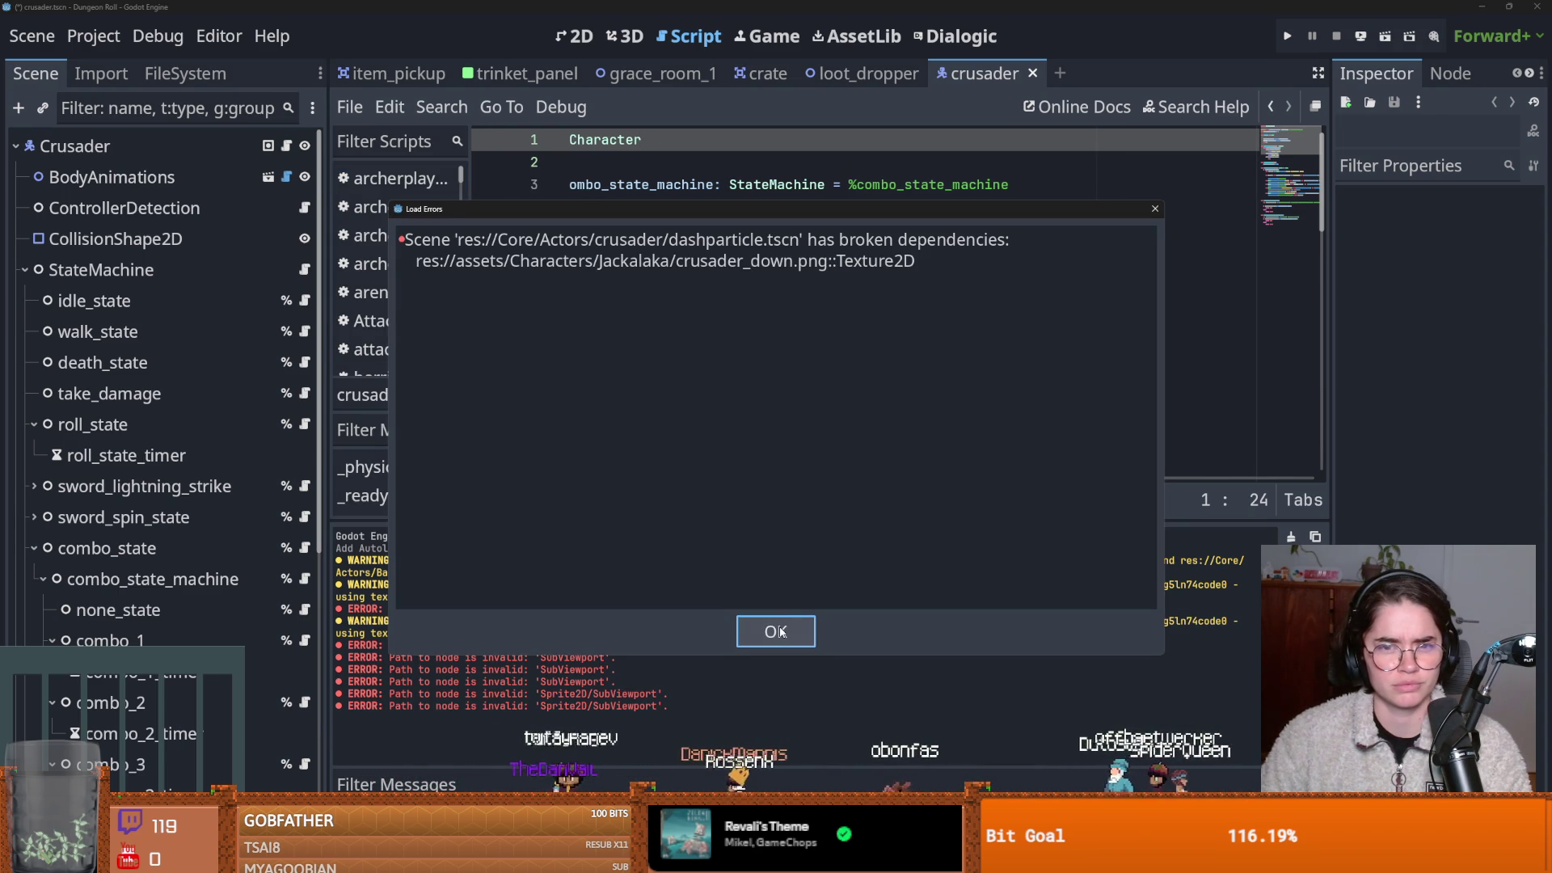
pyautogui.click(776, 632)
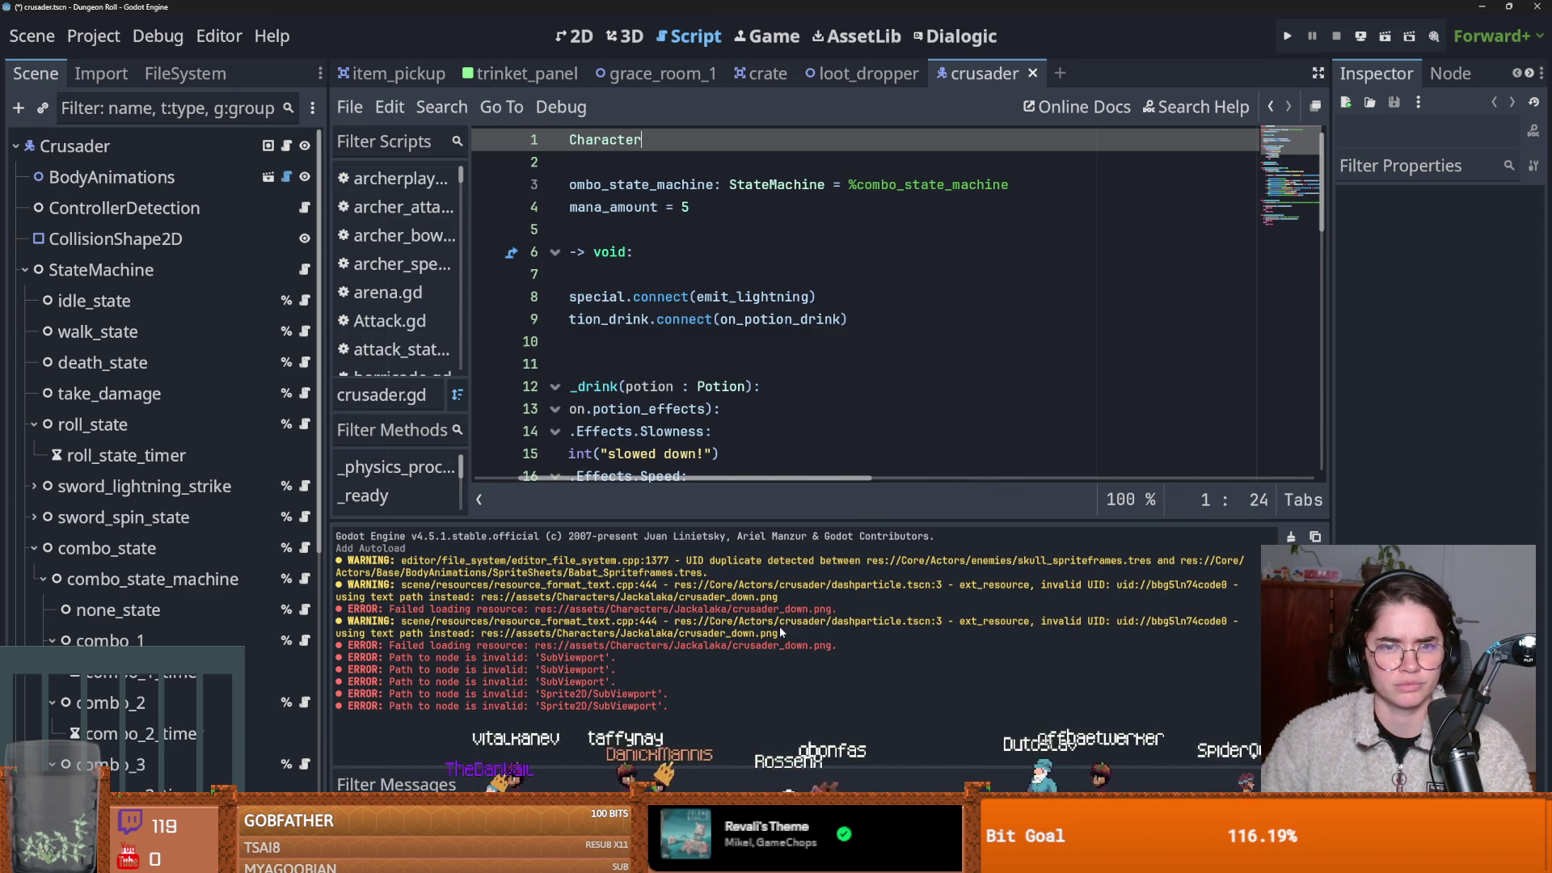
# Run the game, start a Crusader run, then close it.
pyautogui.click(1291, 36)
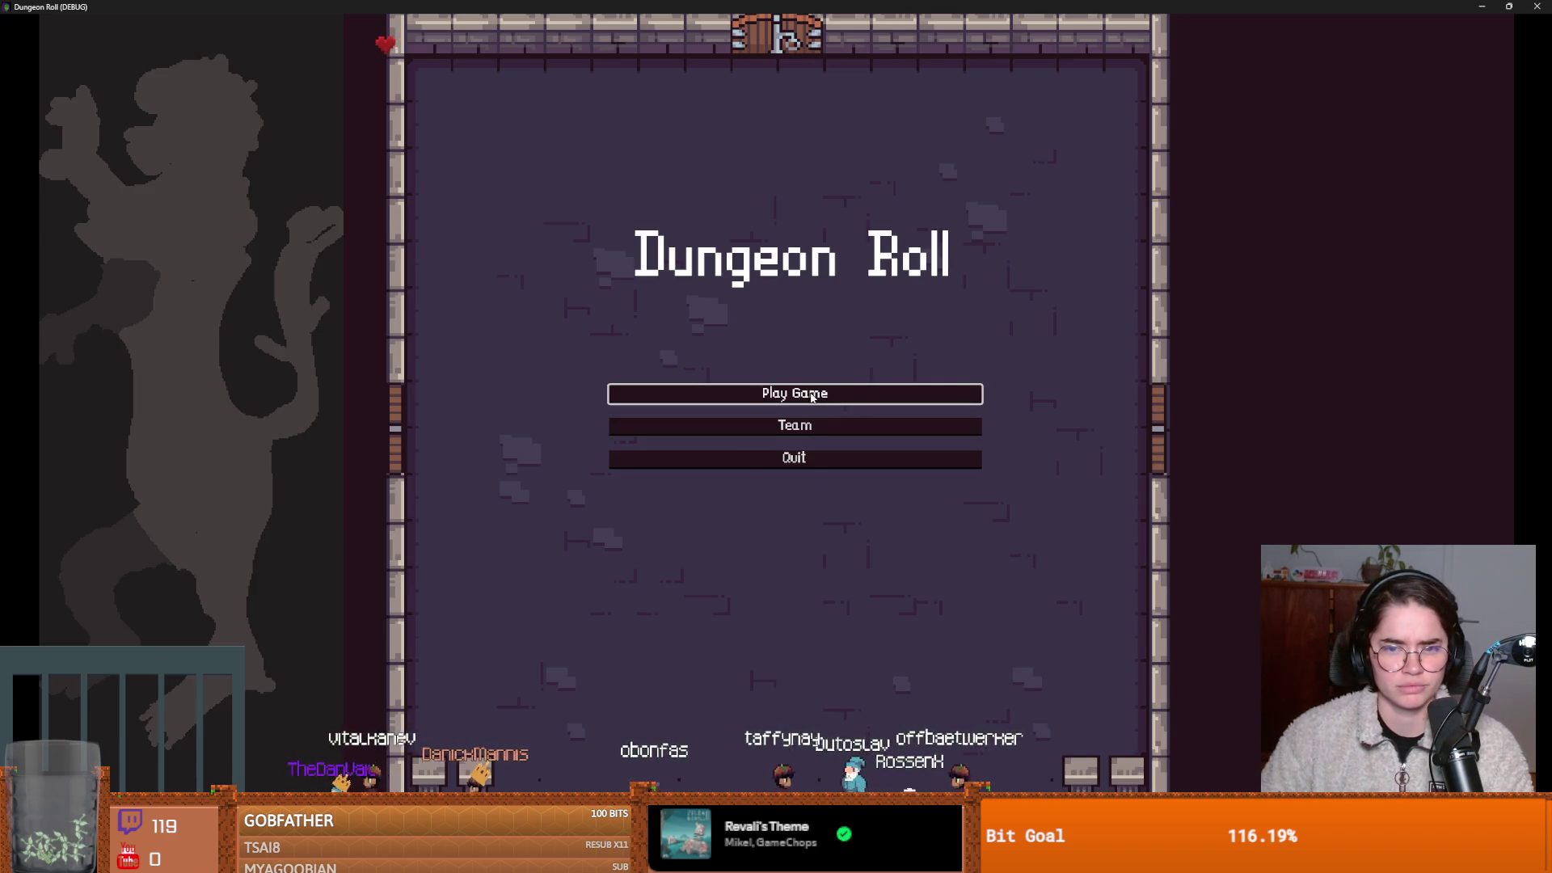
pyautogui.click(811, 396)
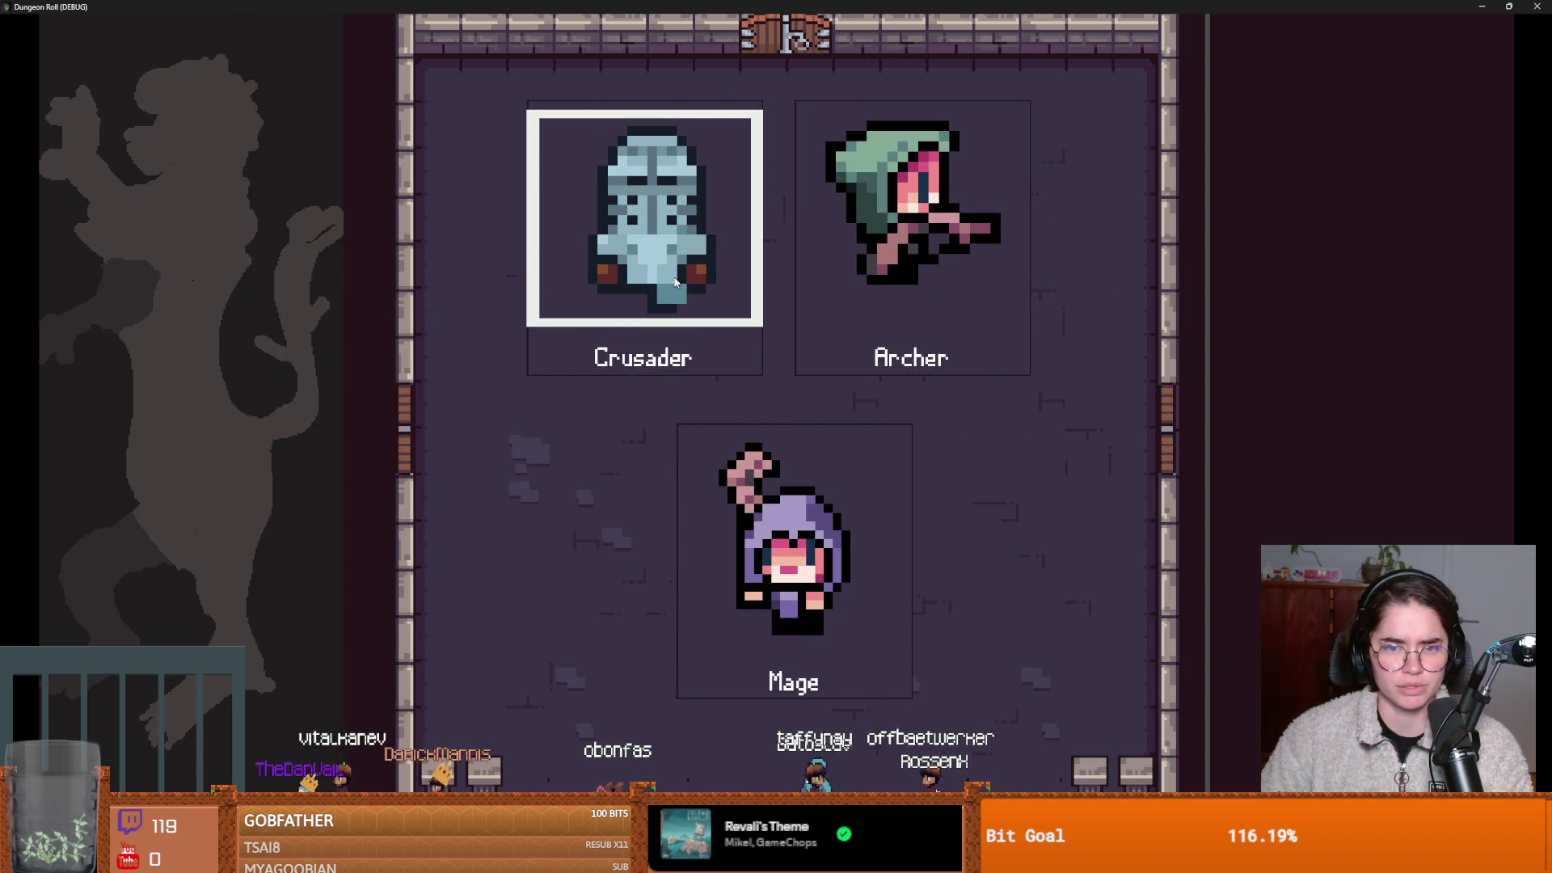
pyautogui.click(775, 343)
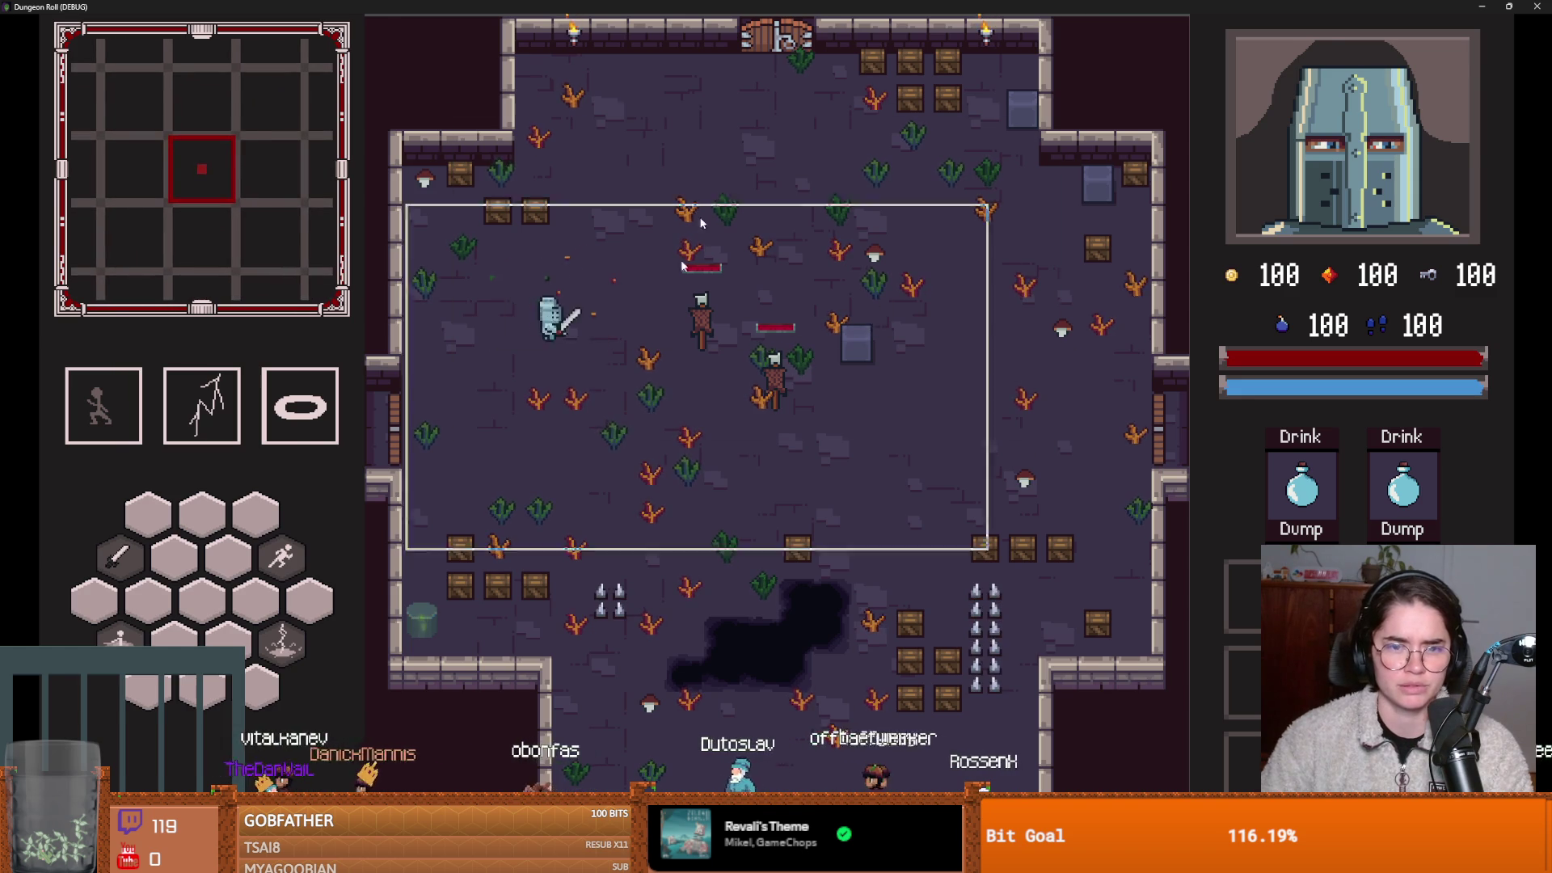
pyautogui.press('super+Down')
pyautogui.click(928, 327)
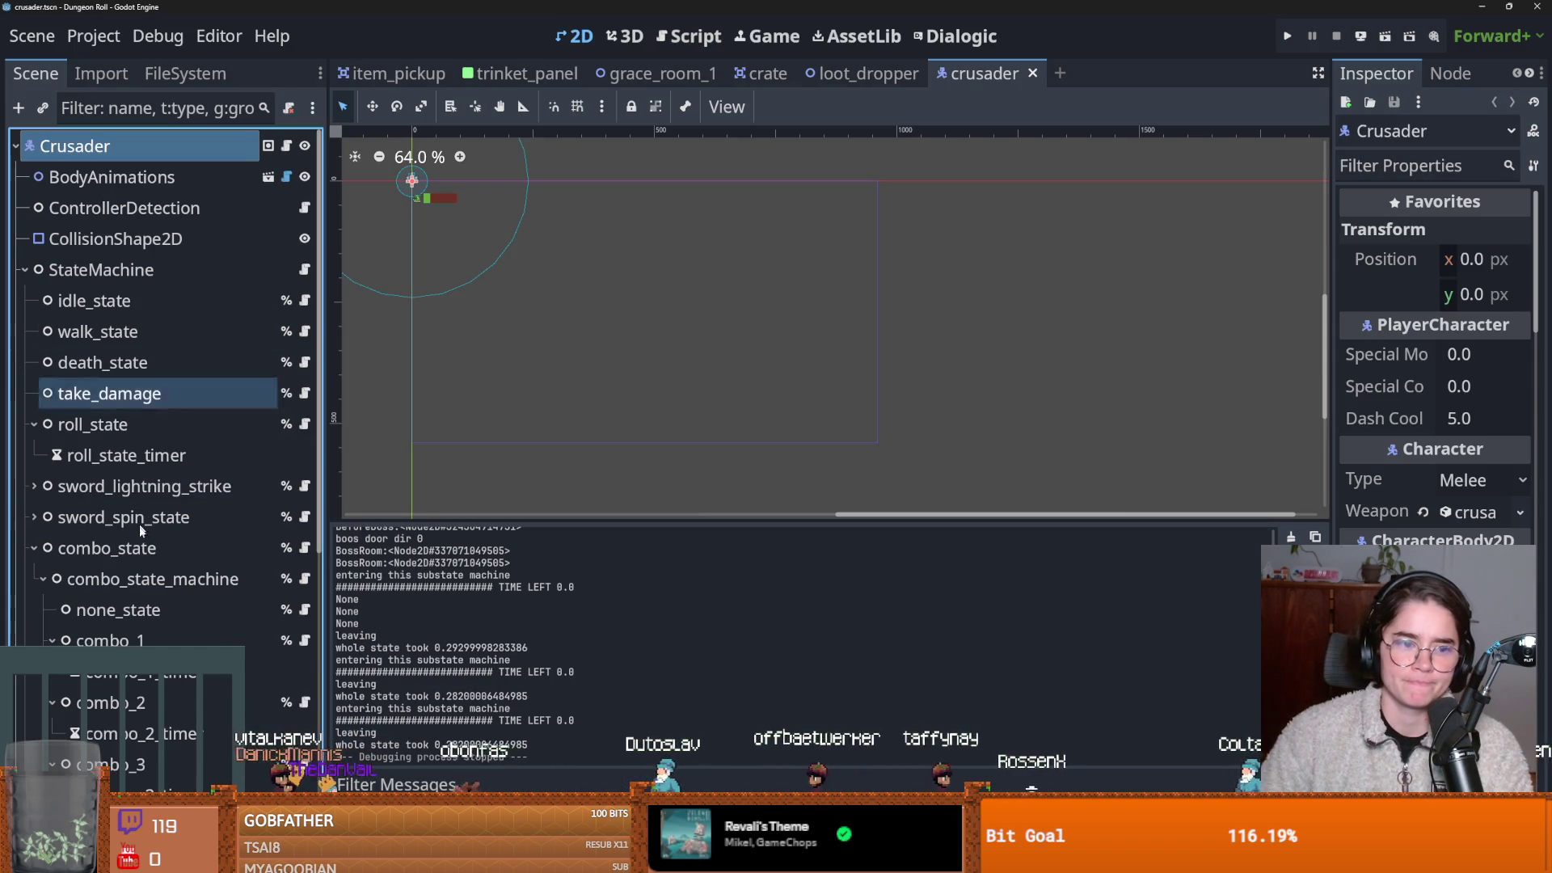
# Select the Crusader's DashParticles node and inspect its process material settings.
pyautogui.click(34, 548)
pyautogui.click(65, 271)
pyautogui.click(25, 270)
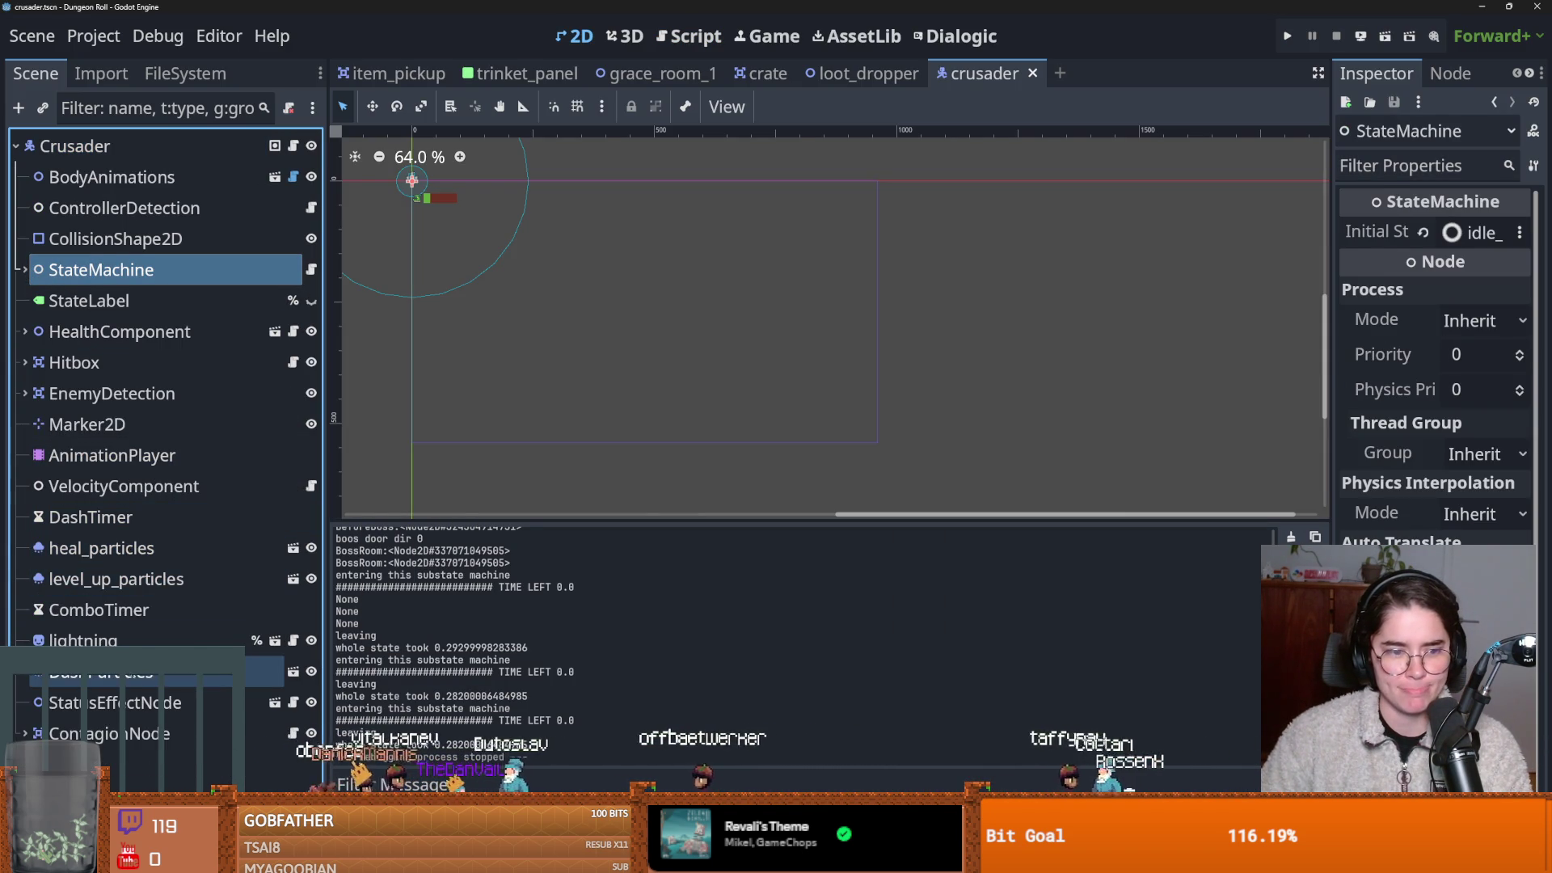
pyautogui.click(145, 671)
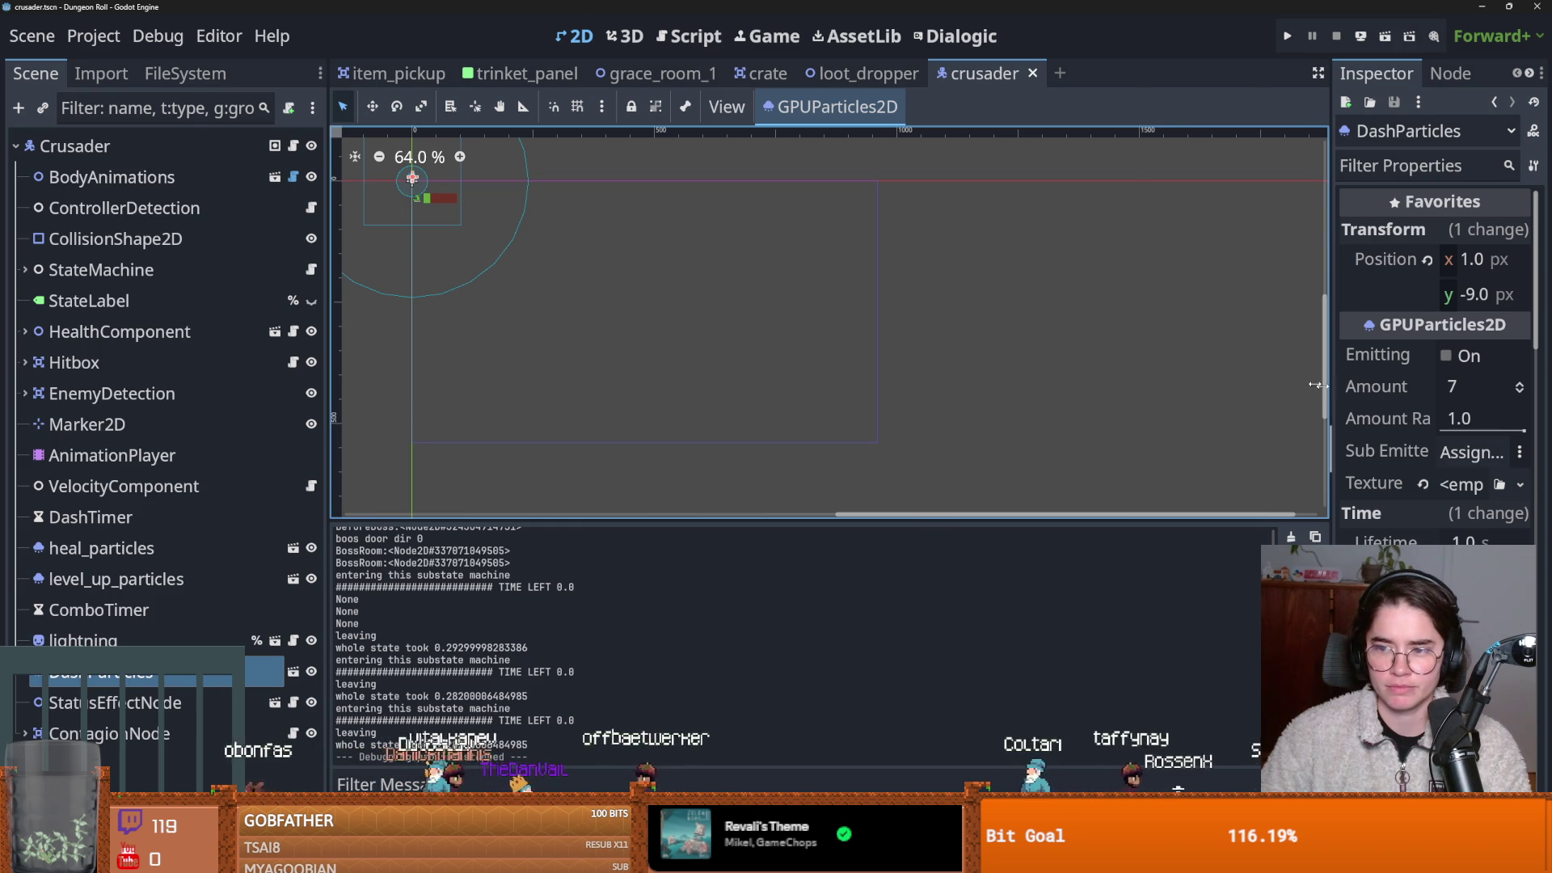
pyautogui.moveTo(1333, 390); pyautogui.dragTo(855, 391)
pyautogui.scroll(-3, 1187, 543)
pyautogui.scroll(-5, 1186, 543)
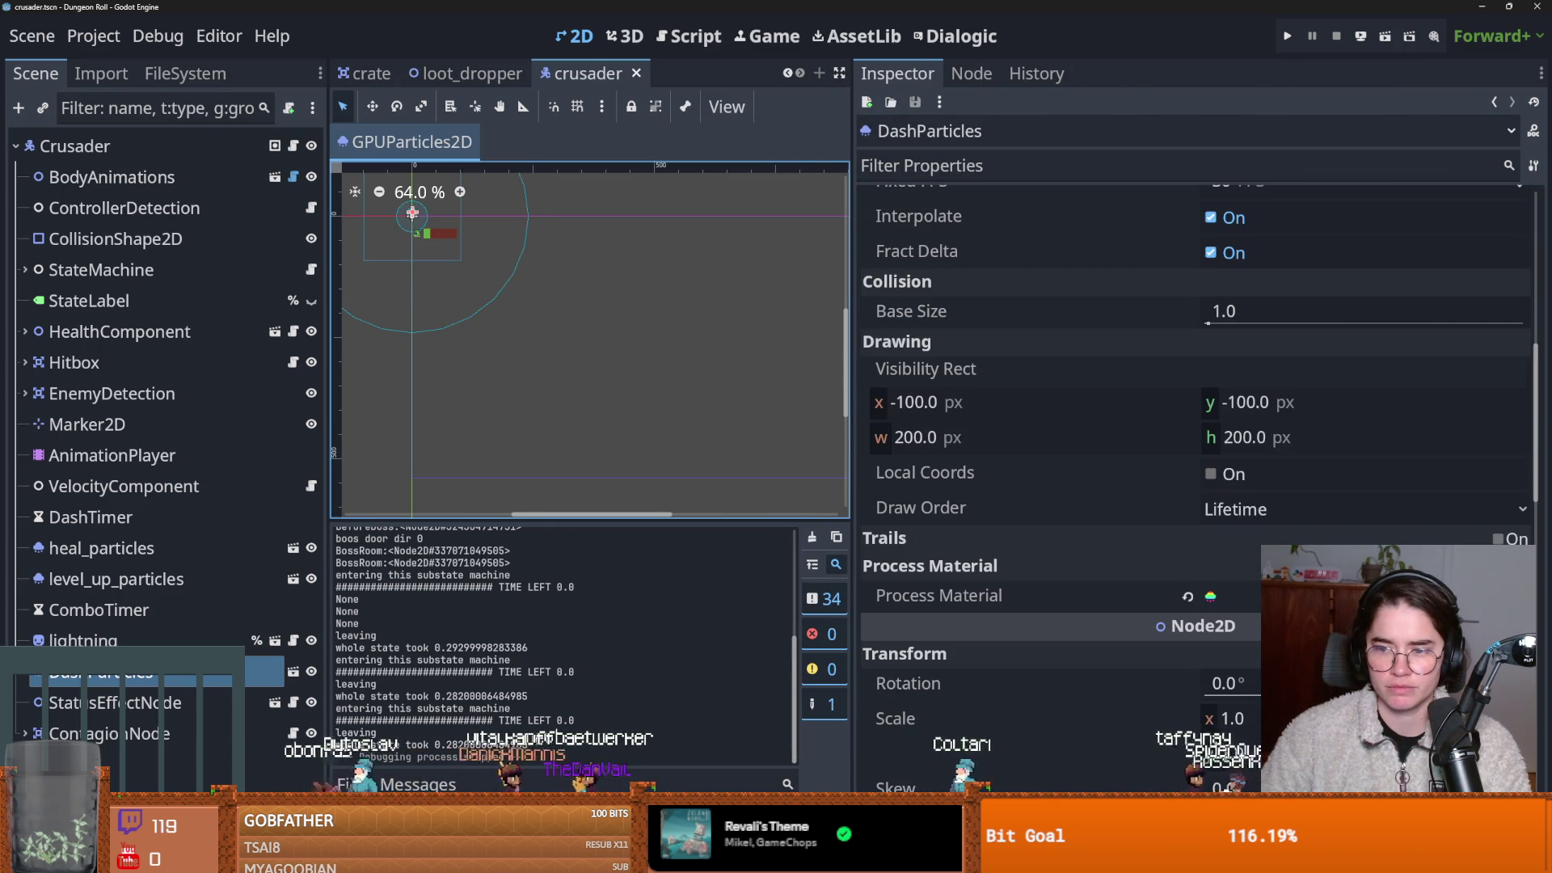
pyautogui.click(1239, 588)
pyautogui.scroll(-5, 1239, 571)
pyautogui.scroll(5, 1243, 570)
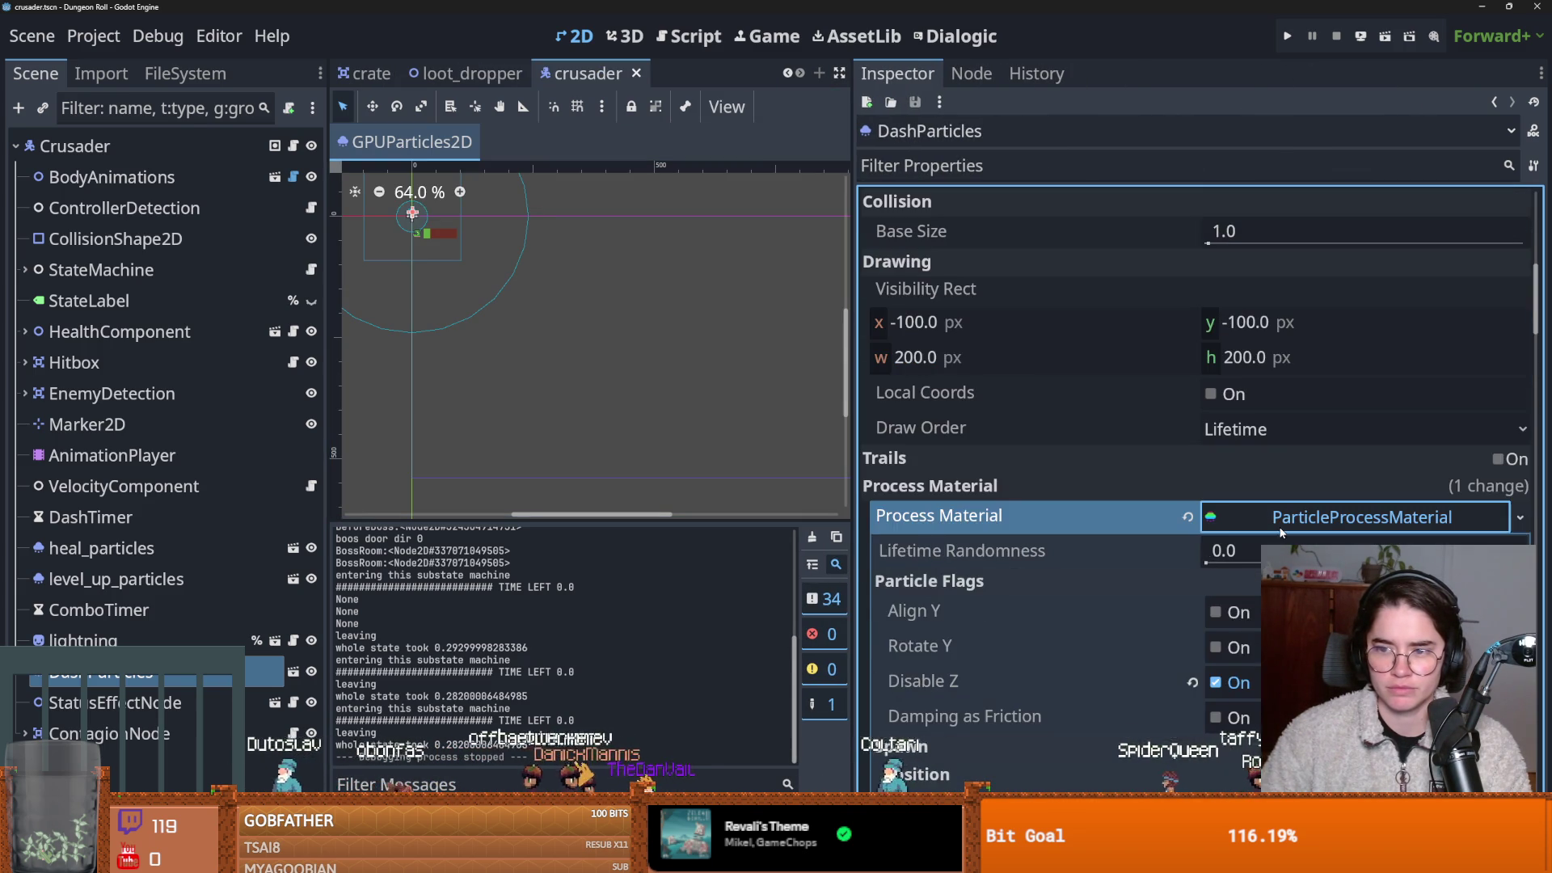
pyautogui.click(1240, 514)
pyautogui.scroll(5, 1159, 503)
# Reset the DashParticles texture to its default and save the scene.
pyautogui.click(1290, 487)
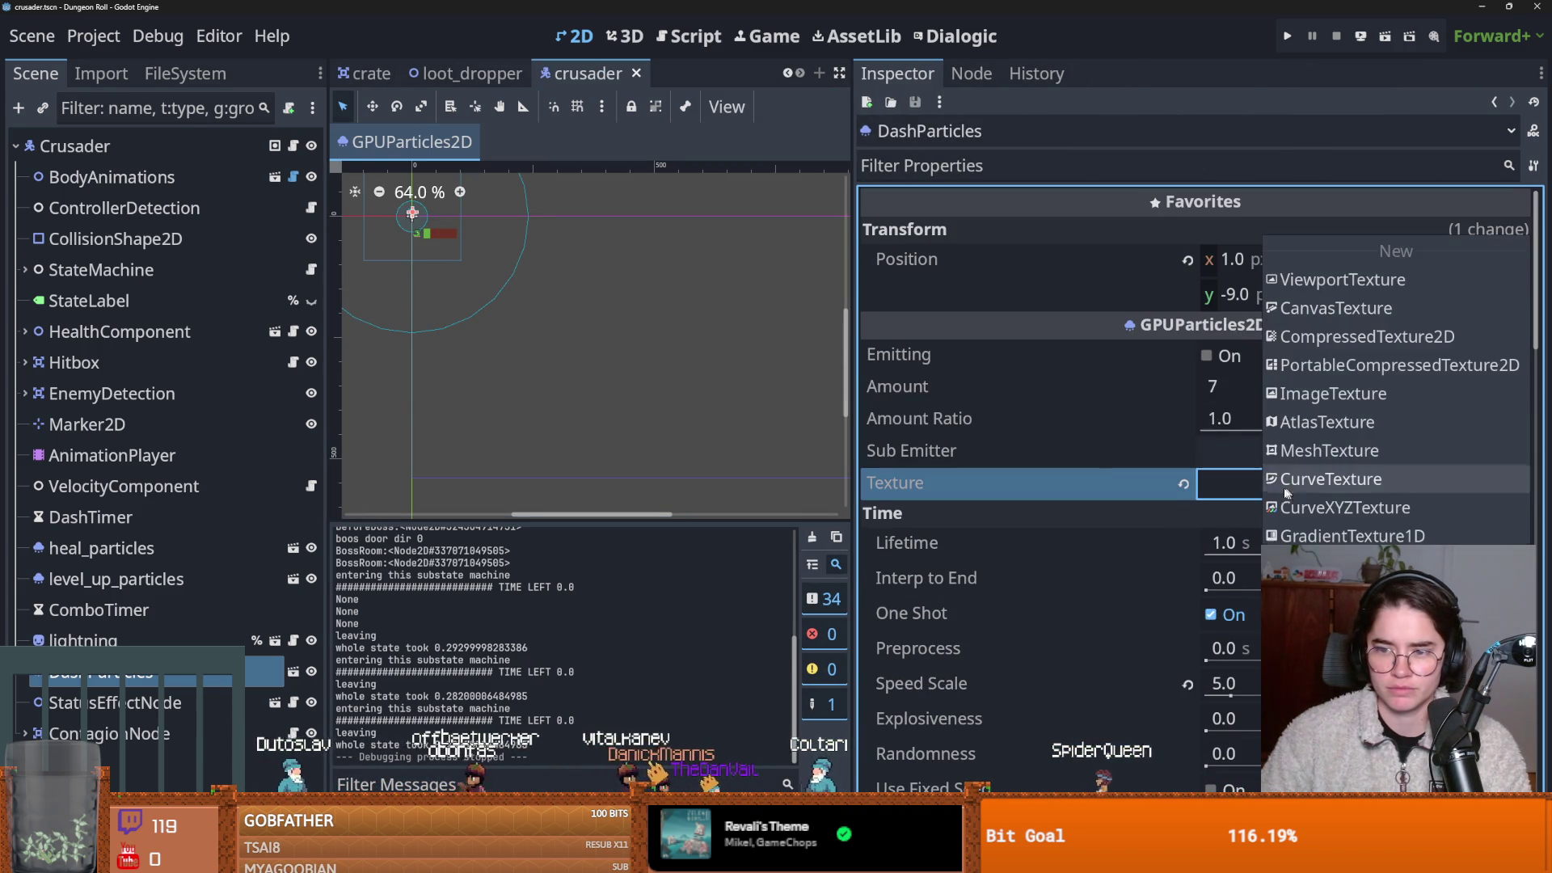
pyautogui.click(1142, 480)
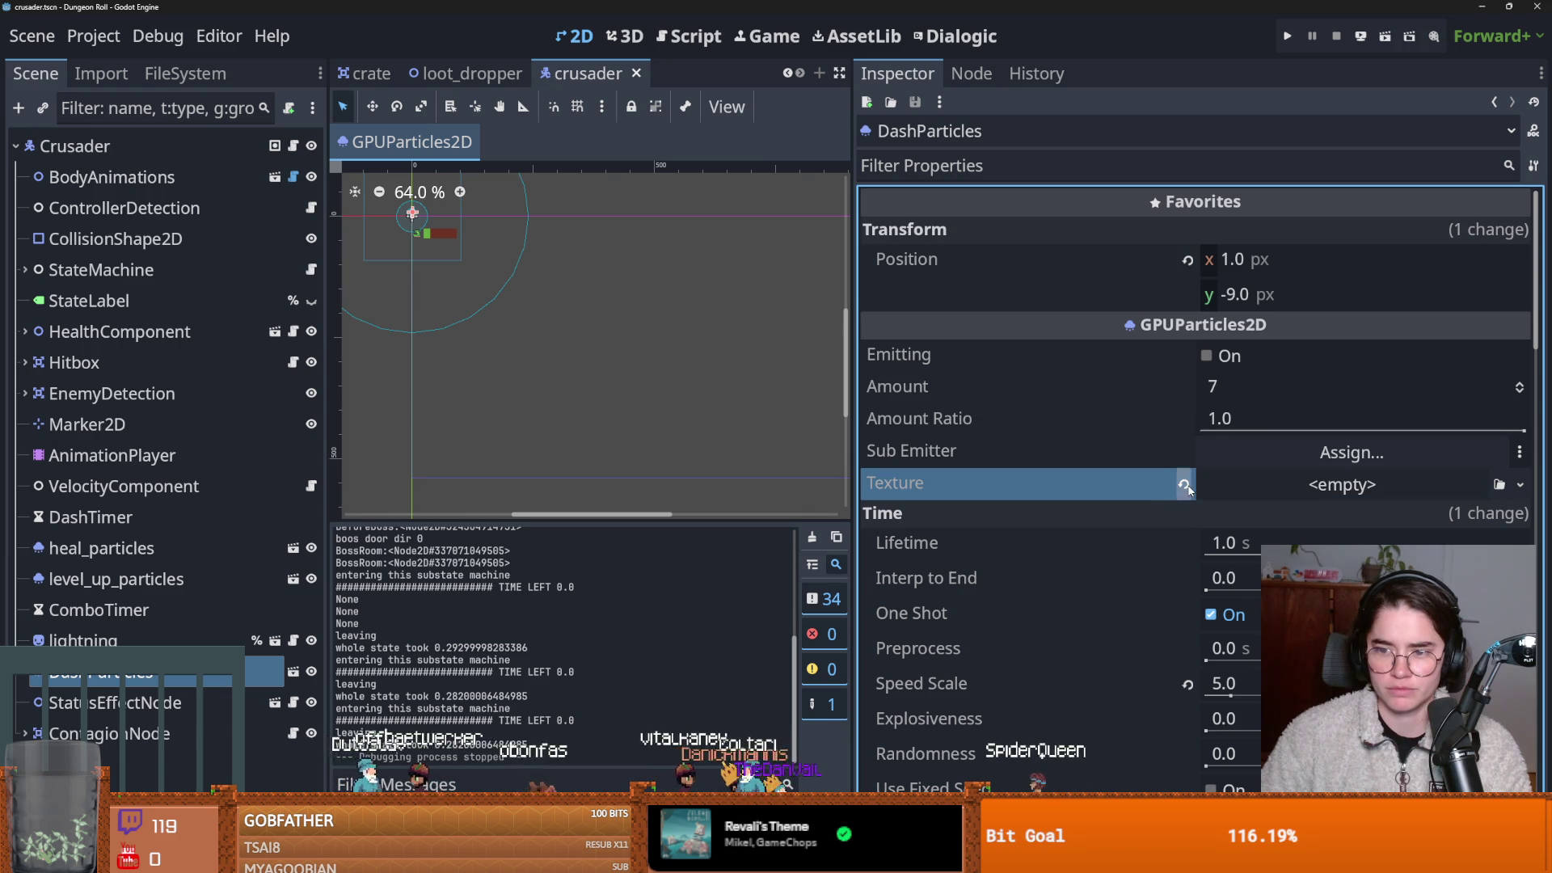
pyautogui.click(1184, 485)
pyautogui.hotkey('ctrl', 's')
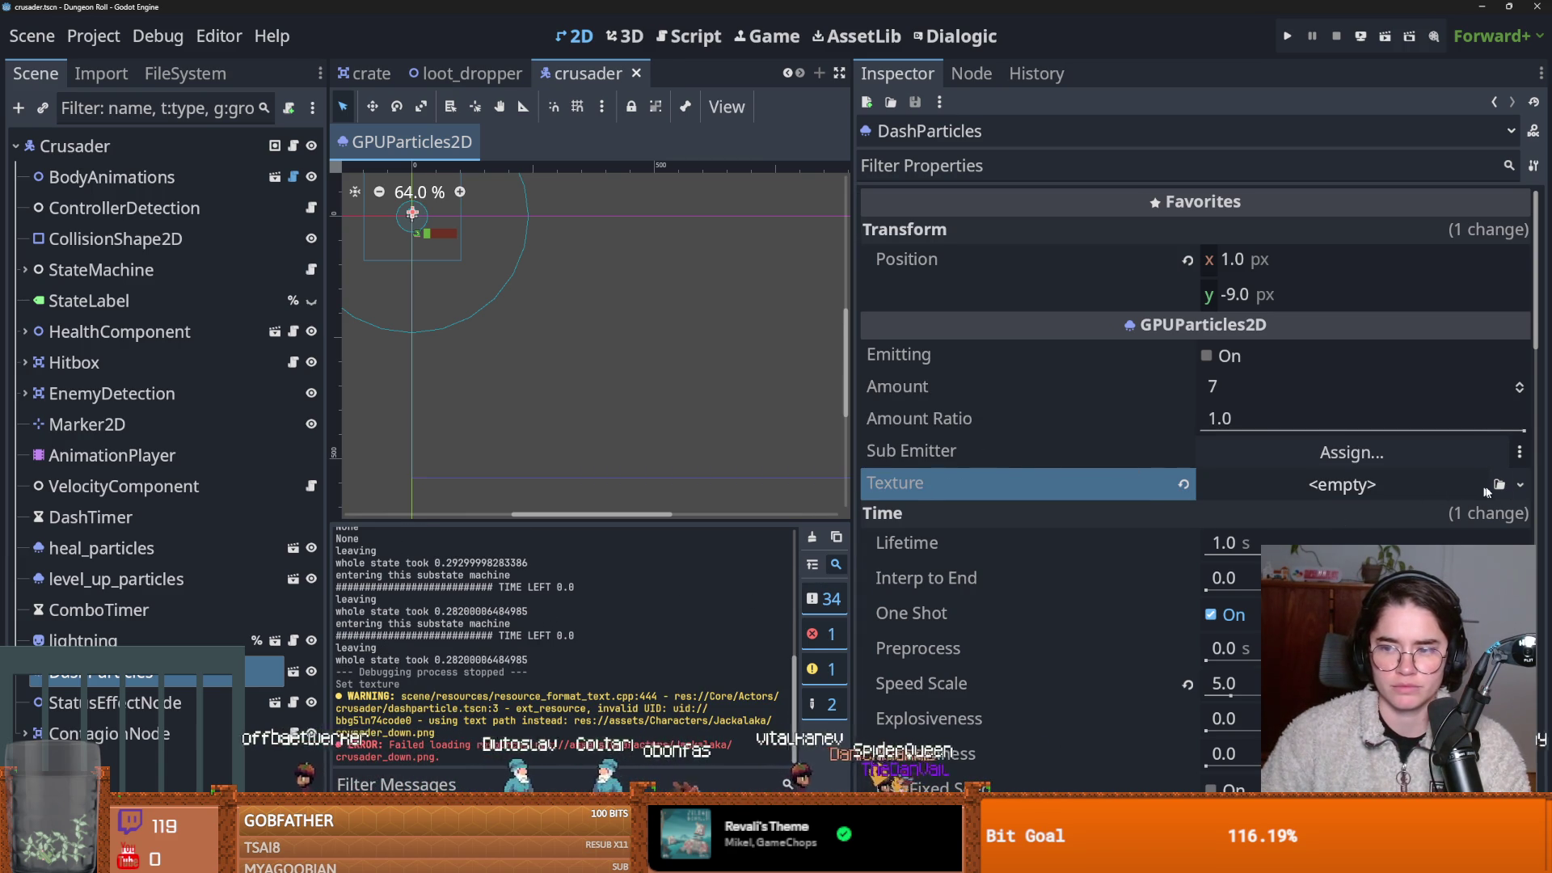
# Quick-load the crusader dash sprite sheet as the DashParticles texture and save.
pyautogui.click(1520, 485)
pyautogui.click(1325, 772)
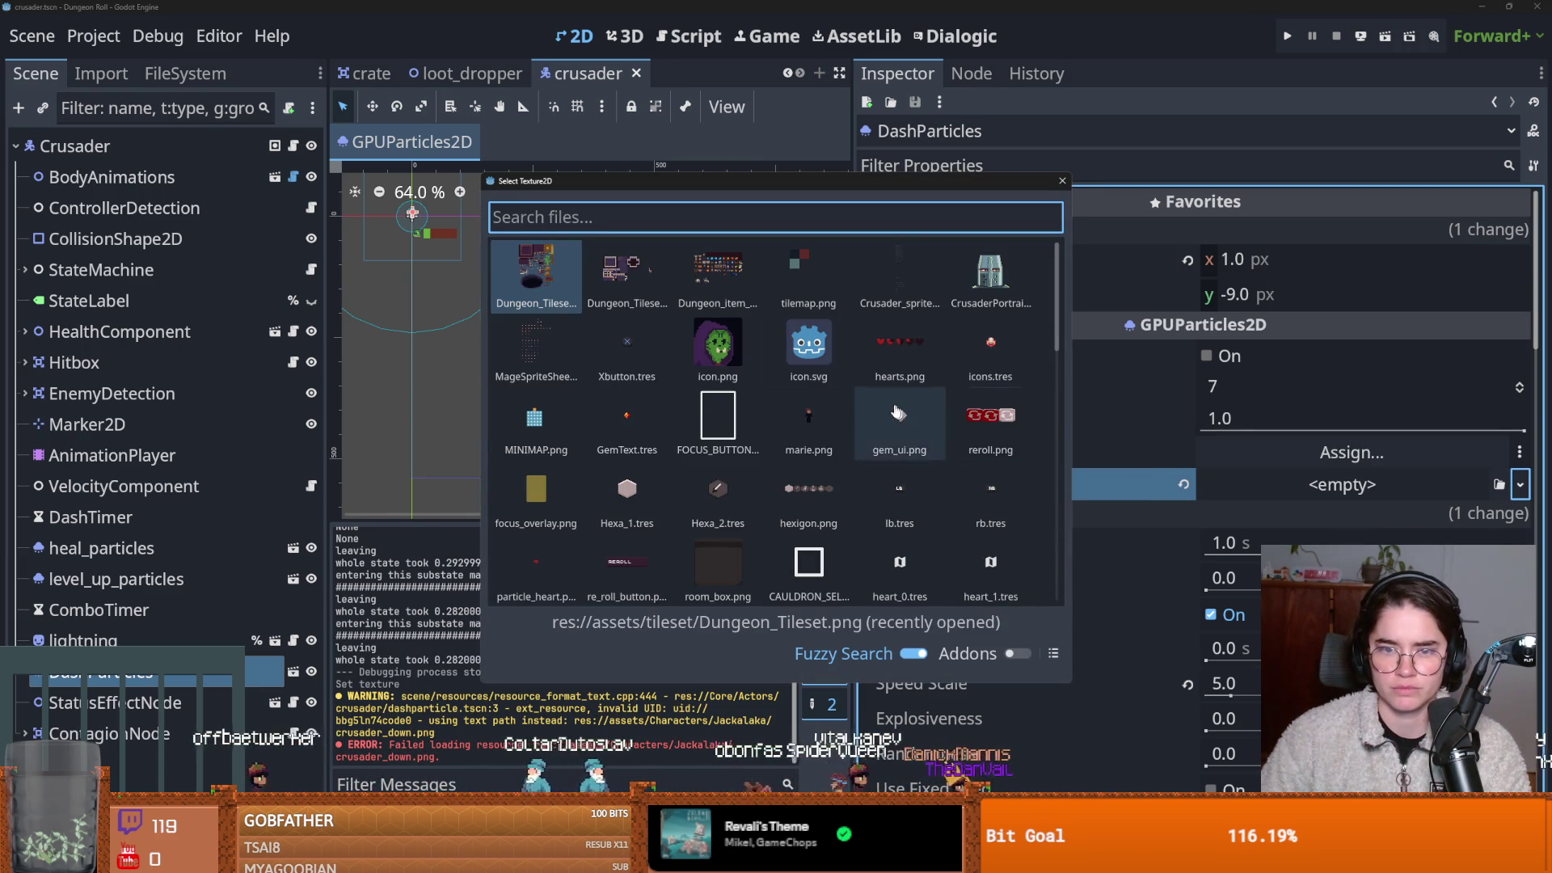
pyautogui.write('cr')
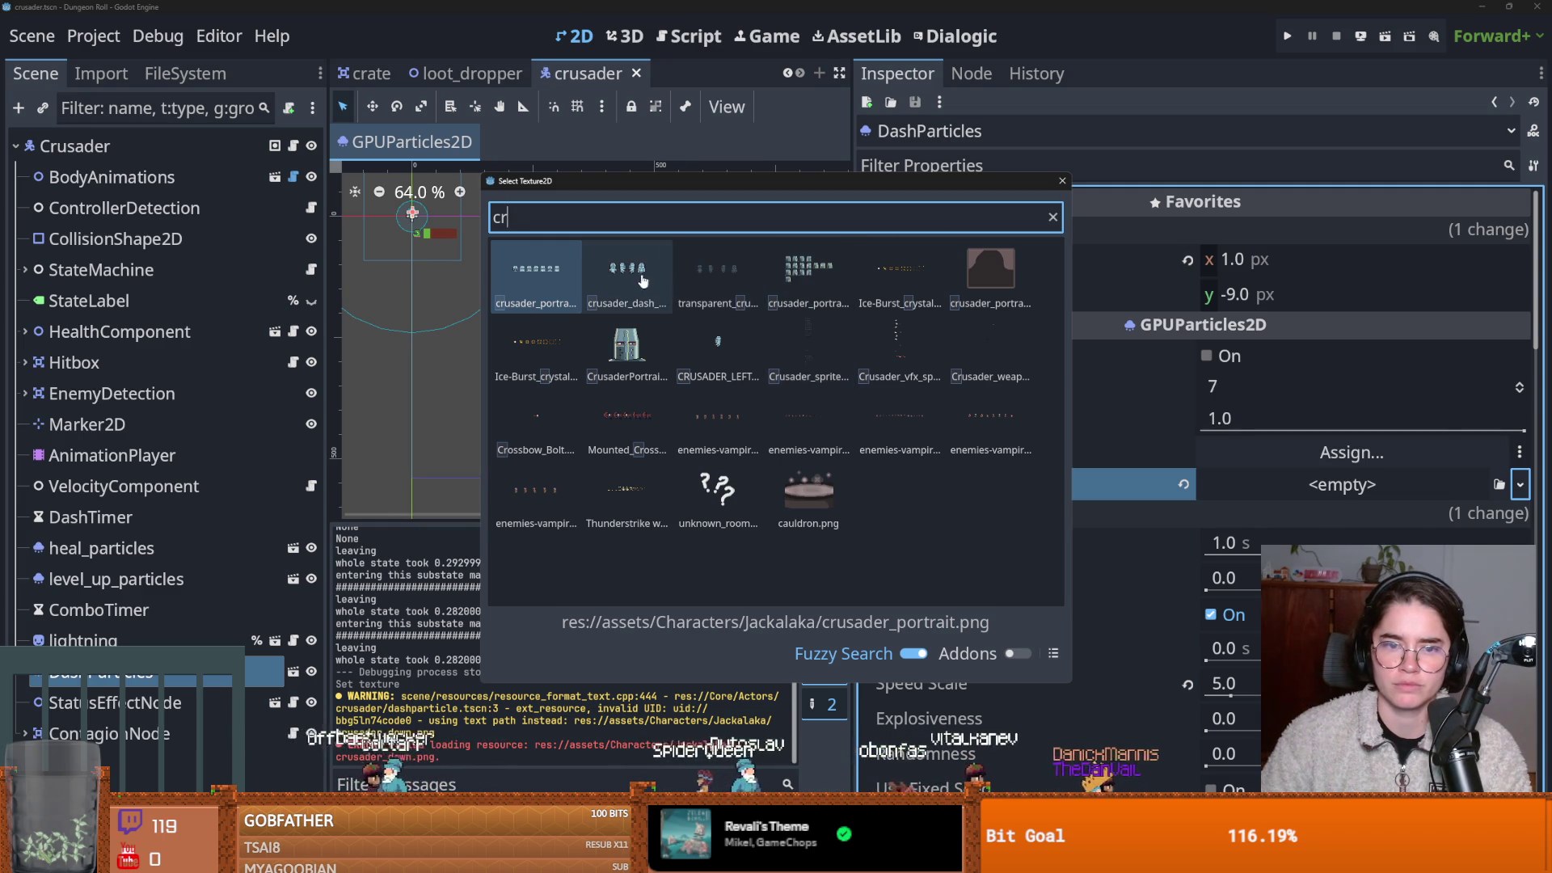
pyautogui.doubleClick(606, 280)
pyautogui.hotkey('ctrl', 's')
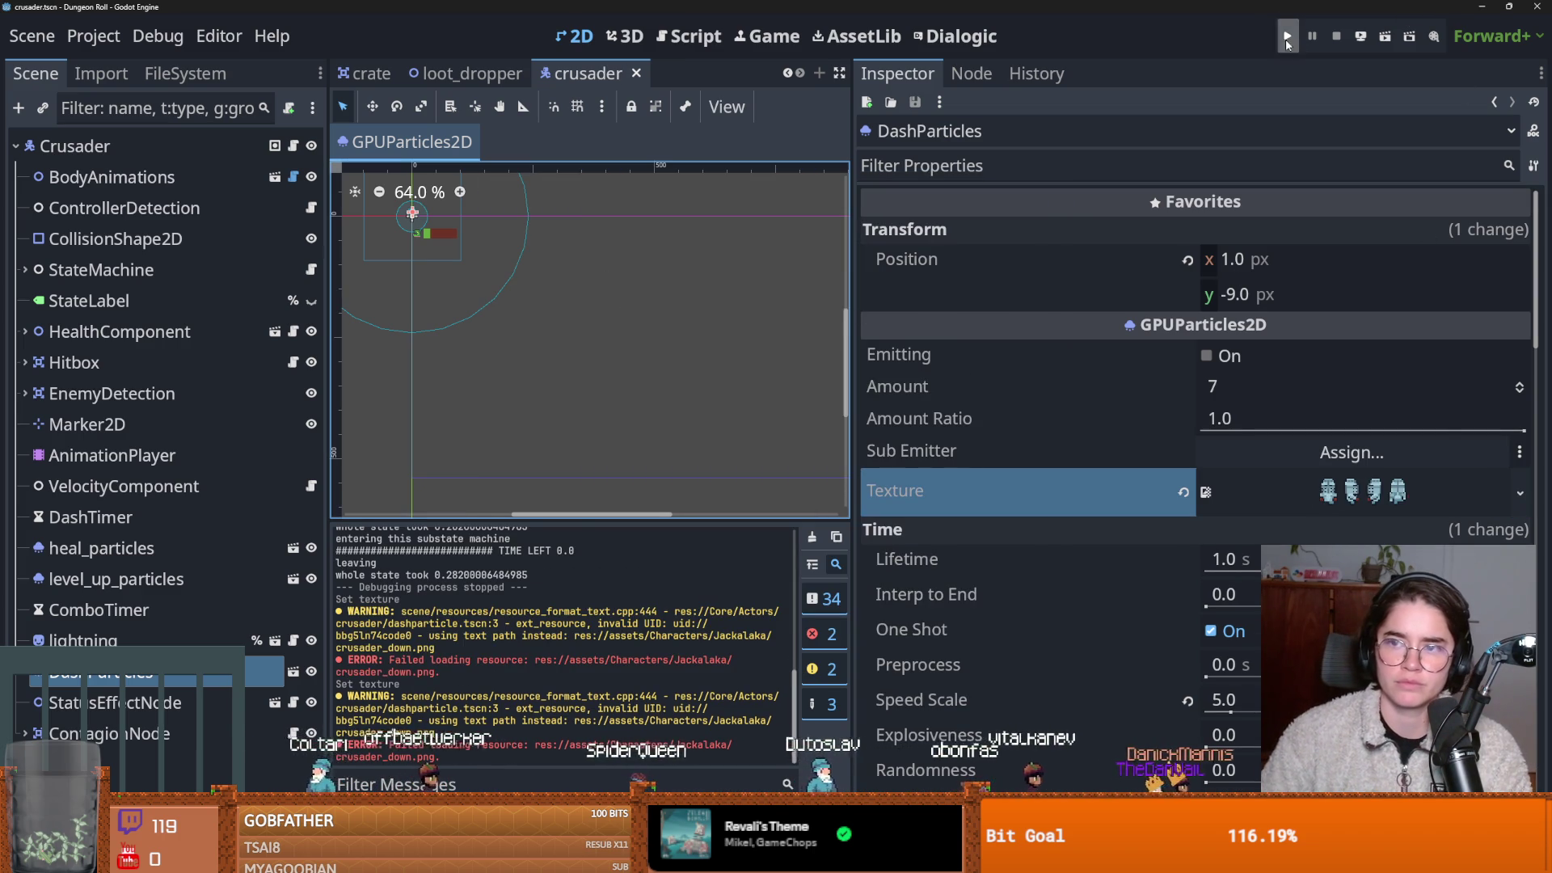
pyautogui.press('F5')
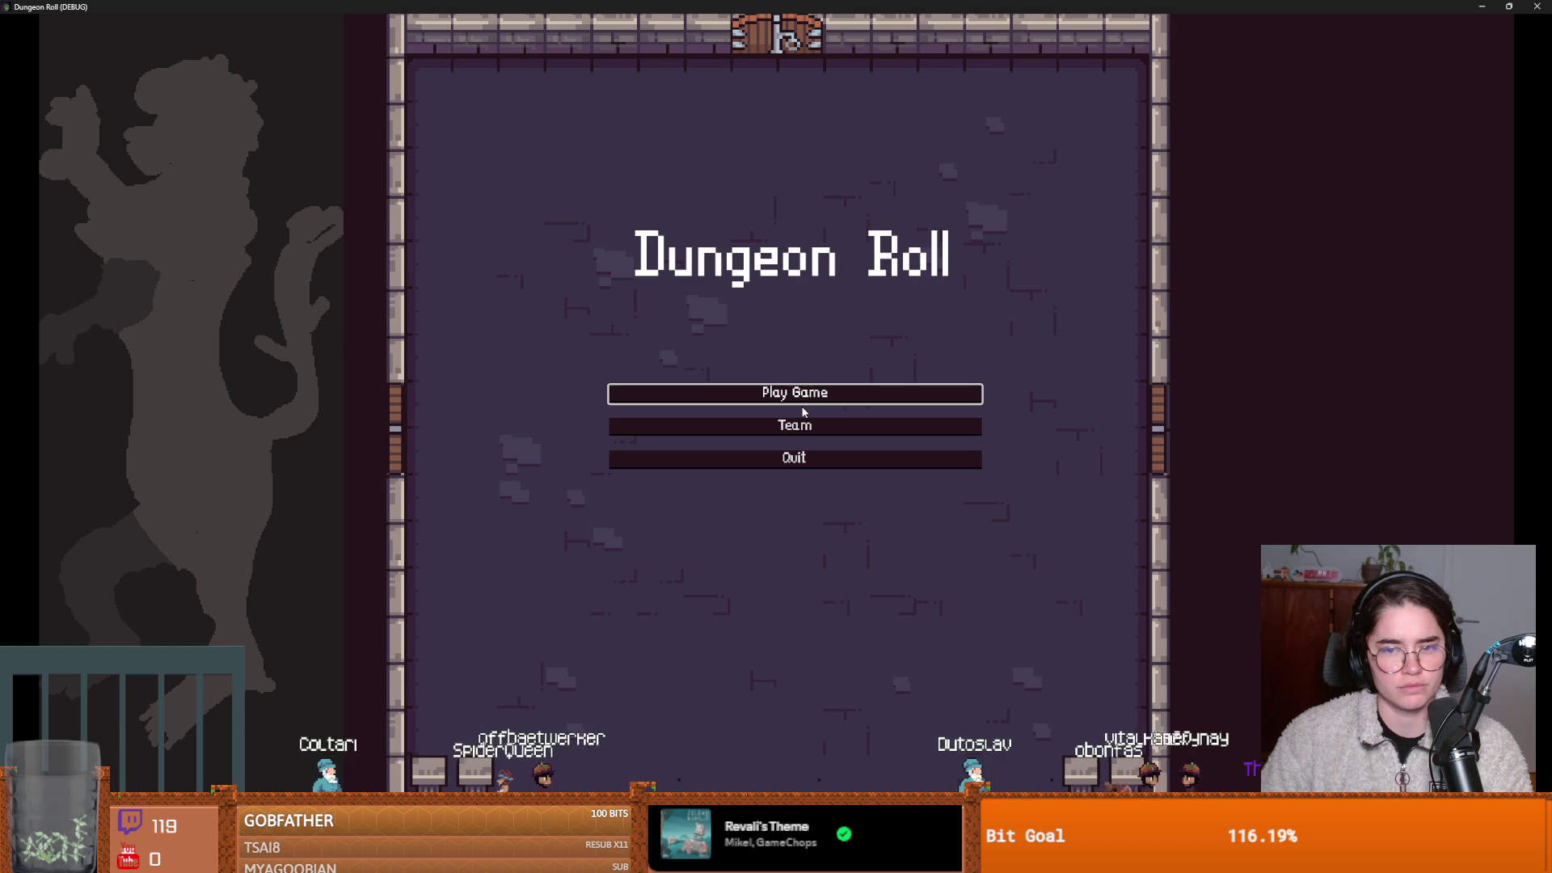
# Start a Crusader run, stop it with F8, save the scene, and switch to GitHub Desktop.
pyautogui.click(801, 399)
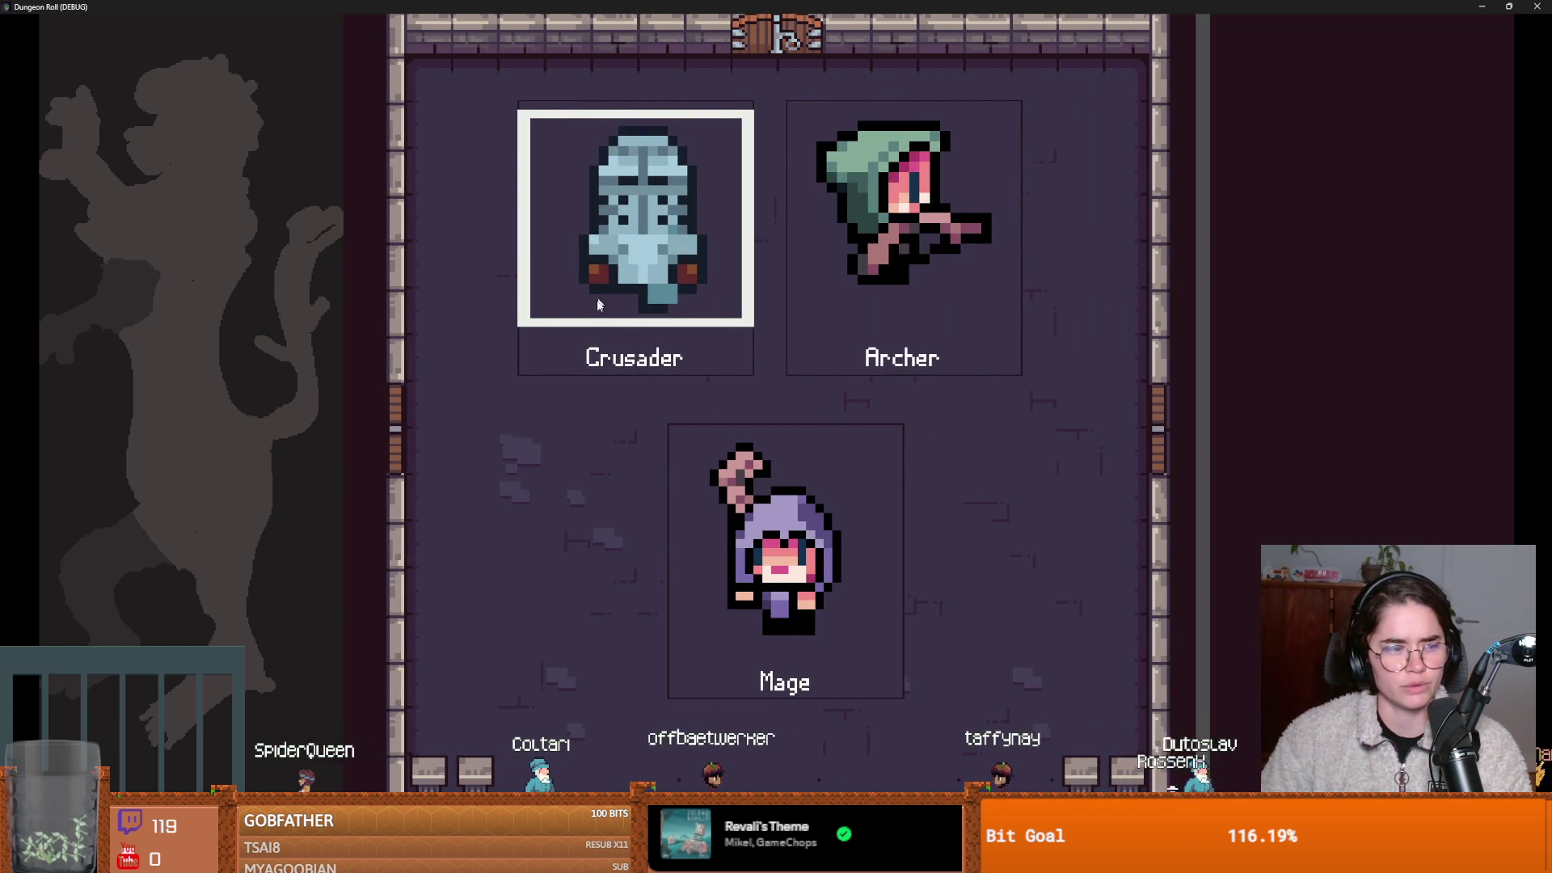
pyautogui.click(594, 330)
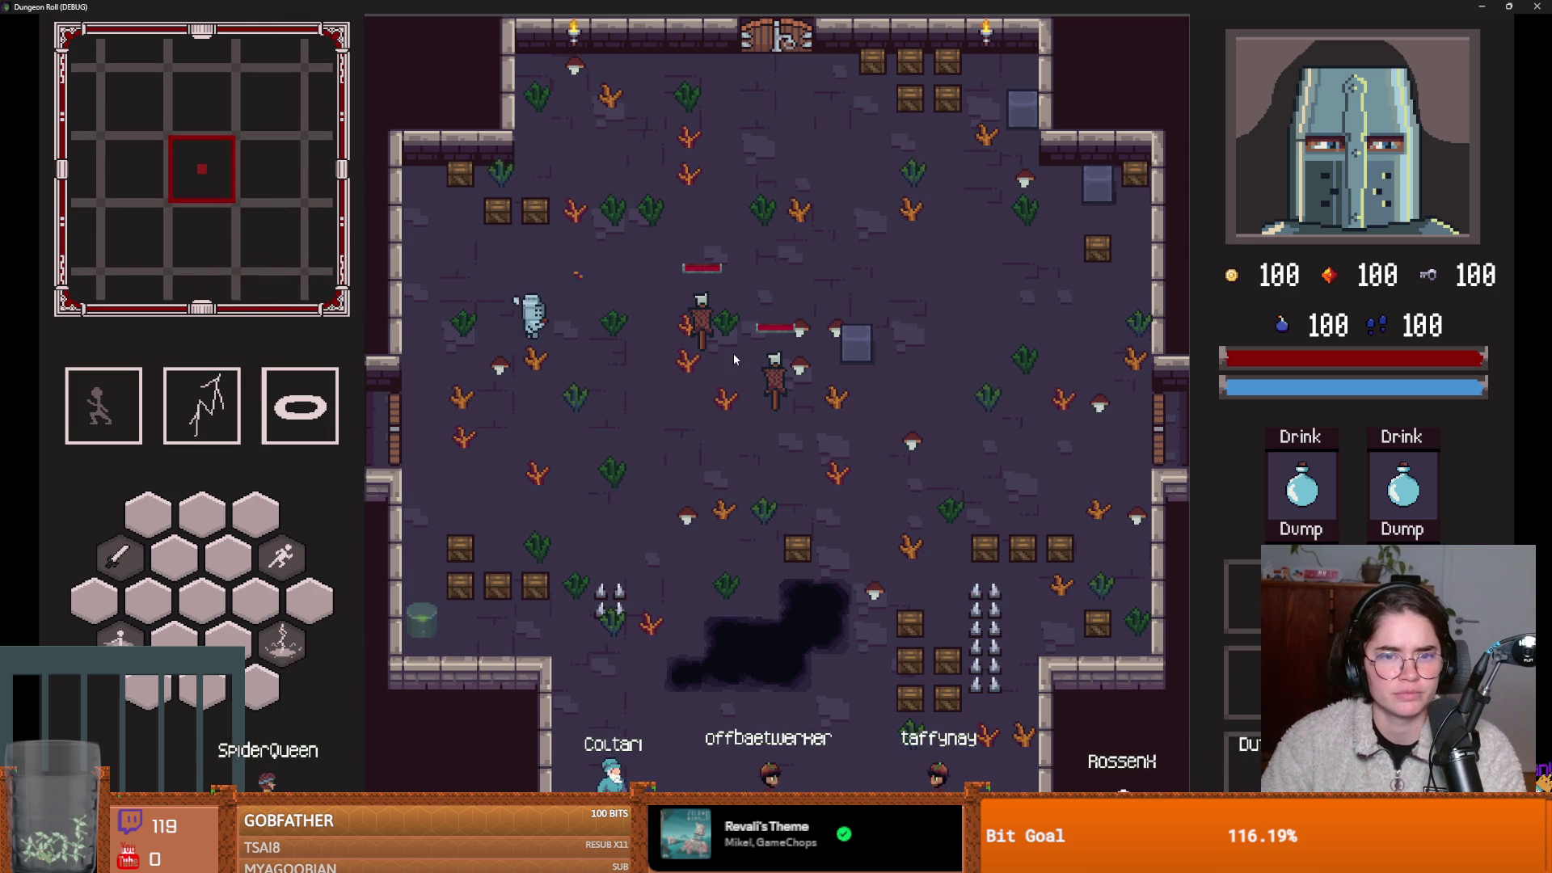
pyautogui.press('F8')
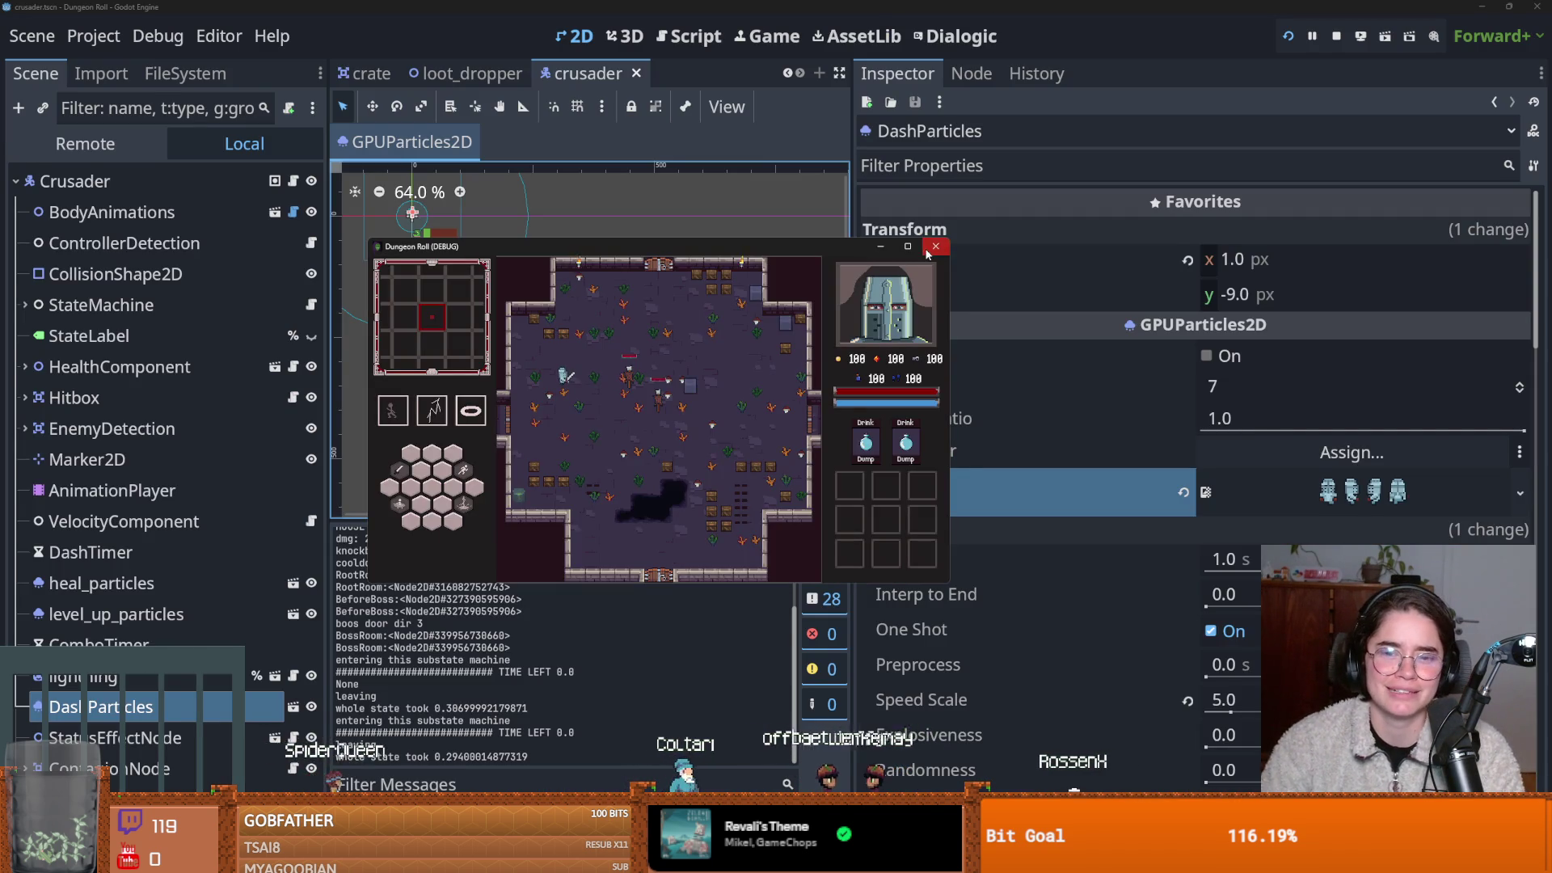
pyautogui.hotkey('ctrl', 's')
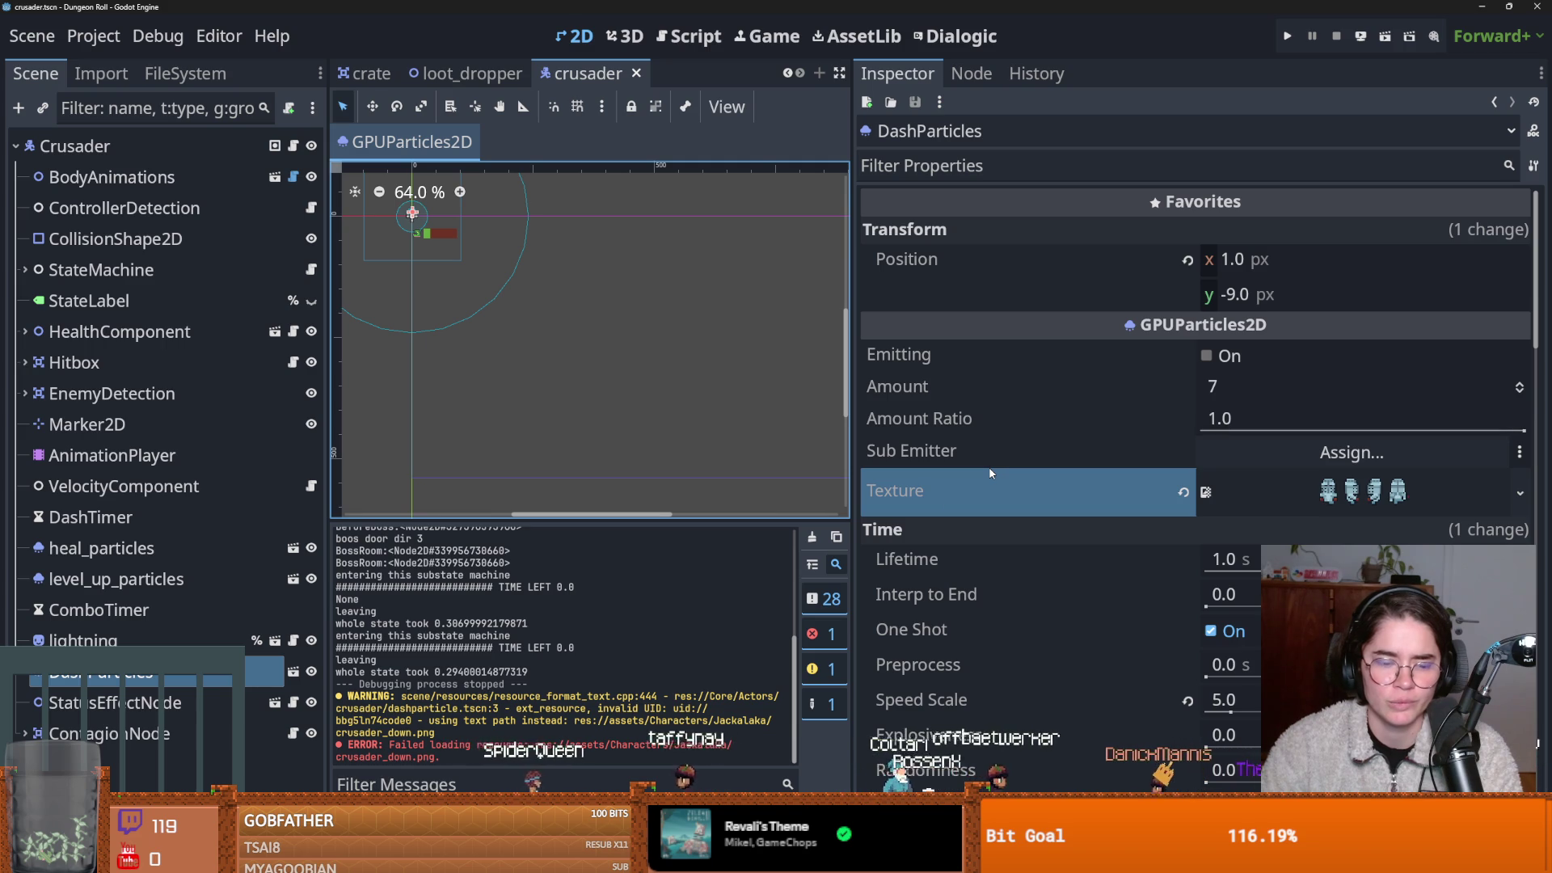
pyautogui.hotkey('alt', 'Tab')
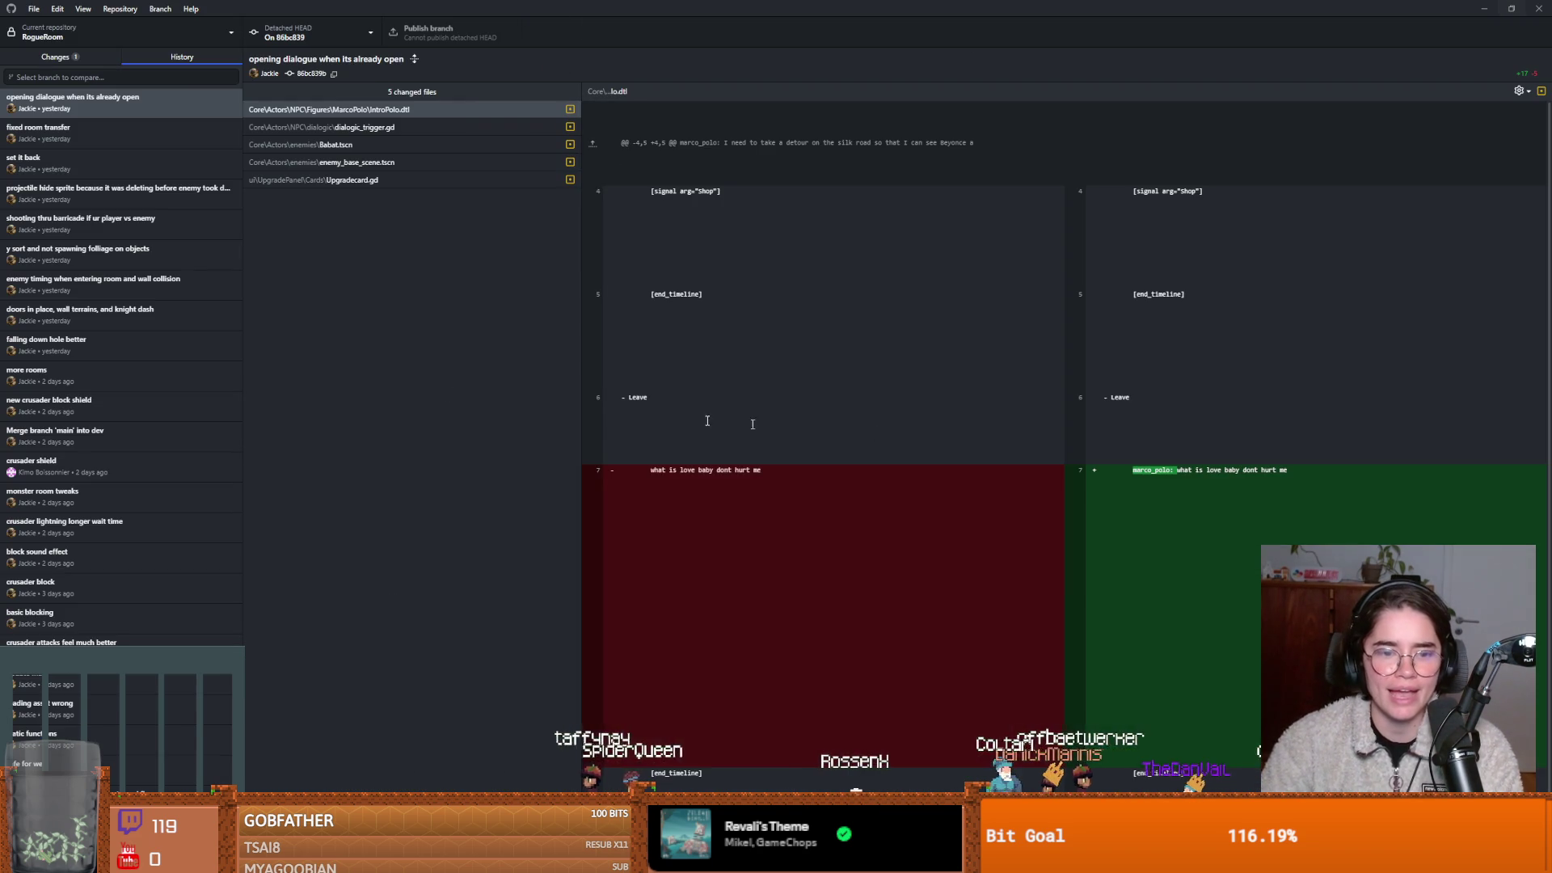
# Review the 'opening dialogue when its already open' commit's files, including Babat.tscn and Upgradecard.gd.
pyautogui.click(95, 55)
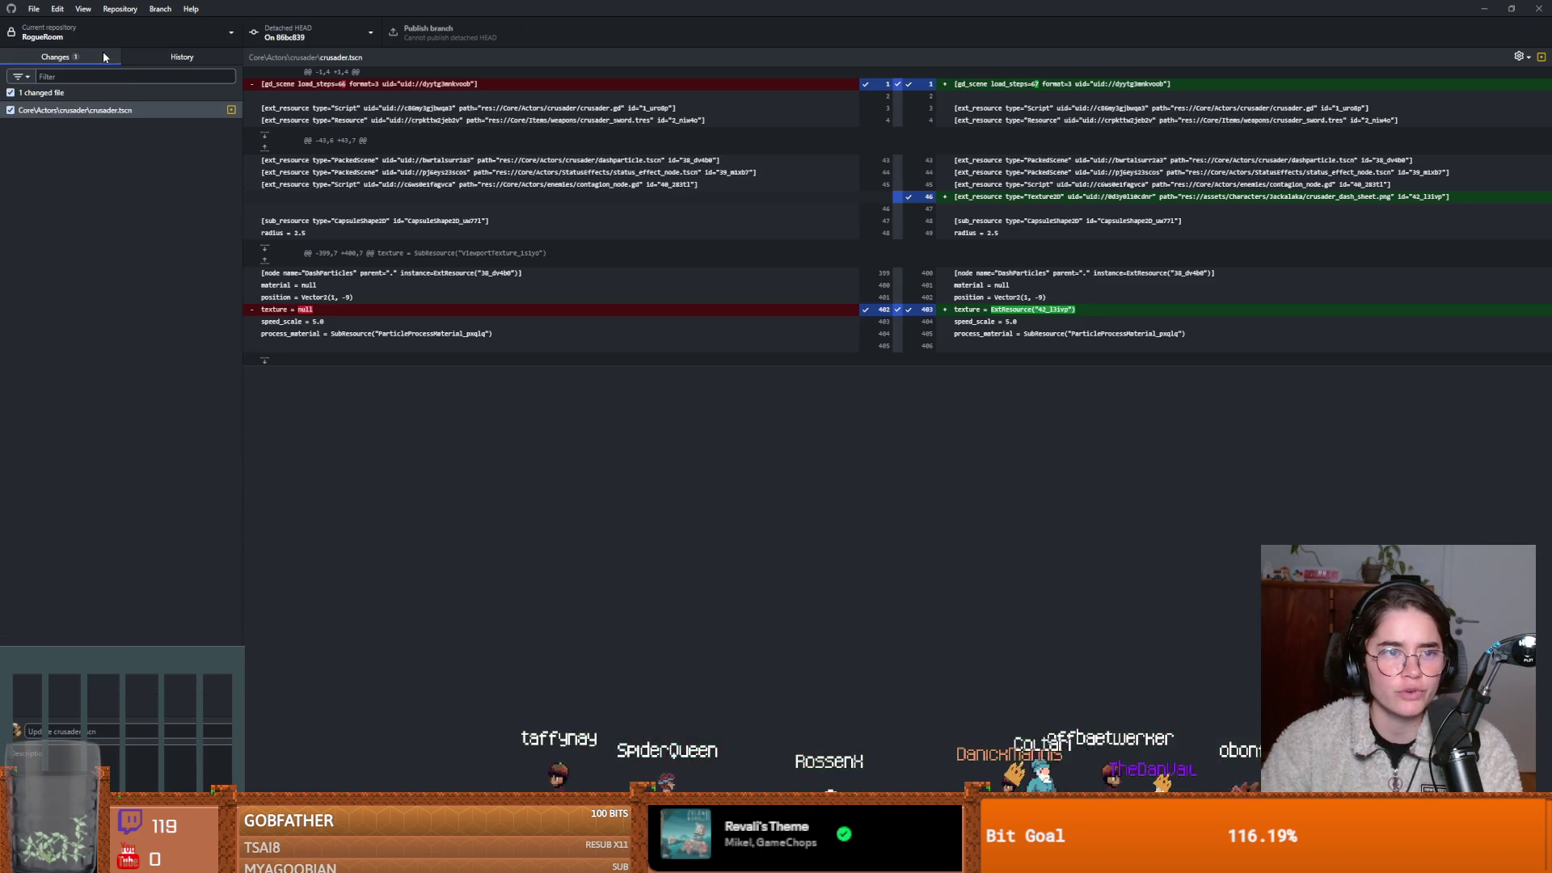
pyautogui.click(156, 53)
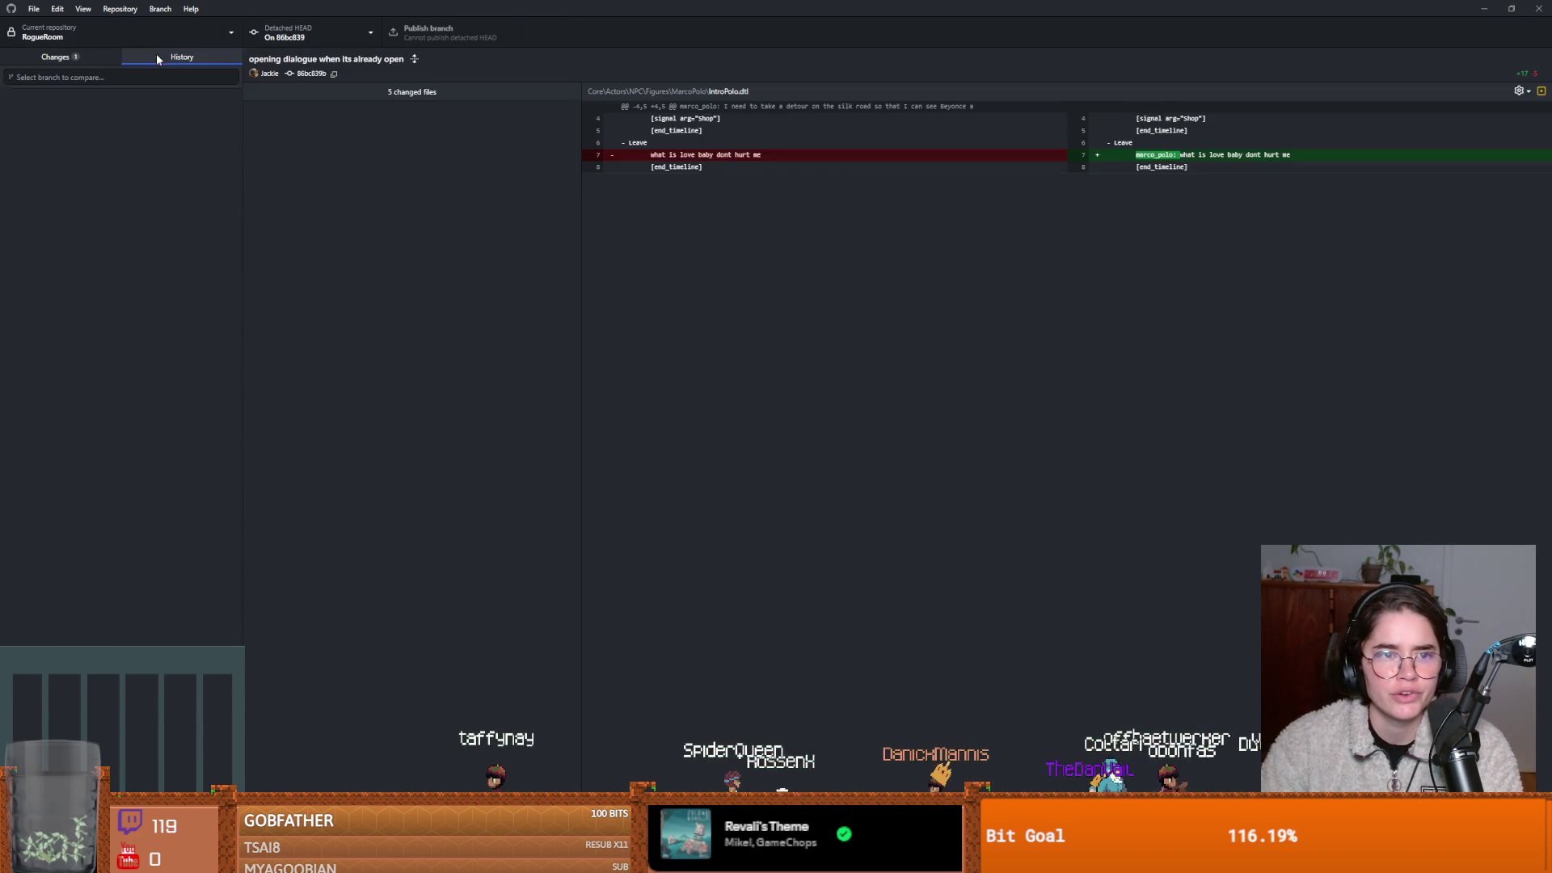
pyautogui.click(100, 123)
pyautogui.click(100, 99)
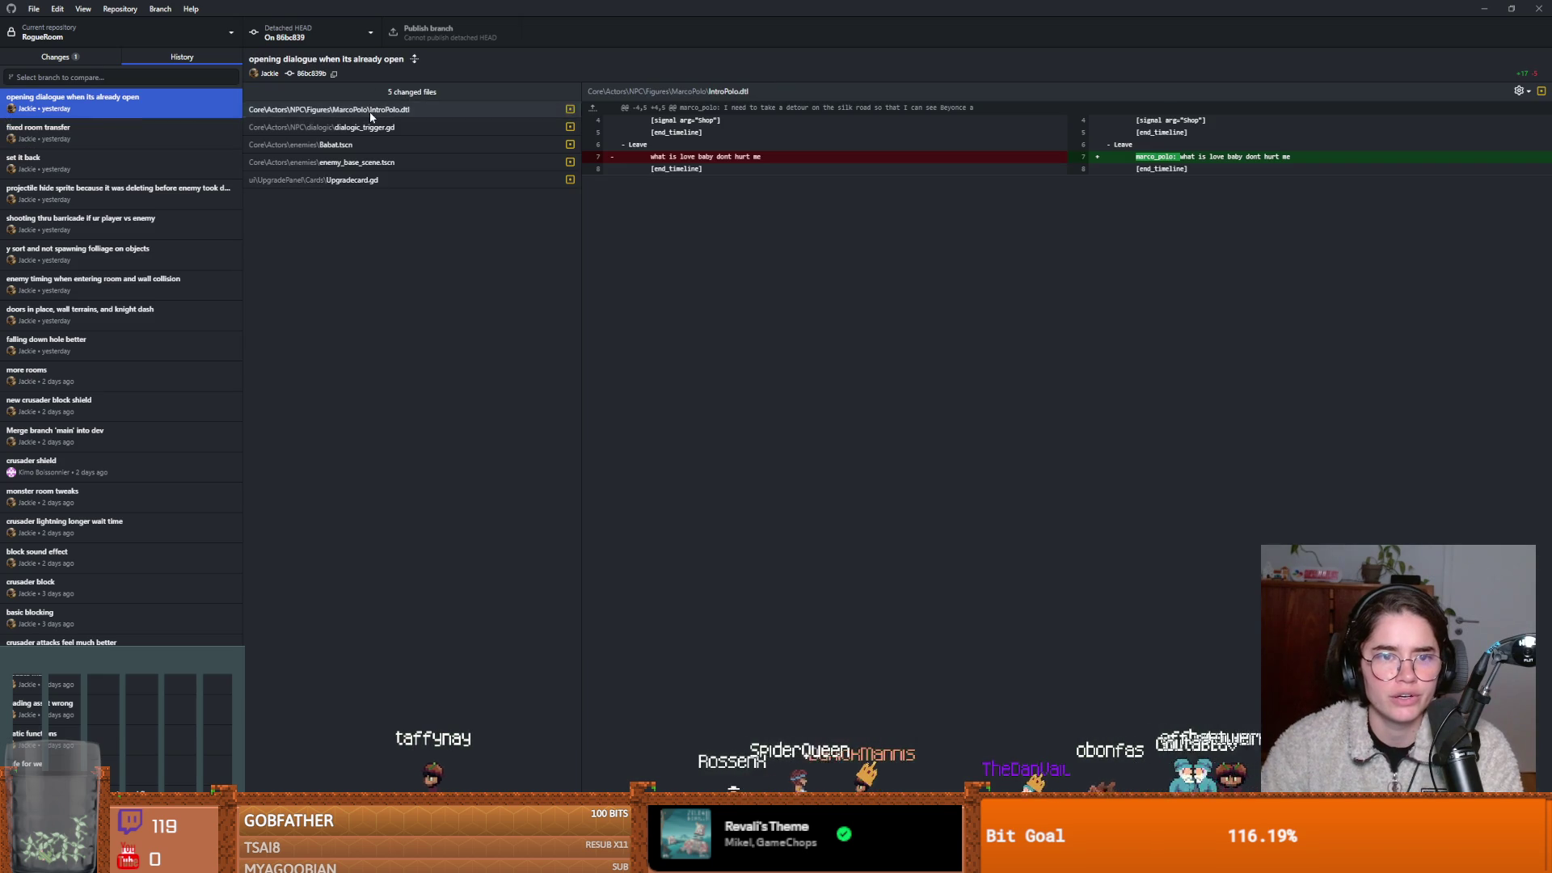
pyautogui.click(371, 110)
pyautogui.click(372, 127)
pyautogui.click(374, 144)
pyautogui.click(374, 163)
pyautogui.click(374, 179)
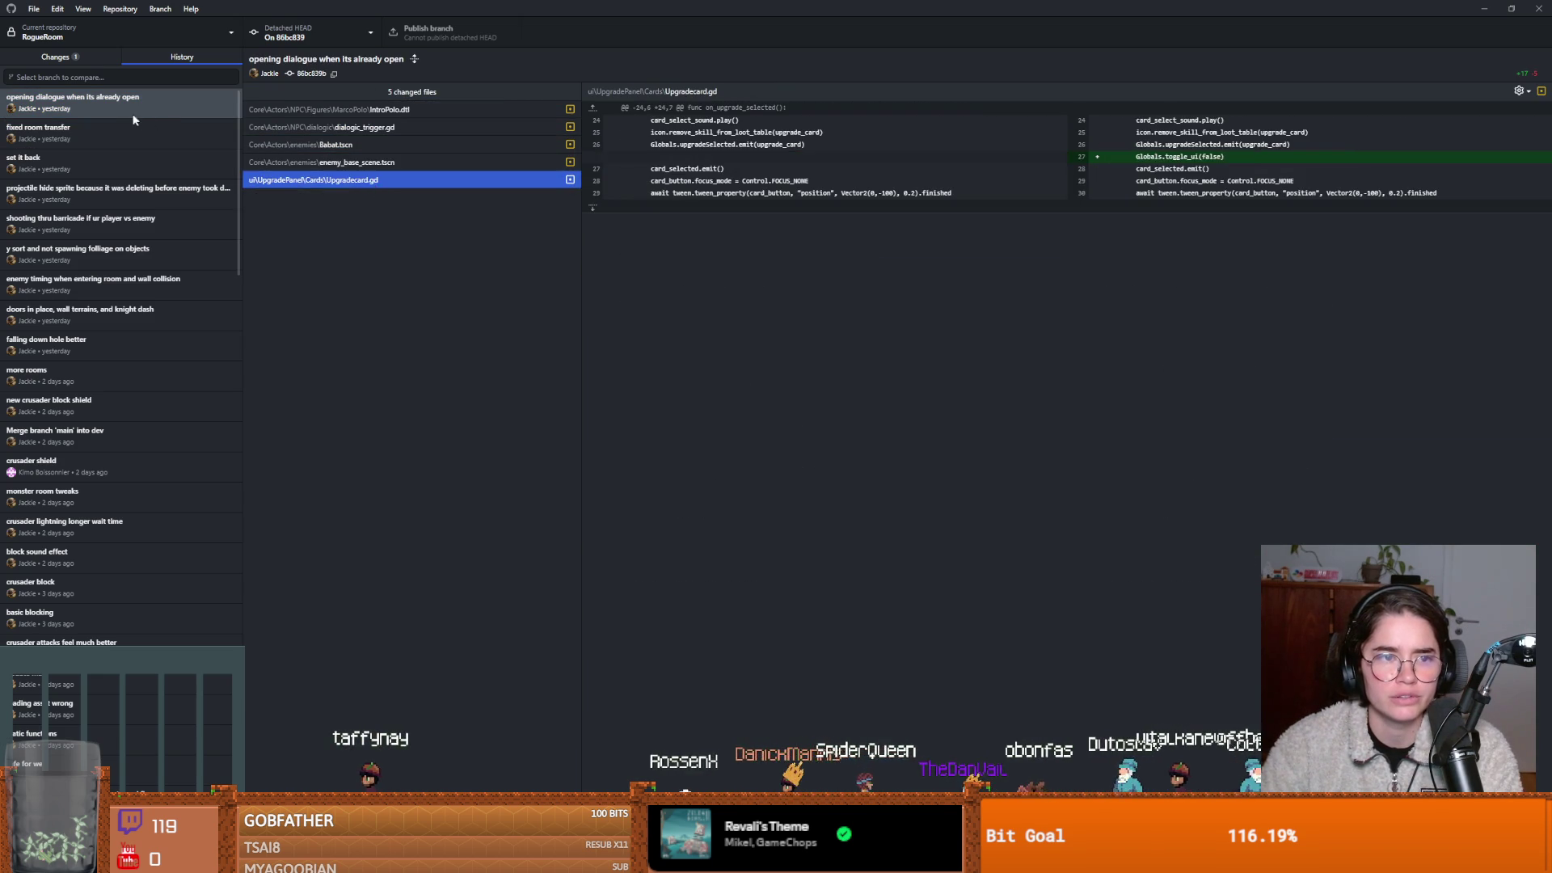
# Compare the fixed room transfer, set it back, and most recent commits.
pyautogui.click(162, 129)
pyautogui.click(197, 106)
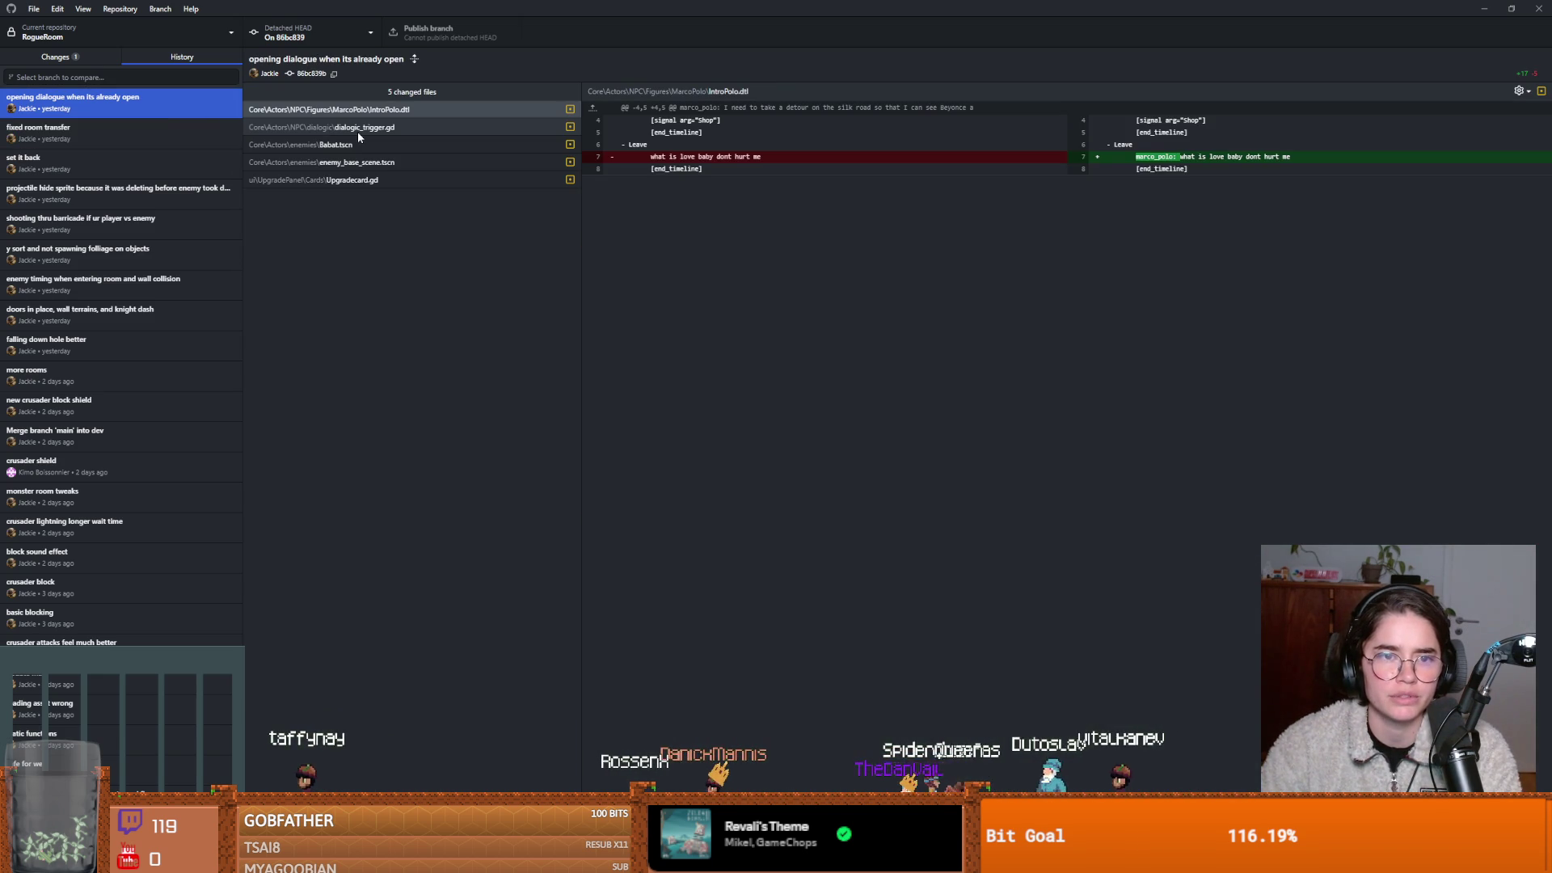
pyautogui.click(123, 164)
pyautogui.click(146, 102)
# Return to the crusader.tscn change, check the checked-out branch, and shrink the Godot window.
pyautogui.hotkey('ctrl', '1')
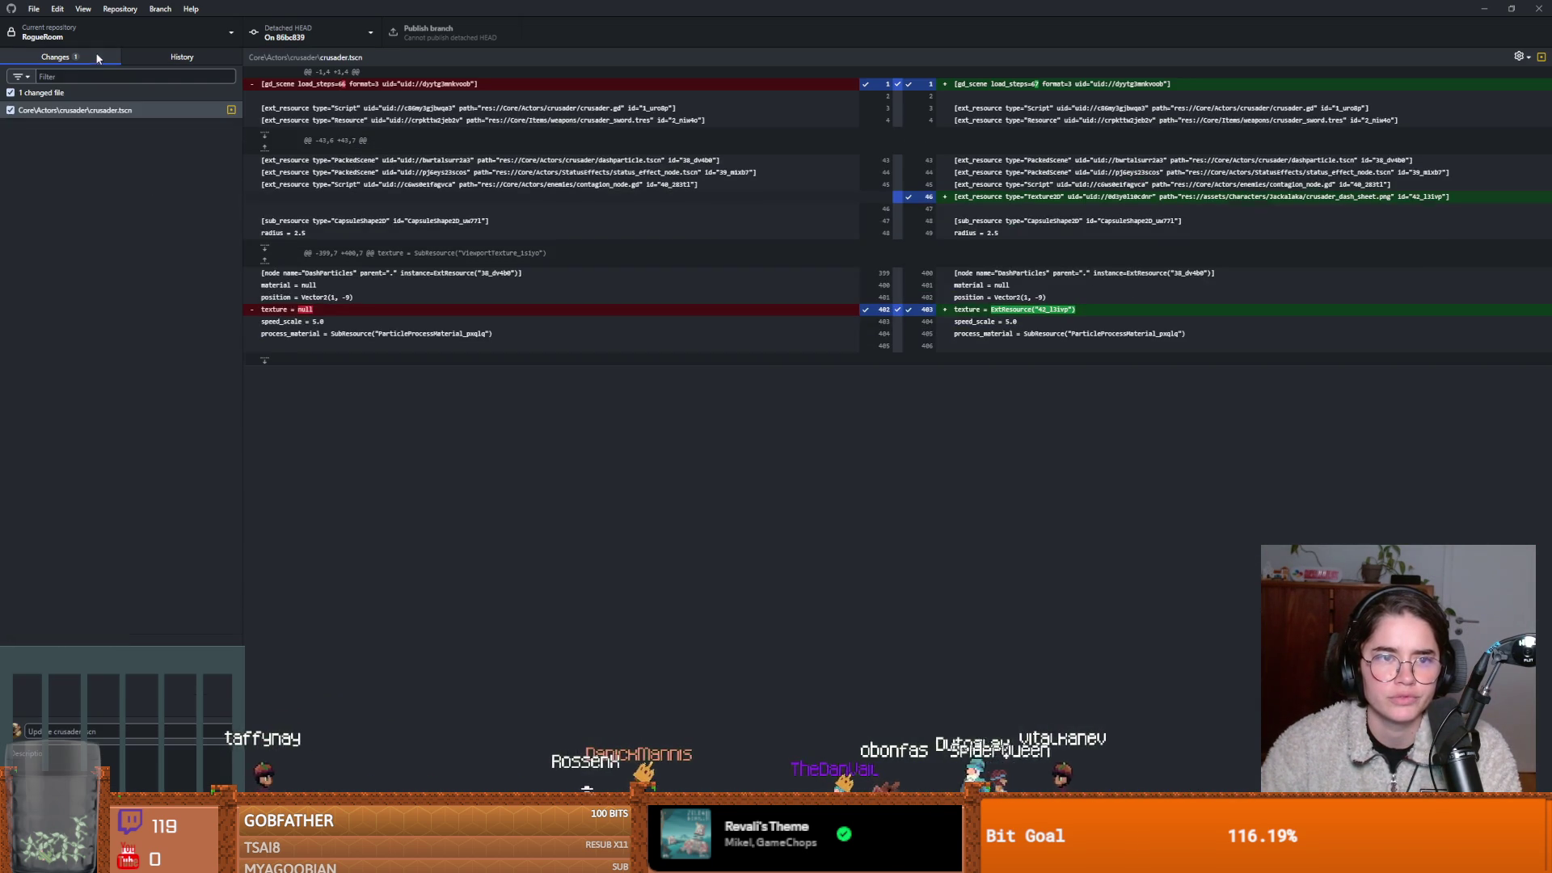
pyautogui.click(150, 105)
pyautogui.click(329, 38)
pyautogui.click(743, 550)
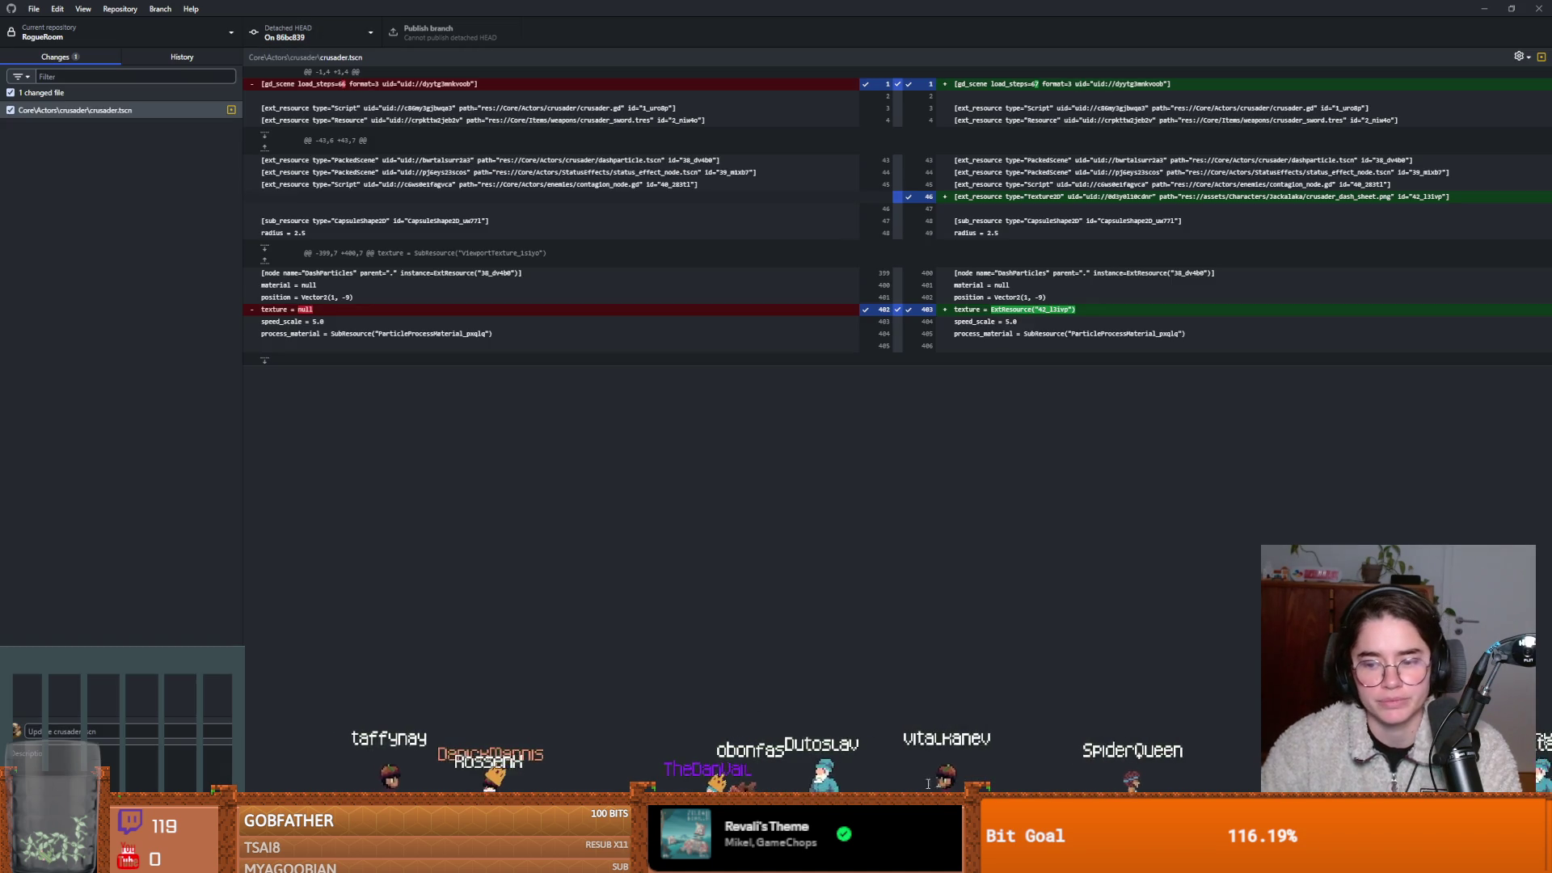
pyautogui.hotkey('alt', 'Tab')
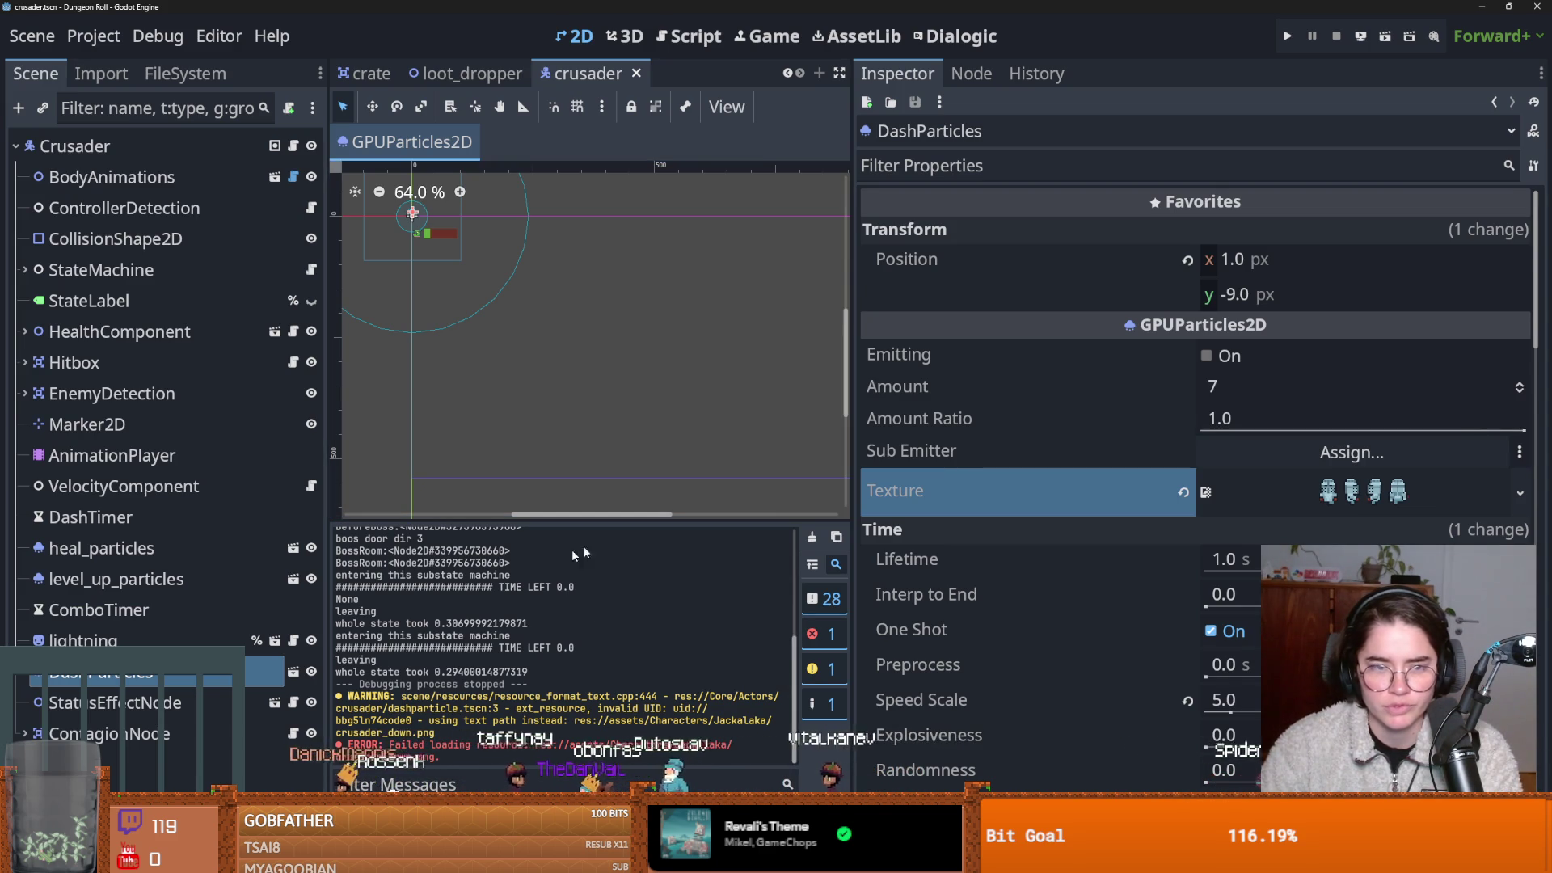
pyautogui.moveTo(1031, 8); pyautogui.dragTo(1030, 597)
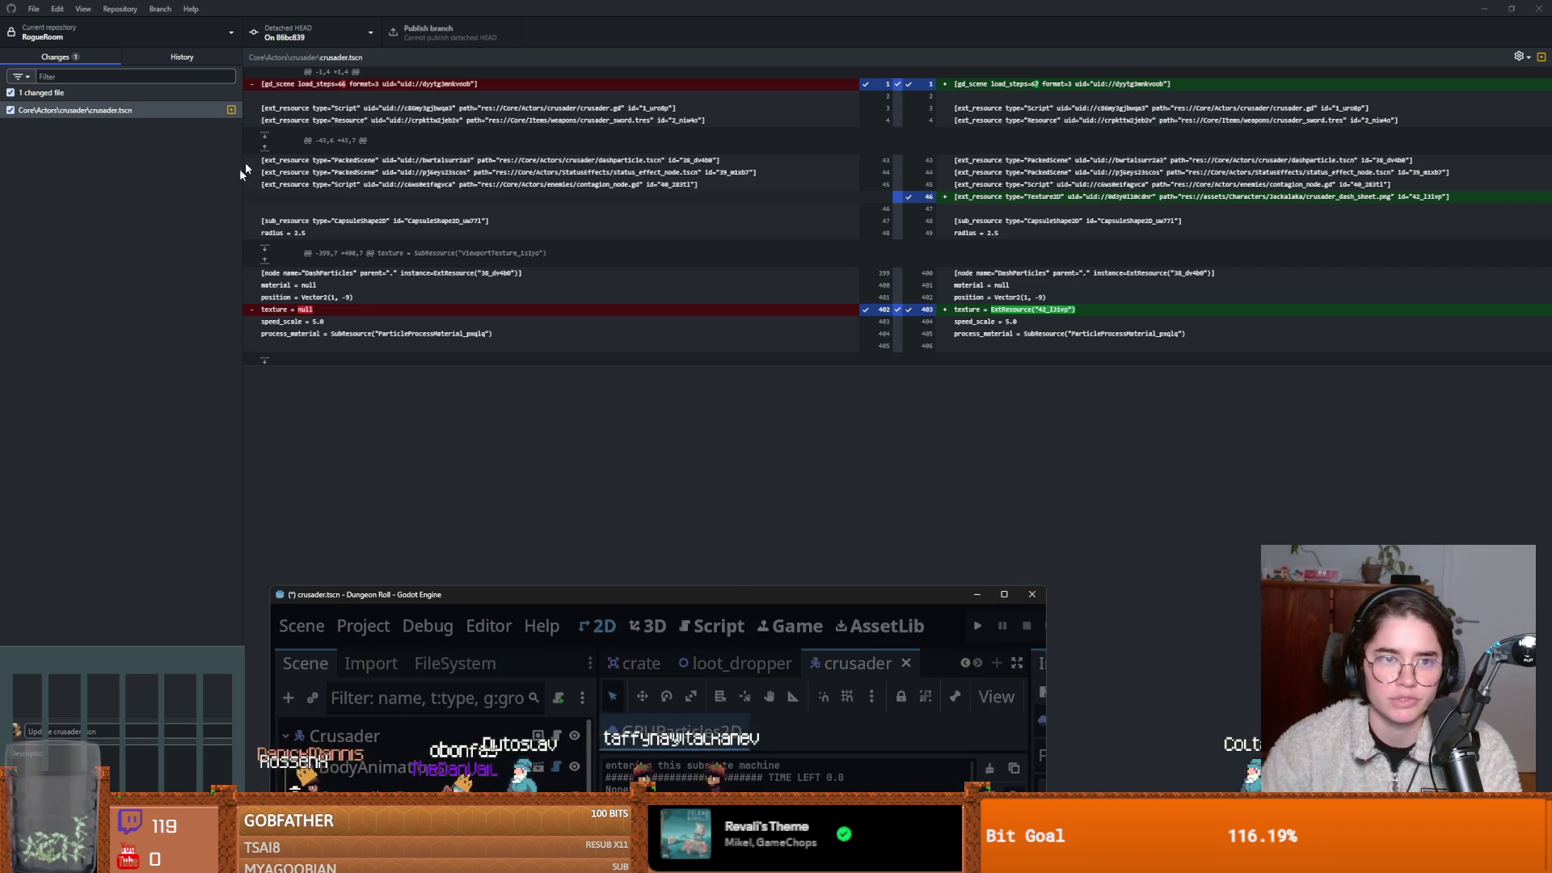
# Switch to dev, discard the crusader.tscn changes, and minimize GitHub Desktop.
pyautogui.click(347, 32)
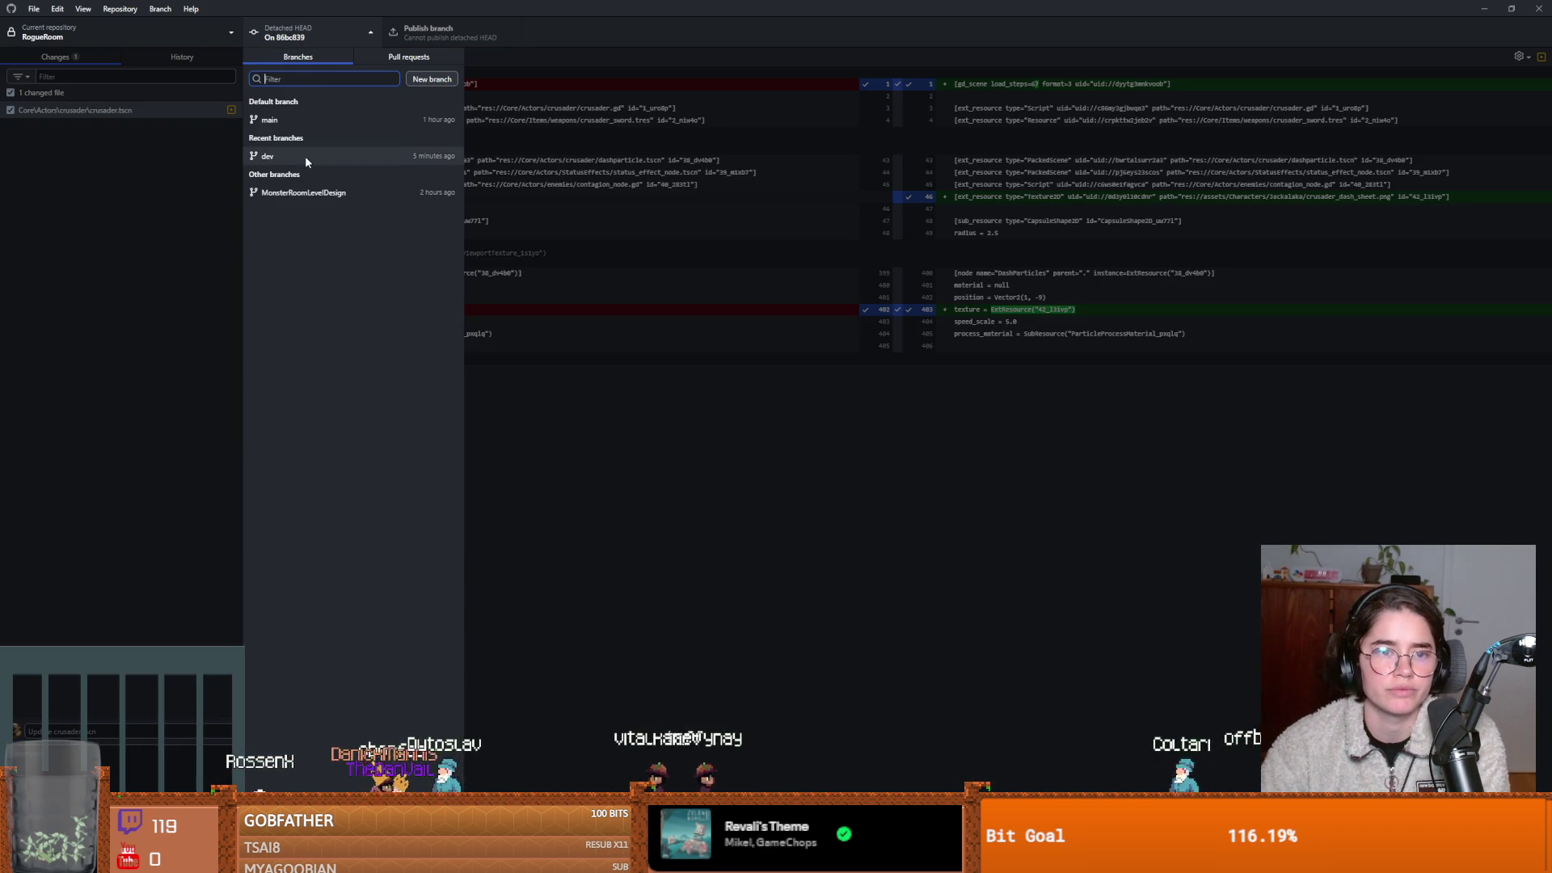
pyautogui.click(305, 158)
pyautogui.click(124, 111)
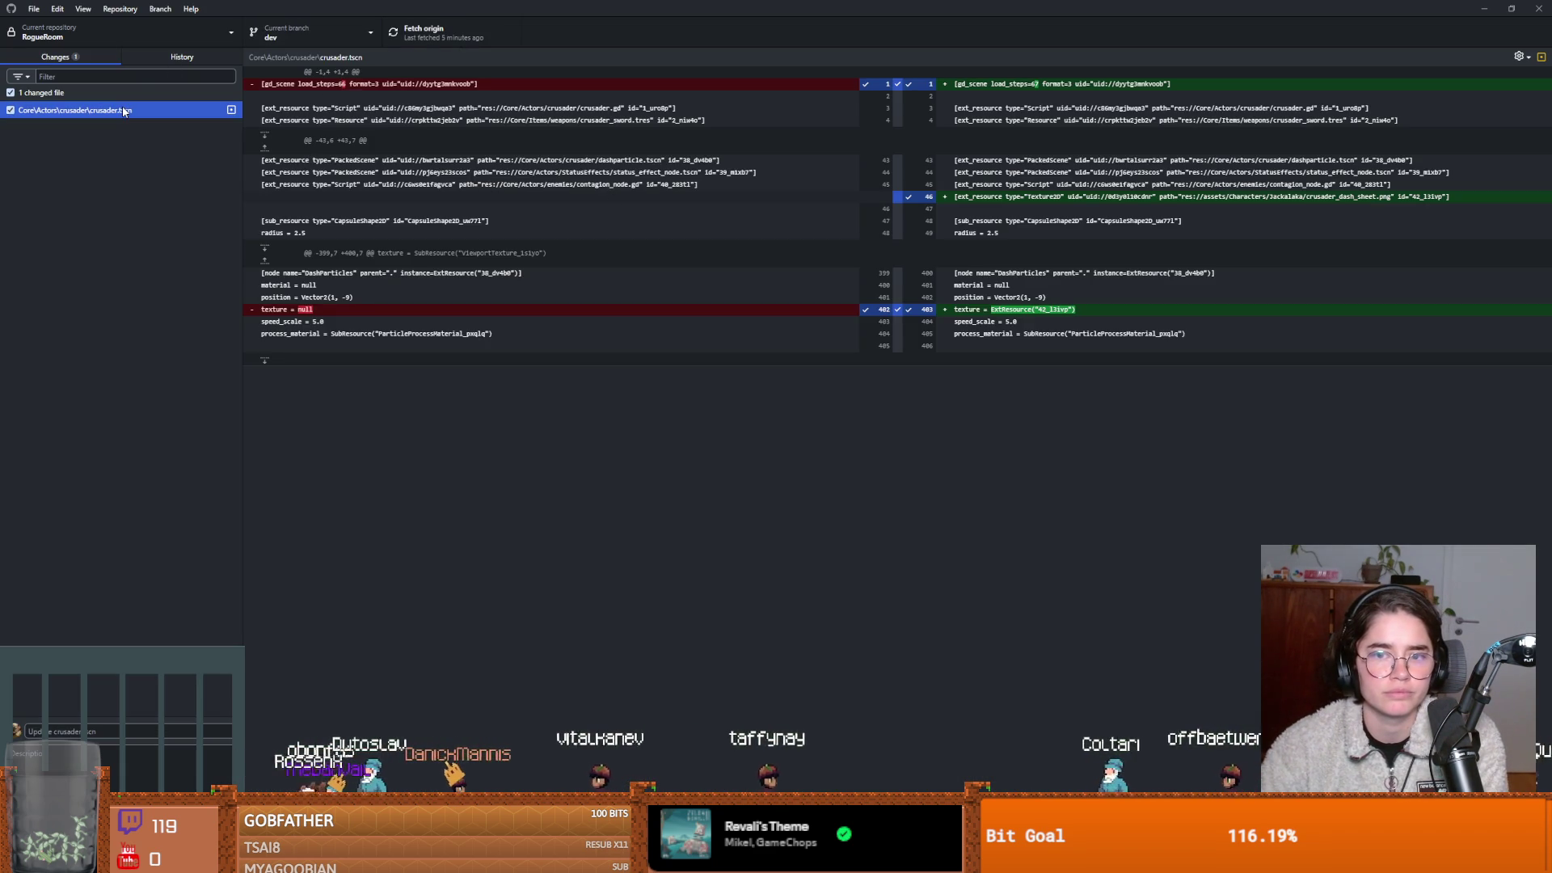
pyautogui.rightClick(126, 113)
pyautogui.click(165, 125)
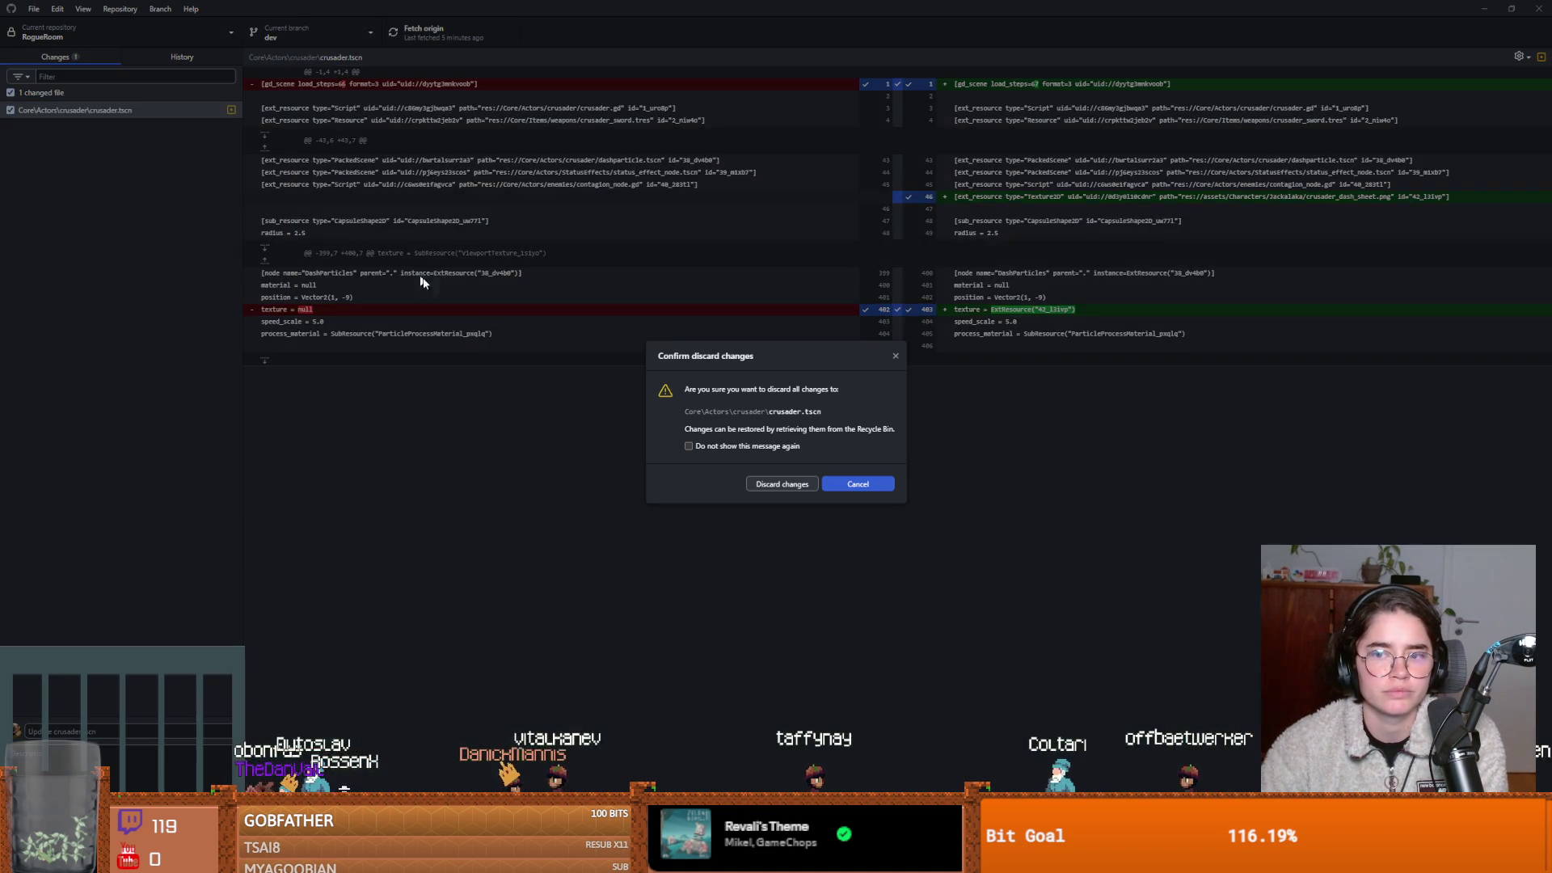
pyautogui.click(791, 487)
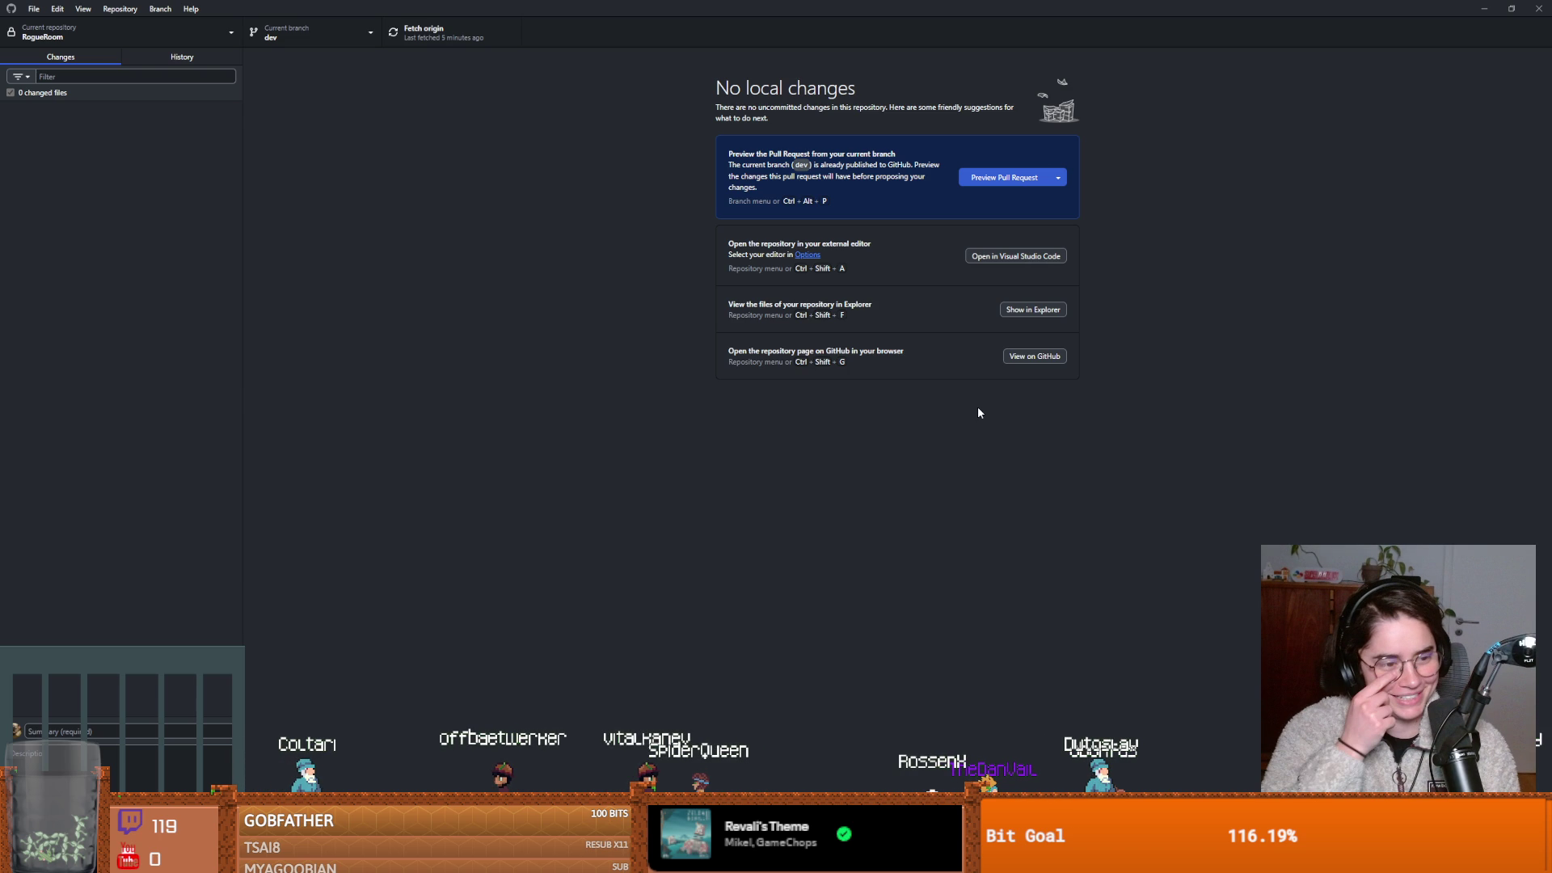
pyautogui.press('super+Down')
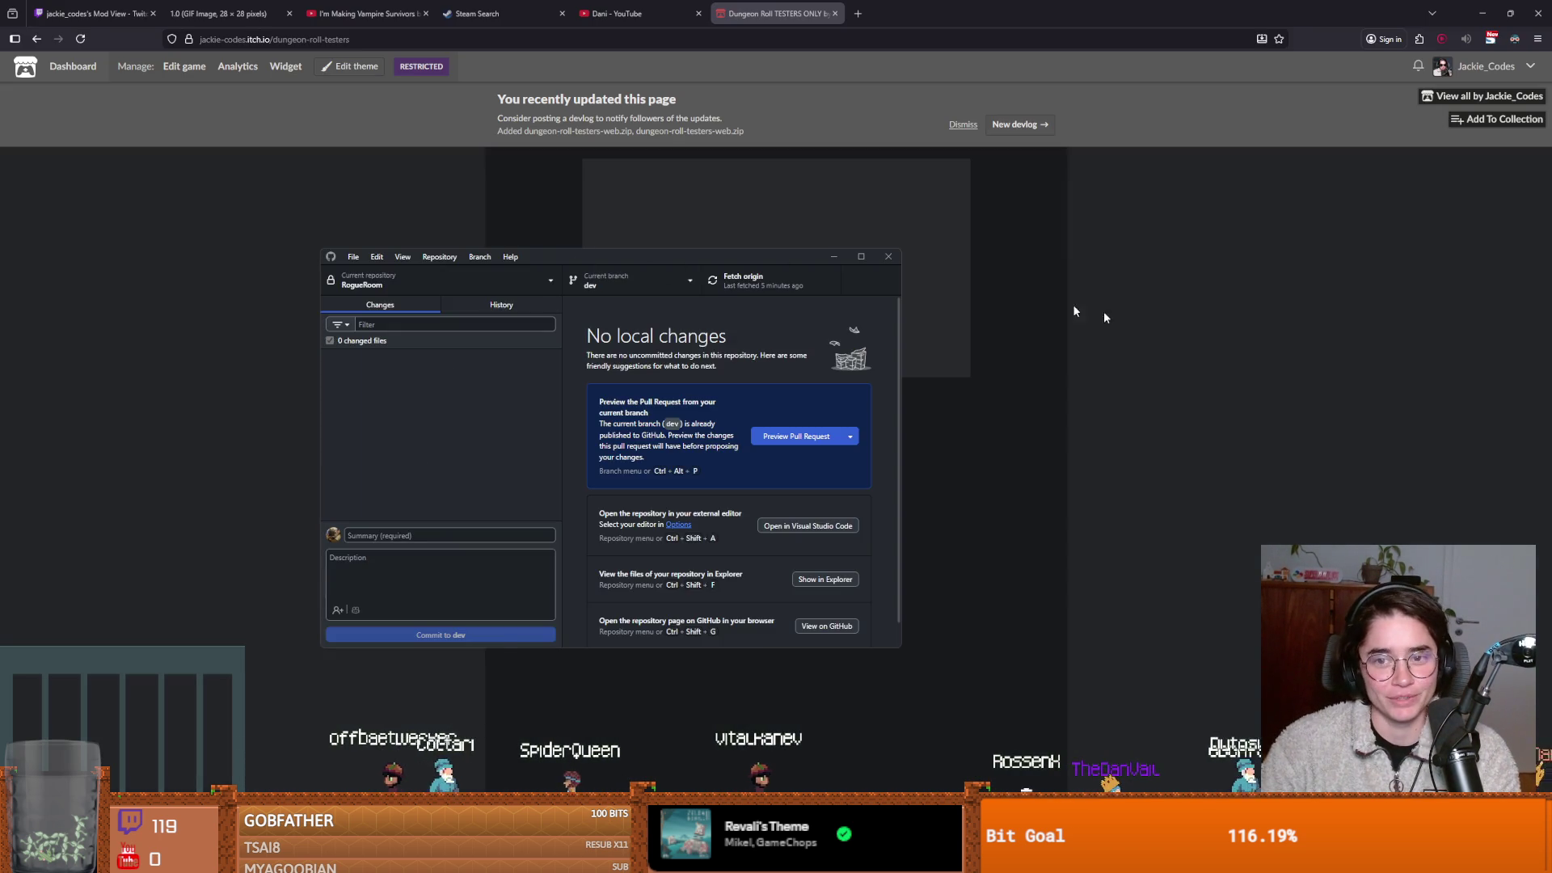
pyautogui.click(1104, 312)
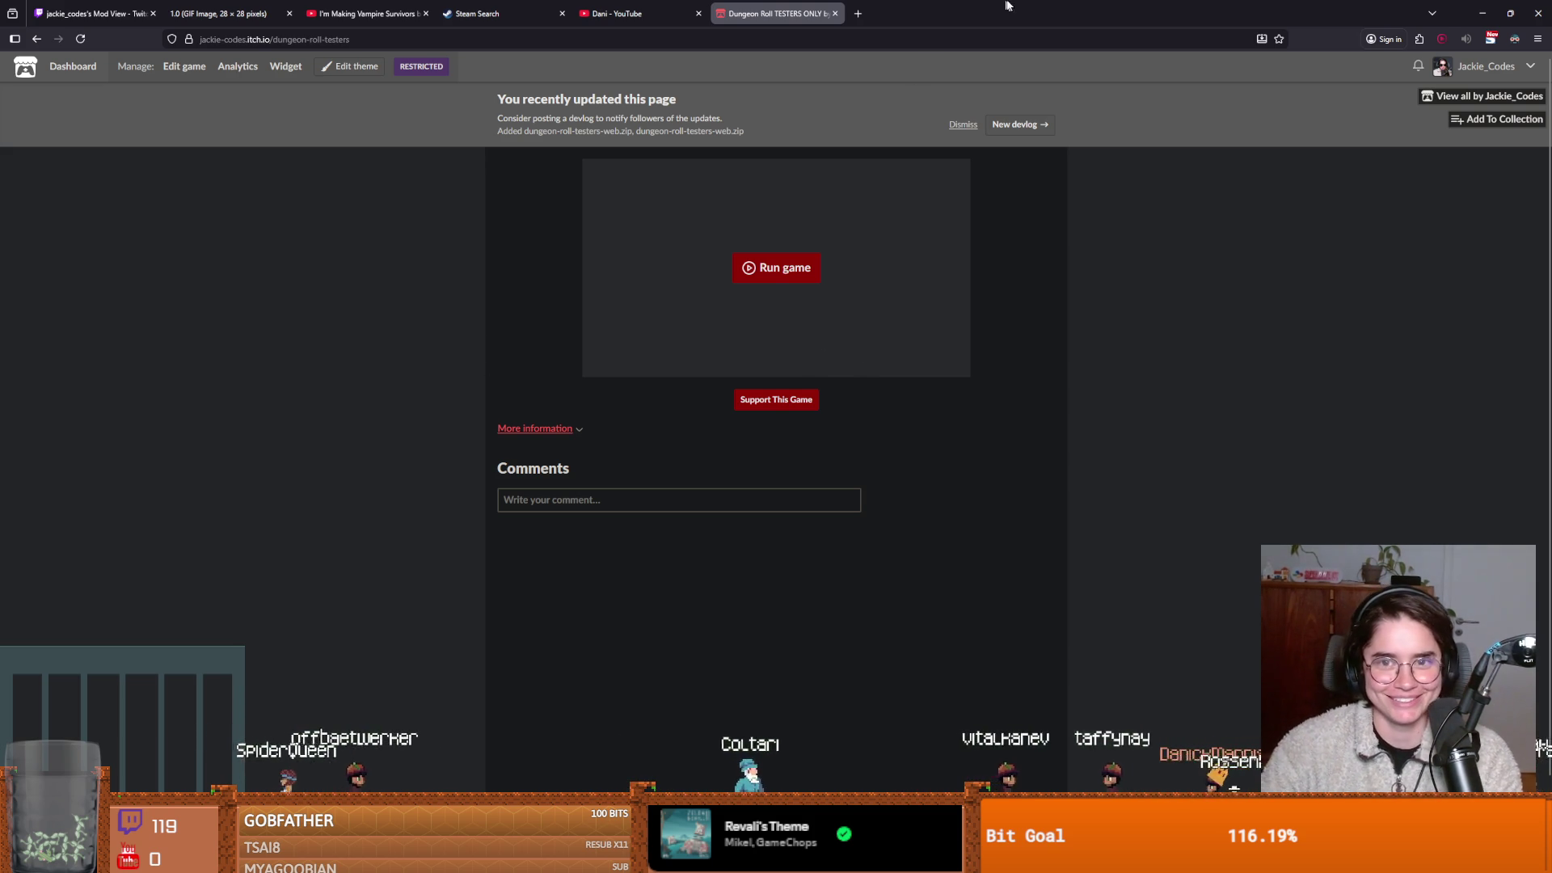
# Open Dungeon Roll from the Godot Project Manager and widen the 2D viewport and output area.
pyautogui.hotkey('alt', 'Tab')
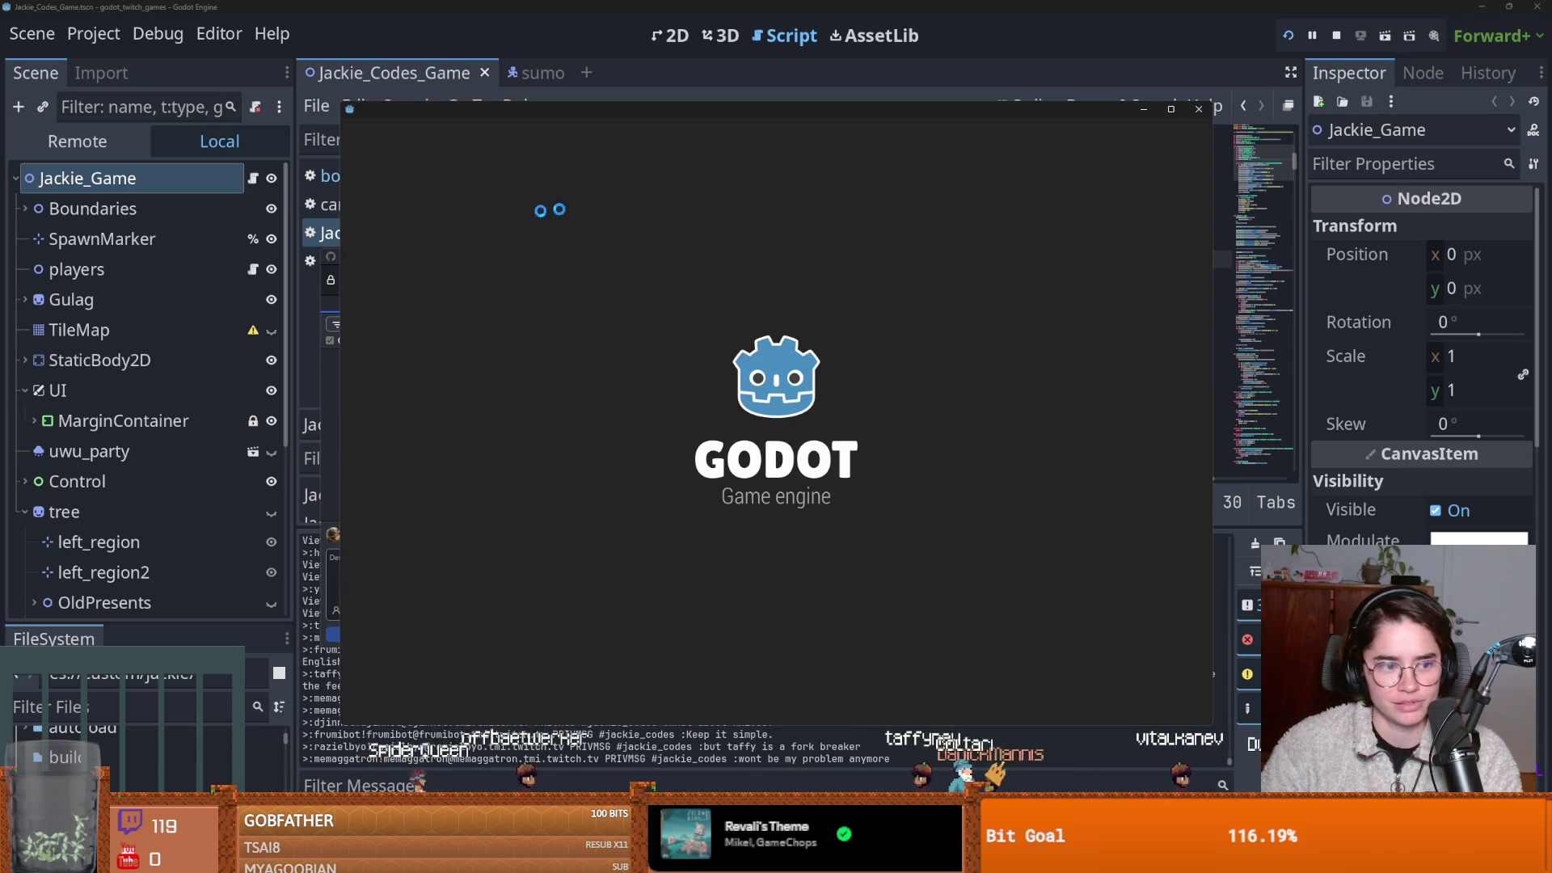
pyautogui.doubleClick(515, 324)
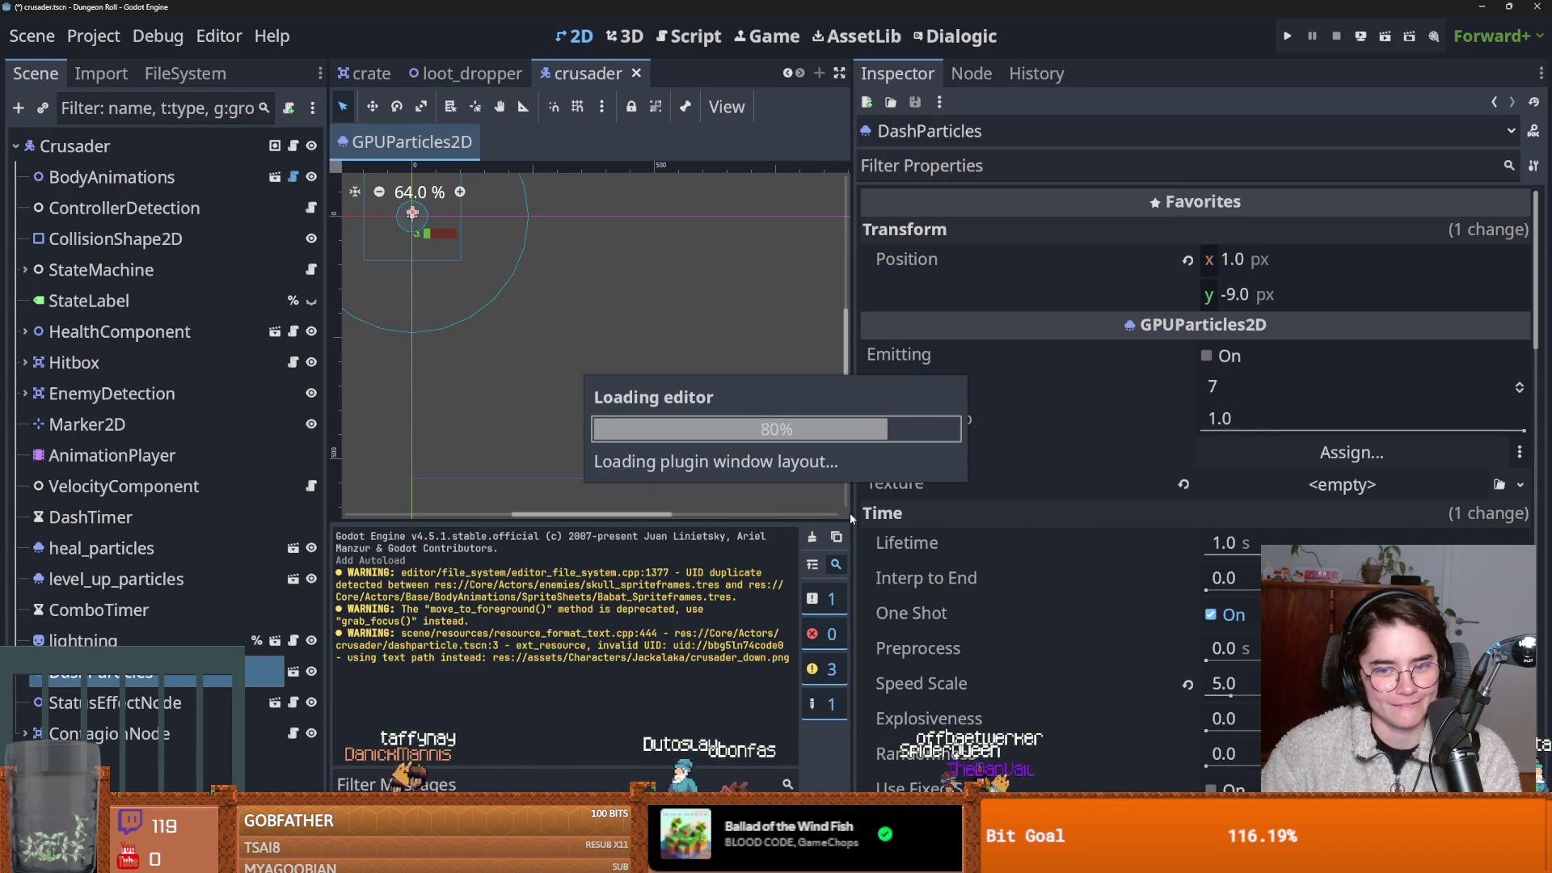
pyautogui.moveTo(850, 512); pyautogui.dragTo(1213, 531)
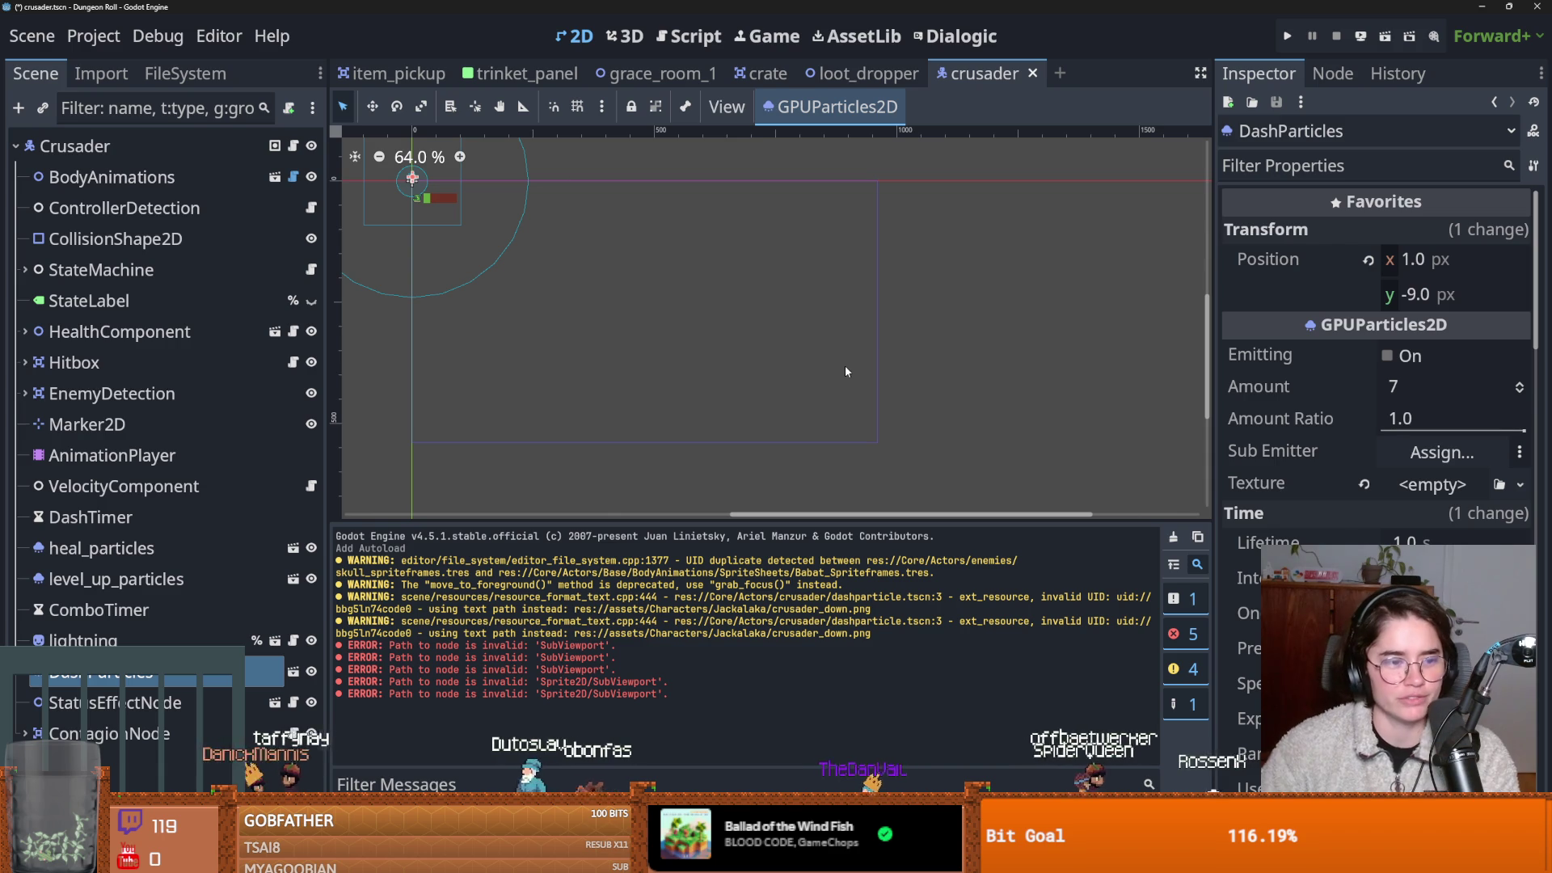
# Zoom and pan around the crusader scene canvas, saving it with Ctrl+S.
pyautogui.scroll(2, 561, 302)
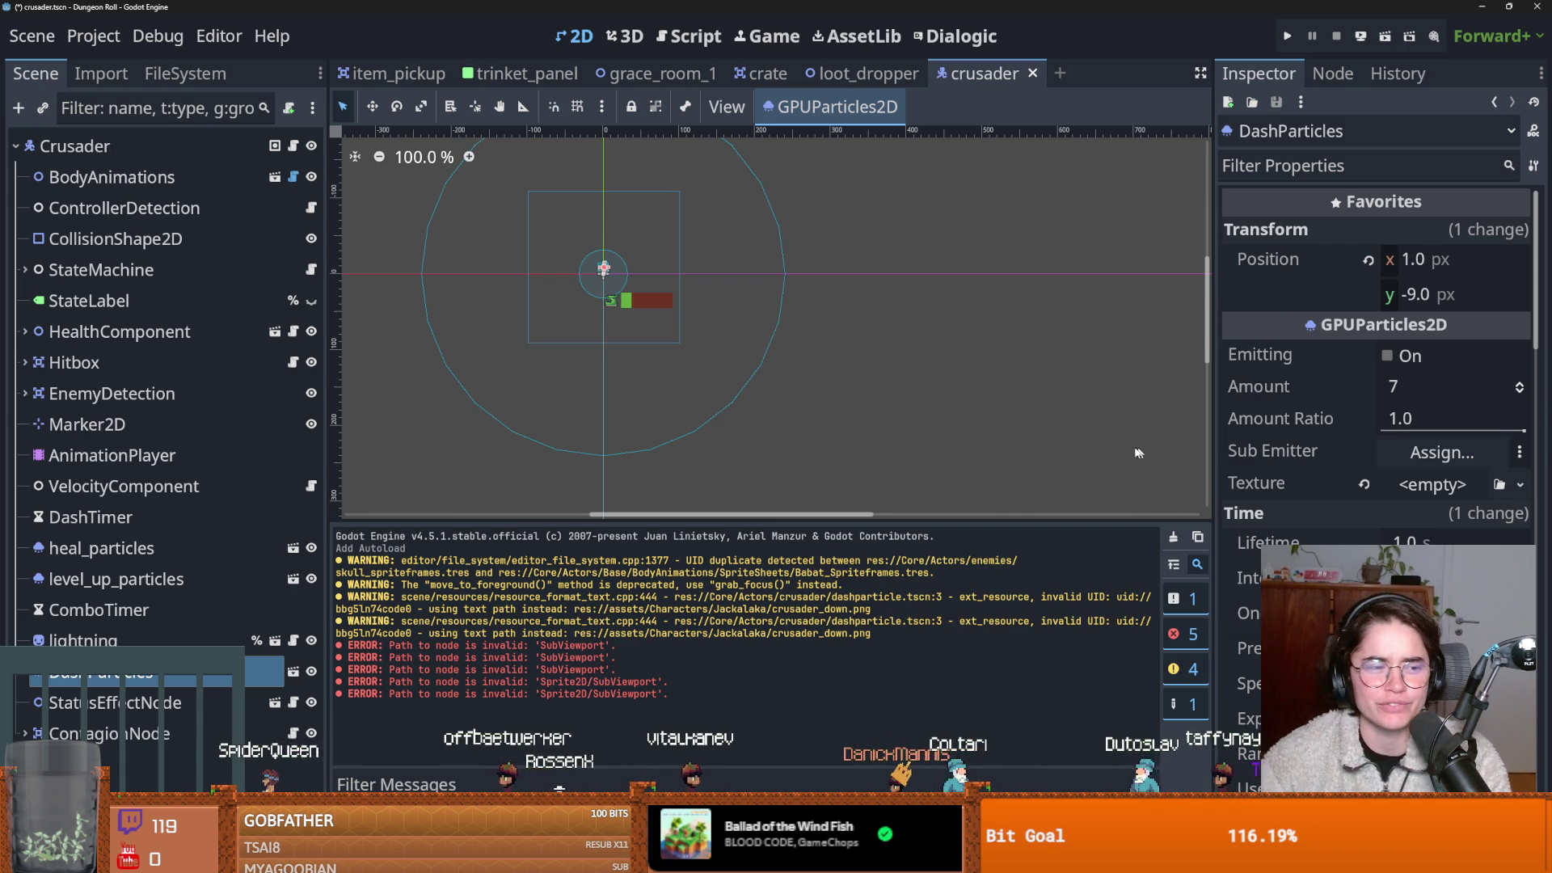
pyautogui.hscroll(-3, 808, 324)
pyautogui.hotkey('ctrl', 's')
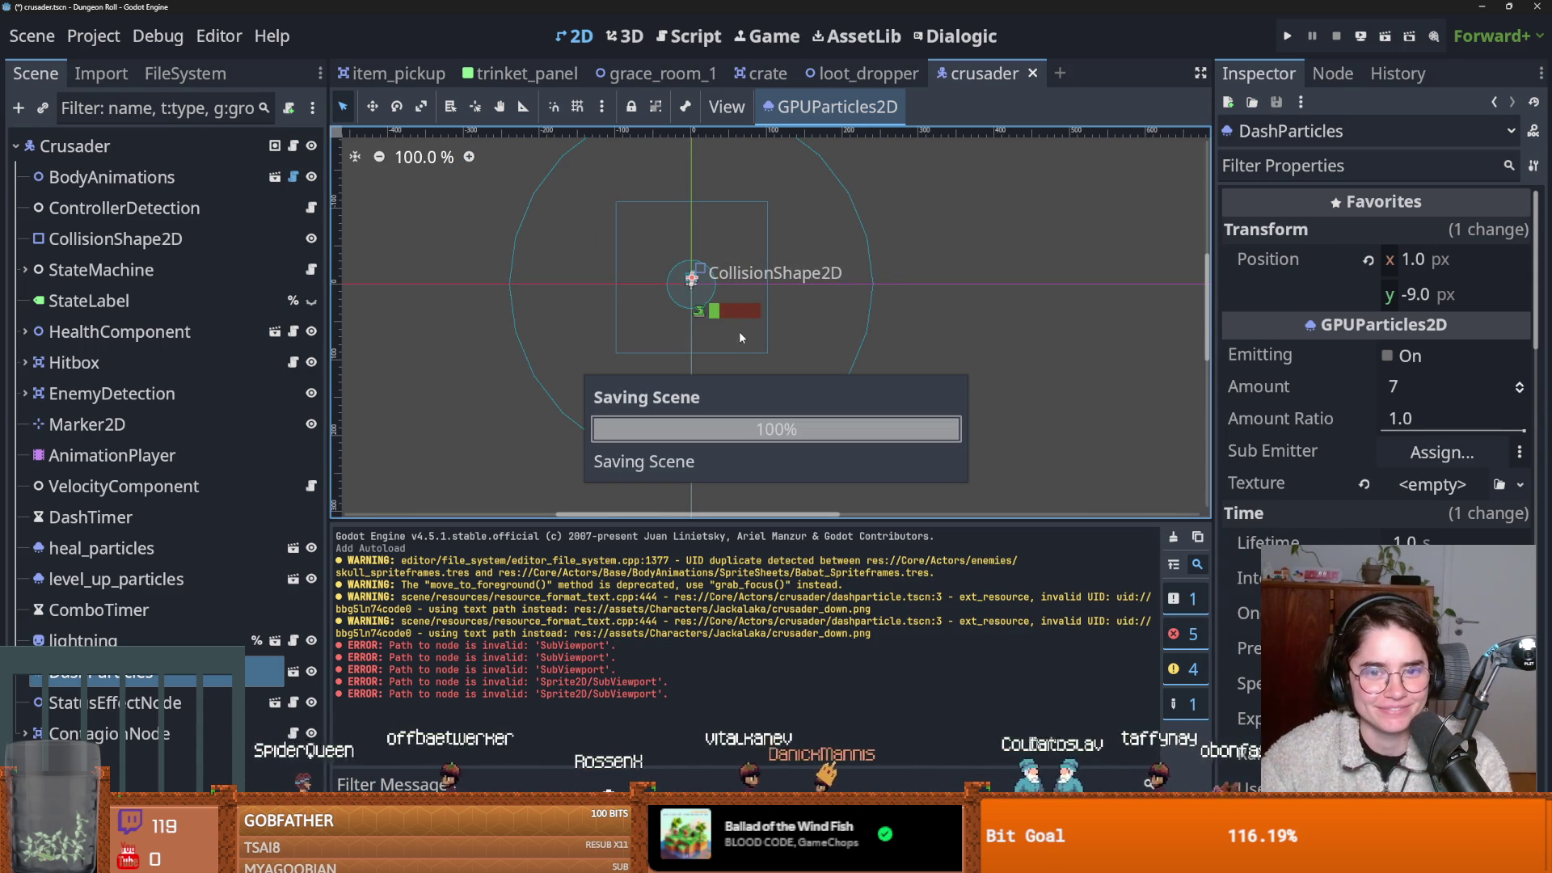
pyautogui.scroll(4, 722, 302)
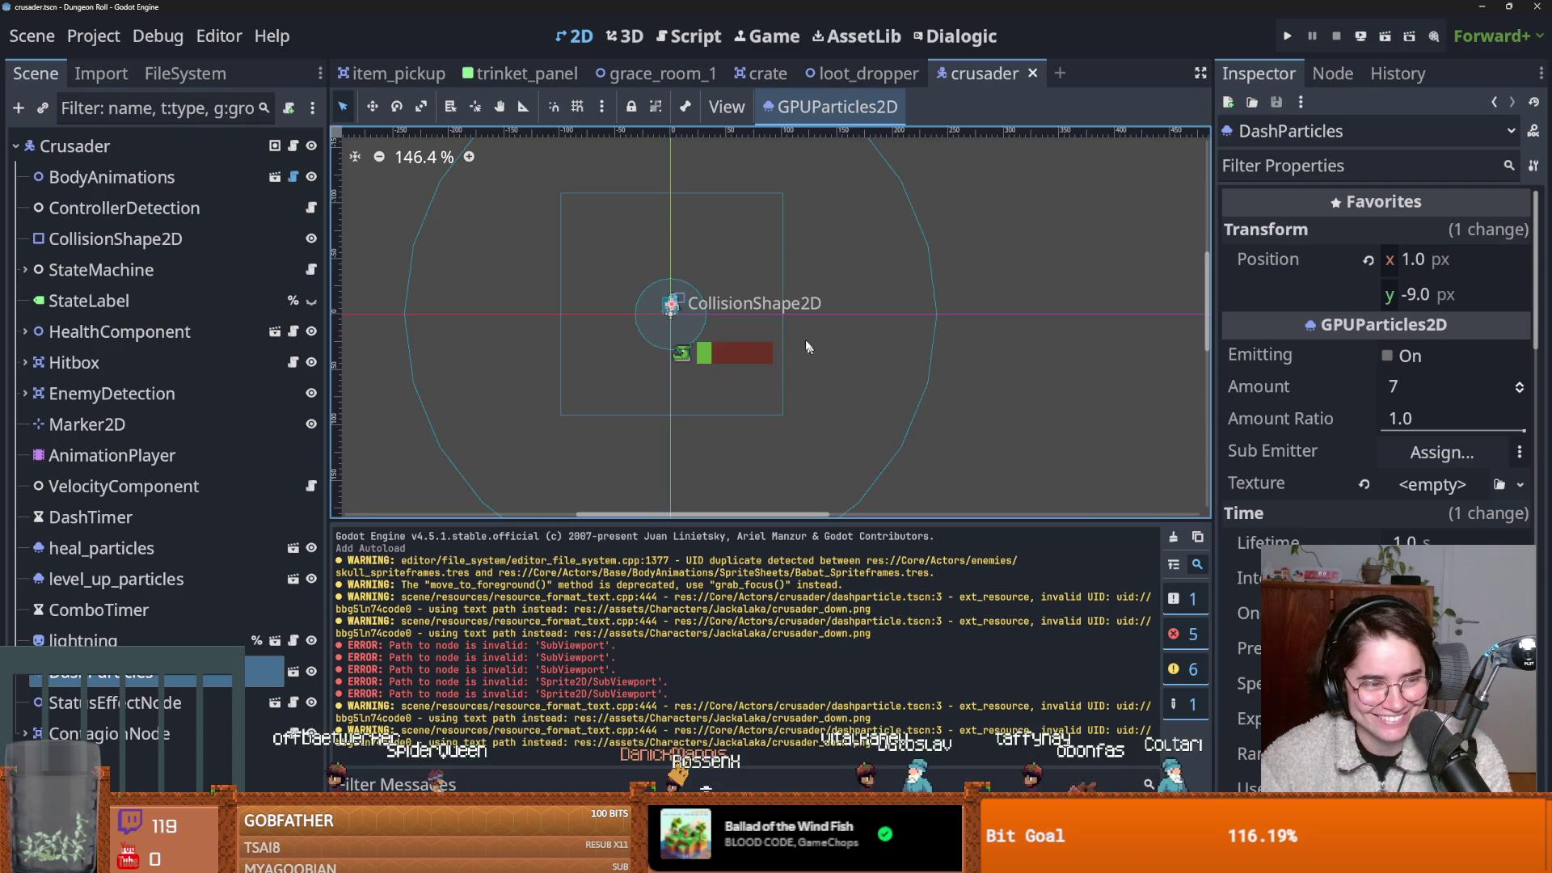
pyautogui.hscroll(2, 776, 354)
pyautogui.hotkey('ctrl', 's')
pyautogui.scroll(2, 685, 338)
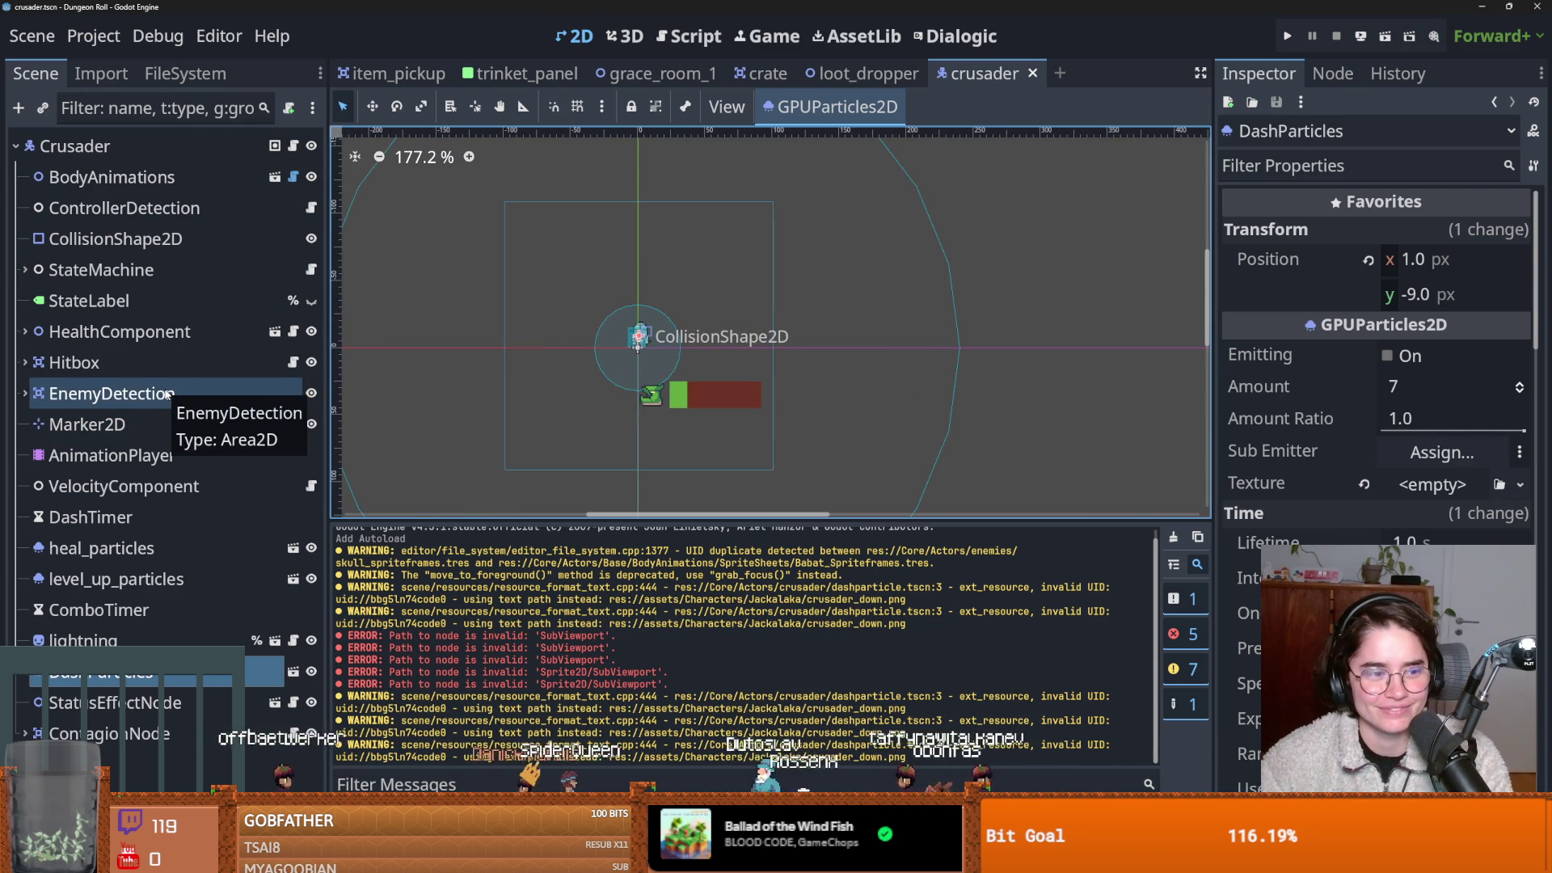
pyautogui.scroll(1, 639, 308)
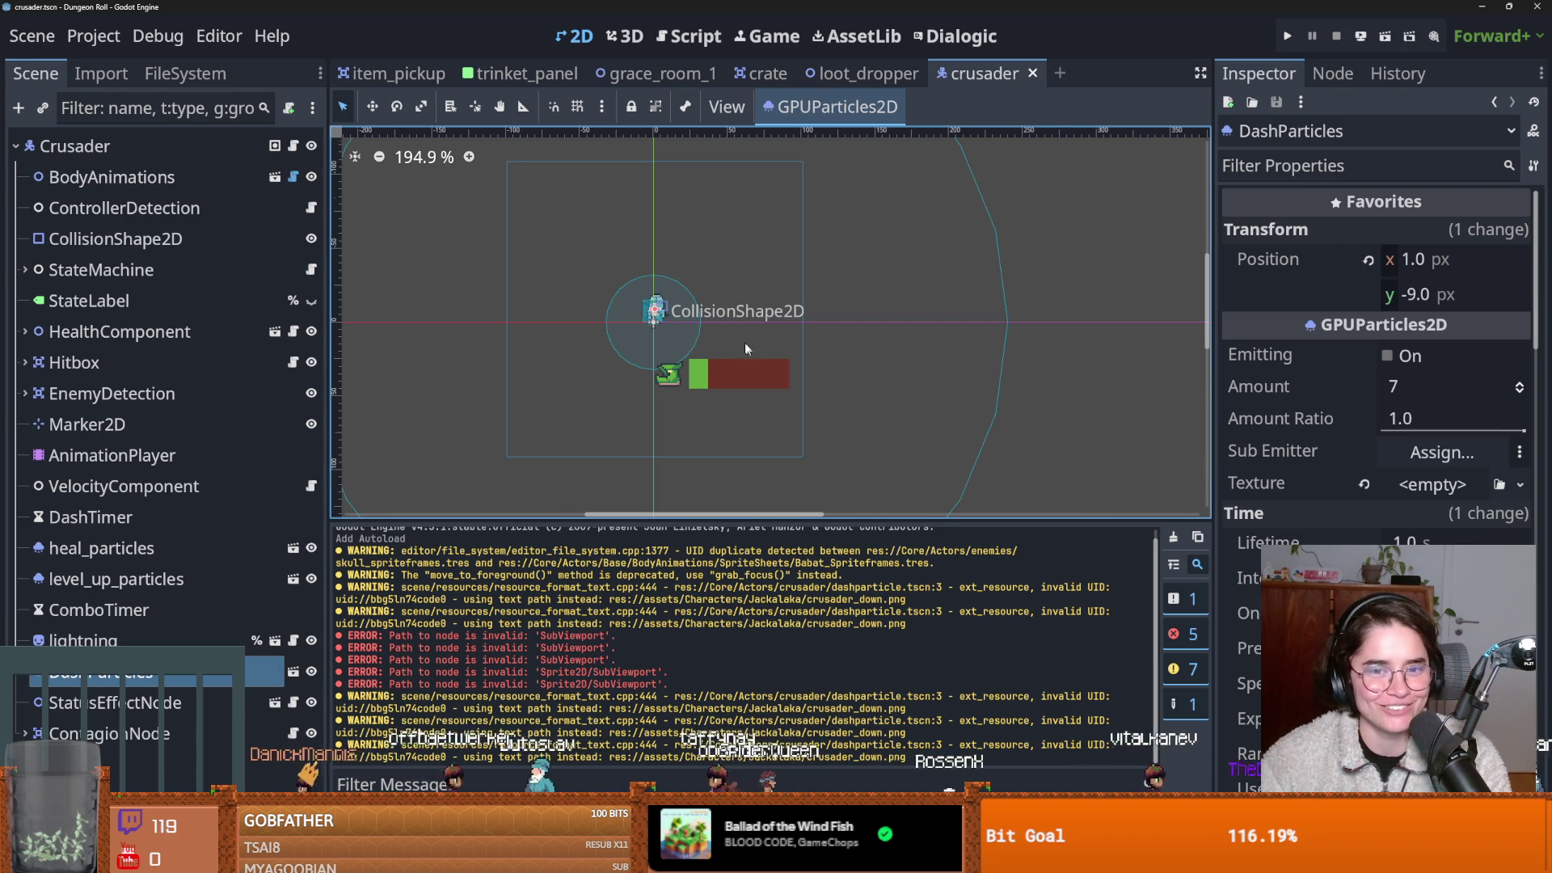
pyautogui.scroll(2, 747, 347)
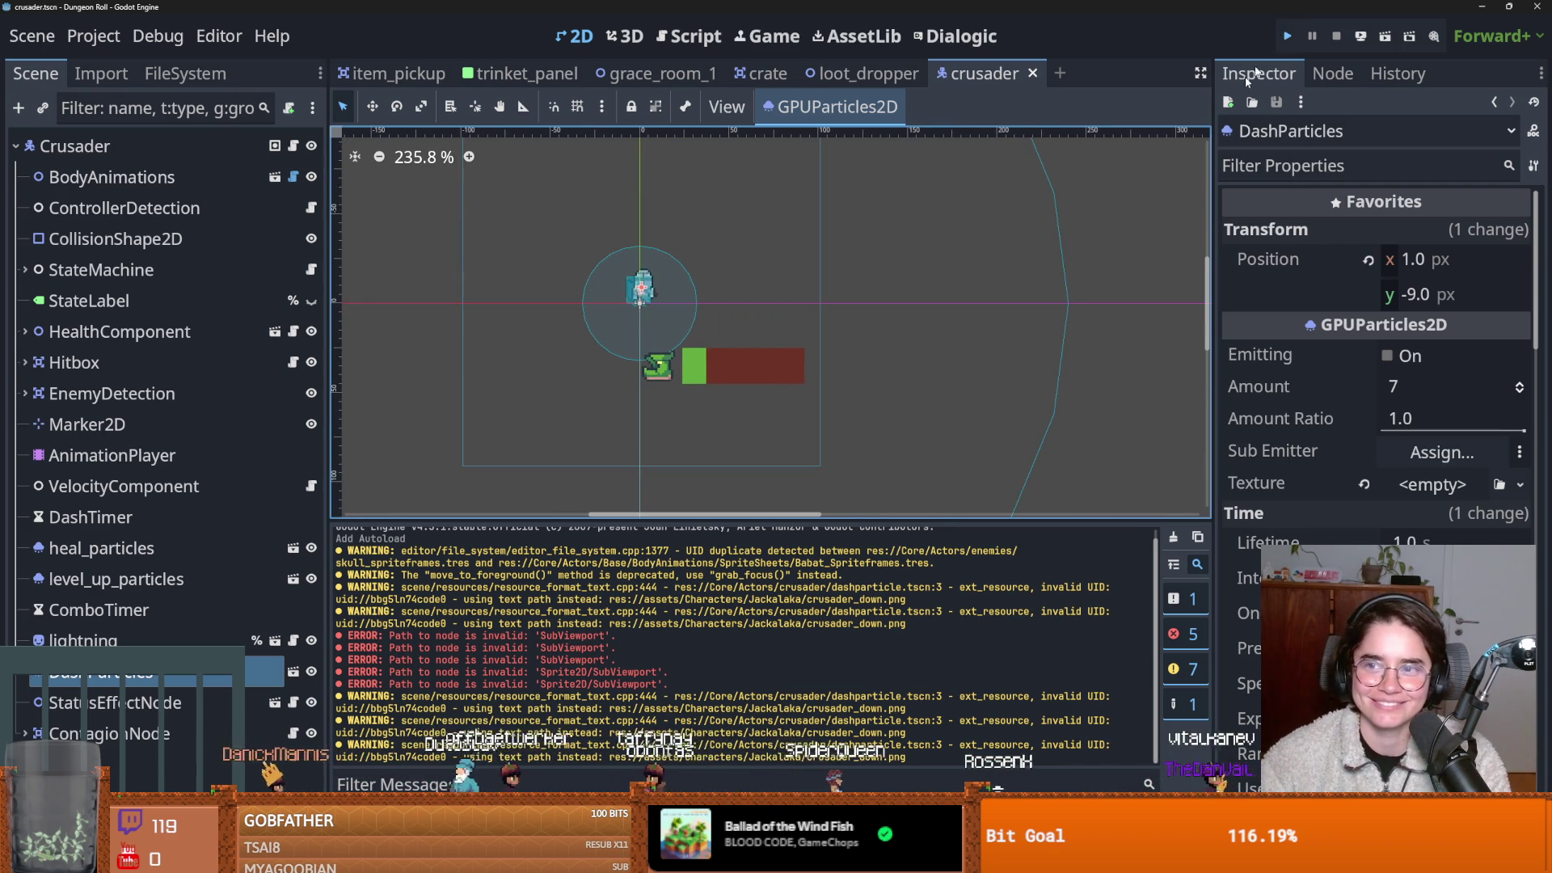
pyautogui.click(1288, 36)
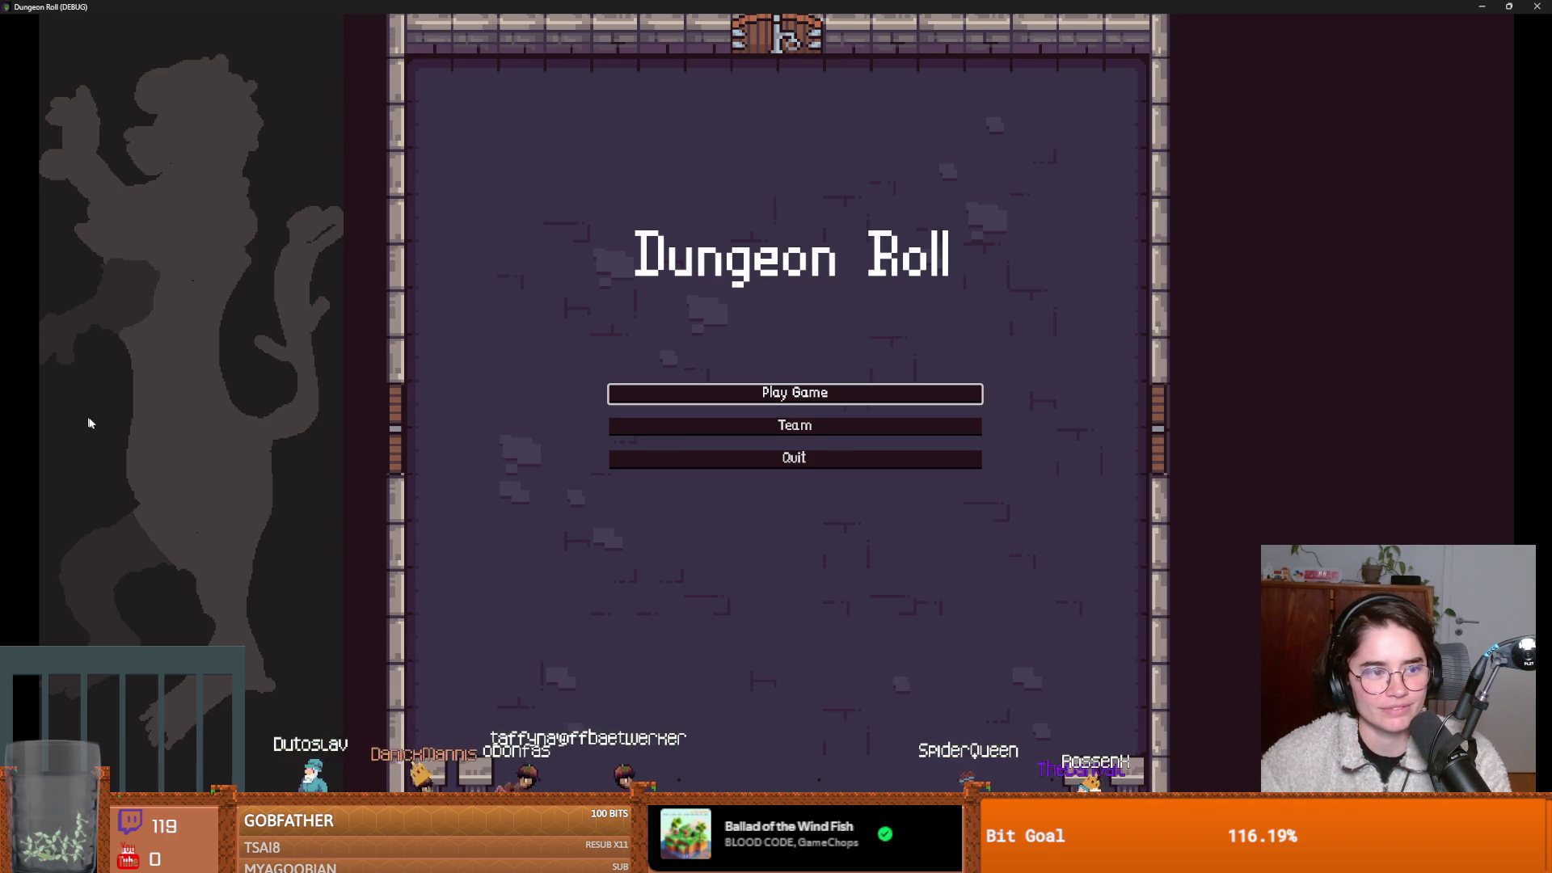
pyautogui.click(774, 396)
pyautogui.click(622, 285)
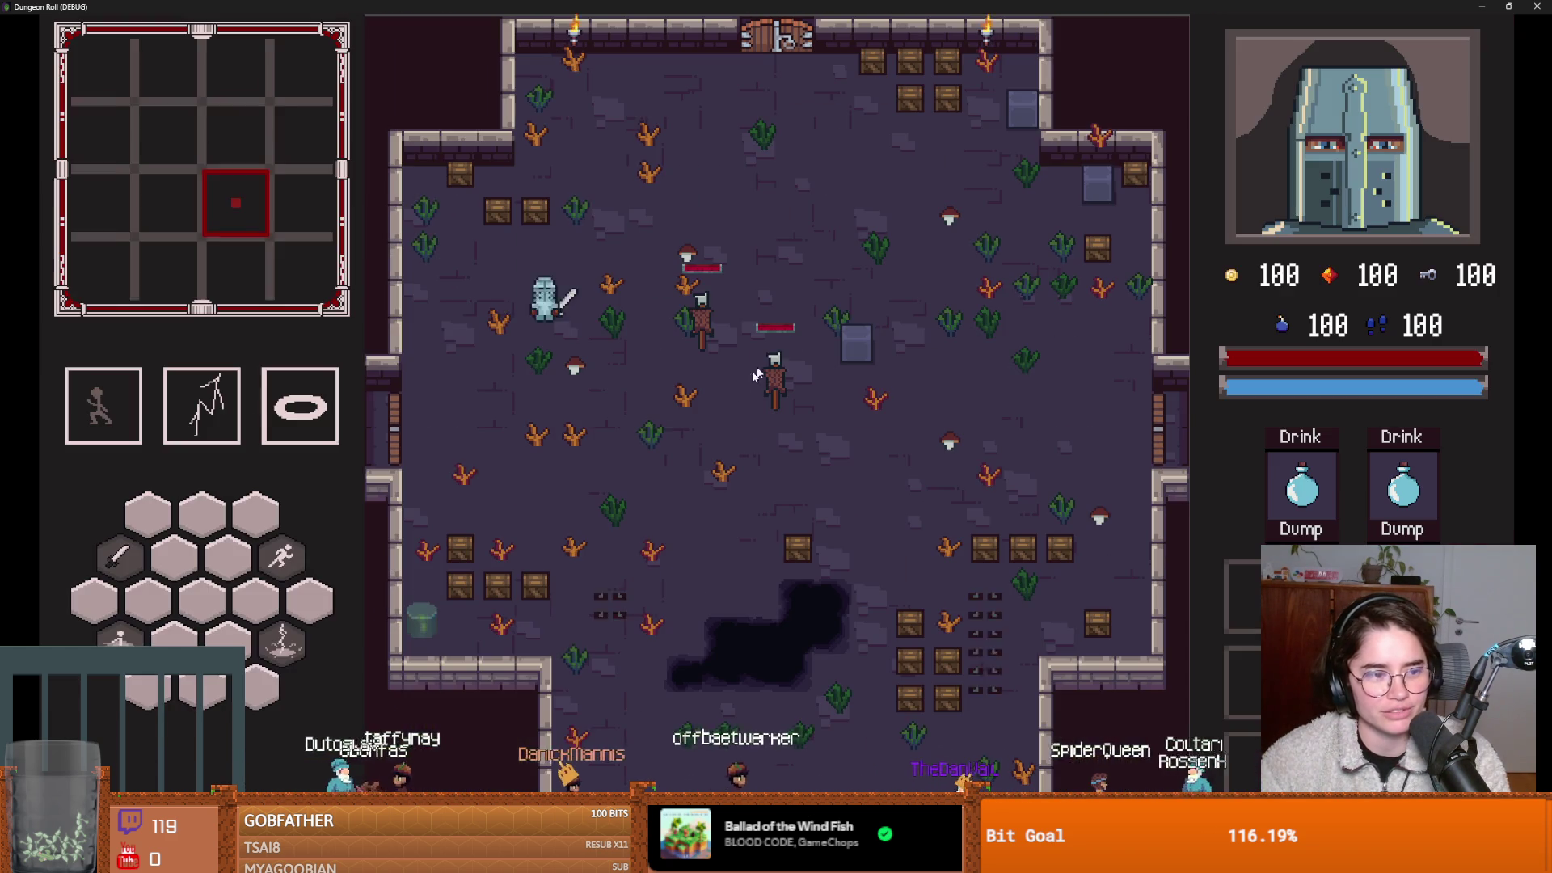
pyautogui.press('space')
pyautogui.moveTo(1269, 7); pyautogui.dragTo(828, 393)
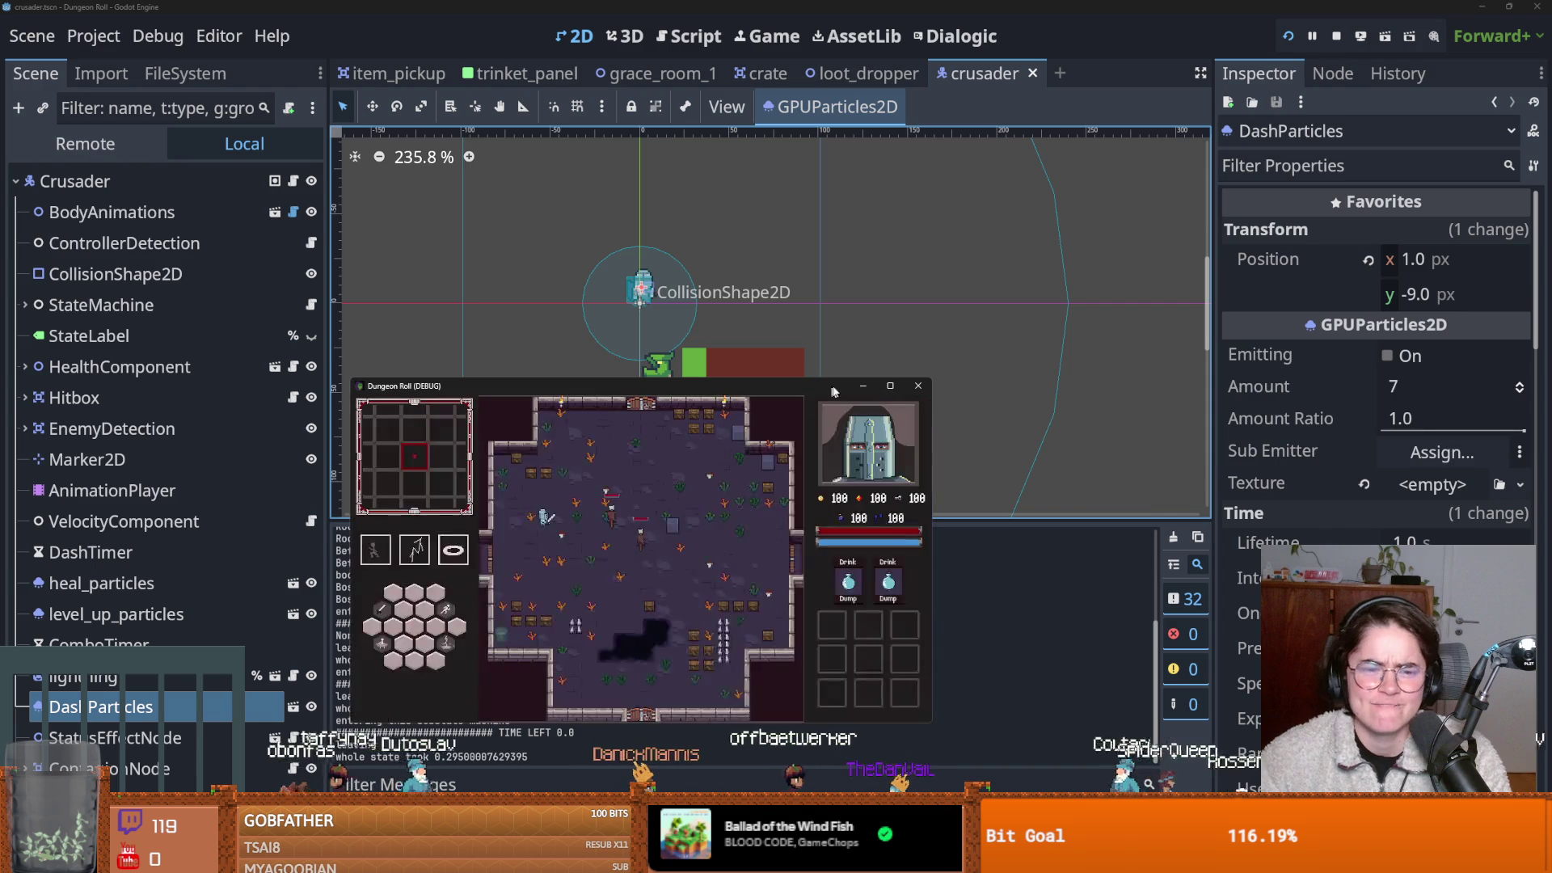
pyautogui.click(918, 386)
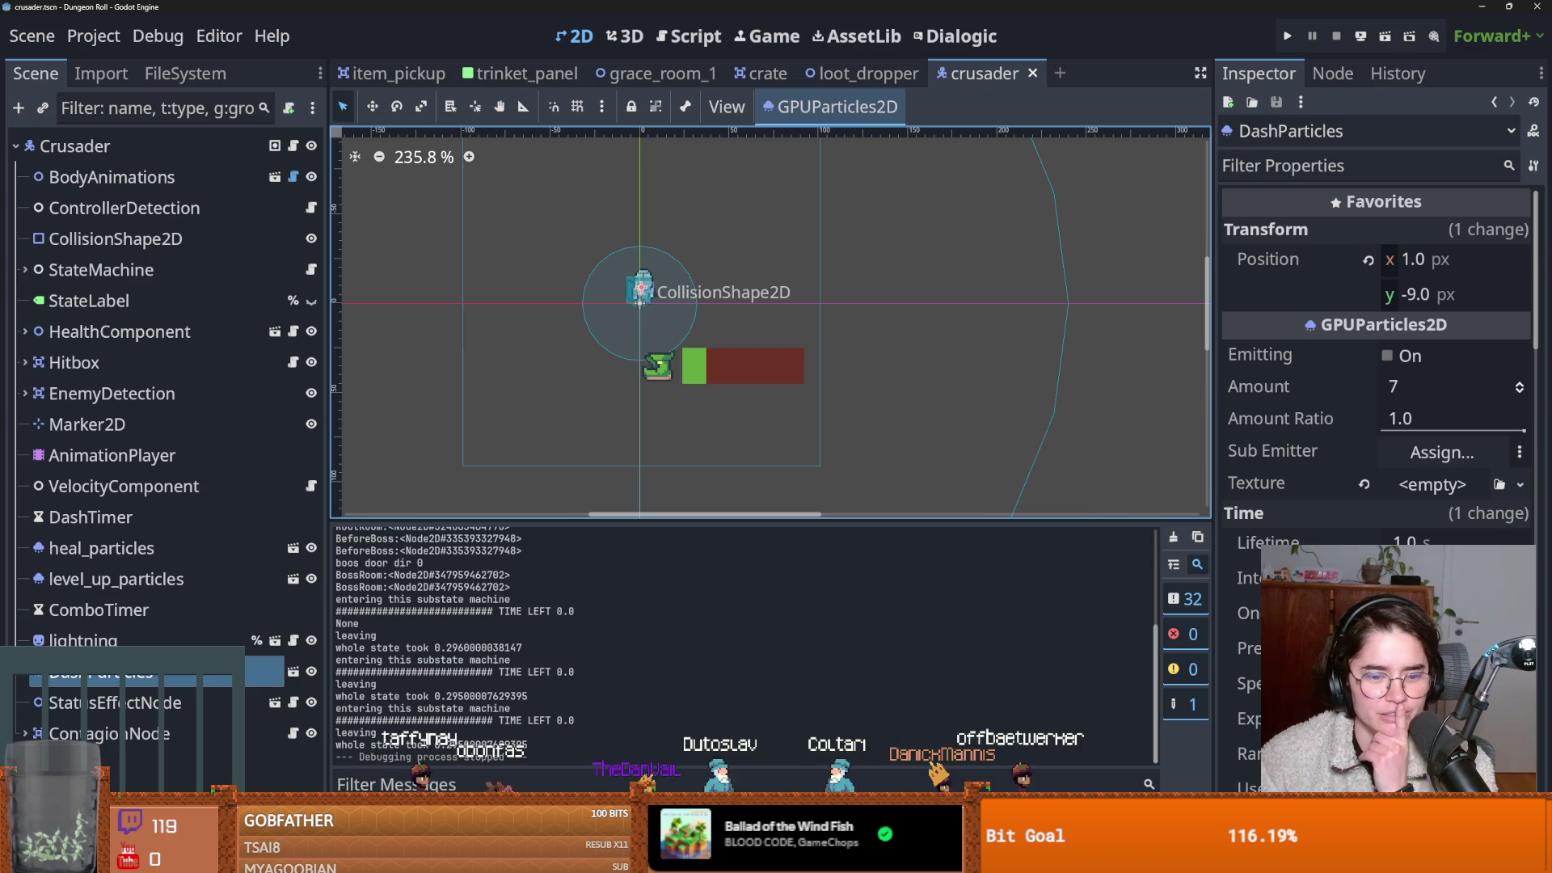
pyautogui.hotkey('alt', 'd')
# Show the errors list, expand StateMachine and combo_state, and open the none_state script.
pyautogui.click(493, 537)
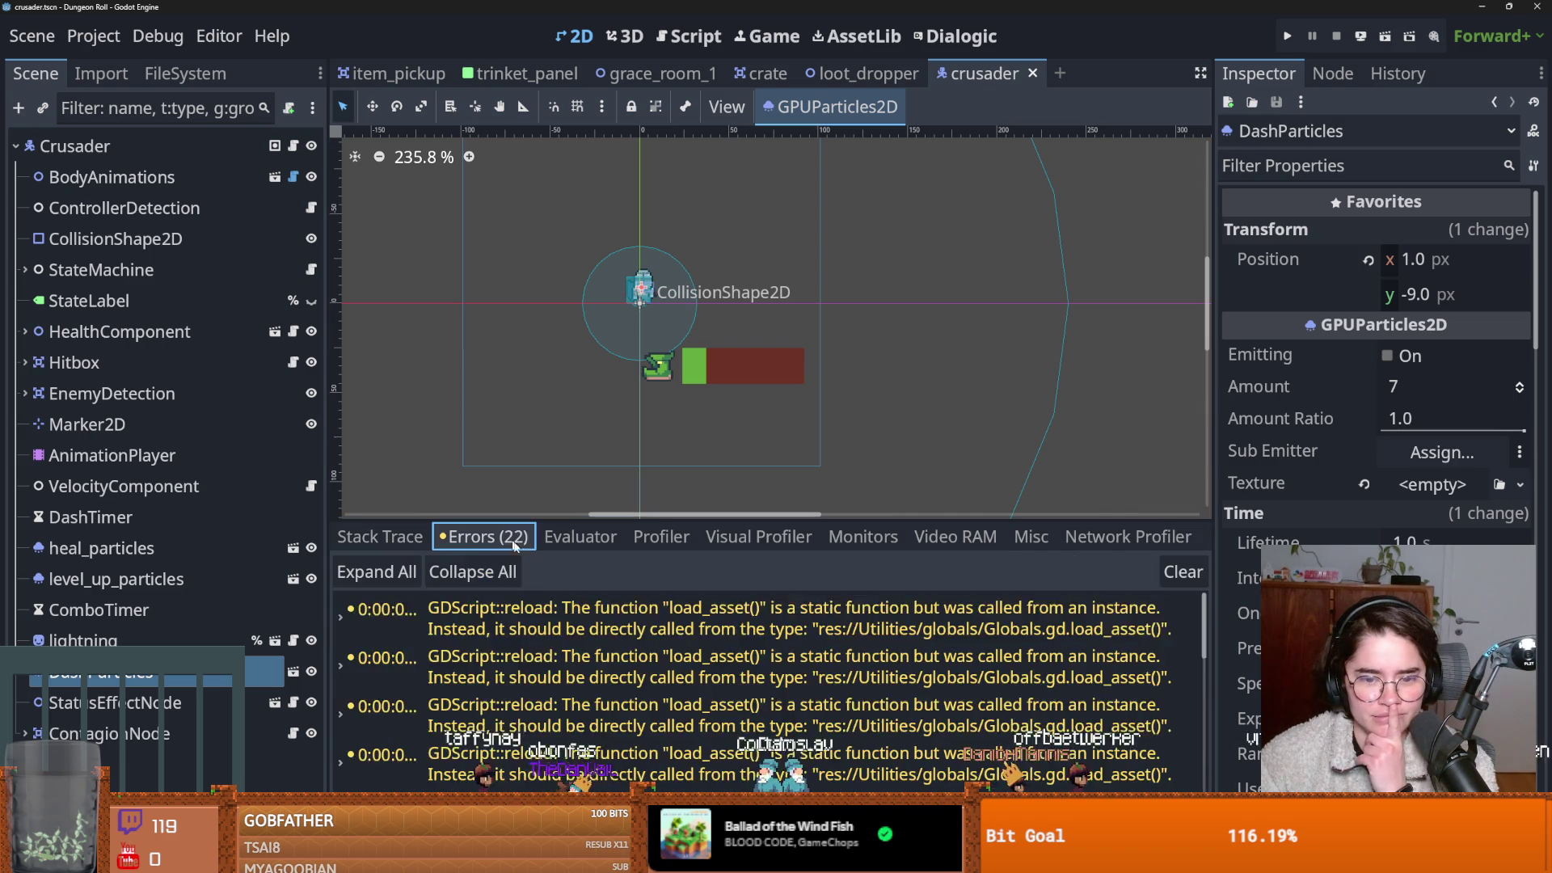
pyautogui.scroll(-3, 568, 732)
pyautogui.scroll(-3, 568, 731)
pyautogui.scroll(4, 568, 732)
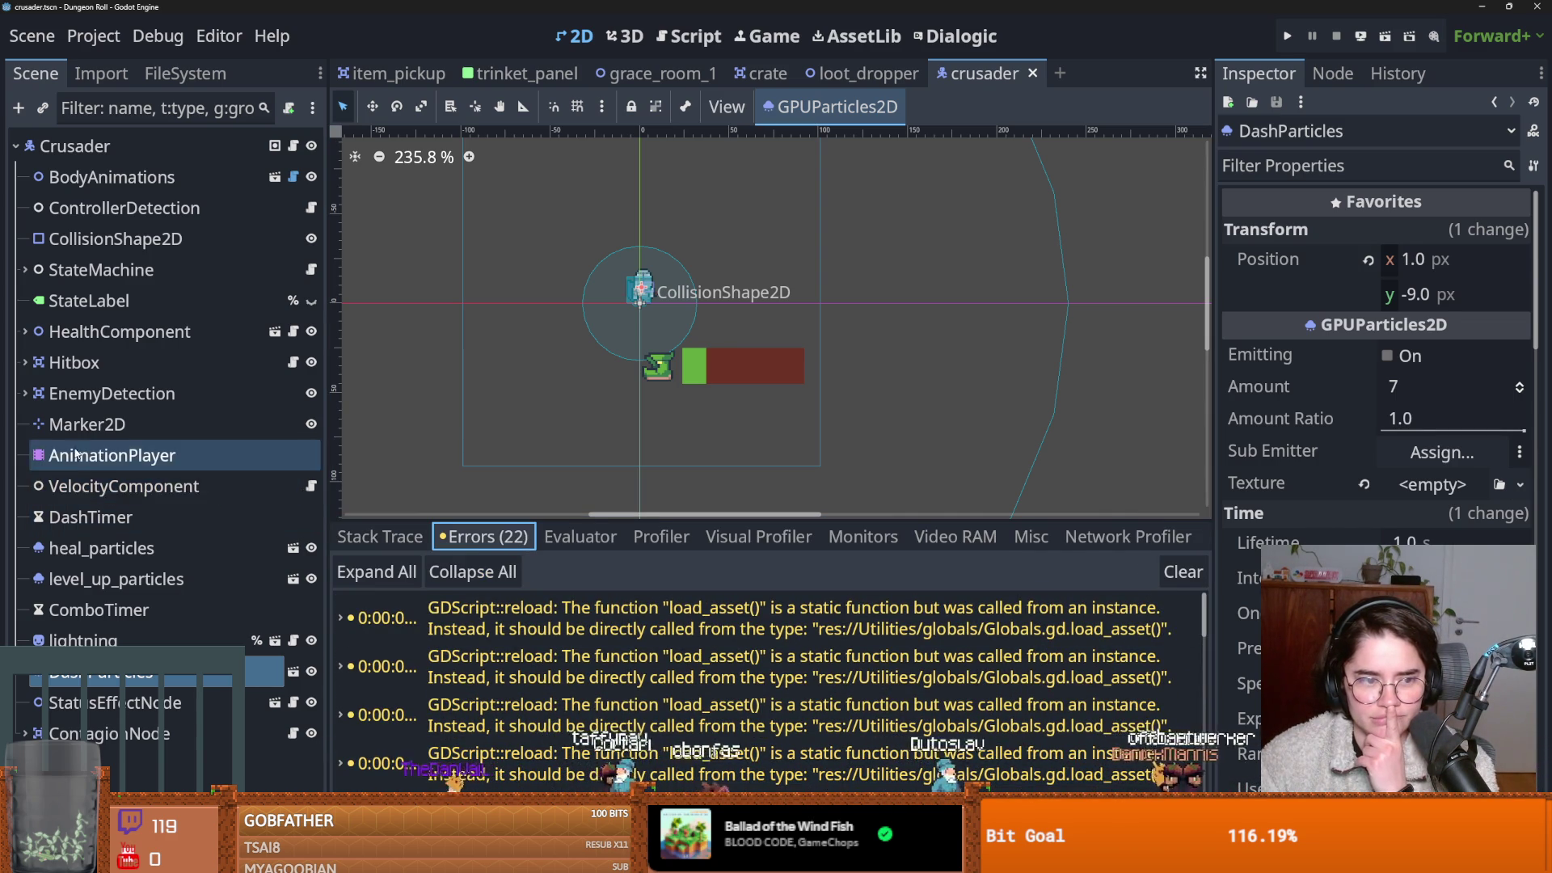
pyautogui.click(25, 270)
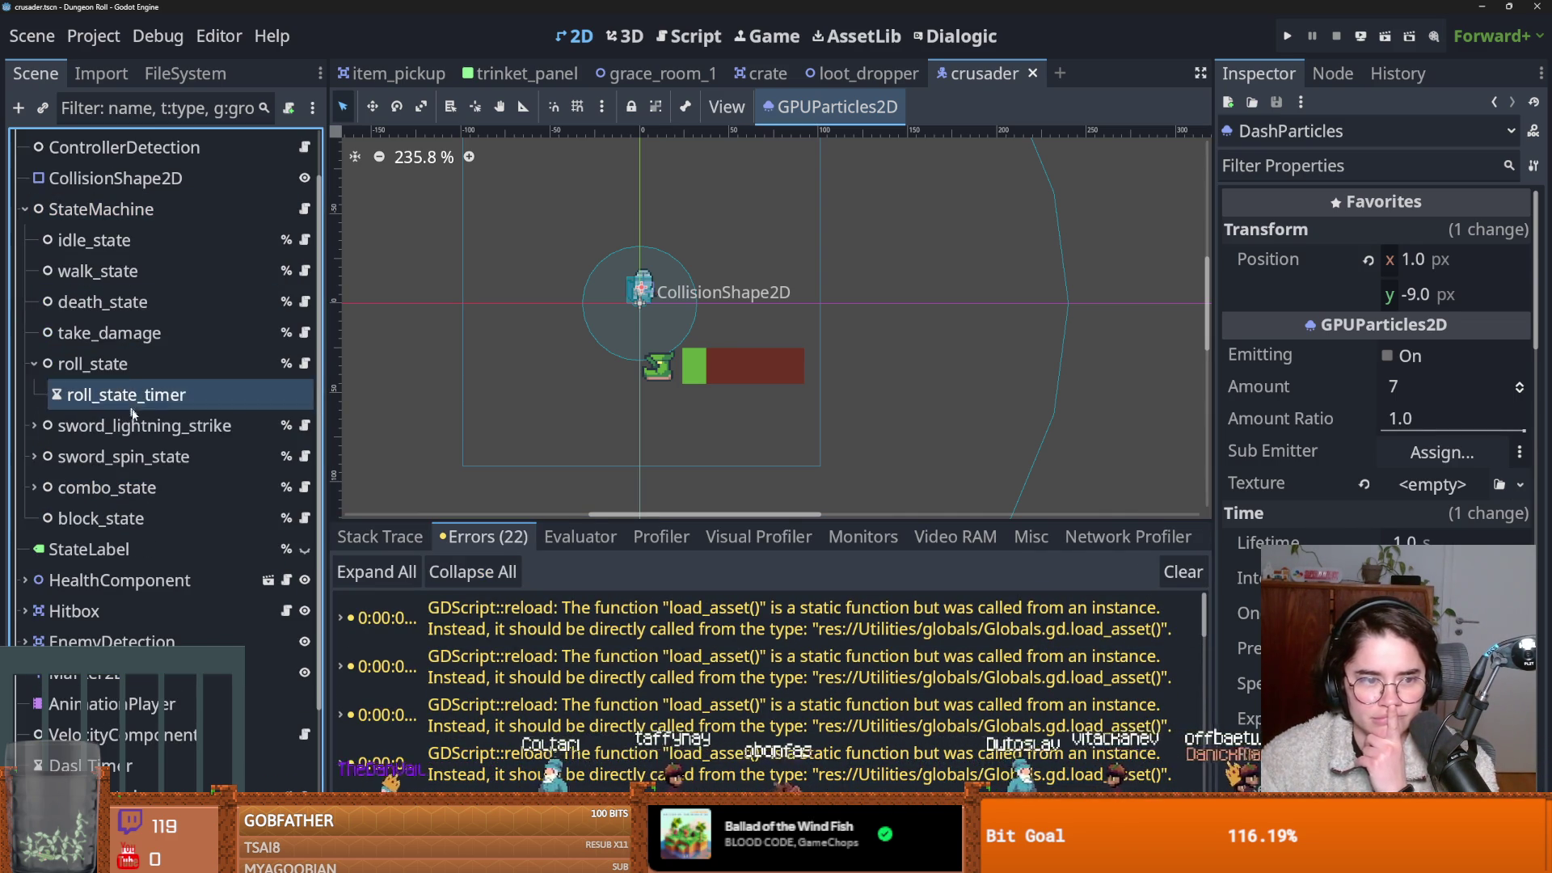
pyautogui.click(36, 489)
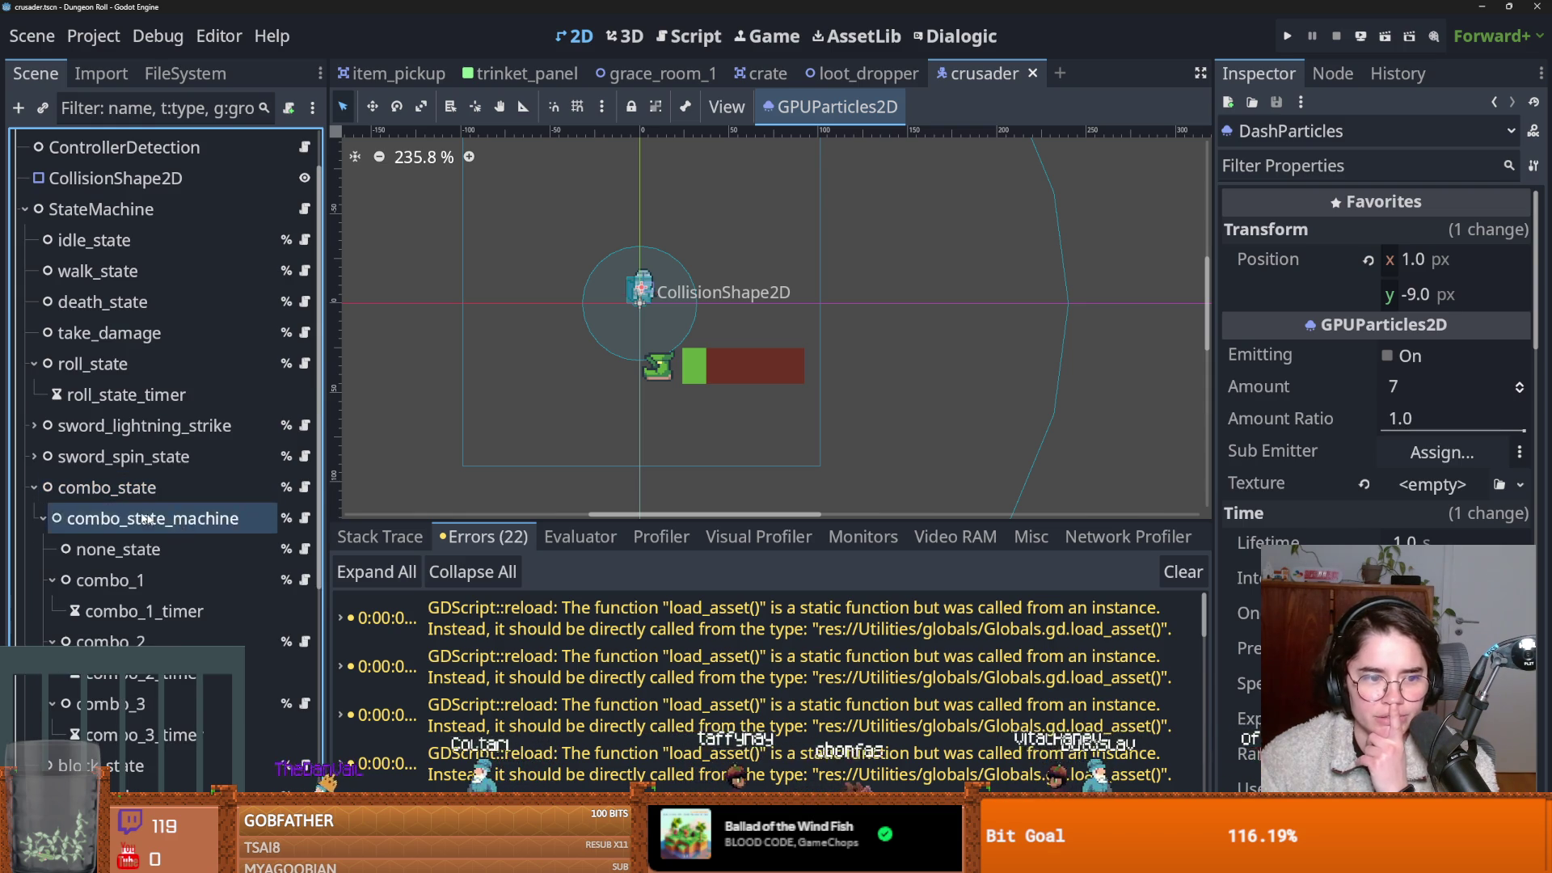
pyautogui.click(291, 549)
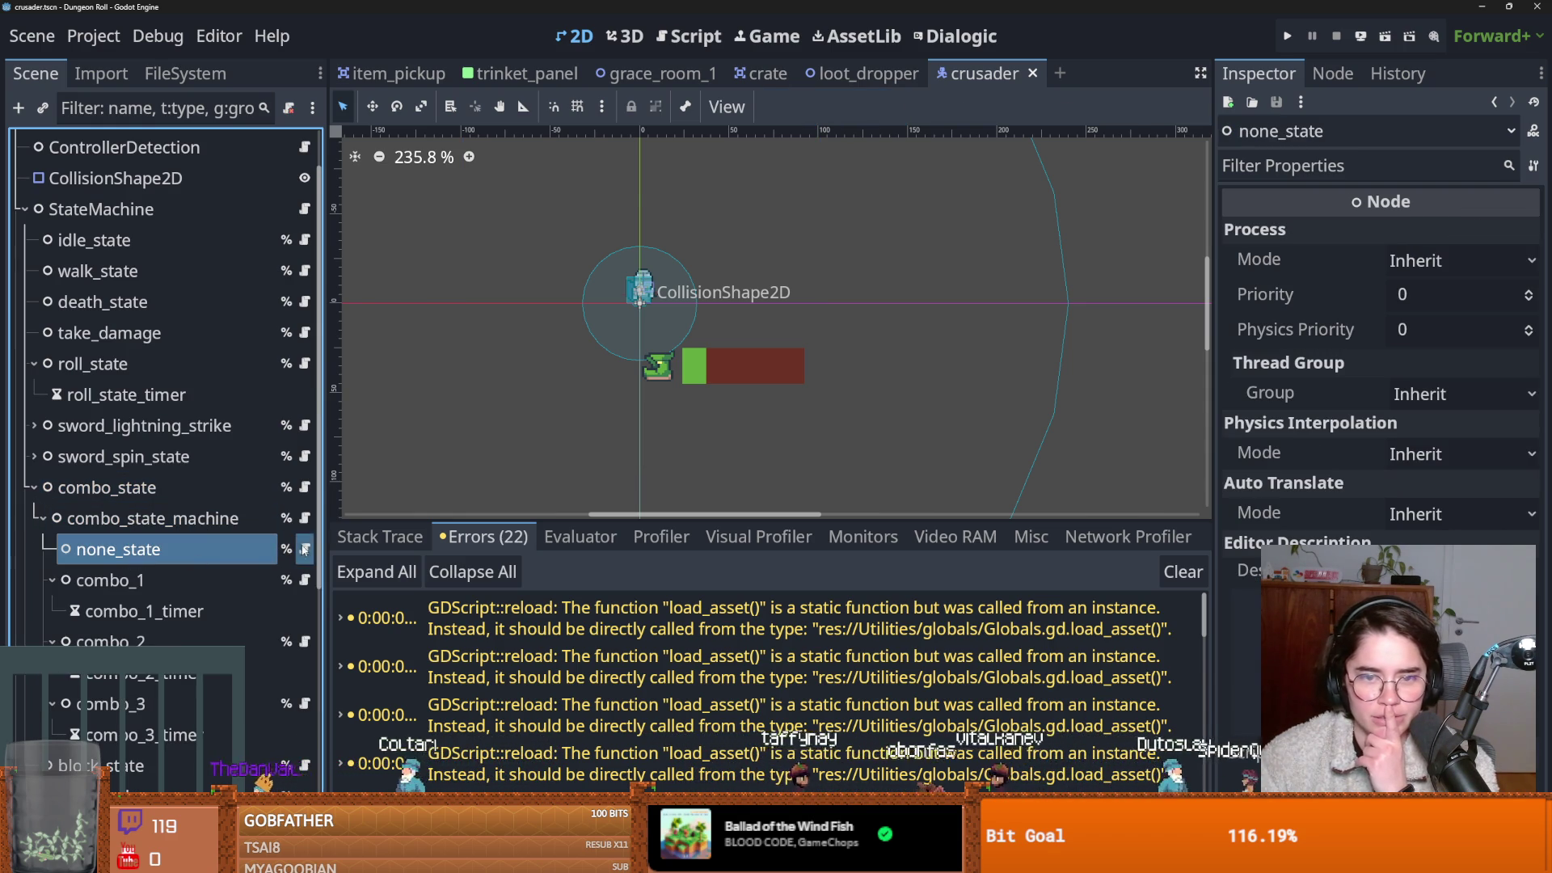
pyautogui.click(305, 550)
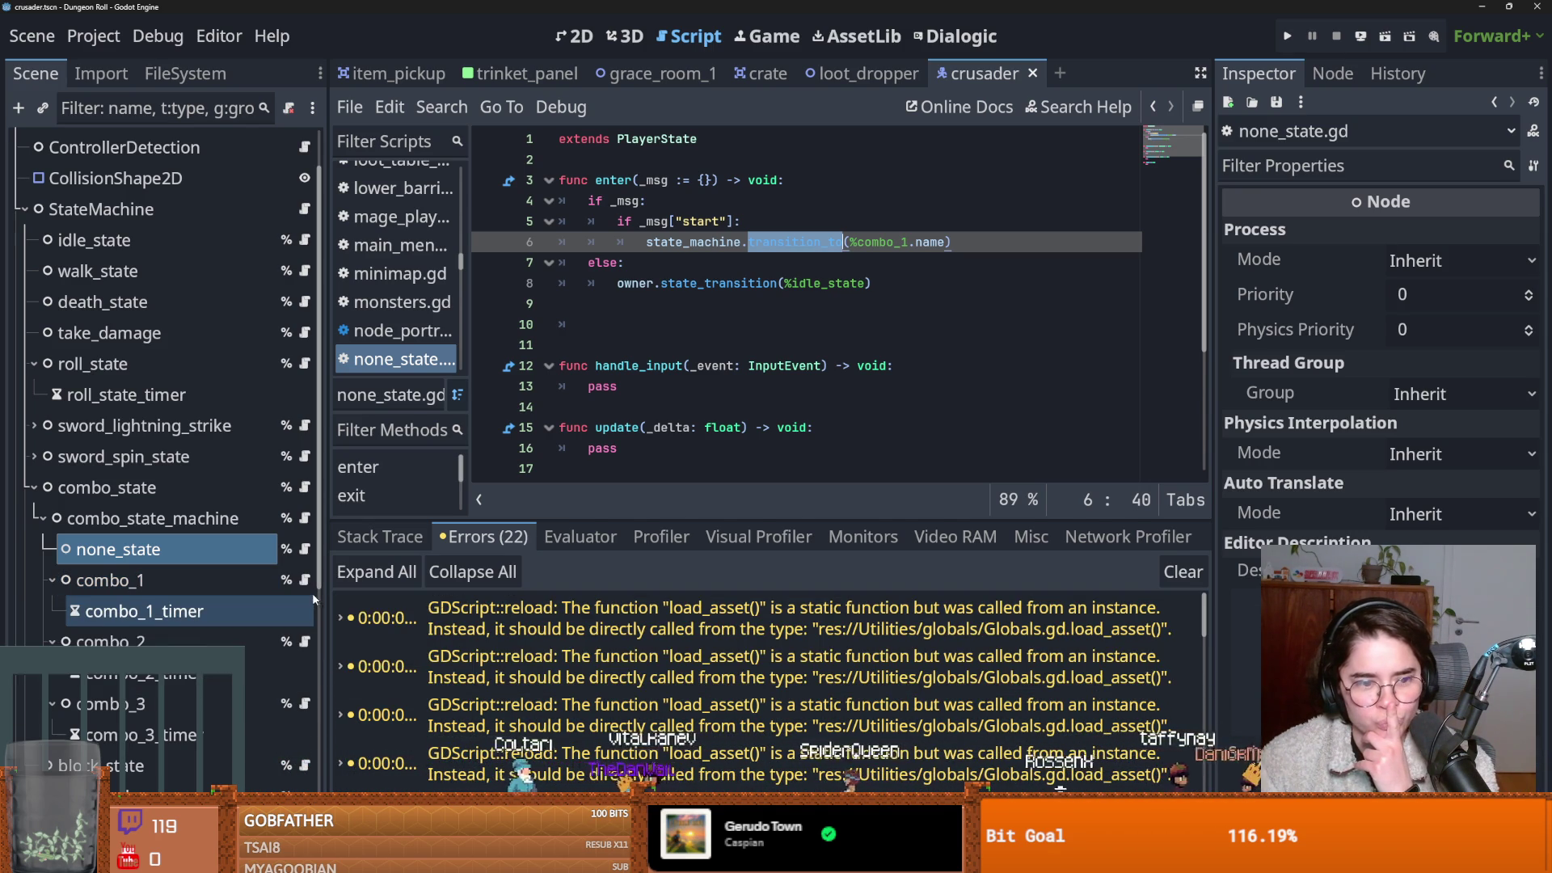
# Open combo_1.gd in an enlarged script editor and scroll to func exit().
pyautogui.click(304, 581)
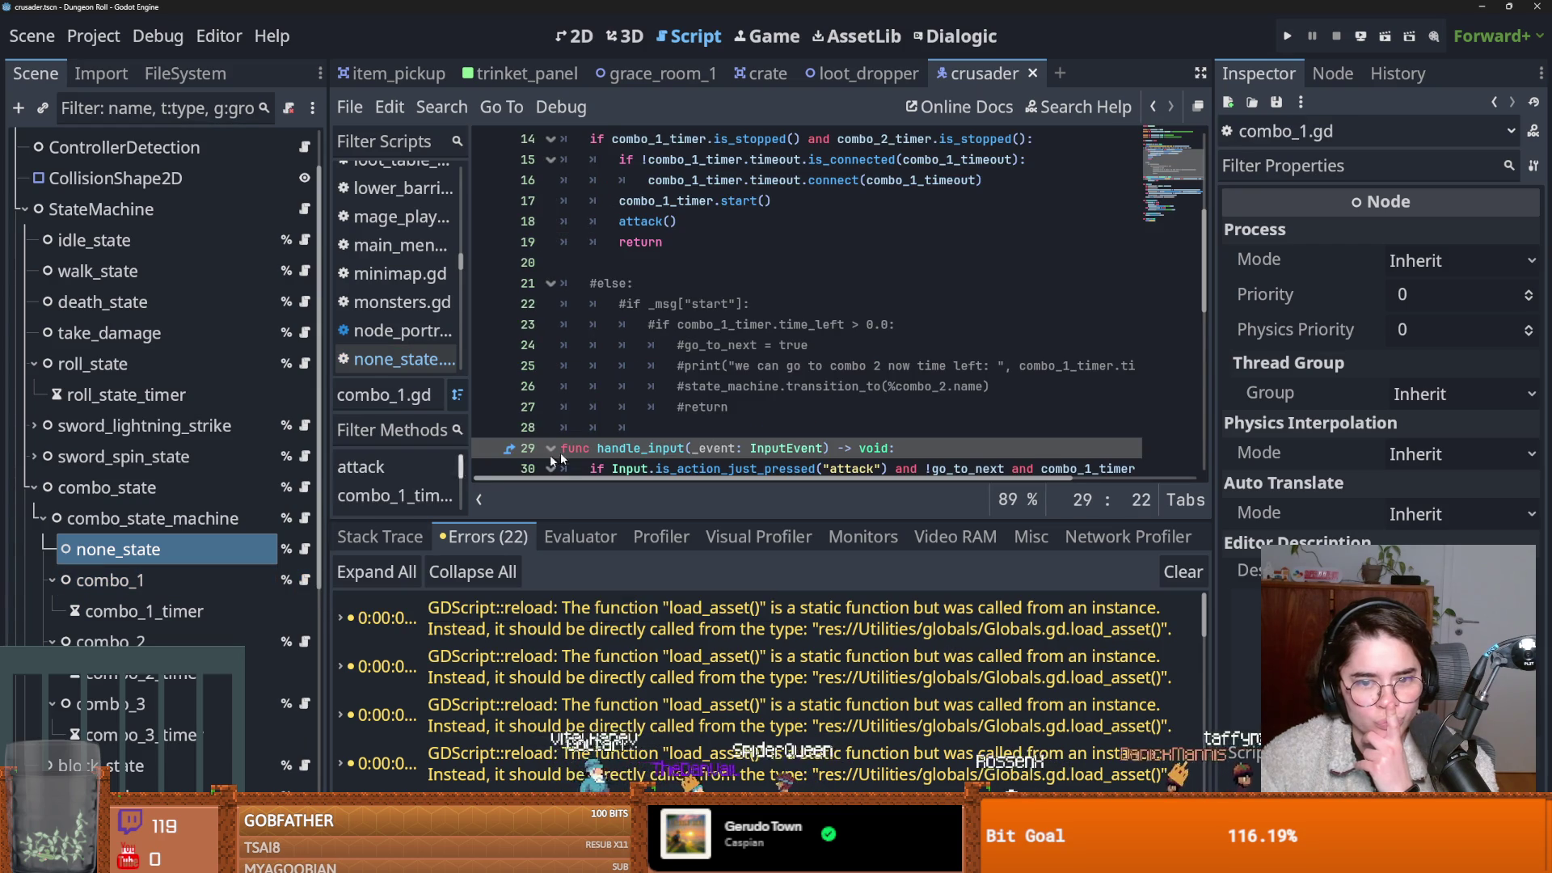
pyautogui.scroll(-4, 617, 465)
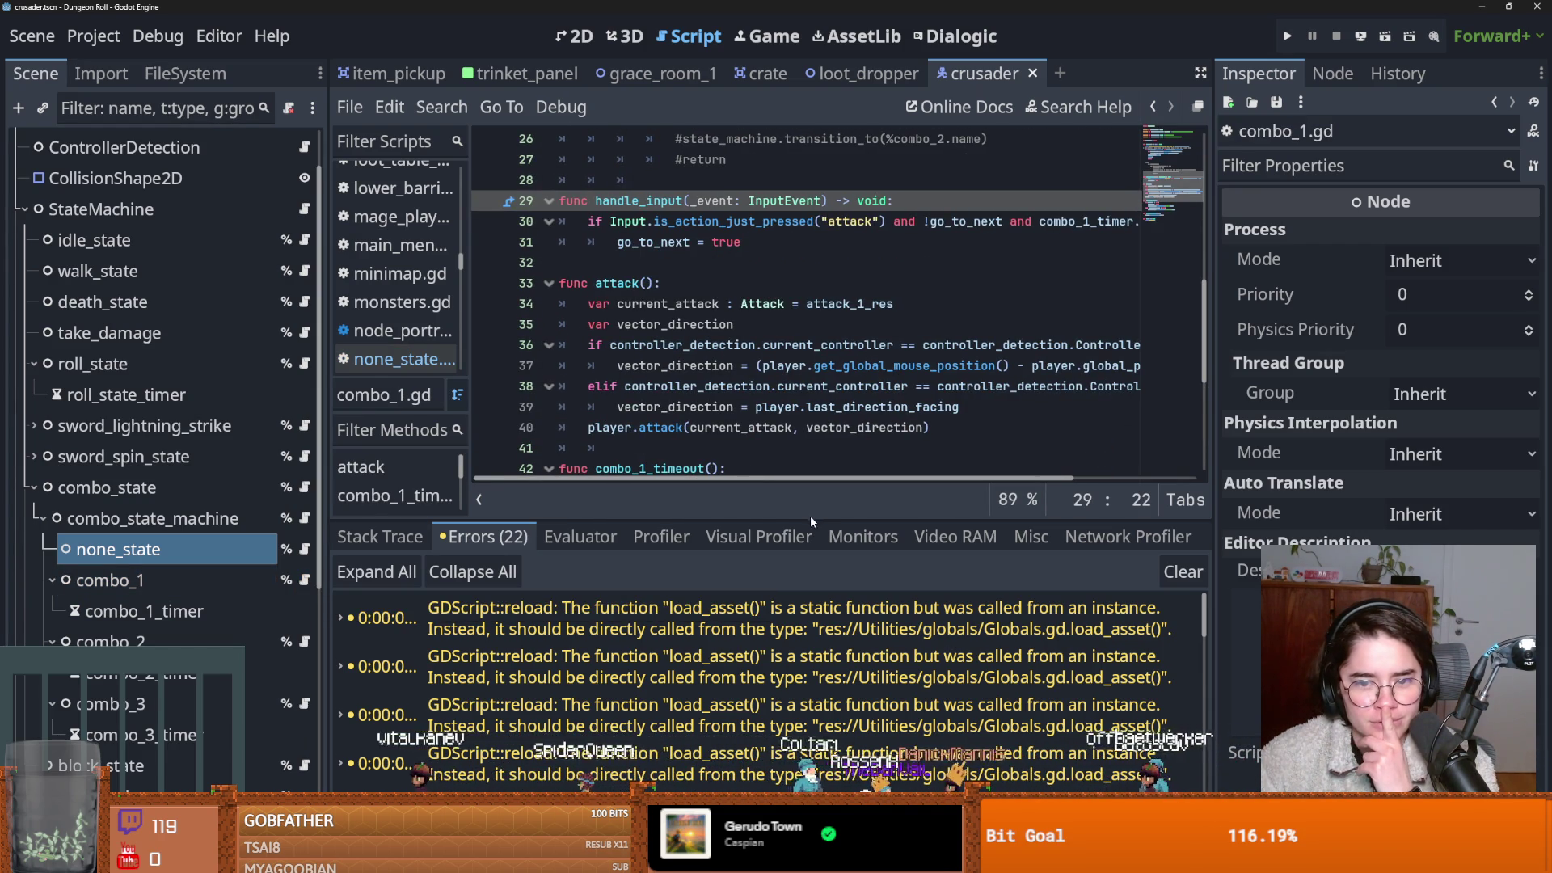
pyautogui.moveTo(810, 518); pyautogui.dragTo(808, 610)
pyautogui.scroll(-4, 774, 485)
pyautogui.scroll(4, 774, 485)
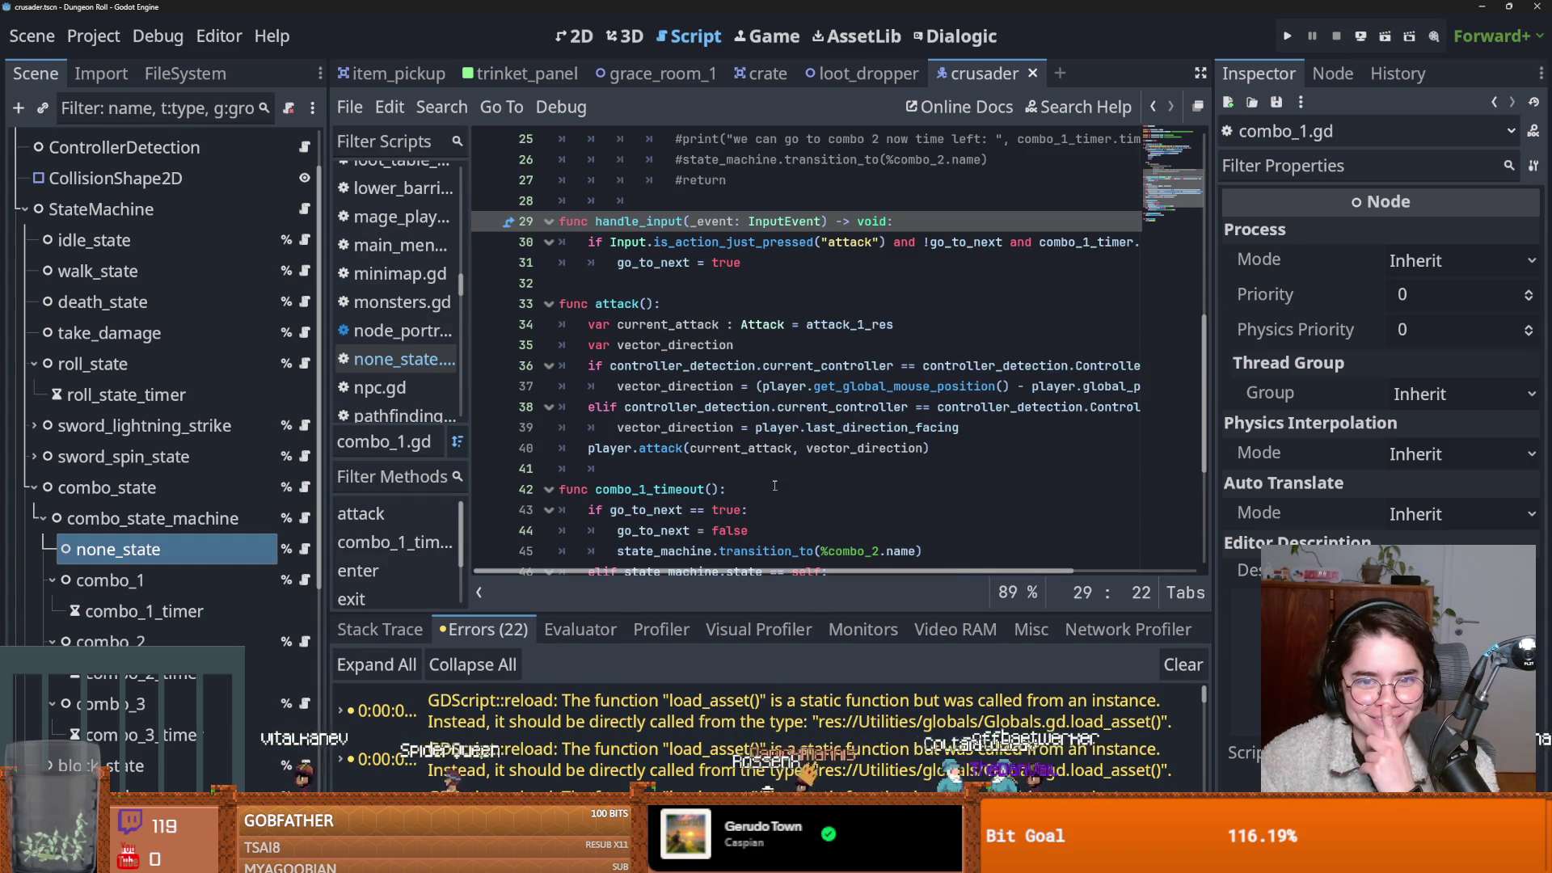
pyautogui.scroll(8, 774, 485)
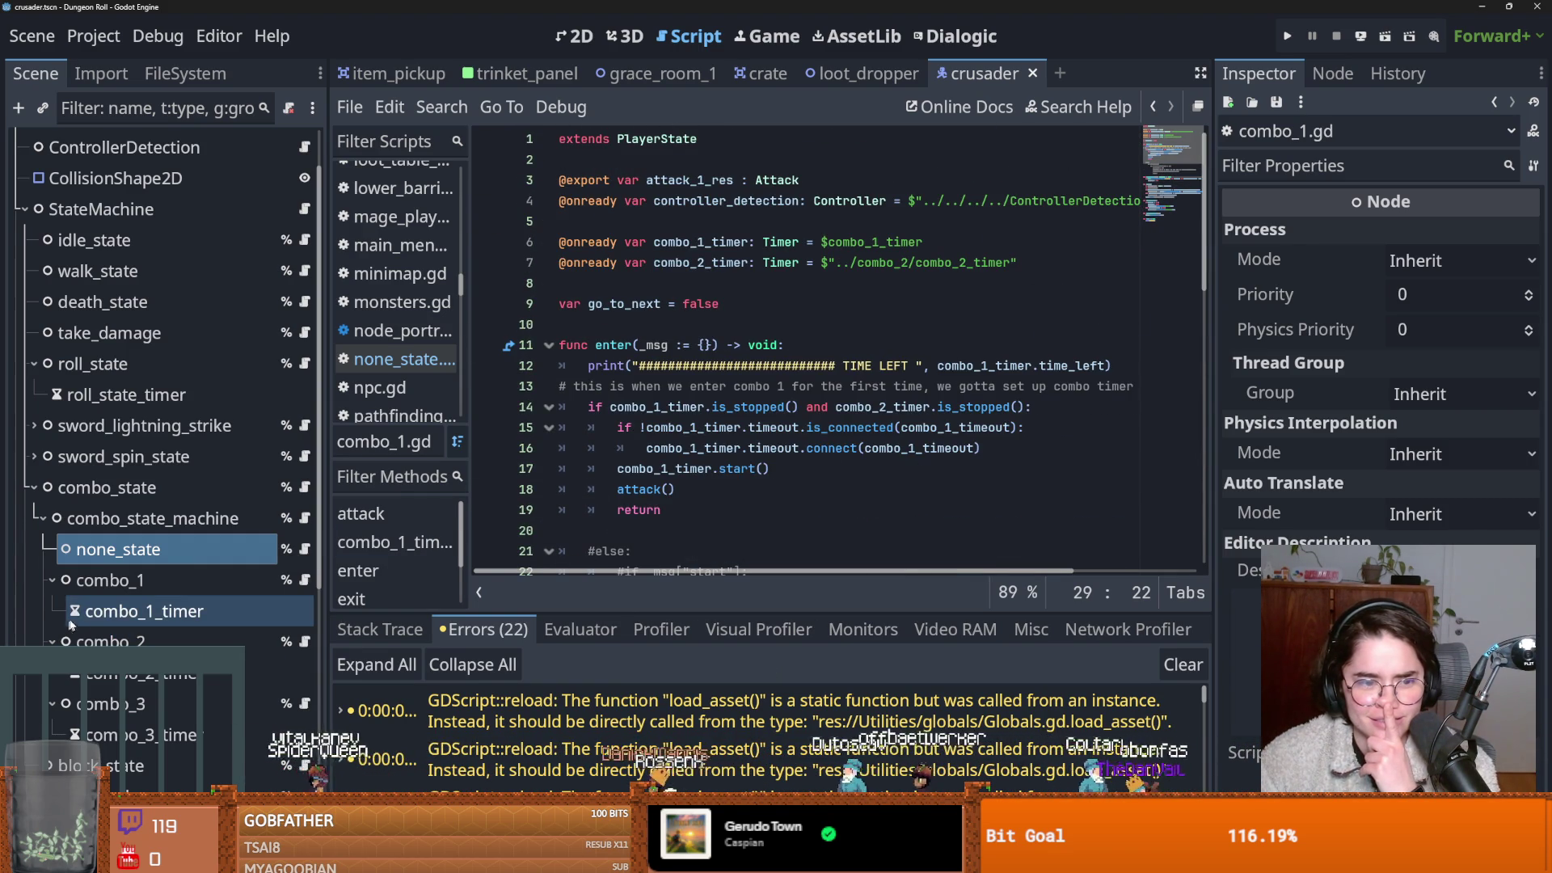
# Check combo_1_timer's settings, read the TIME LEFT prints in Output, and relaunch the game.
pyautogui.click(141, 611)
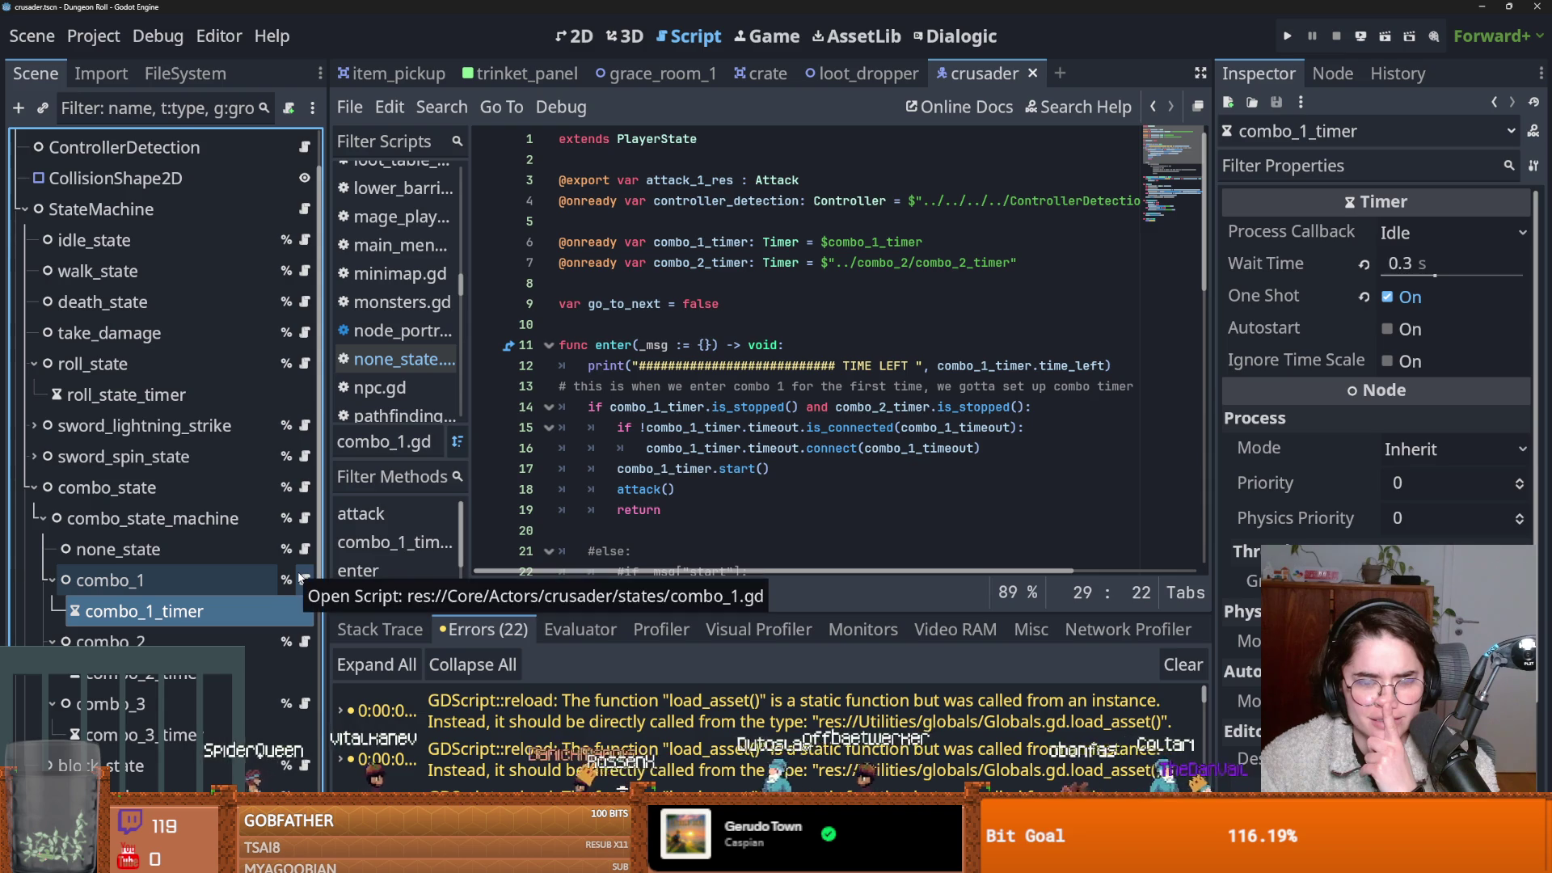
pyautogui.scroll(-4, 647, 493)
pyautogui.scroll(-8, 687, 497)
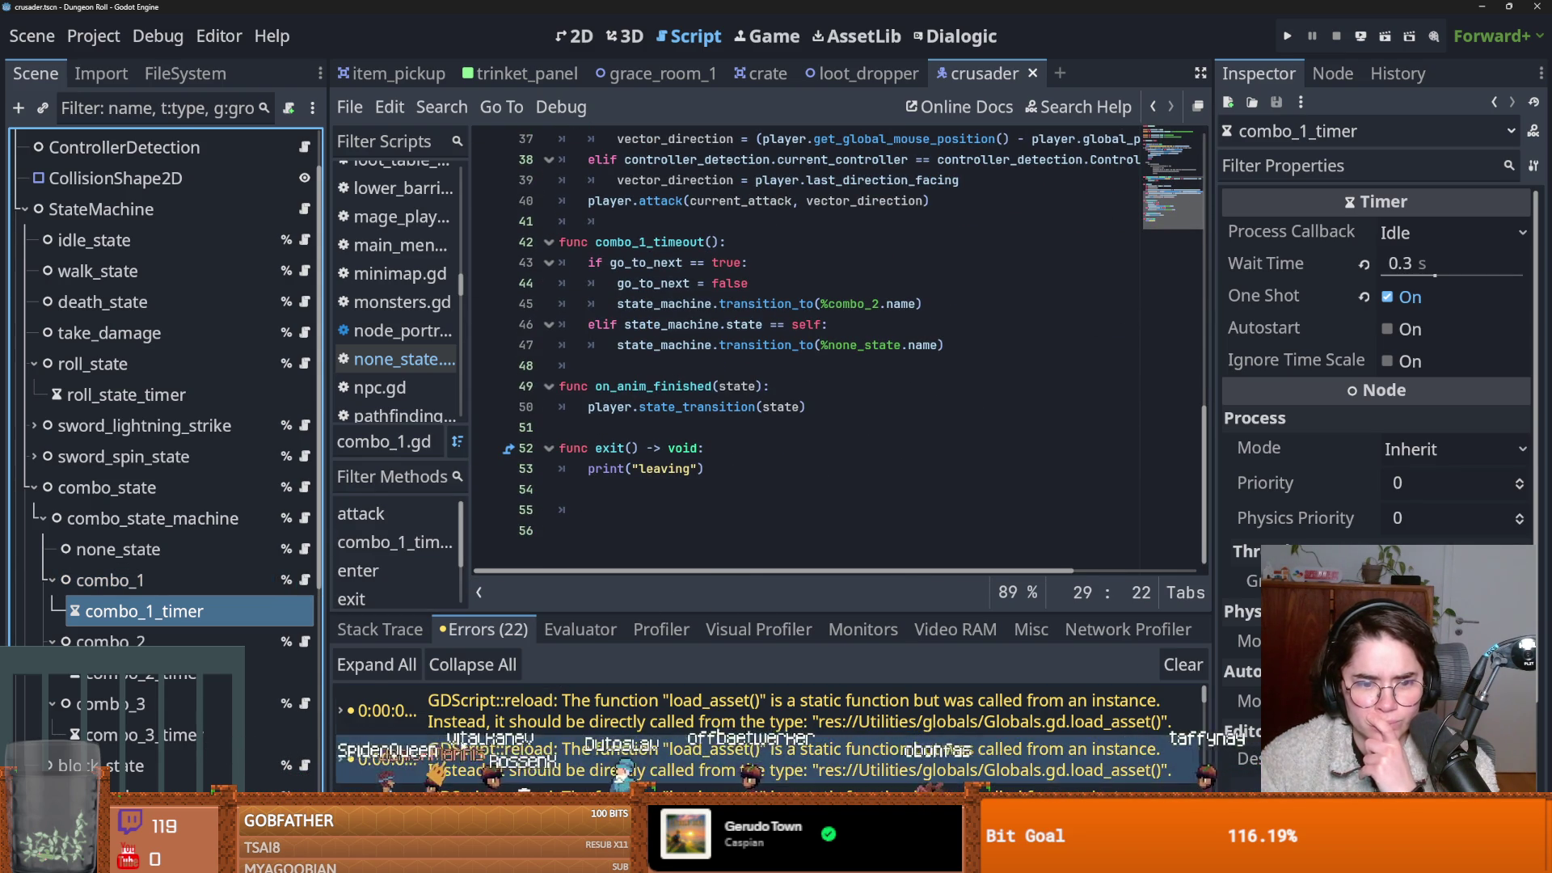
pyautogui.hotkey('alt', 'o')
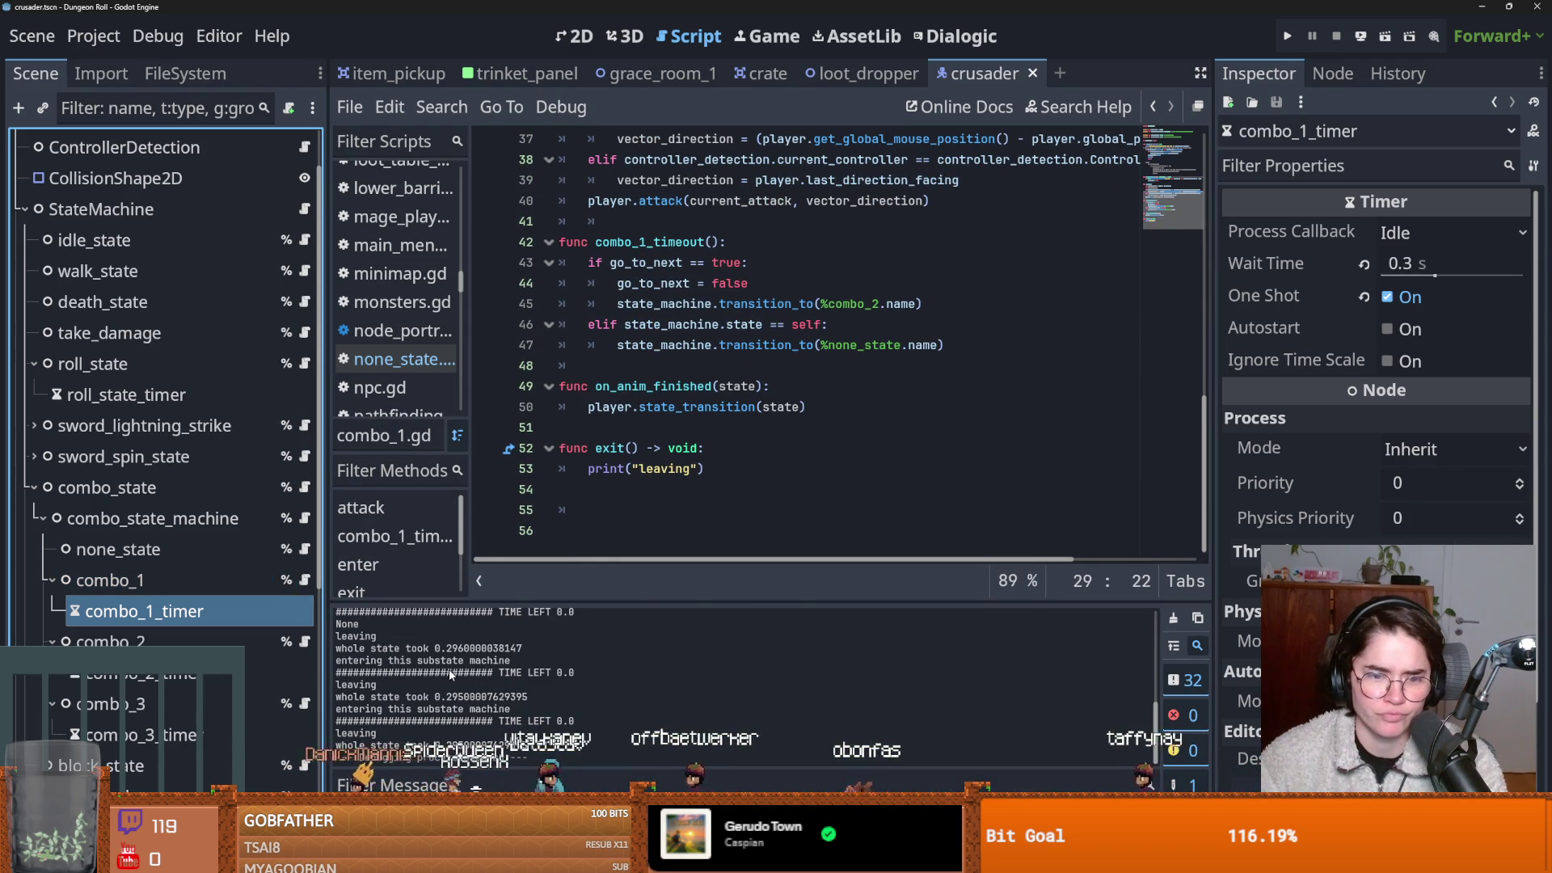
pyautogui.scroll(3, 699, 441)
pyautogui.scroll(-3, 698, 441)
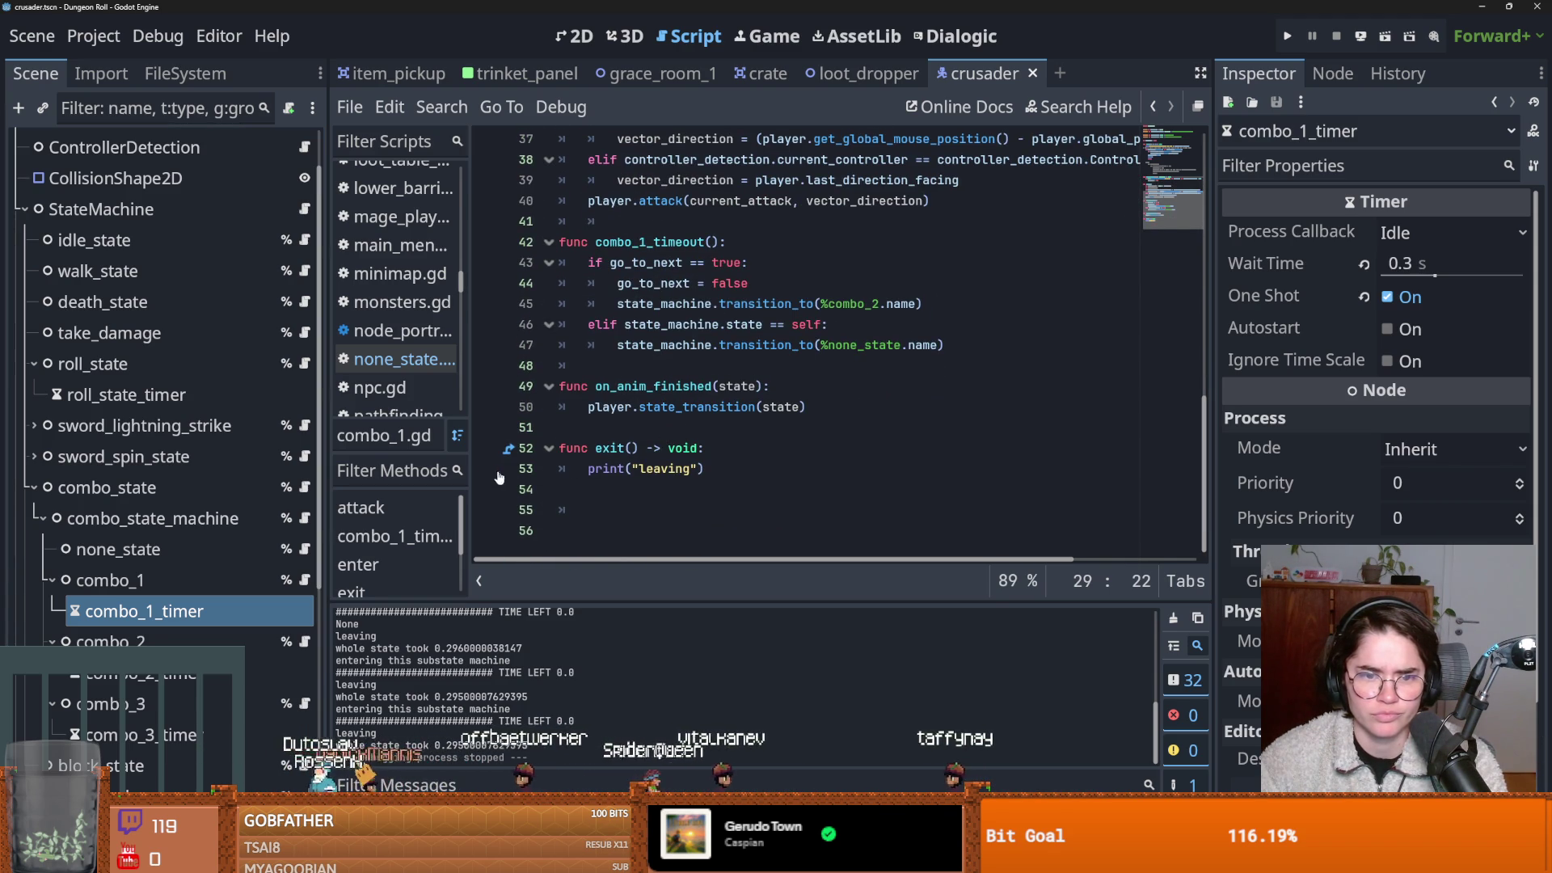
pyautogui.press('F5')
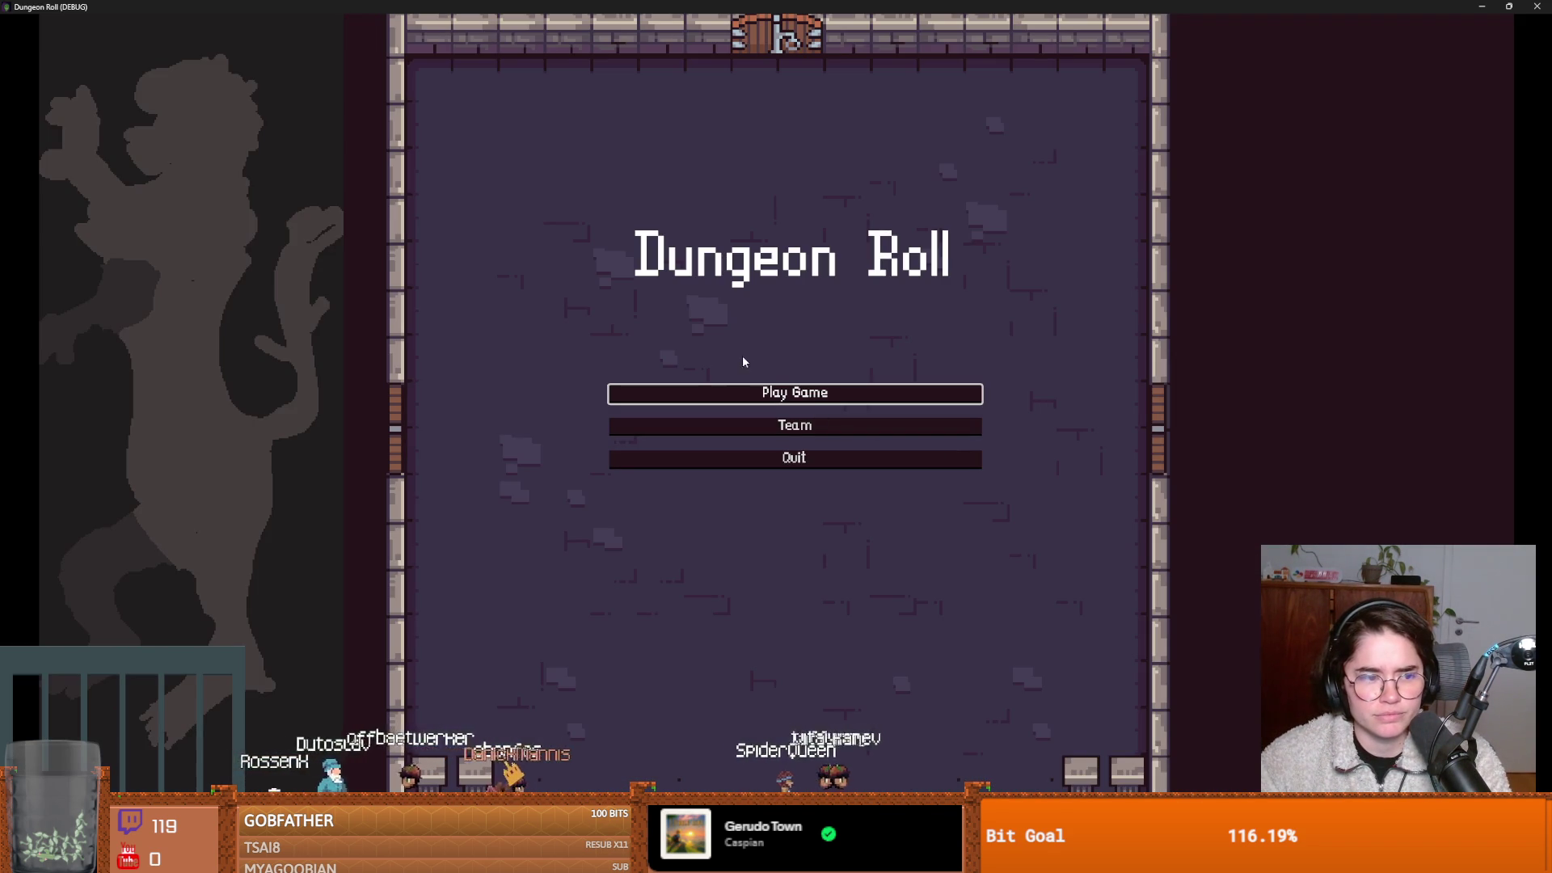
# Start a game as Crusader and inspect the stack frames at combo_1.gd line 47.
pyautogui.click(795, 392)
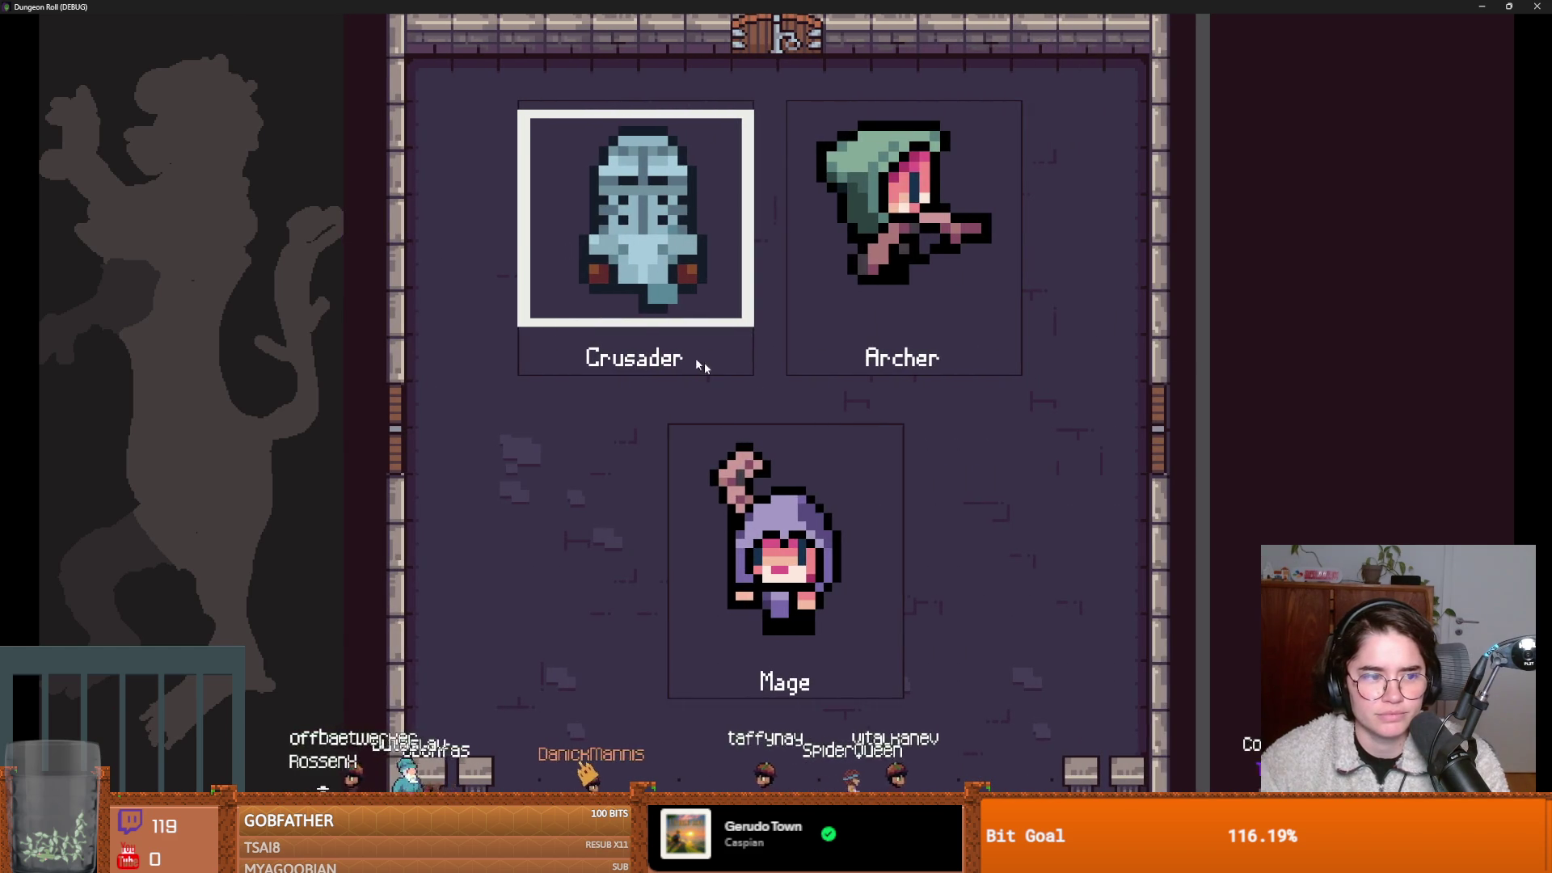
pyautogui.click(673, 349)
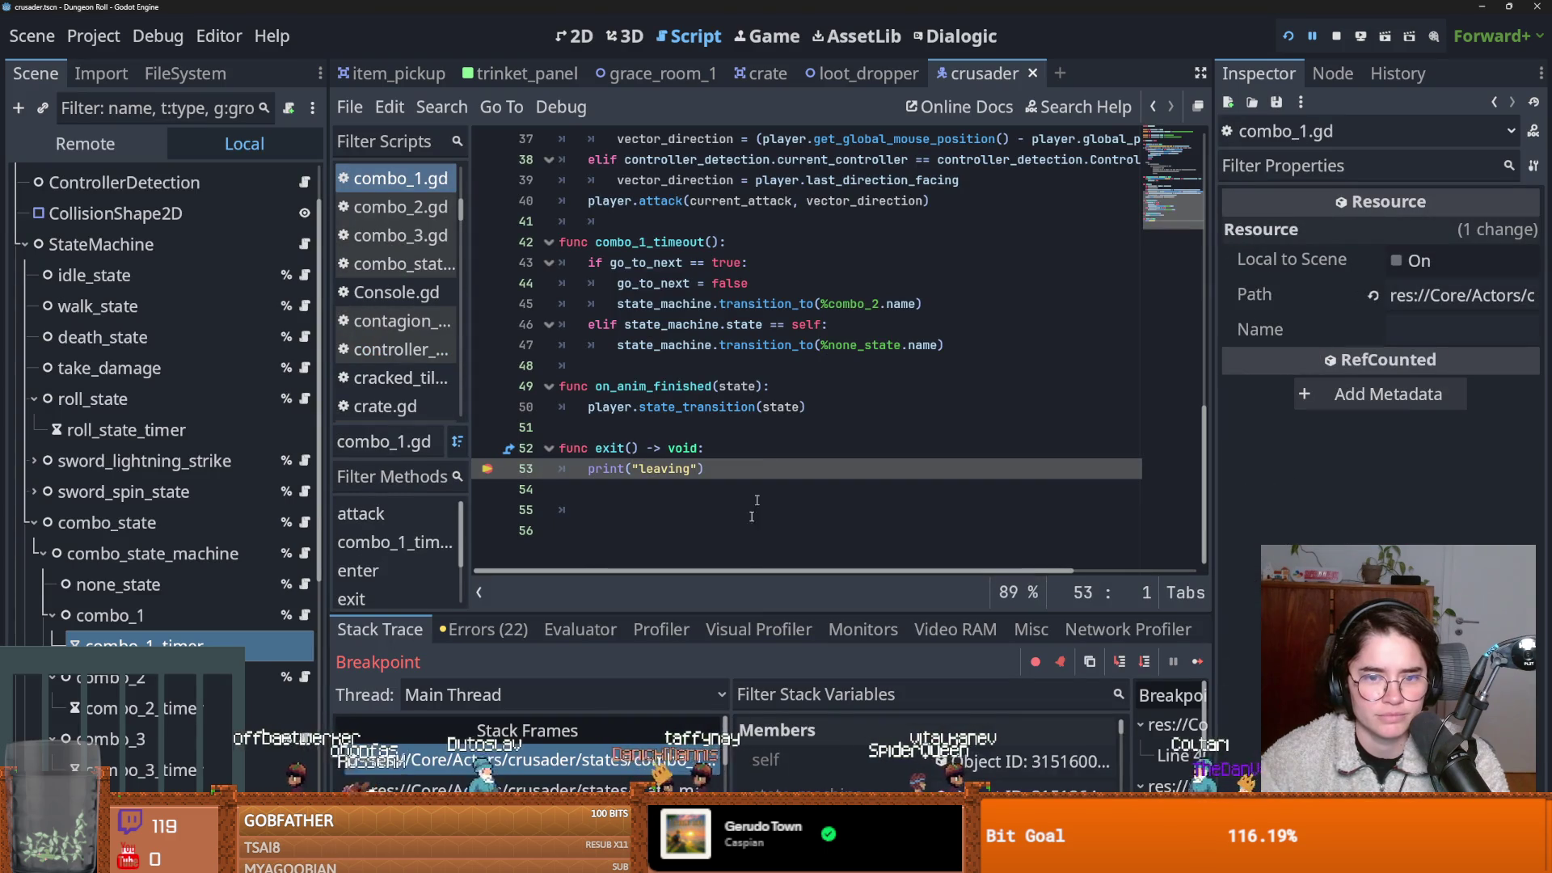
pyautogui.click(485, 788)
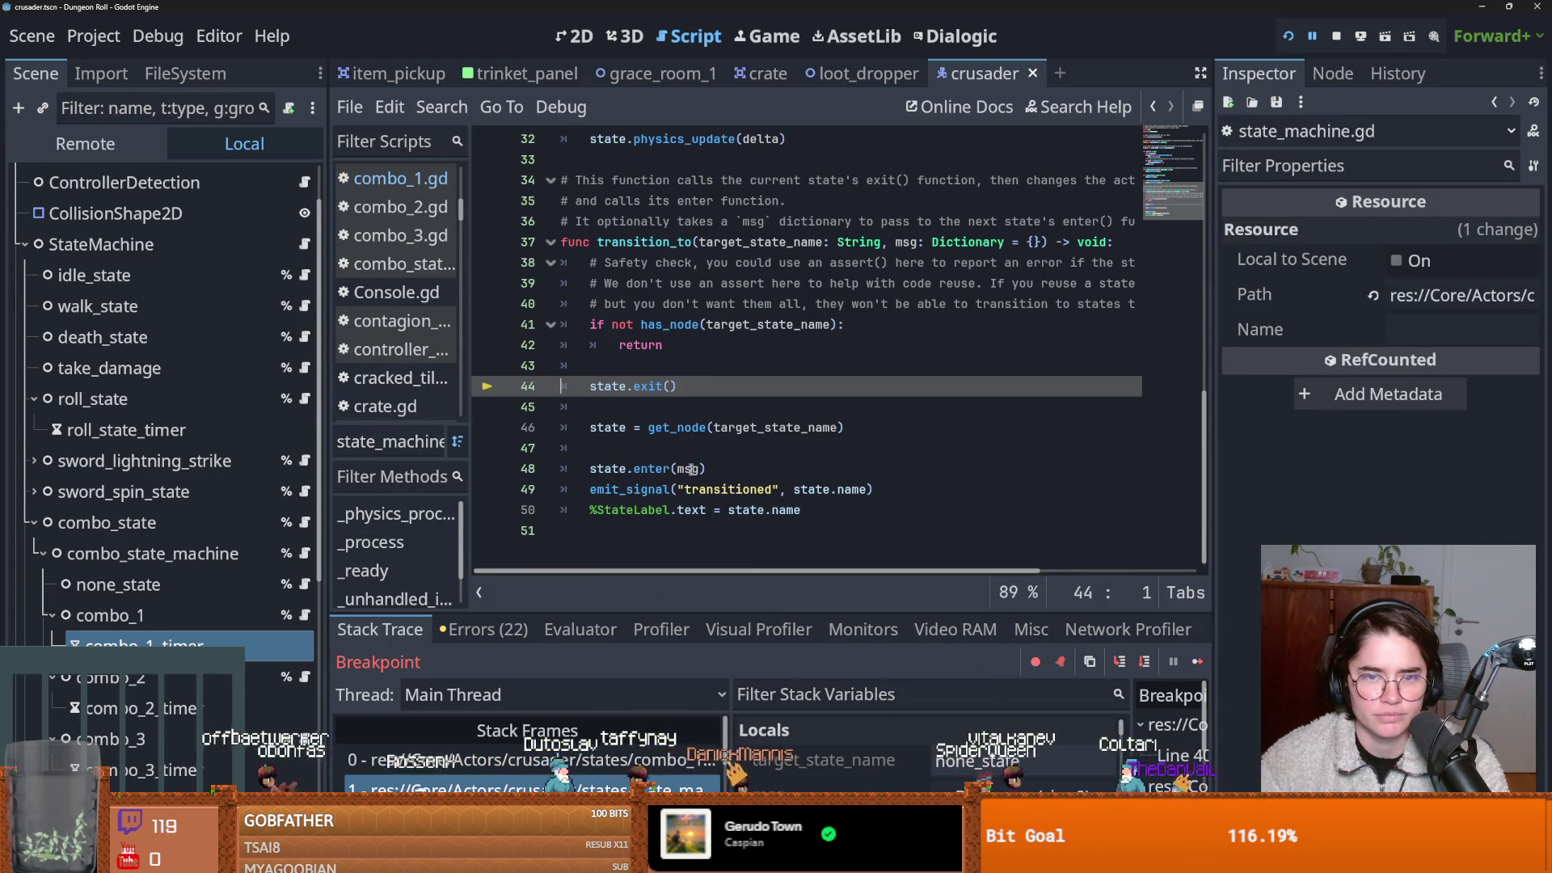
pyautogui.click(525, 785)
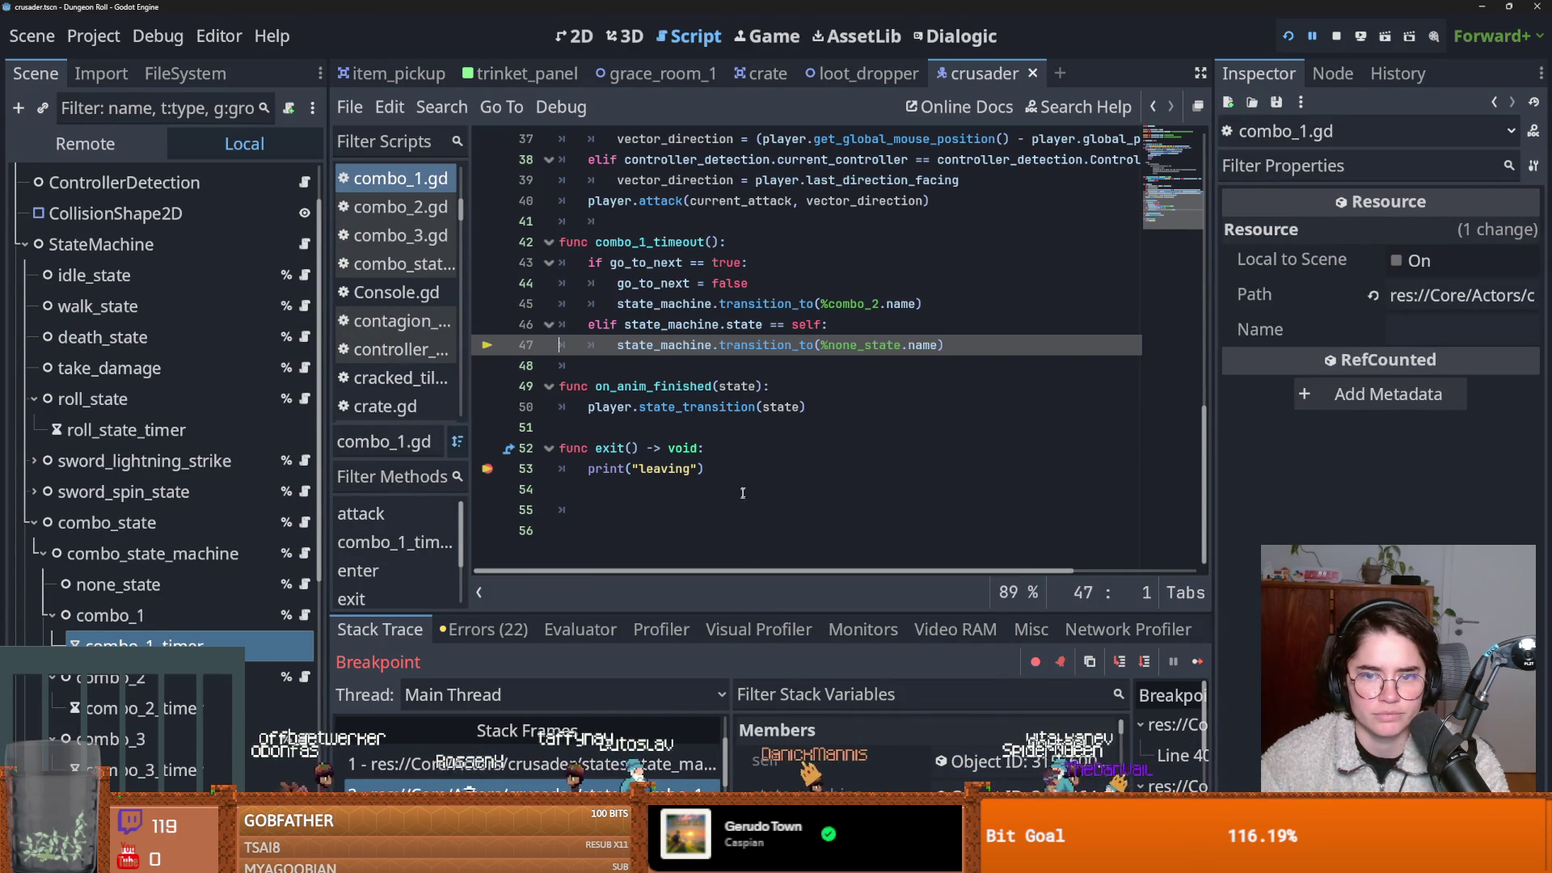
pyautogui.scroll(3, 745, 454)
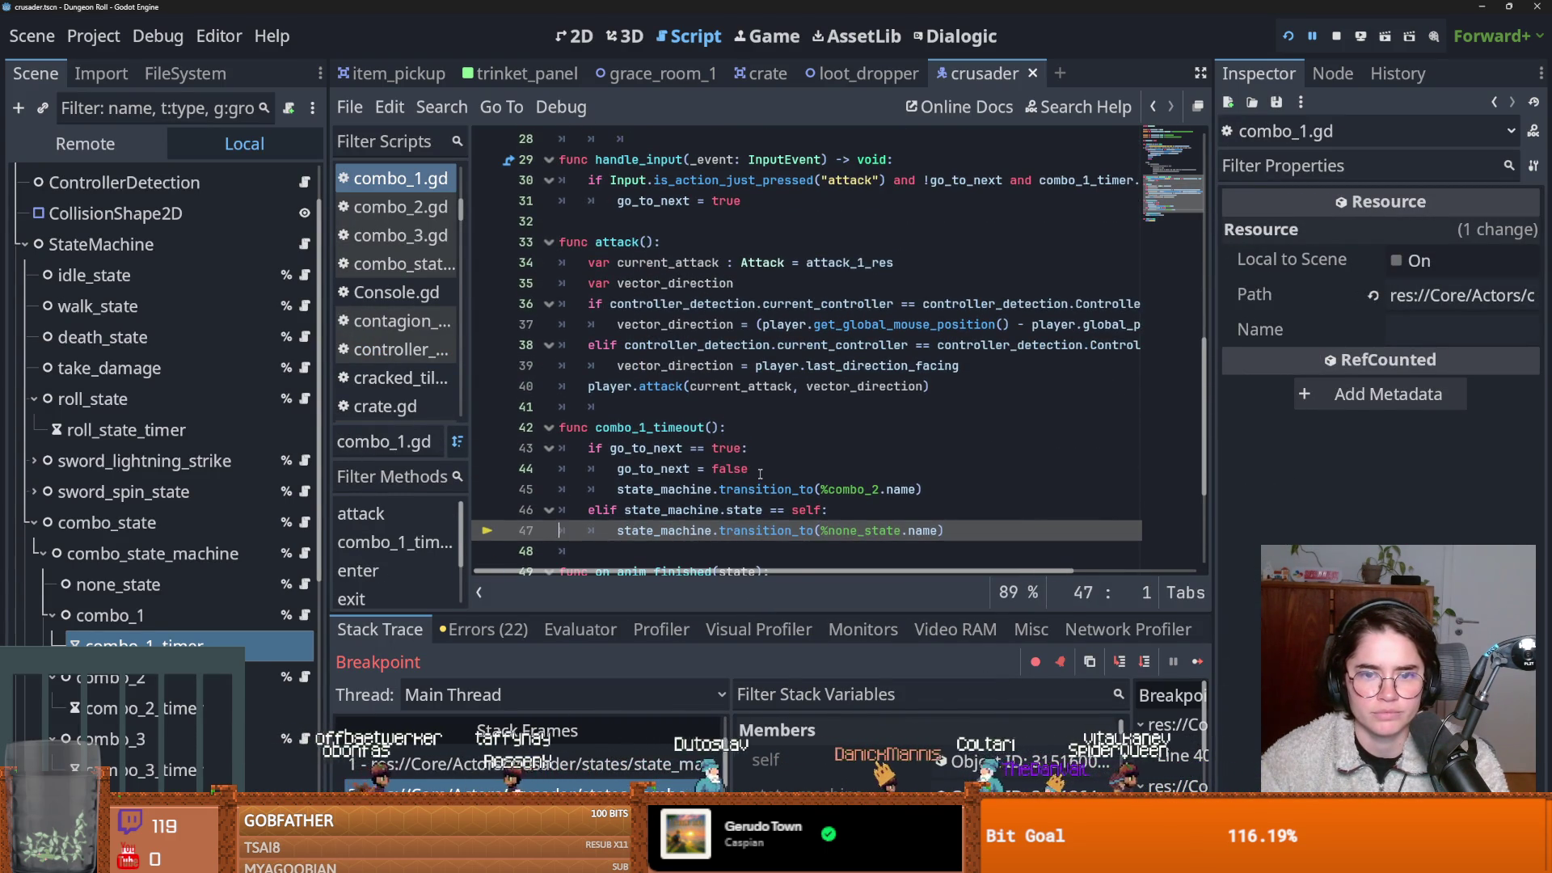
pyautogui.scroll(-1, 759, 473)
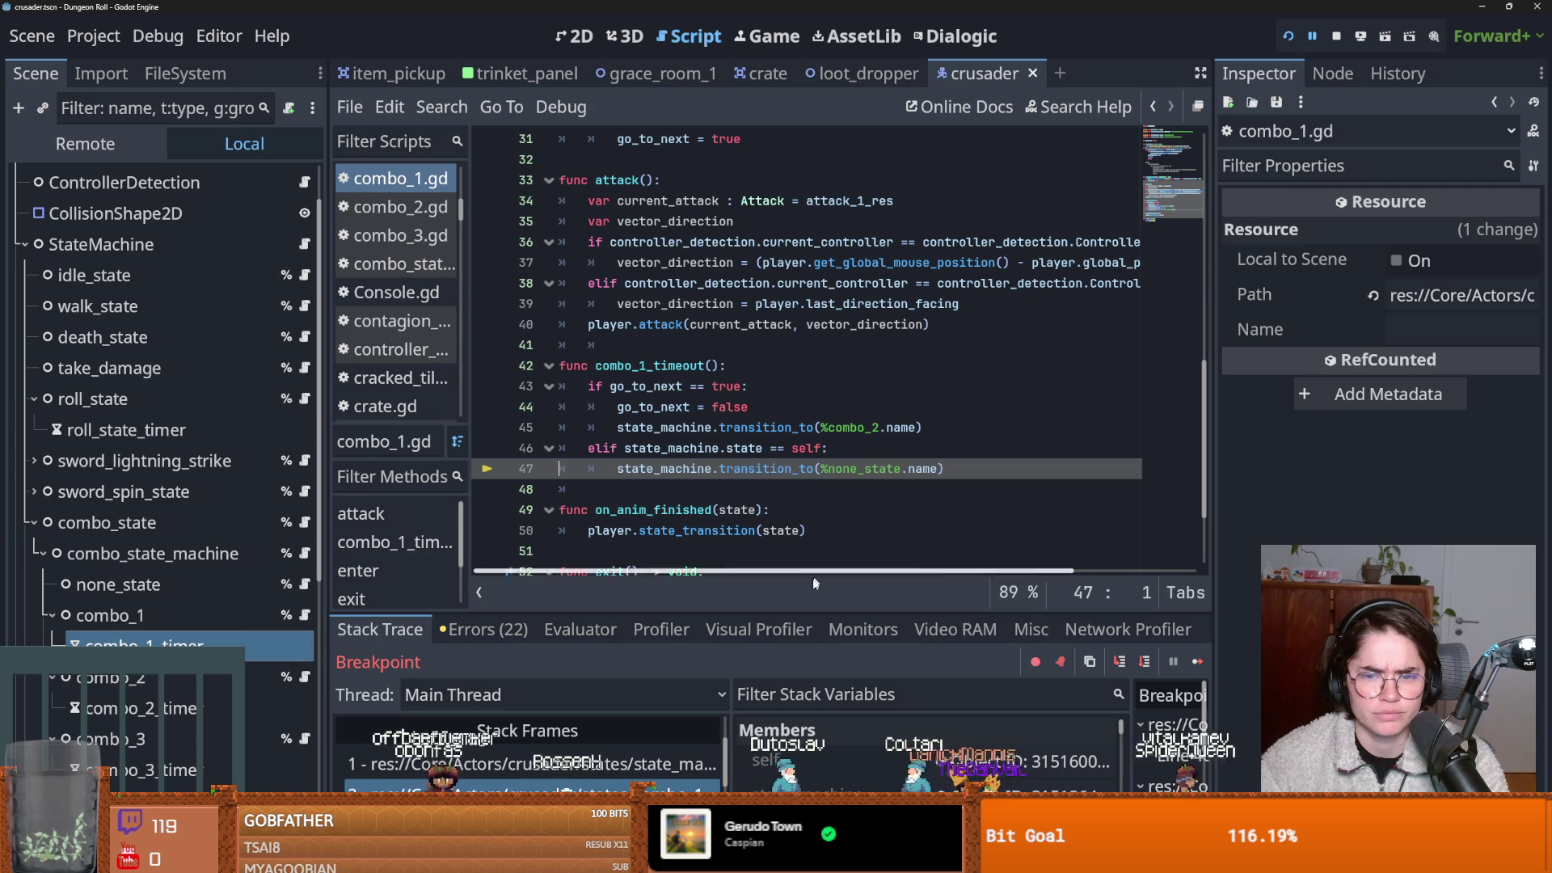
pyautogui.moveTo(762, 613)
pyautogui.mouseDown()
pyautogui.moveTo(762, 515)
pyautogui.moveTo(760, 583)
pyautogui.mouseUp()
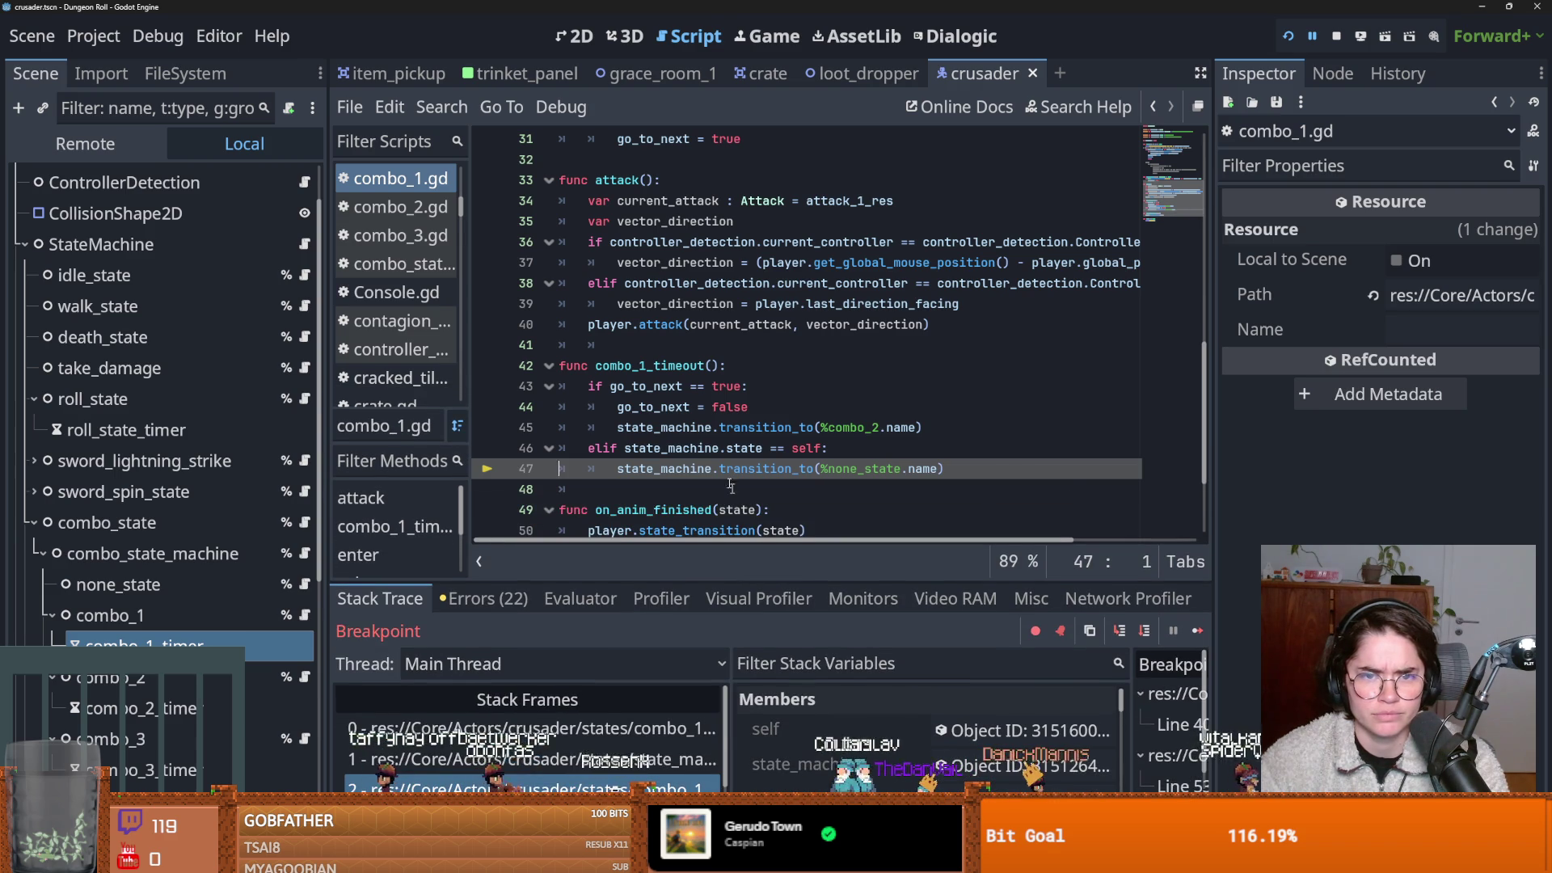
# Highlight combo_1_timeout's uses and show combo_1_timer's properties with its 0.3 s wait time.
pyautogui.moveTo(712, 477)
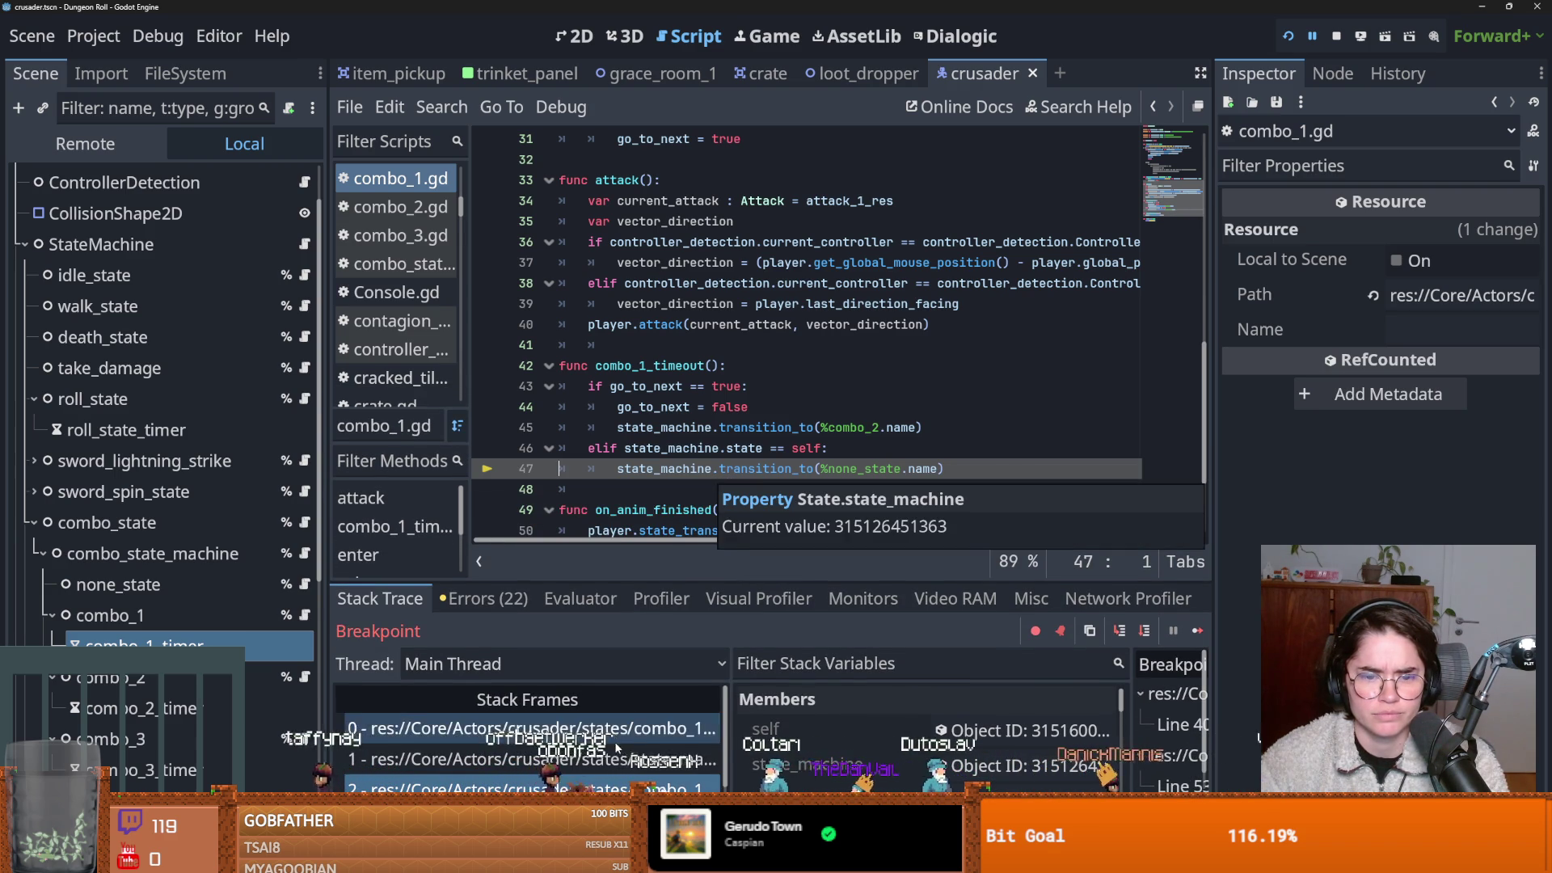
pyautogui.scroll(10, 762, 407)
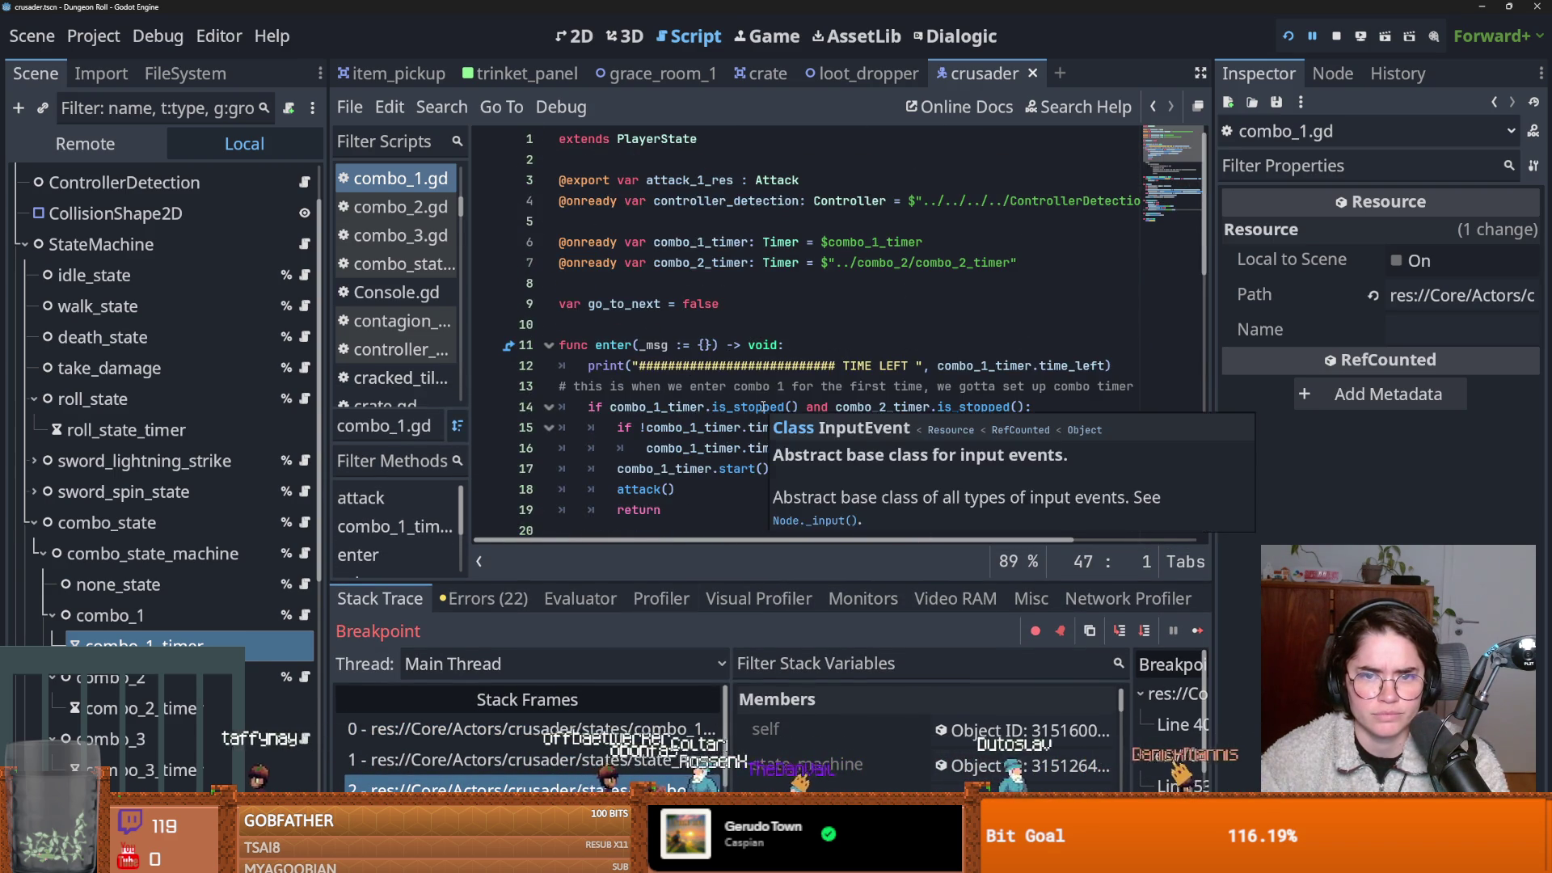
pyautogui.scroll(-9, 762, 406)
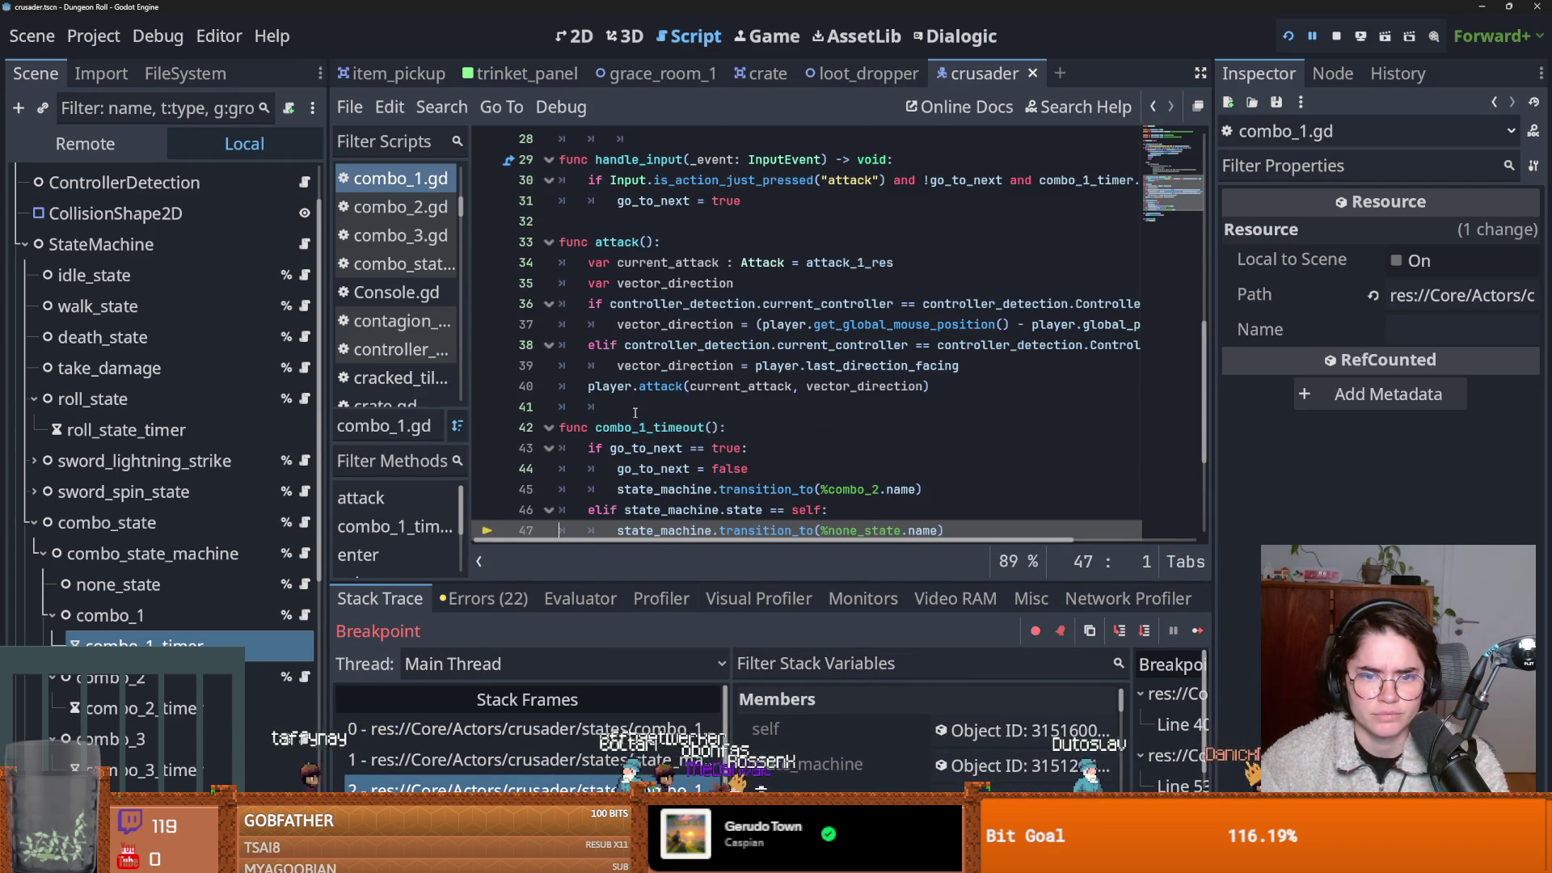
pyautogui.click(635, 407)
pyautogui.doubleClick(644, 426)
pyautogui.scroll(9, 756, 480)
pyautogui.scroll(-5, 758, 480)
pyautogui.click(186, 644)
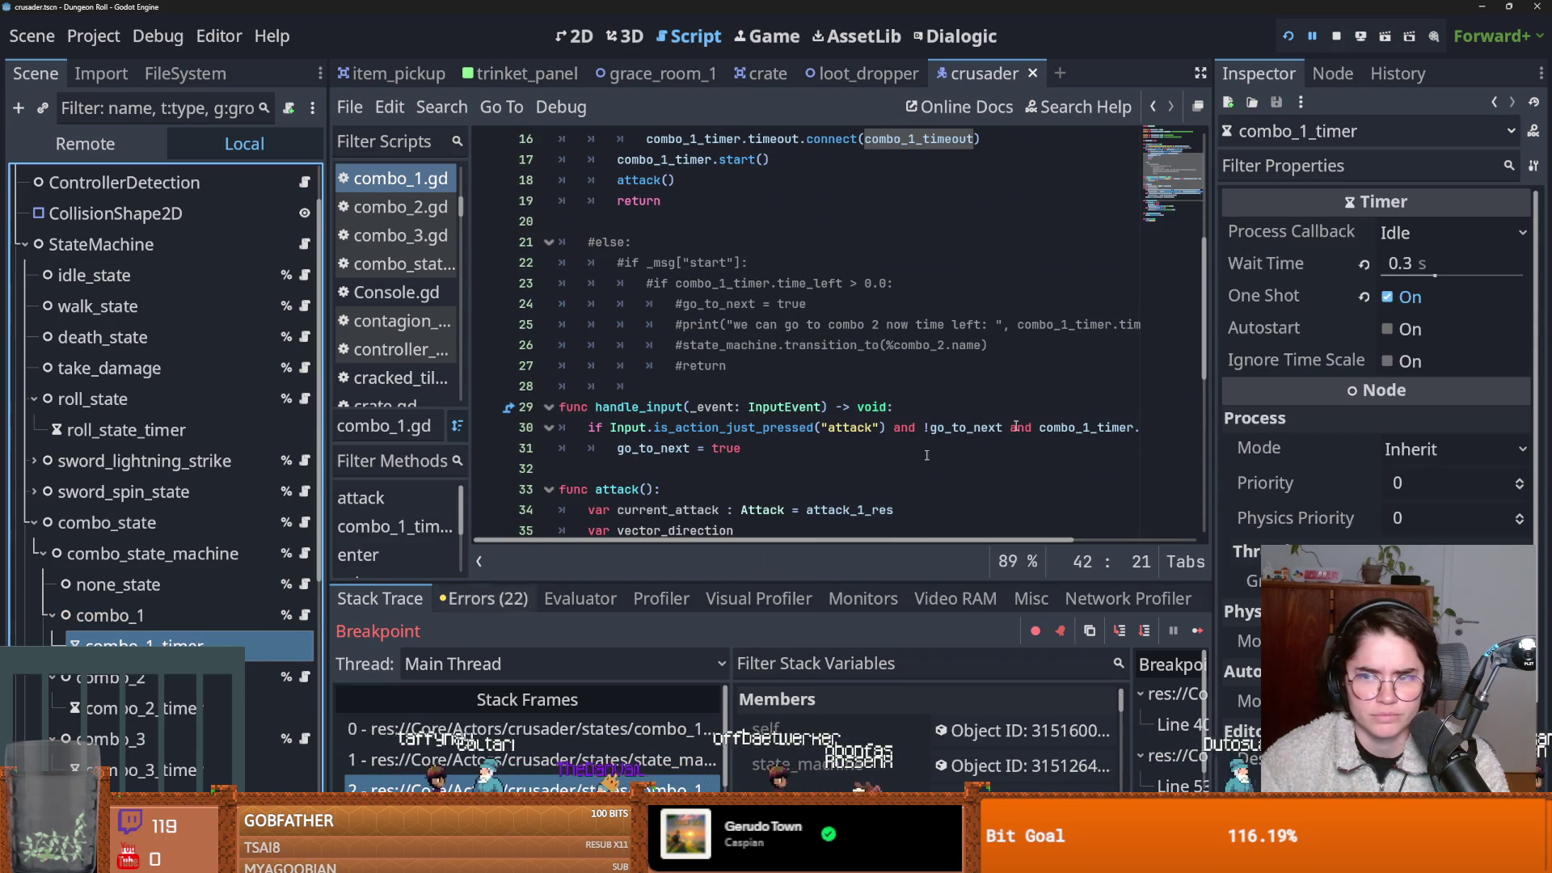
# Set combo_1_timer's Wait Time to 2 seconds.
pyautogui.click(1423, 264)
pyautogui.write('2')
pyautogui.press('Return')
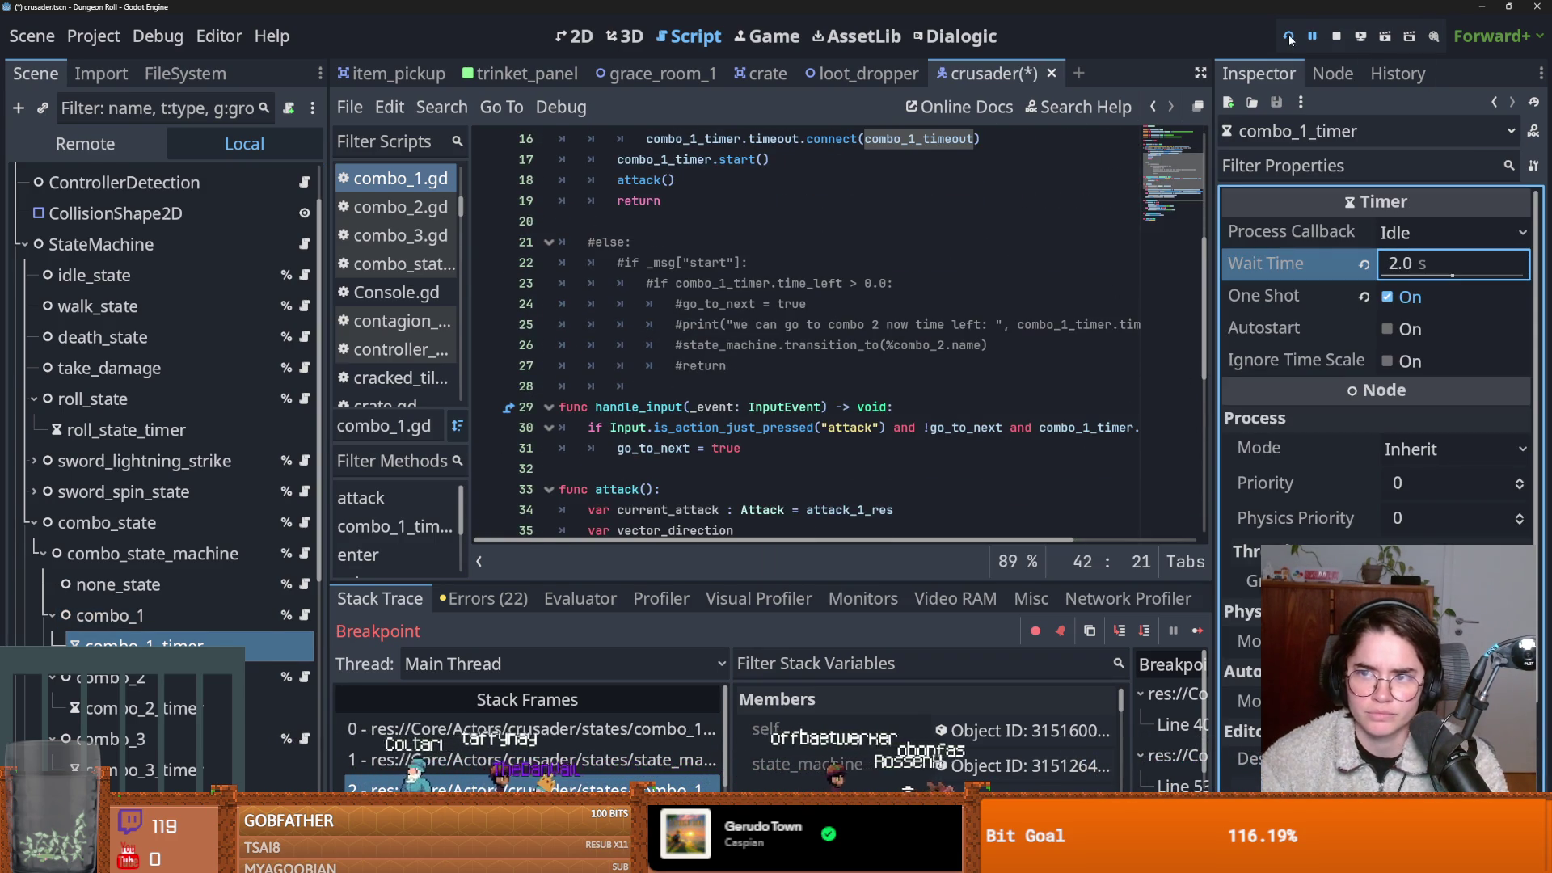
# Rerun Dungeon Roll, attack as Crusader through the breakpoint, then stop the game.
pyautogui.click(1290, 38)
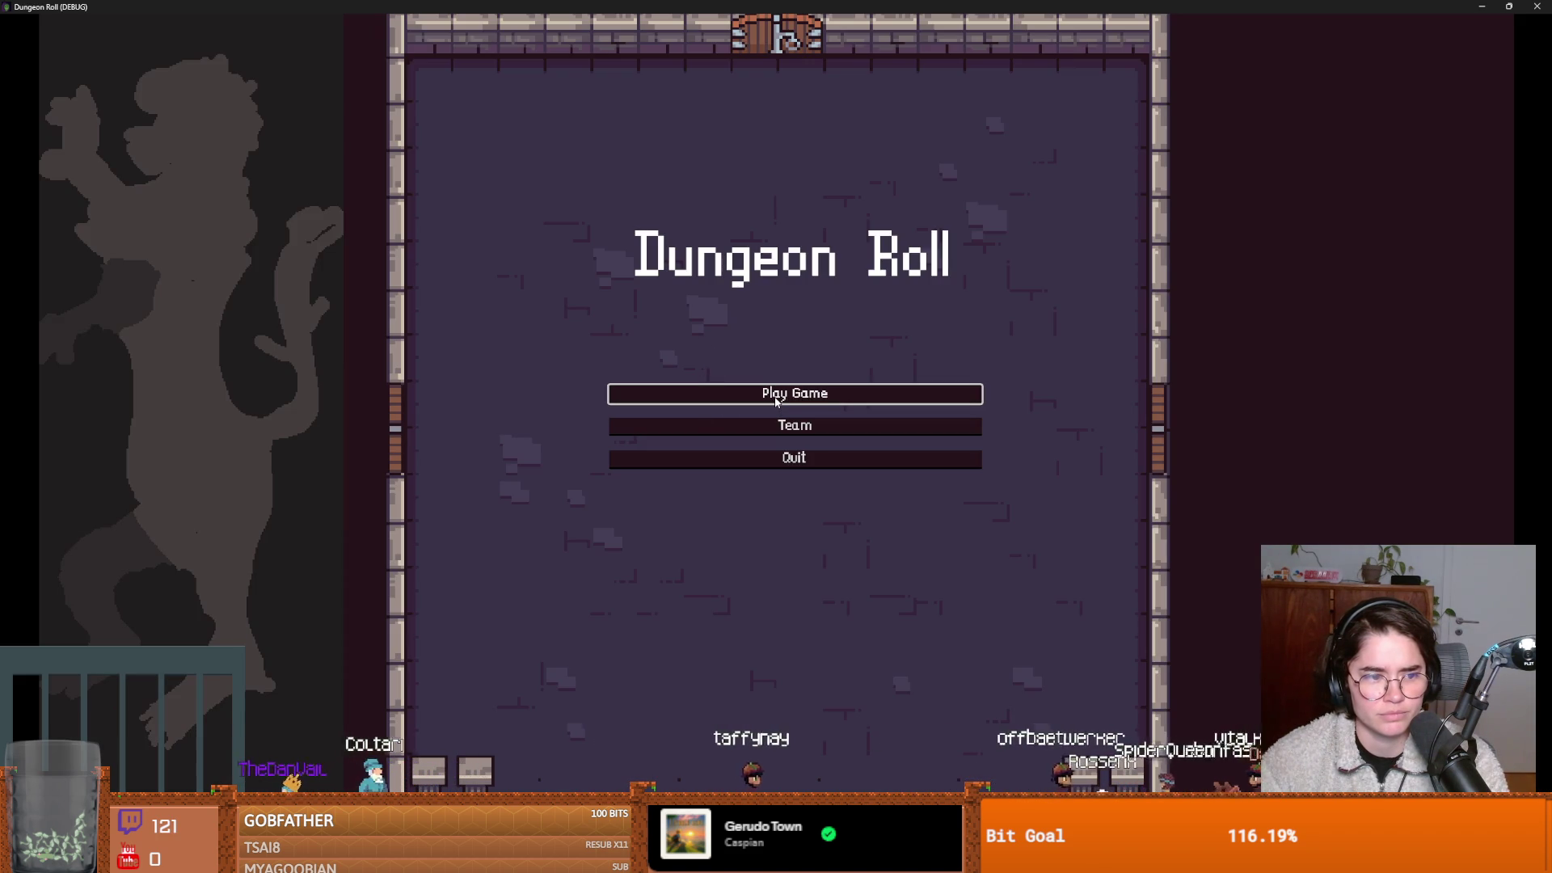
pyautogui.click(776, 408)
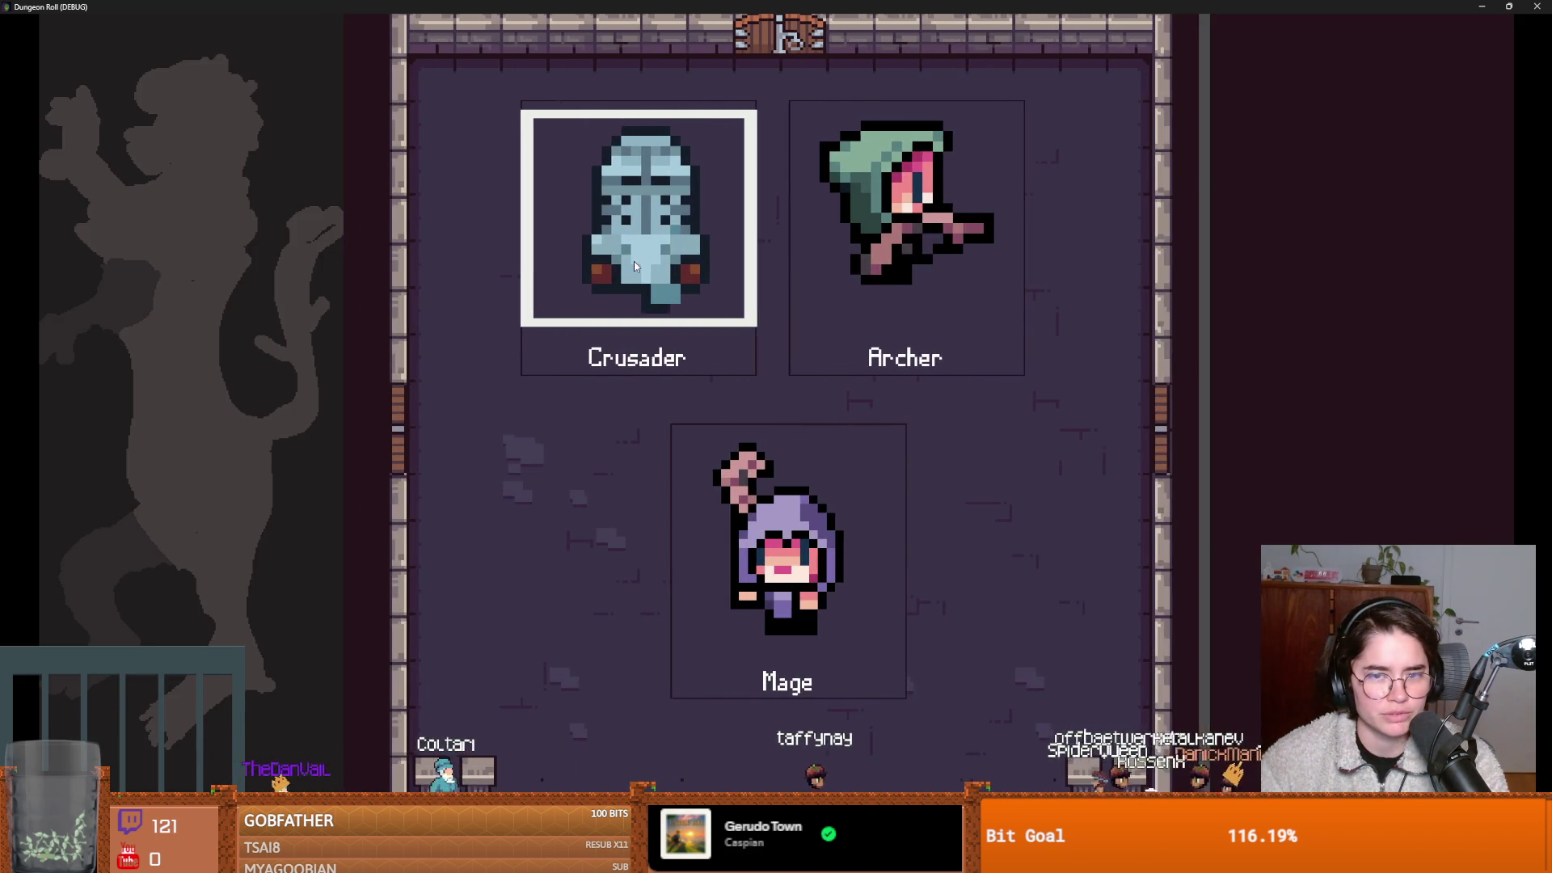
pyautogui.press('Return')
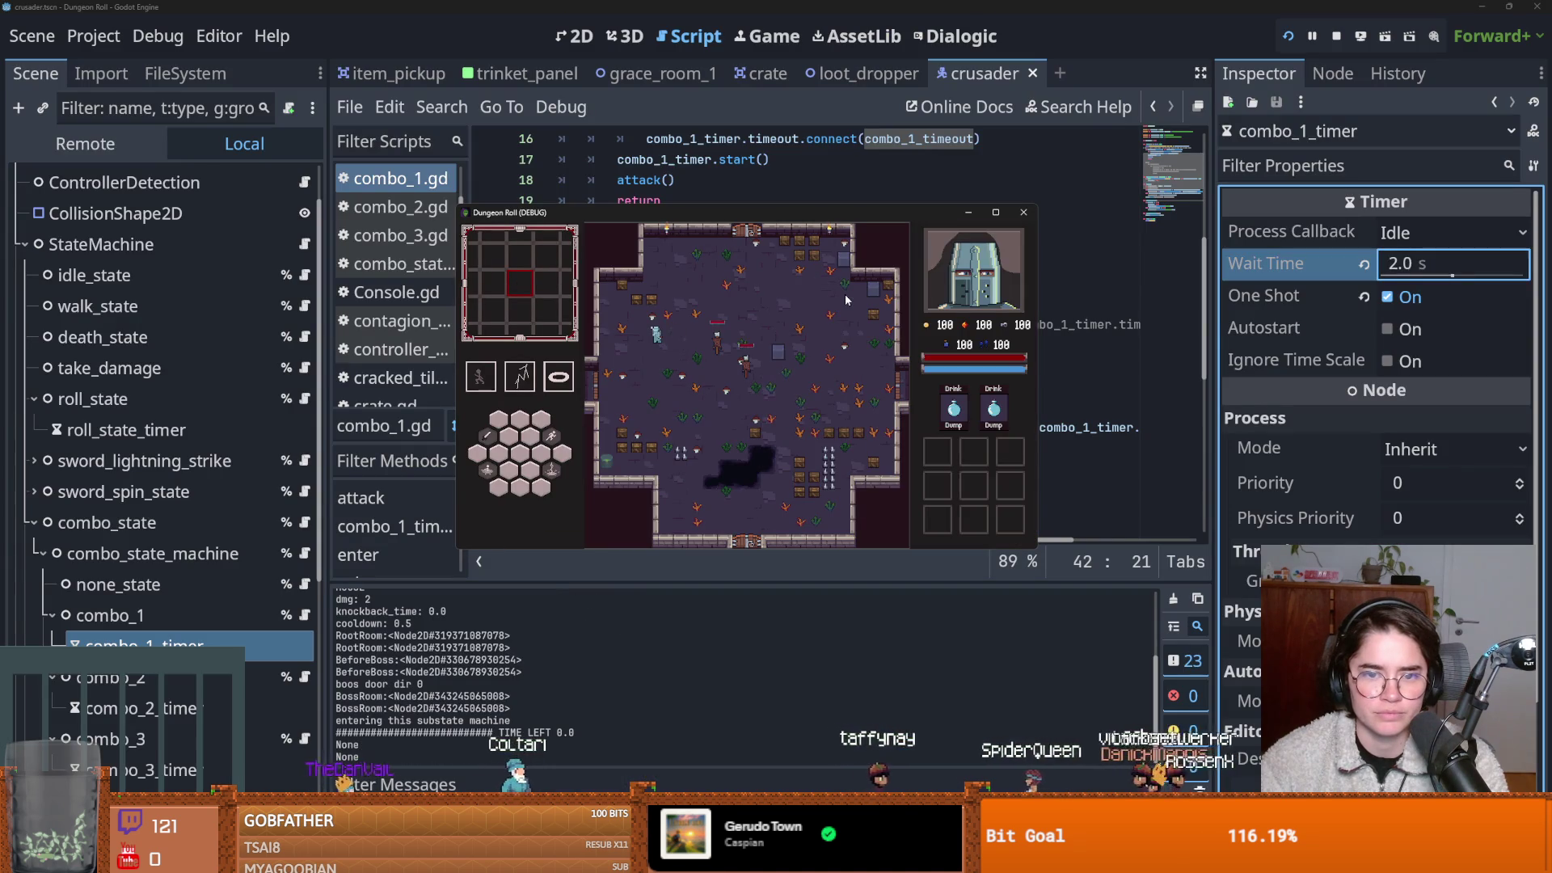
pyautogui.click(793, 363)
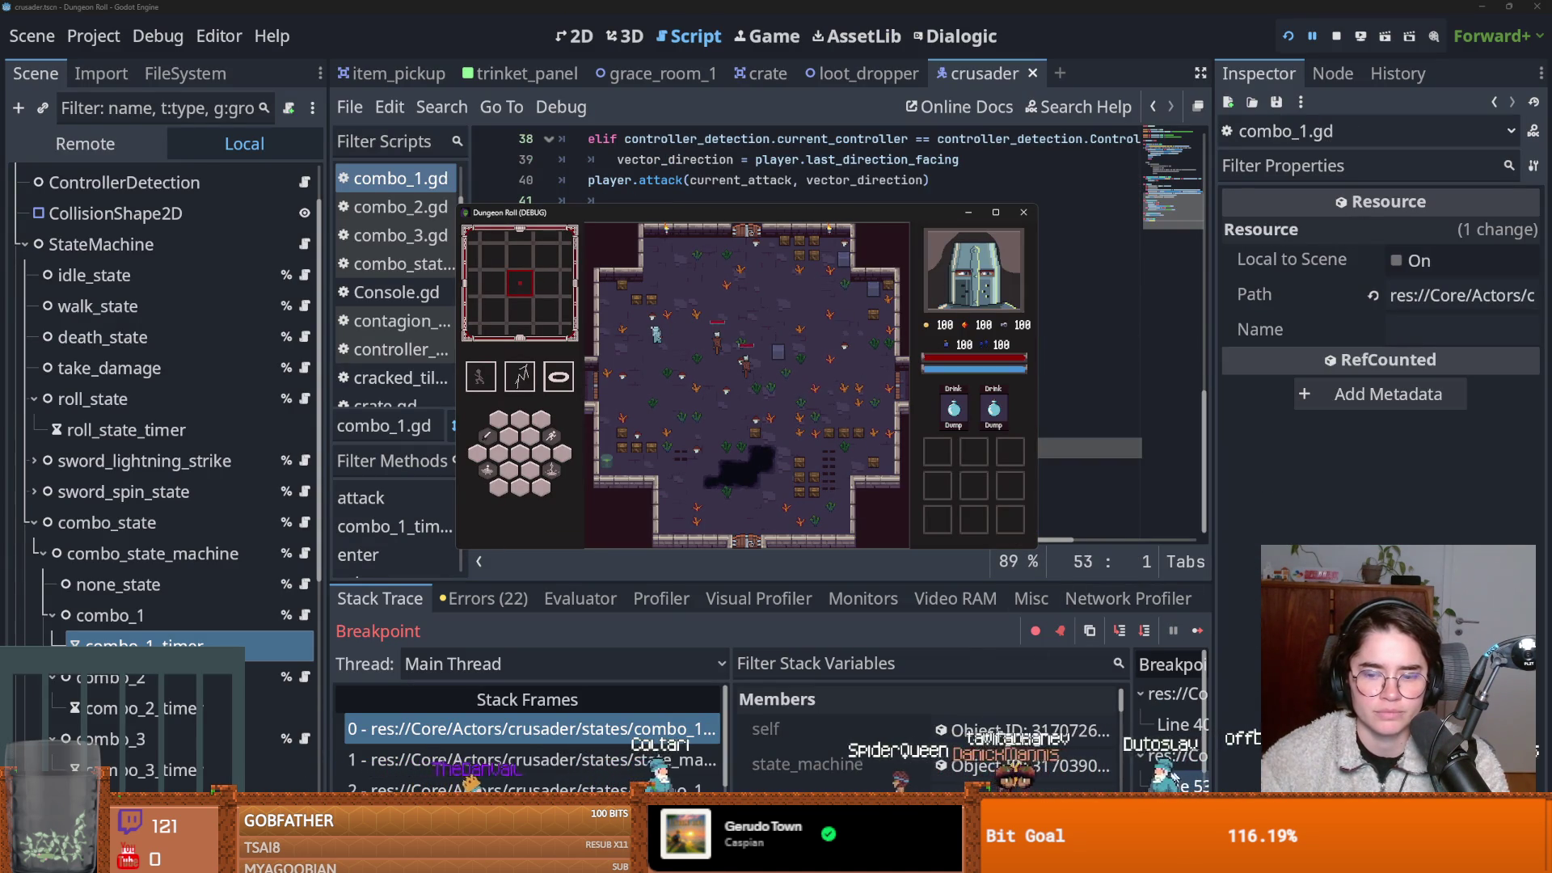
pyautogui.click(634, 647)
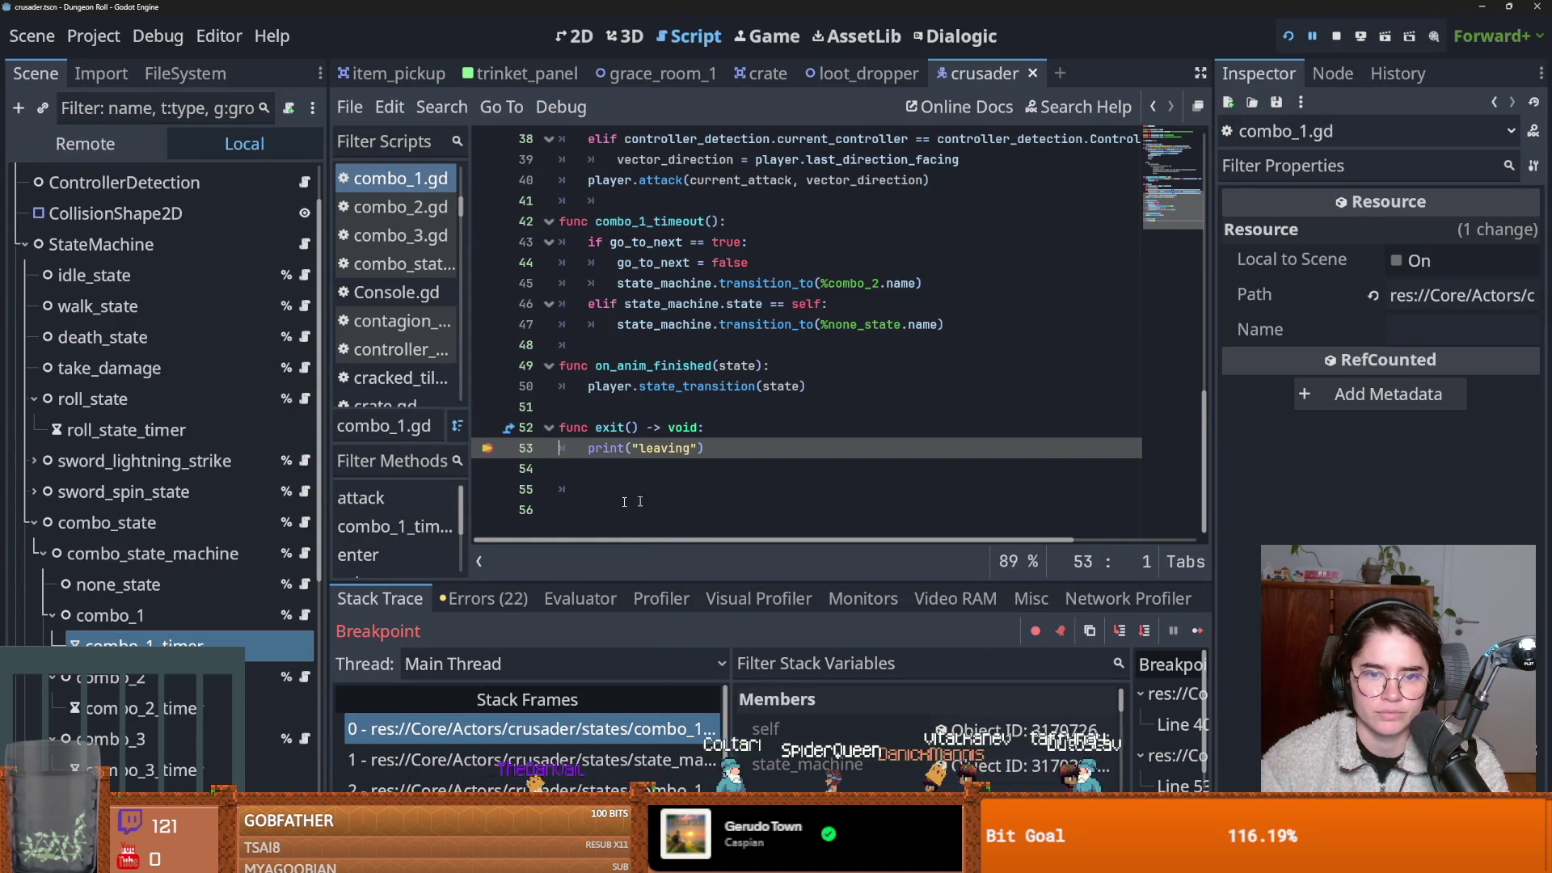
pyautogui.click(1197, 631)
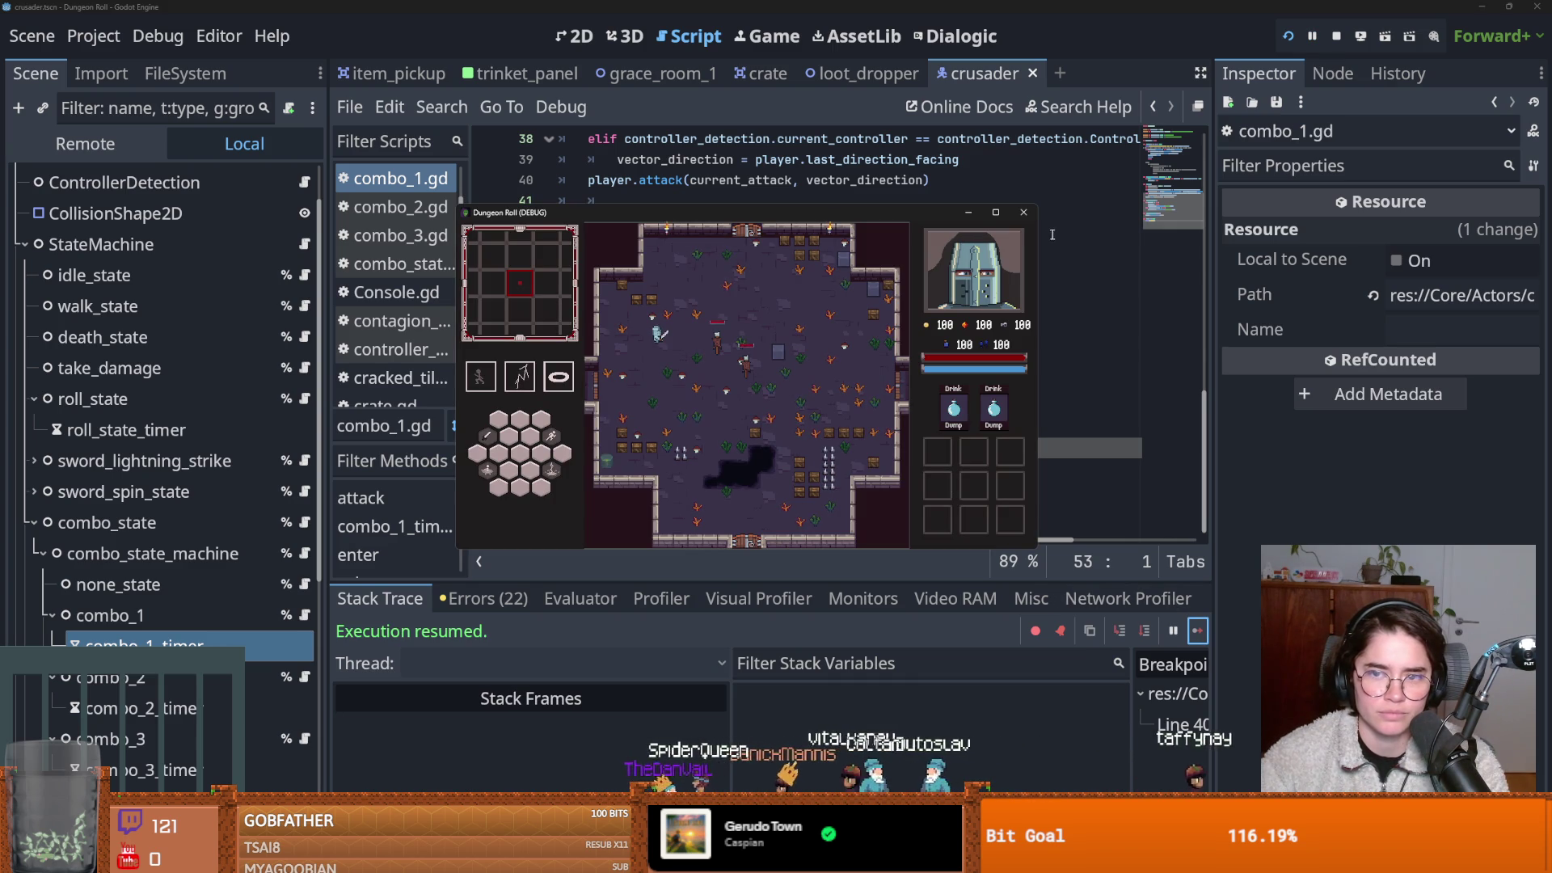
pyautogui.click(1023, 212)
# Review the line 15 connection check, then view the crusader.tscn wait_time diff in GitHub Desktop.
pyautogui.scroll(4, 672, 483)
pyautogui.scroll(8, 673, 483)
pyautogui.scroll(2, 235, 315)
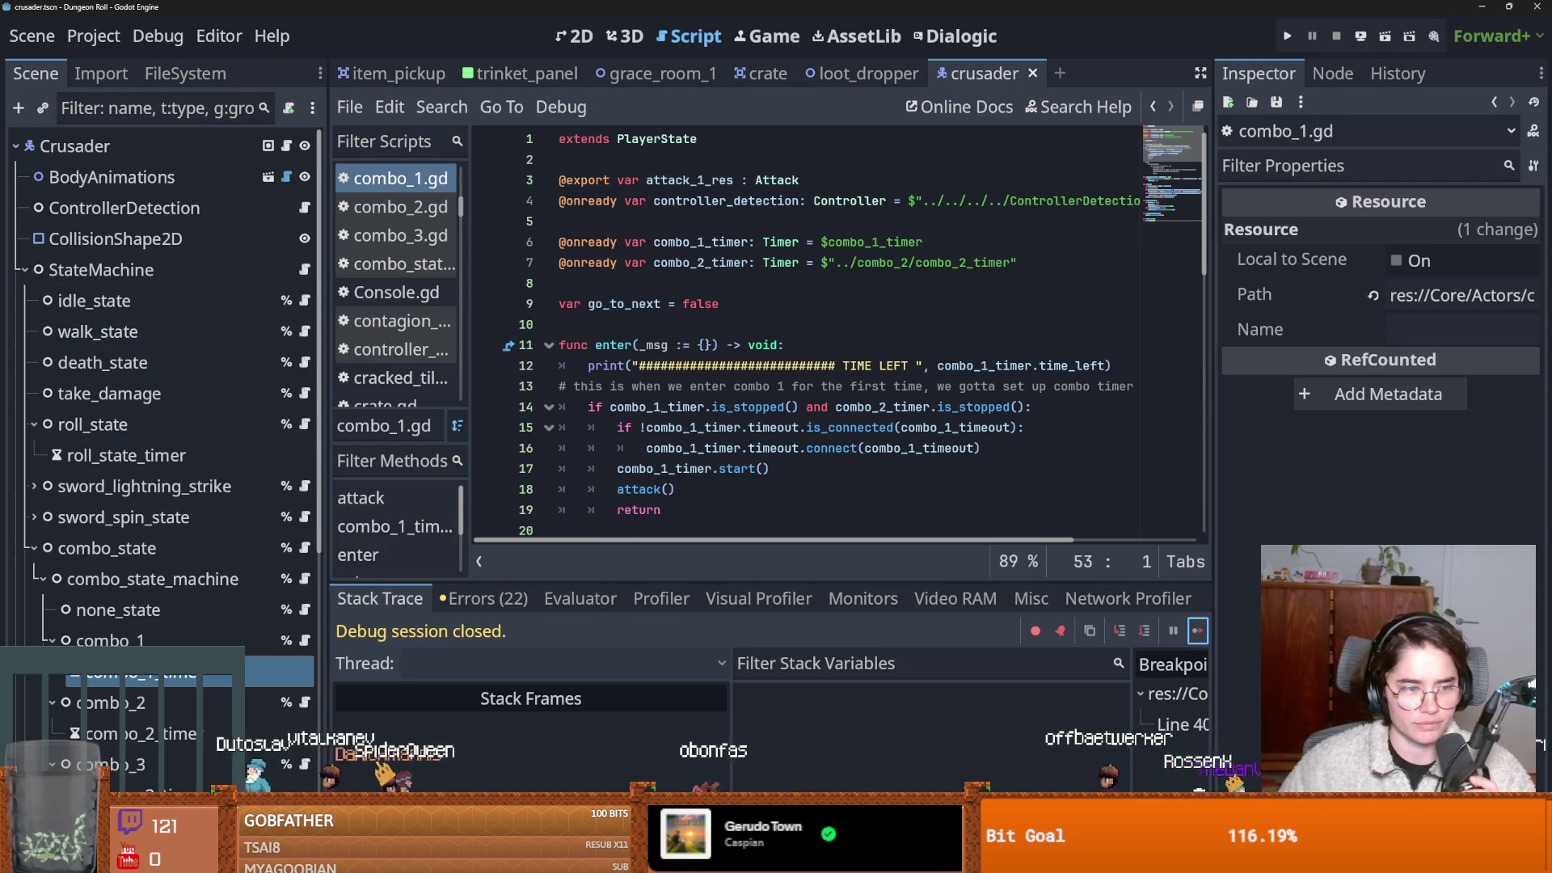
pyautogui.click(656, 430)
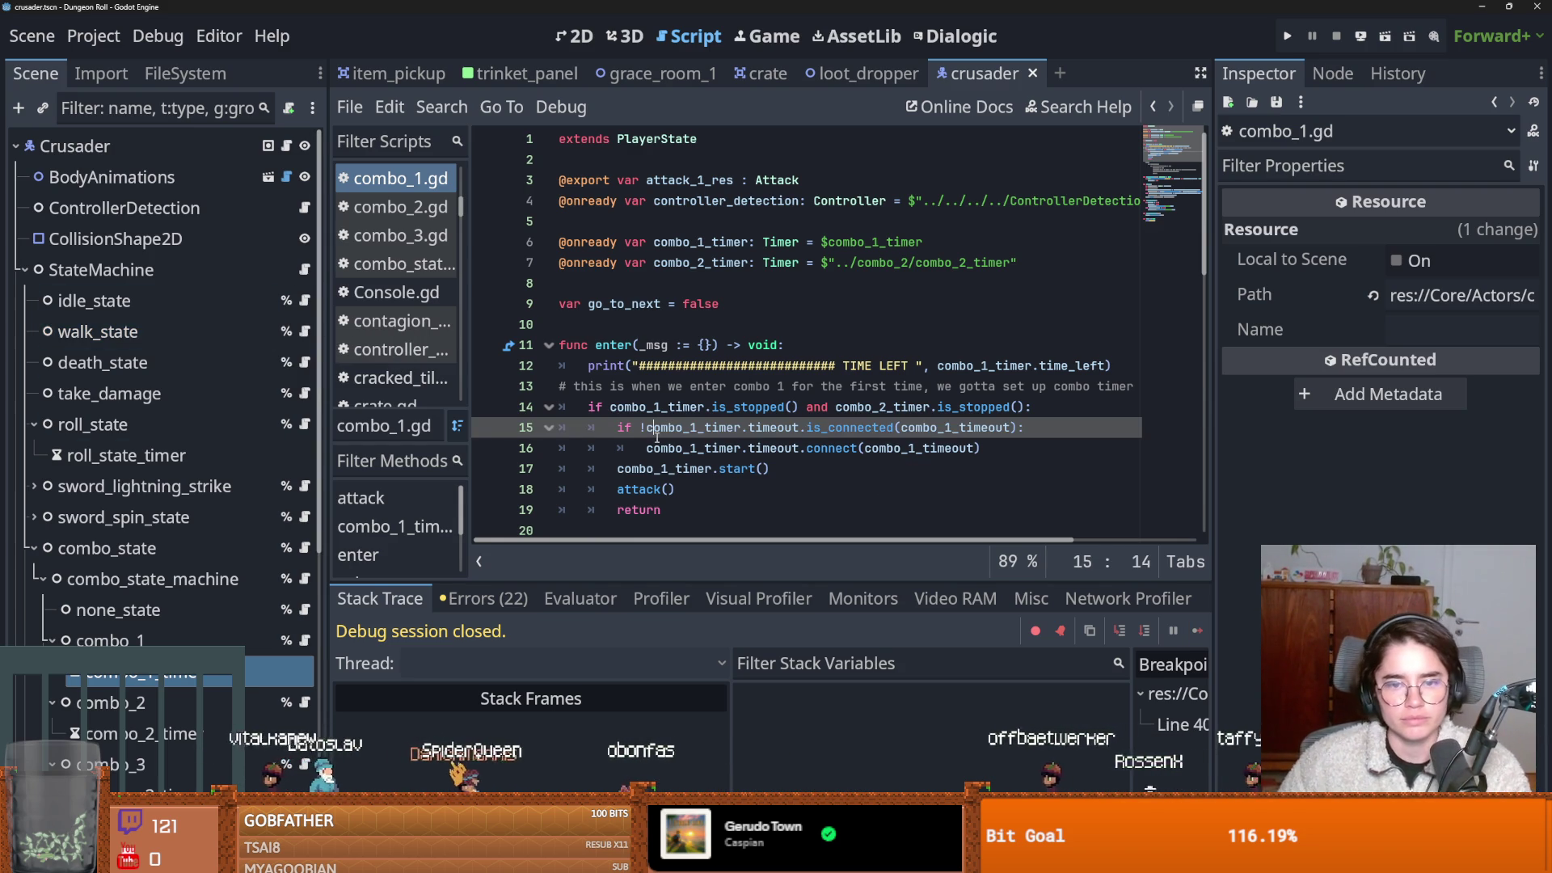
pyautogui.moveTo(658, 435)
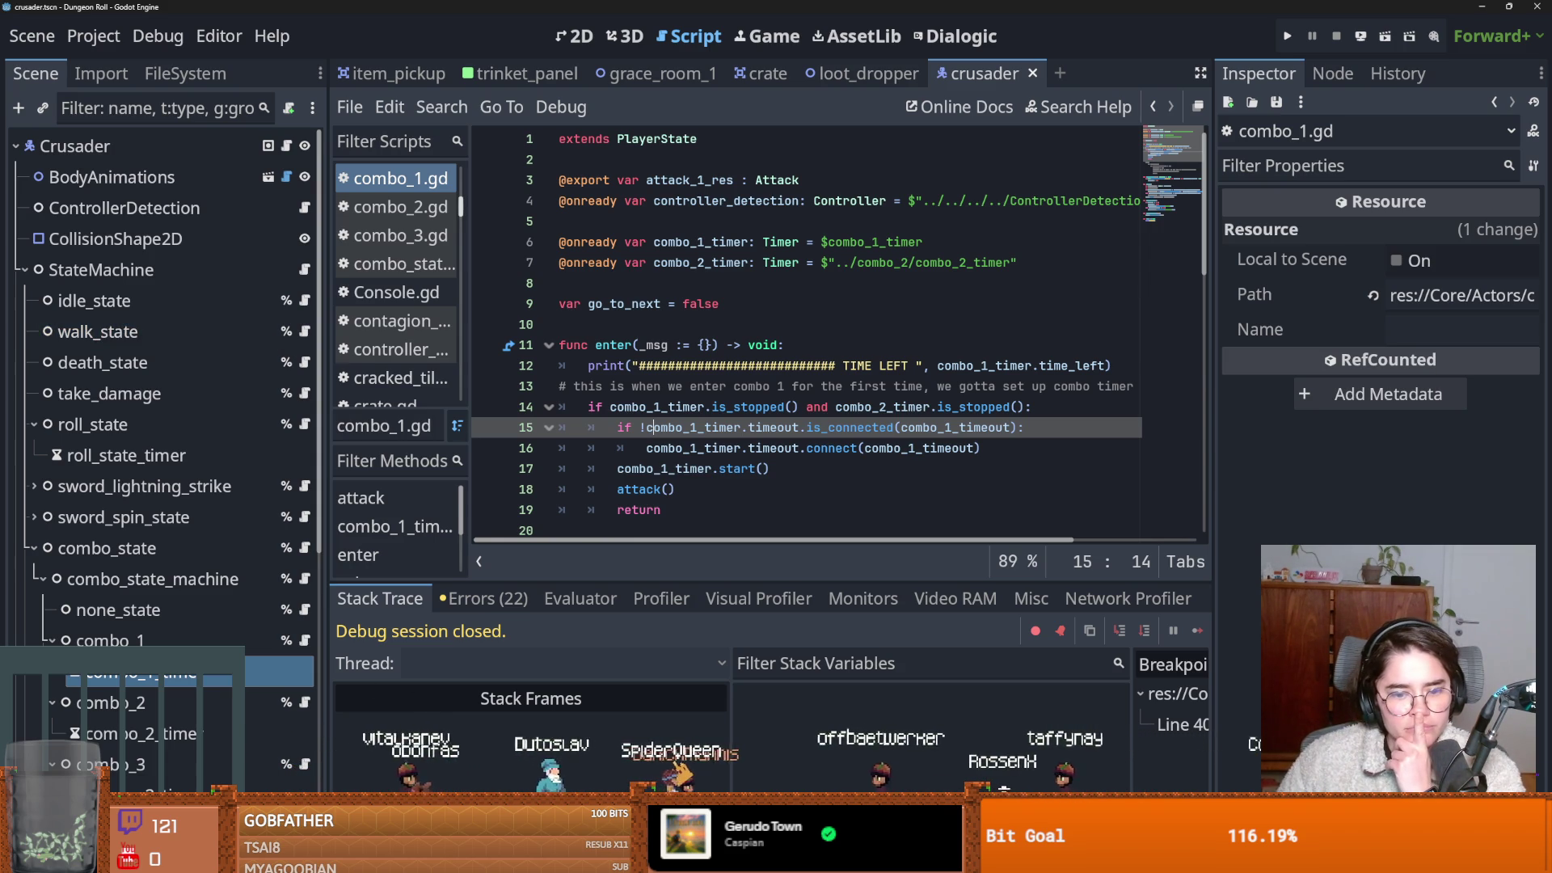
pyautogui.hotkey('alt', 'Tab')
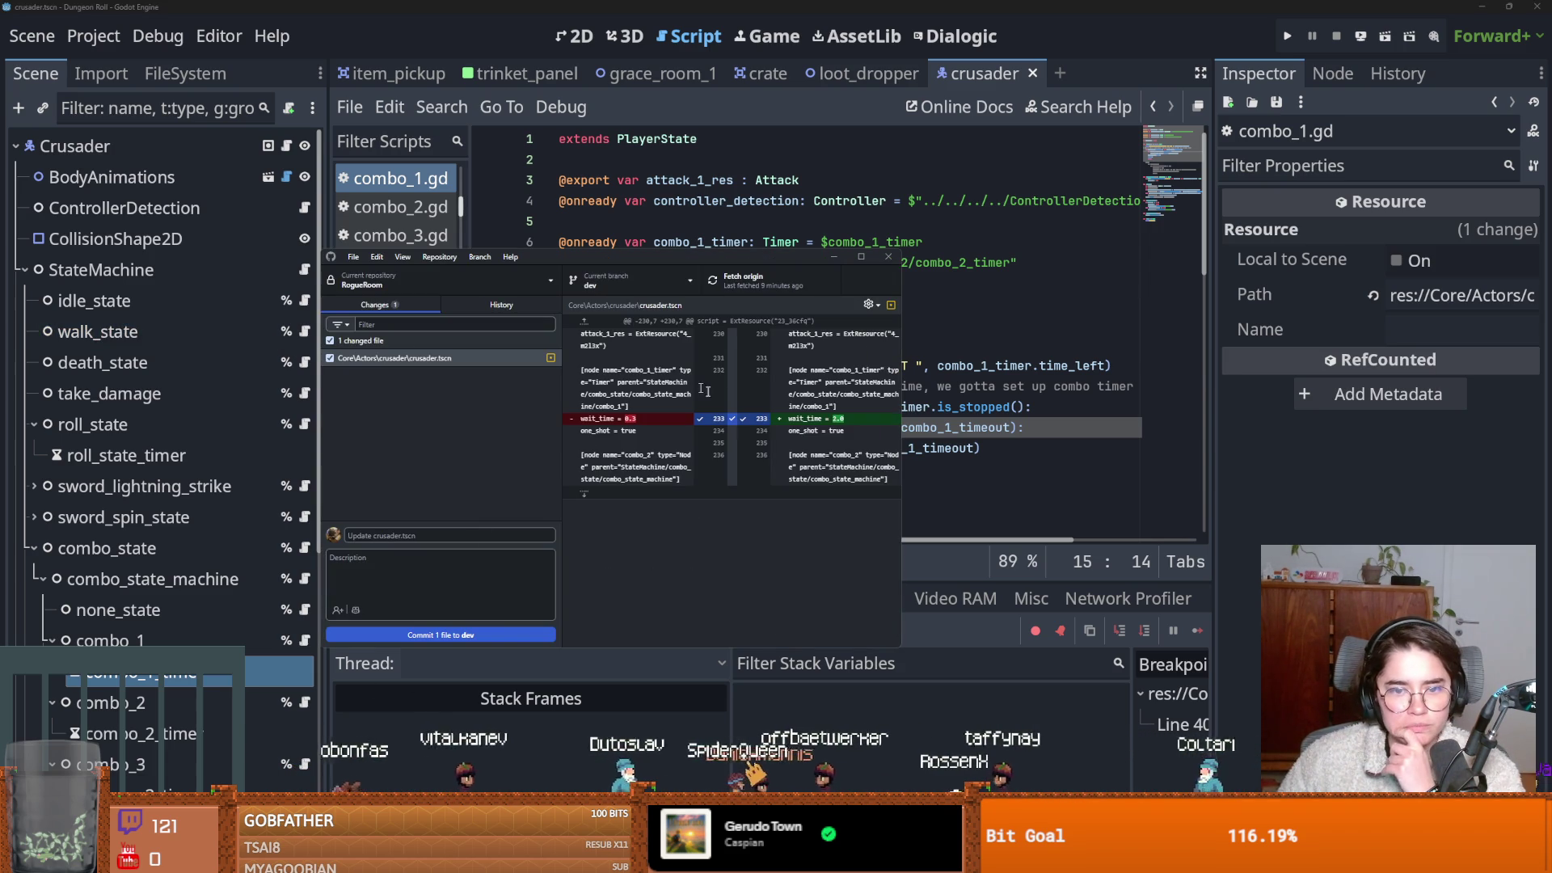
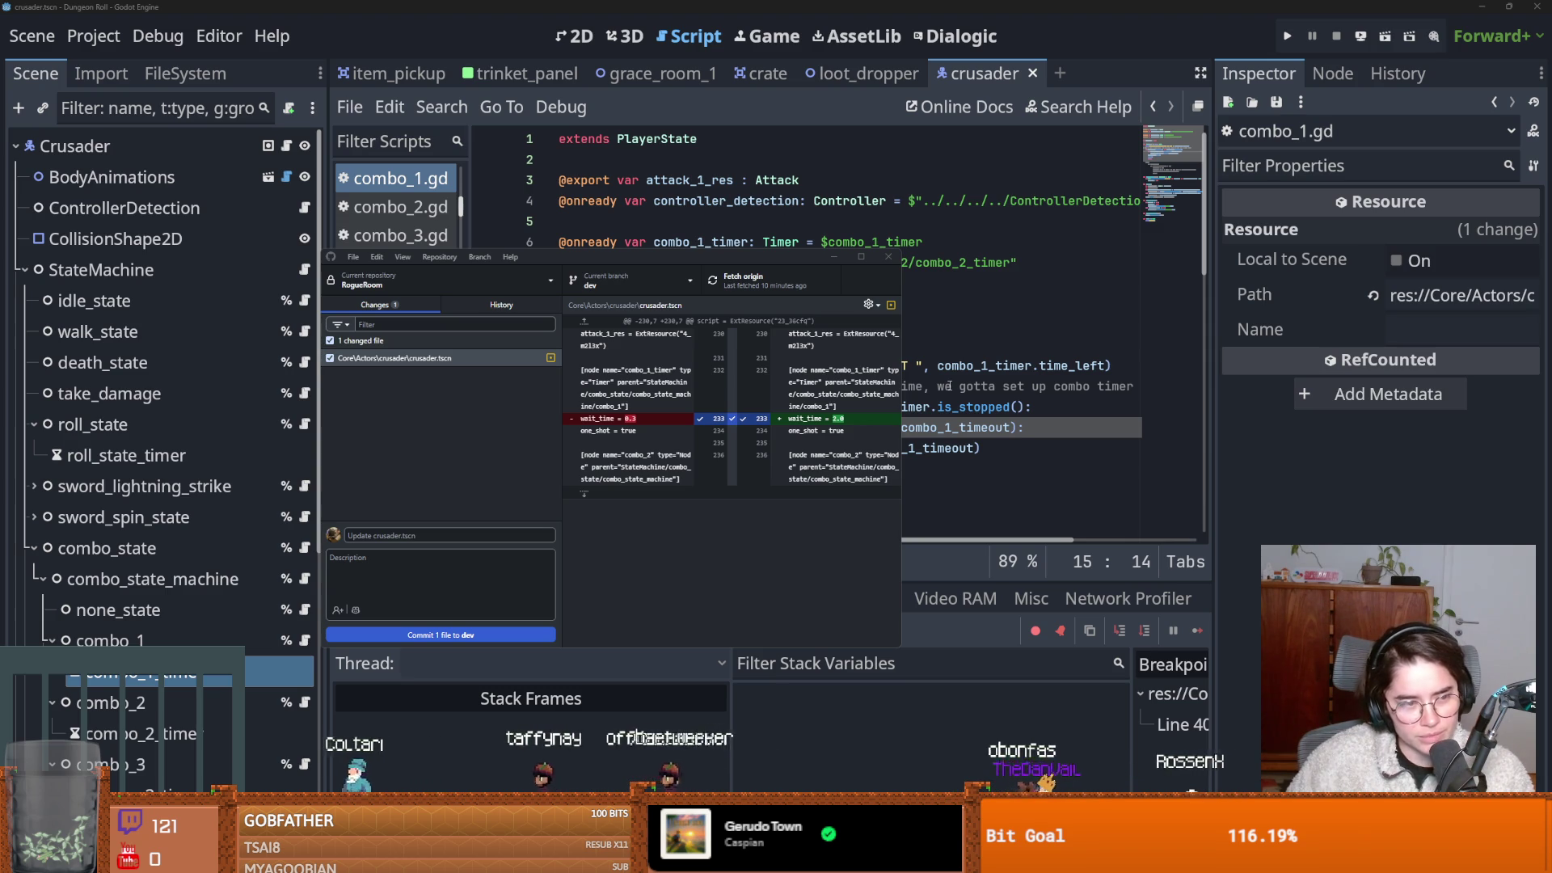
# Back in Godot, inspect the combo_1_timer node and open state_machine.gd, combo_state.gd and crusader.gd.
pyautogui.click(1020, 410)
pyautogui.click(253, 669)
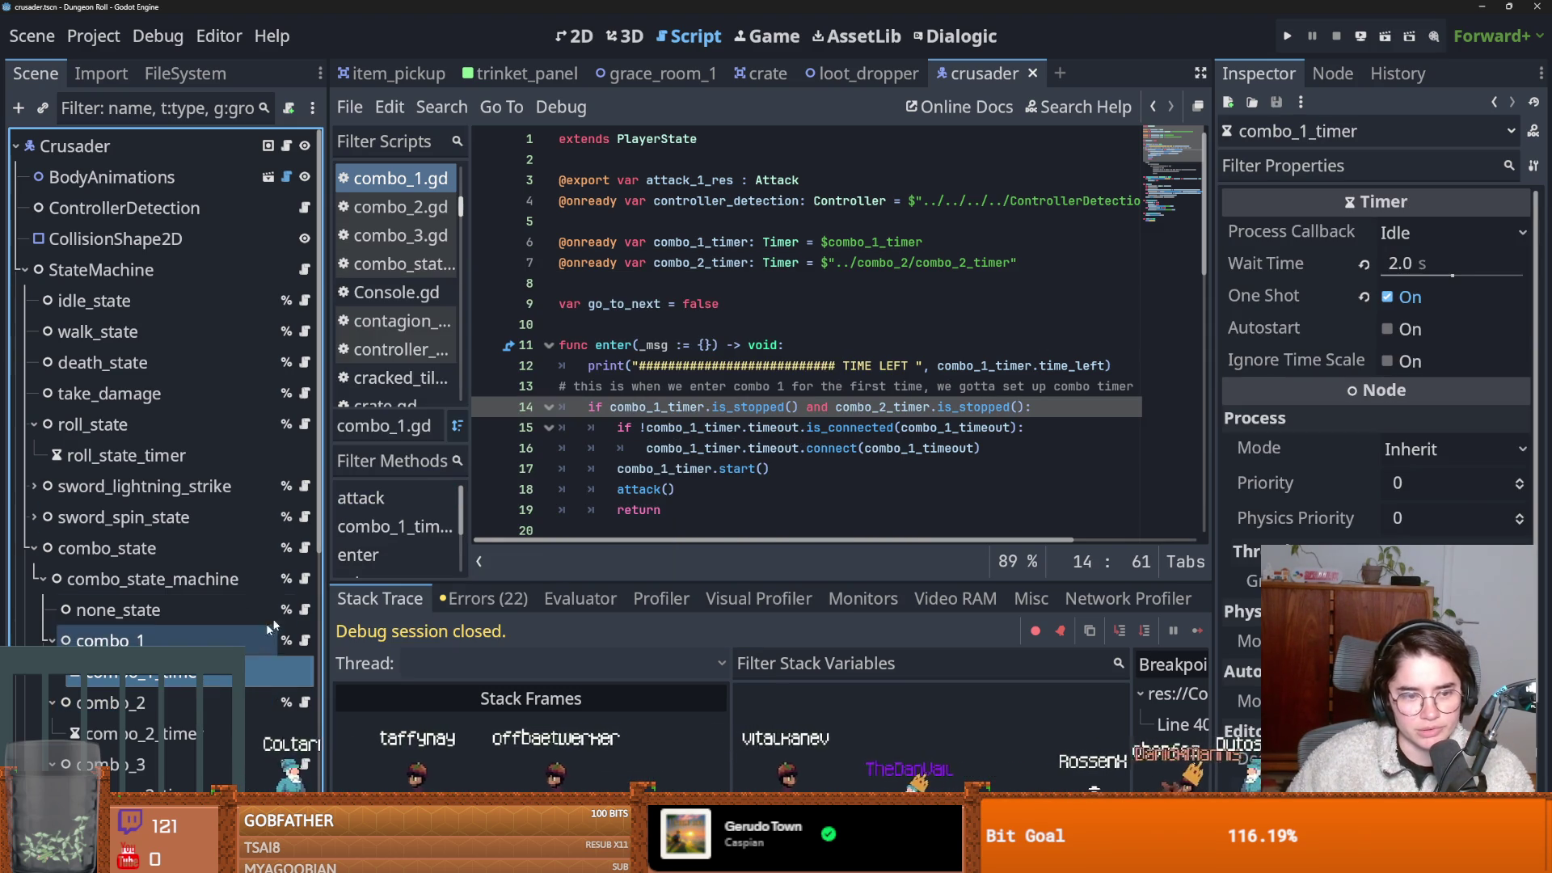
pyautogui.click(306, 548)
pyautogui.click(310, 550)
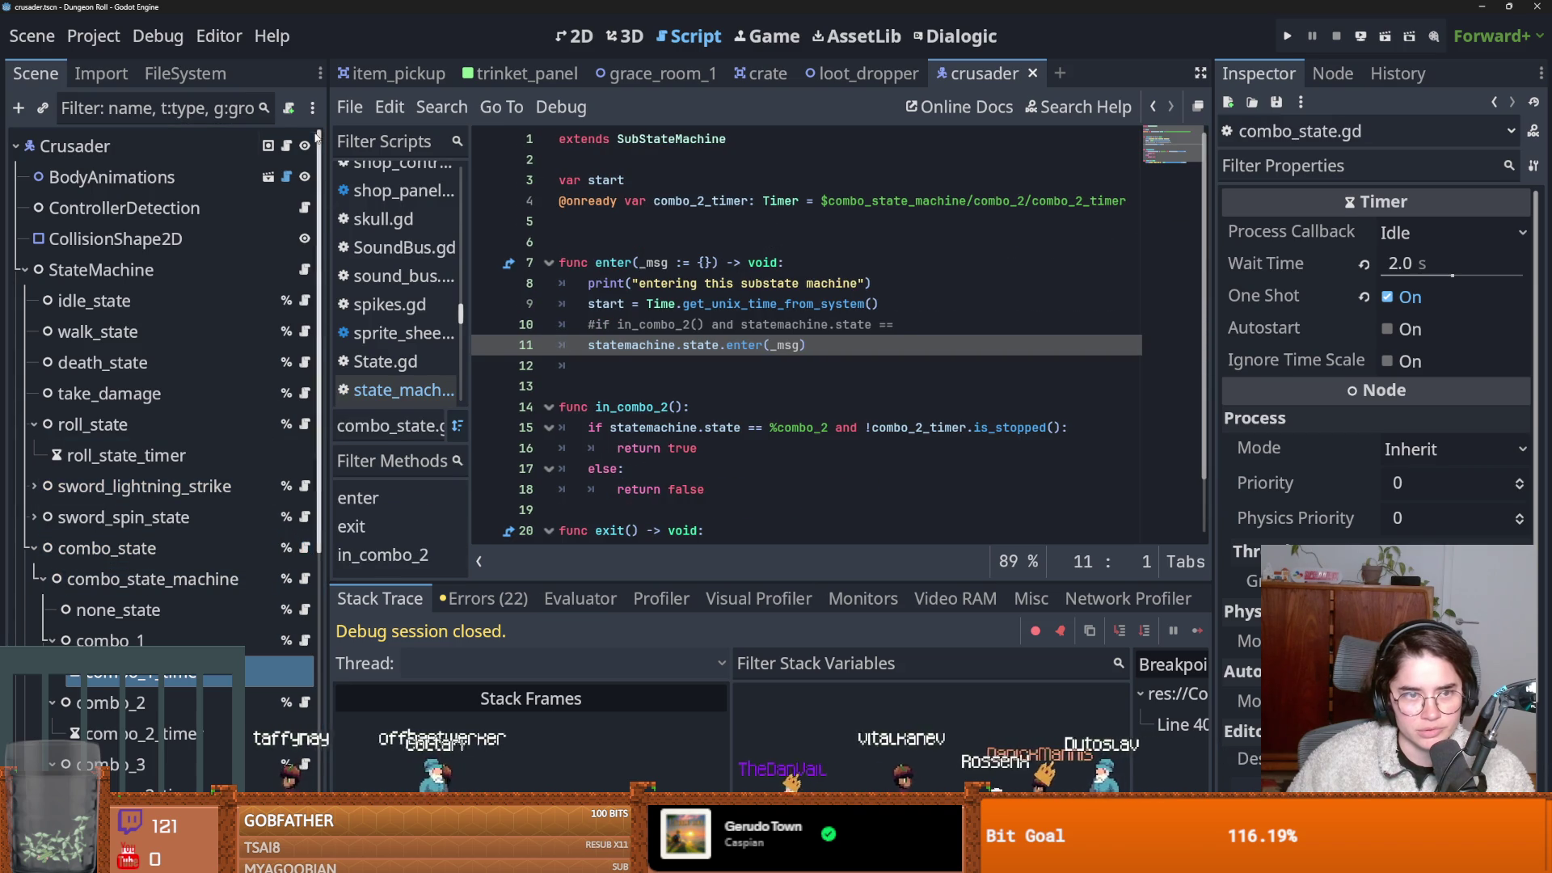
pyautogui.click(286, 145)
# In crusader.gd, find the combo_state transition and jump to the state_transition definition in Characters.gd.
pyautogui.scroll(-4, 638, 489)
pyautogui.scroll(-4, 638, 489)
pyautogui.scroll(8, 647, 485)
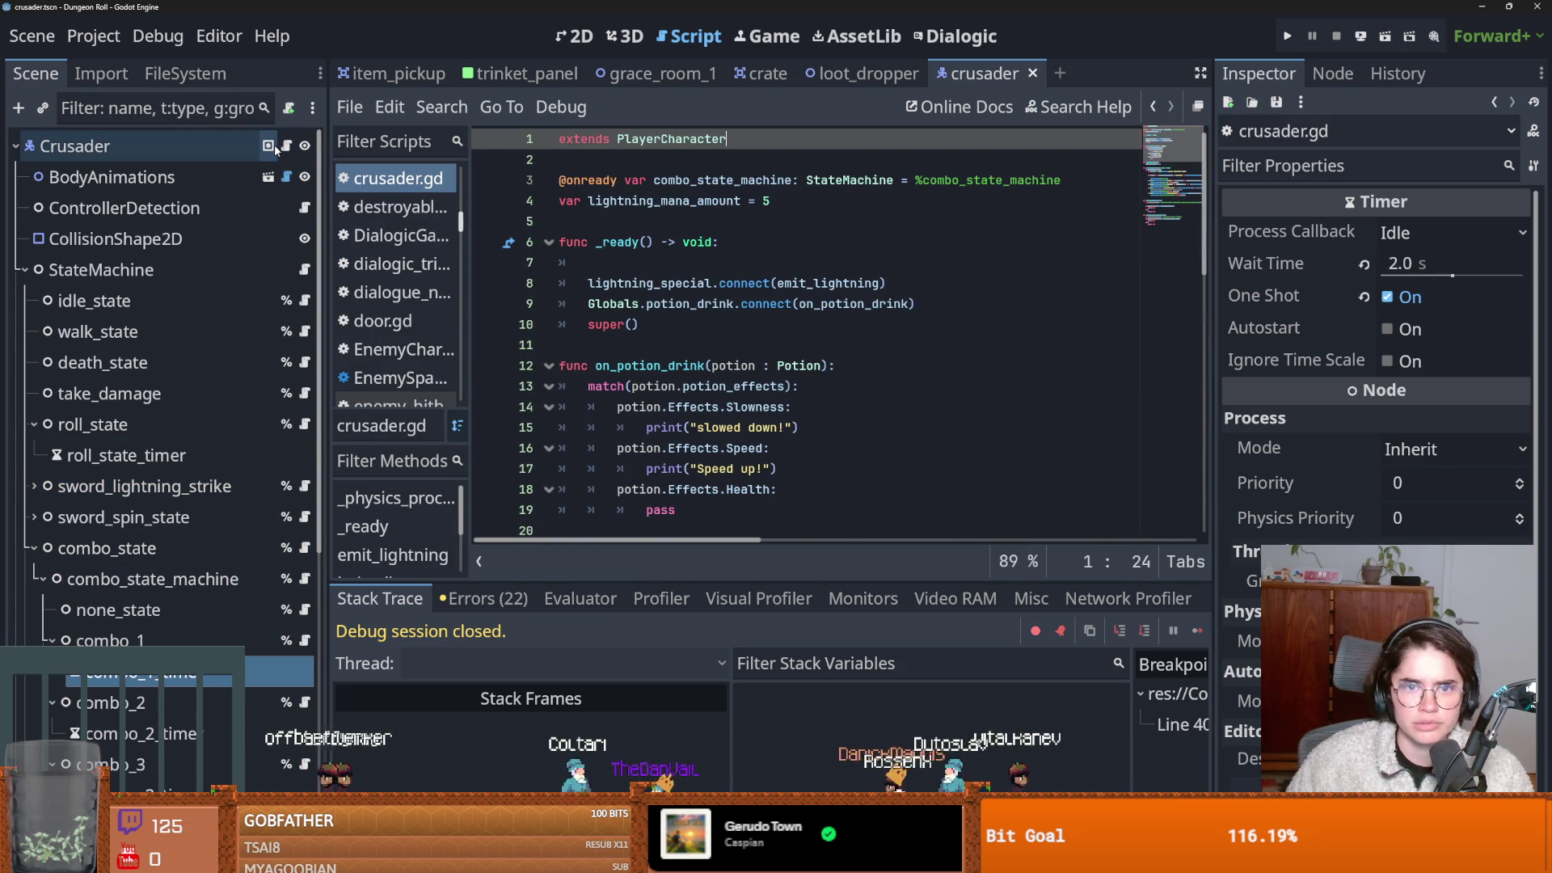
pyautogui.scroll(-3, 693, 447)
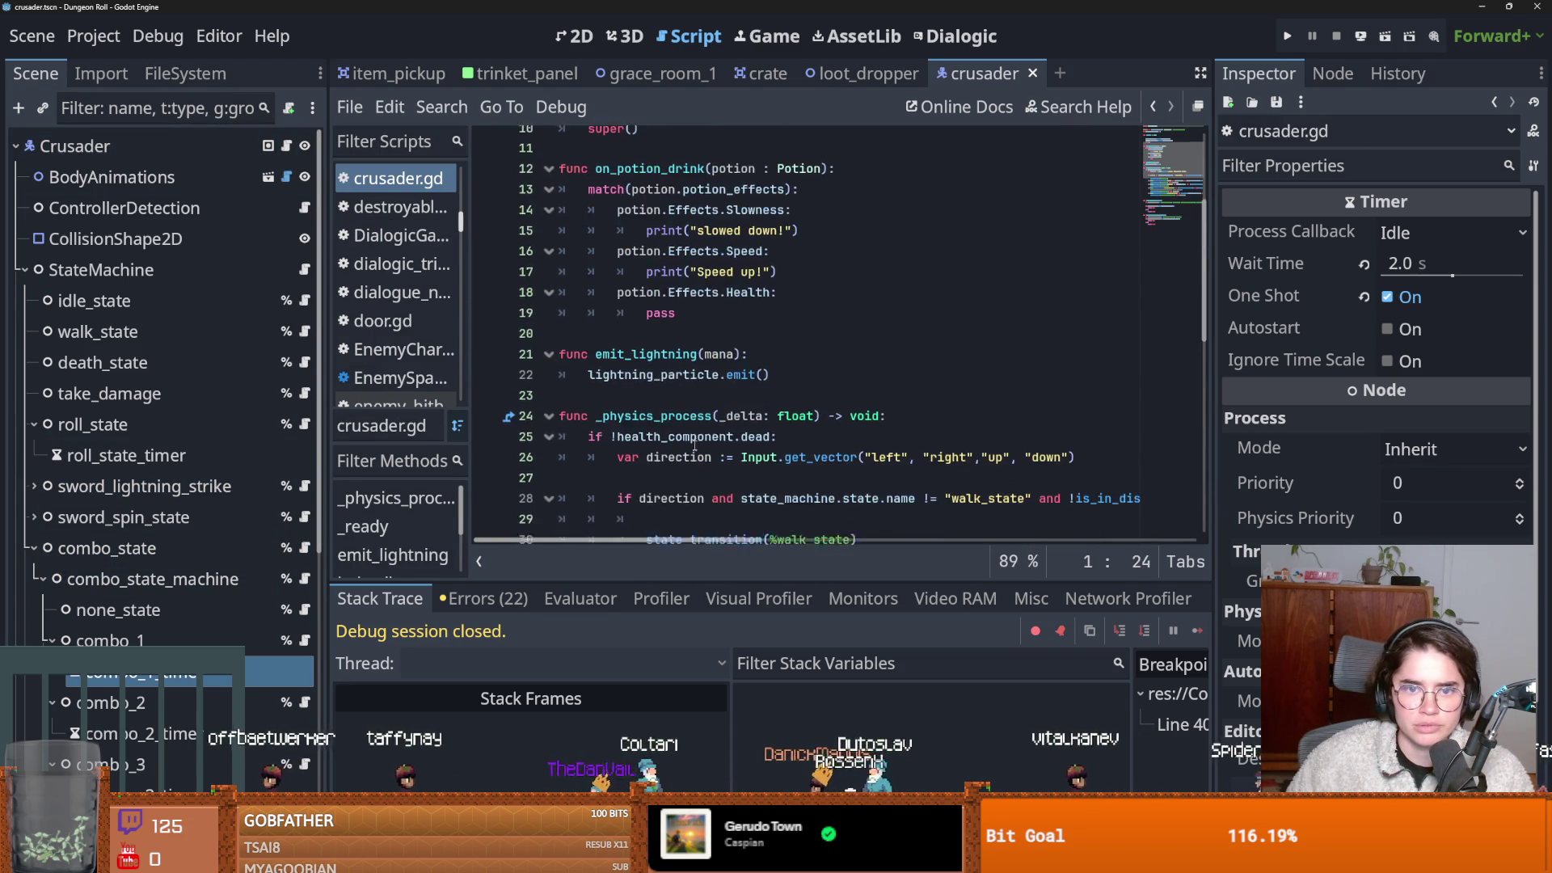
pyautogui.scroll(-7, 694, 447)
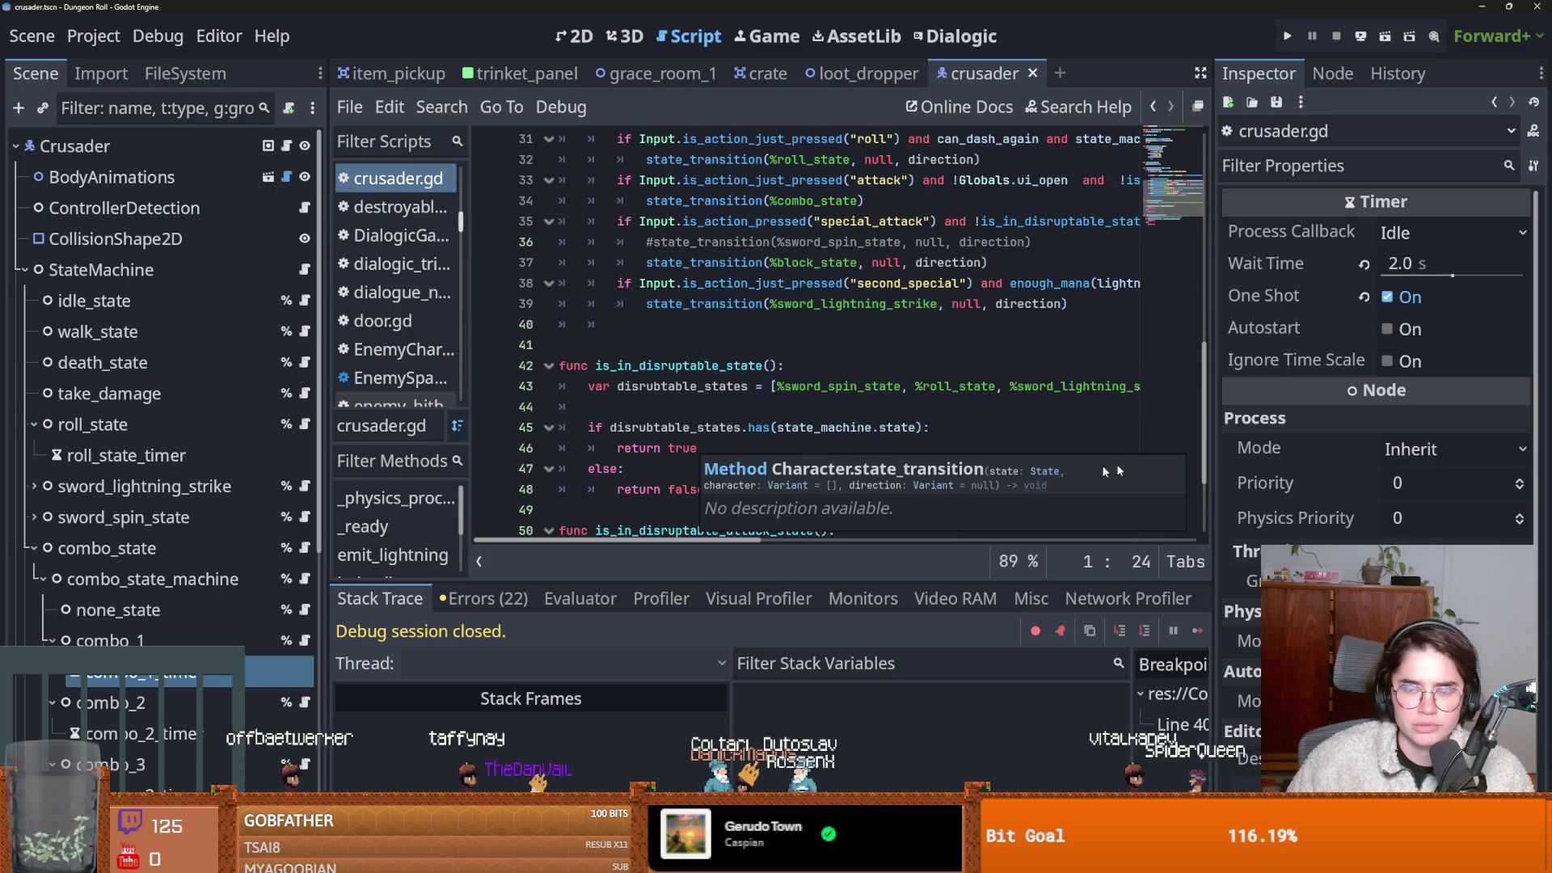
pyautogui.moveTo(1213, 363); pyautogui.dragTo(1349, 363)
pyautogui.scroll(2, 836, 301)
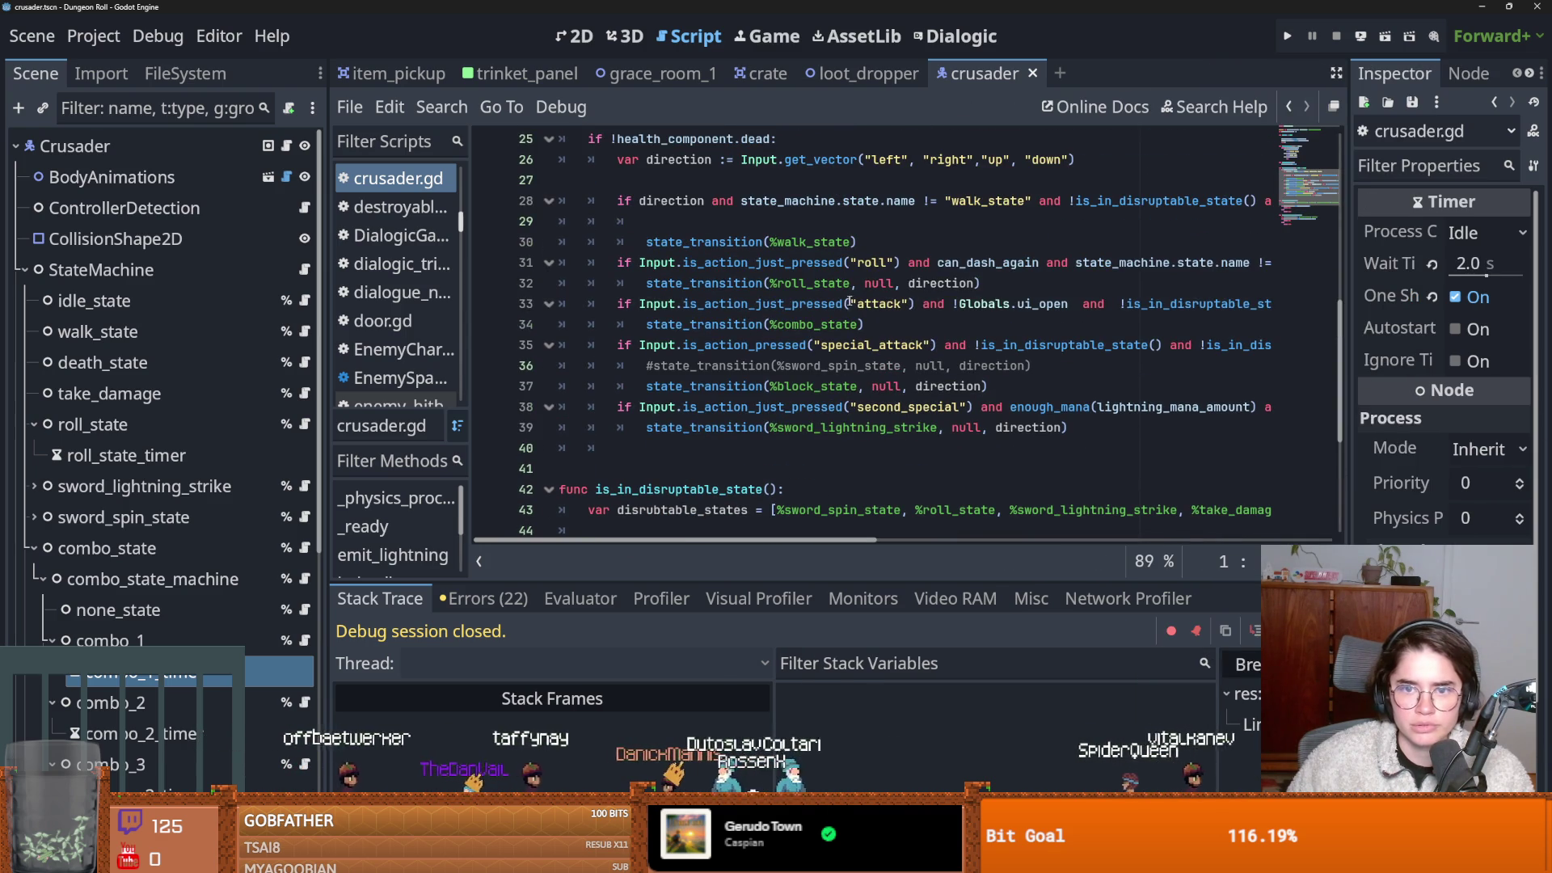
pyautogui.click(867, 324)
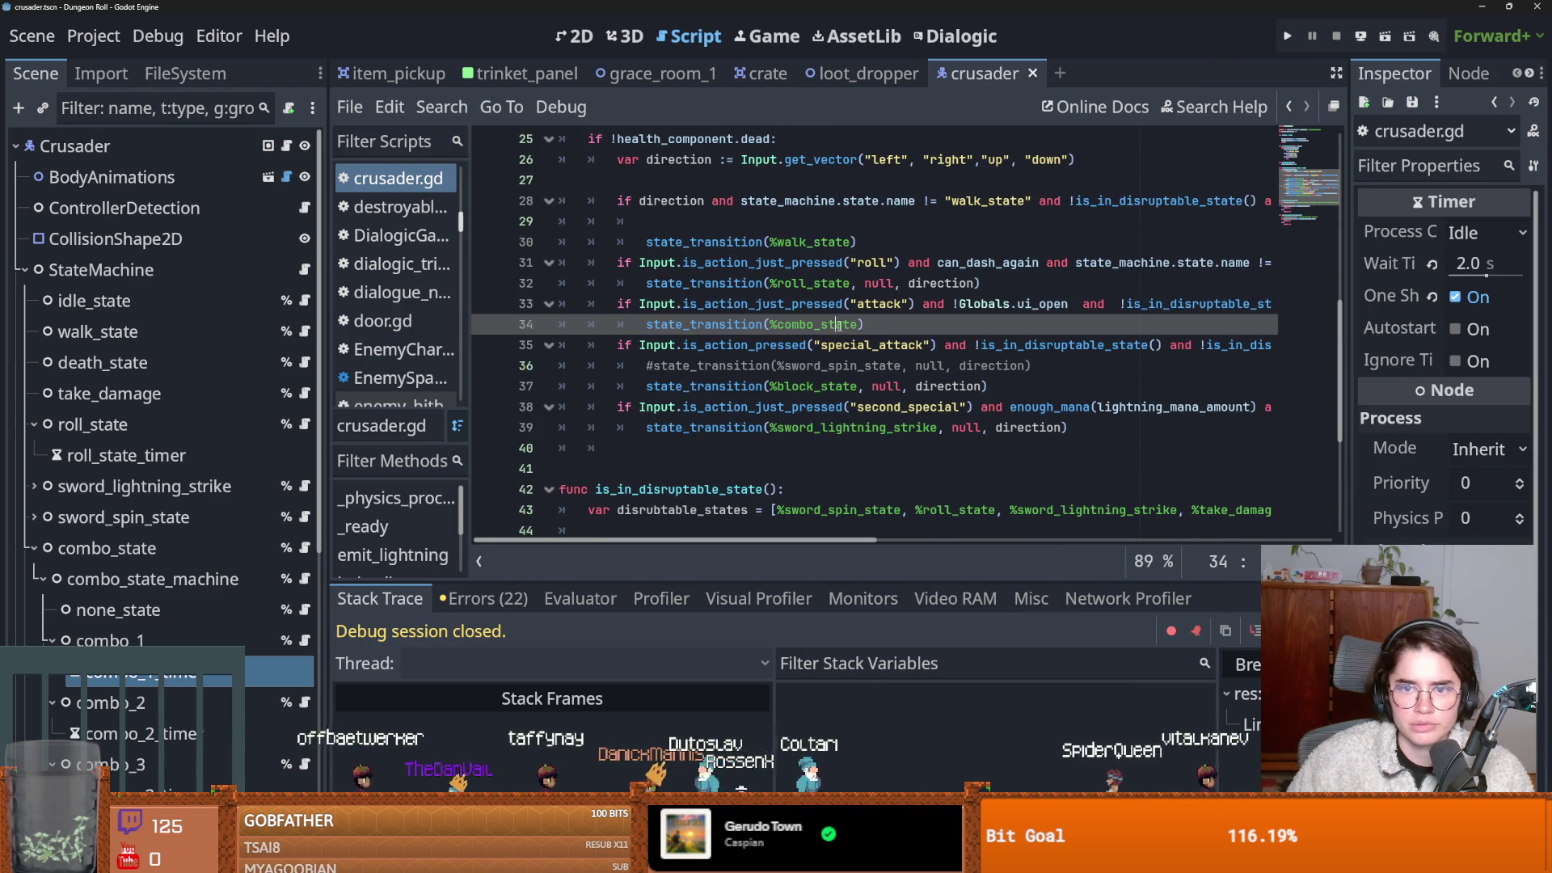
pyautogui.keyDown('ctrl'); pyautogui.click(646, 325); pyautogui.keyUp('ctrl')
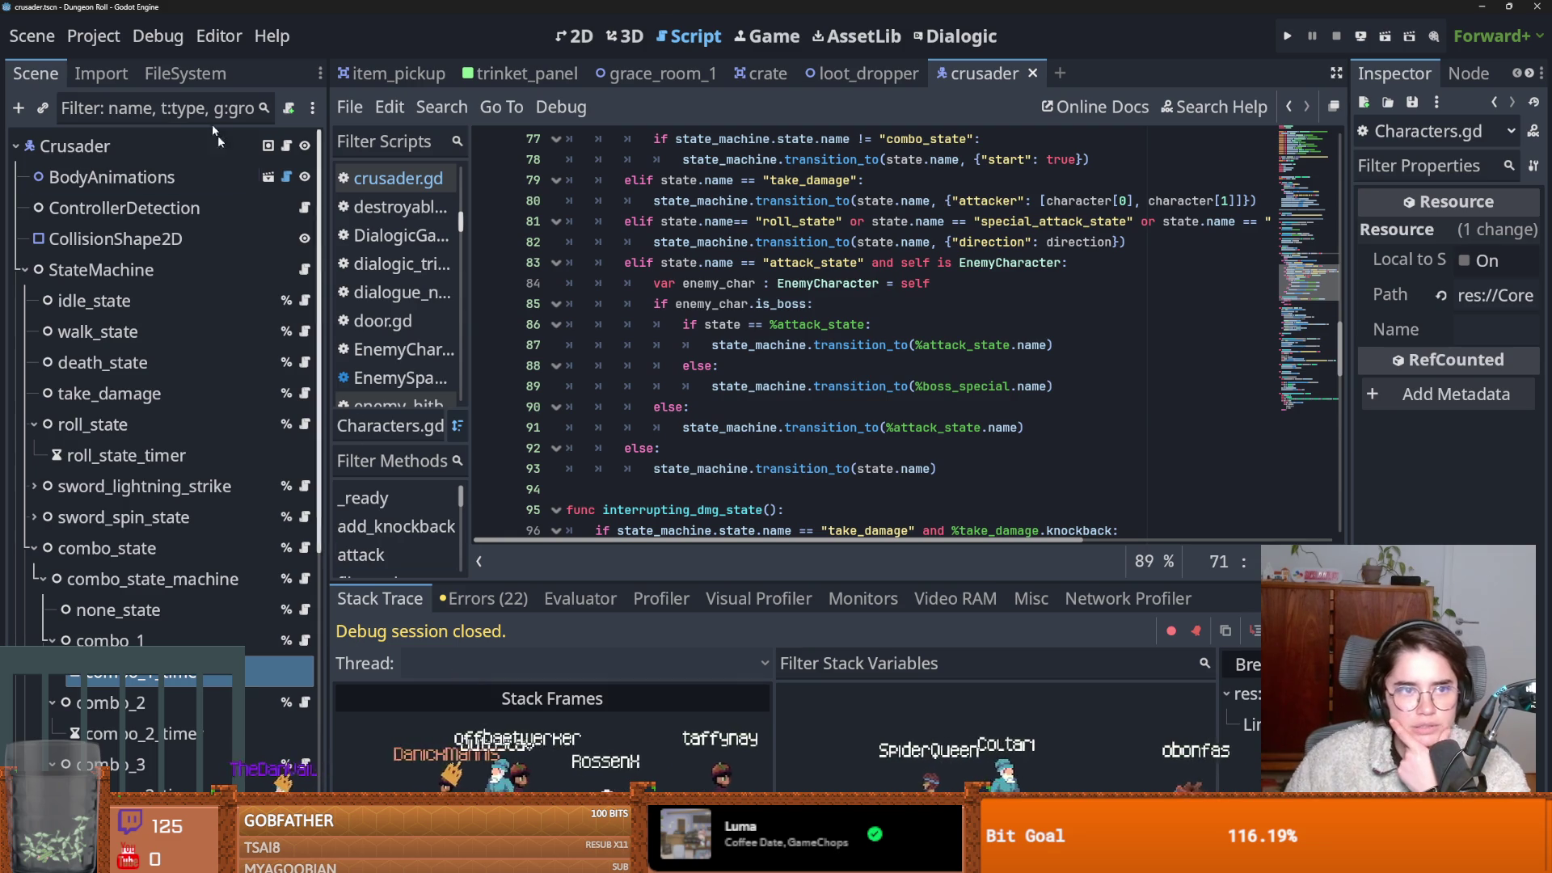
# Review the last run's Output log, then open none_state.gd at its enter function.
pyautogui.click(367, 853)
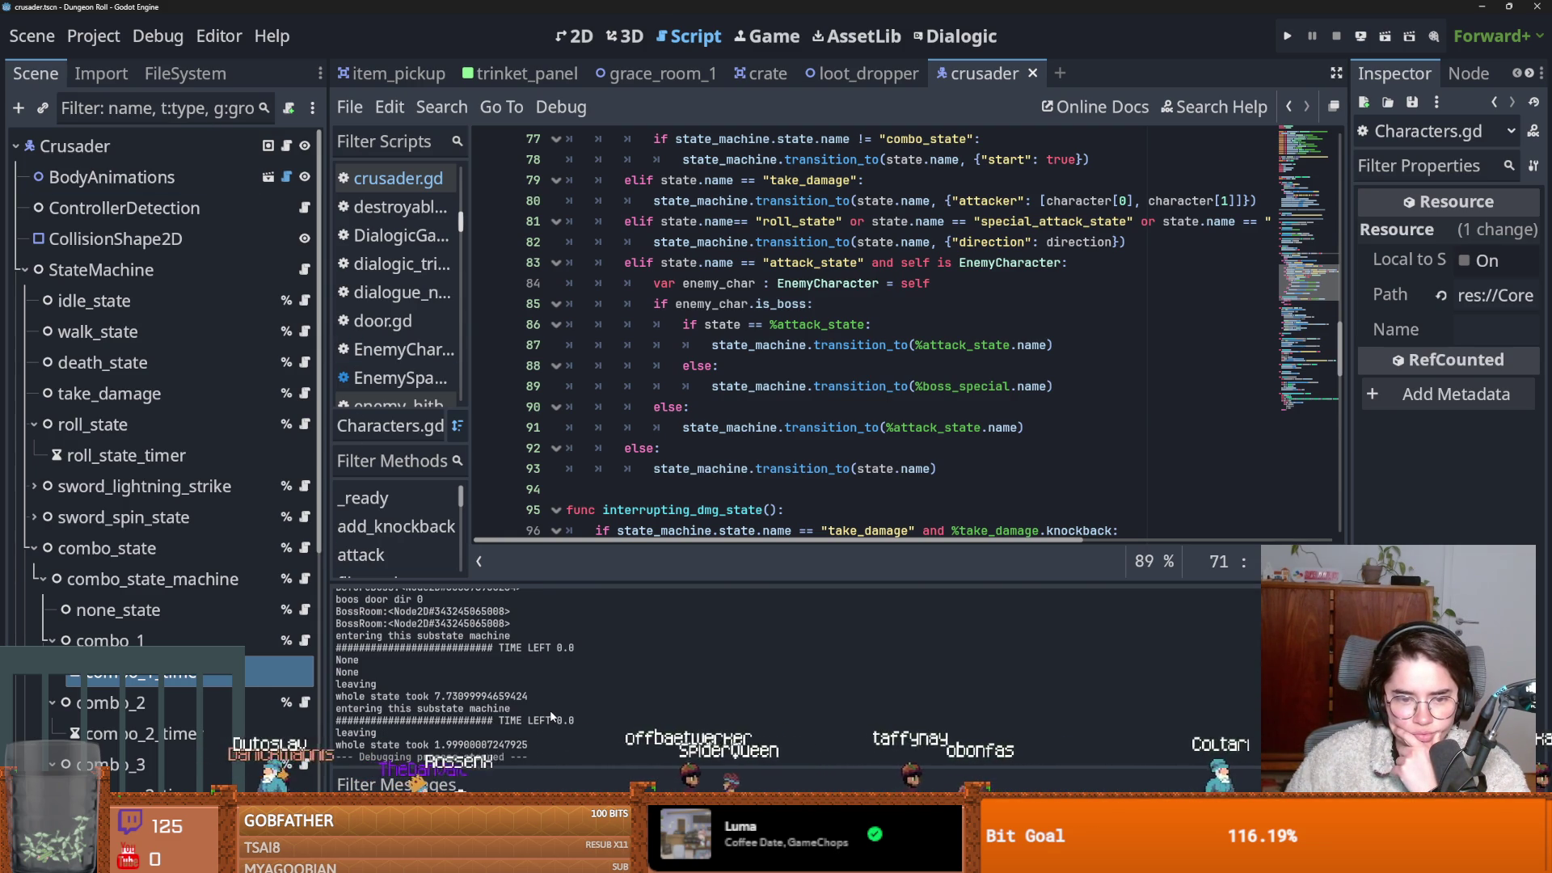
pyautogui.scroll(3, 549, 710)
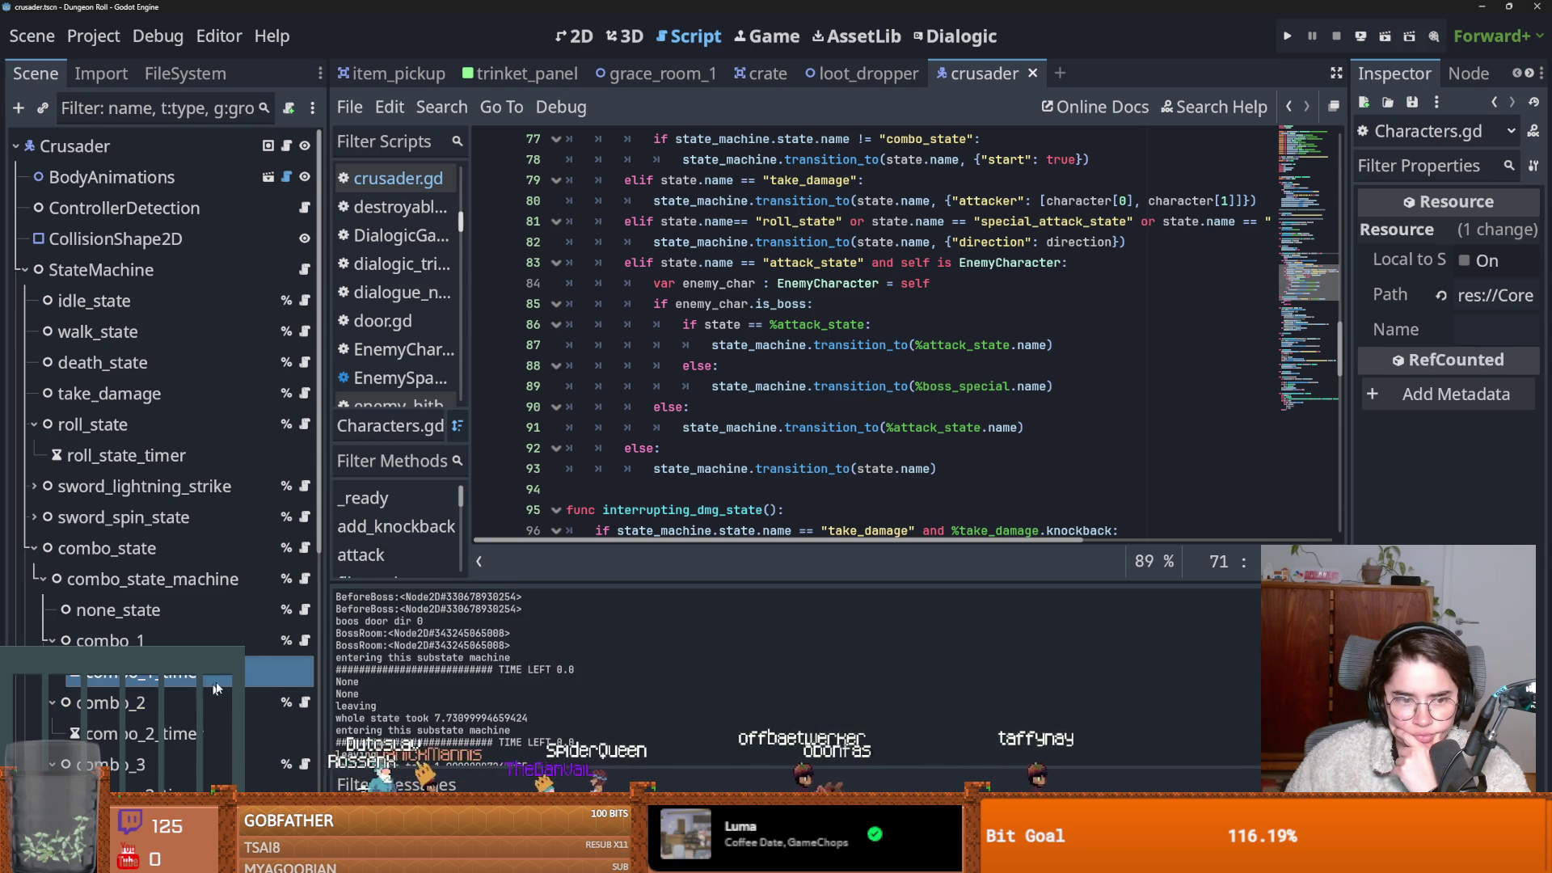
pyautogui.click(304, 610)
pyautogui.scroll(1, 646, 480)
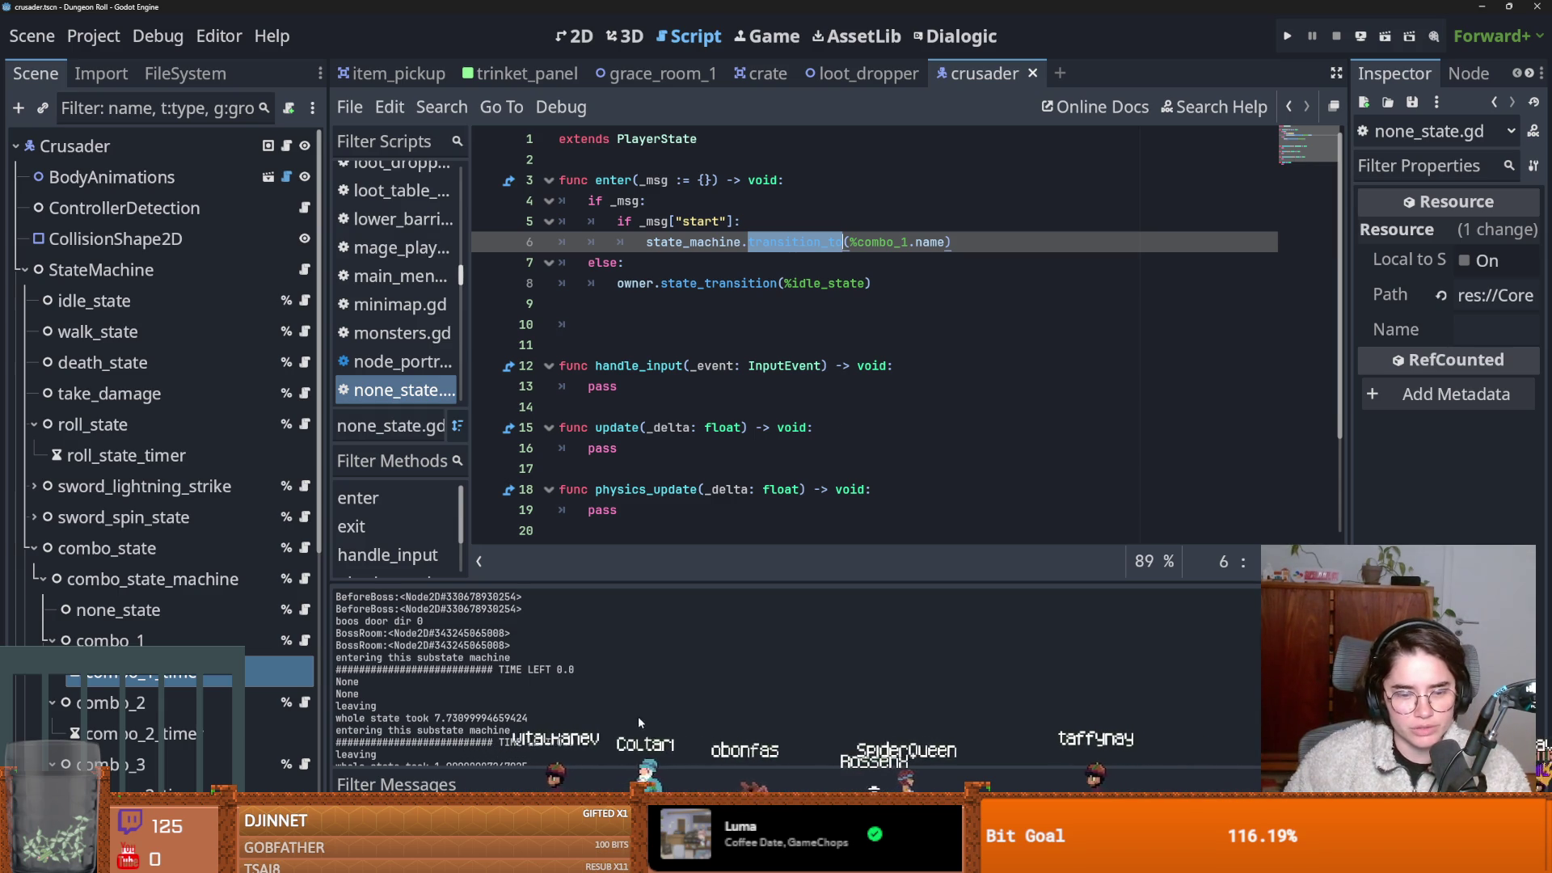
# In GitHub Desktop's History, open the 'big gaping holes are fixed' commit and review its 9 changed files.
pyautogui.hotkey('alt', 'Tab')
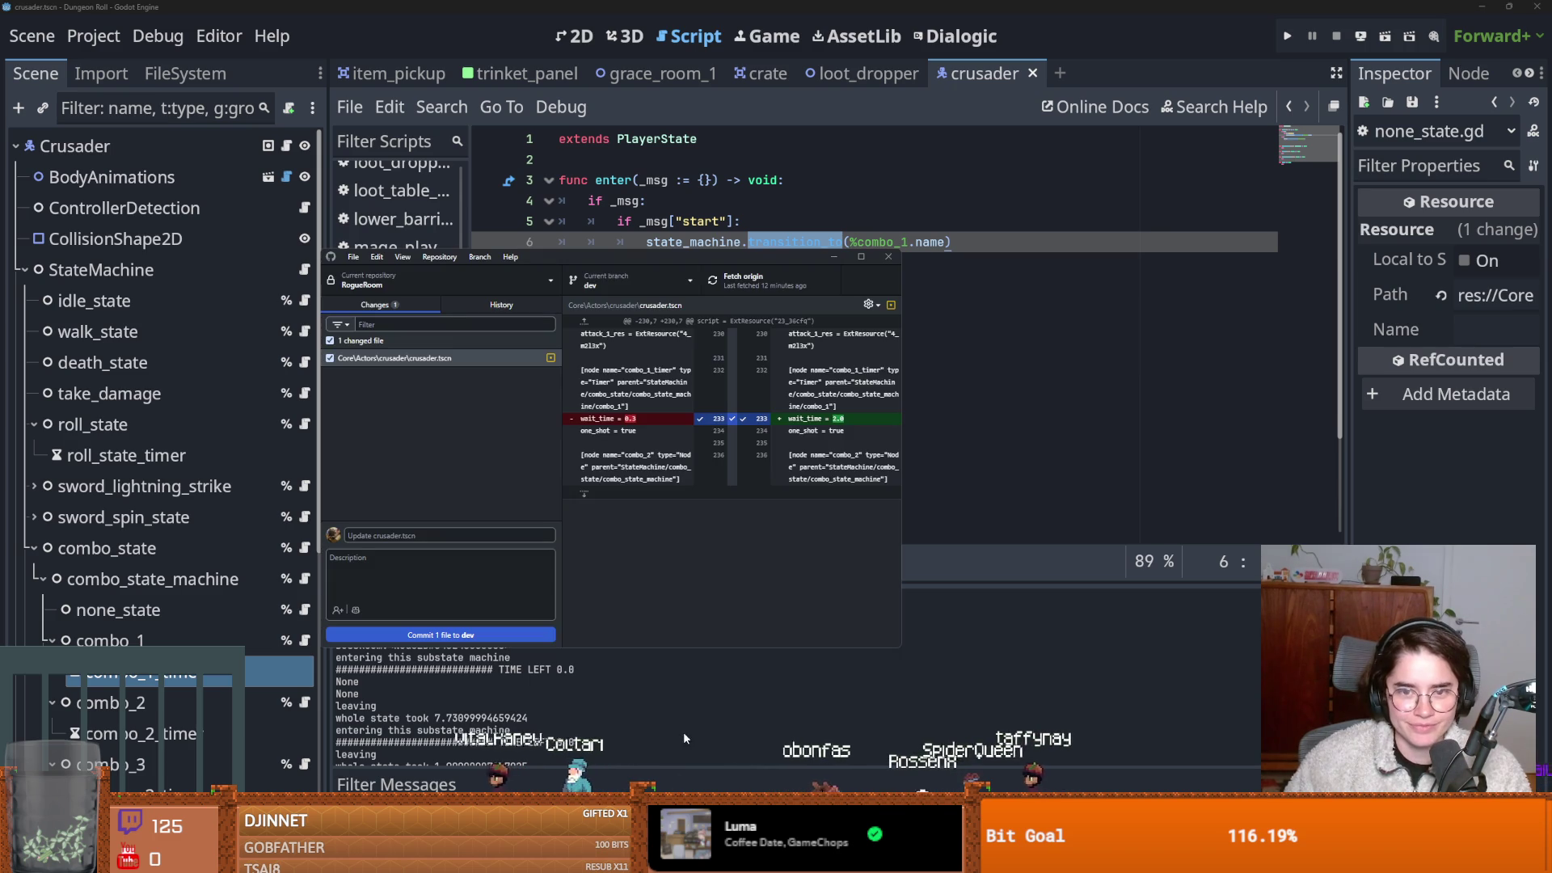
pyautogui.click(481, 310)
pyautogui.click(415, 355)
pyautogui.click(415, 378)
pyautogui.click(417, 411)
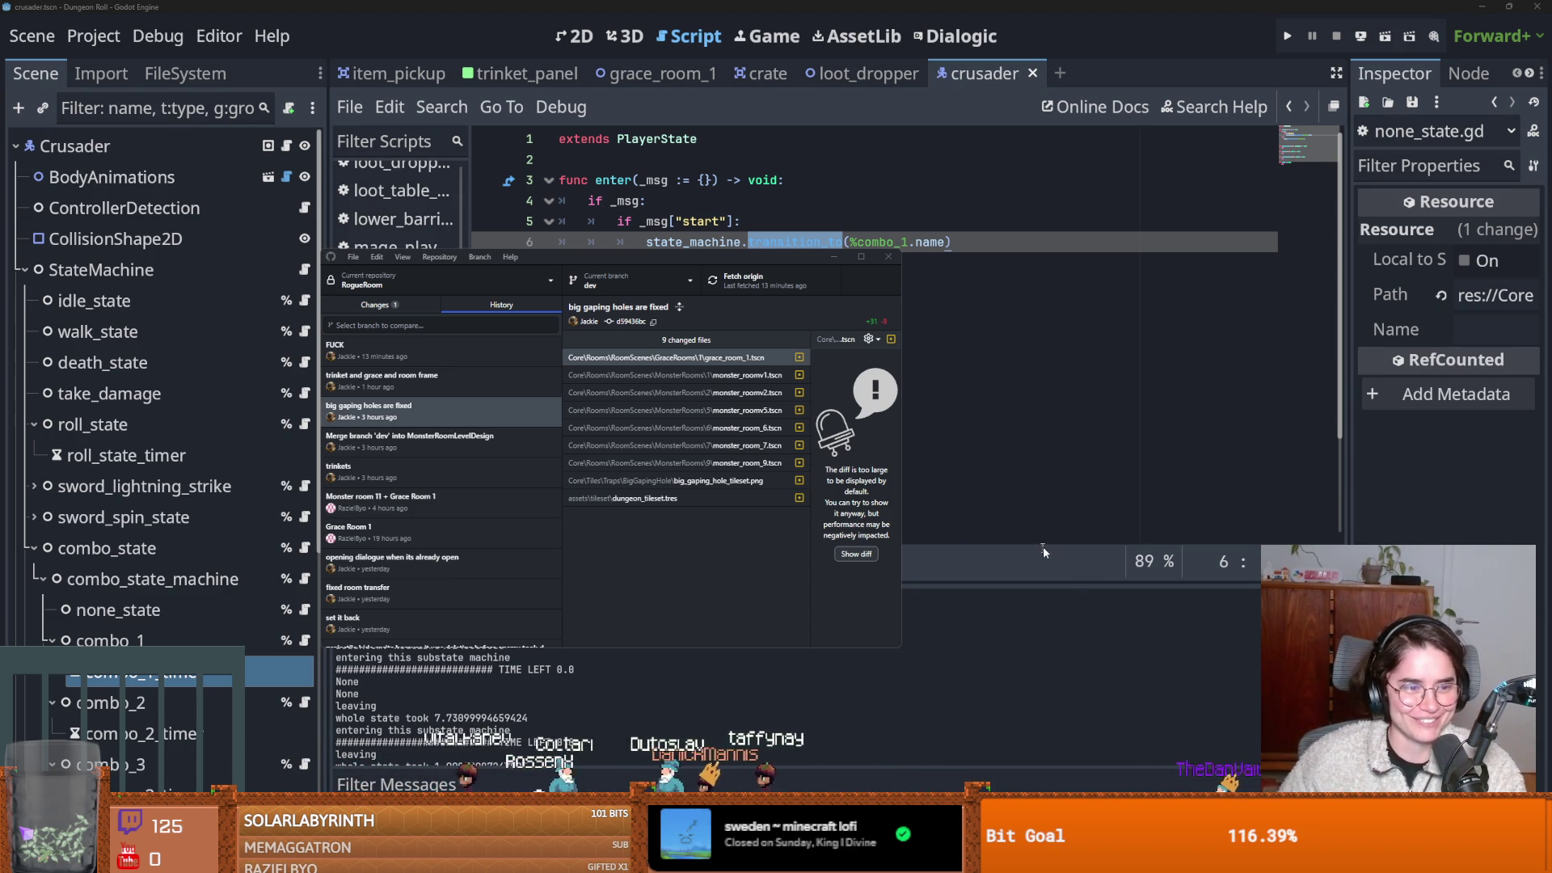
pyautogui.click(935, 359)
# Save, then remove the extra blank lines after enter in none_state.gd.
pyautogui.hotkey('ctrl', 's')
pyautogui.click(745, 328)
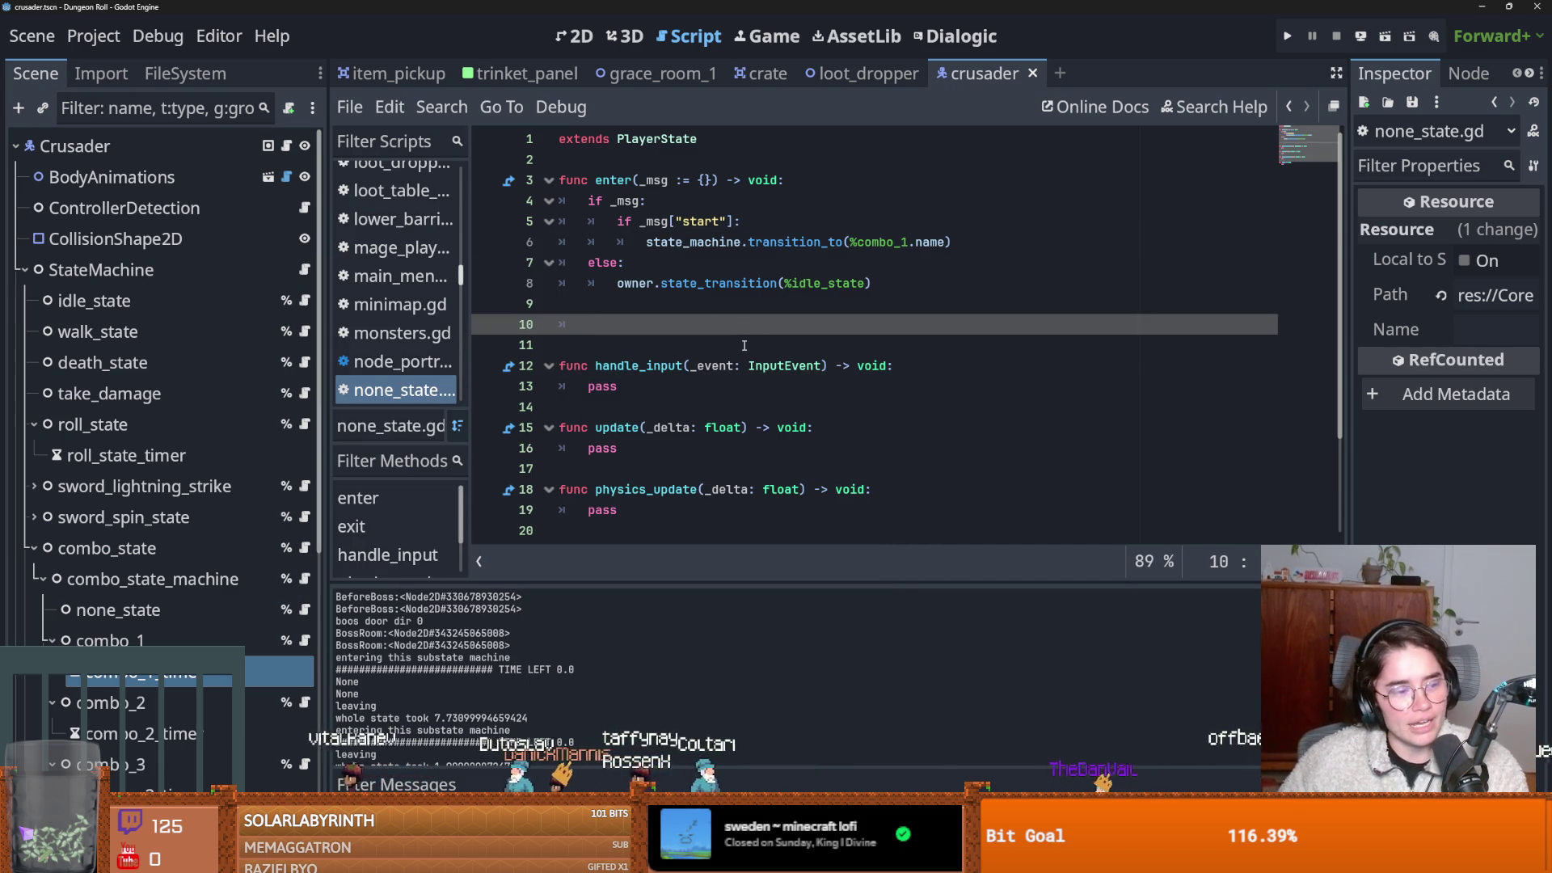
pyautogui.press('BackSpace')
pyautogui.press('BackSpace')
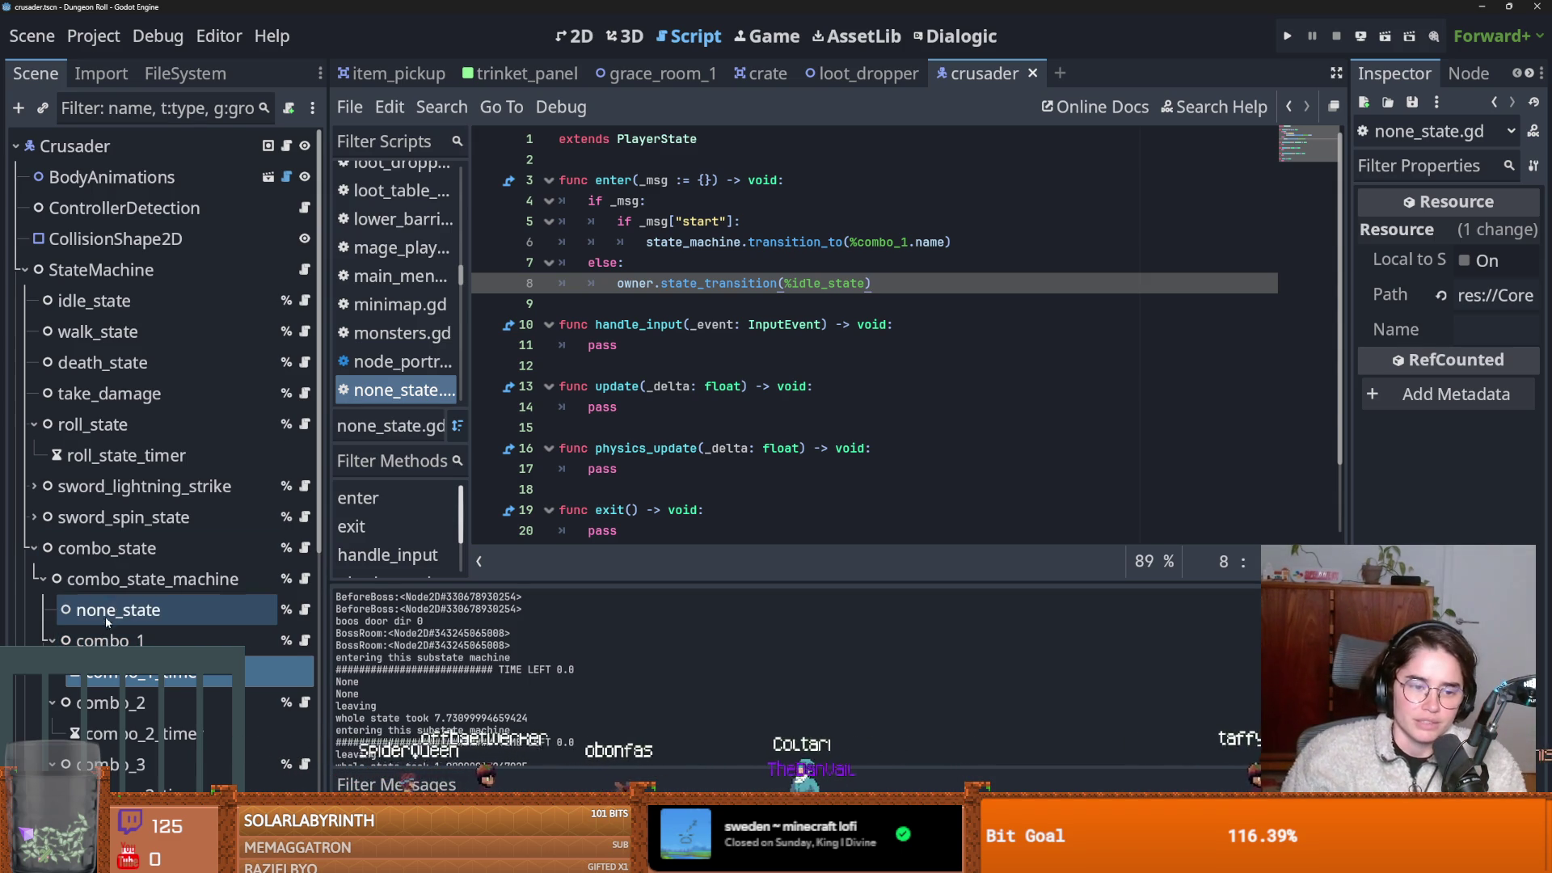
# Collapse combo_state and roll_state in the Scene tree, then return to GitHub Desktop.
pyautogui.click(34, 549)
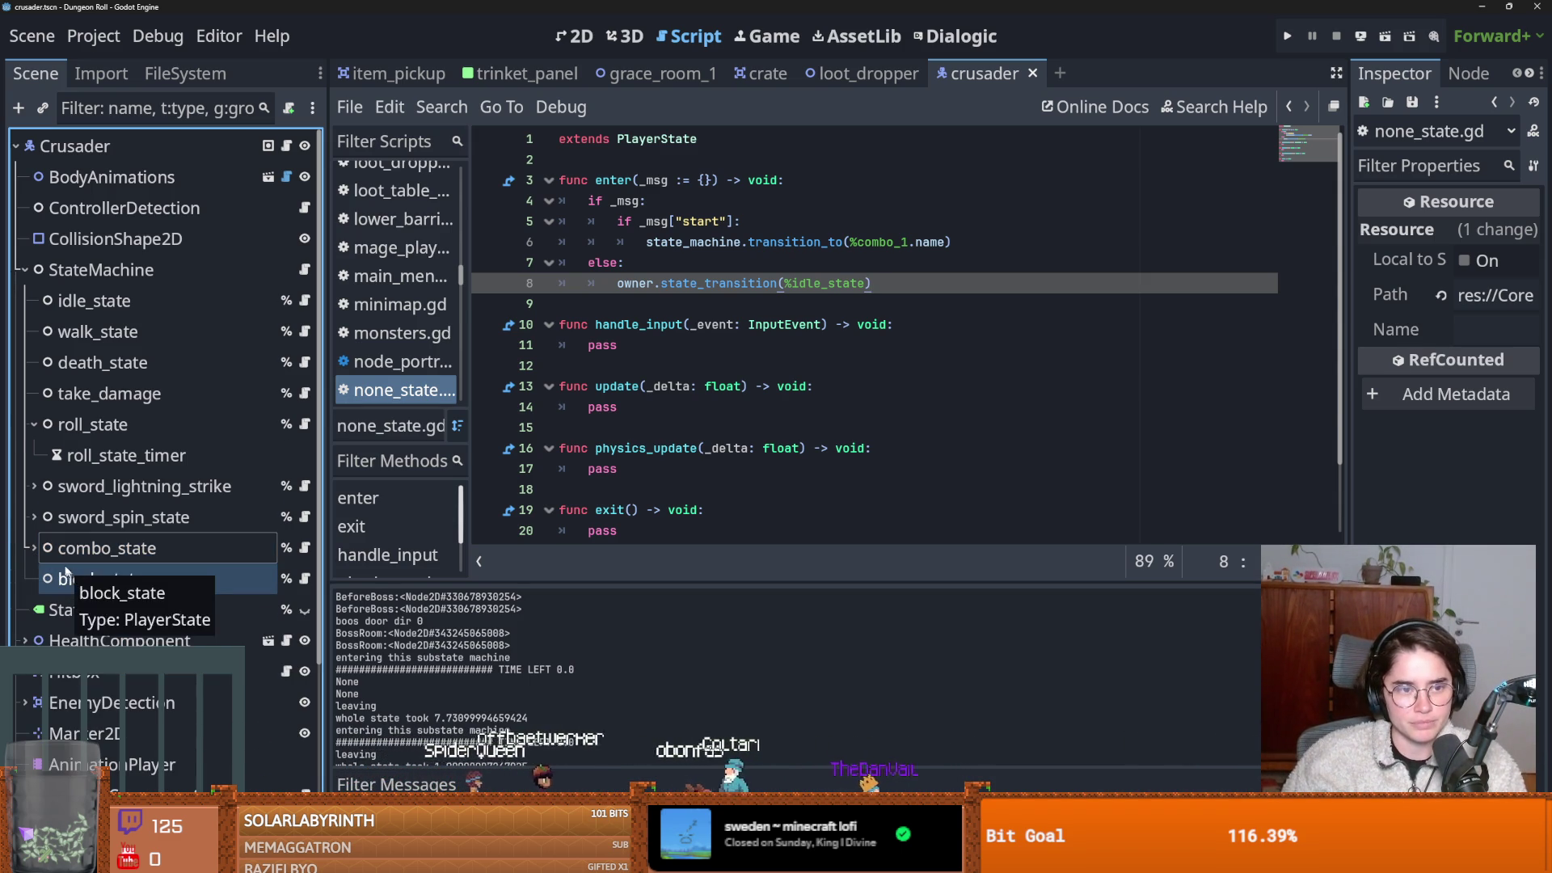
pyautogui.click(35, 425)
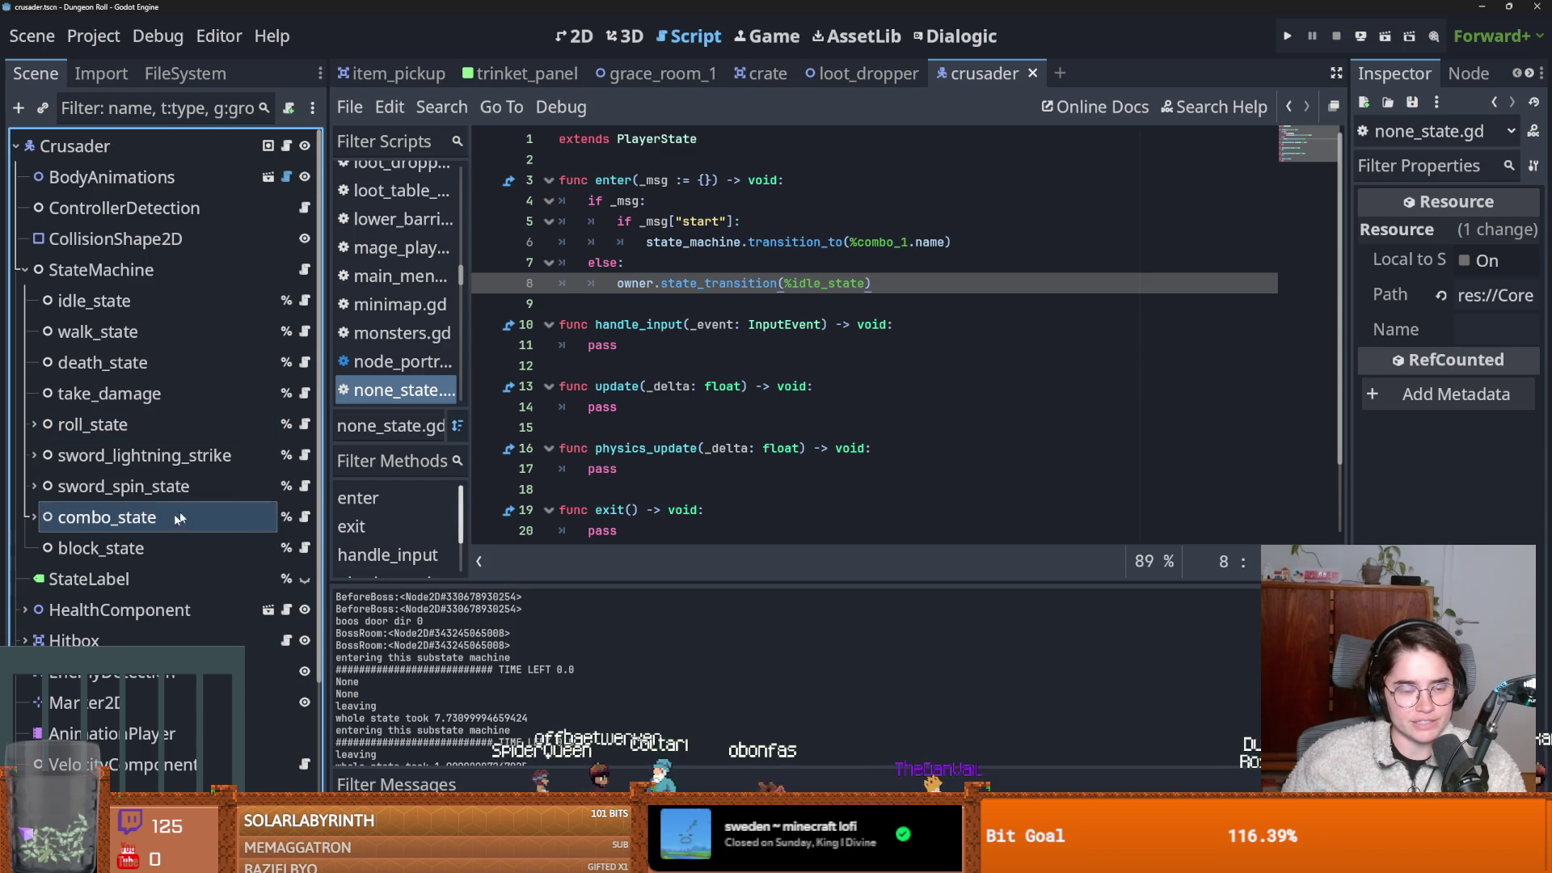
pyautogui.hotkey('alt', 'Tab')
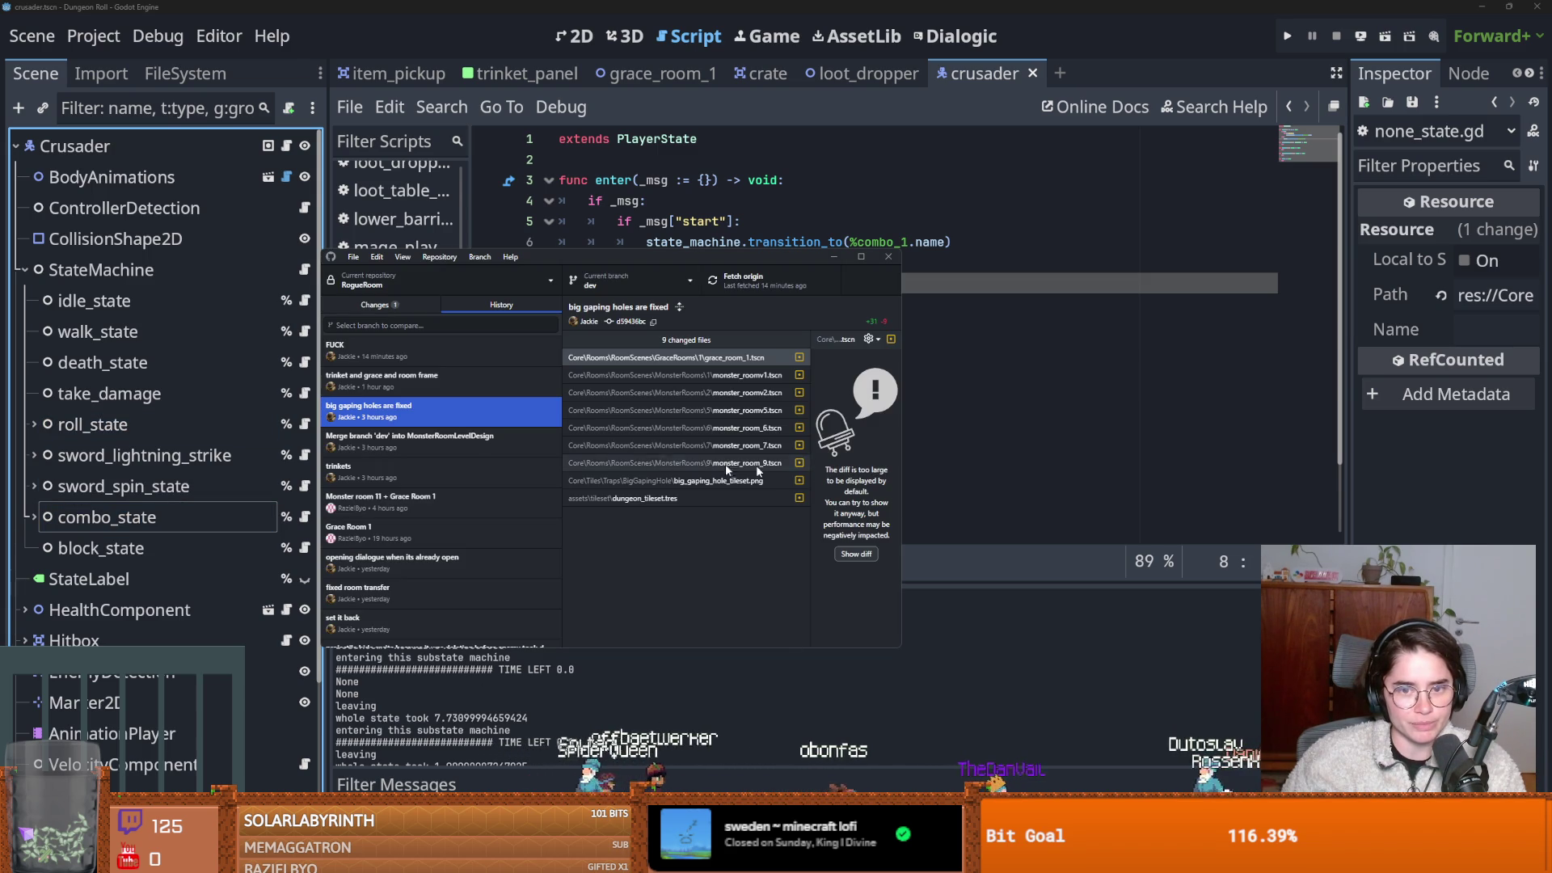
# Quit the Godot project without saving to get back to the Project Manager.
pyautogui.scroll(-3, 389, 589)
pyautogui.scroll(-10, 388, 589)
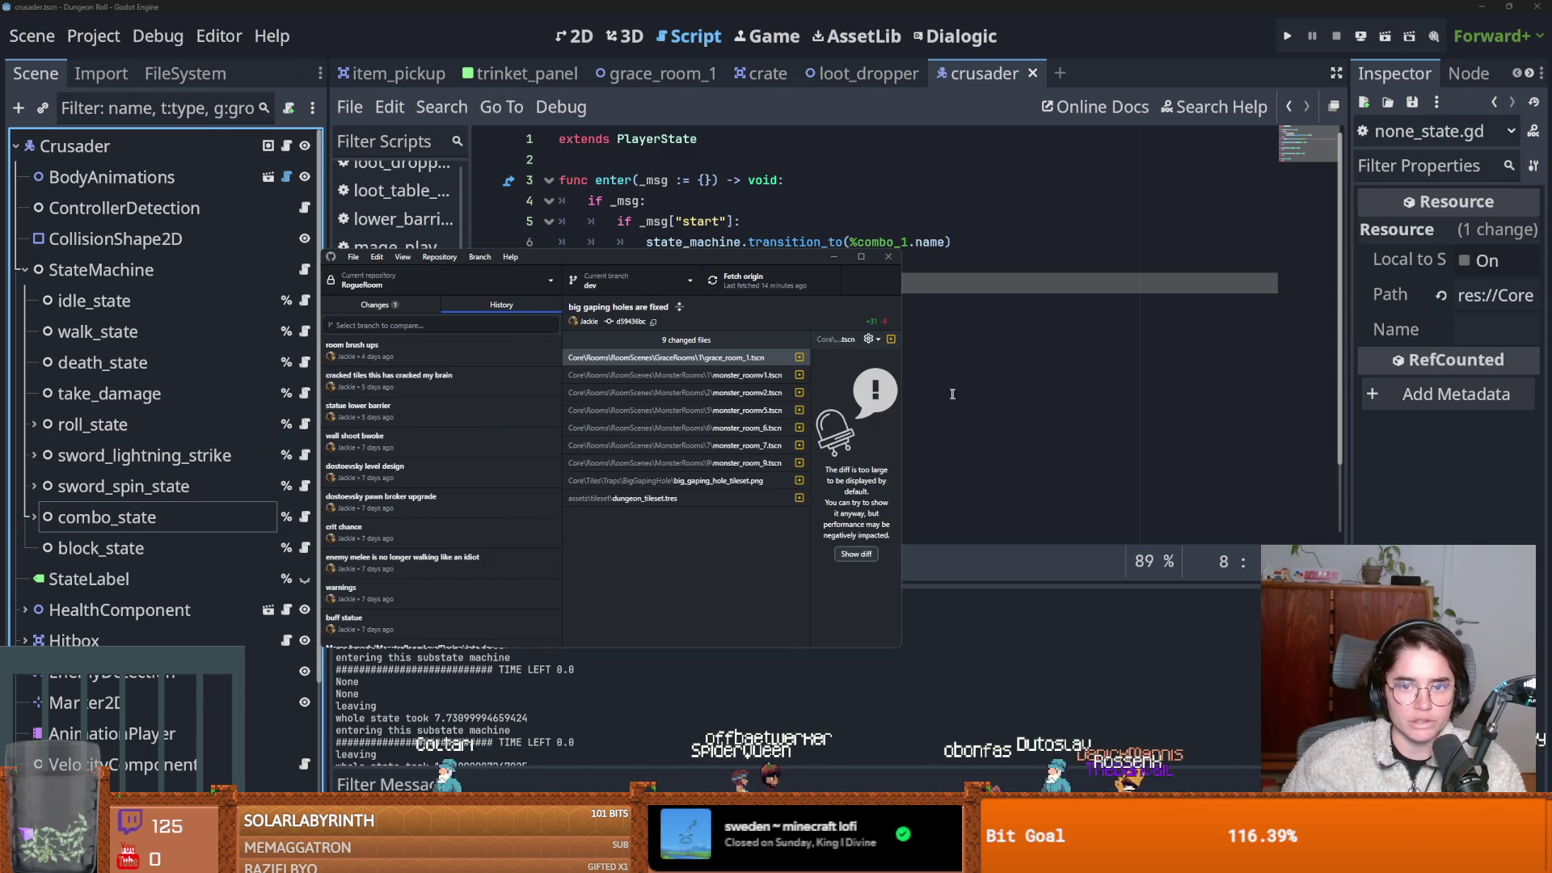
pyautogui.hotkey('alt', 'Tab')
pyautogui.hotkey('ctrl', 'q')
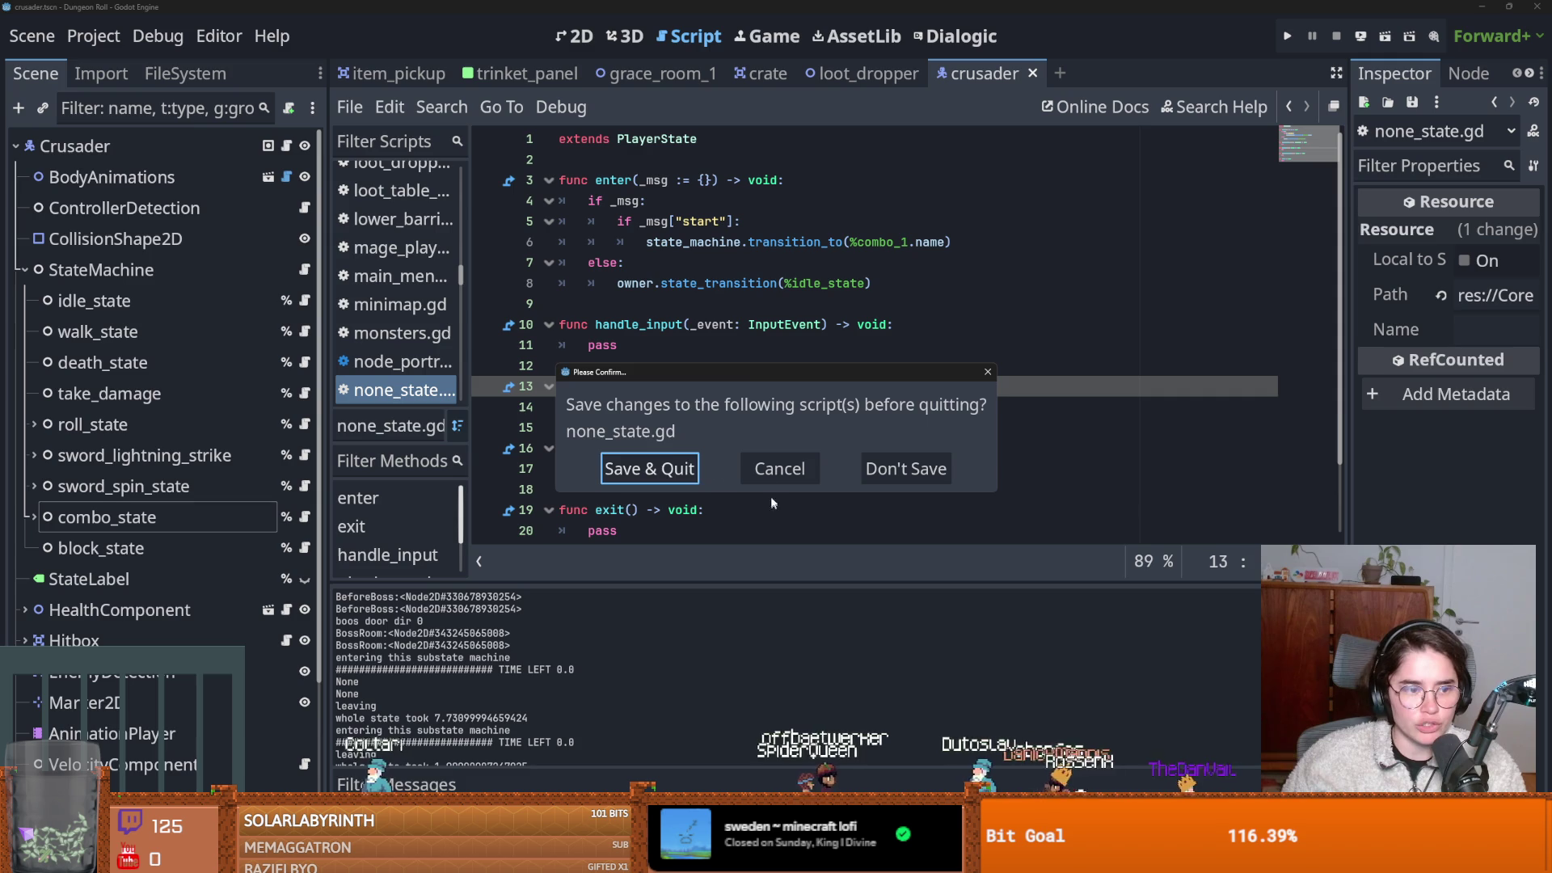
pyautogui.click(649, 468)
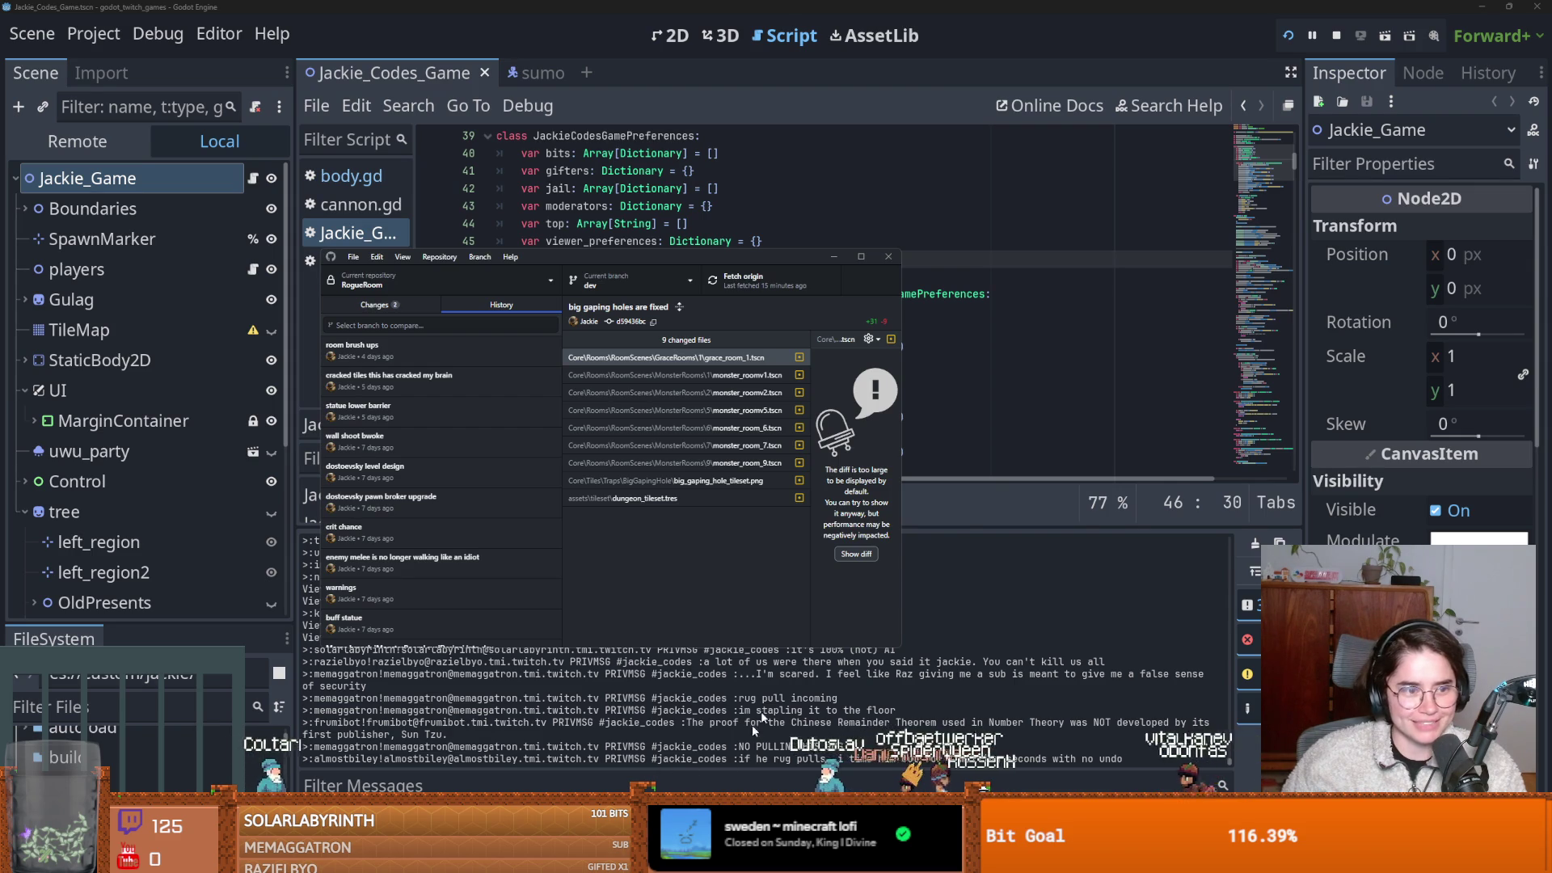
pyautogui.click(1019, 293)
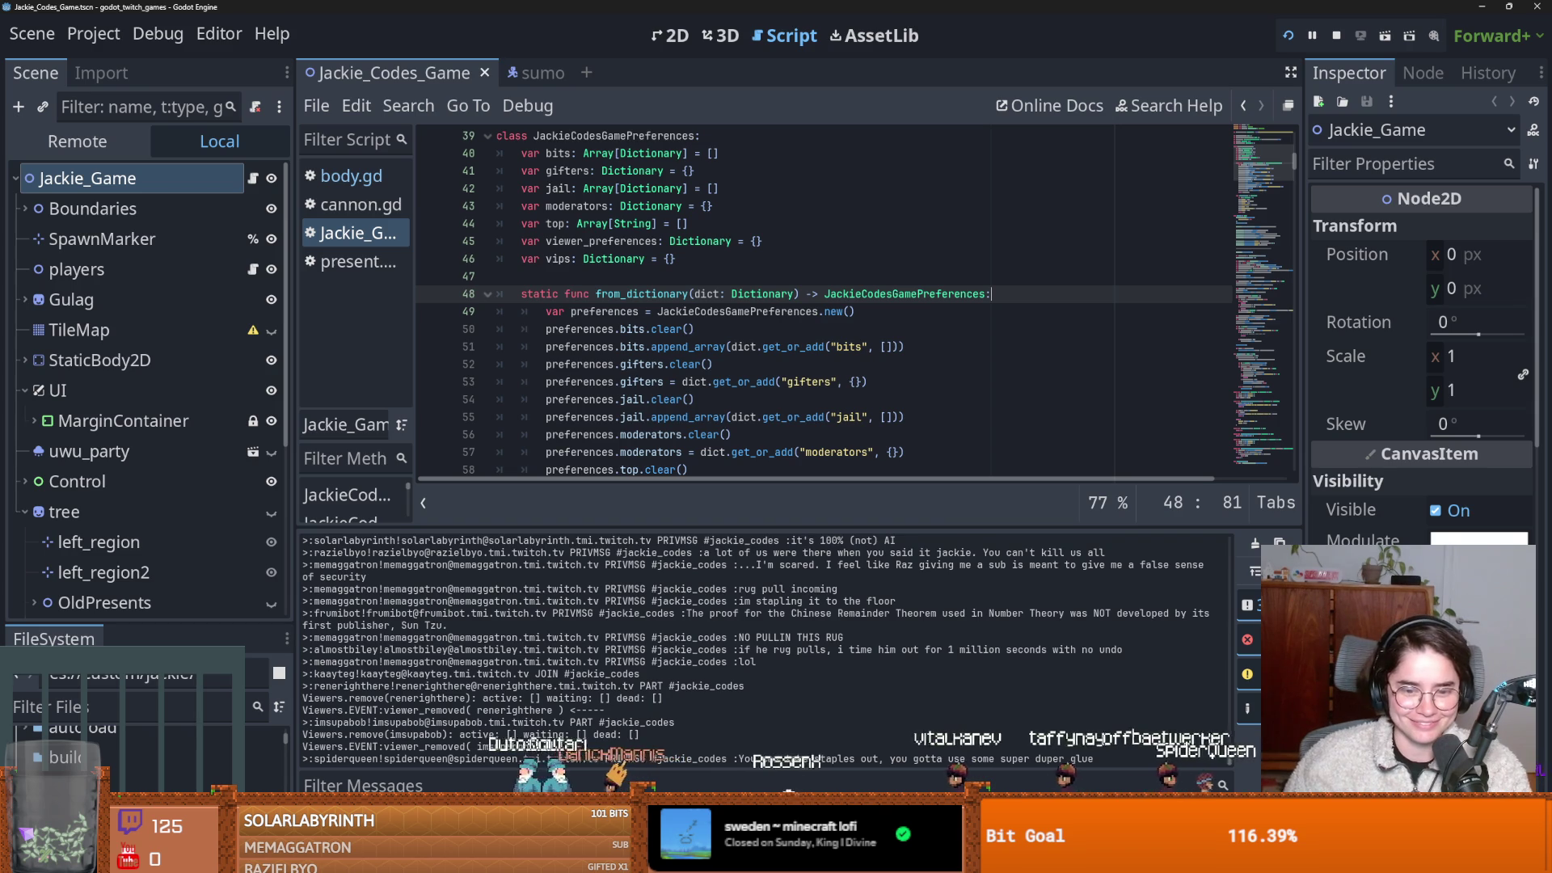
# Try checking out the 'new room resource loading' commit and dismiss the resulting checkout error.
pyautogui.hotkey('alt', 'Tab')
pyautogui.scroll(3, 404, 481)
pyautogui.rightClick(382, 533)
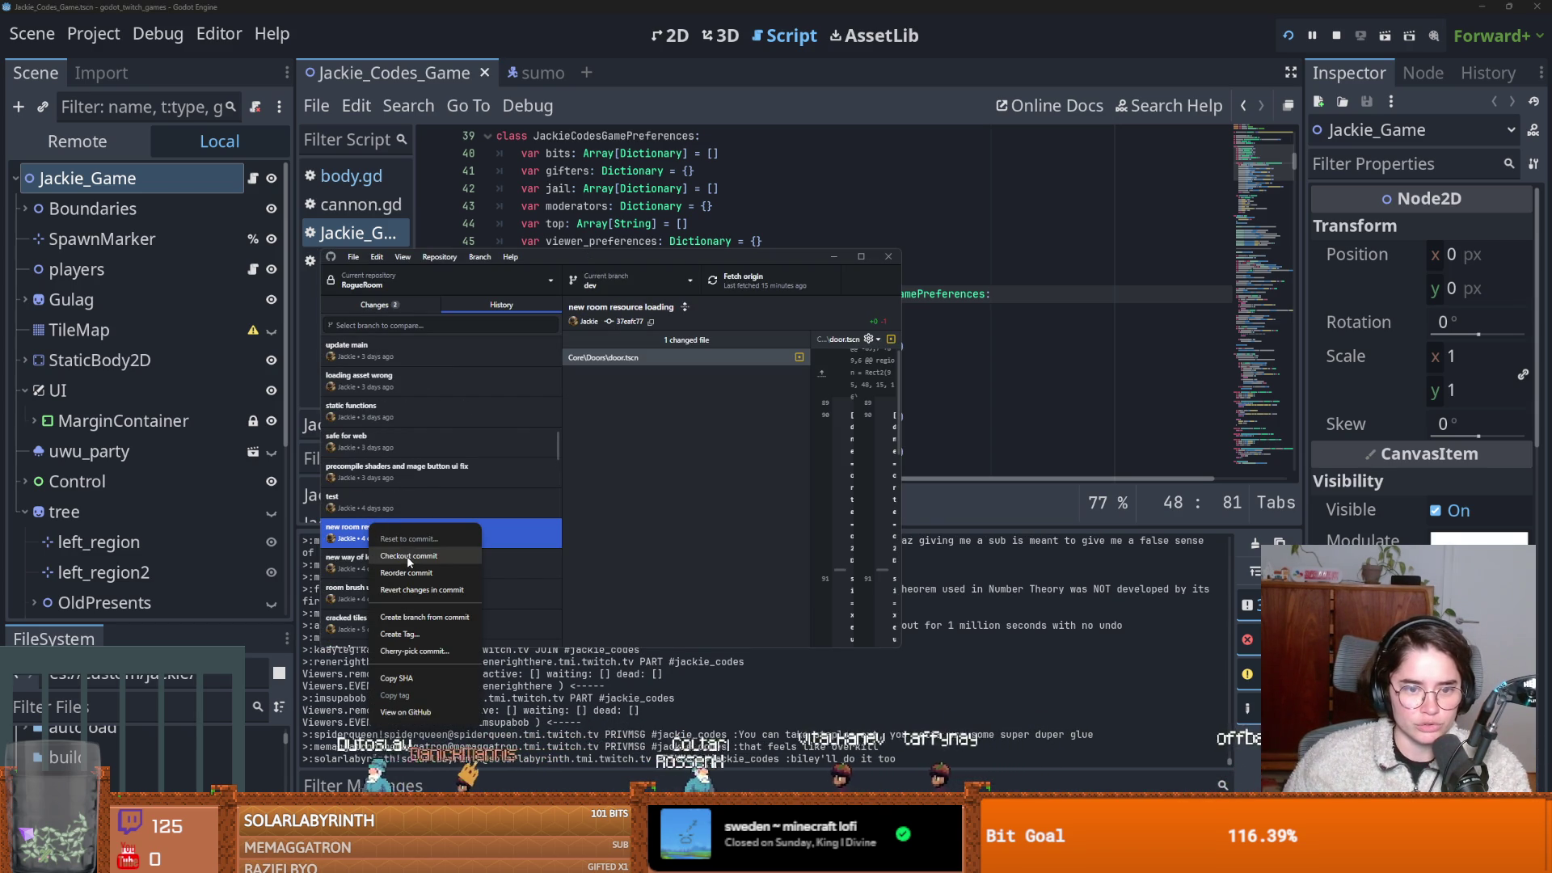
pyautogui.click(408, 556)
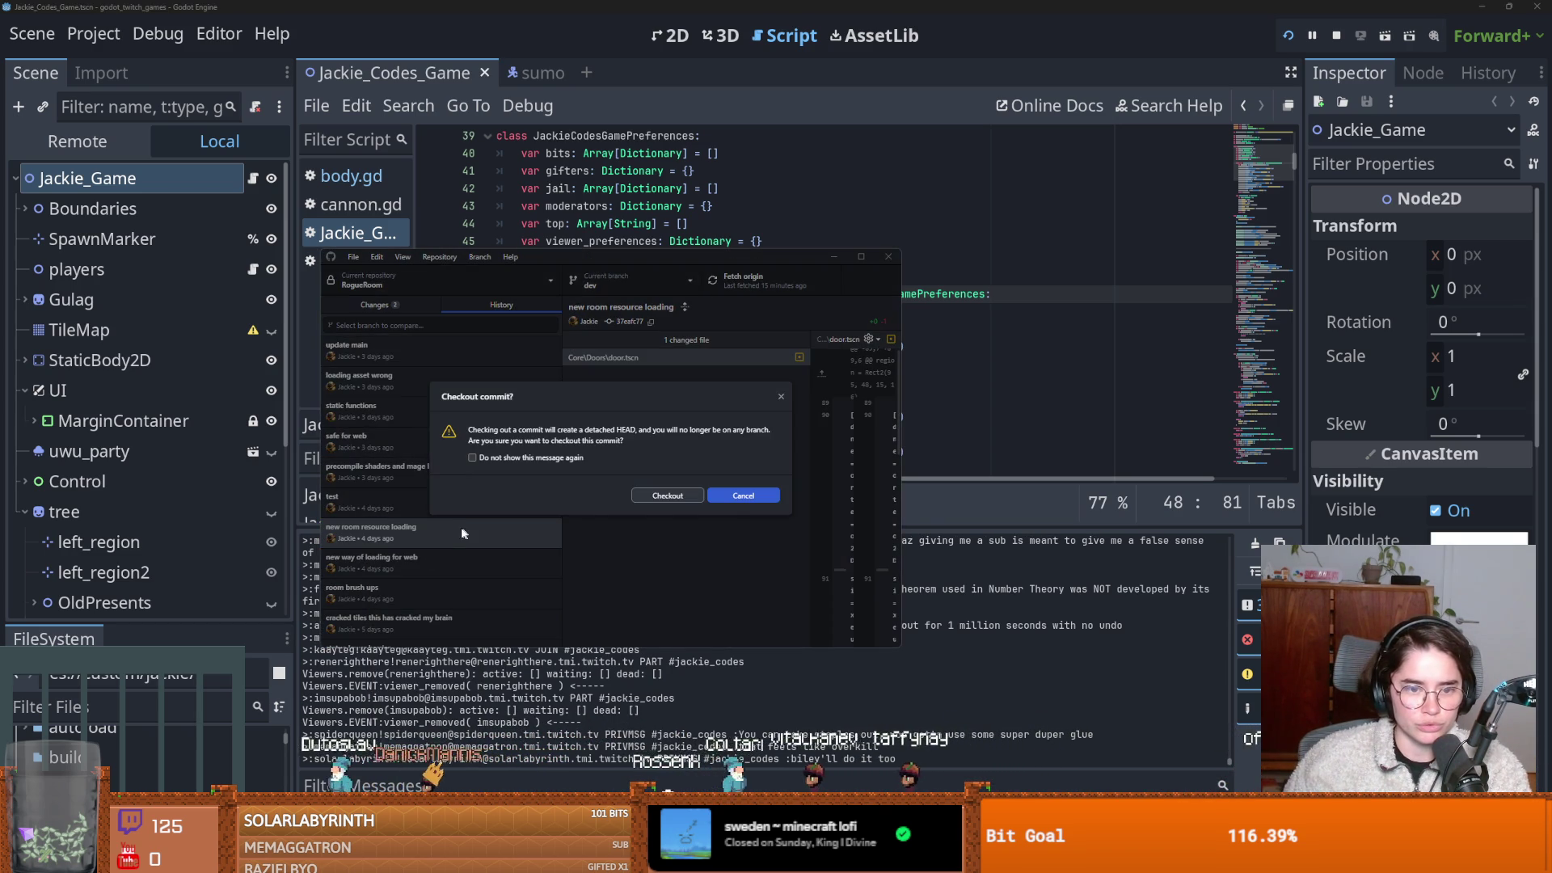
pyautogui.click(667, 495)
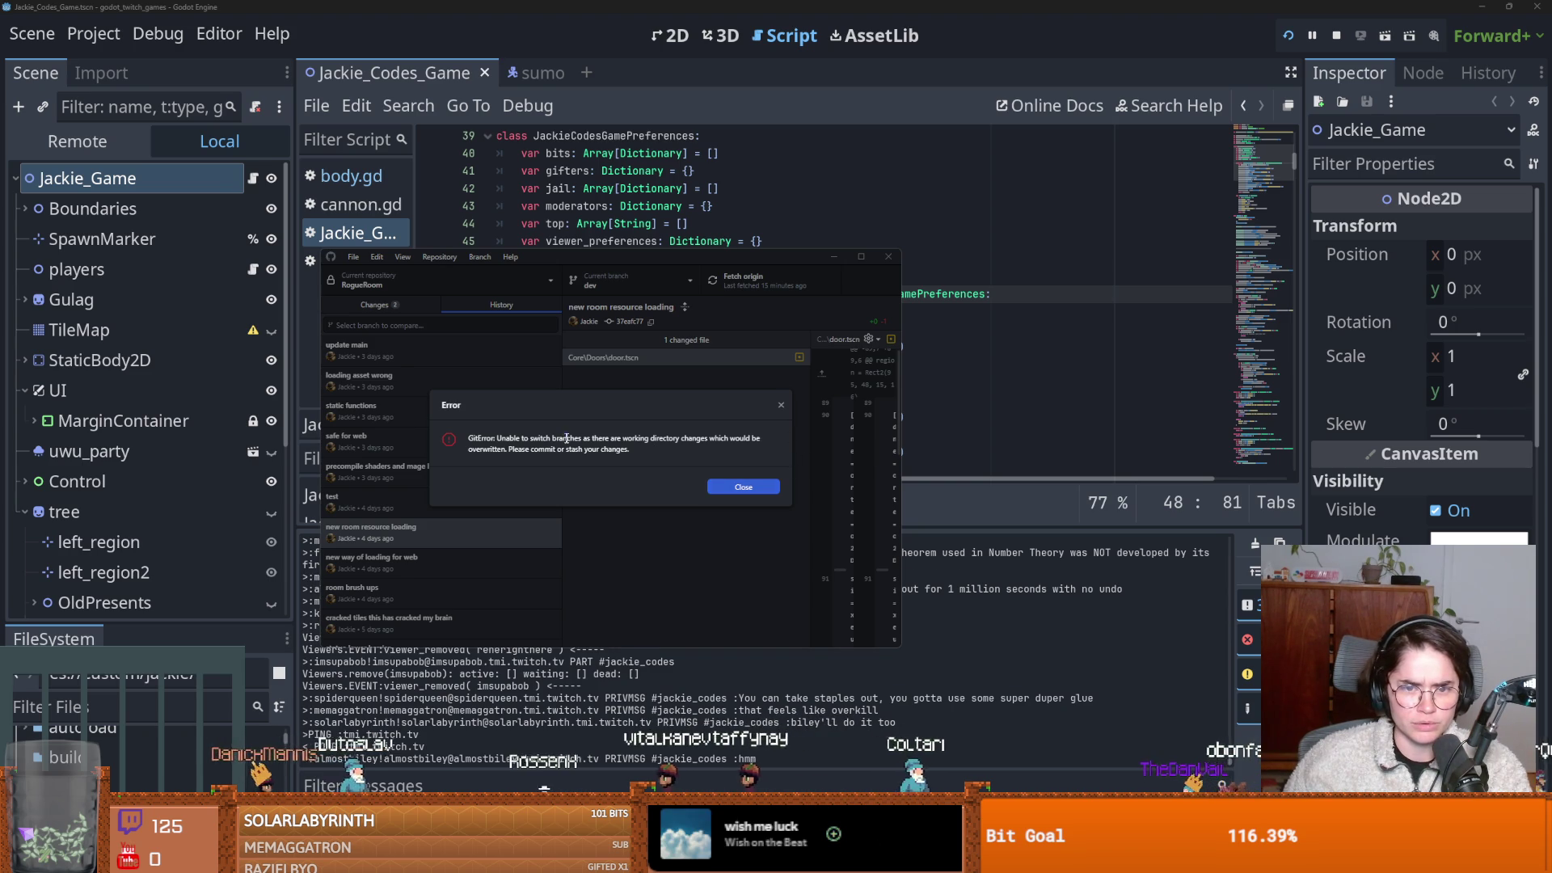
pyautogui.click(780, 409)
# Review the none_state.gd and crusader.tscn changes, then discard all local changes.
pyautogui.click(387, 308)
pyautogui.click(454, 376)
pyautogui.click(502, 361)
pyautogui.rightClick(426, 343)
pyautogui.click(469, 358)
pyautogui.click(623, 507)
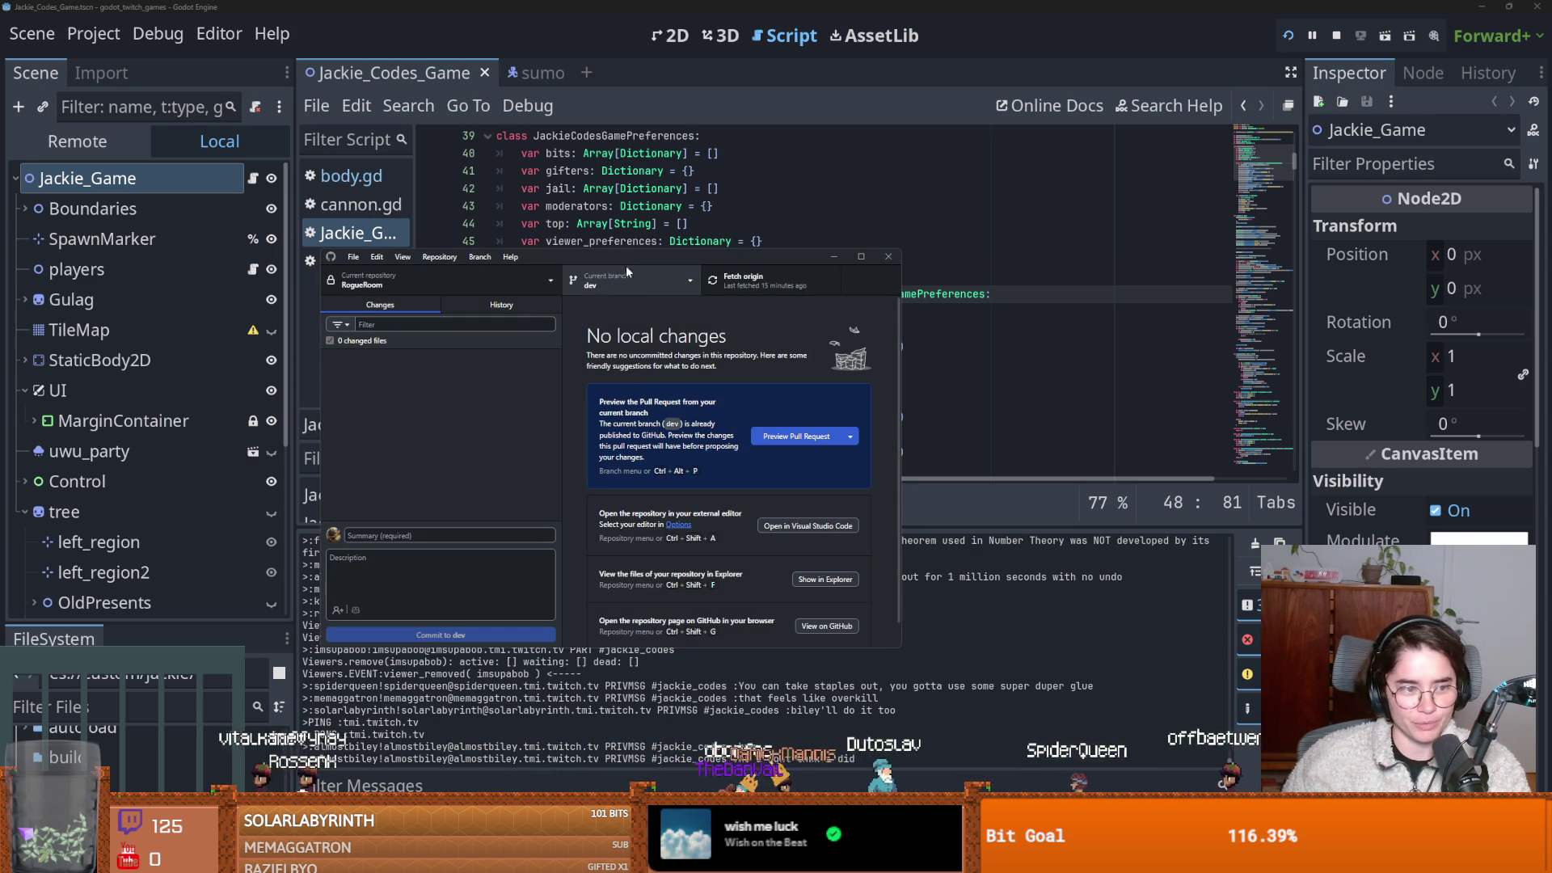
# Check out the 'new room resource loading' commit from History.
pyautogui.click(479, 304)
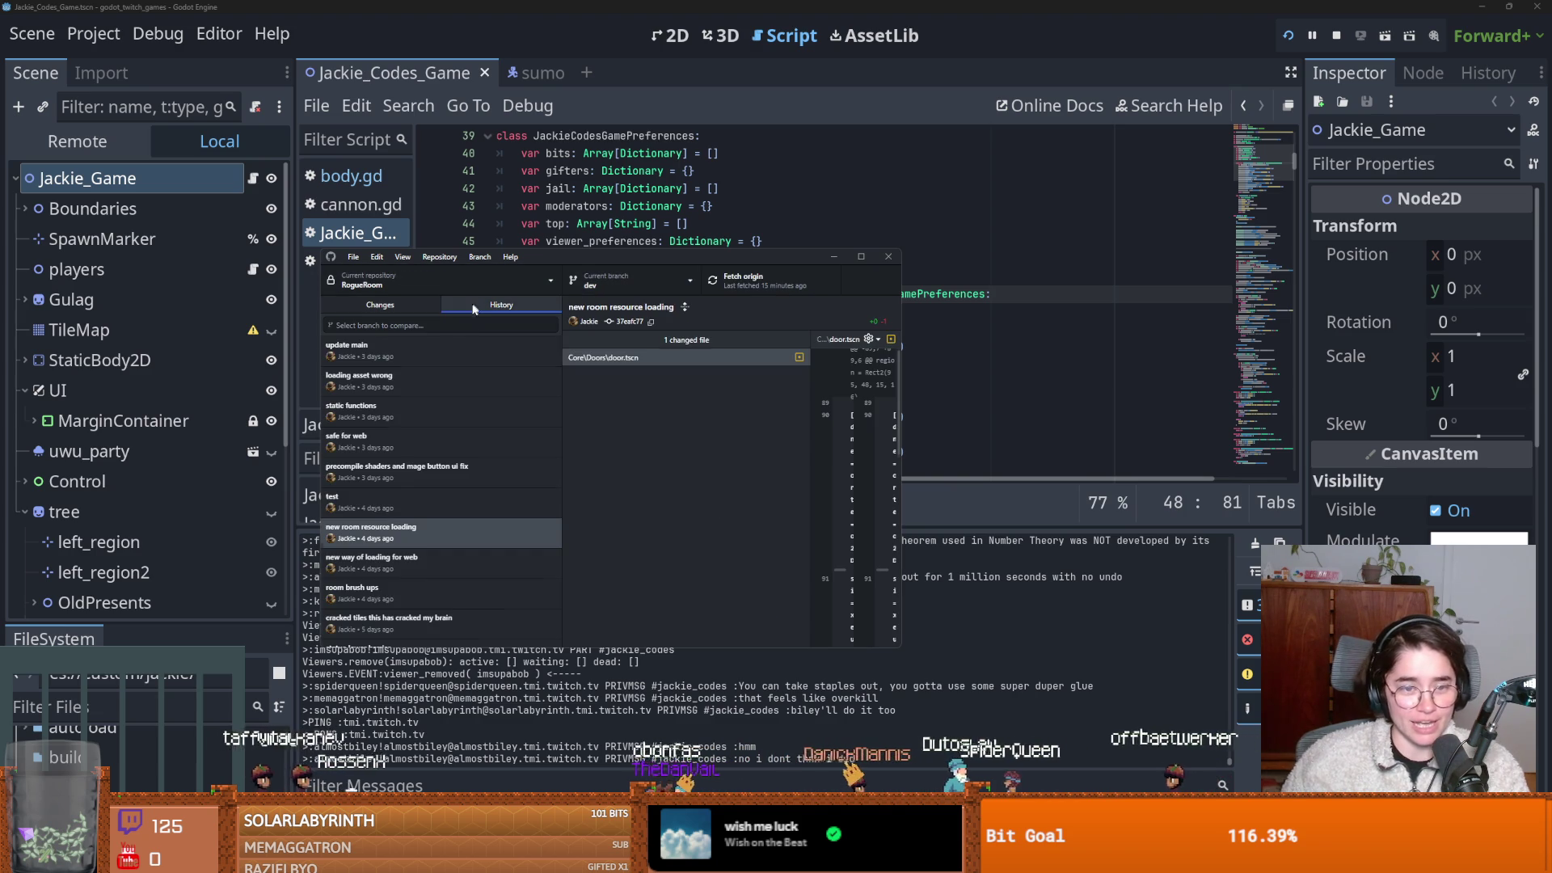
pyautogui.rightClick(406, 533)
pyautogui.click(438, 561)
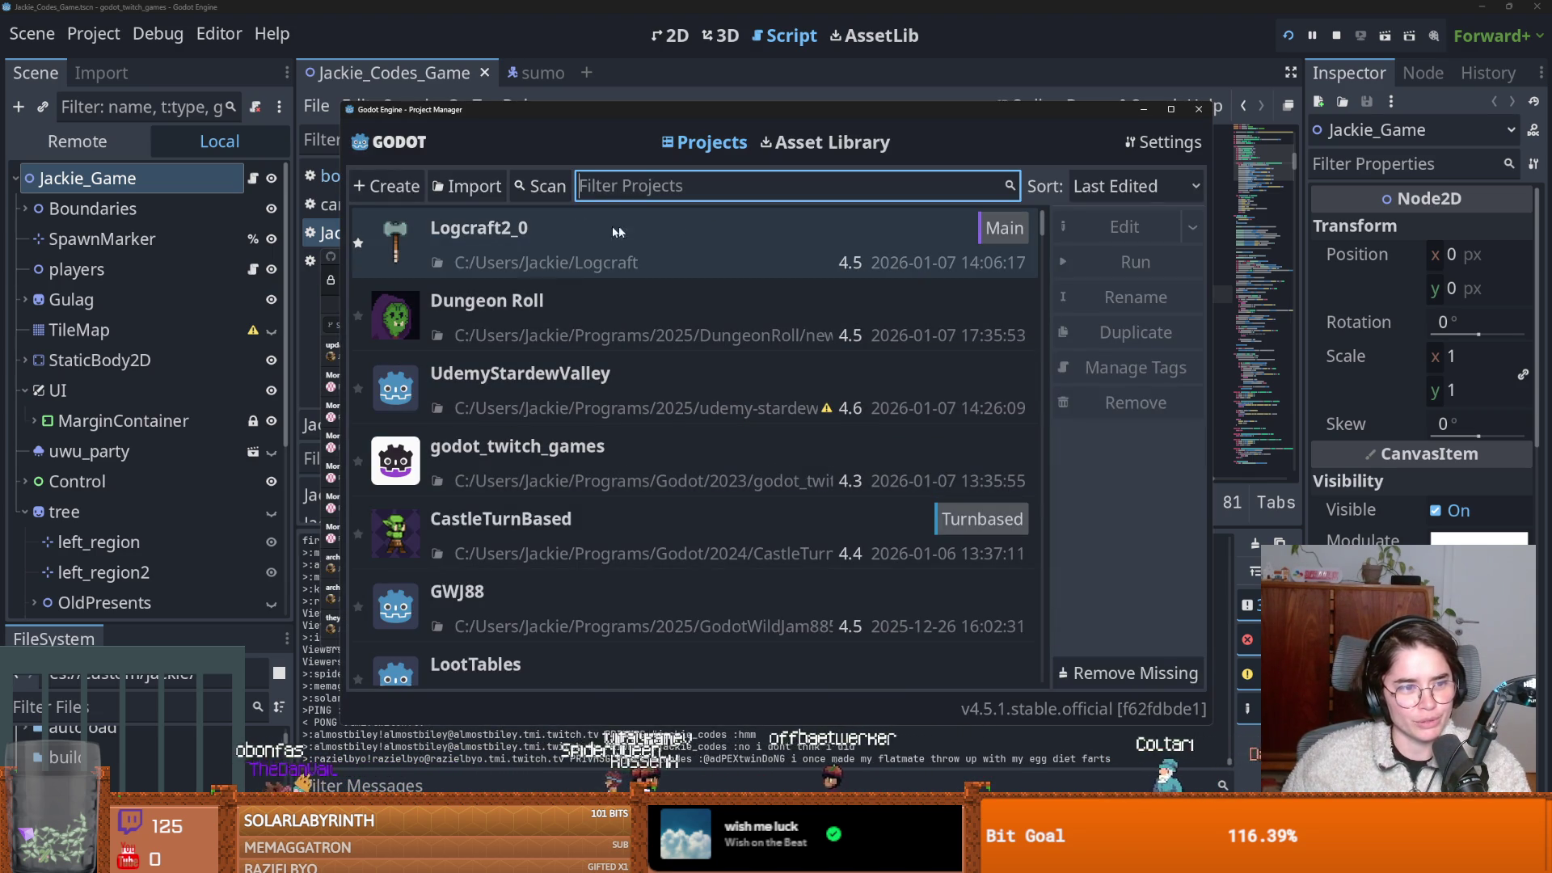
# Reopen the Dungeon Roll project at the older commit and start a test run.
pyautogui.doubleClick(550, 312)
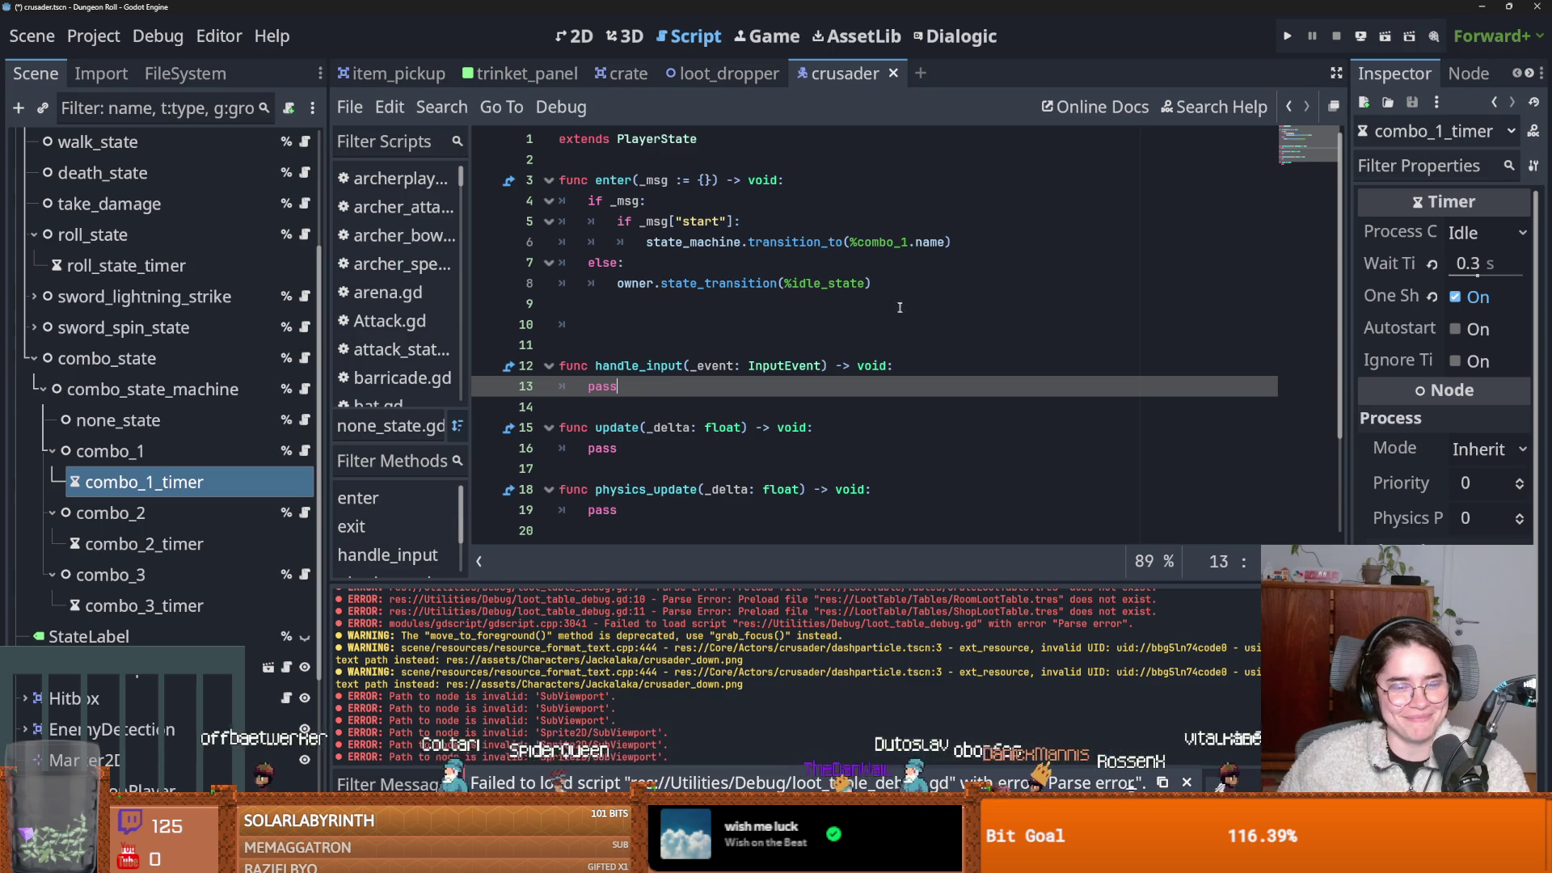
pyautogui.click(1287, 35)
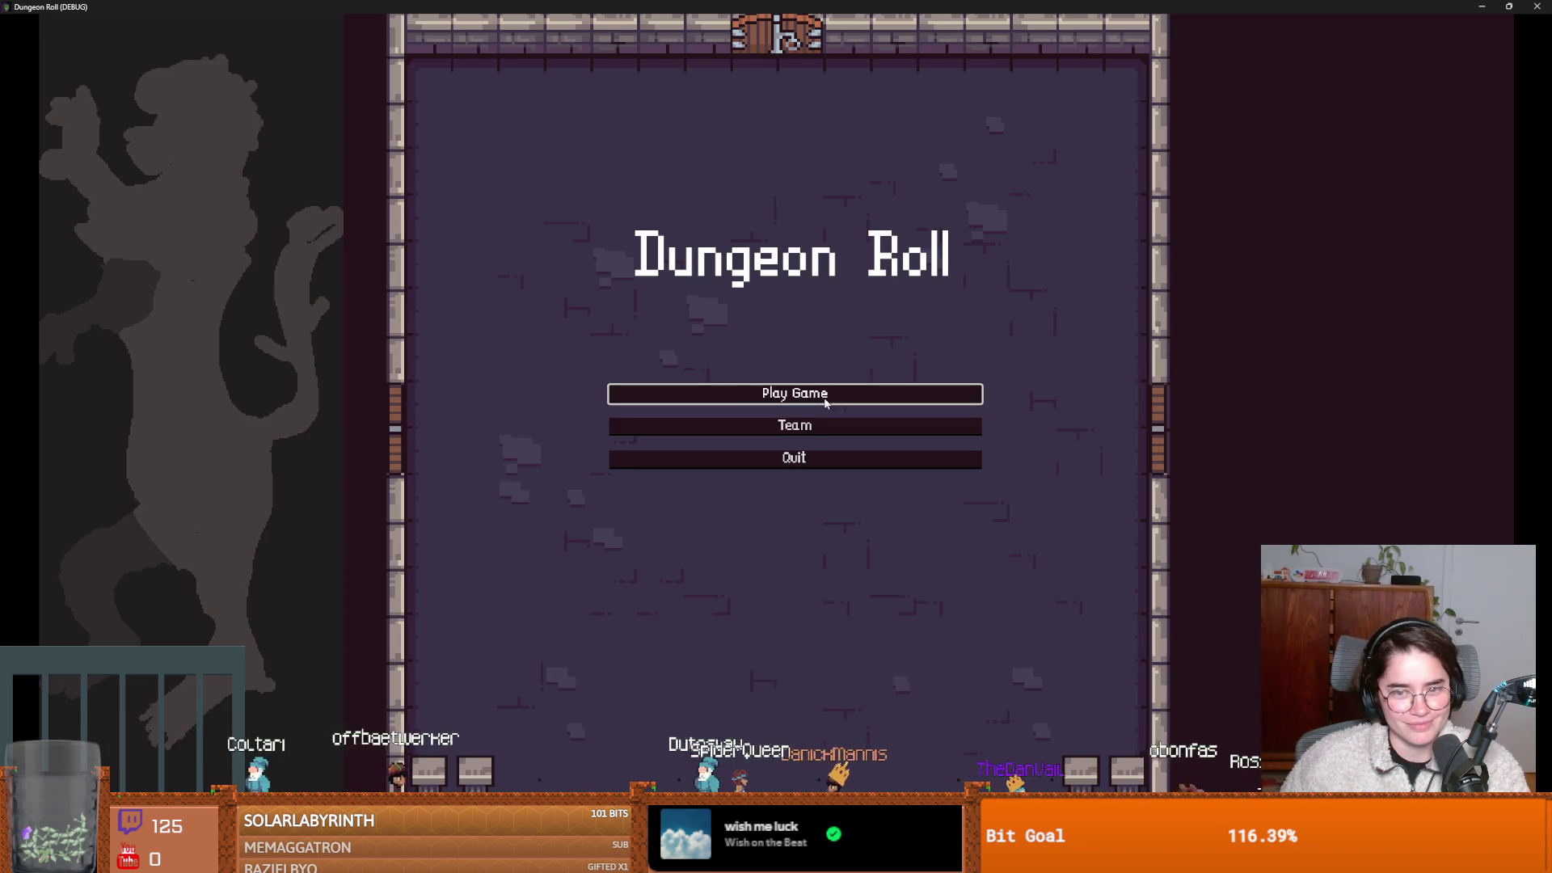
# Start a new game as Crusader, stop the test run, and go back to GitHub Desktop.
pyautogui.click(825, 402)
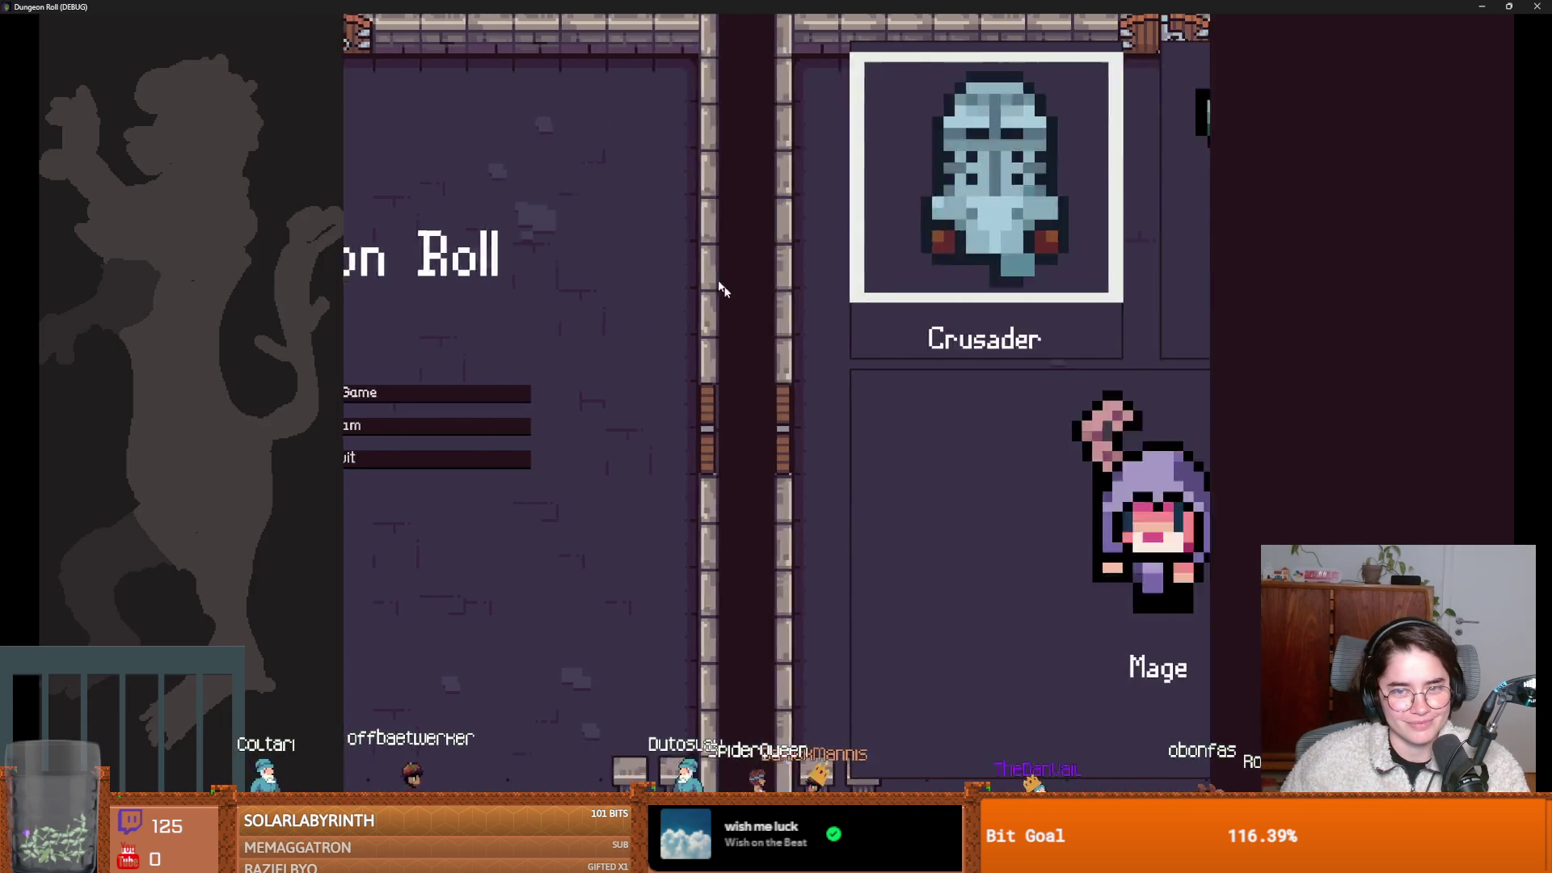
pyautogui.click(686, 346)
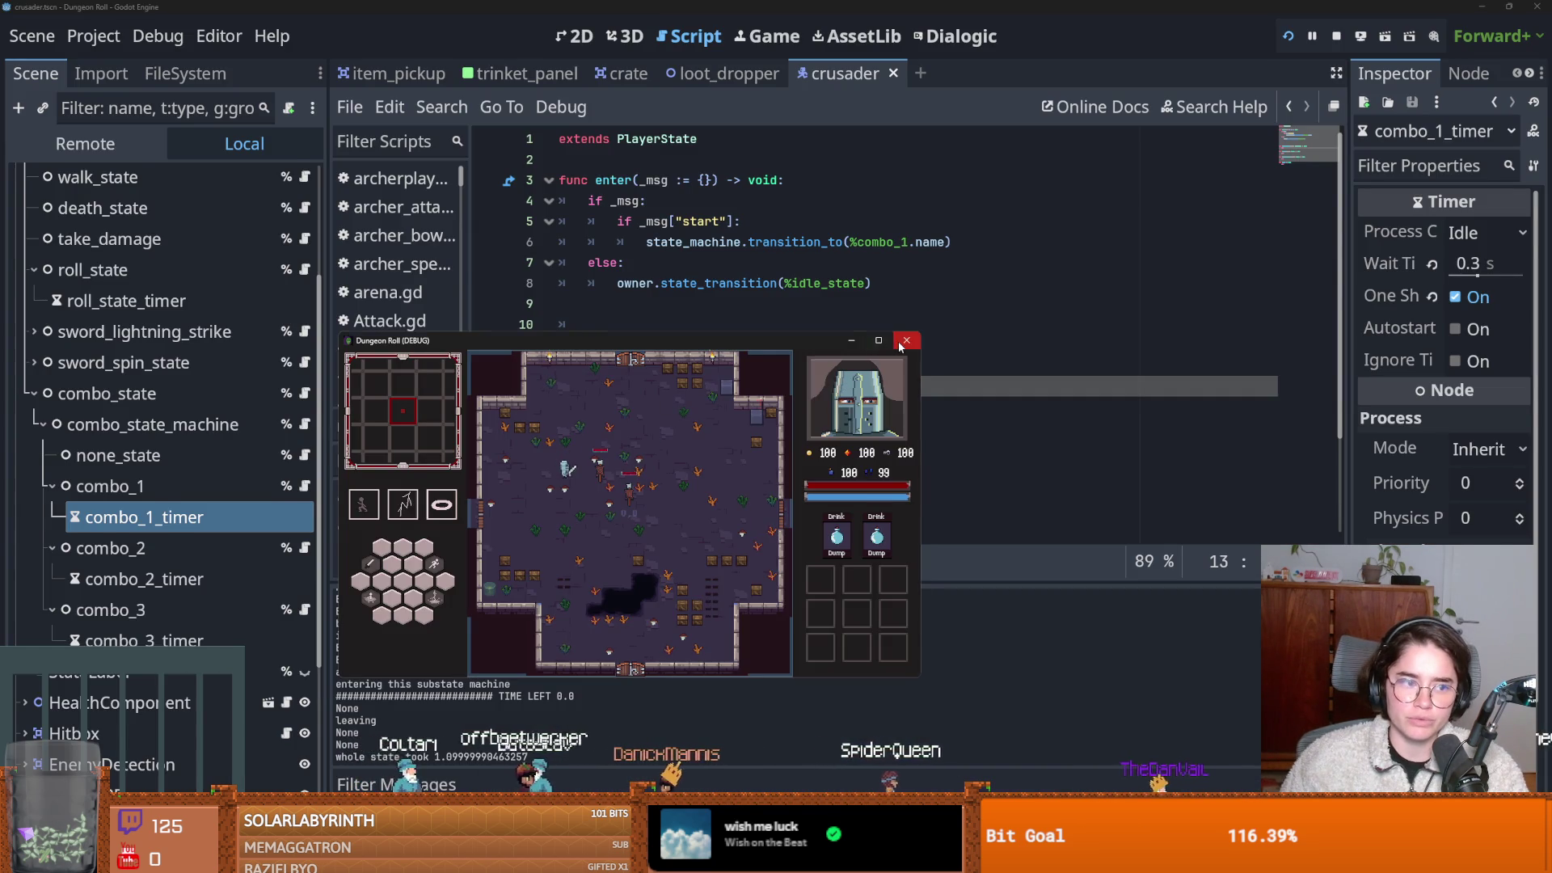
pyautogui.click(901, 344)
pyautogui.hotkey('alt', 'Tab')
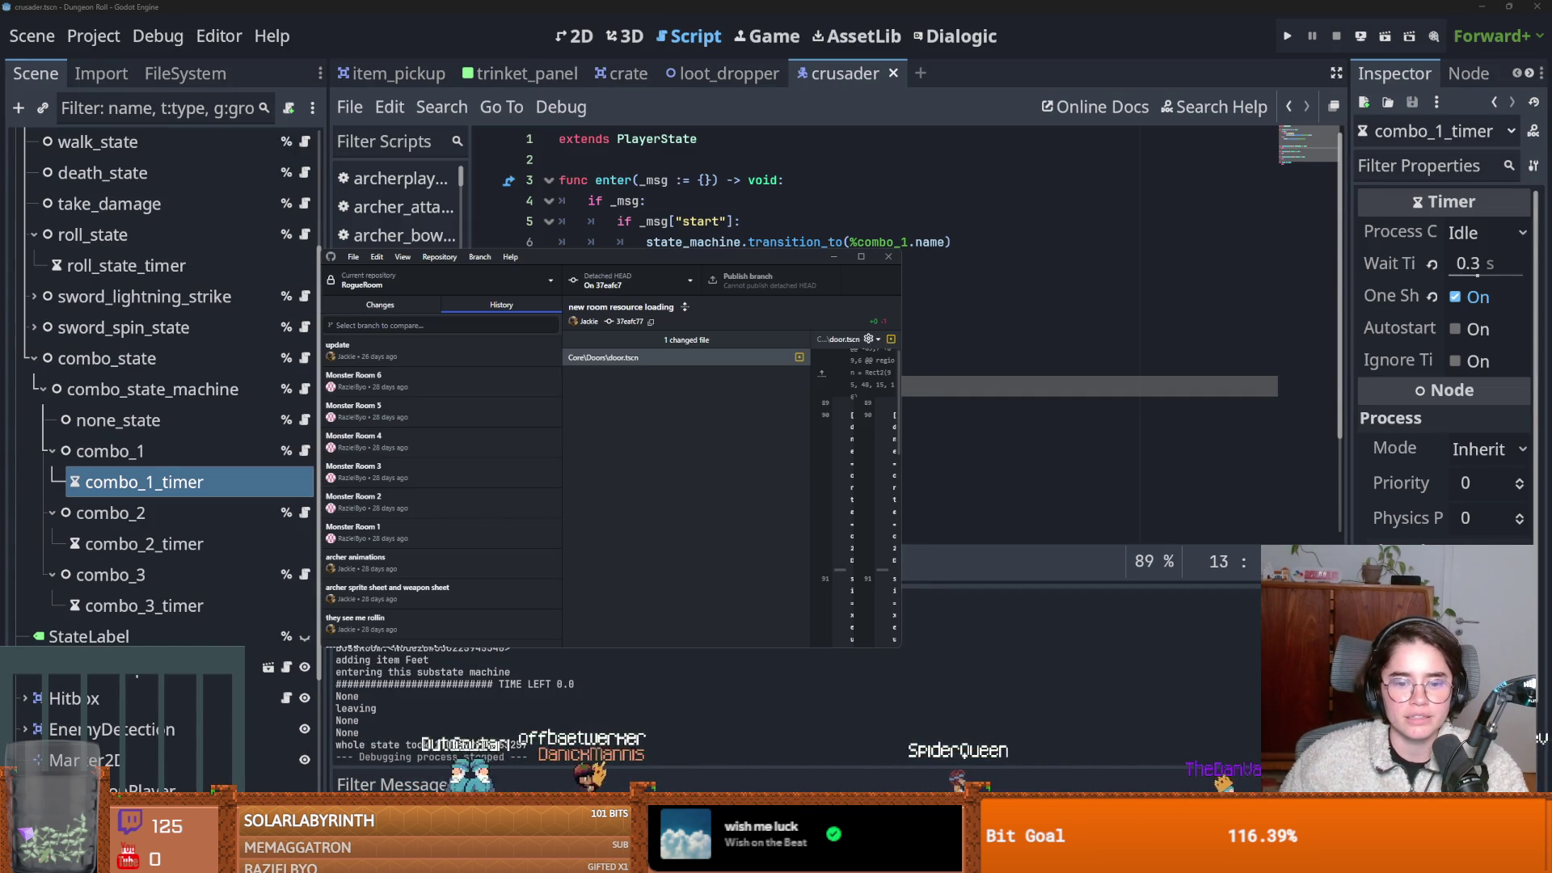
# Switch the repository back to the dev branch and view its latest commit.
pyautogui.click(617, 284)
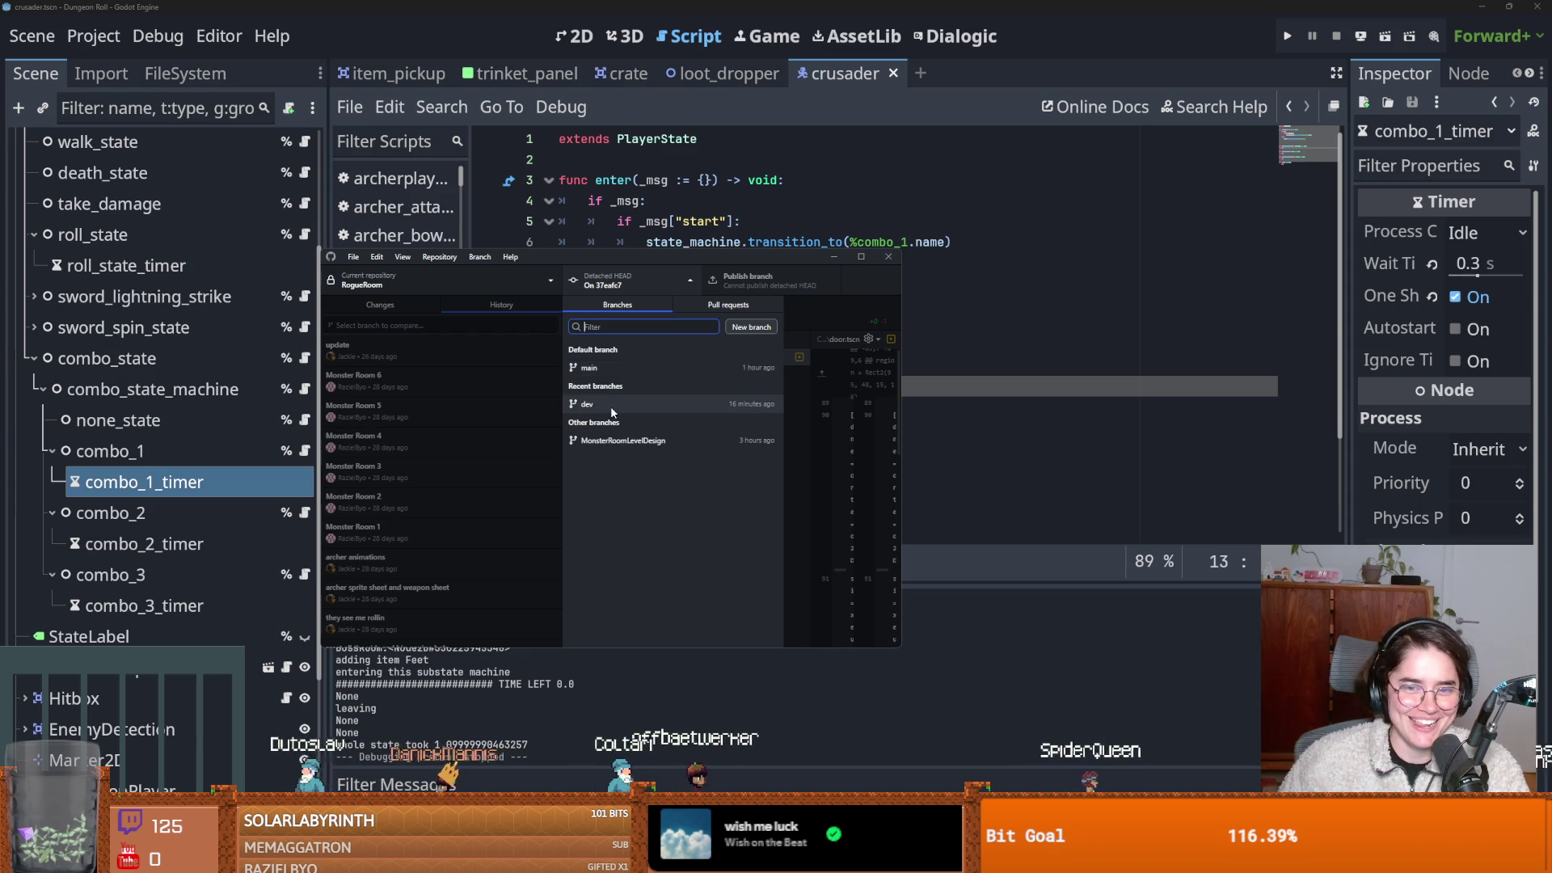
pyautogui.click(611, 410)
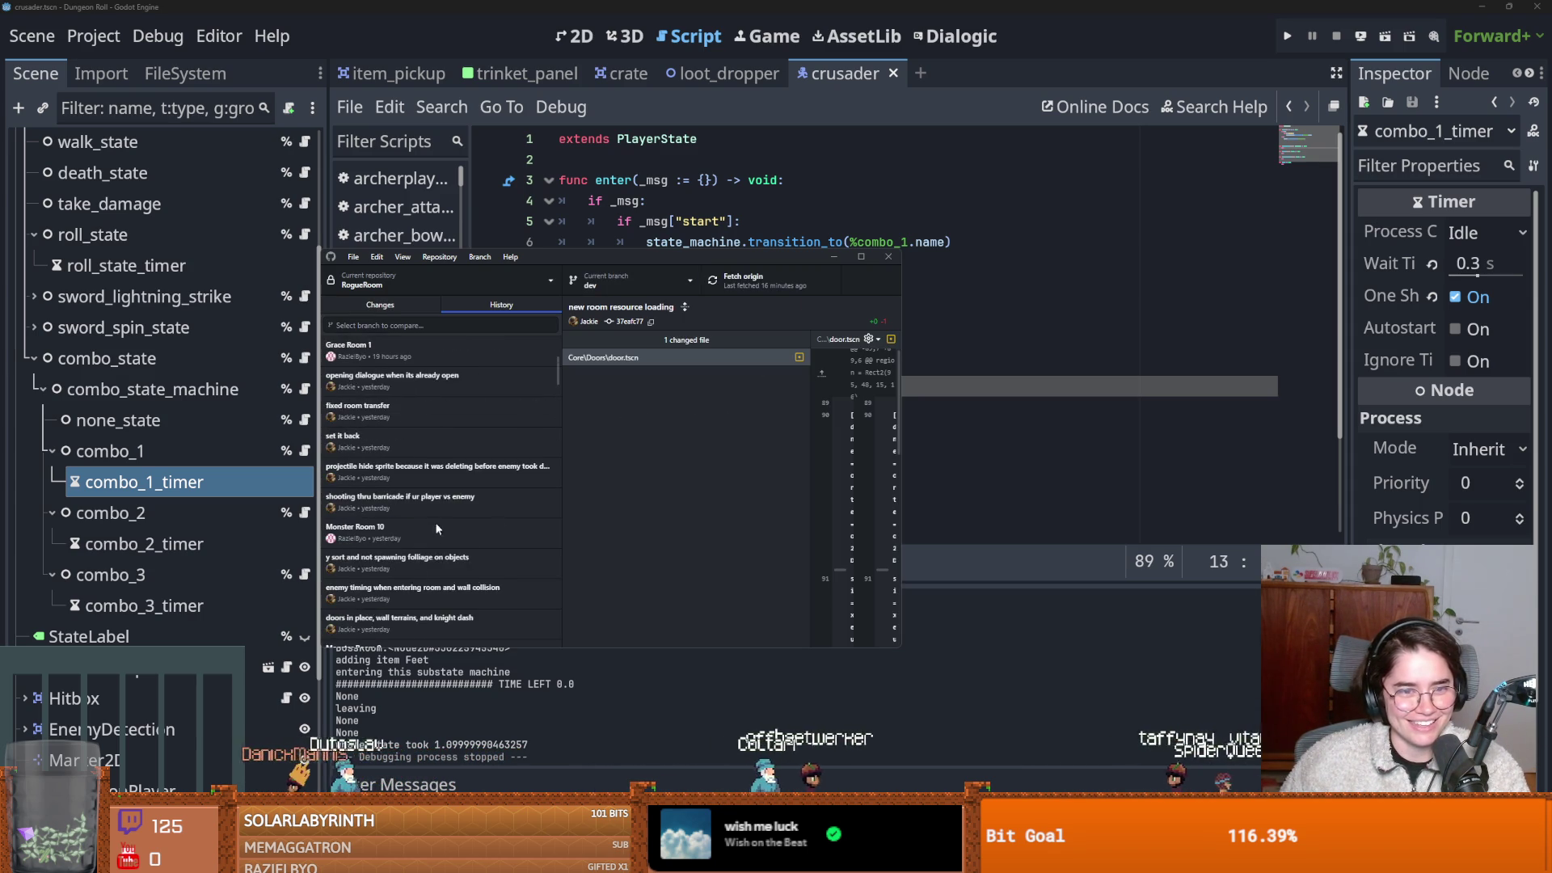
pyautogui.click(424, 351)
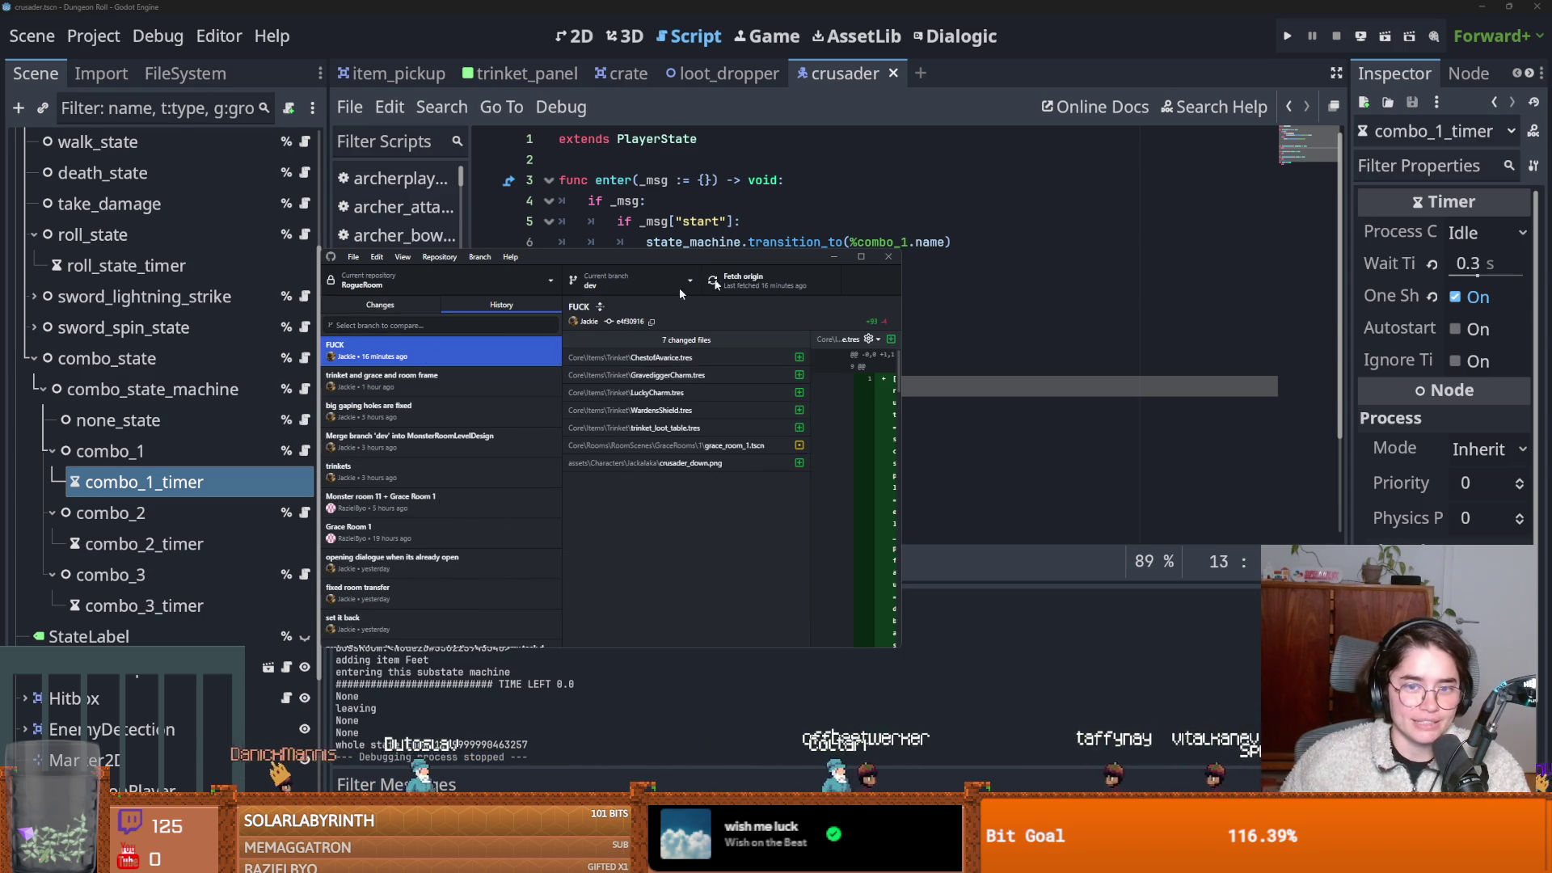
# Reload the changed files from disk, test-run as the Crusader, moving around, then stop with F8.
pyautogui.click(1020, 2)
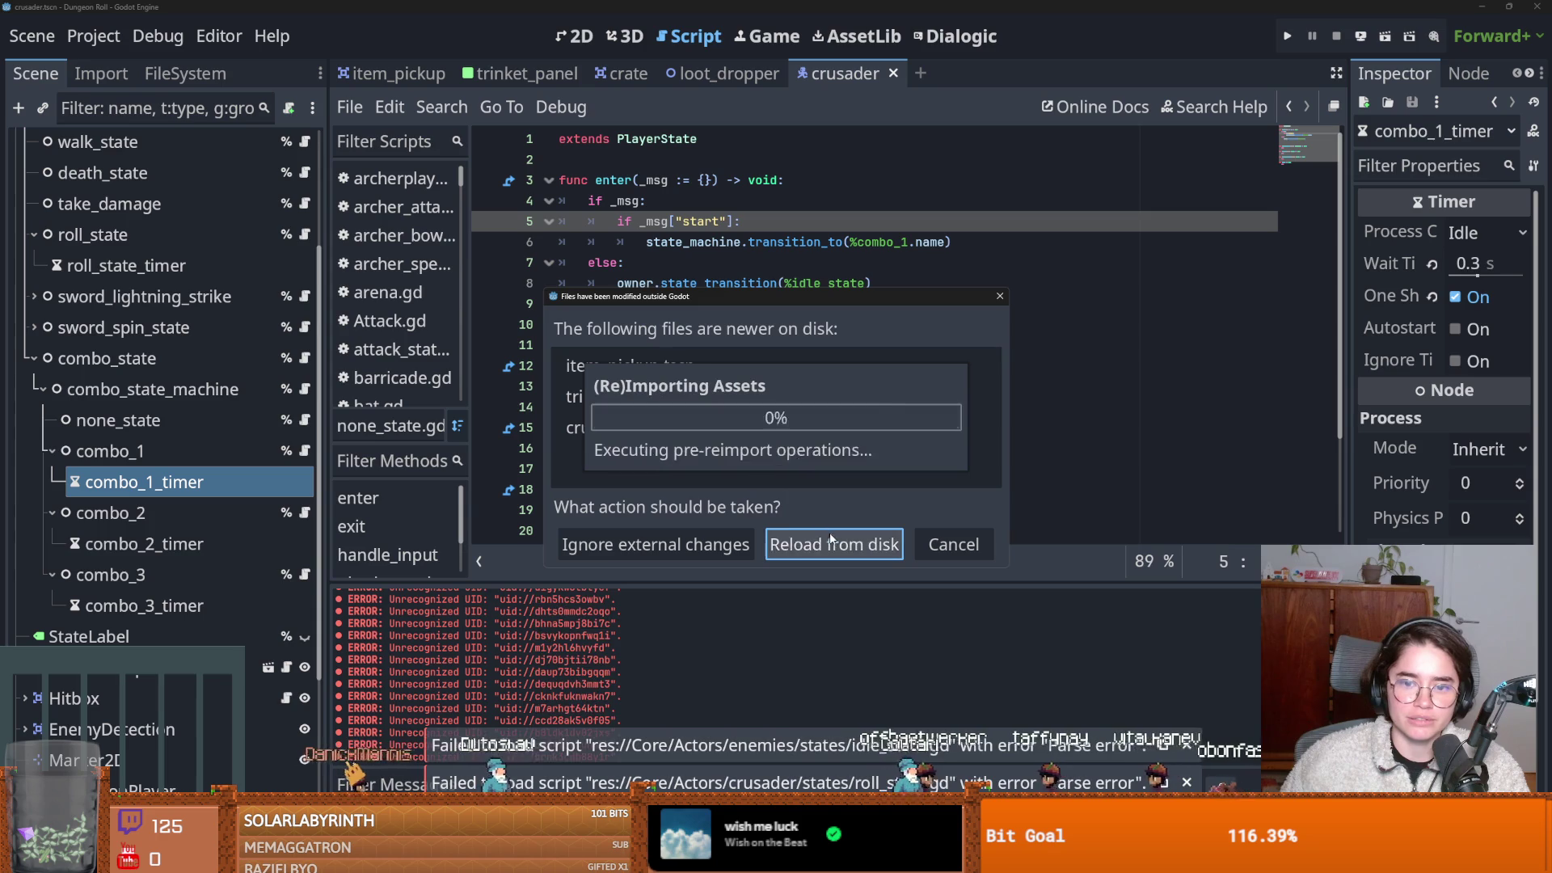
pyautogui.click(819, 540)
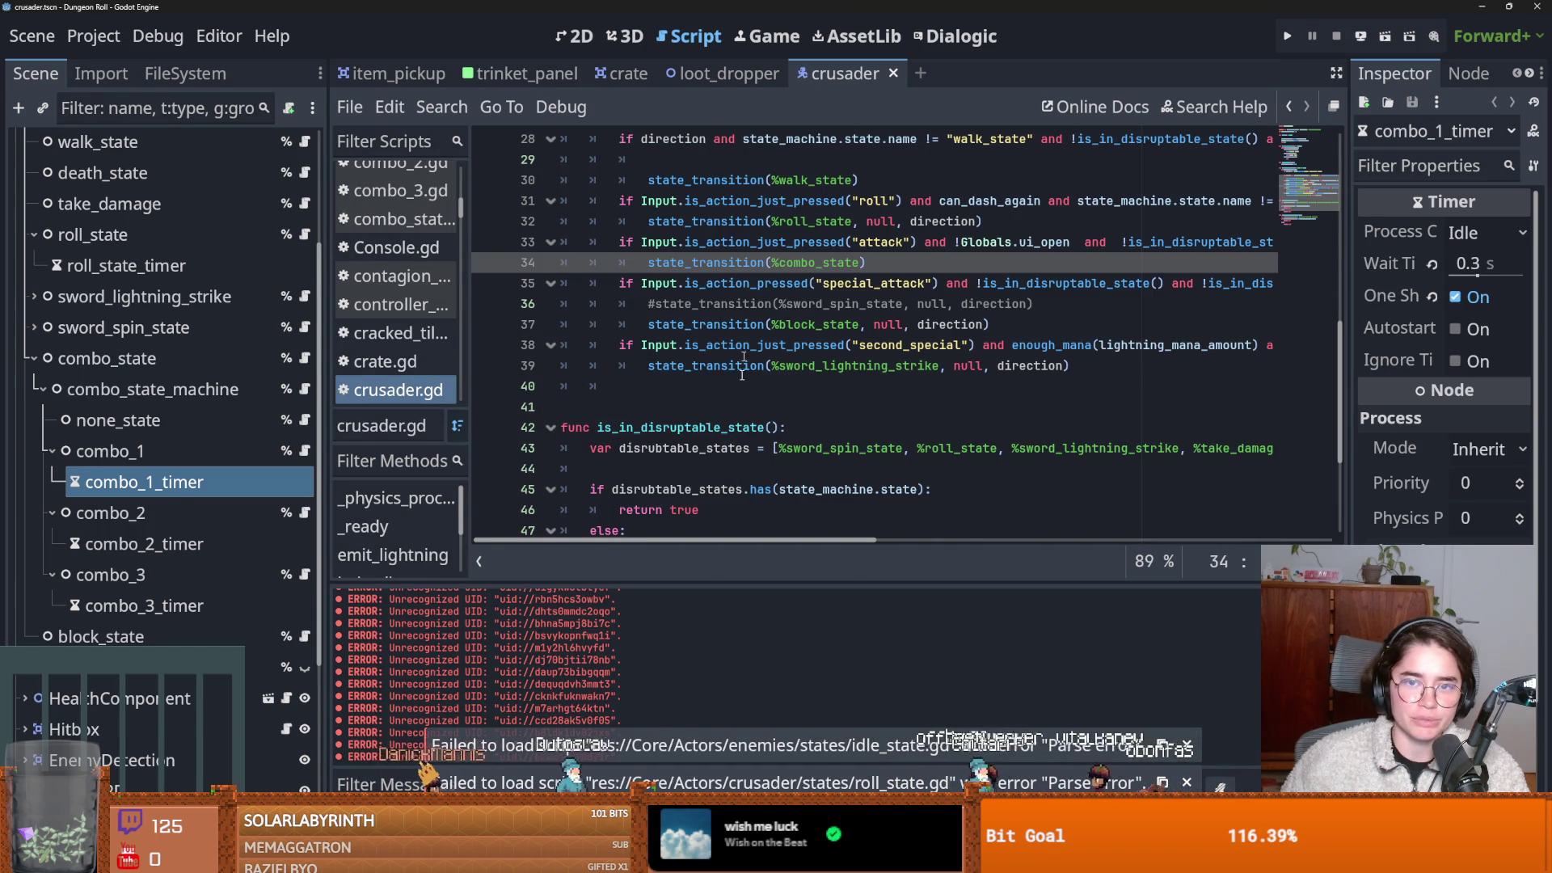
pyautogui.click(1286, 36)
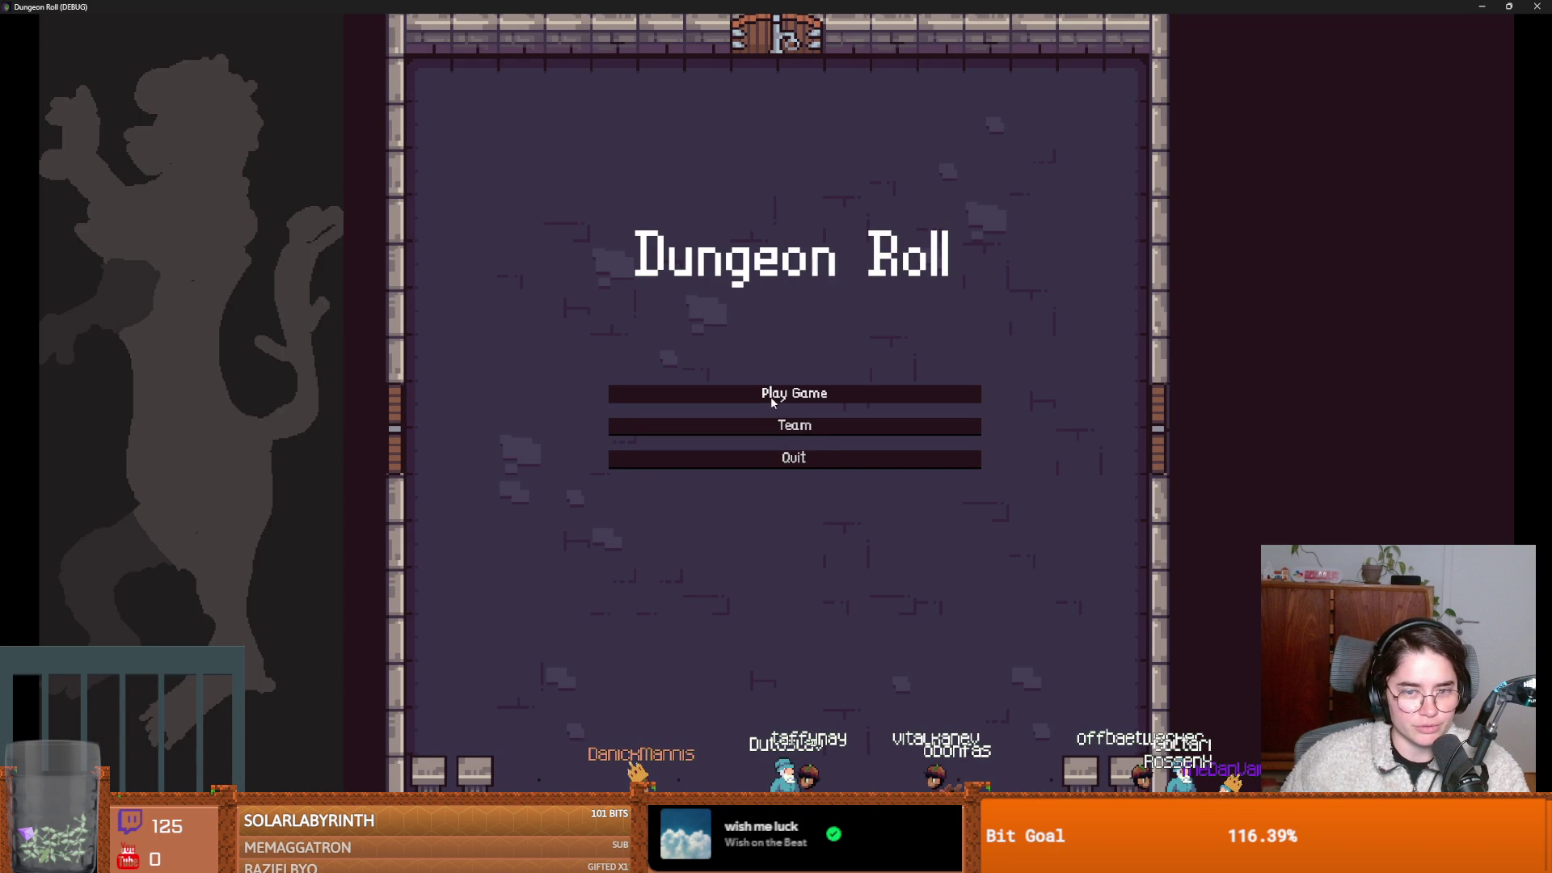
pyautogui.press('s')
pyautogui.press('a')
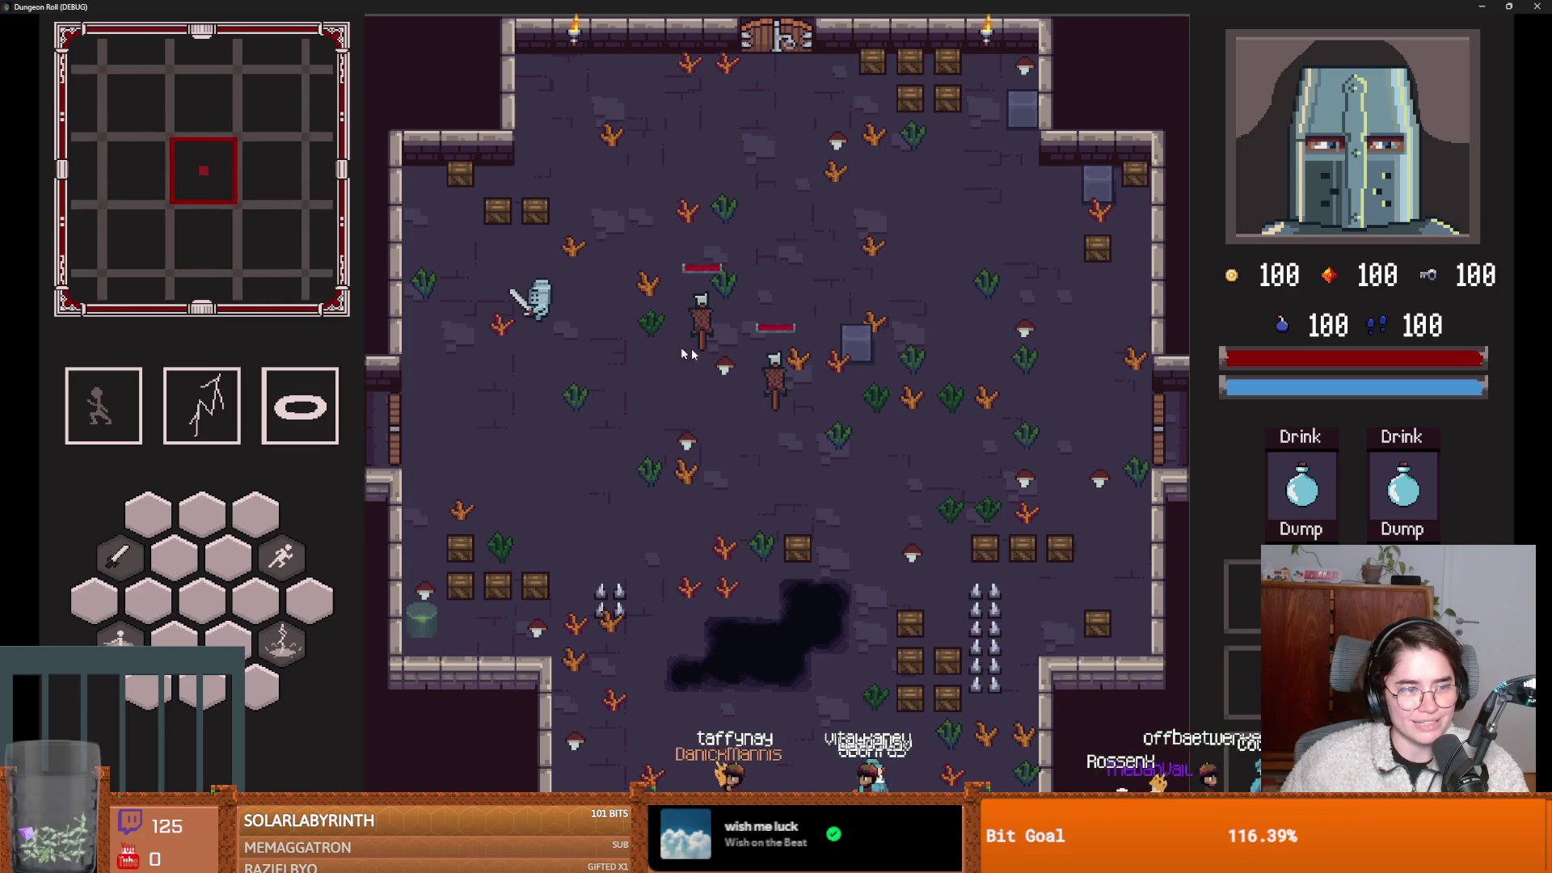
pyautogui.press('F8')
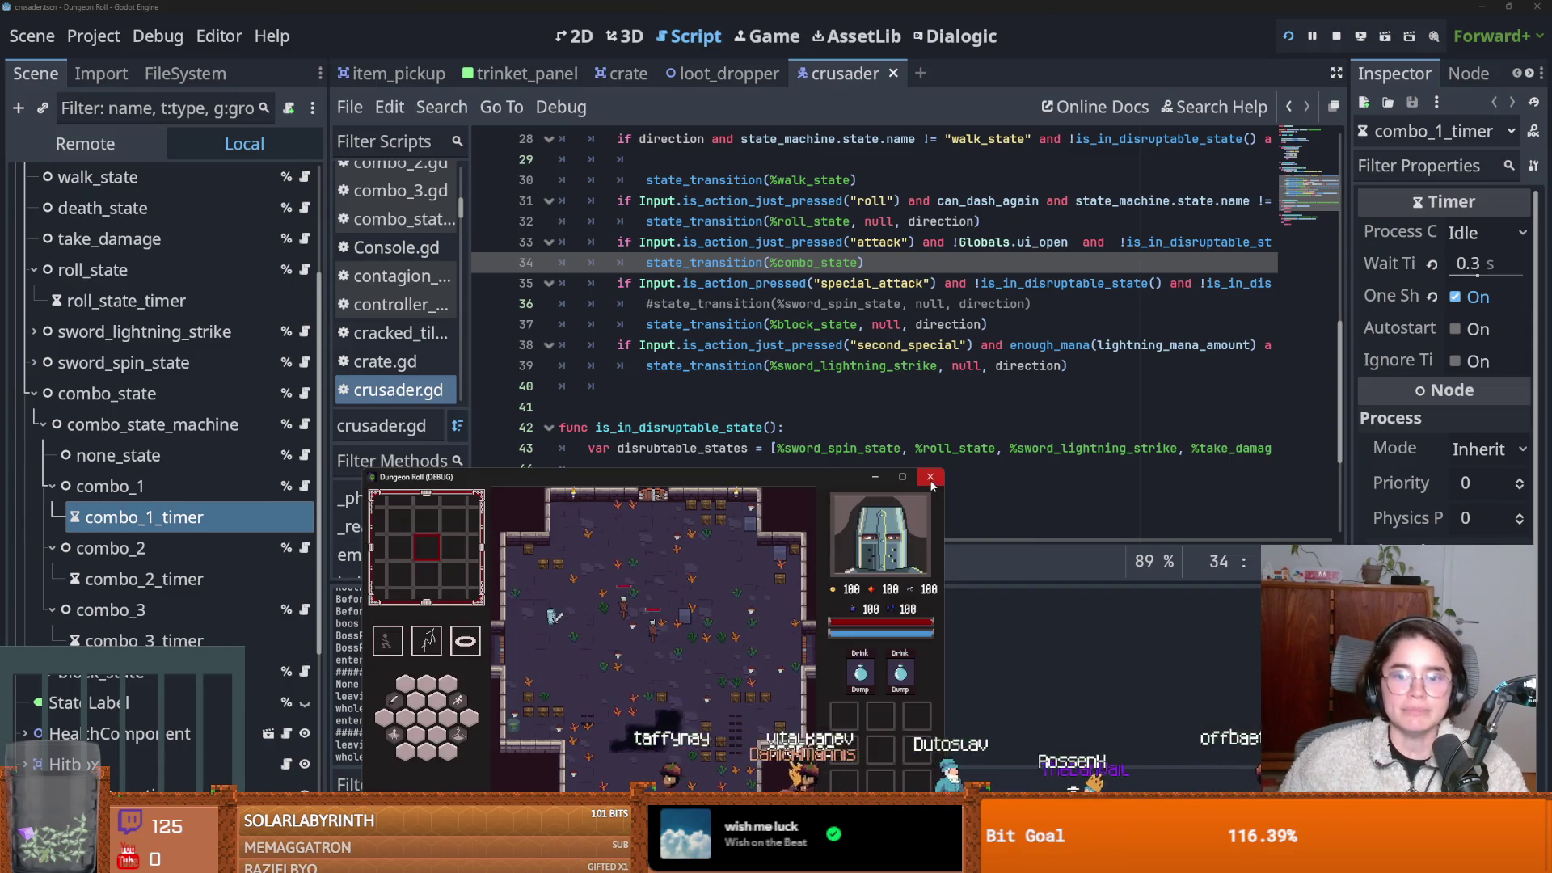
# Check out the 'opening dialogue when its already open' commit in GitHub Desktop.
pyautogui.hotkey('alt', 'Tab')
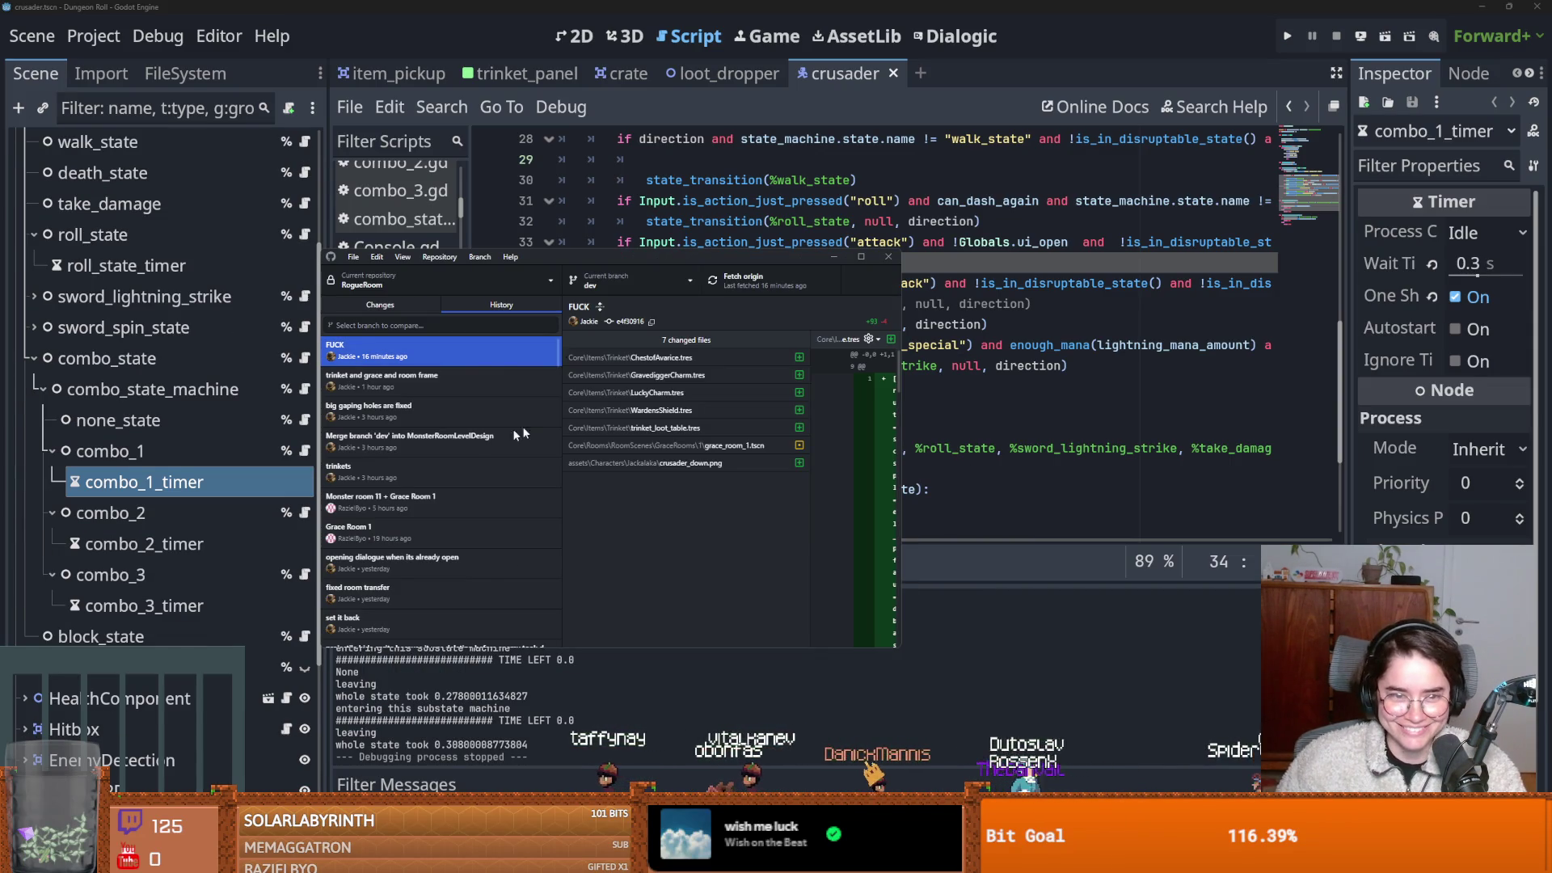
pyautogui.hotkey('alt', 'Tab')
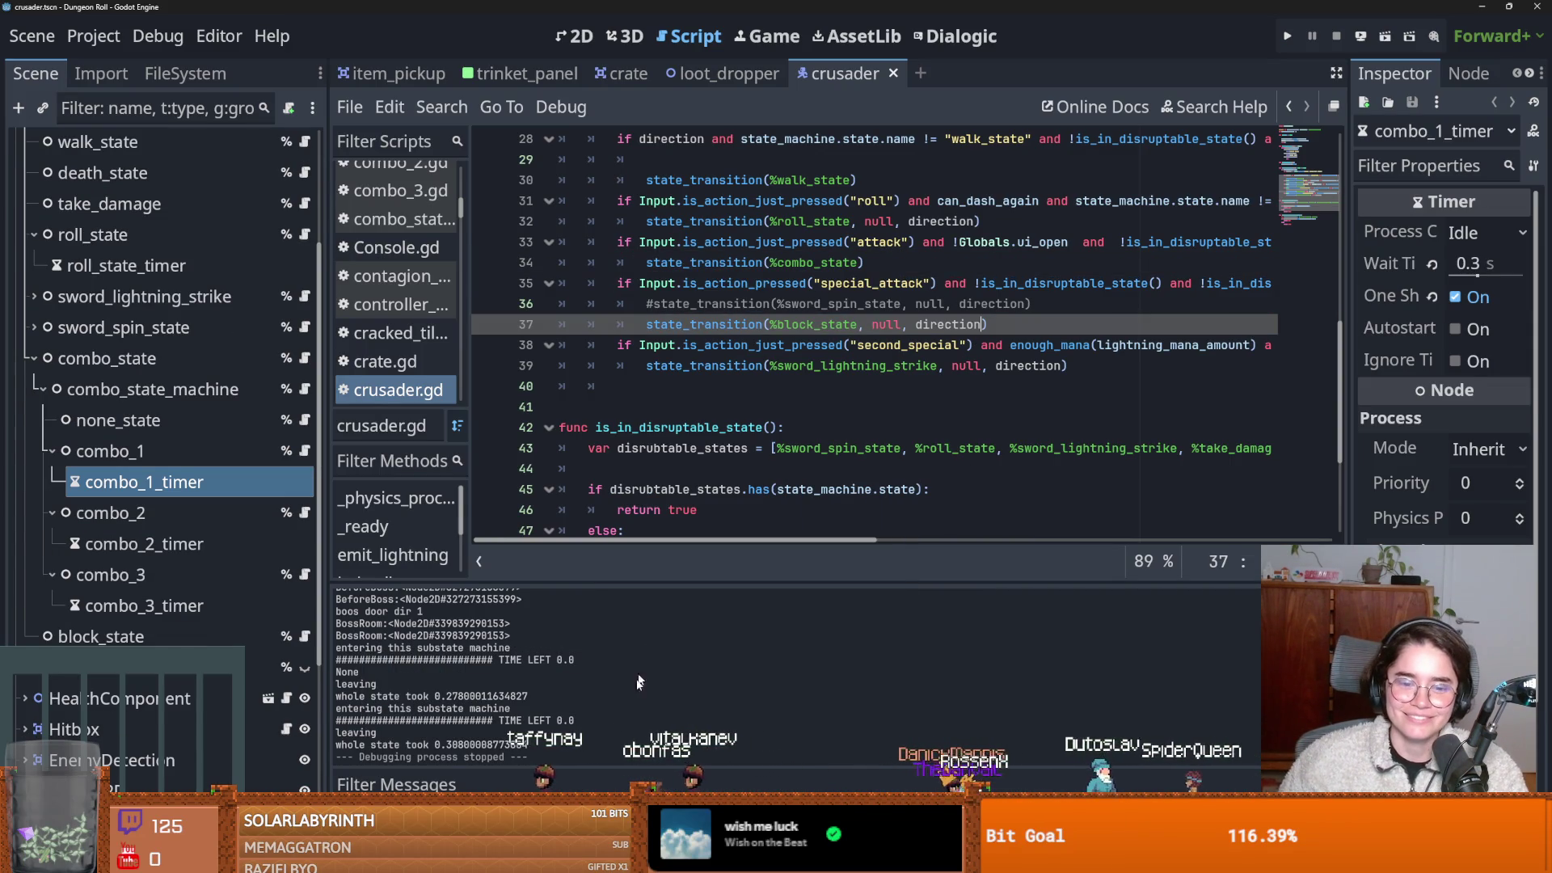
pyautogui.hotkey('alt', 'Tab')
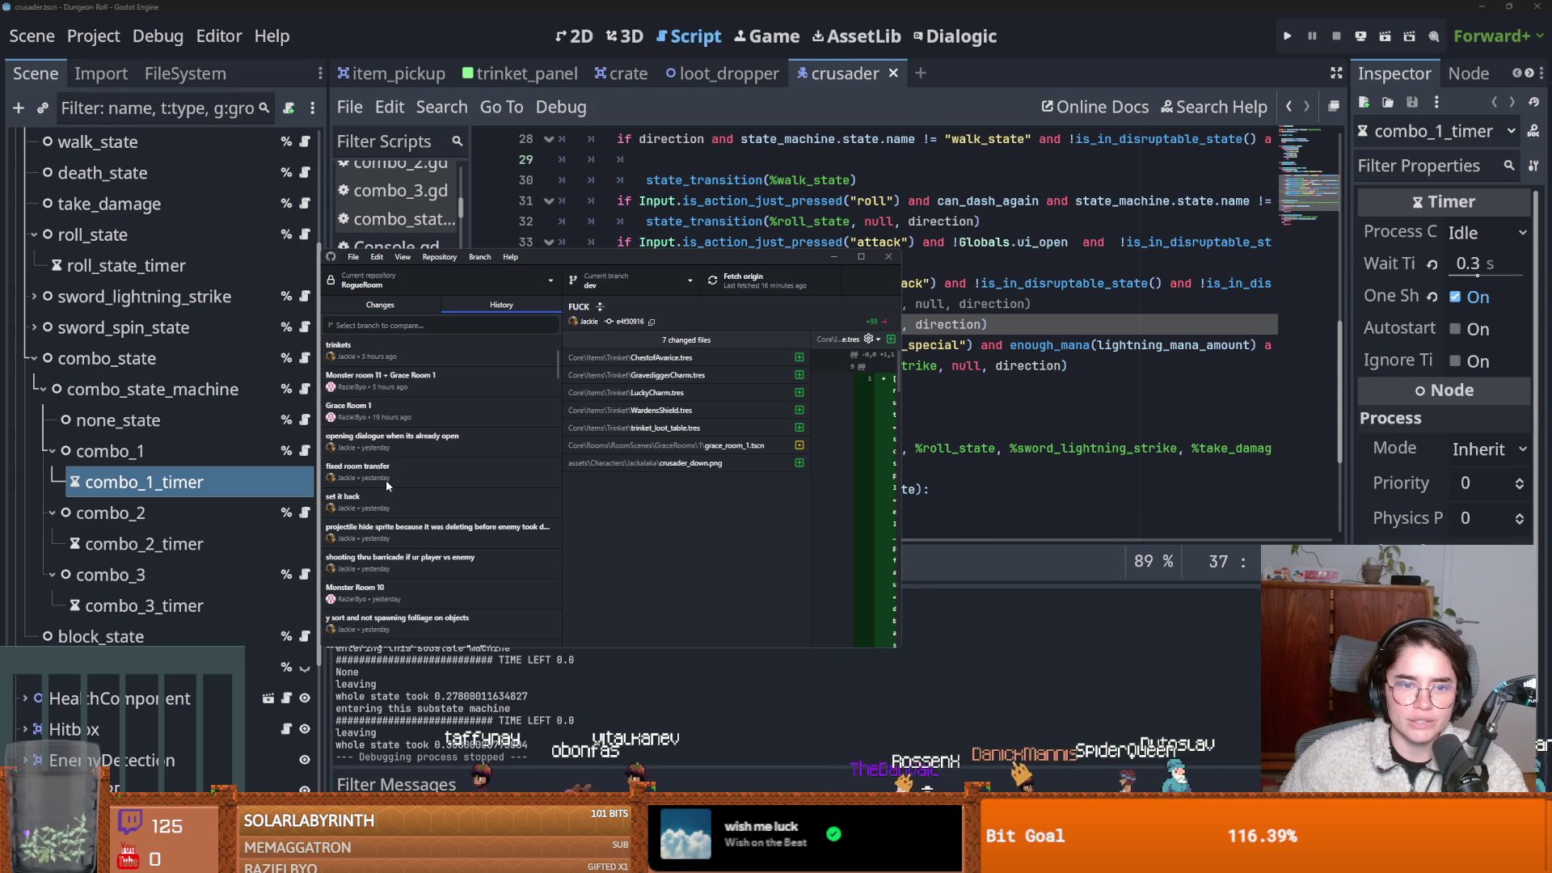
pyautogui.rightClick(378, 444)
pyautogui.click(414, 487)
pyautogui.click(667, 498)
# Reload files from disk, test-run the game as Crusader, stop it, and return to GitHub Desktop.
pyautogui.click(990, 392)
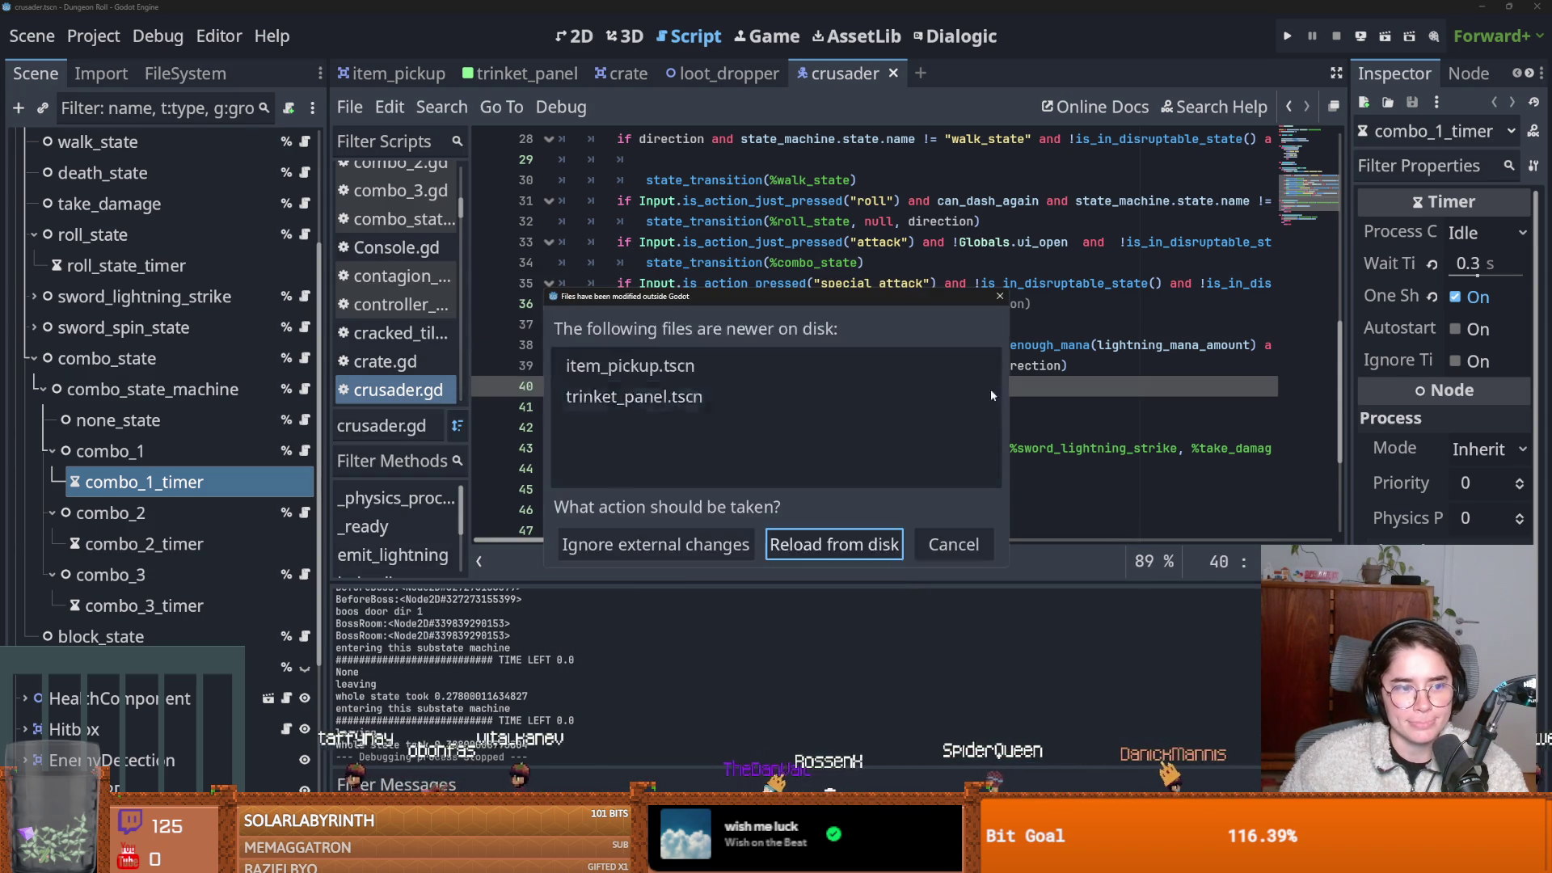
pyautogui.click(807, 544)
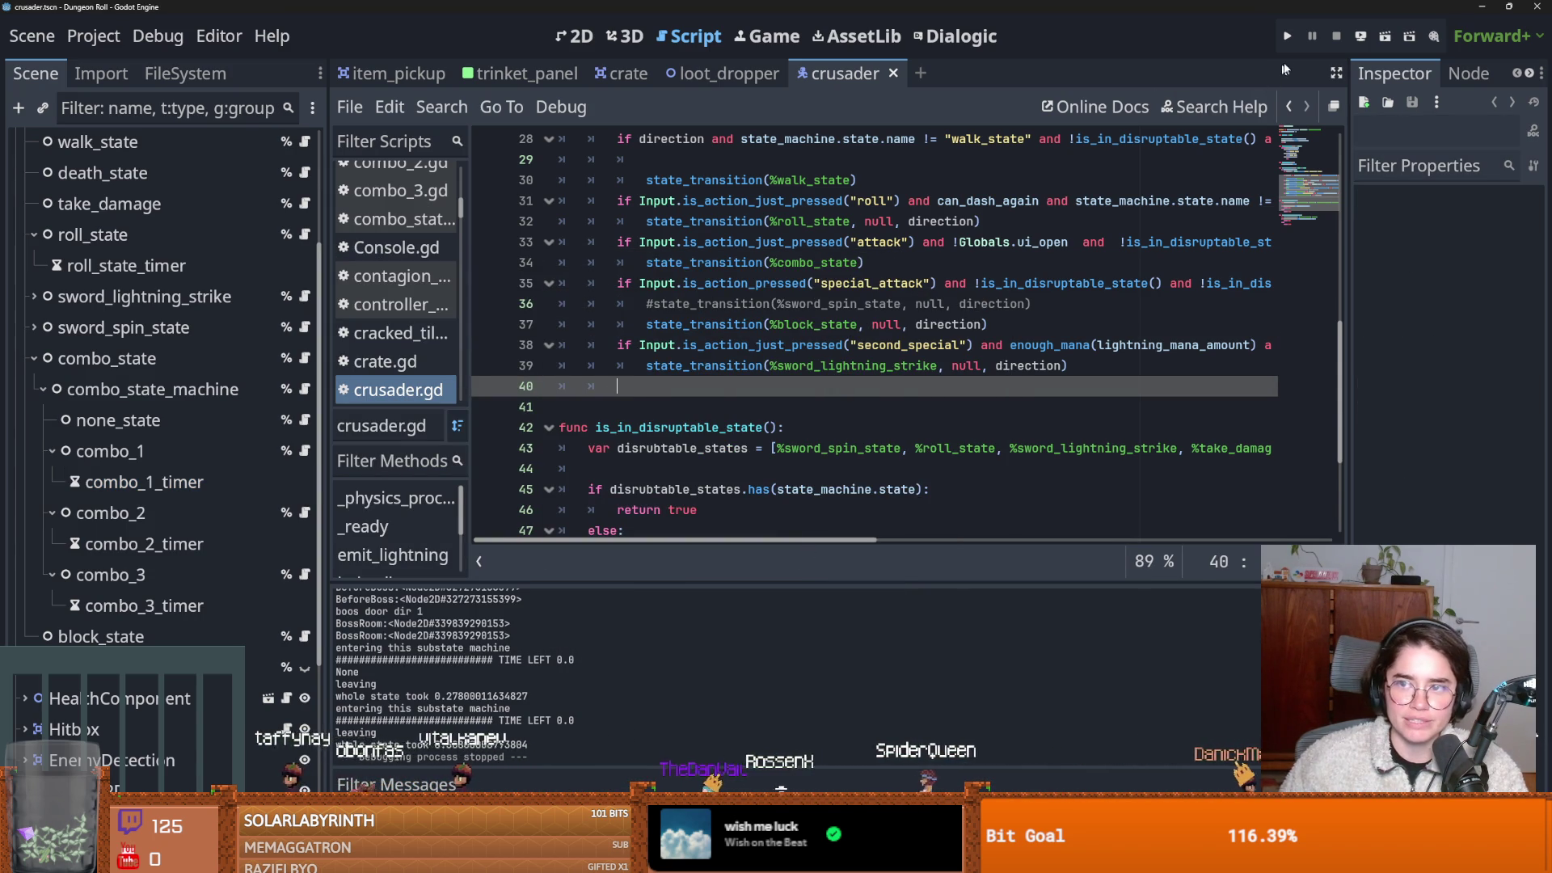
pyautogui.click(1287, 36)
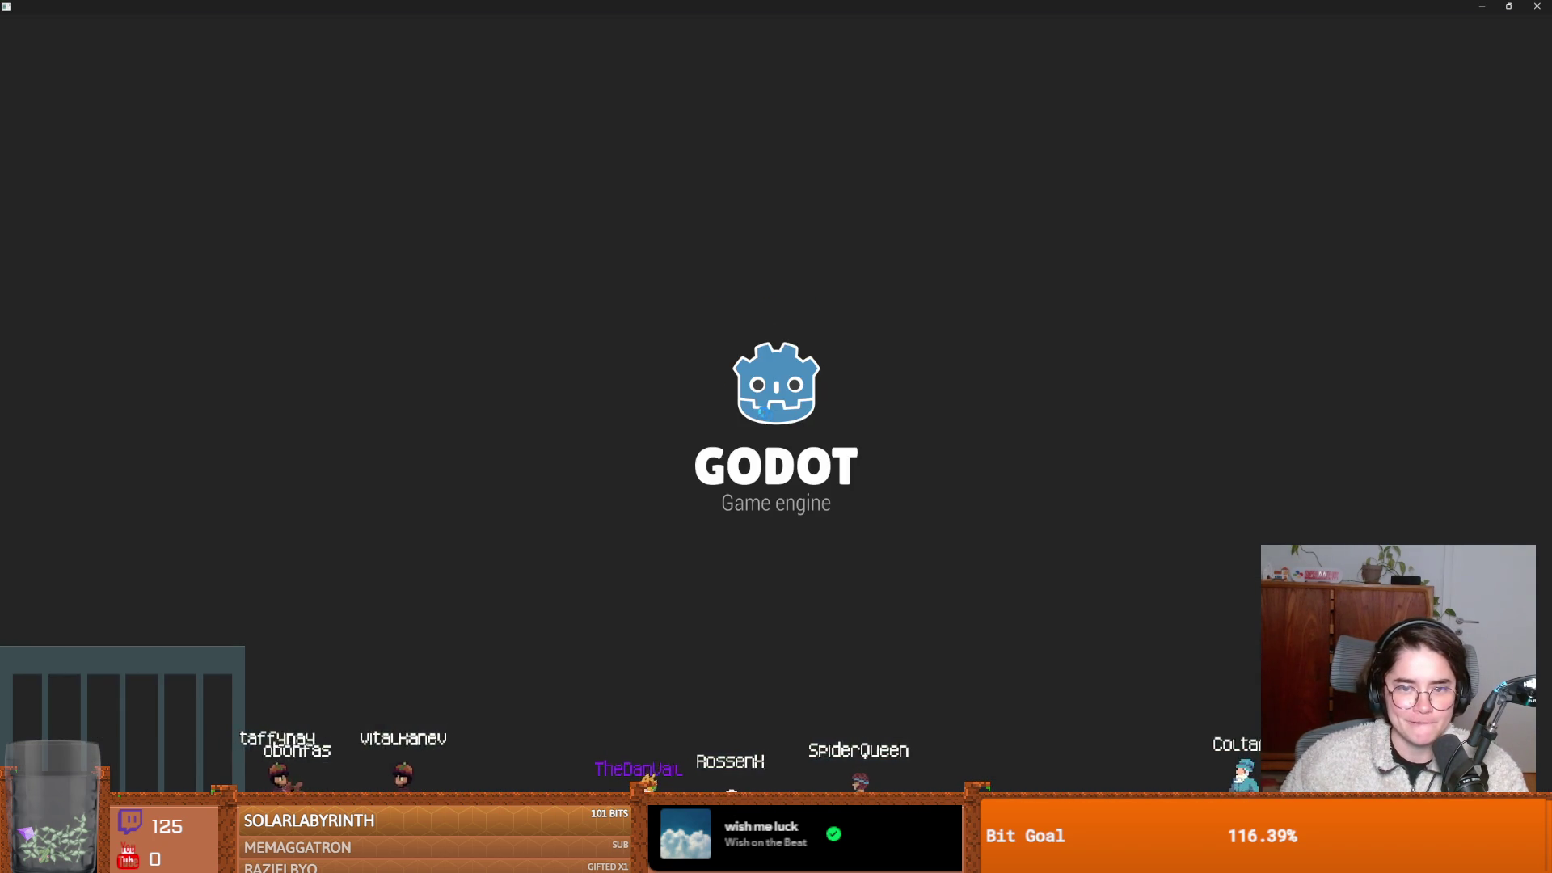
pyautogui.press('Return')
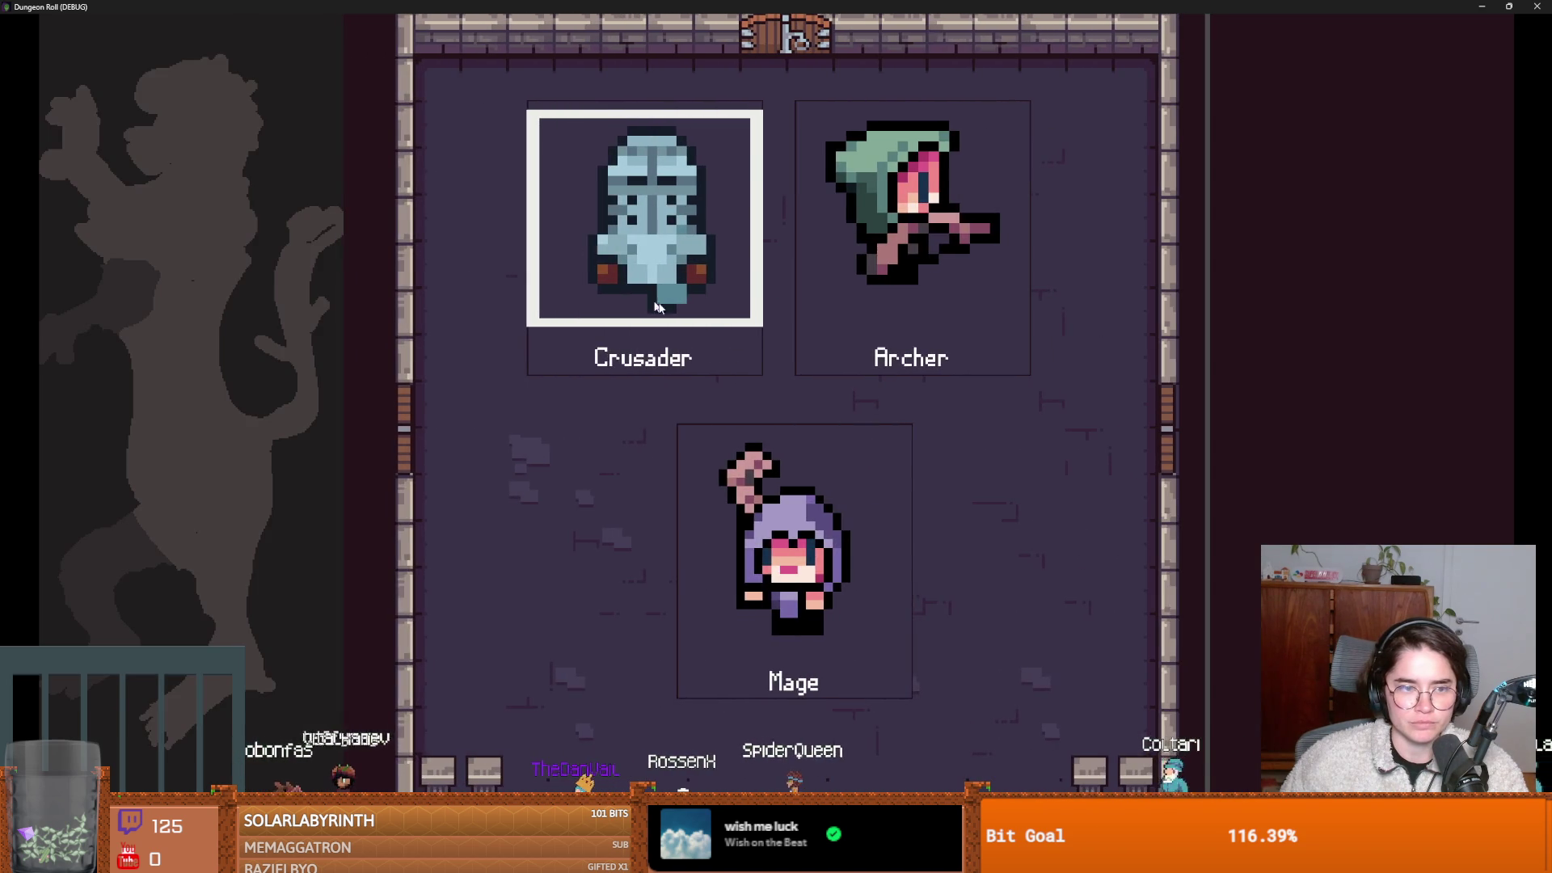
pyautogui.press('Return')
pyautogui.press('super+Down')
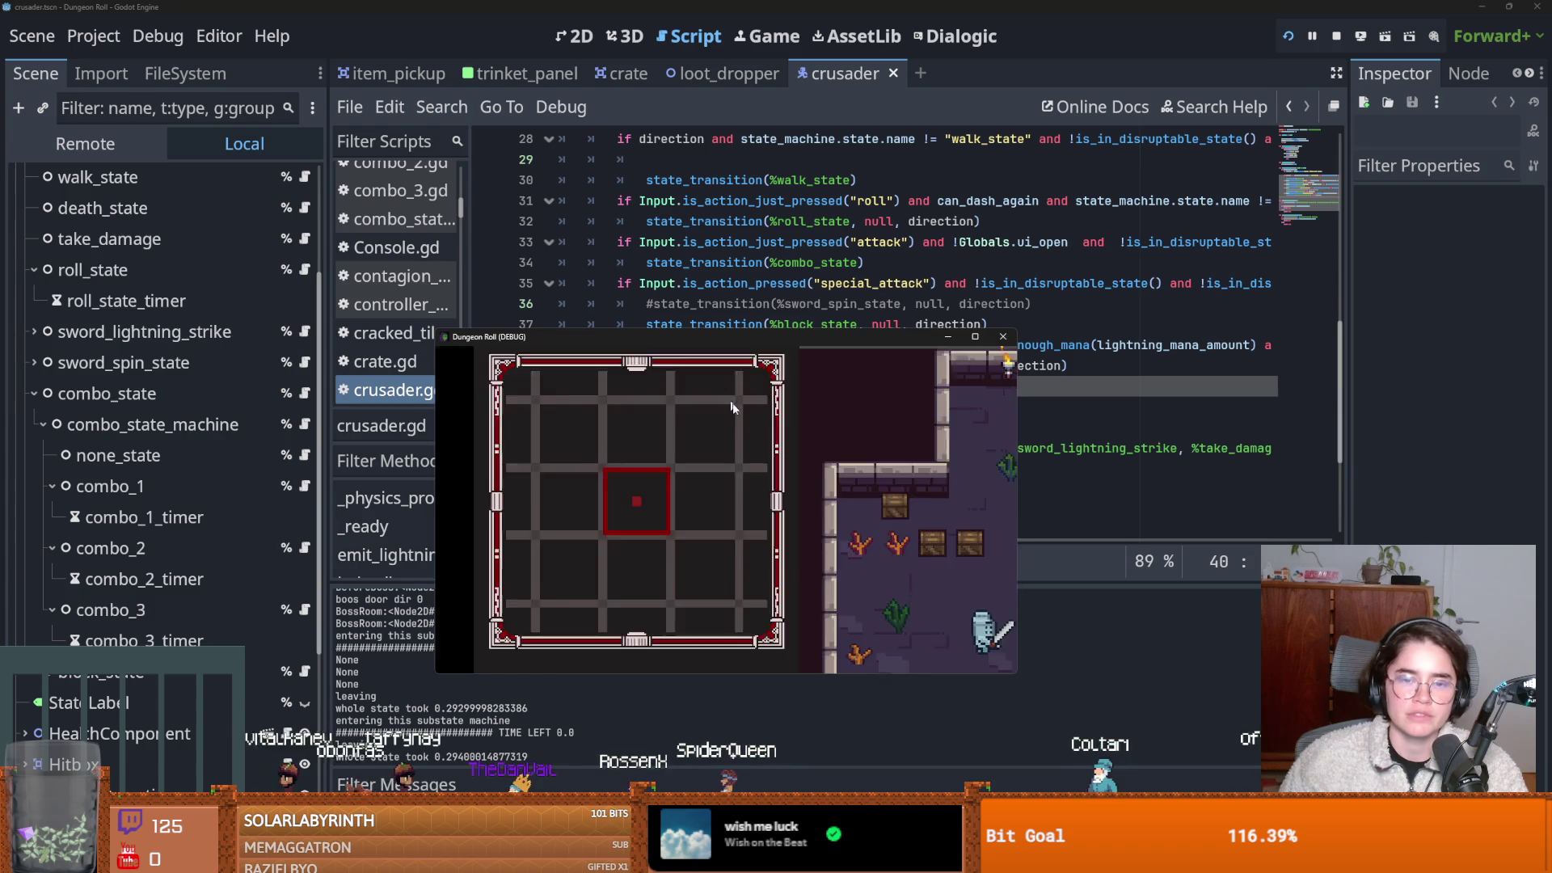
pyautogui.click(1003, 338)
pyautogui.hotkey('alt', 'Tab')
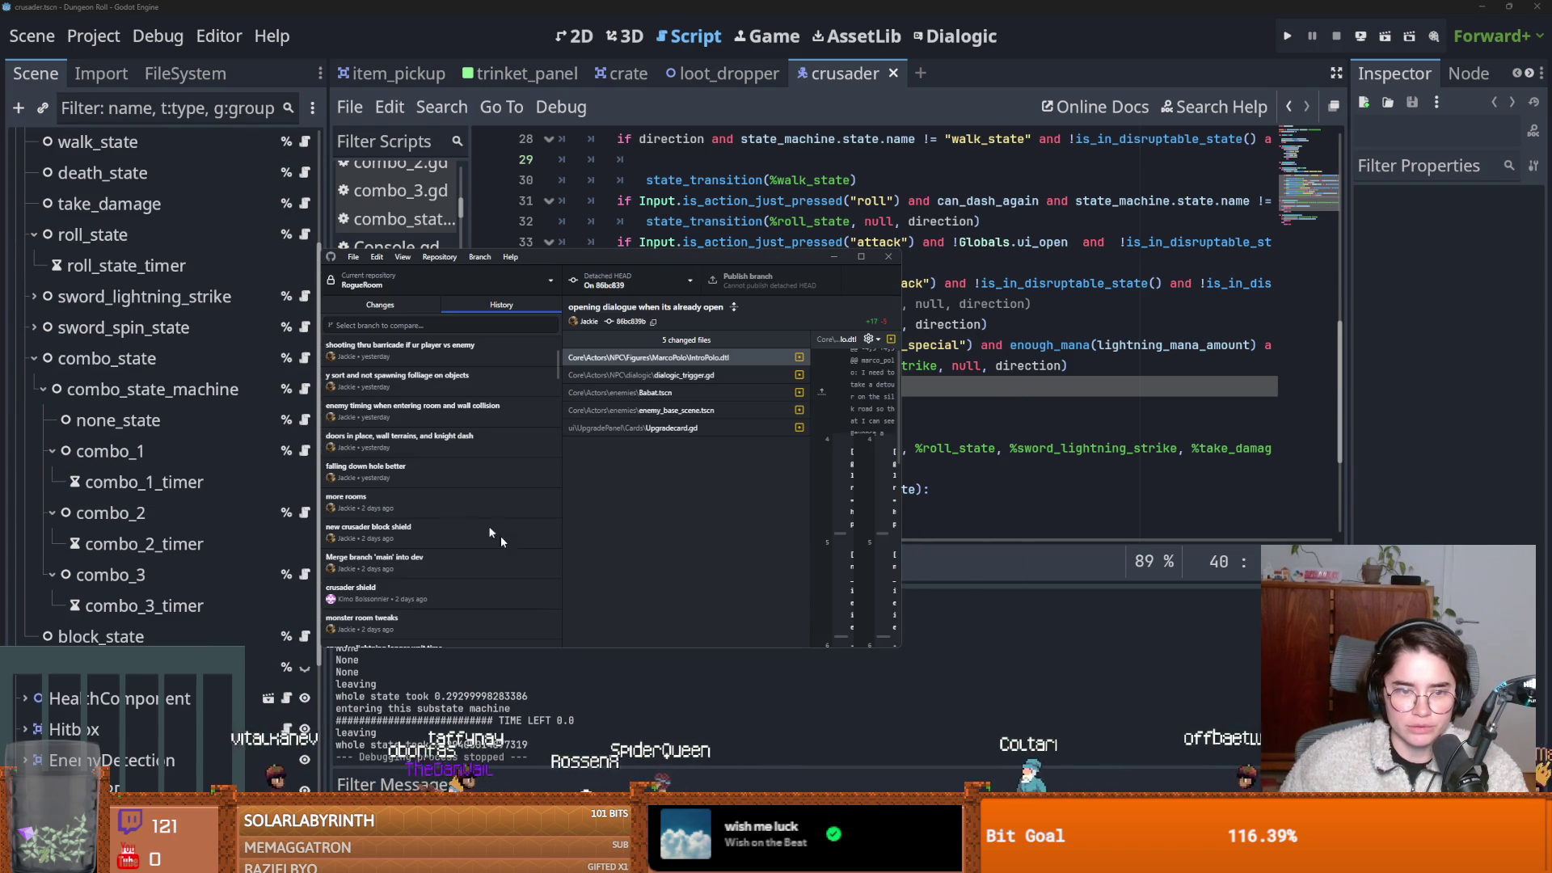
# Check out the 'doors in place, wall terrains, and knight dash' commit.
pyautogui.rightClick(403, 437)
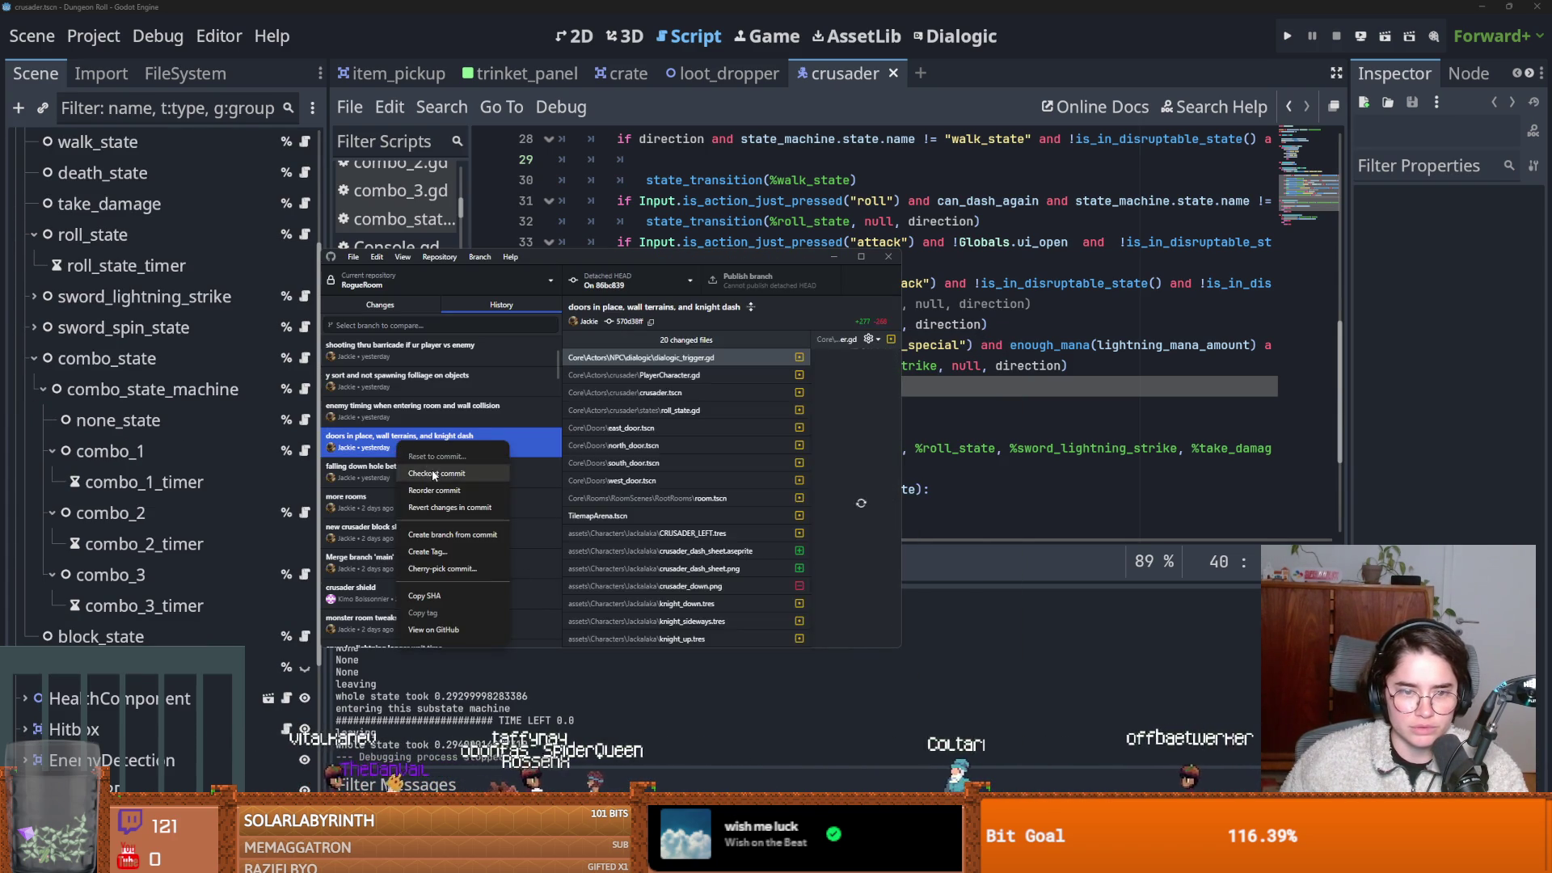
pyautogui.click(436, 473)
pyautogui.click(668, 495)
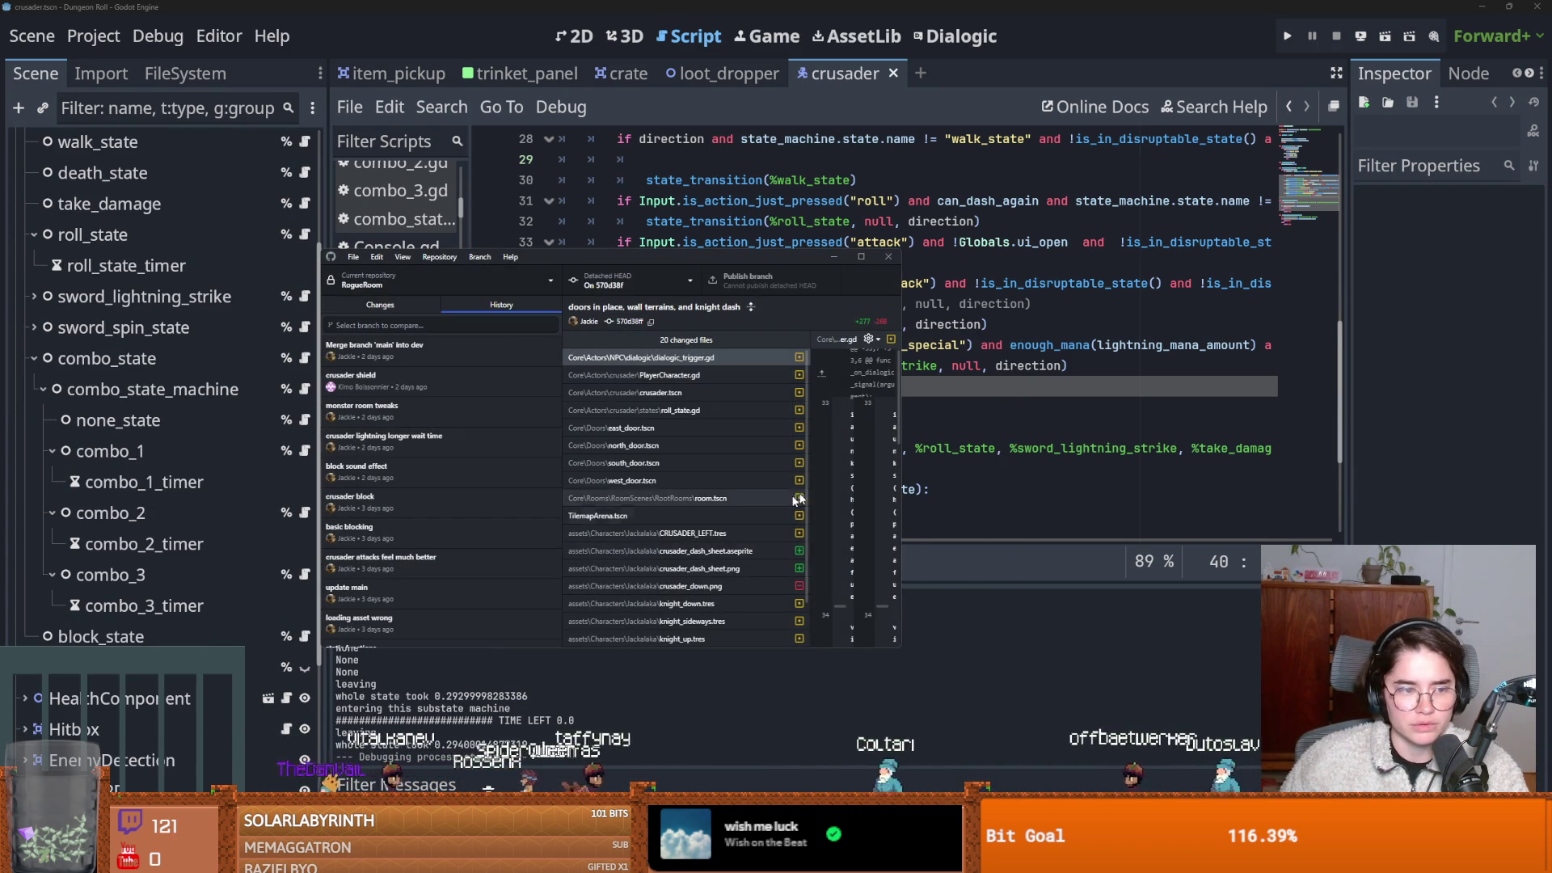
# Reload files from disk, test-run as Crusader, close the game, and return to GitHub Desktop.
pyautogui.hotkey('alt', 'Tab')
pyautogui.click(816, 546)
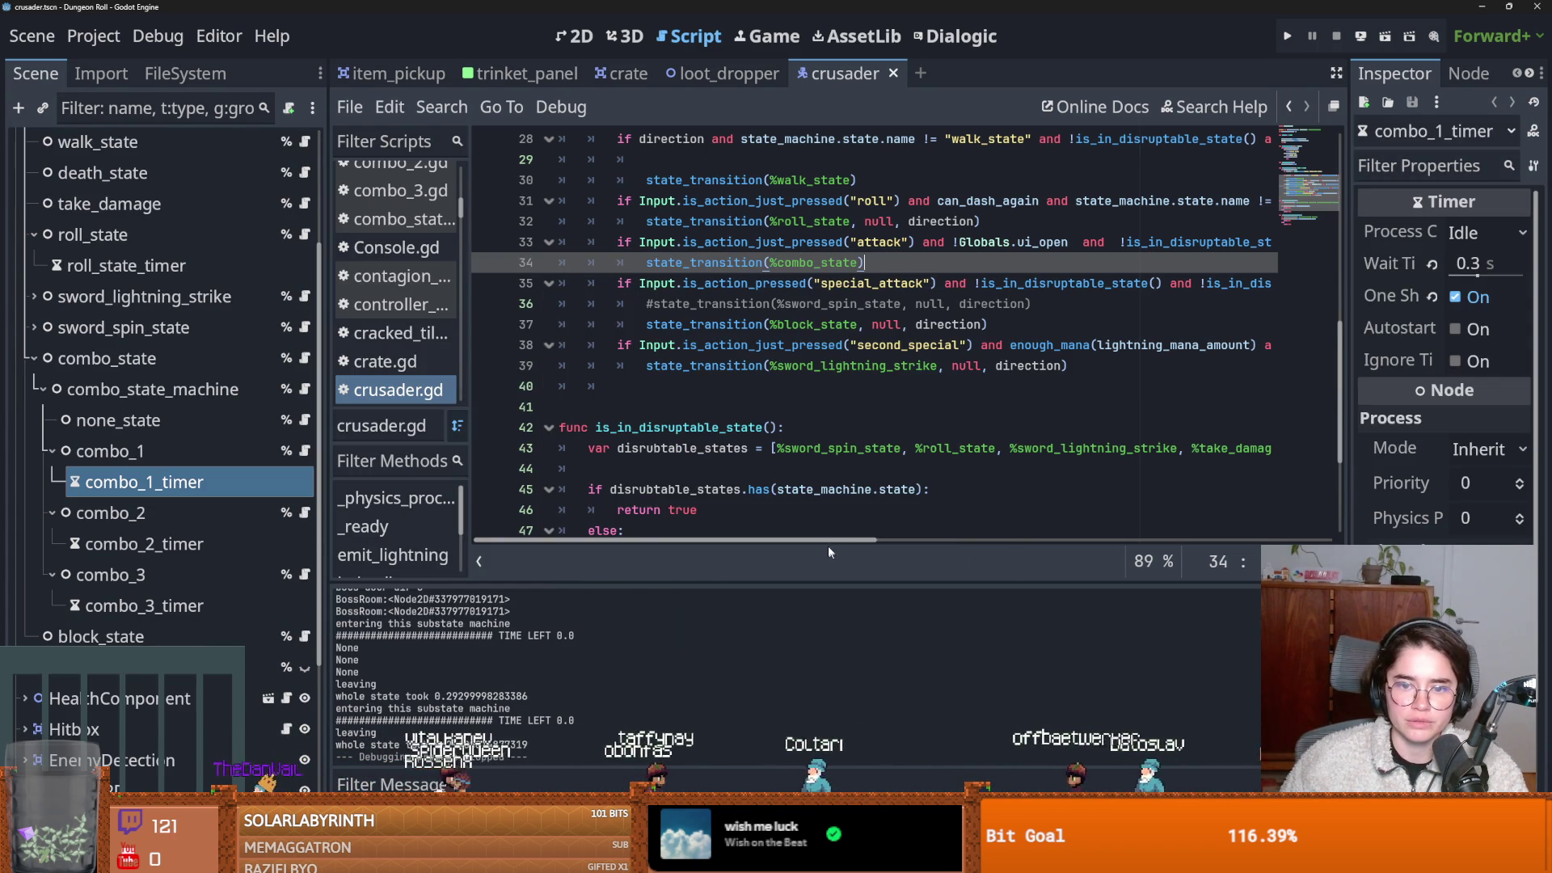
pyautogui.click(1286, 37)
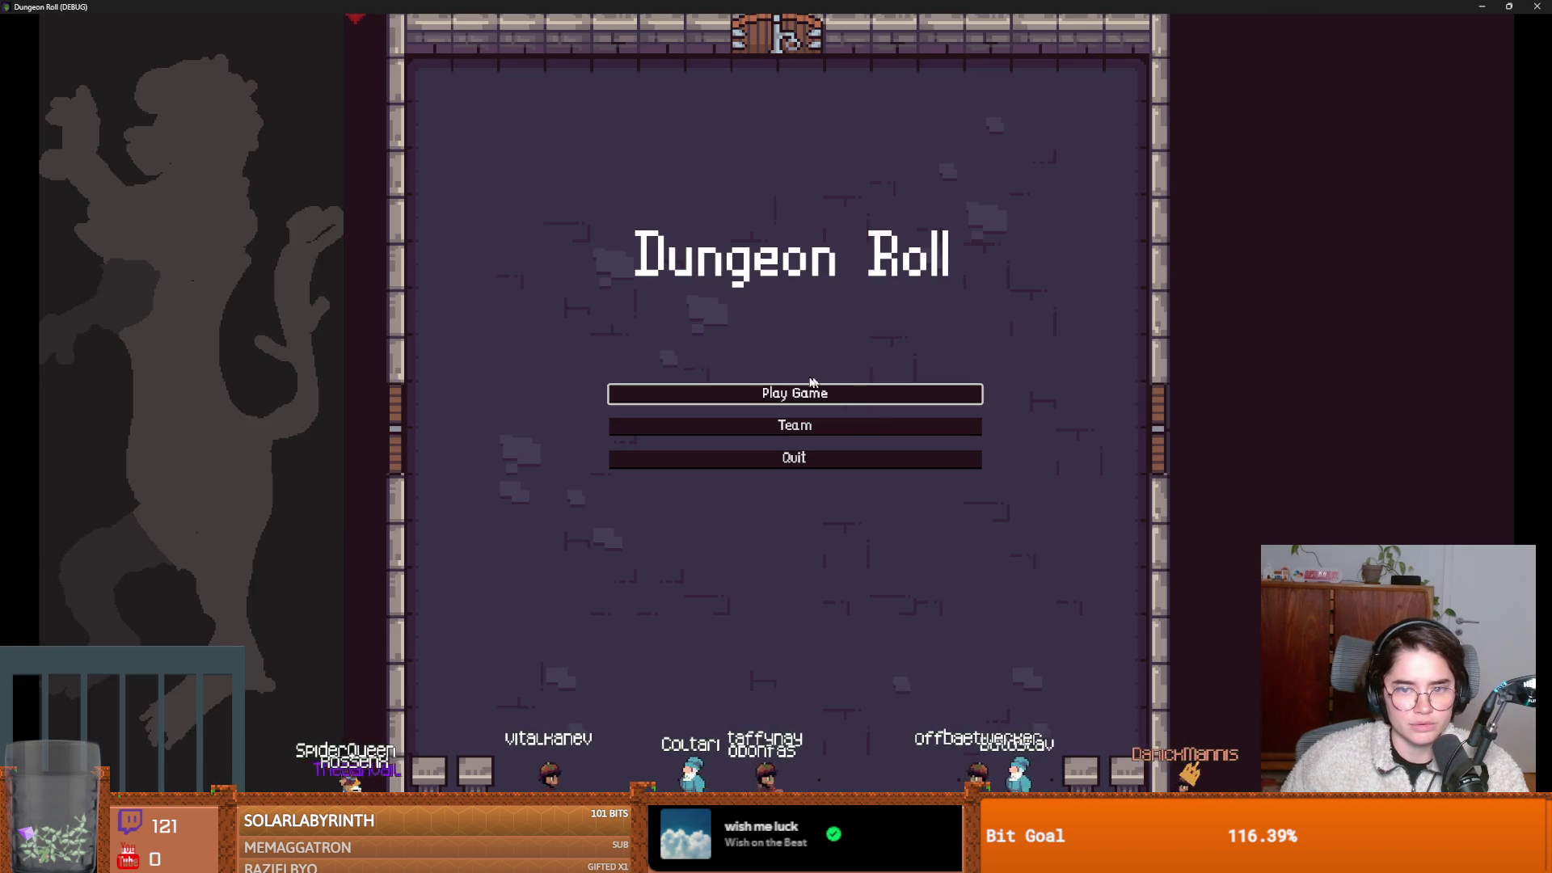
pyautogui.click(808, 387)
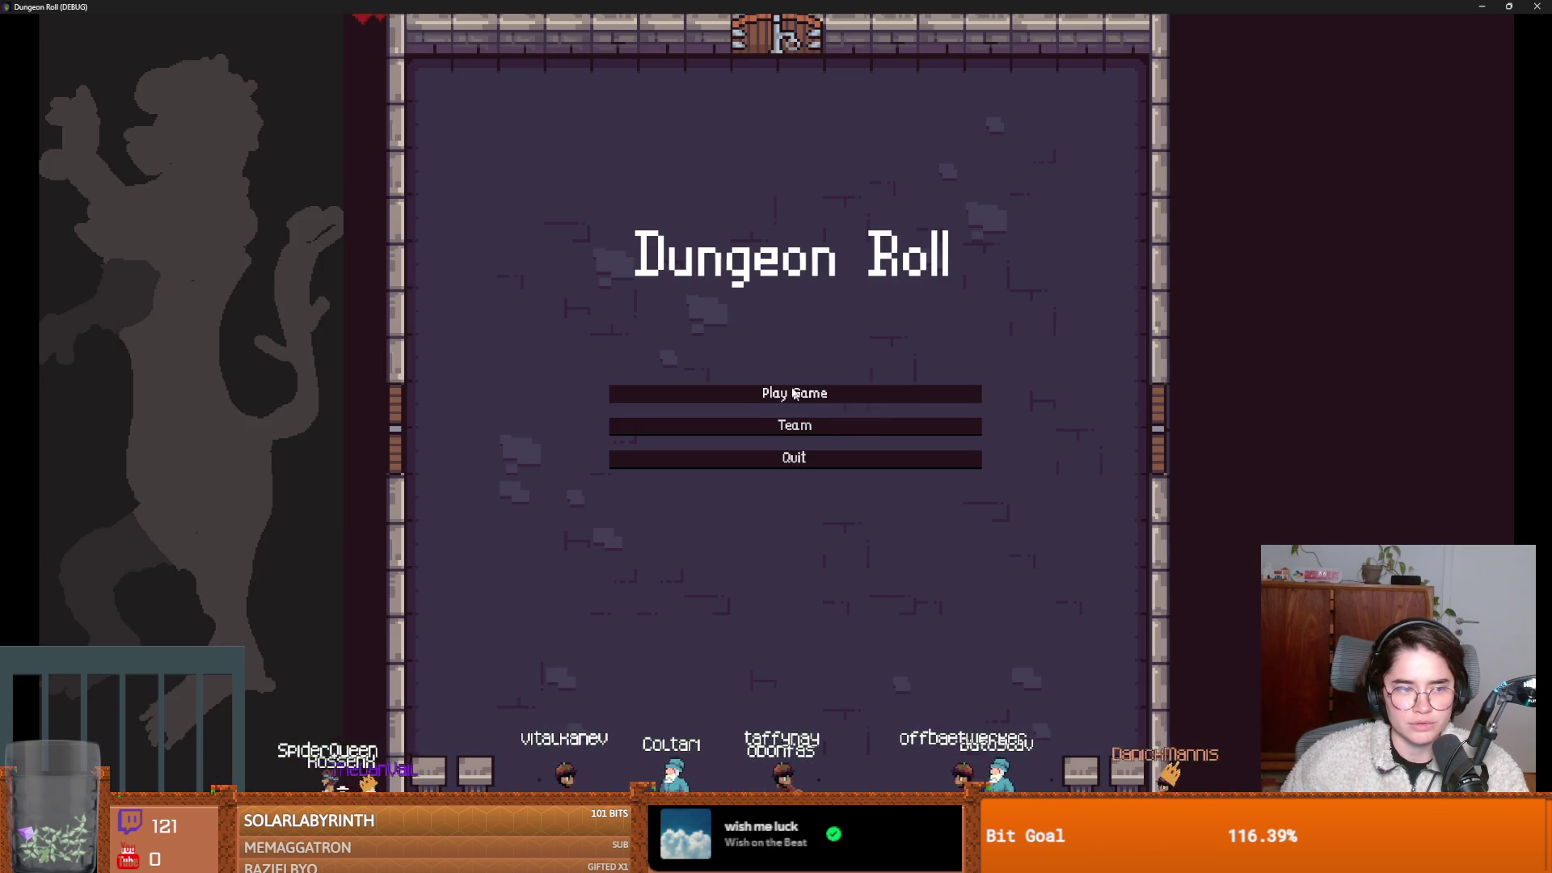
pyautogui.click(686, 293)
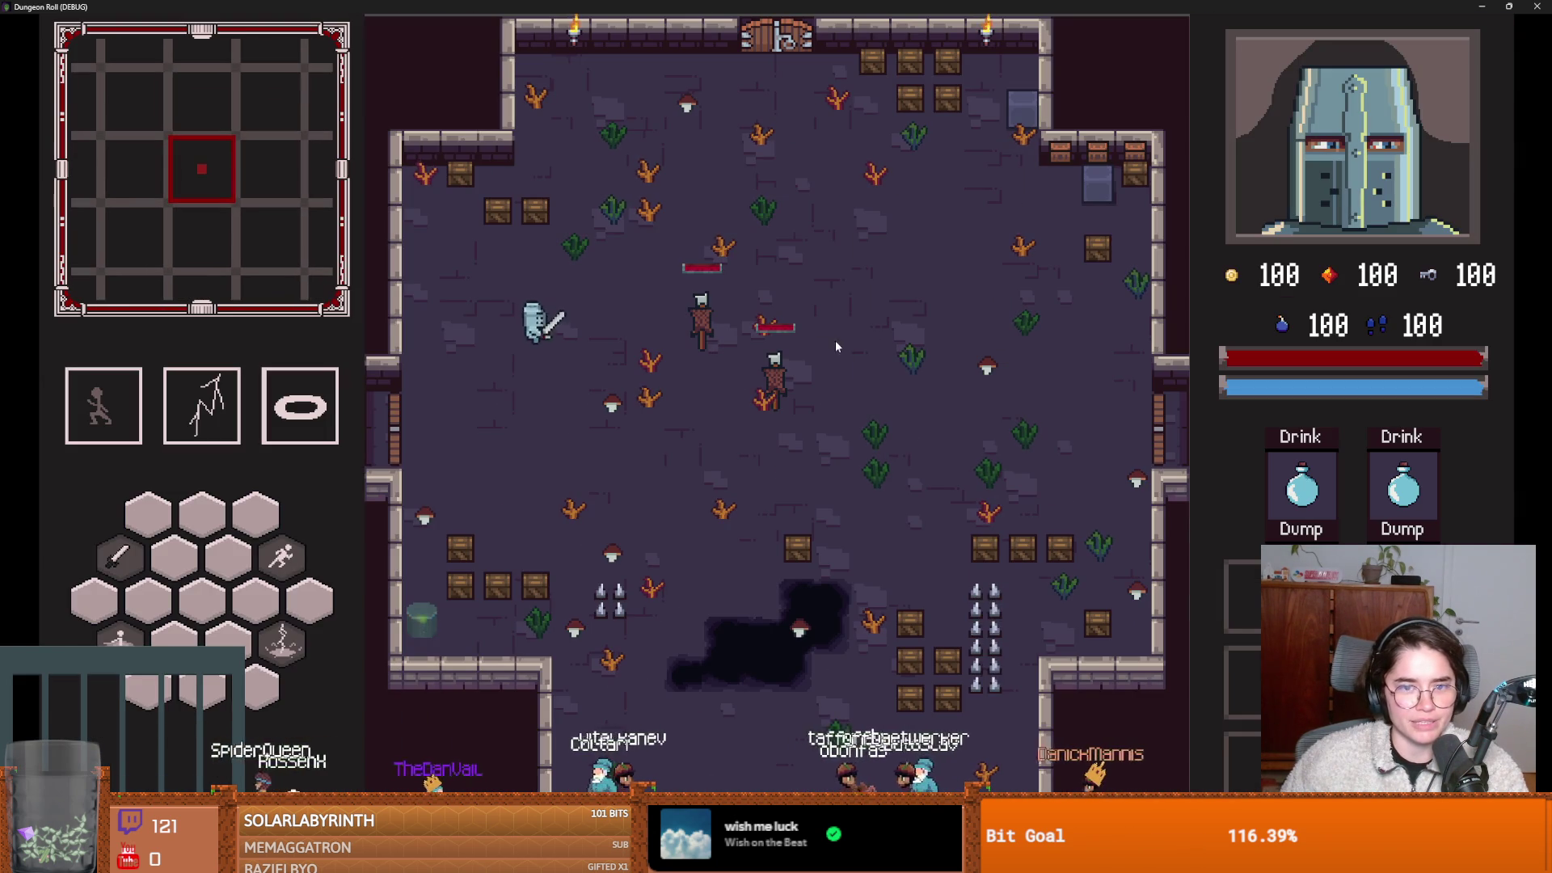
pyautogui.doubleClick(800, 5)
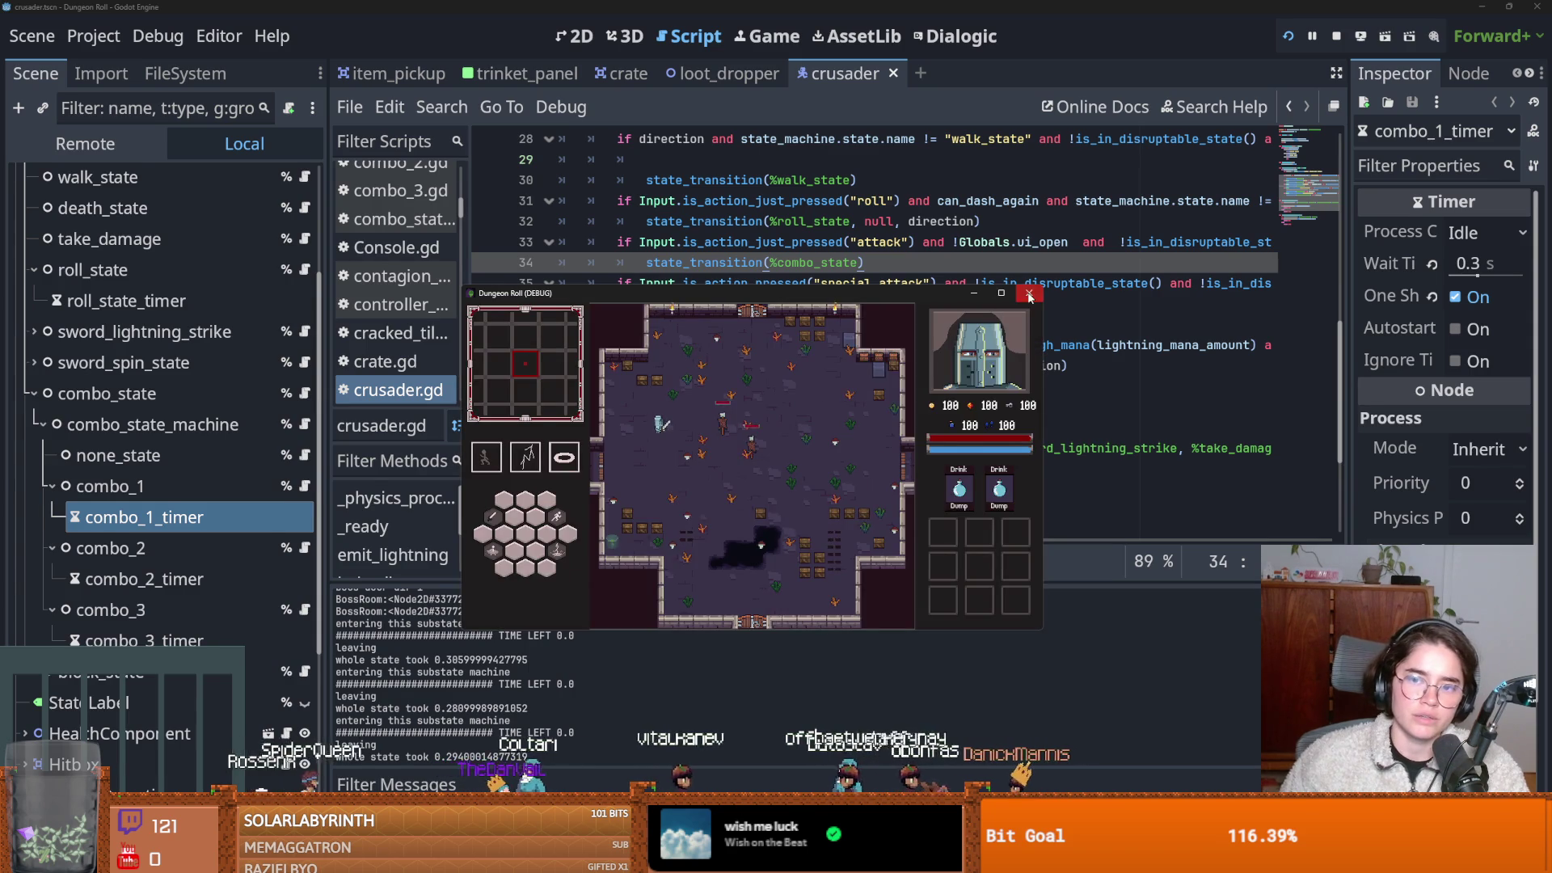
pyautogui.click(1029, 296)
pyautogui.hotkey('alt', 'Tab')
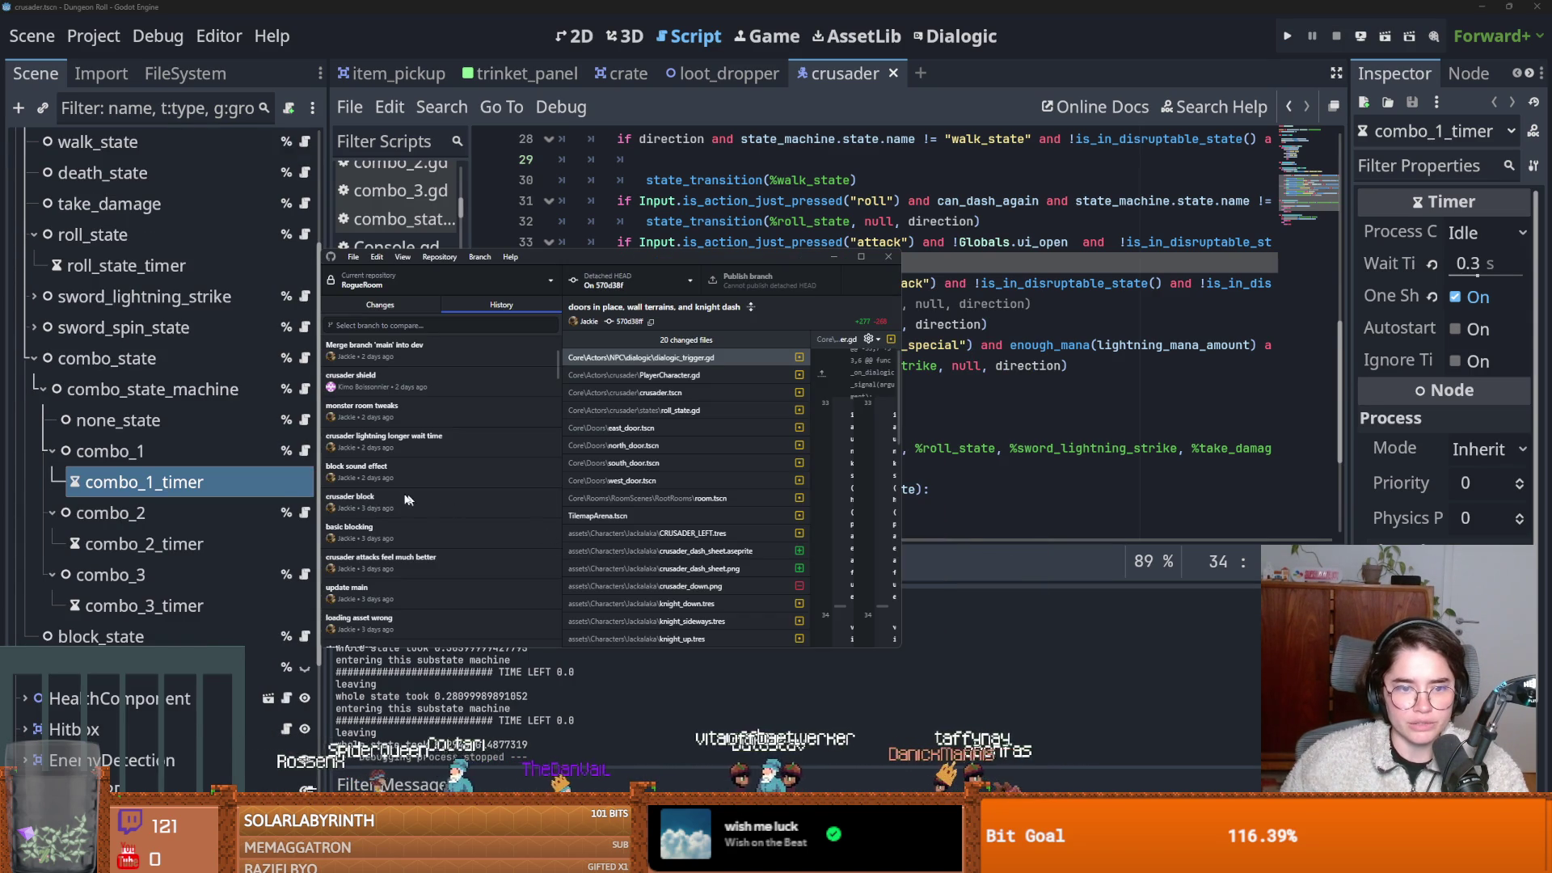
# Check out the 'block sound effect' commit as a detached HEAD.
pyautogui.rightClick(399, 478)
pyautogui.click(440, 505)
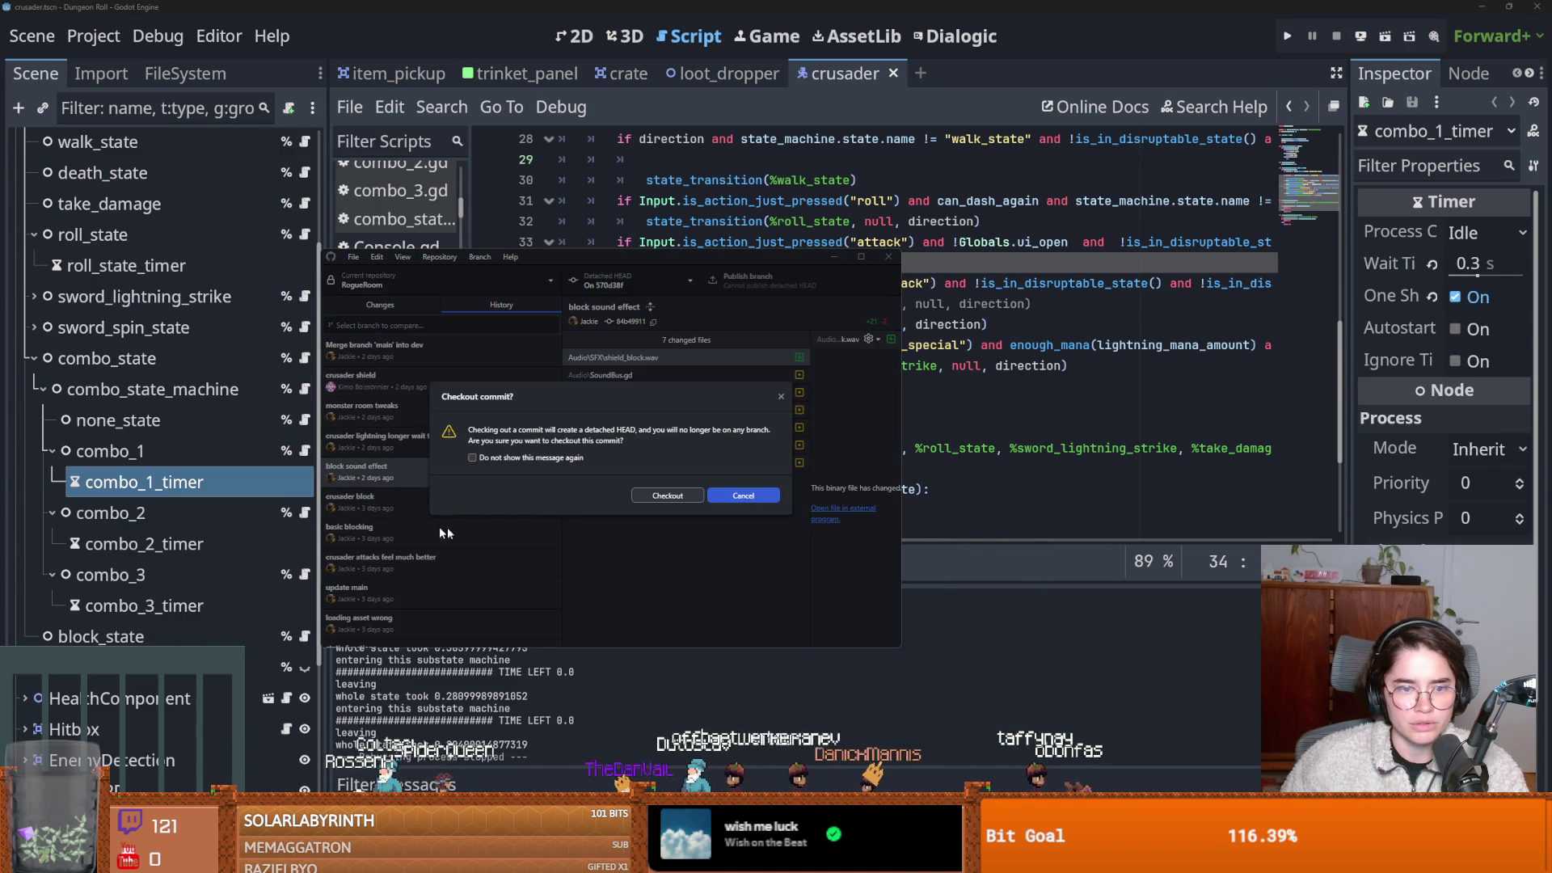
pyautogui.click(669, 497)
# Reload the changed files in Godot and test-run a new game as the Crusader, then stop it.
pyautogui.click(963, 413)
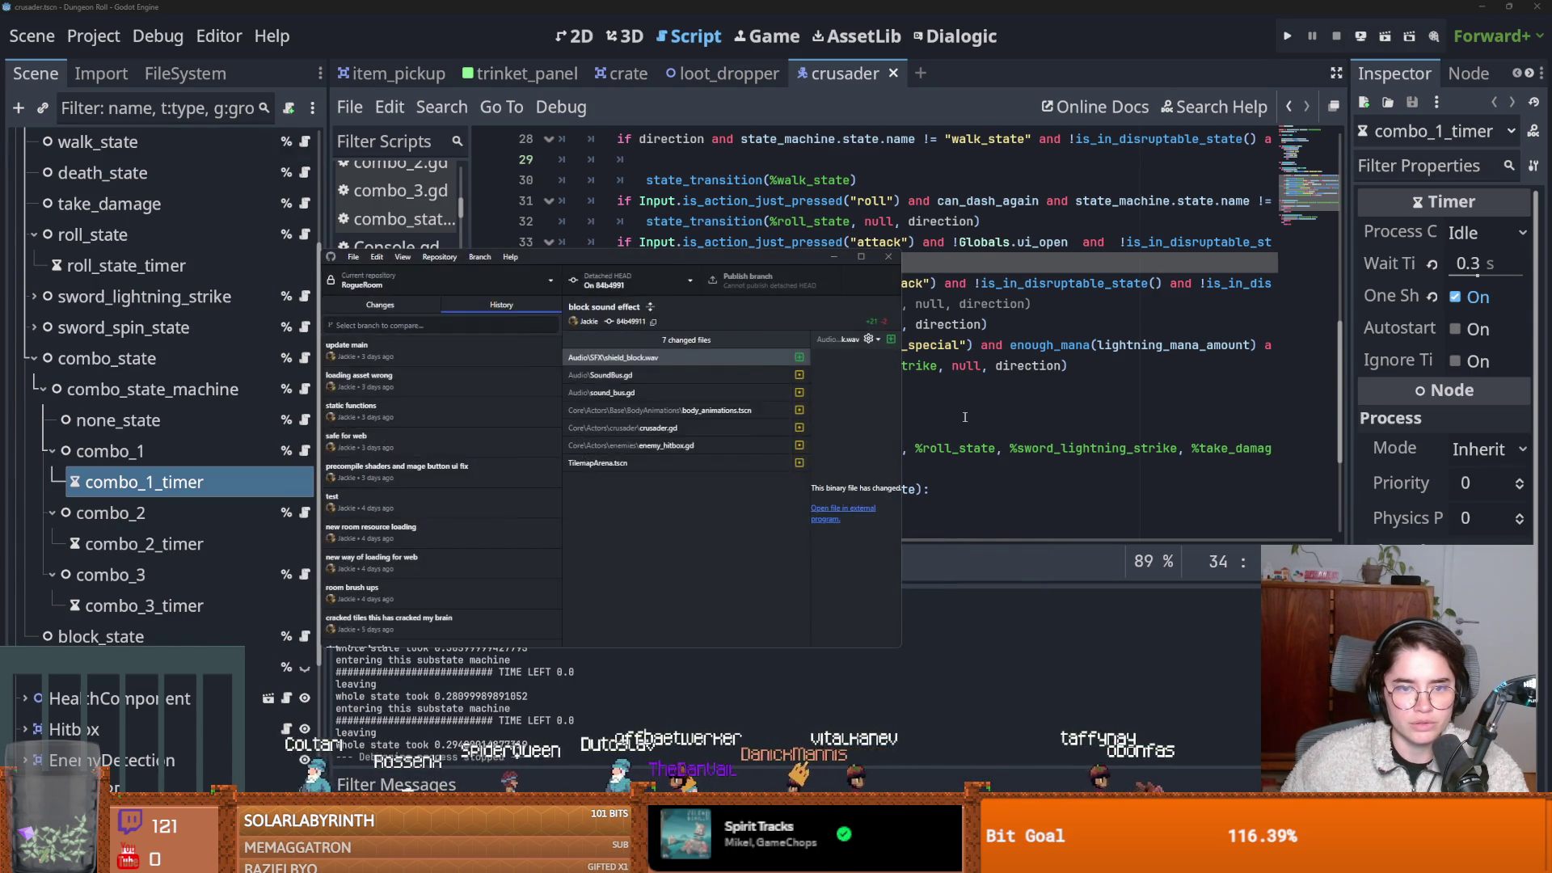
pyautogui.click(833, 543)
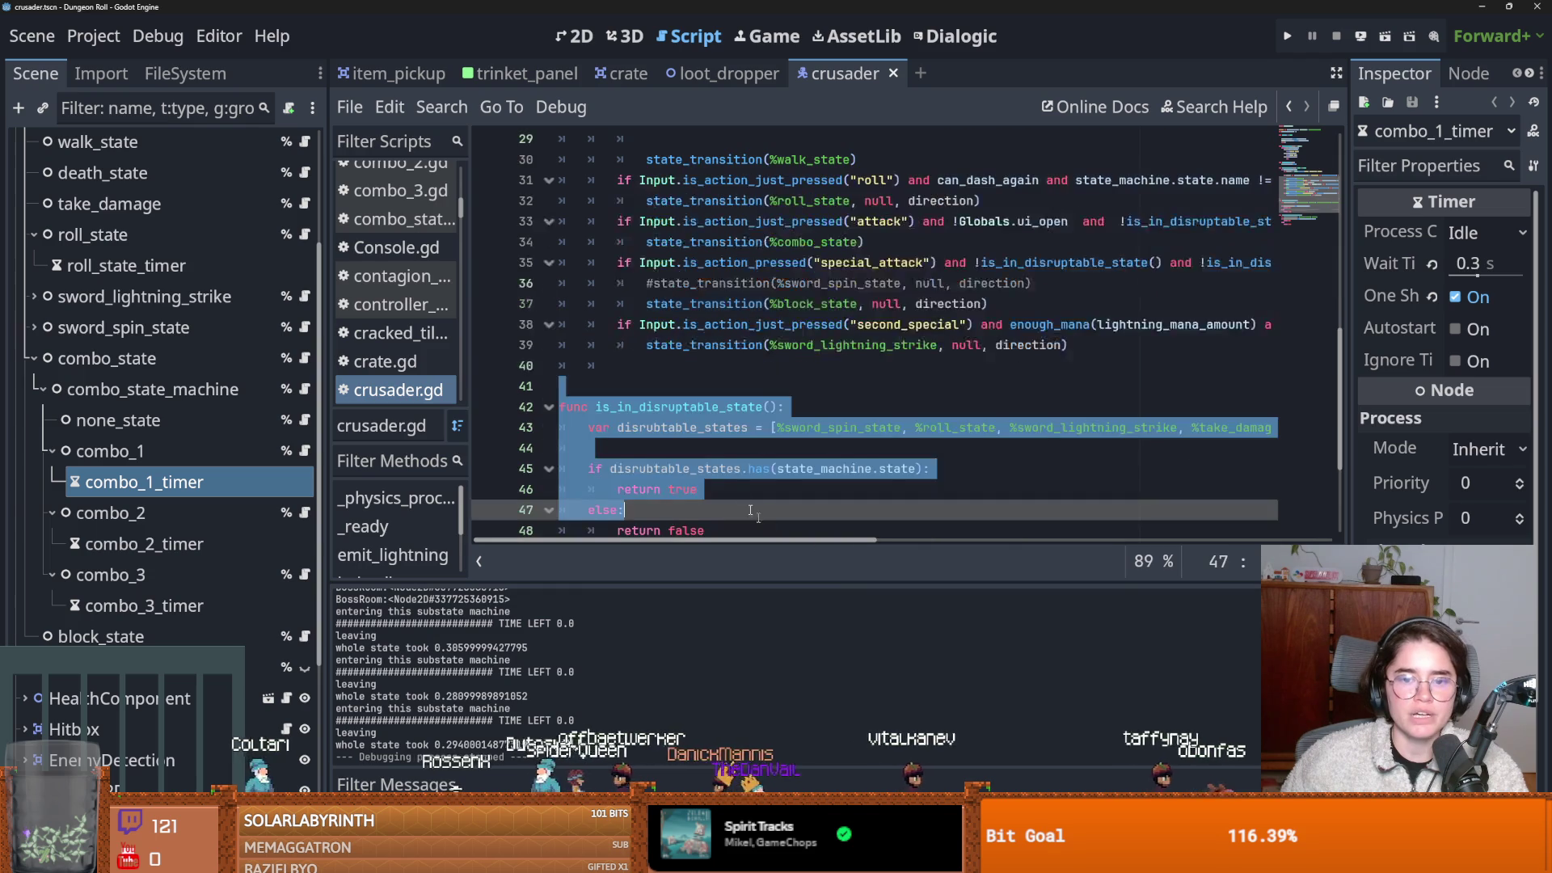
pyautogui.click(844, 427)
pyautogui.press('F5')
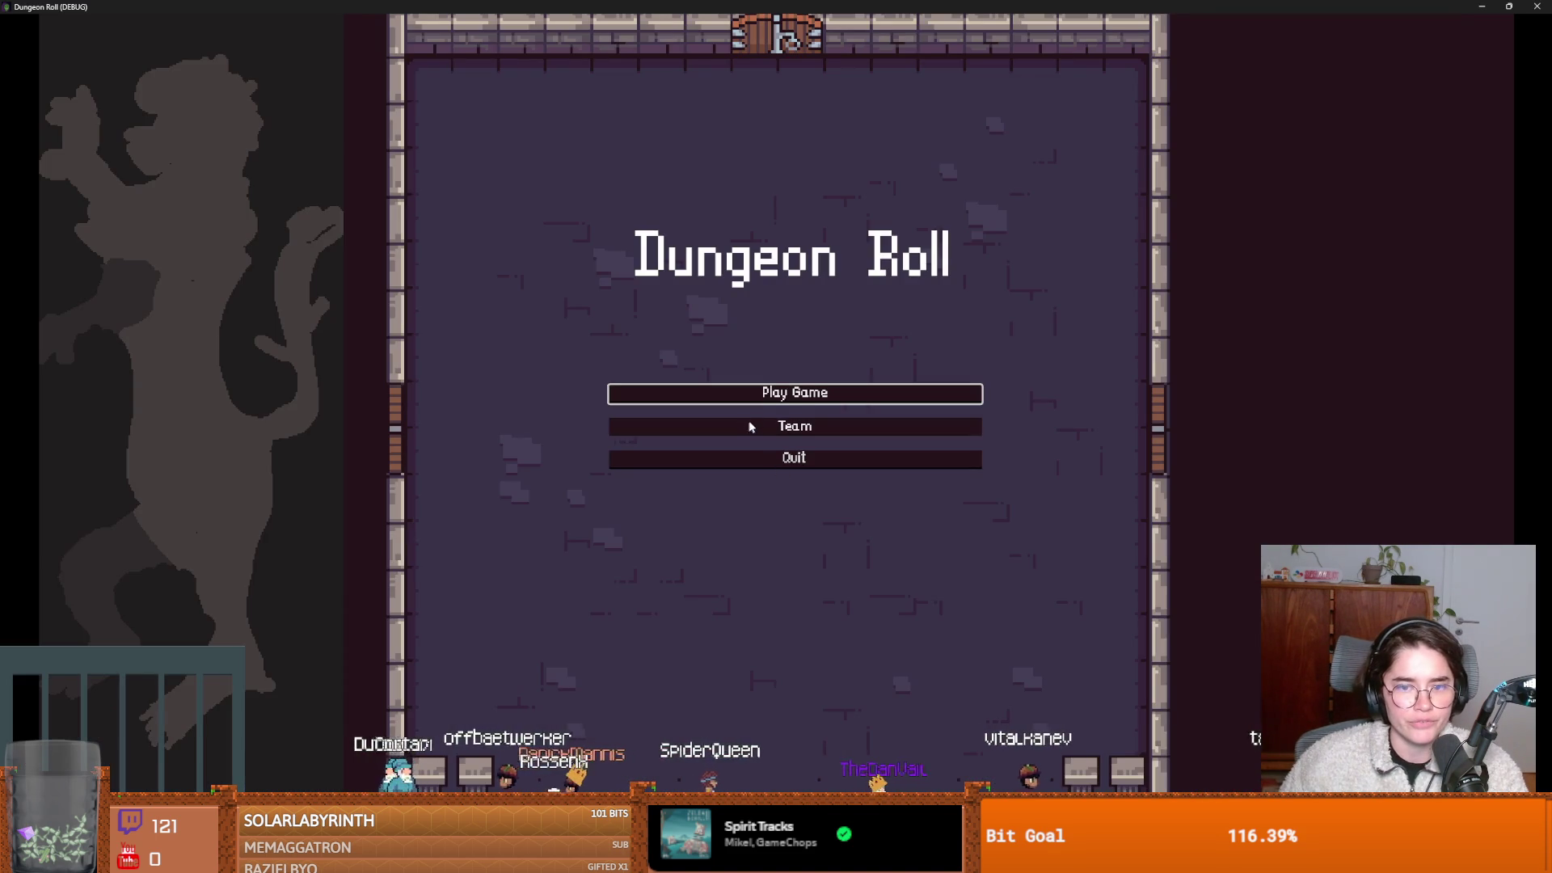
pyautogui.click(755, 404)
pyautogui.press('Return')
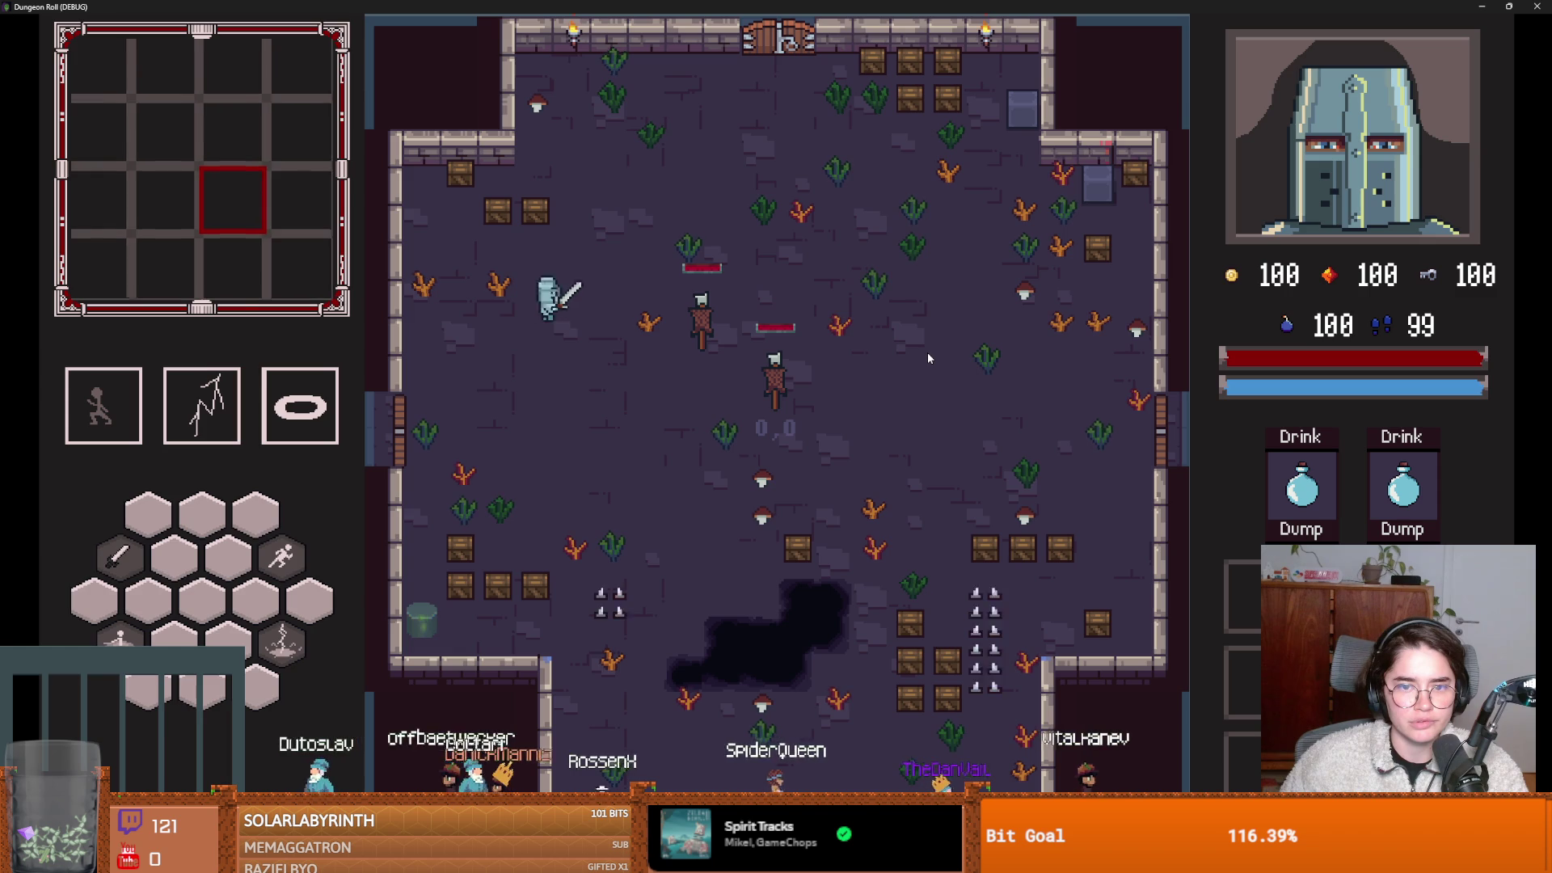
pyautogui.press('F8')
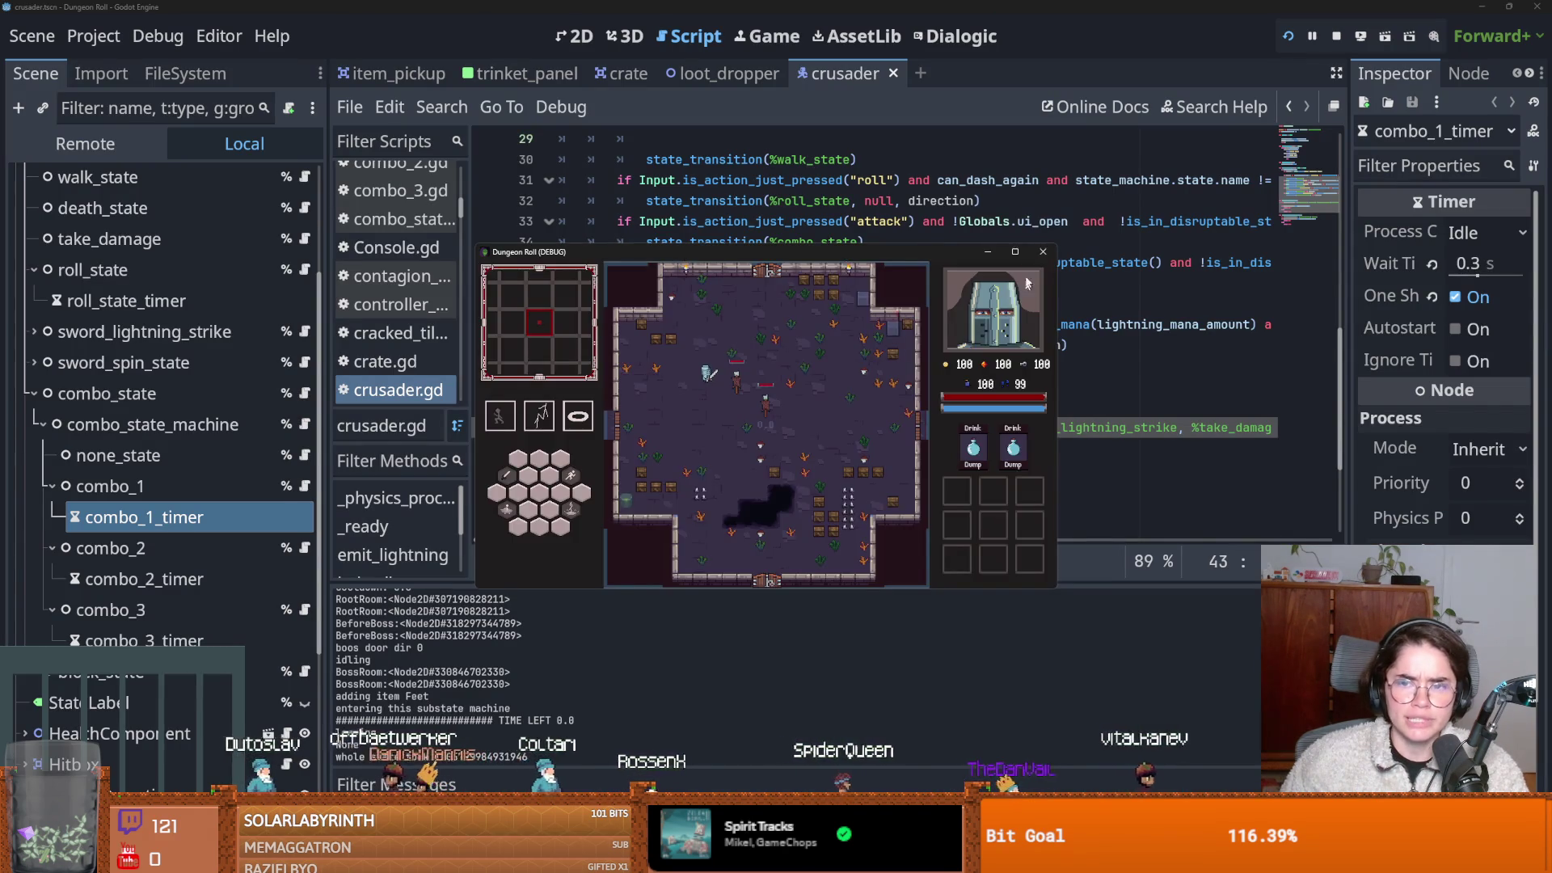
pyautogui.hotkey('alt', 'Tab')
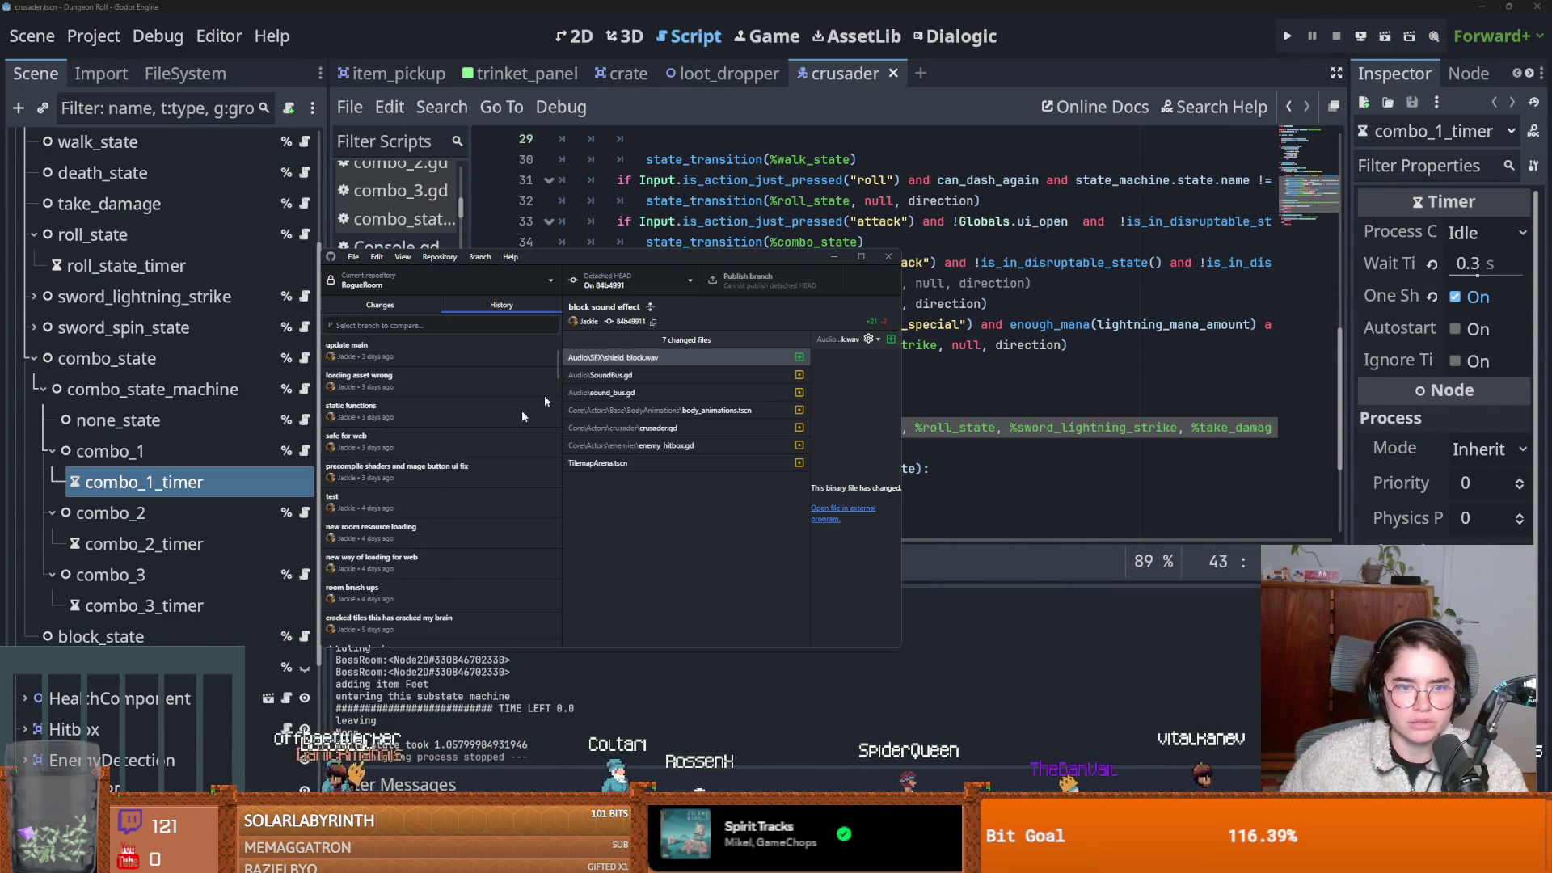
# Switch back to dev and show the 'crusader attacks feel much better' commit in a maximized window.
pyautogui.click(414, 345)
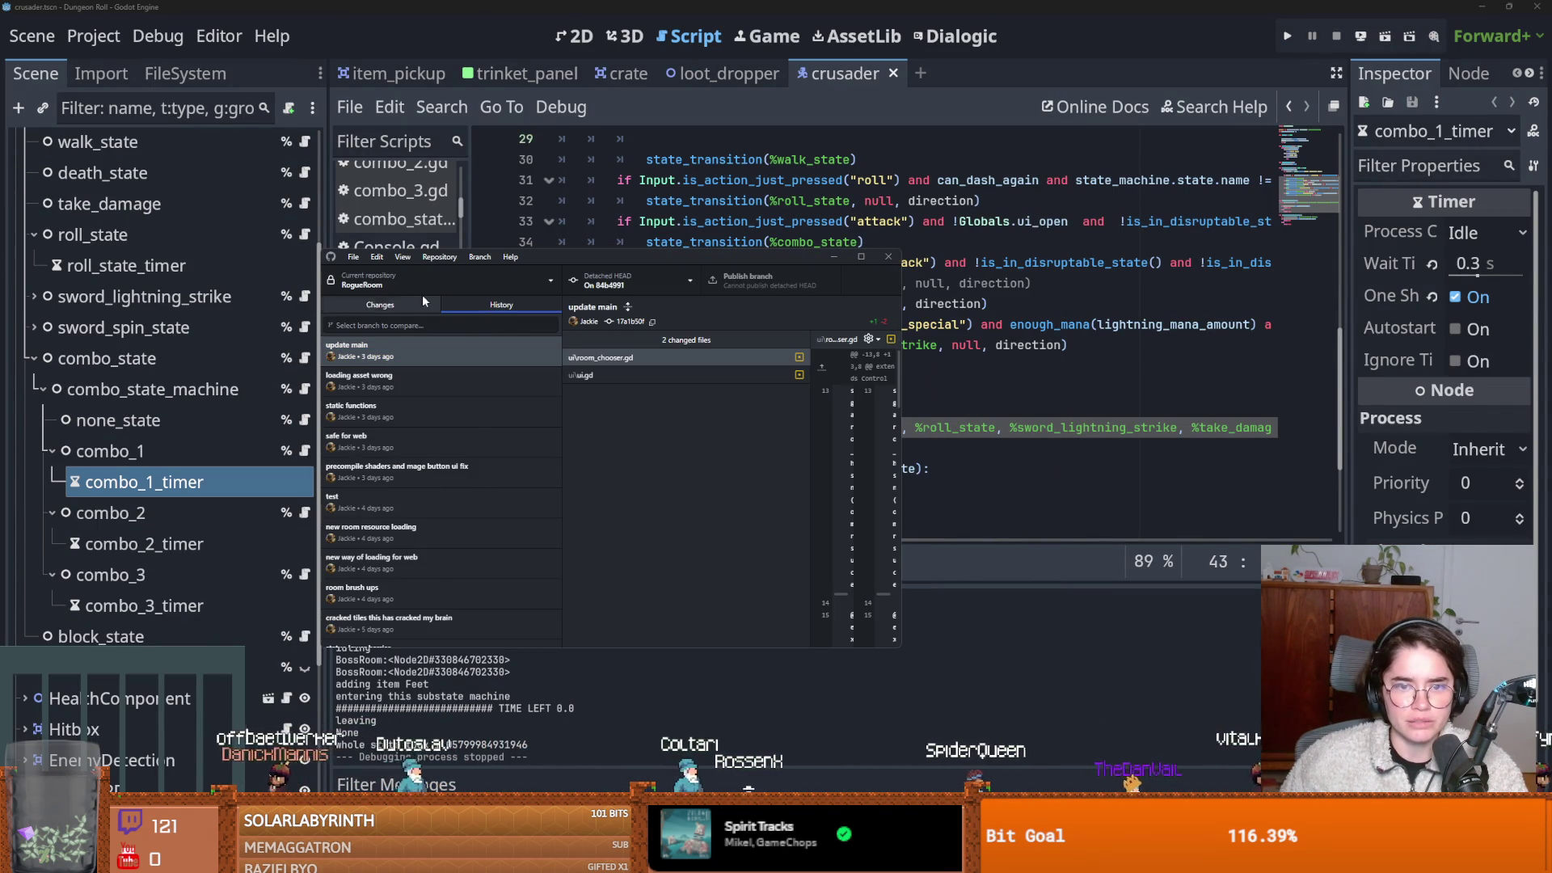
pyautogui.click(631, 280)
pyautogui.click(599, 405)
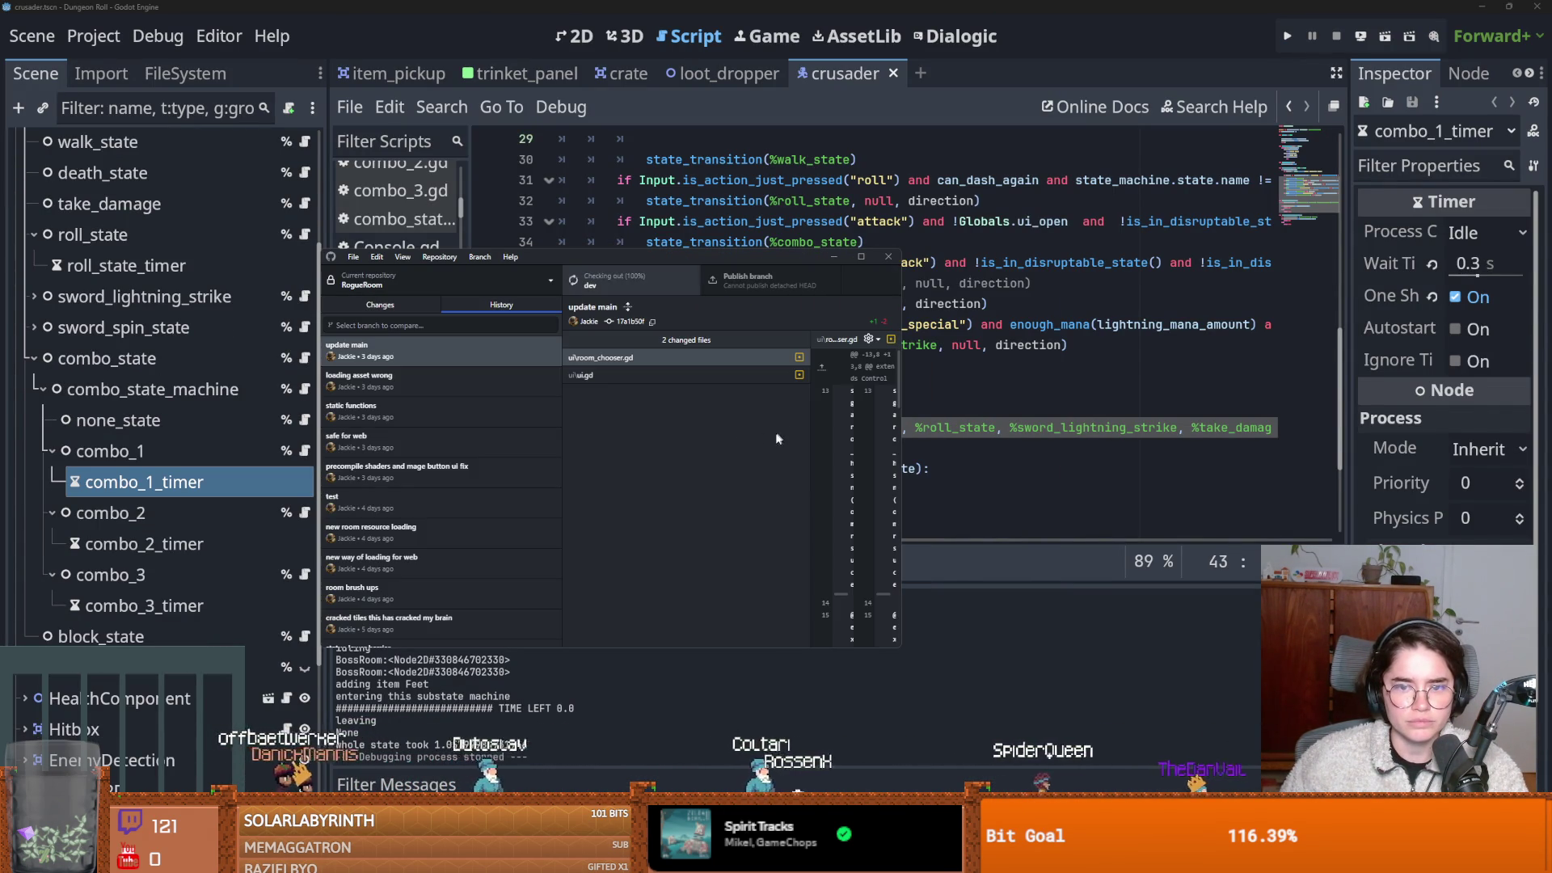
pyautogui.scroll(-5, 415, 548)
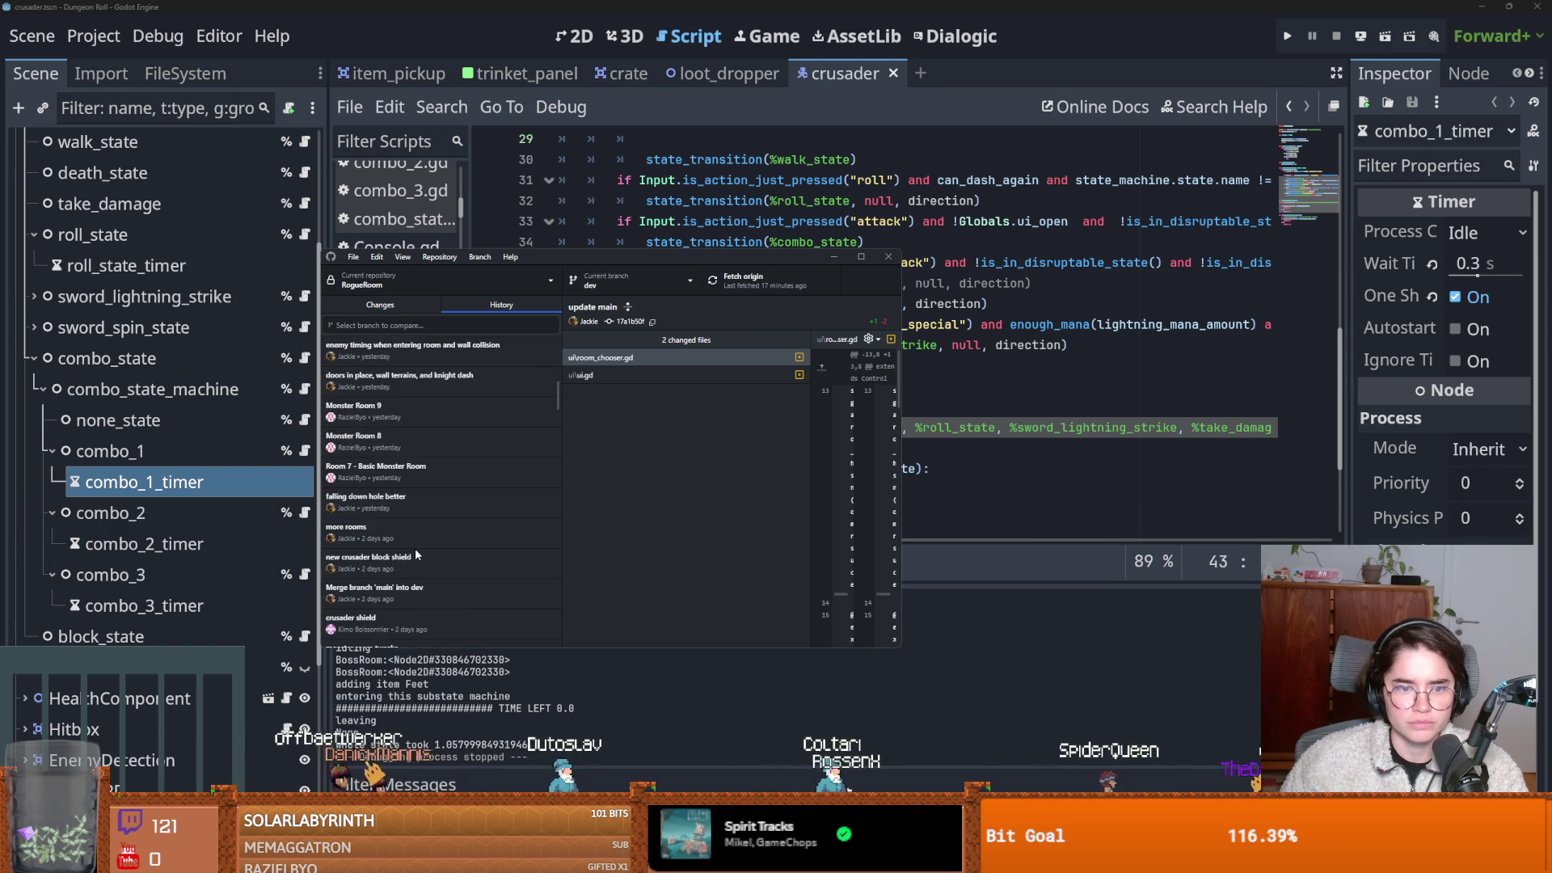
pyautogui.scroll(-2, 372, 578)
pyautogui.click(386, 568)
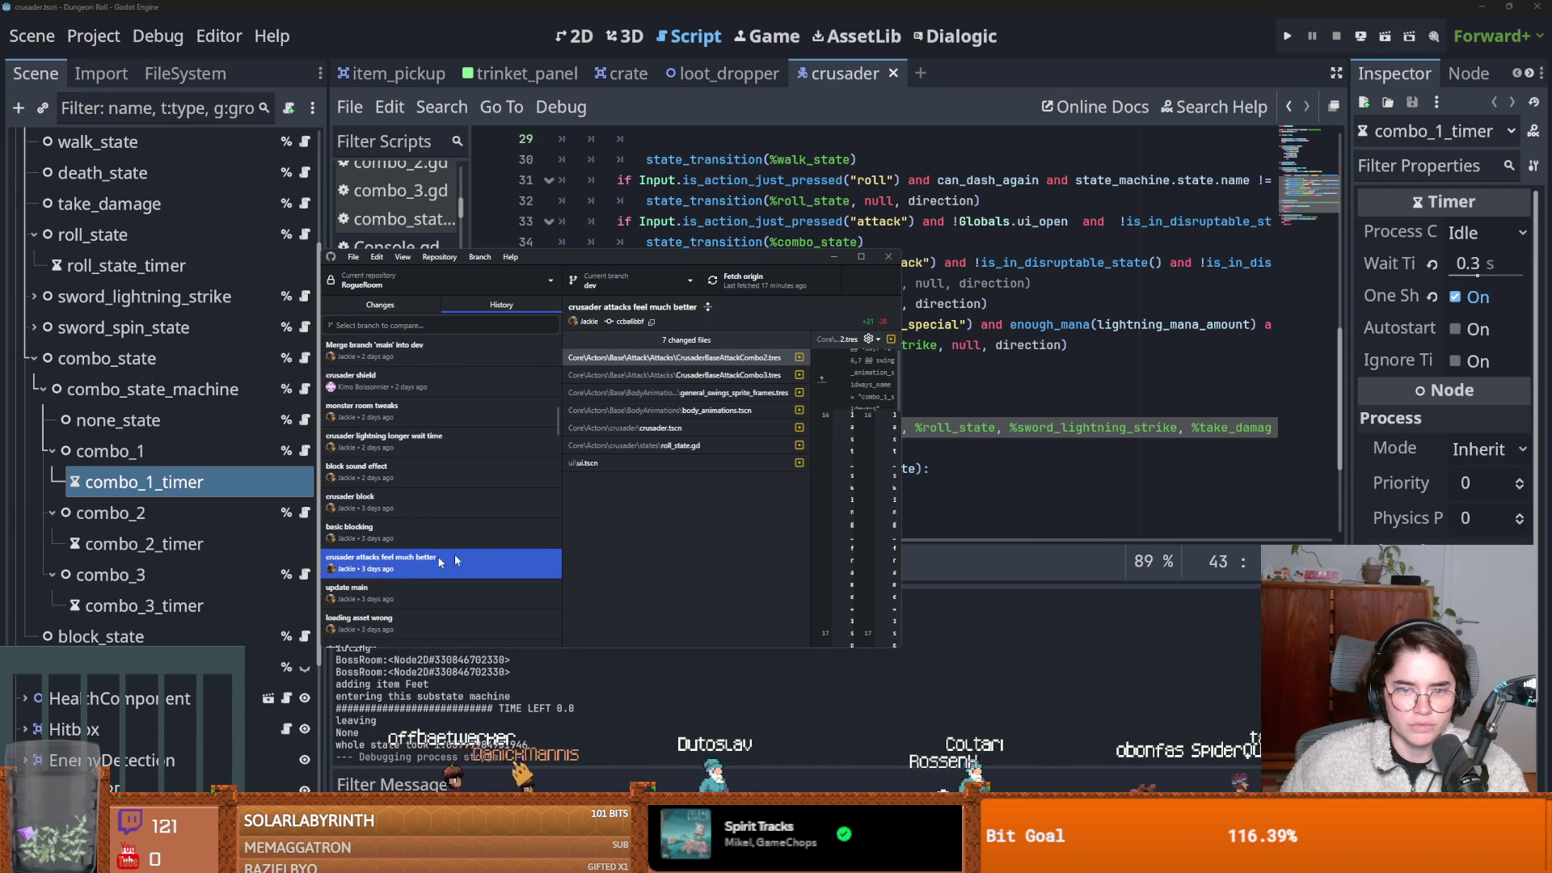
pyautogui.click(861, 256)
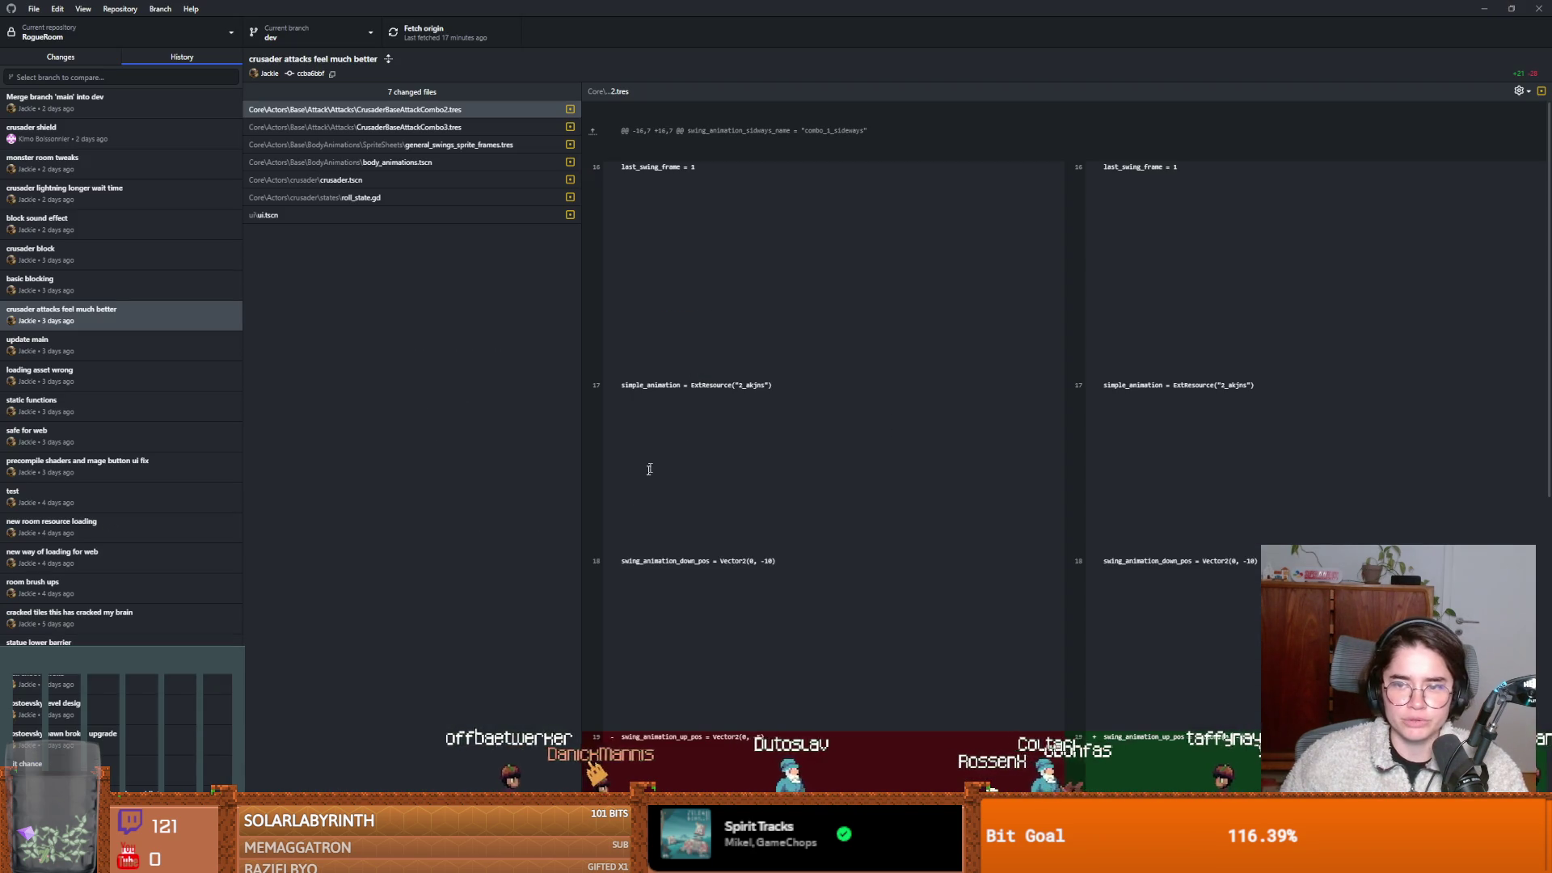
# Check out the 'basic blocking' commit and restore the window size.
pyautogui.click(76, 285)
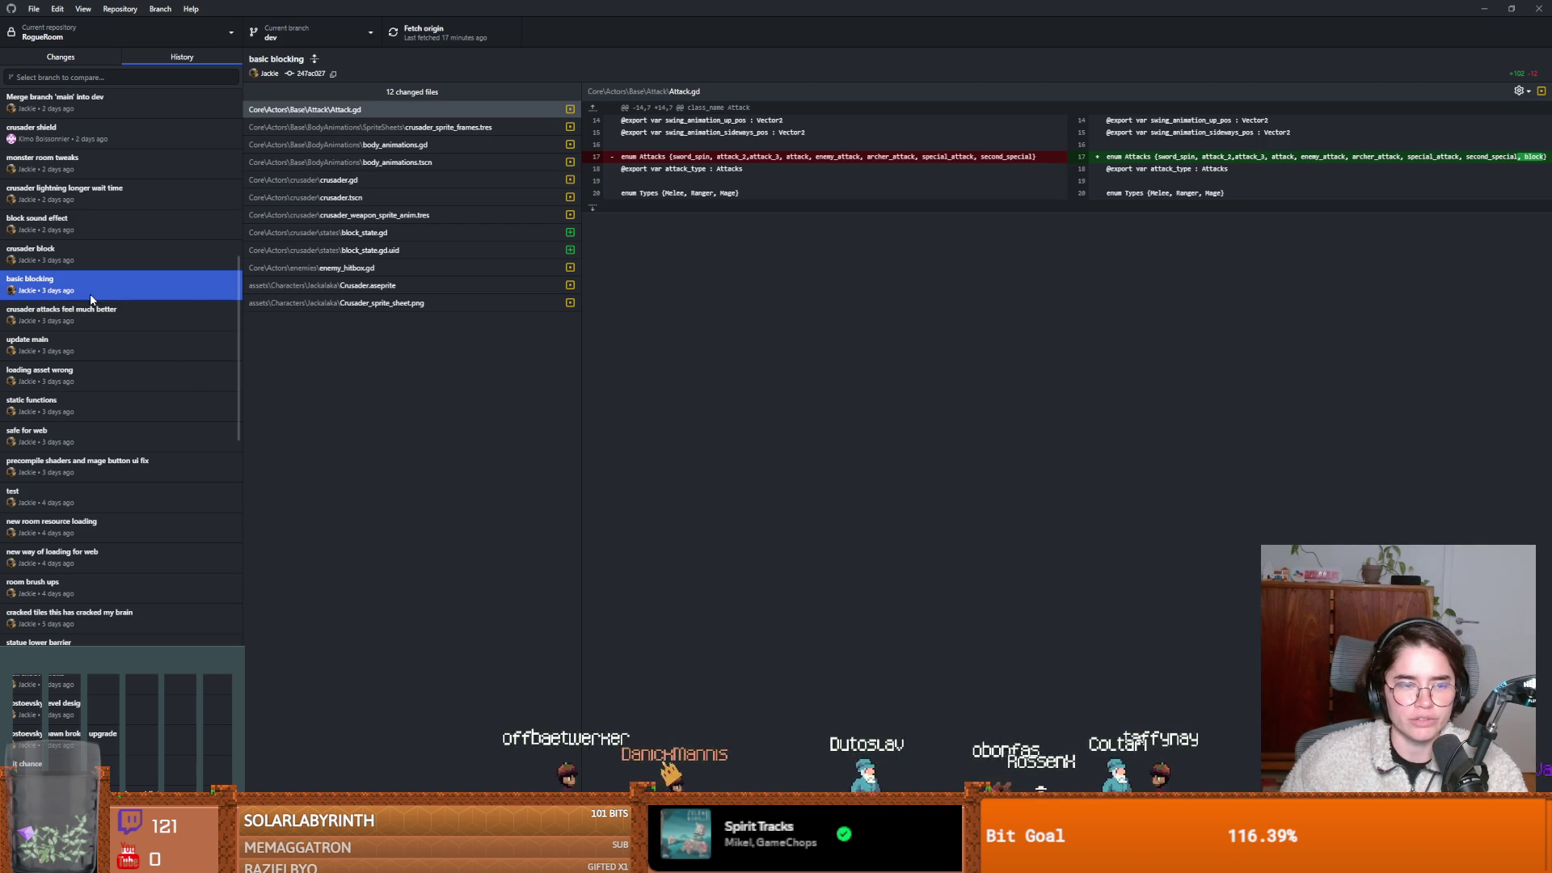
pyautogui.rightClick(77, 294)
pyautogui.click(111, 323)
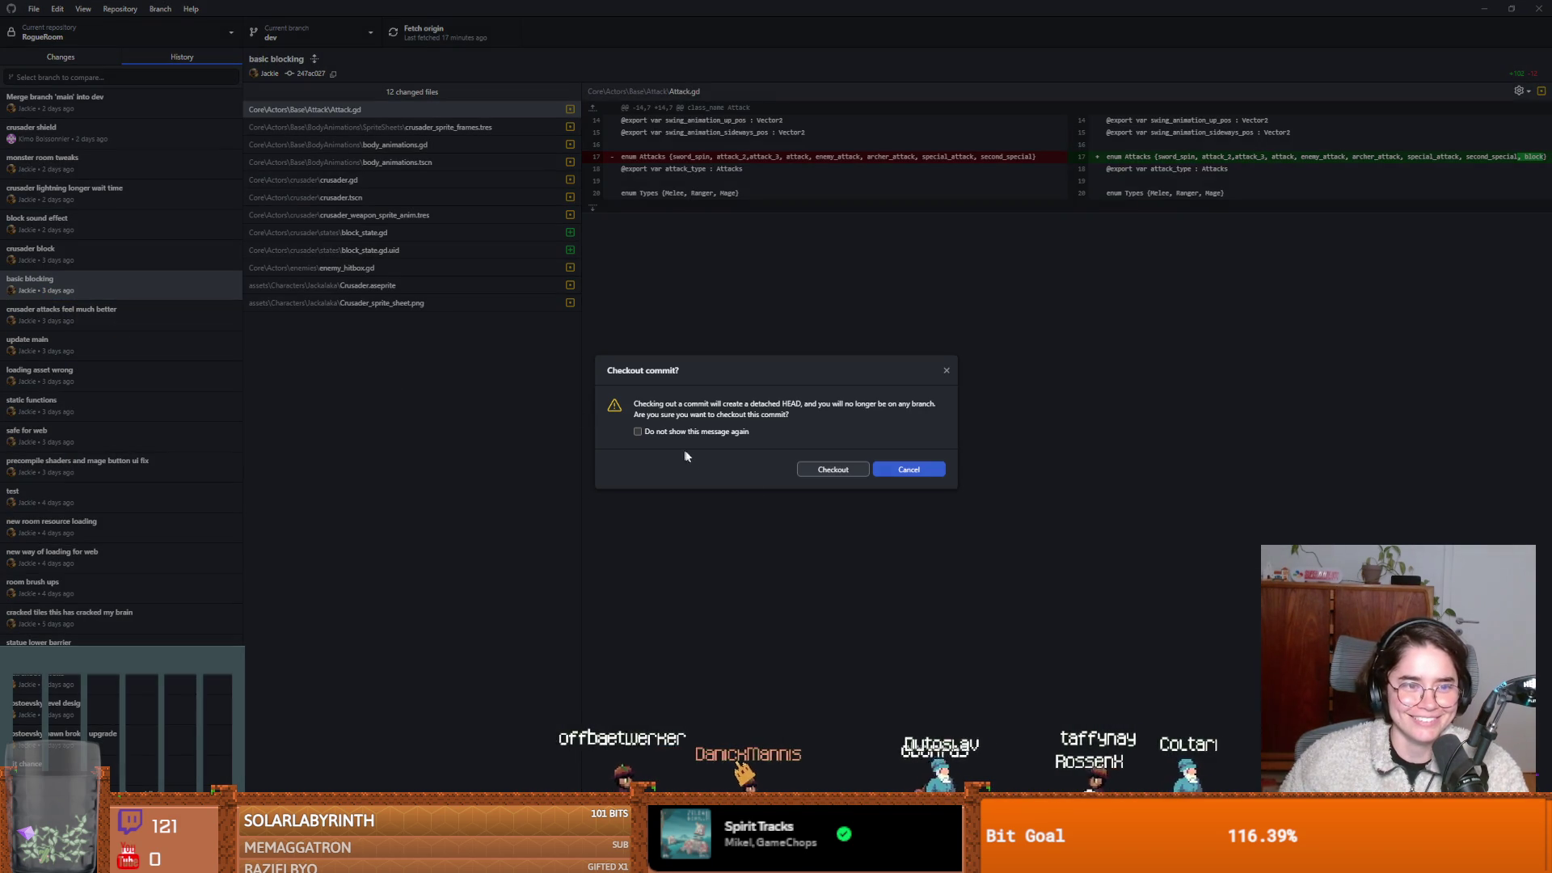
pyautogui.click(808, 471)
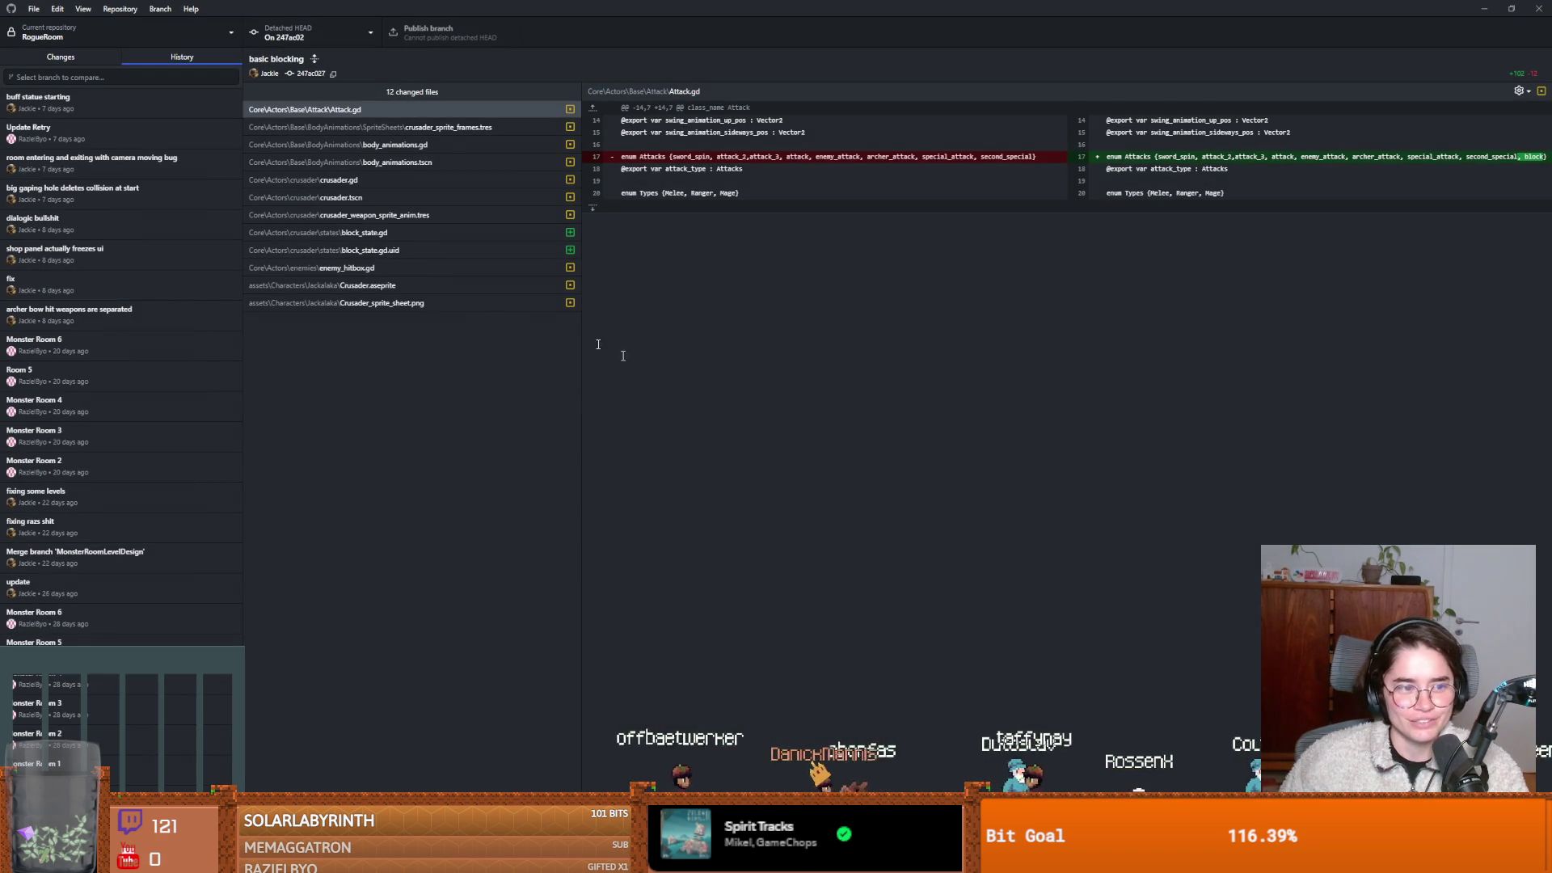
pyautogui.doubleClick(768, 40)
# Reload the changed files in Godot, test-play a new game as the Crusader, then close it.
pyautogui.click(1116, 346)
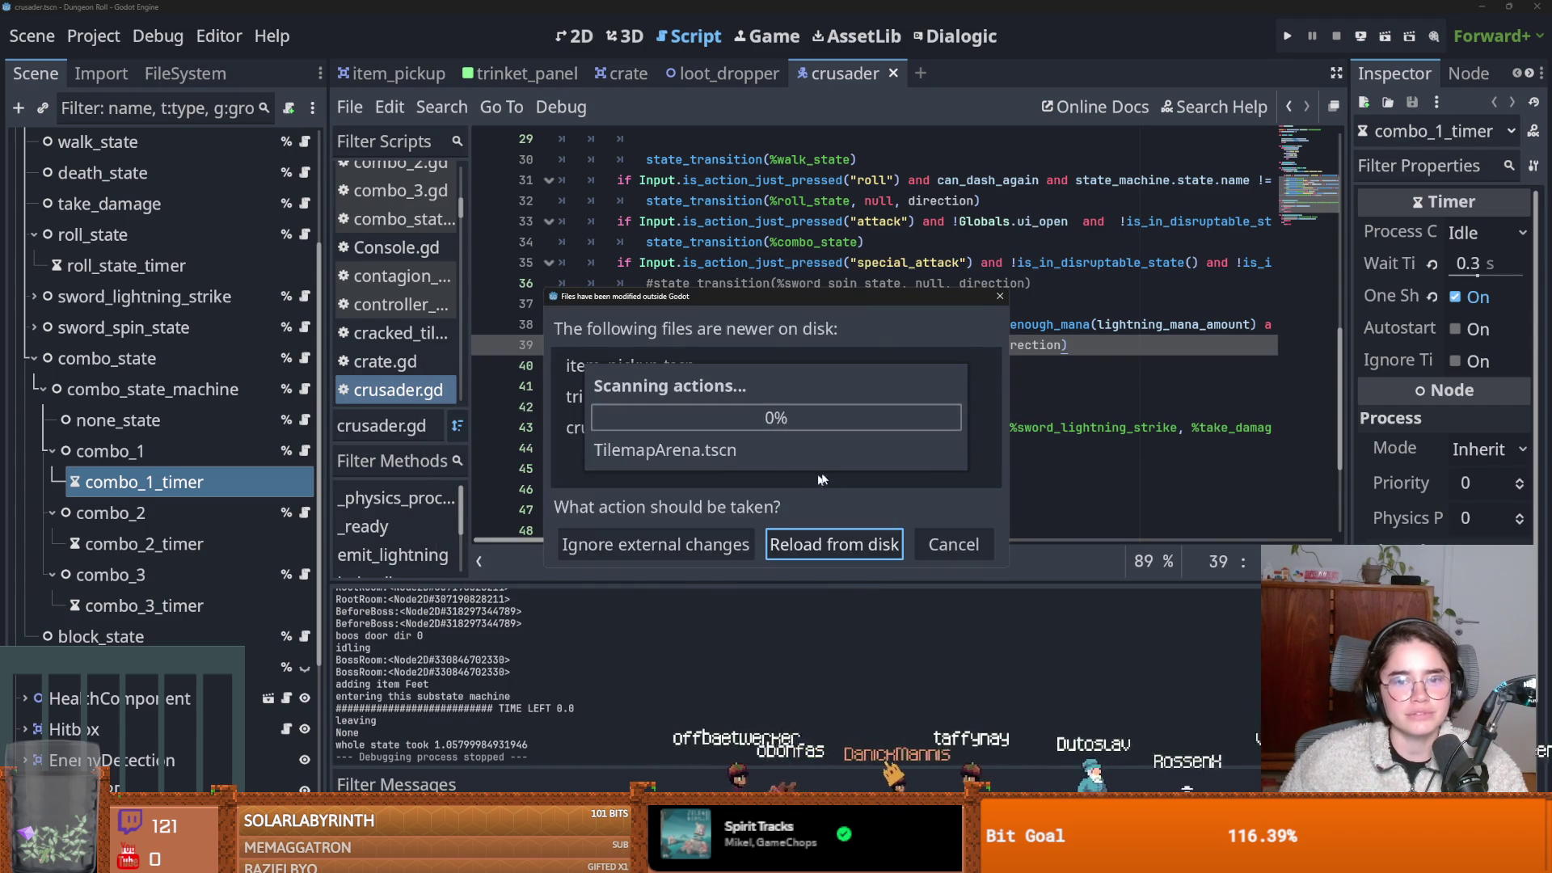
pyautogui.click(808, 545)
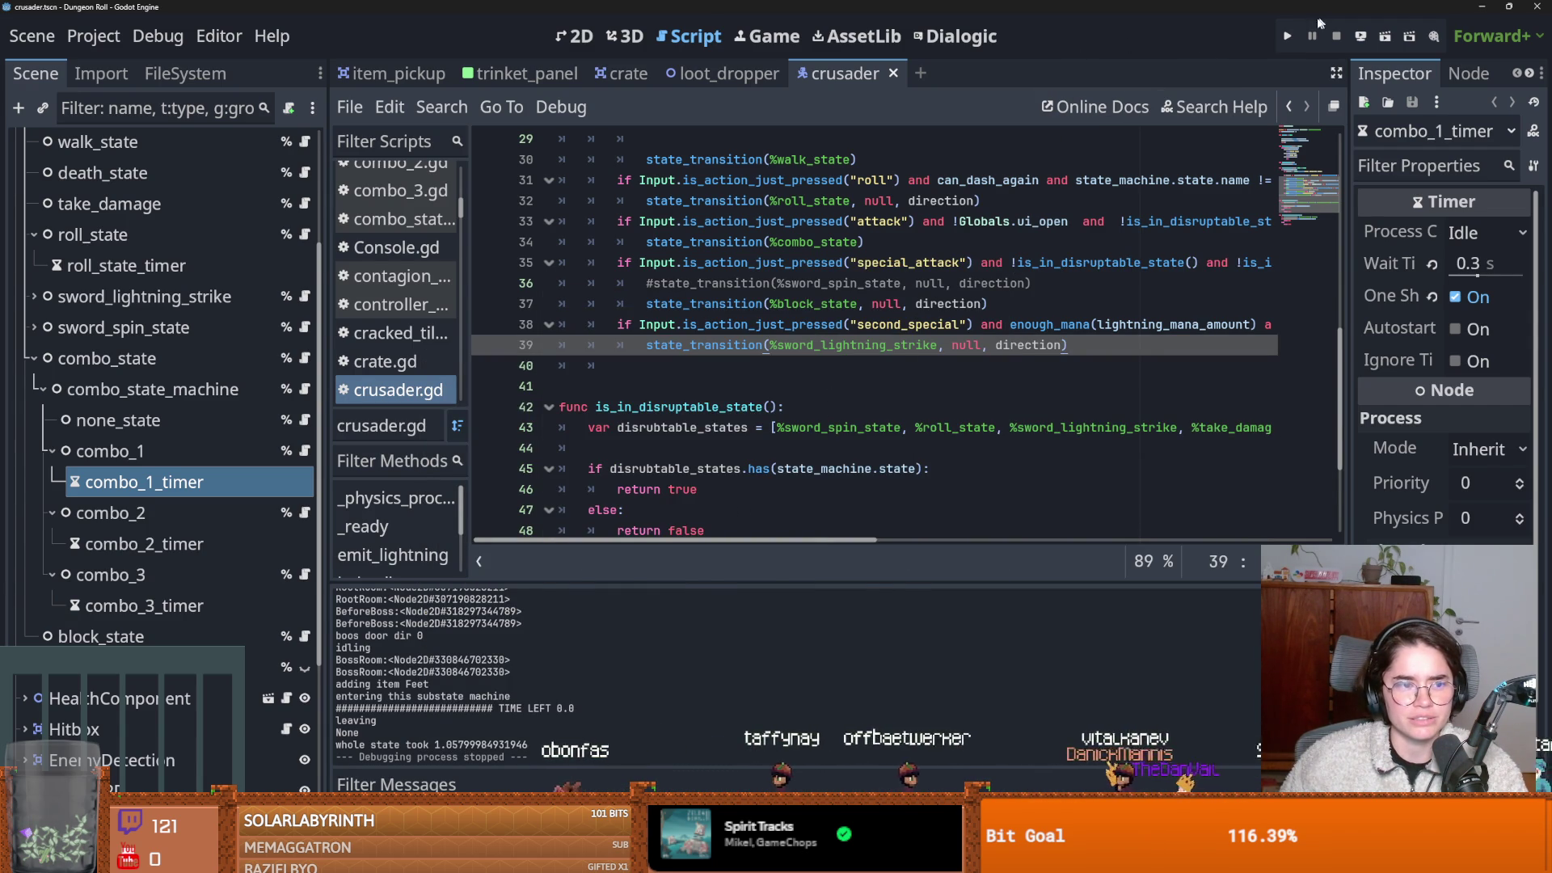
pyautogui.press('F5')
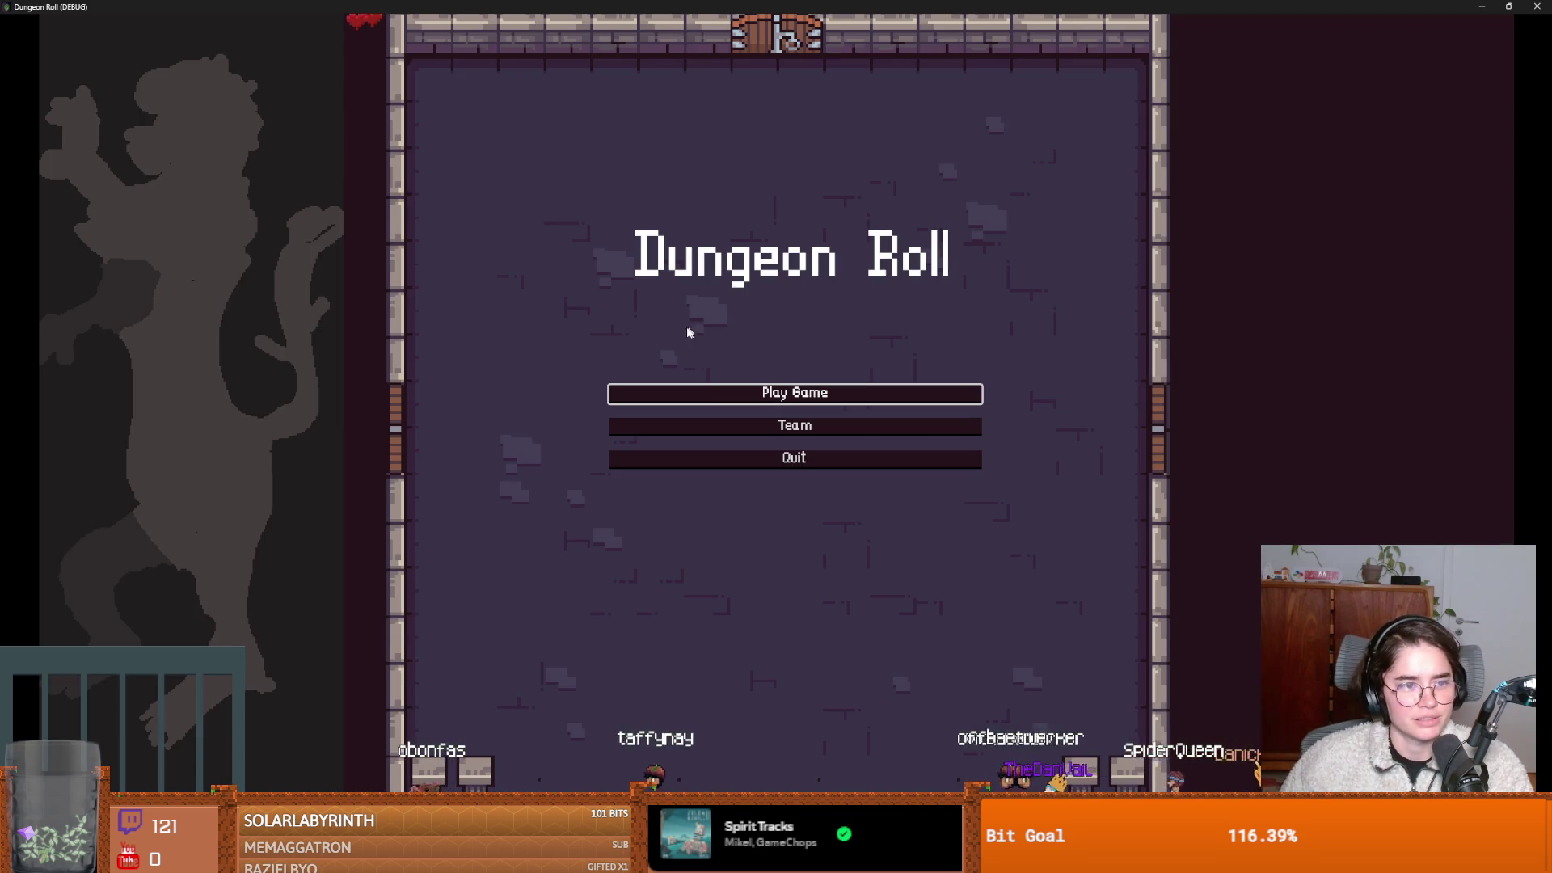
pyautogui.click(725, 392)
pyautogui.click(650, 298)
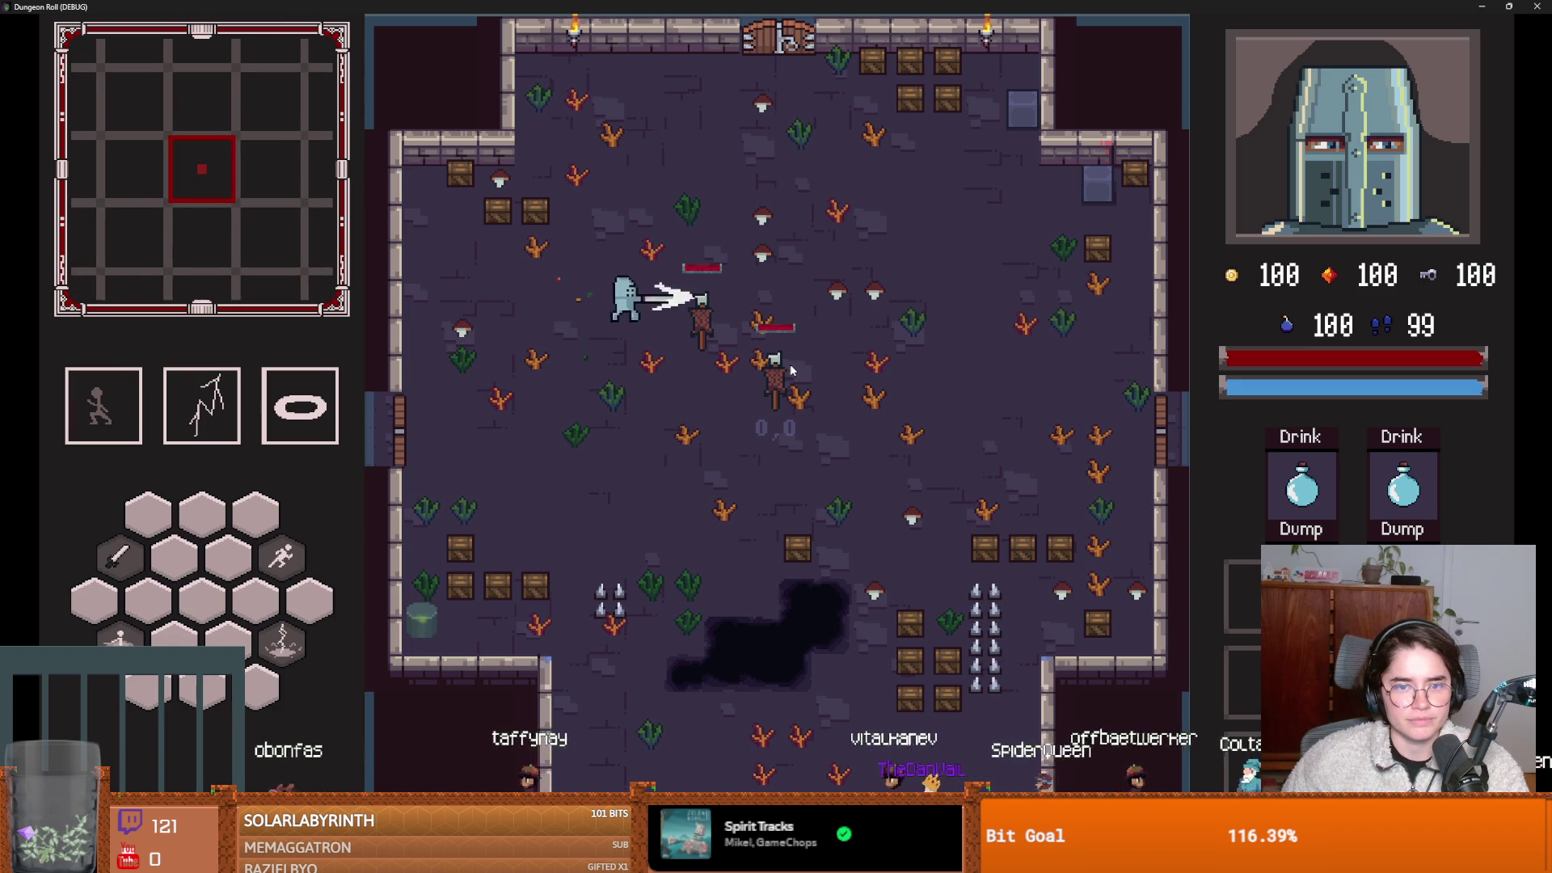
pyautogui.press('super+Down')
pyautogui.click(954, 421)
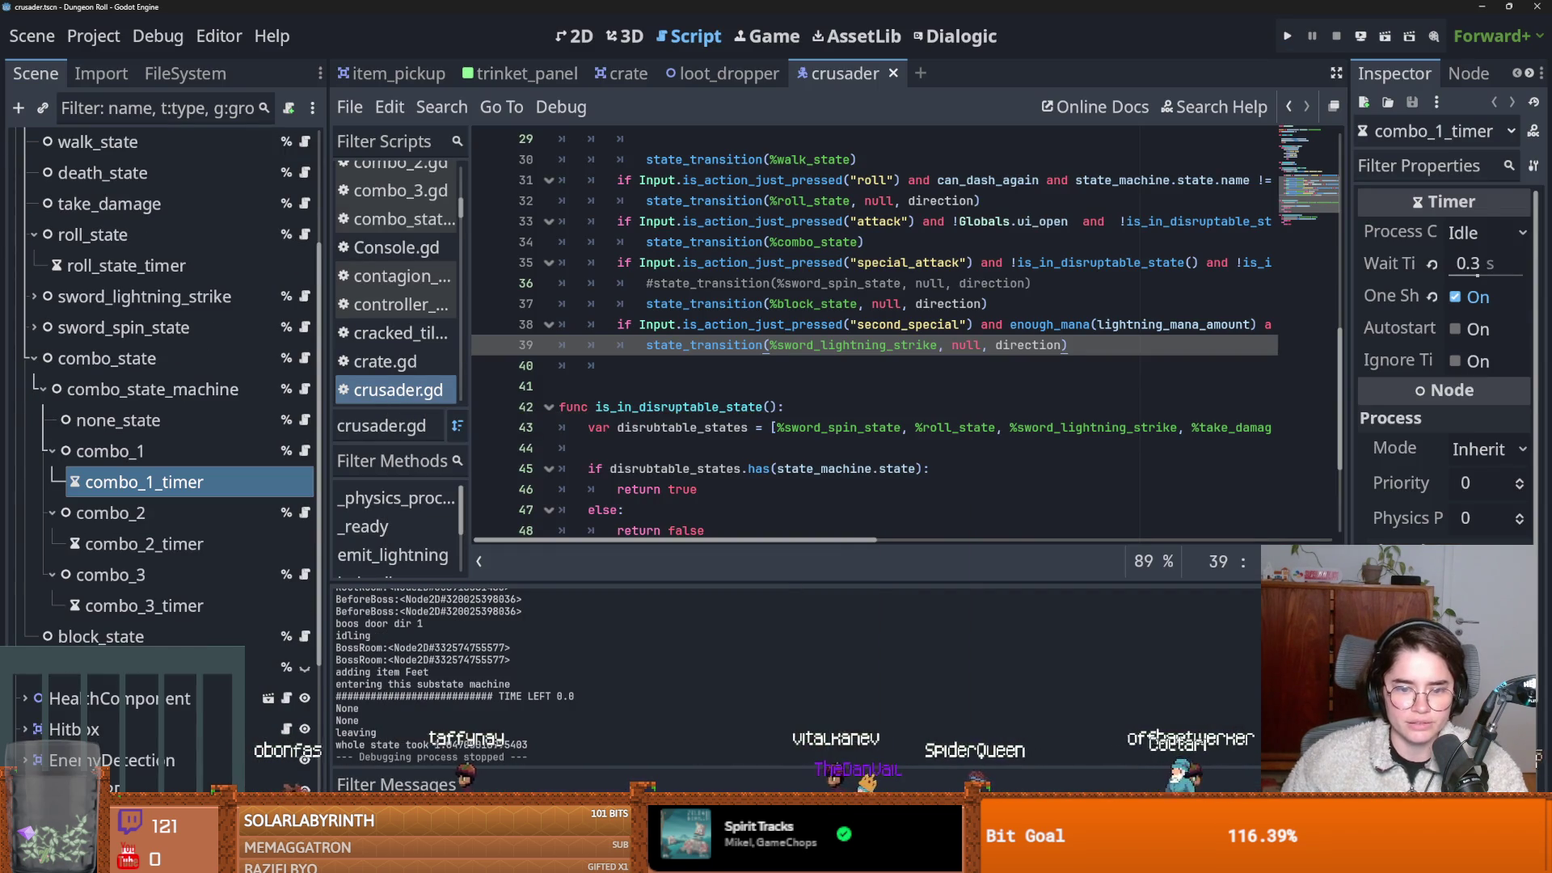
# Show the dev commit history and open the actions menu for the 'crusader block' commit.
pyautogui.hotkey('alt', 'Tab')
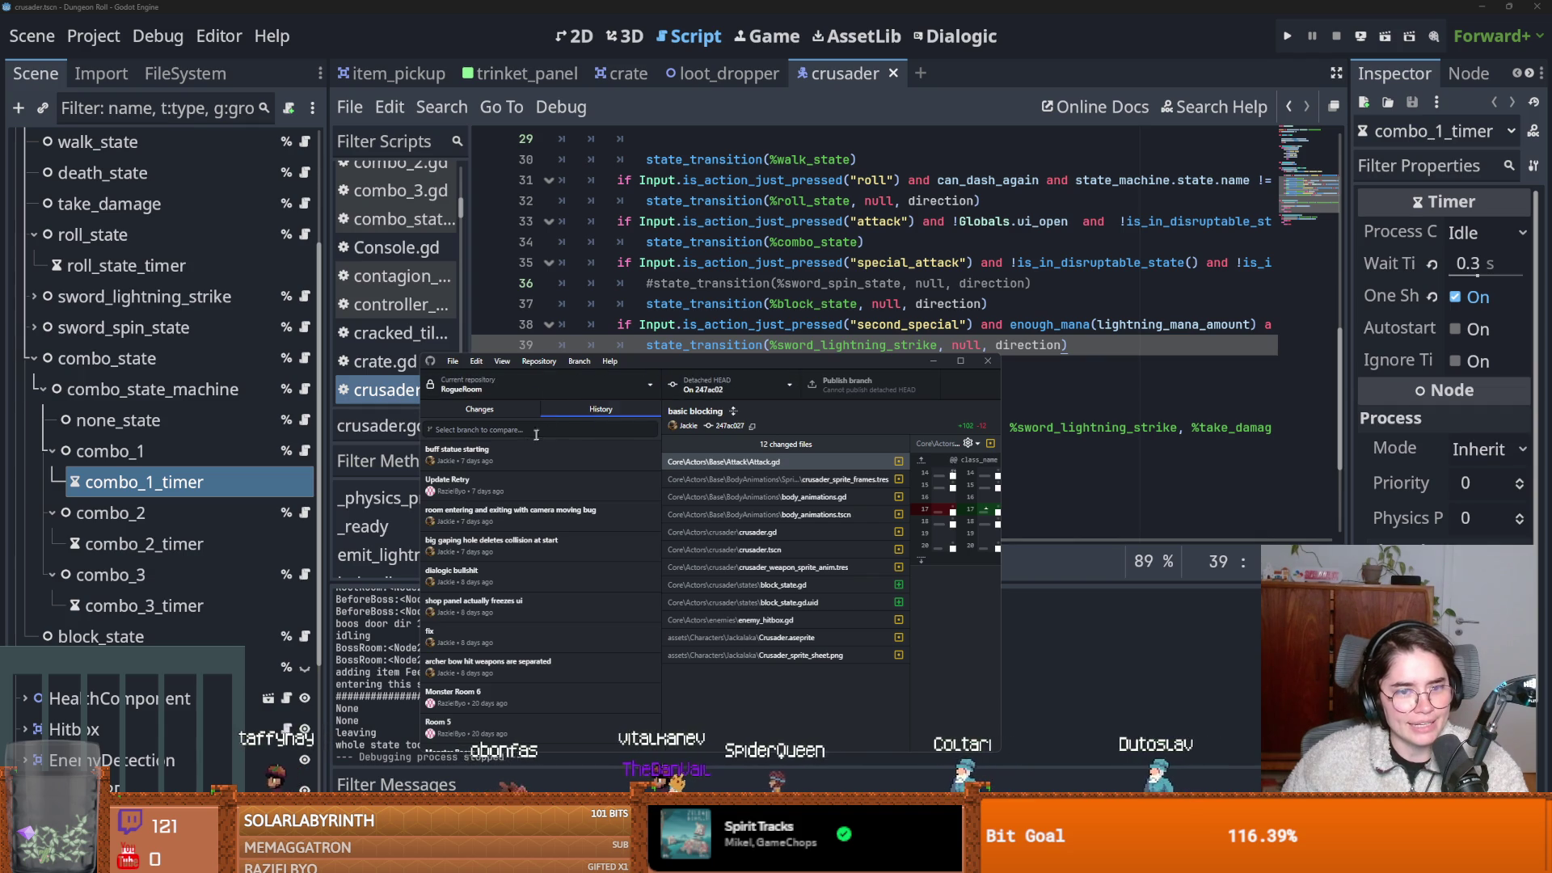
pyautogui.scroll(5, 507, 529)
pyautogui.scroll(2, 508, 528)
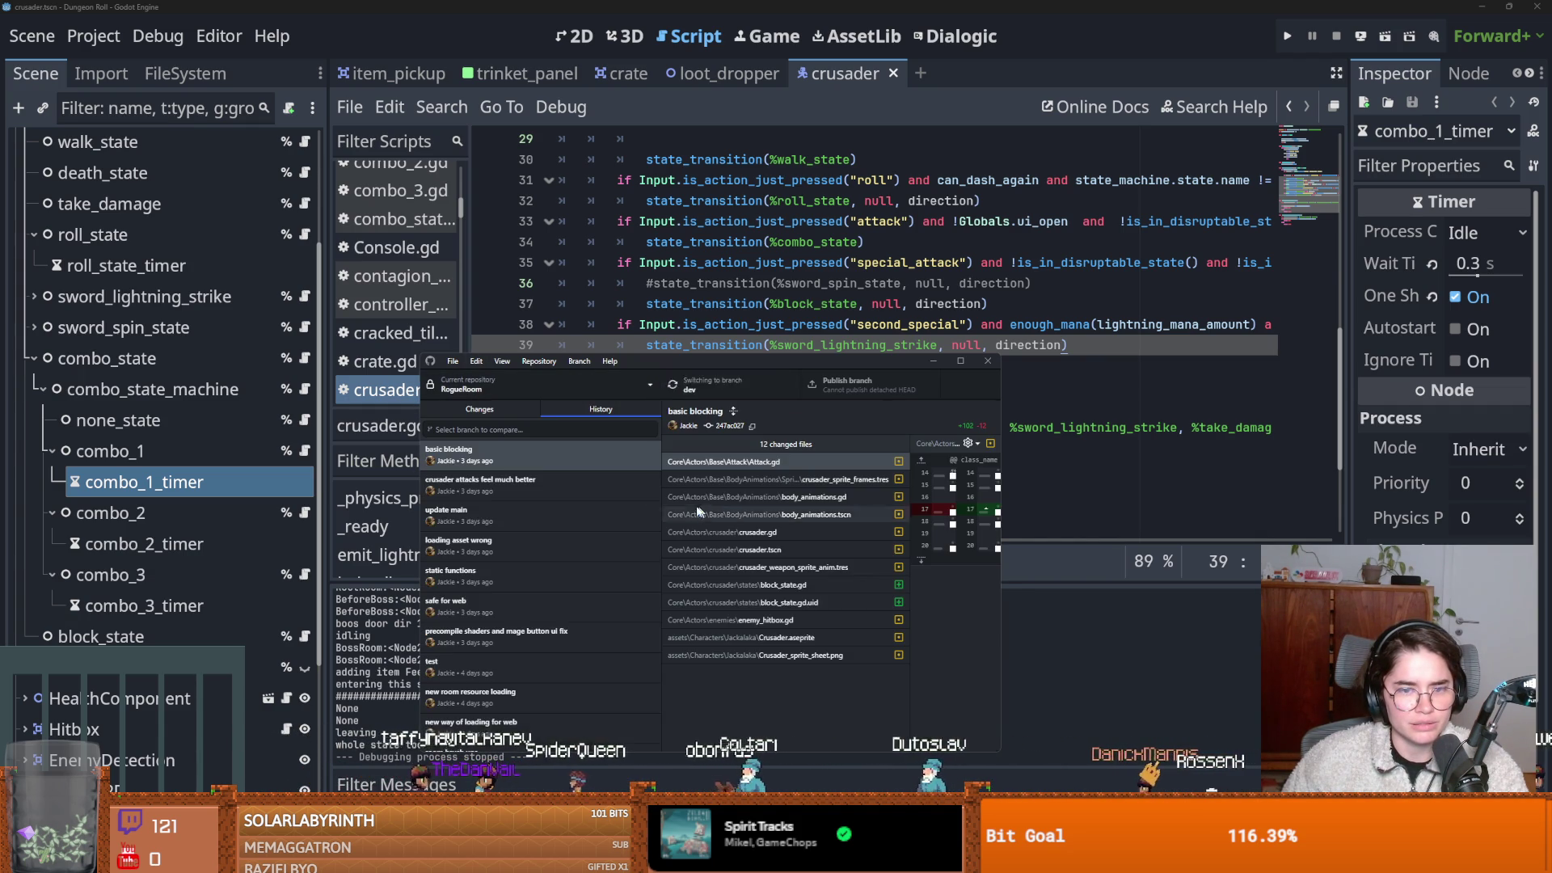
pyautogui.click(501, 409)
pyautogui.click(602, 409)
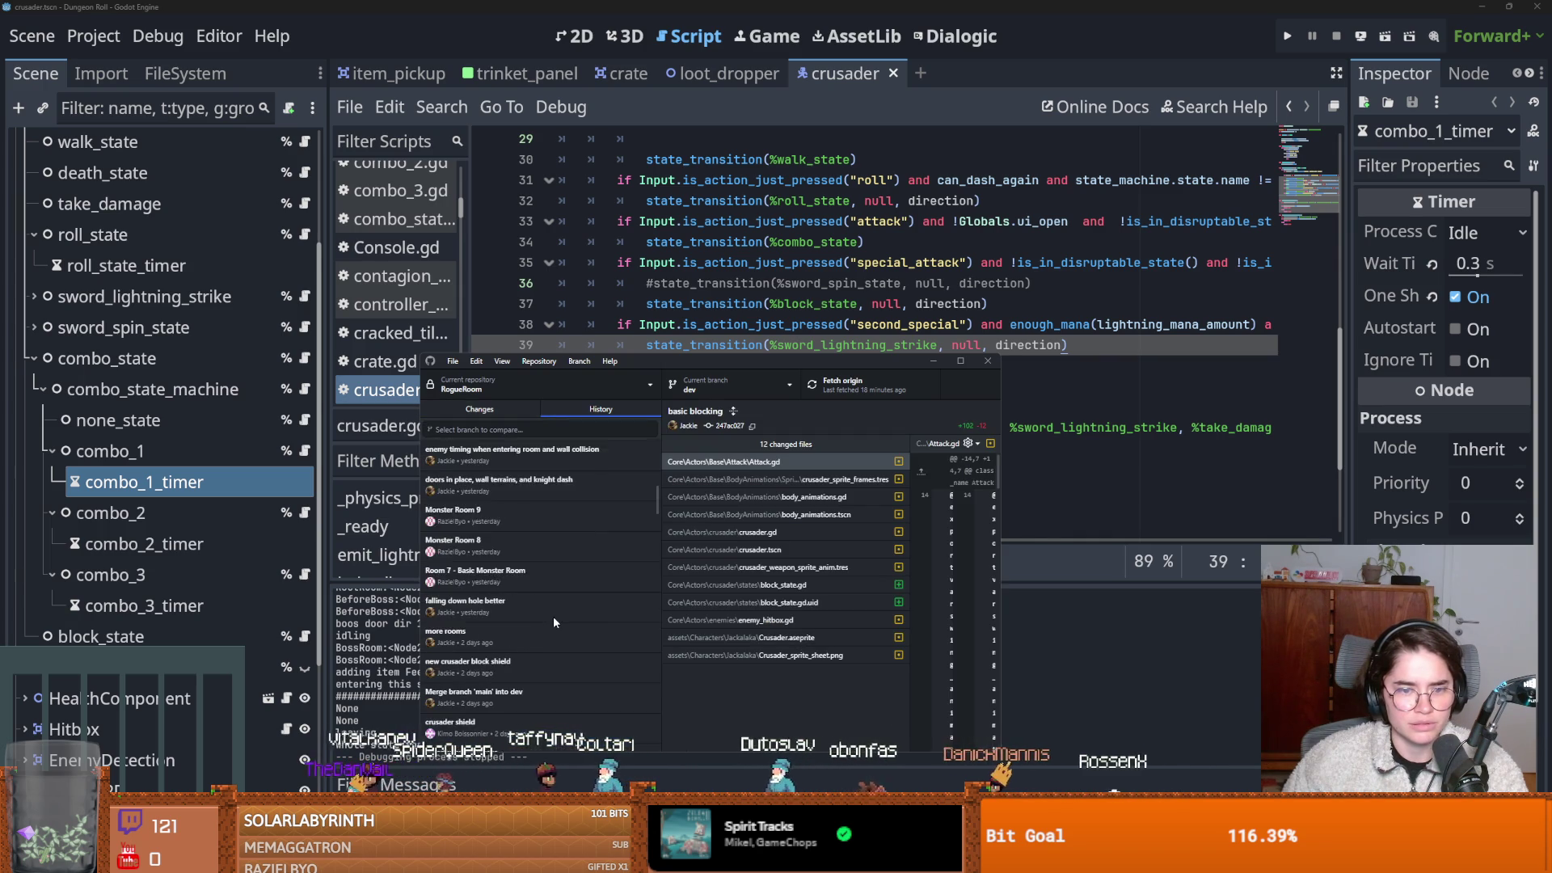
pyautogui.click(497, 580)
pyautogui.click(461, 543)
pyautogui.rightClick(464, 546)
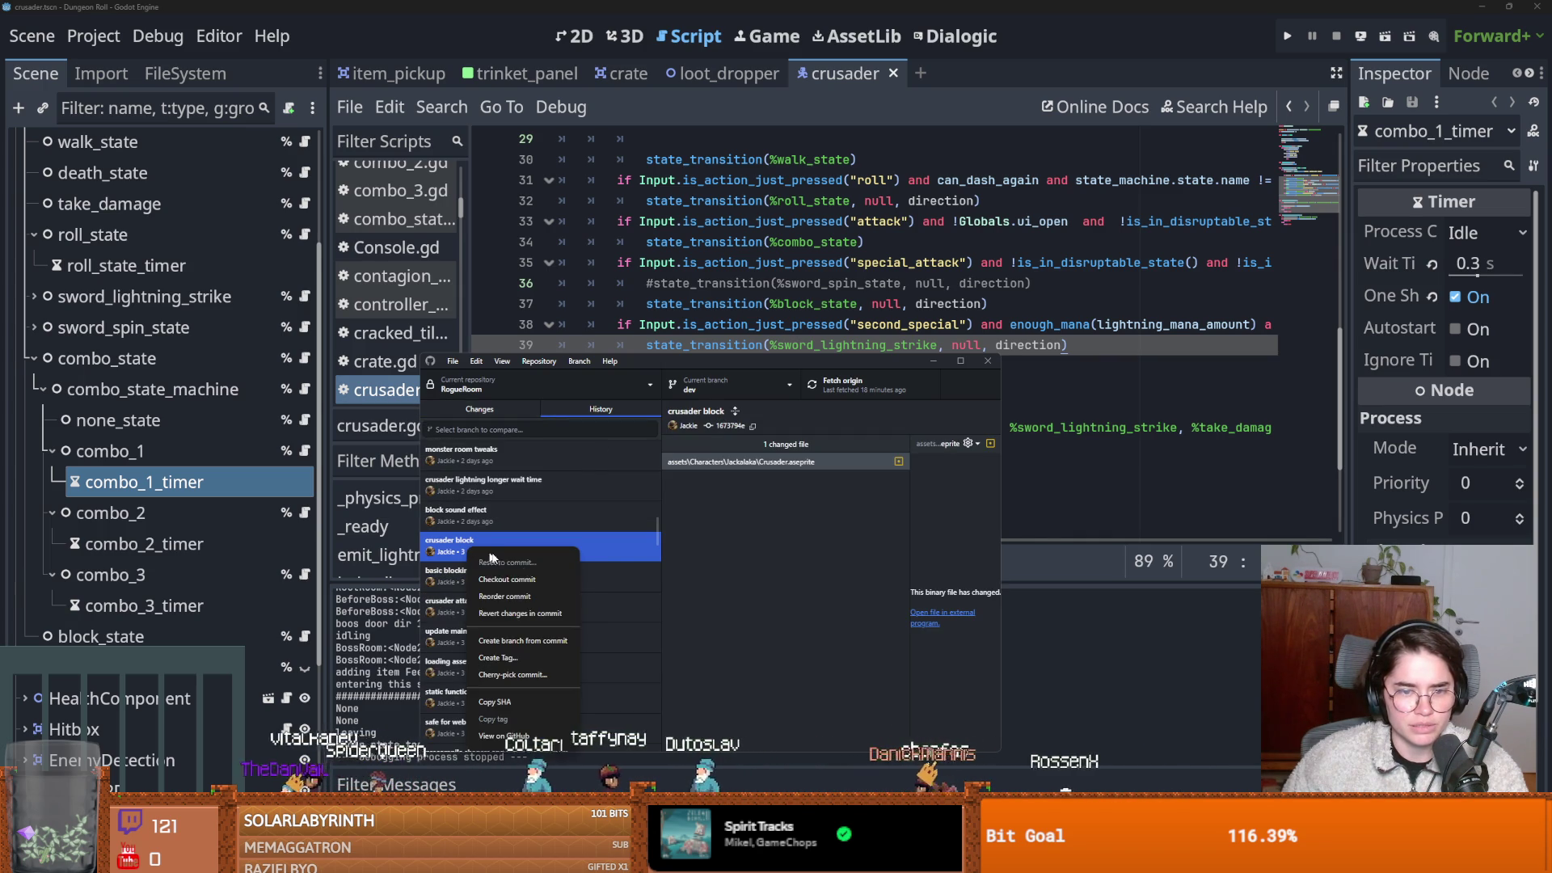
# Check out the 'crusader block' commit and reload the changed files in Godot.
pyautogui.click(524, 581)
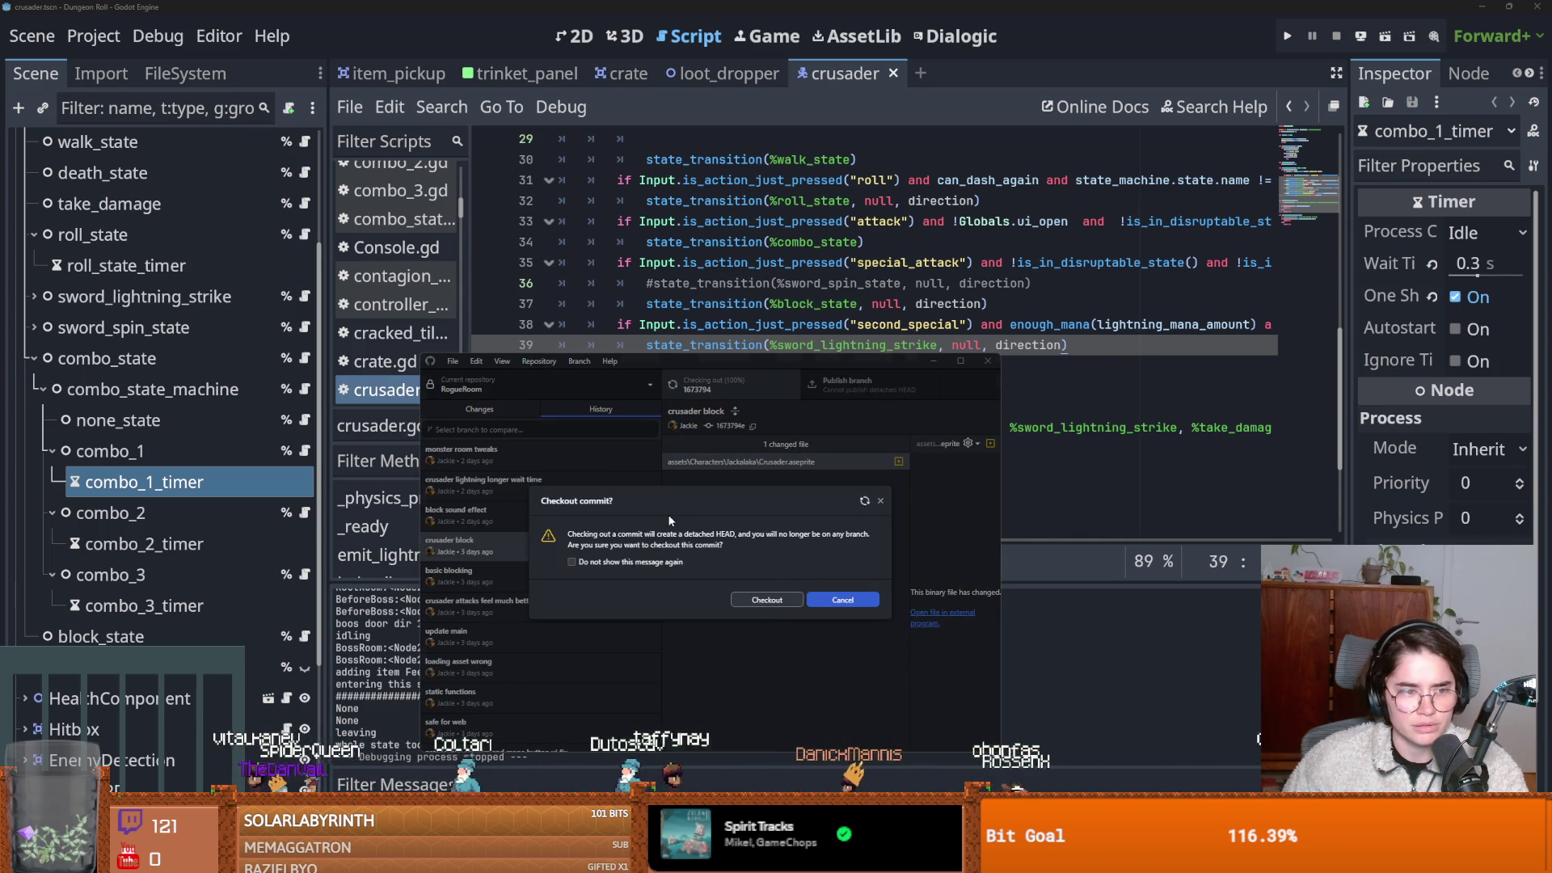
pyautogui.click(766, 599)
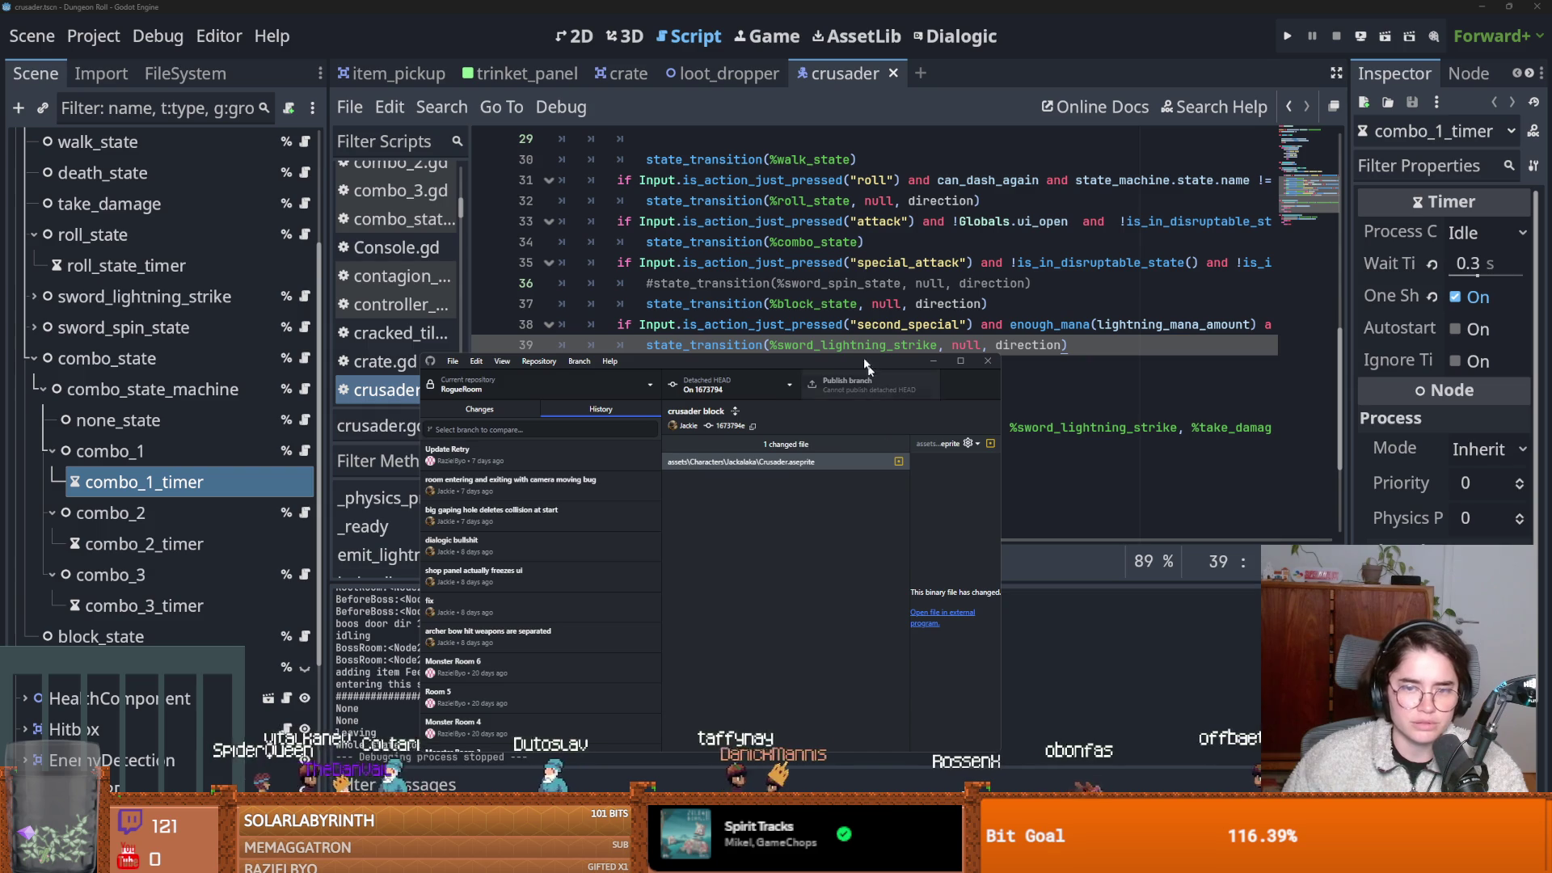
pyautogui.click(1071, 323)
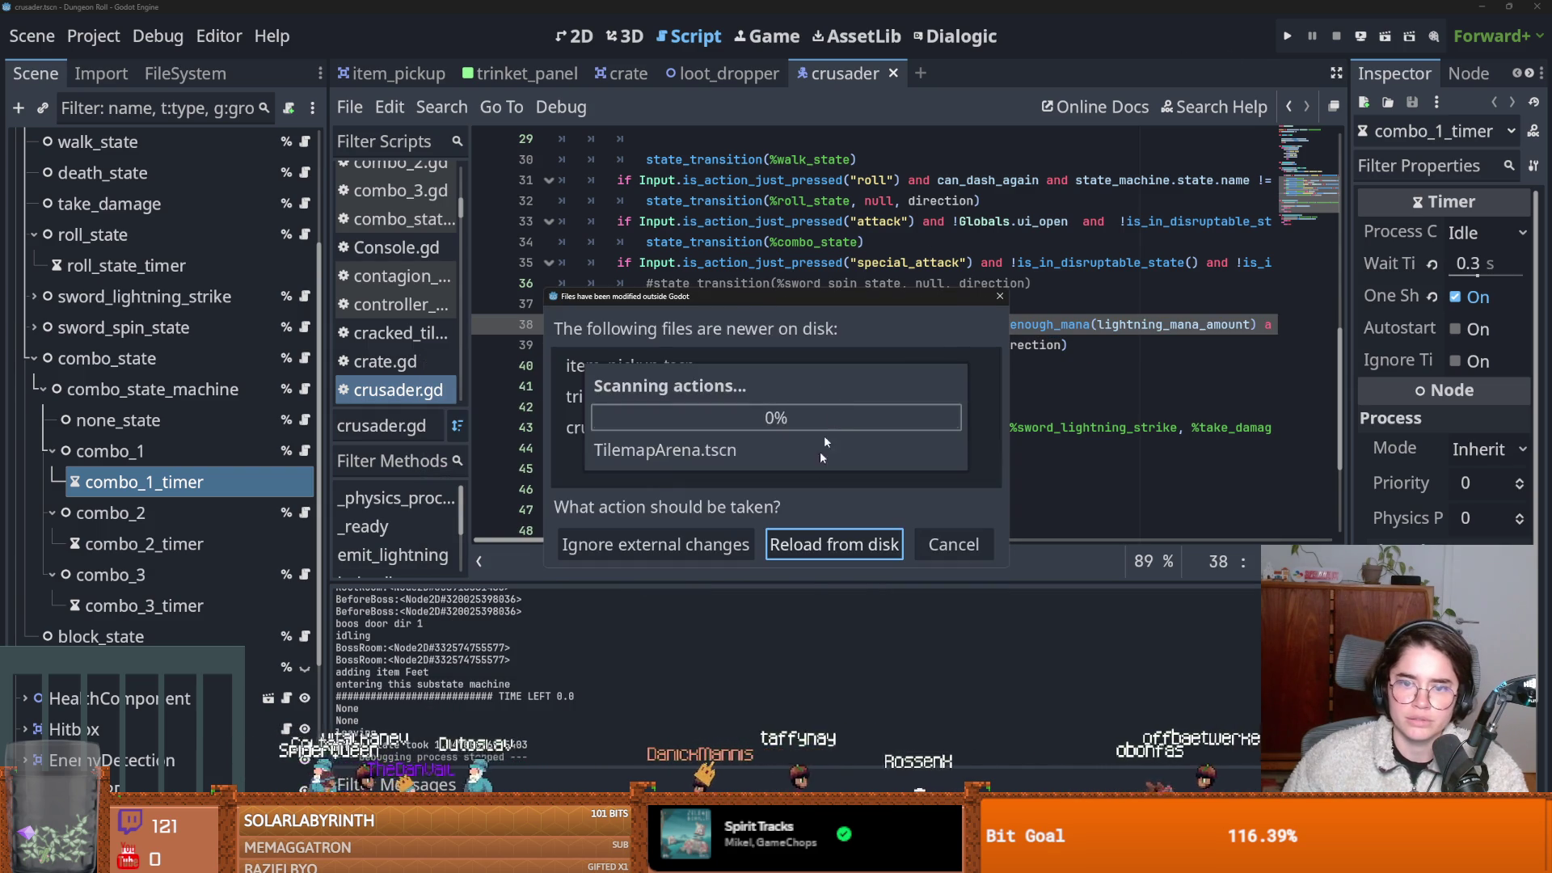
pyautogui.click(817, 536)
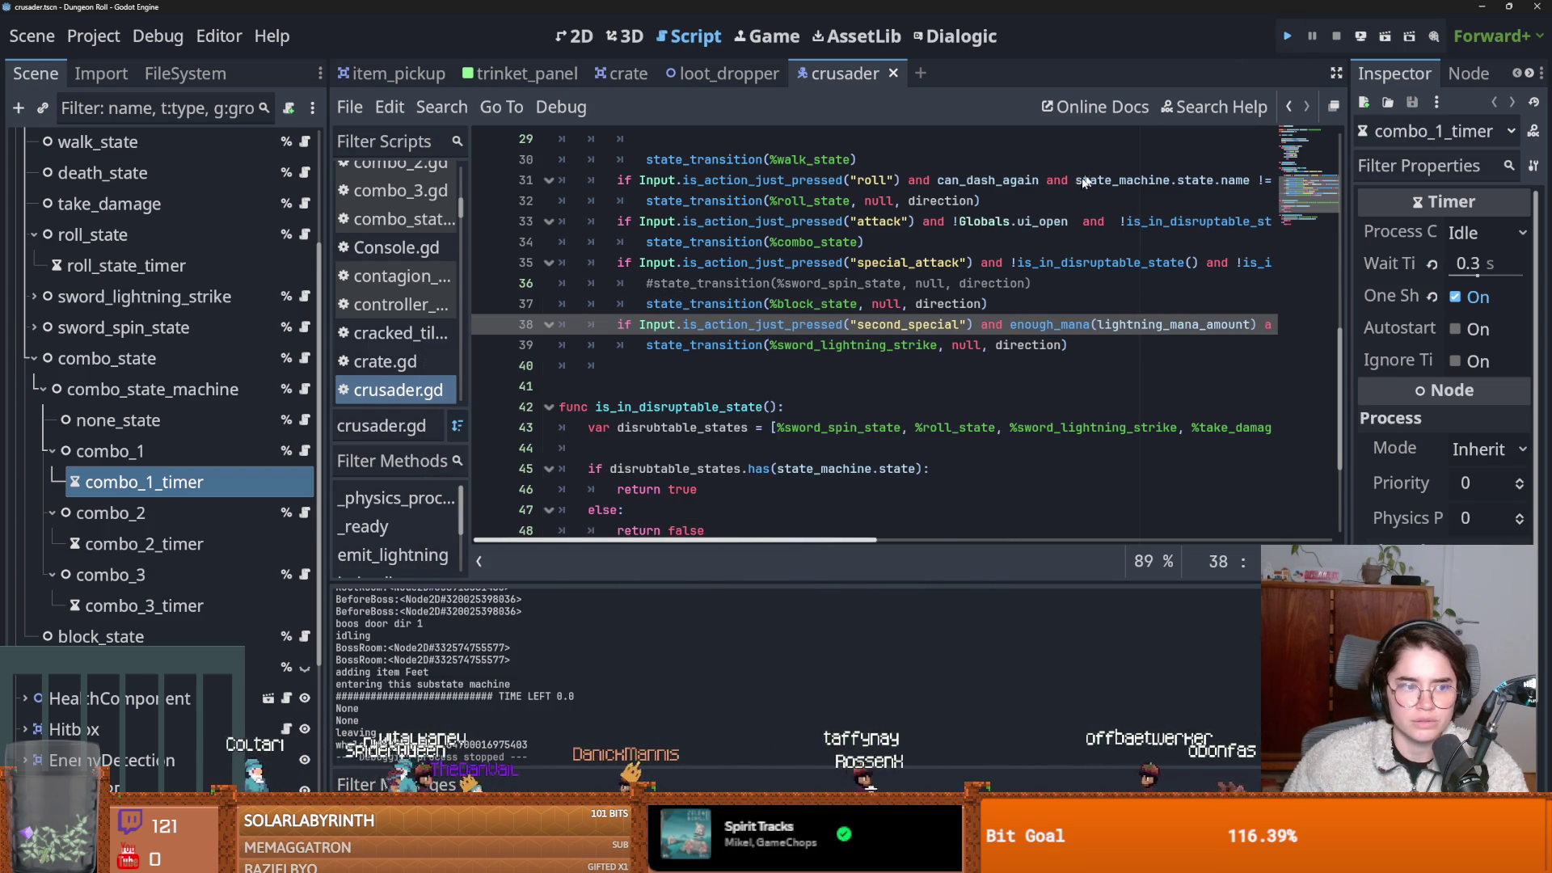
# Test-run a new game as the Crusader, then close the game window.
pyautogui.click(1286, 35)
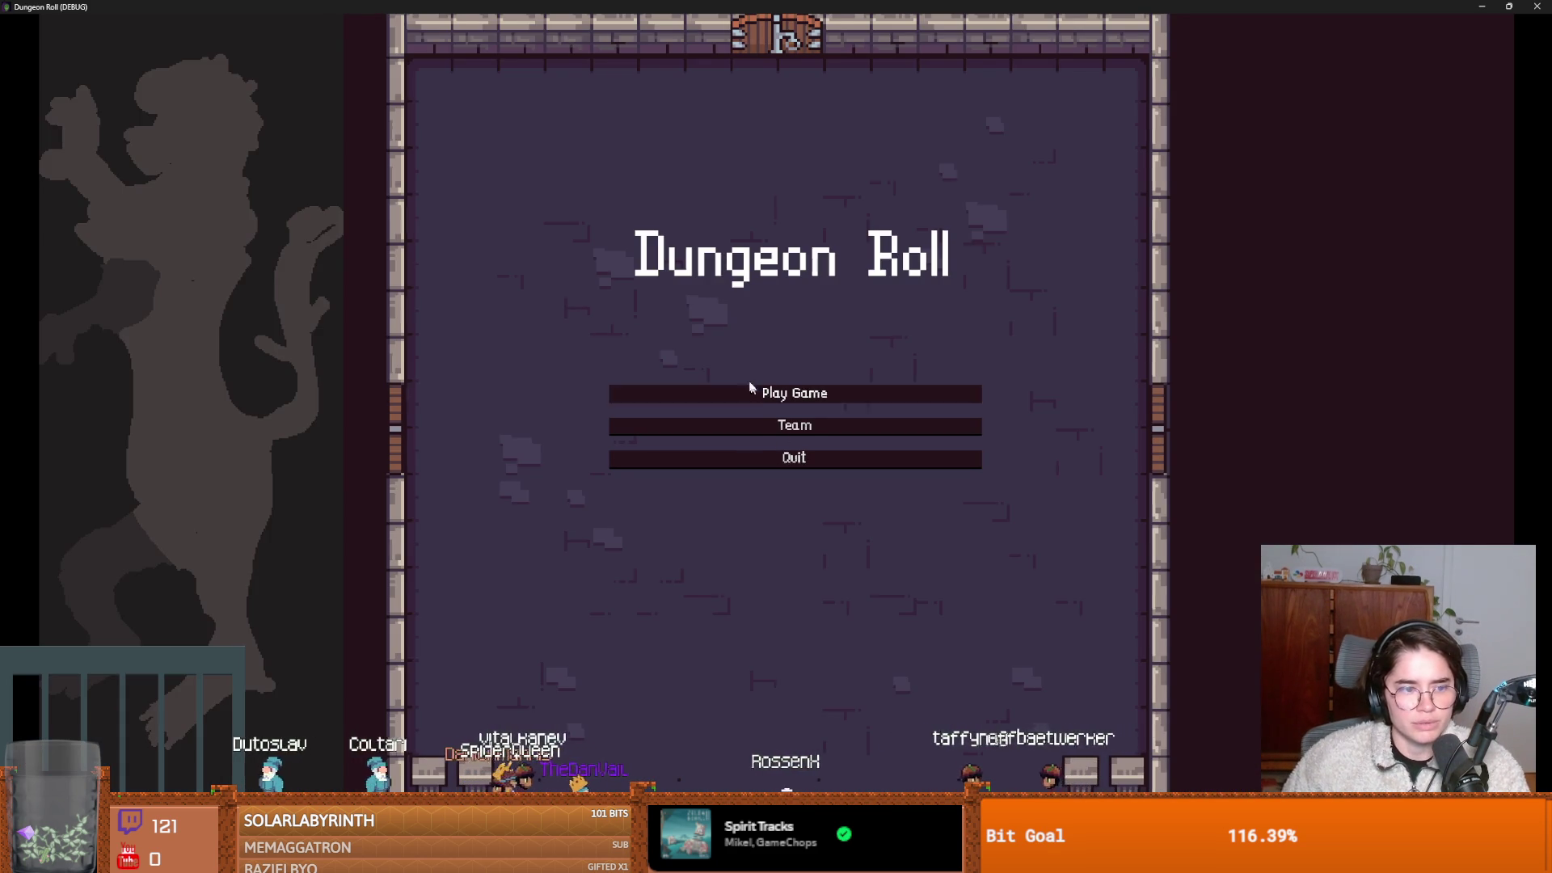
pyautogui.click(750, 392)
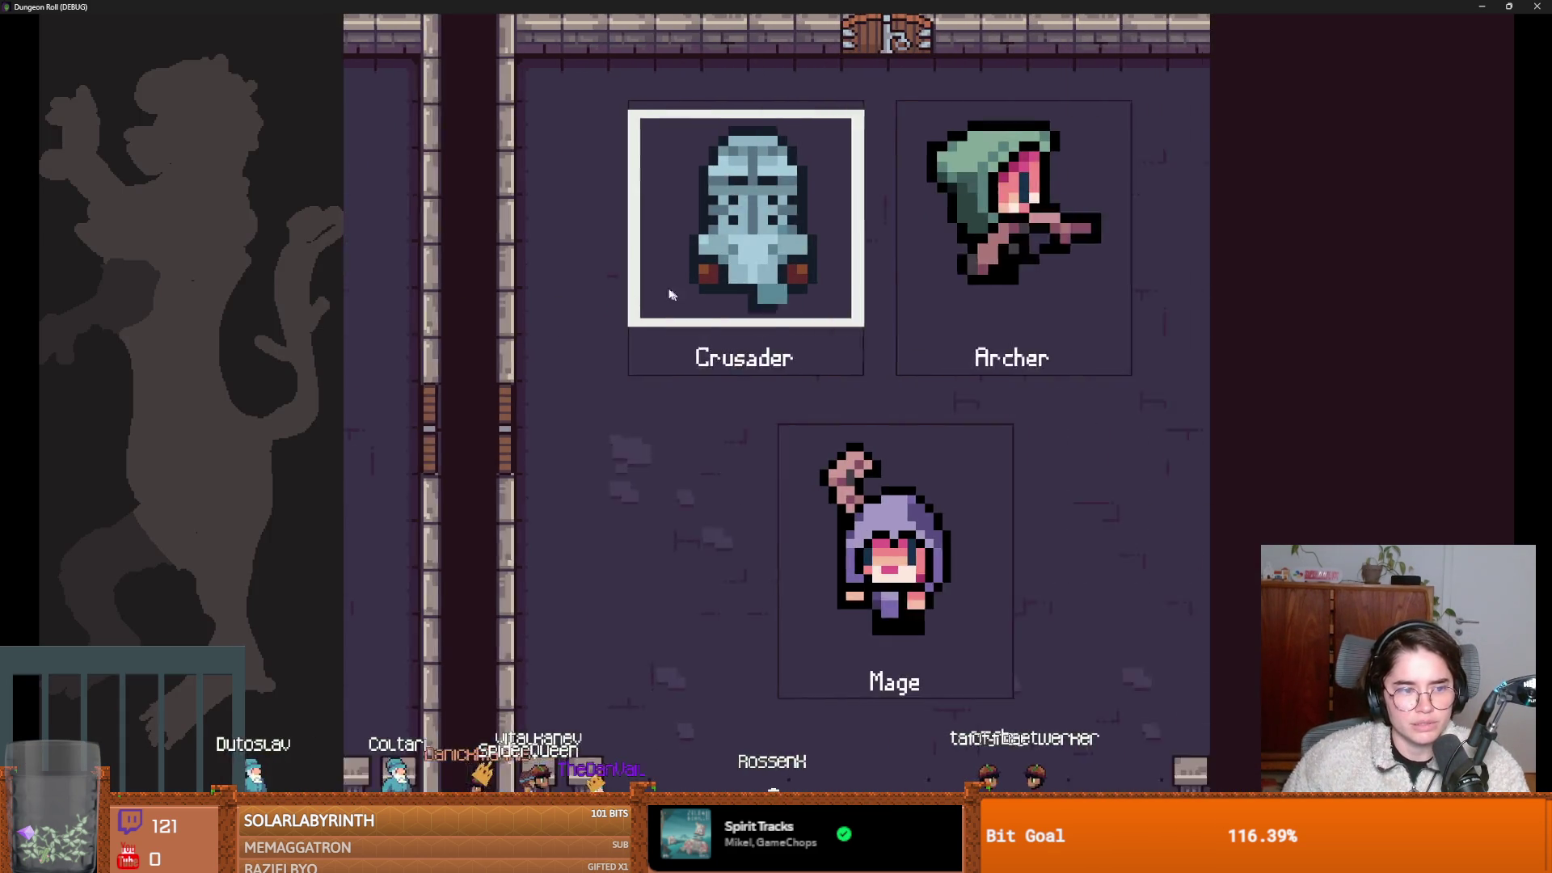
pyautogui.click(818, 374)
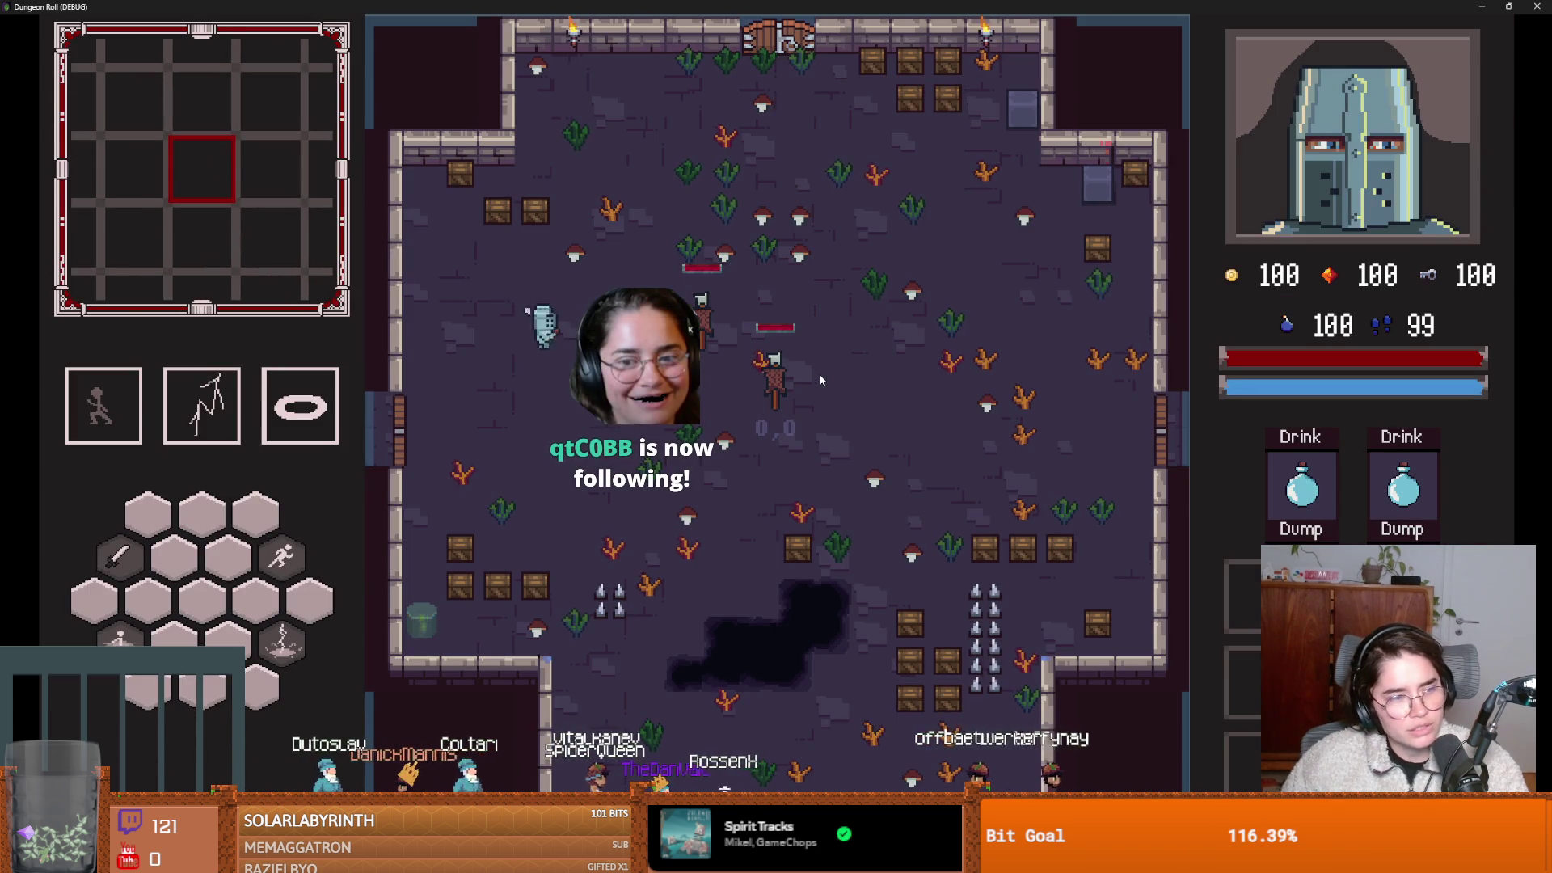
pyautogui.click(1508, 7)
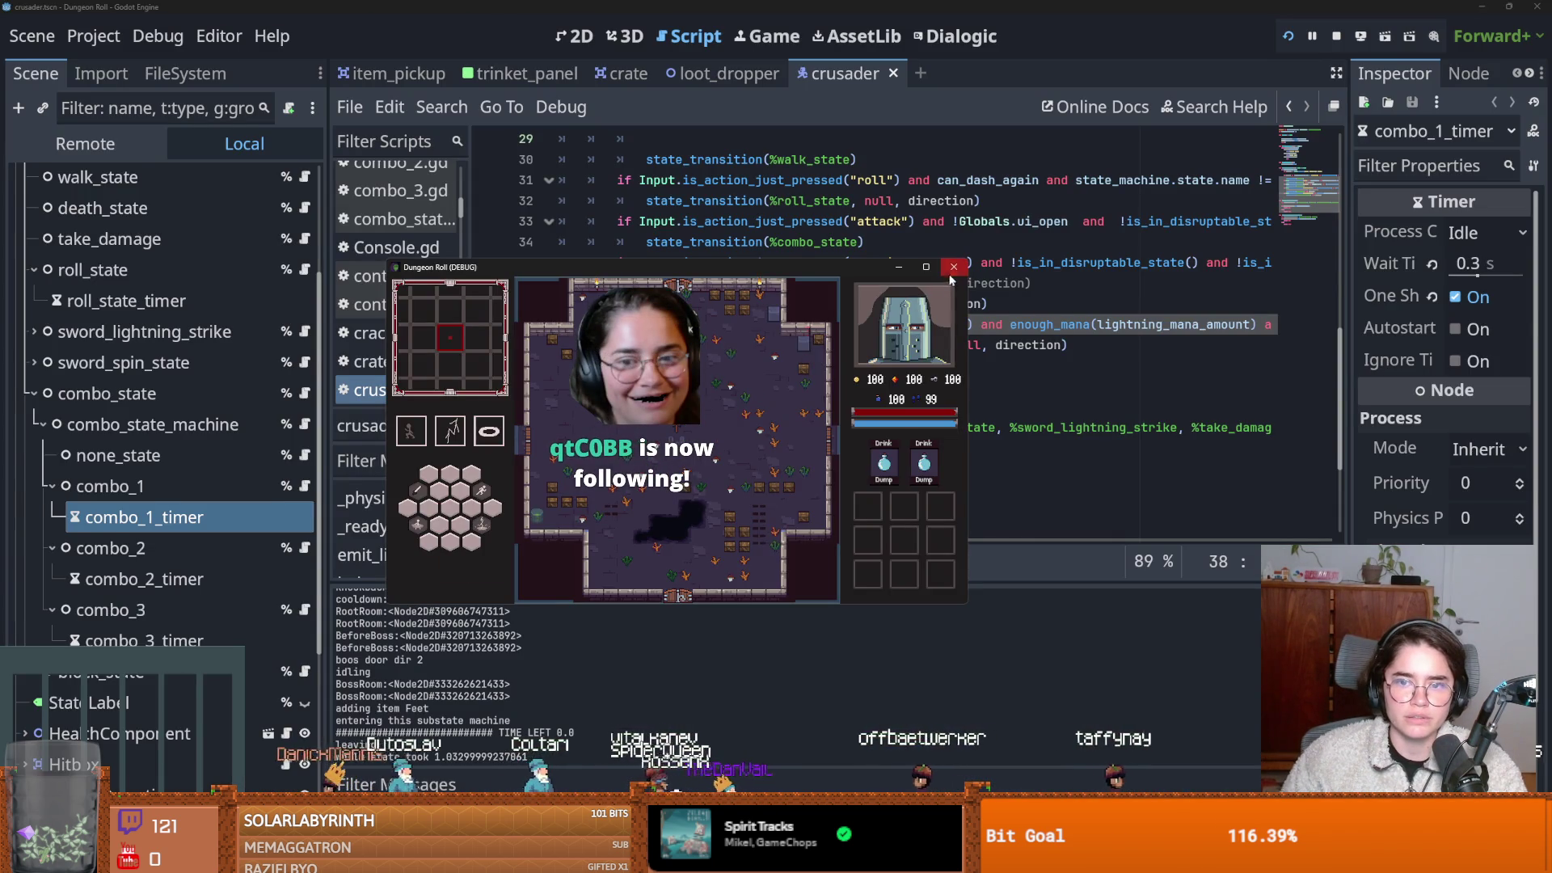
pyautogui.click(950, 269)
pyautogui.hotkey('alt', 'Tab')
# Return to the dev branch, then check out the 'monster room tweaks' commit.
pyautogui.click(727, 384)
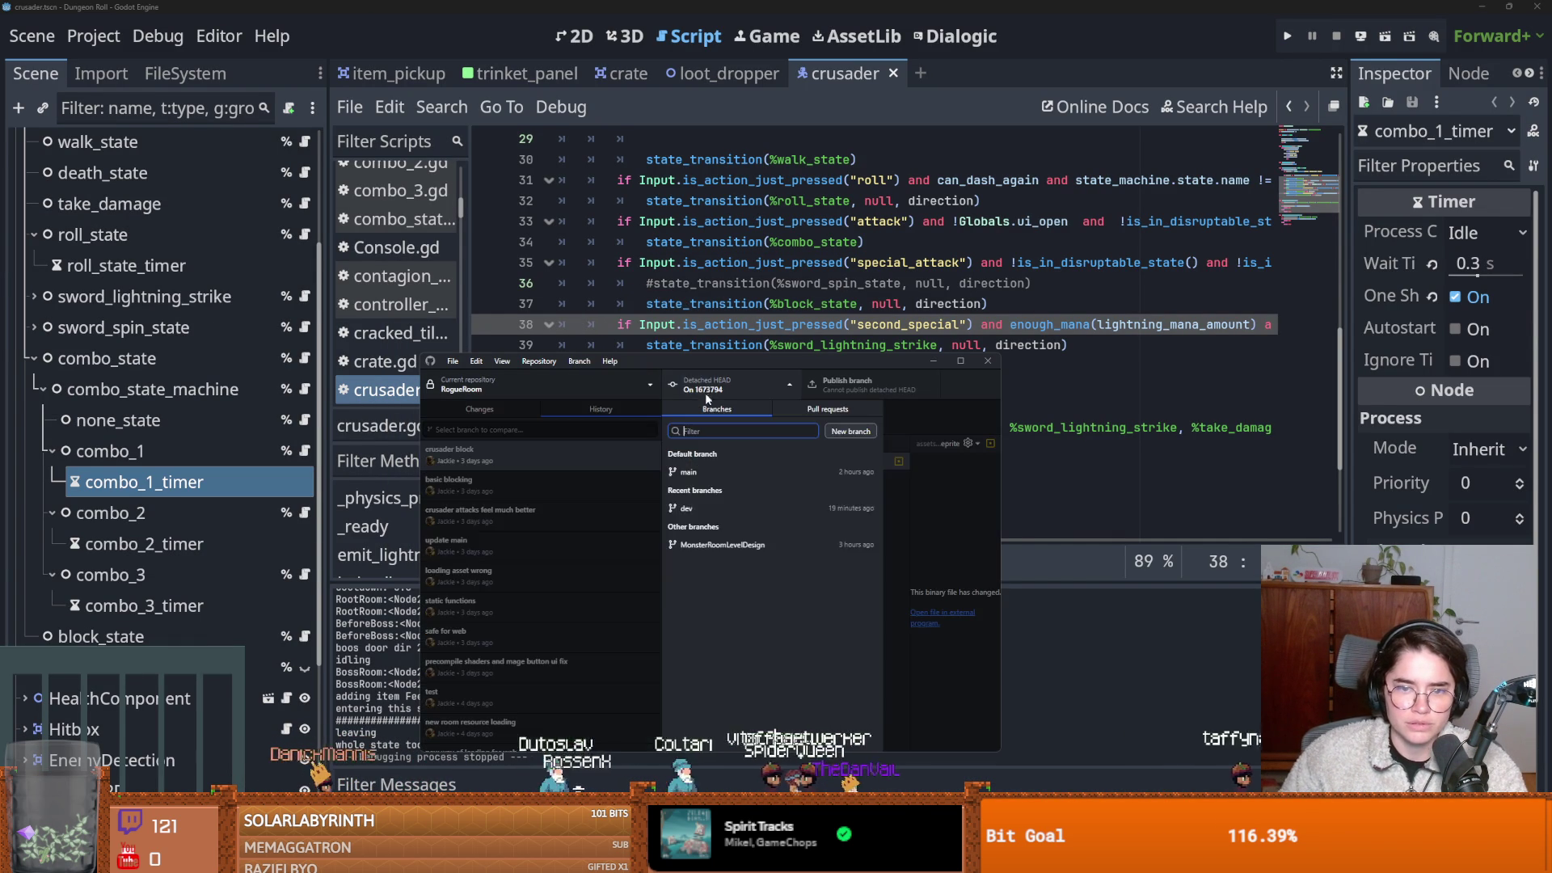
pyautogui.click(711, 507)
pyautogui.scroll(-5, 493, 630)
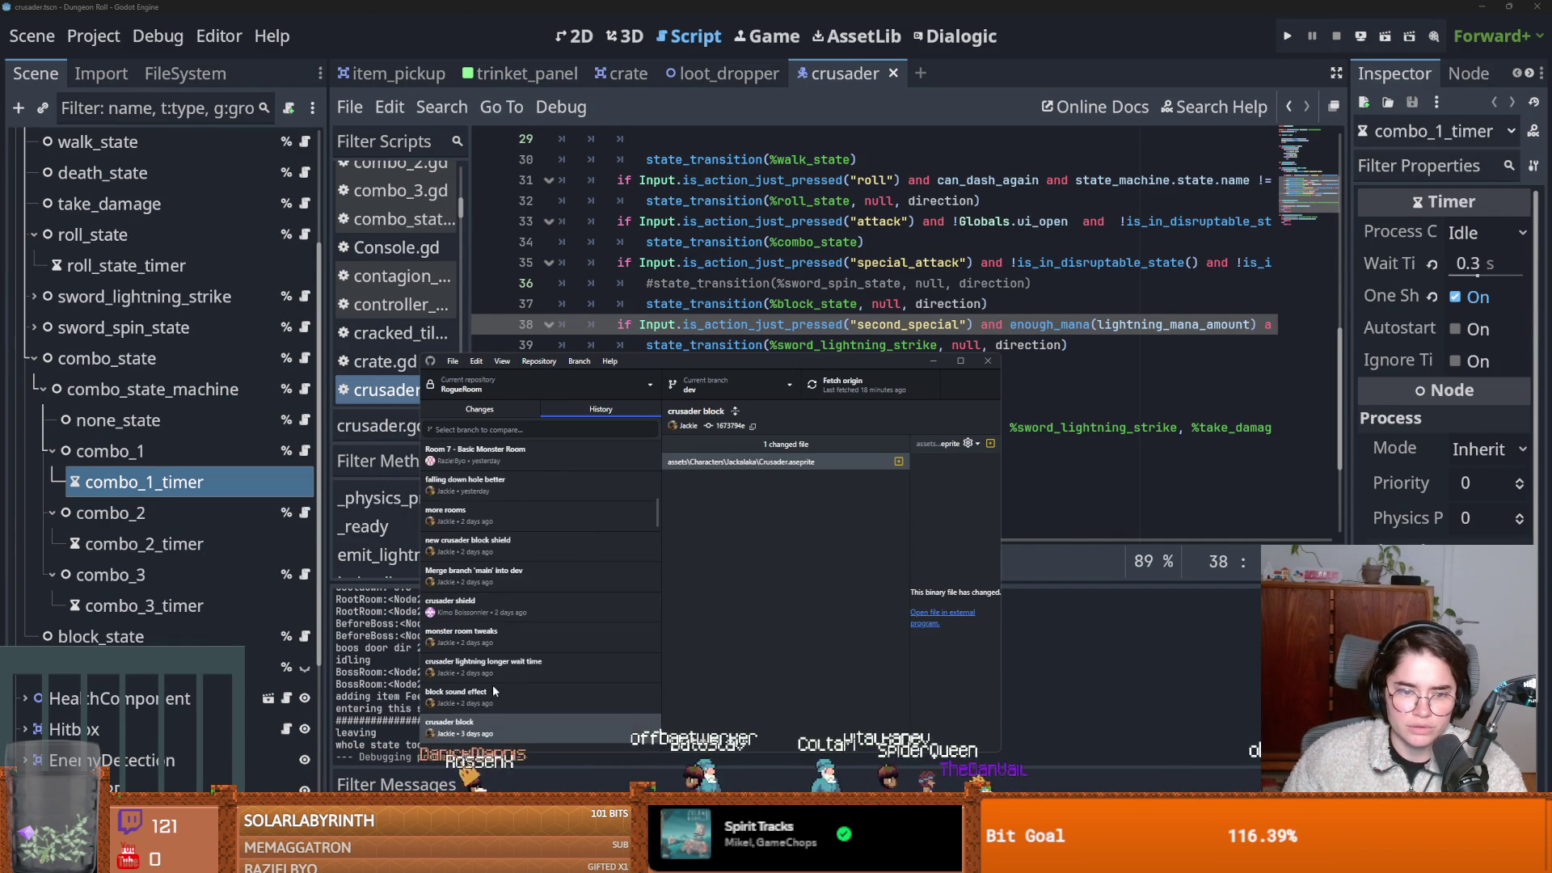
pyautogui.click(486, 697)
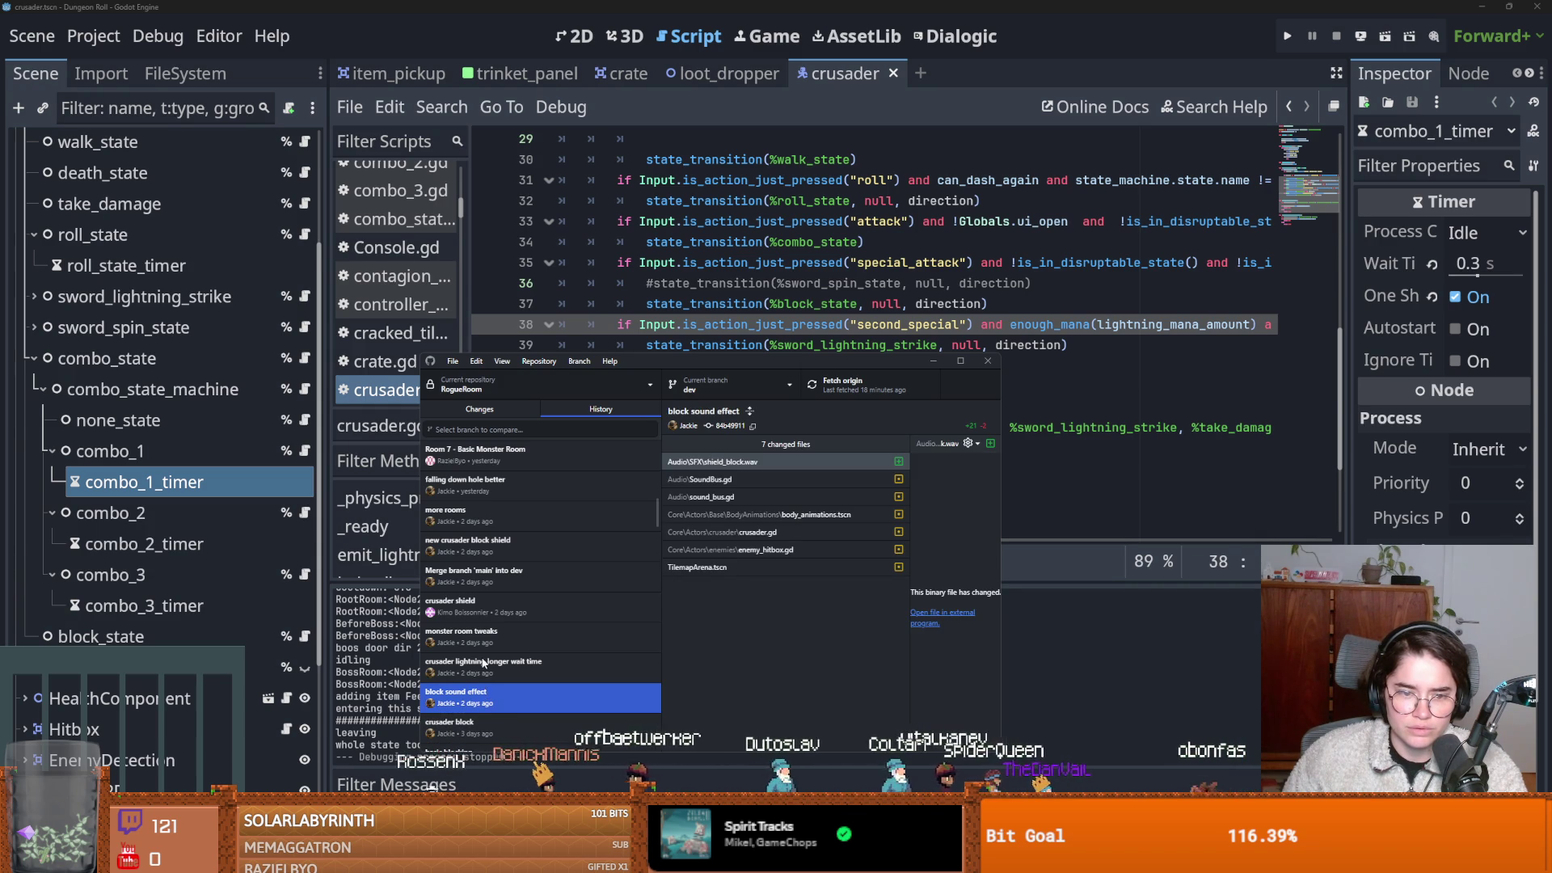
pyautogui.rightClick(479, 635)
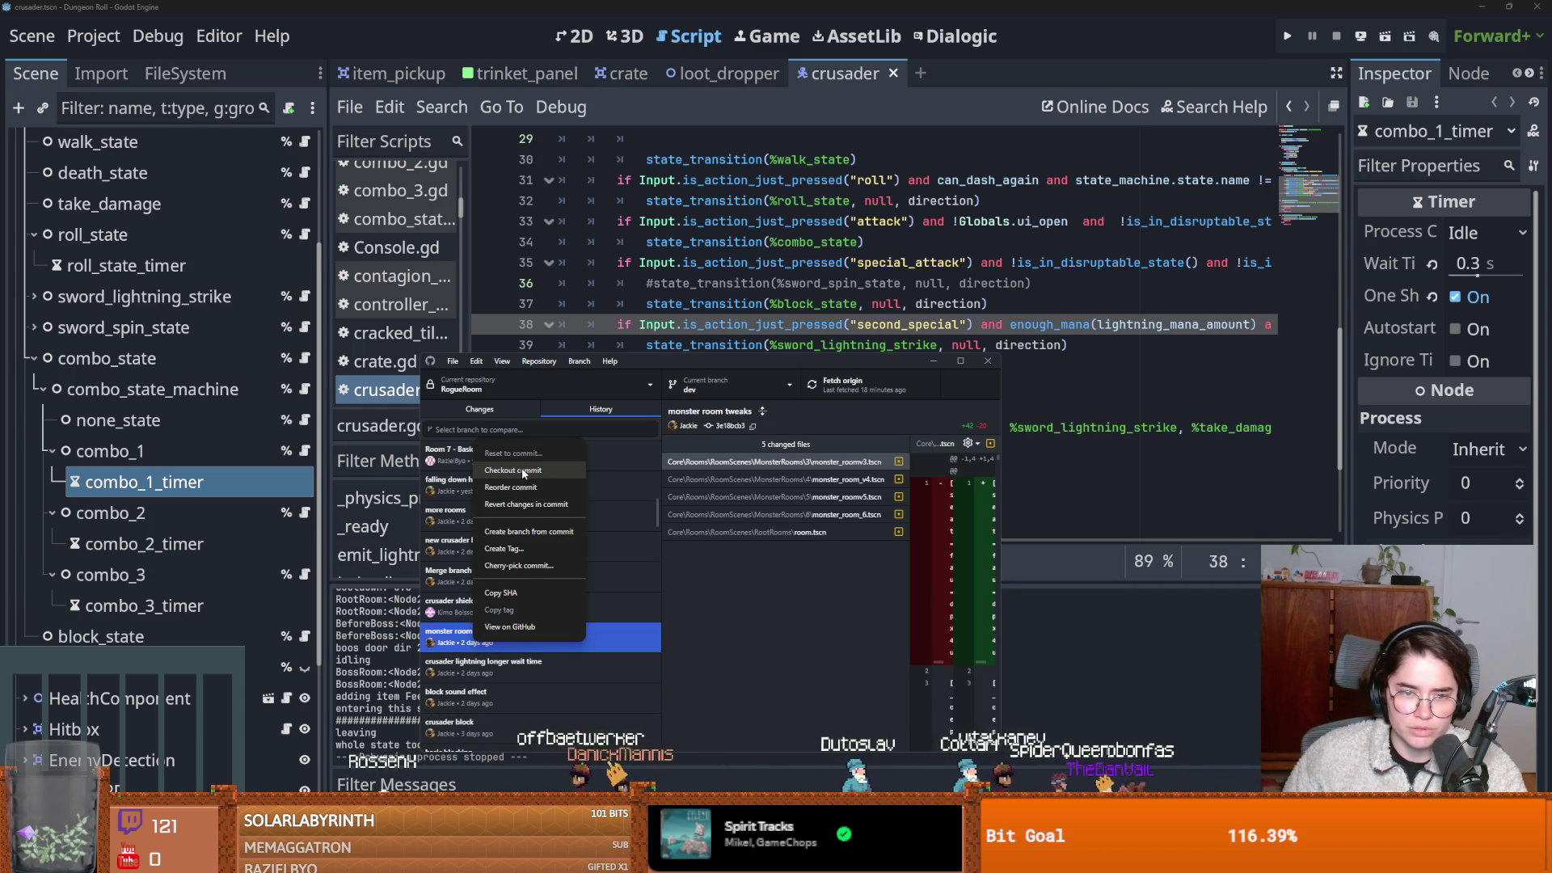
pyautogui.click(521, 470)
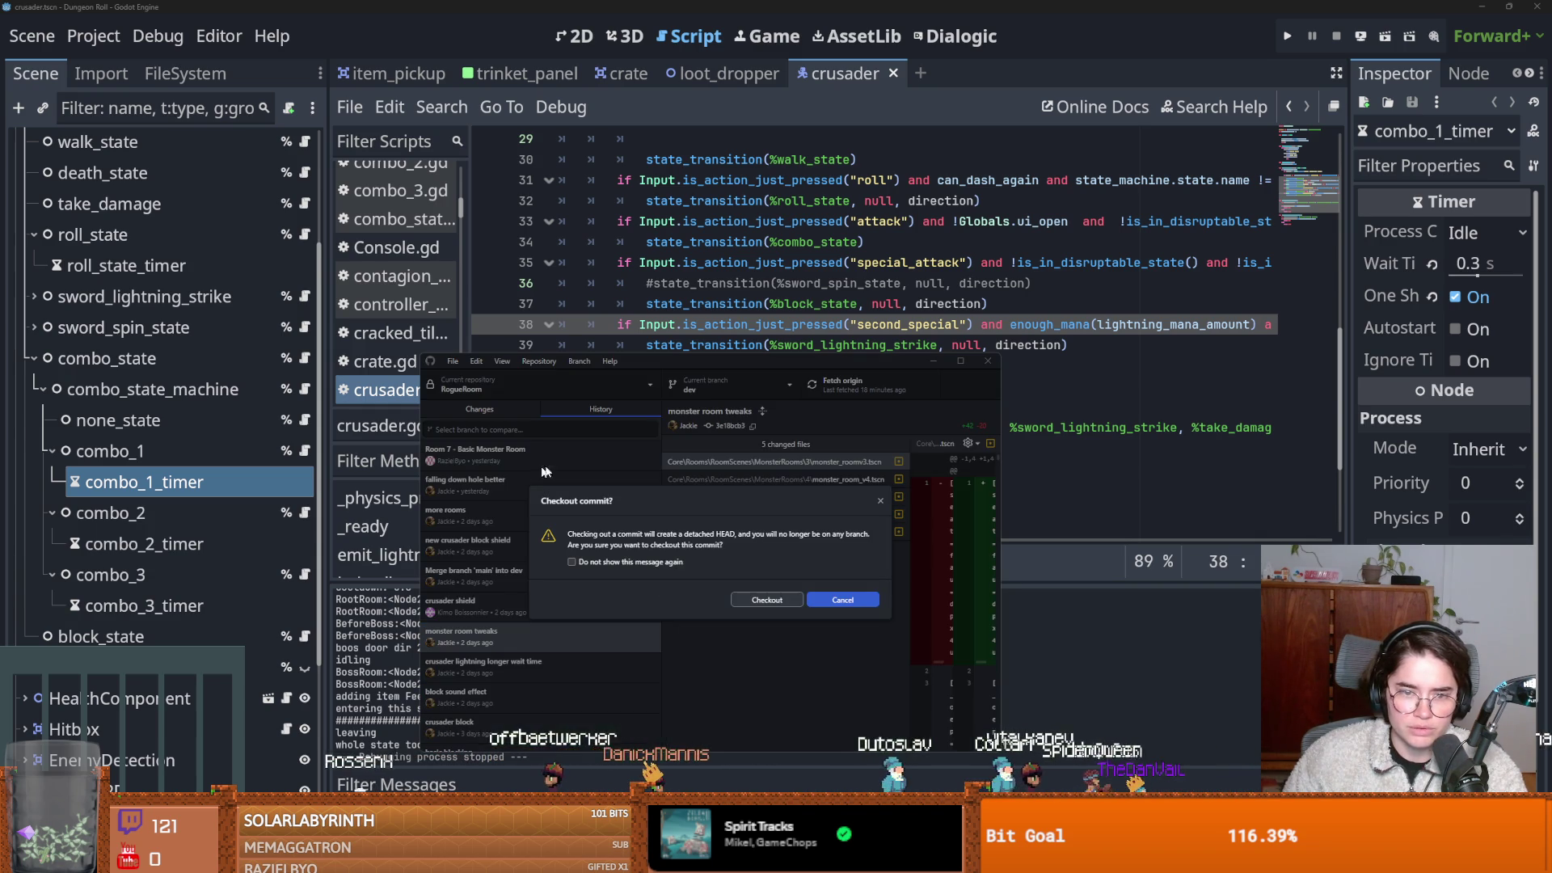
pyautogui.click(745, 604)
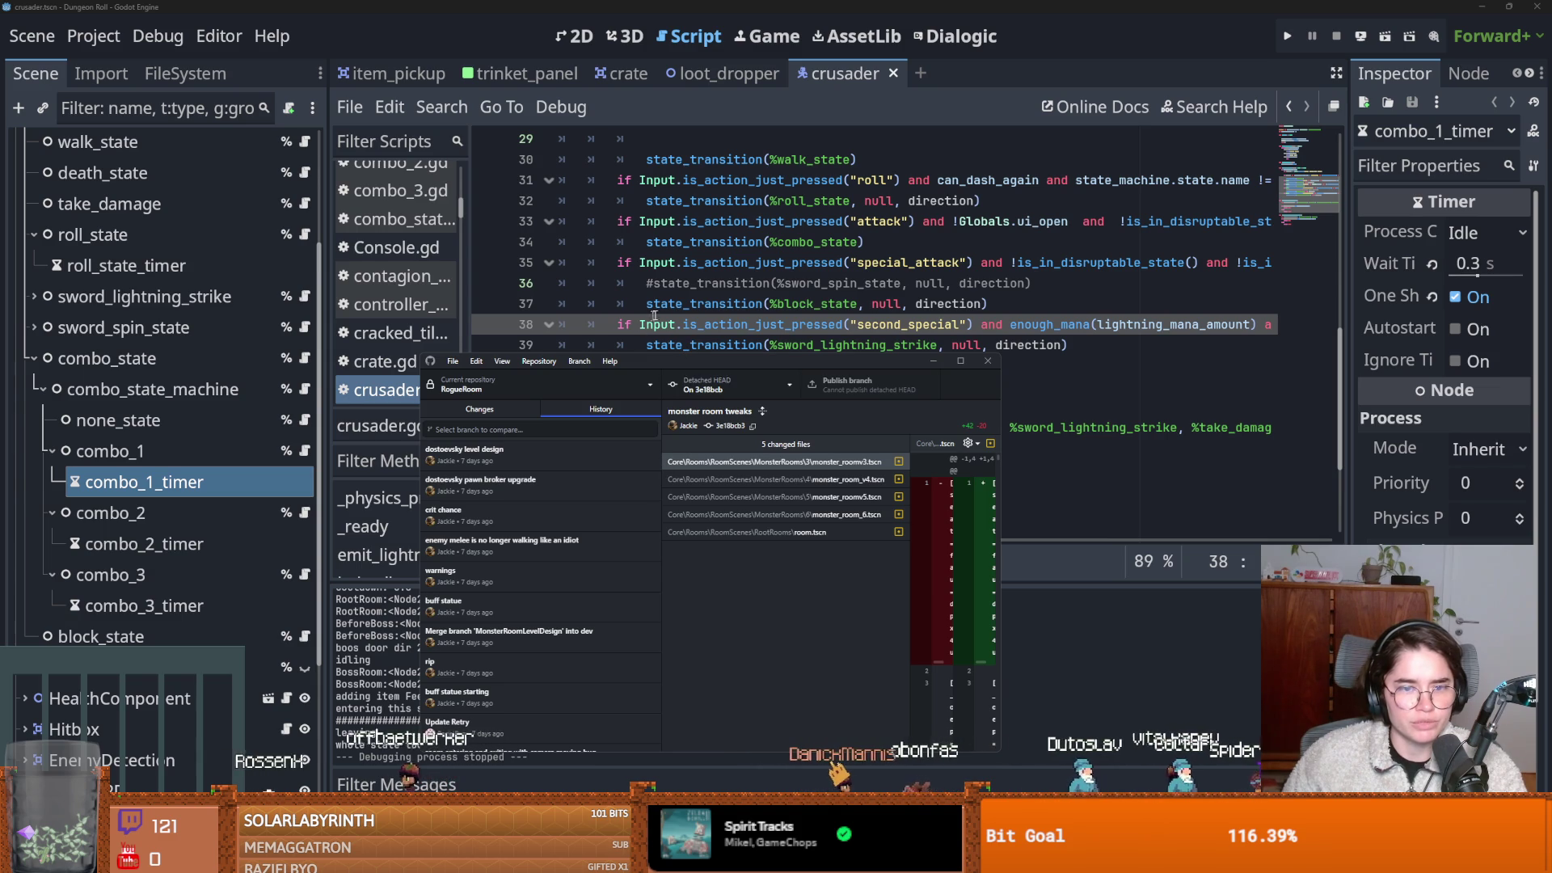
# Reload the changed scripts in Godot, test the combo as the Crusader, then stop the game.
pyautogui.click(709, 264)
pyautogui.click(791, 545)
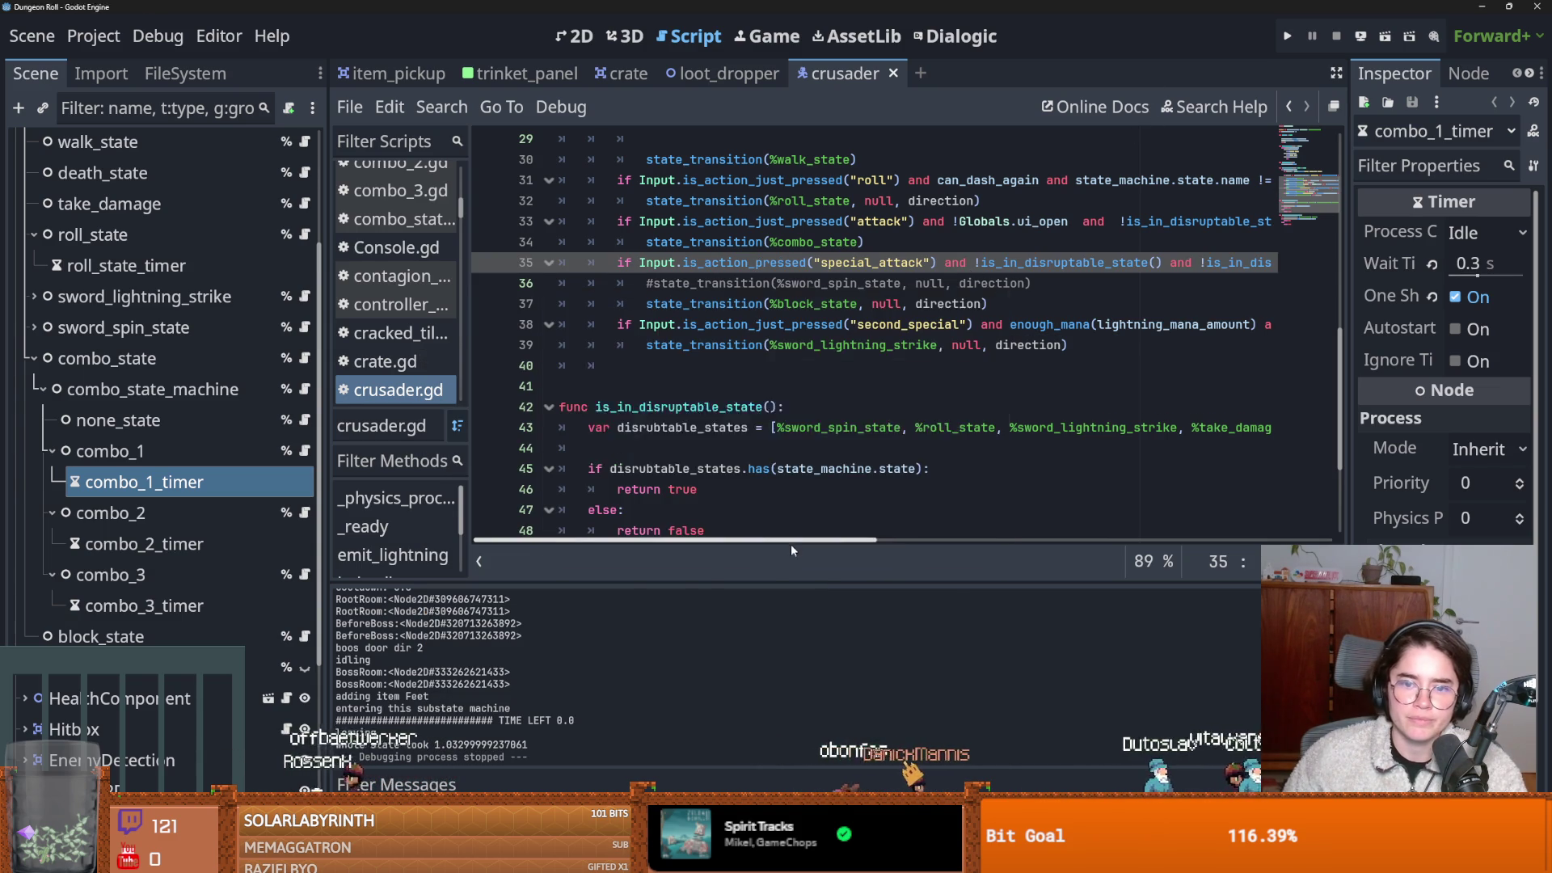
pyautogui.click(1289, 41)
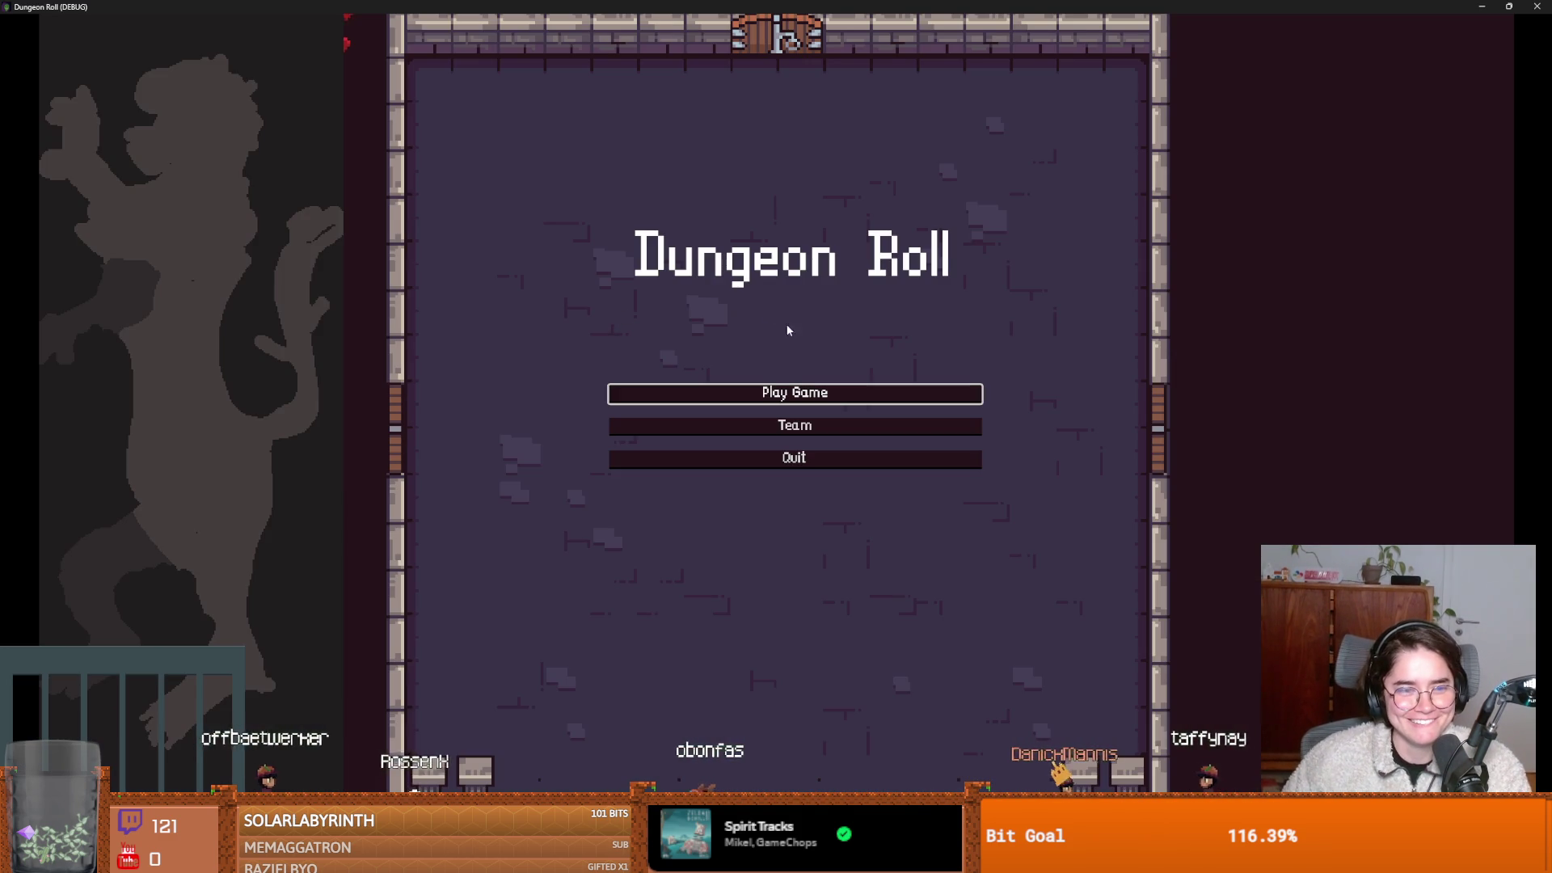
pyautogui.click(800, 392)
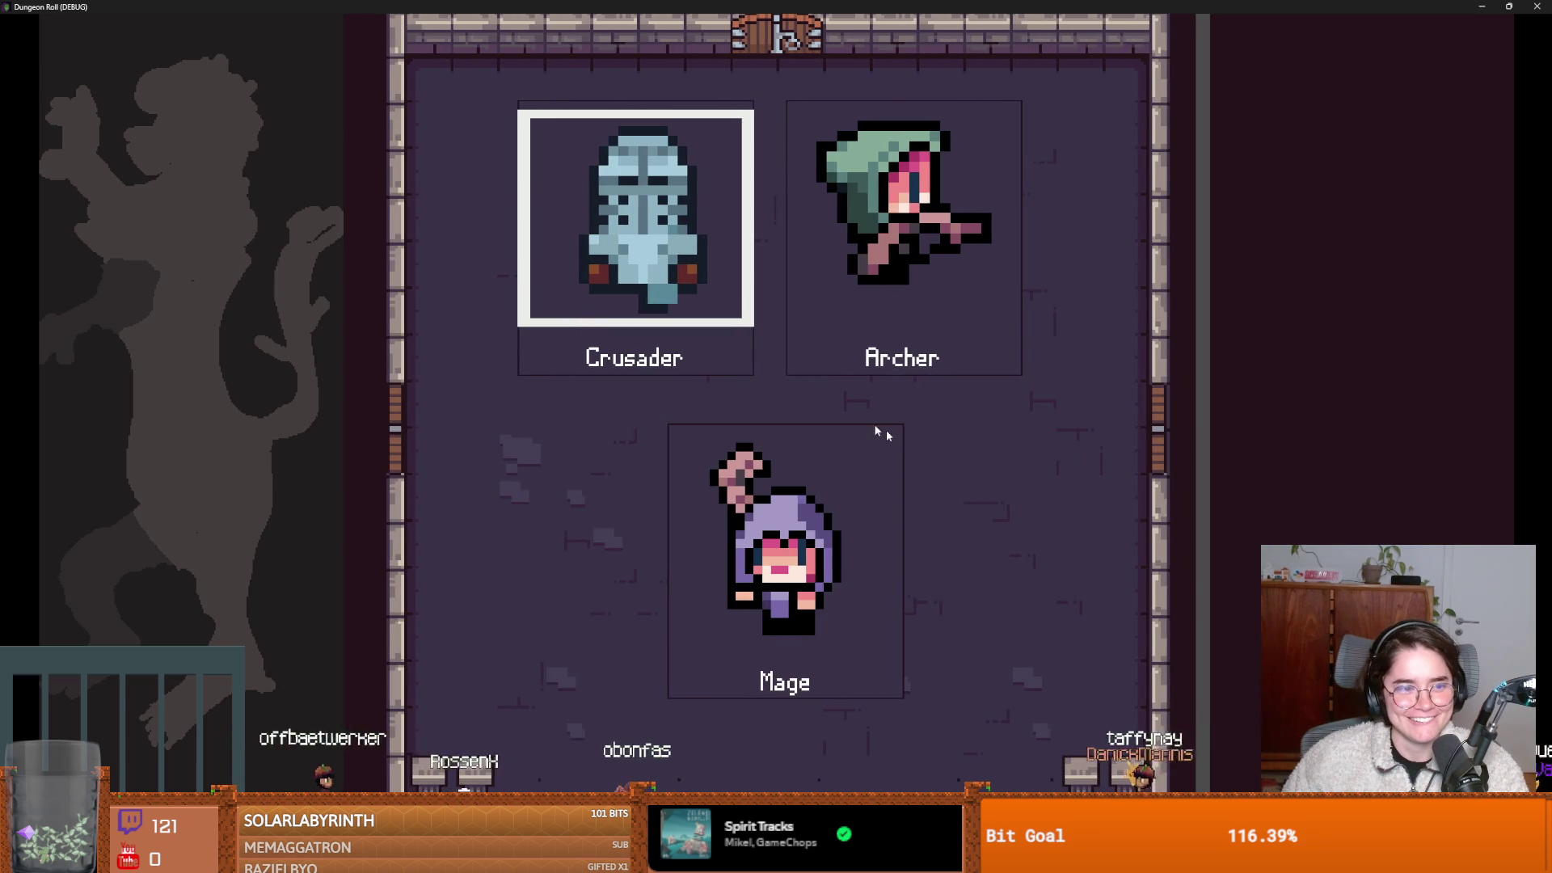
pyautogui.press('Return')
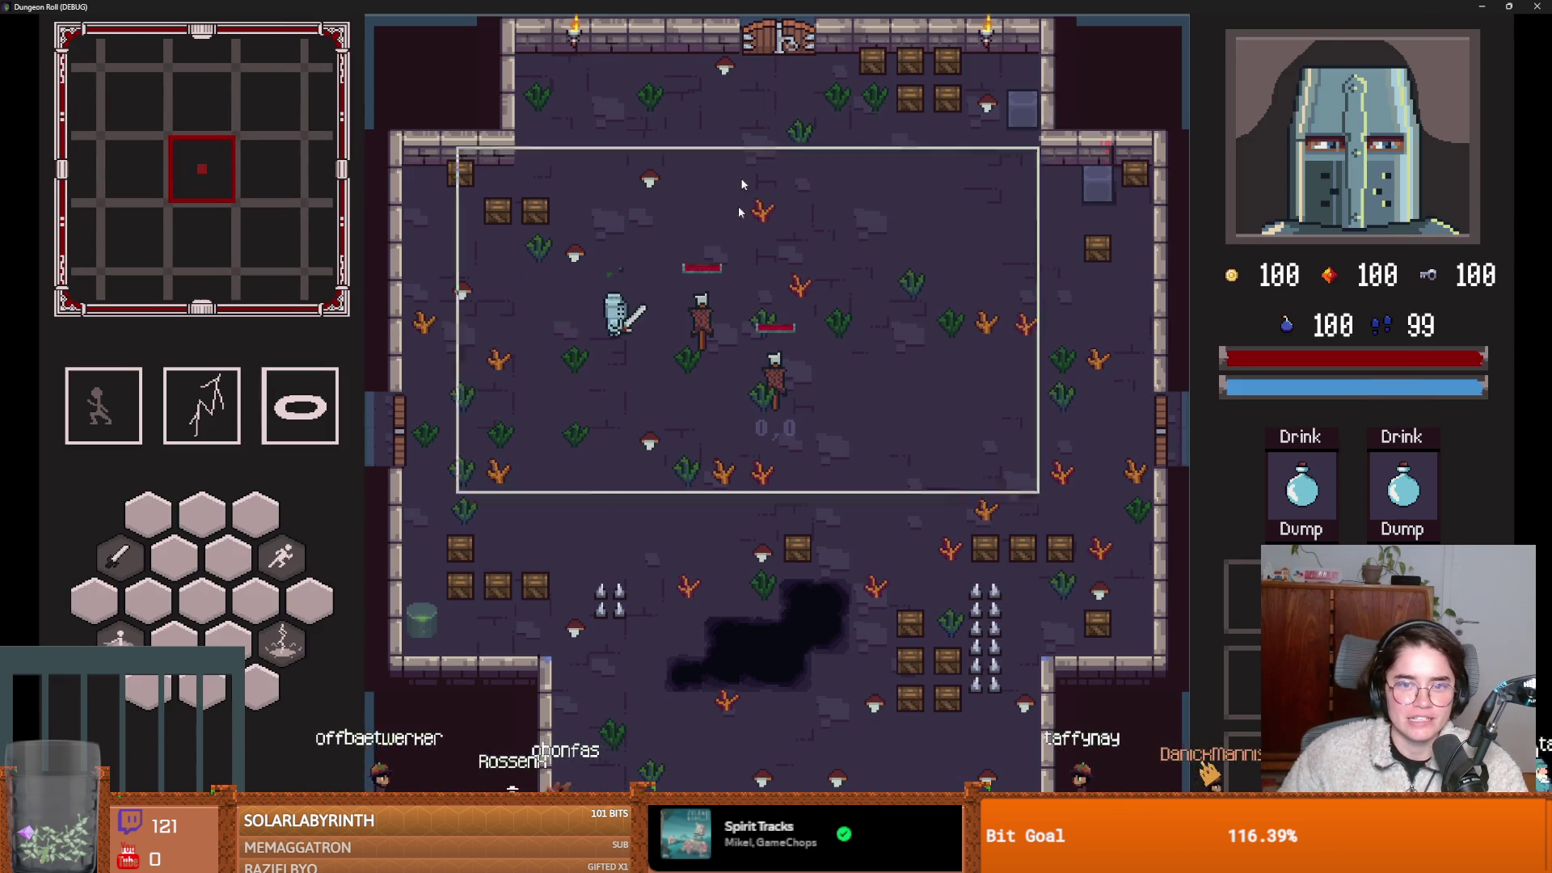
pyautogui.press('F8')
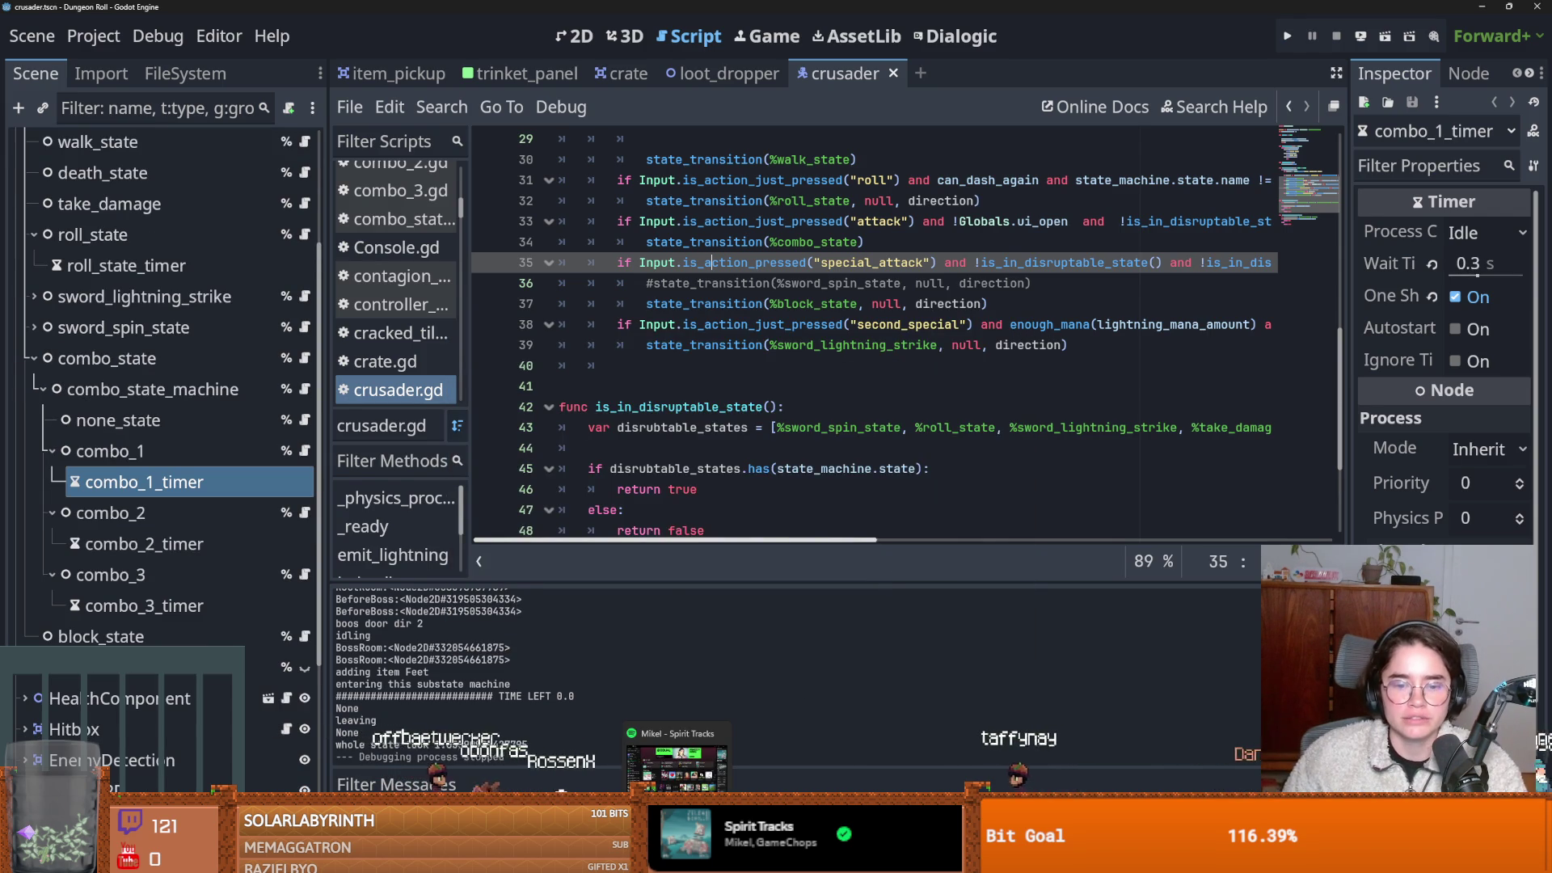
pyautogui.hotkey('alt', 'Tab')
pyautogui.scroll(5, 501, 482)
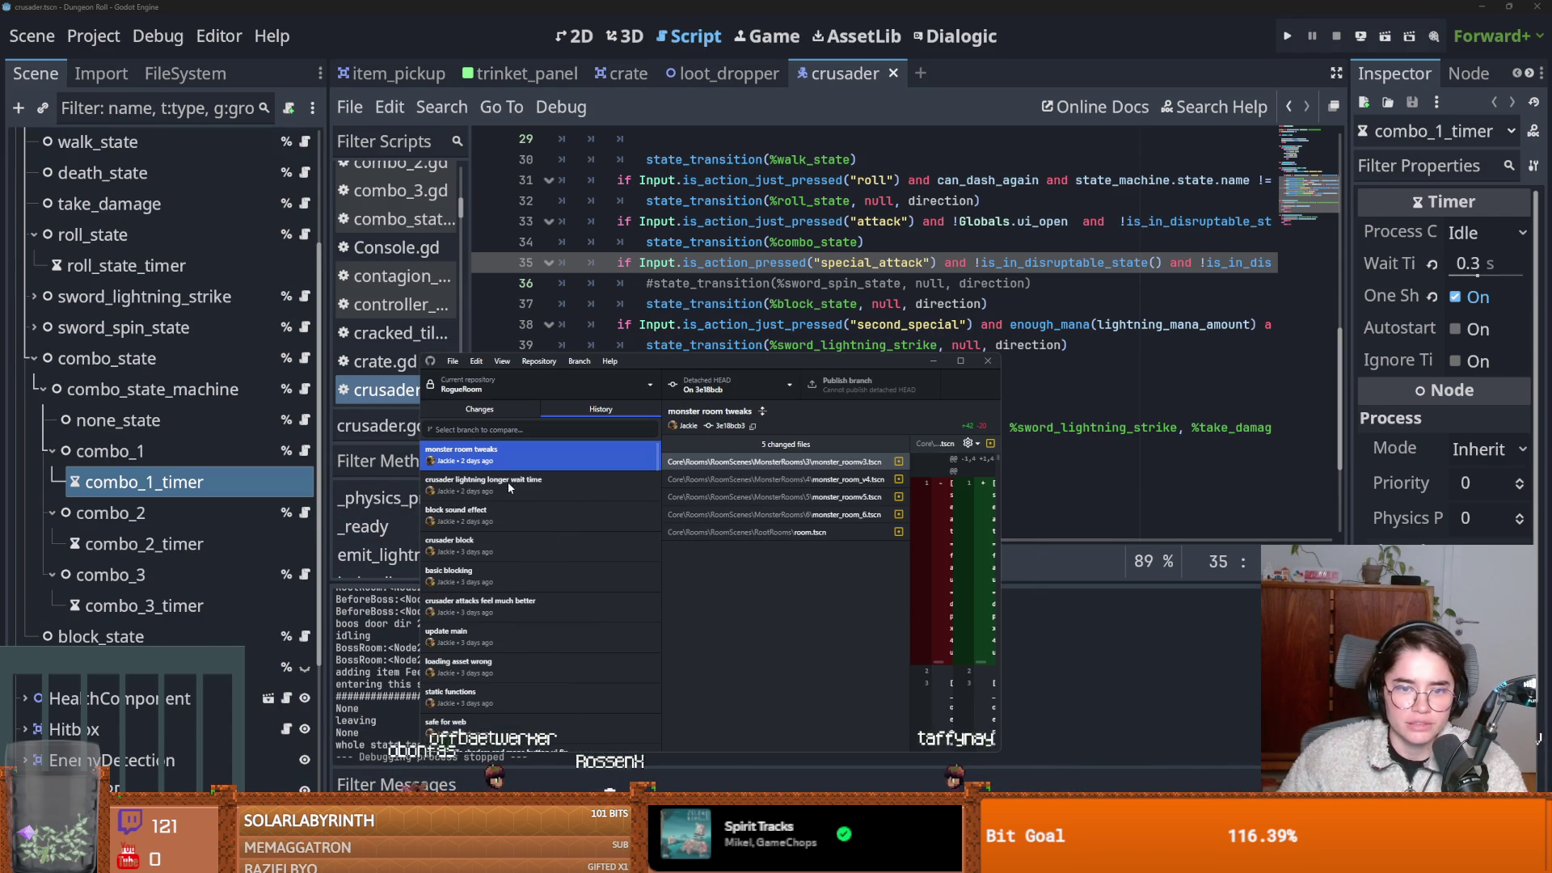
# Switch the repository back to the dev branch and show its commit history.
pyautogui.click(502, 406)
pyautogui.click(754, 382)
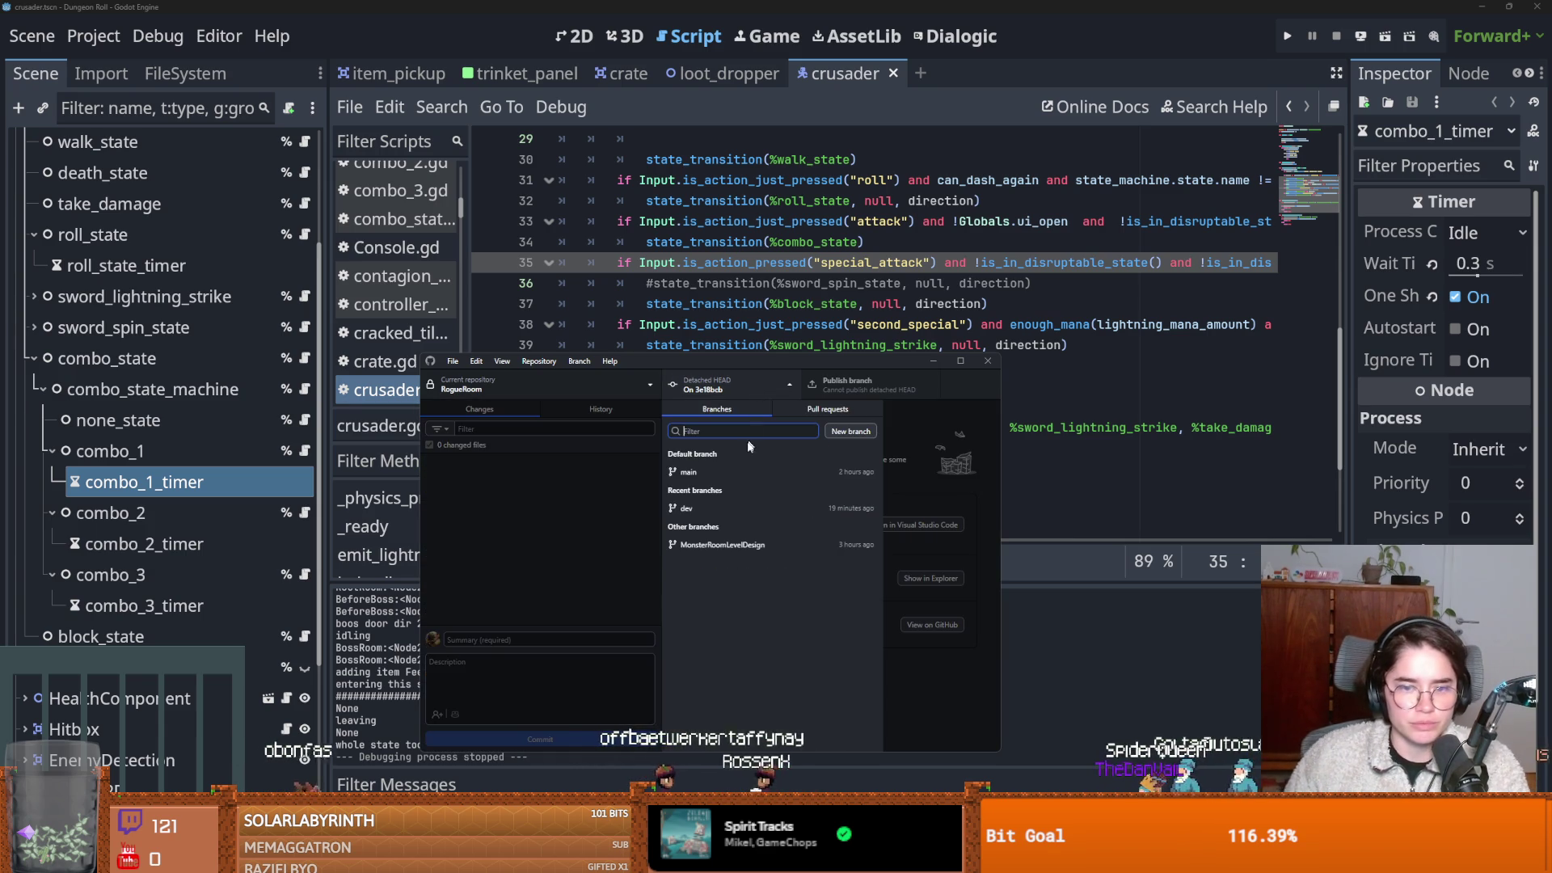
pyautogui.click(716, 508)
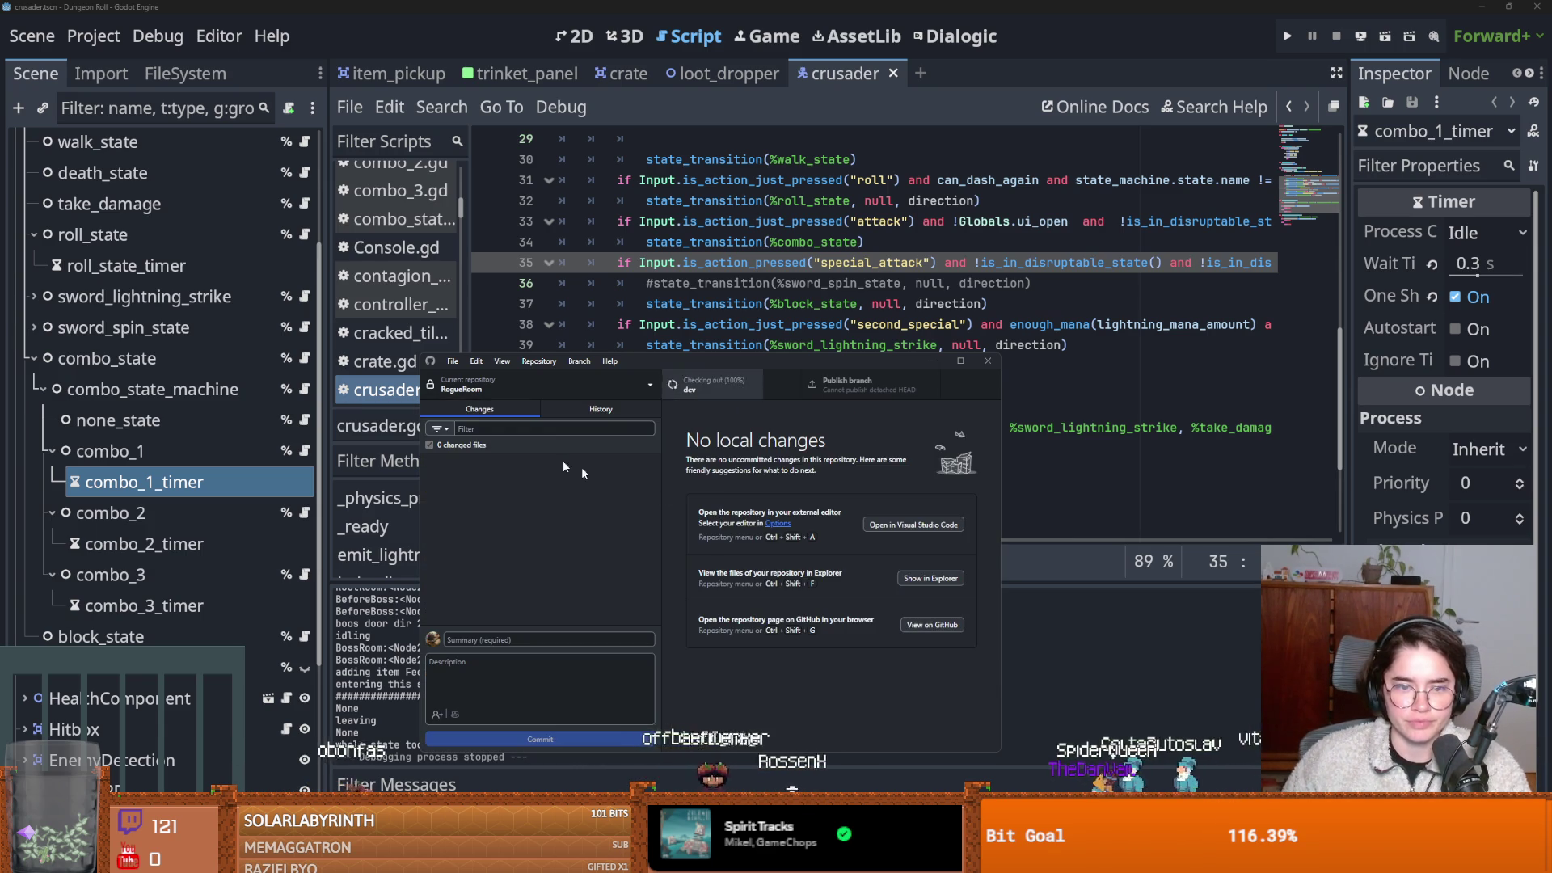
pyautogui.click(601, 411)
# Check out the 'falling down hole better' commit.
pyautogui.scroll(-5, 569, 566)
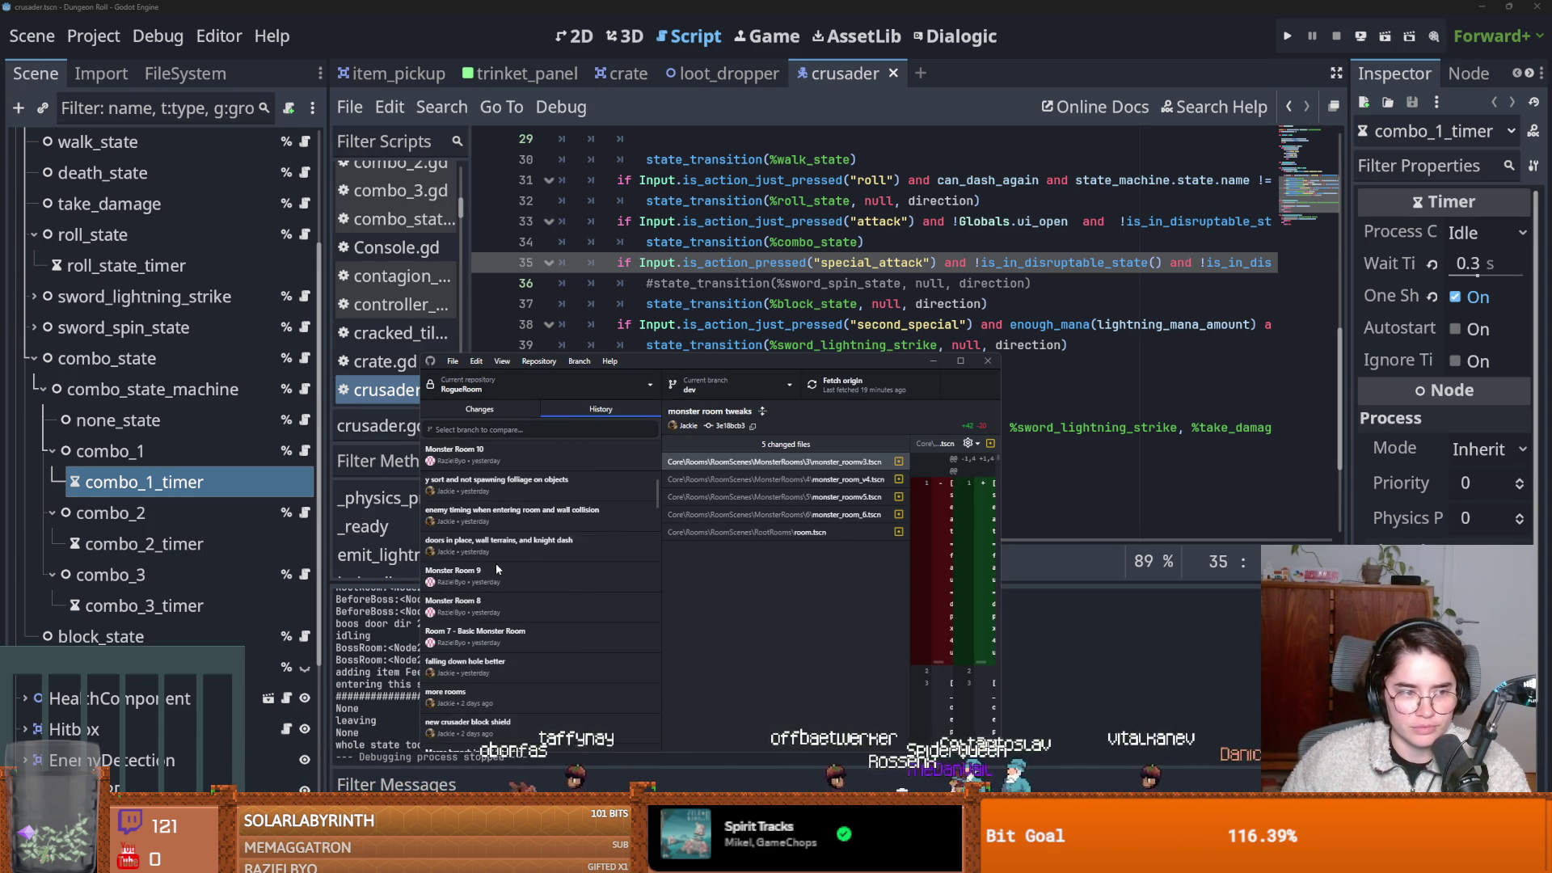
pyautogui.scroll(-2, 496, 566)
pyautogui.scroll(-2, 501, 619)
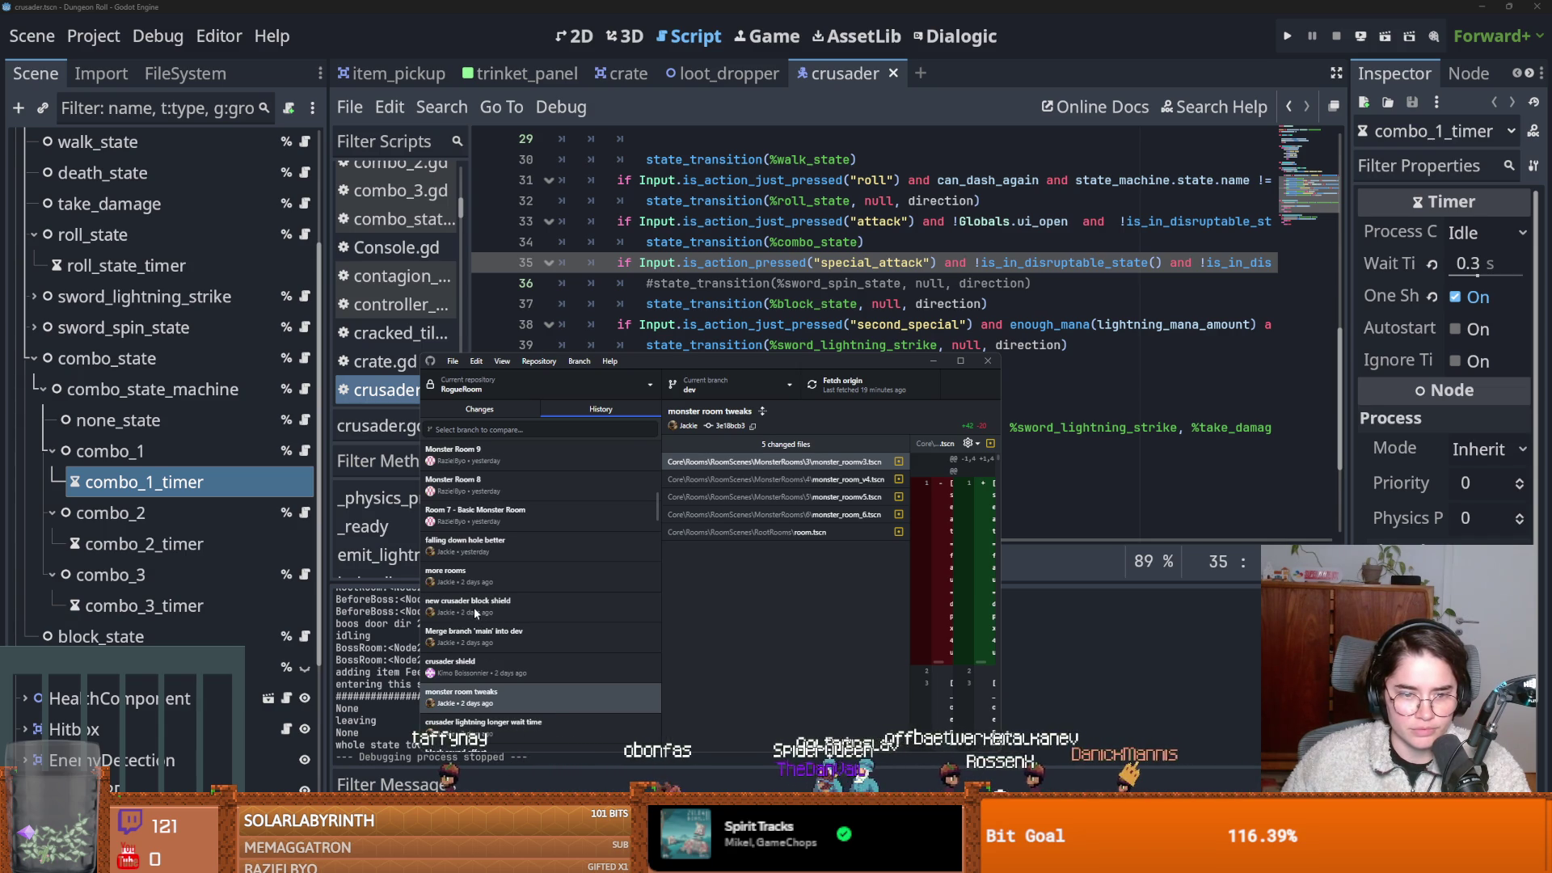
pyautogui.rightClick(473, 608)
pyautogui.click(463, 570)
pyautogui.click(467, 542)
pyautogui.rightClick(472, 543)
pyautogui.click(517, 579)
pyautogui.click(755, 601)
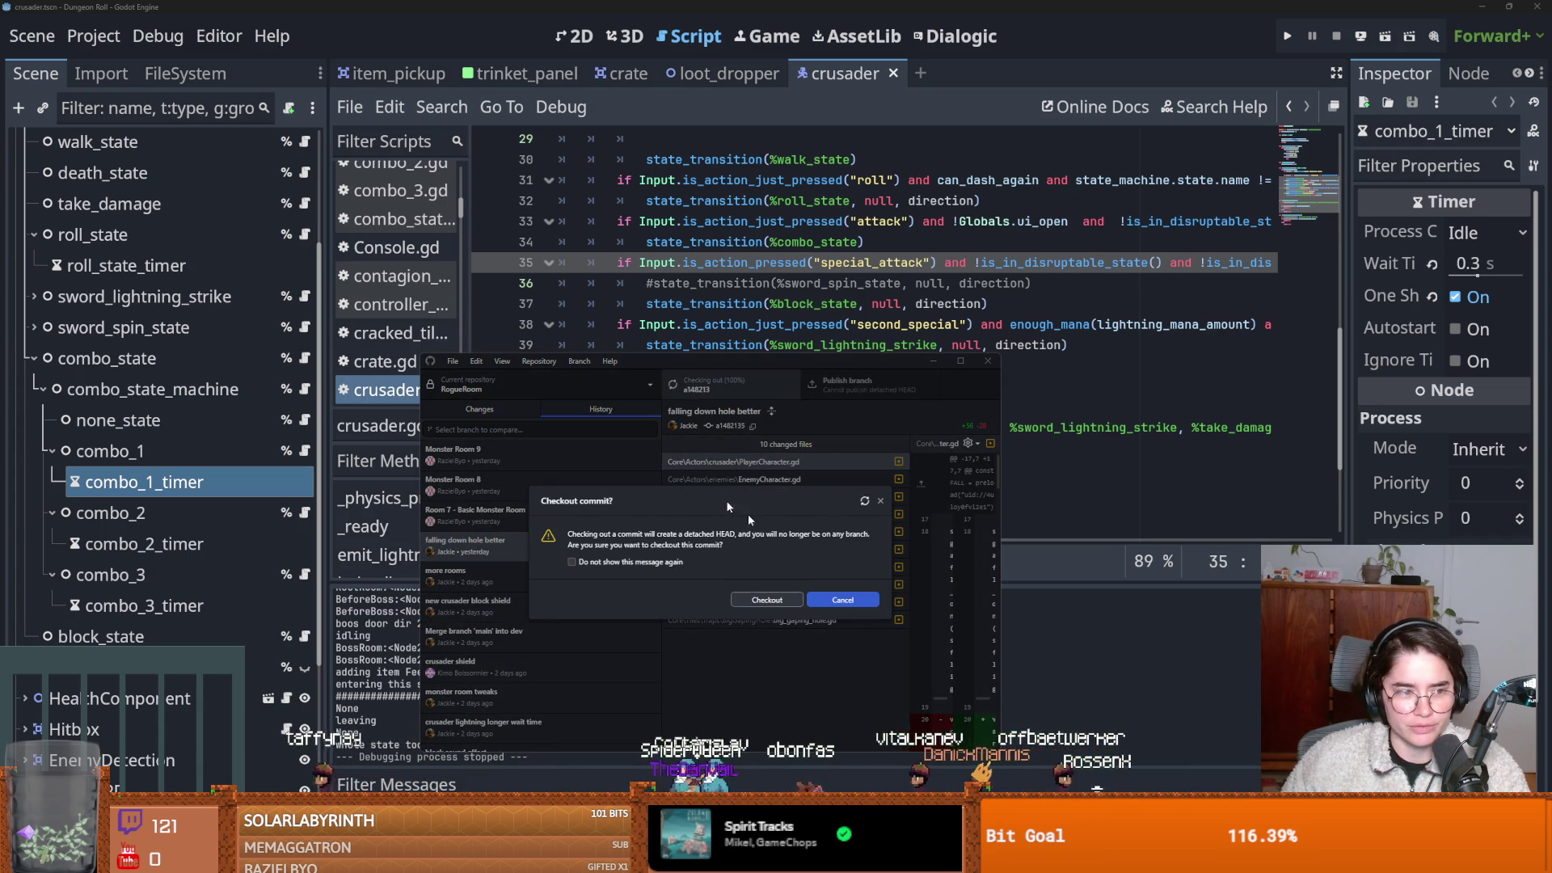
# Reload the changed files in Godot and start a new test game as the Crusader.
pyautogui.click(834, 324)
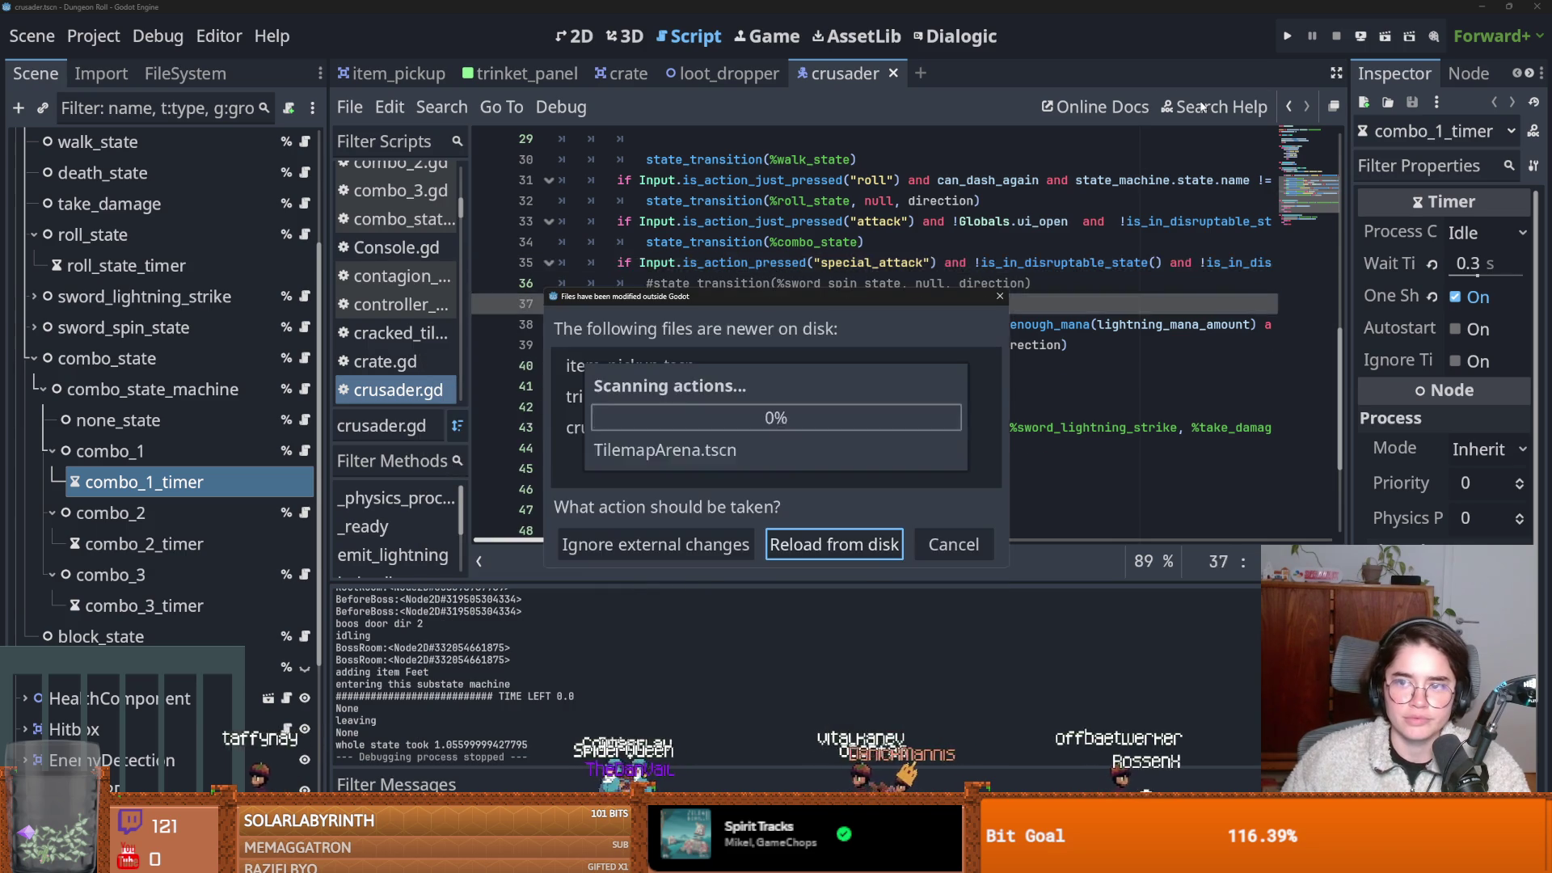
pyautogui.click(796, 541)
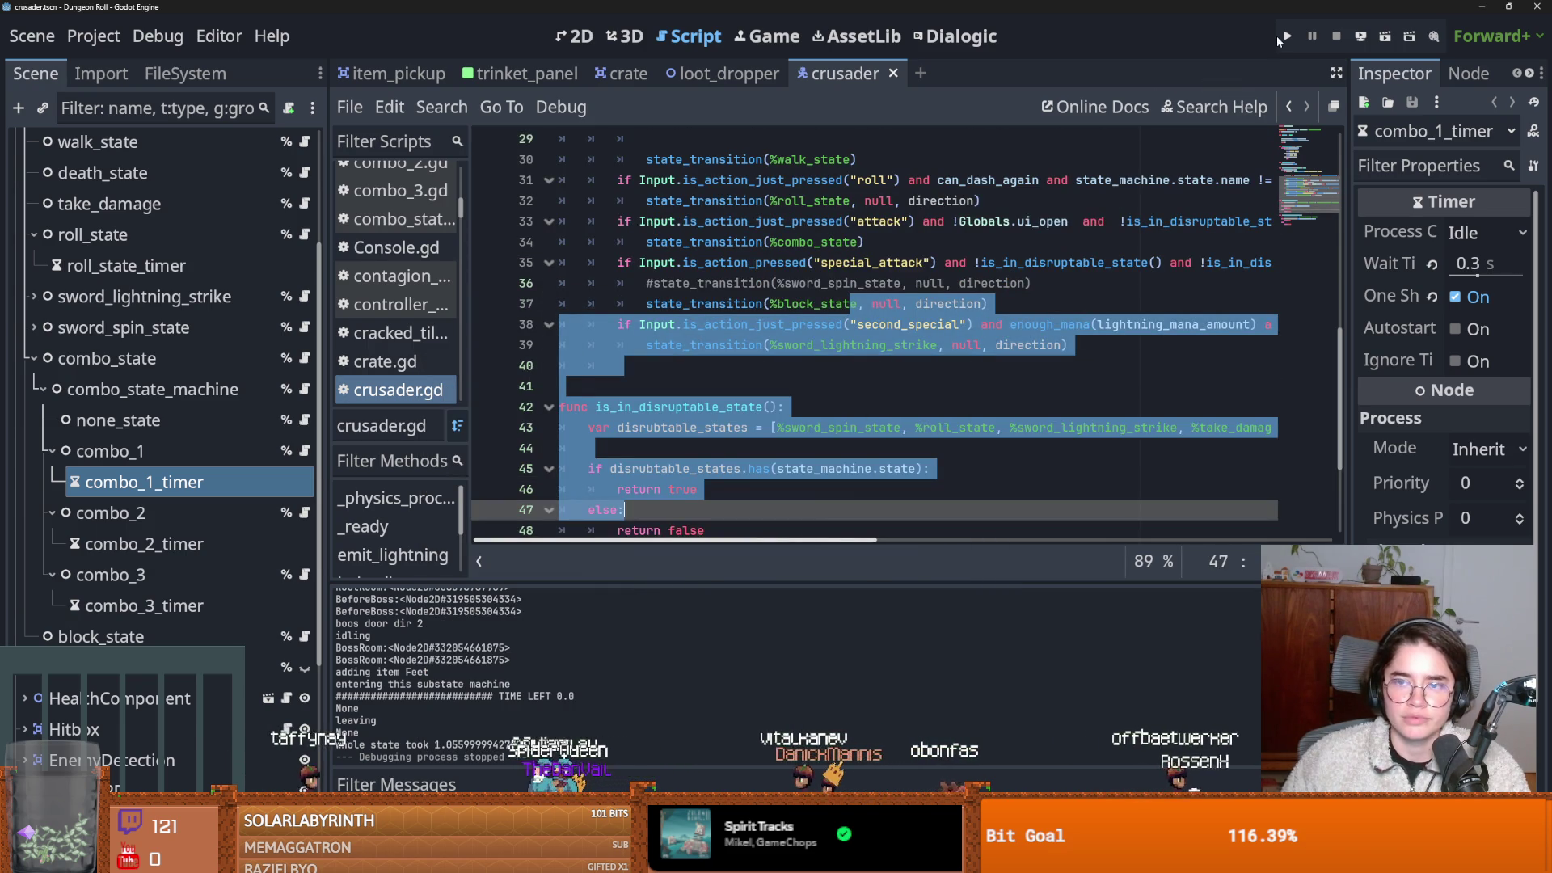
pyautogui.press('F5')
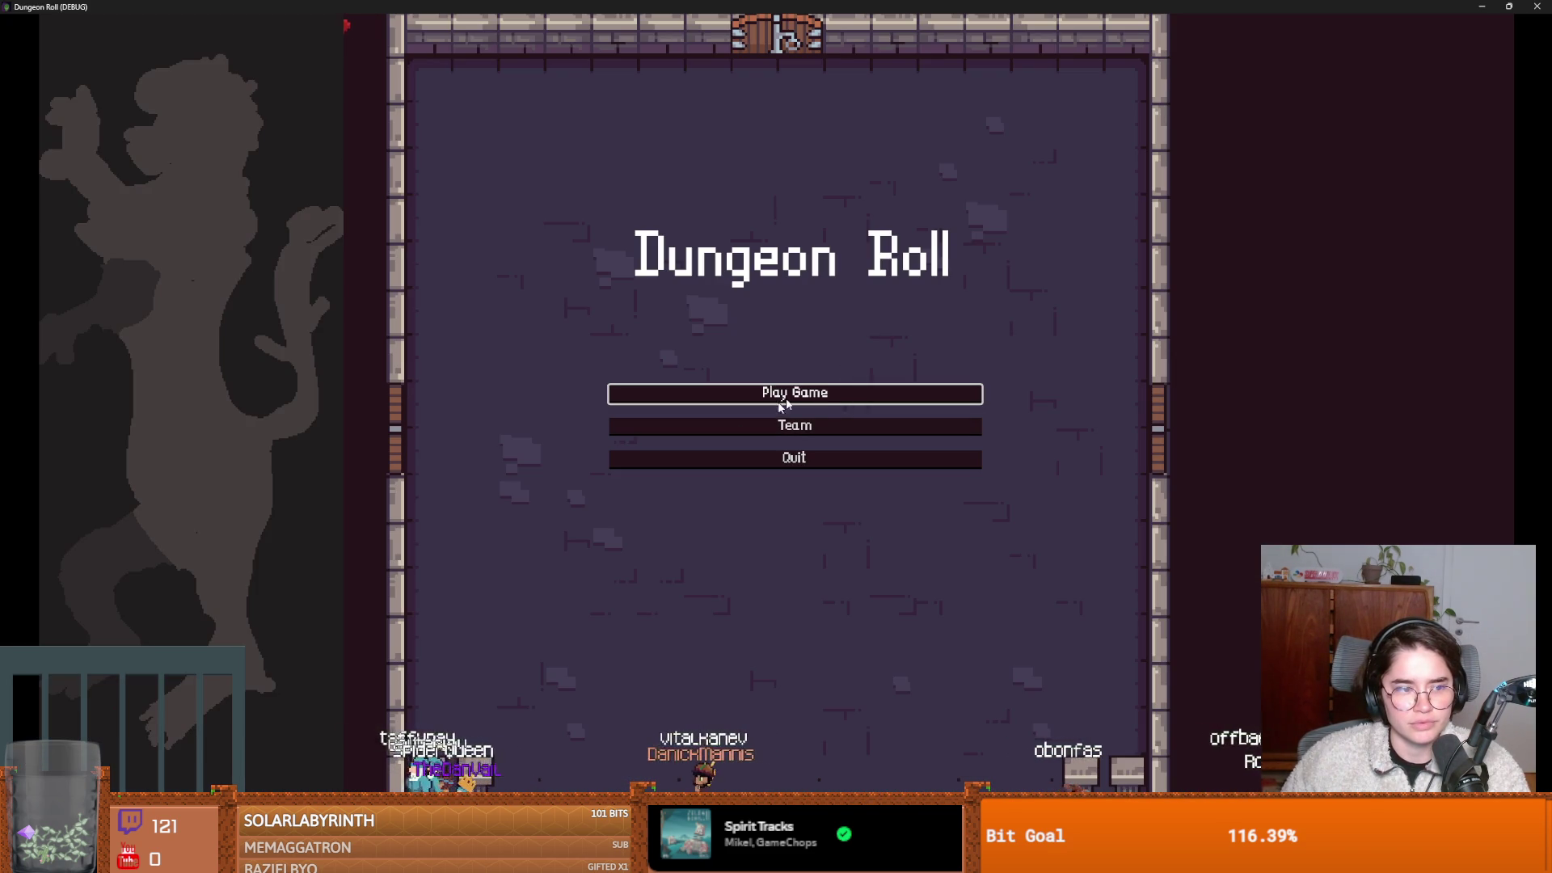
pyautogui.click(747, 394)
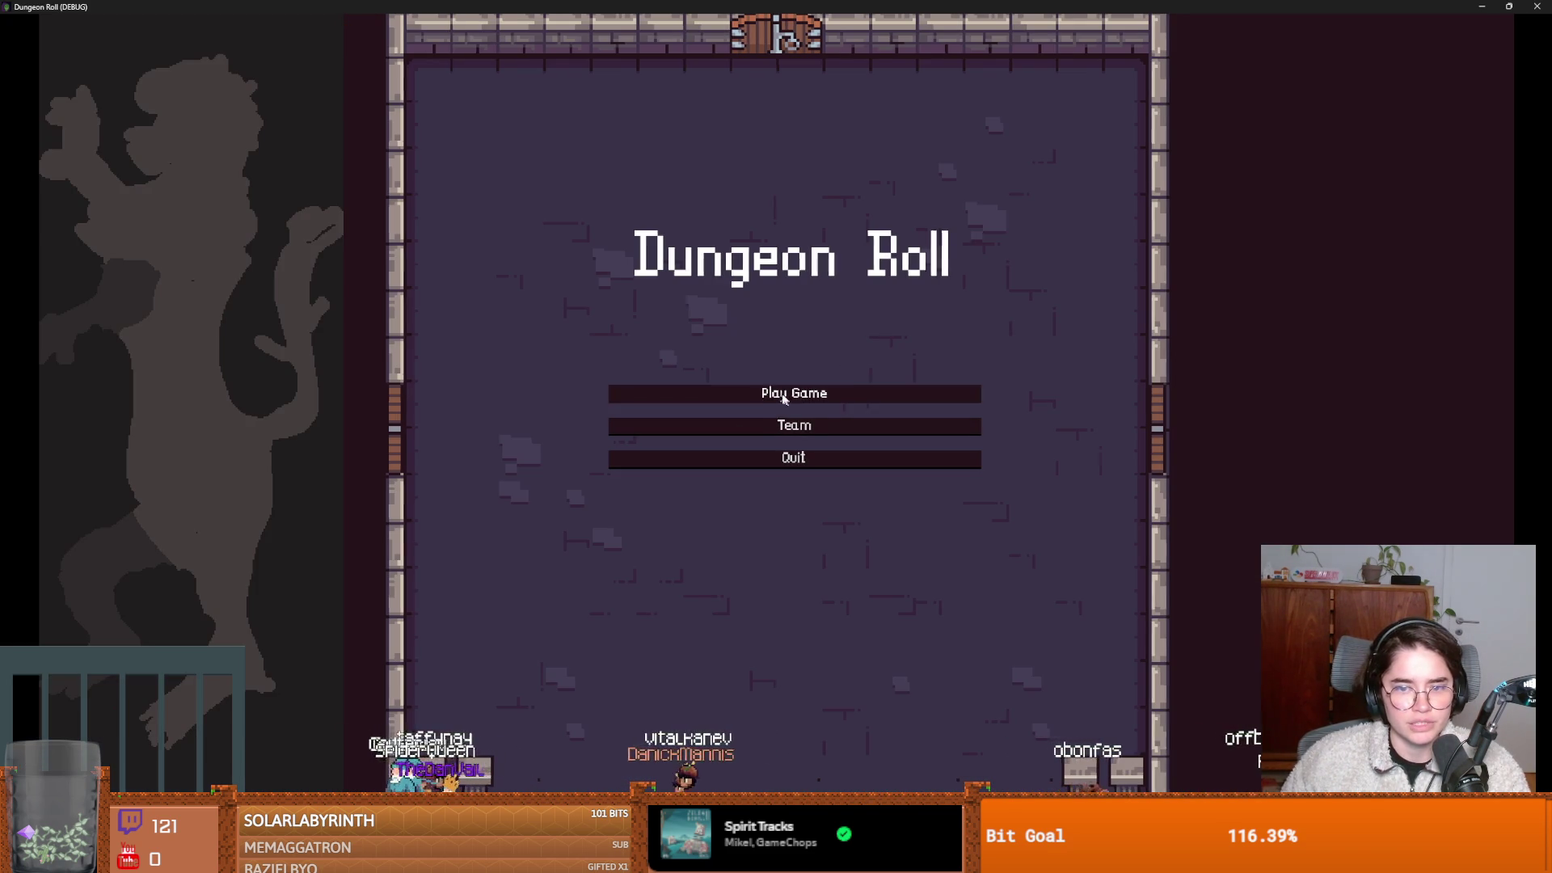
pyautogui.click(745, 326)
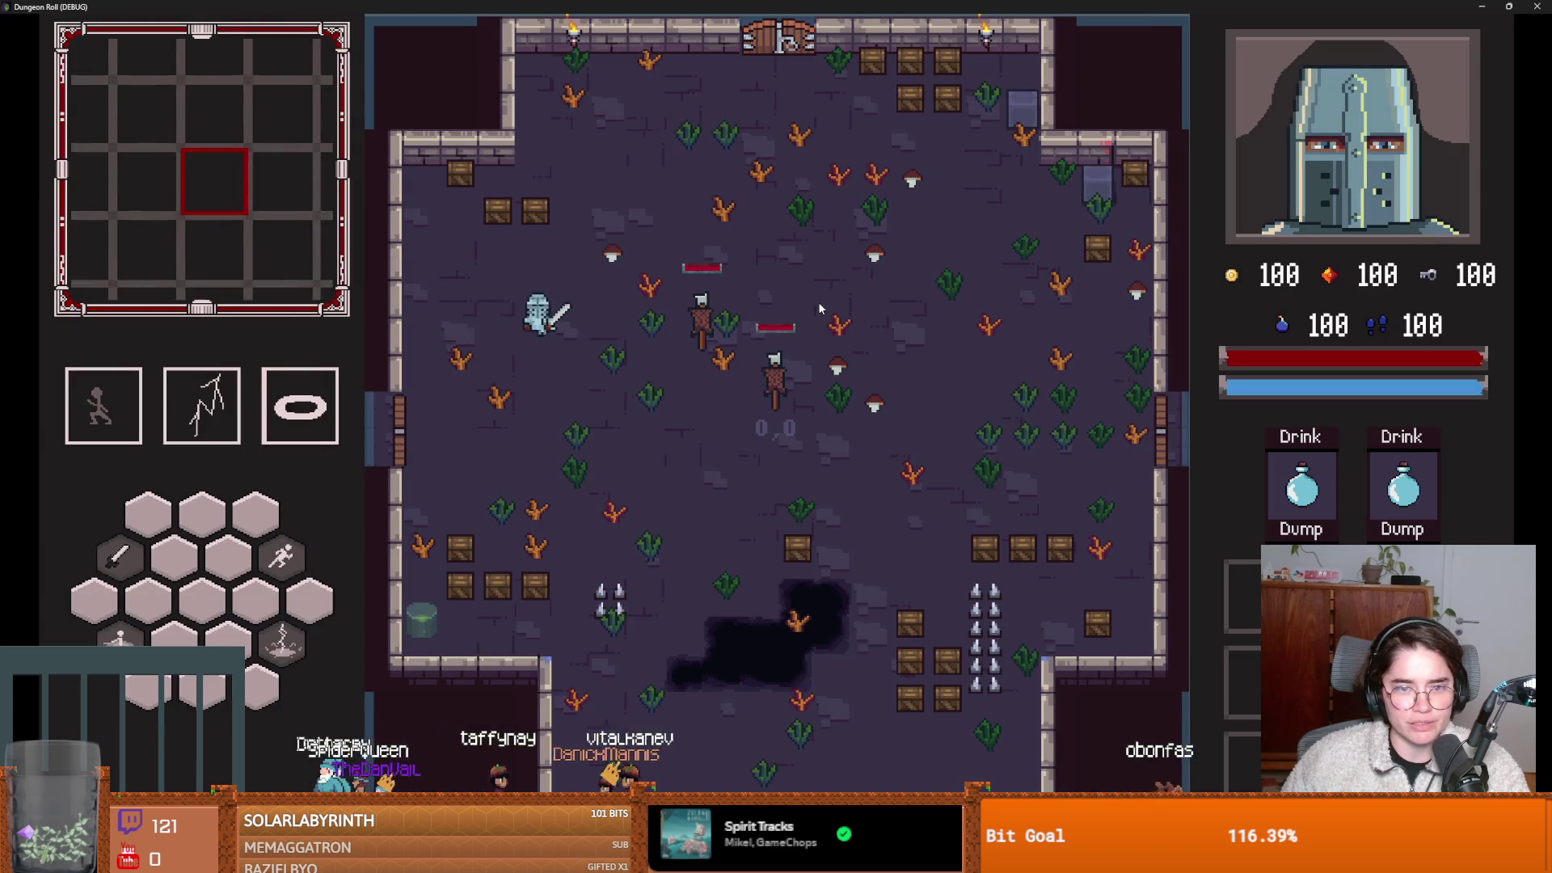
pyautogui.press('super+Down')
pyautogui.hotkey('alt', 'Tab')
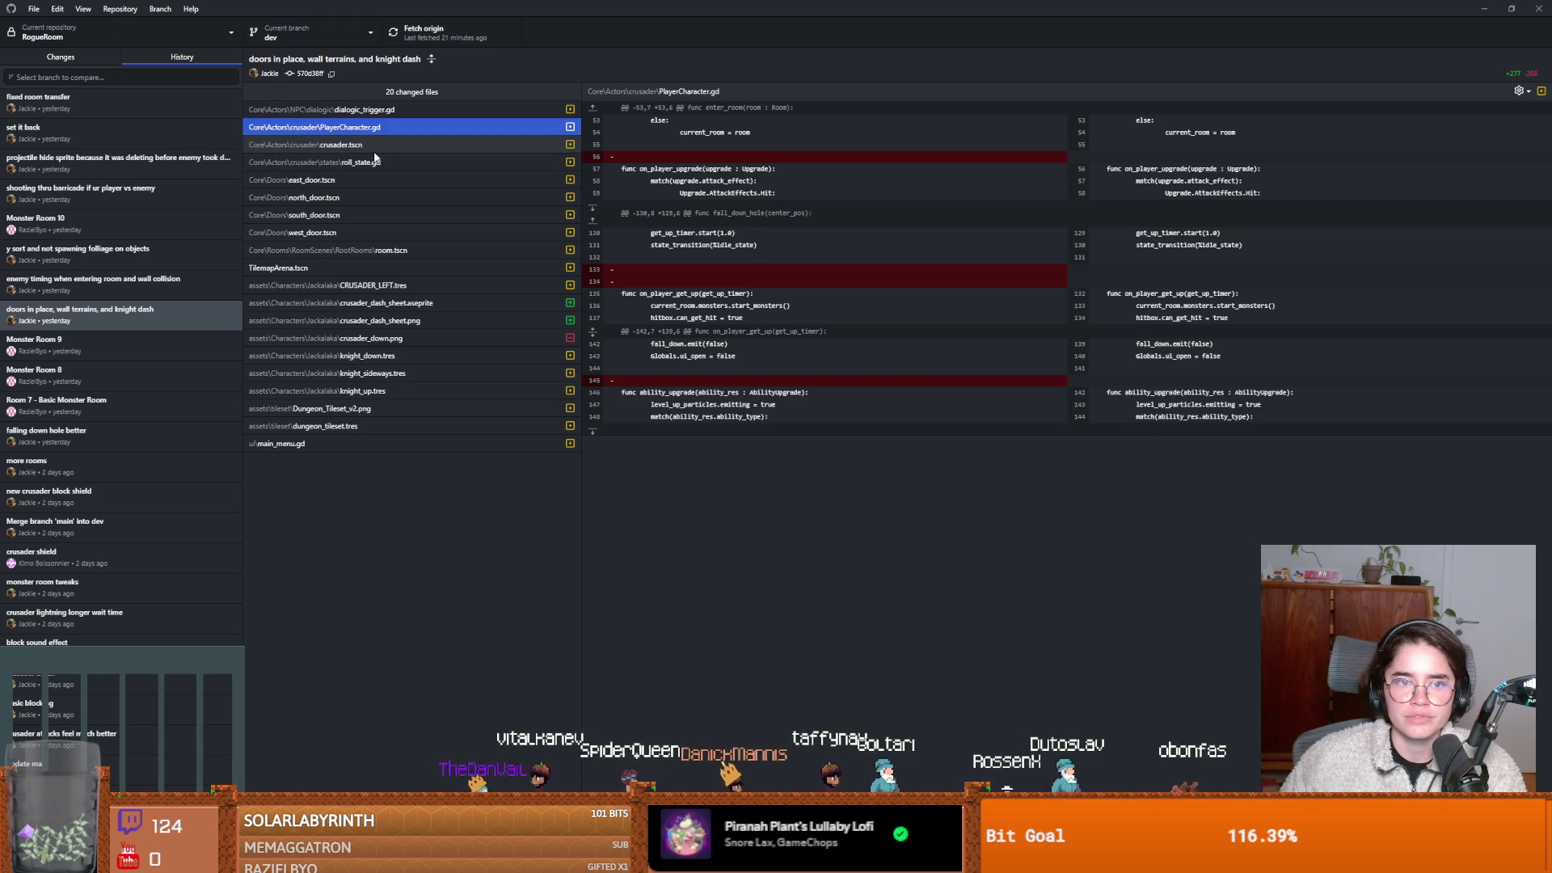
# Review crusader.tscn, CRUSADER_LEFT.tres, crusader_dash_sheet.png, main_menu.gd and the tileset diffs, ending on knight_up.tres.
pyautogui.click(377, 147)
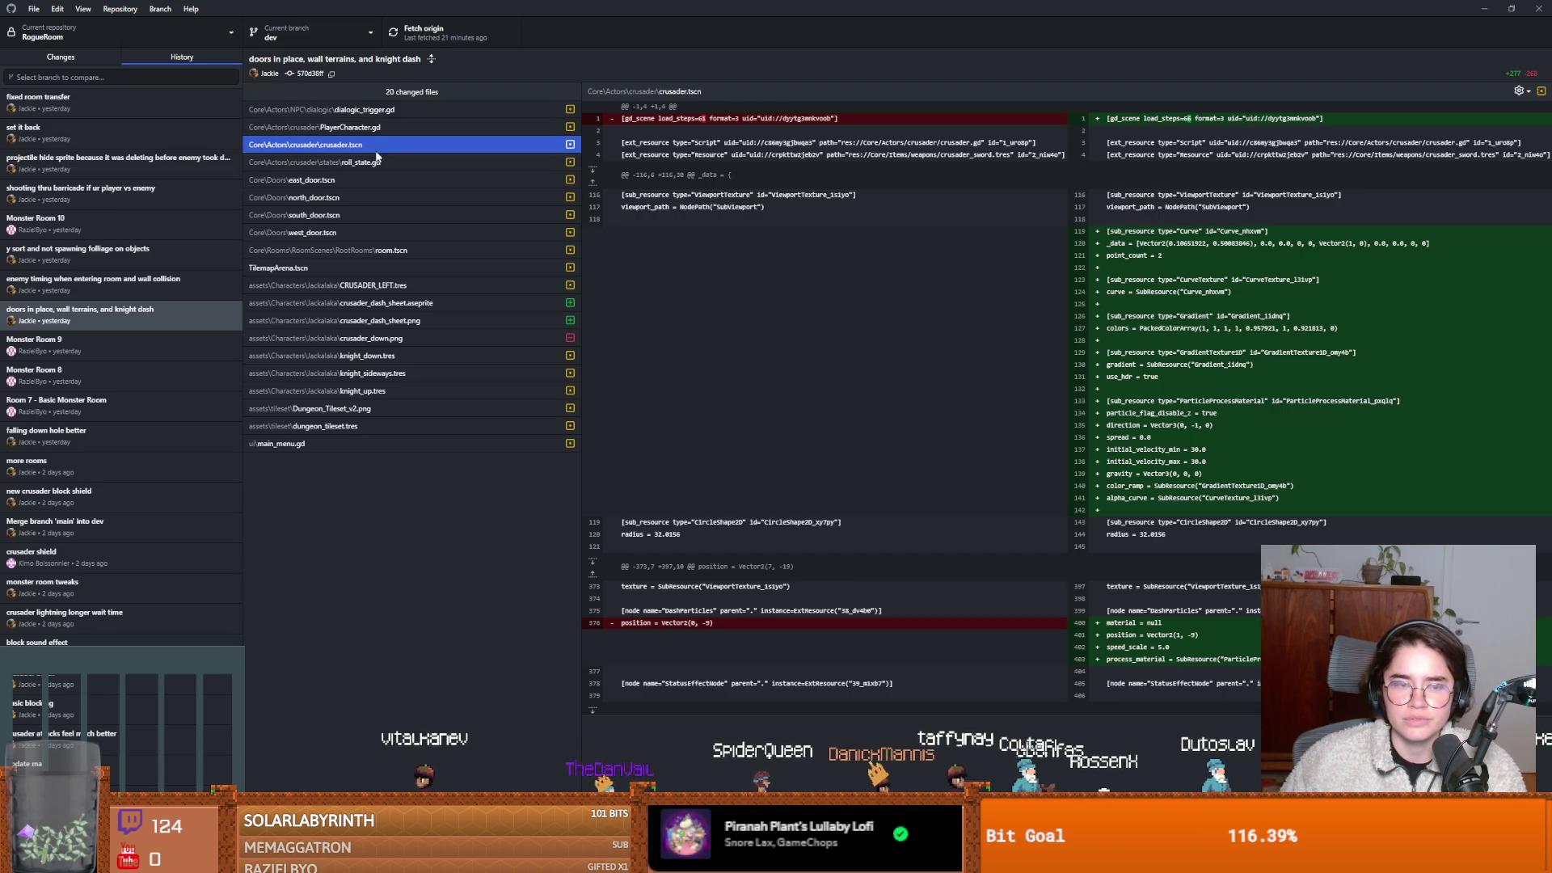
pyautogui.click(370, 285)
pyautogui.click(393, 306)
pyautogui.click(401, 319)
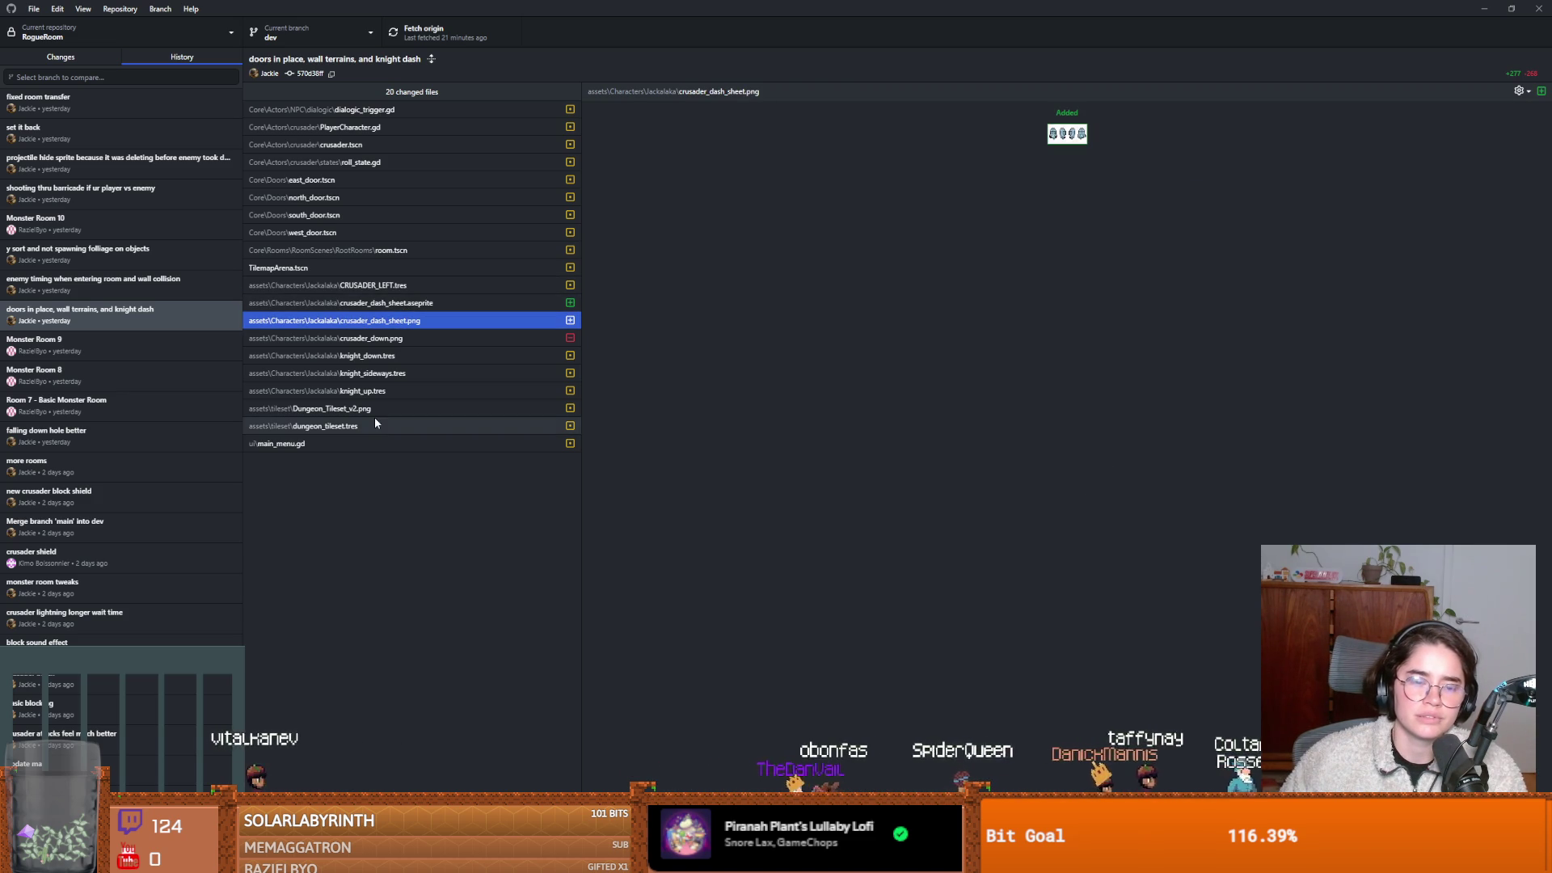
pyautogui.click(332, 441)
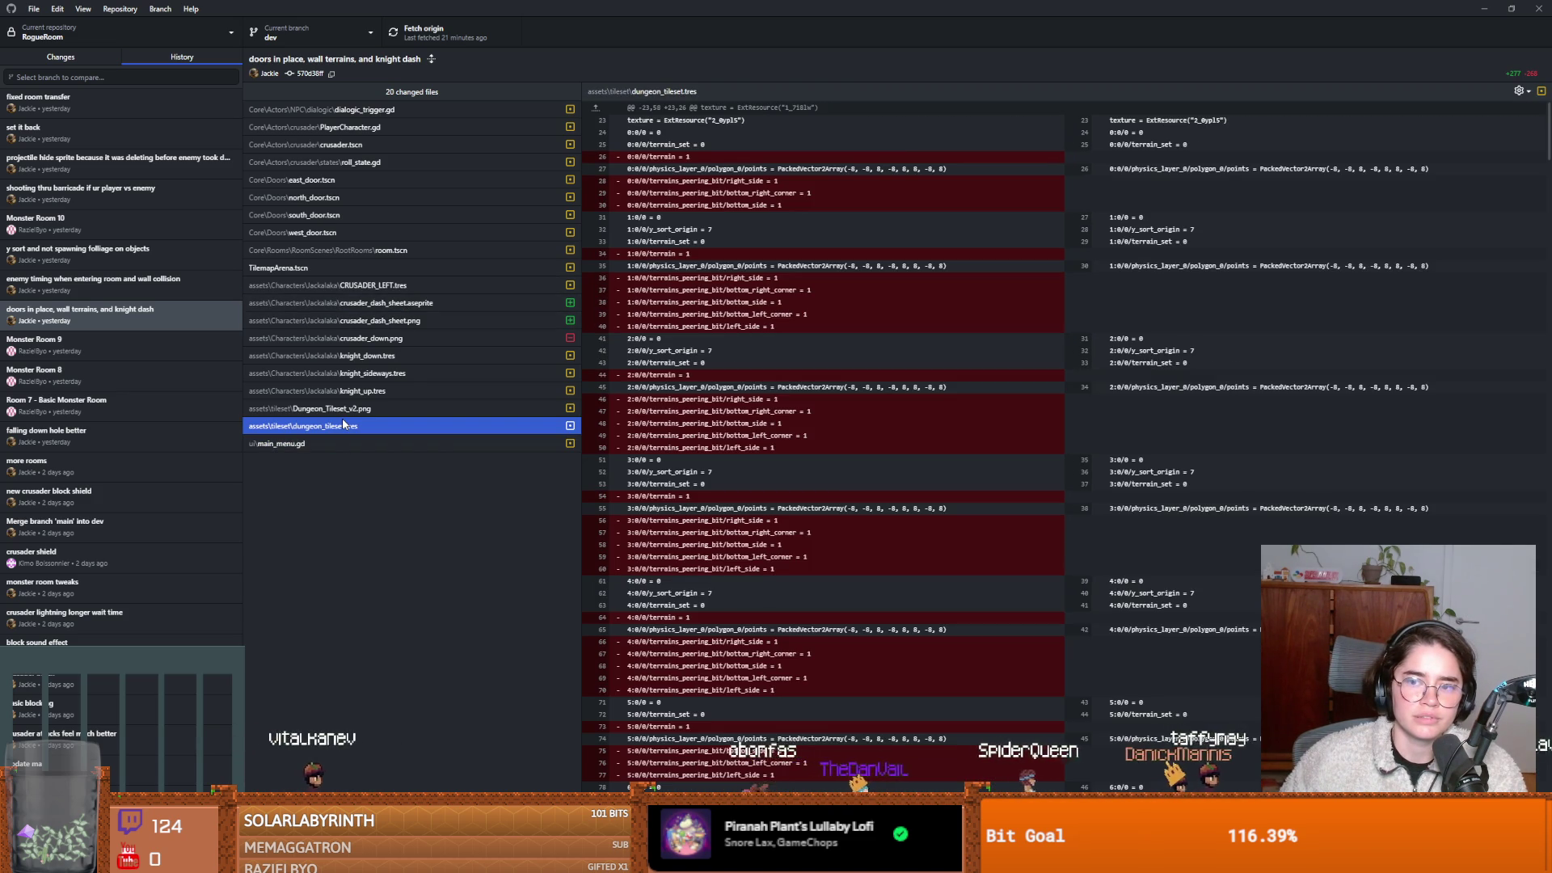
pyautogui.click(348, 410)
pyautogui.click(356, 398)
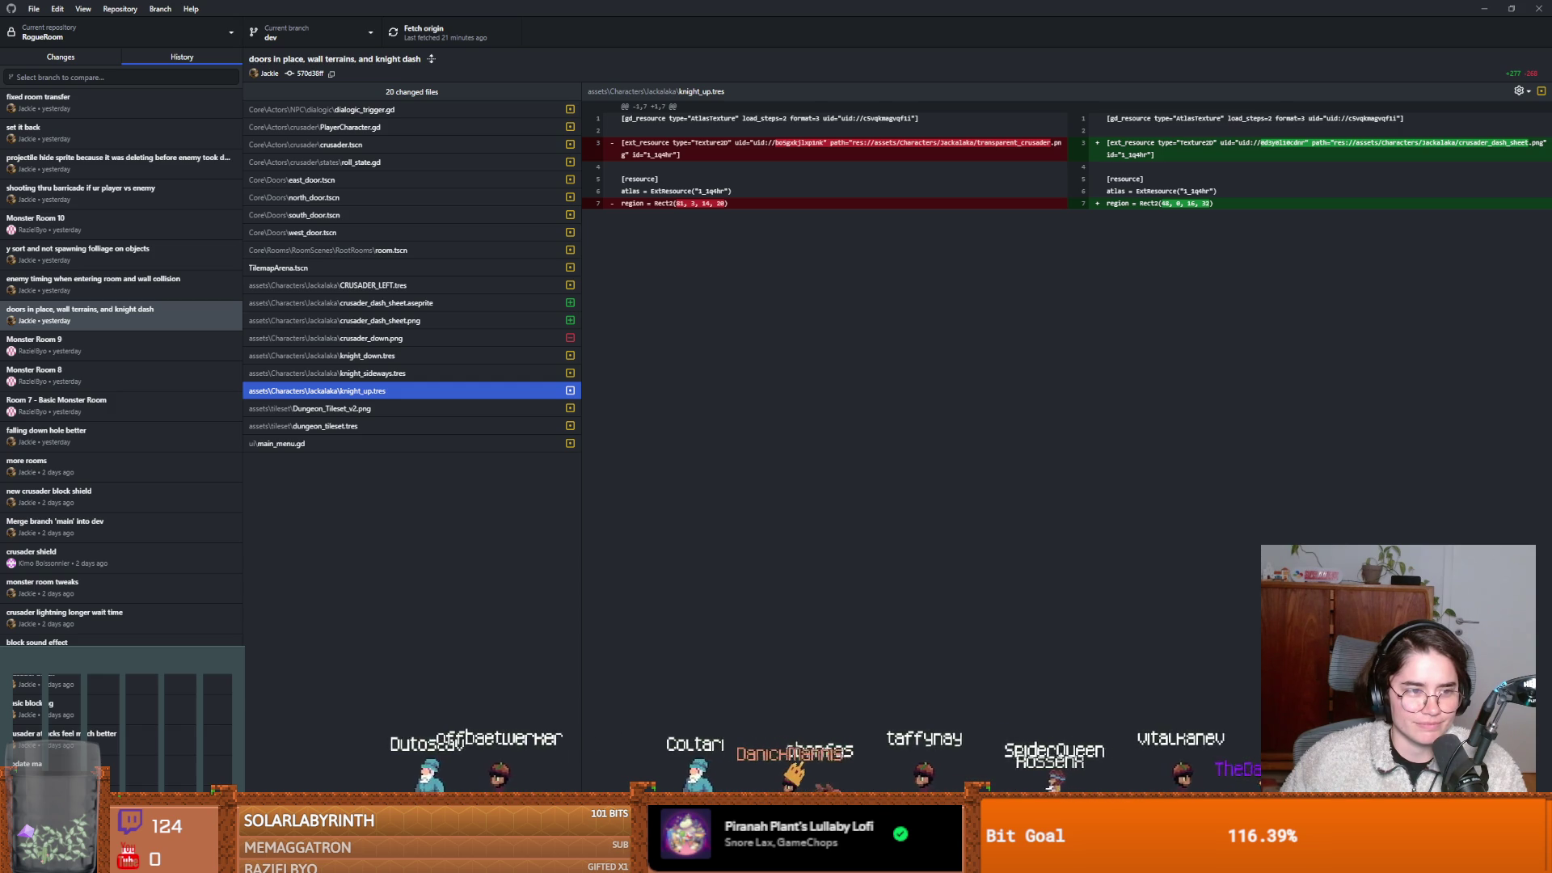
# Review the sprite diffs: crusader_dash_sheet.png, removed crusader_down.png, and knight_down, knight_sideways, knight_up .tres.
pyautogui.hotkey('alt', 'Tab')
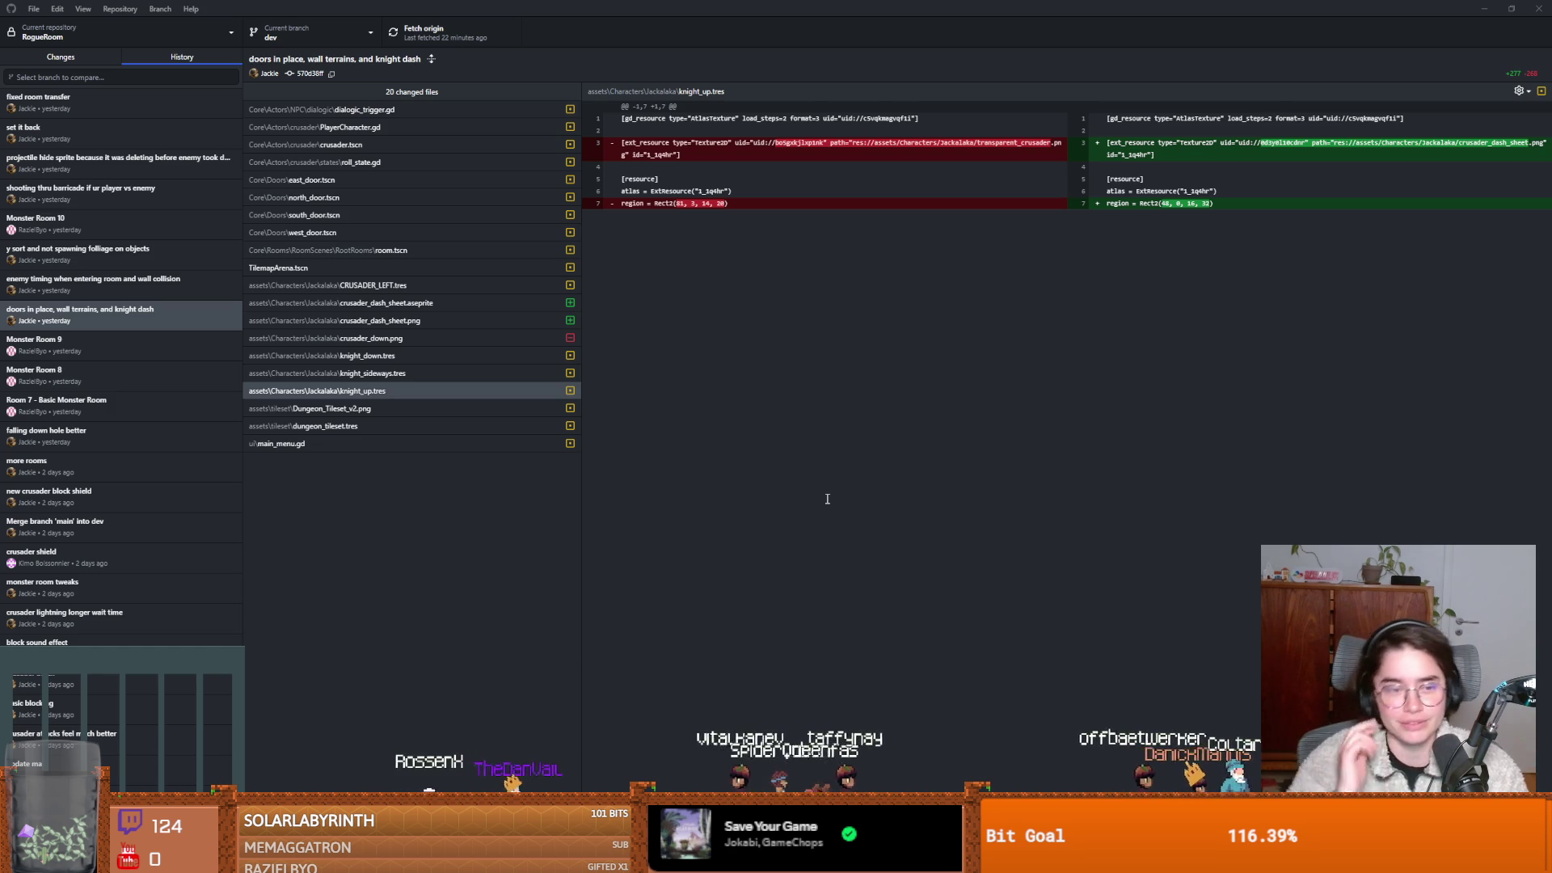
pyautogui.click(388, 303)
pyautogui.click(398, 321)
pyautogui.click(393, 338)
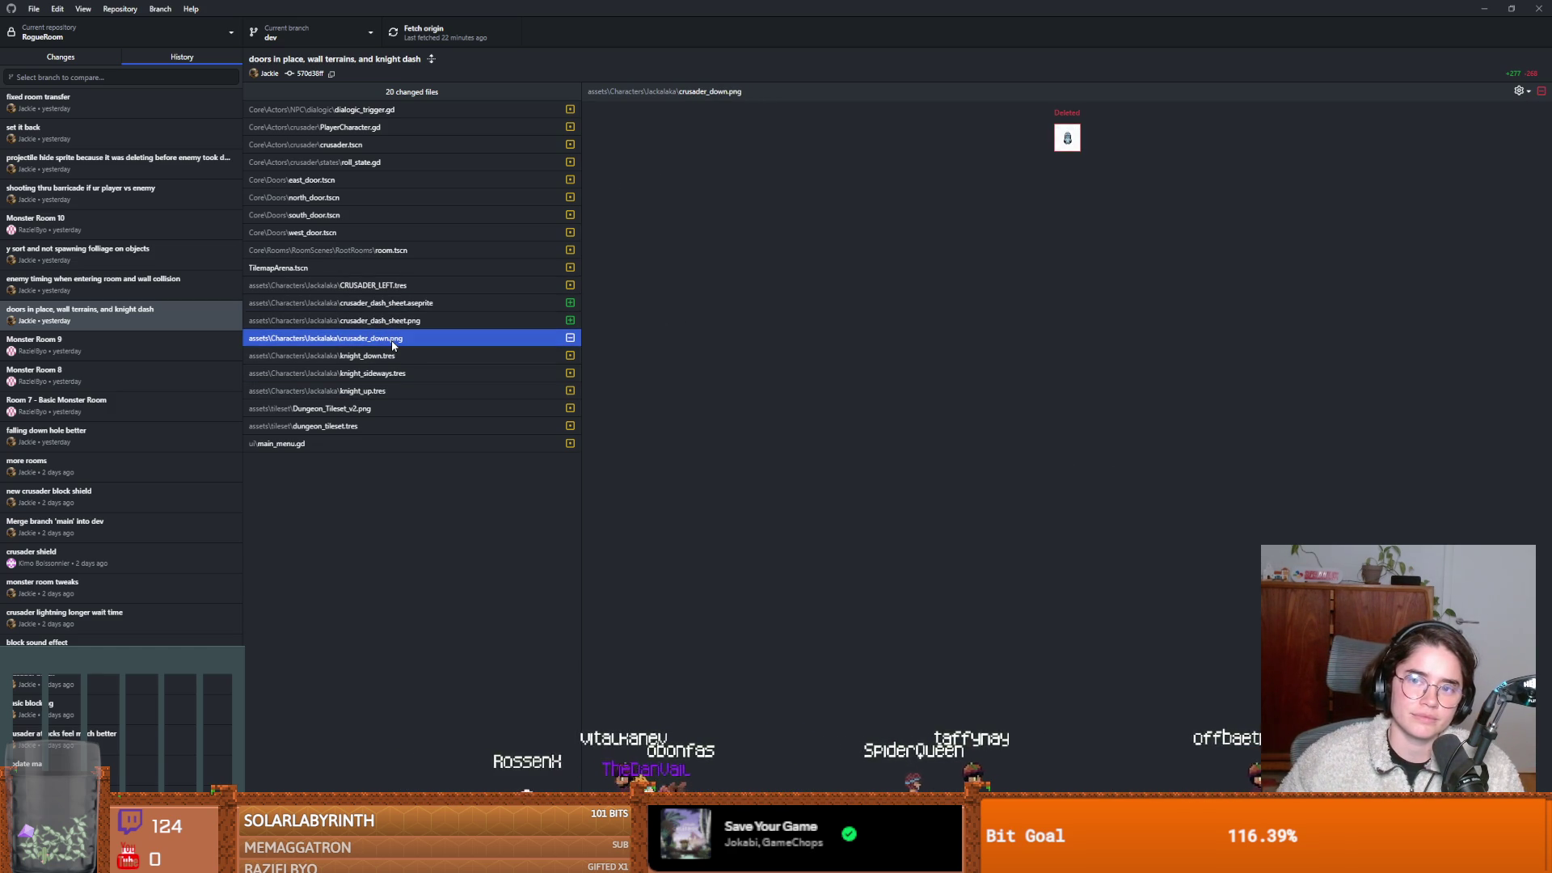
pyautogui.click(392, 356)
pyautogui.click(382, 371)
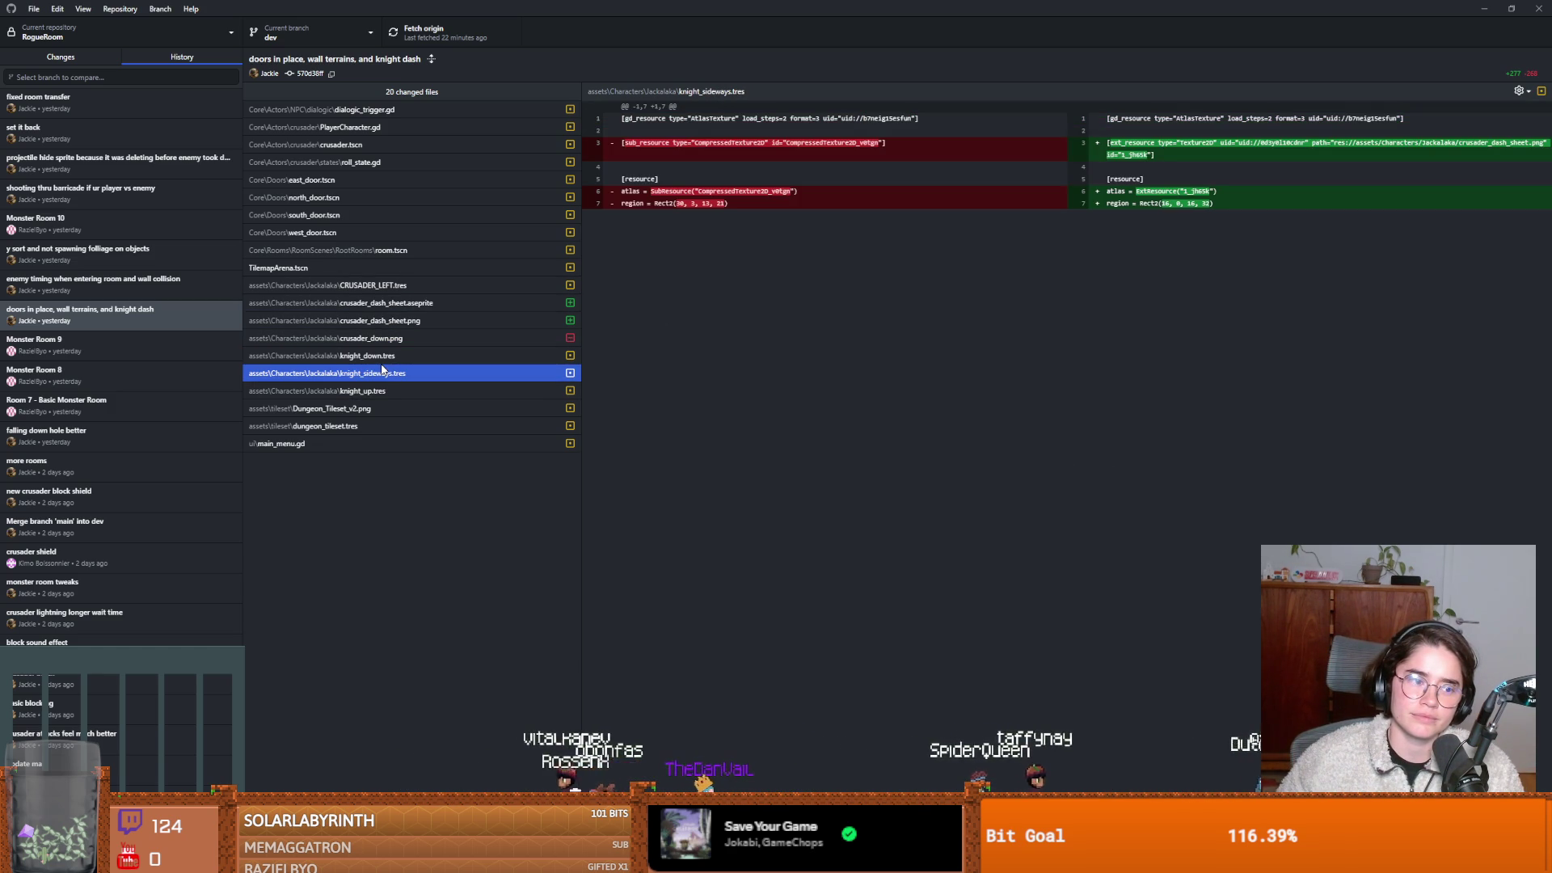
pyautogui.click(378, 391)
# Review the Dungeon_Tileset_v2.png, dungeon_tileset.tres, main_menu.gd and crusader.tscn diffs, then return to Godot's 2D view.
pyautogui.click(369, 409)
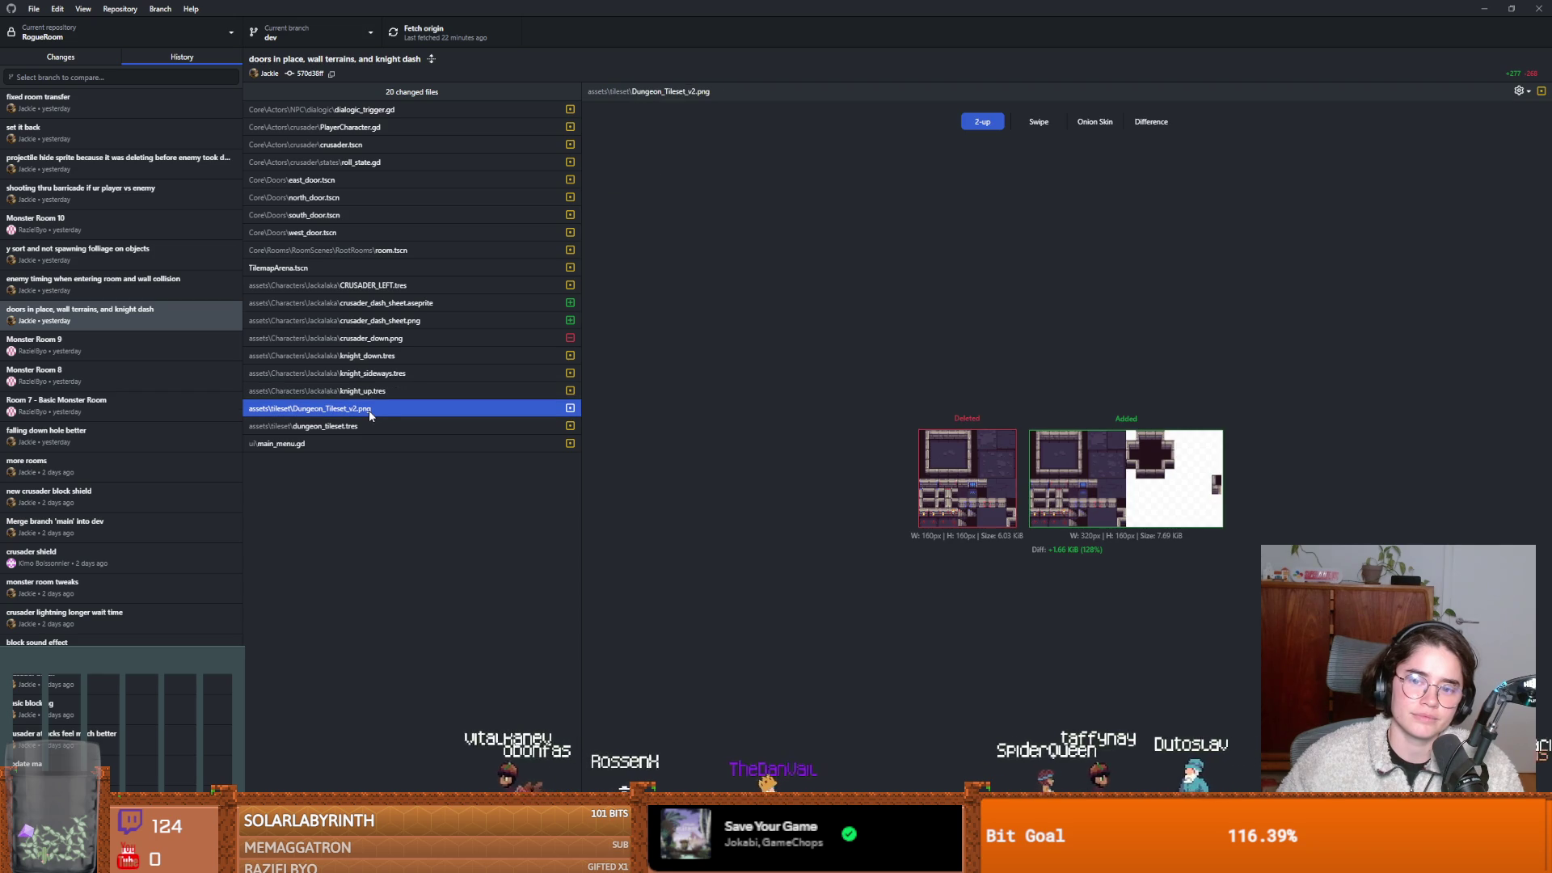
pyautogui.click(350, 426)
pyautogui.click(351, 443)
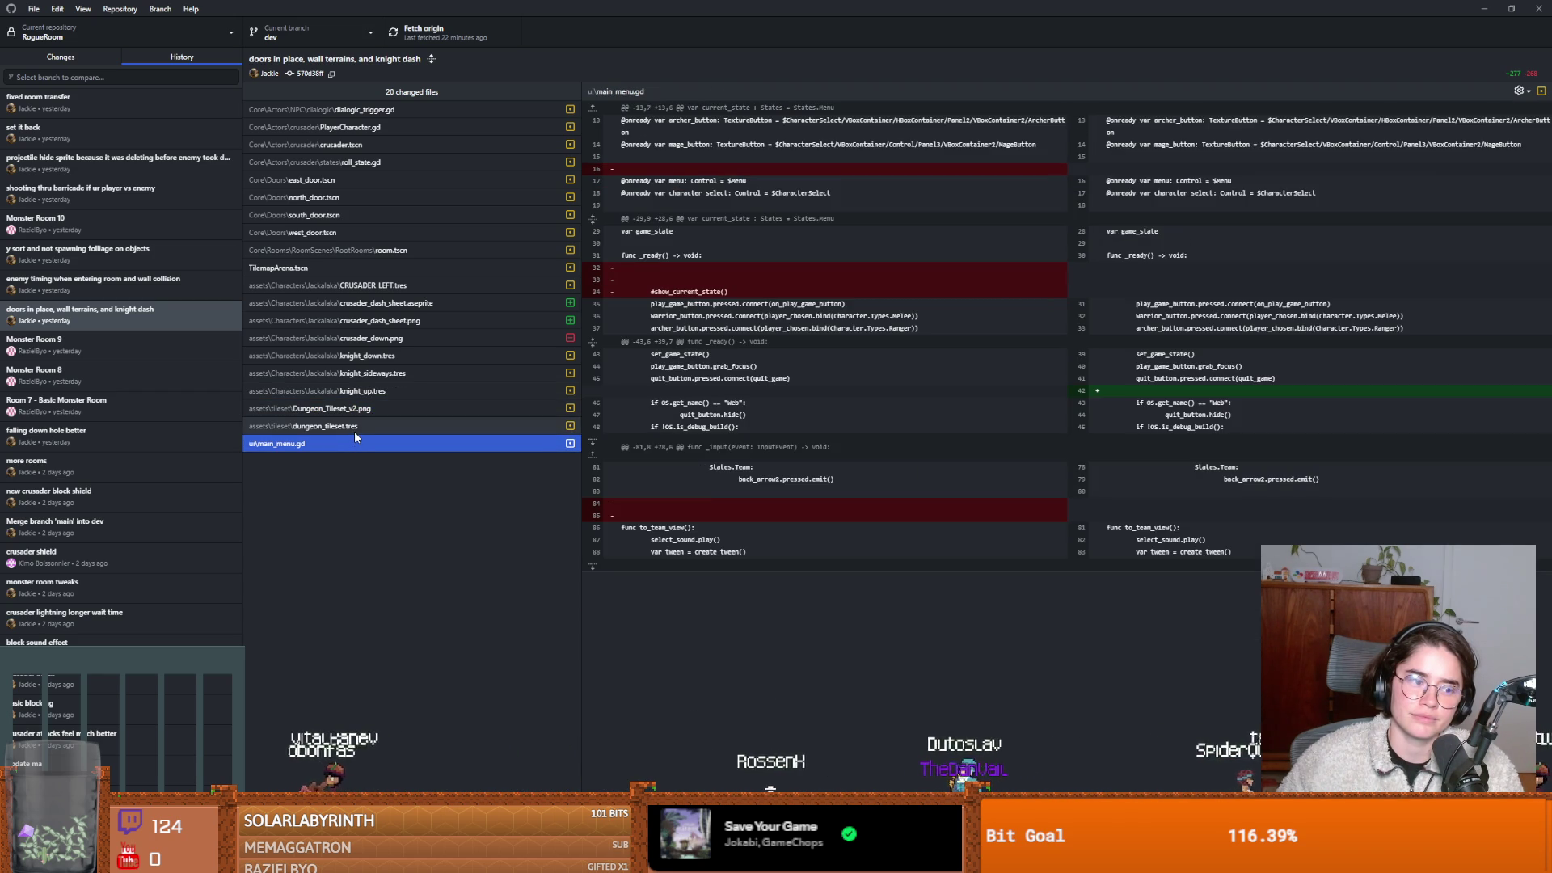
pyautogui.click(361, 144)
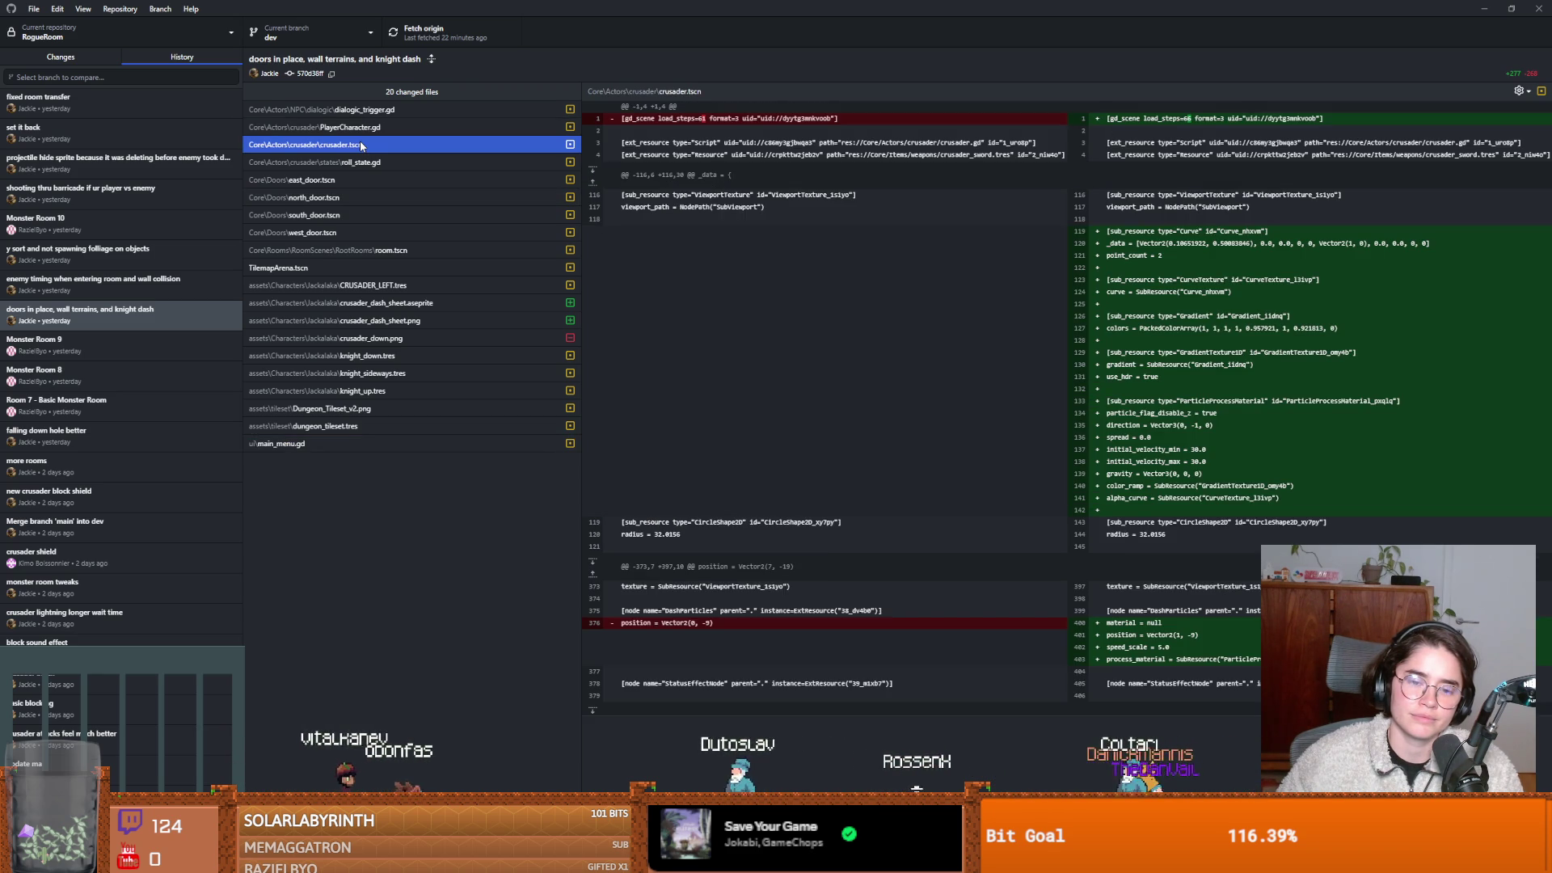
pyautogui.hotkey('alt', 'Tab')
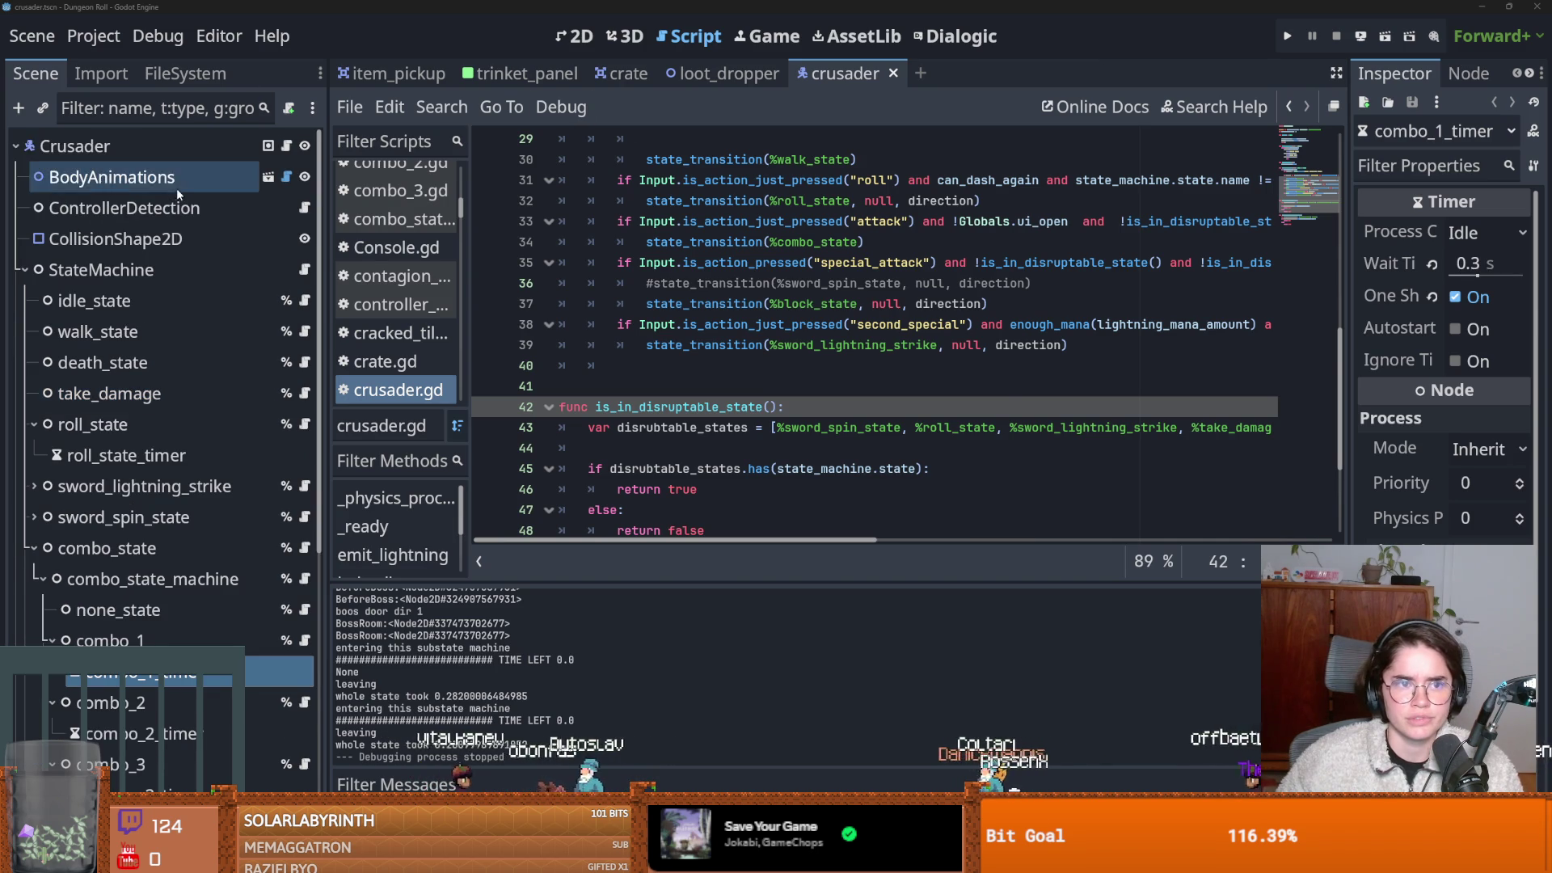
pyautogui.click(565, 39)
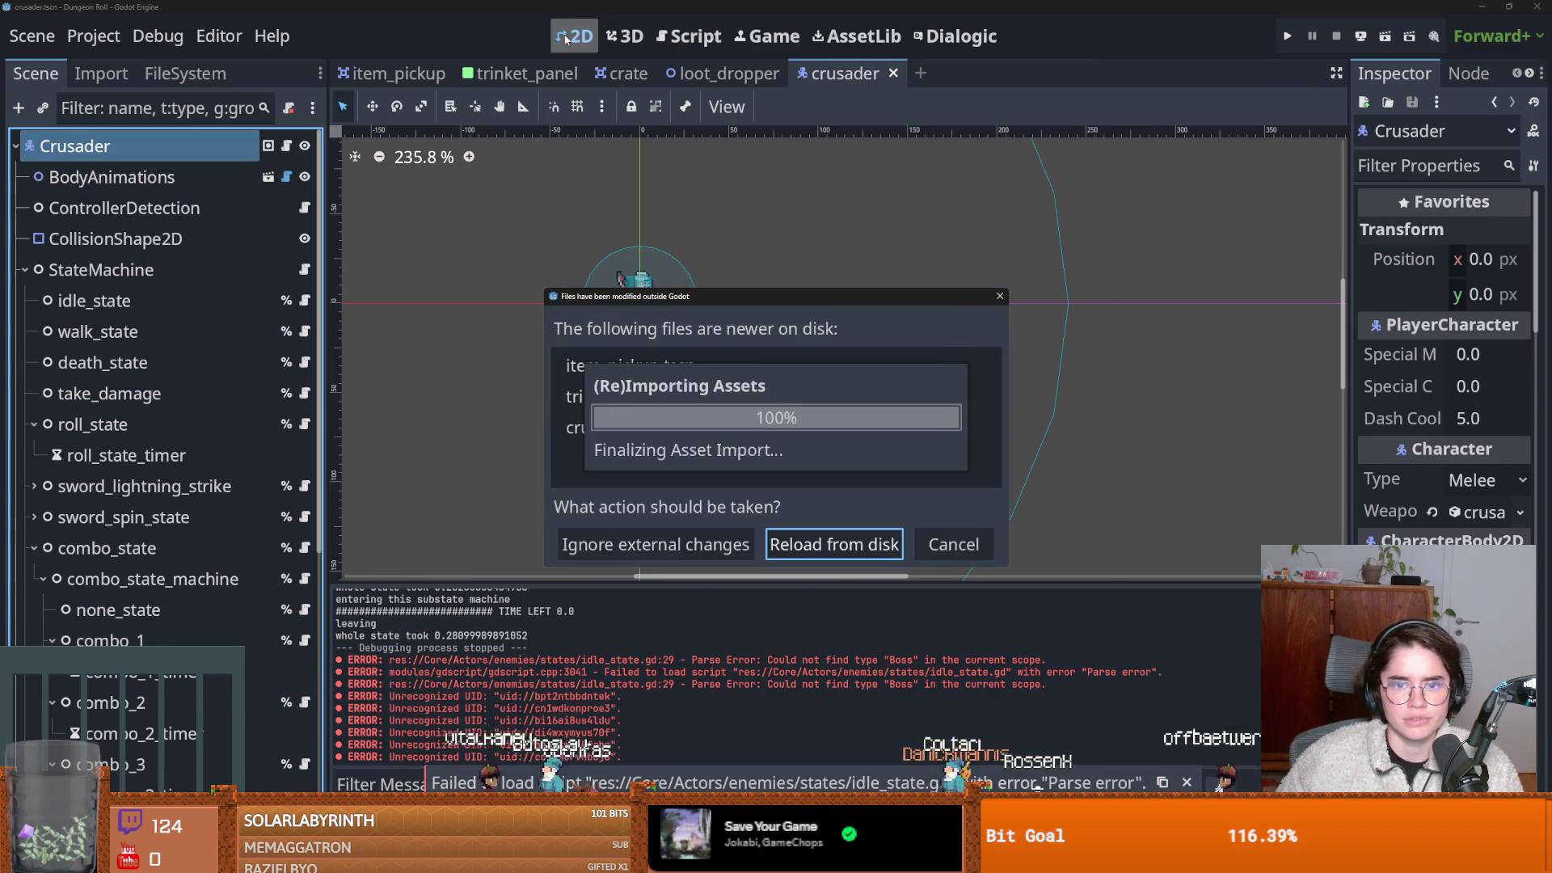
# Reload the modified scenes from disk and browse the Crusader root node's properties in a widened Inspector.
pyautogui.click(829, 543)
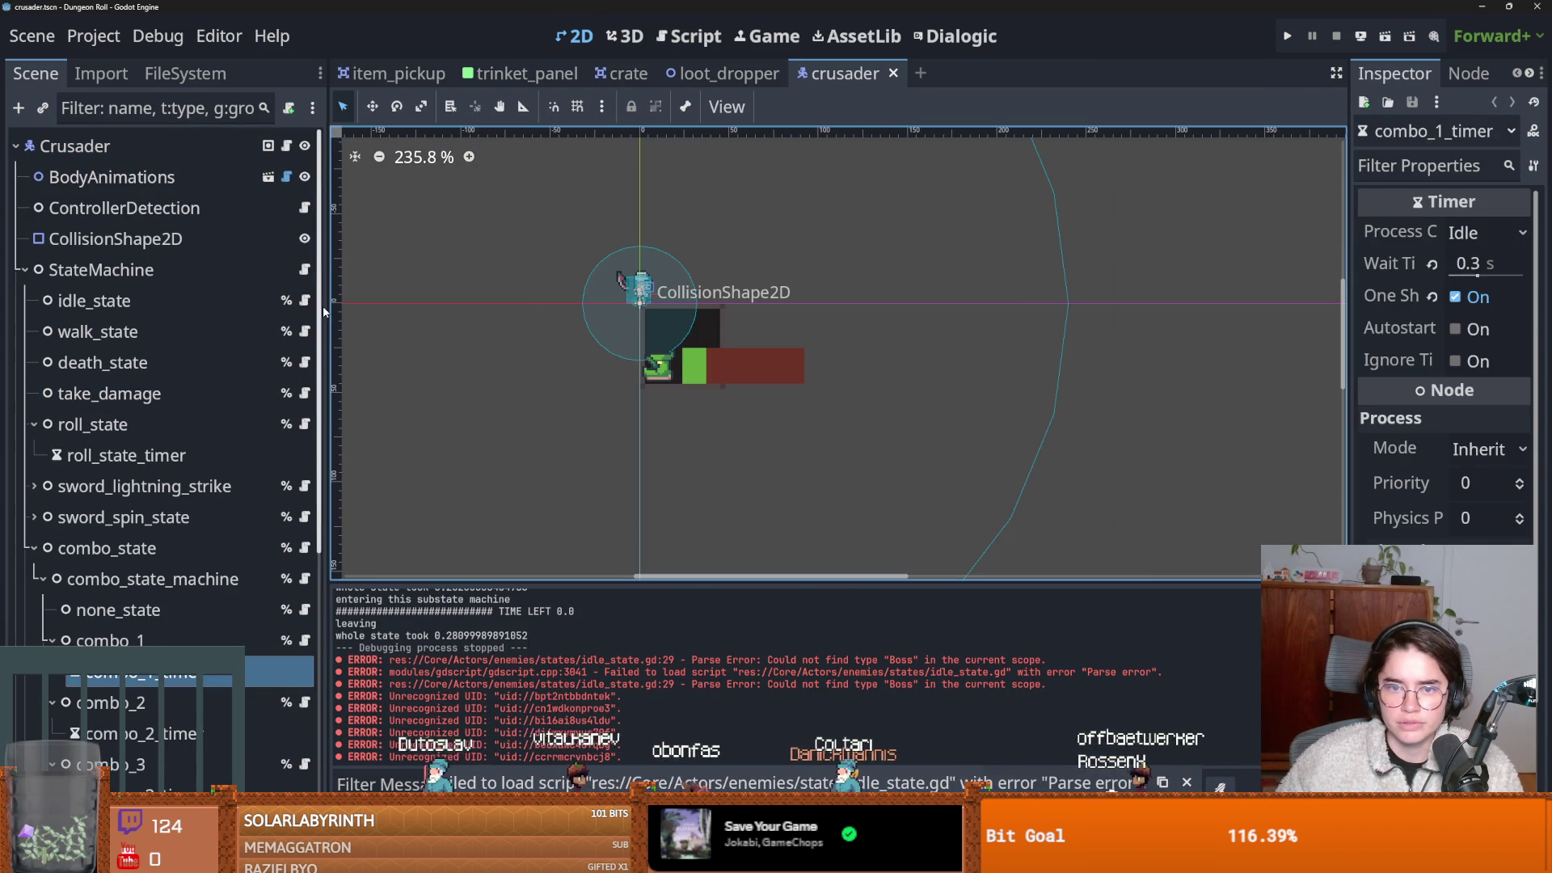
pyautogui.click(140, 147)
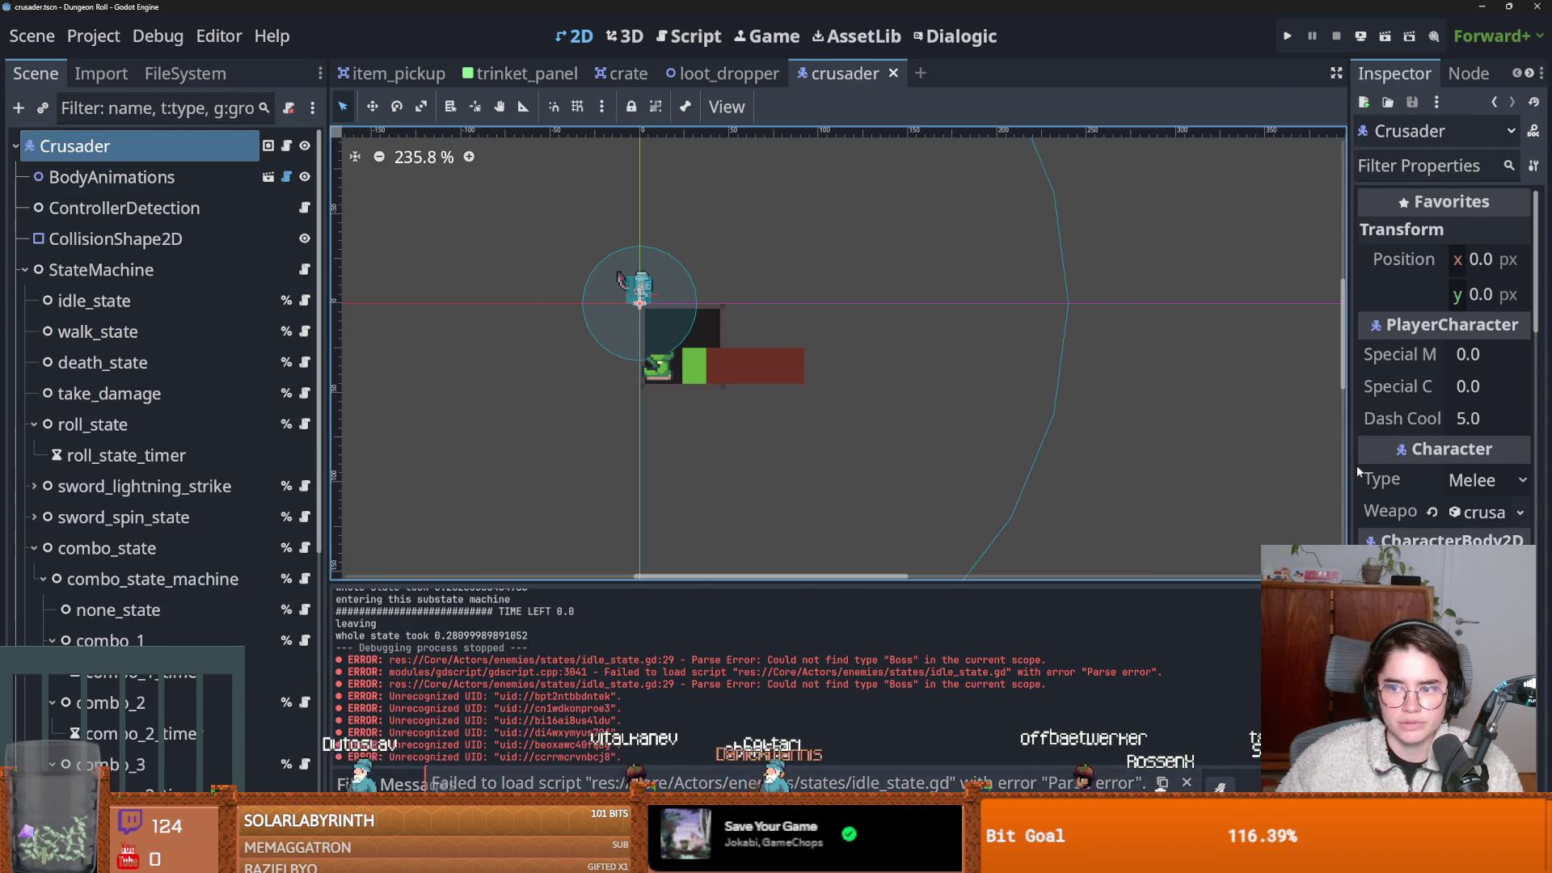
pyautogui.moveTo(1349, 467); pyautogui.dragTo(993, 477)
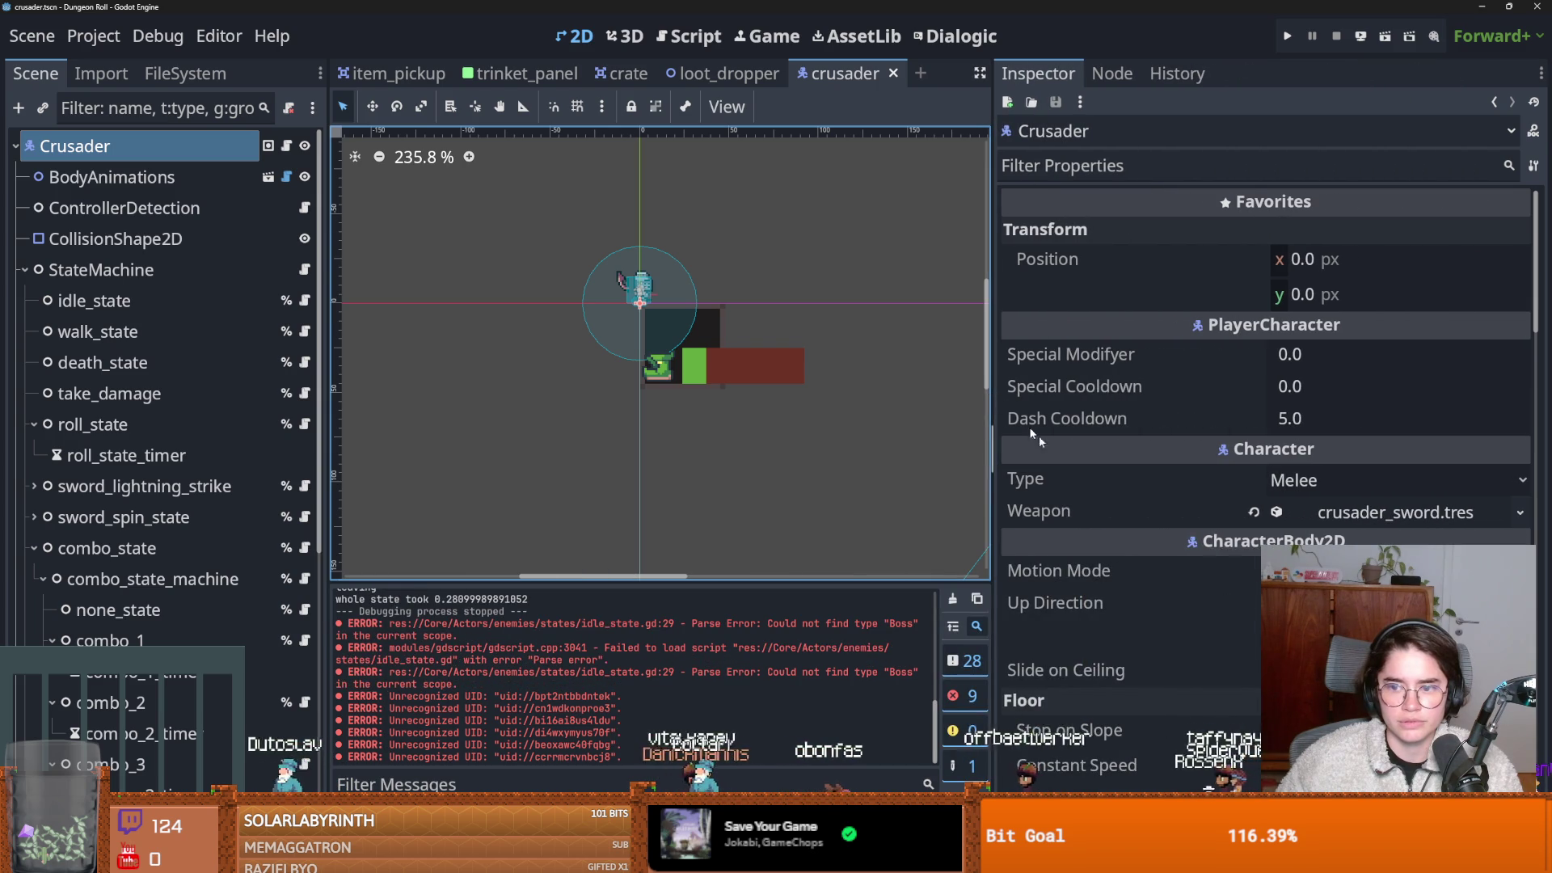
pyautogui.moveTo(1212, 538)
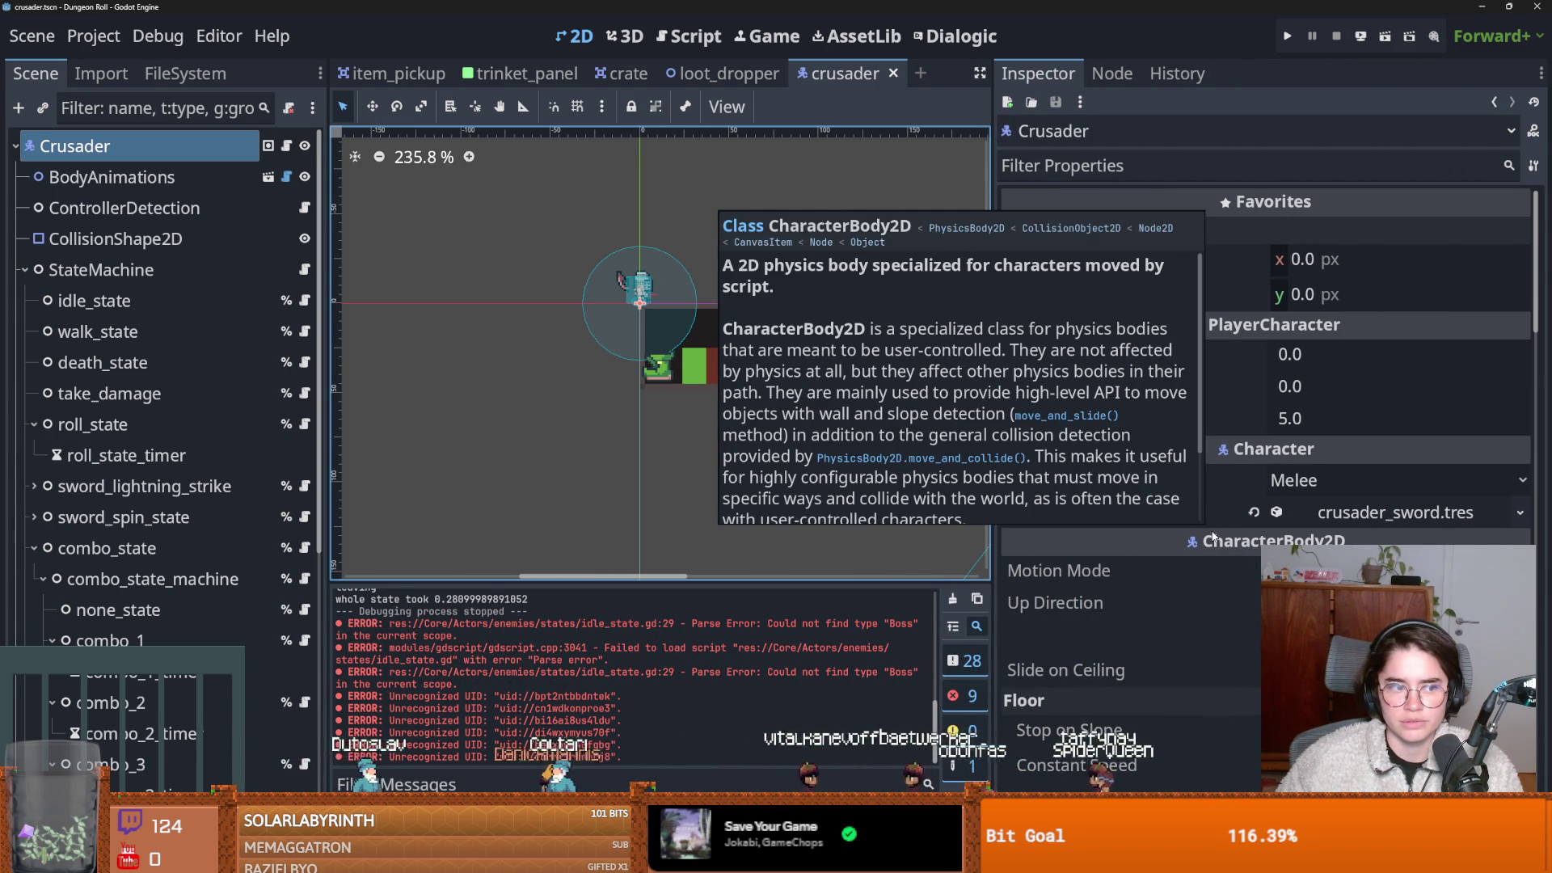
pyautogui.scroll(-10, 1212, 537)
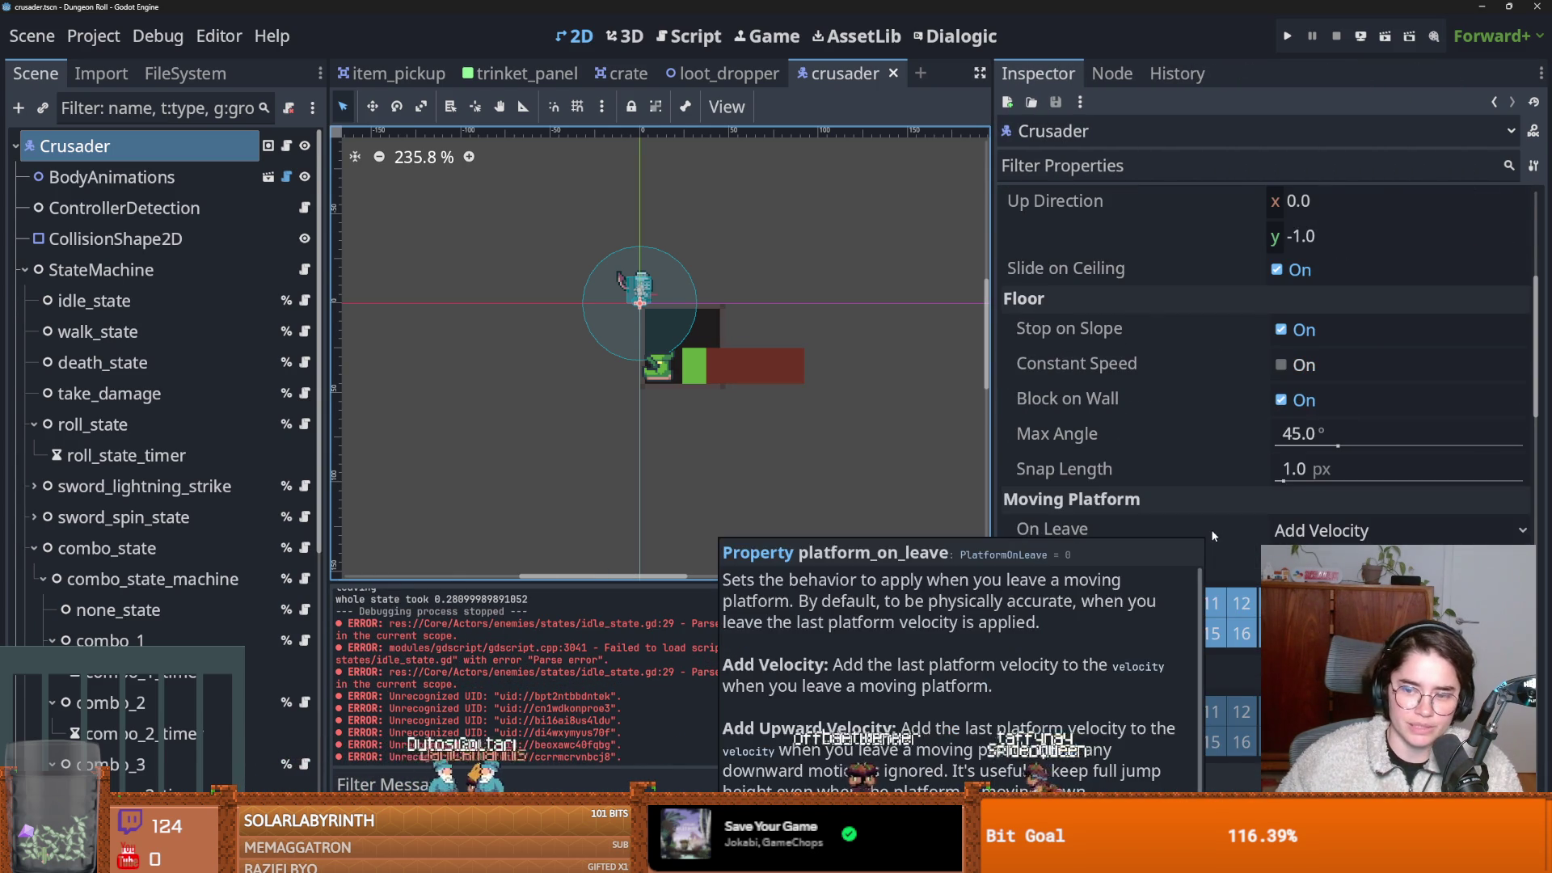
pyautogui.scroll(-10, 1213, 535)
pyautogui.scroll(4, 1213, 535)
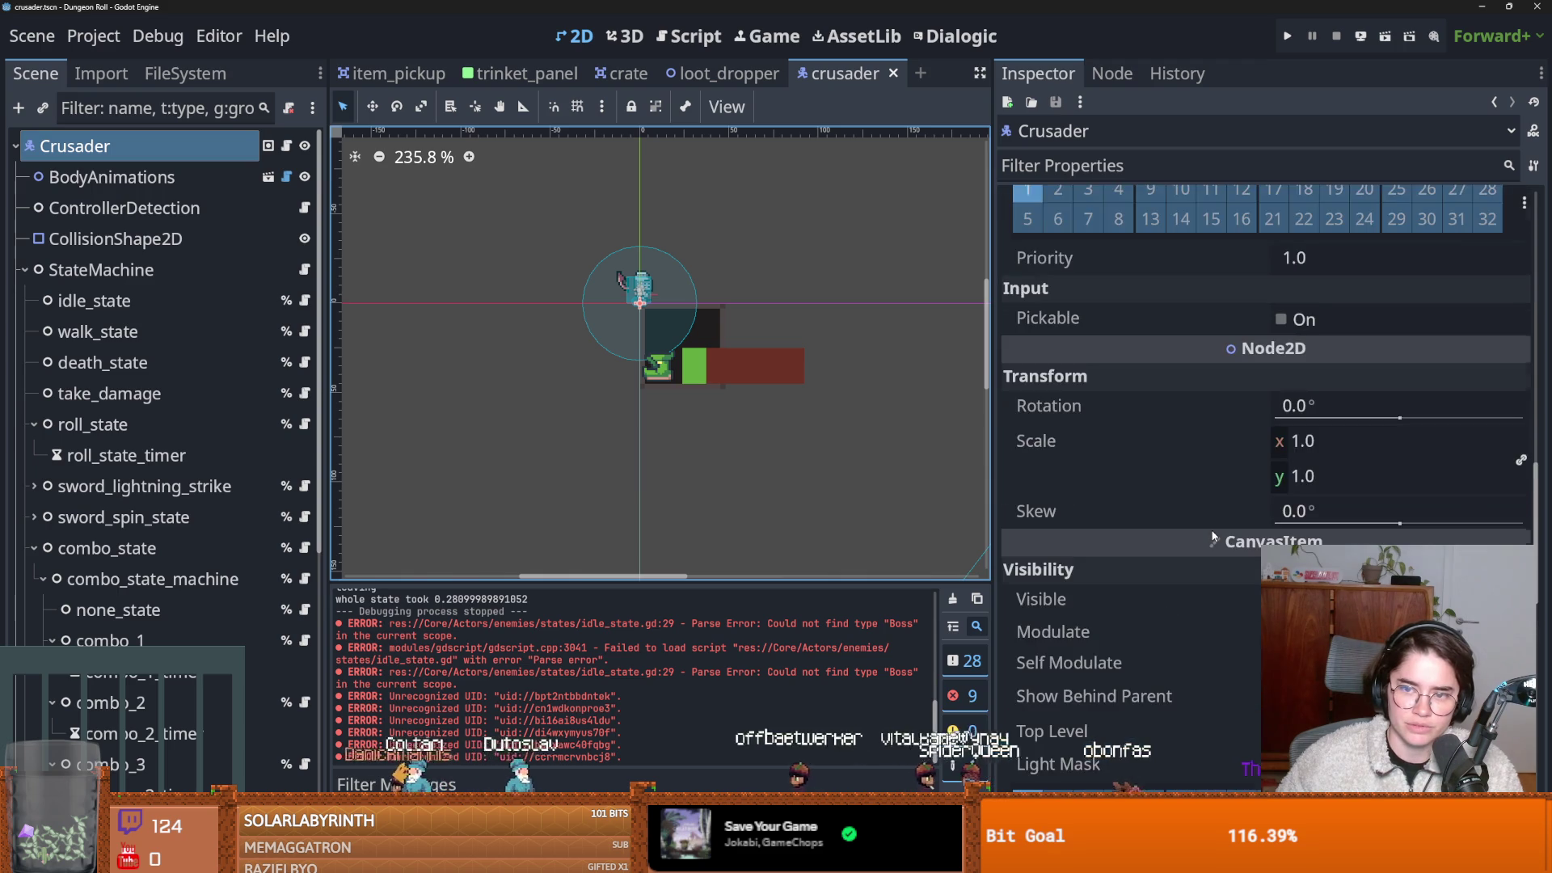
pyautogui.scroll(3, 1212, 535)
pyautogui.scroll(-3, 1212, 535)
pyautogui.scroll(10, 1212, 535)
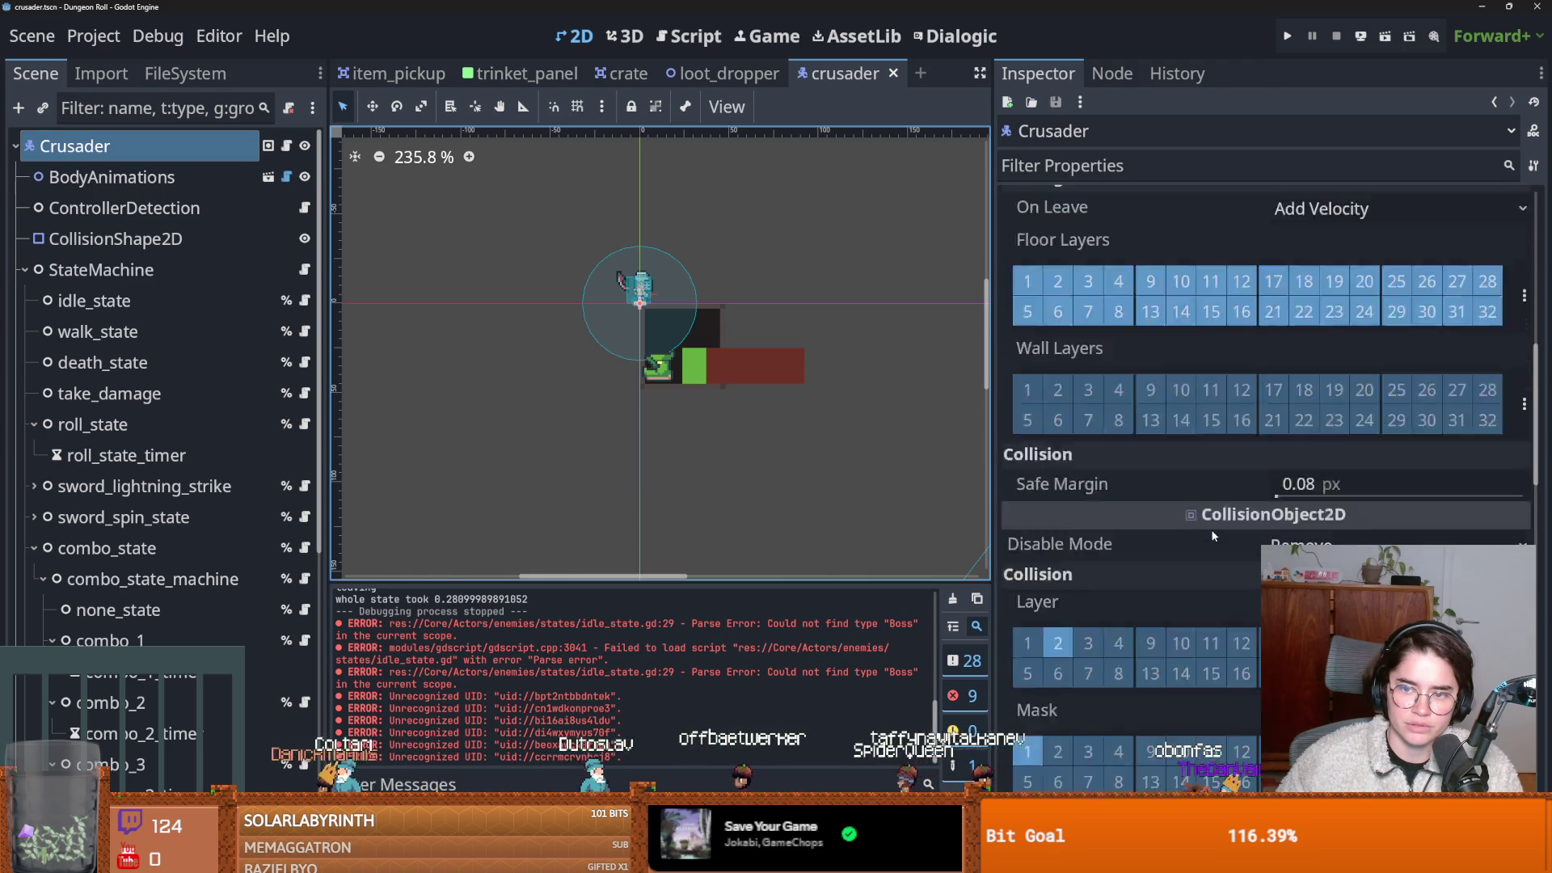
pyautogui.scroll(3, 1213, 536)
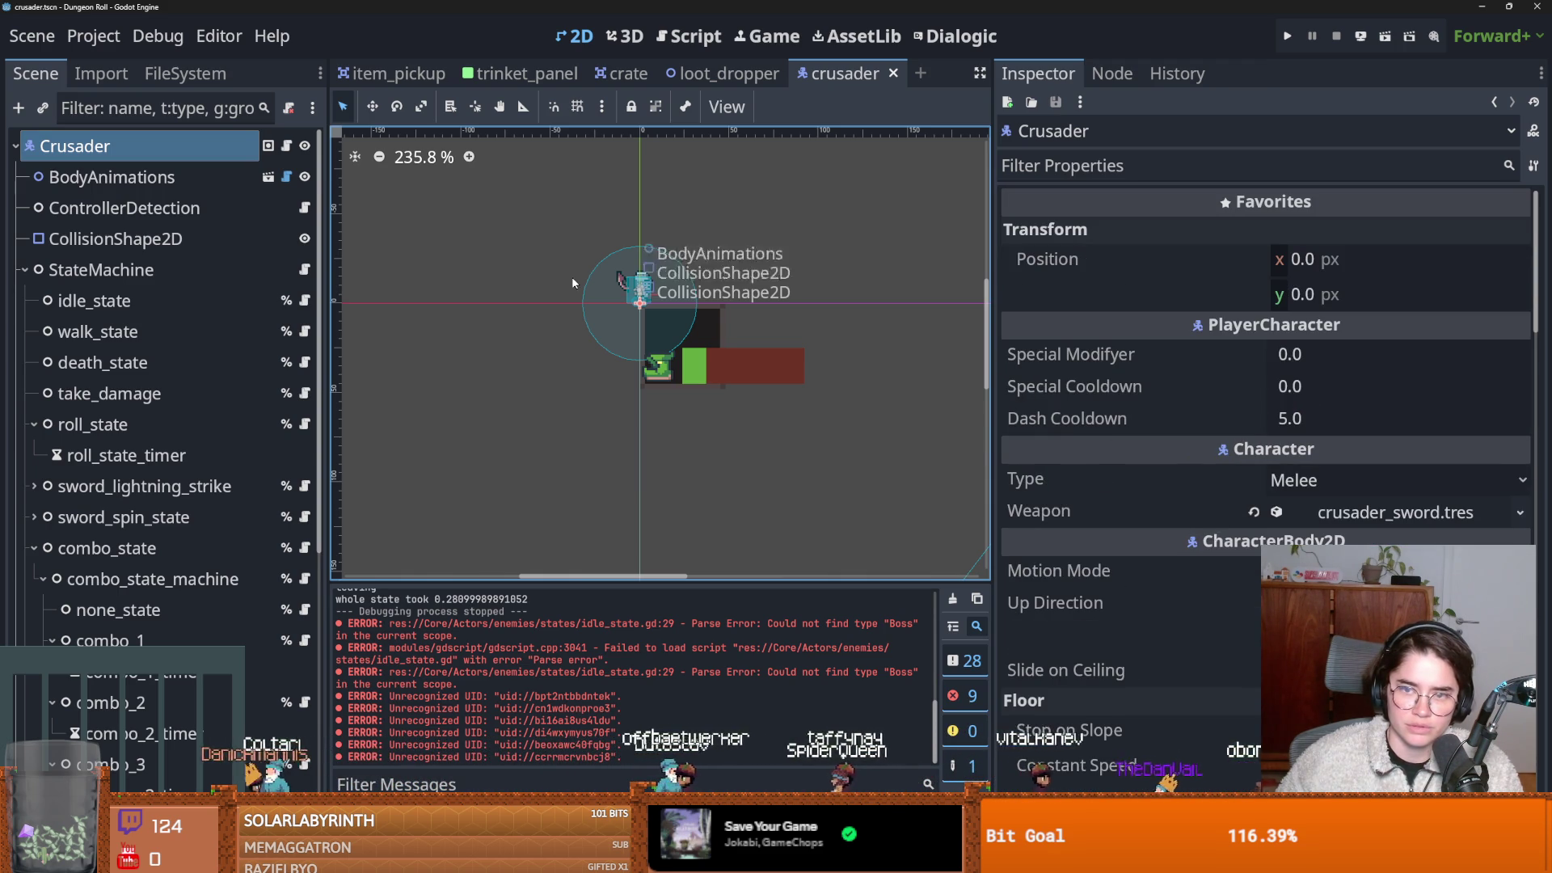
# Inspect the crusader's child nodes, ending on the CollisionShape2D's capsule shape.
pyautogui.click(101, 177)
pyautogui.click(100, 210)
pyautogui.click(101, 239)
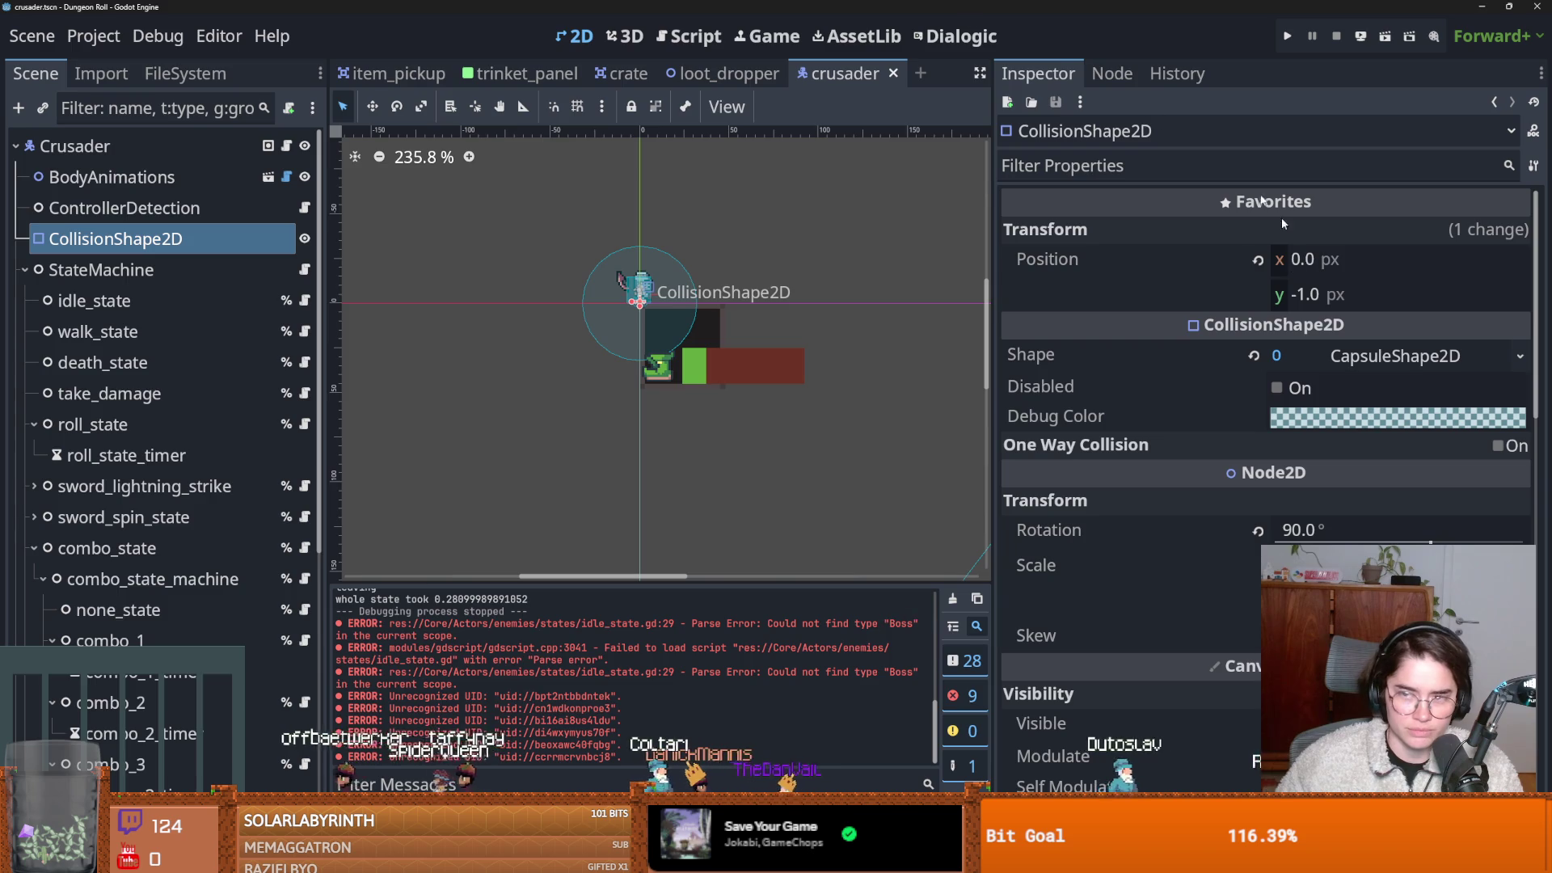
pyautogui.moveTo(857, 6); pyautogui.dragTo(681, 385)
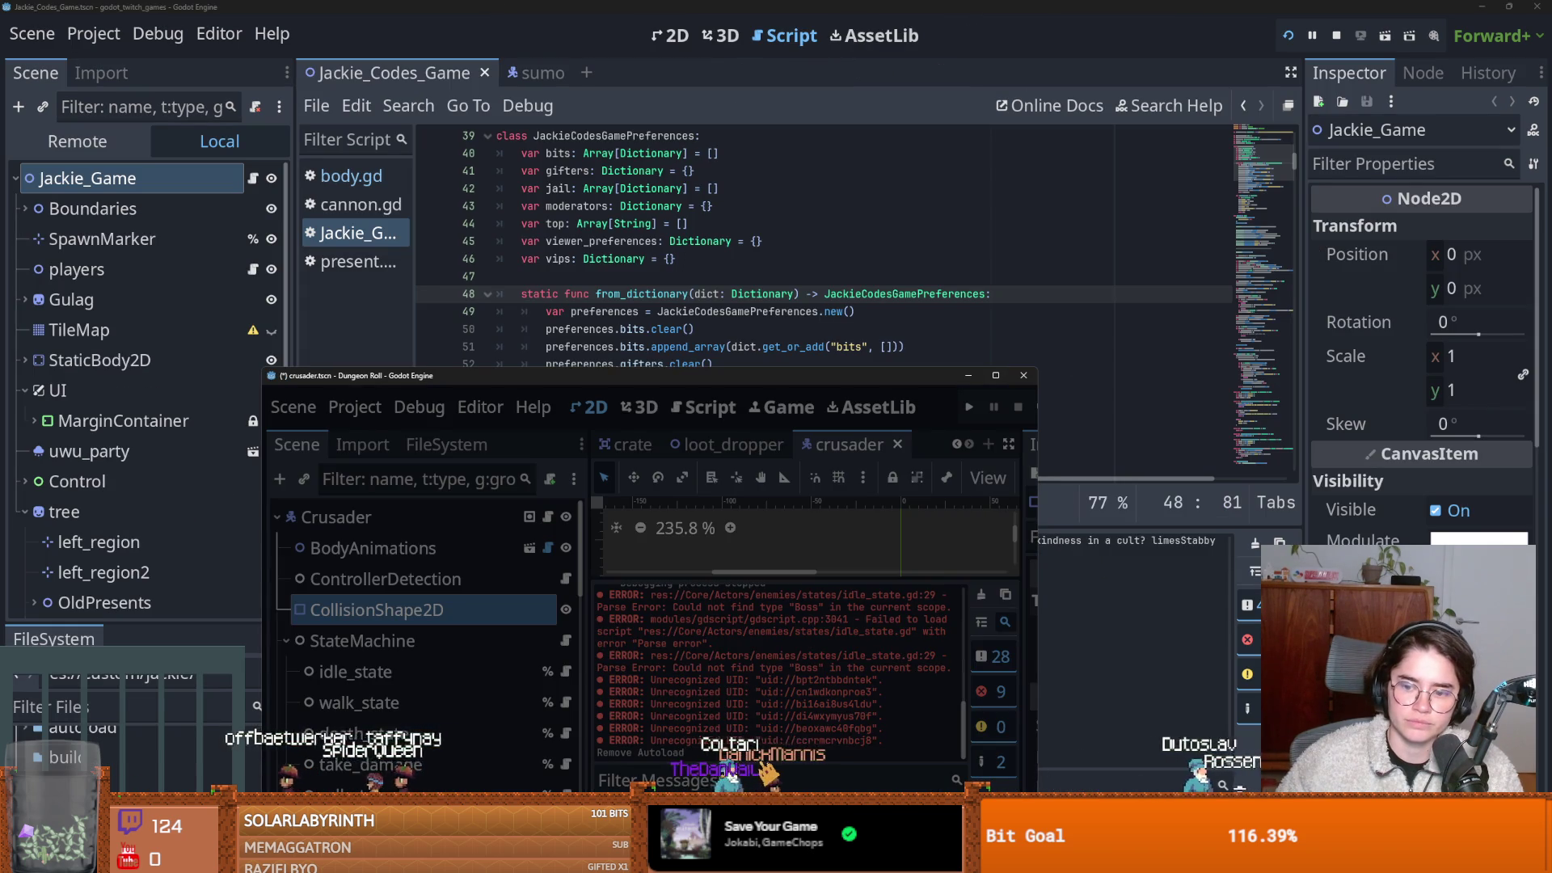
# Leave the crusader editor window, maximize the Project Manager, and reopen the Dungeon Roll project.
pyautogui.hotkey('alt', 'Tab')
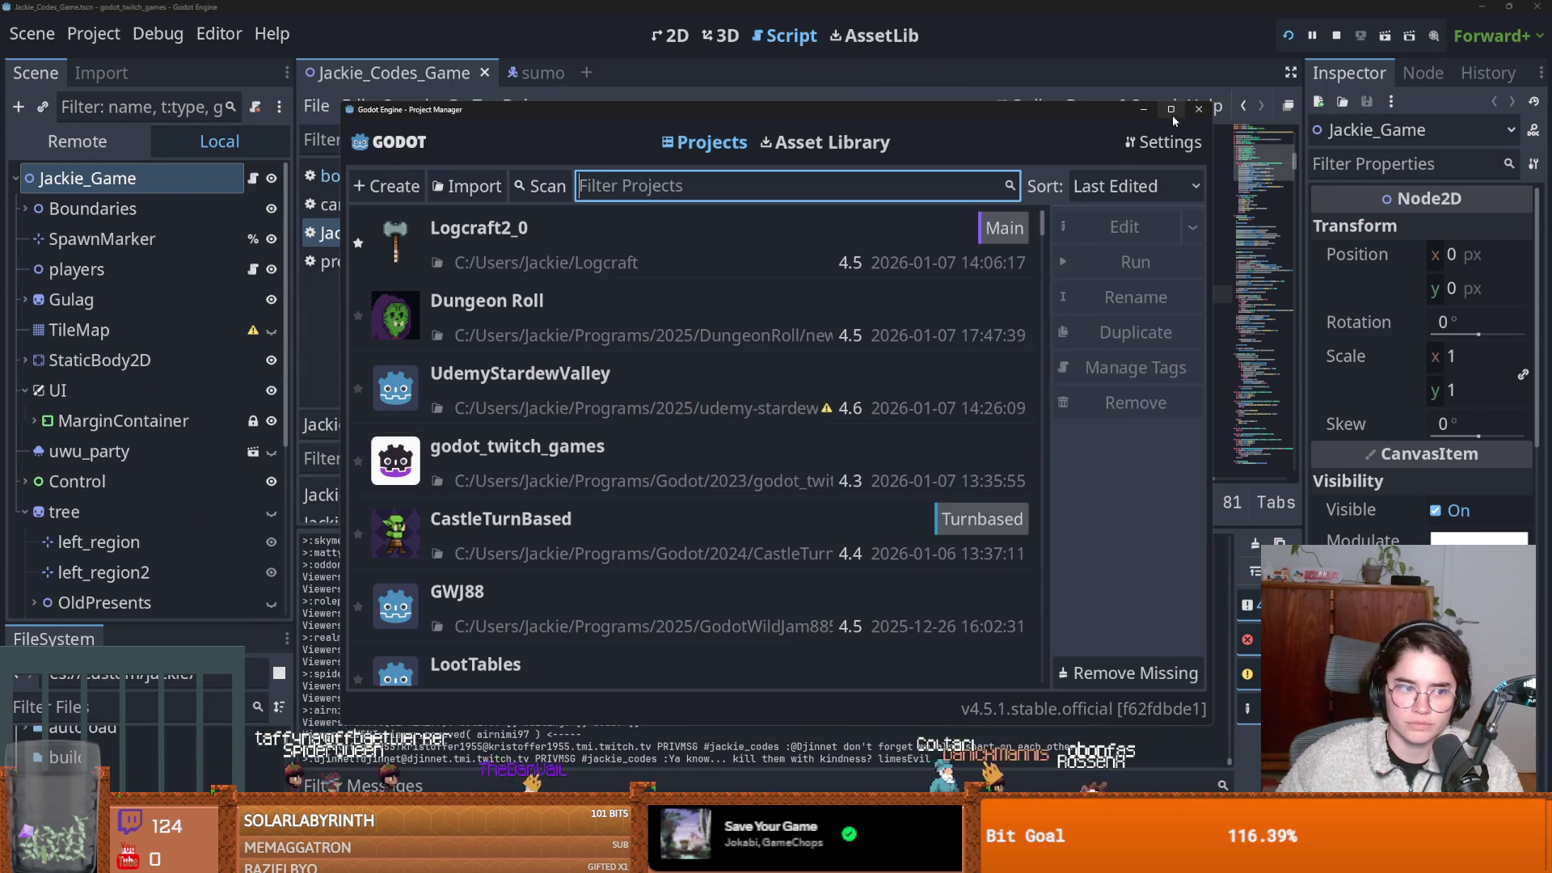
pyautogui.click(1171, 110)
pyautogui.doubleClick(314, 212)
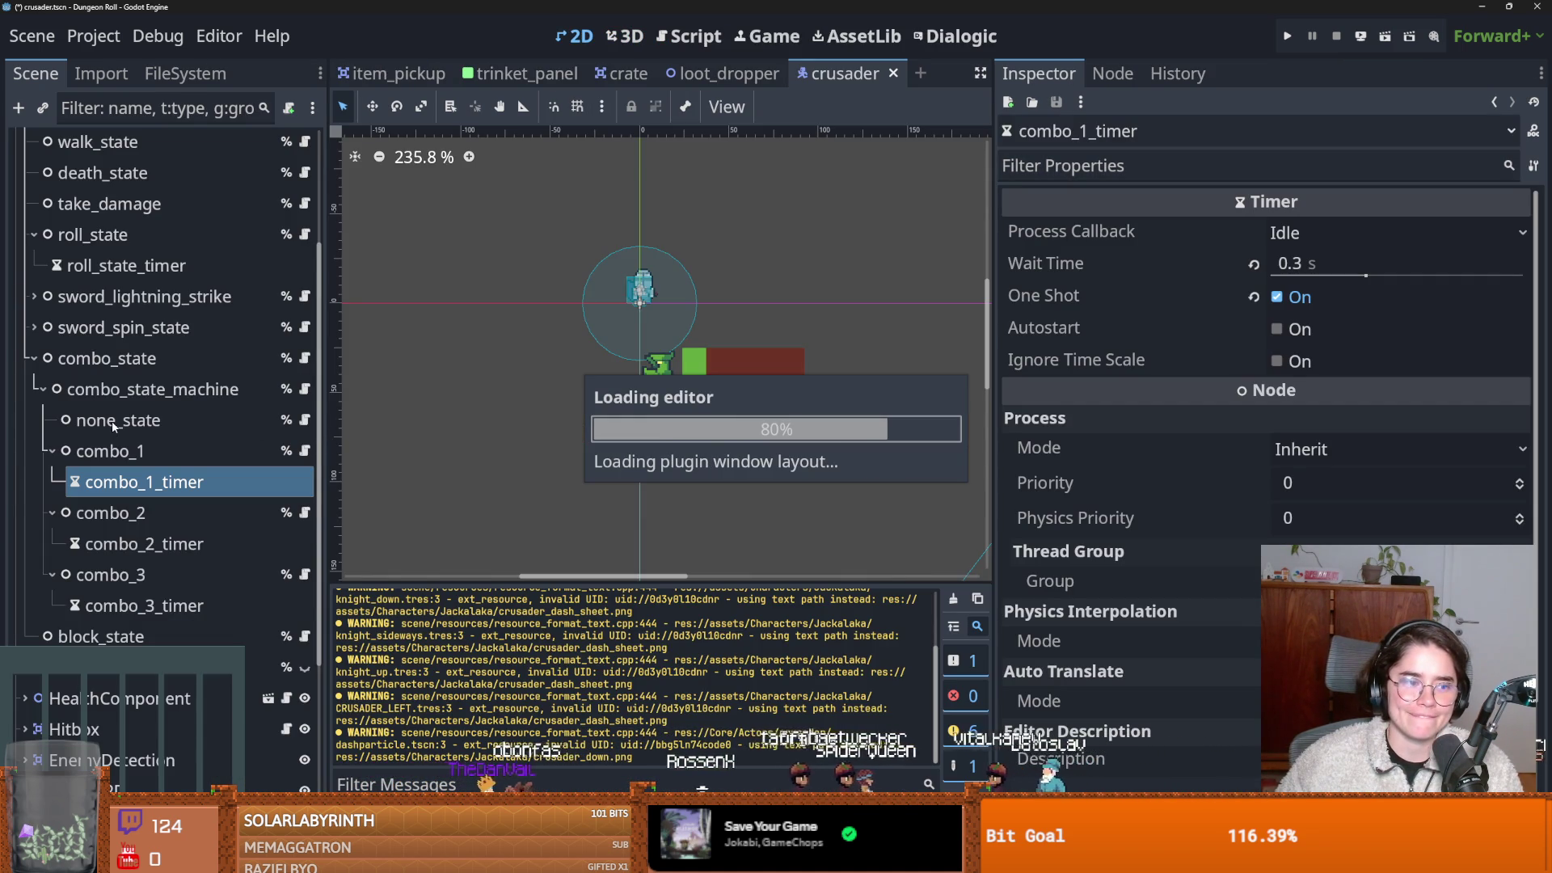
# Collapse the combo_state_machine and combo_state branches in the crusader scene tree, and zoom the viewport out.
pyautogui.click(41, 389)
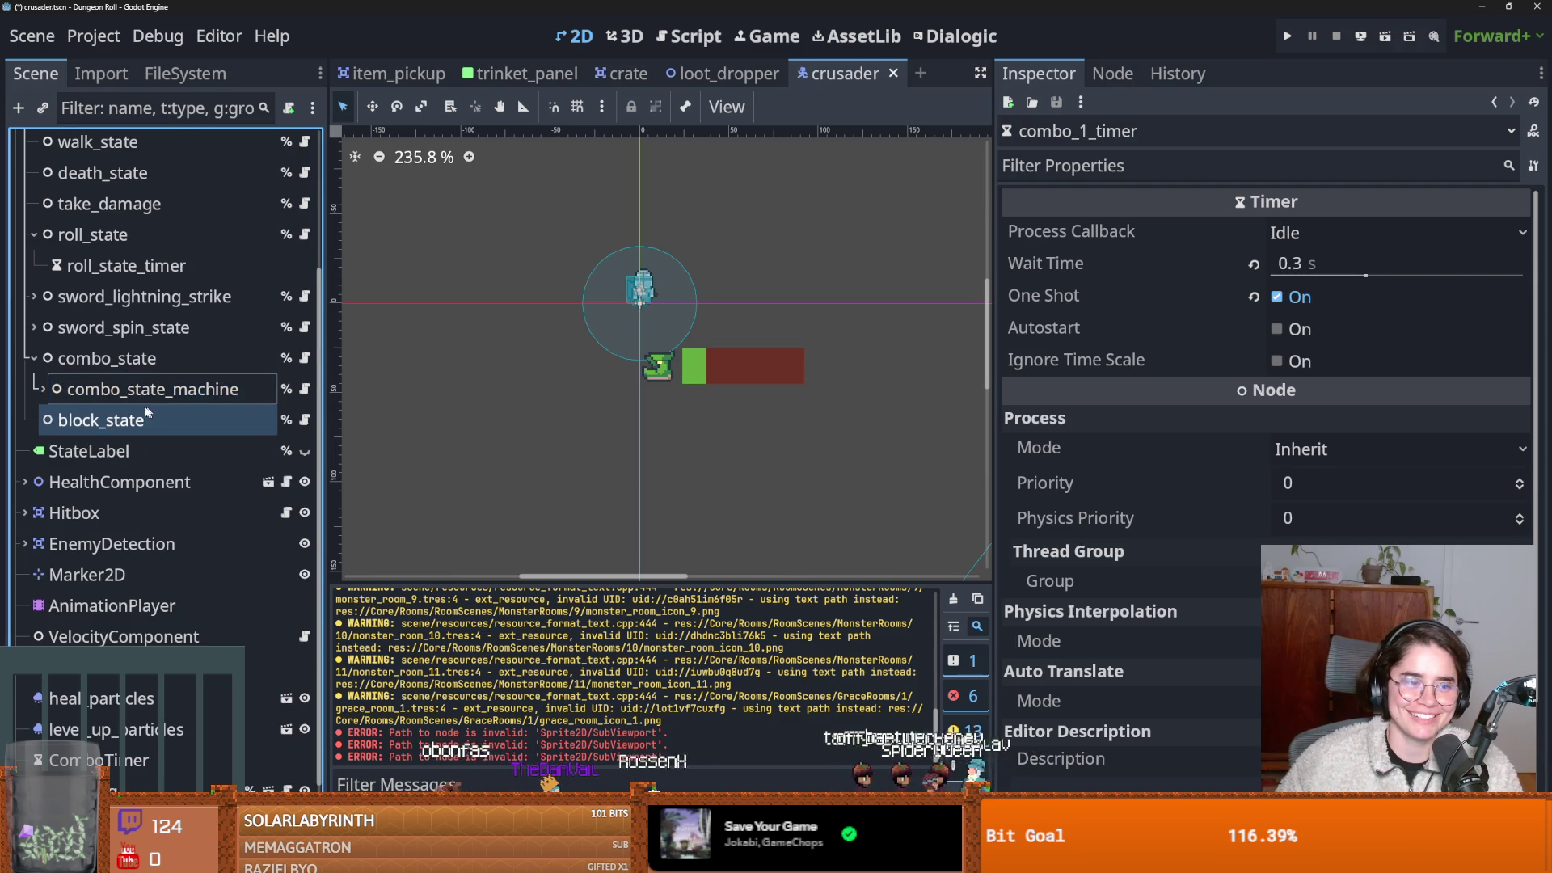
pyautogui.click(34, 358)
pyautogui.scroll(-2, 544, 549)
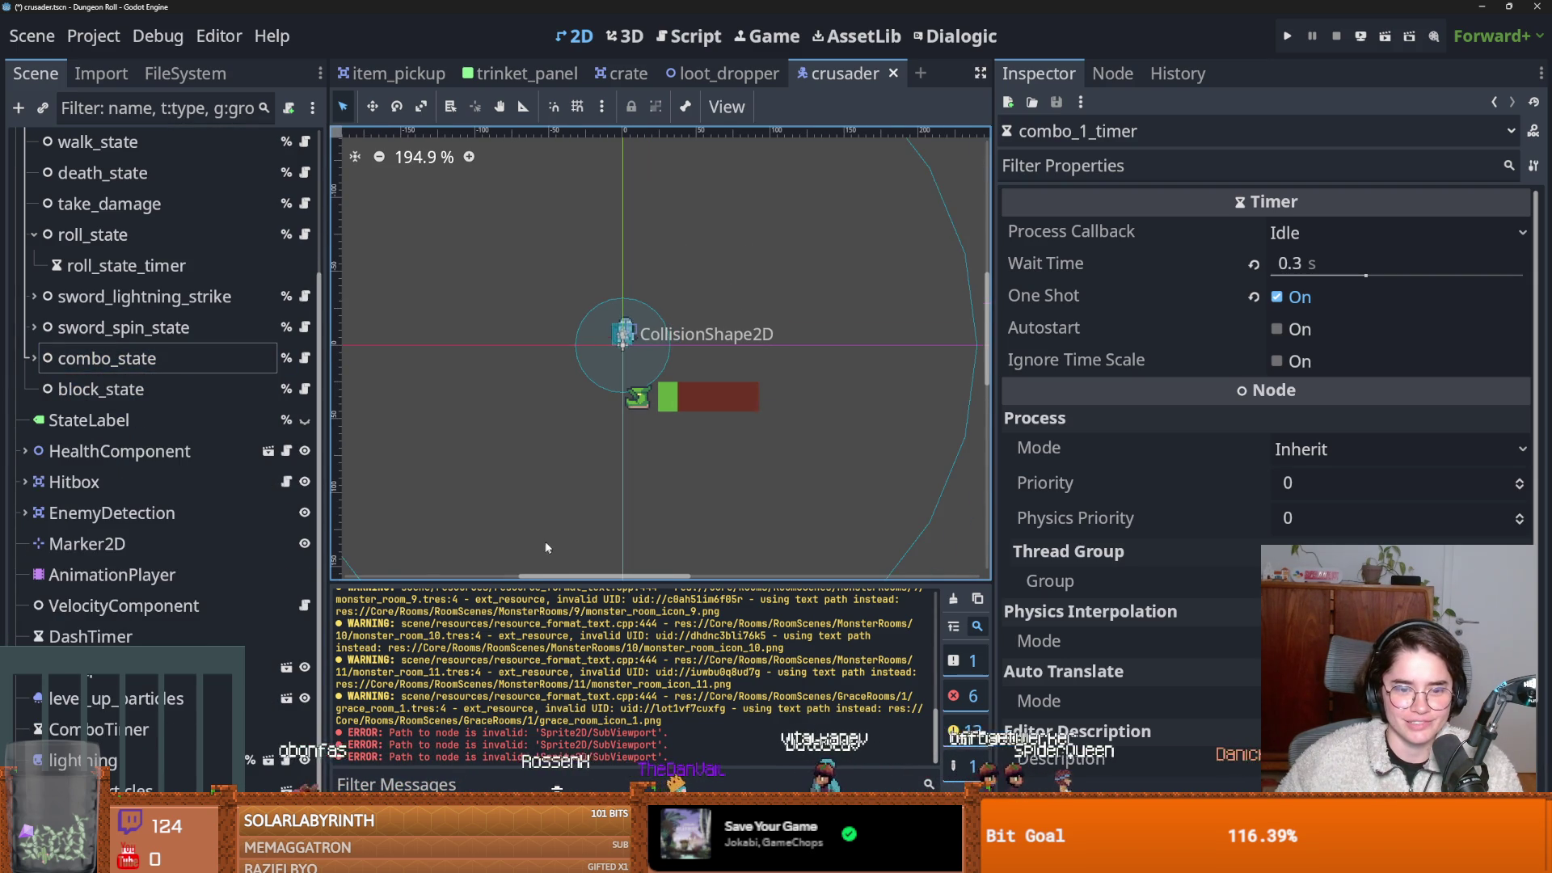
pyautogui.scroll(-1, 544, 550)
pyautogui.scroll(15, 711, 671)
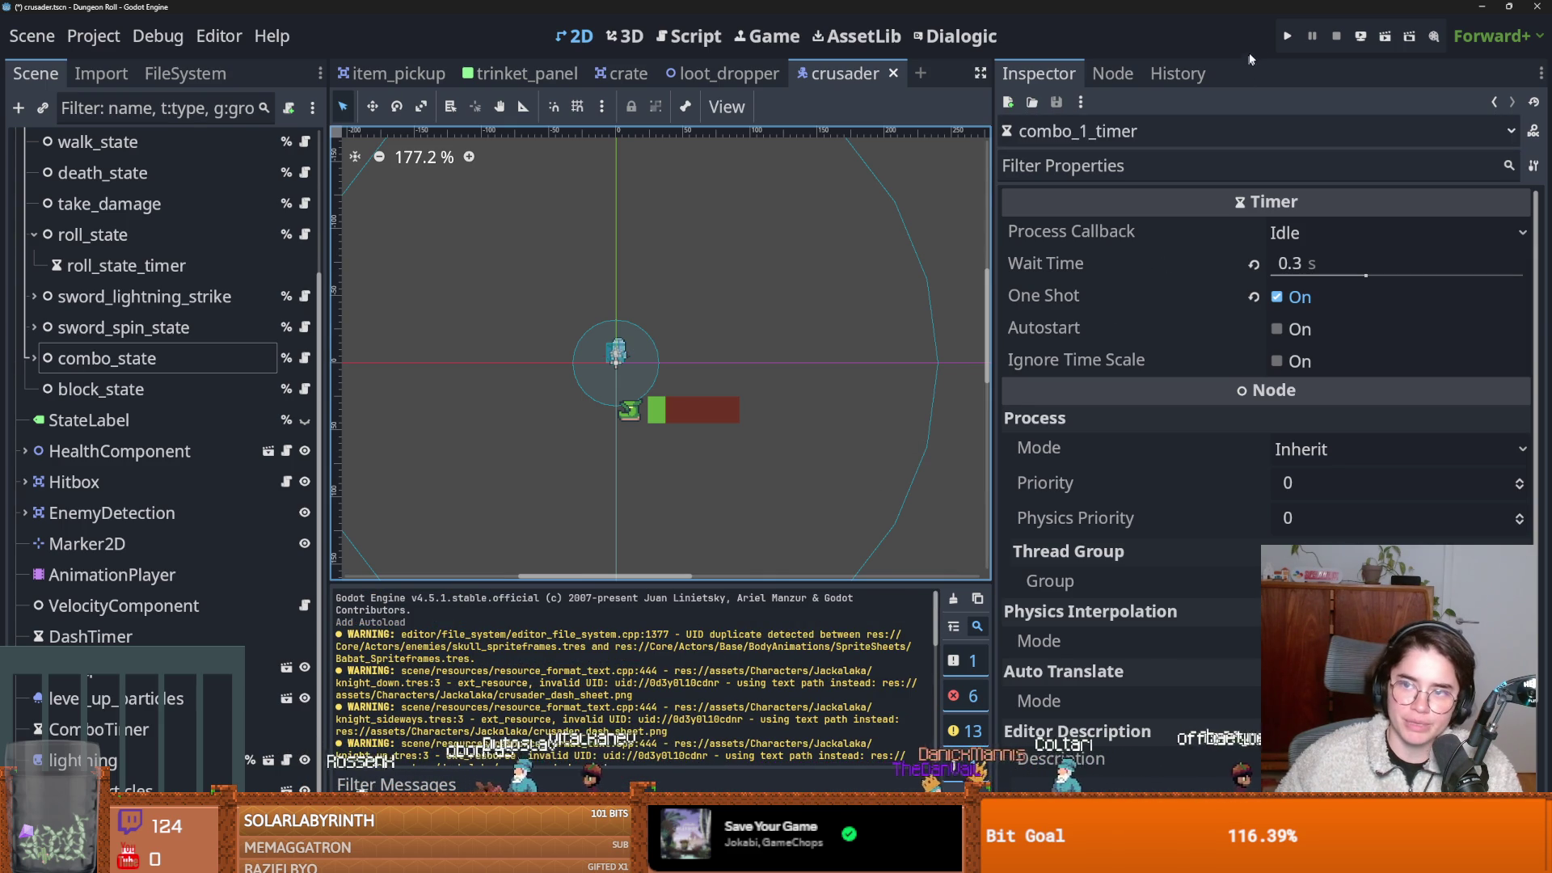
# Test-run the game through Play Game as the Crusader, then stop it.
pyautogui.click(1287, 35)
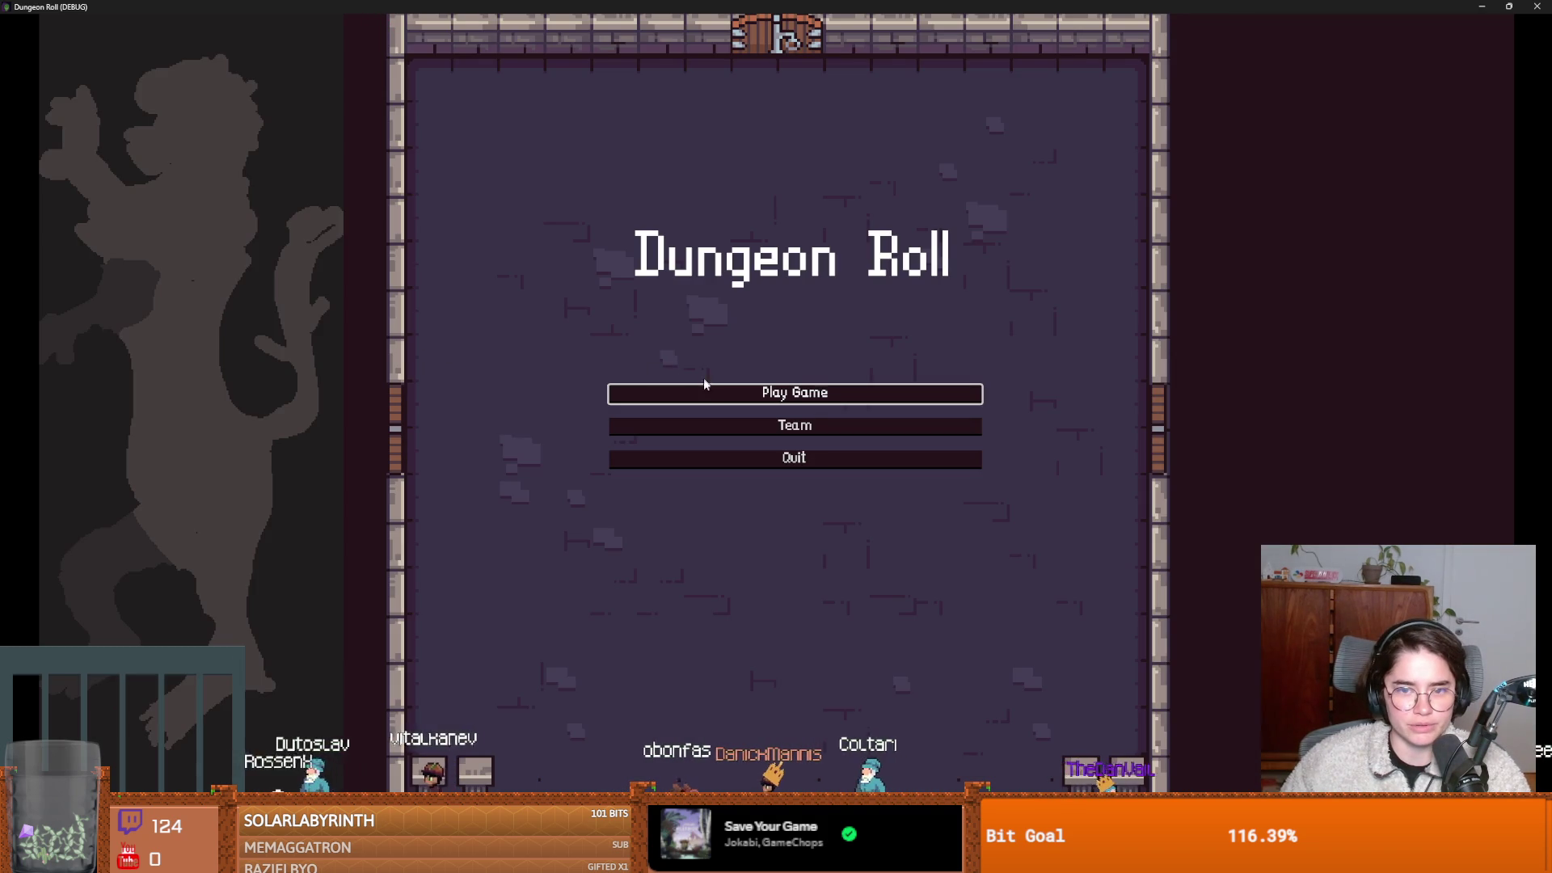
pyautogui.click(703, 389)
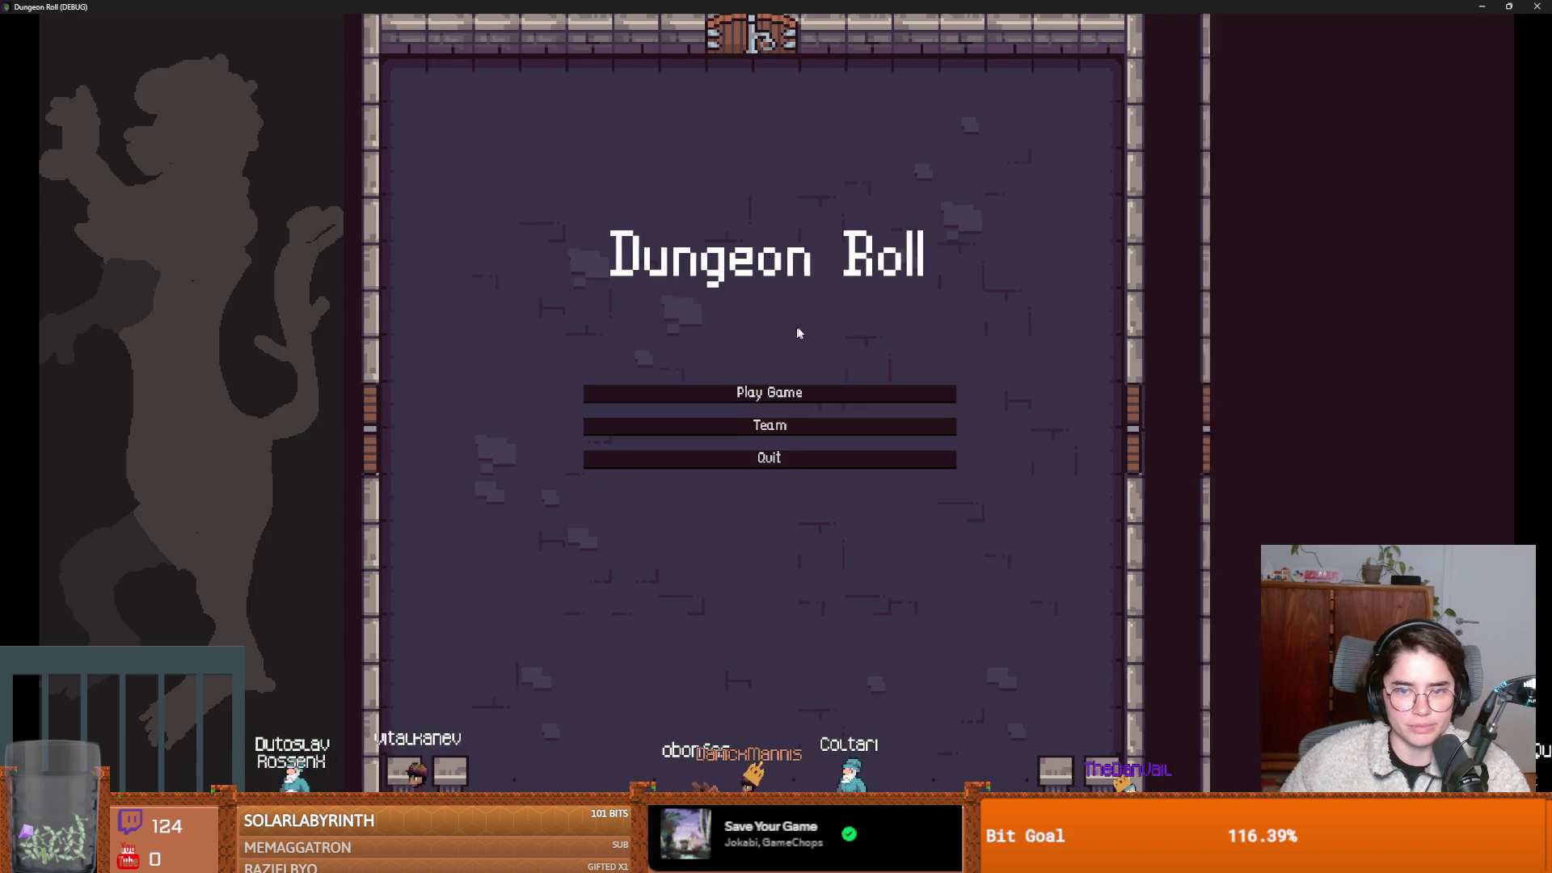
pyautogui.click(710, 356)
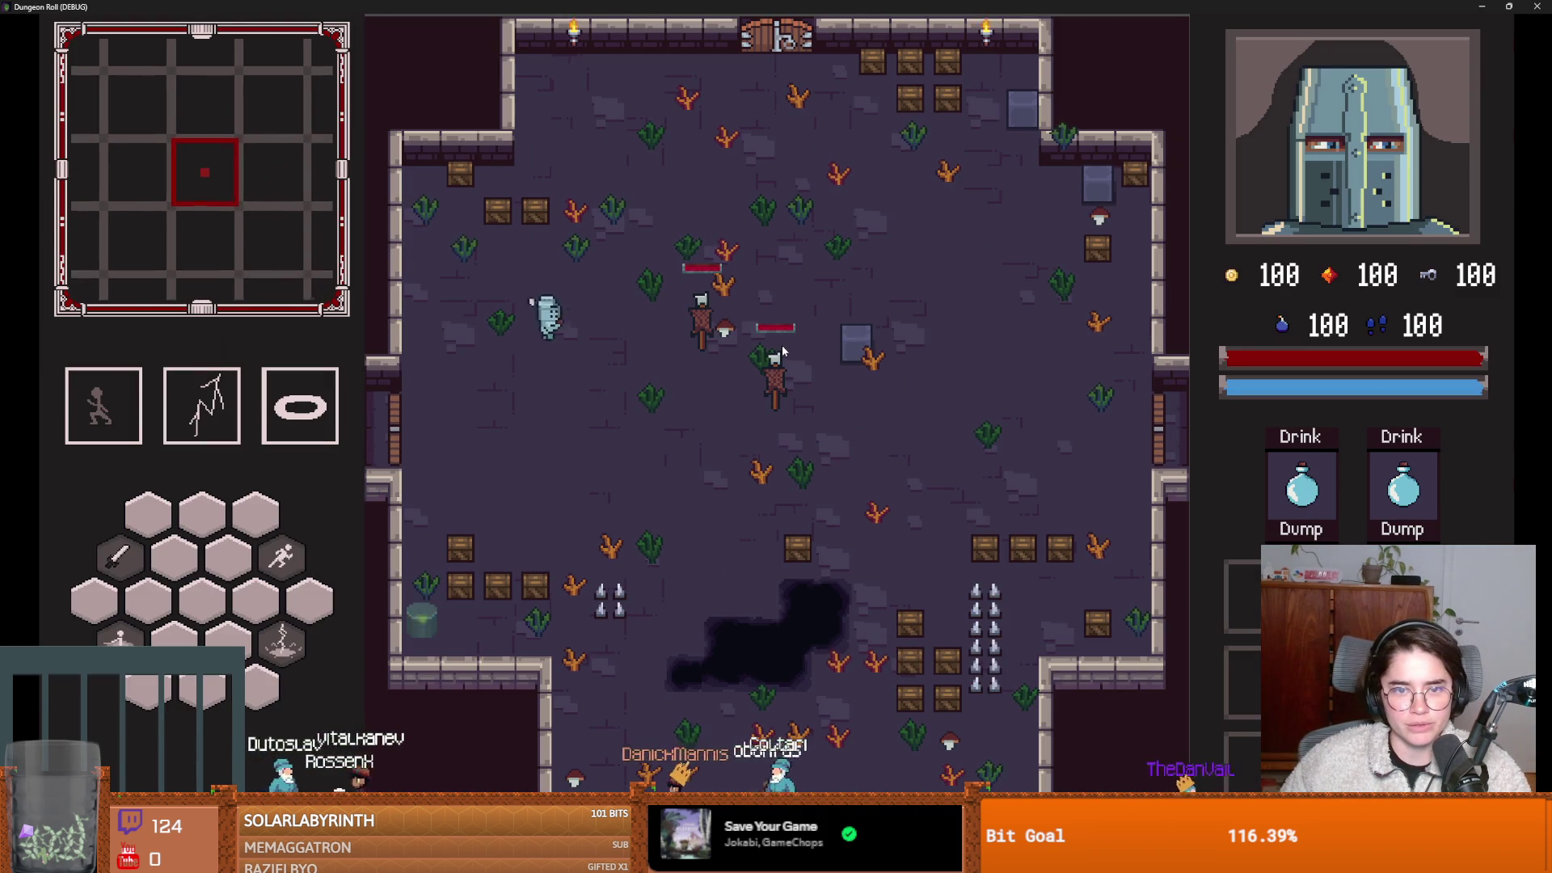
pyautogui.press('F5')
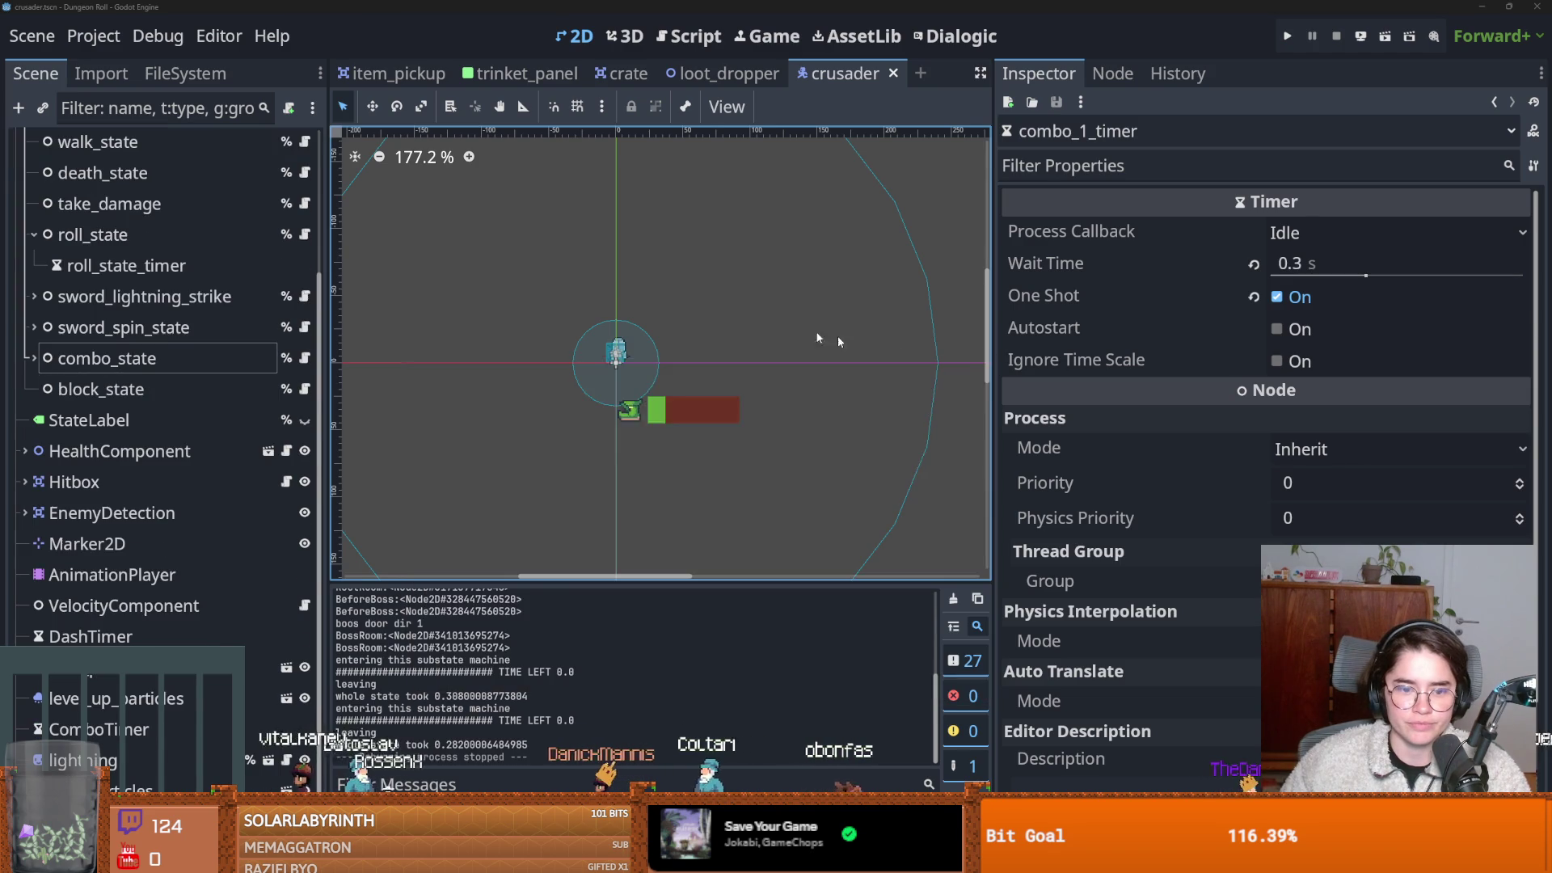
# Choose Upgrade Project Files… from the Project > Tools menu.
pyautogui.click(93, 36)
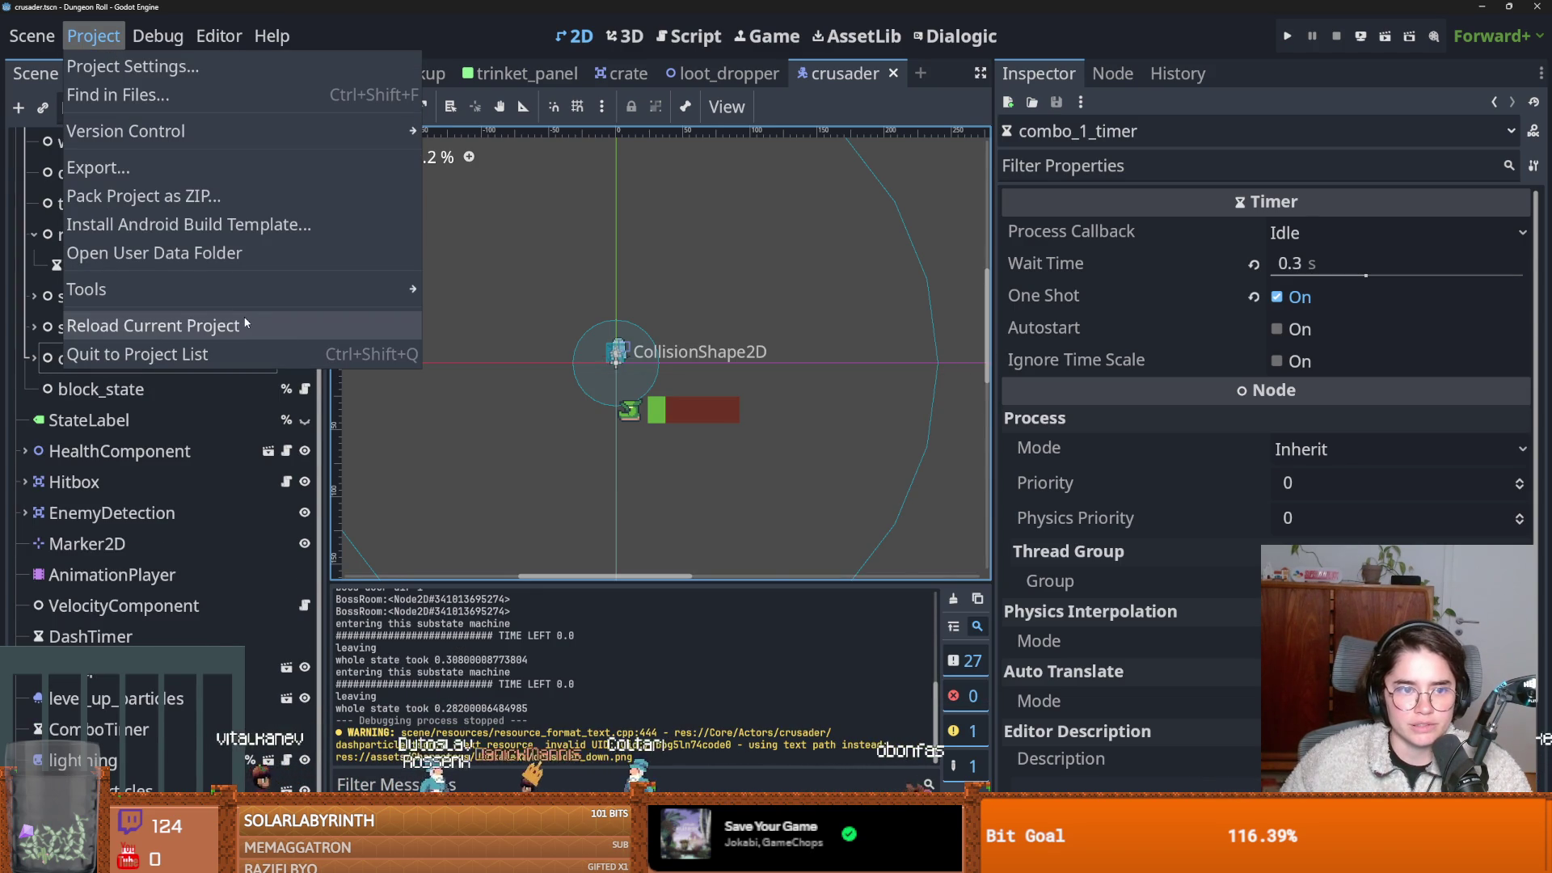
pyautogui.moveTo(202, 288)
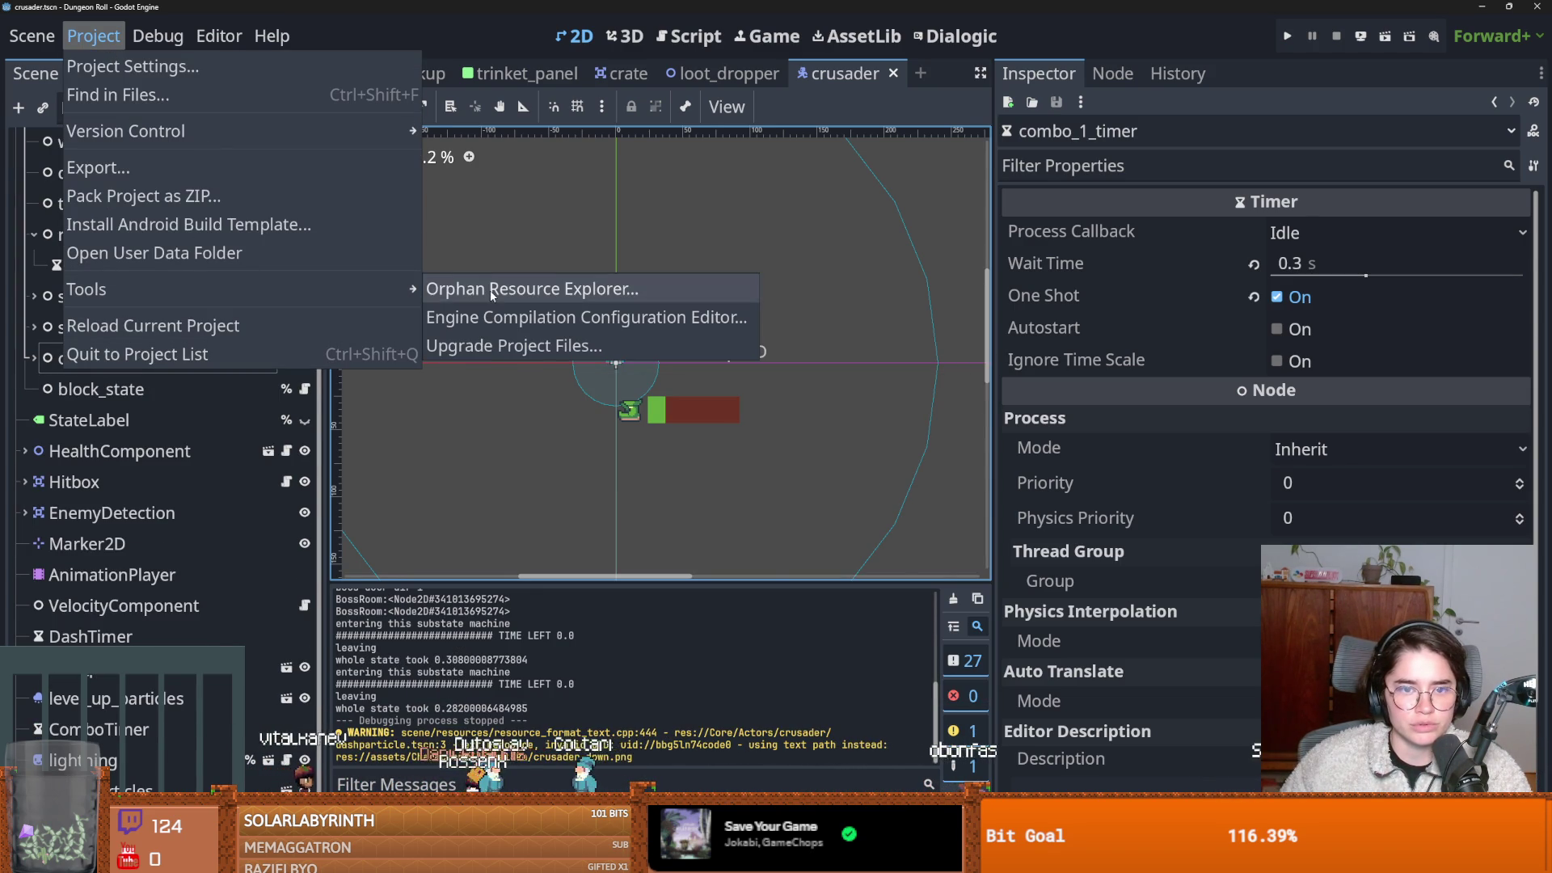
pyautogui.click(496, 345)
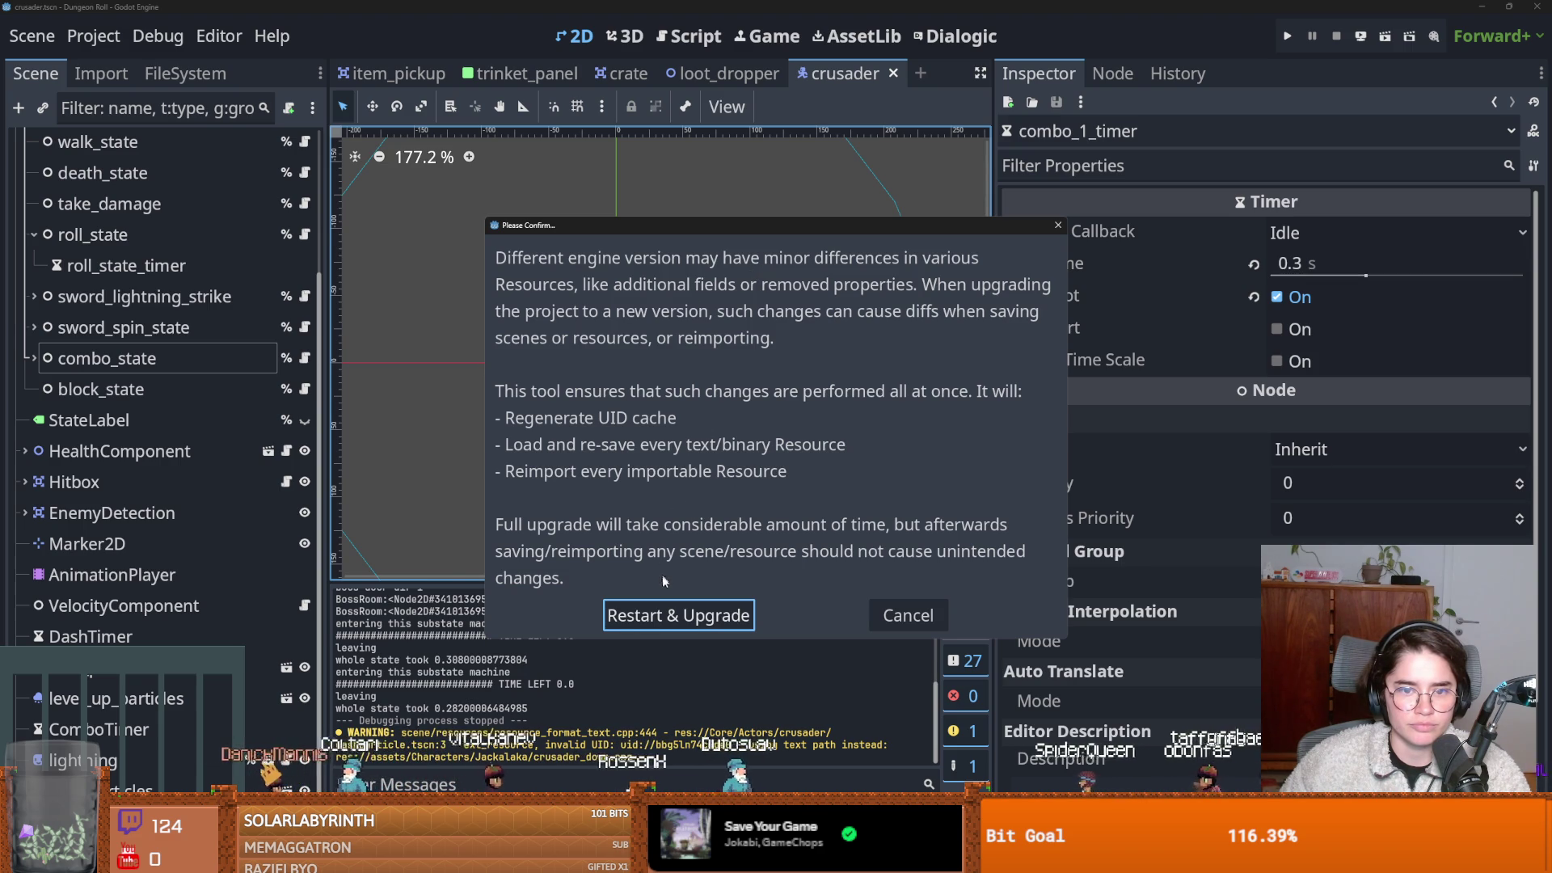
# Confirm Restart & Upgrade, then focus the godot_twitch_games editor's script view.
pyautogui.click(696, 611)
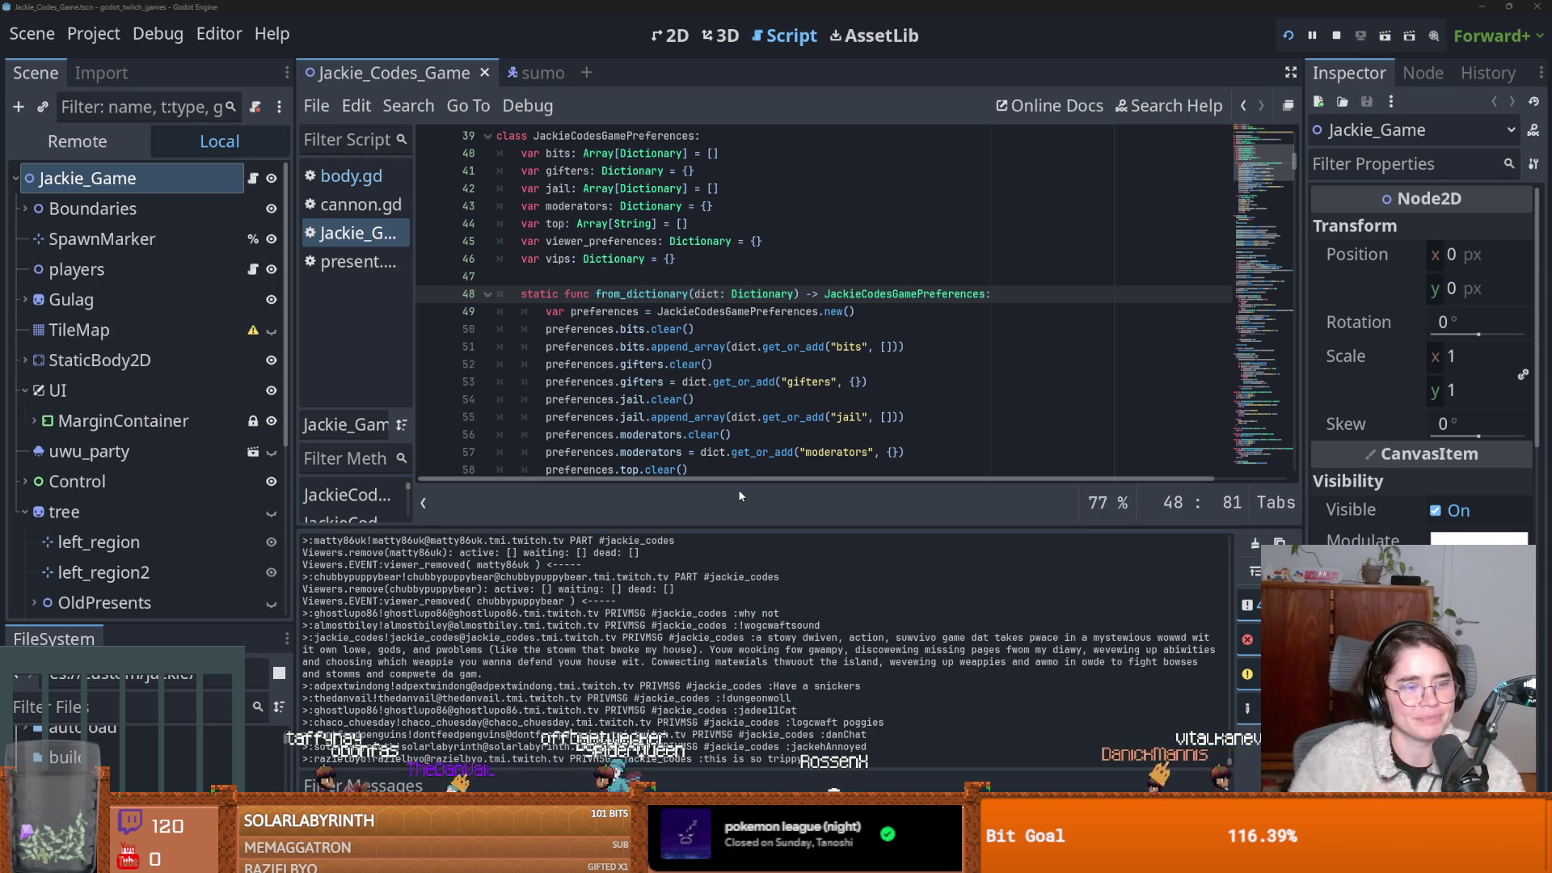
pyautogui.click(795, 386)
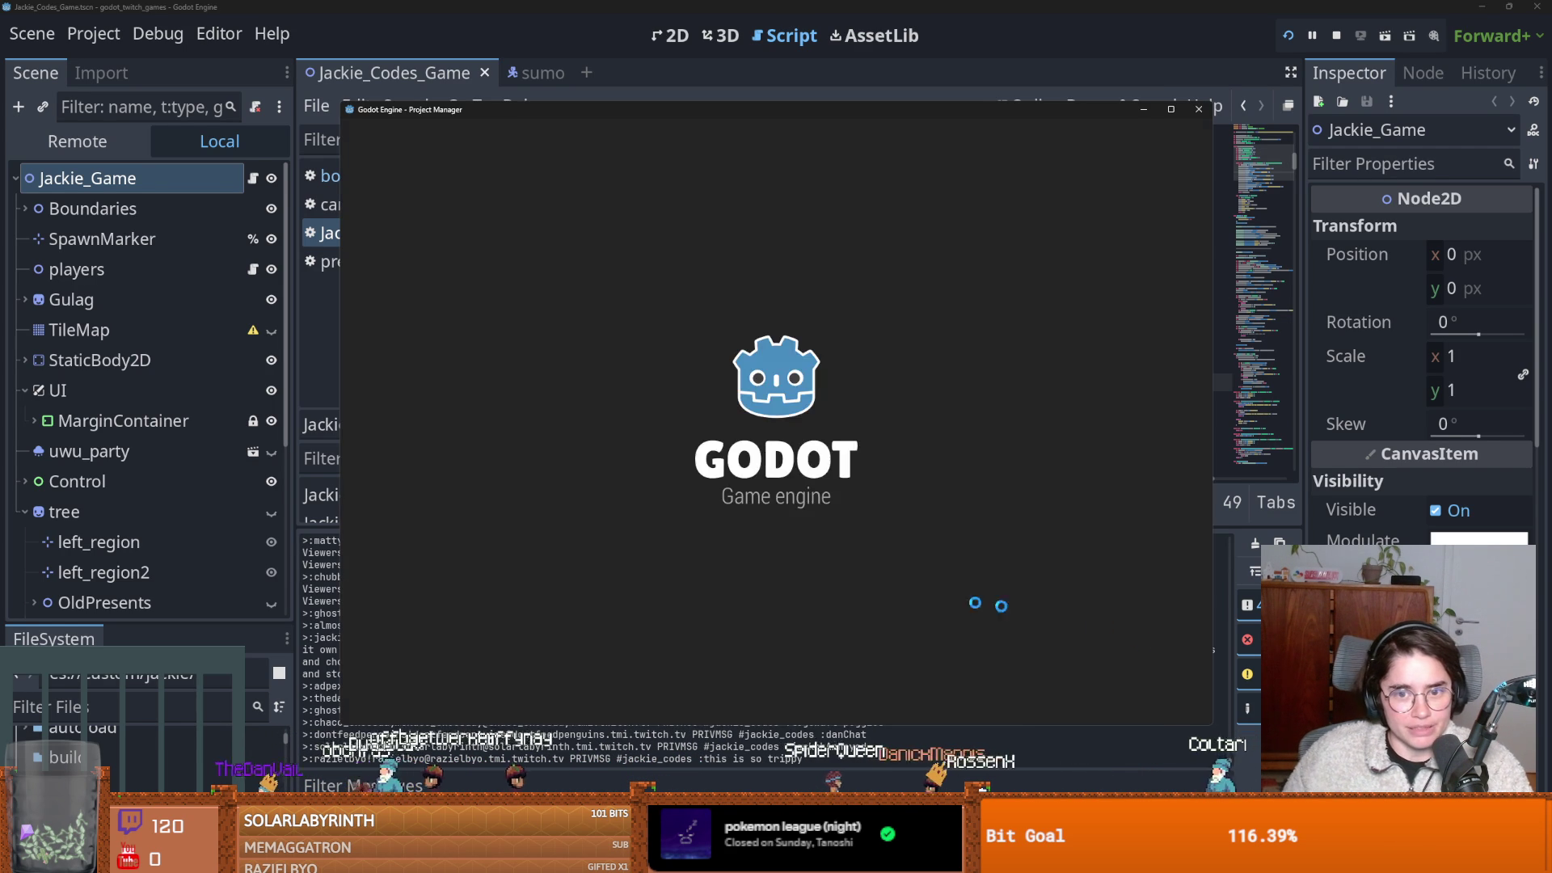
# Reopen Dungeon Roll in Recovery Mode, dismiss the Recovery Mode notice, and show the Import panel.
pyautogui.doubleClick(706, 324)
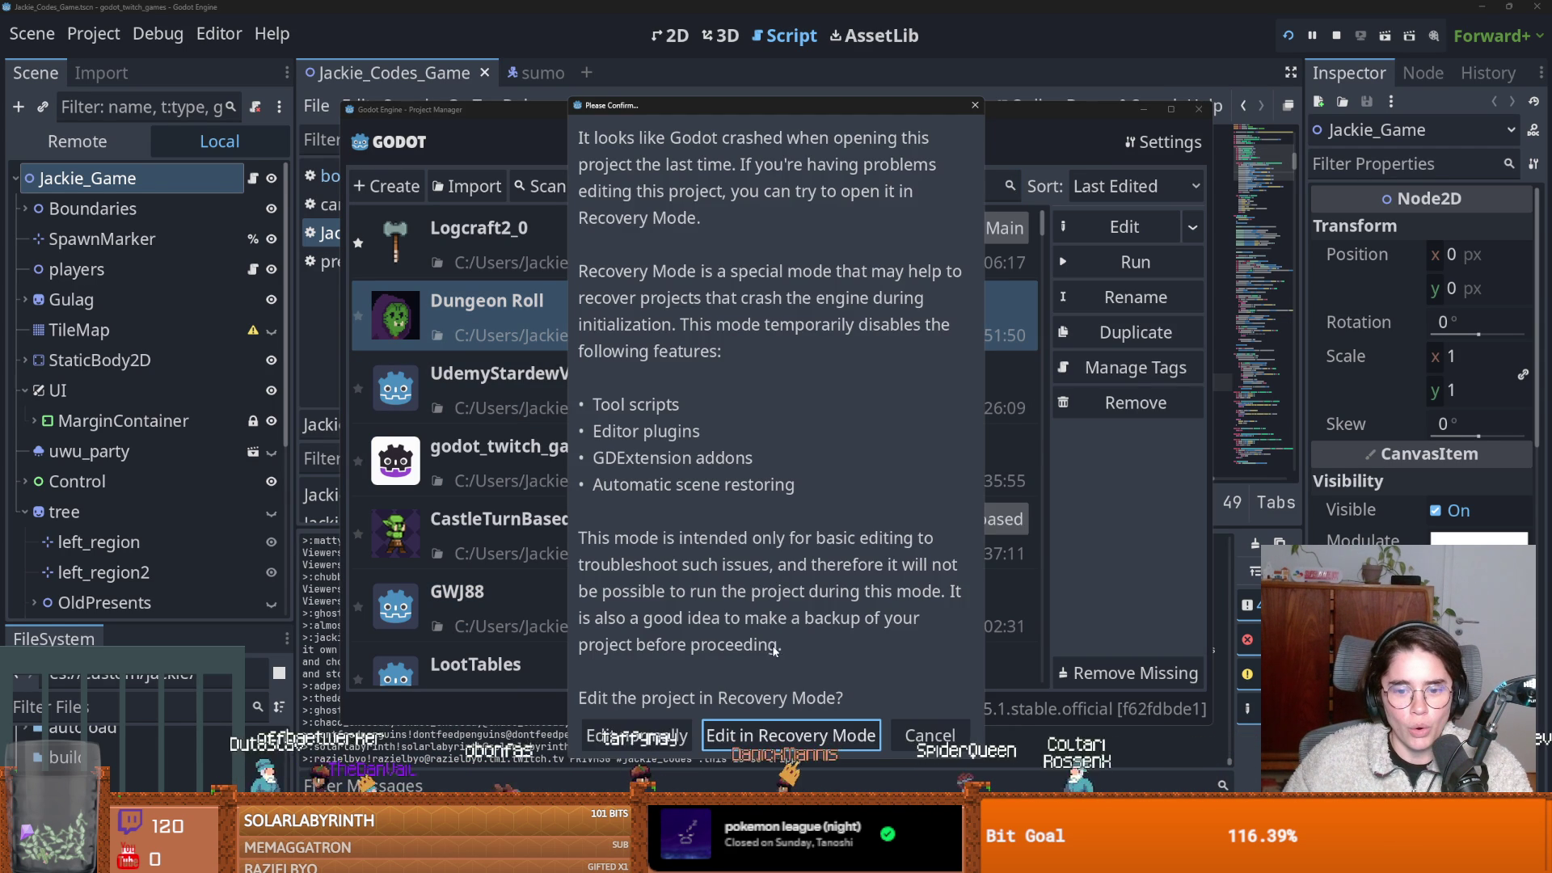
pyautogui.click(782, 733)
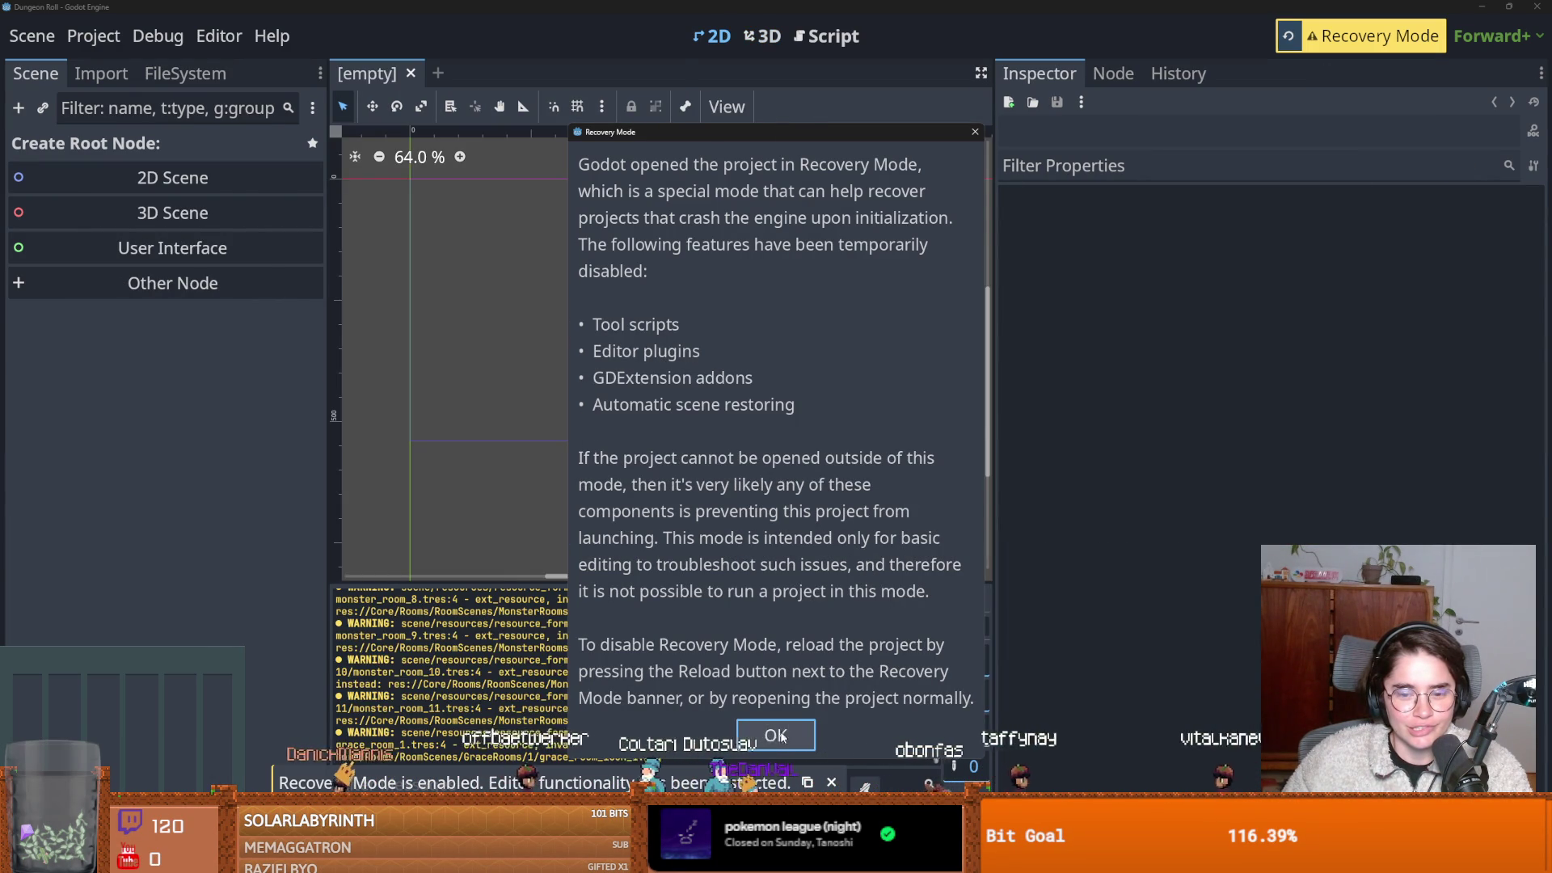
pyautogui.click(785, 733)
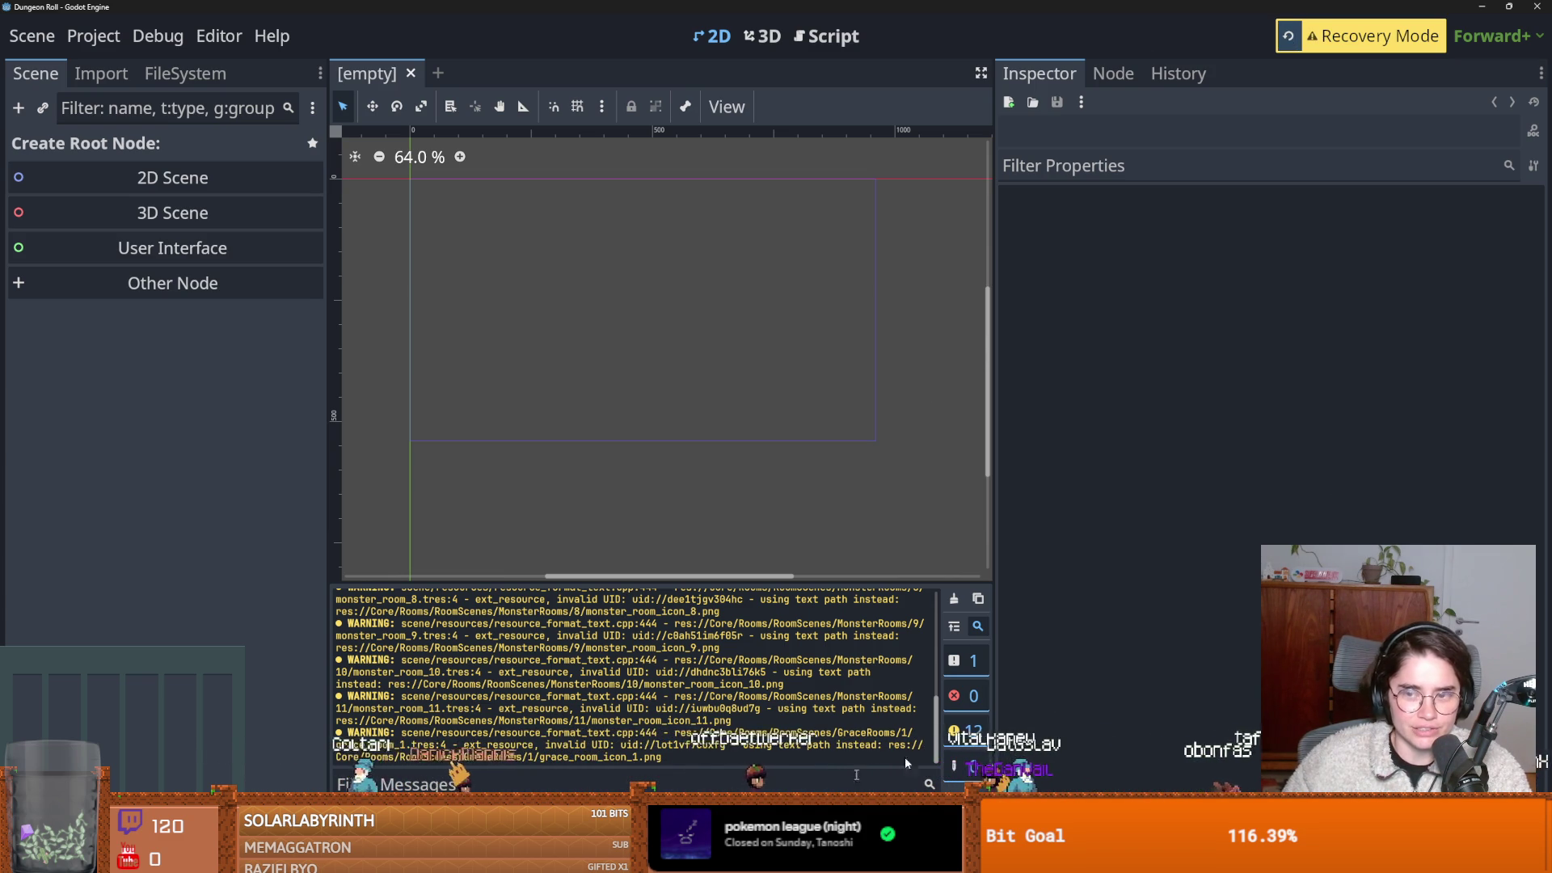
pyautogui.click(101, 74)
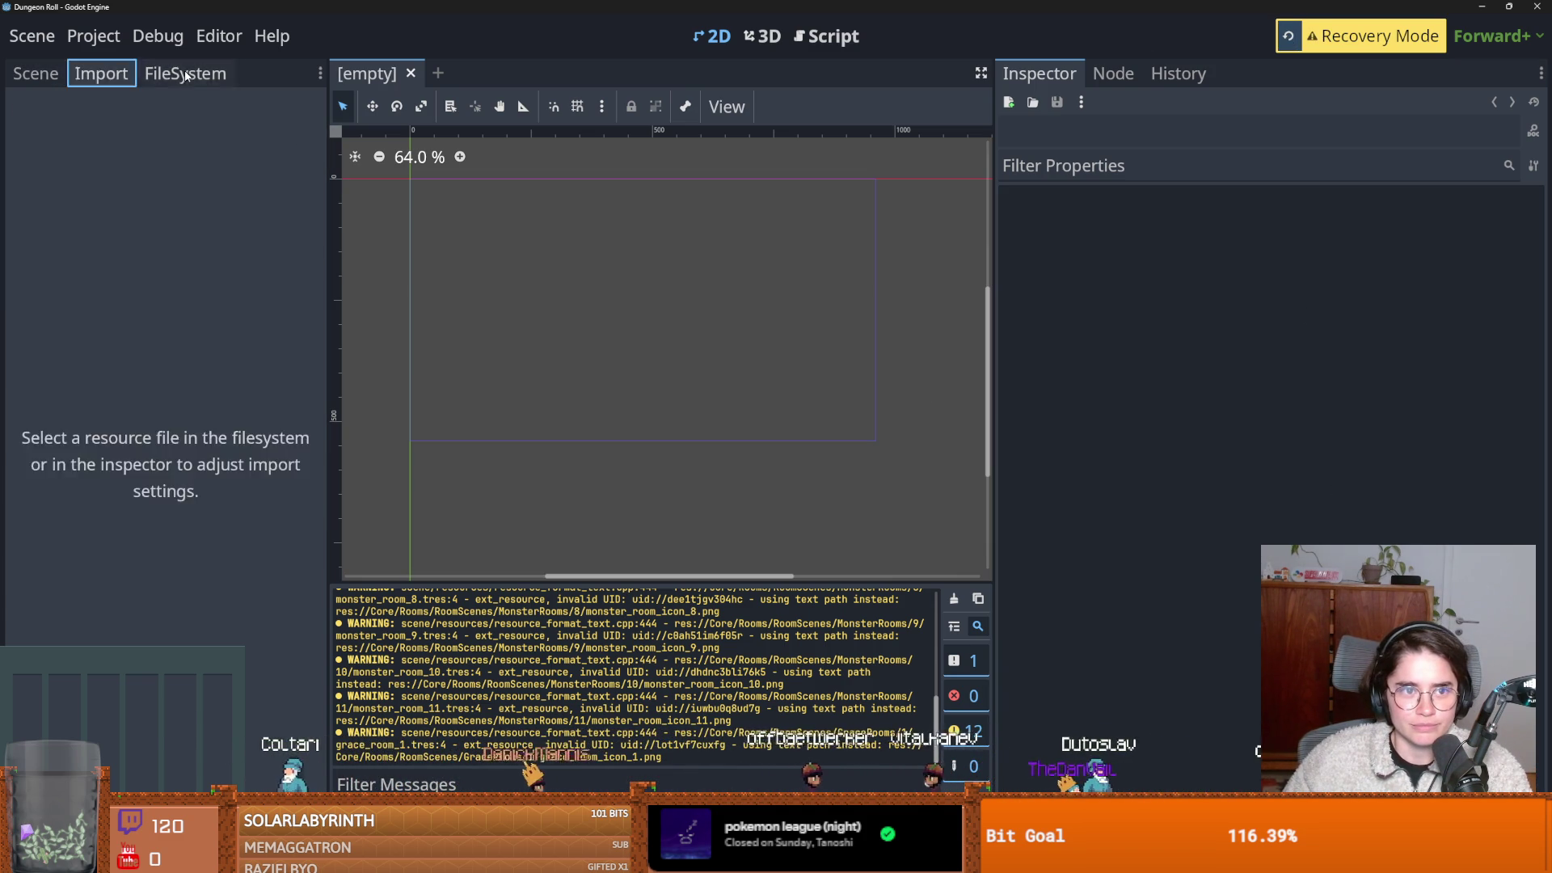
# Switch to the FileSystem dock and, once the editor finishes reloading, run the project.
pyautogui.click(184, 73)
pyautogui.click(152, 365)
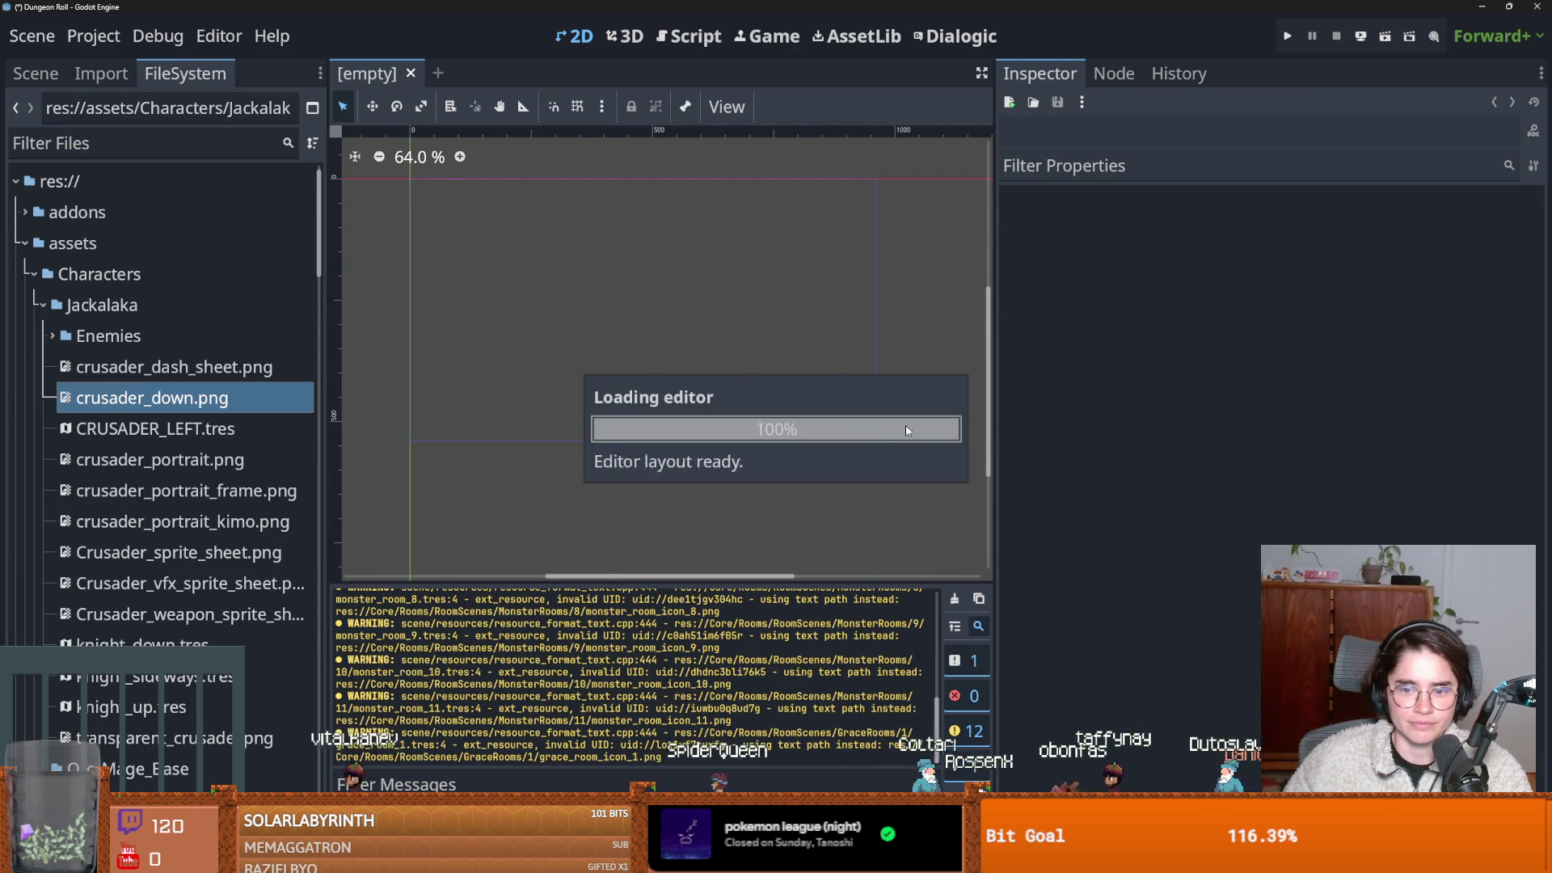
pyautogui.click(1286, 35)
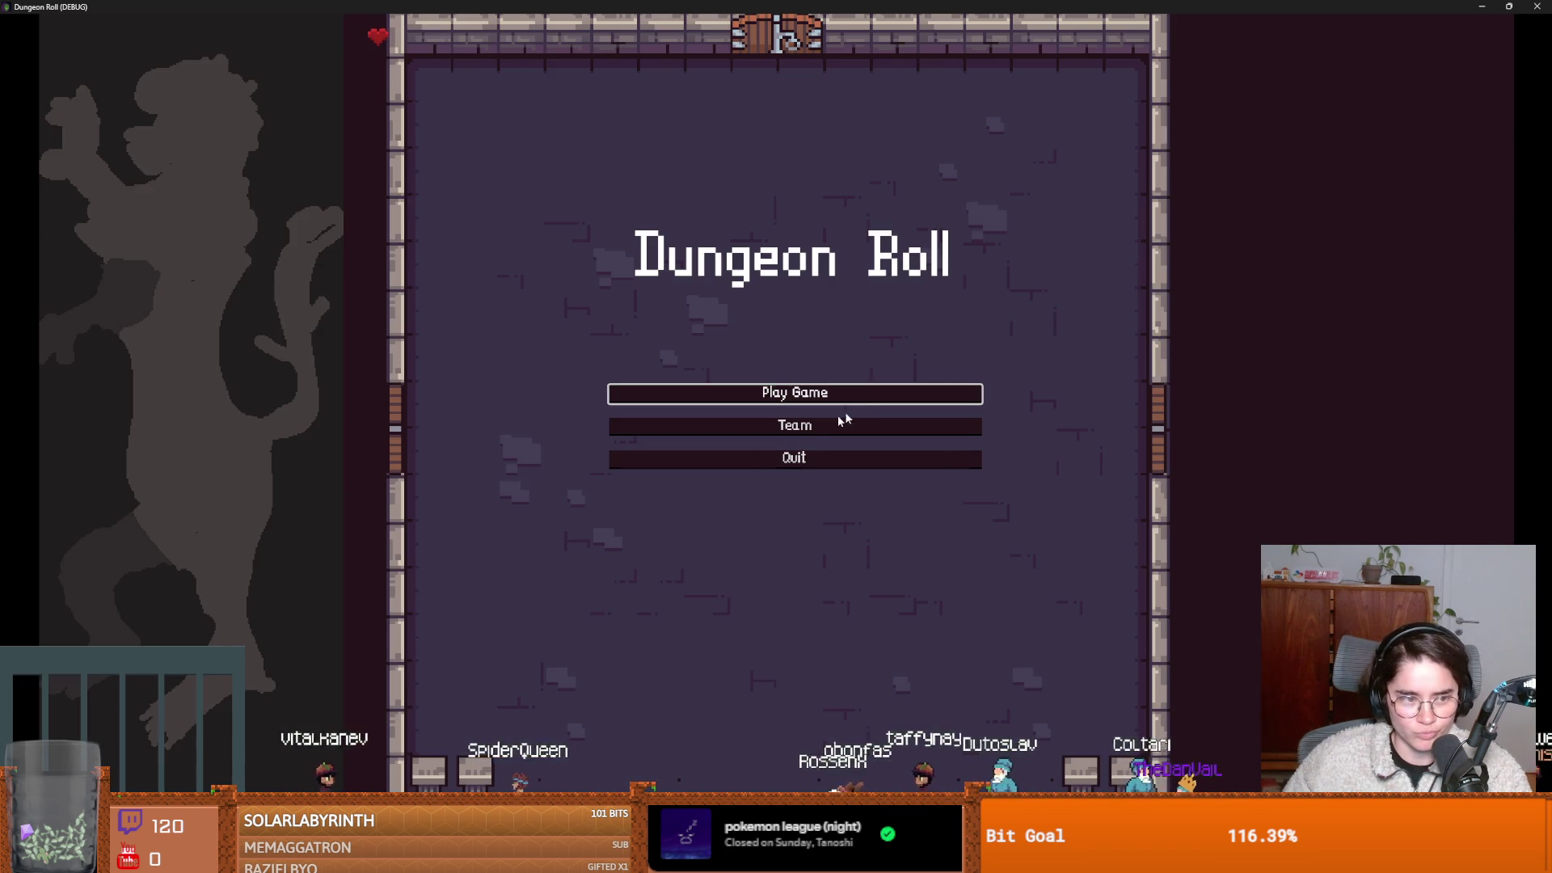
# Play as the Crusader, attack the training dummy and cast a lightning strike, then stop the game.
pyautogui.click(847, 396)
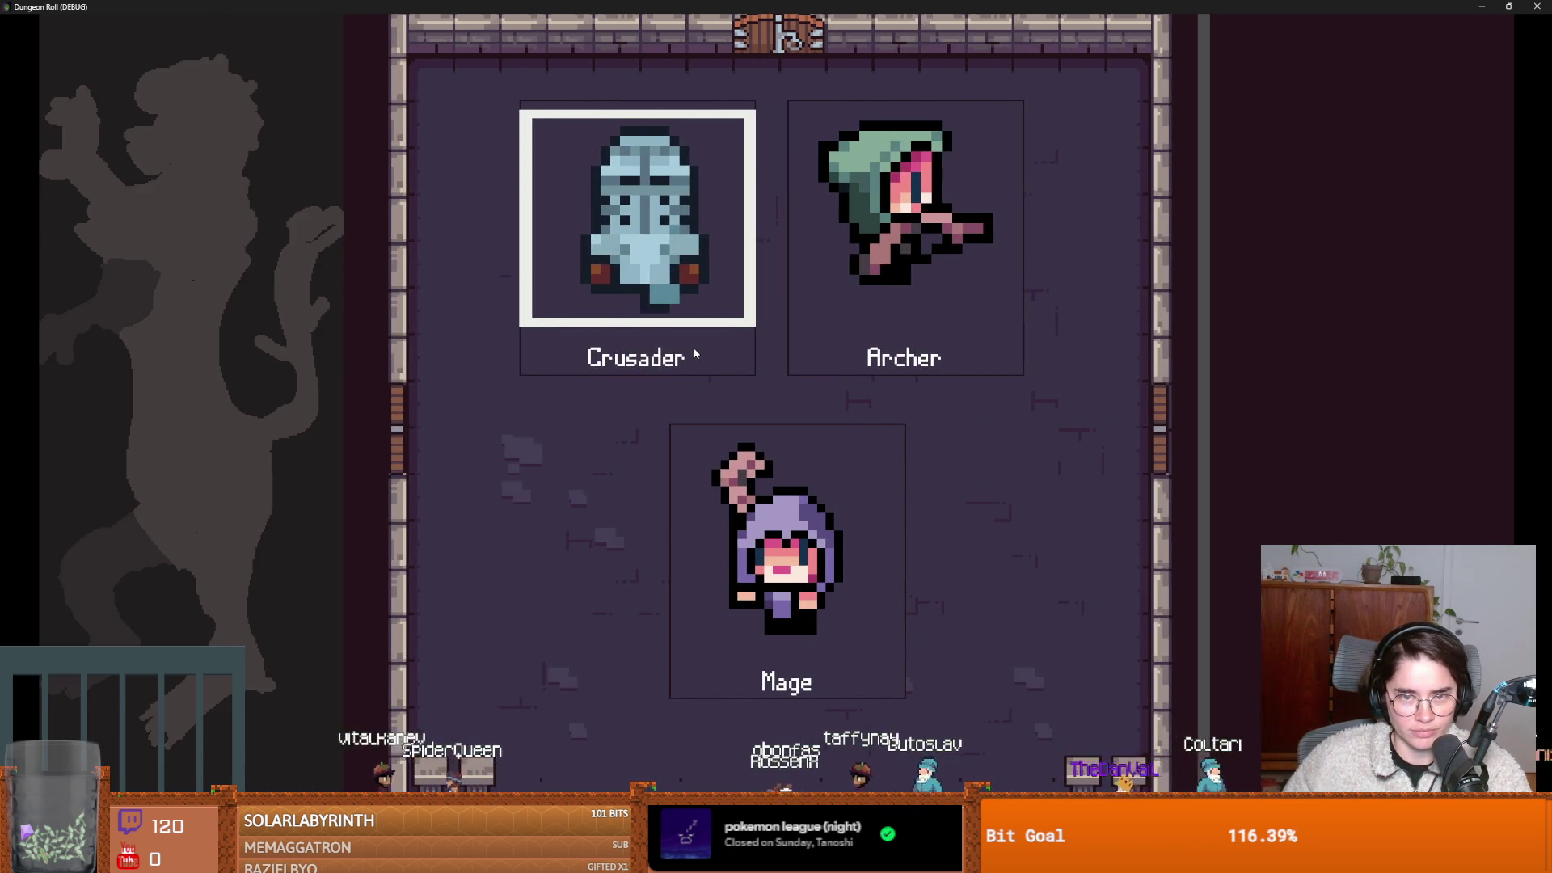
pyautogui.click(692, 347)
pyautogui.press('d')
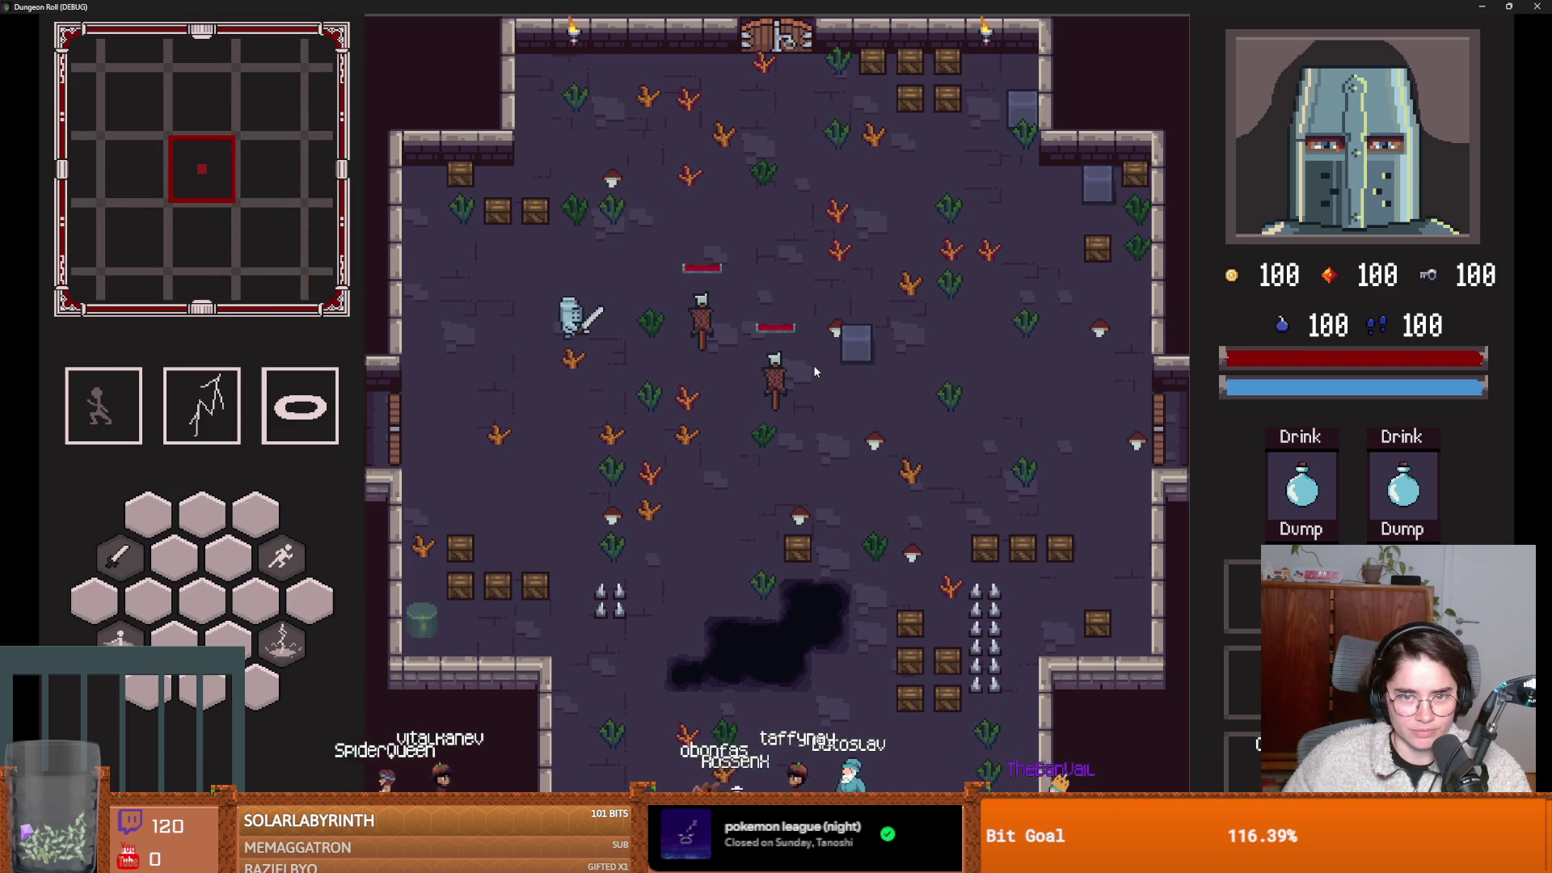
pyautogui.click(813, 371)
pyautogui.rightClick(814, 371)
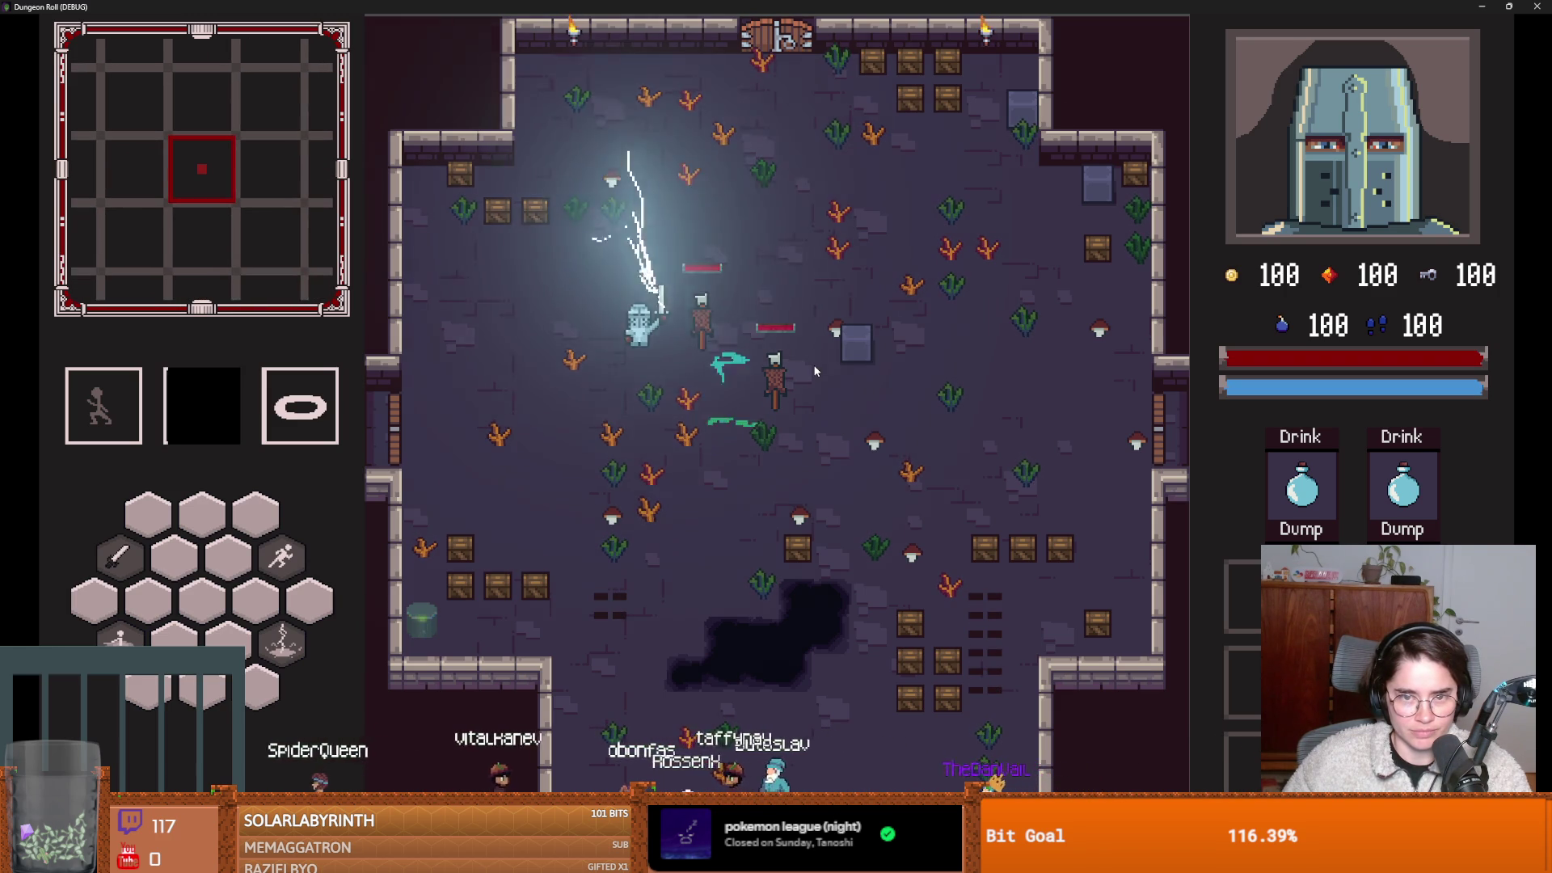
pyautogui.press('F8')
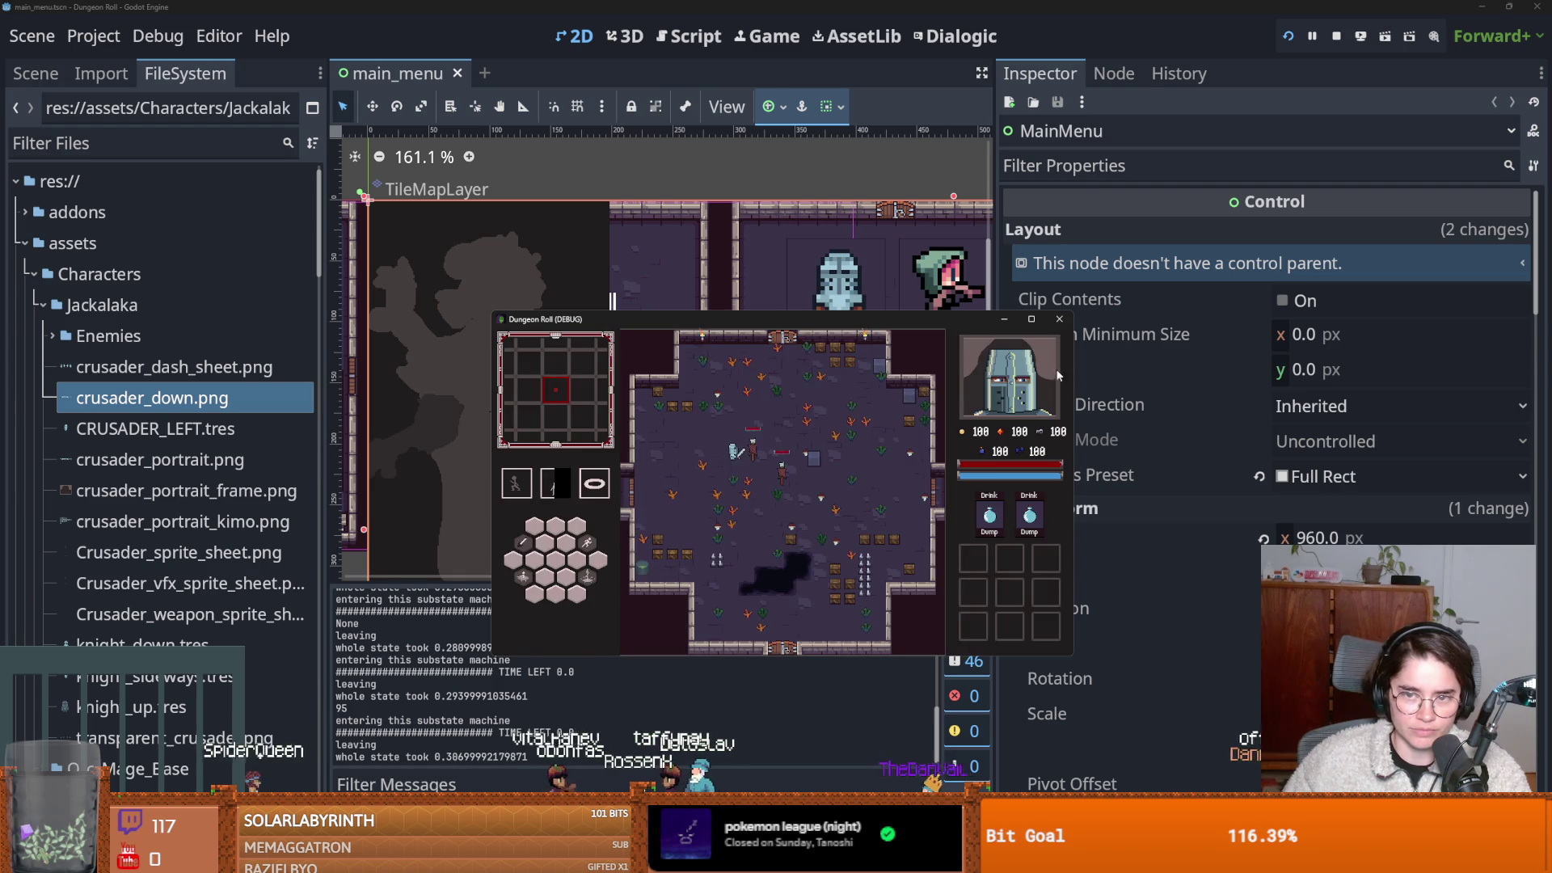
# Expand the Enemies folder, collapse the Jackalaka folder, and save the scene.
pyautogui.click(52, 336)
pyautogui.click(42, 305)
pyautogui.hotkey('ctrl', 's')
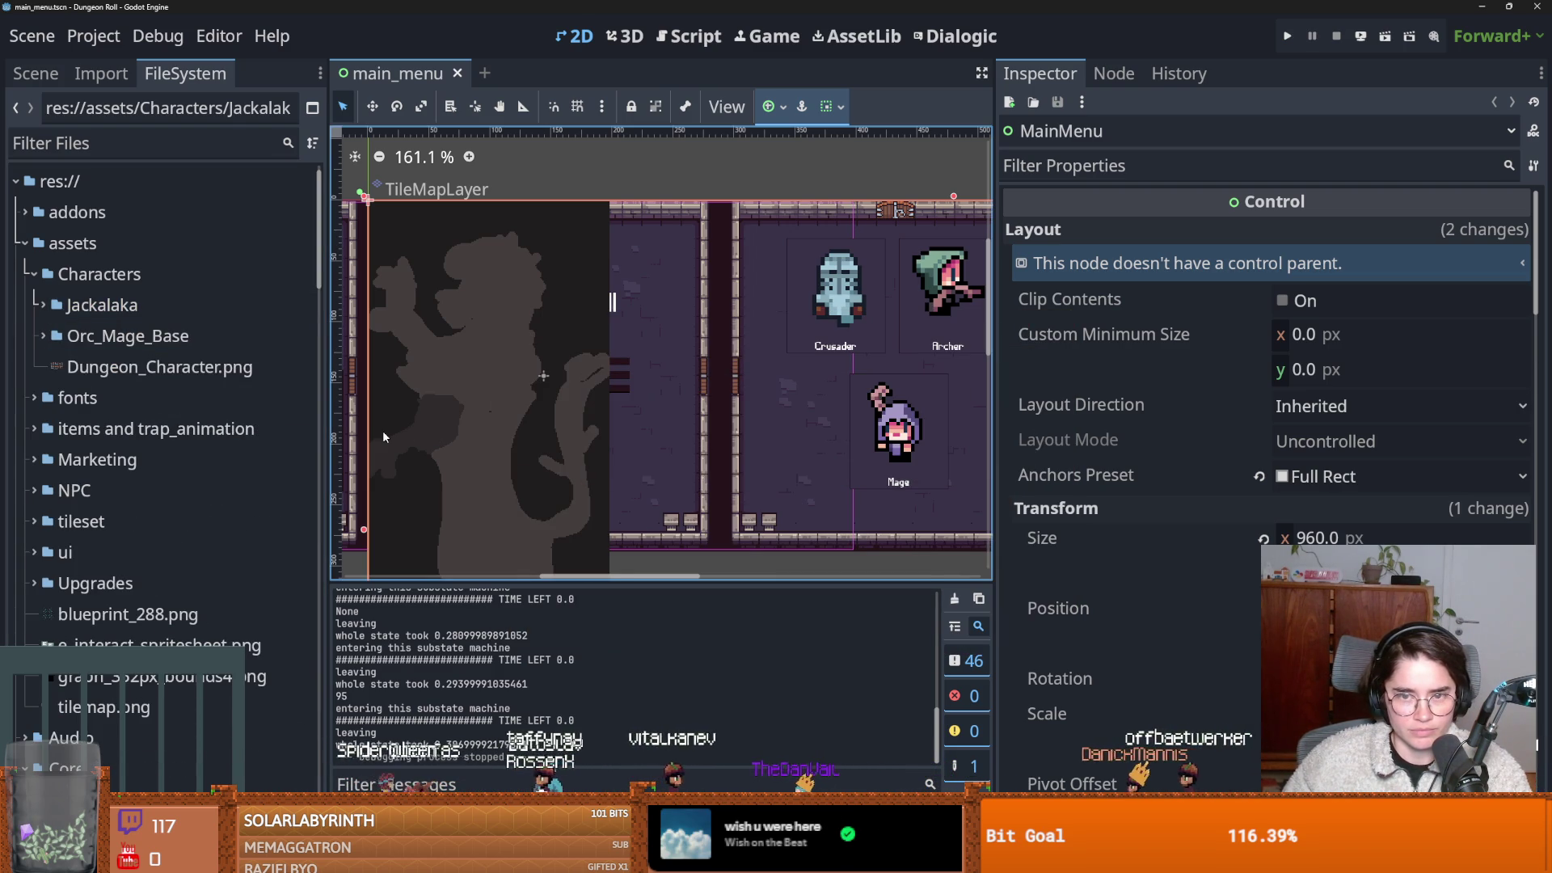